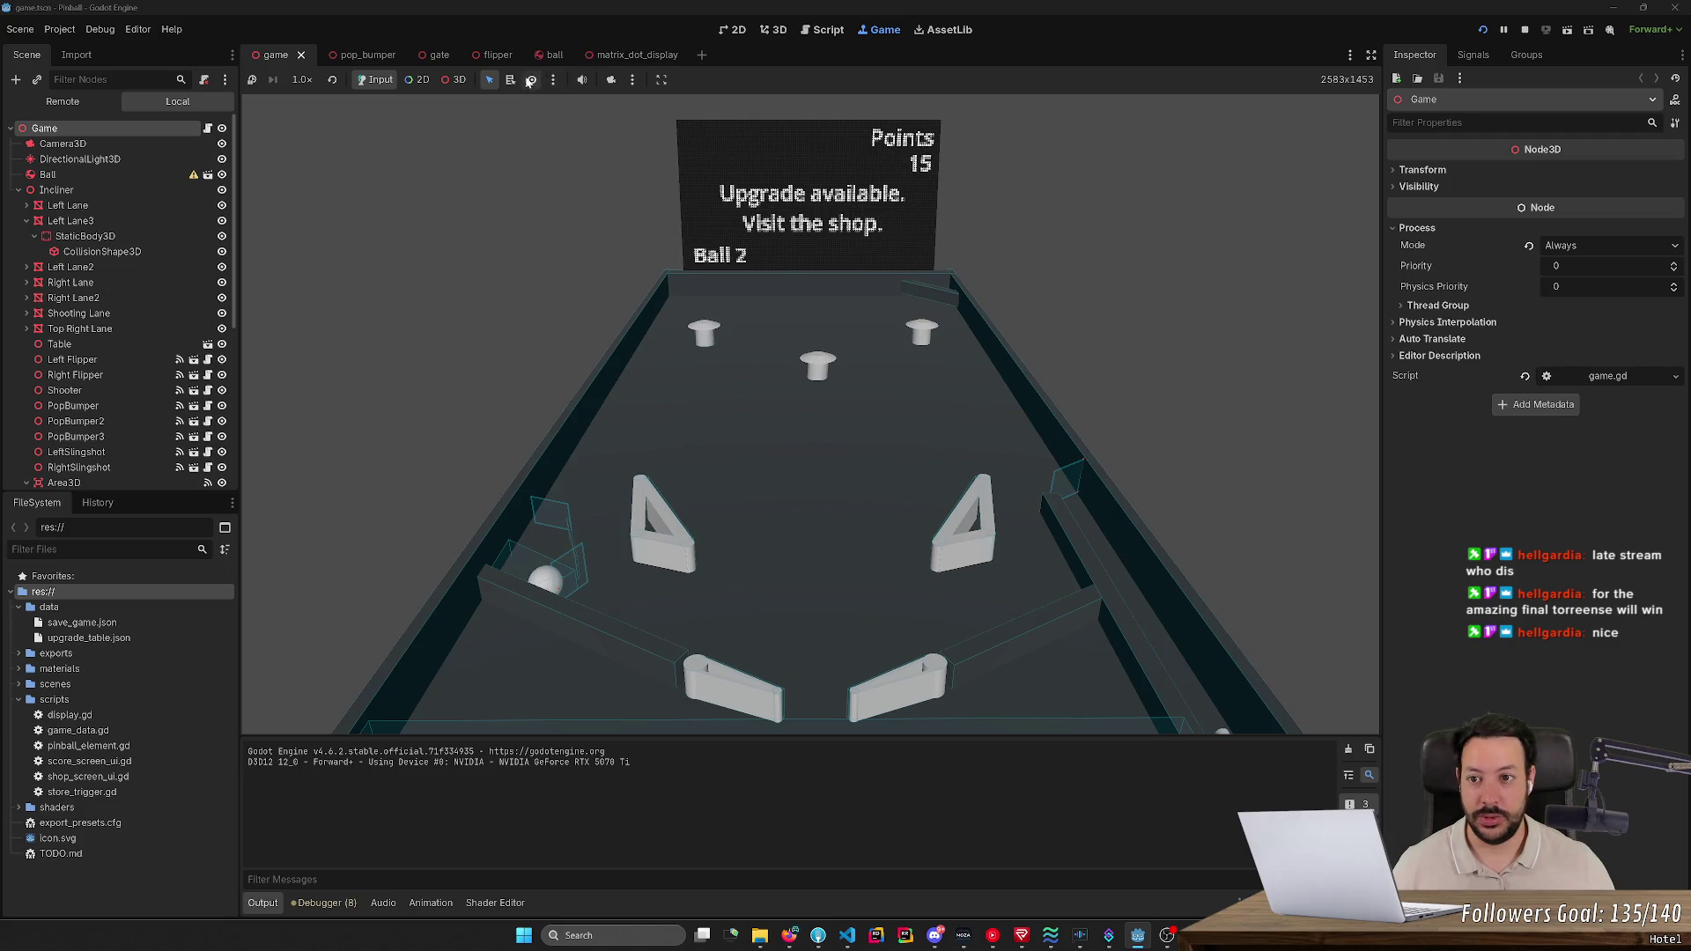
Step: Try 3D navigation and the editor camera override on the game view, then turn both off again
left_click(453, 80)
left_click(611, 80)
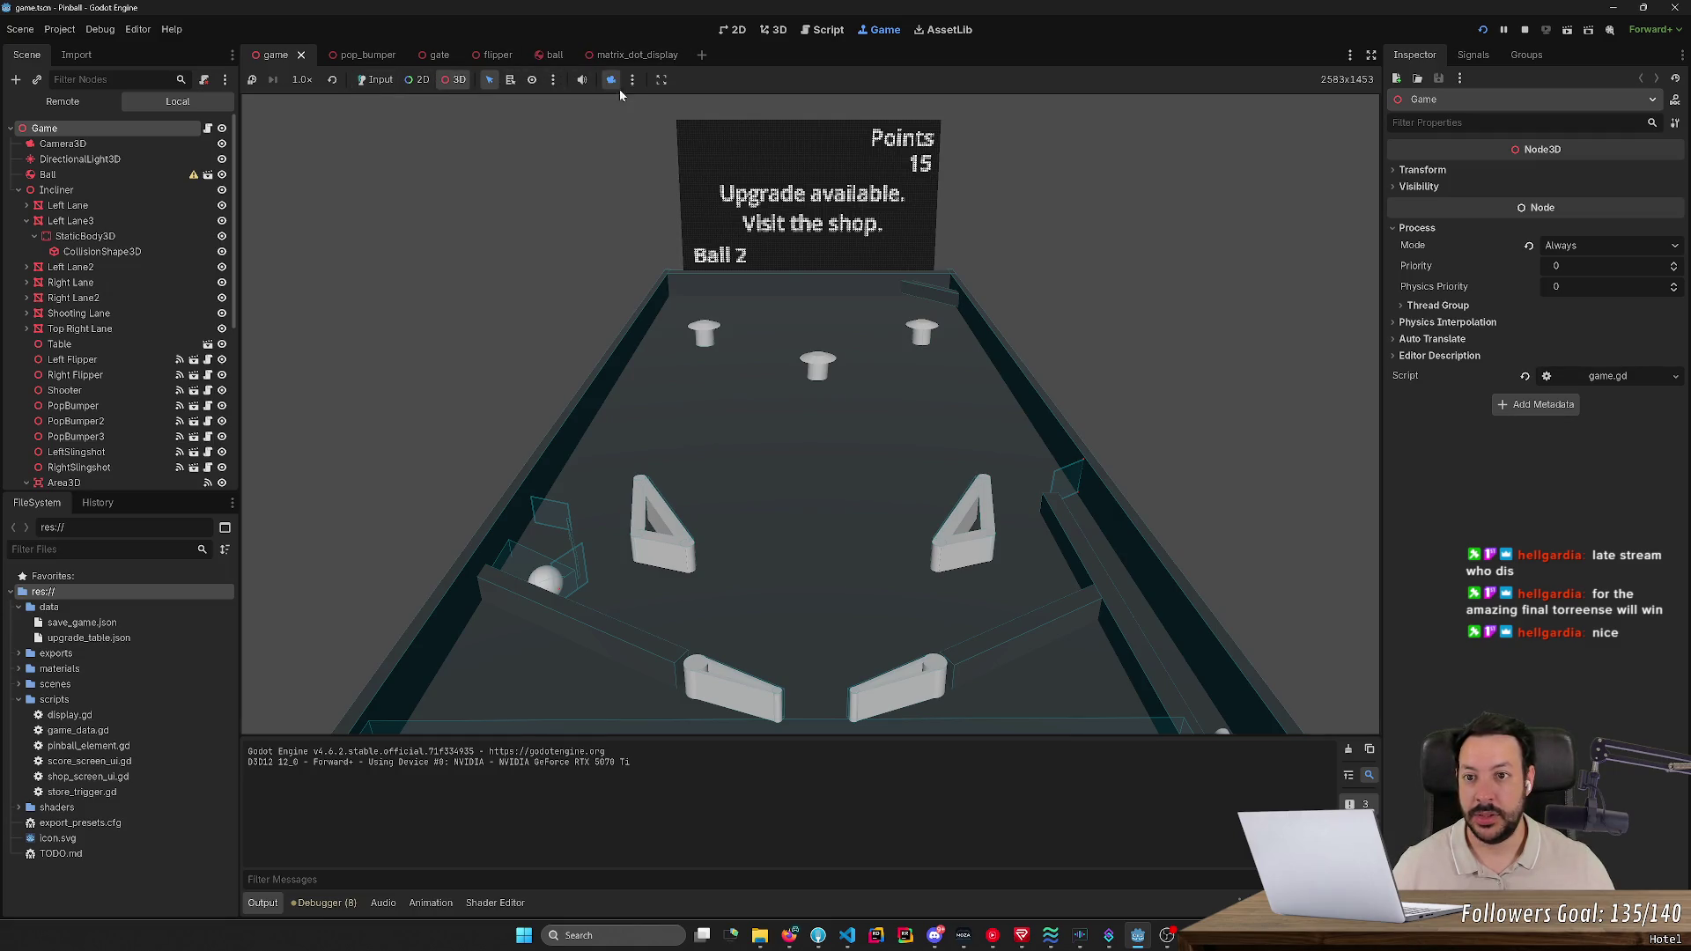
scroll(810, 414, "up", 5)
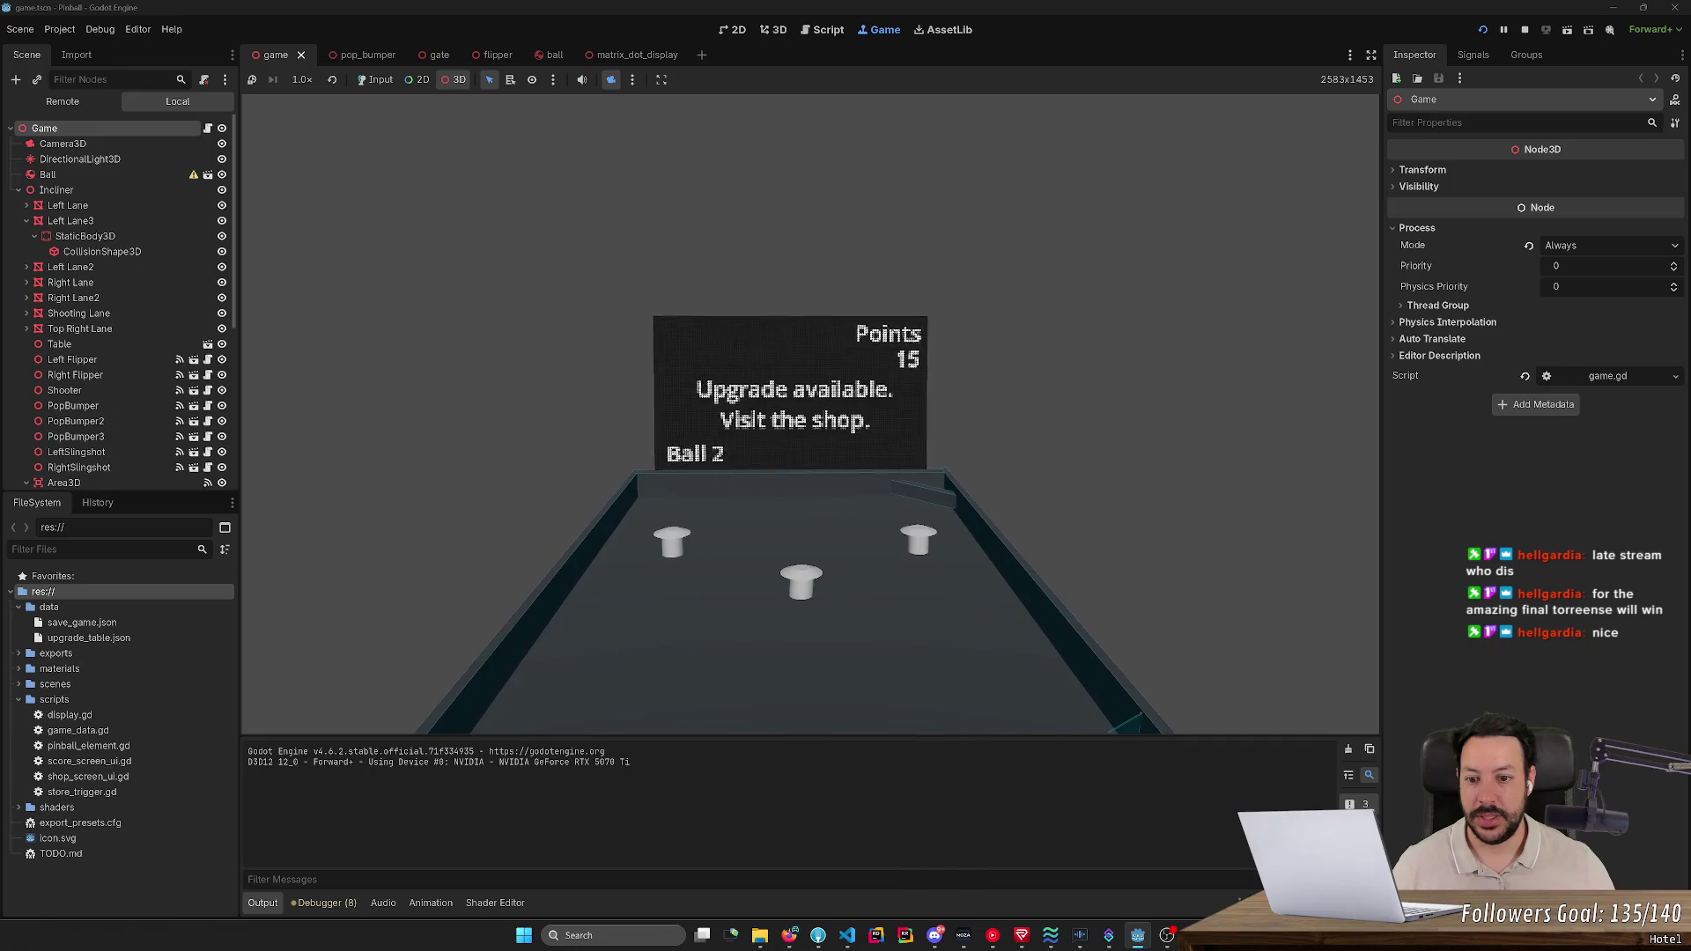
scroll(810, 413, "up", 8)
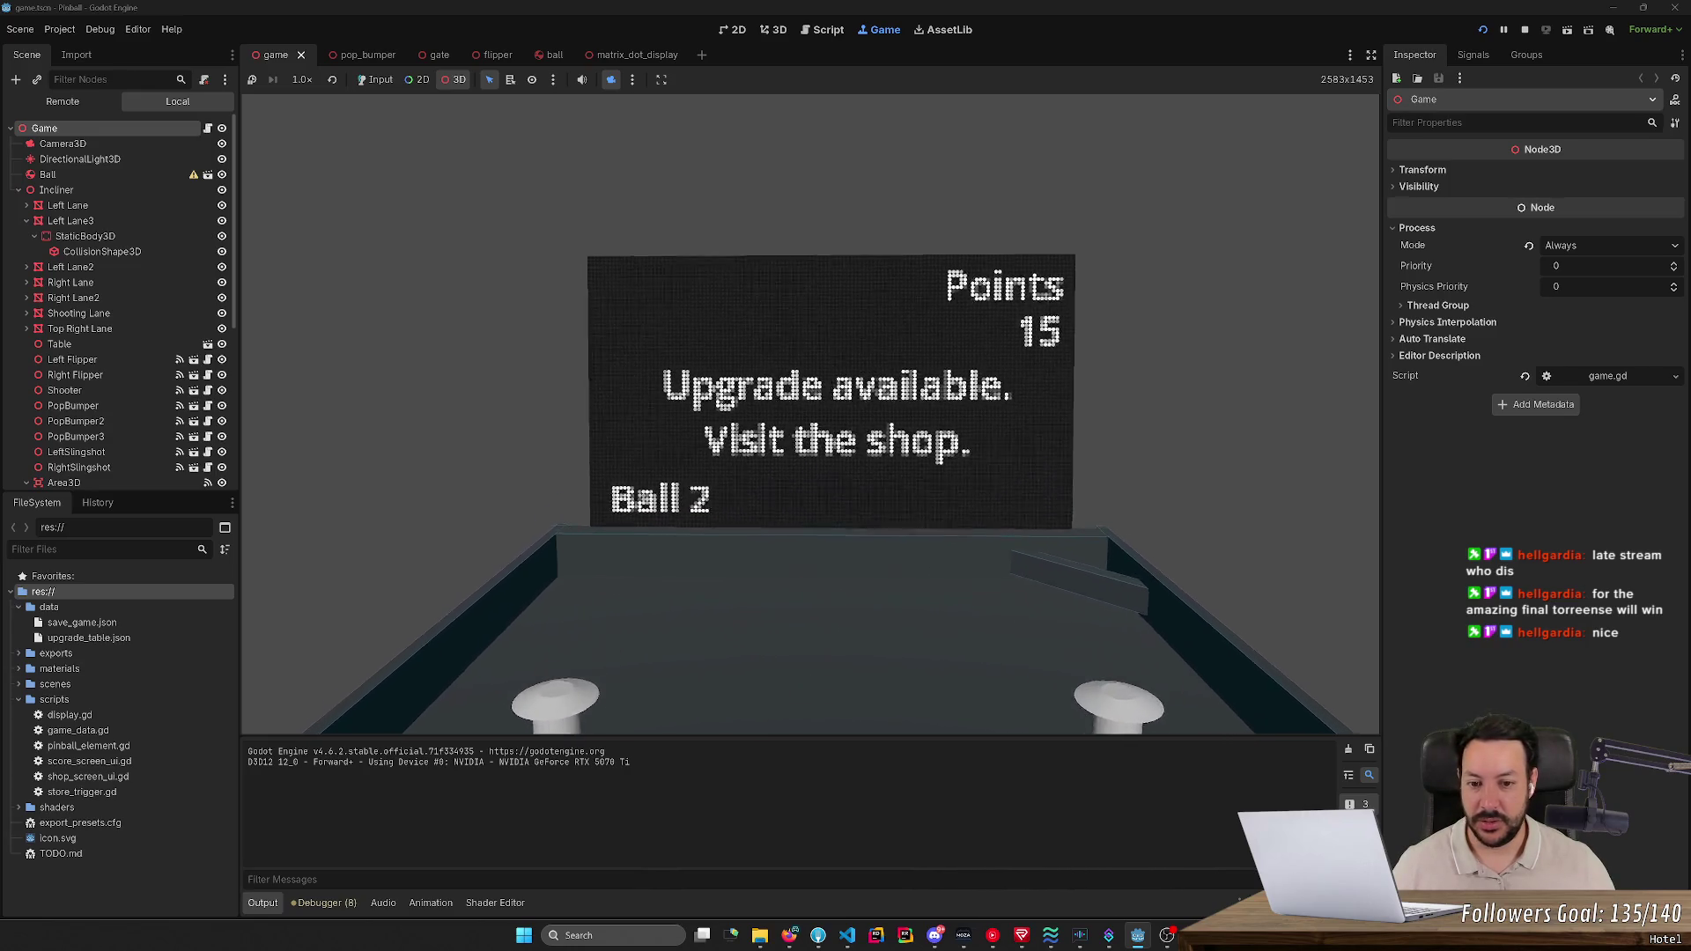
scroll(811, 414, "up", 2)
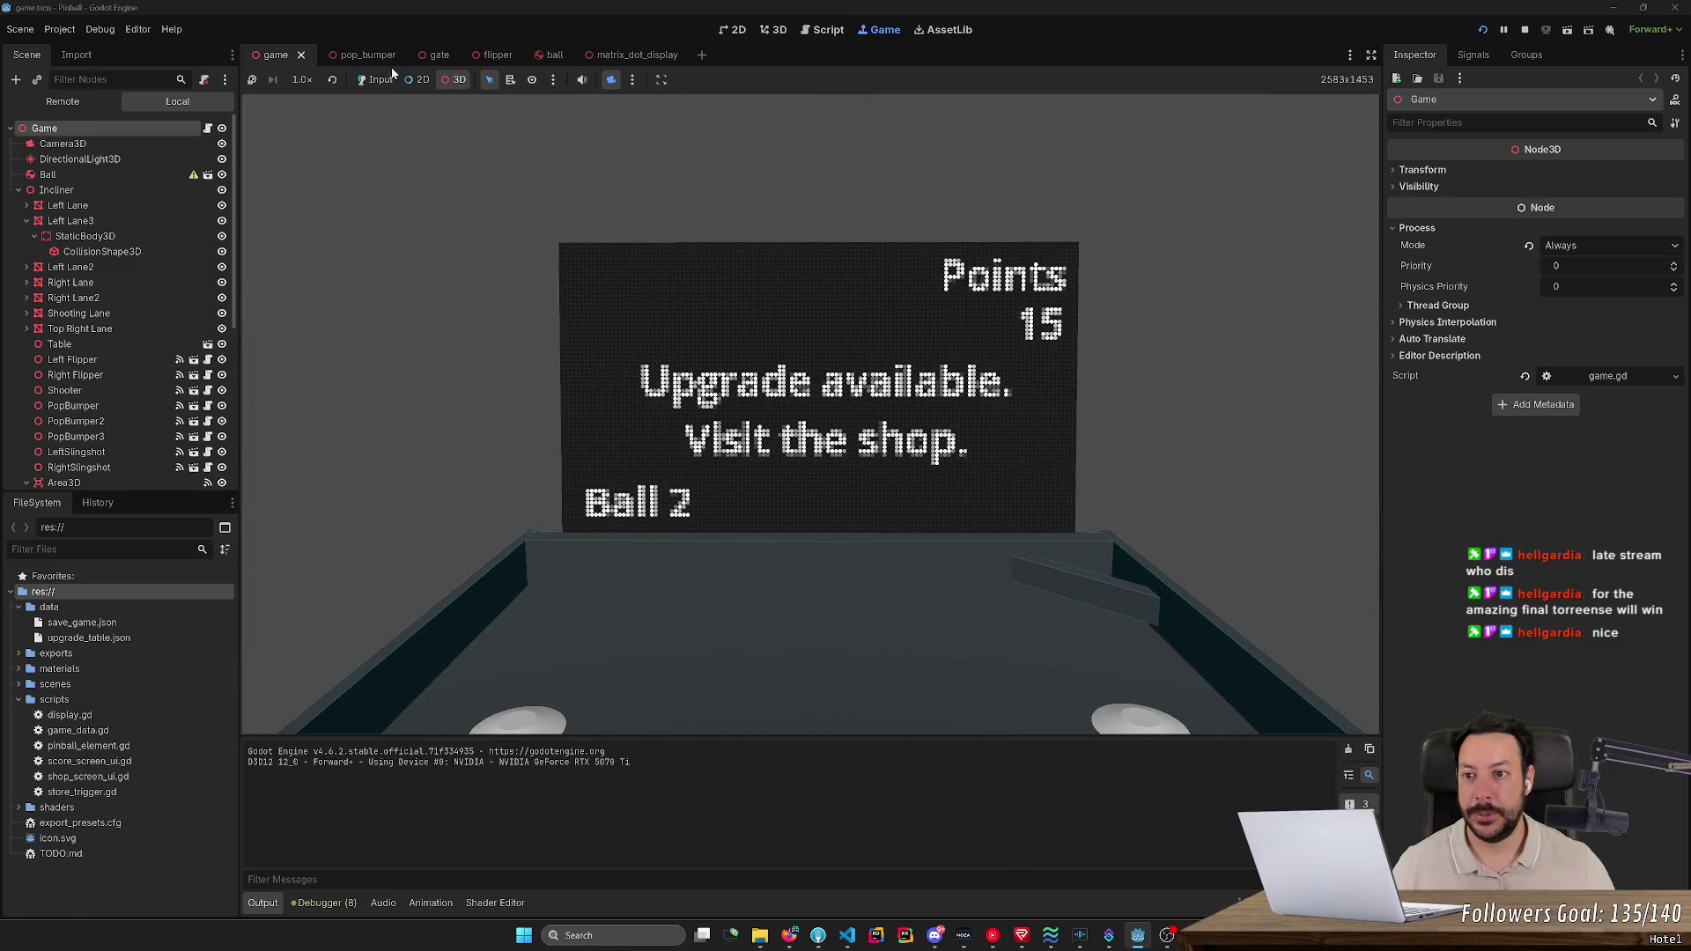
left_click(488, 77)
left_click(610, 80)
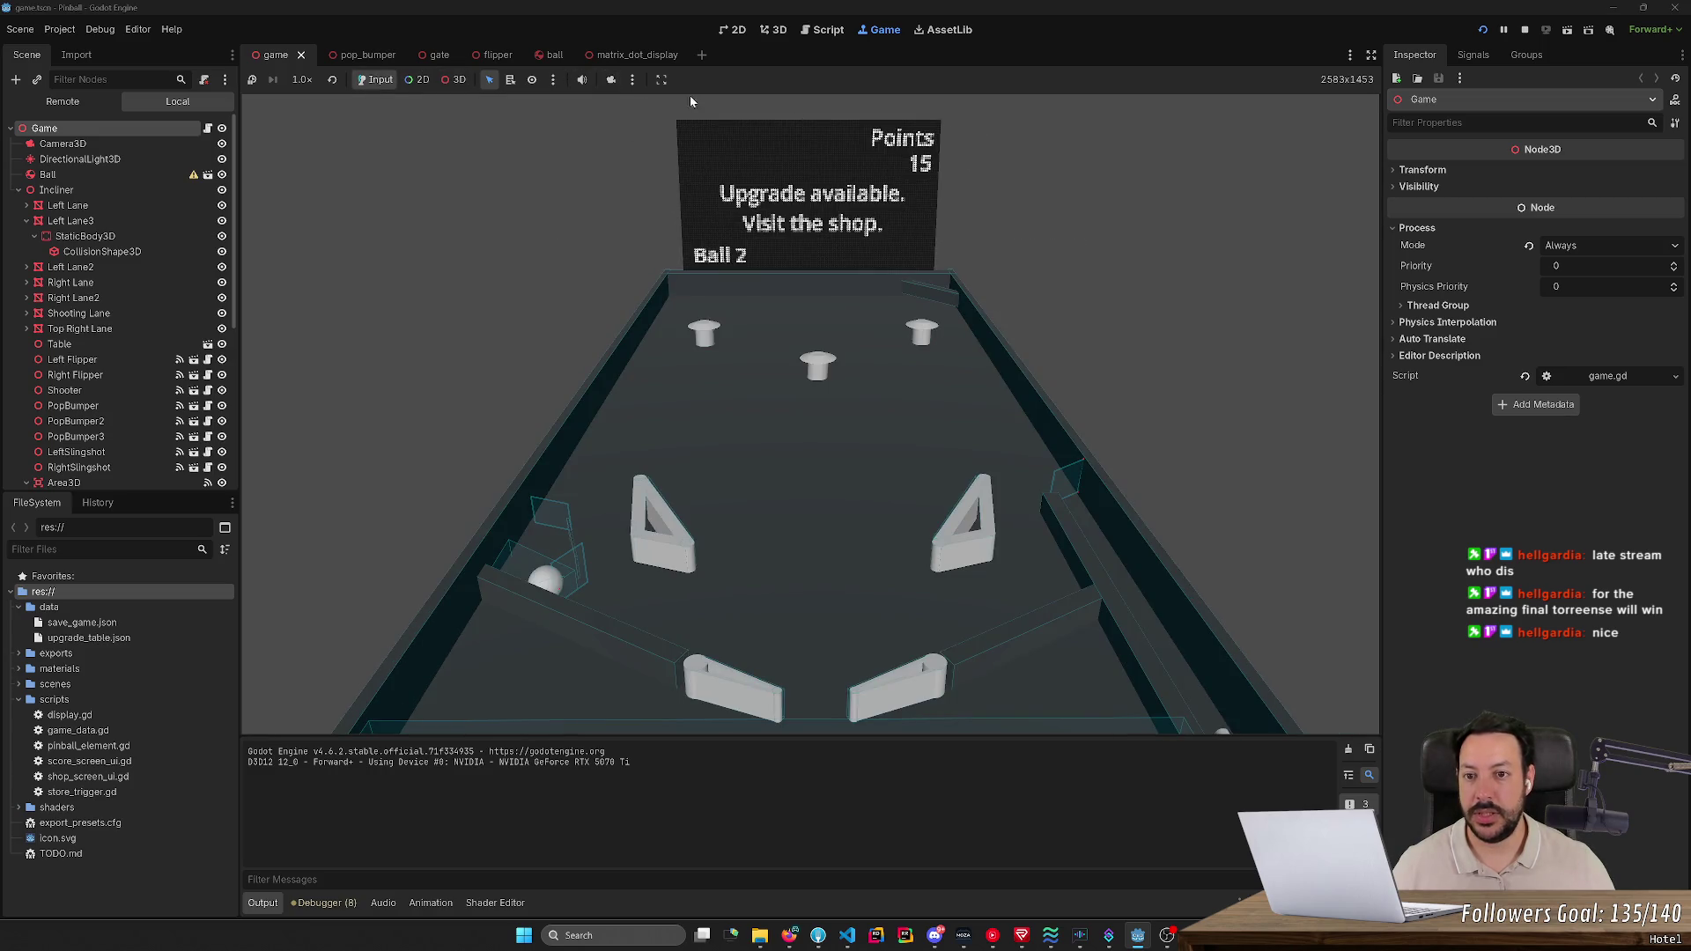
Step: Flap the left and right flippers repeatedly in the running game
key("Left")
key("Left")
key("Left")
key("Left")
key("Left")
key("Left")
key("Left")
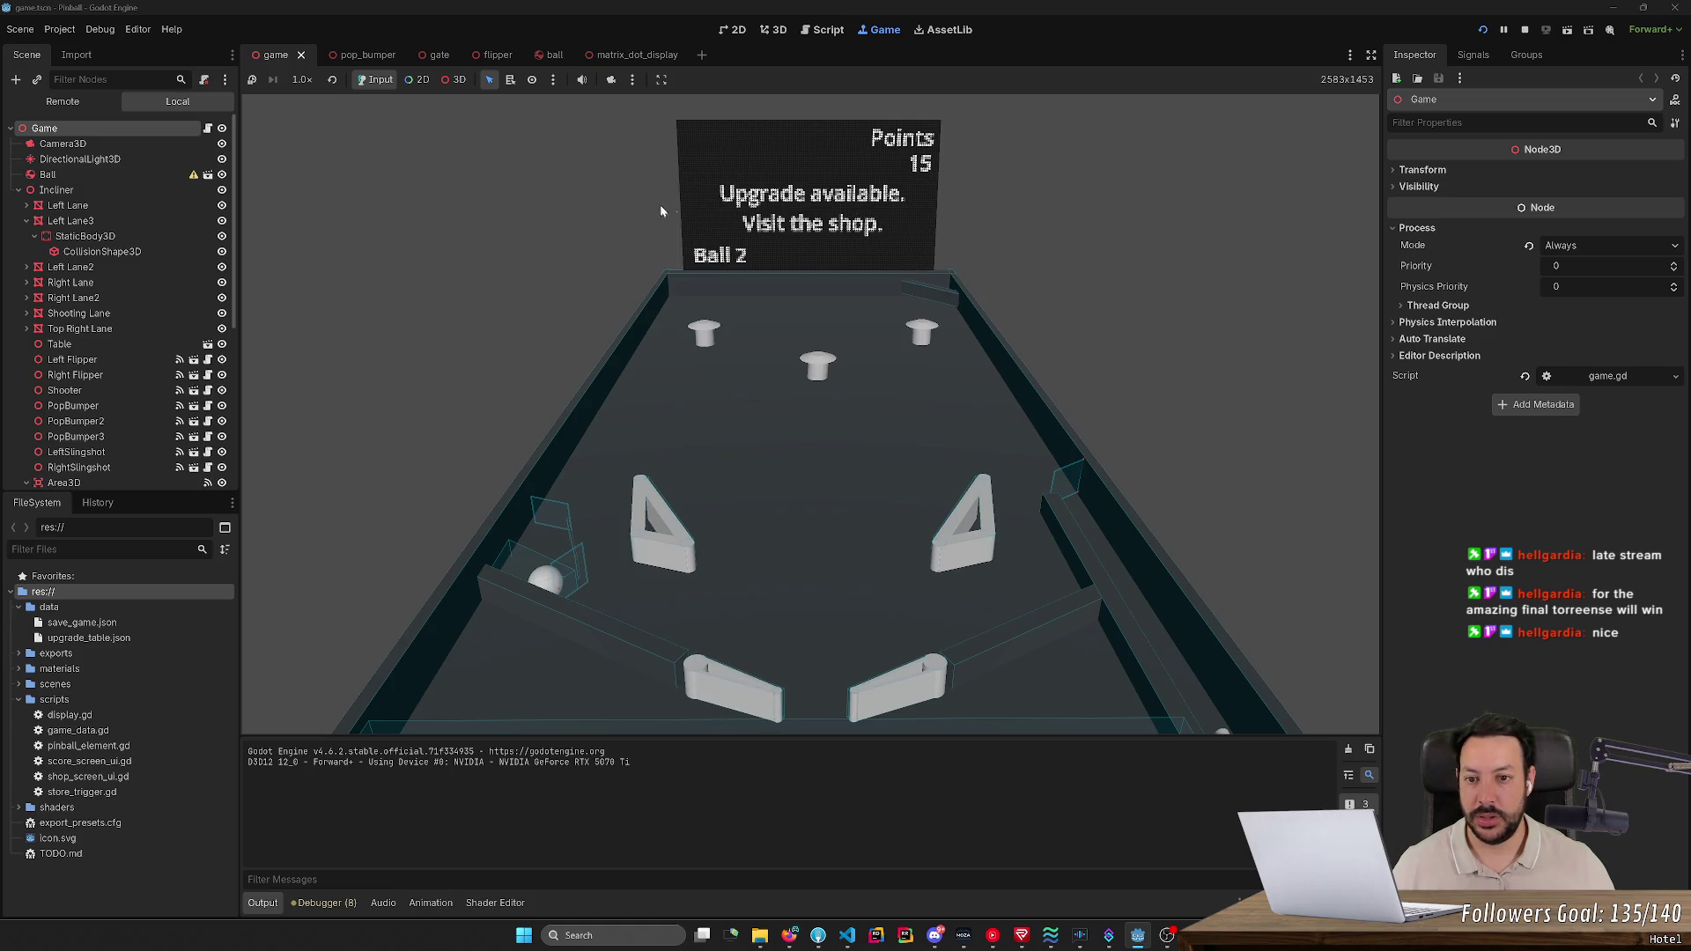
key("Left")
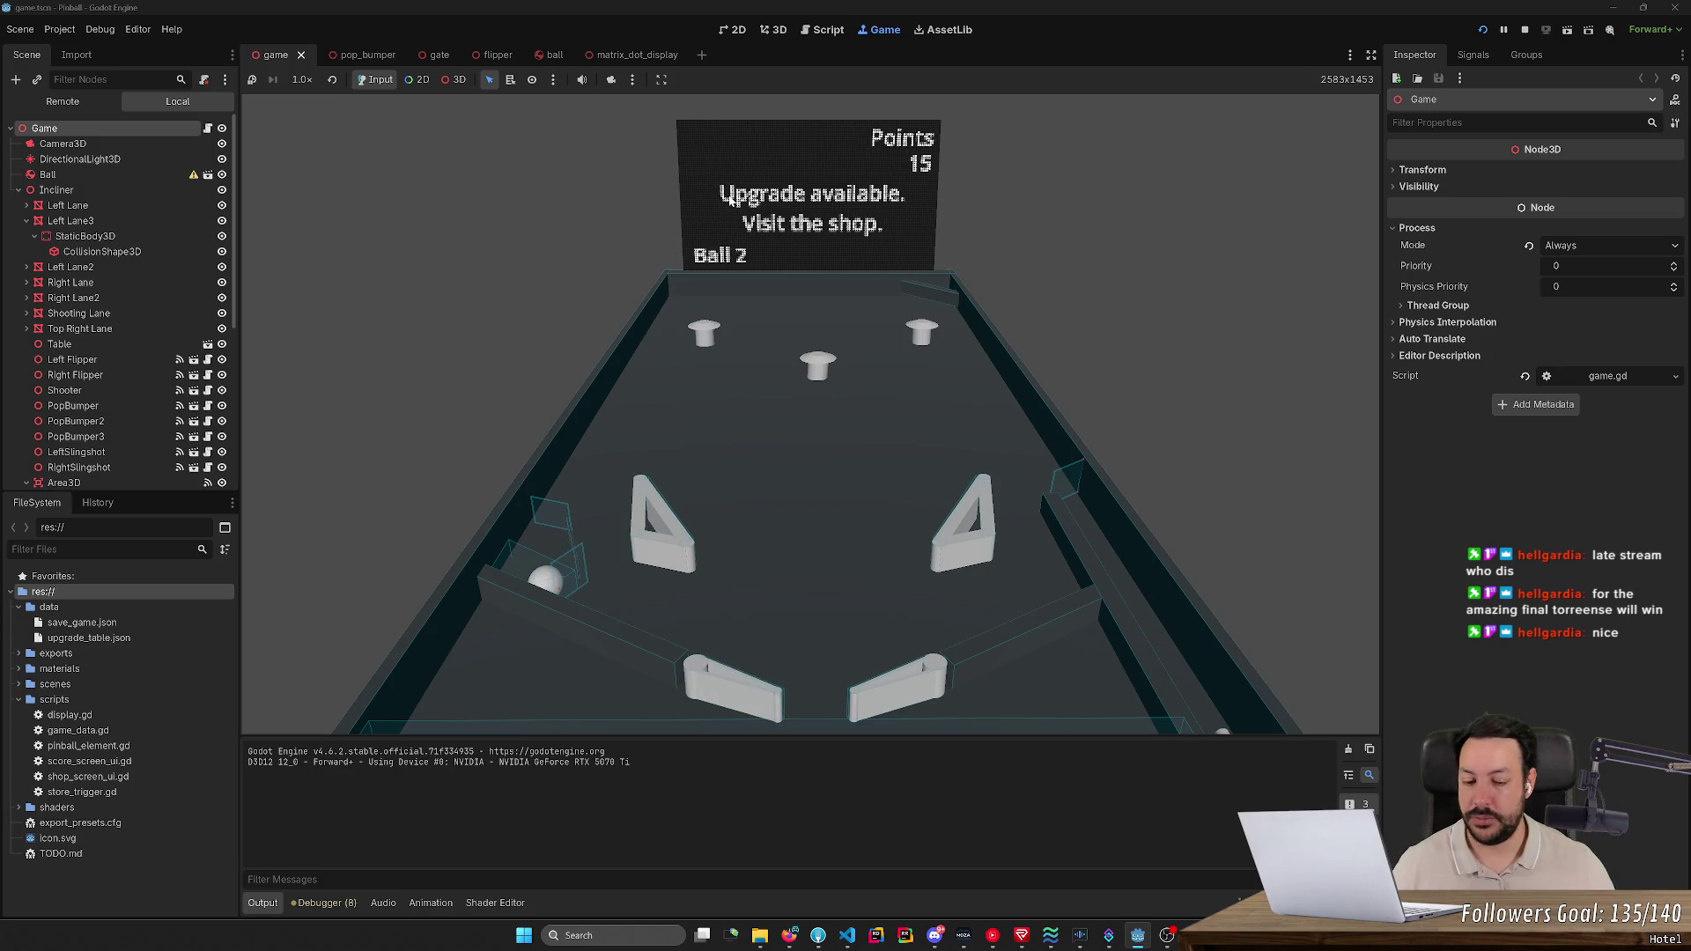
key("Right")
key("Right")
key("Right")
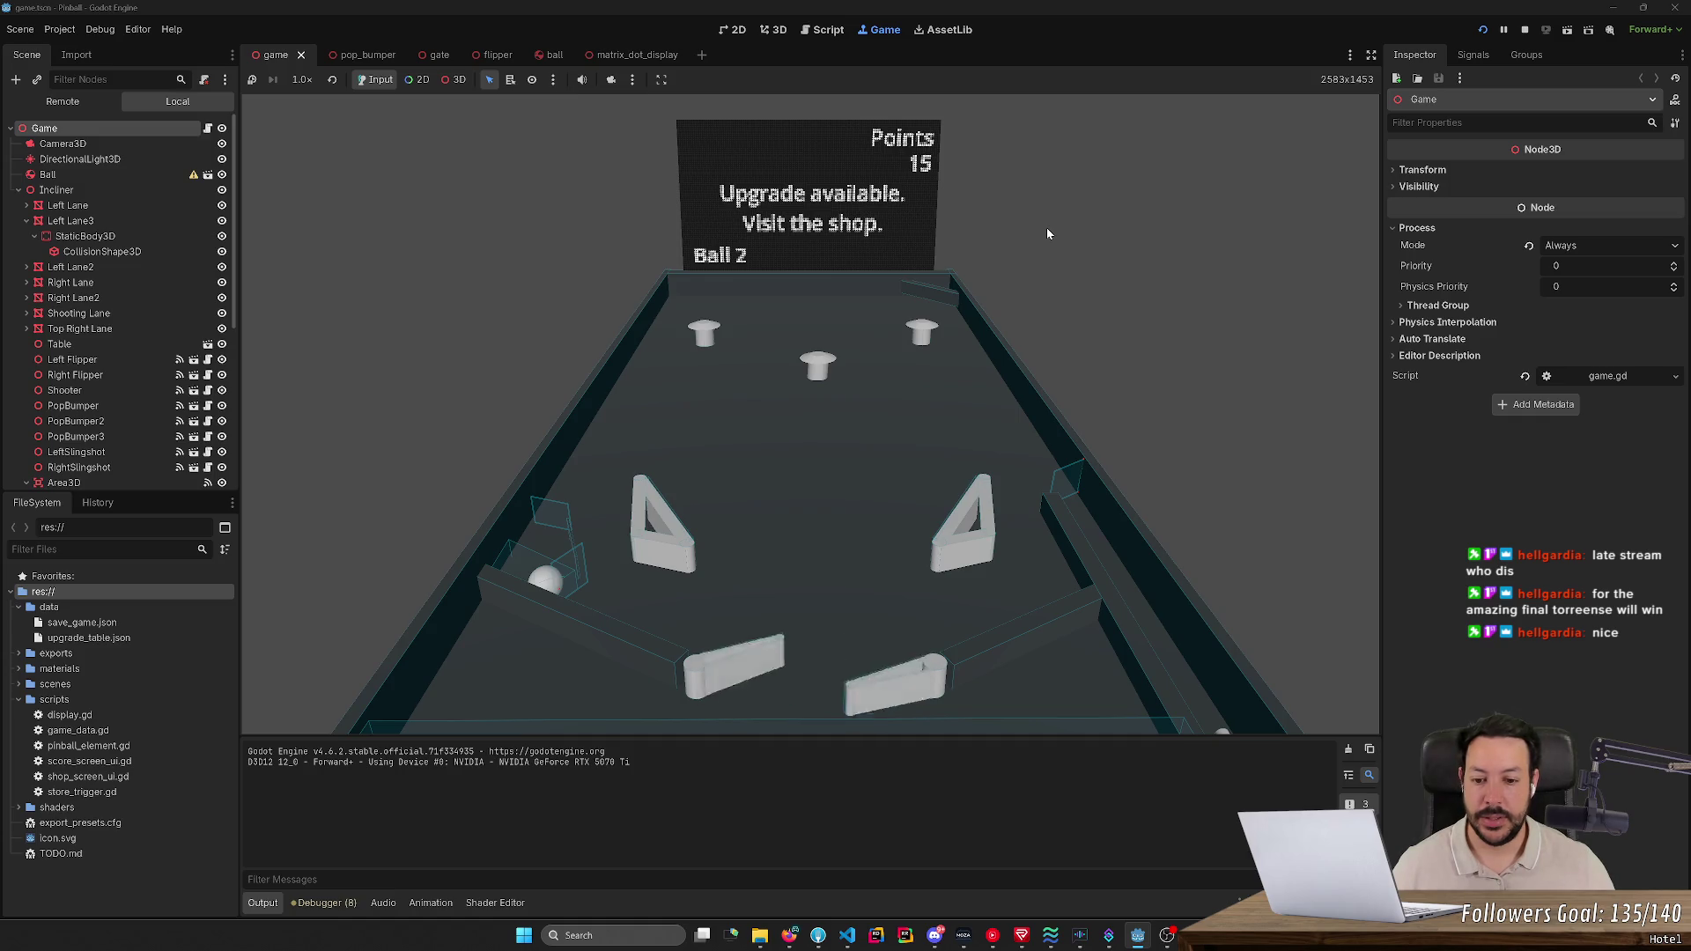
key("Right")
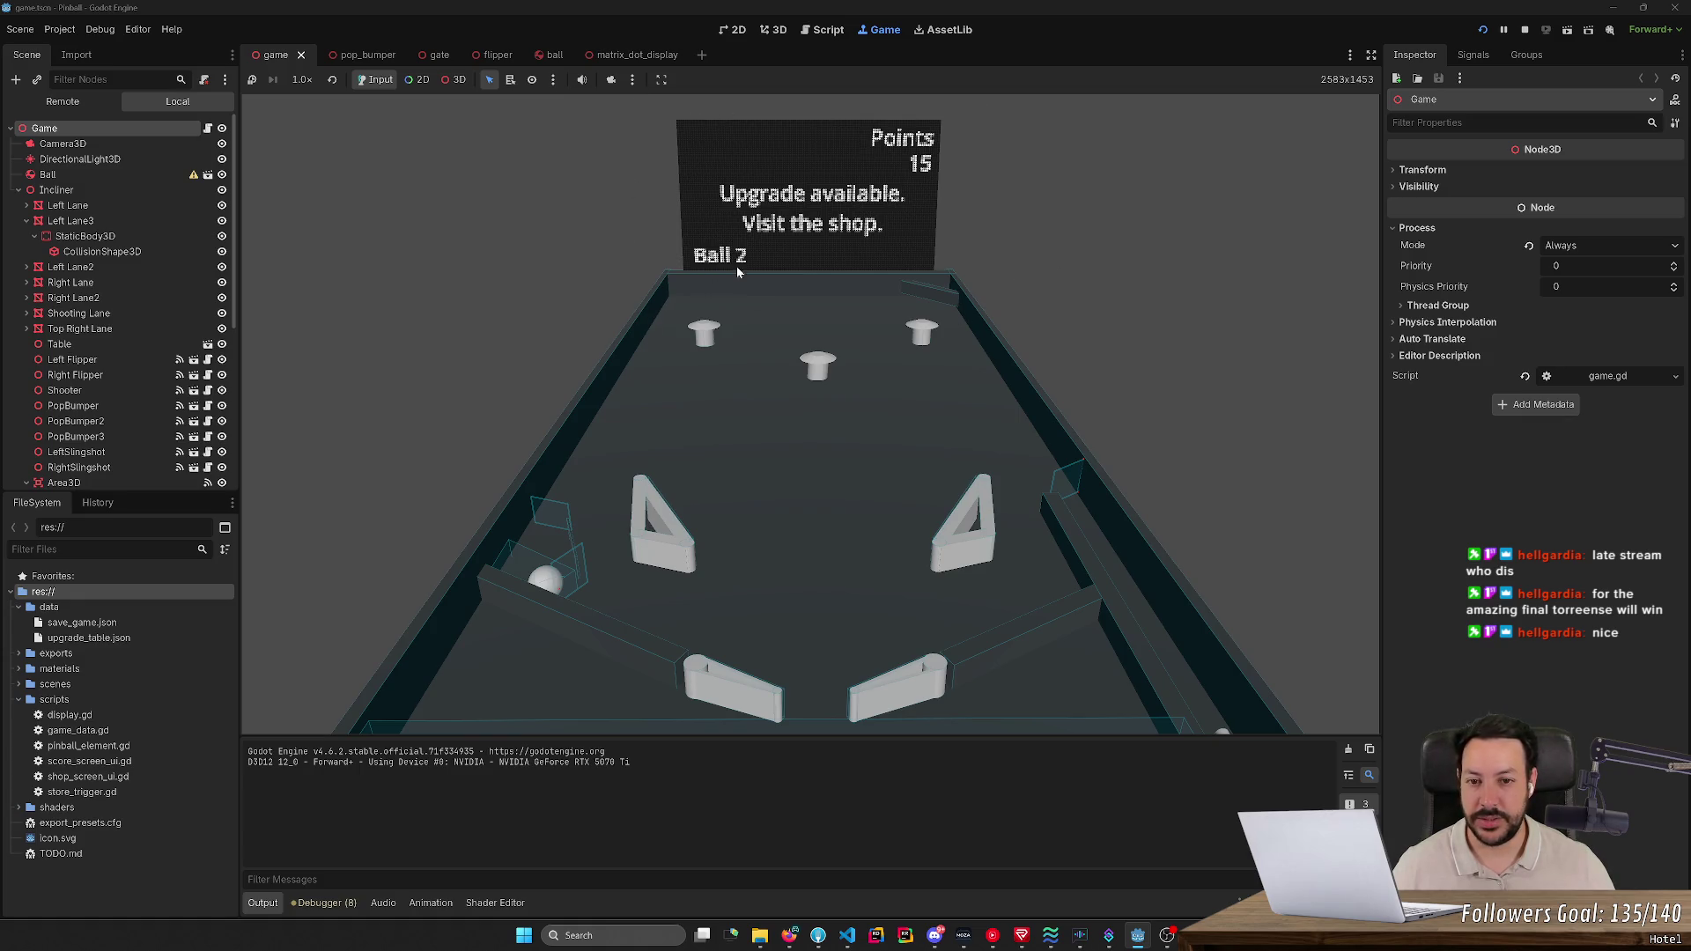
key("Left")
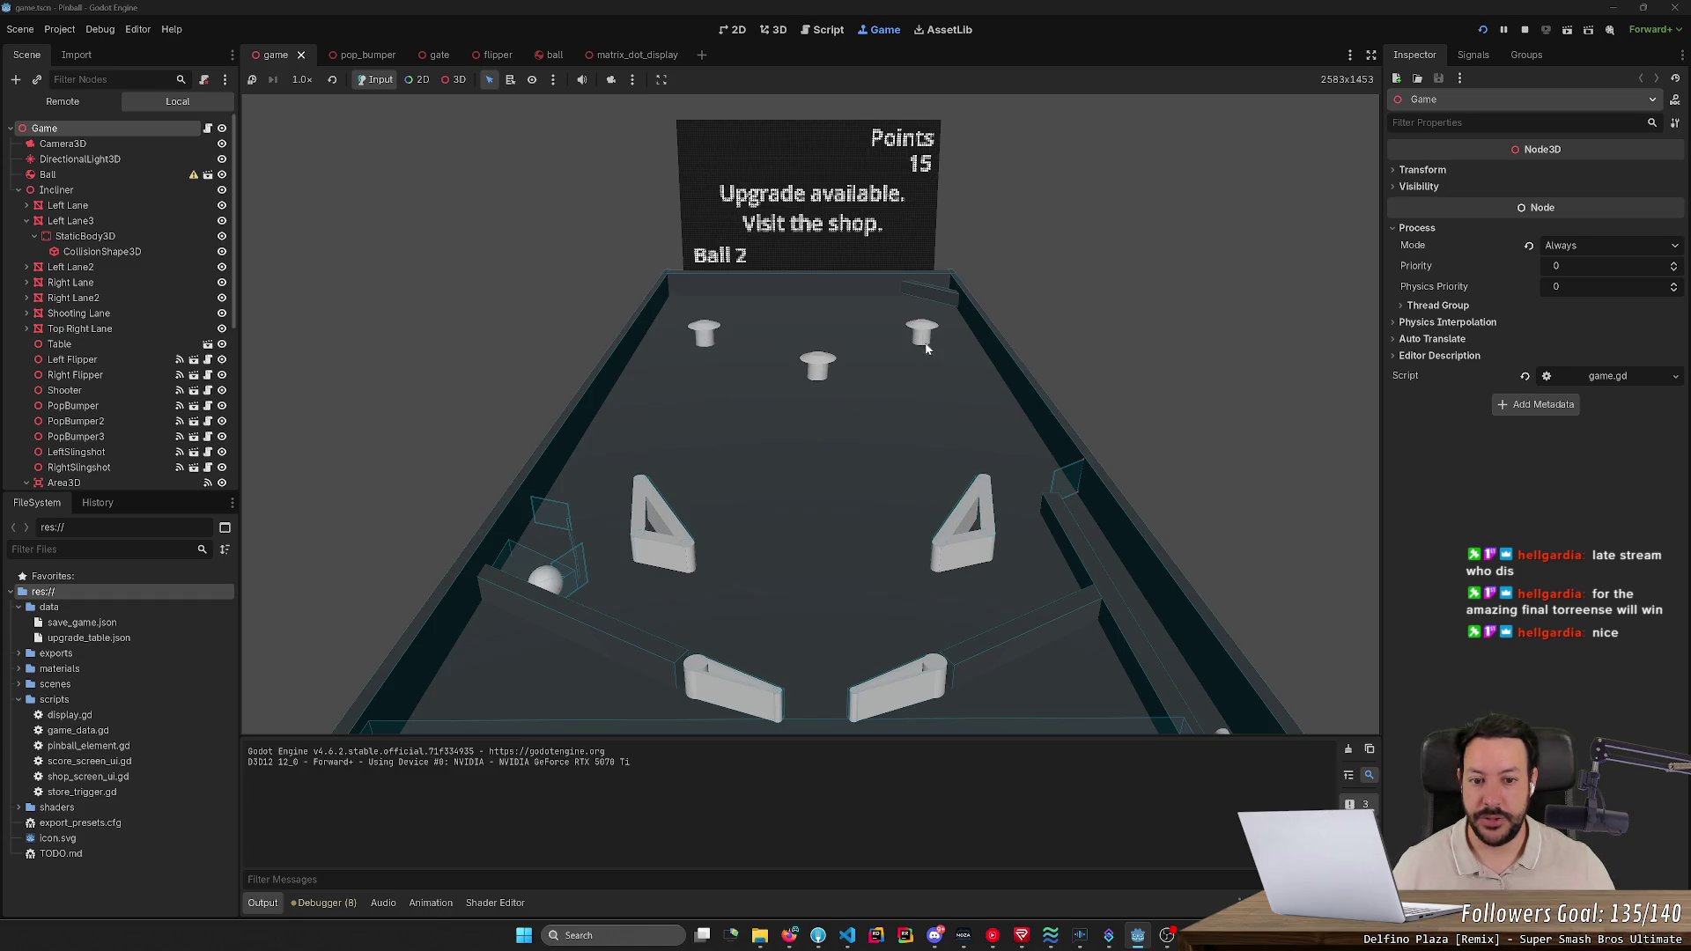
key("Left")
key("Right")
key("Left")
key("Right")
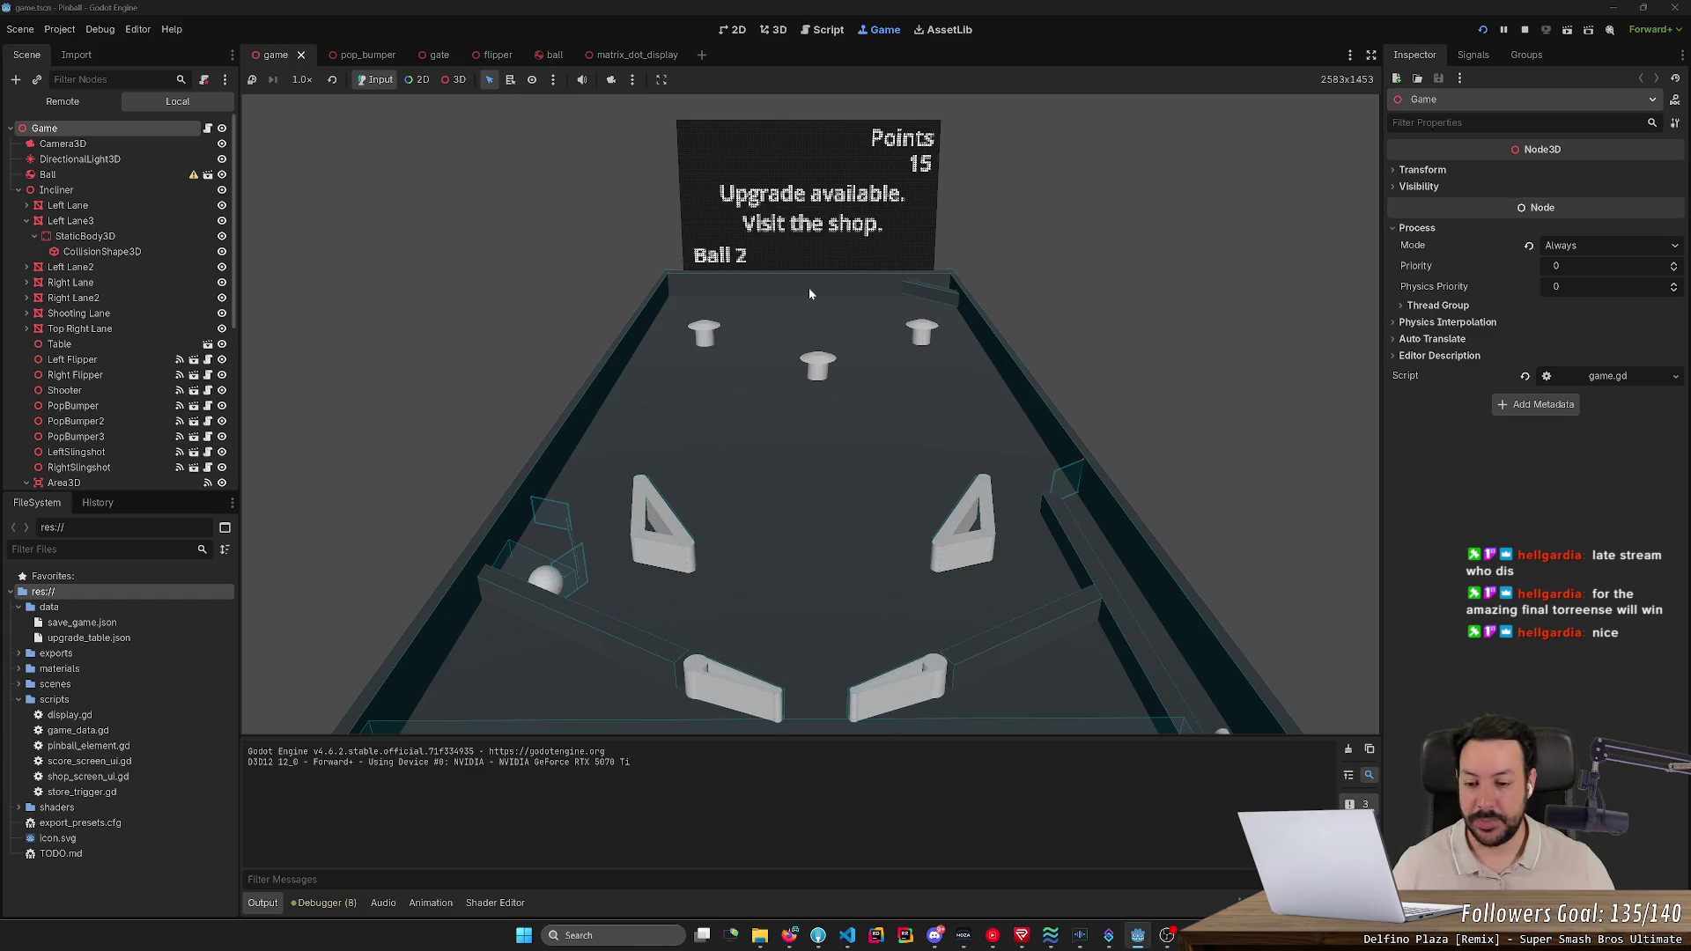
key("Left")
key("Right")
key("Left")
key("Right")
key("Left")
key("Right")
key("Left")
key("Right")
key("Left")
key("Right")
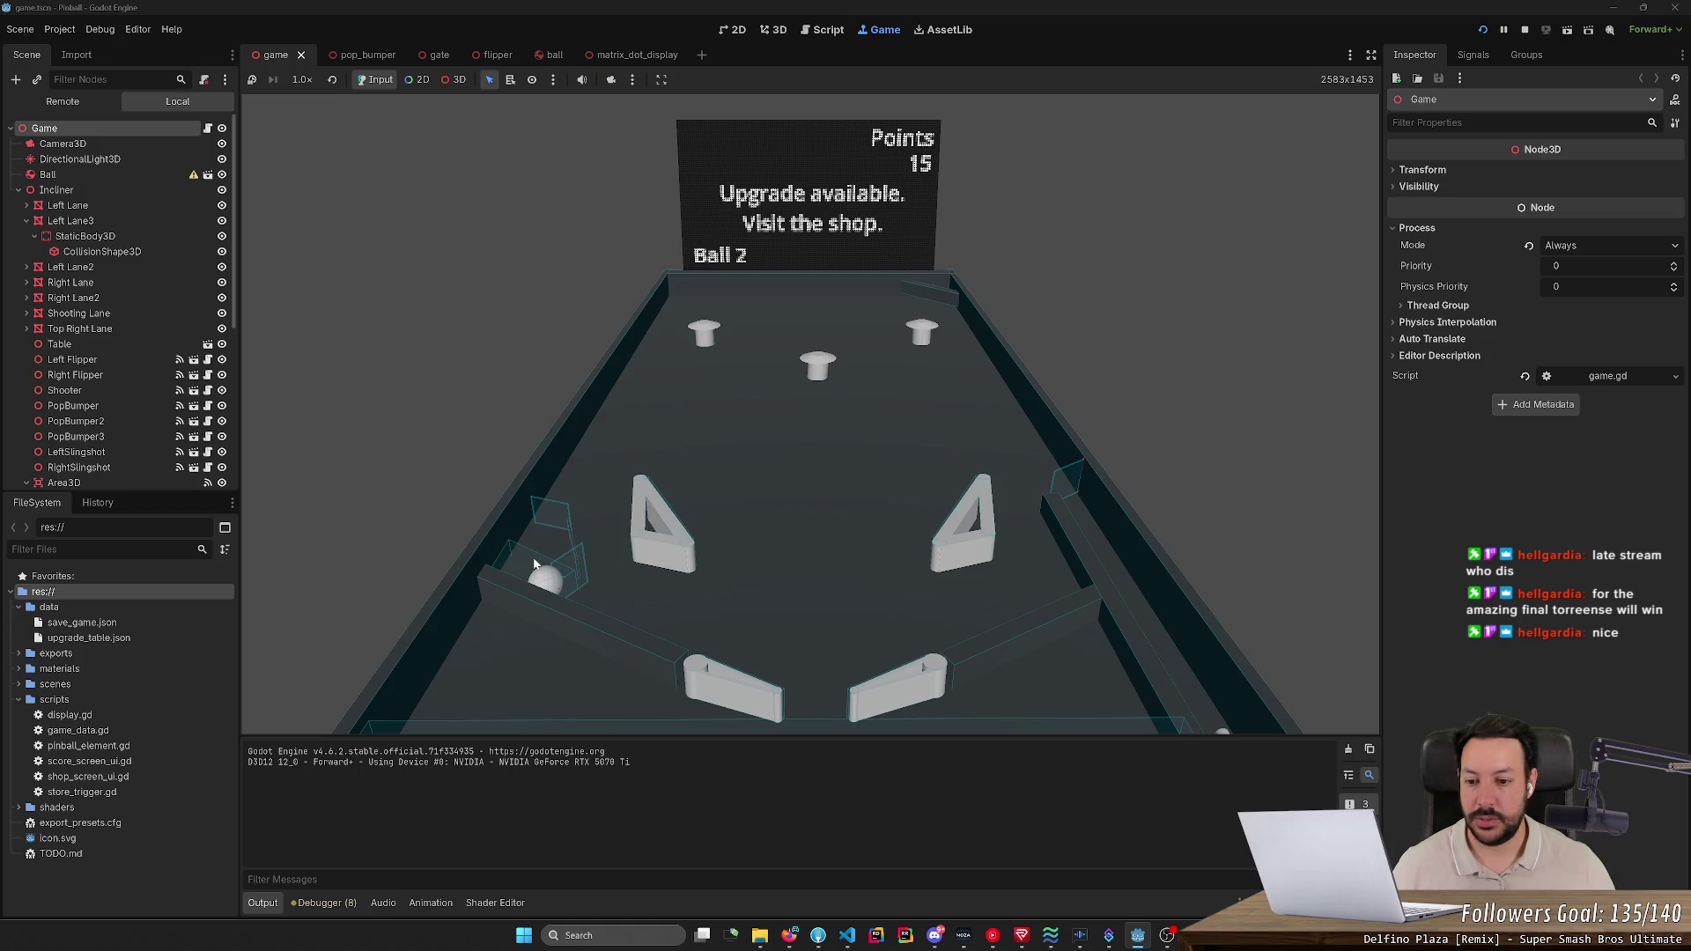
Step: Re-enable the editor camera override and 3D mode, then orbit in close to the ball
left_click(611, 79)
left_click(454, 79)
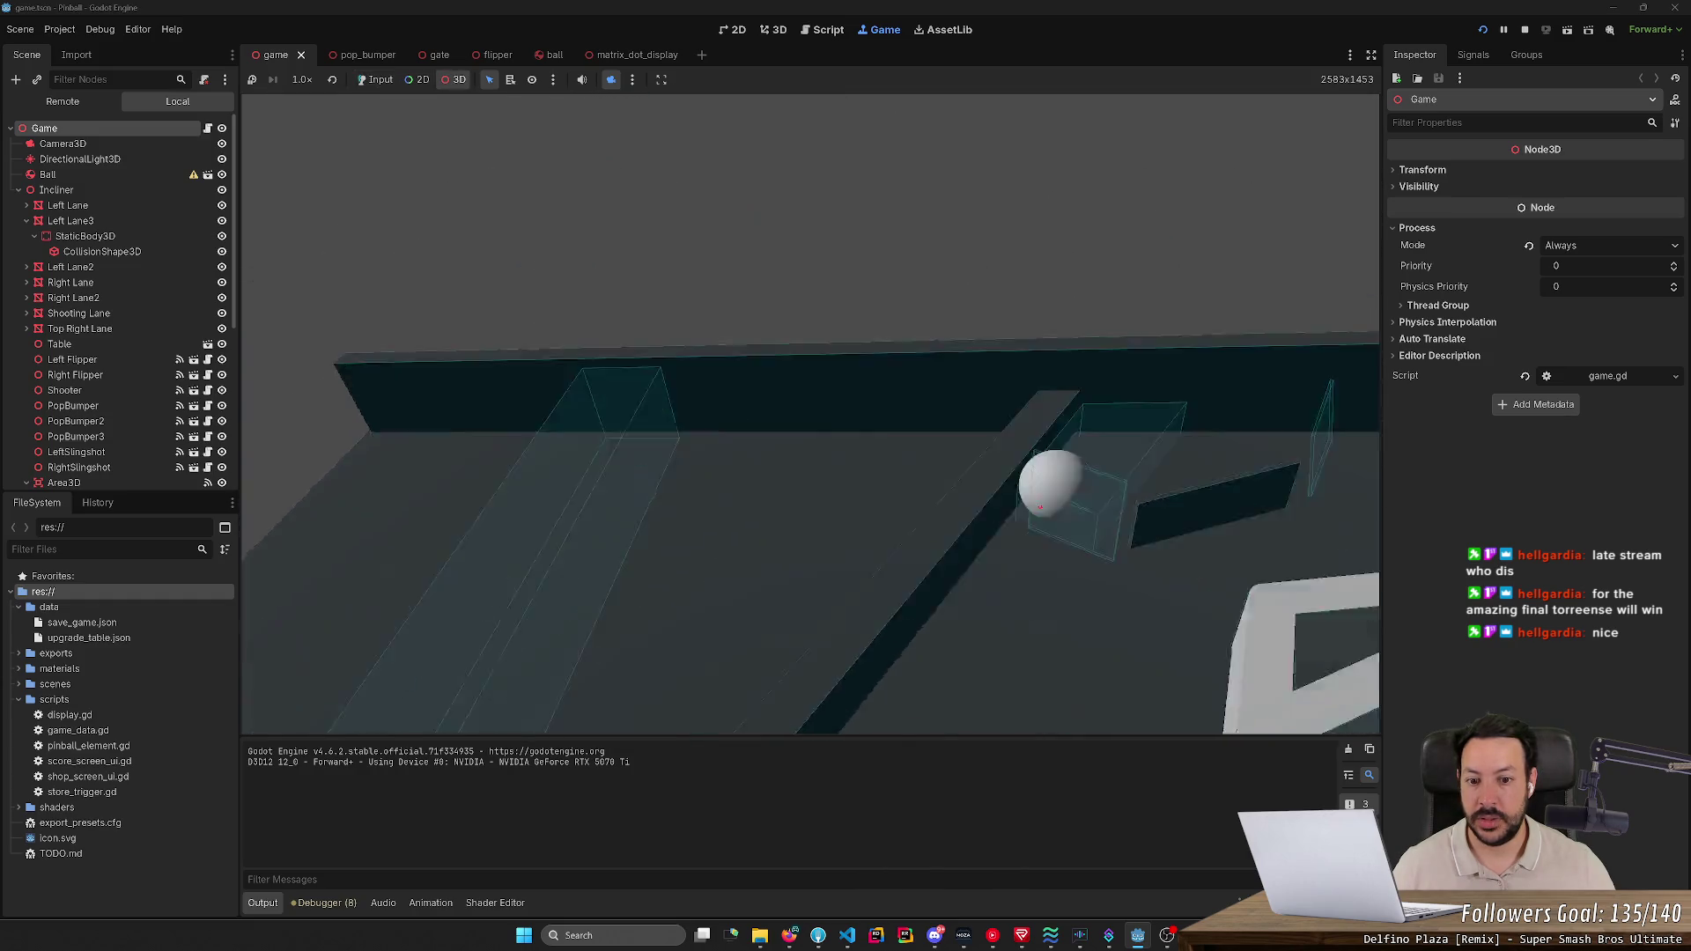
mouse_move(729, 407)
left_mouse_down()
mouse_move(793, 379)
mouse_move(729, 407)
left_mouse_up()
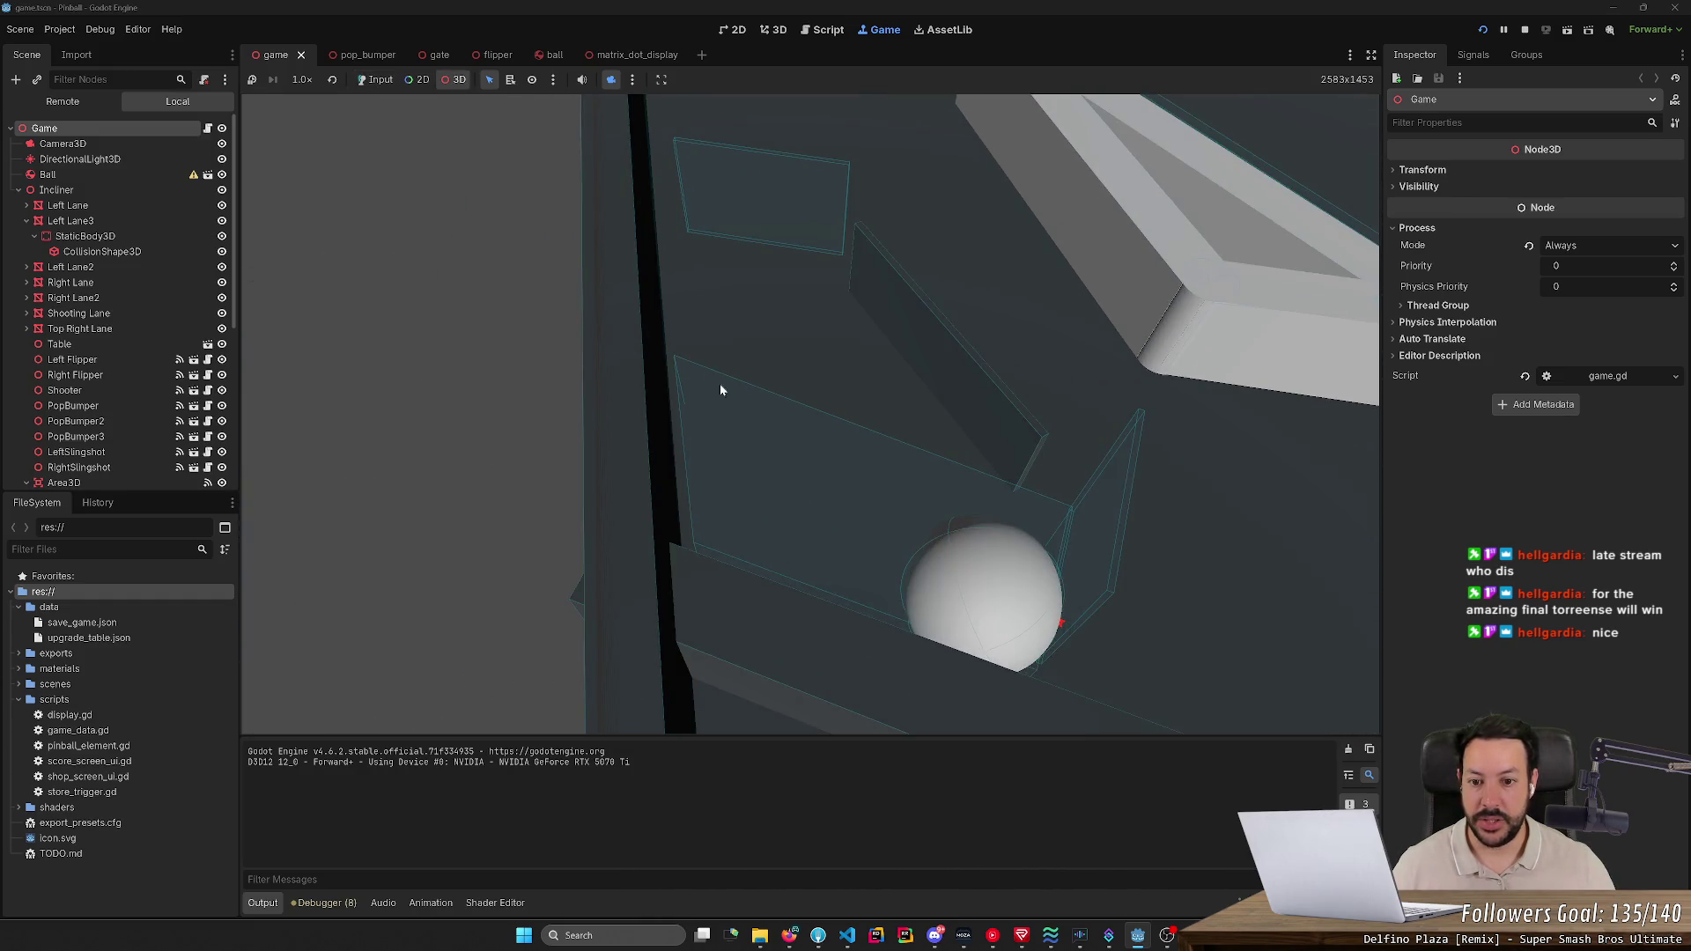
mouse_move(1015, 539)
left_mouse_down()
mouse_move(898, 515)
mouse_move(885, 586)
left_mouse_up()
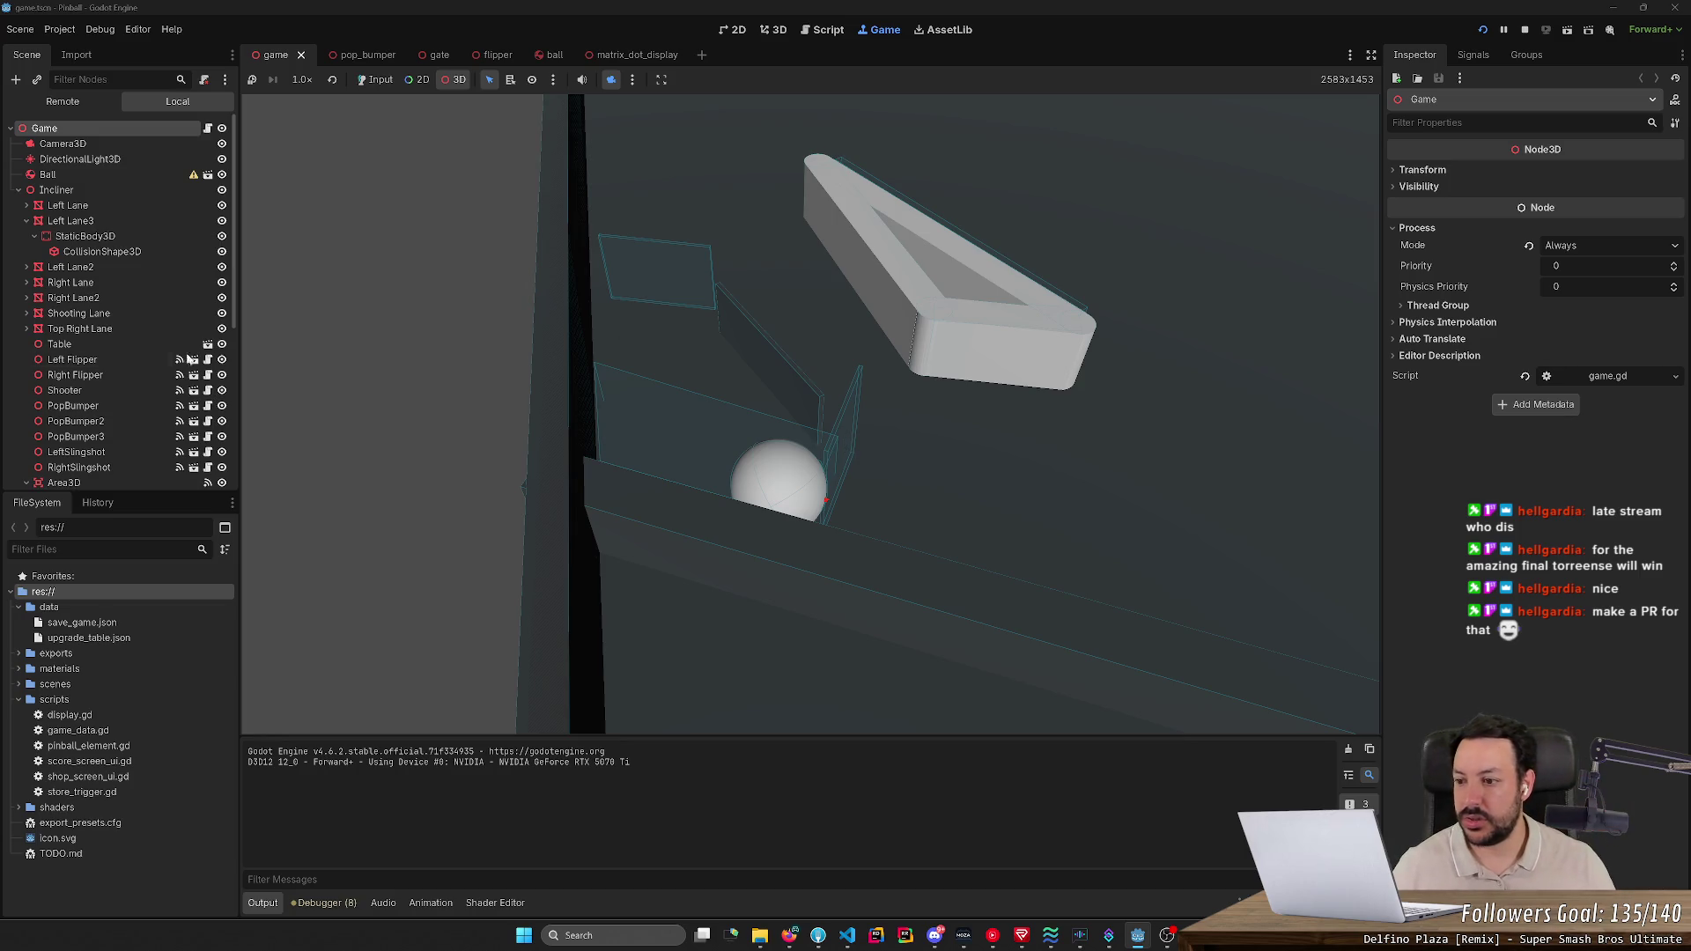
scroll(106, 343, "down", 5)
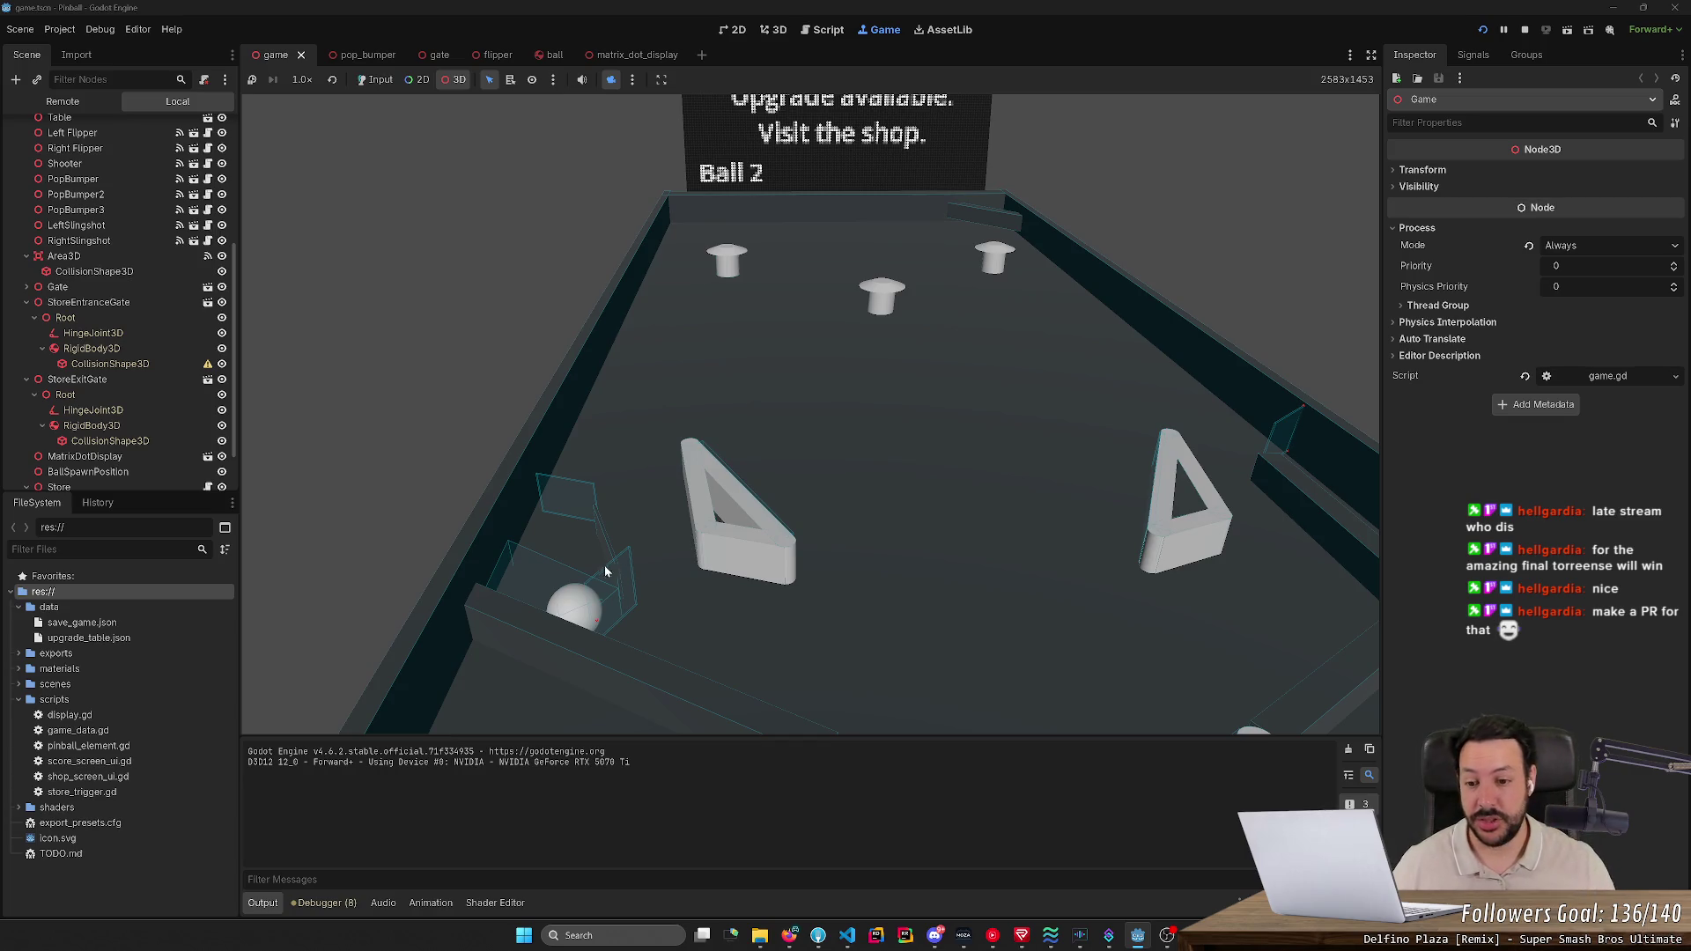
left_click(19, 29)
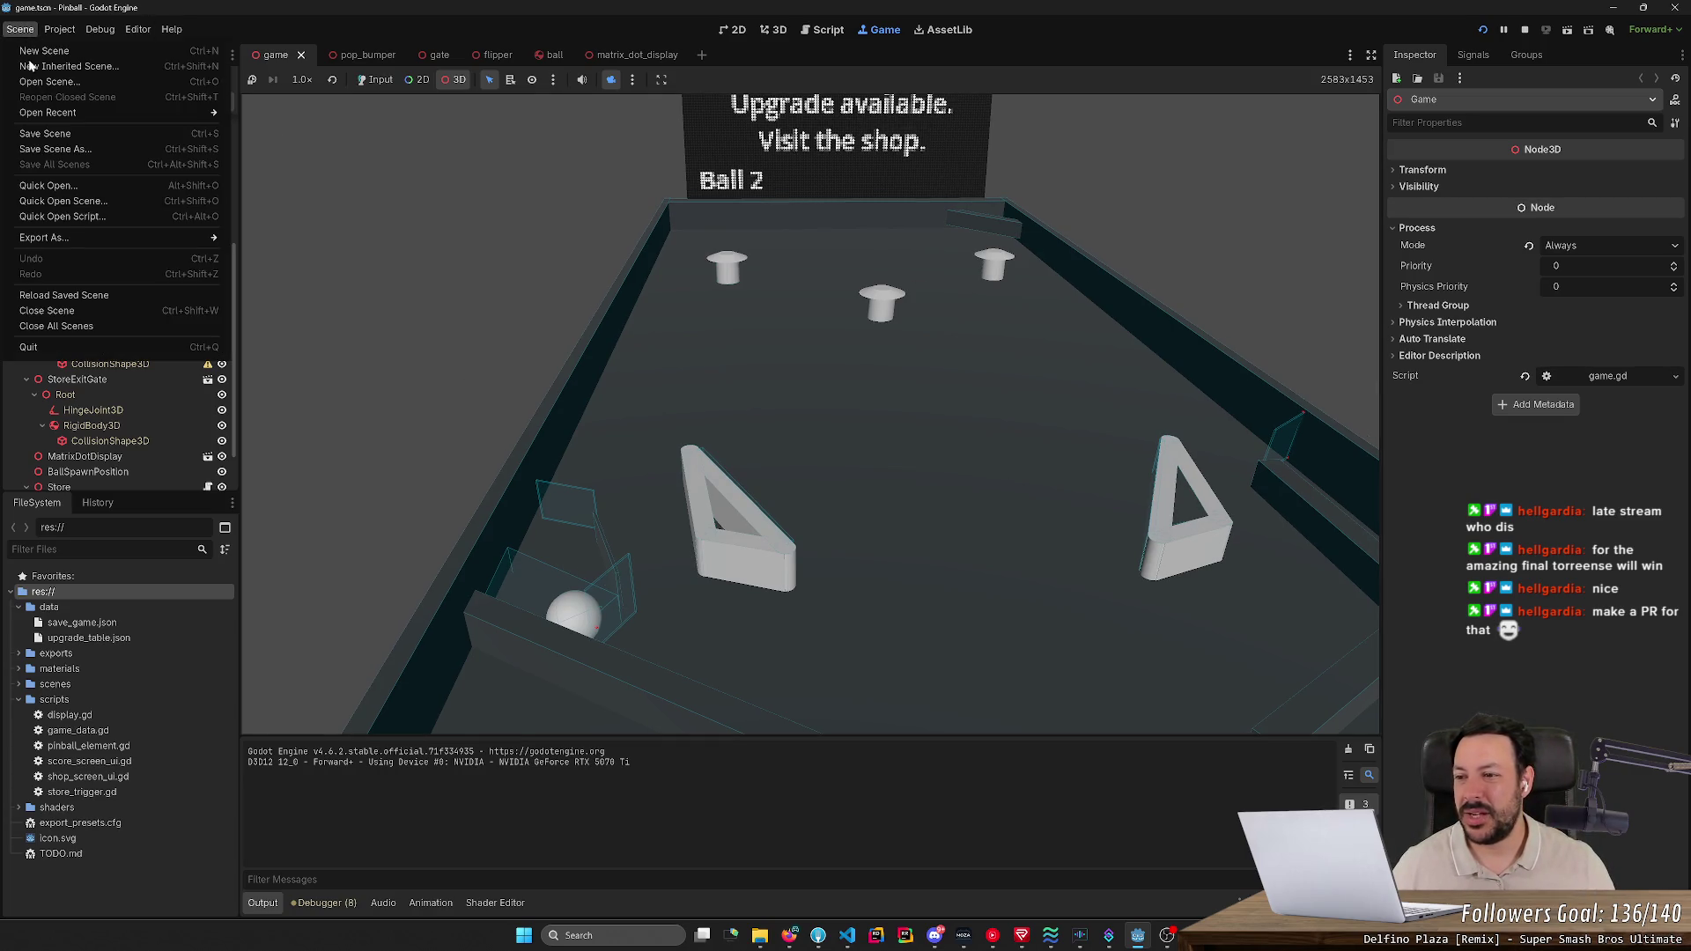
mouse_move(64, 236)
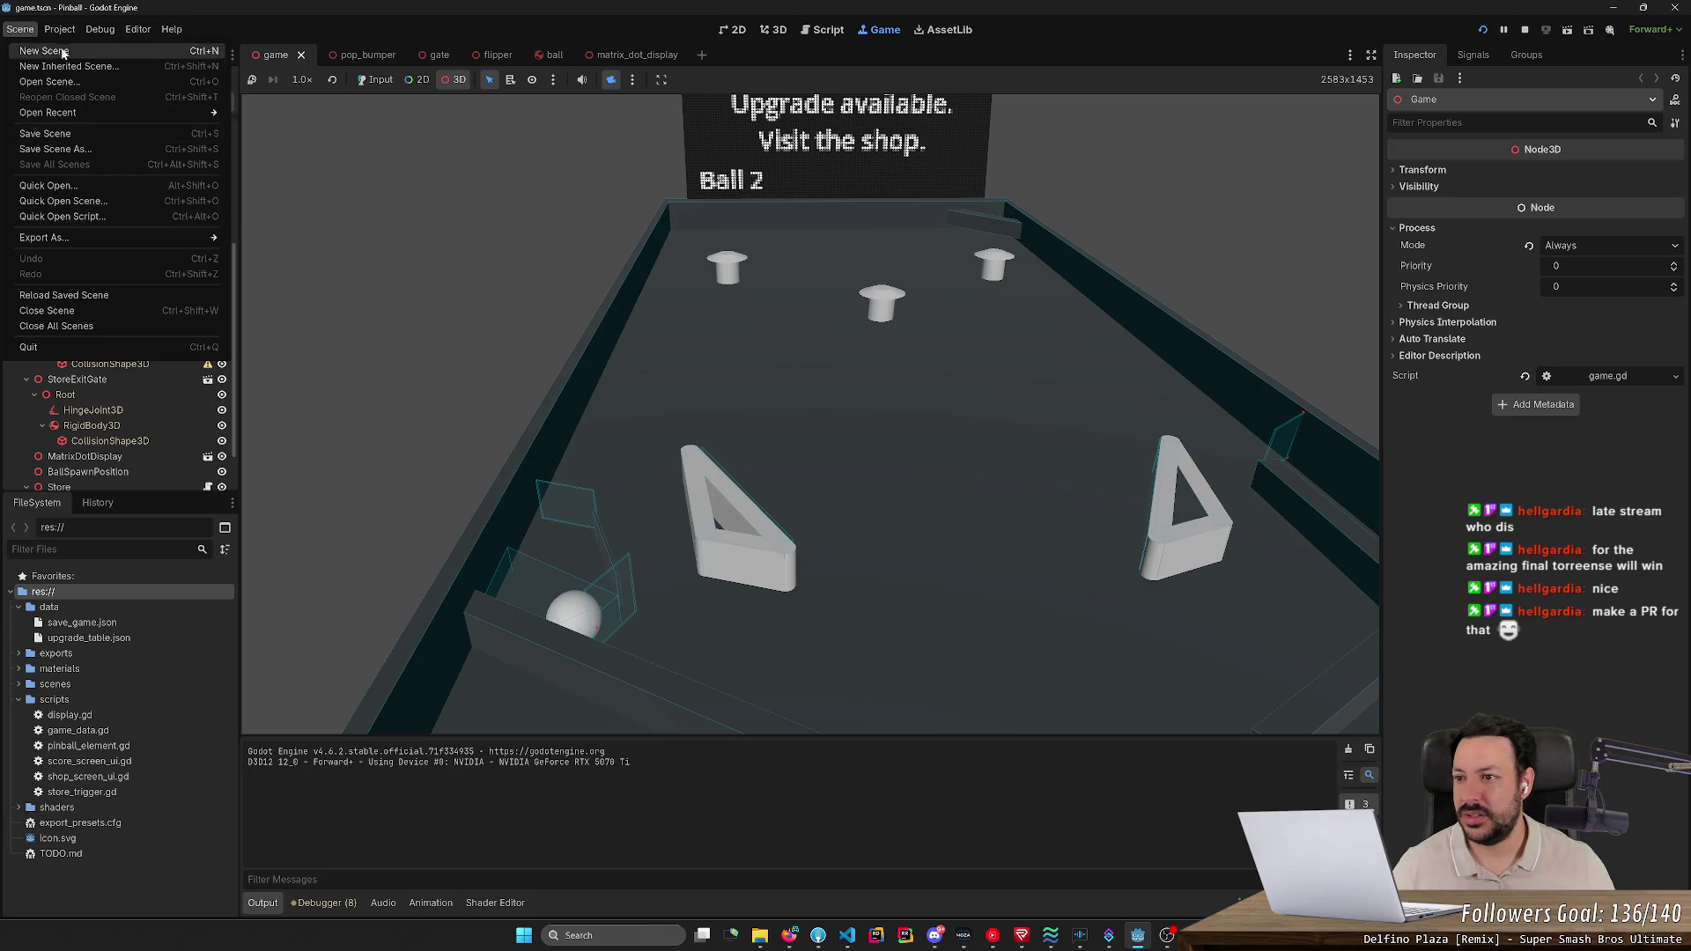
mouse_move(103, 33)
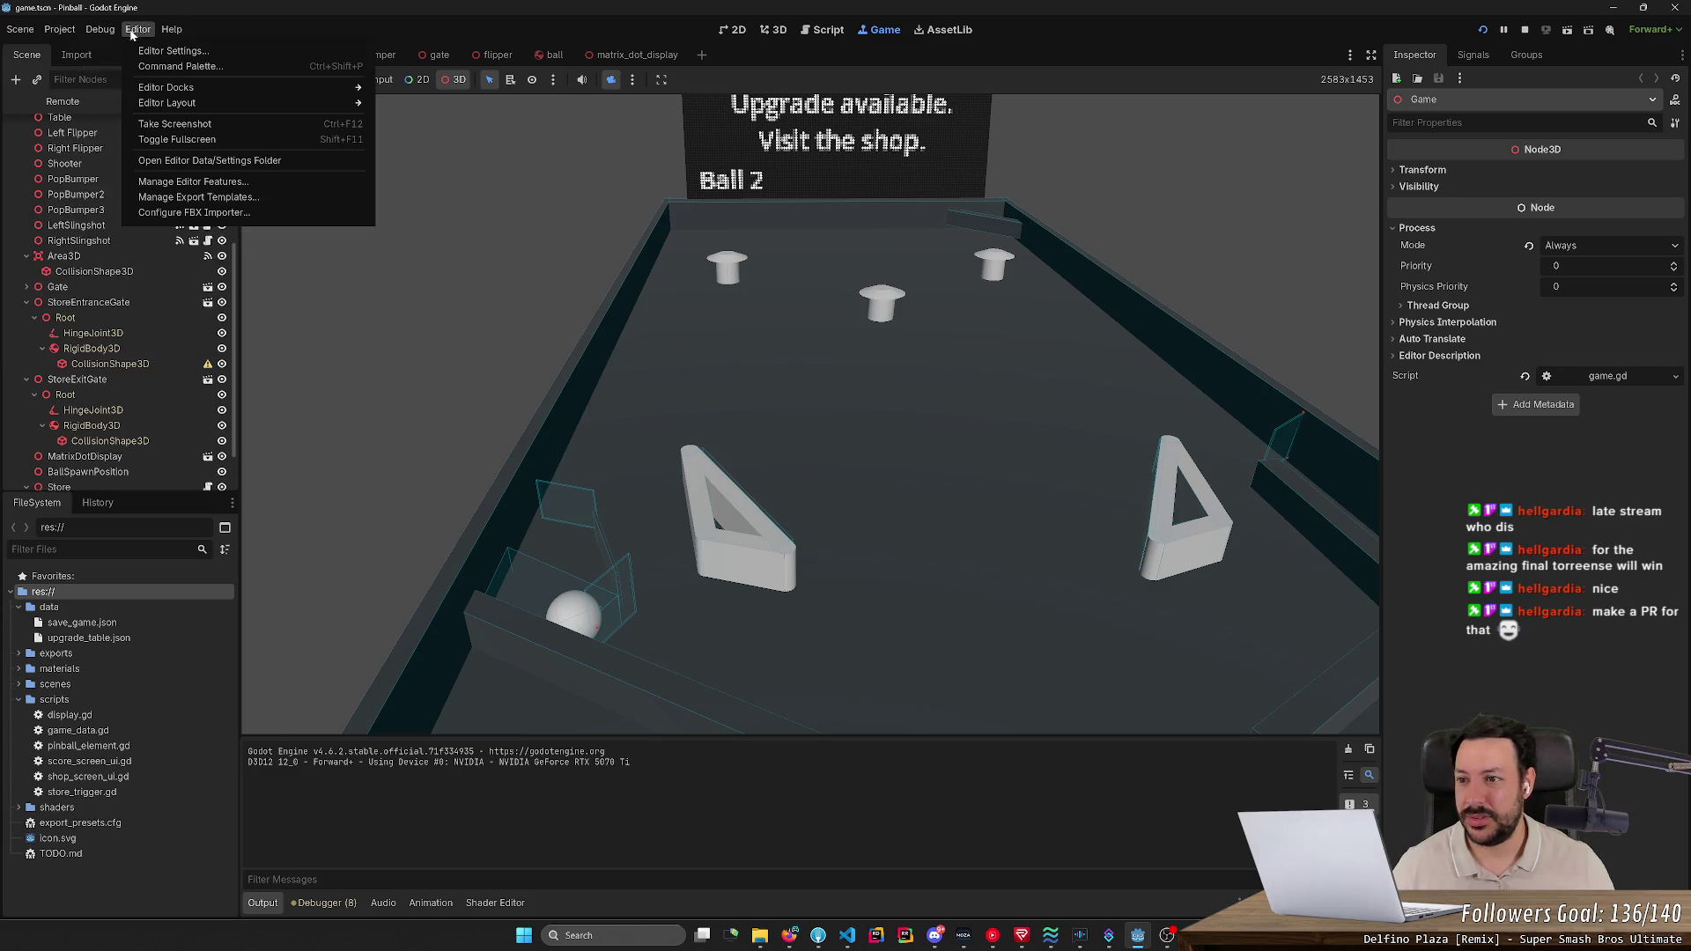
left_click(176, 50)
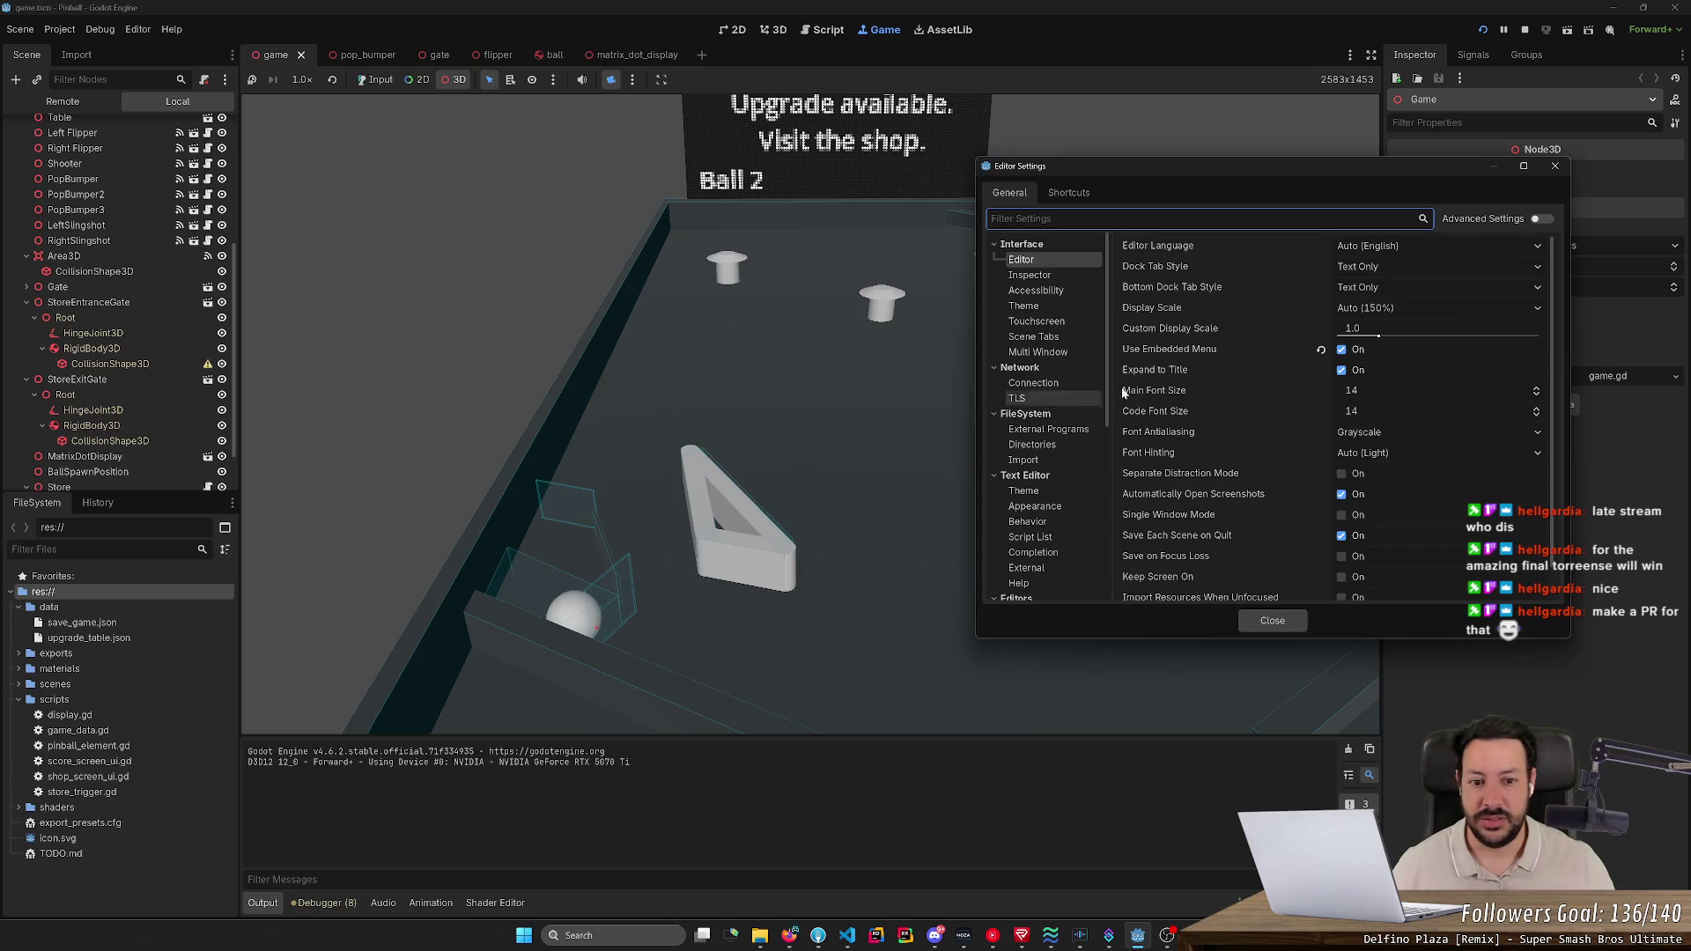
left_click_drag(1110, 387, 1109, 548)
left_click(1048, 305)
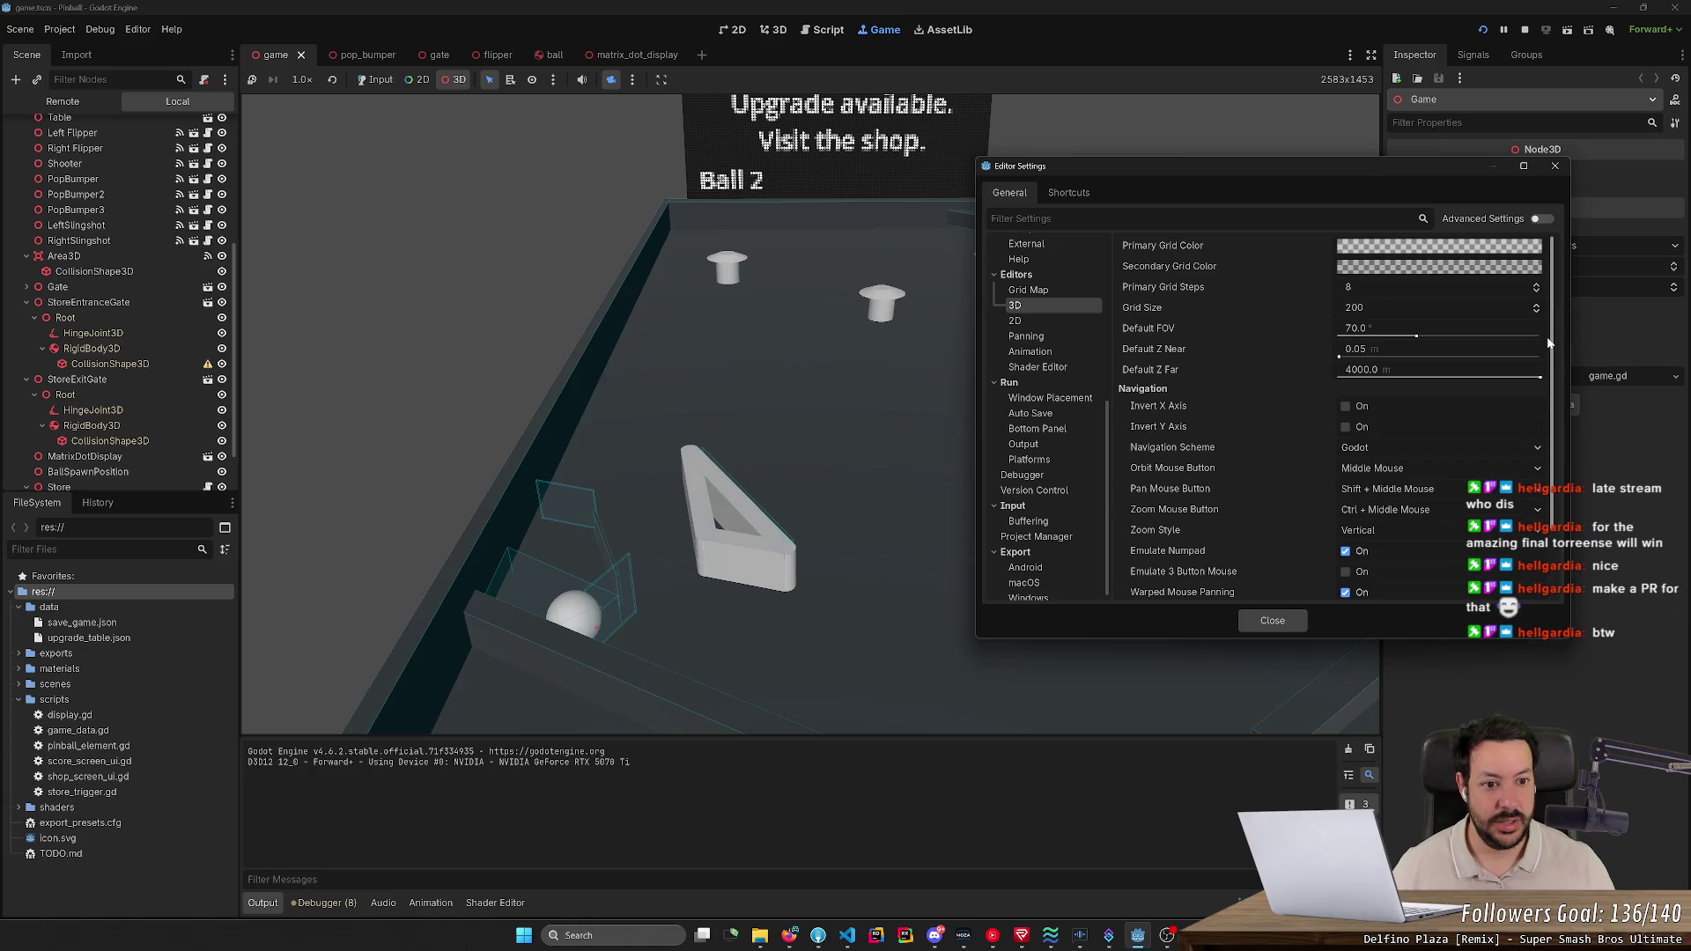
left_click_drag(1556, 326, 1550, 494)
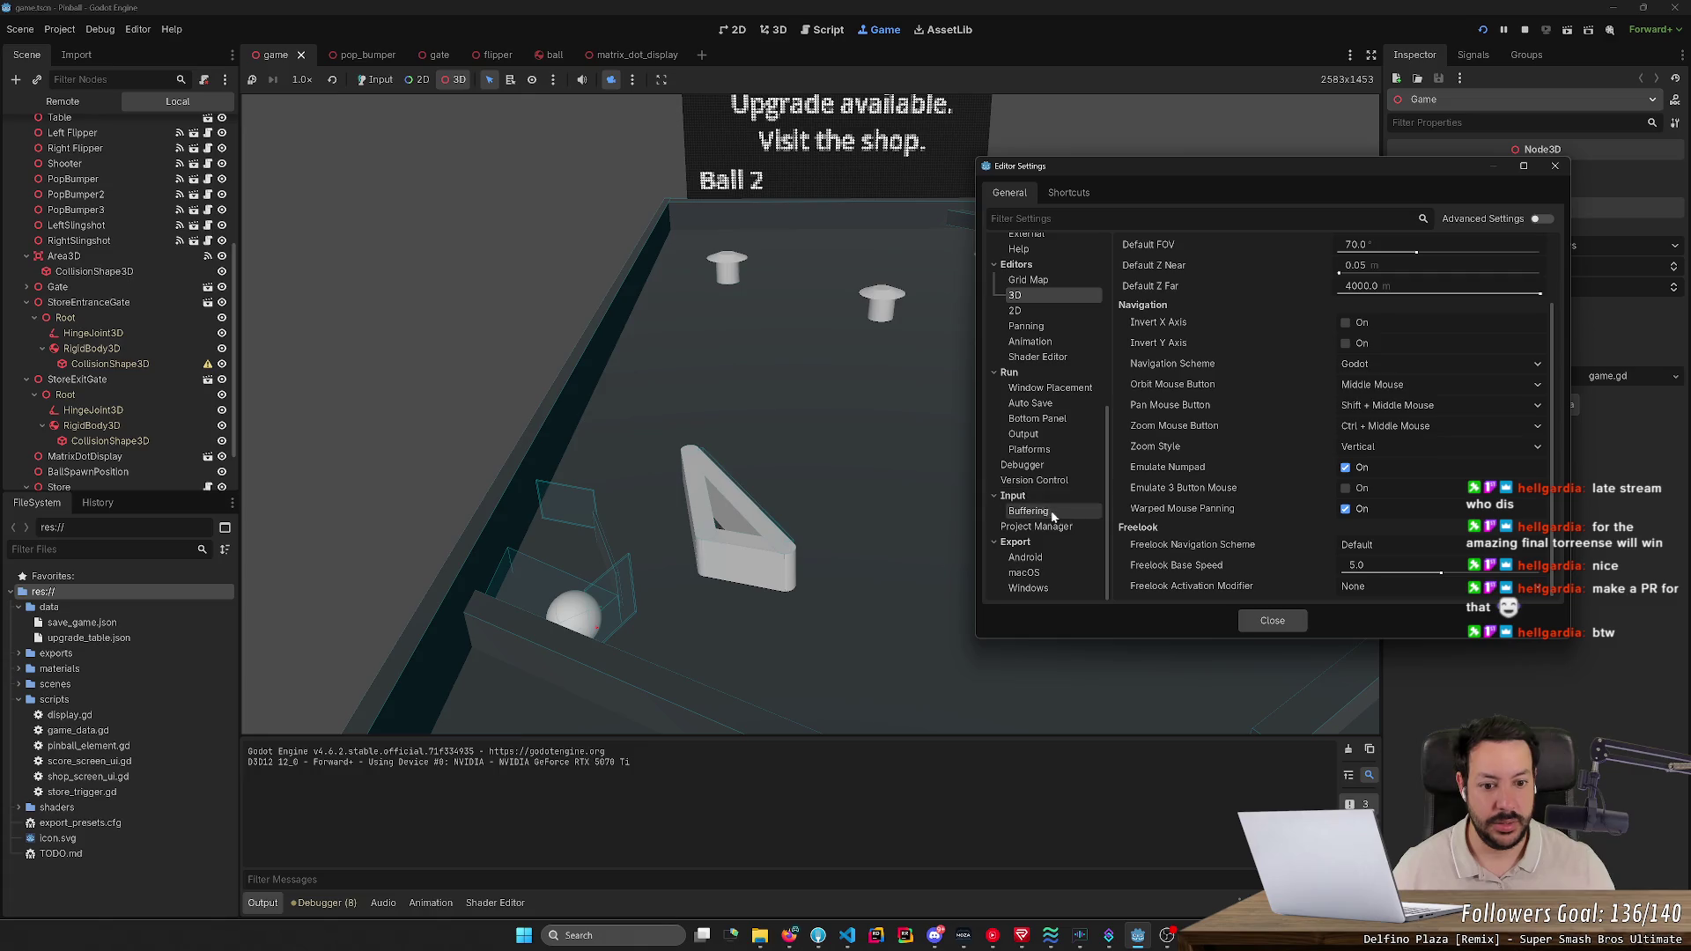
left_click_drag(1108, 520, 1125, 351)
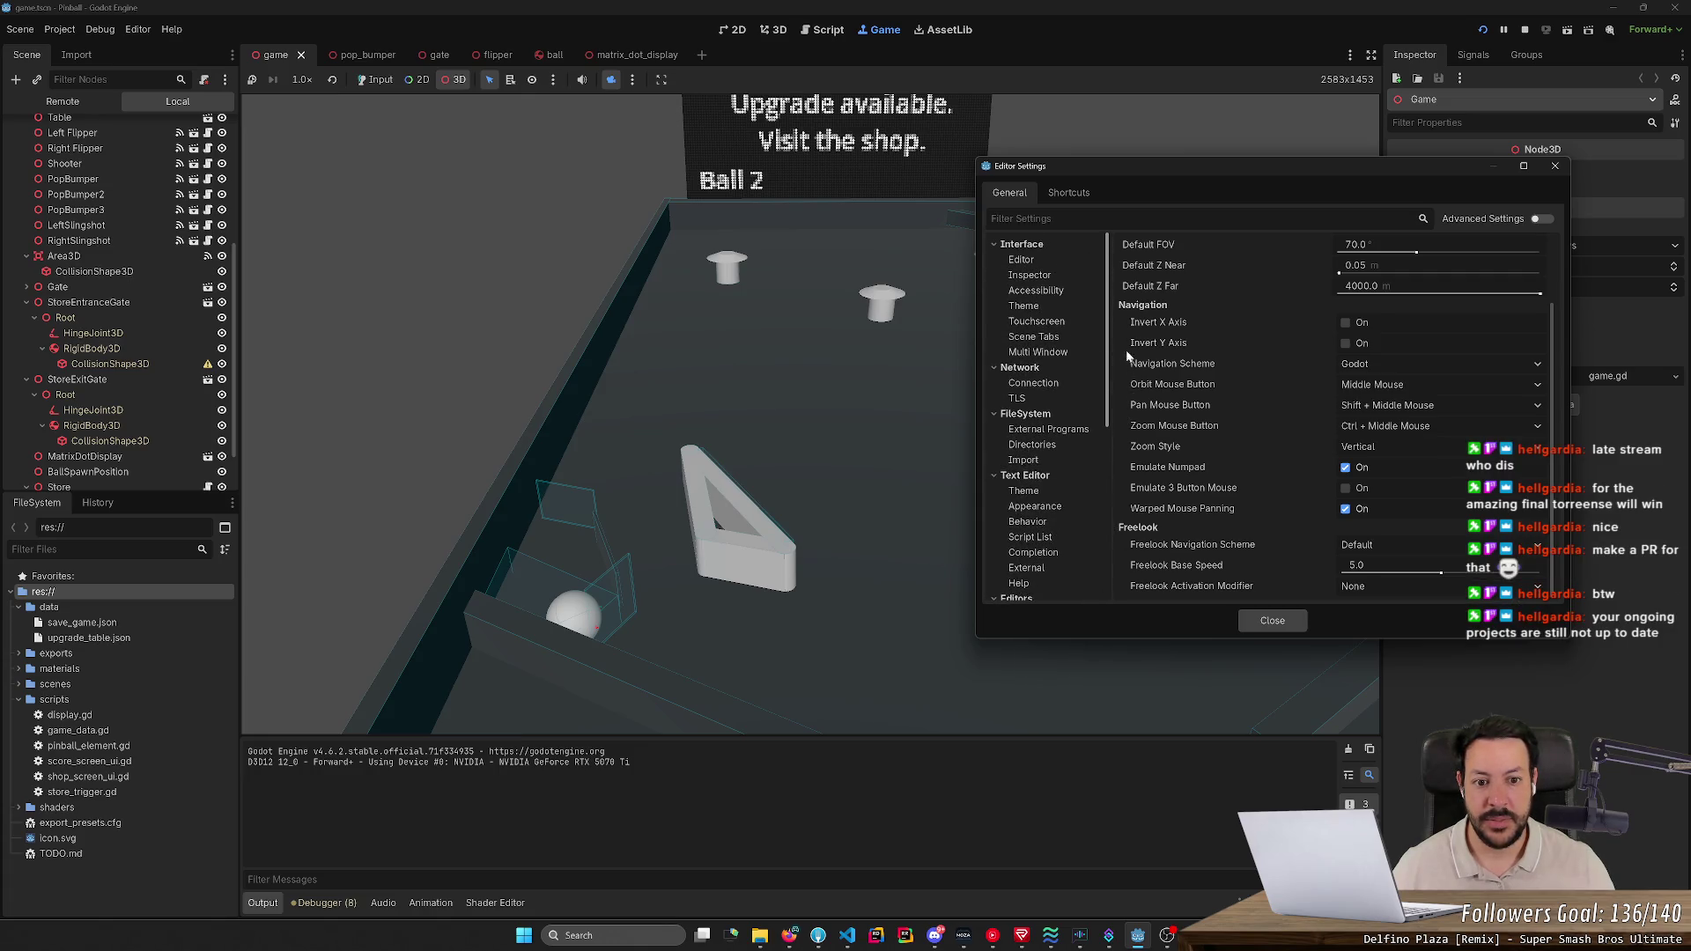
left_click(1068, 192)
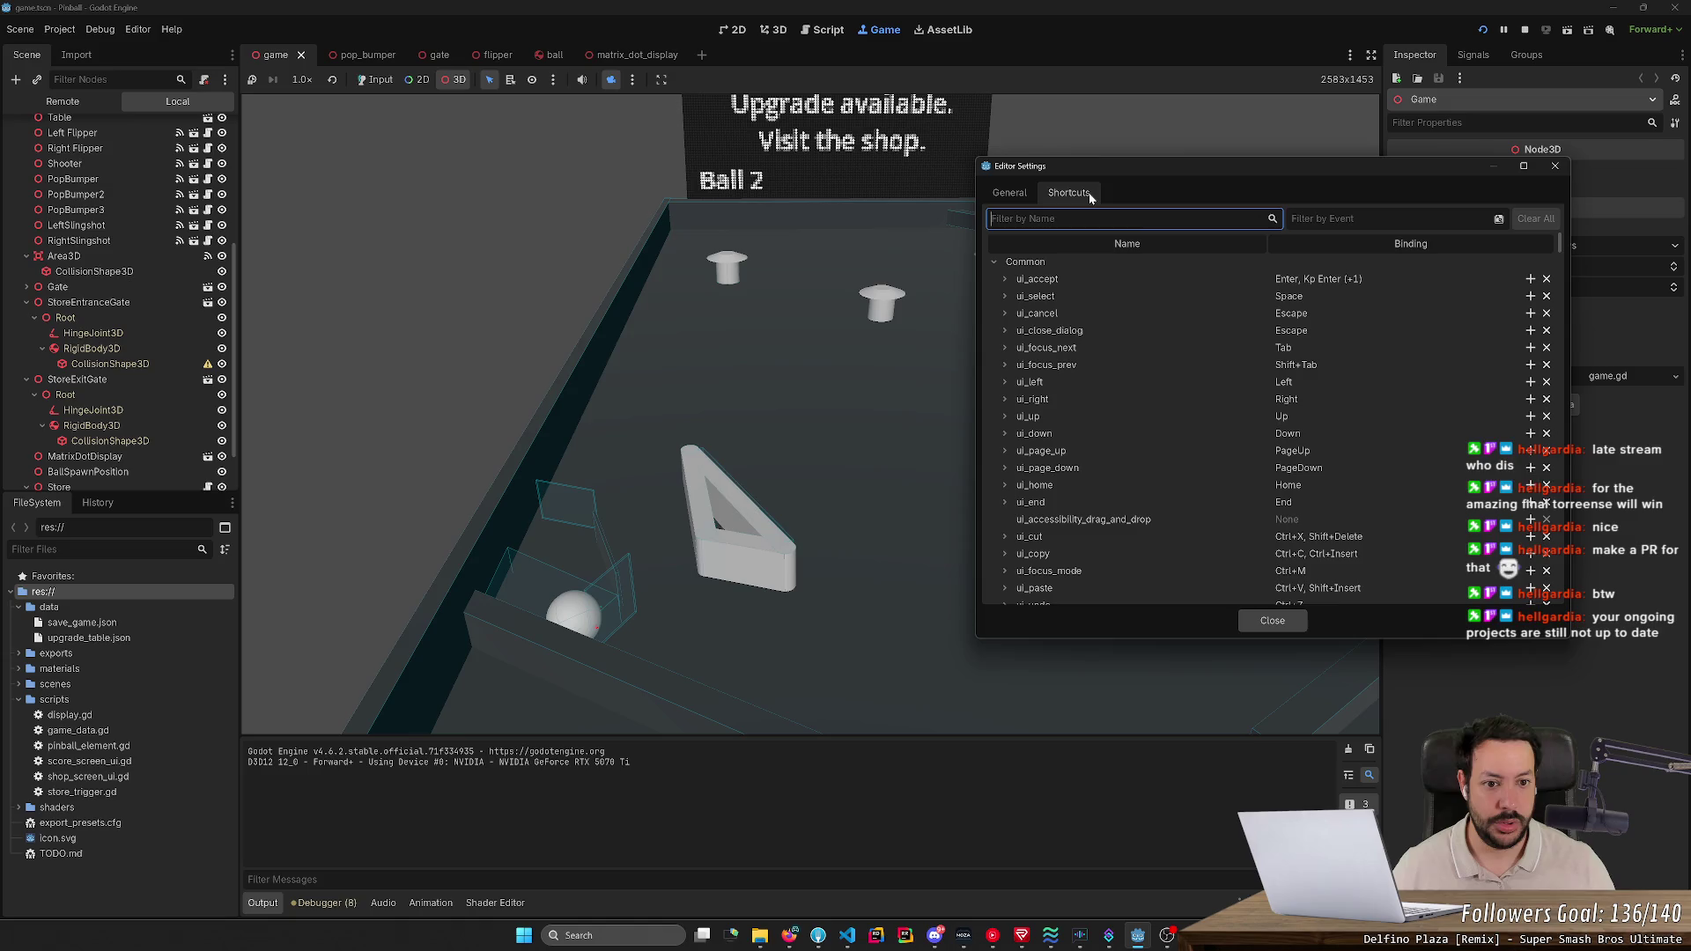
left_click(1552, 167)
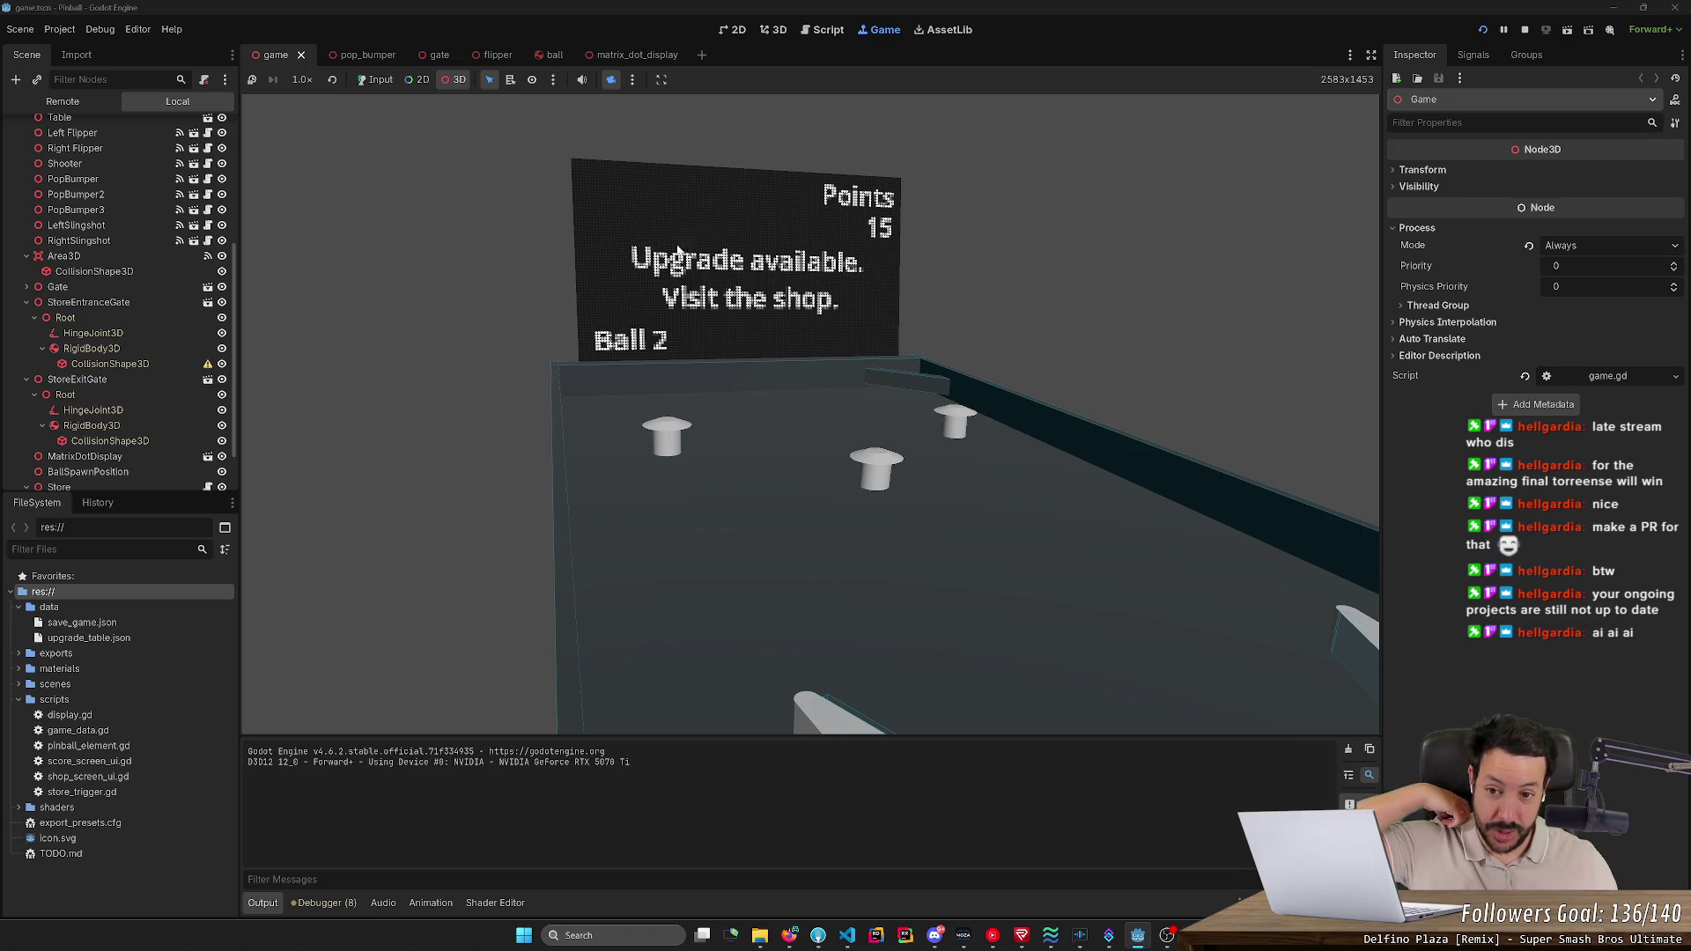
Step: Stop the running pinball game from the top-right toolbar to return to the table's 3D editor
left_click(1530, 30)
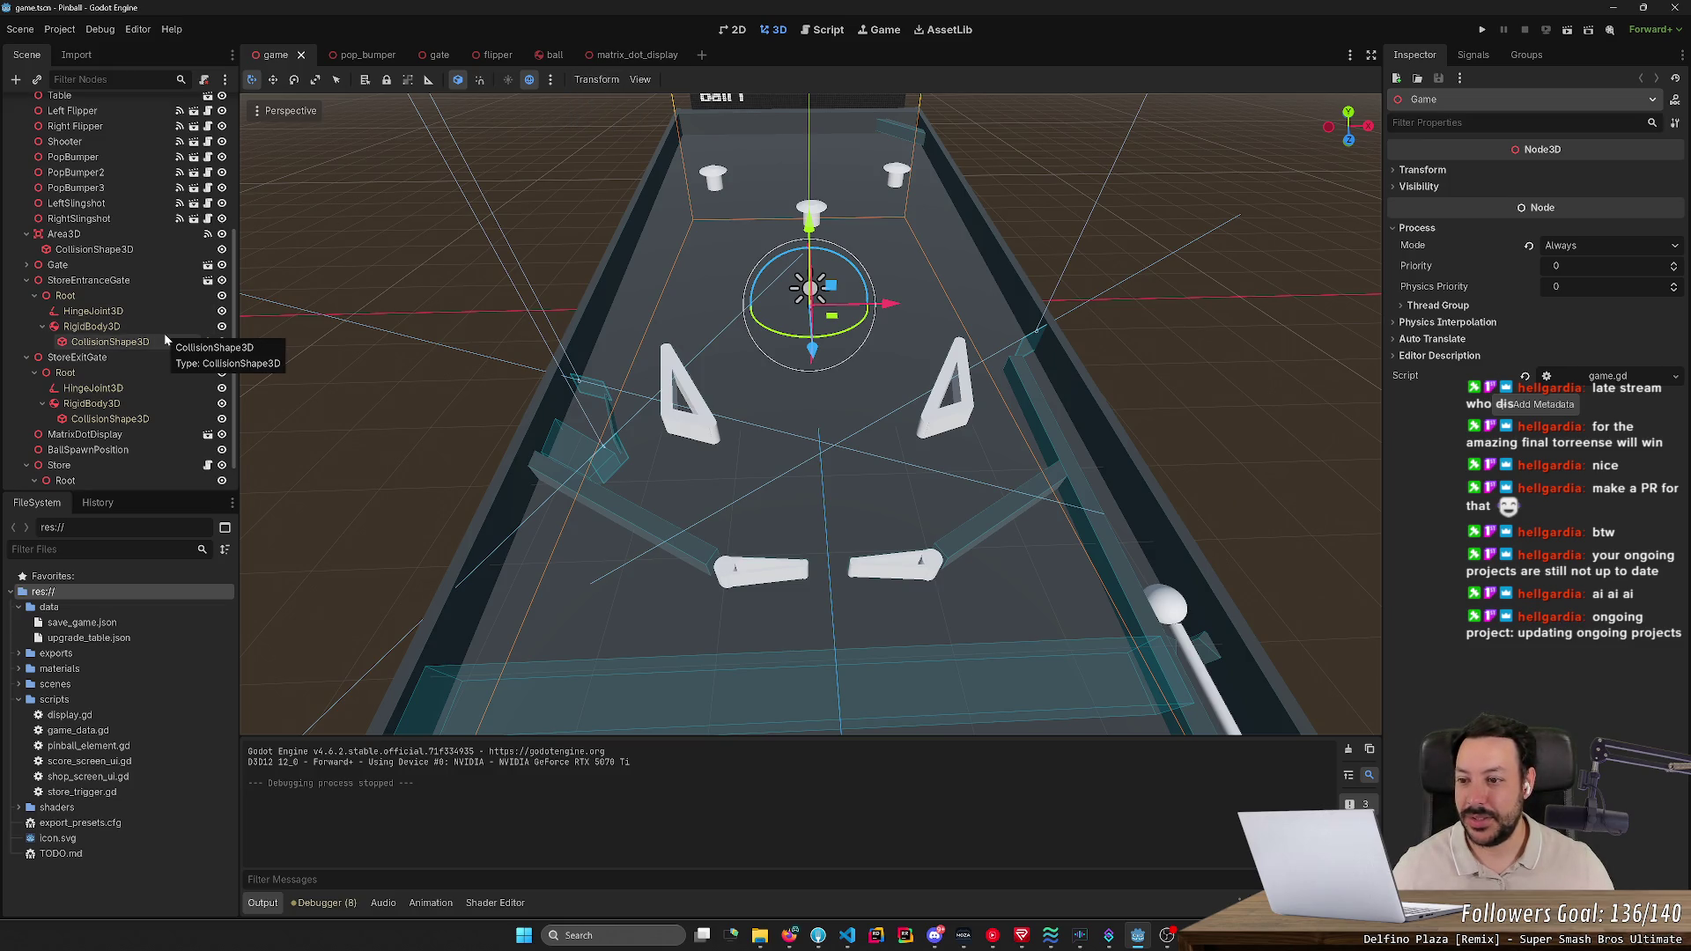
mouse_move(203, 346)
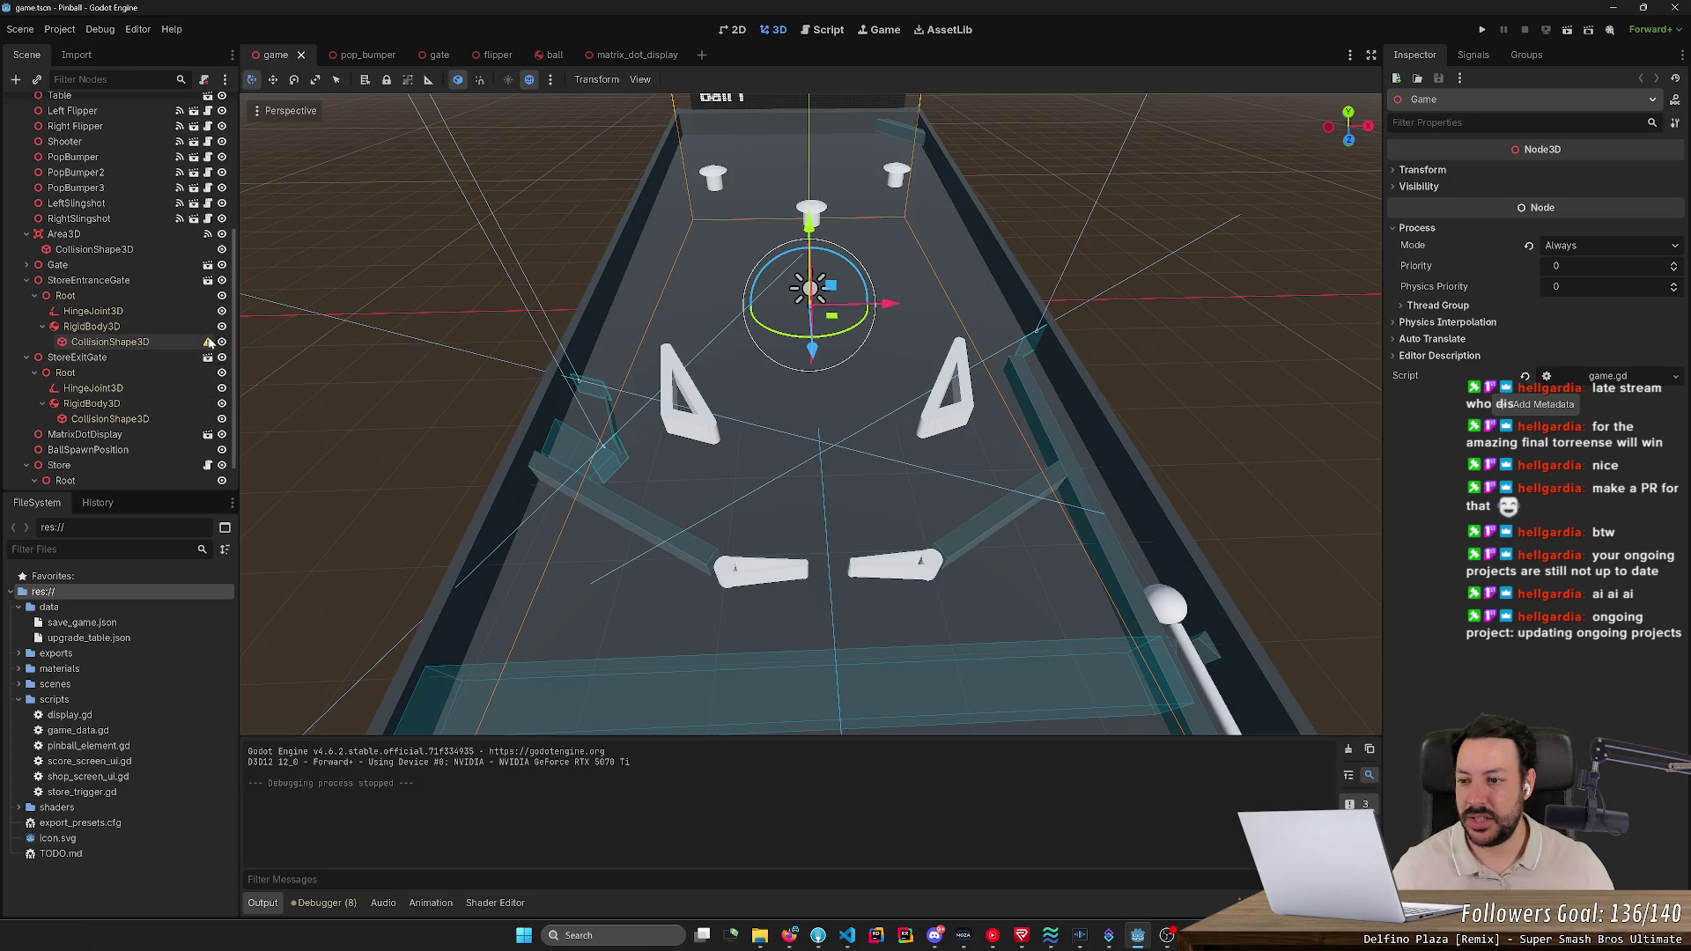
left_click(209, 344)
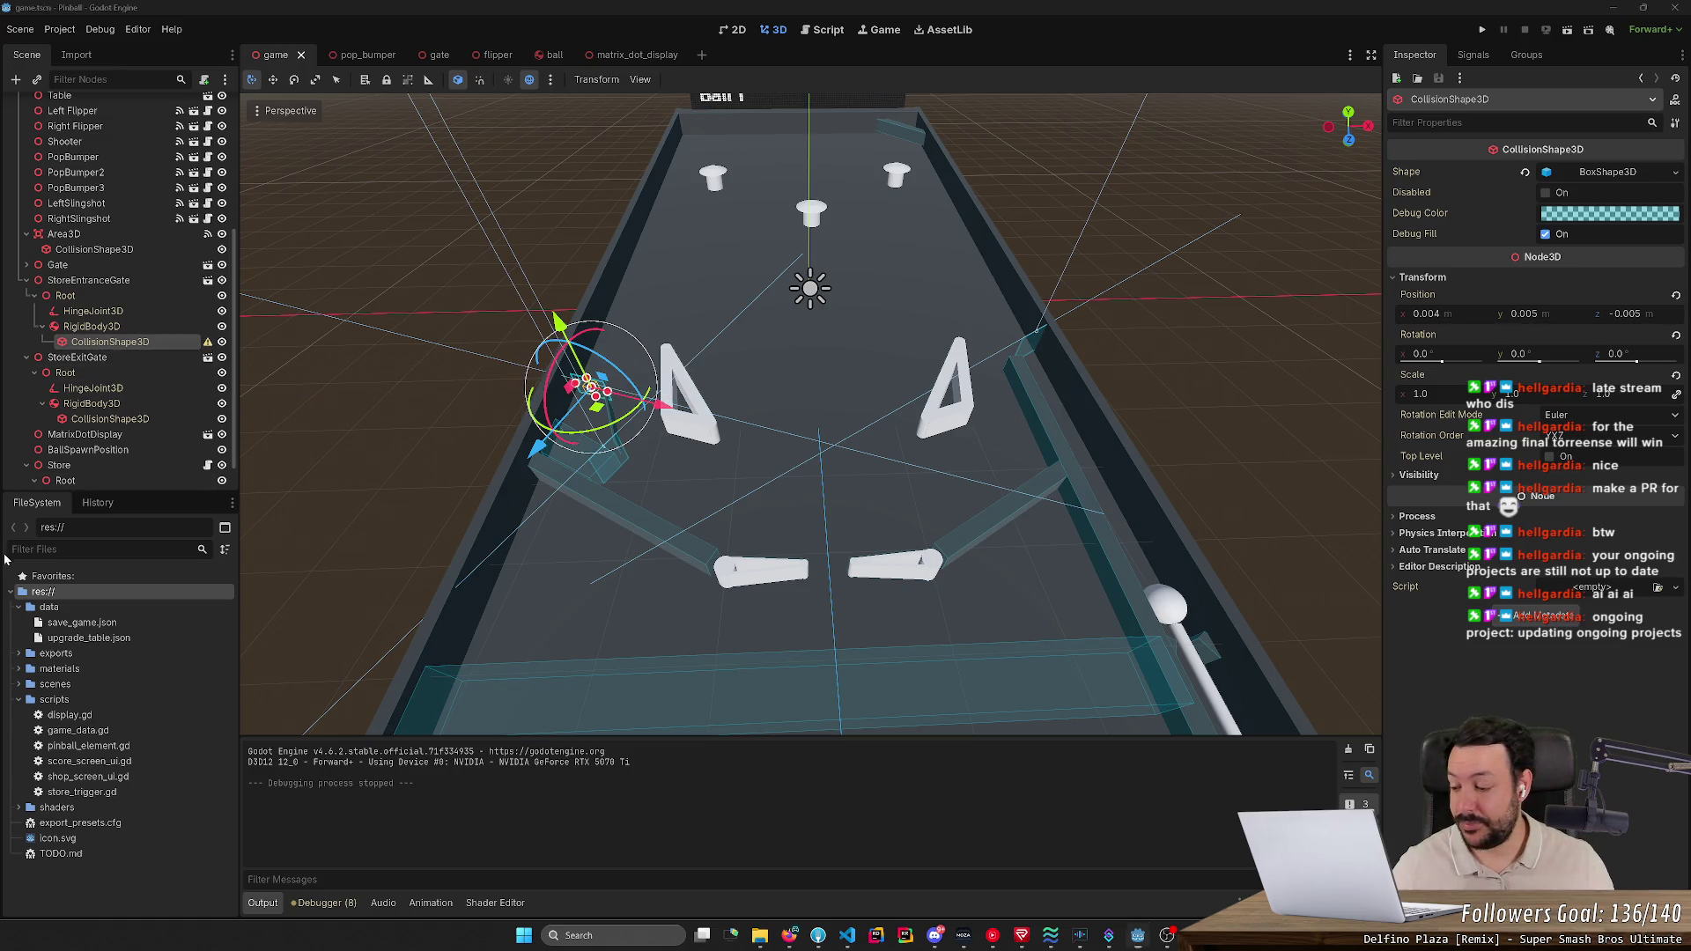
scroll(616, 296, "down", 3)
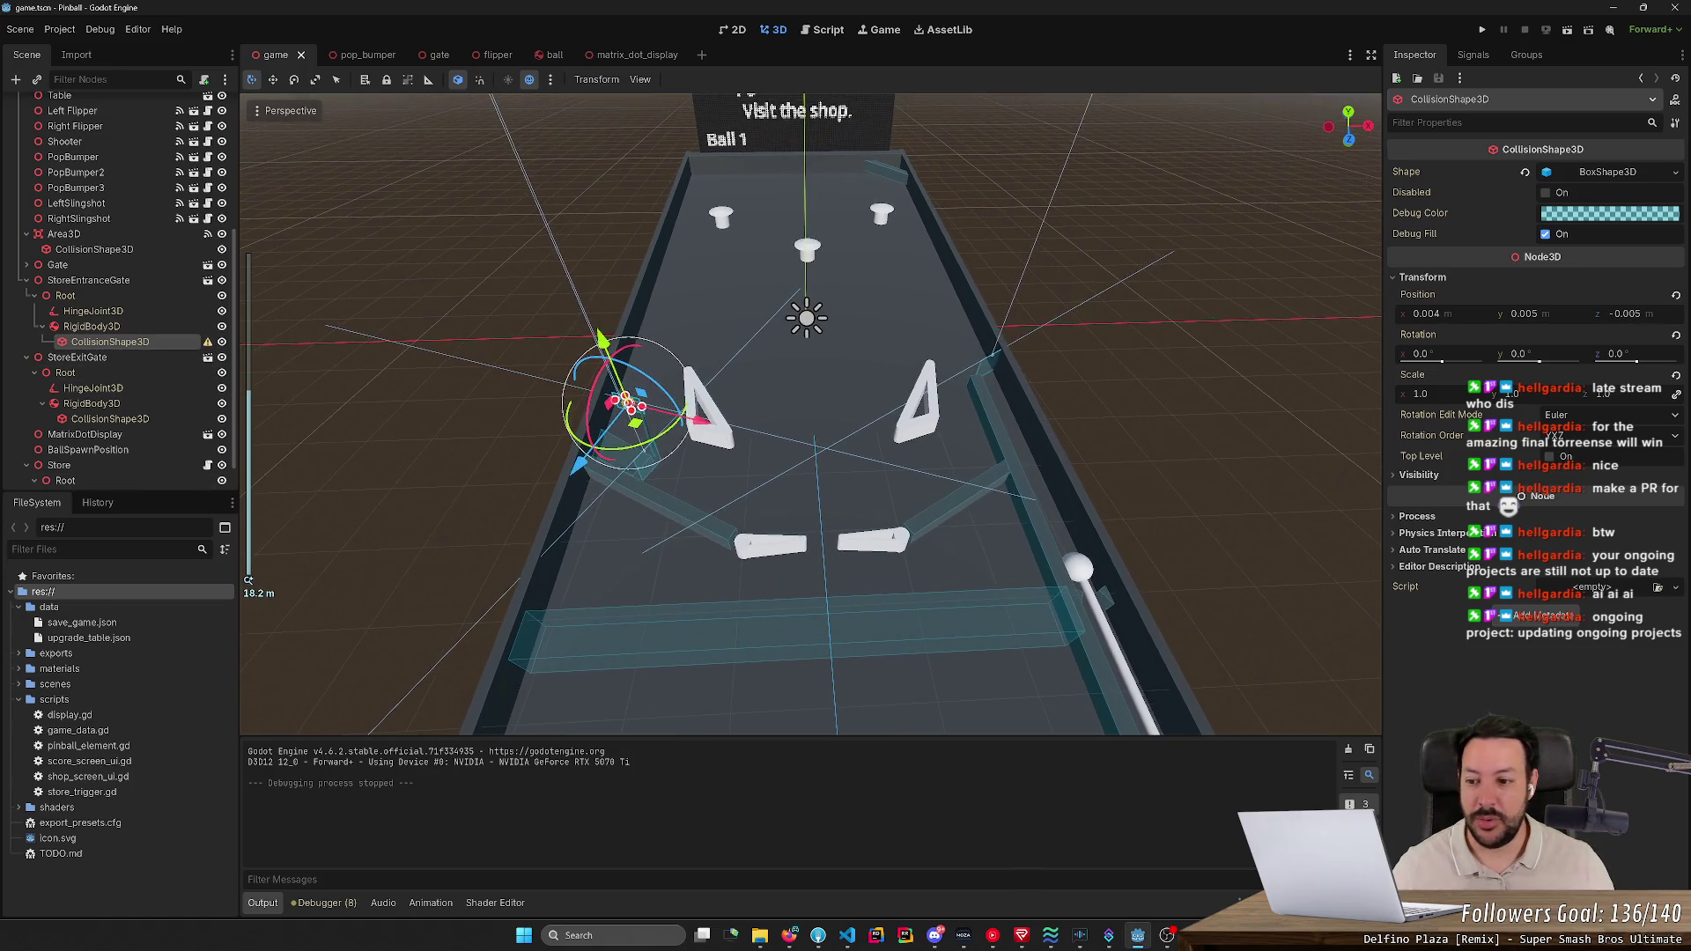
key("s")
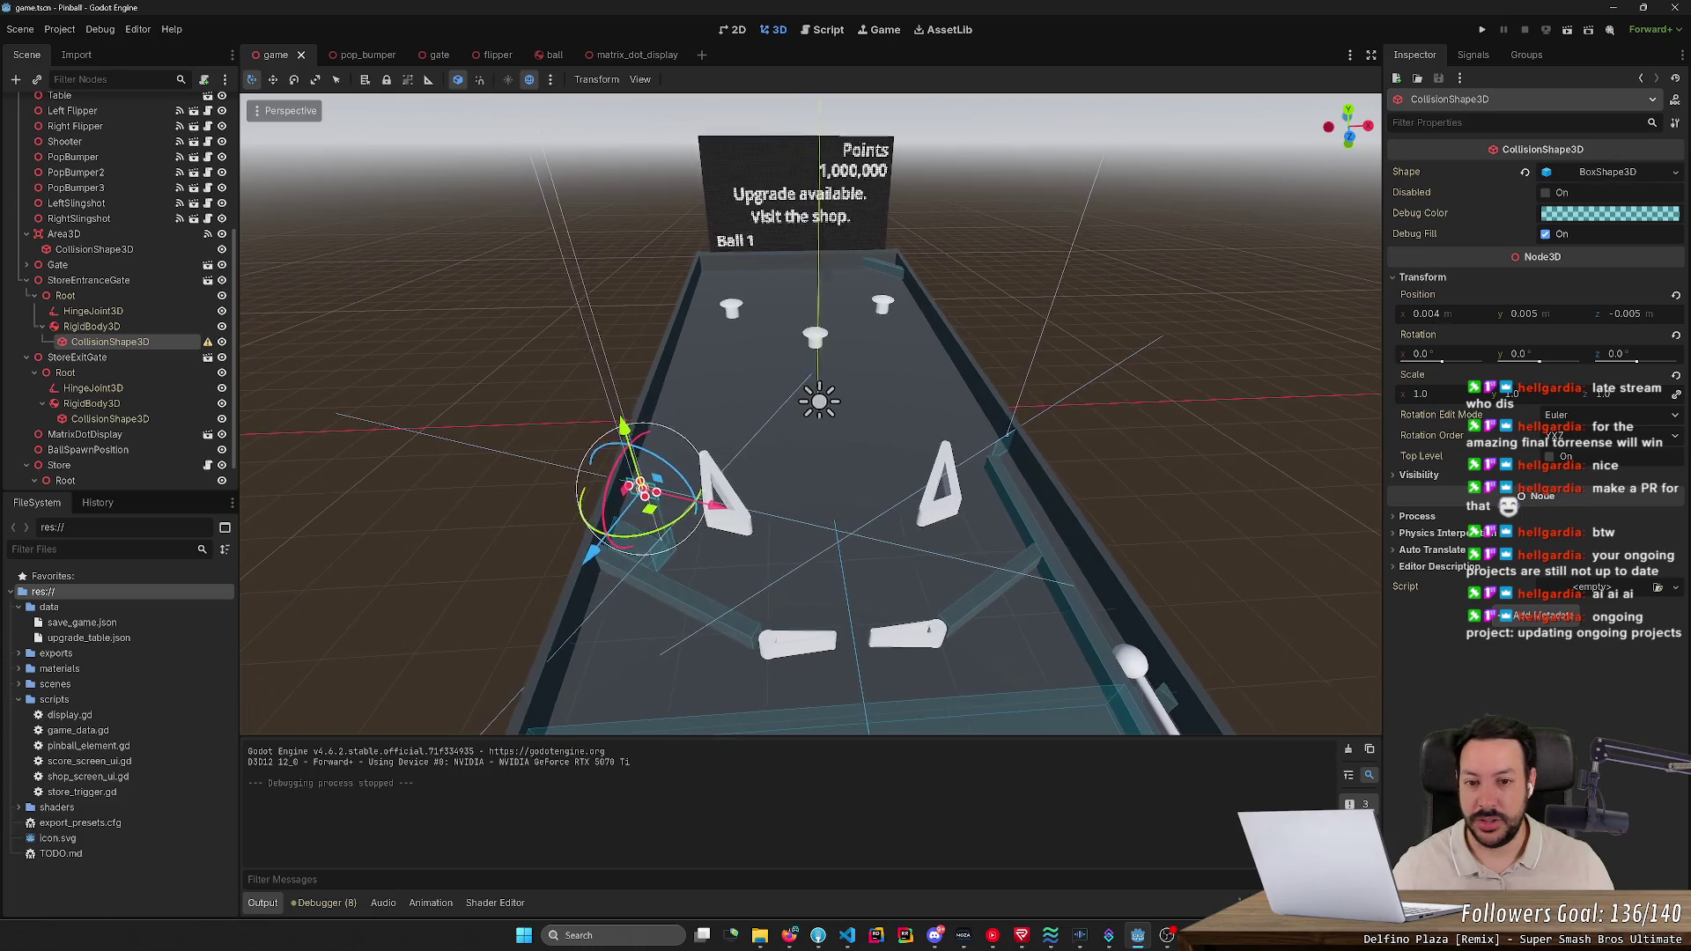
scroll(810, 413, "up", 6)
key("w")
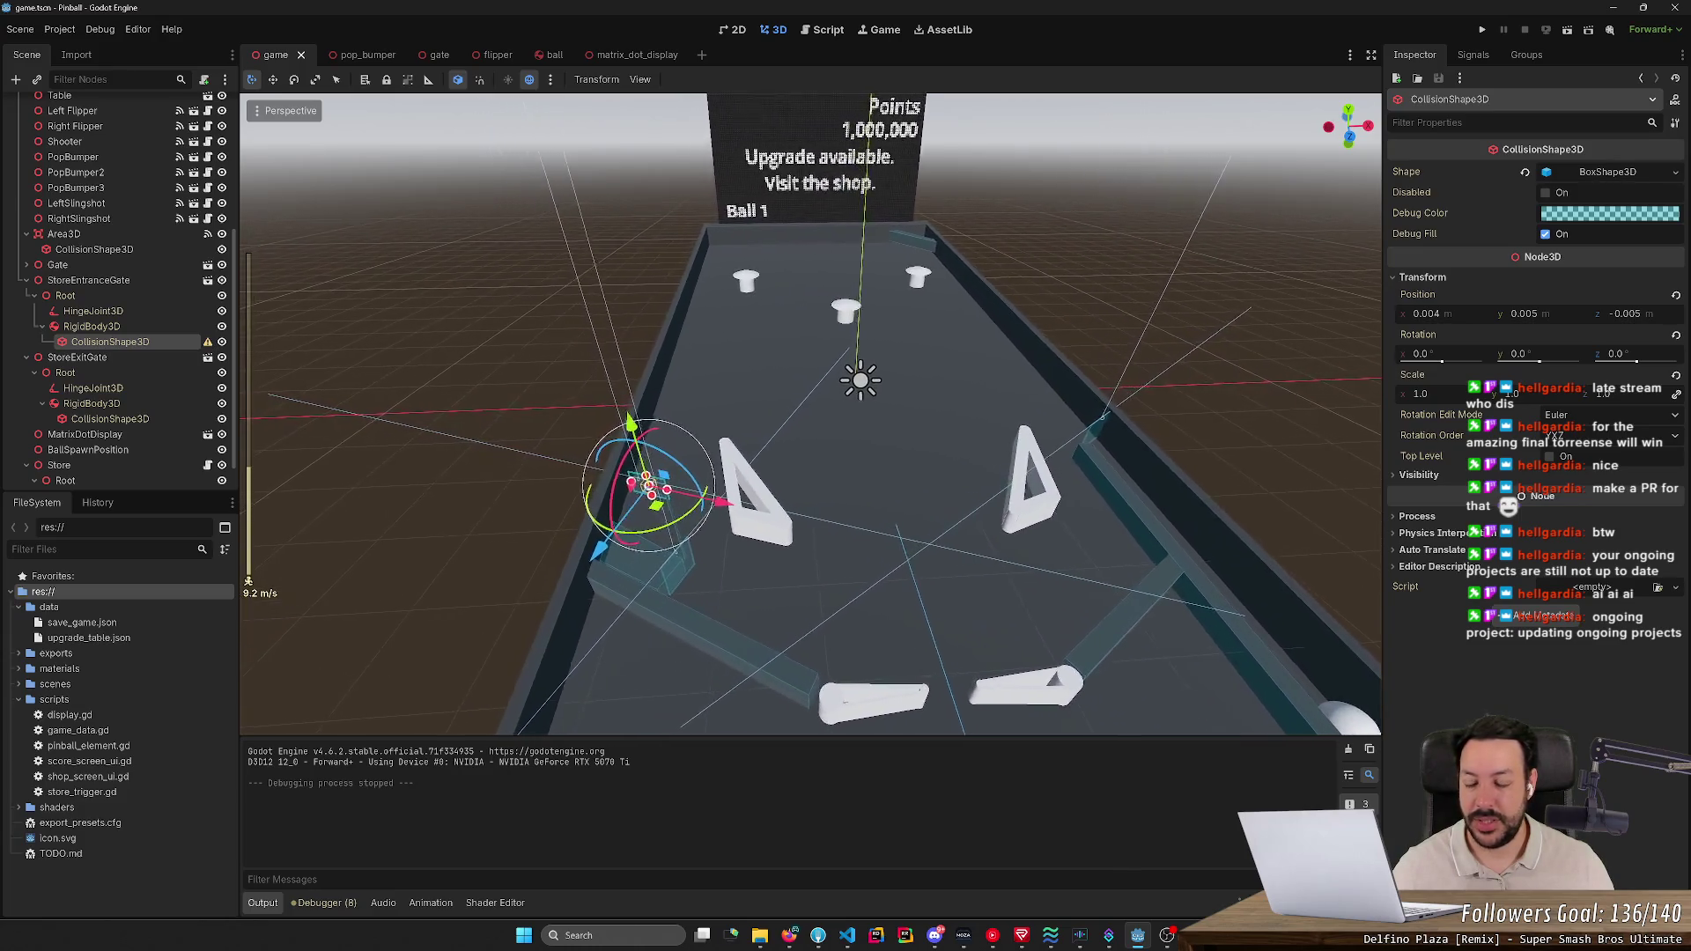
scroll(810, 414, "down", 2)
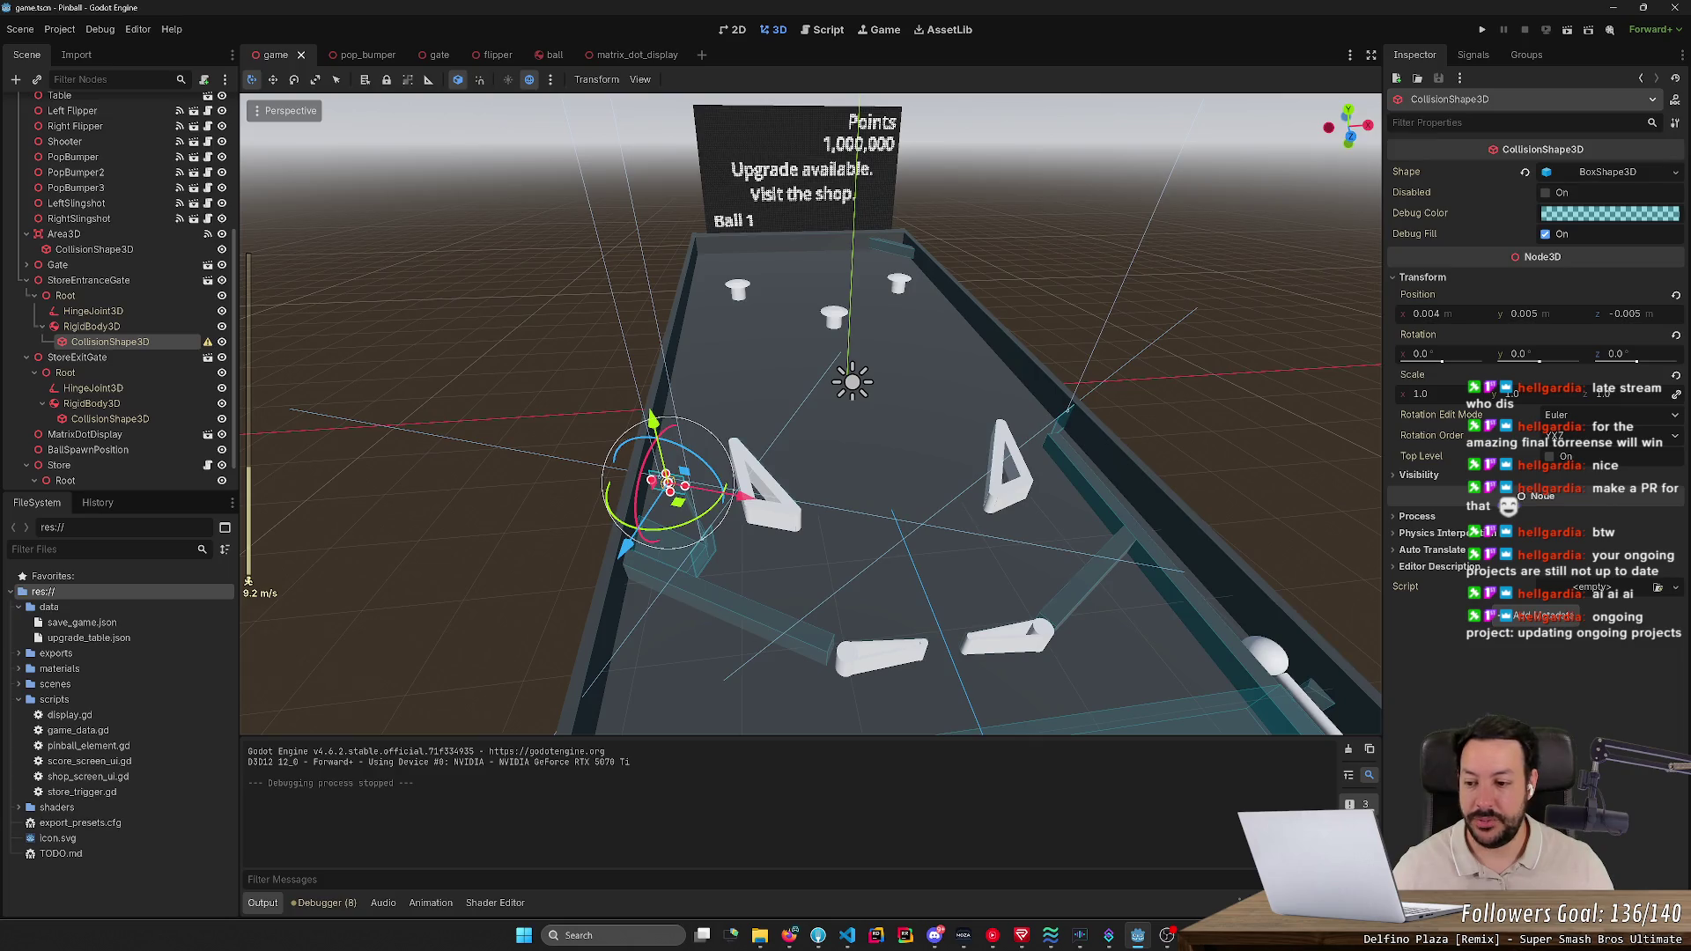
key("e")
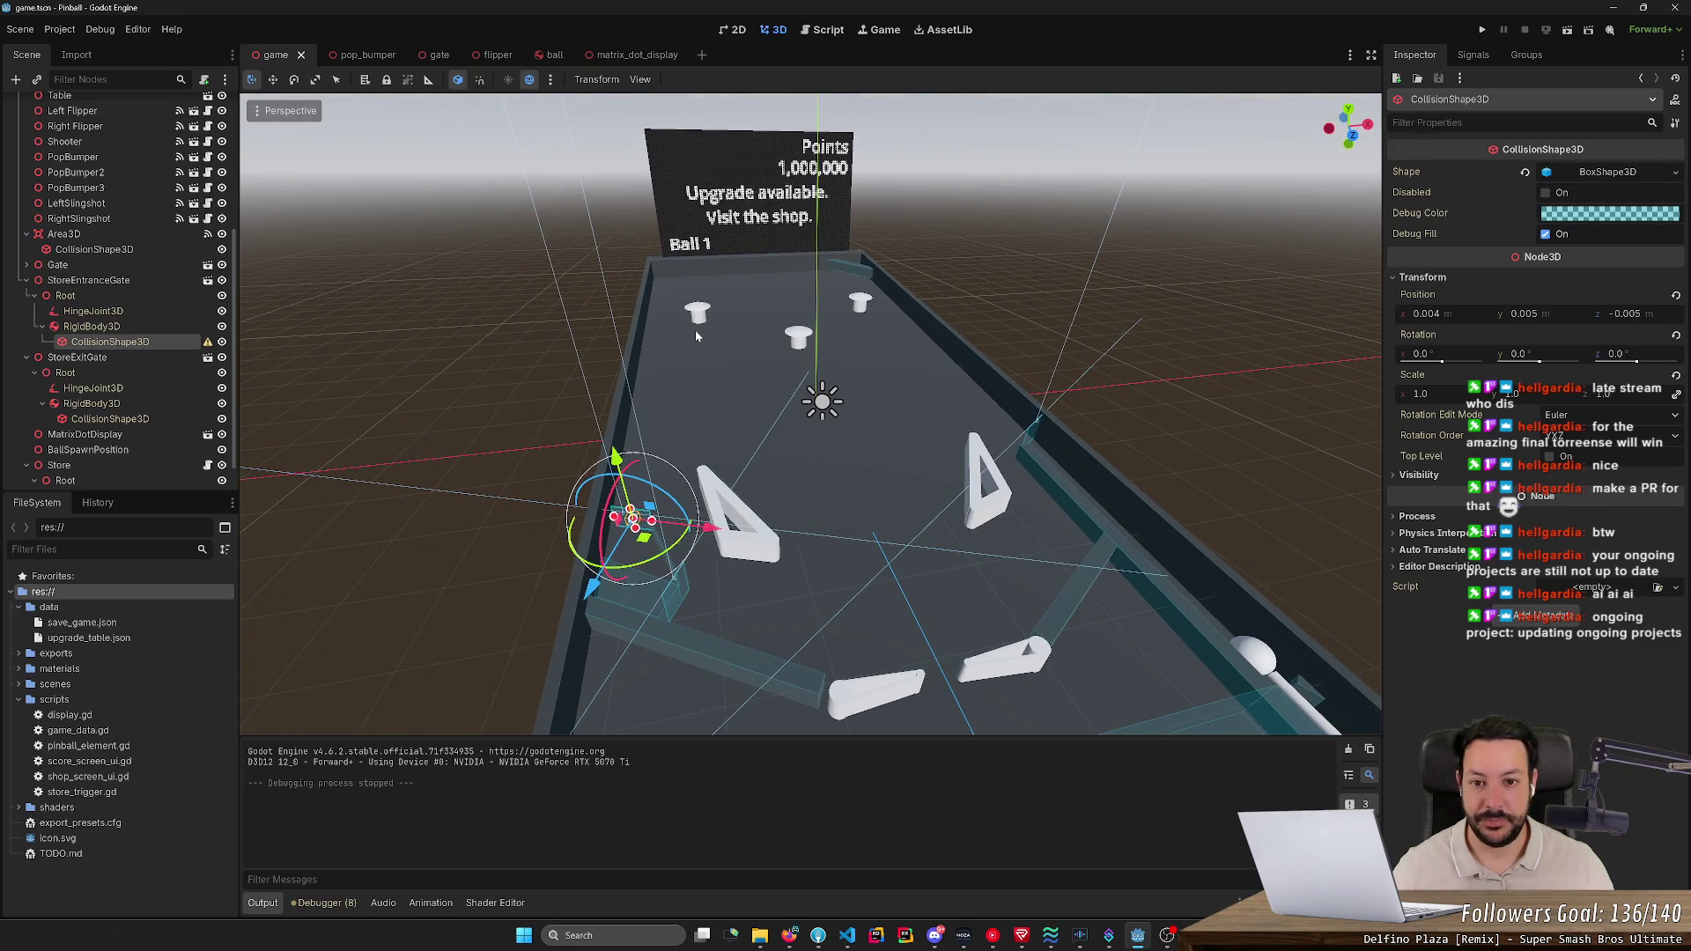
key("q")
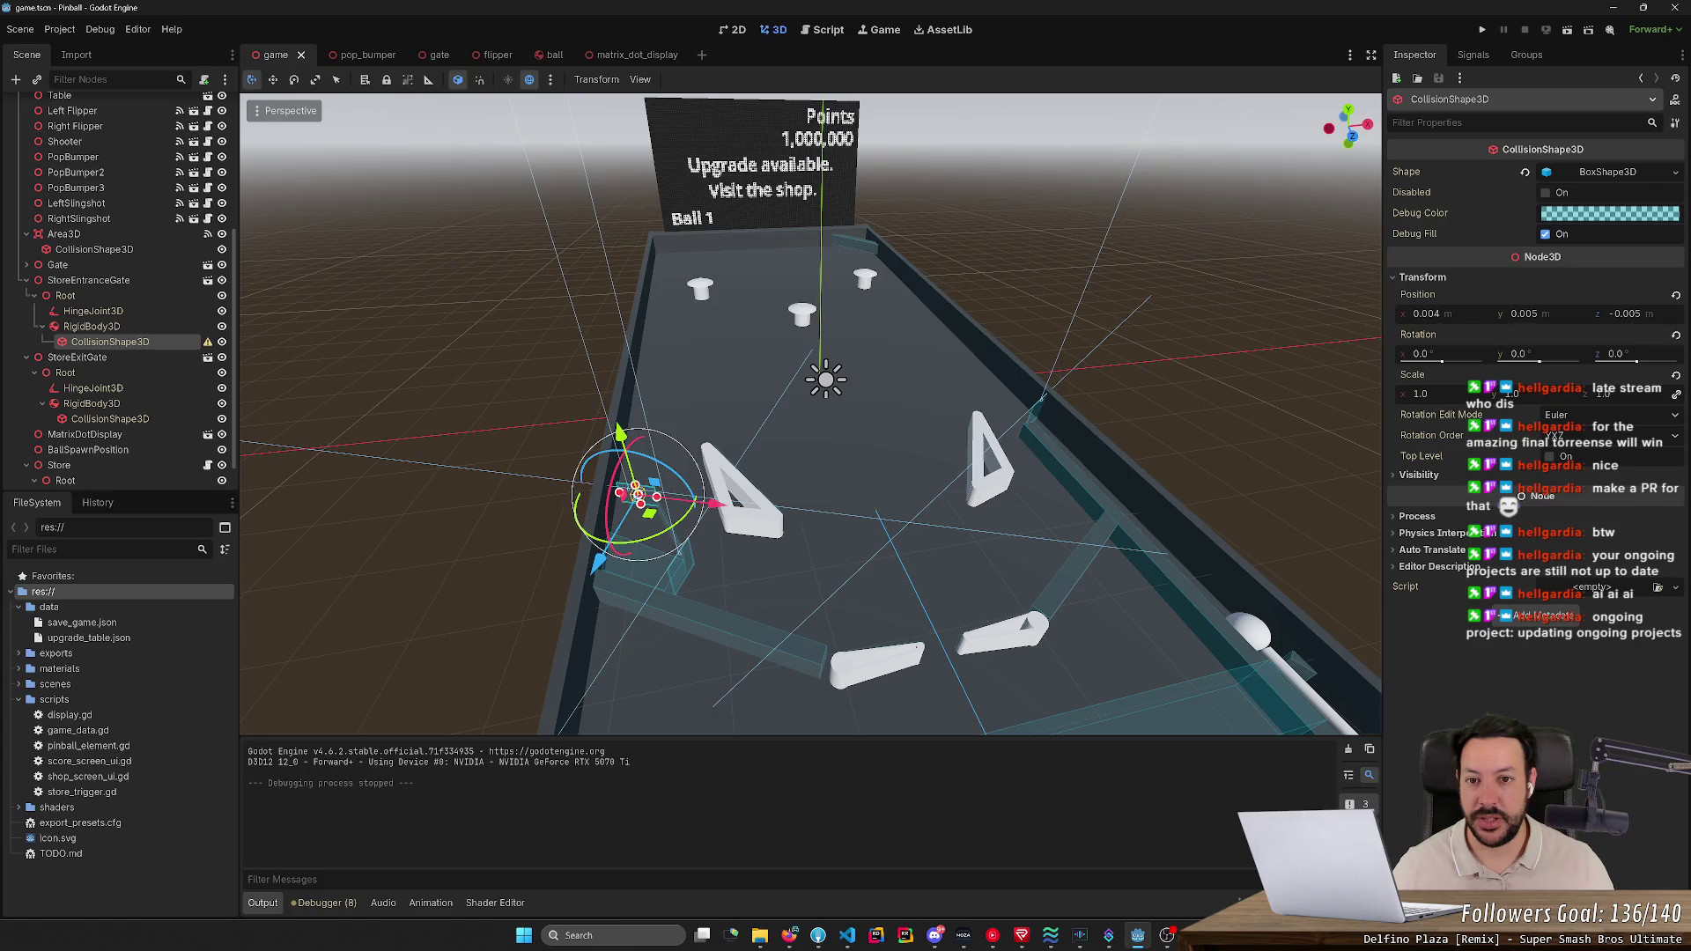
key("d")
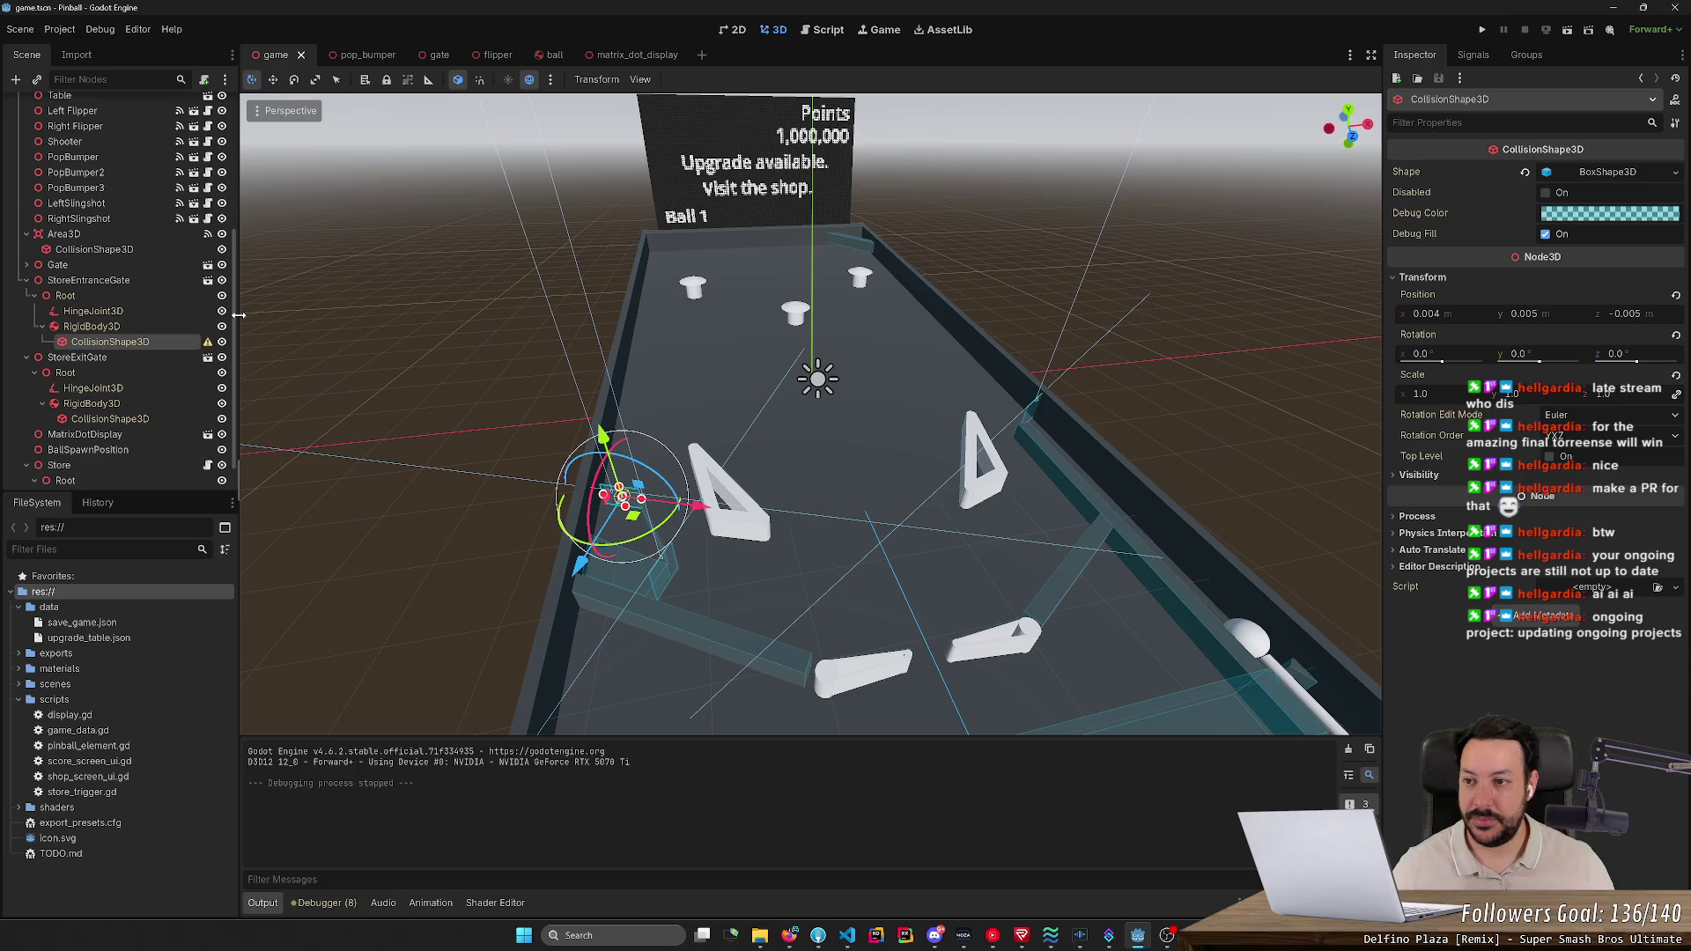
scroll(166, 290, "up", 5)
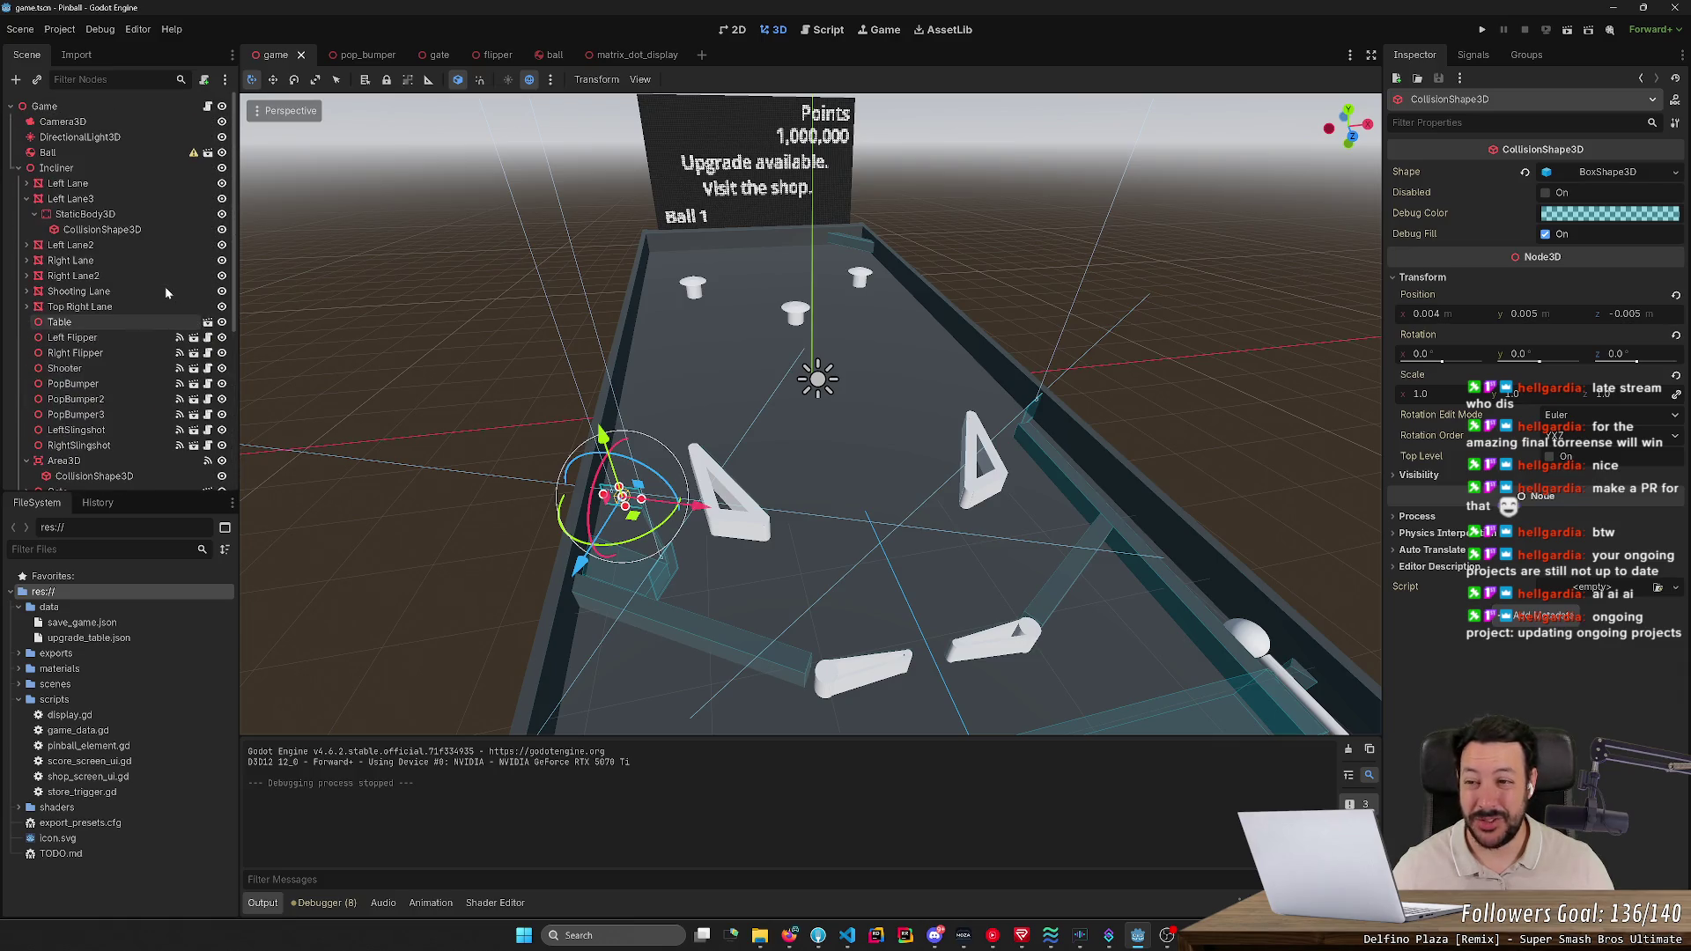
scroll(166, 300, "down", 5)
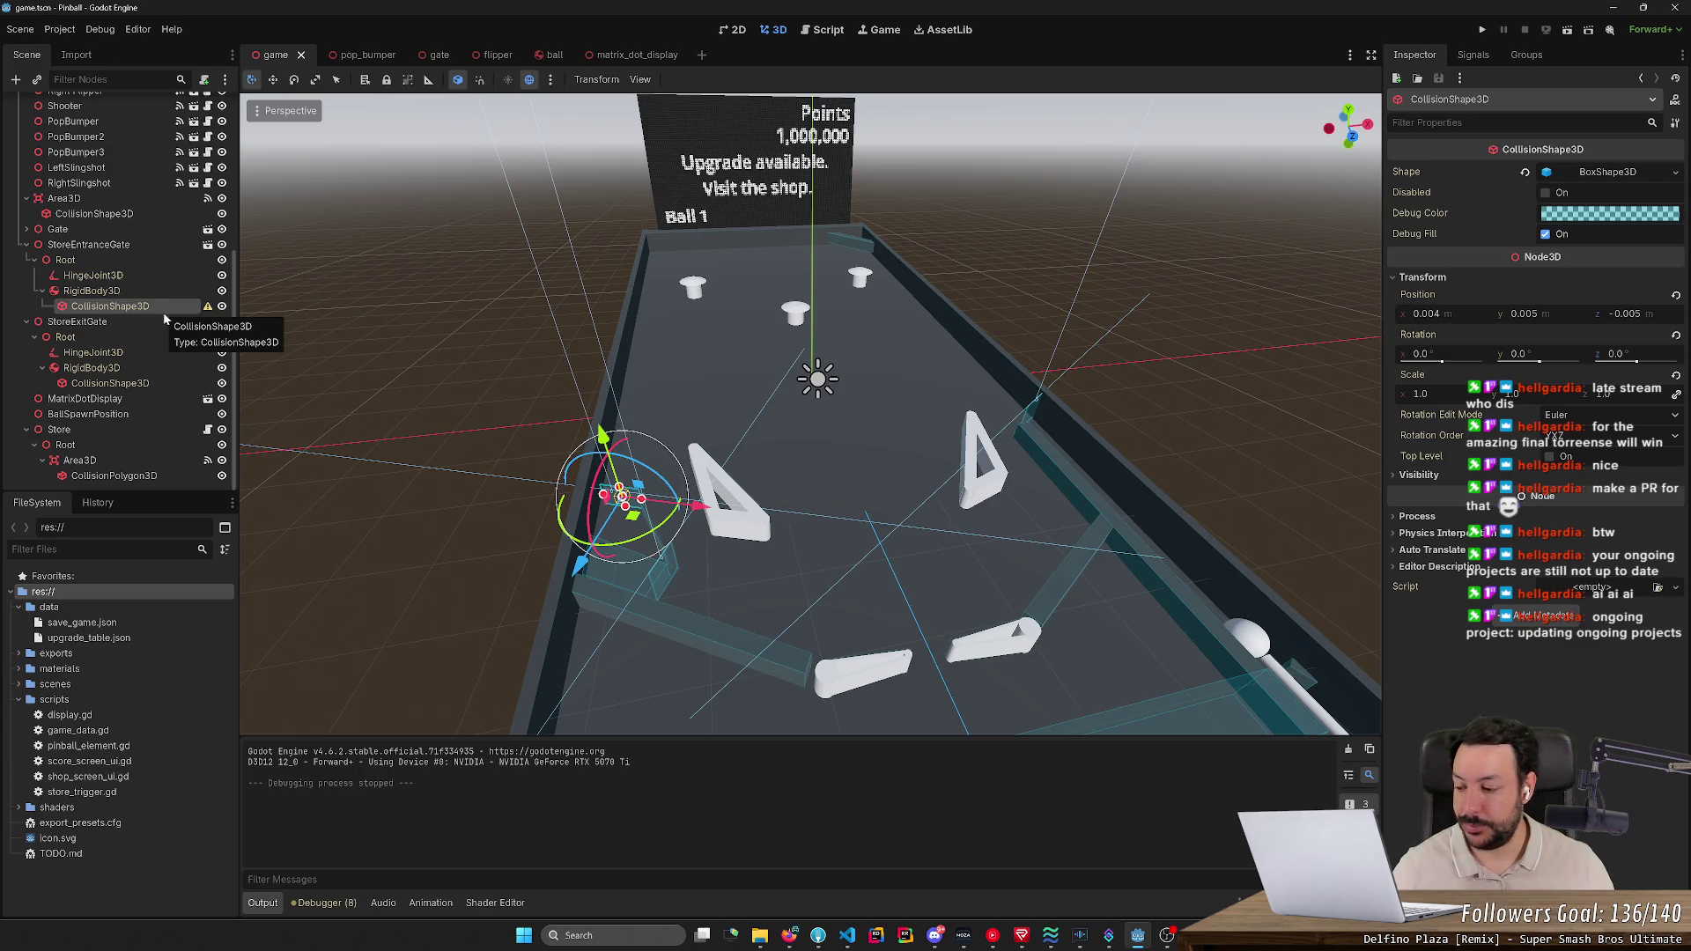
left_click_drag(285, 386, 301, 348)
key("w")
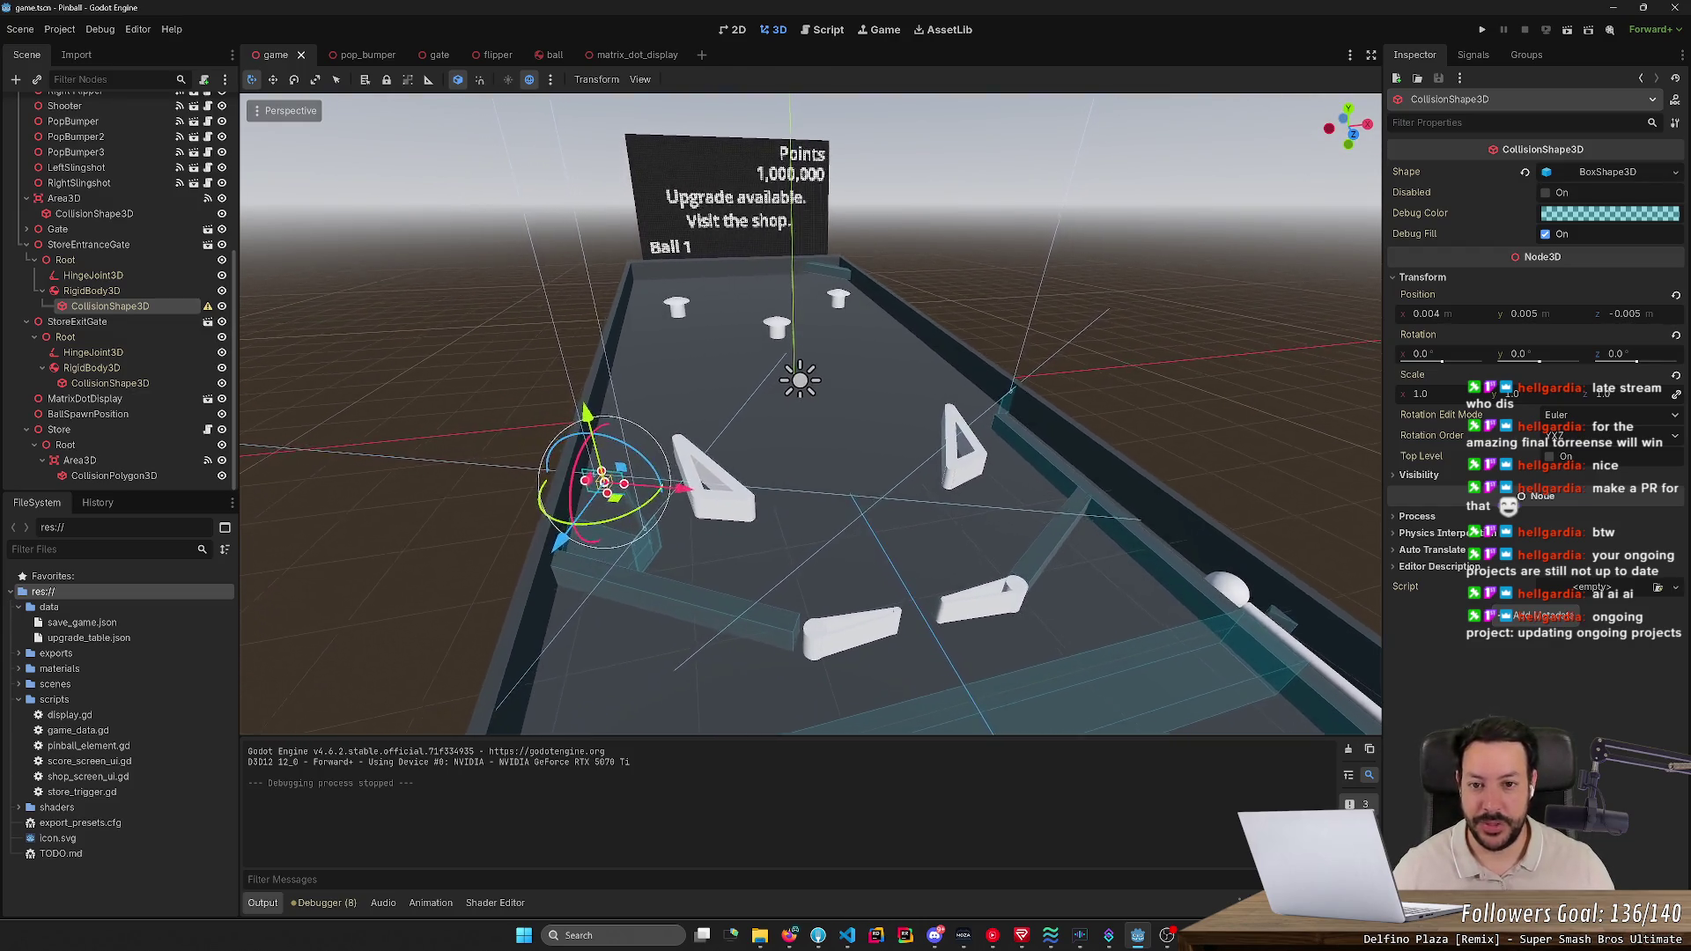
key("w")
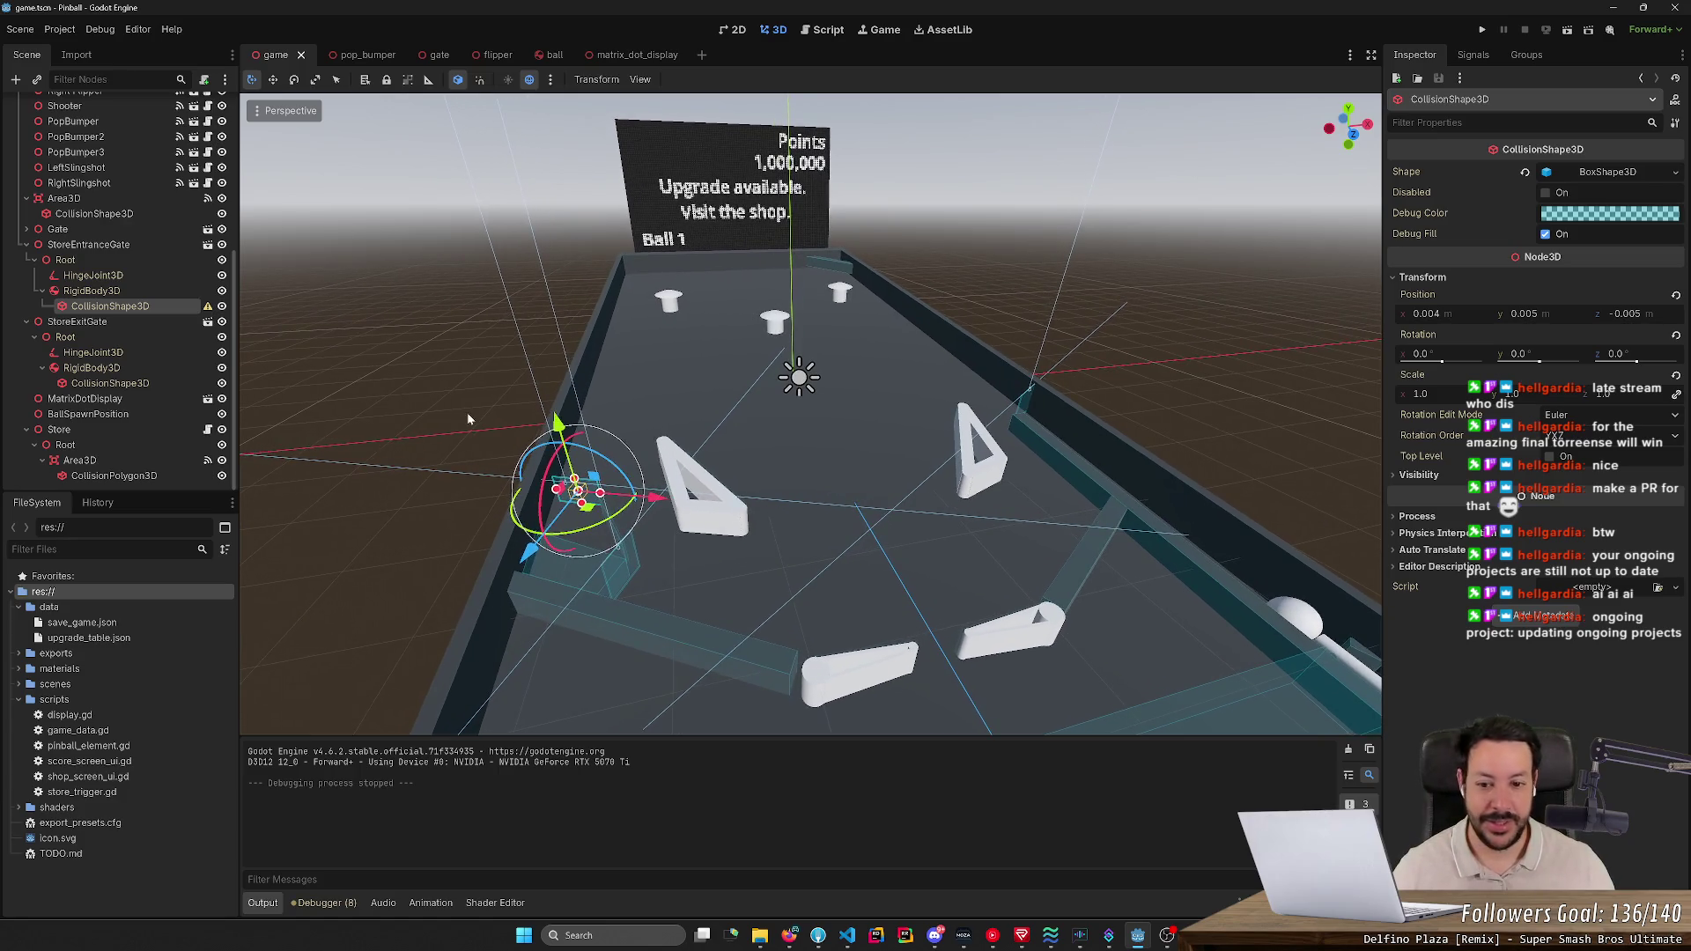
key("w")
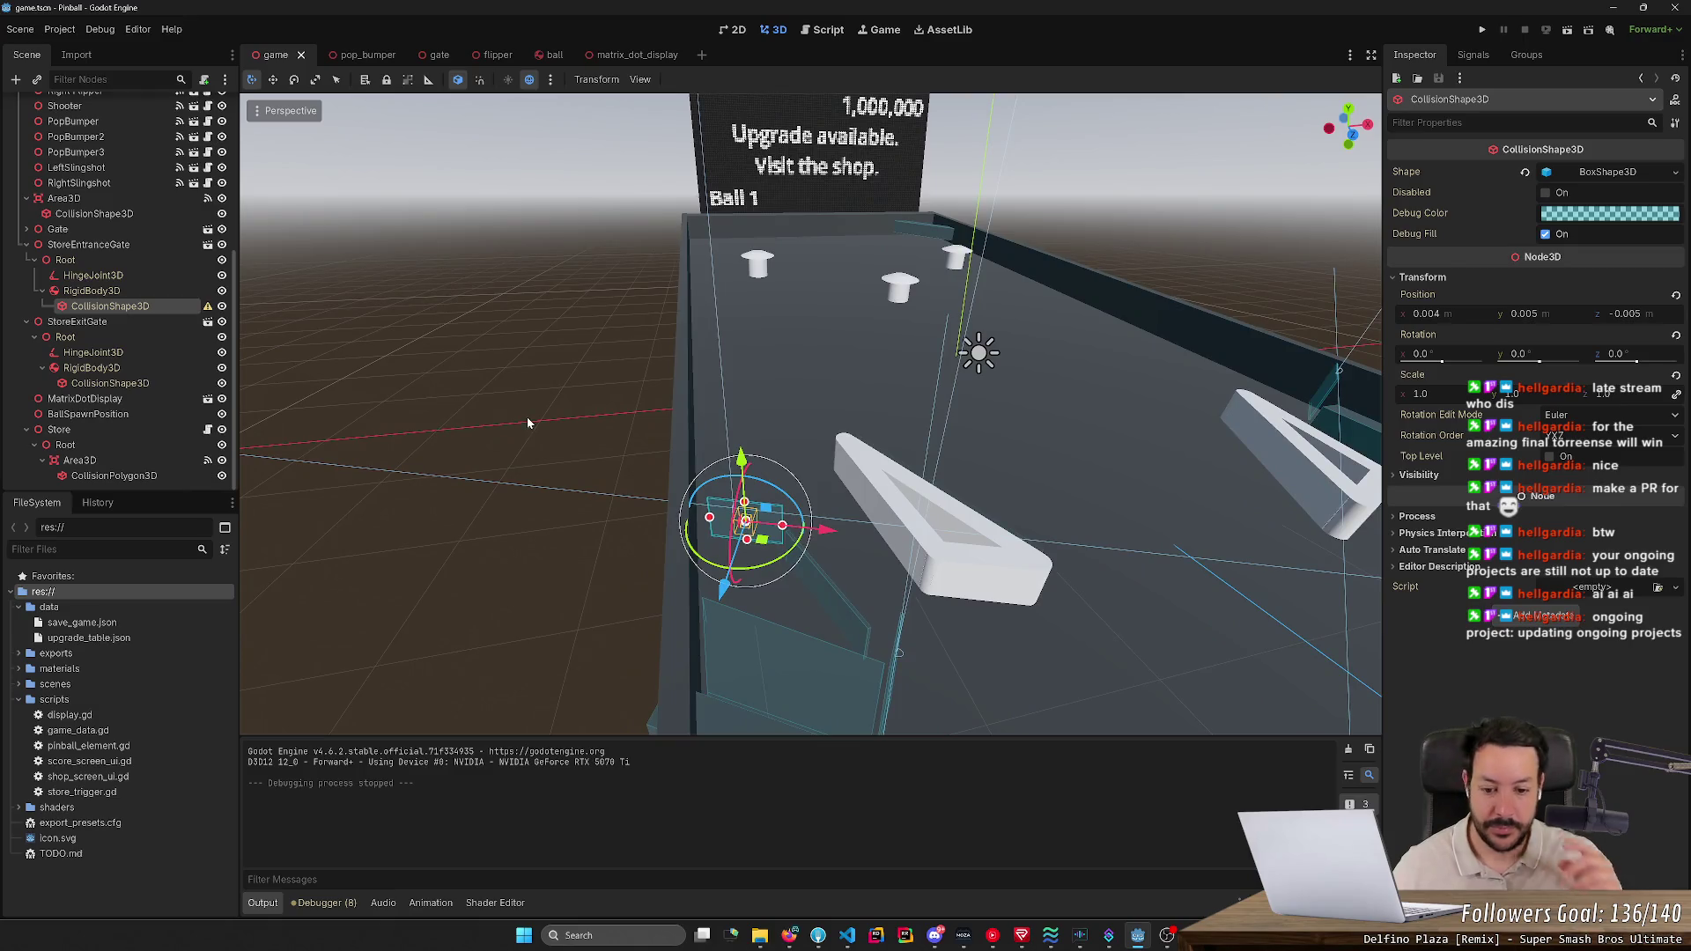
left_click(102, 457)
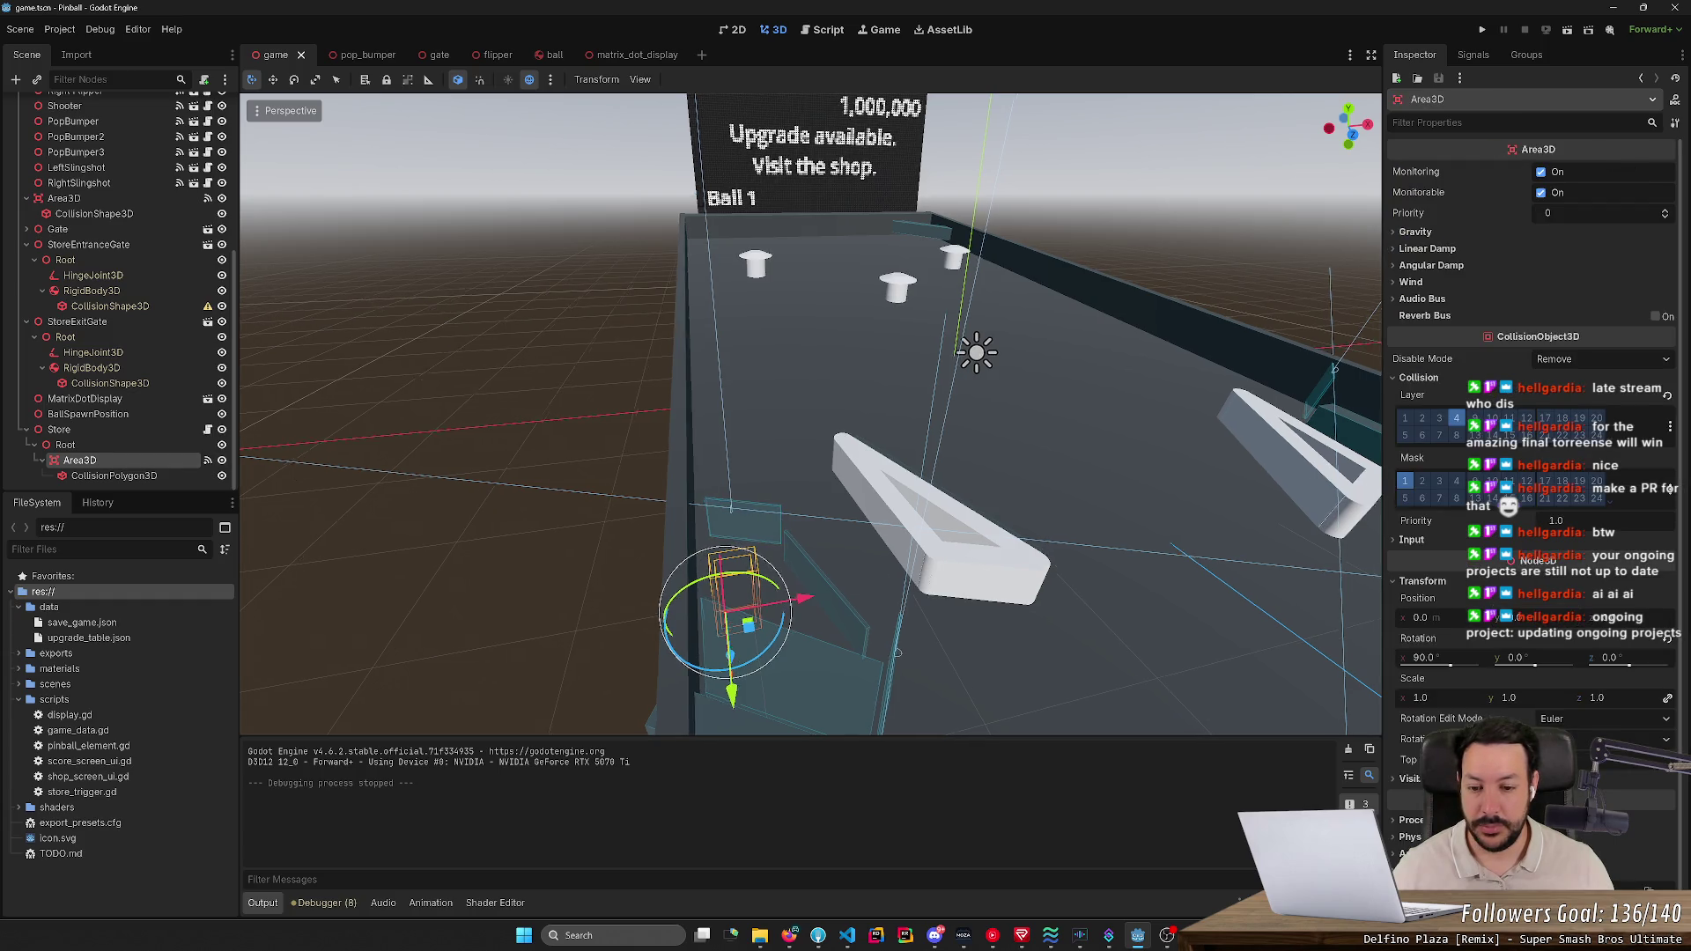
Step: Focus the view on the store Area3D, check its signals, and select its CollisionPolygon3D
key("w")
left_click(1472, 55)
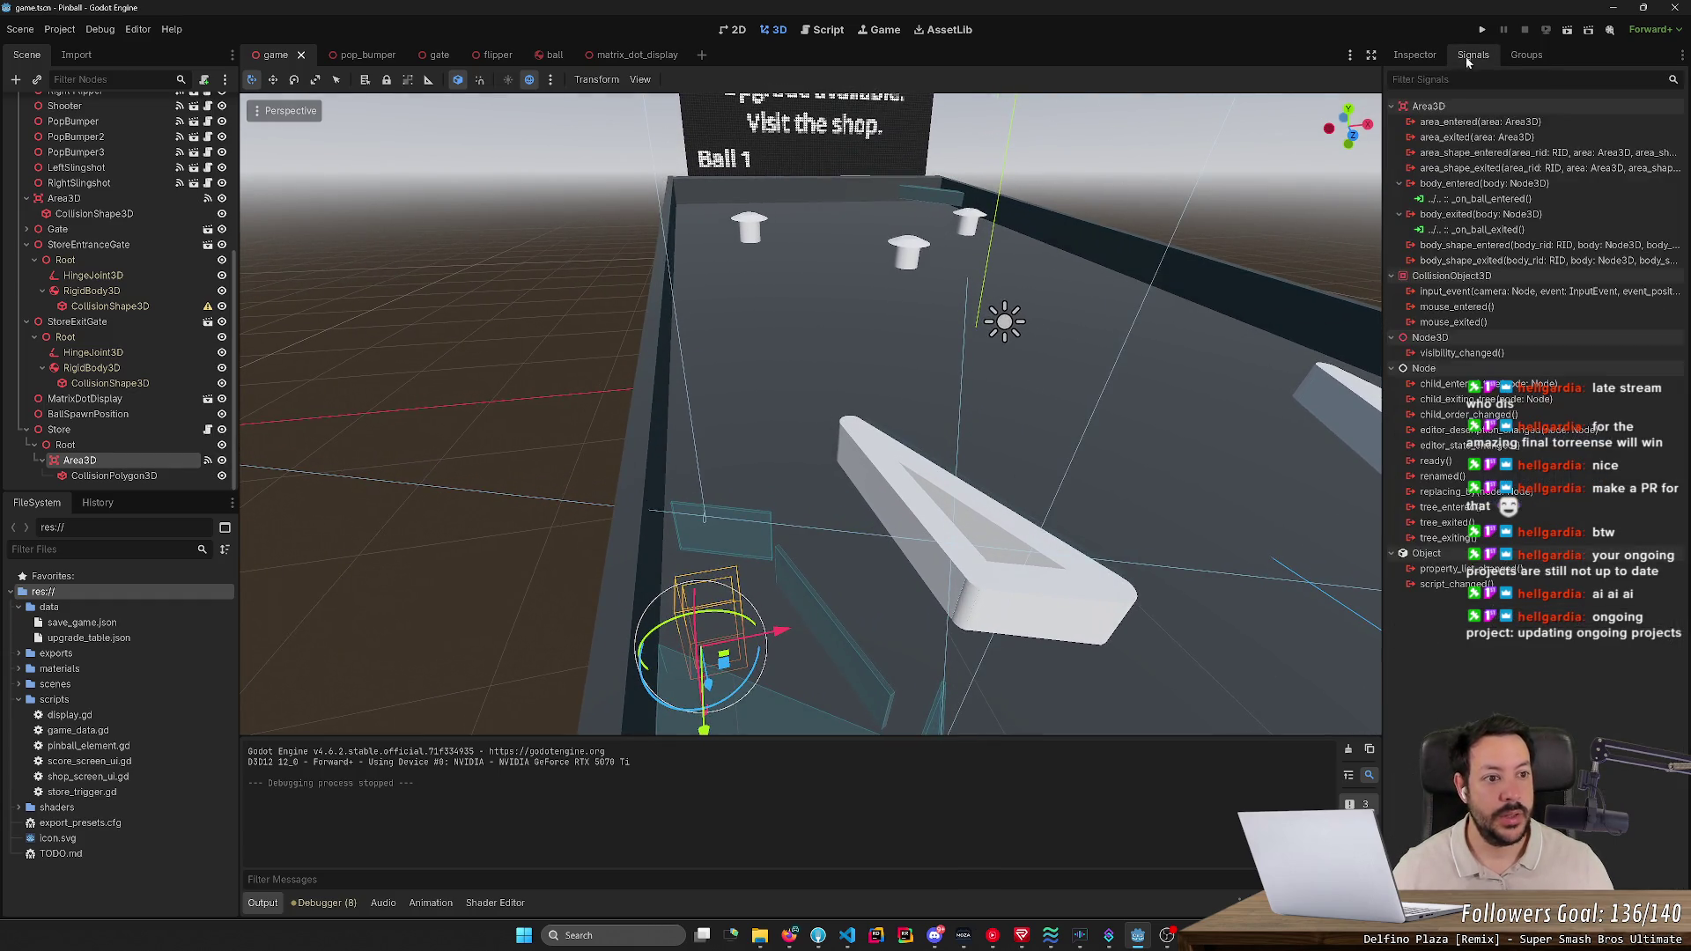
key("f")
scroll(903, 564, "up", 2)
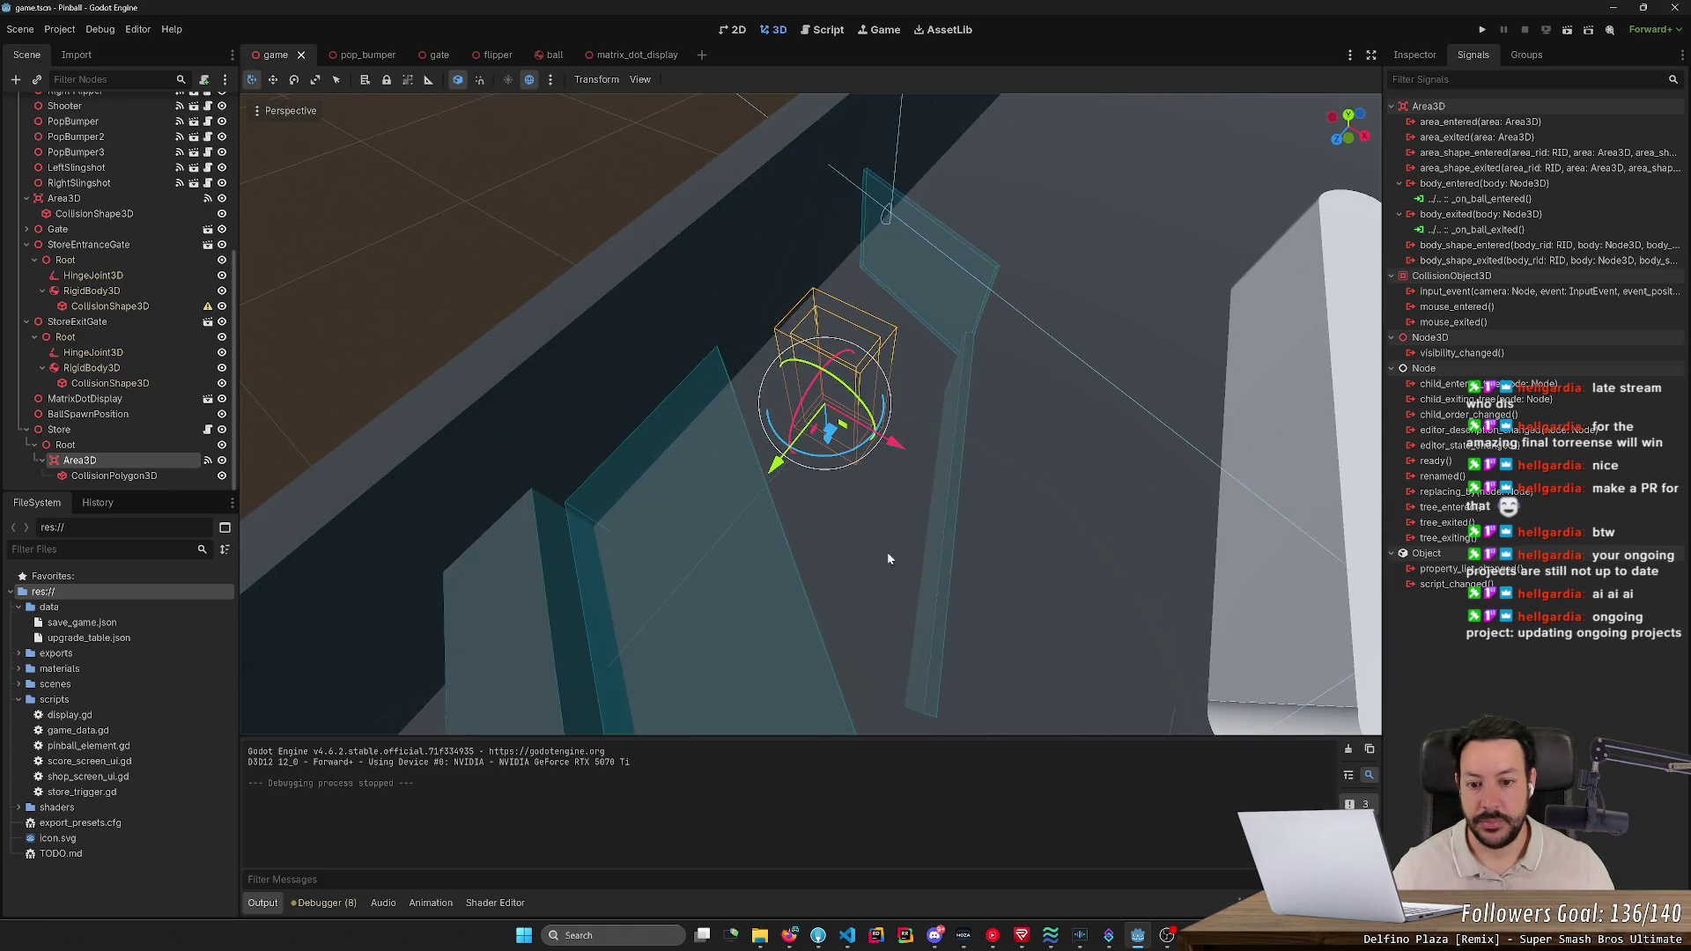
left_click(109, 445)
left_click(113, 460)
left_click(115, 475)
left_click(124, 458)
left_click(118, 477)
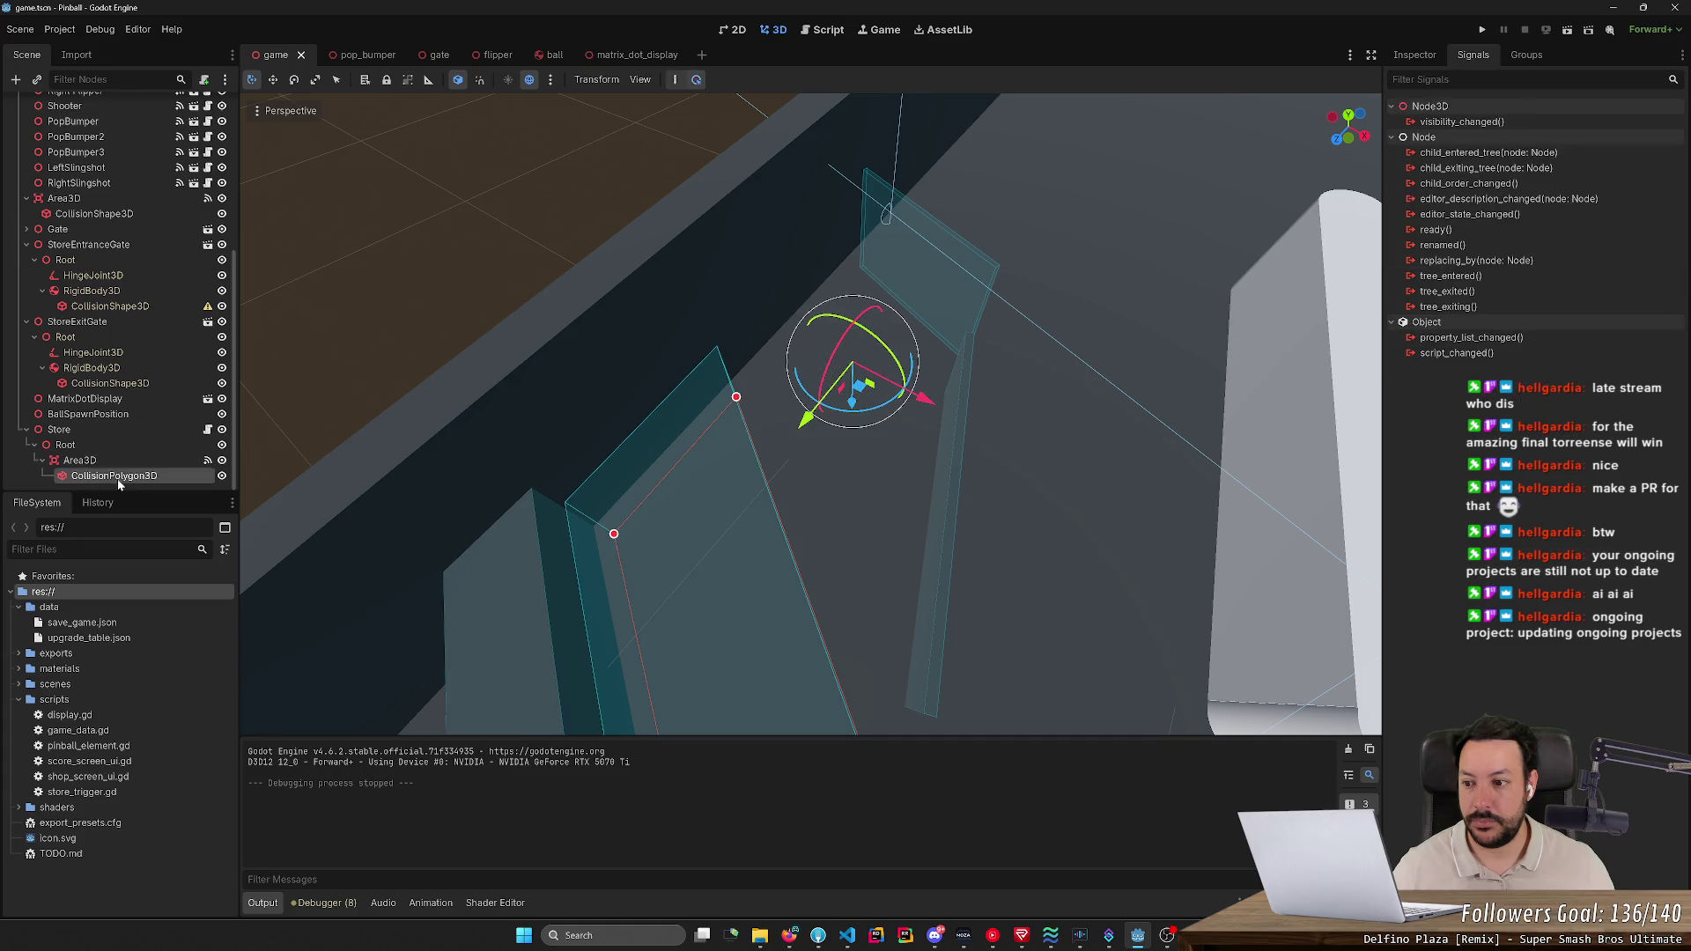
Step: Reselect the store Area3D and open store_trigger.gd from the Store node's script icon
left_click_drag(619, 482, 828, 539)
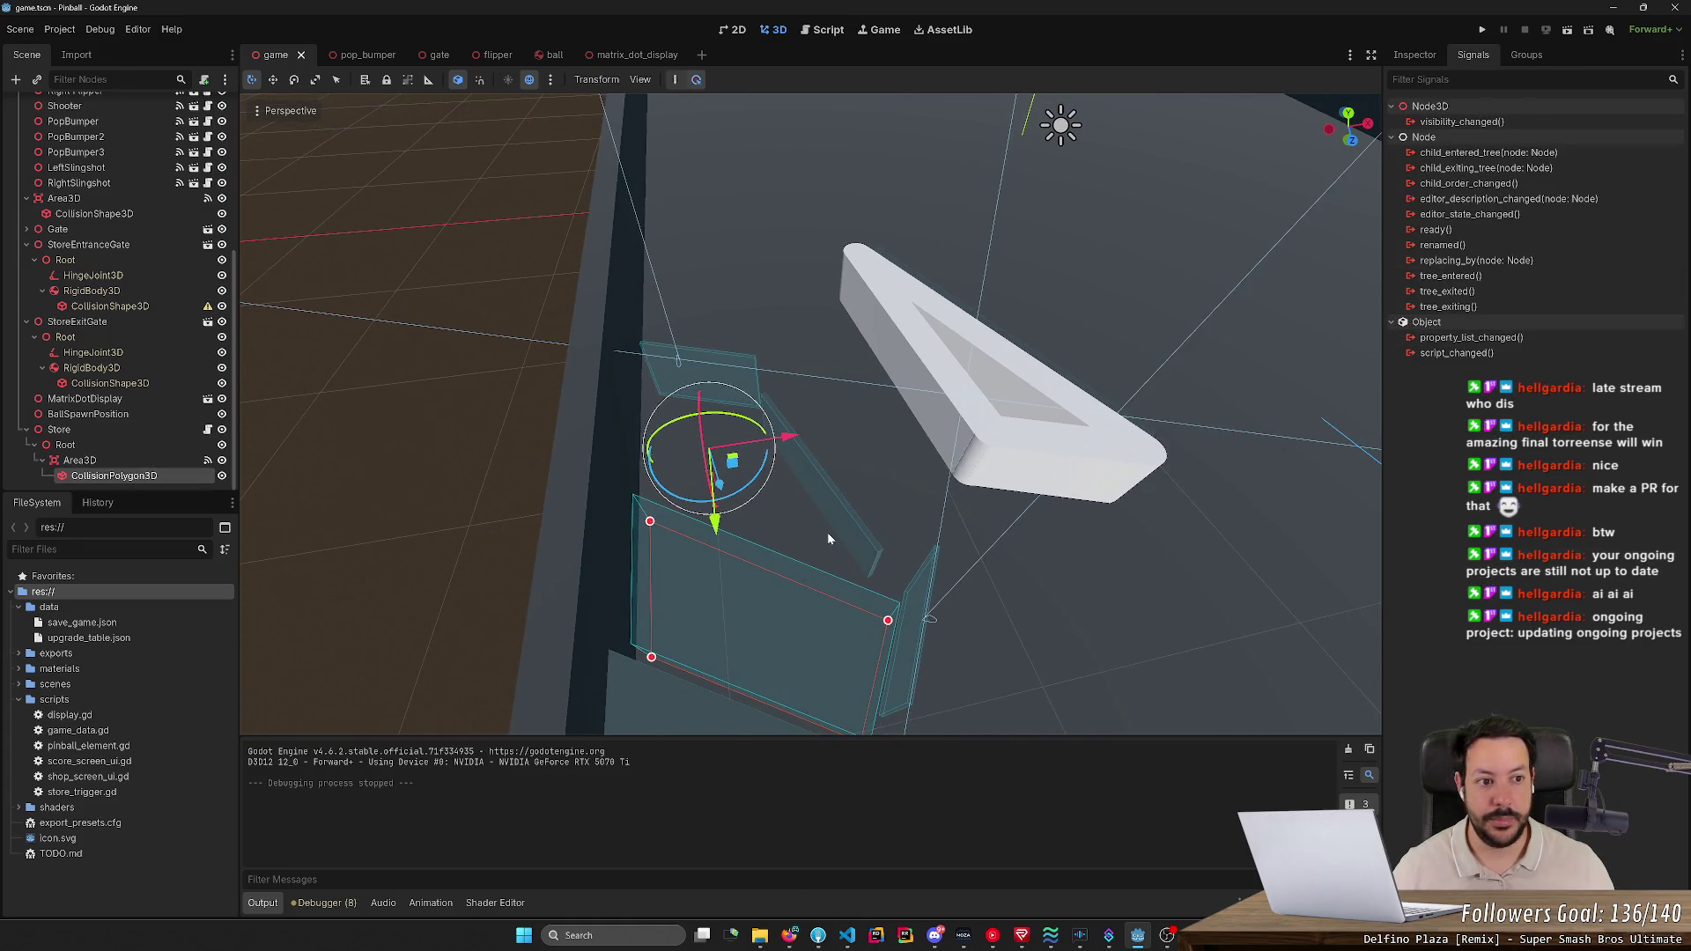
left_click(88, 460)
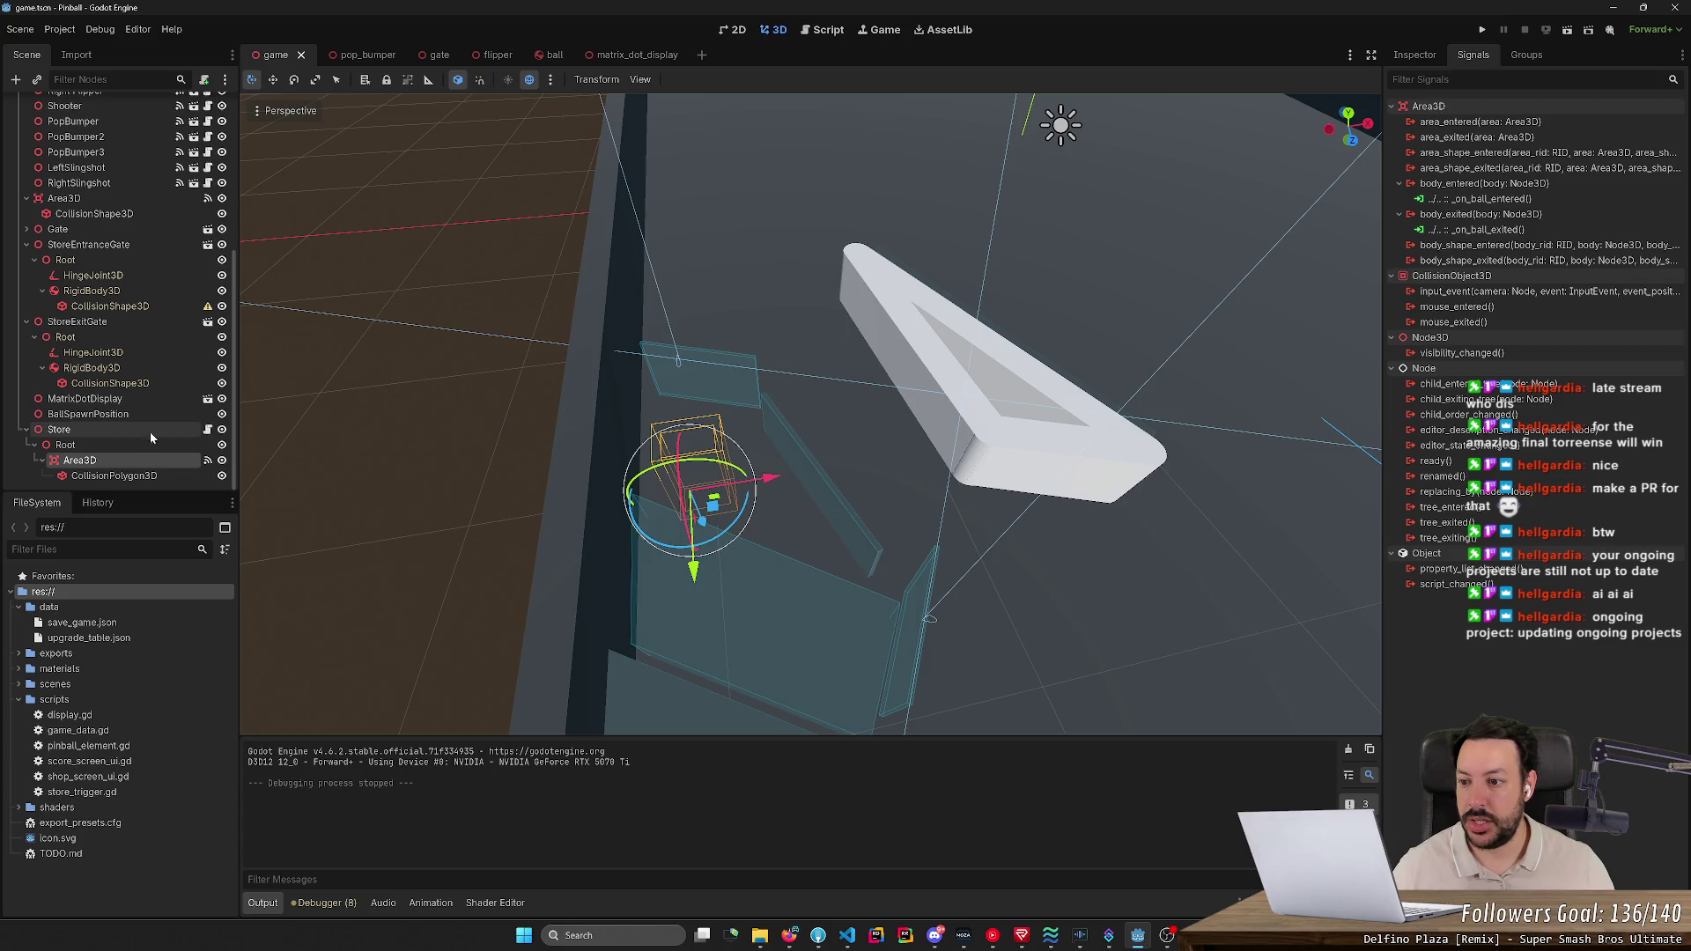
left_click(208, 429)
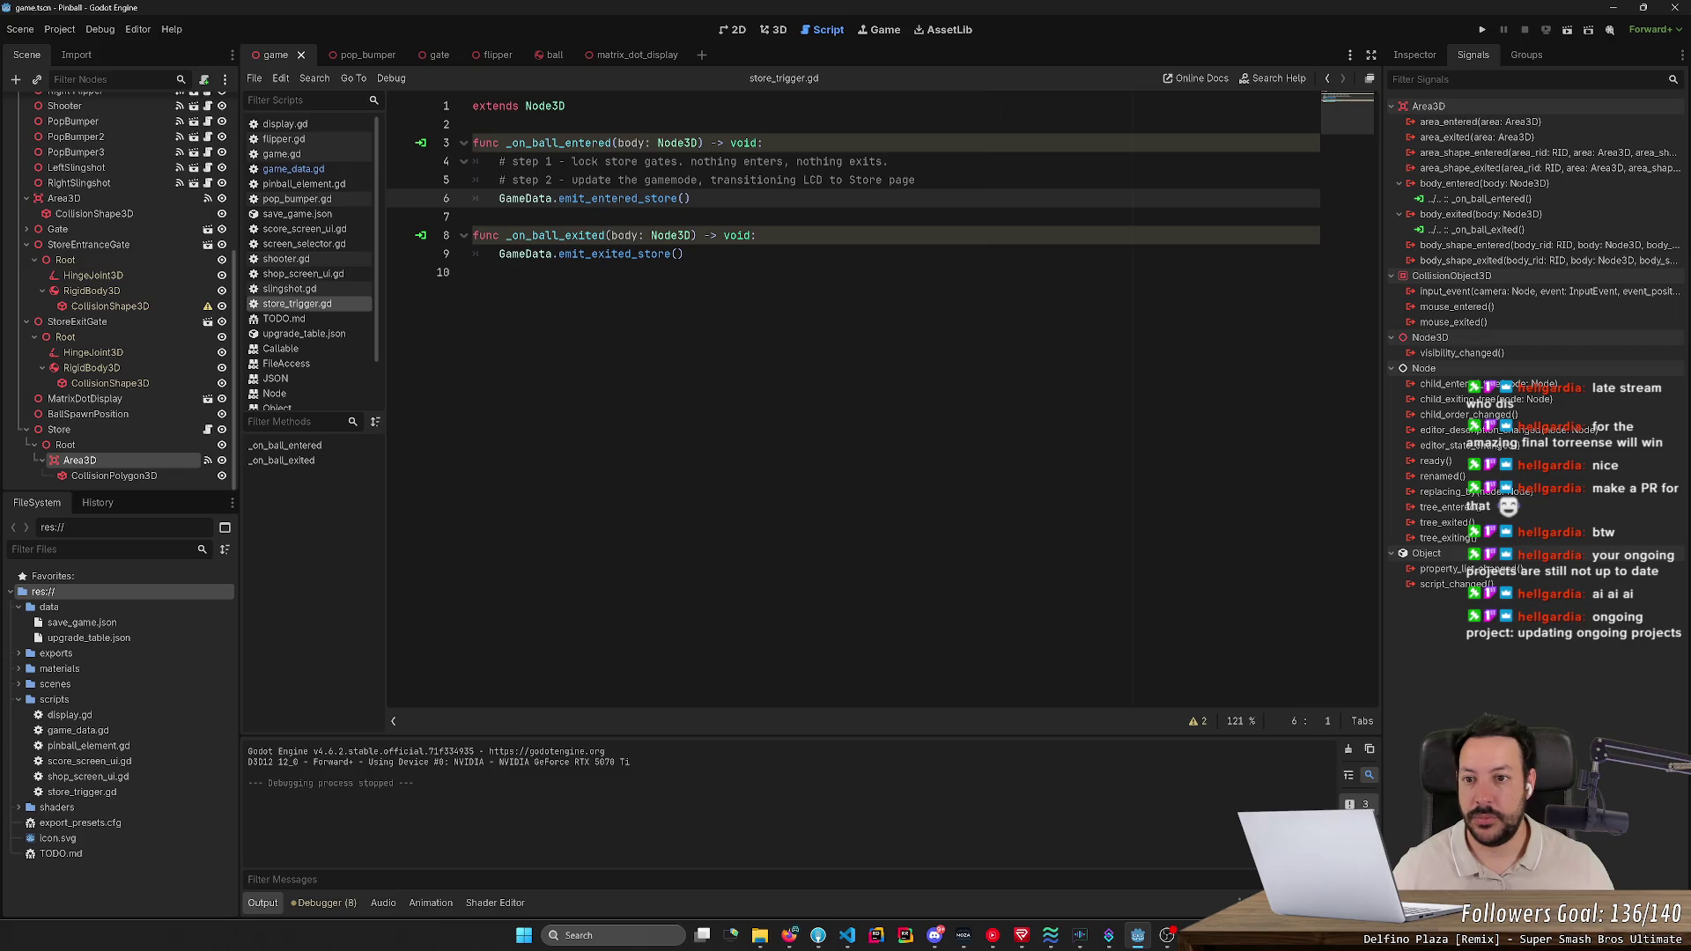
Step: Highlight the _on_ball_entered handler and the step 1 comment, then return to the 3D view
left_click_drag(506, 143, 614, 143)
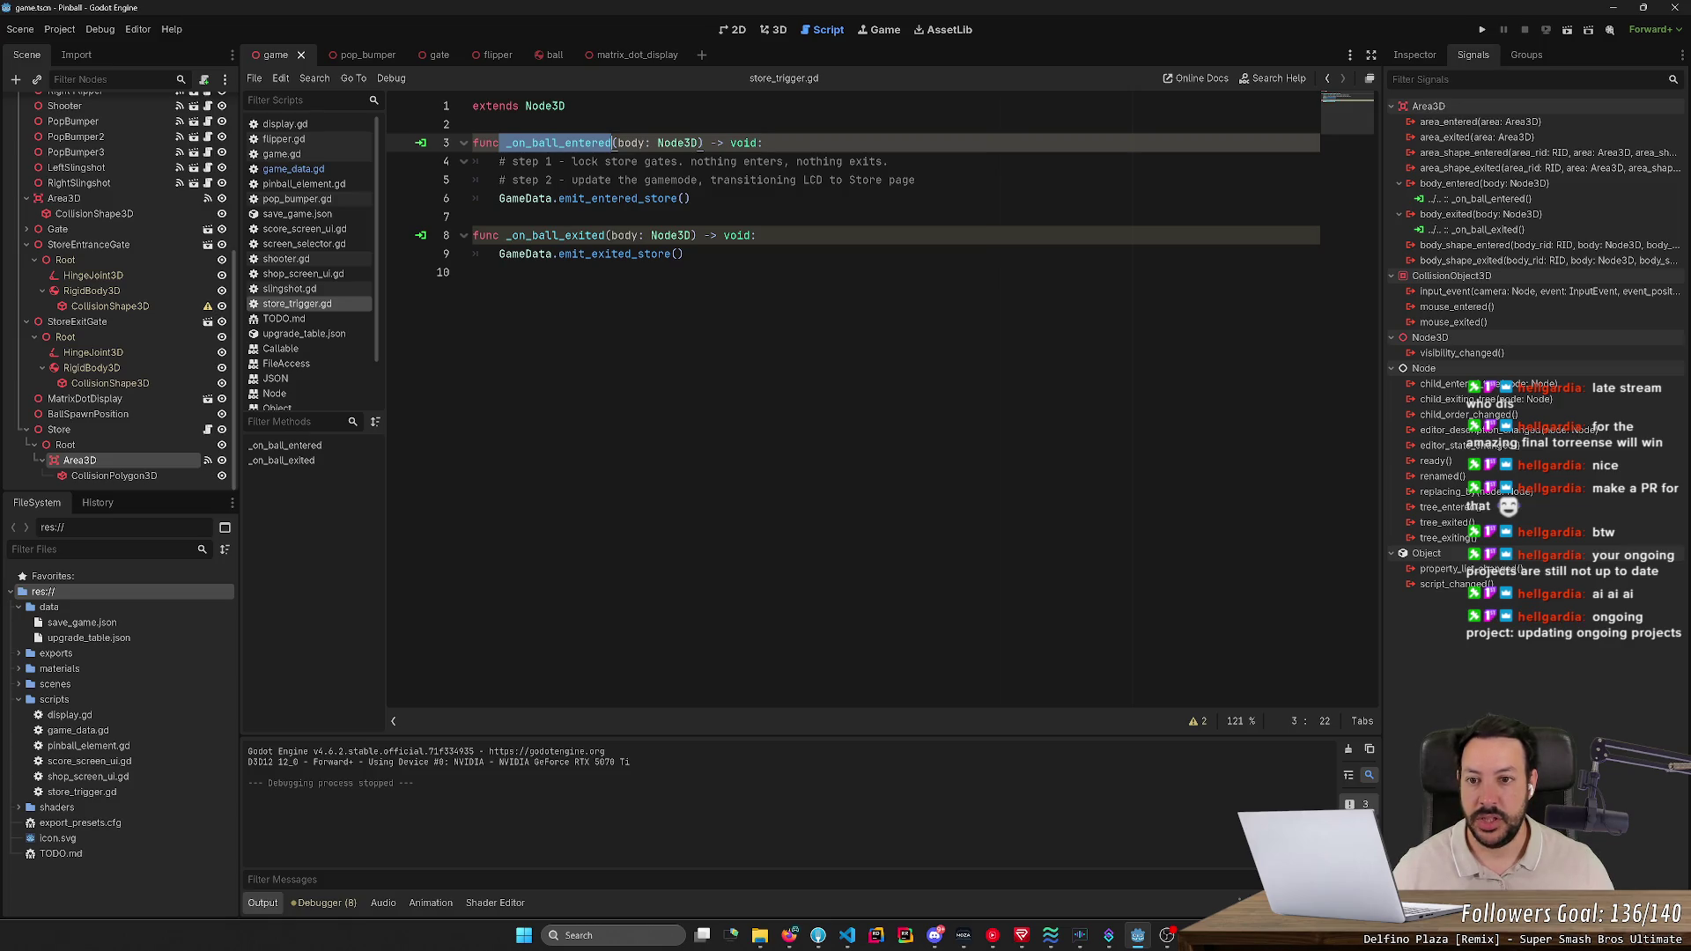
mouse_move(889, 161)
left_mouse_down()
mouse_move(475, 161)
mouse_move(500, 161)
left_mouse_up()
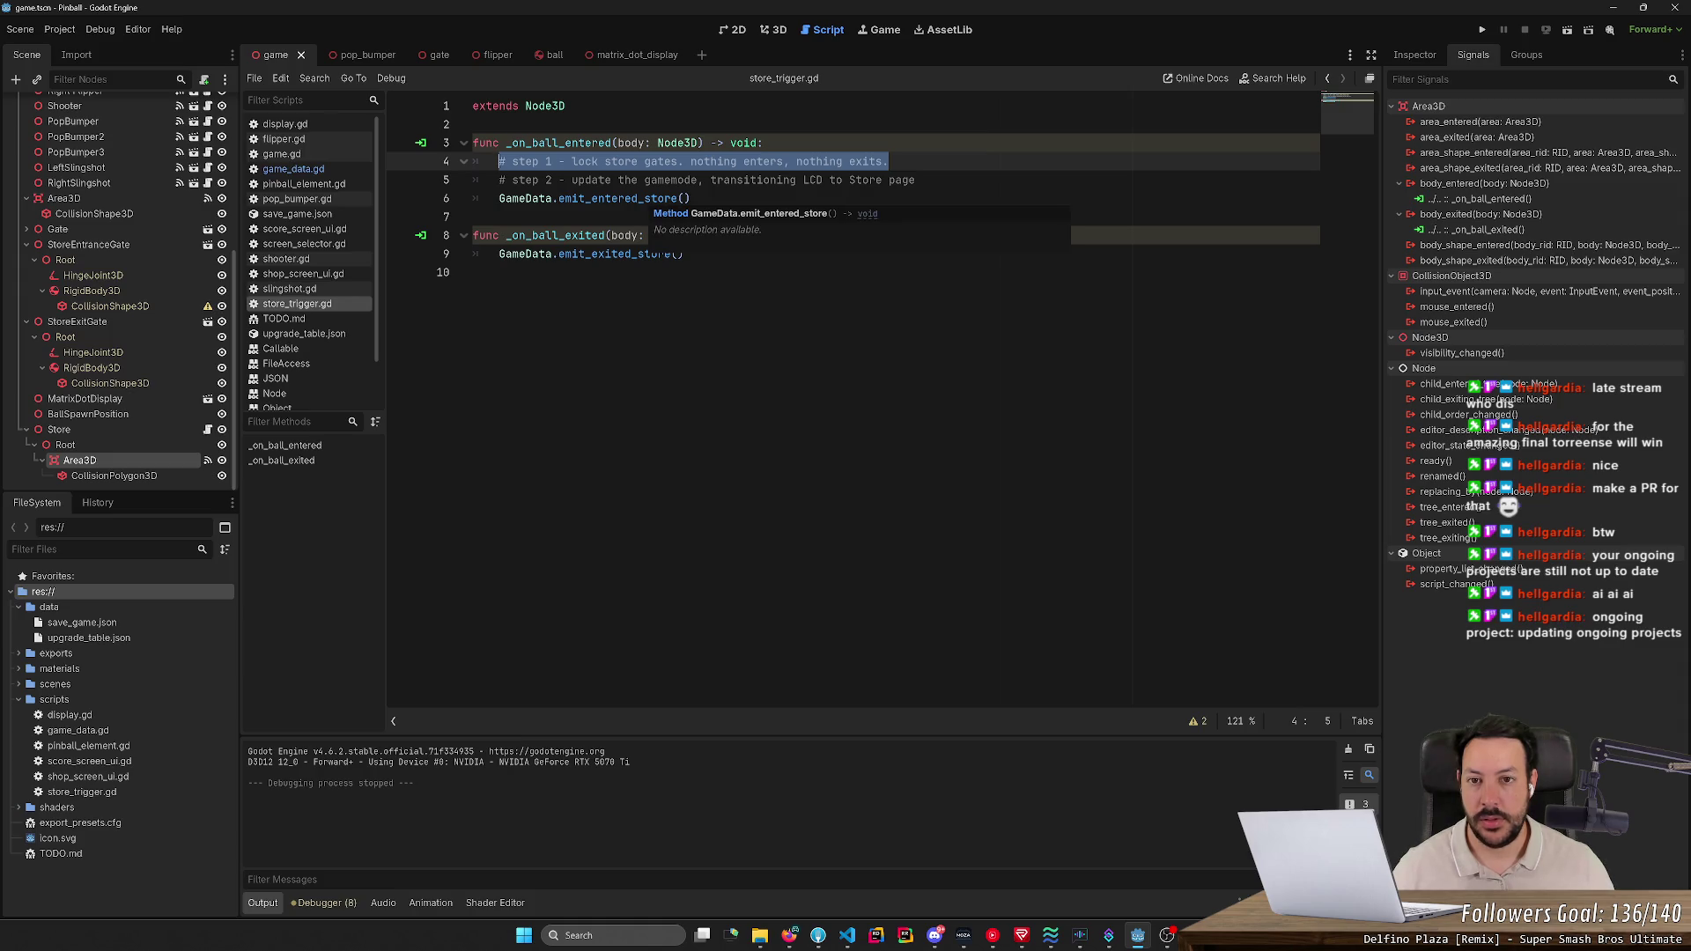
left_click(774, 29)
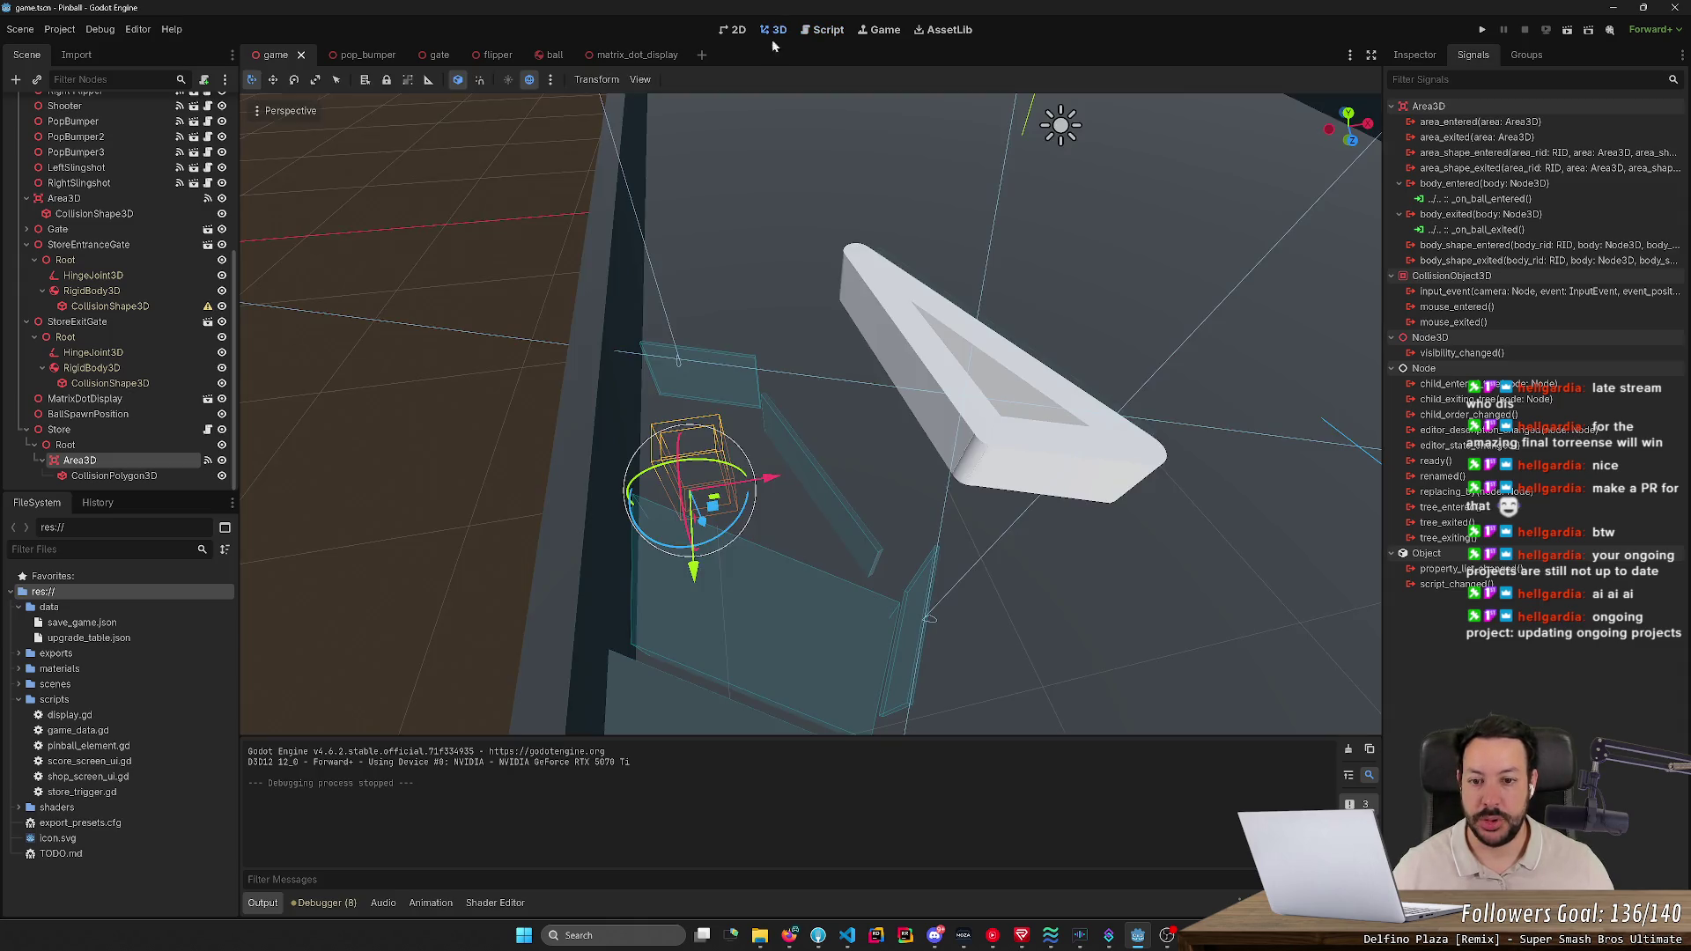
Step: Look around the store trigger and bumpers, then select the emit_entered_store call on line 6
mouse_move(810, 414)
left_mouse_down()
mouse_move(775, 370)
mouse_move(810, 414)
left_mouse_up()
mouse_move(775, 317)
left_mouse_down()
mouse_move(758, 295)
mouse_move(715, 304)
mouse_move(731, 312)
mouse_move(703, 416)
left_mouse_up()
mouse_move(932, 571)
left_mouse_down()
mouse_move(885, 511)
mouse_move(727, 443)
left_mouse_up()
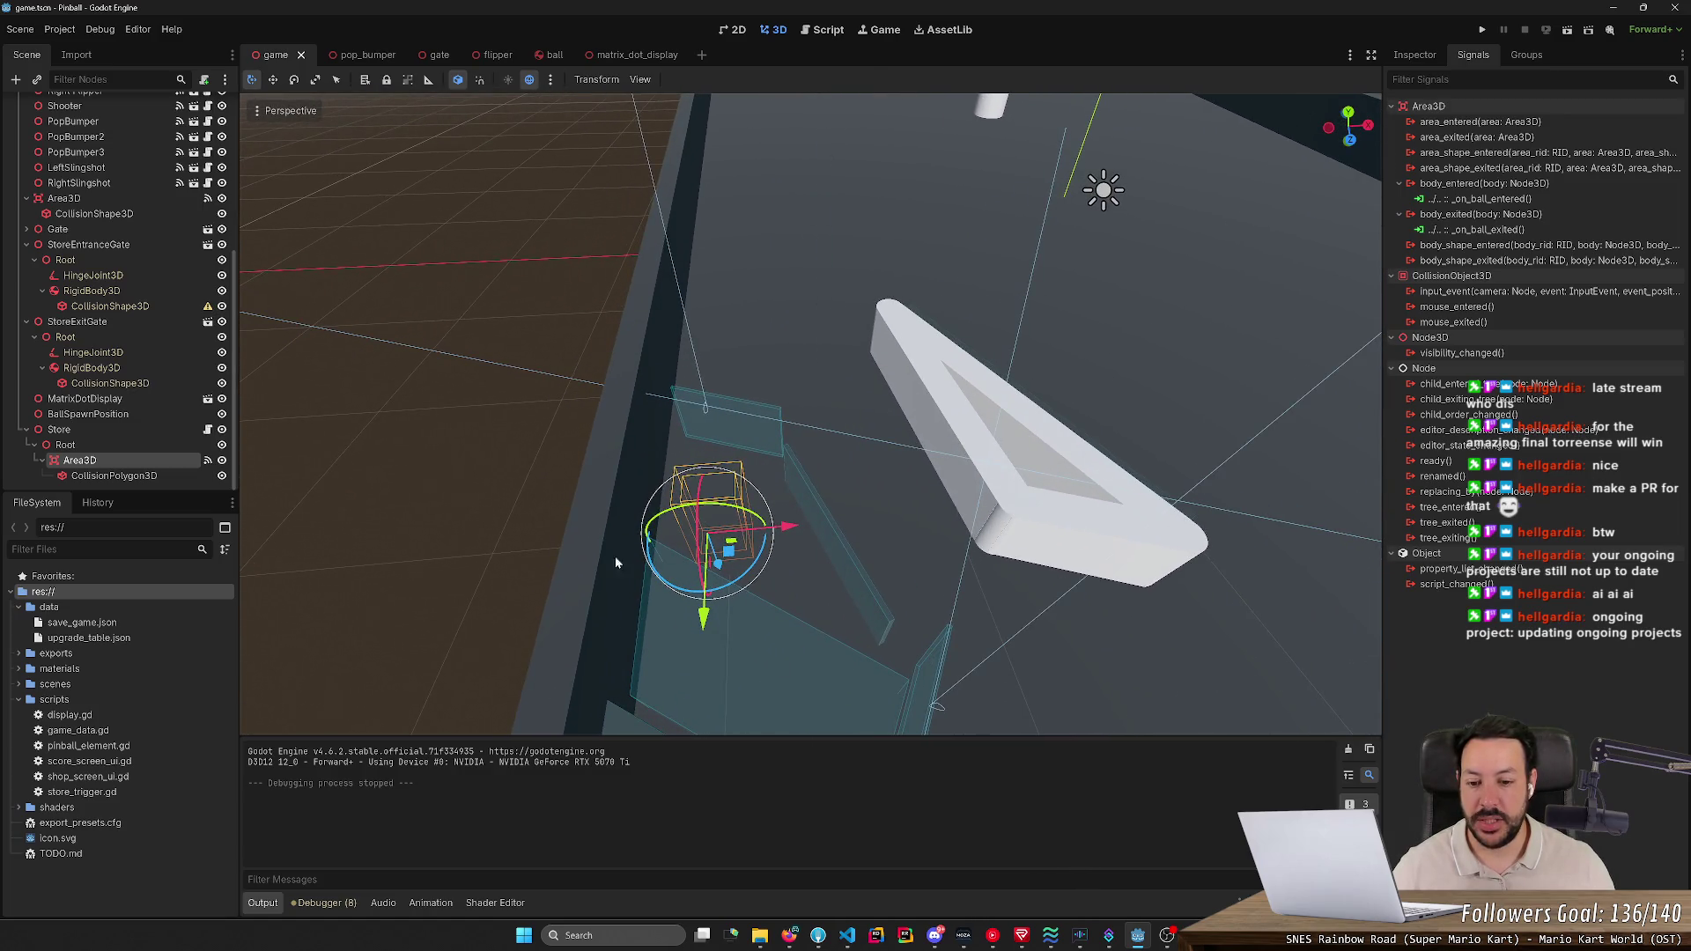
left_click_drag(843, 662, 872, 620)
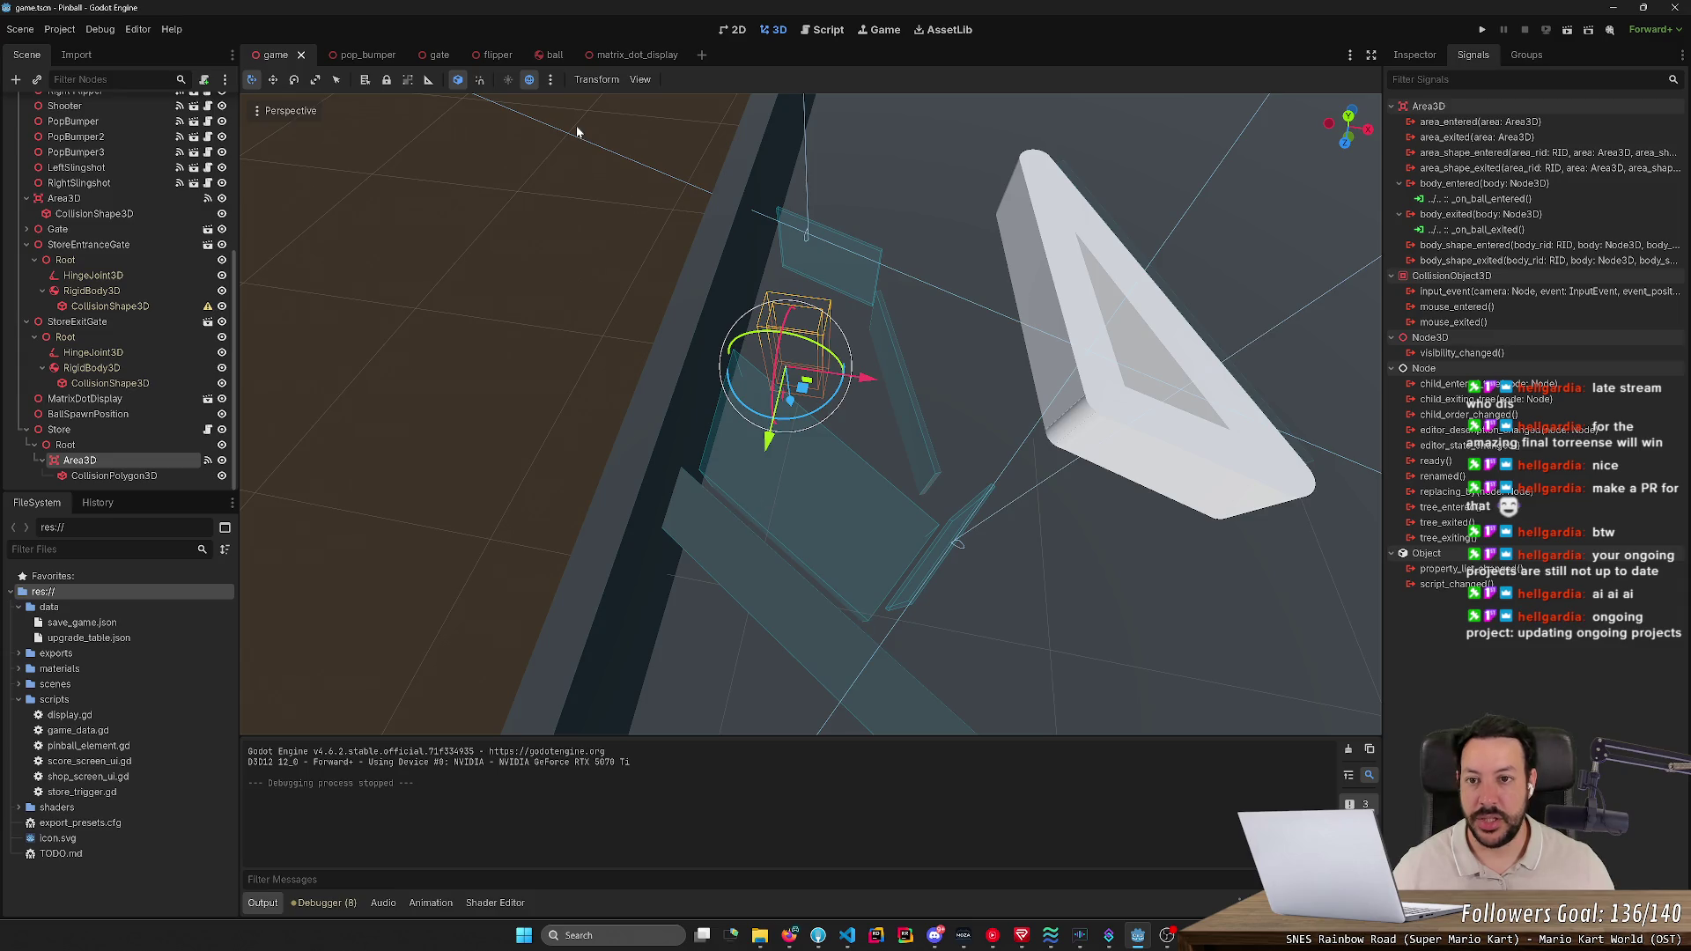
left_click(828, 30)
left_click_drag(526, 199, 674, 198)
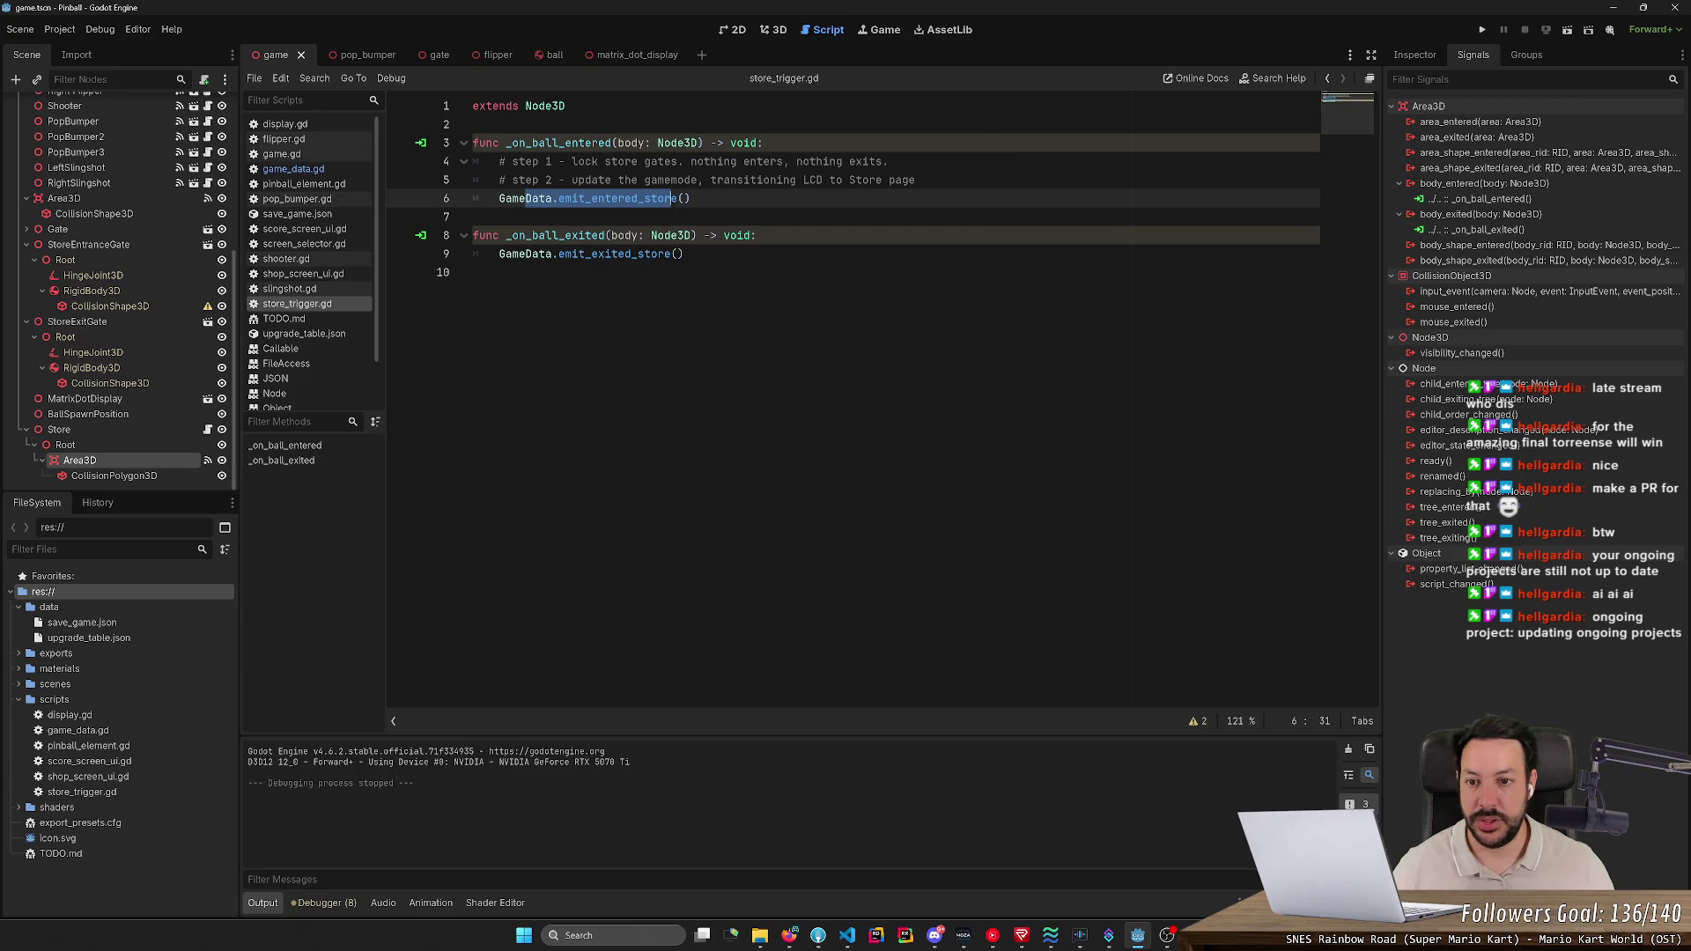
Step: Jump to emit_entered_store's definition and select the entered_store signal name on line 40
left_click(619, 198)
left_click(630, 200, "ctrl")
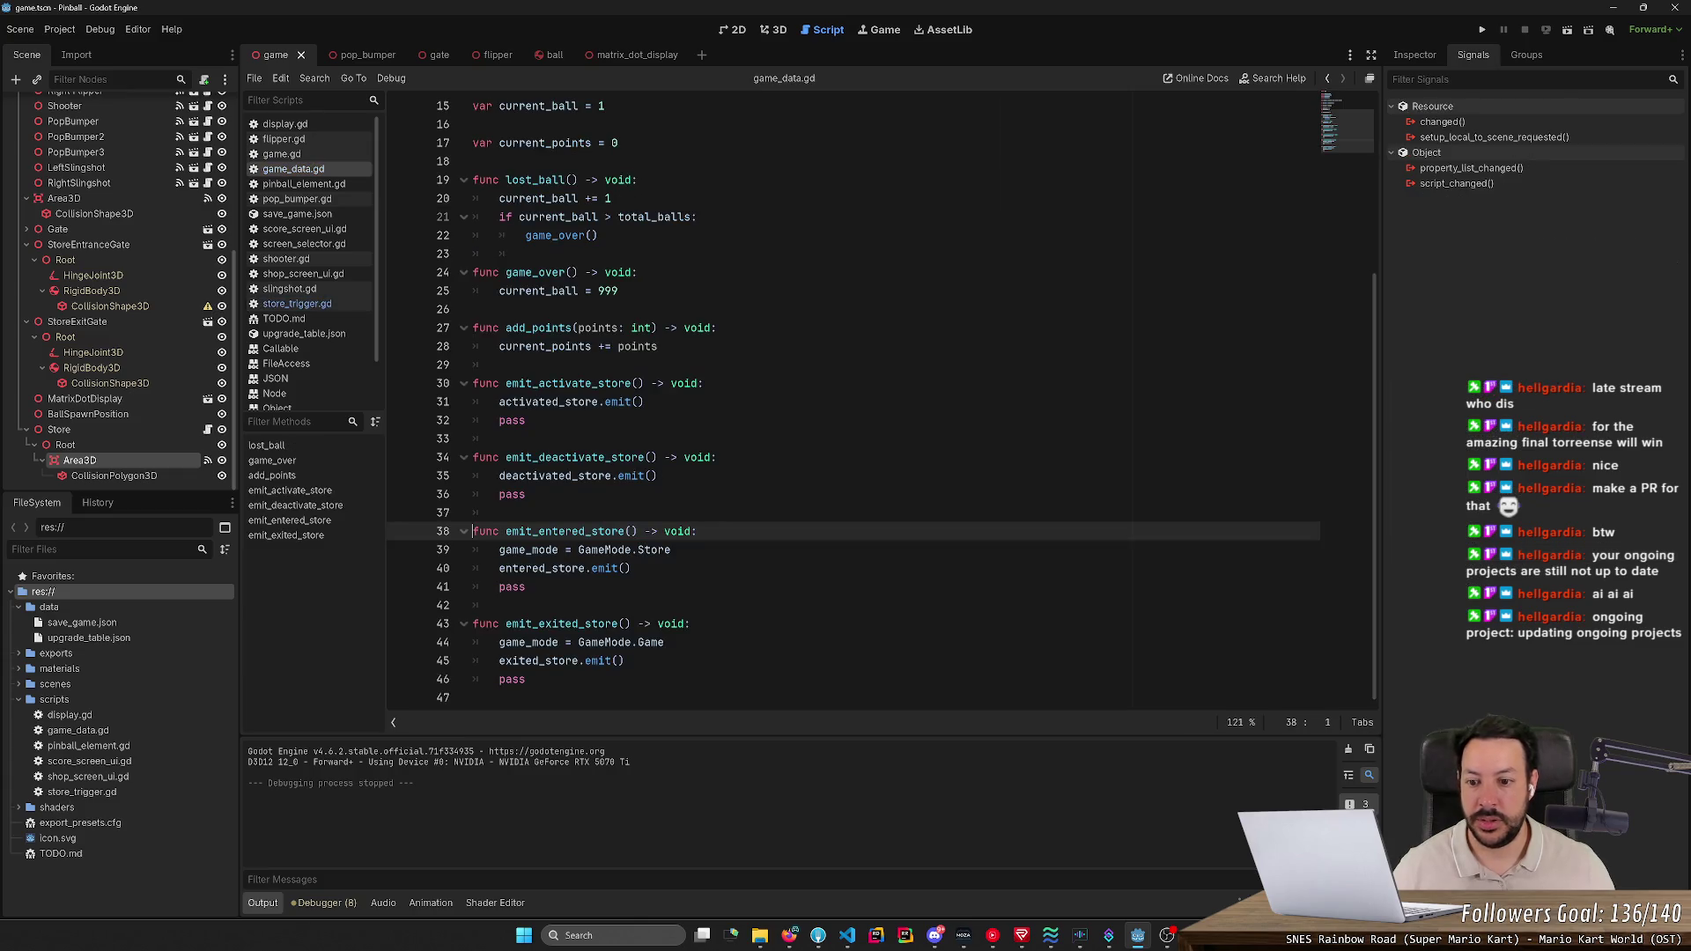
double_click(542, 568)
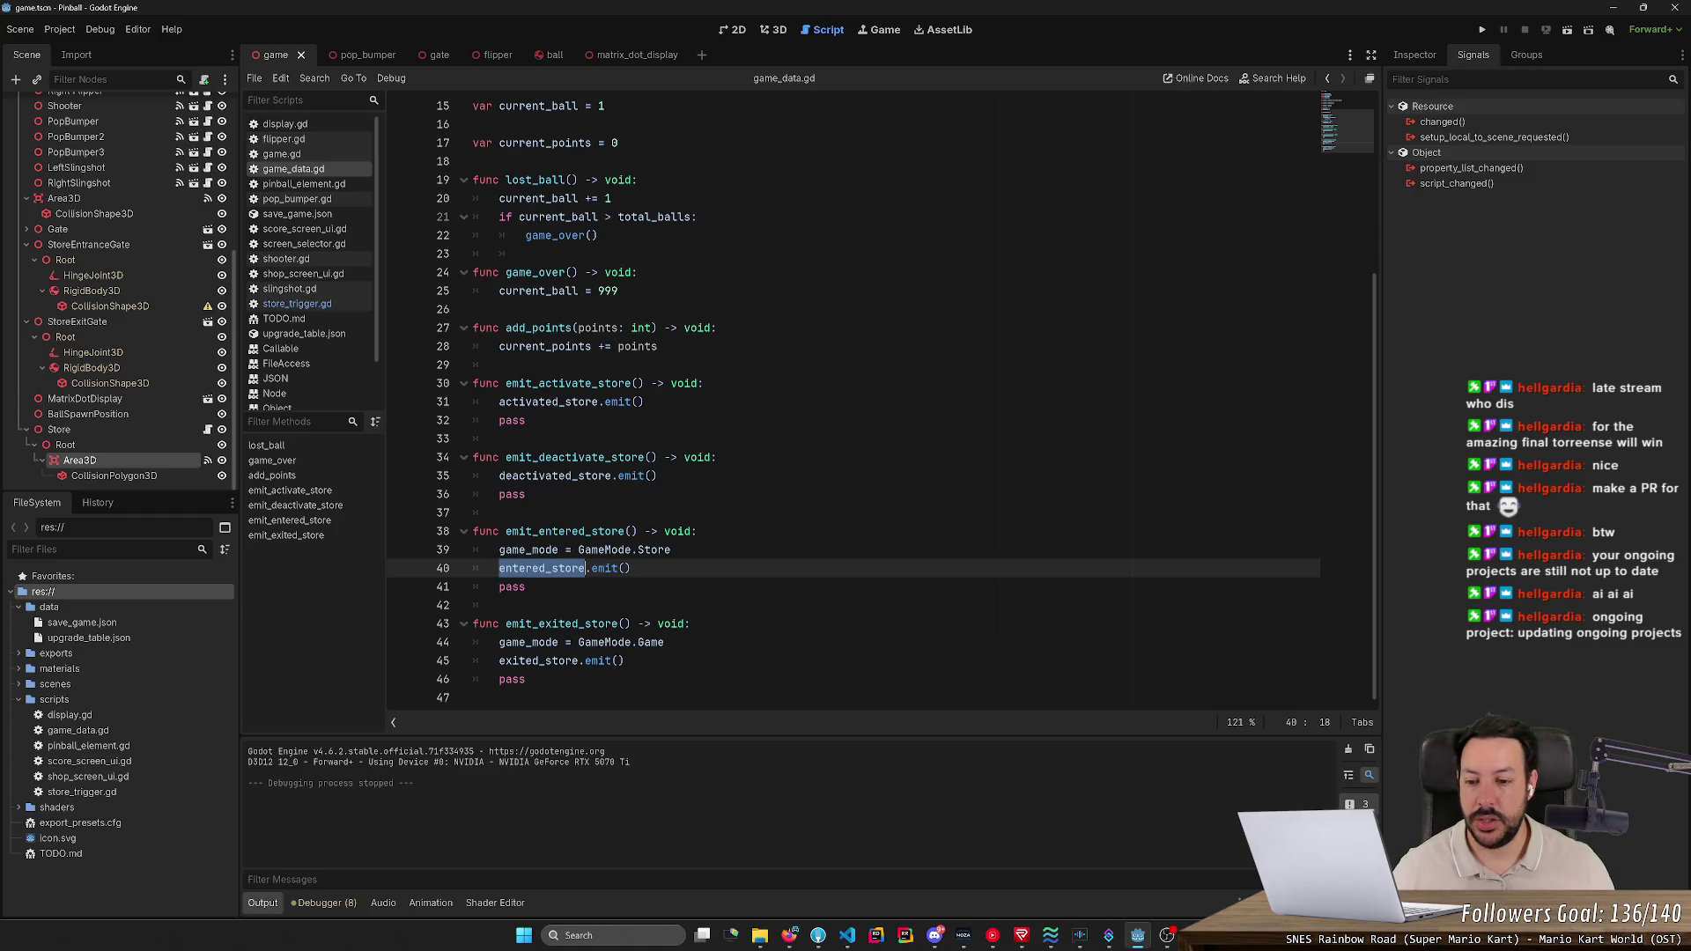
Step: Search the project for entered_store (5 matches in 3 files) and open the display.gd result
key("ctrl+shift+f")
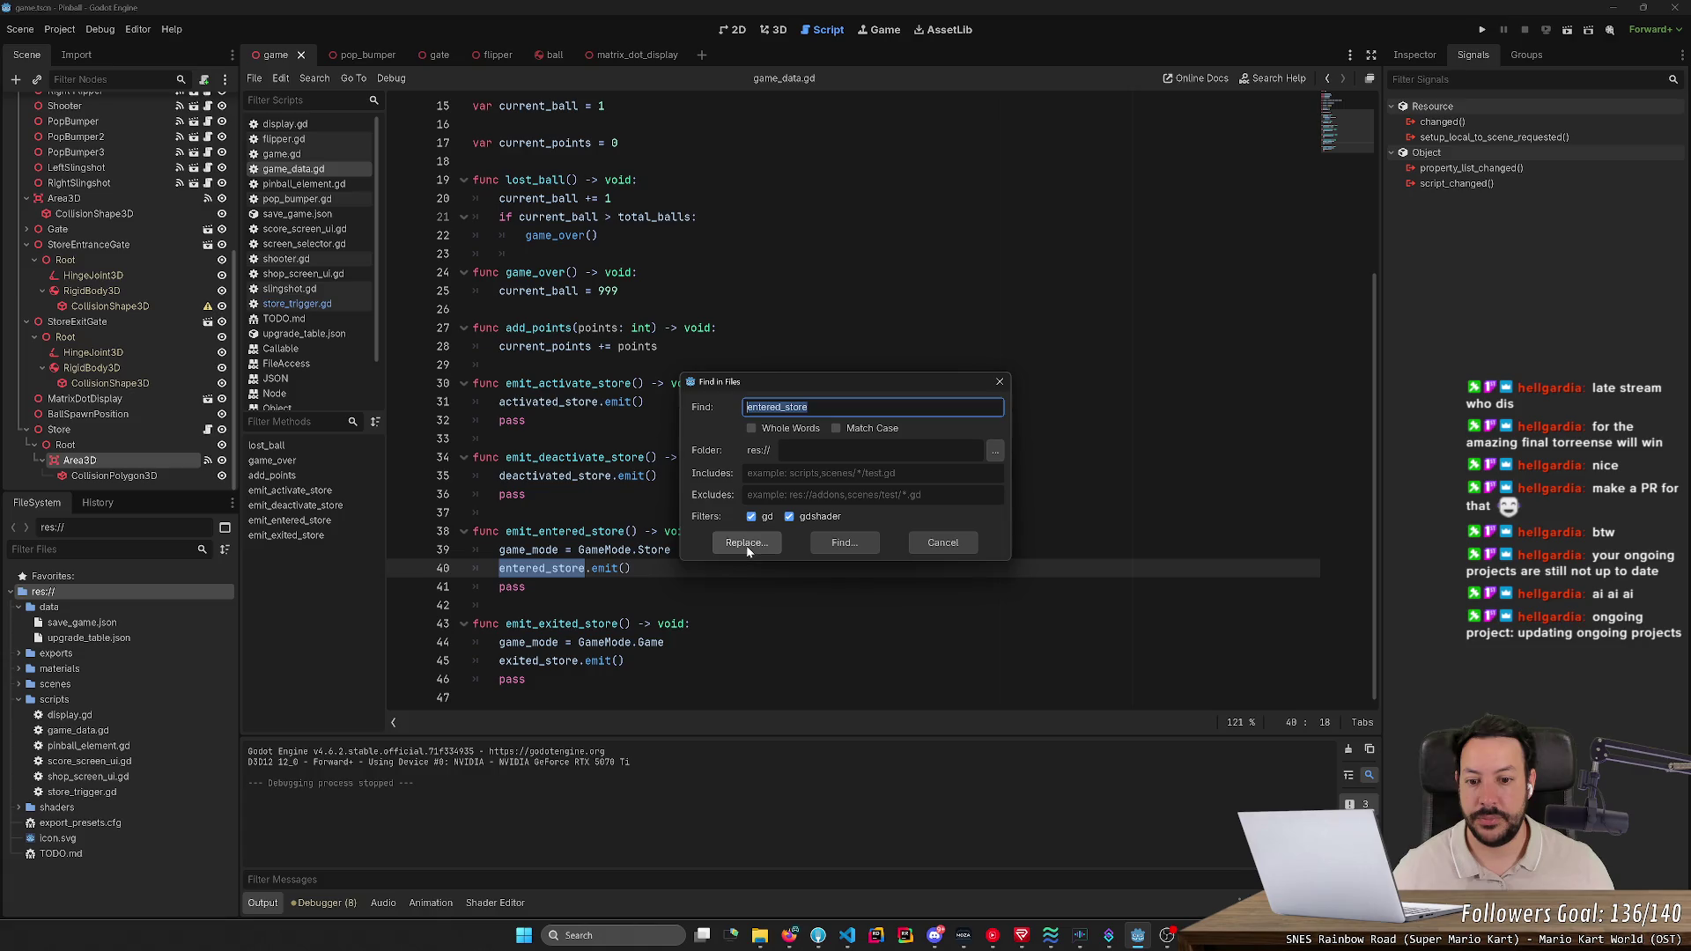
left_click(844, 543)
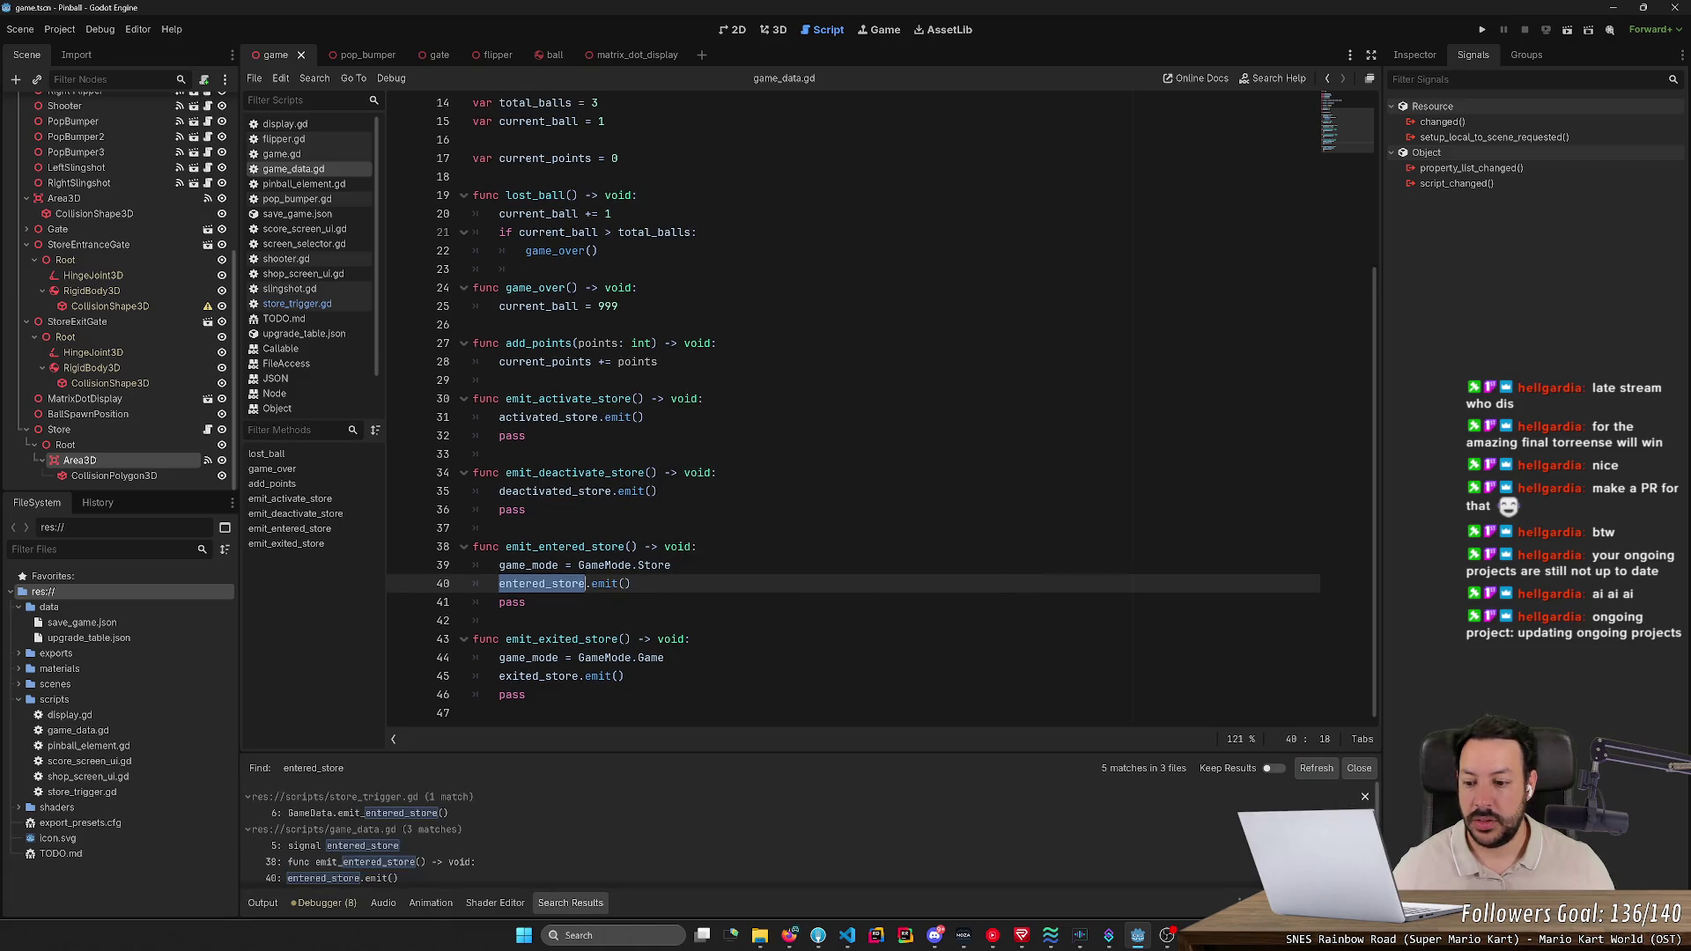
left_click_drag(506, 753, 513, 614)
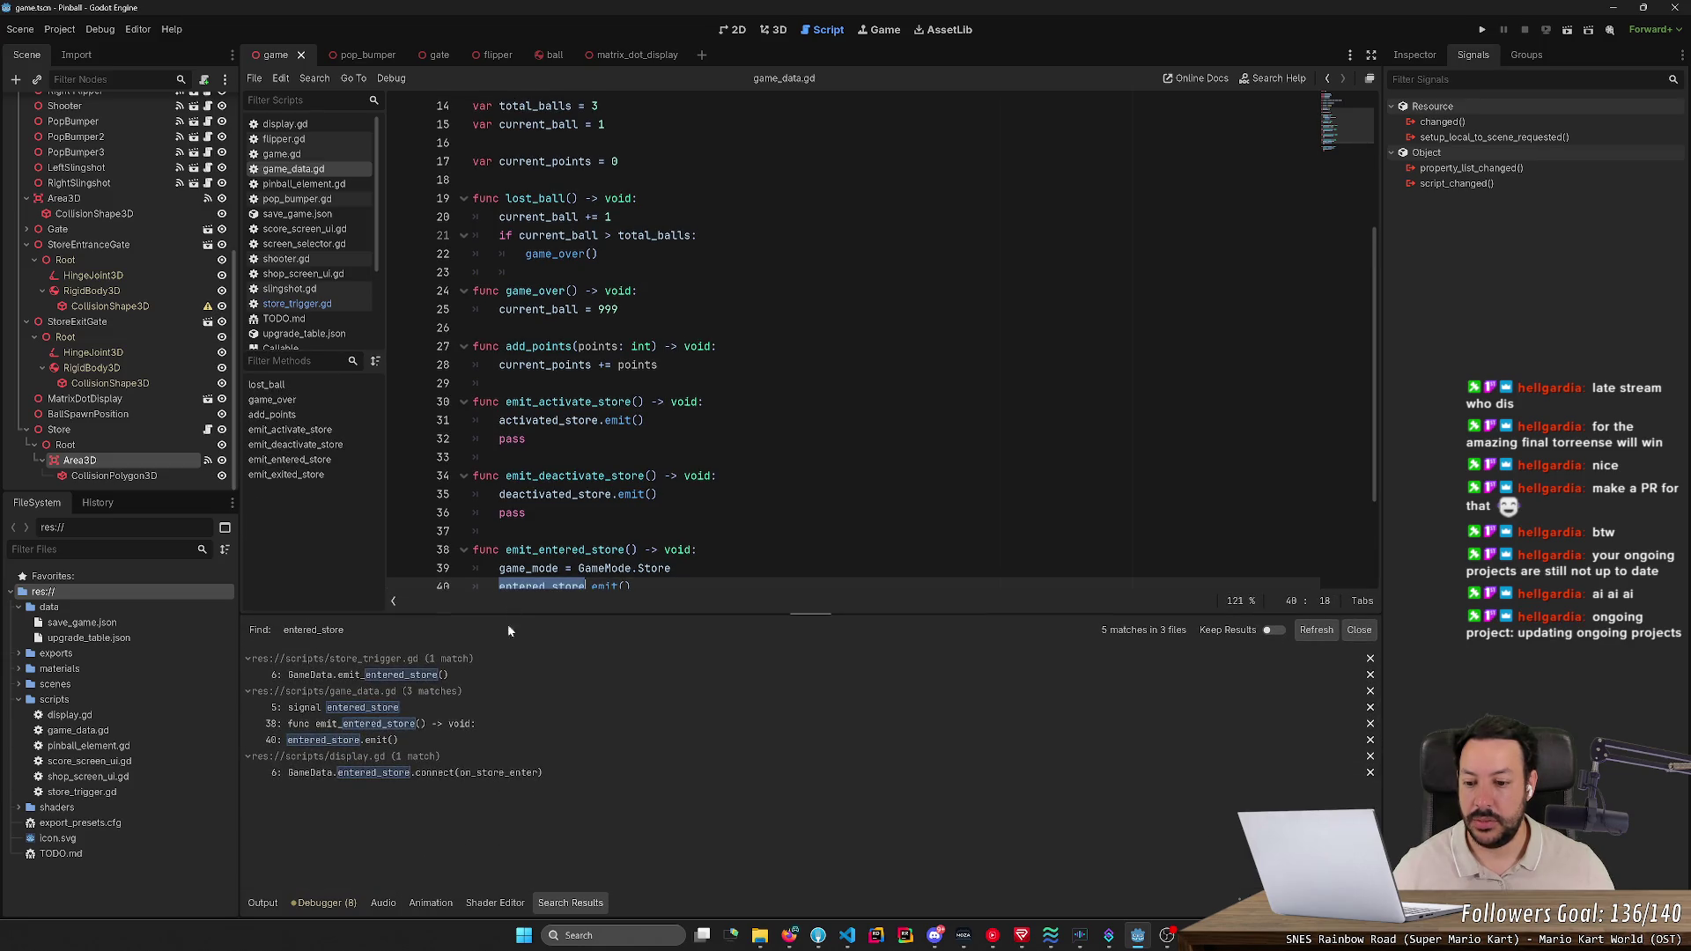
left_click(375, 775)
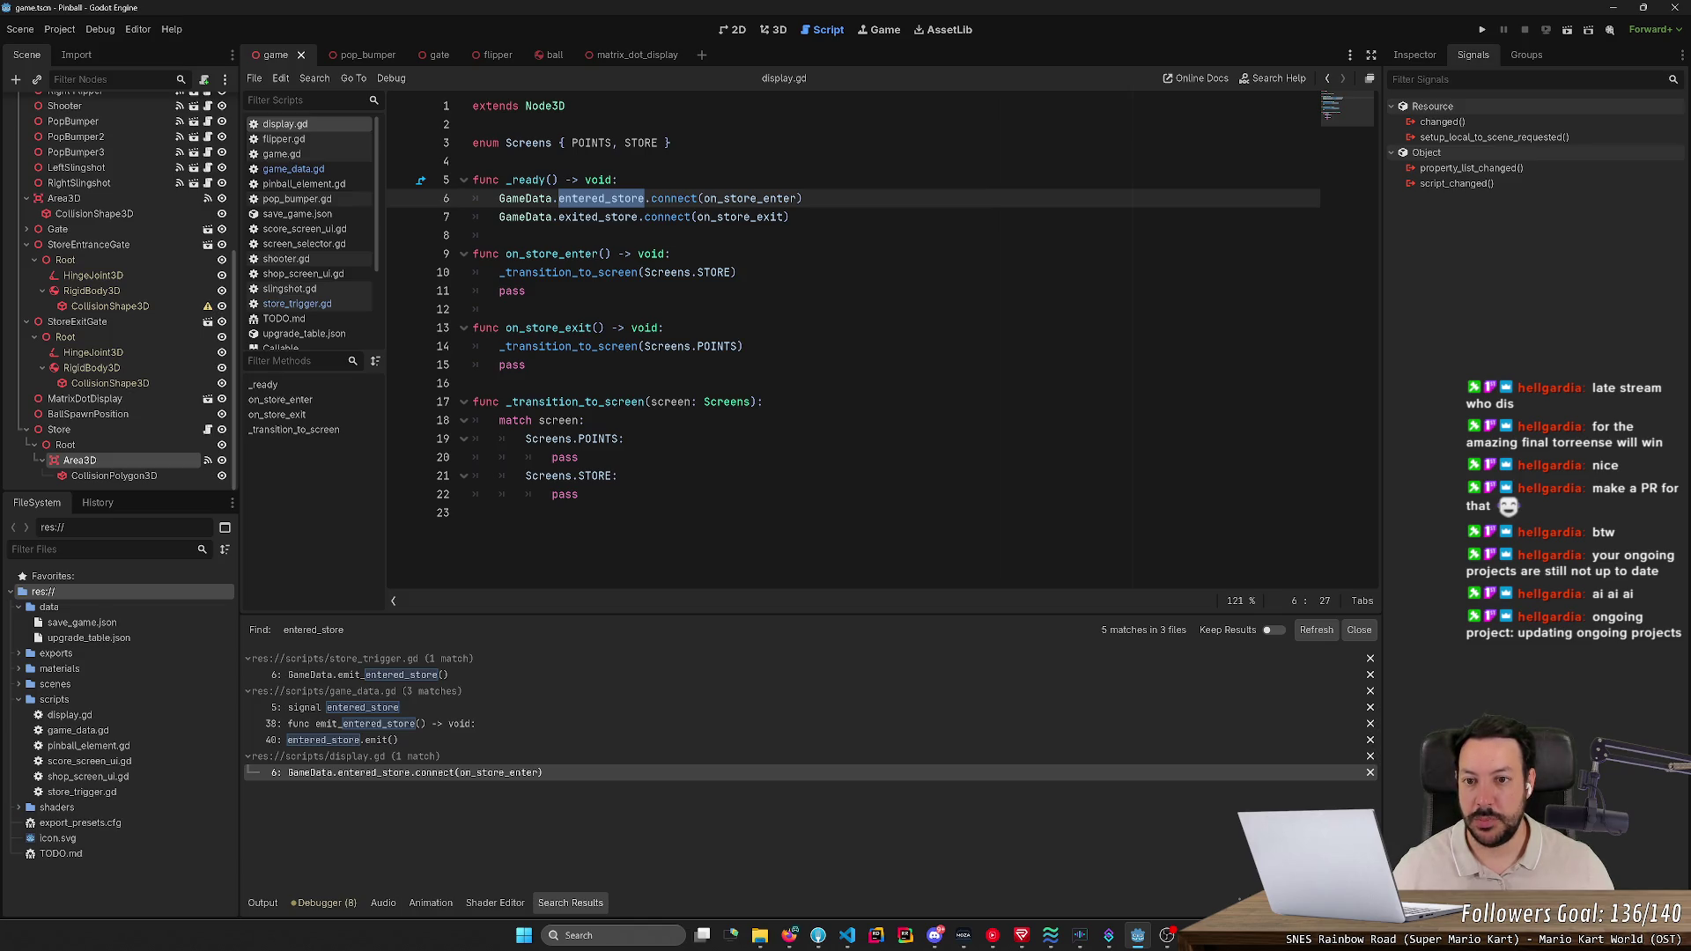
Step: Review display.gd's store enter/exit handlers and POINTS case, then view matrix_dot_display in 3D
double_click(750, 198)
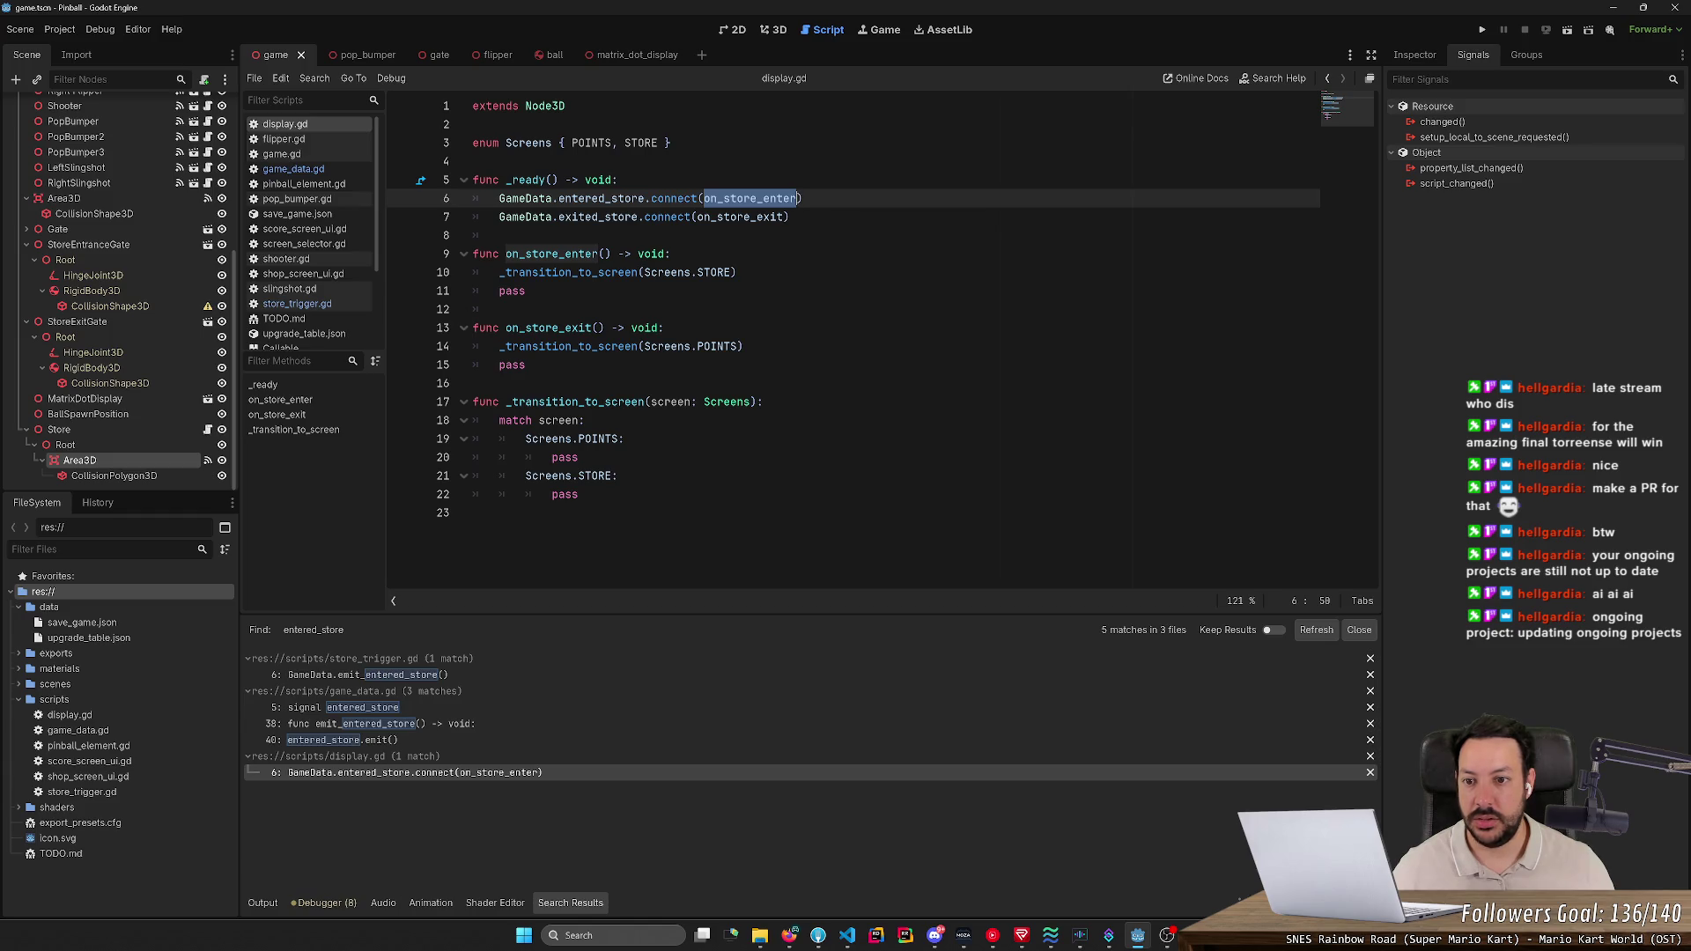
triple_click(642, 272)
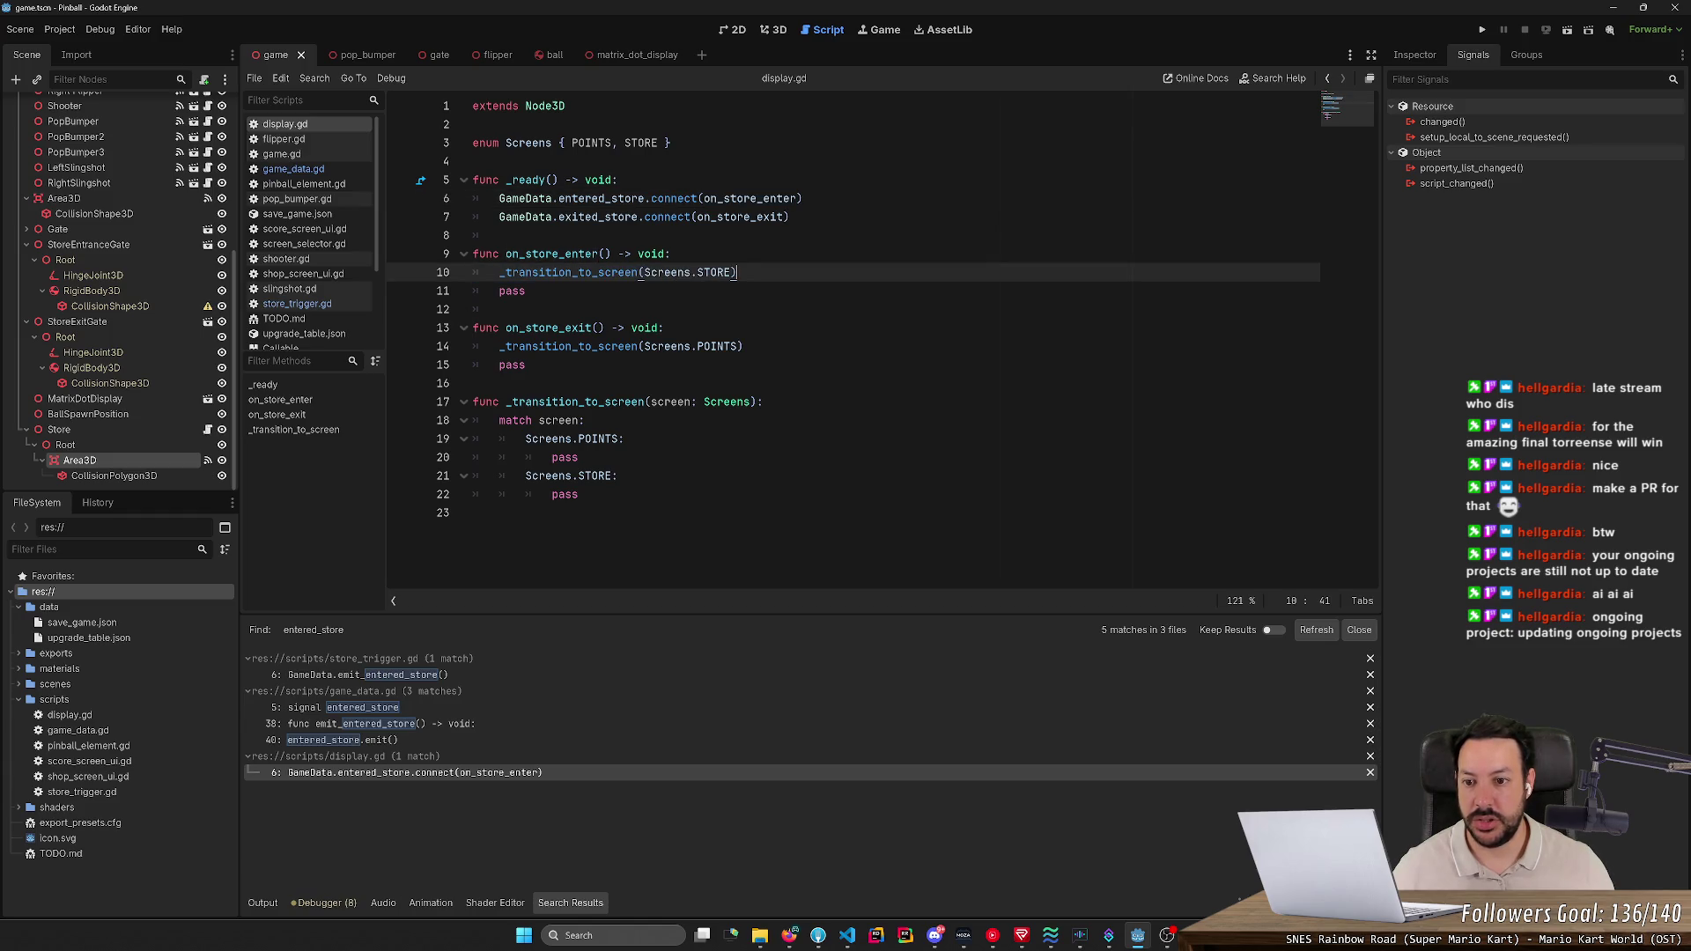
left_click(666, 328)
left_click(625, 439)
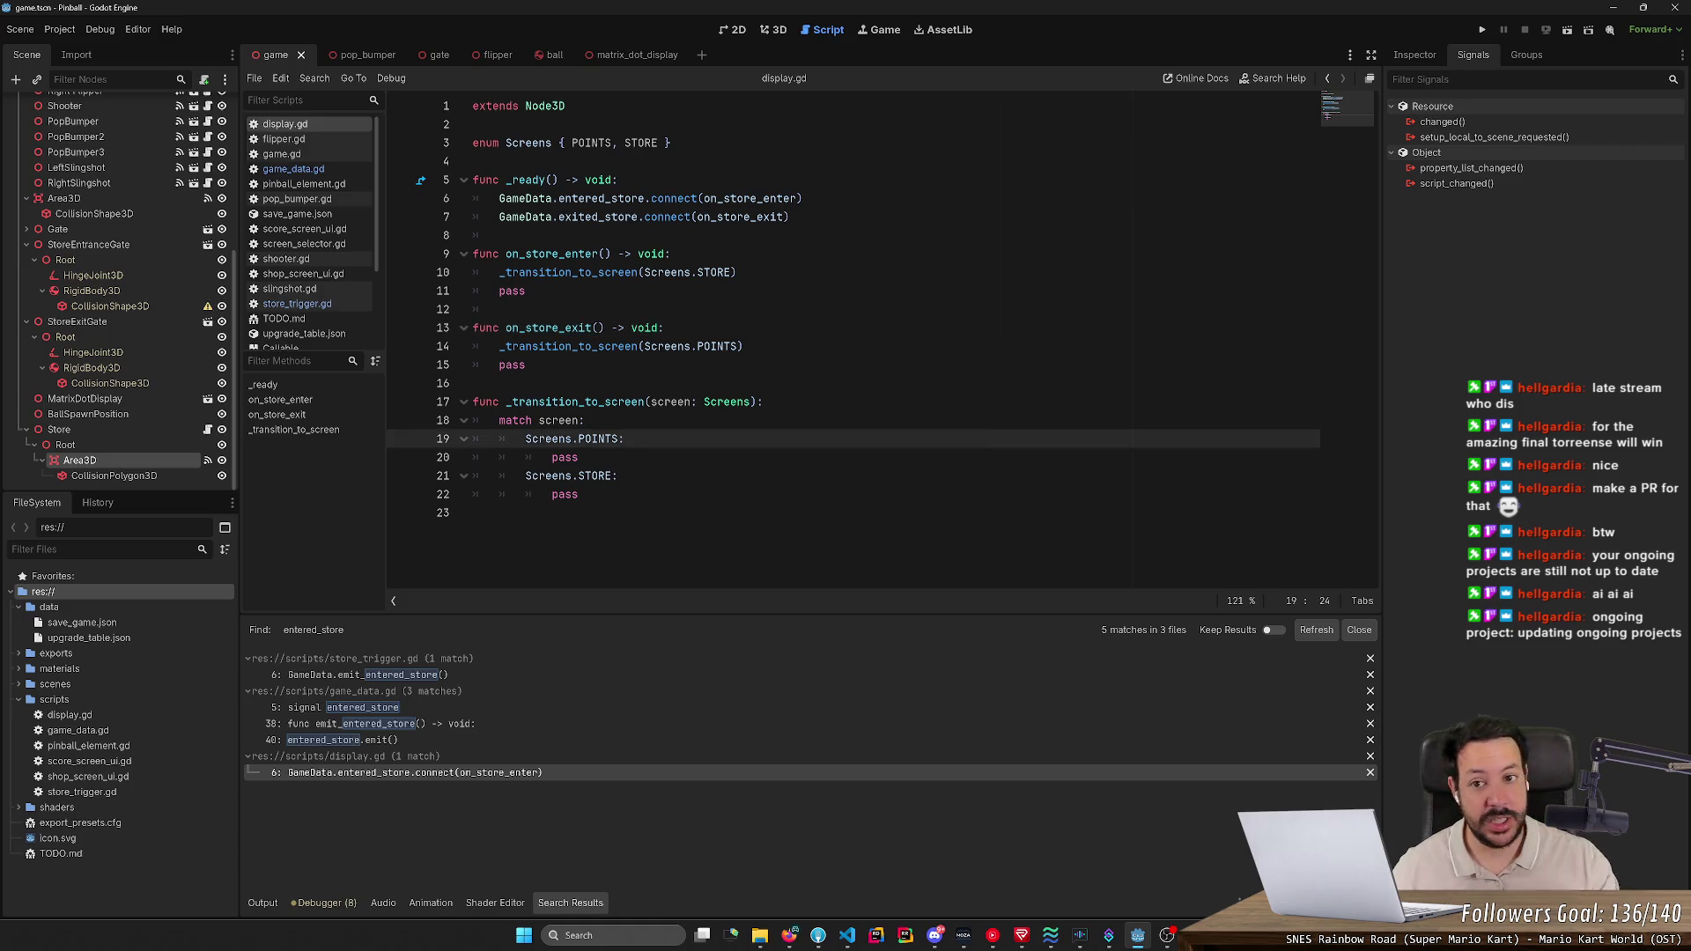
left_click(626, 55)
left_click(772, 30)
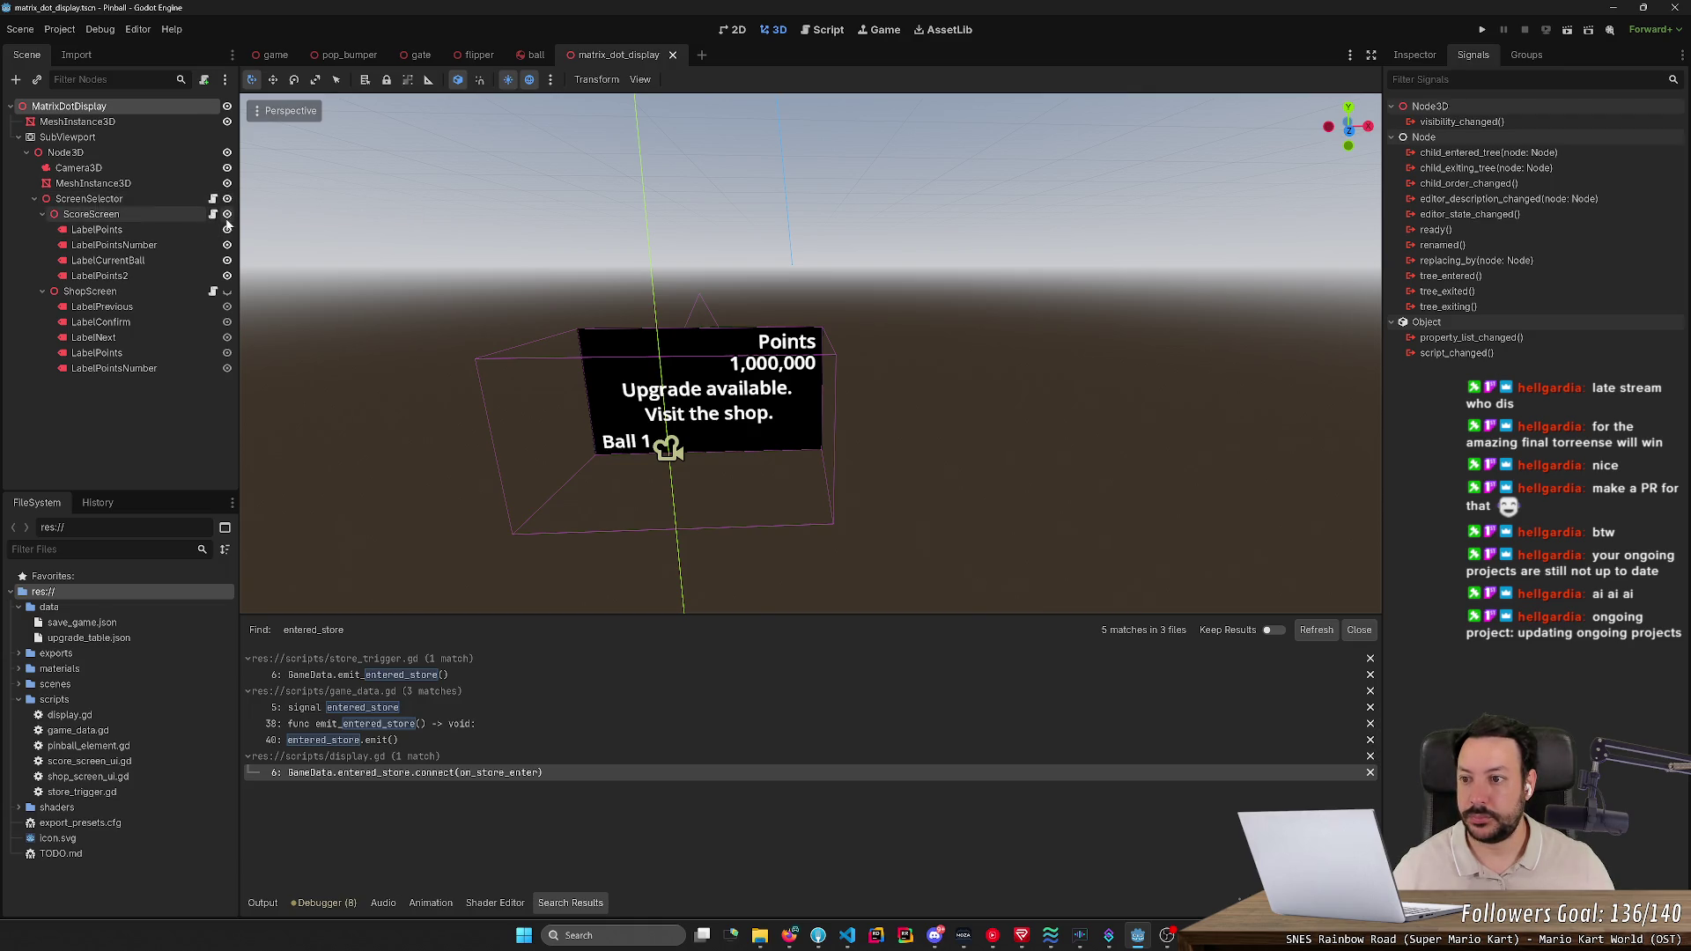
Step: Collapse the ScoreScreen and ShopScreen nodes and hide ShopScreen on the display
left_click(42, 214)
left_click(40, 229)
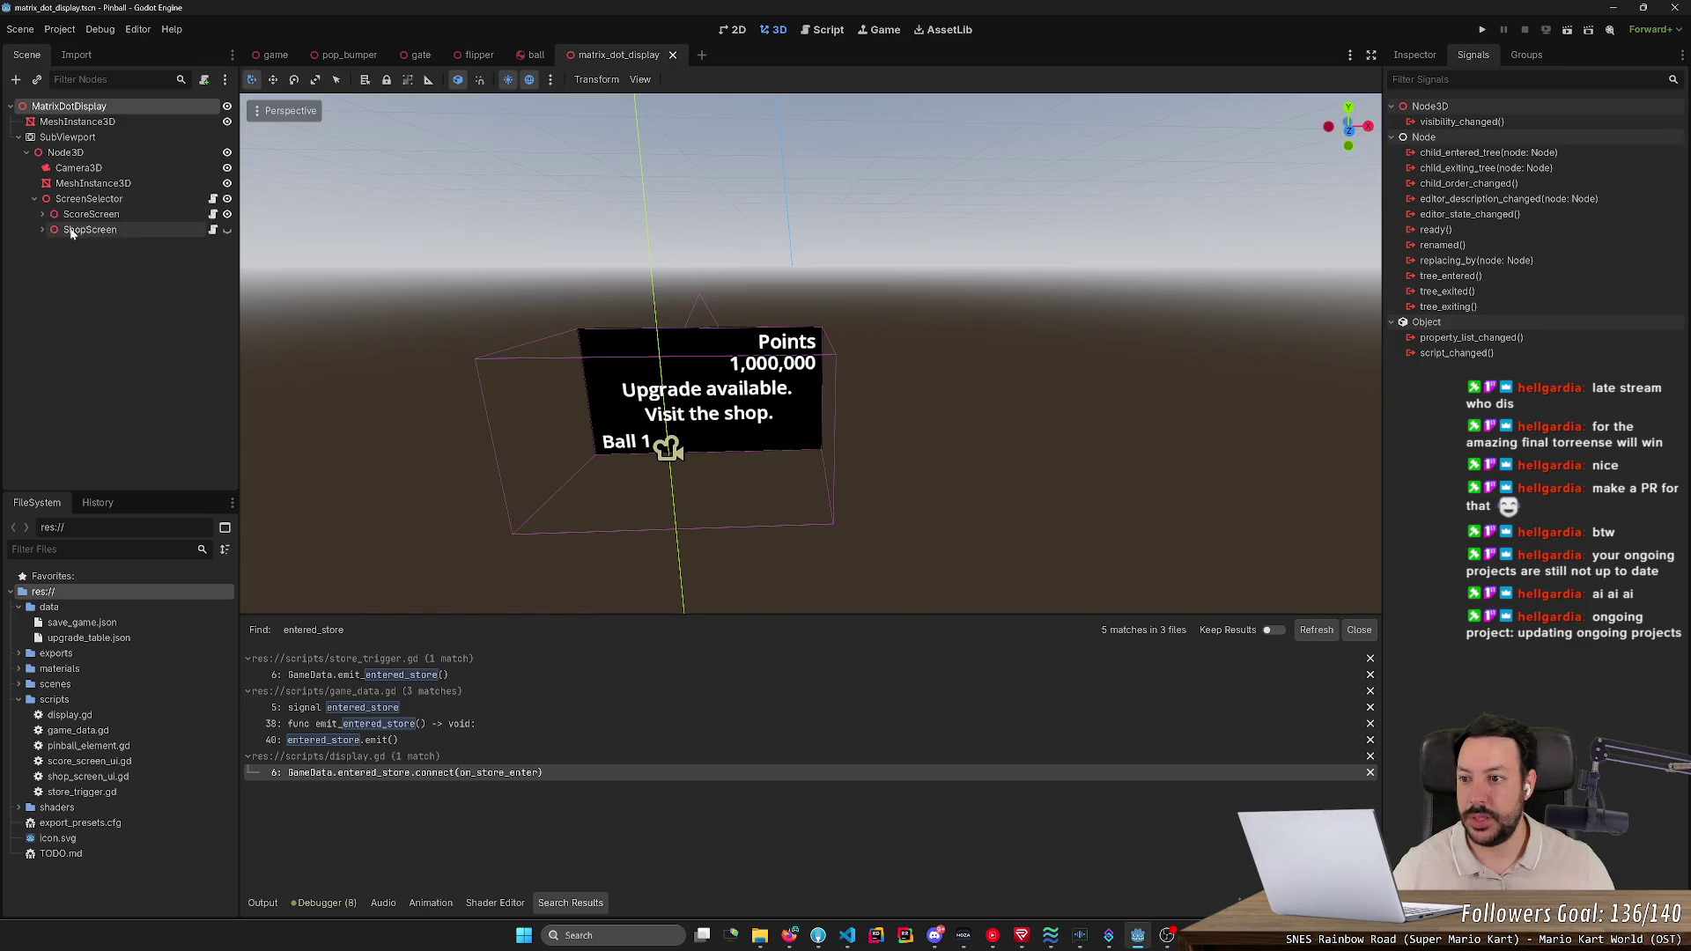
left_click(226, 230)
mouse_move(715, 420)
left_mouse_down()
mouse_move(819, 424)
mouse_move(715, 423)
left_mouse_up()
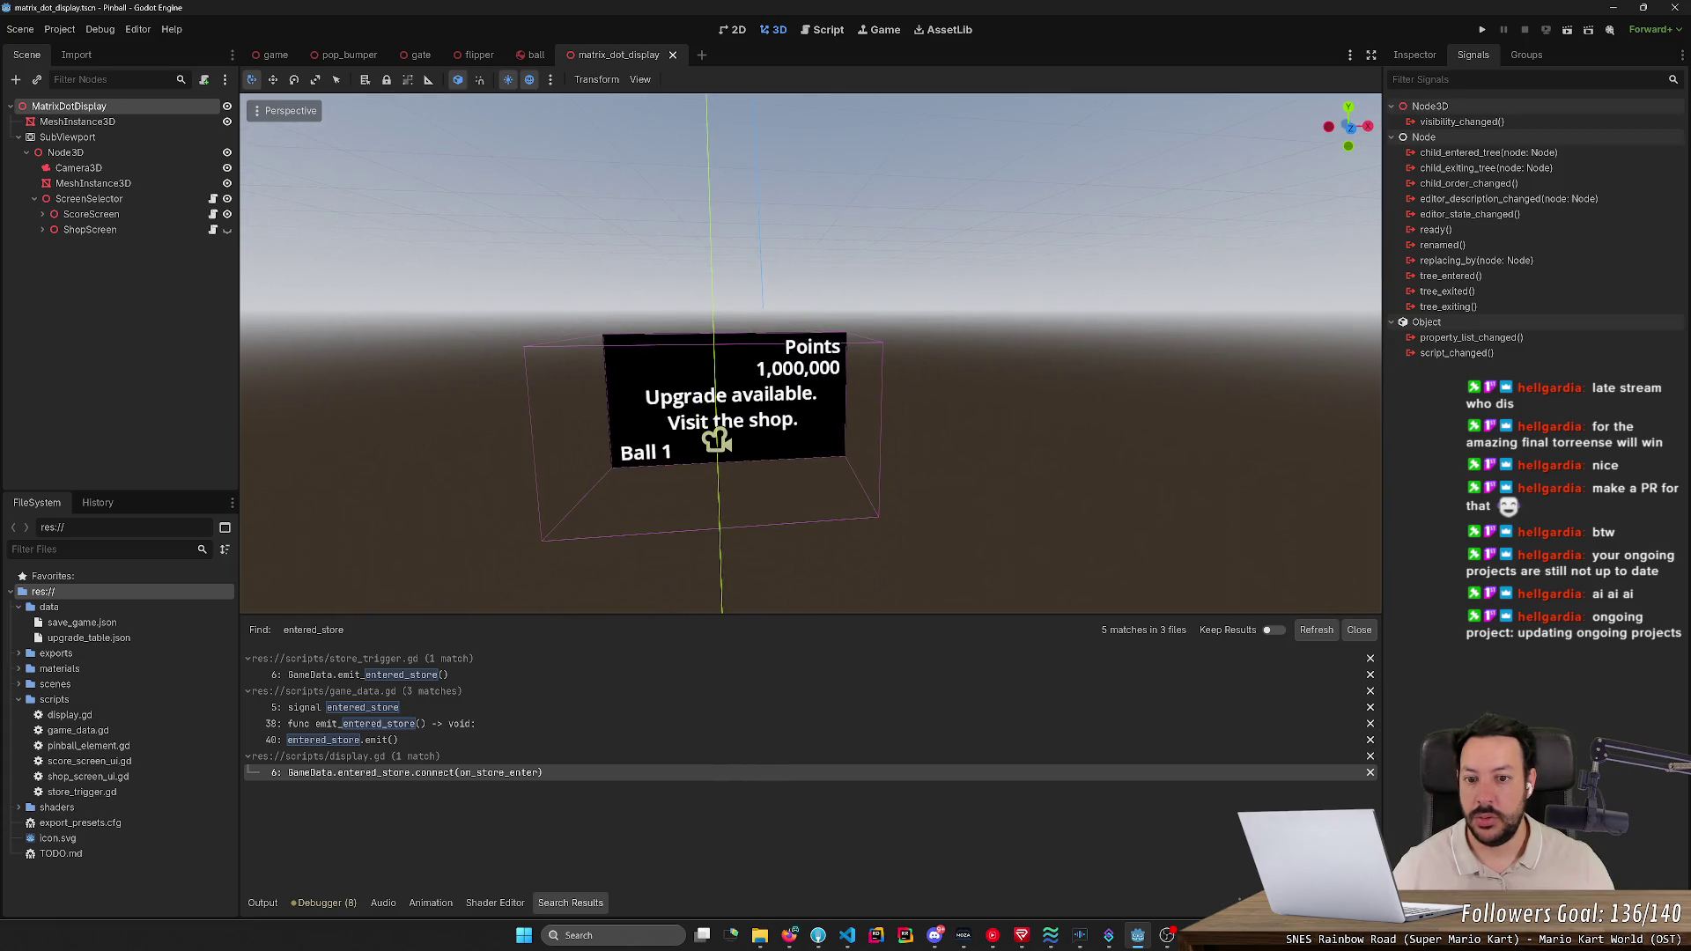
Step: Toggle ScoreScreen and ShopScreen visibility to compare them, leaving only the score showing, and open display.gd
left_click(226, 214)
left_click(226, 229)
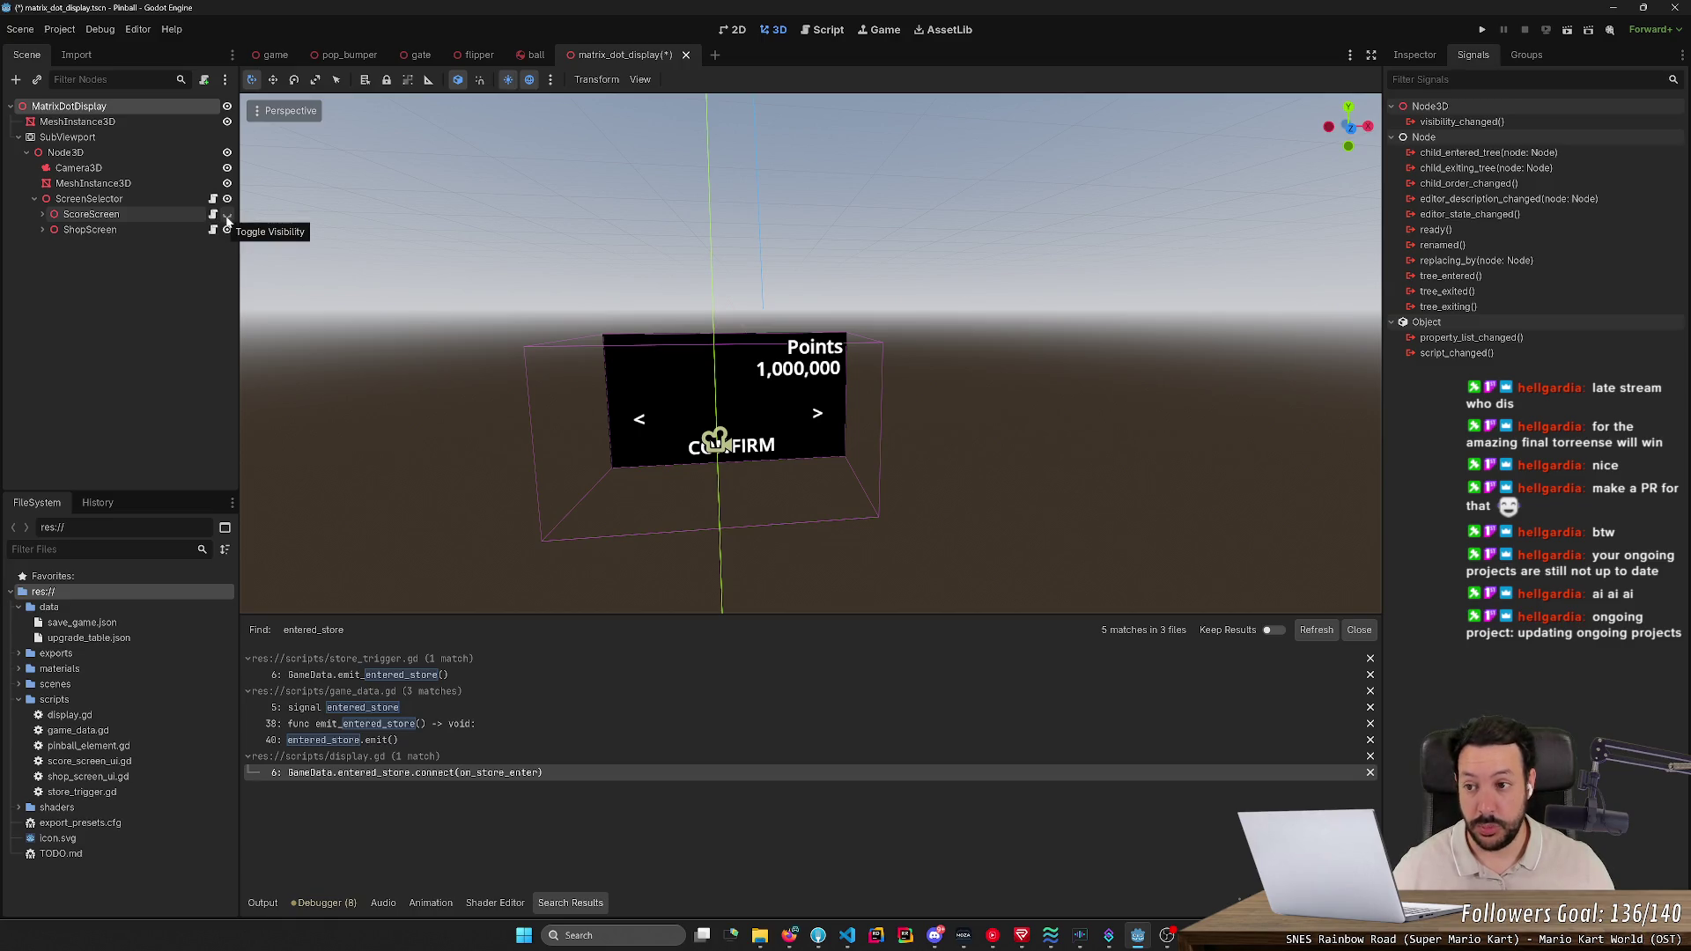
left_click(226, 217)
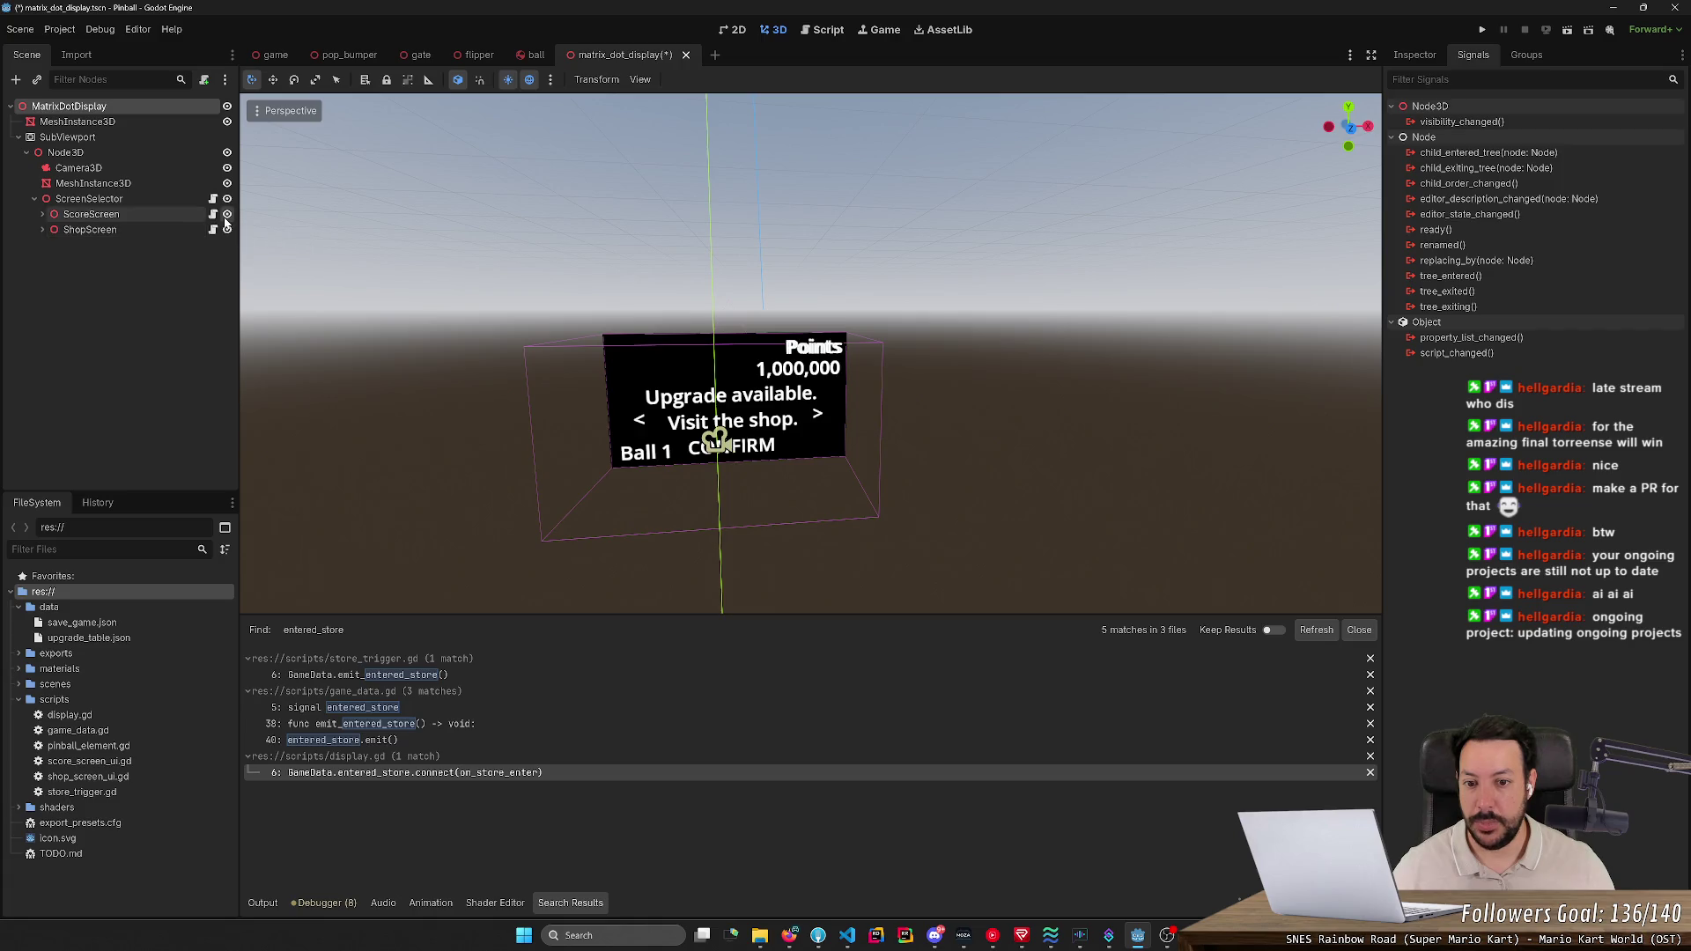
left_click(226, 230)
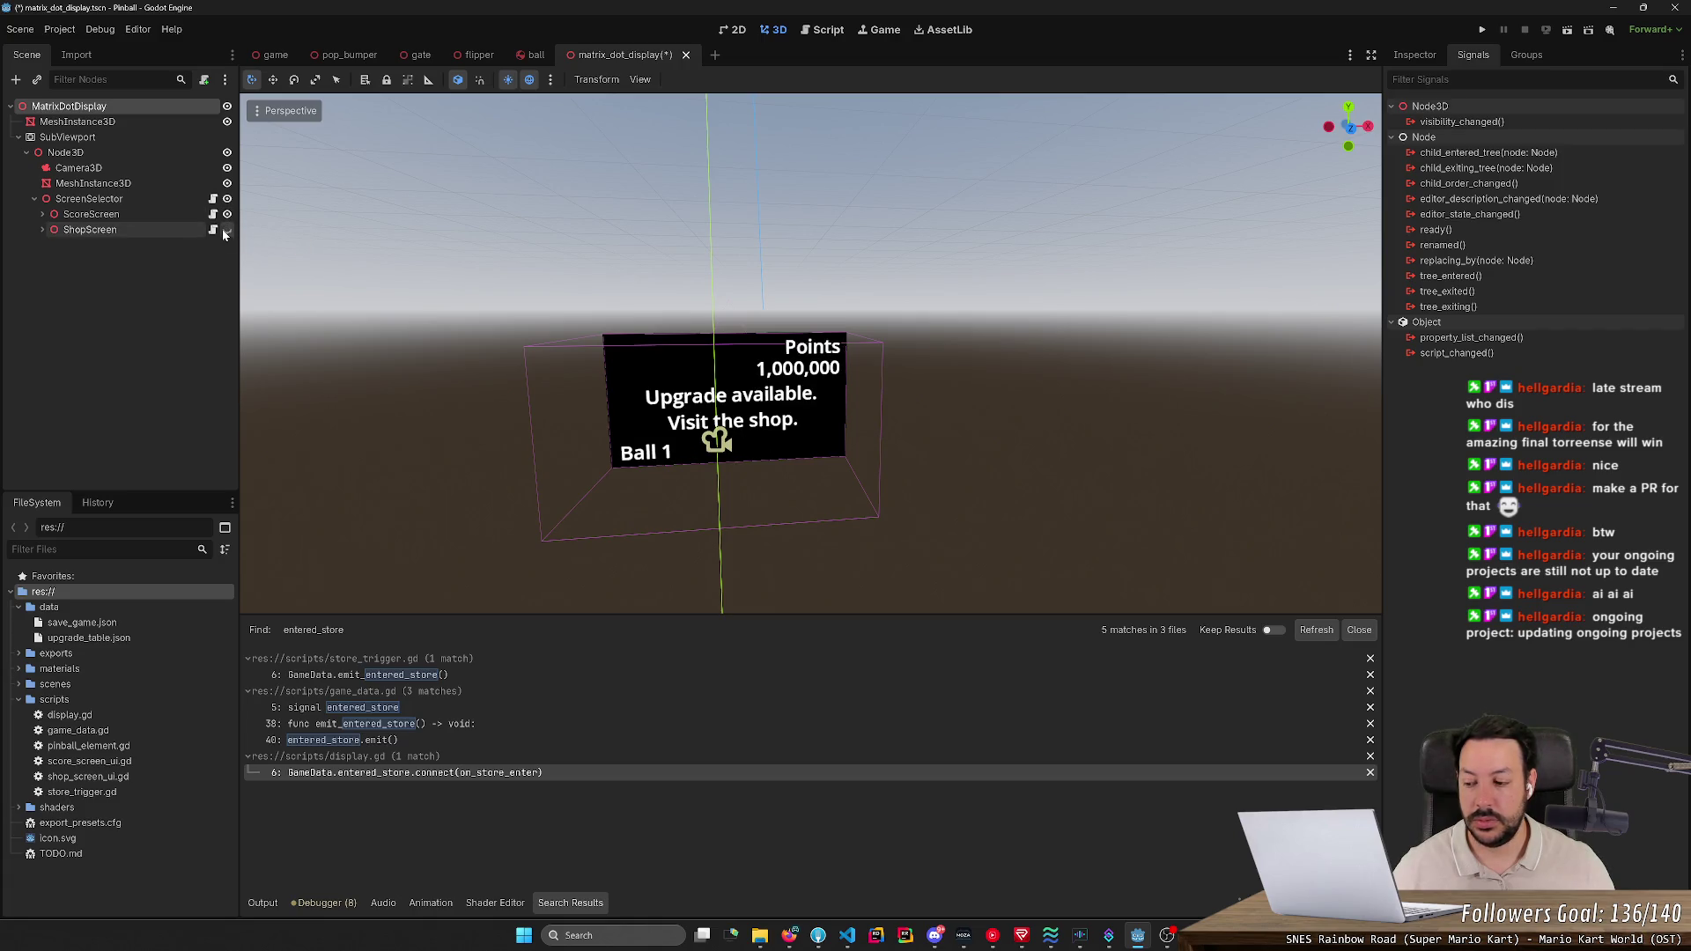
left_click(225, 231)
left_click(226, 216)
left_click(226, 215)
left_click(226, 230)
left_click(227, 230)
left_click(226, 215)
left_click(226, 215)
left_click(227, 230)
left_click(227, 215)
left_click(226, 230)
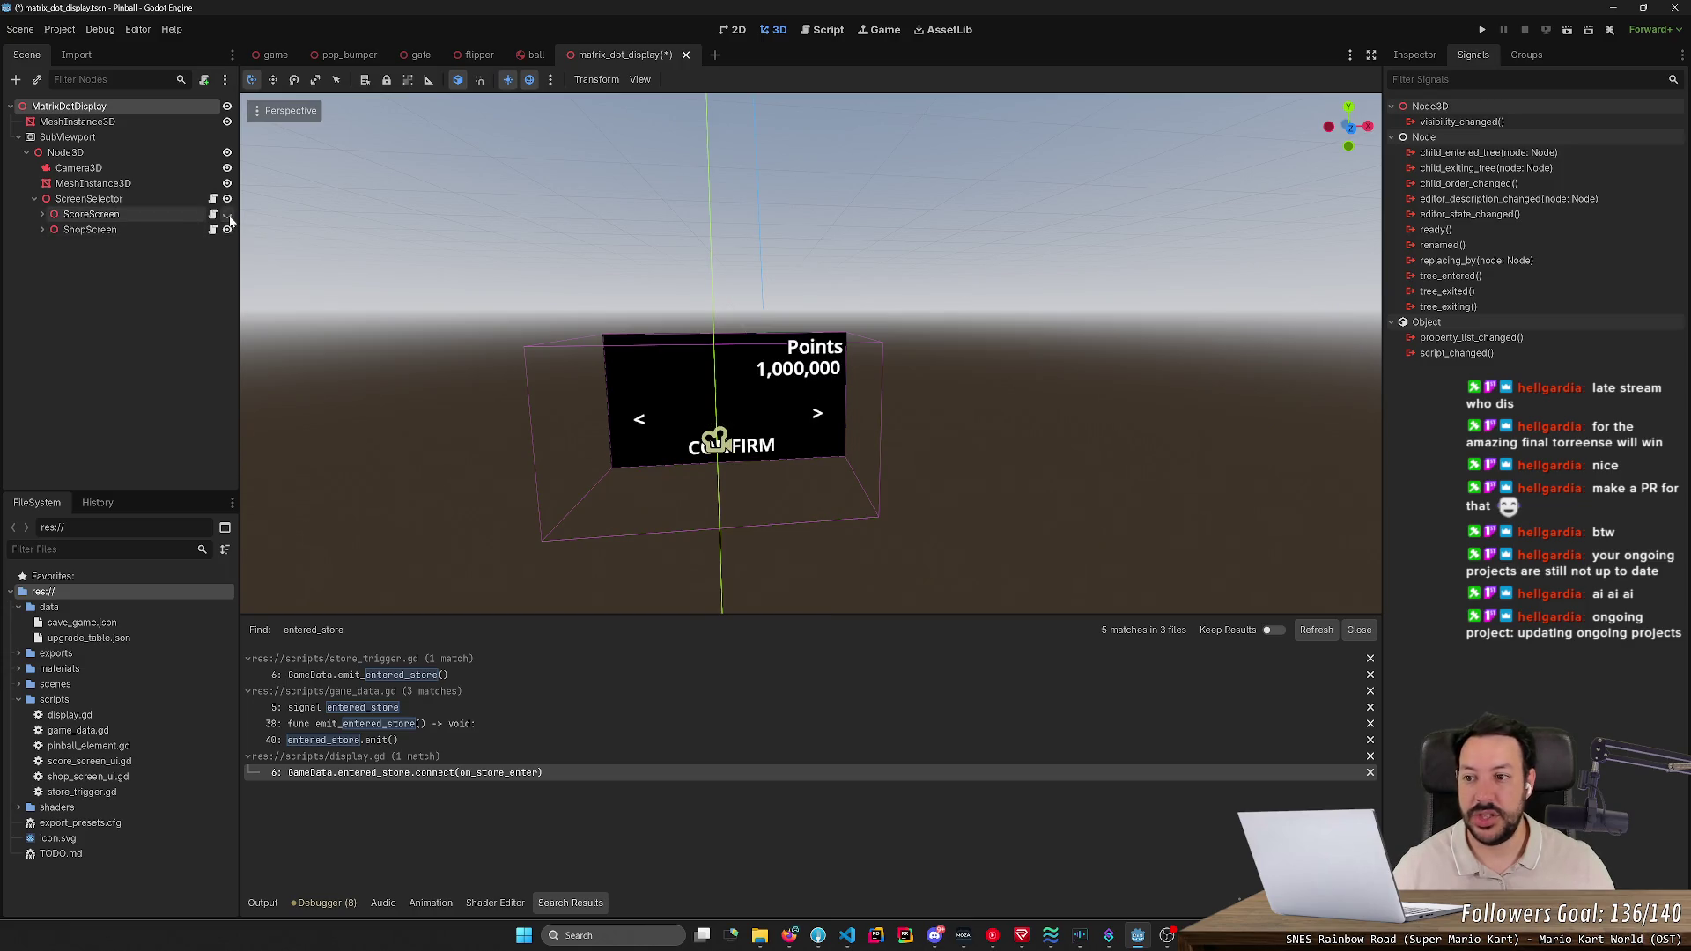
left_click(226, 230)
left_click(227, 215)
left_click(227, 215)
left_click(227, 215)
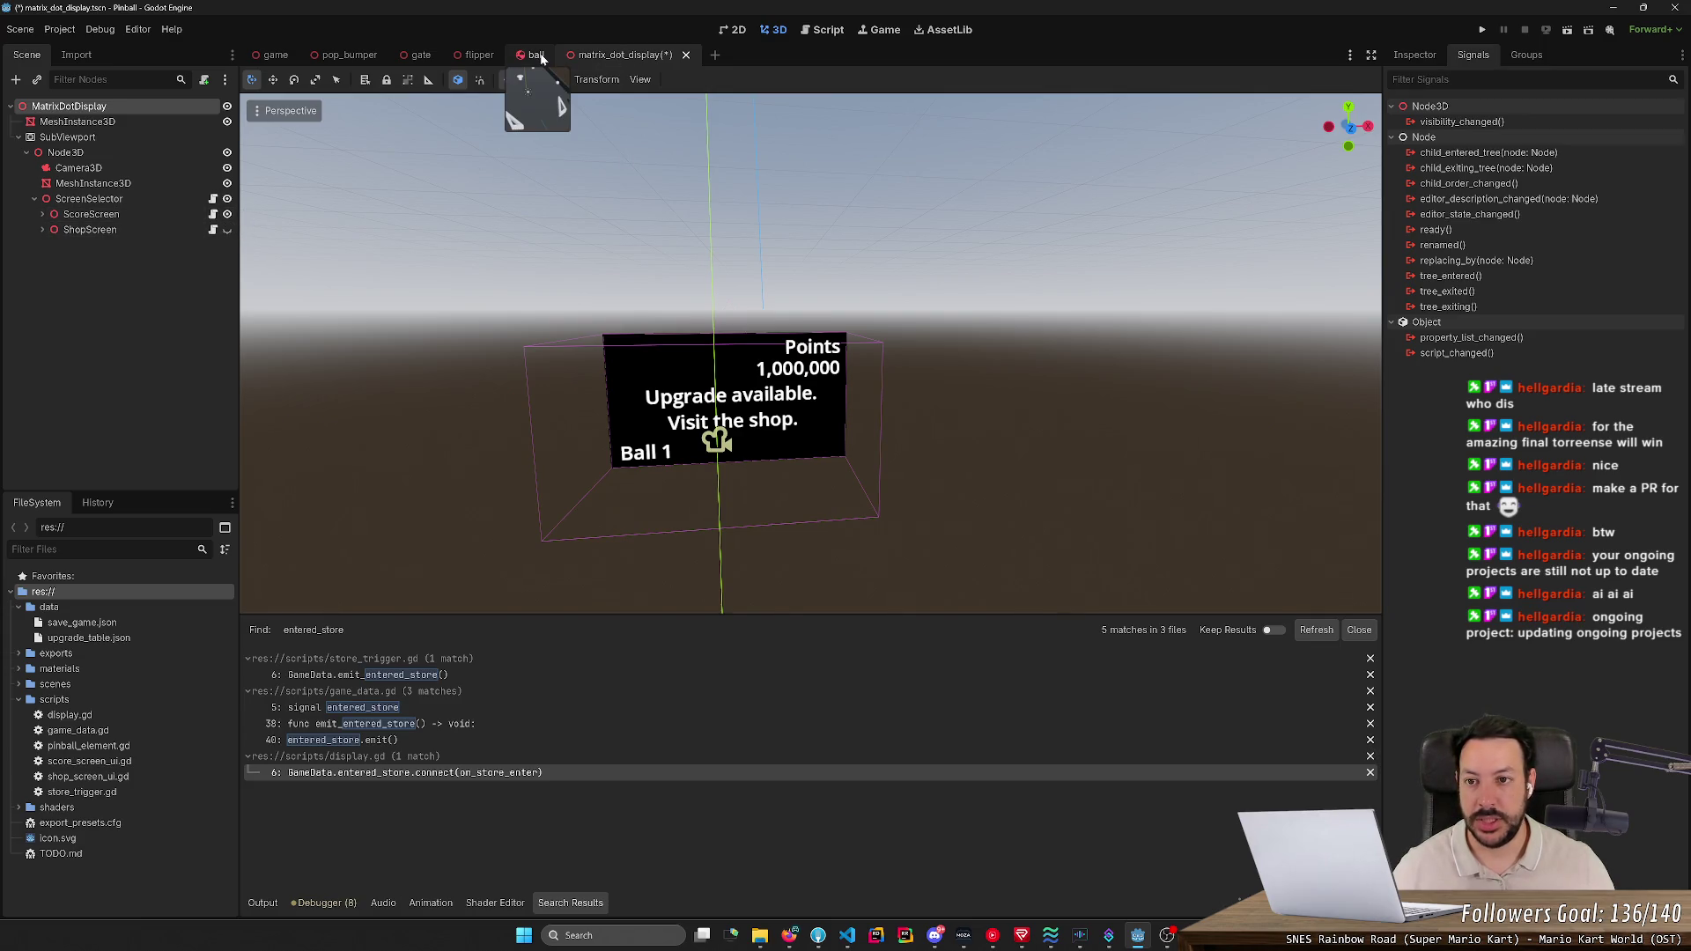
left_click(837, 33)
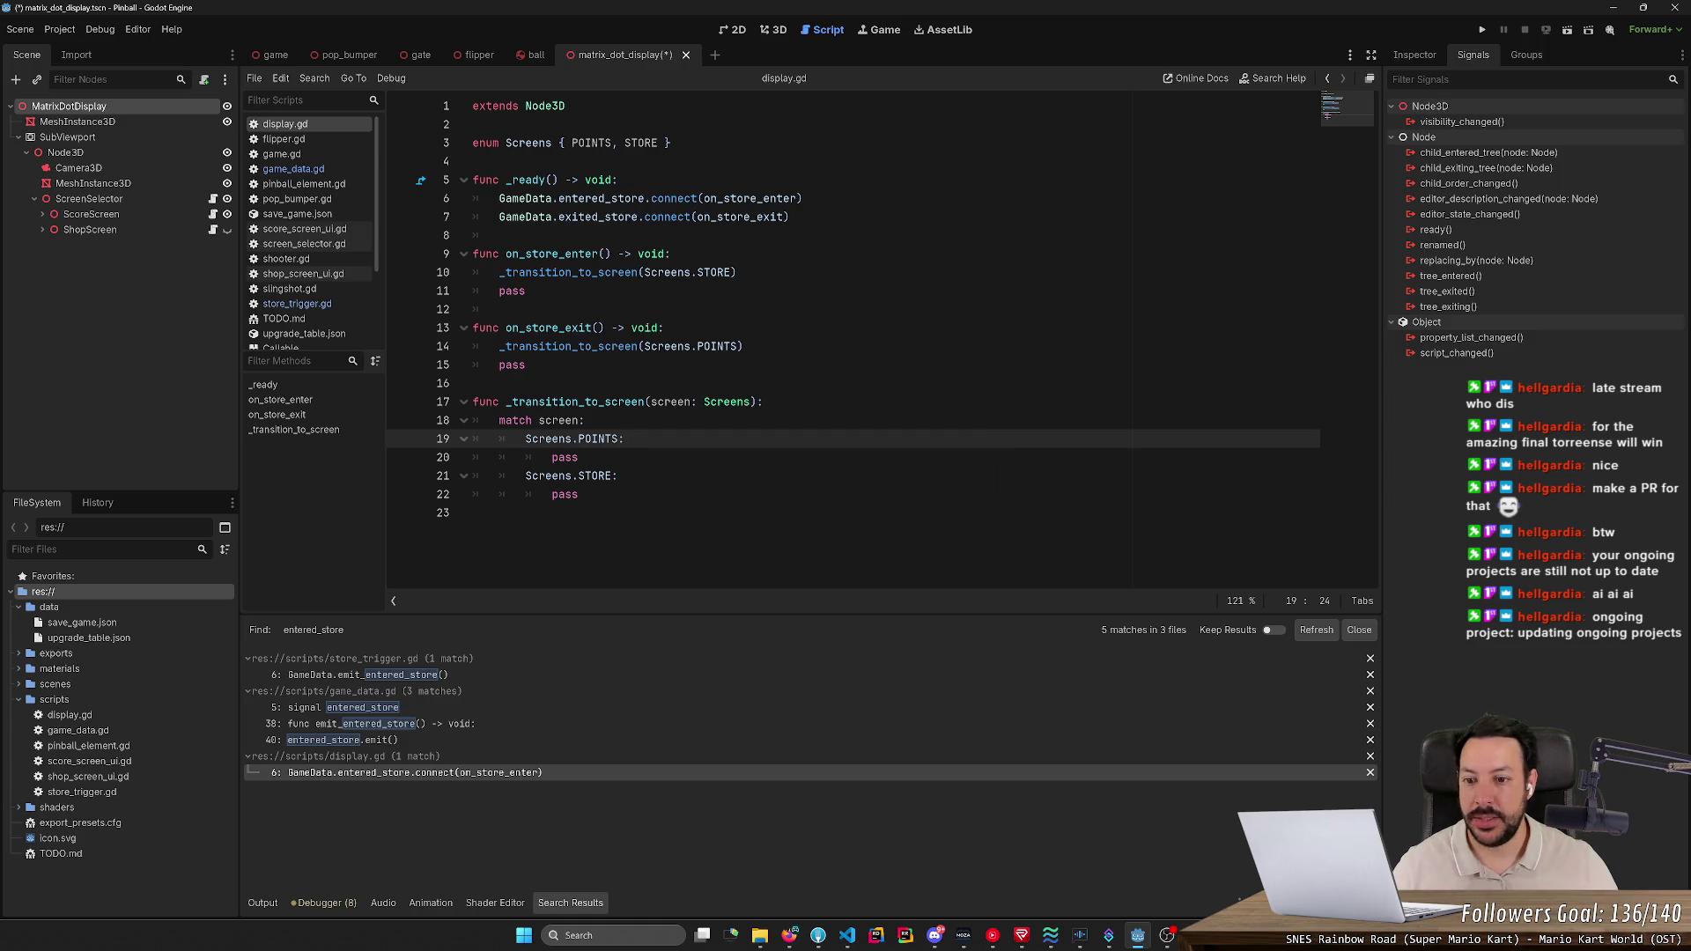
Step: Type and remove a '$Score' line under Screens.POINTS, then save matrix_dot_display with Ctrl+S
key("Return")
type("$Score")
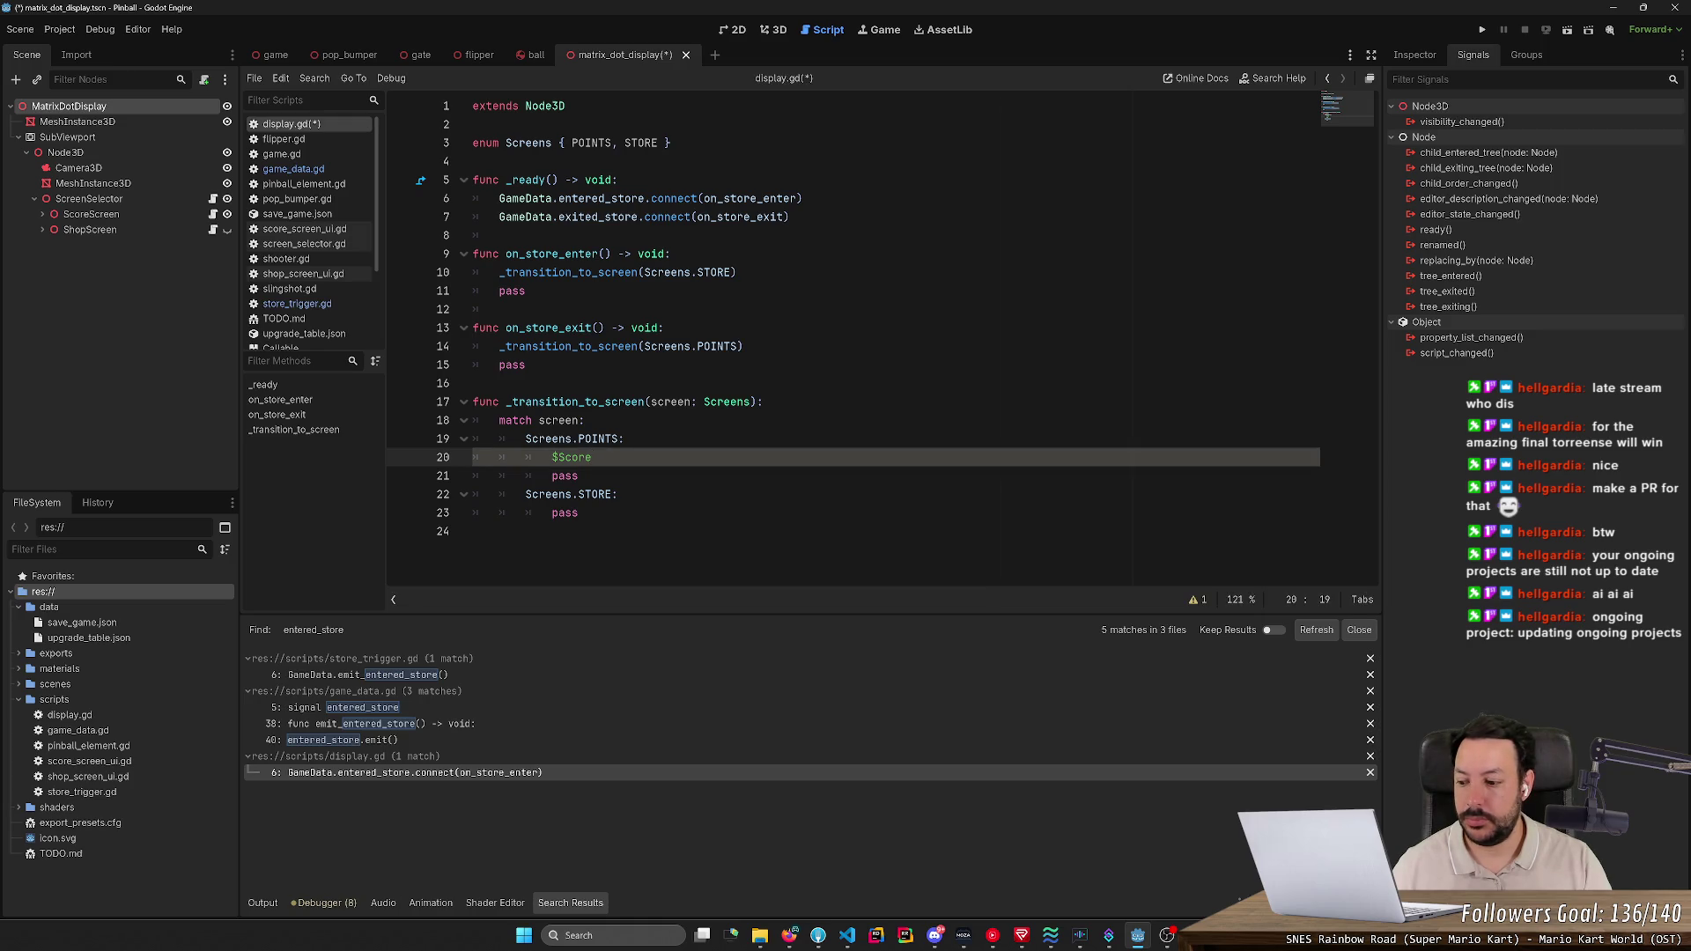
key("BackSpace")
key("BackSpace")
key("BackSpace")
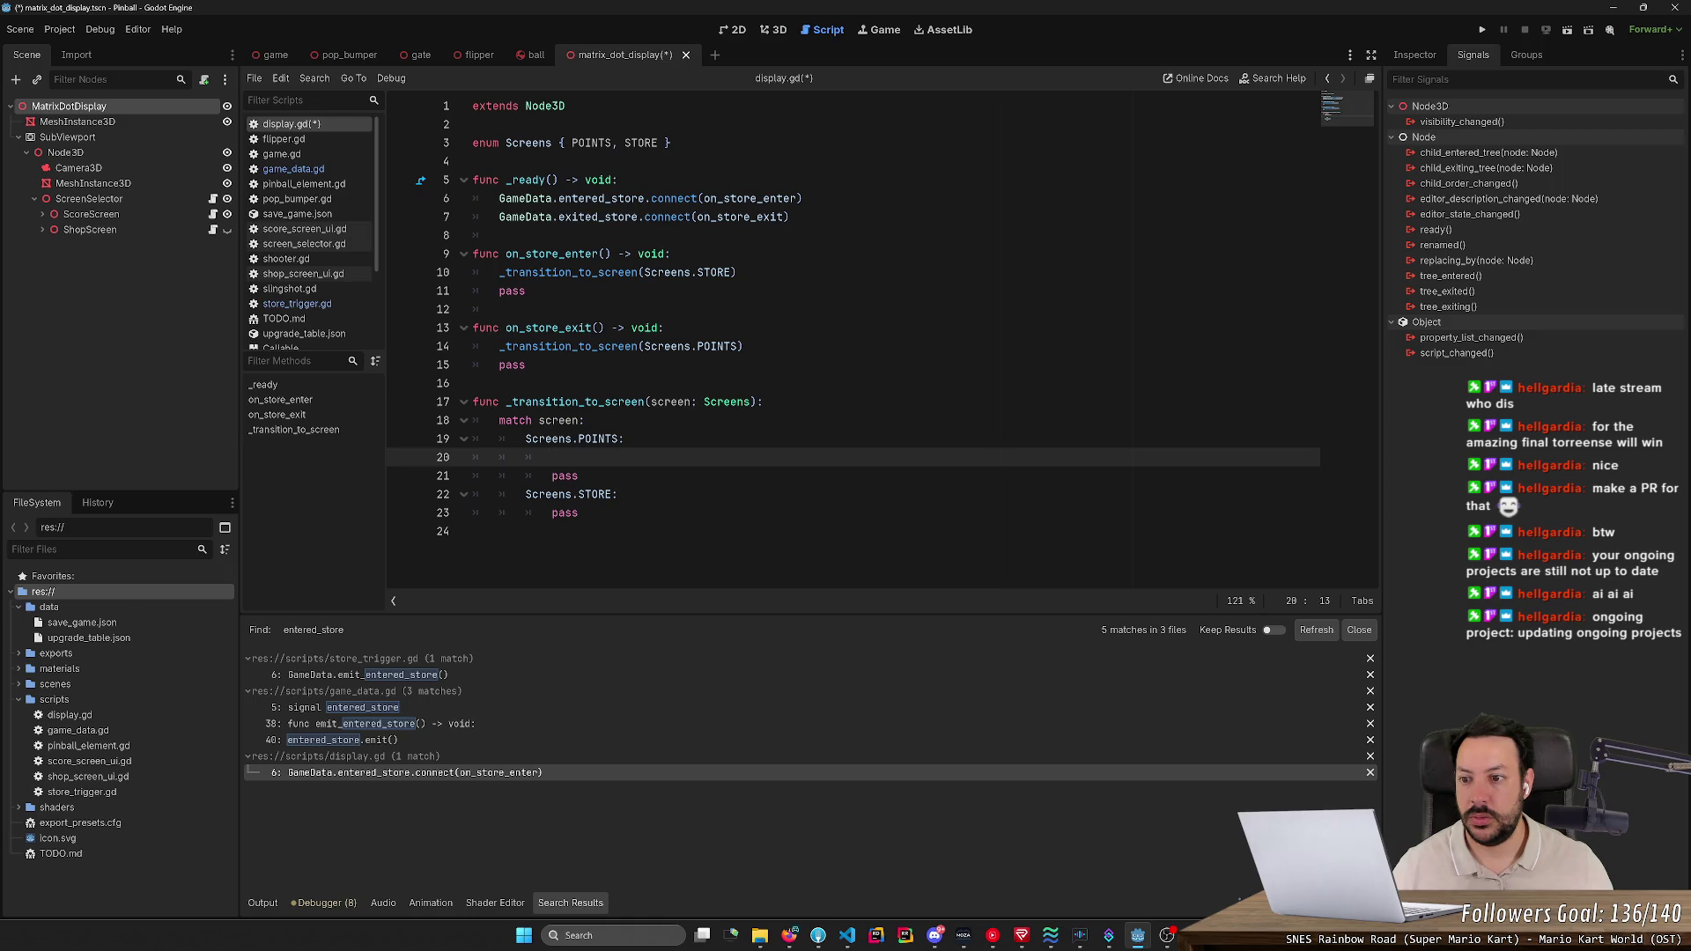
key("ctrl+s")
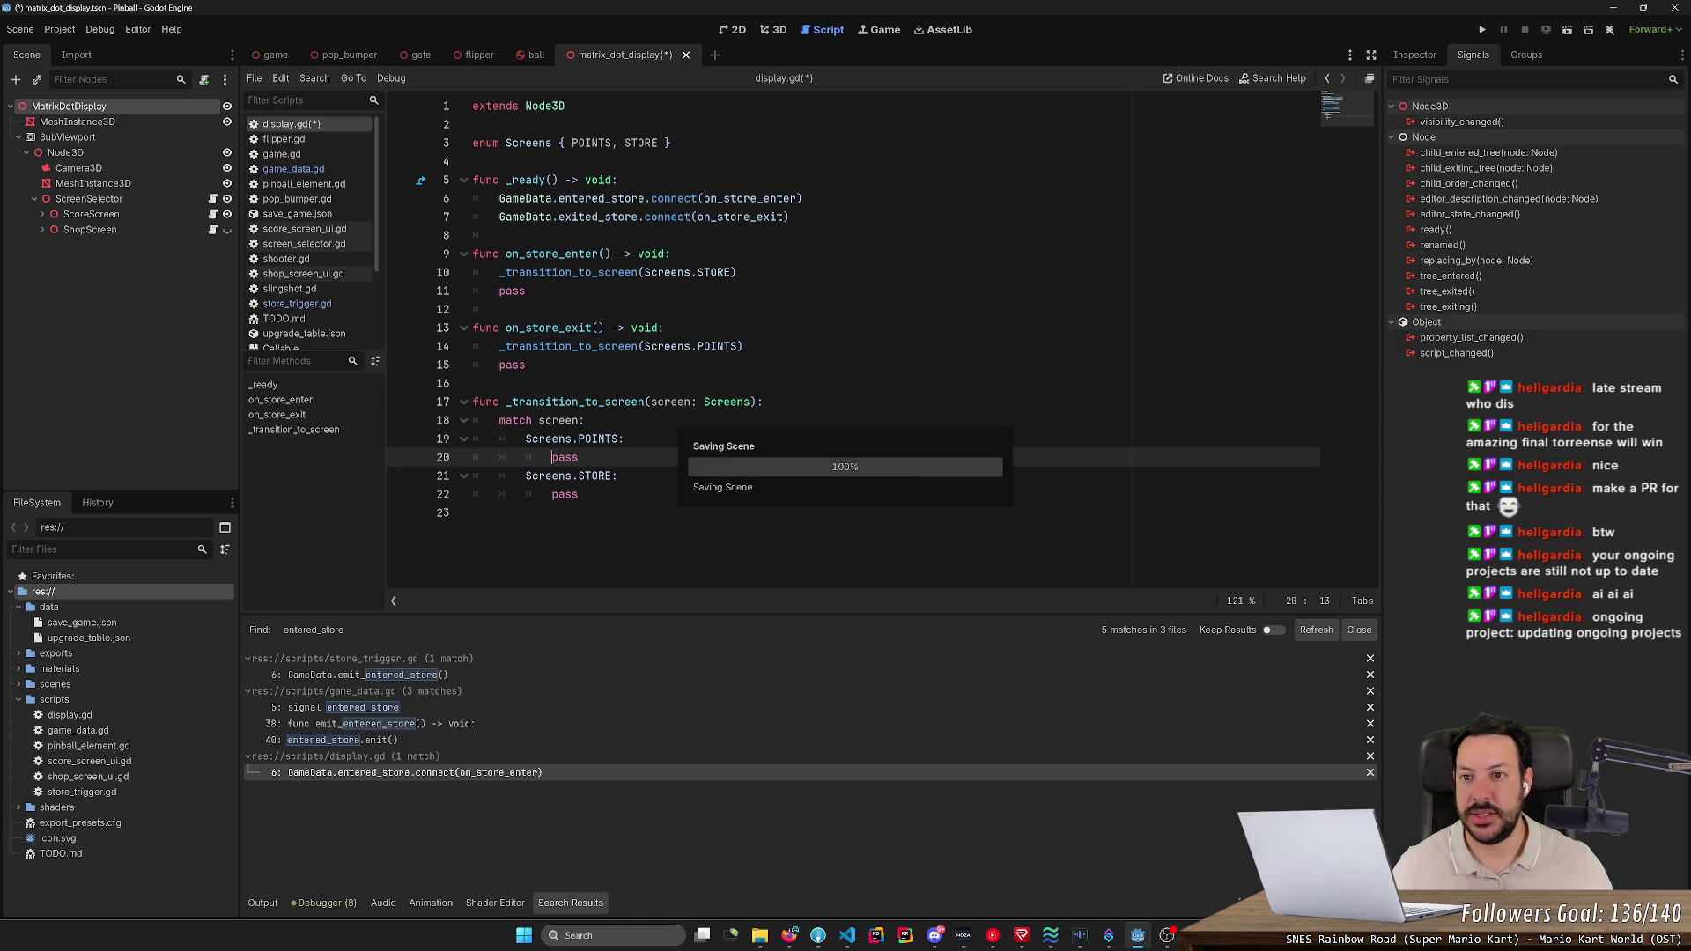
left_click(780, 35)
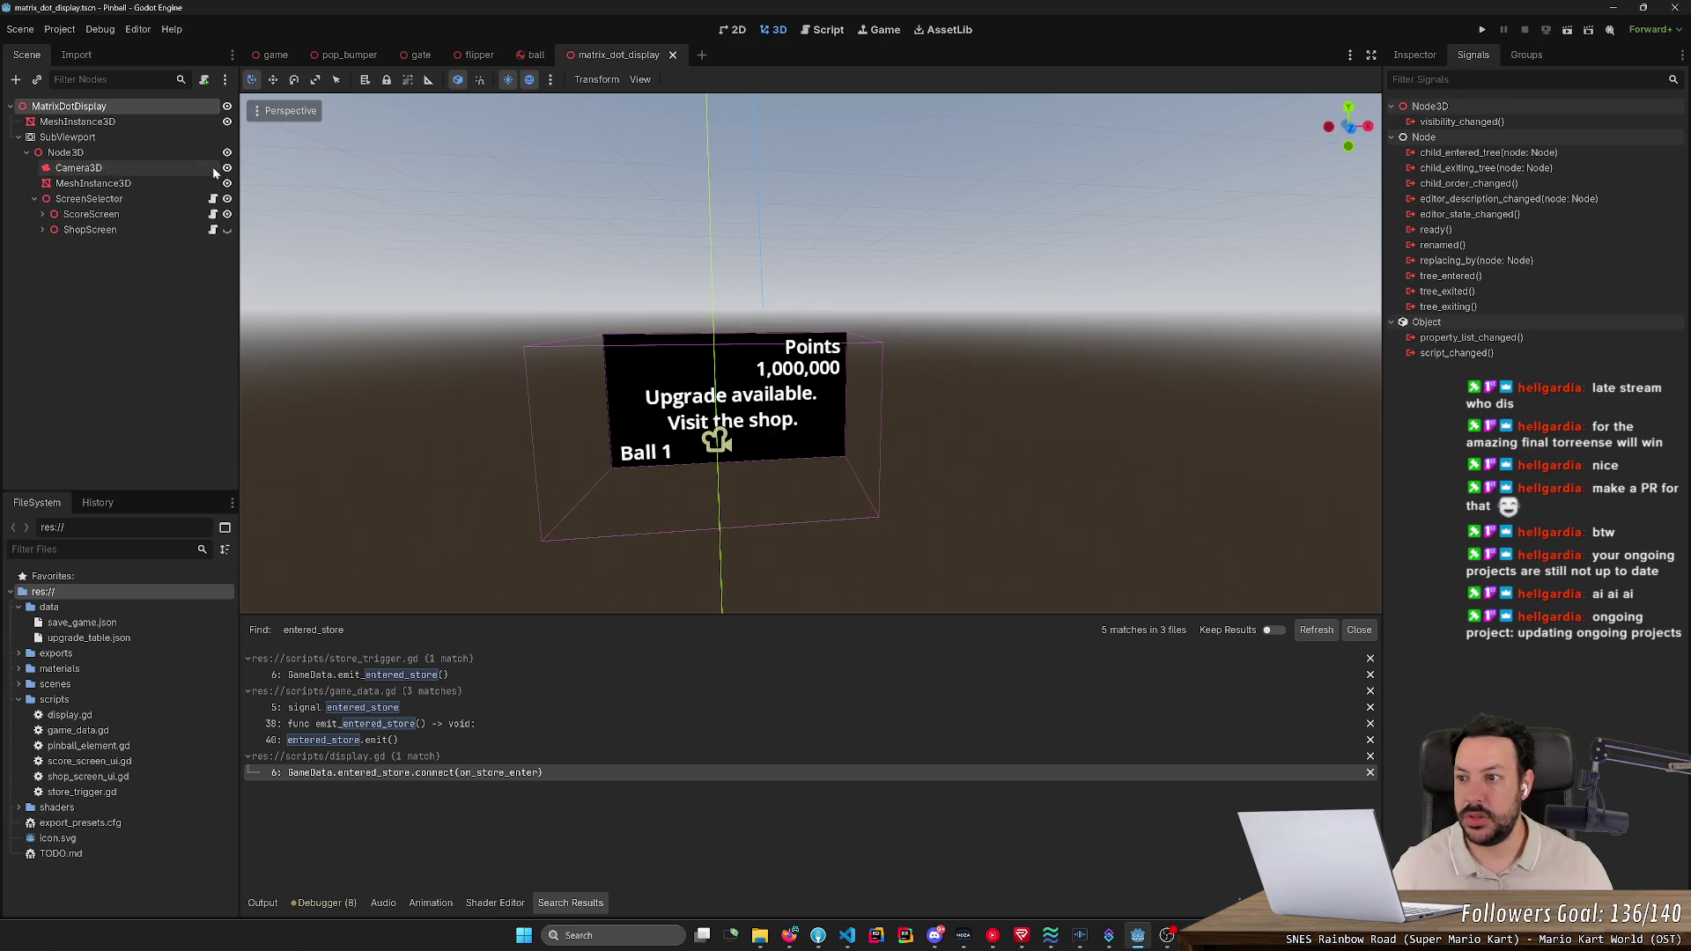
Step: Move all code from display.gd into ScreenSelector's screen_selector.gd and save it
left_click(212, 201)
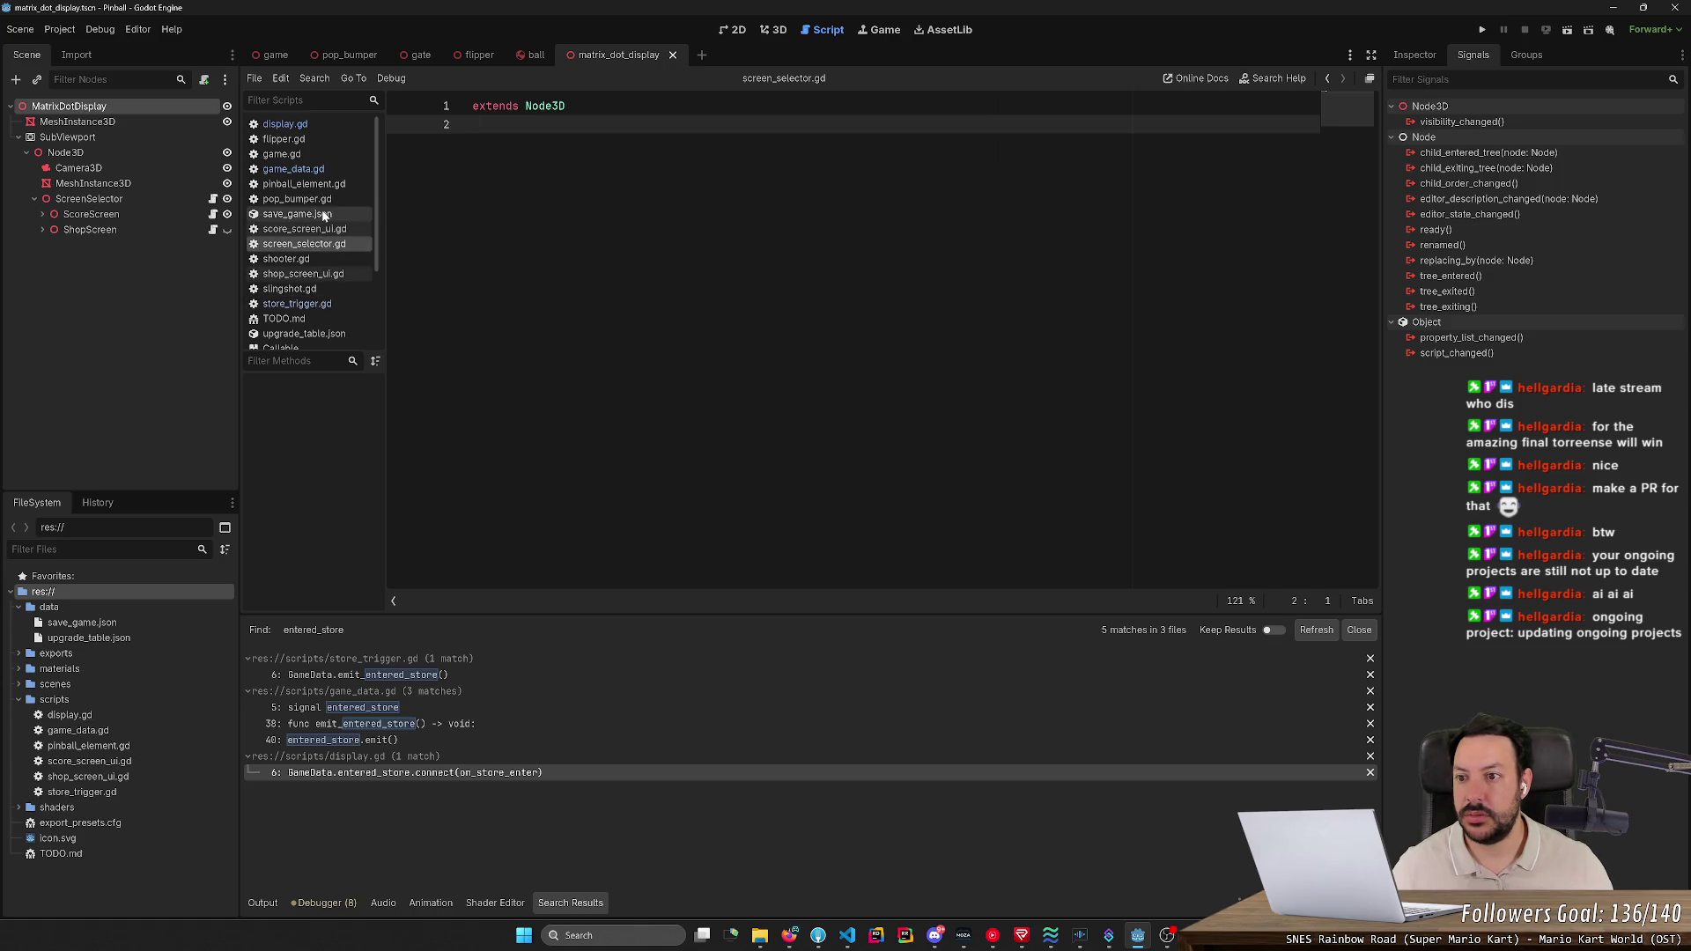
left_click(308, 128)
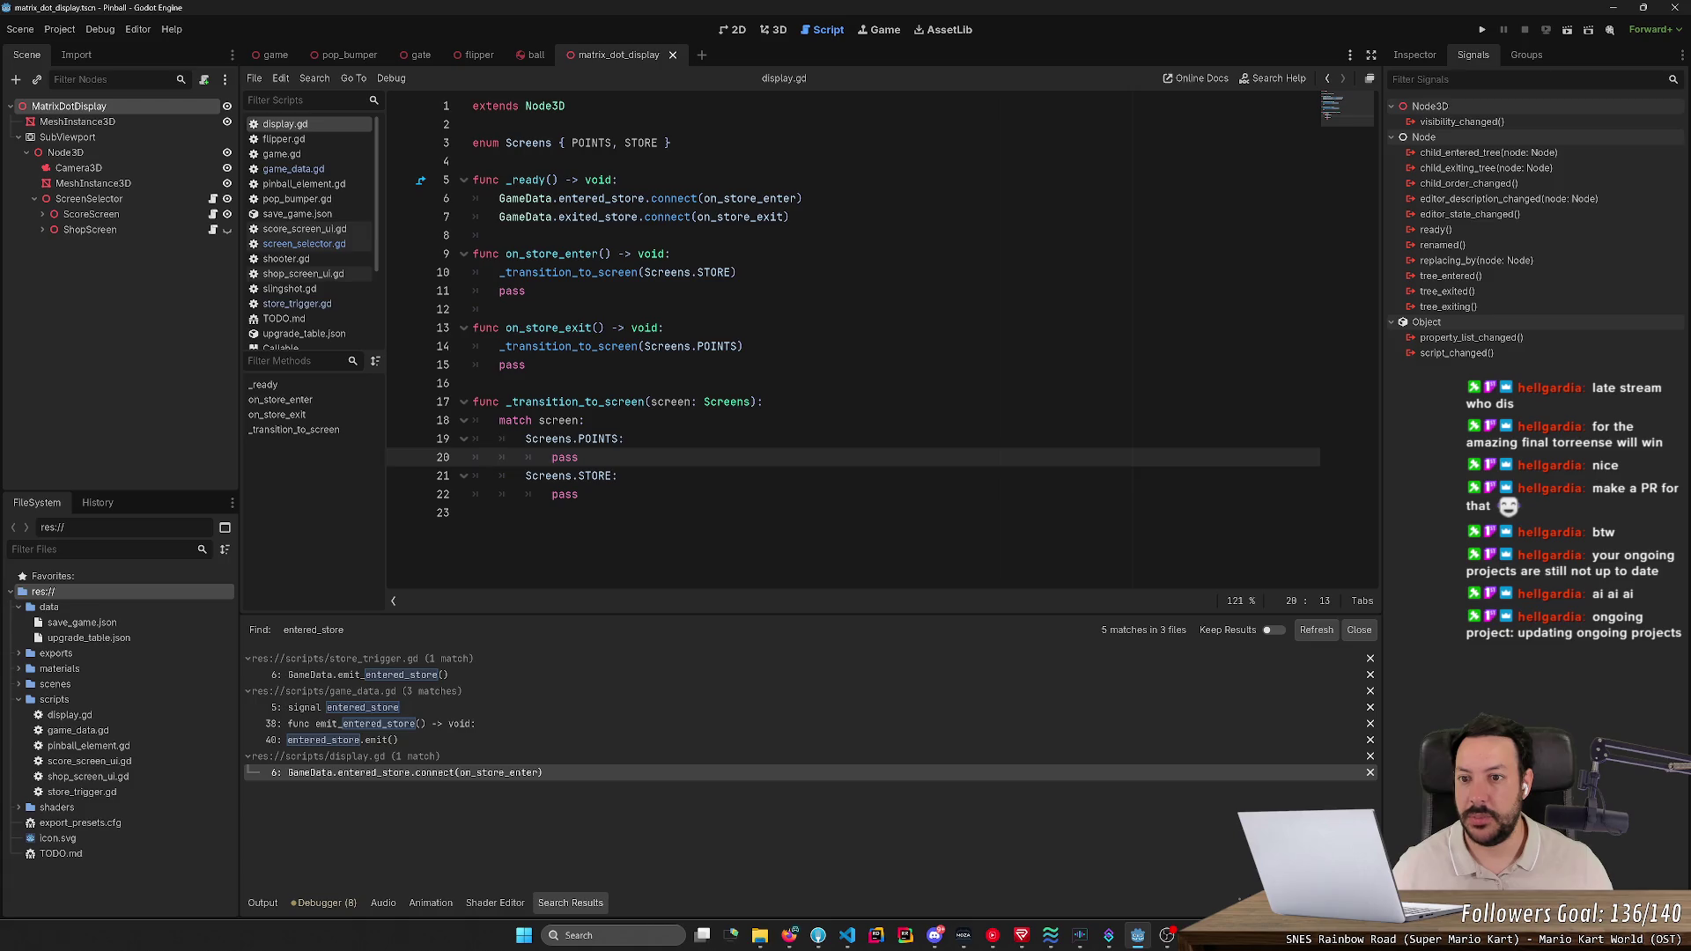
left_click(579, 494)
key("ctrl+a")
key("BackSpace")
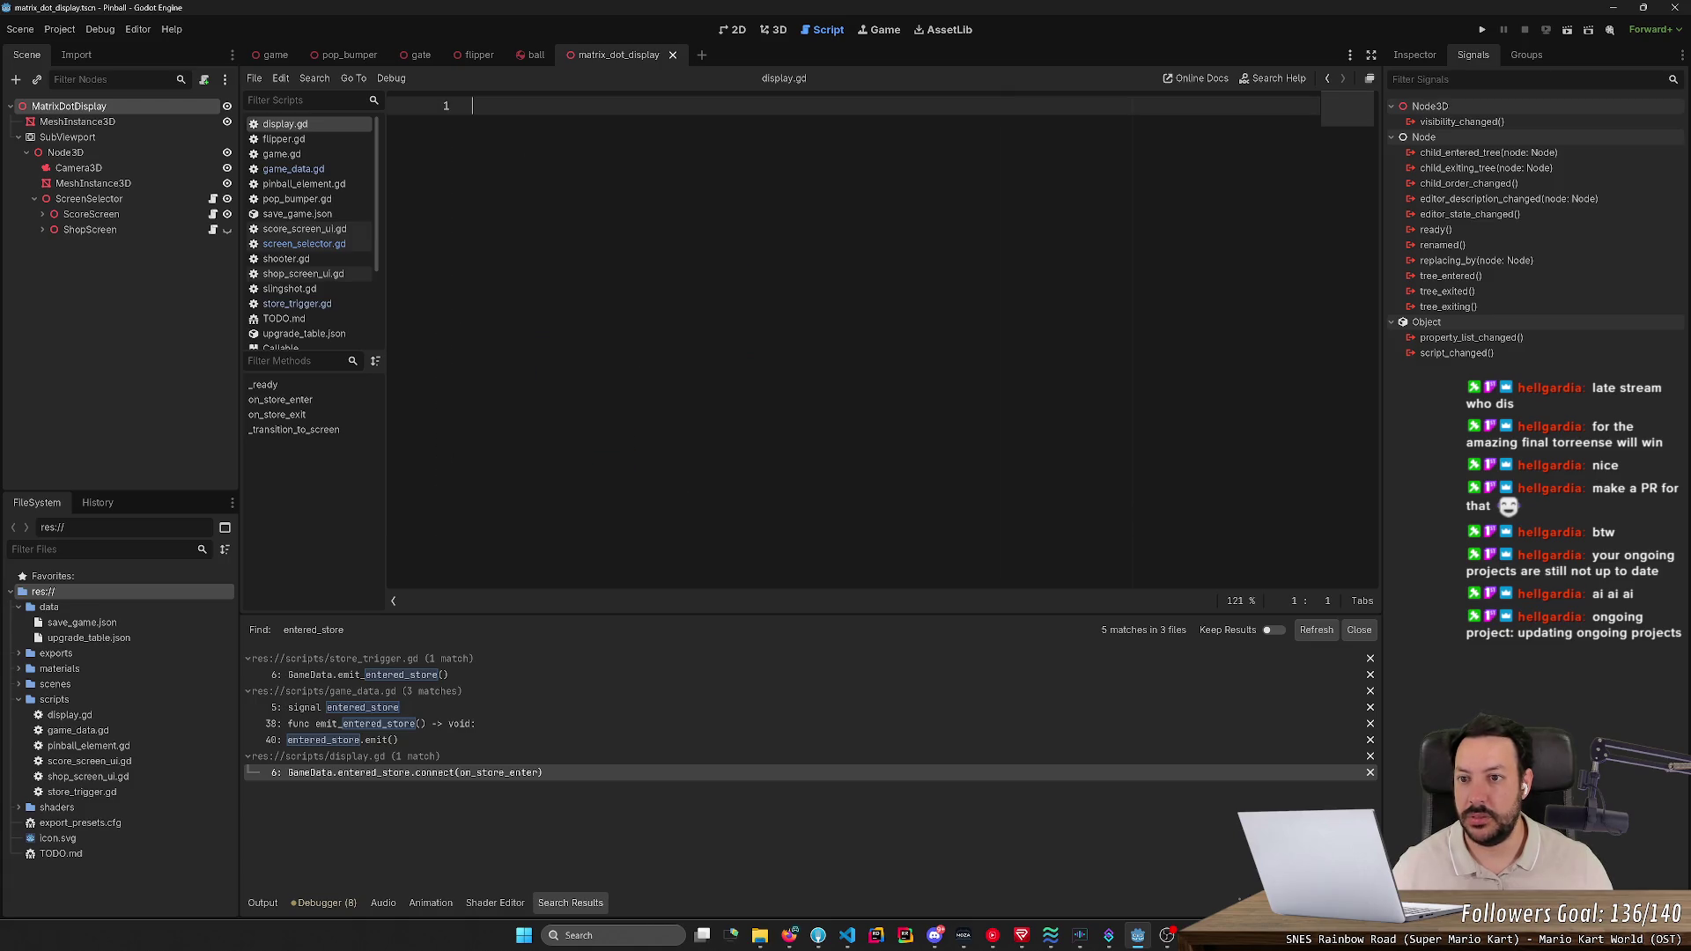
left_click(339, 248)
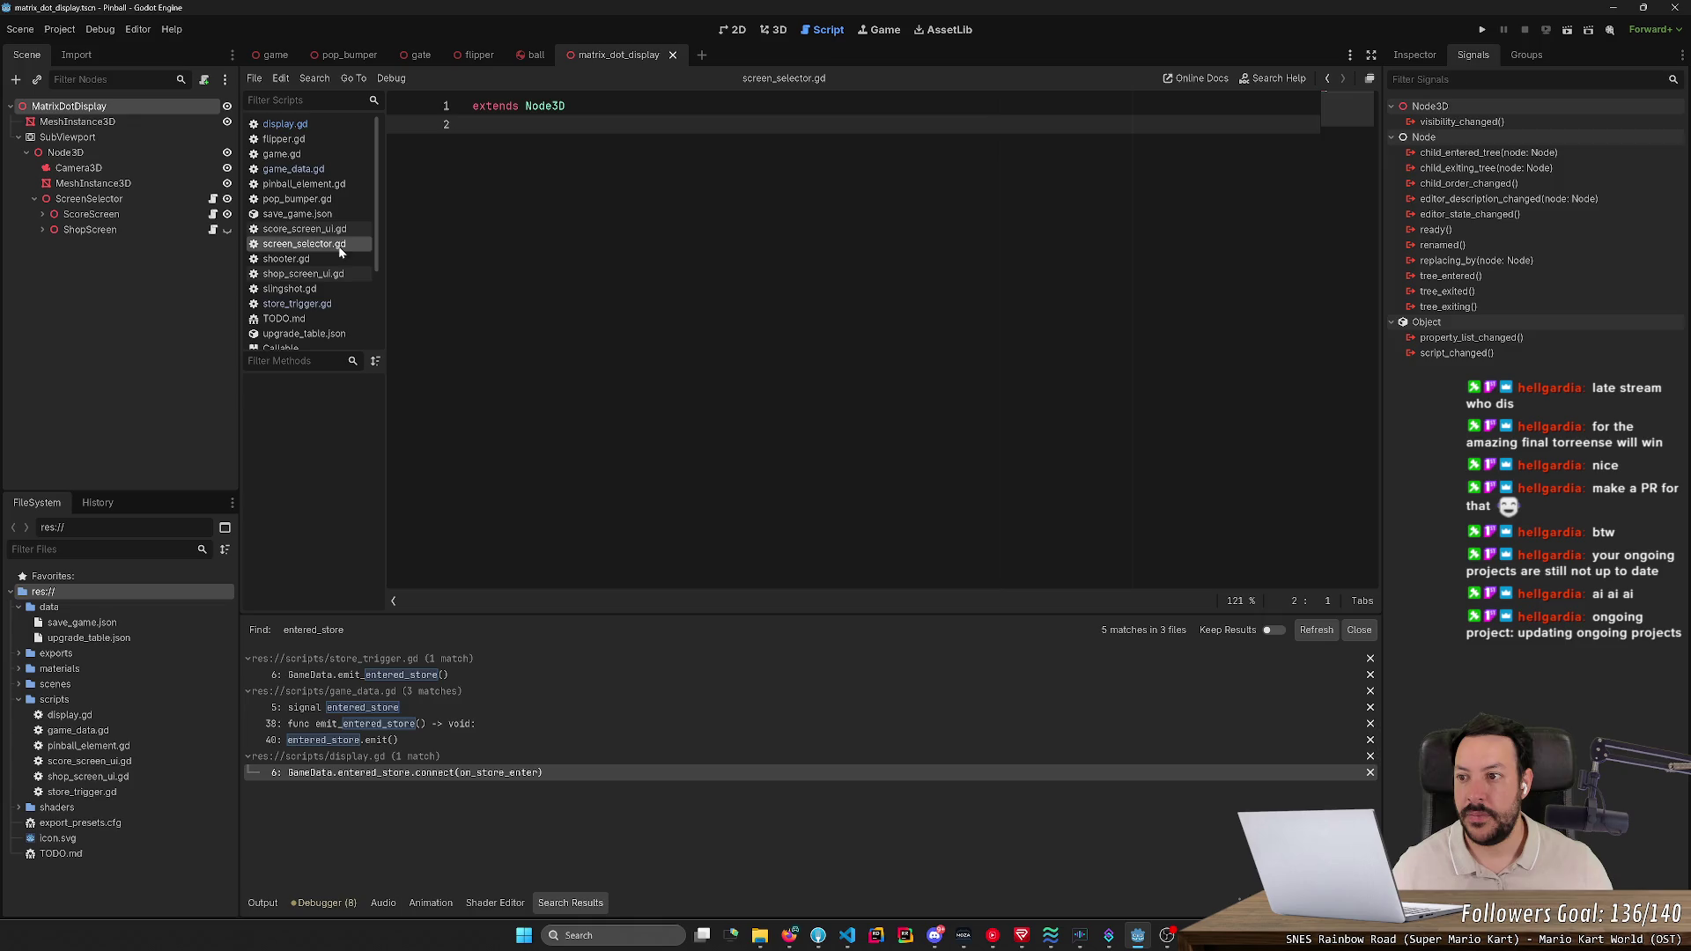
key("ctrl+a")
type("extends Node3D  enum Screens { POINTS, STORE }  func _ready() -> void: \tGameData.entered_store.connect(on_store_enter) \tGameData.exited_store.connect(on_store_exit)  func on_store_enter() -> void: \t_transition_to_screen(Screens.STORE) \tpass  func on_store_exit() -> void: \t_transition_to_screen(Screens.POINTS) \tpass  func _transition_to_screen(screen: Screens): \tmatch screen: \t\tScreens.POINTS: \t\t\tpass \t\tScreens.STORE: \t\t\tpass")
key("ctrl+s")
Step: Delete the emptied display.gd from the FileSystem dock
left_click(314, 126)
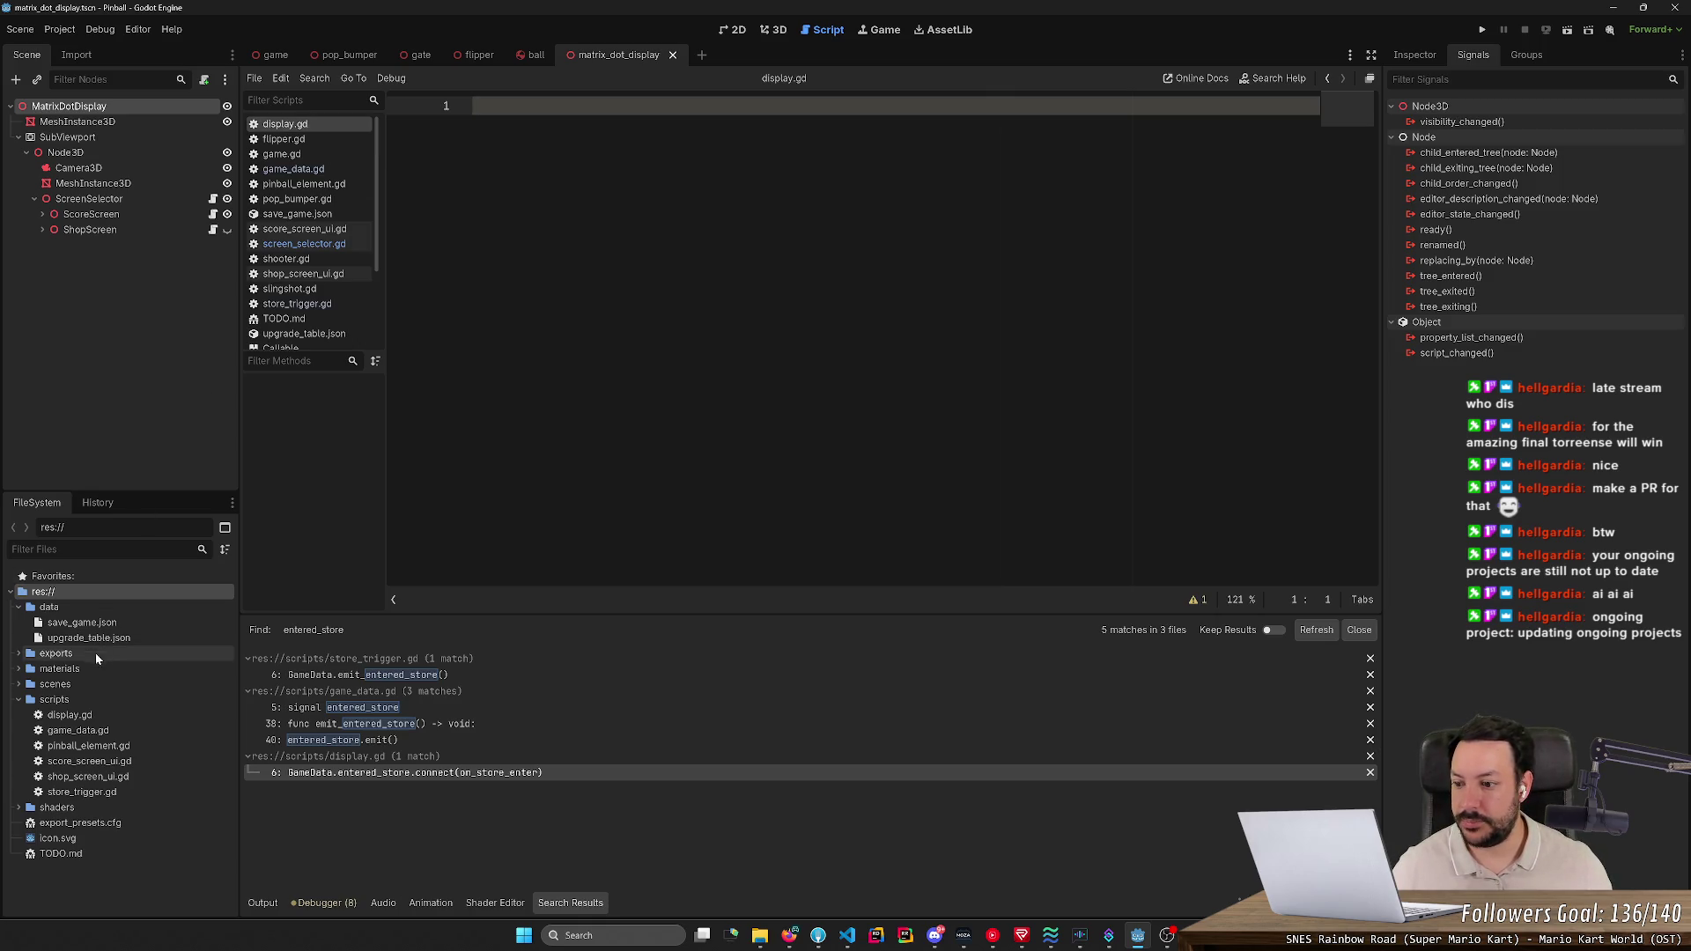
left_click(70, 718)
key("Delete")
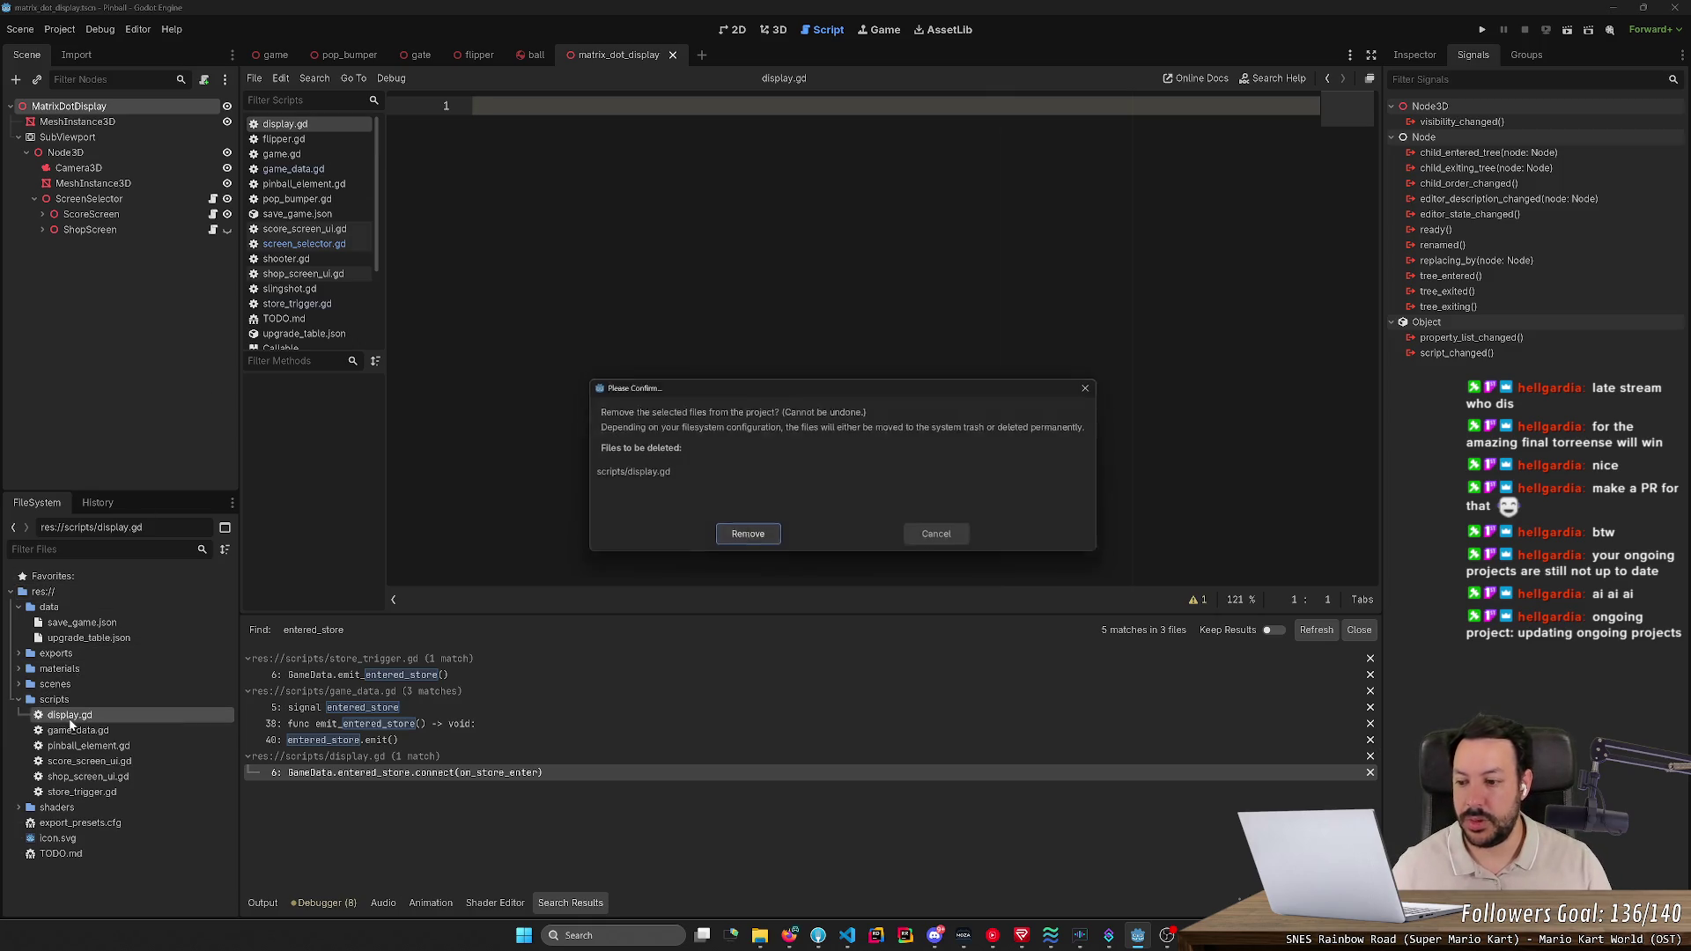
left_click(748, 539)
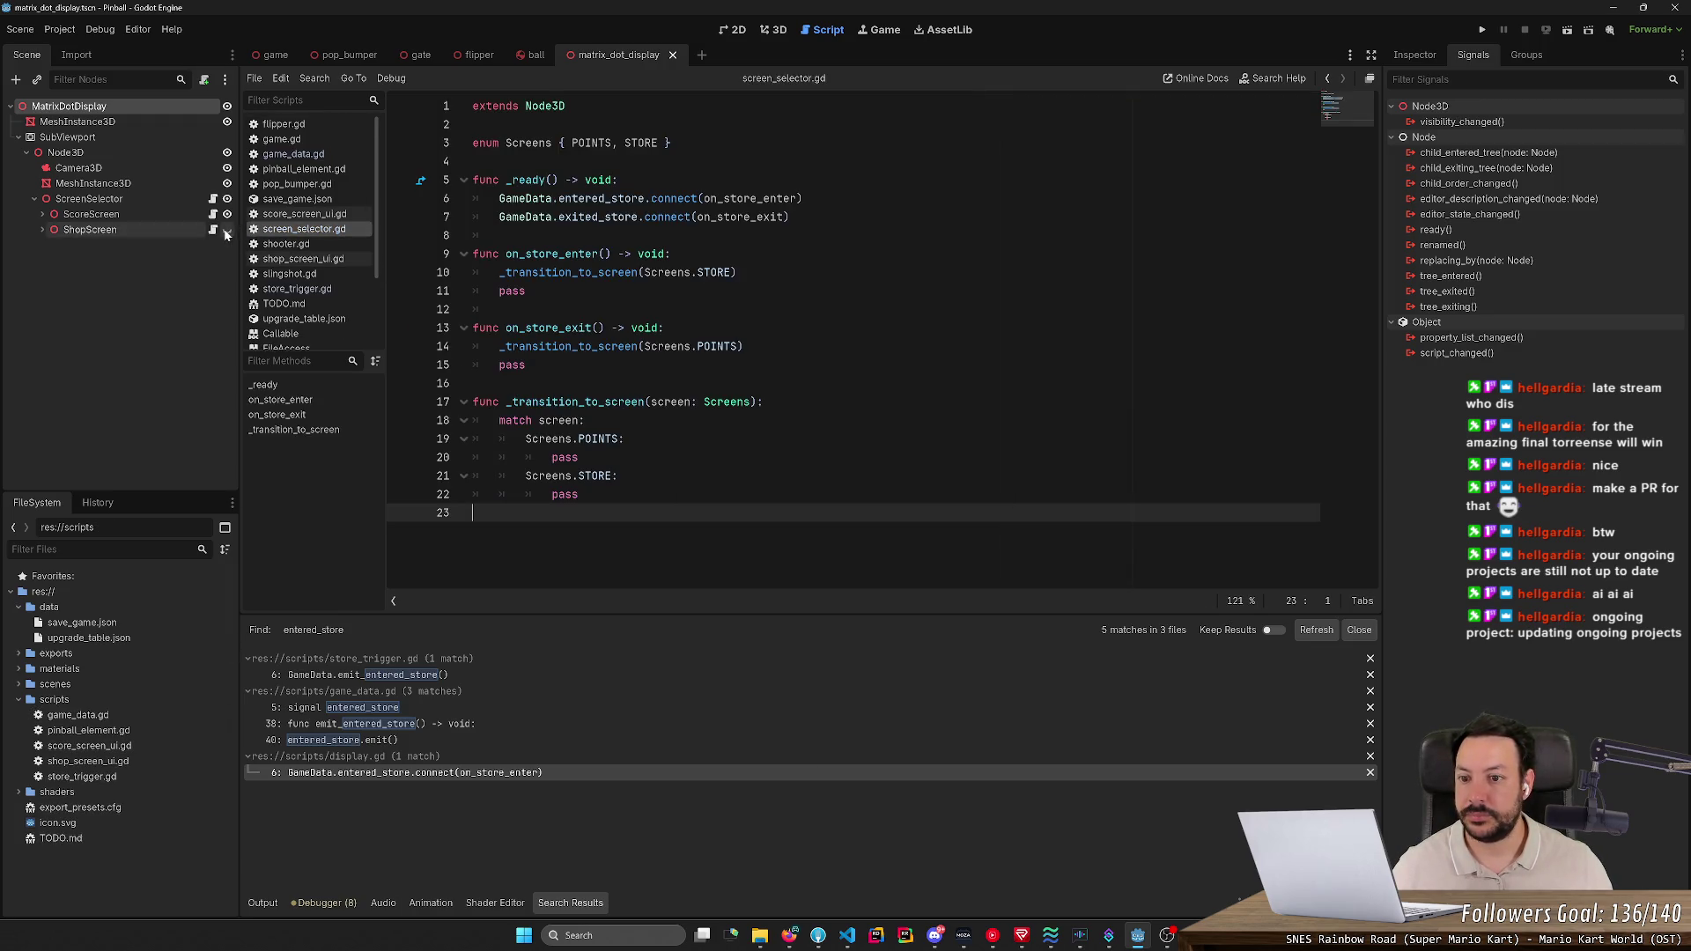
left_click(624, 439)
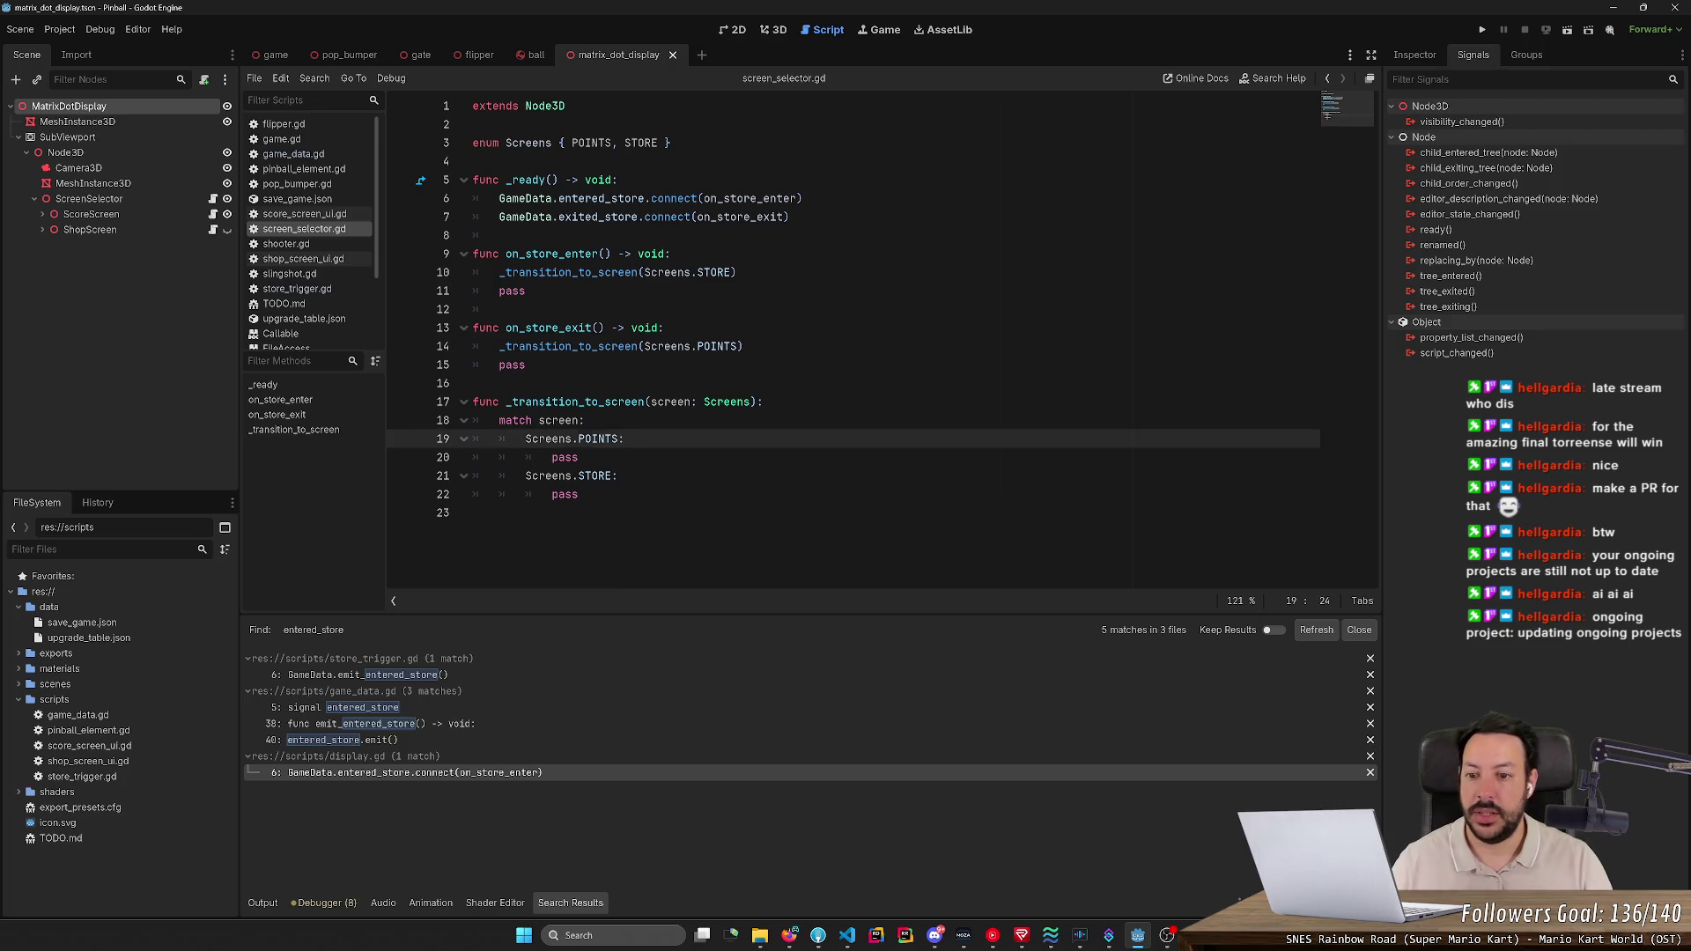
Step: Start a new line under the POINTS case with the $ScoreScreen node reference
key("Return")
type("$")
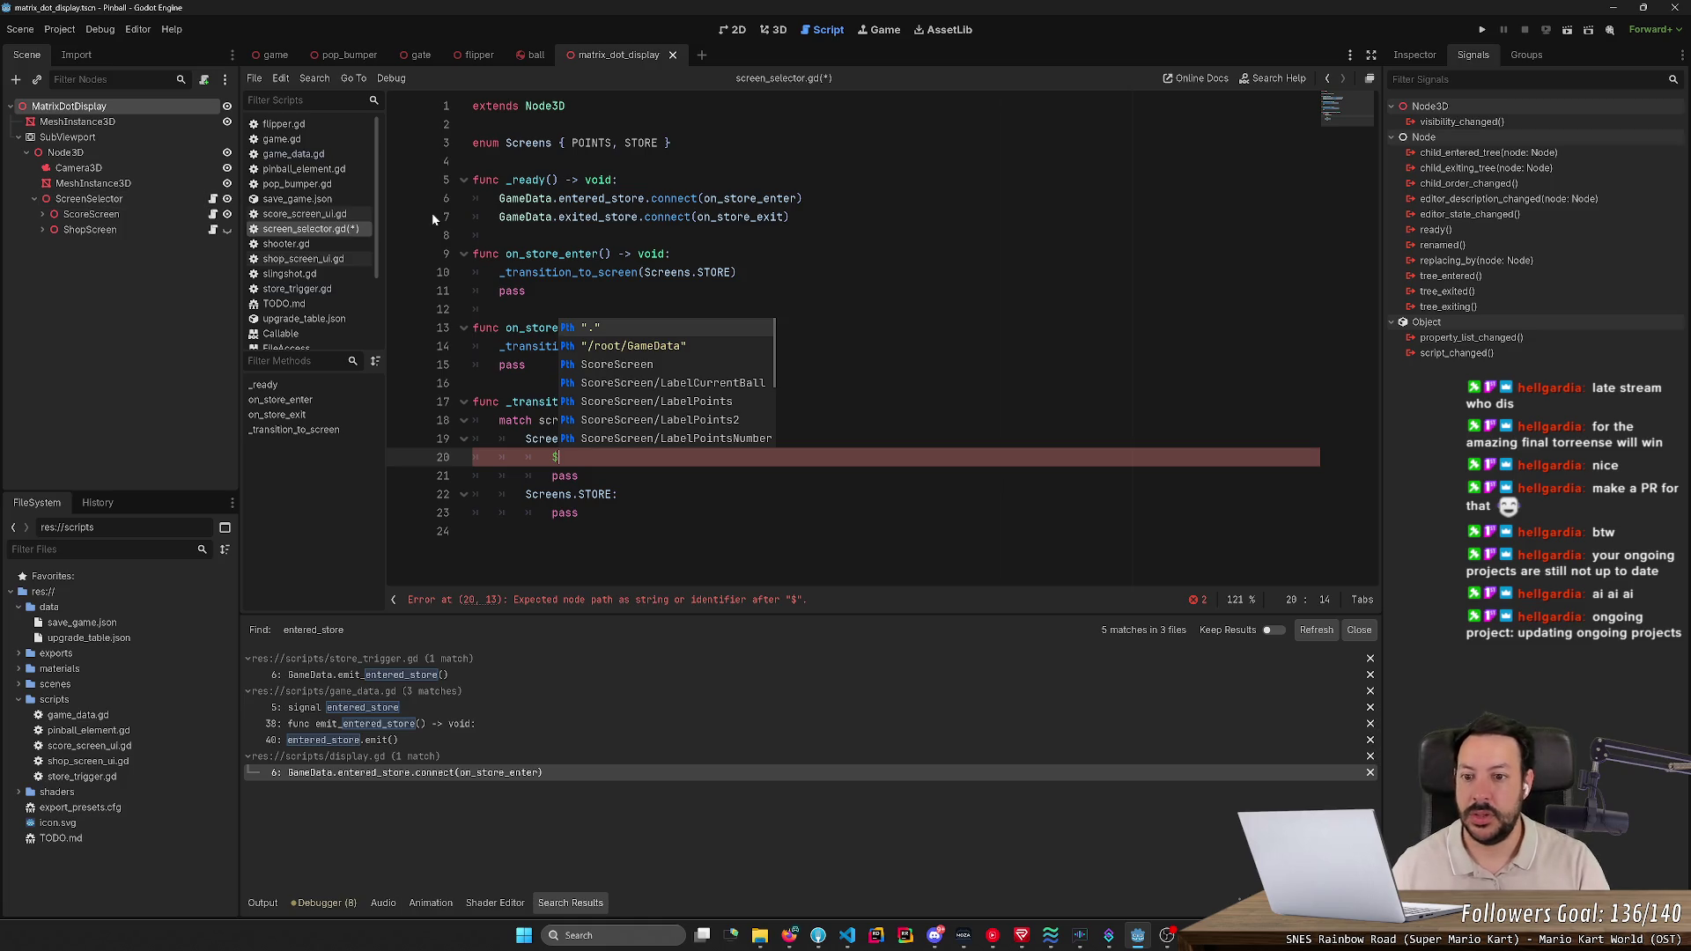
key("Down")
key("Down")
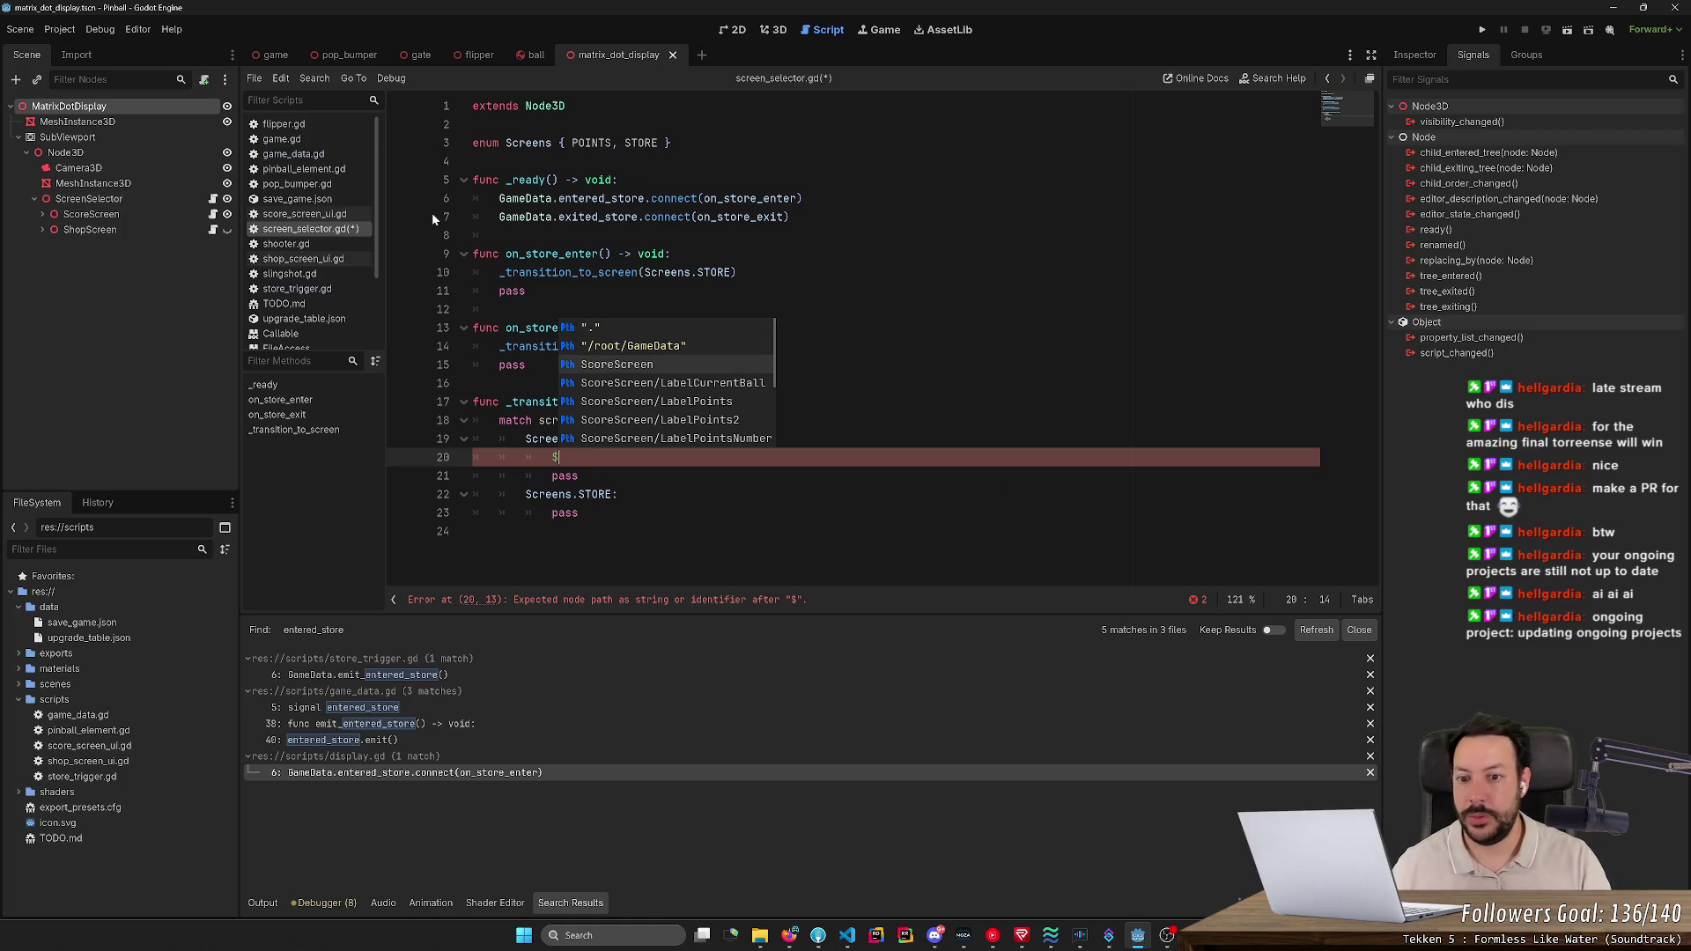
key("Return")
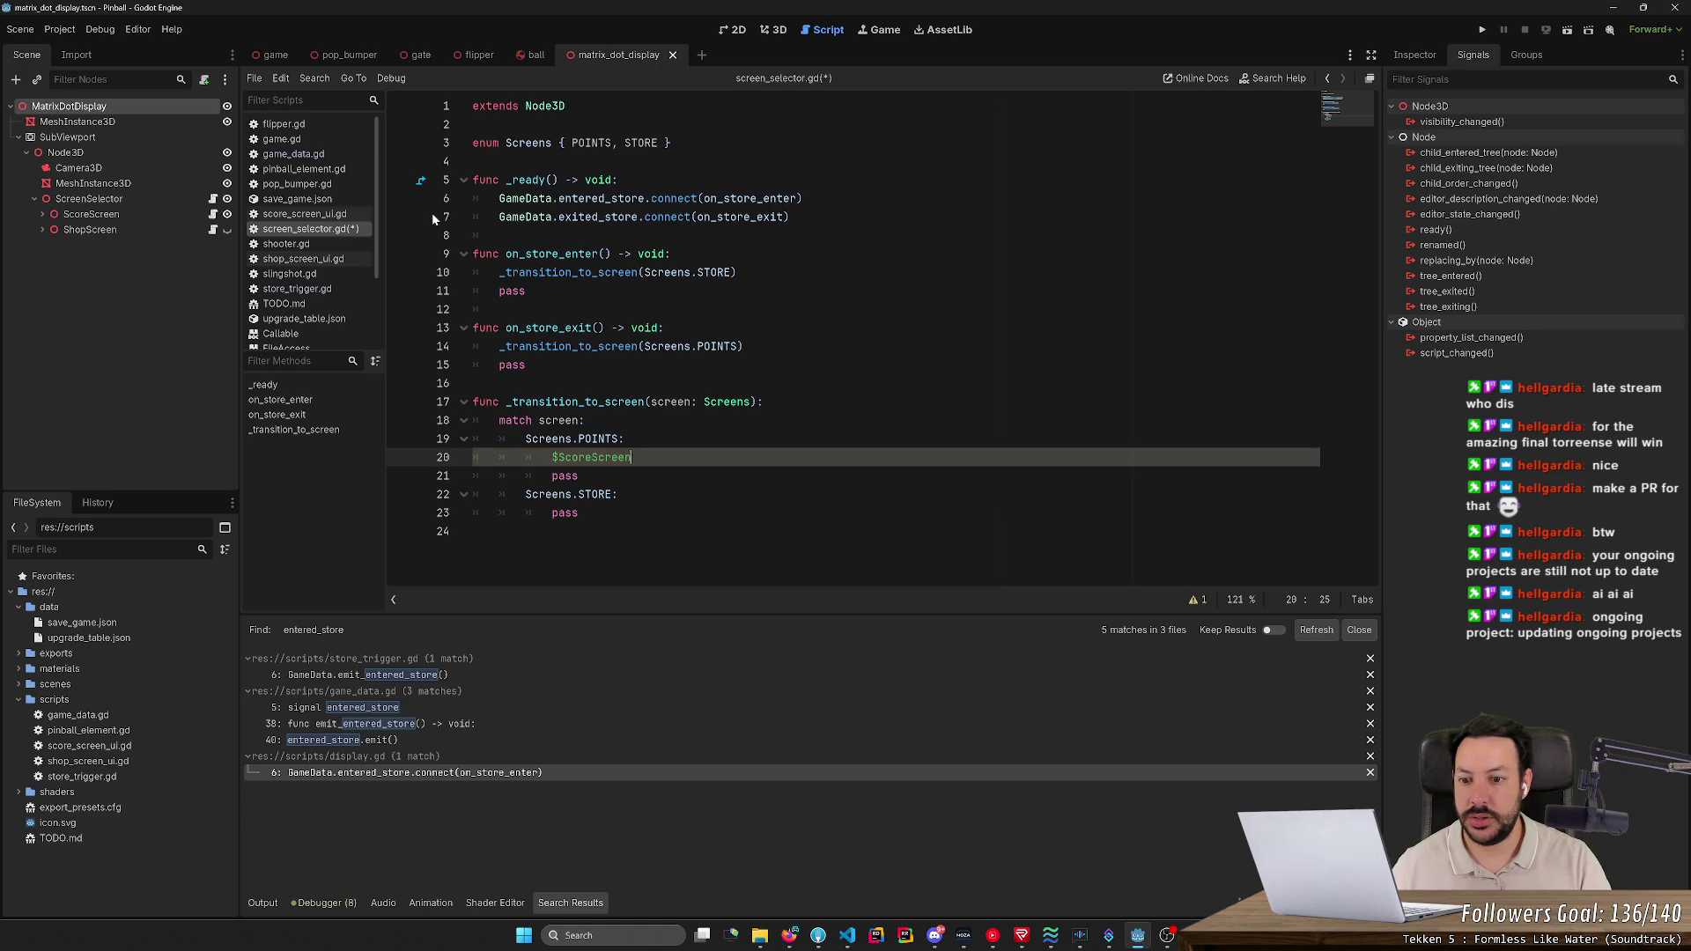
type(".")
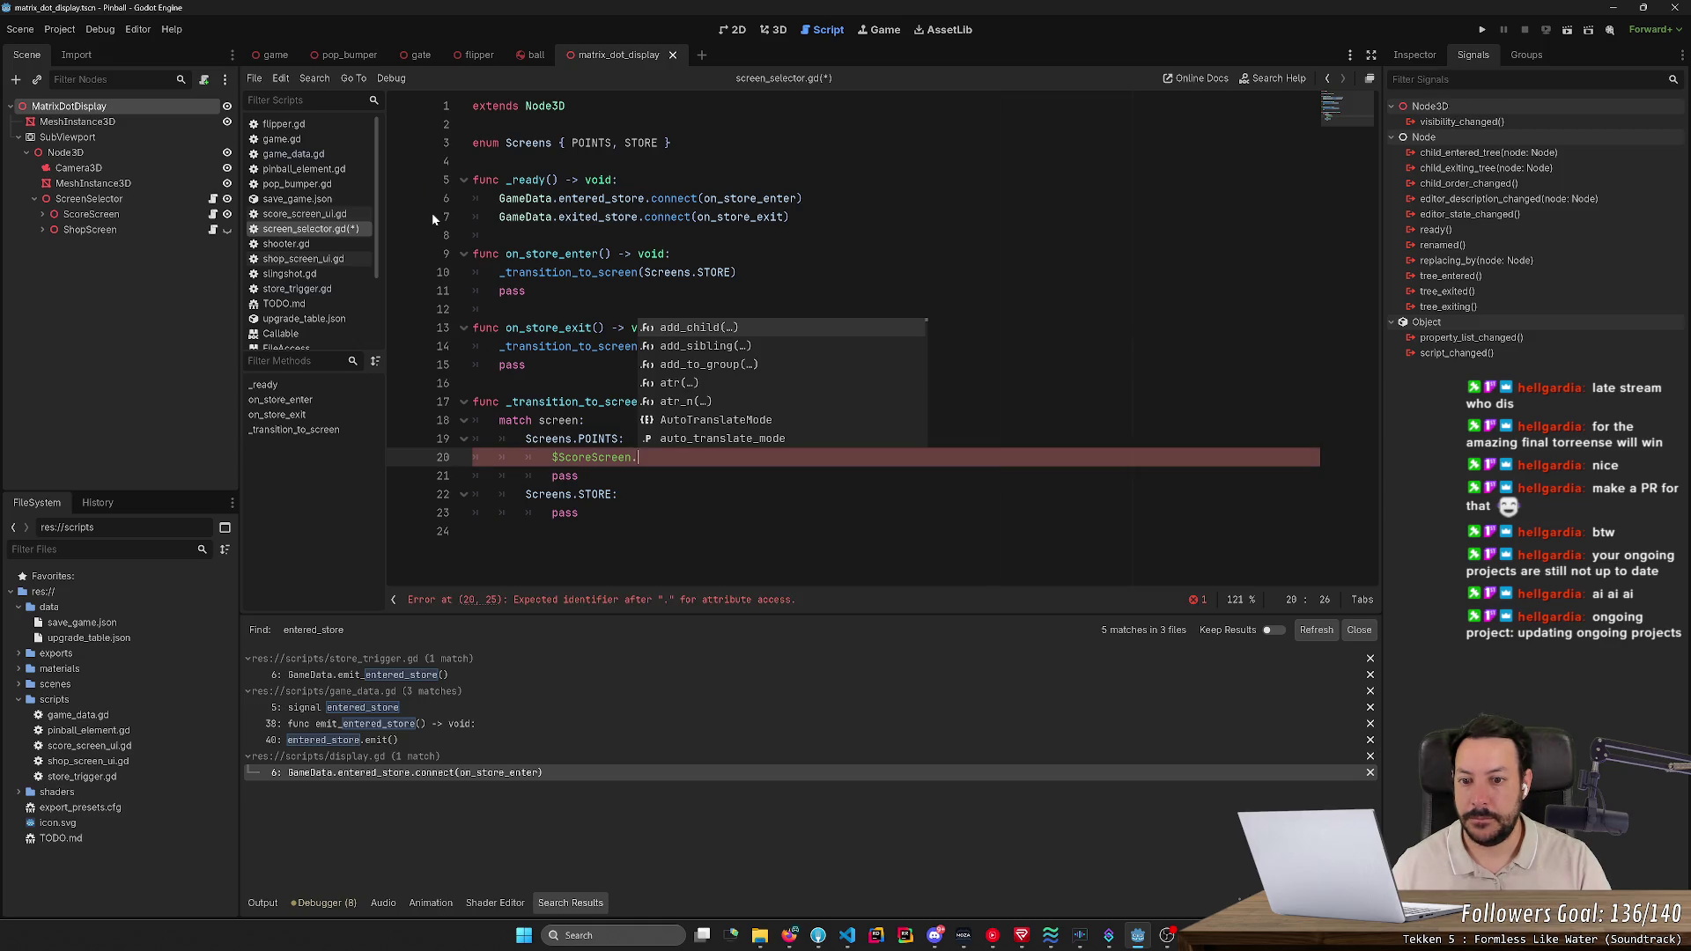
type("t")
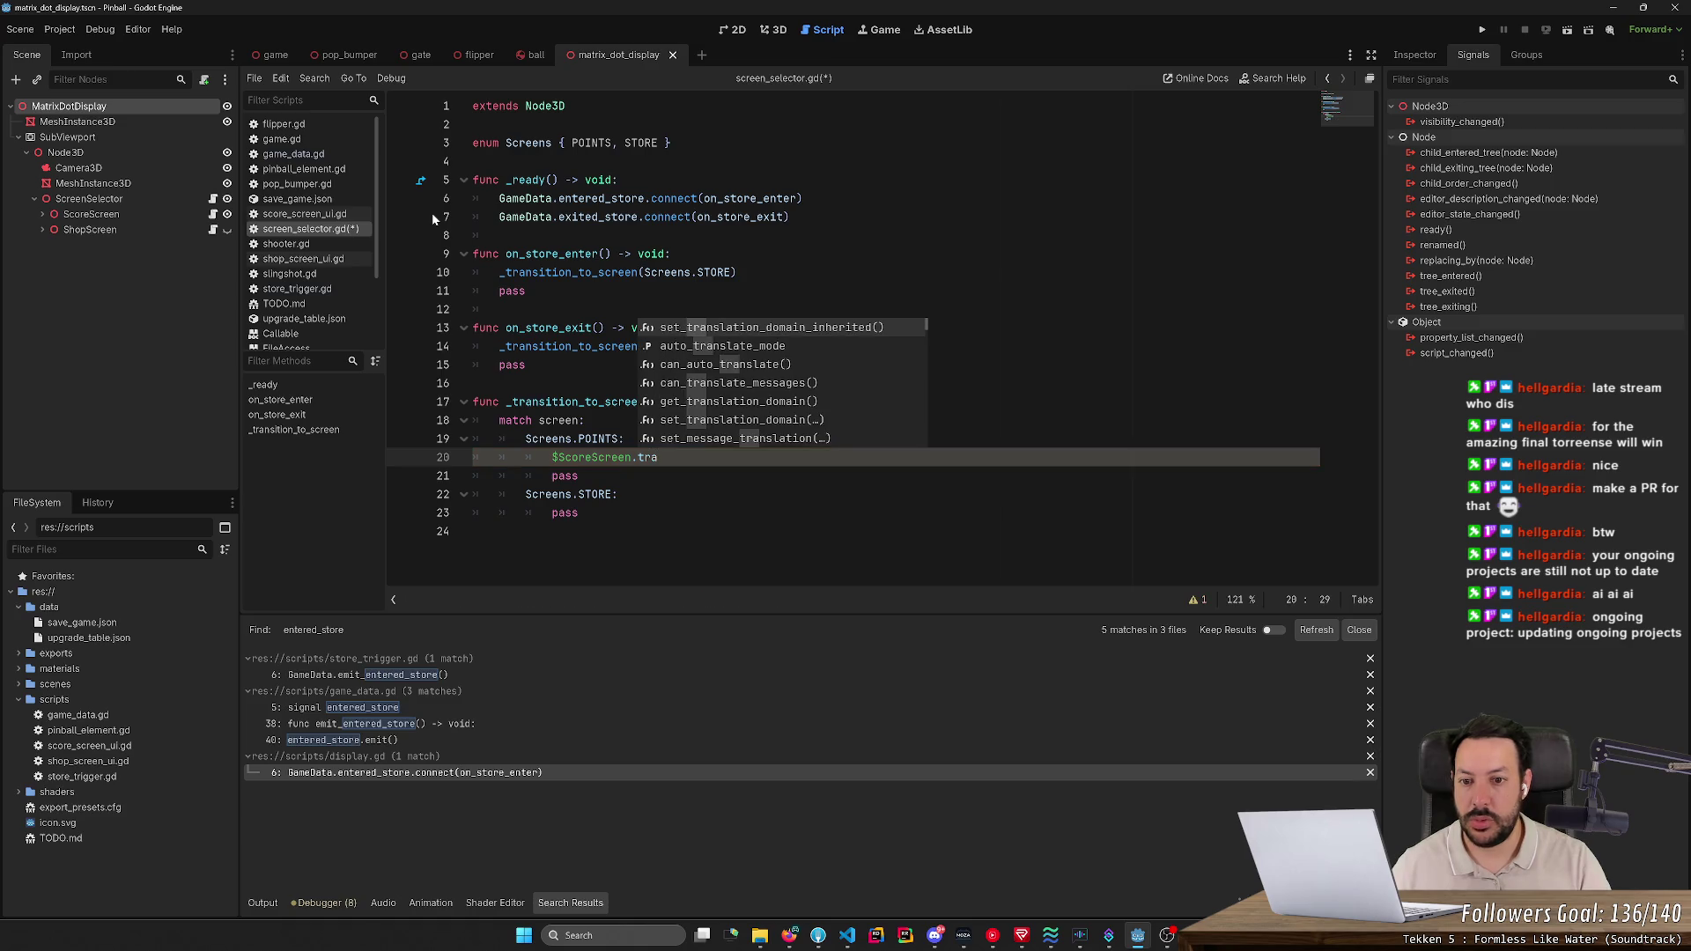
key("BackSpace")
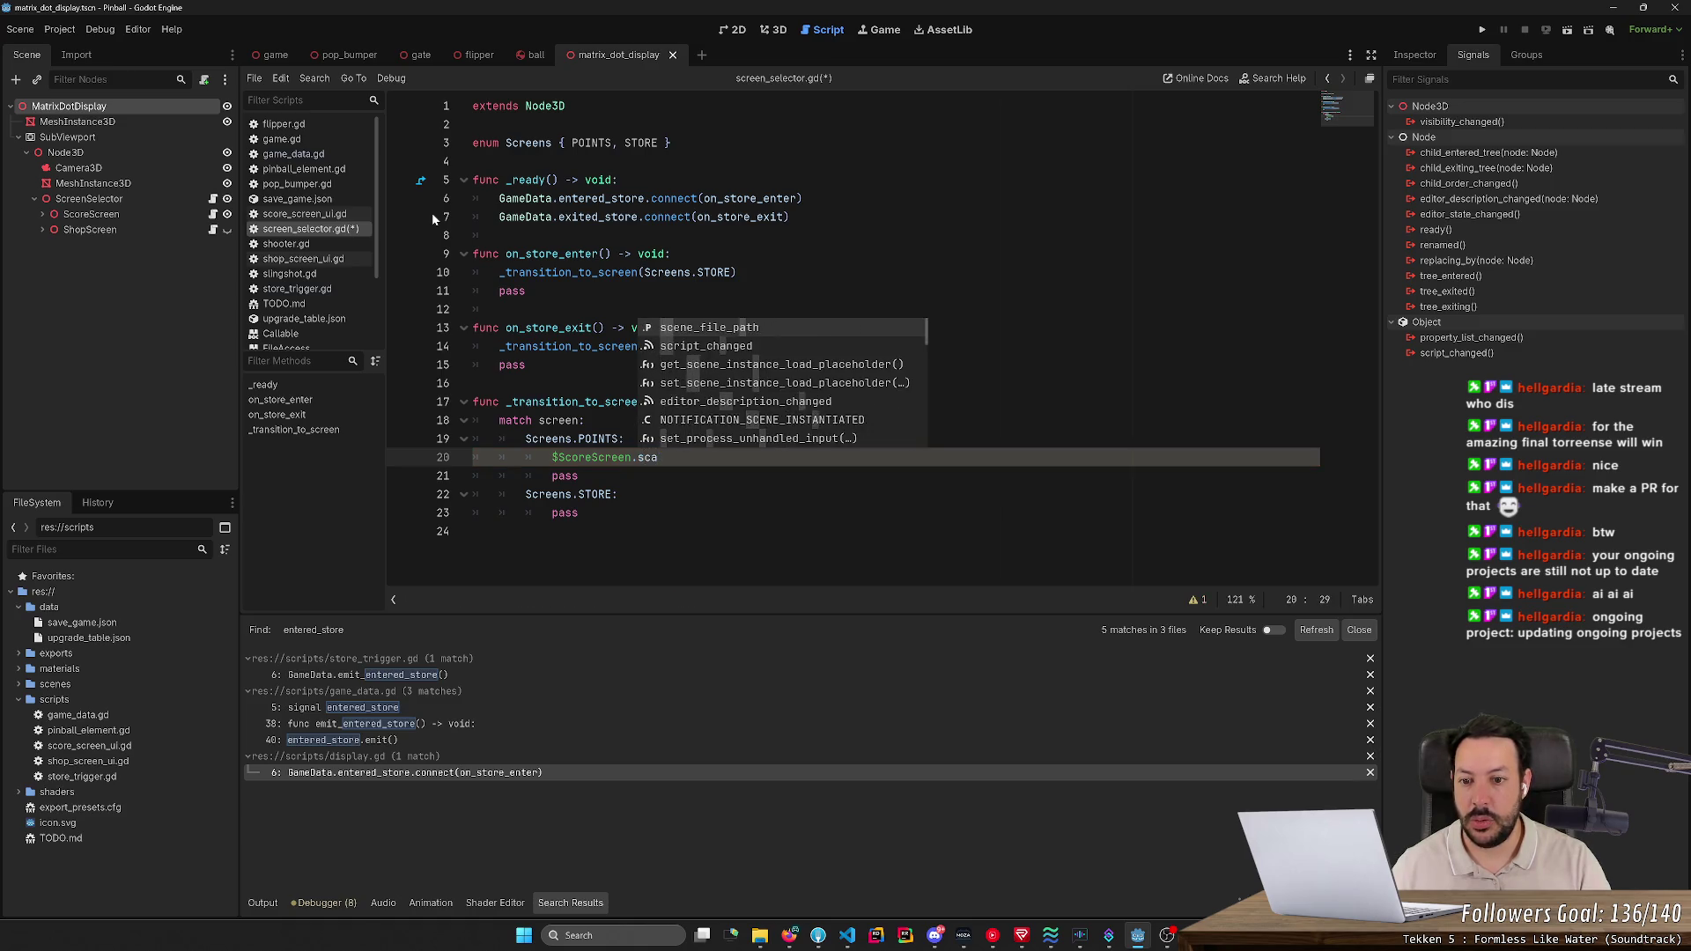
type("enabl")
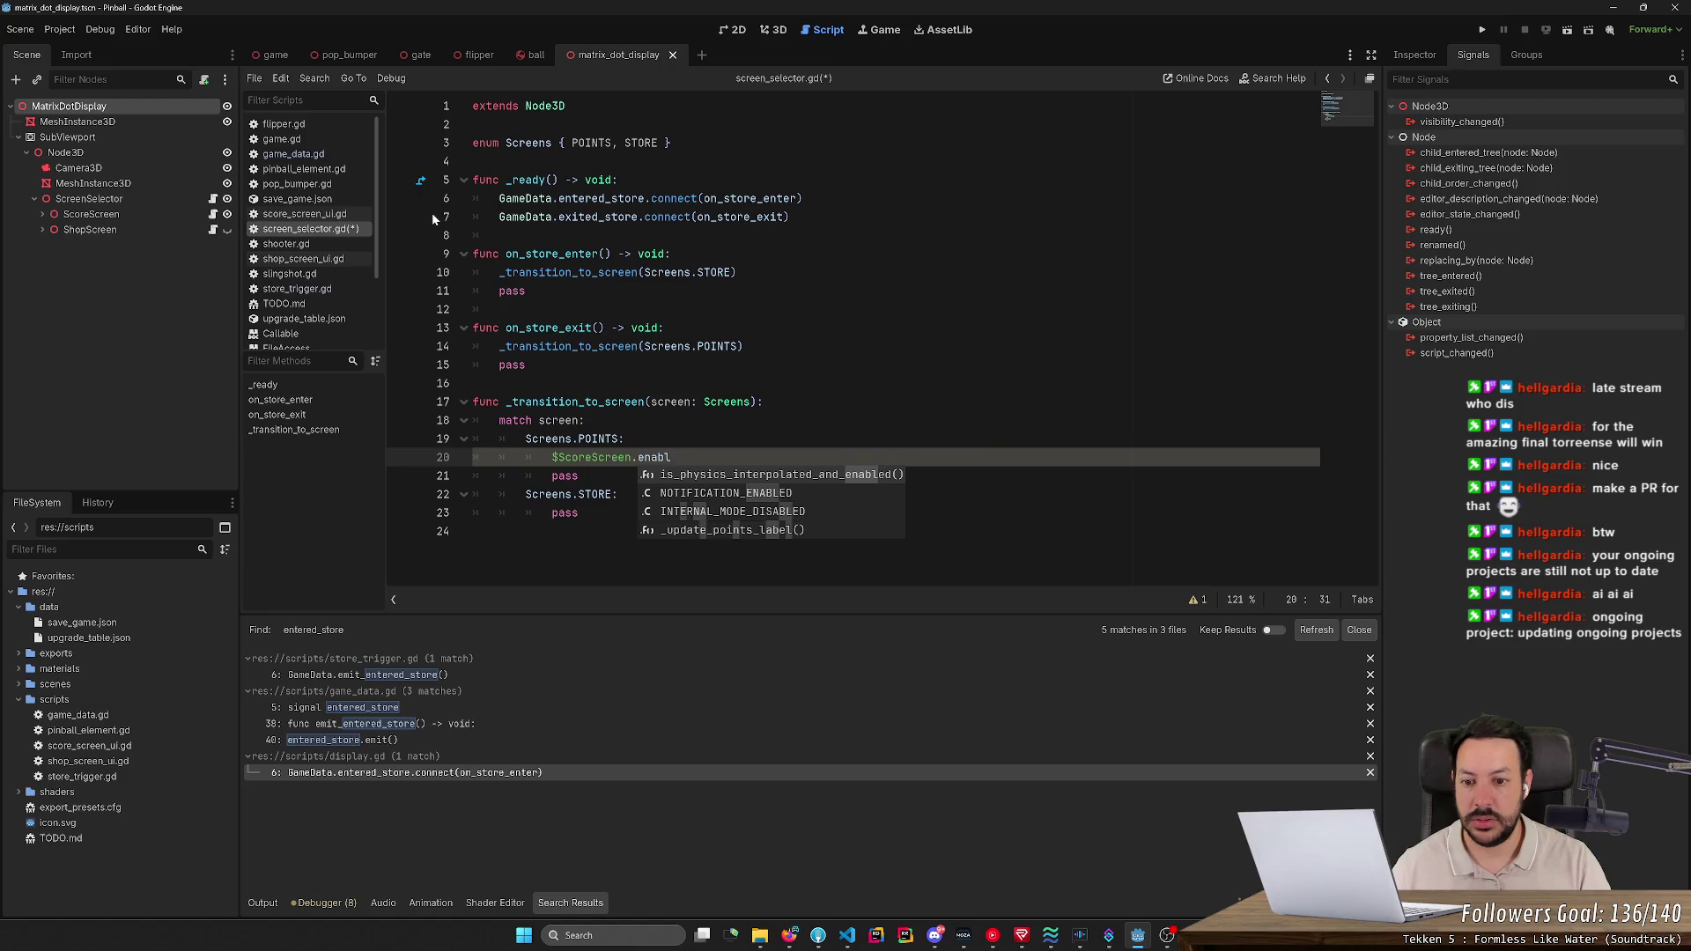
key("BackSpace")
key("BackSpace")
type("hide")
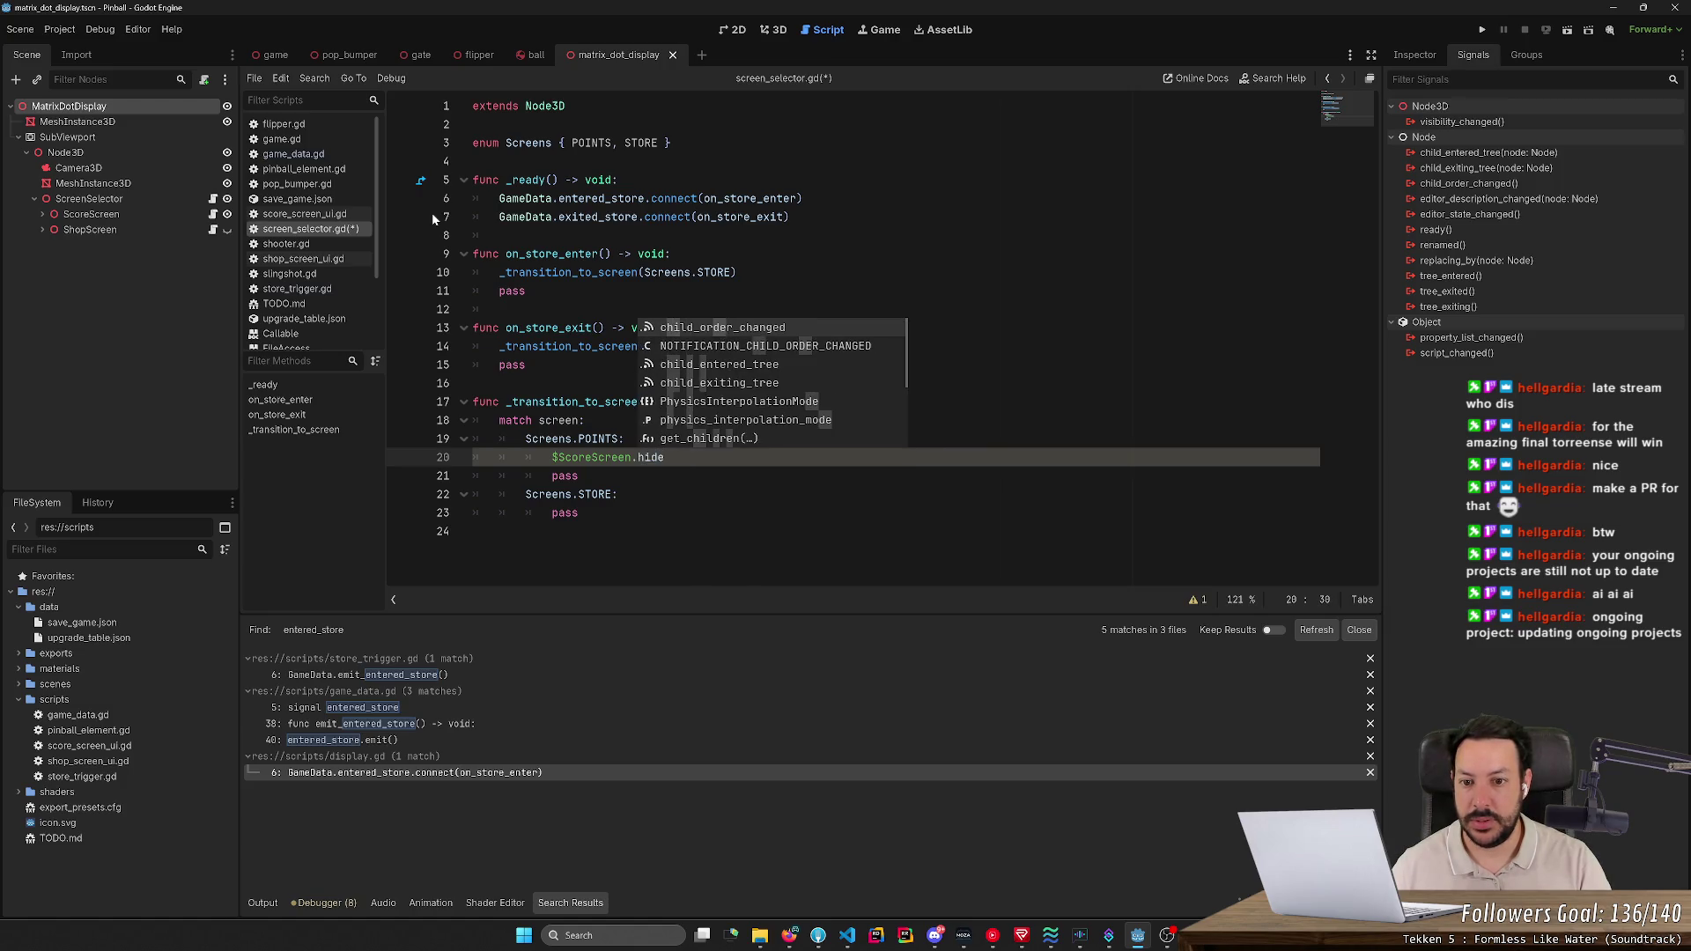
key("BackSpace")
key("BackSpace")
key("BackSpace")
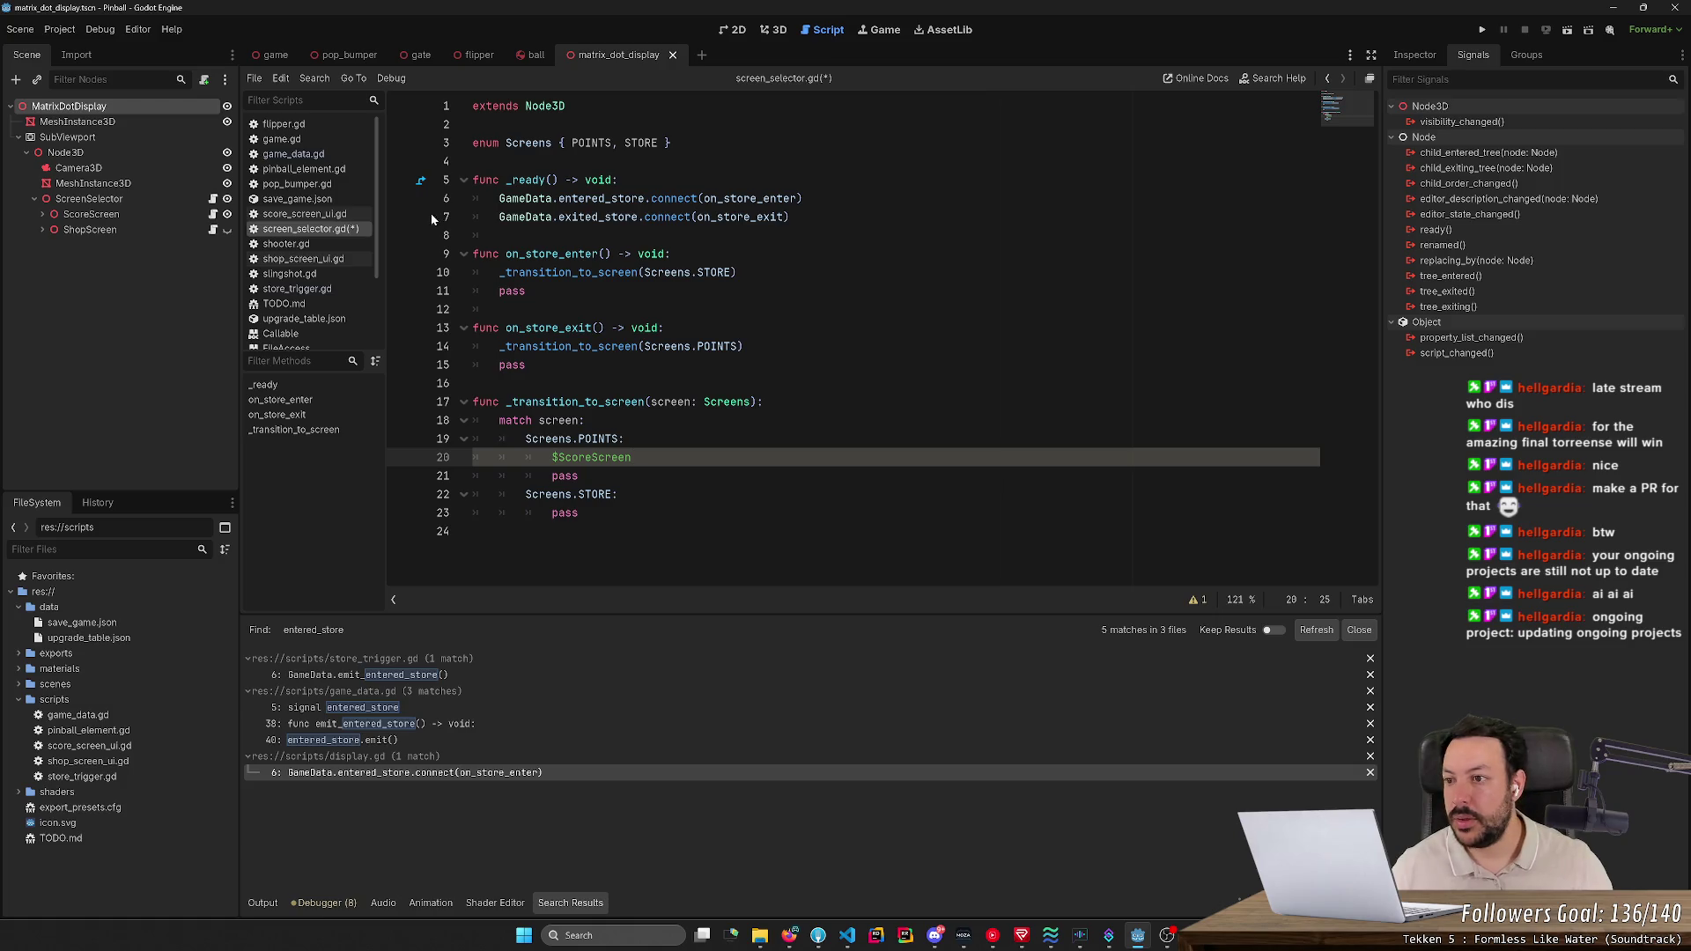
Step: Check ScreenSelector's visibility property and complete the line as ScoreScreen visible = true
left_click(162, 201)
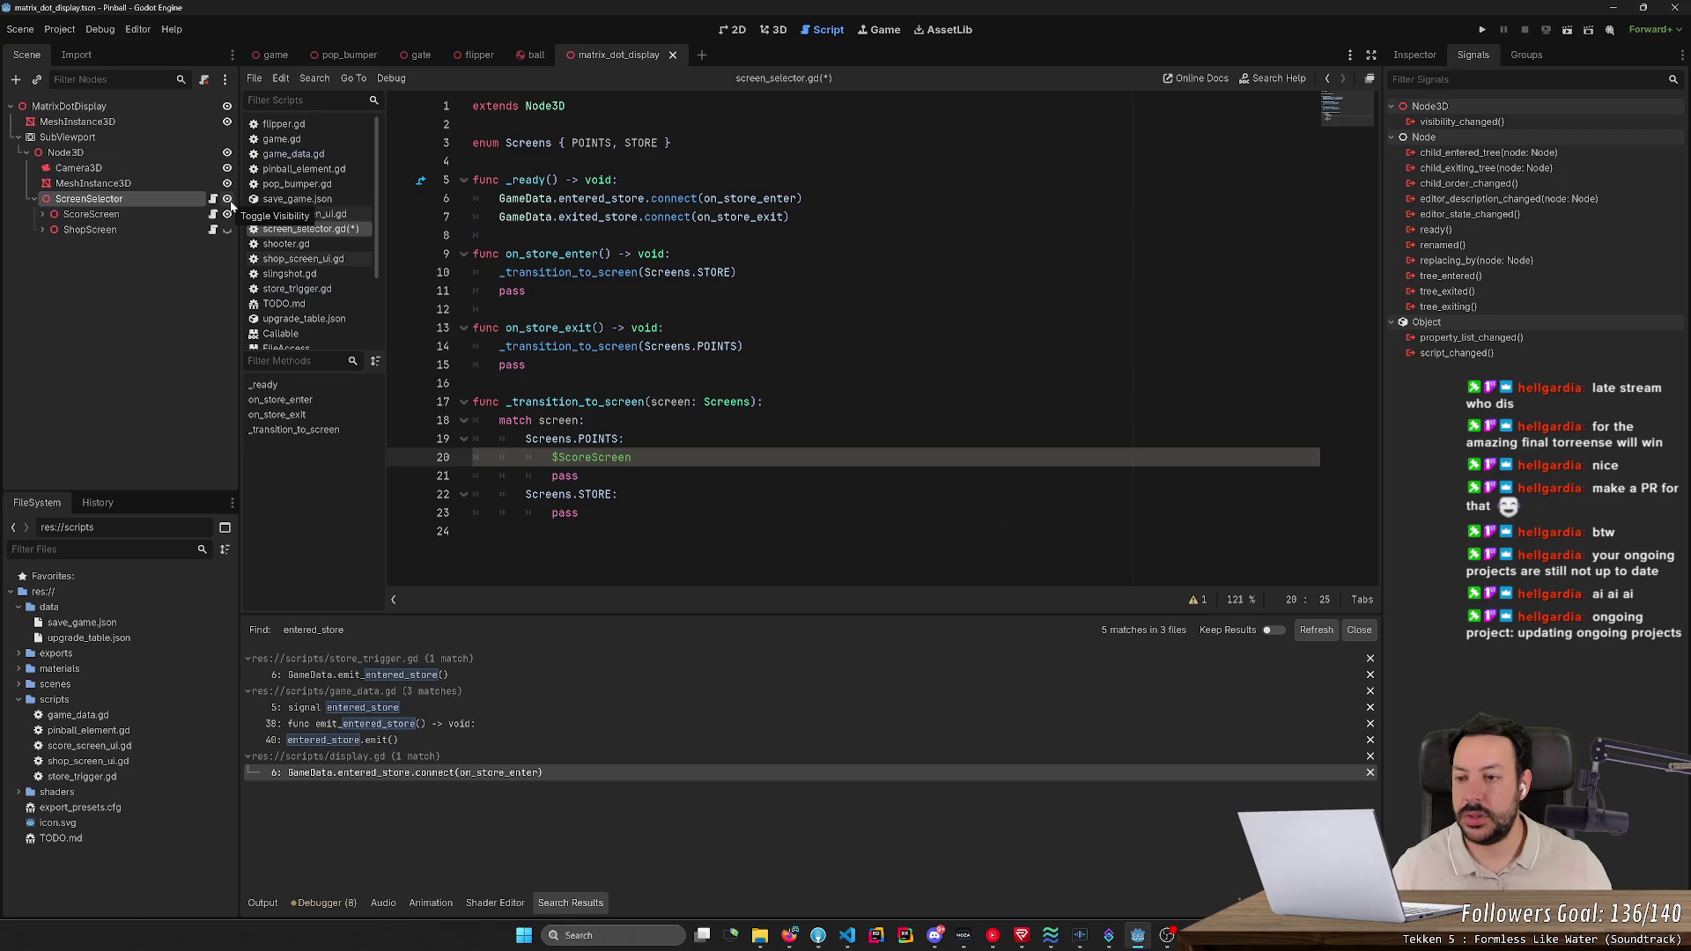
left_click(1415, 55)
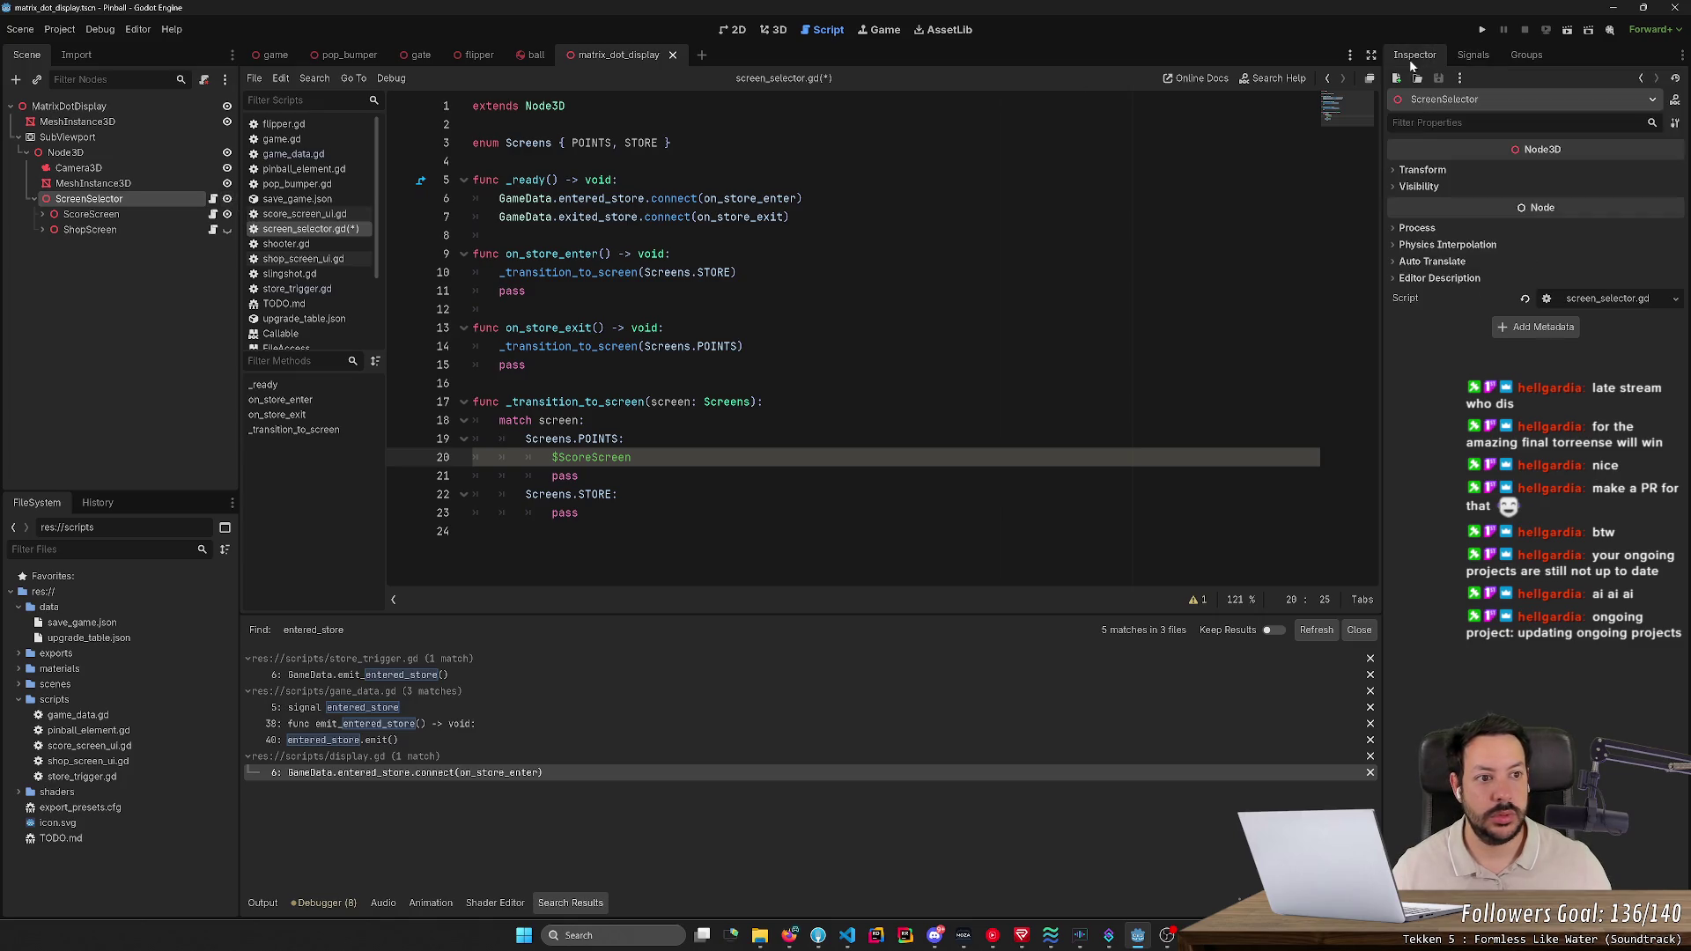
left_click(1405, 188)
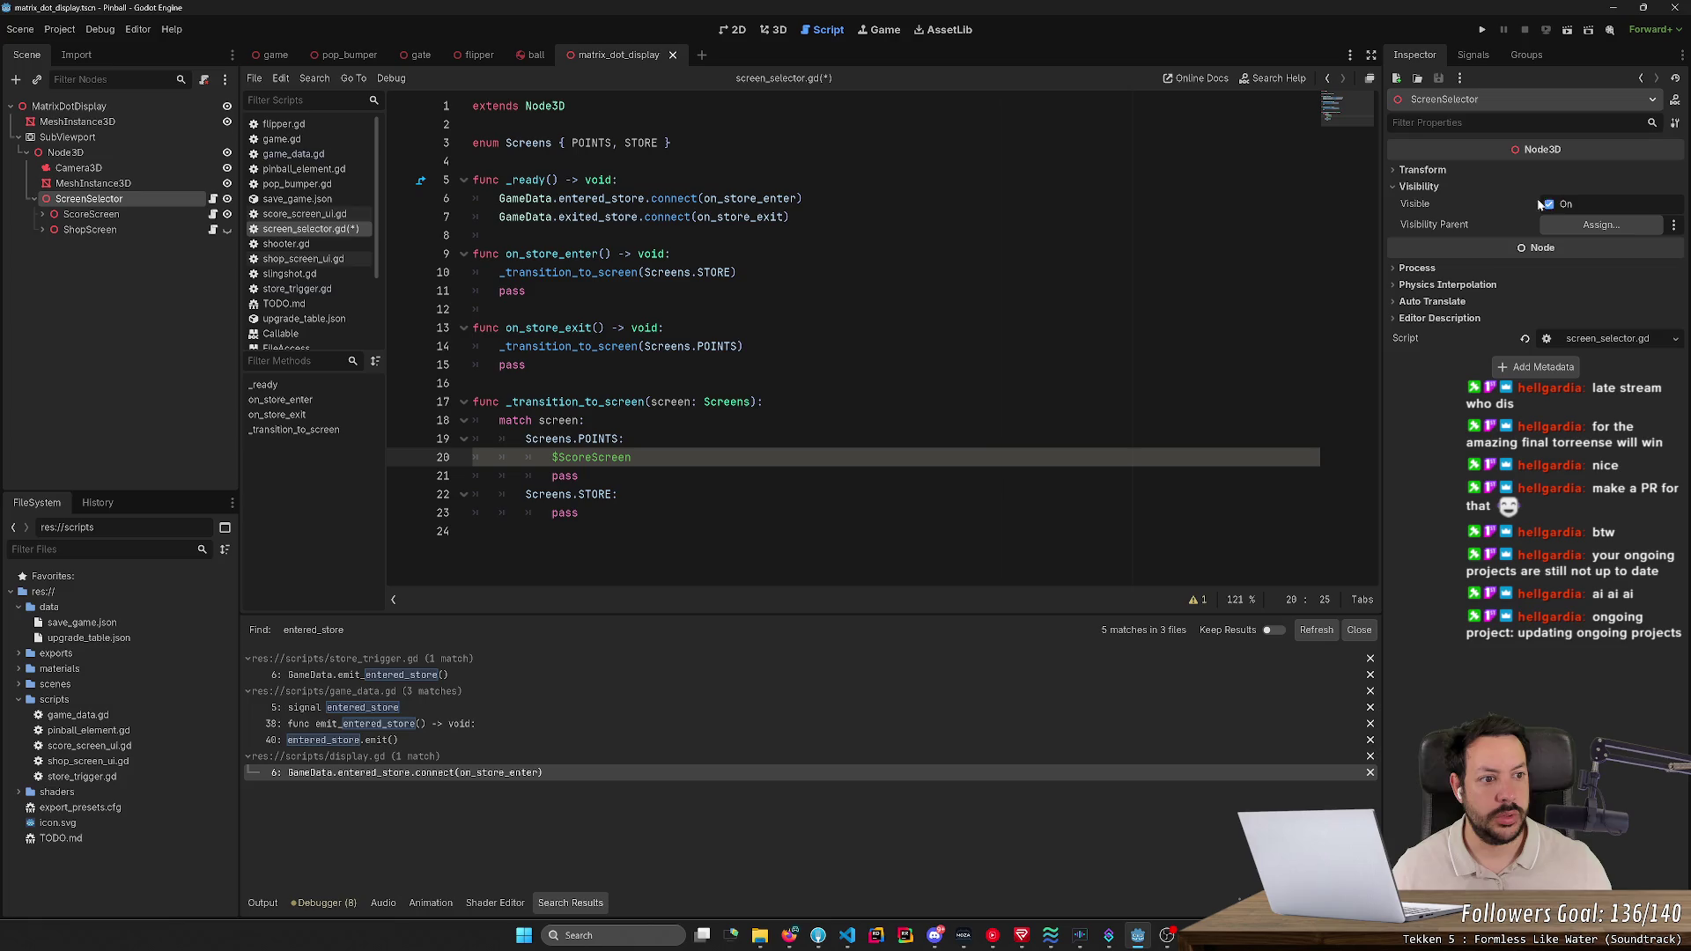
type(".visib")
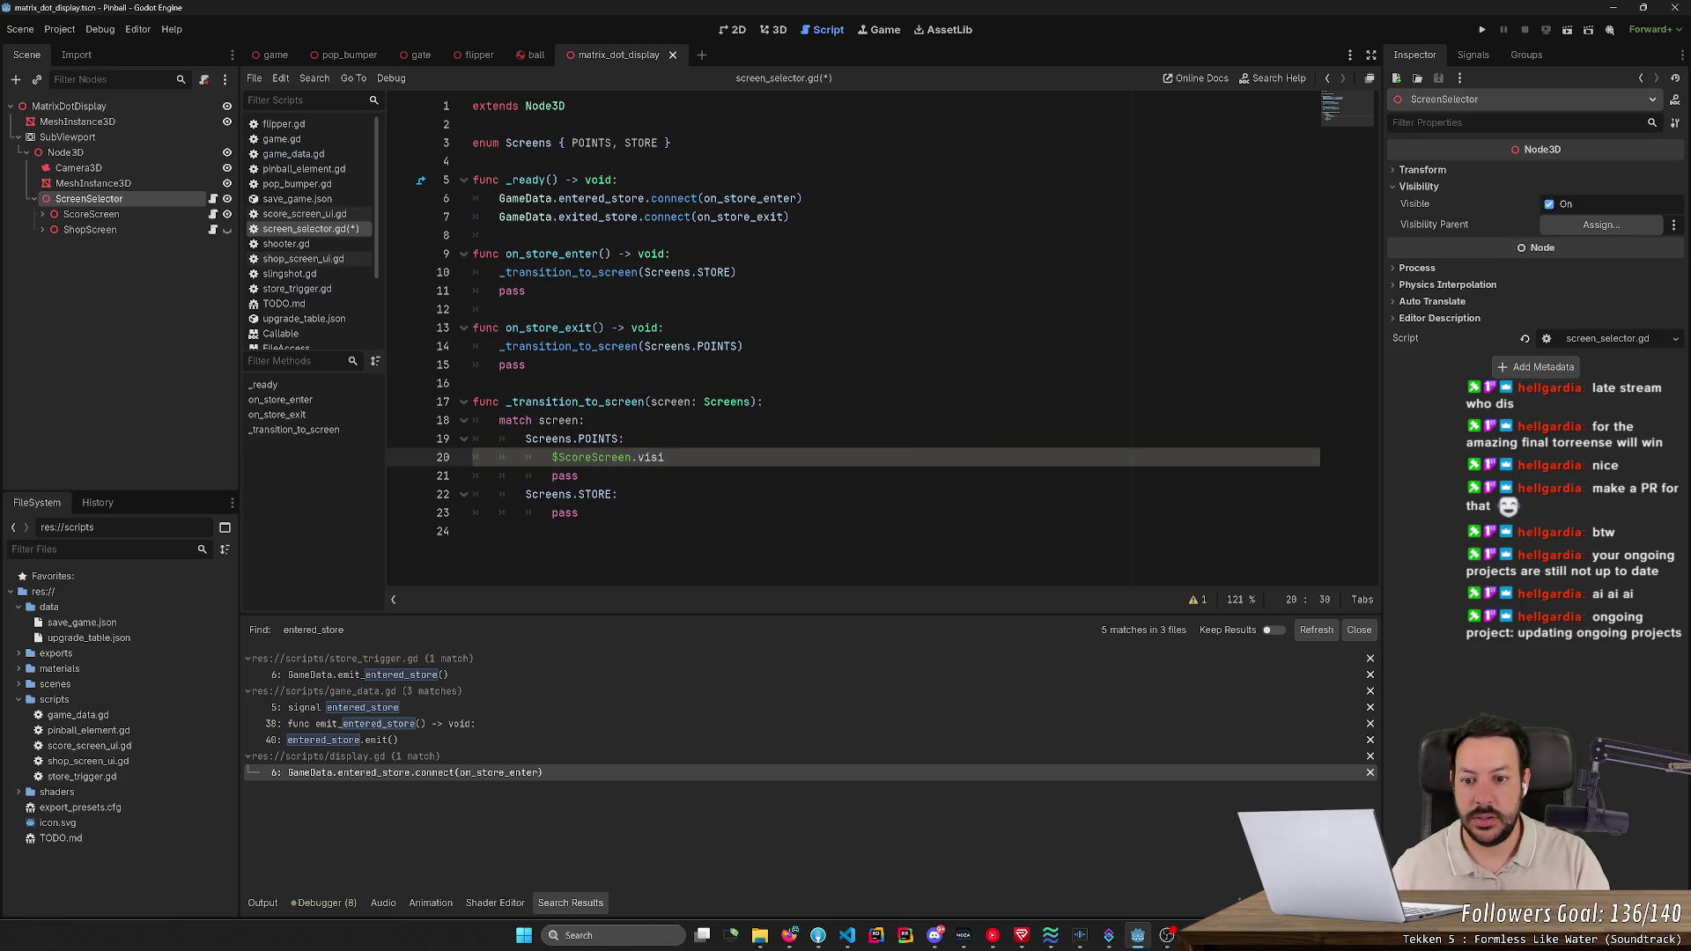
type("ili")
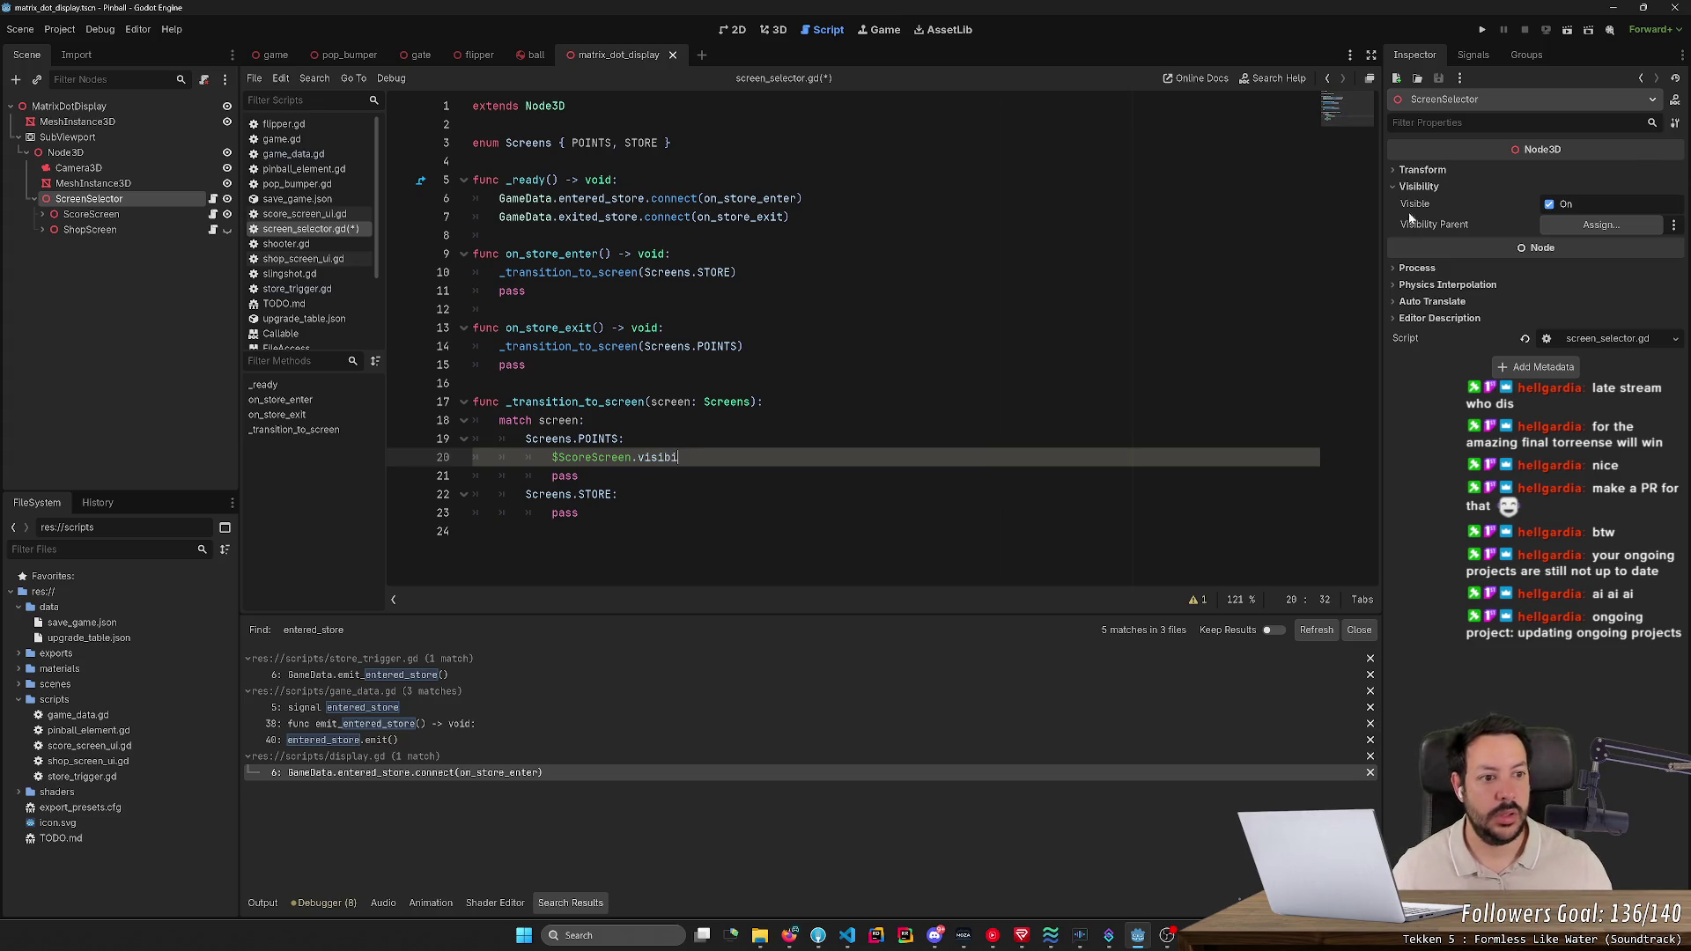
mouse_move(1419, 211)
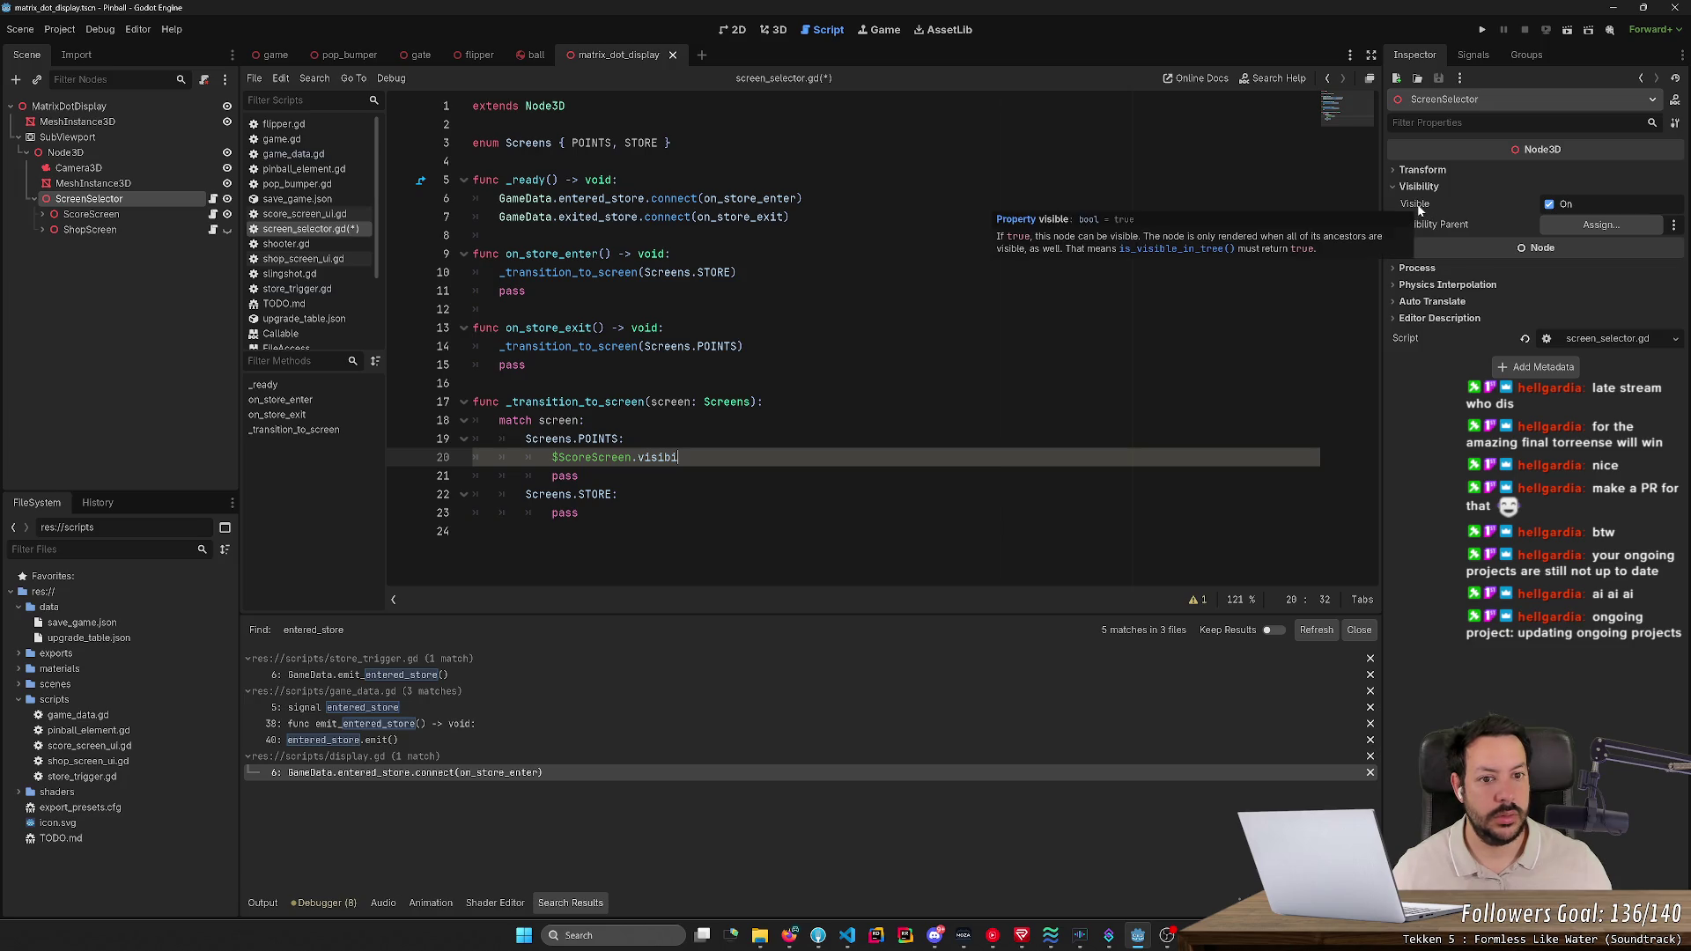
type("le== true;")
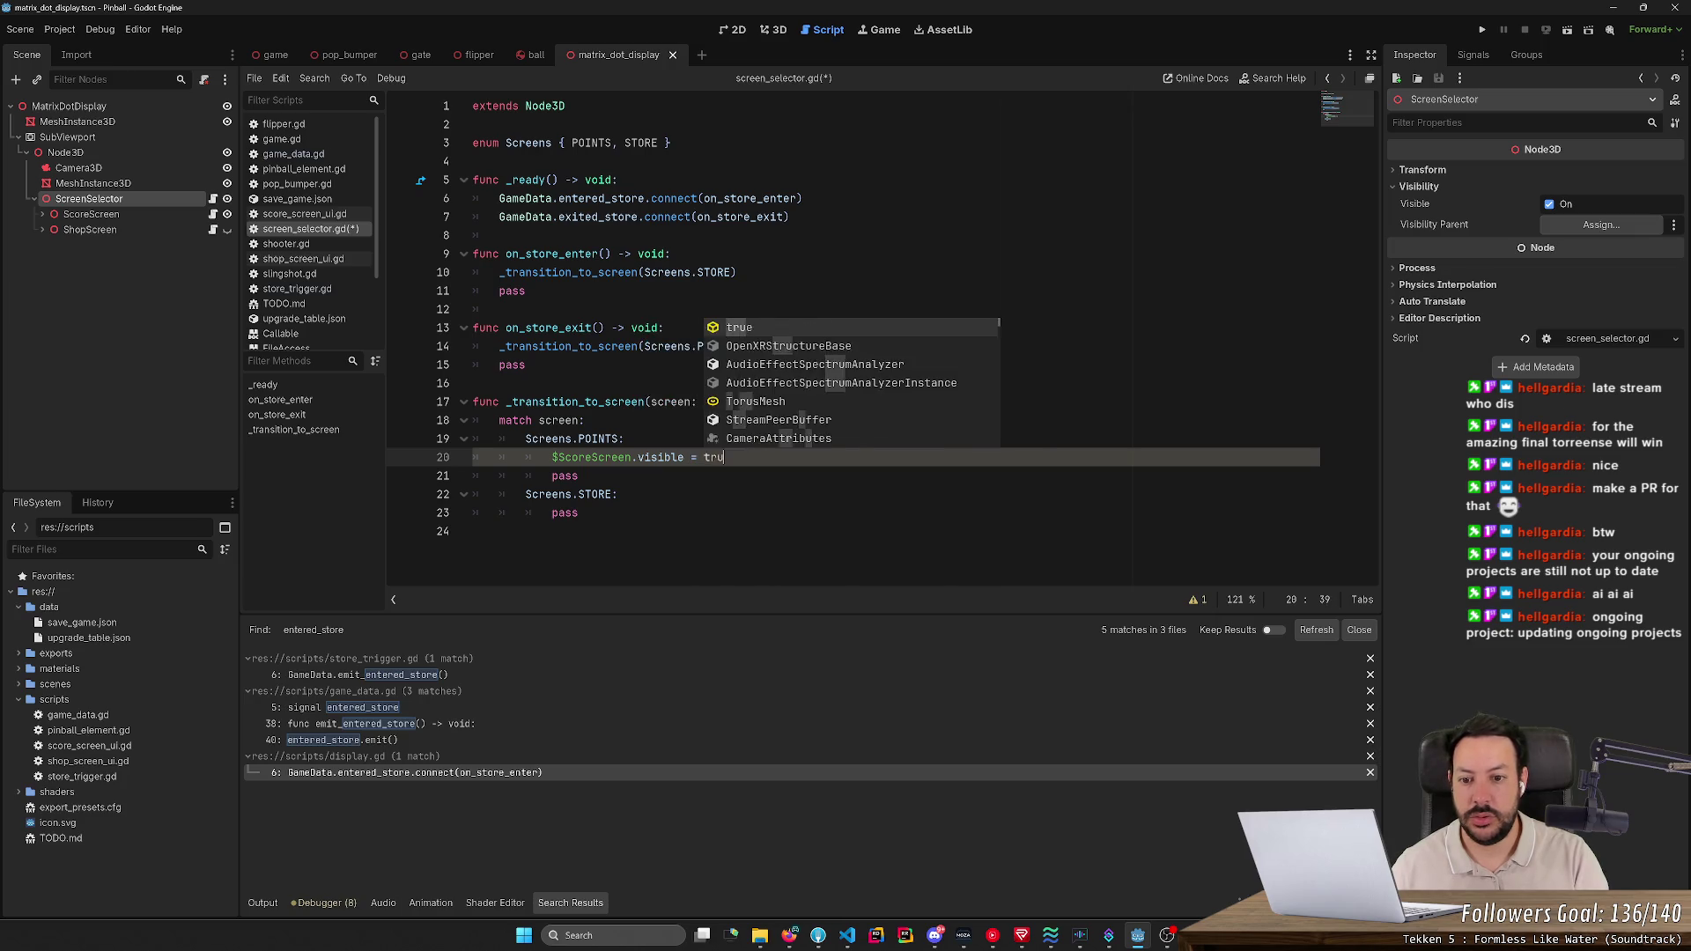
Step: Duplicate the line below as $ShopScreen visible set to false
key("ctrl+shift+d")
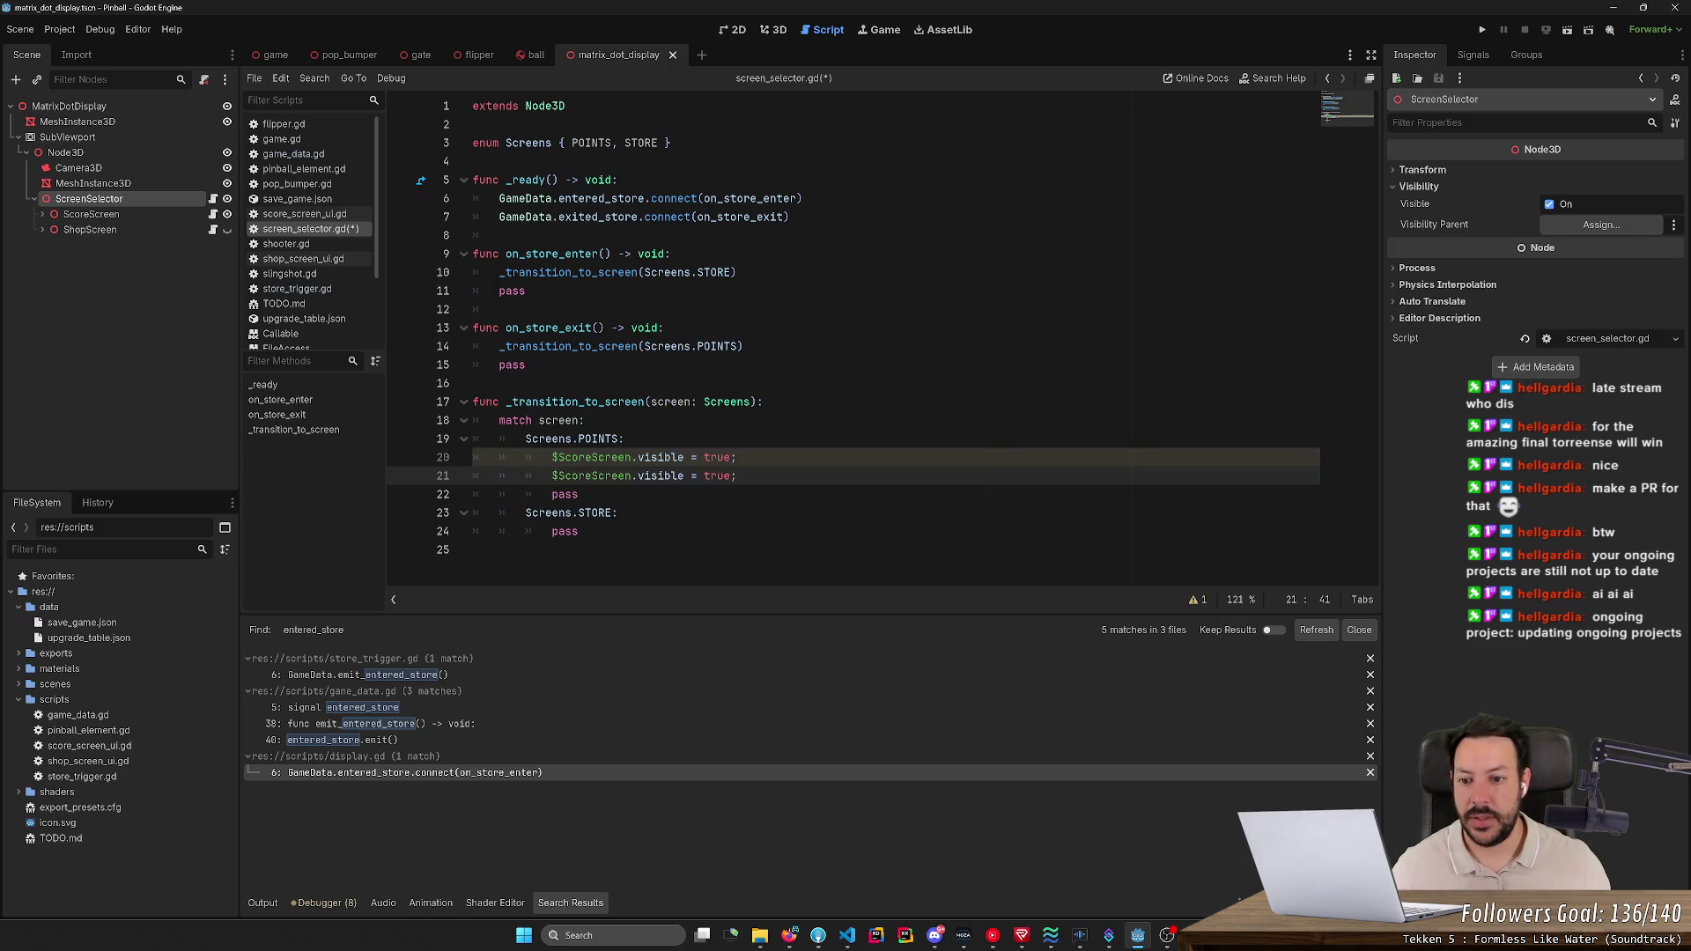
left_click(594, 476)
key("Left")
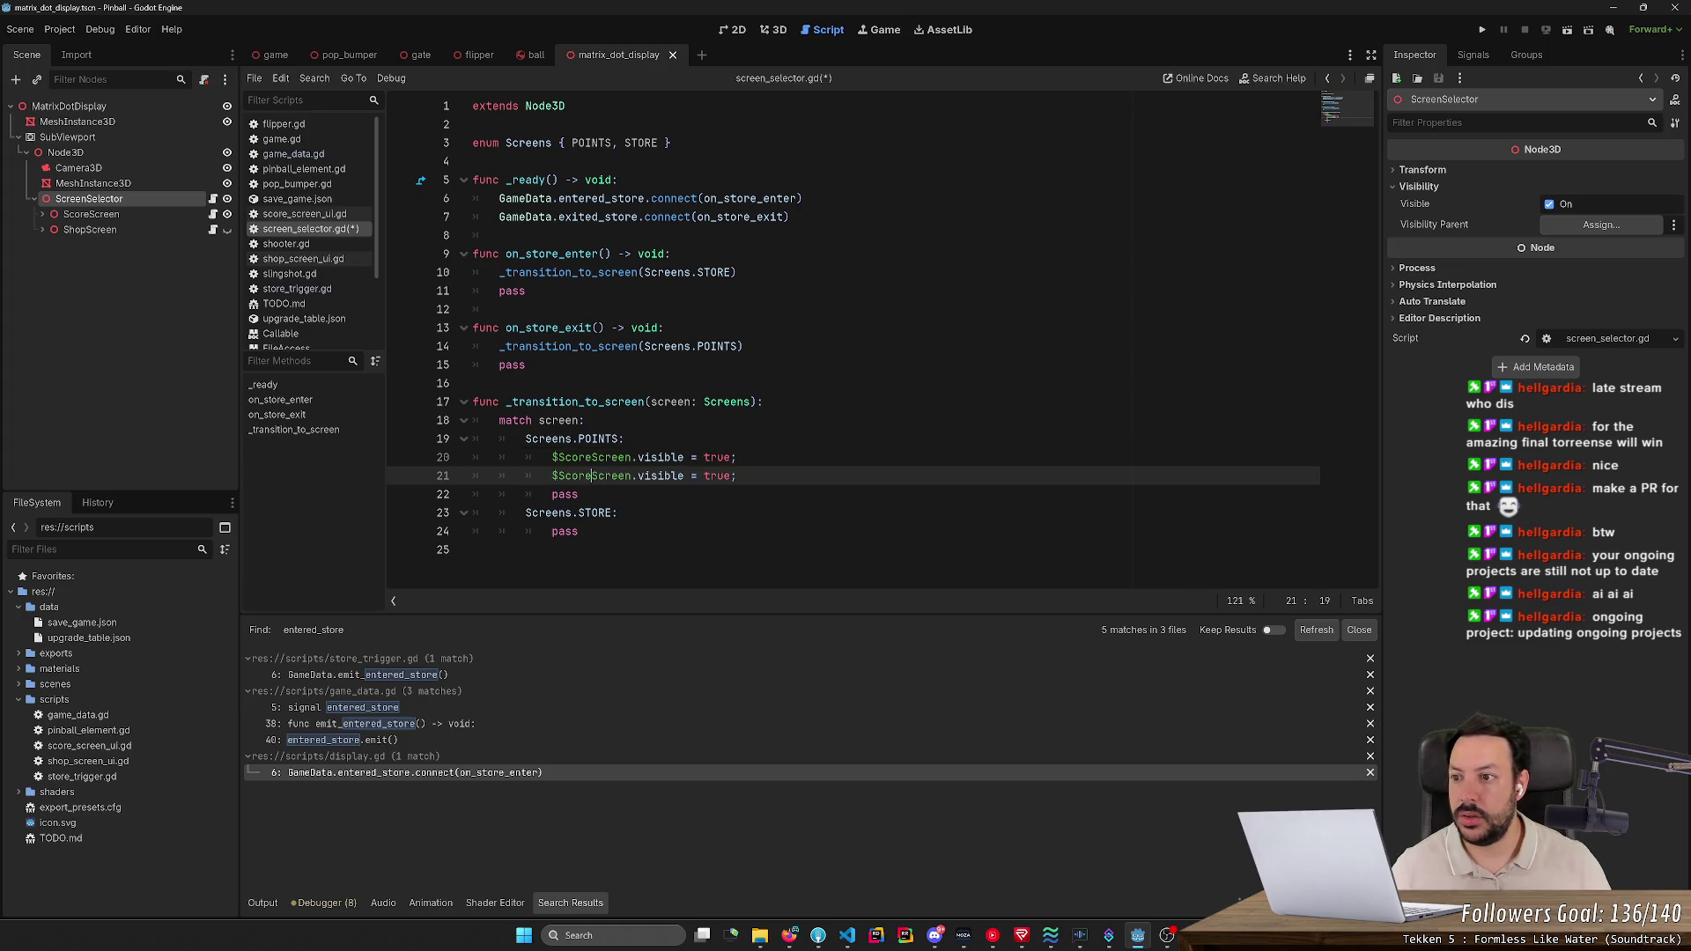
key("shift+Left")
key("shift+Left")
key("shift+Left")
type("Shop")
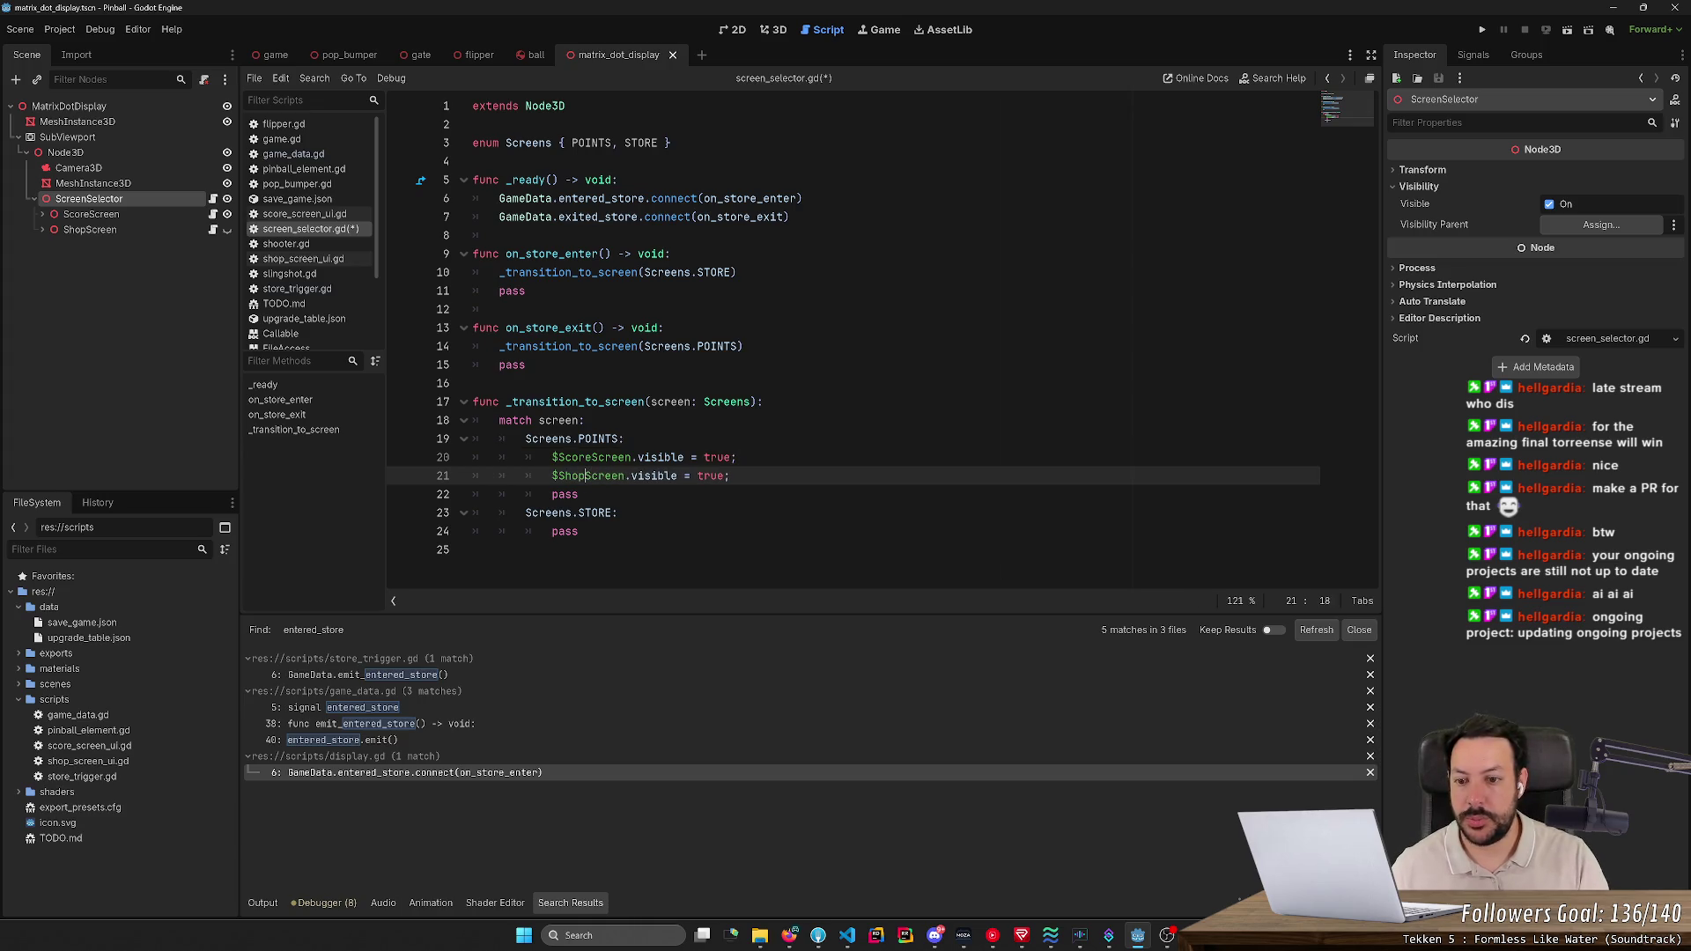
left_click(685, 476)
key("ctrl+shift+Right")
type("false")
Step: Copy both visibility lines under the STORE case with correct indentation
left_click_drag(736, 476, 399, 458)
key("ctrl+c")
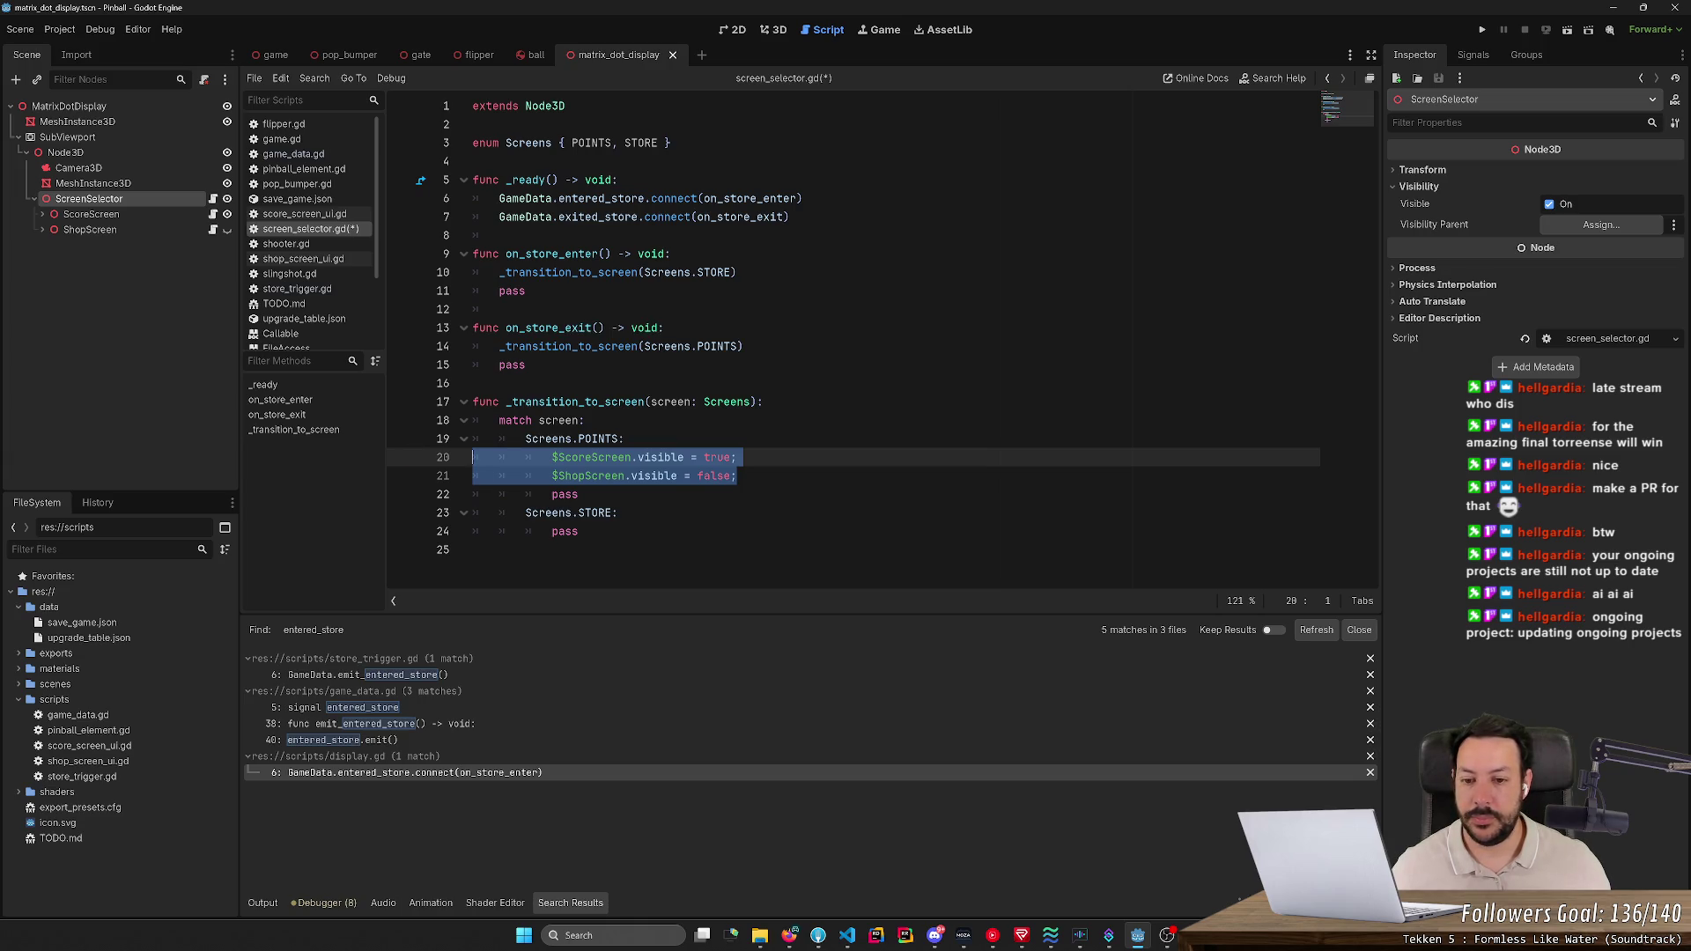
left_click(618, 512)
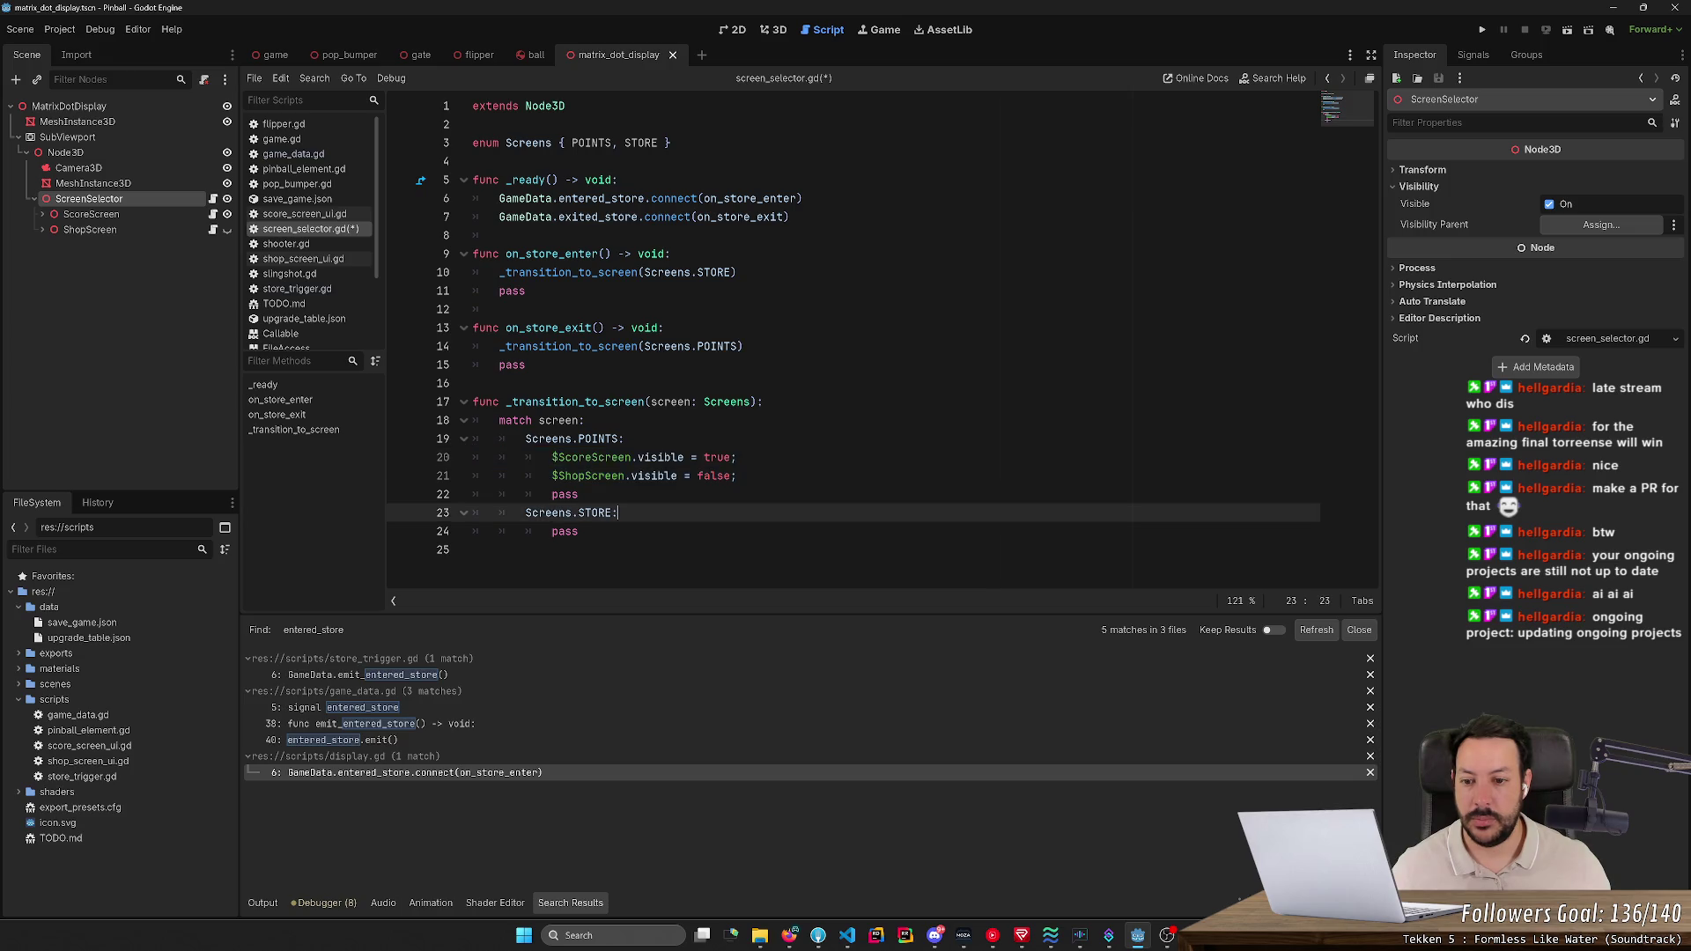
key("Return")
key("ctrl+v")
key("Up")
key("Home")
key("BackSpace")
key("BackSpace")
key("BackSpace")
Step: Under STORE, set ScoreScreen to false and ShopScreen to true, save, and run
double_click(719, 531)
type("false")
left_click(735, 550)
key("ctrl+shift+Left")
type("true")
scroll(853, 339, "down", 1)
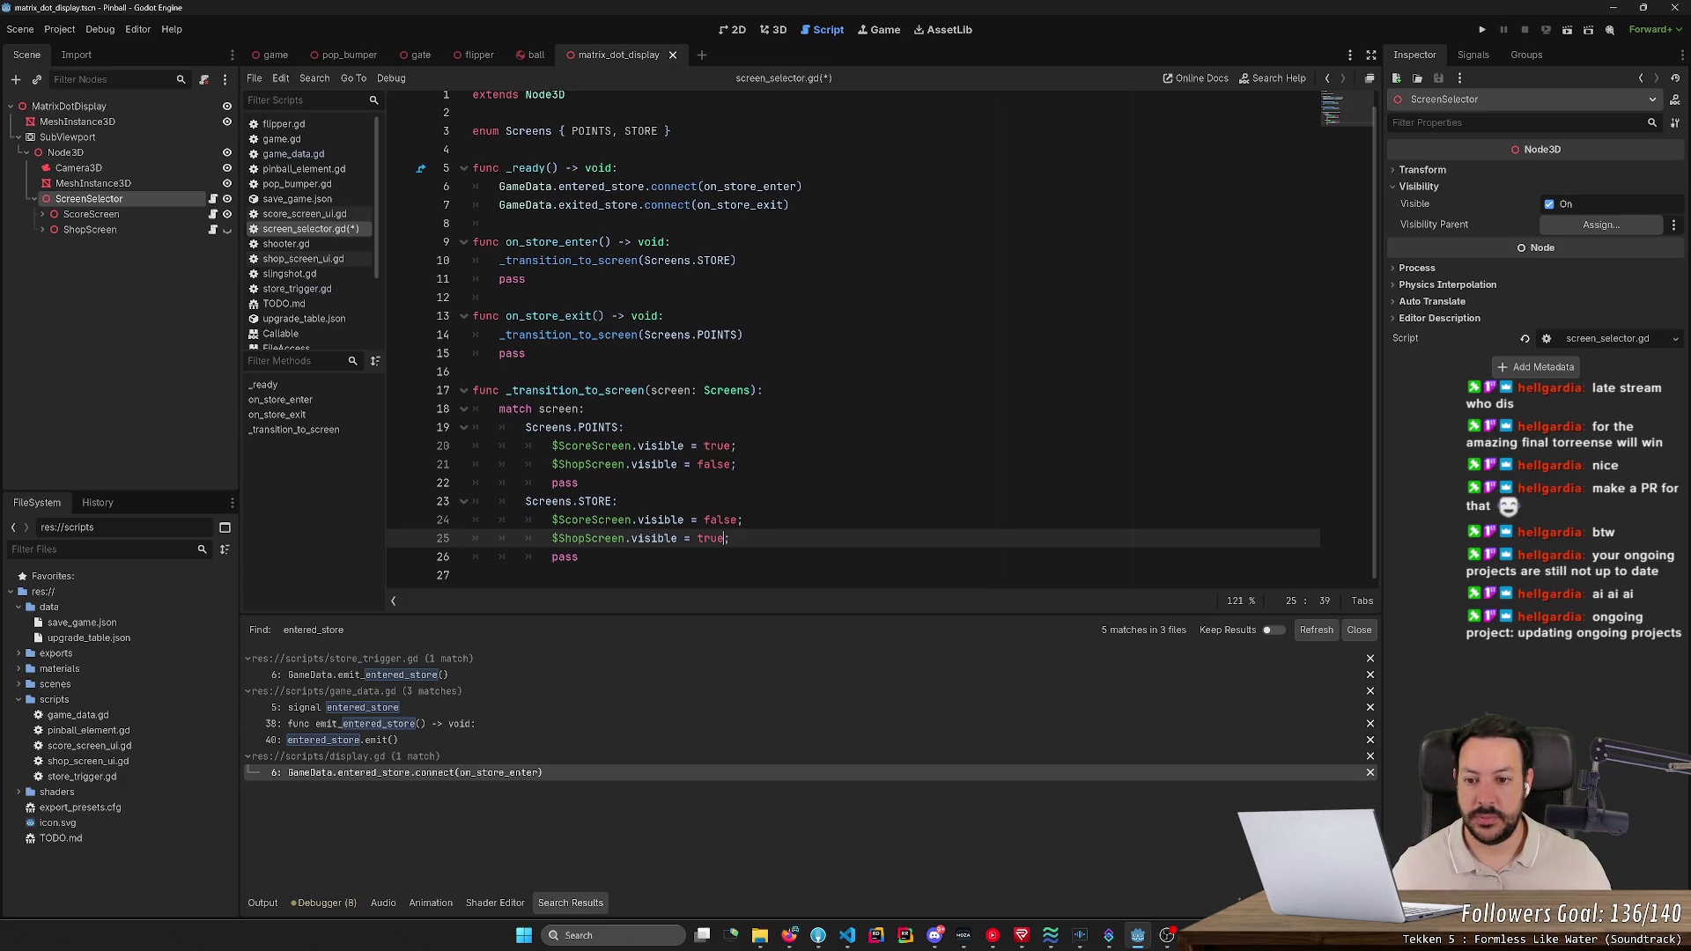
key("ctrl+s")
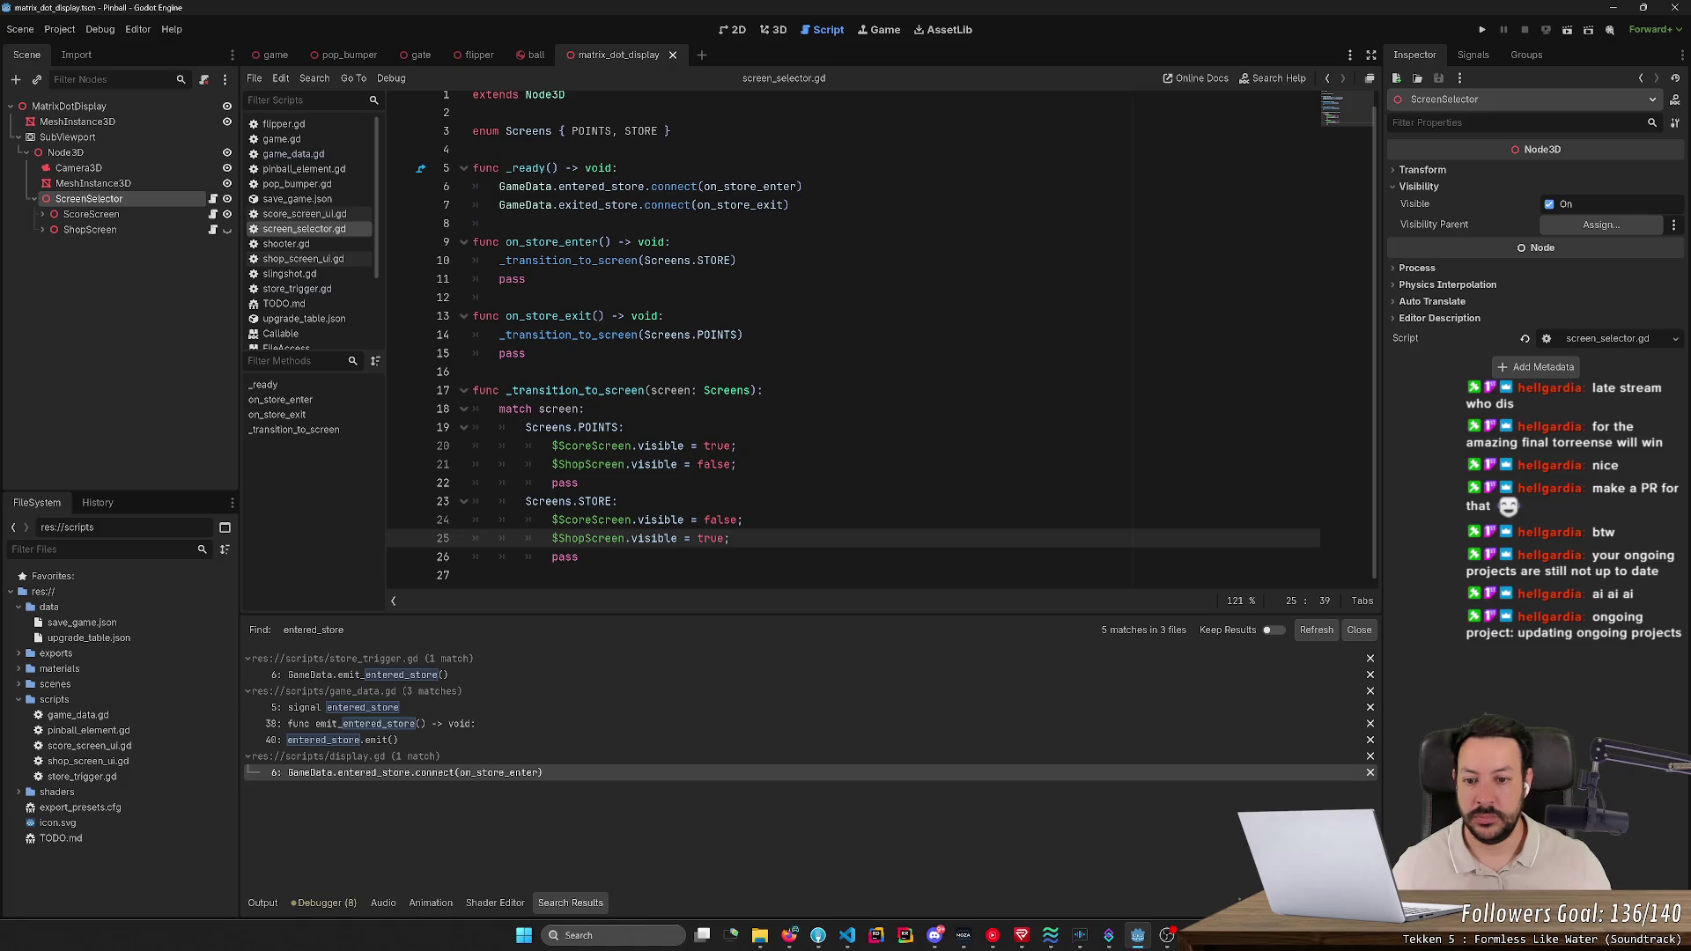
left_click(1482, 29)
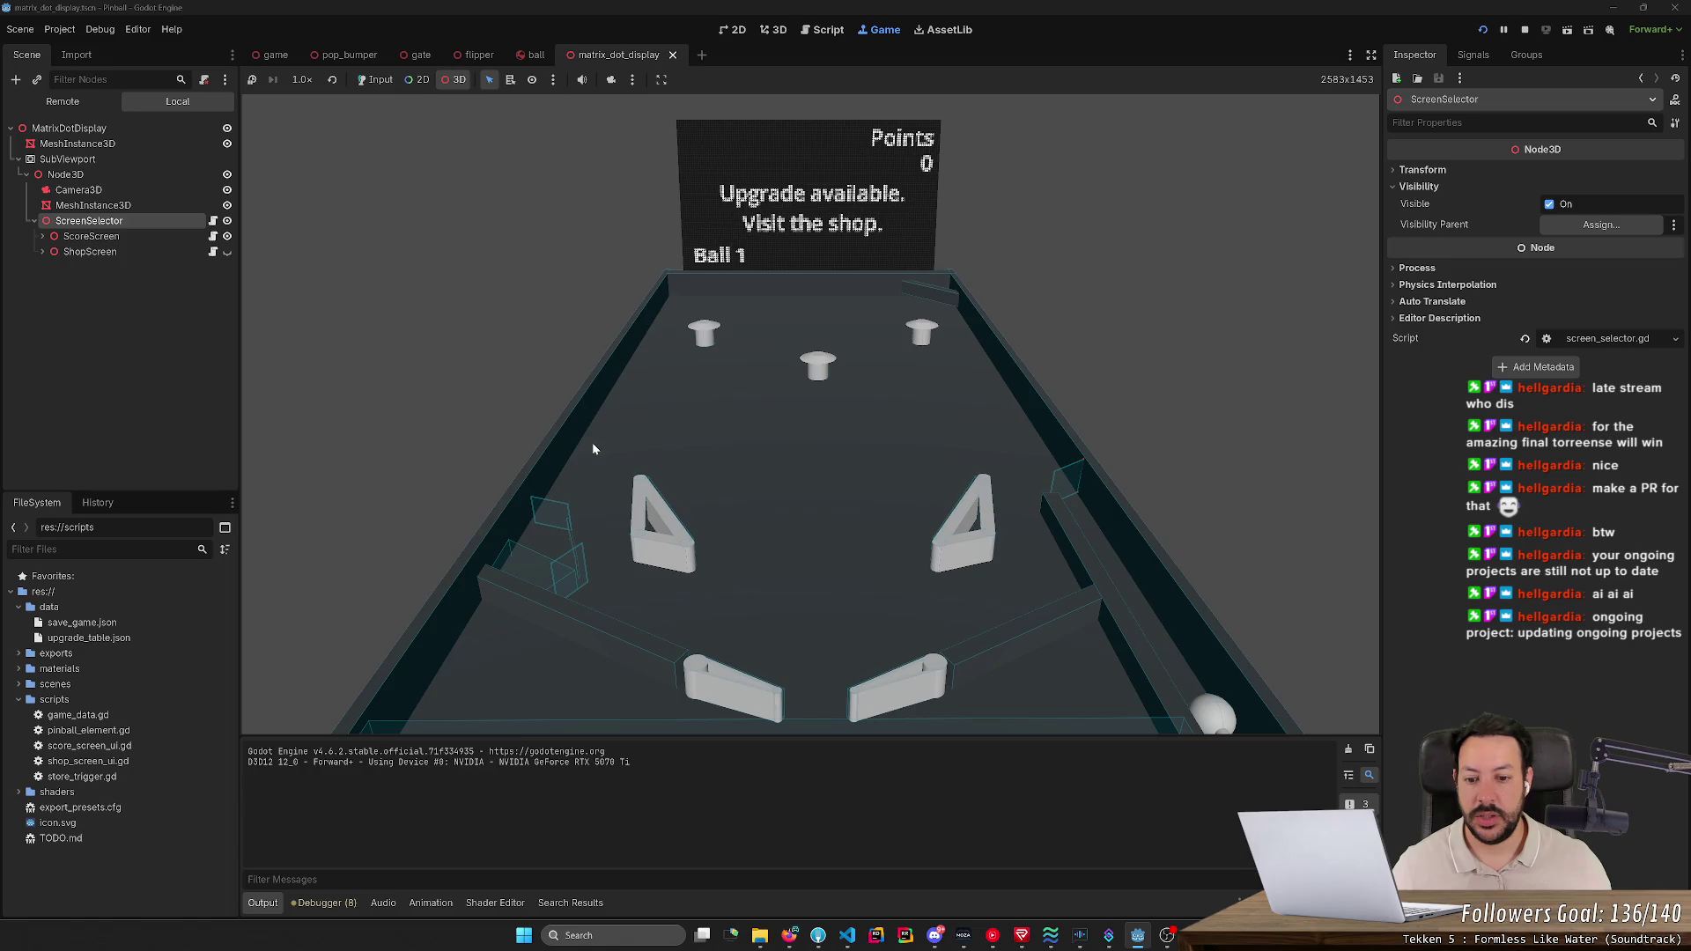
Step: Switch the game view to Input mode and restart the game with F5
left_click(743, 508)
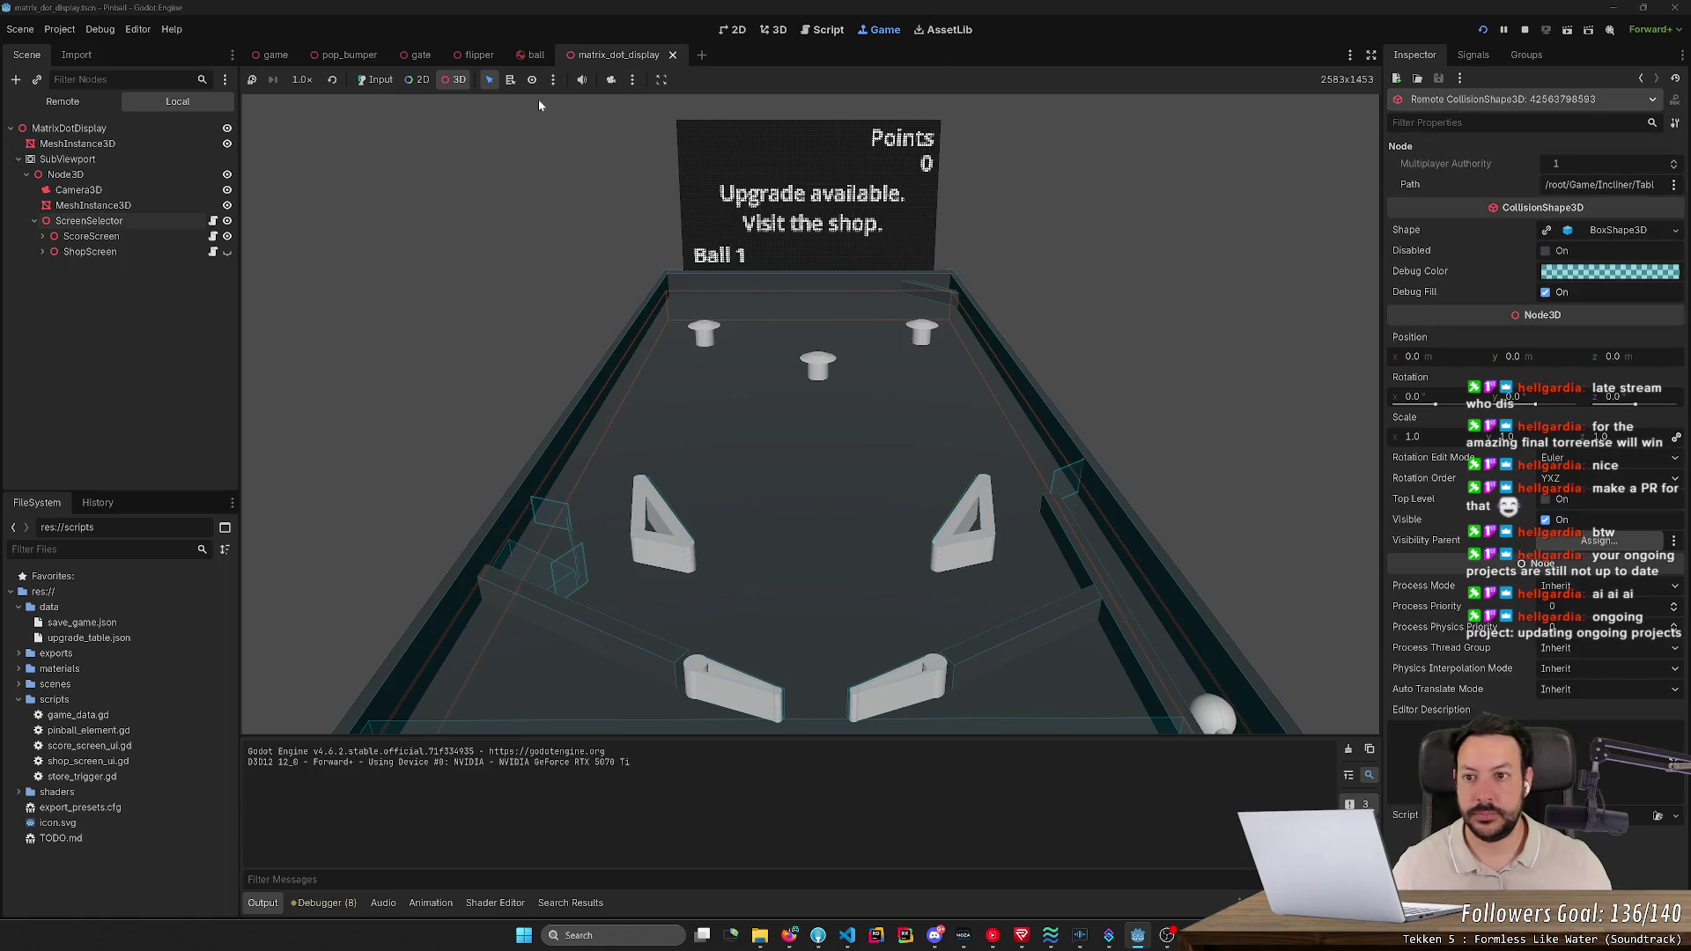
left_click(374, 79)
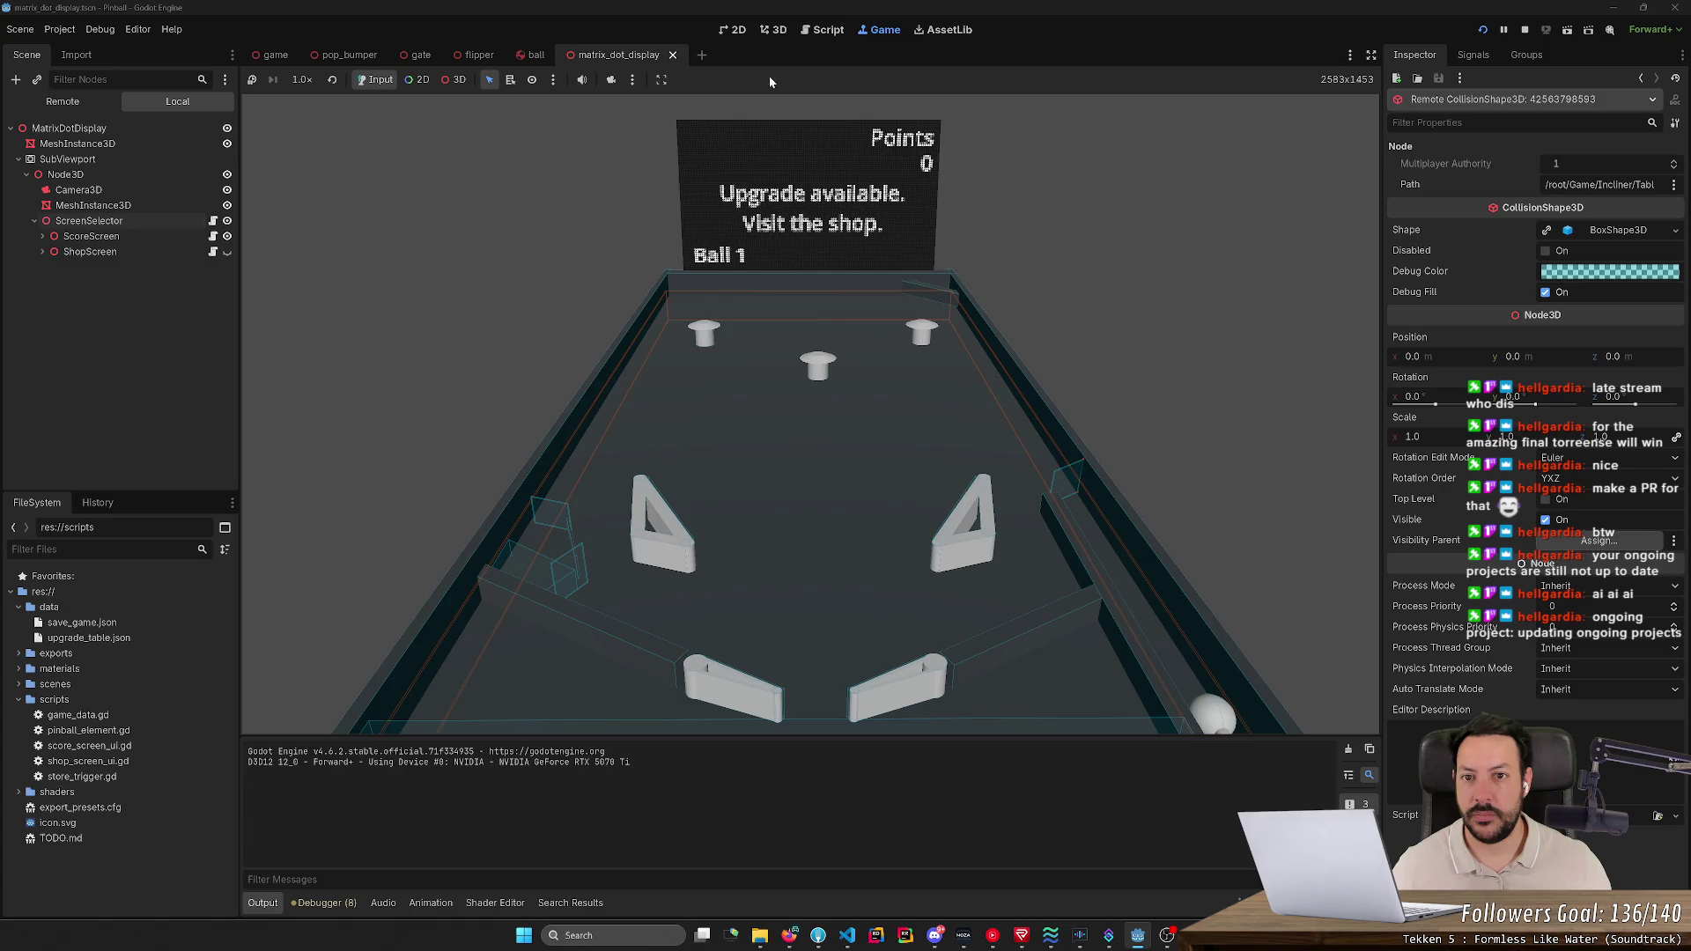
key("F5")
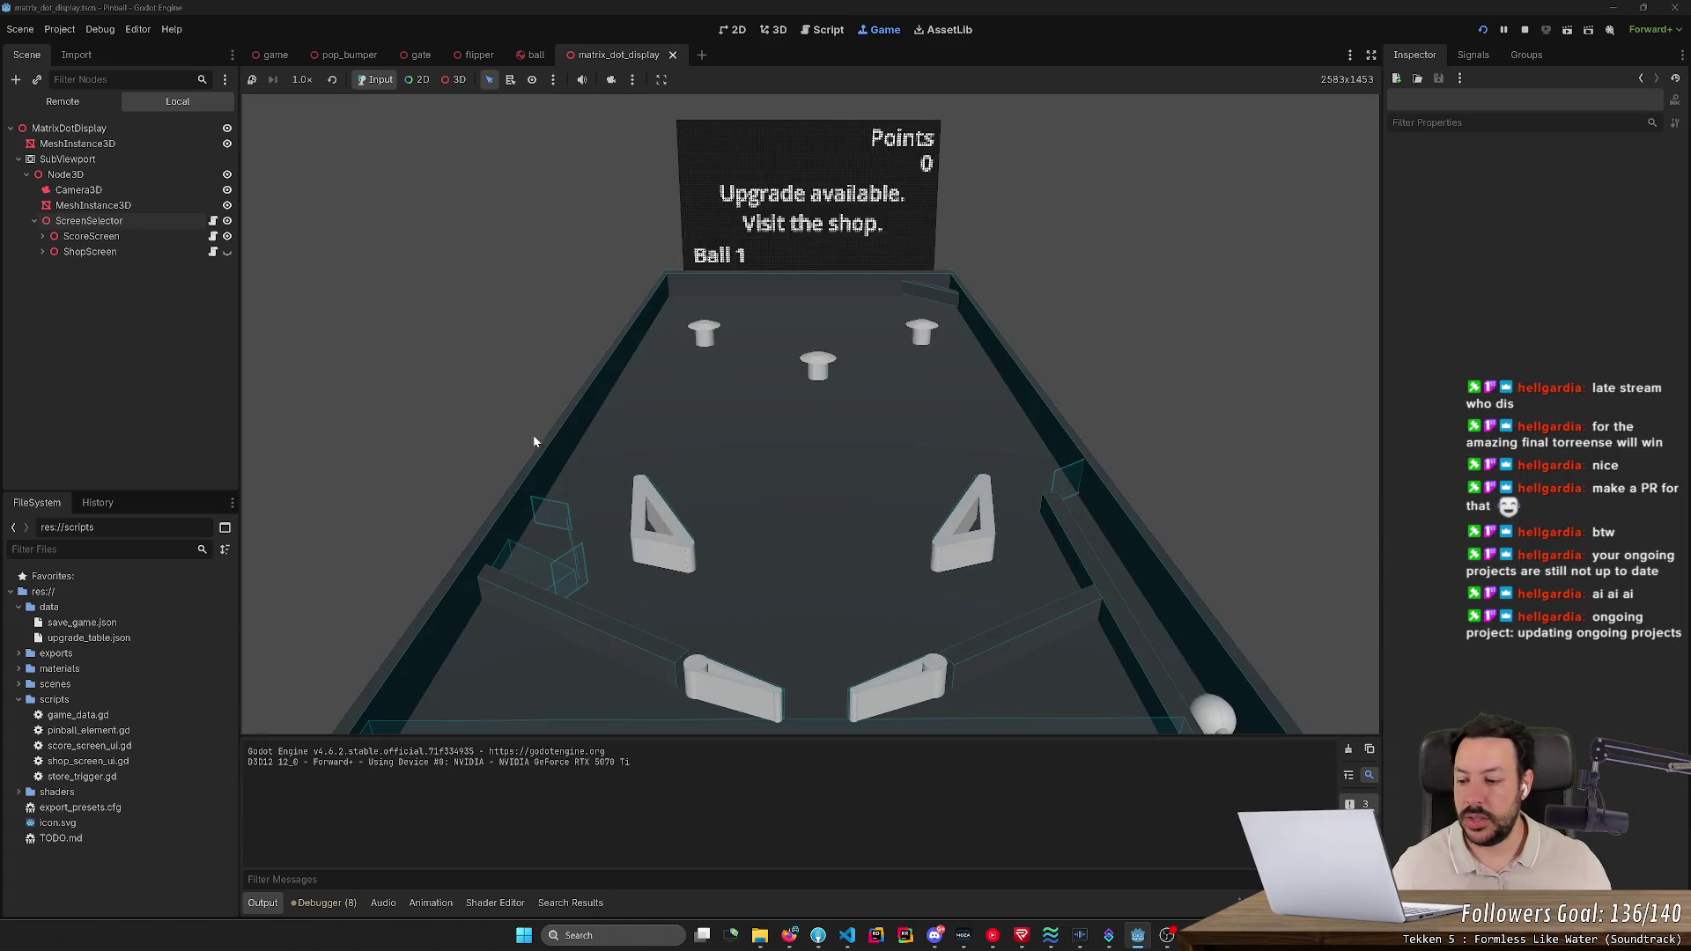
Step: Play Ball 1 with the flipper keys until Points 11 and the shop's CONFIRM appear
key("Left")
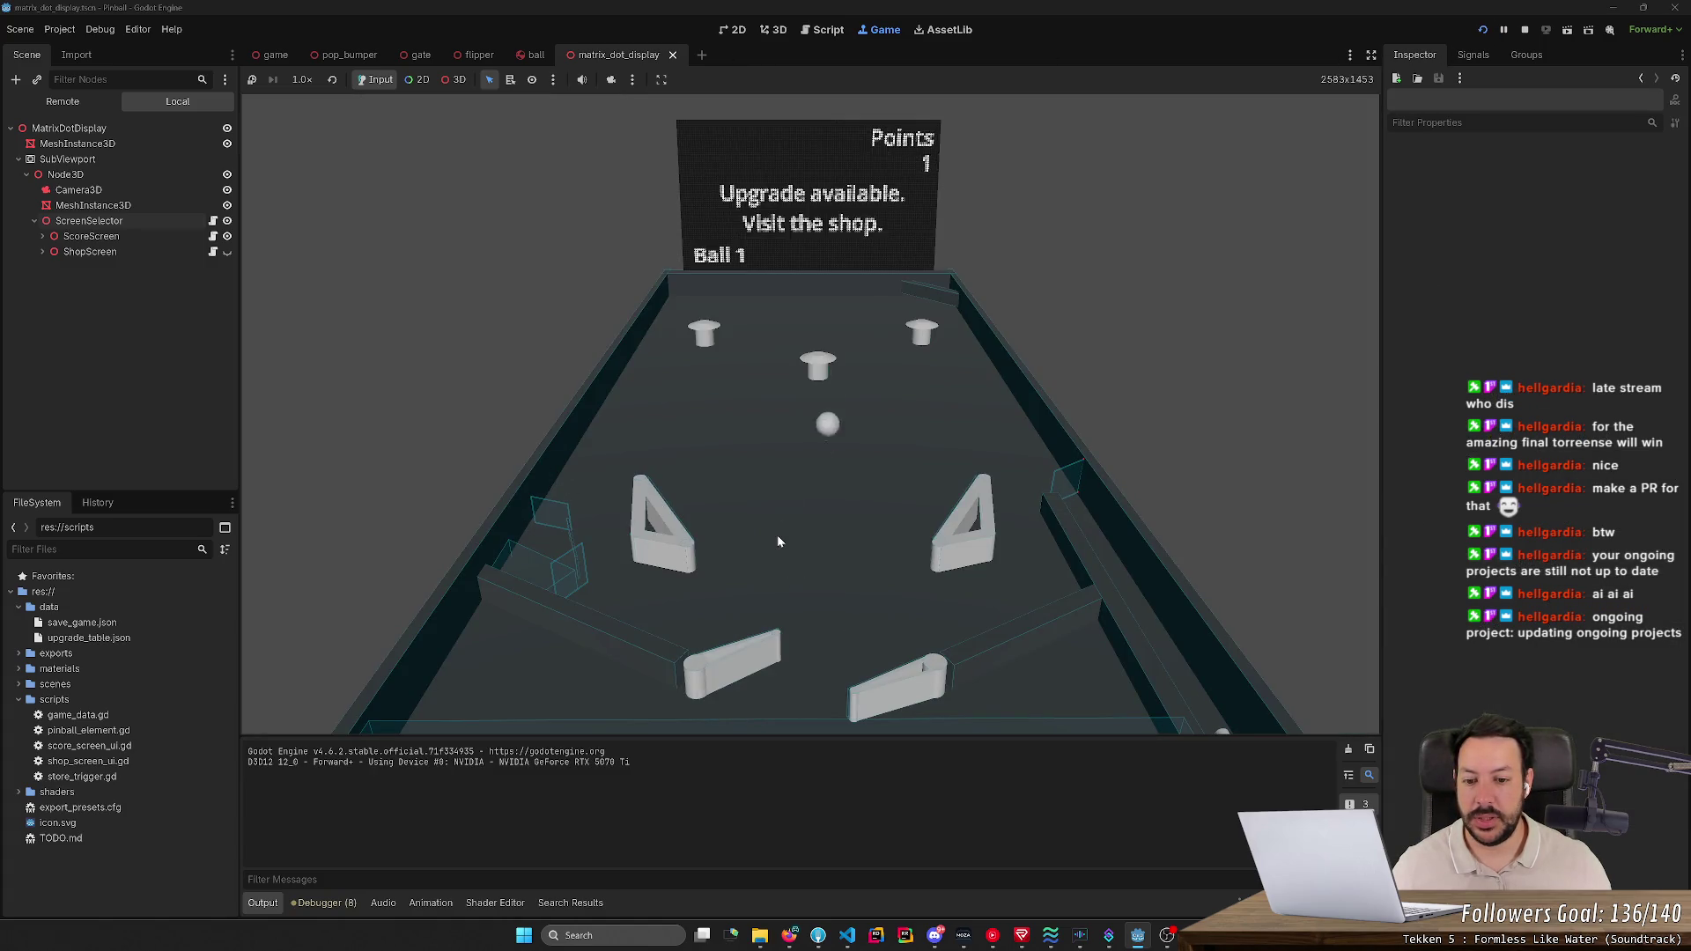
key("Right")
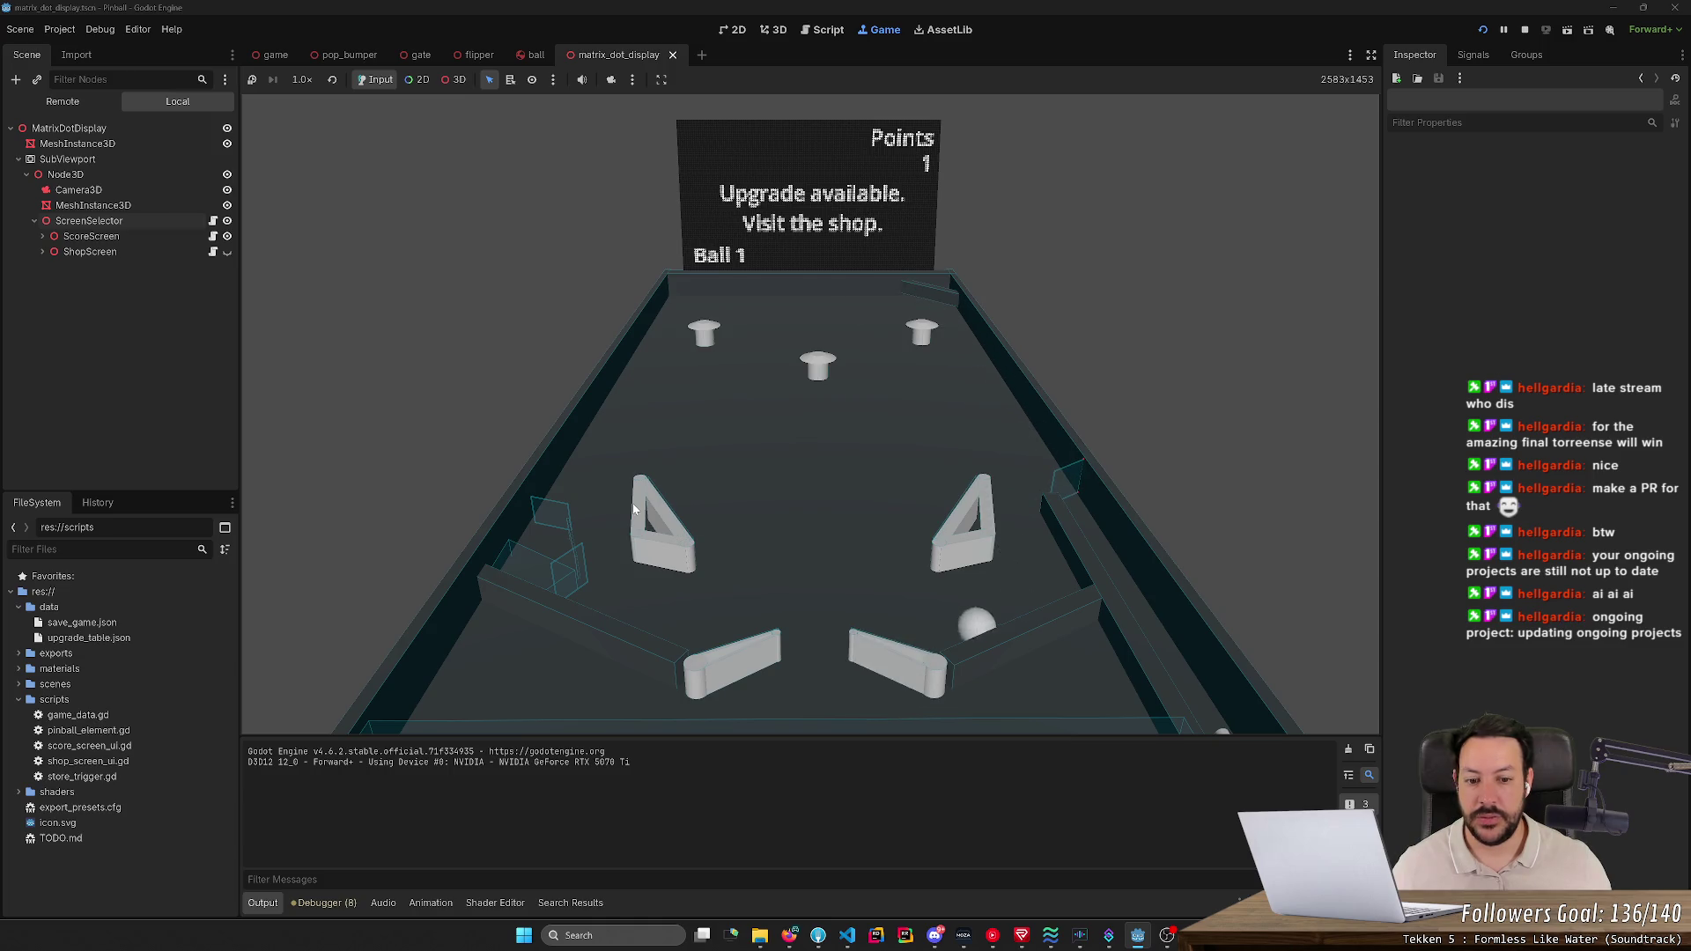
key("Left")
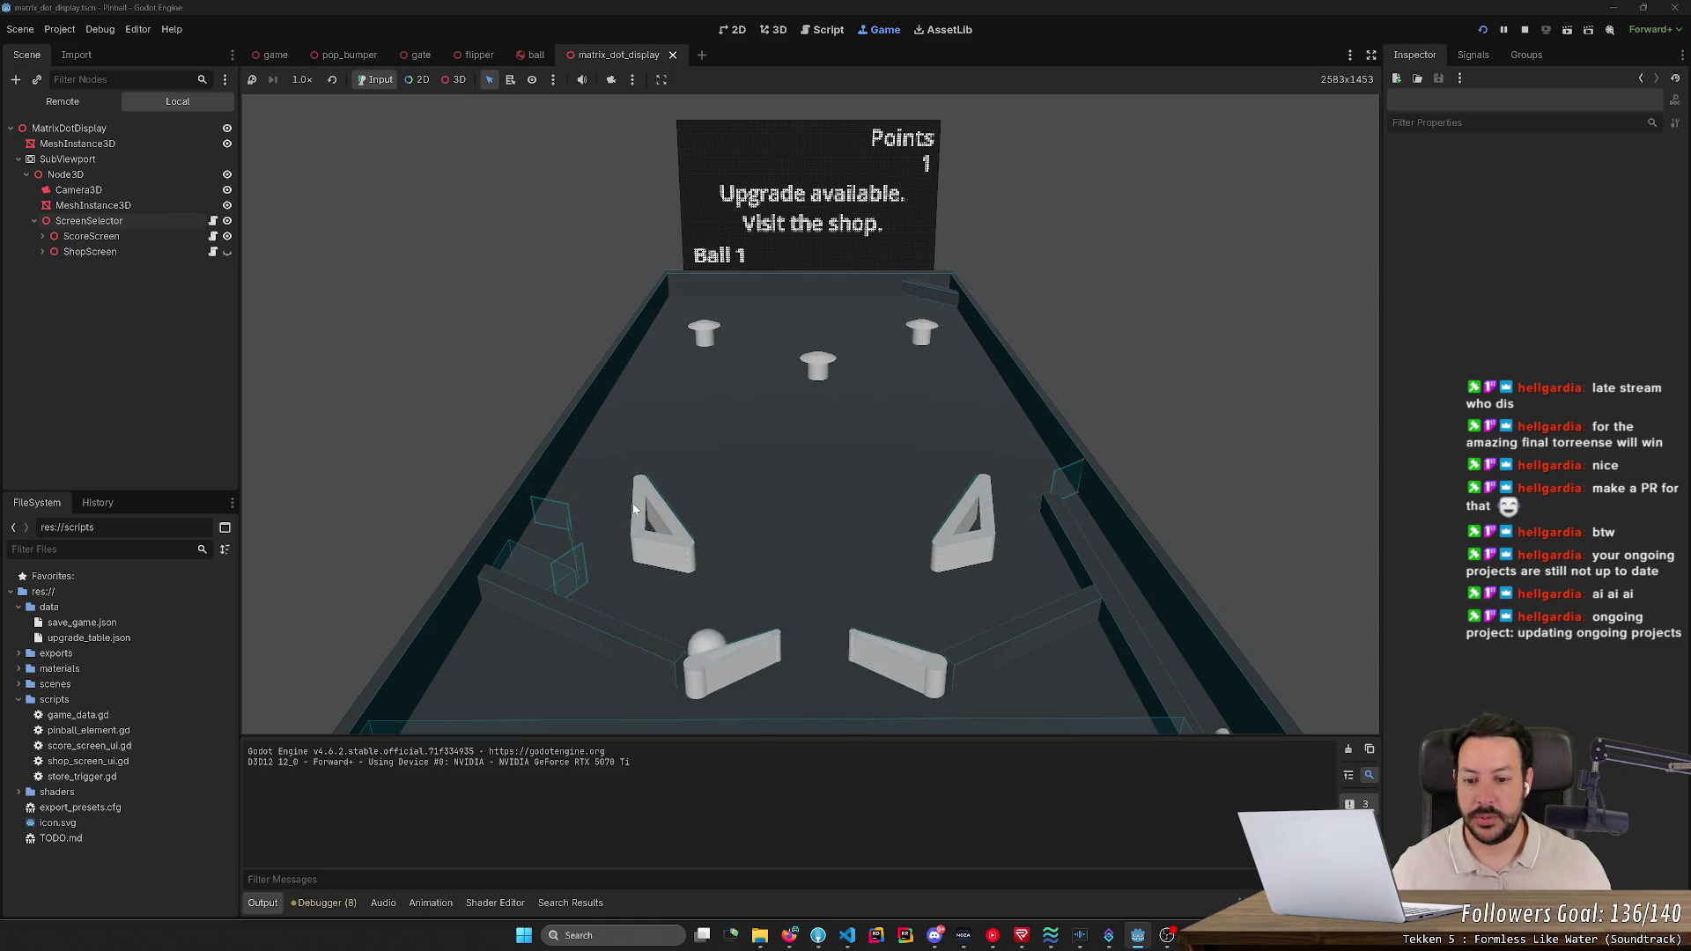
key("Right")
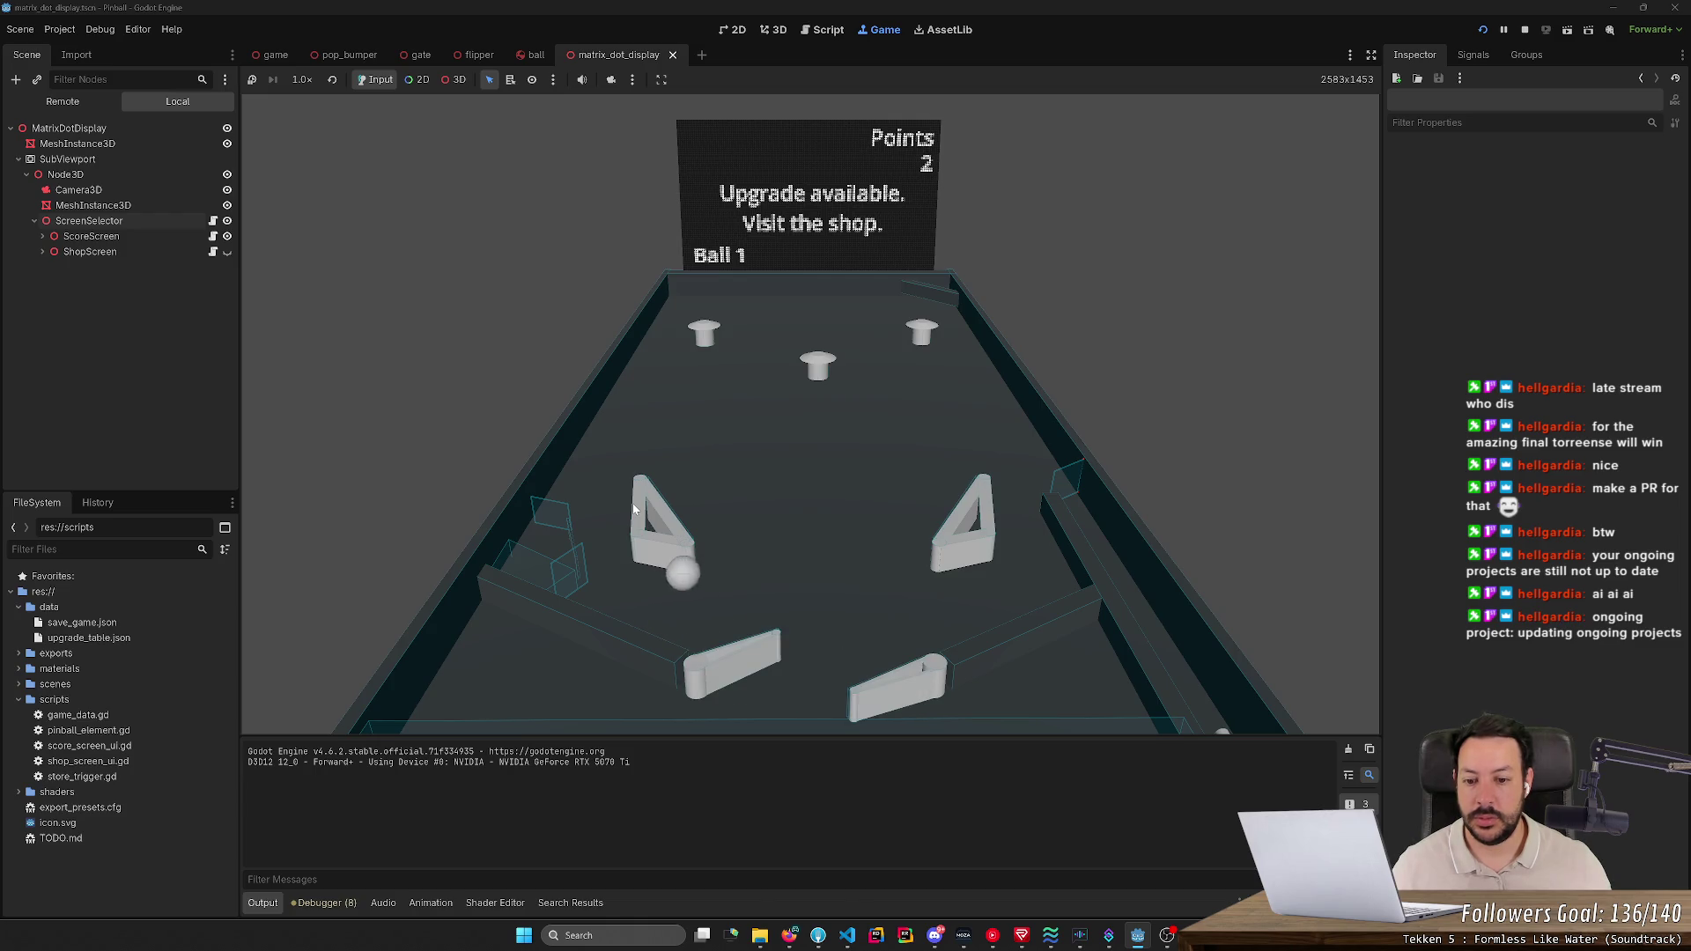
key("Right")
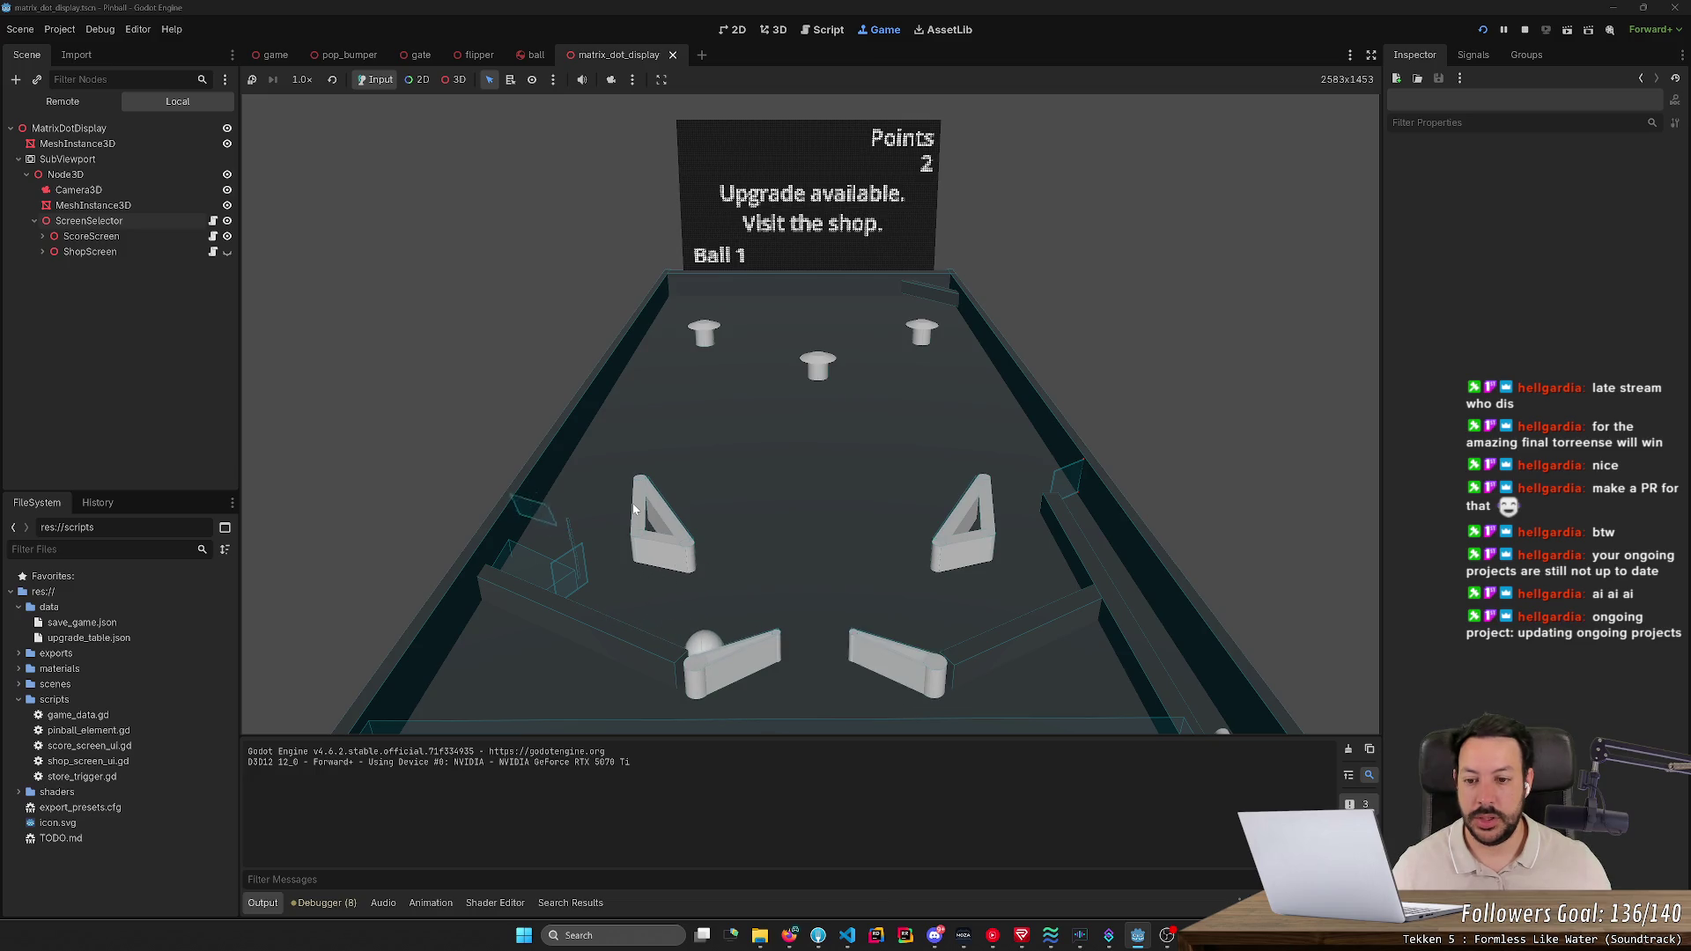
key("Left")
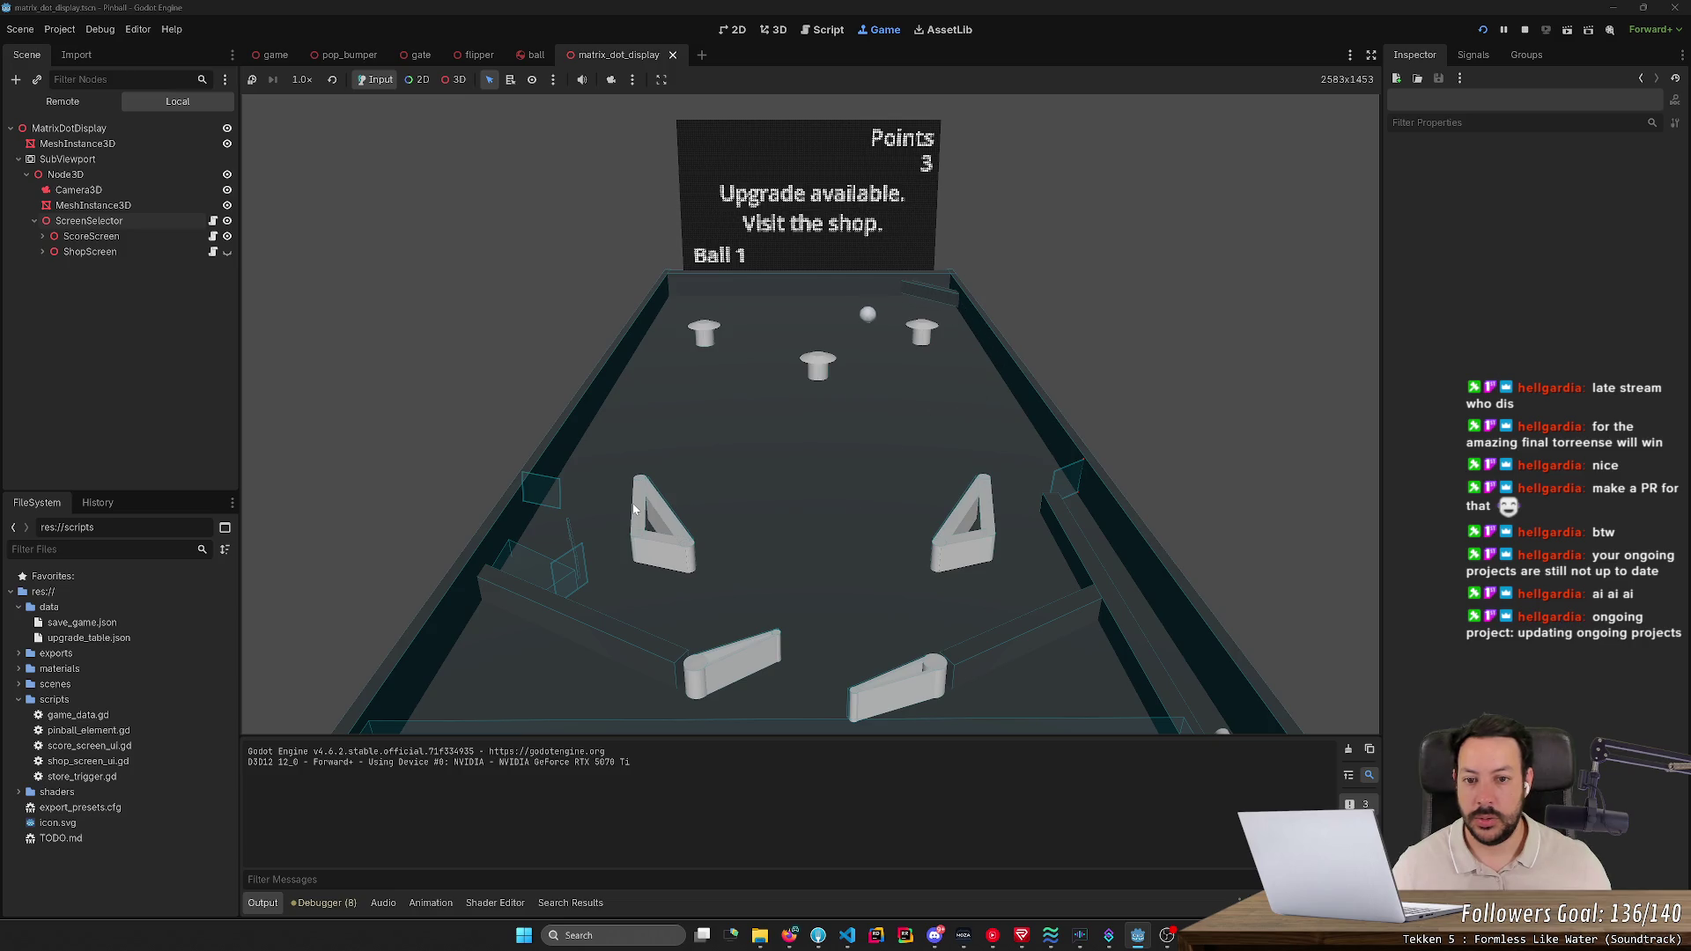
key("Right")
key("Left")
key("Right")
key("Right")
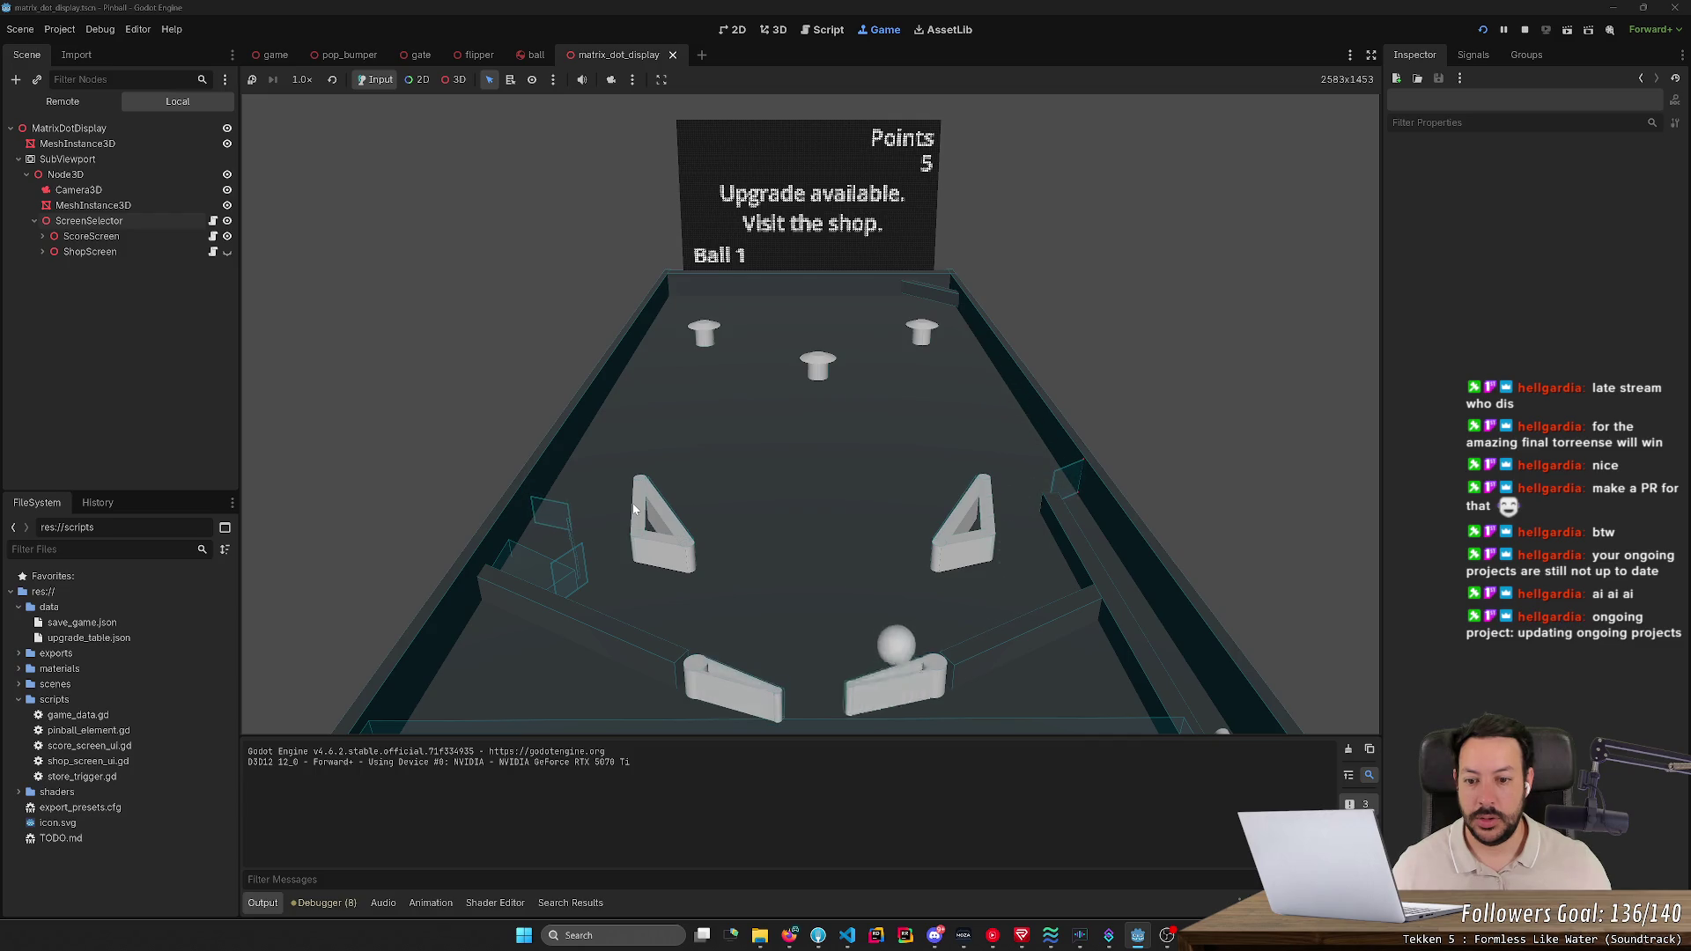
key("Left")
key("Right")
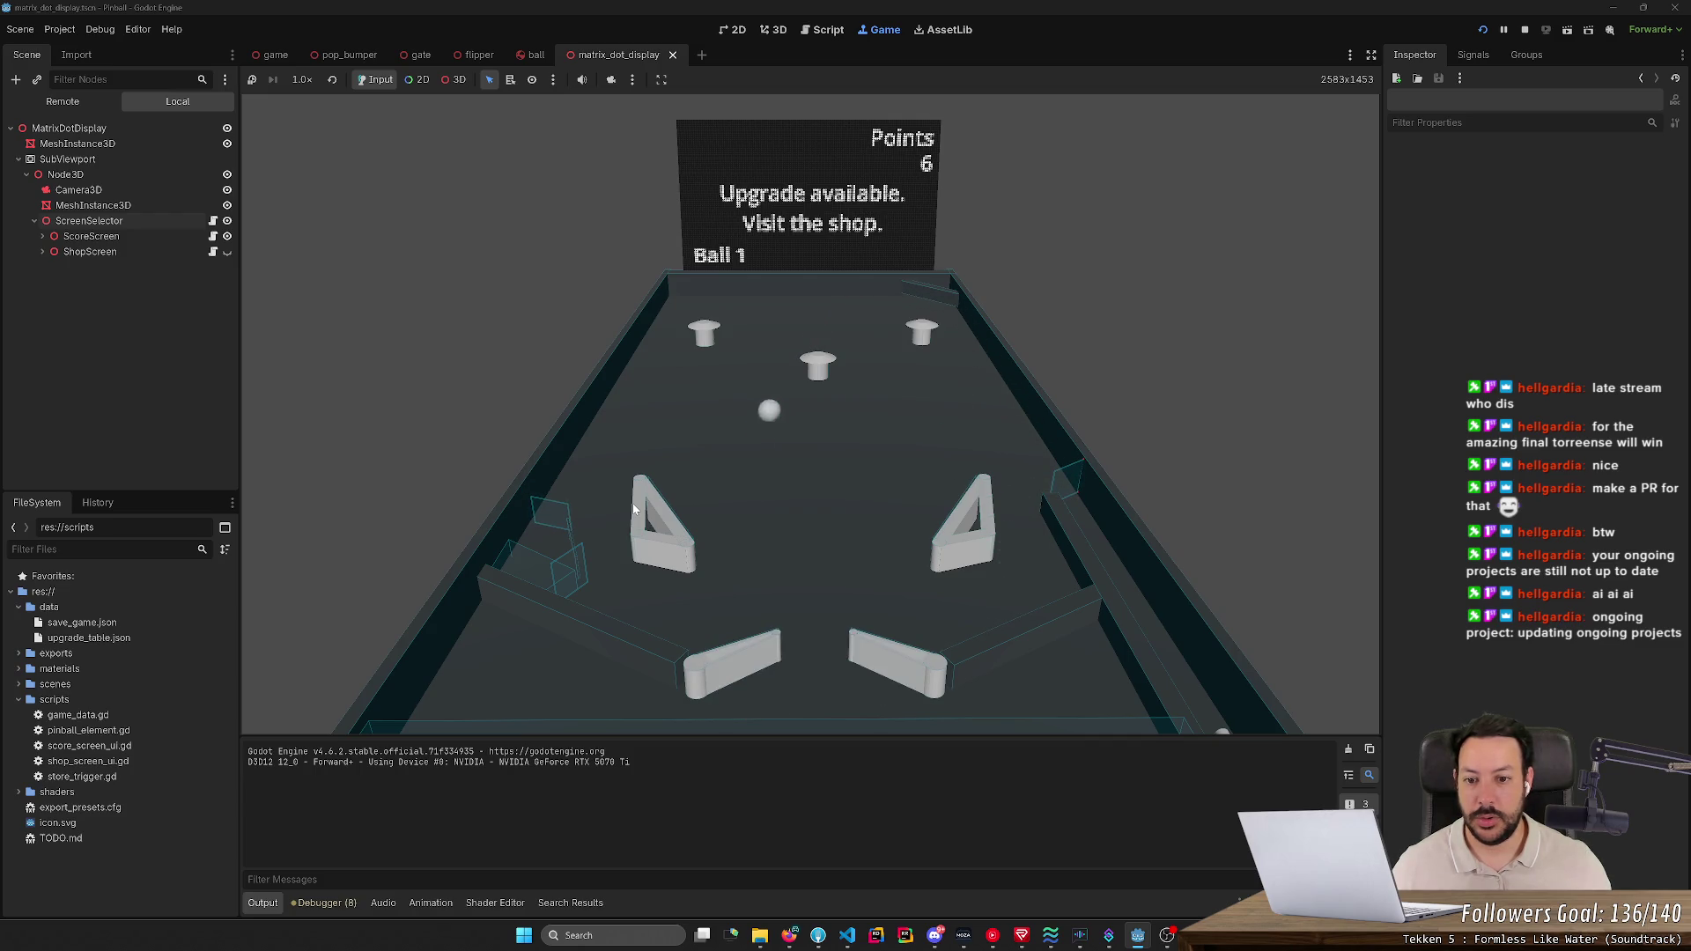
key("Left")
key("Right")
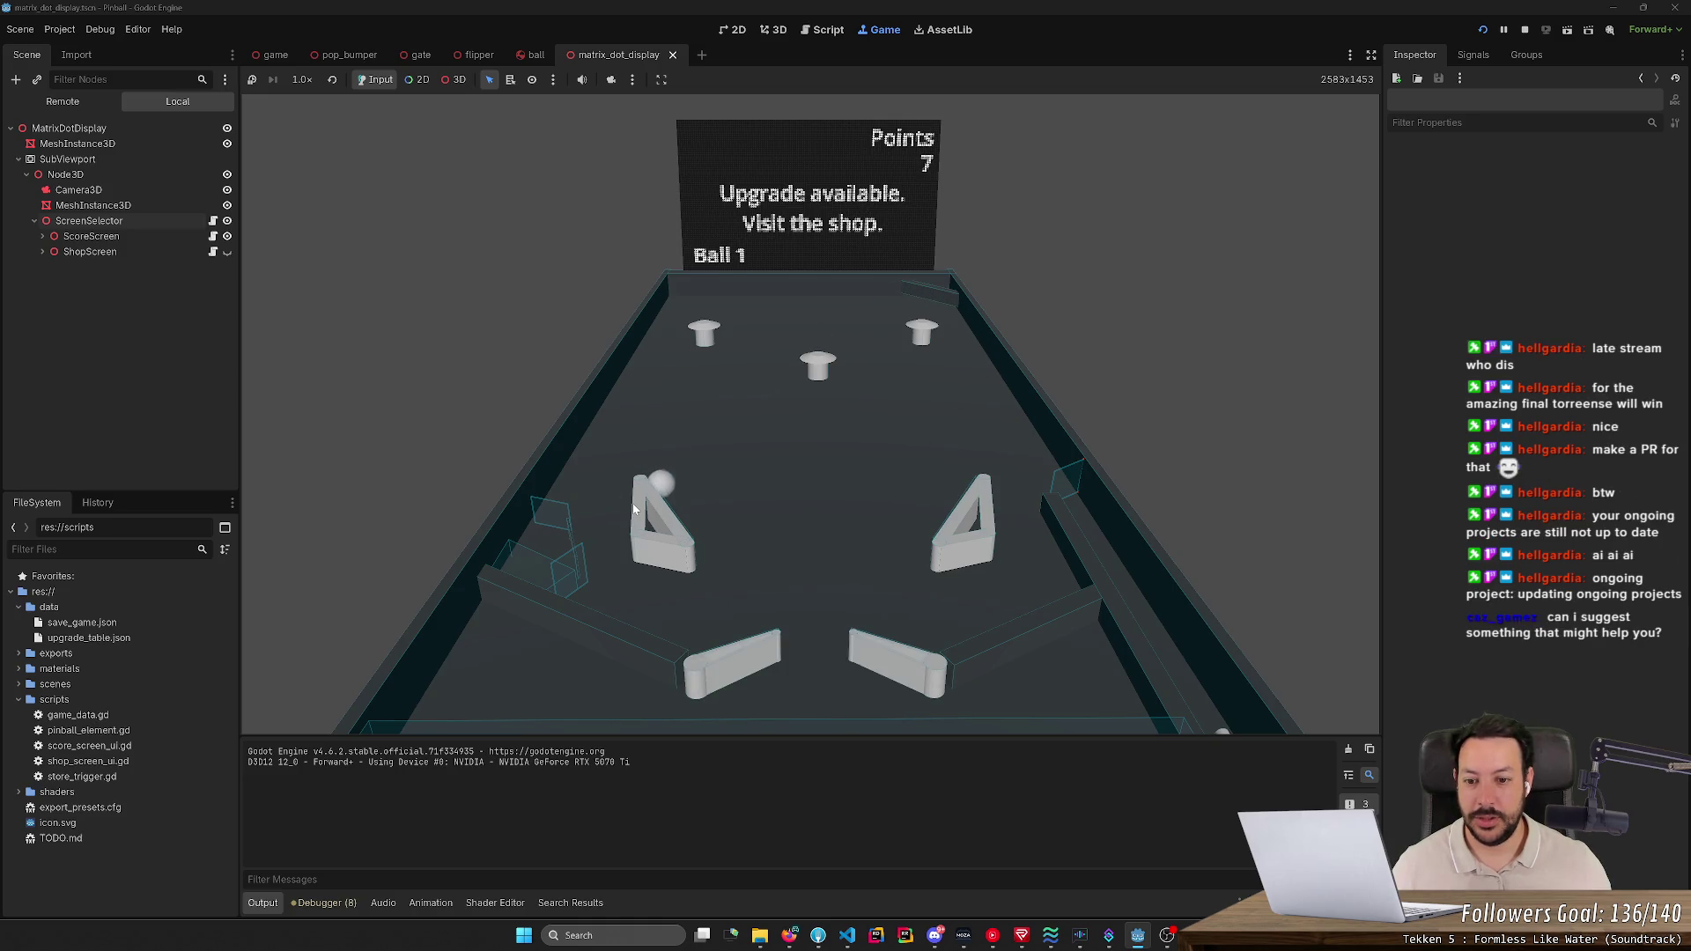
key("Left")
key("Right")
key("Left")
key("Right")
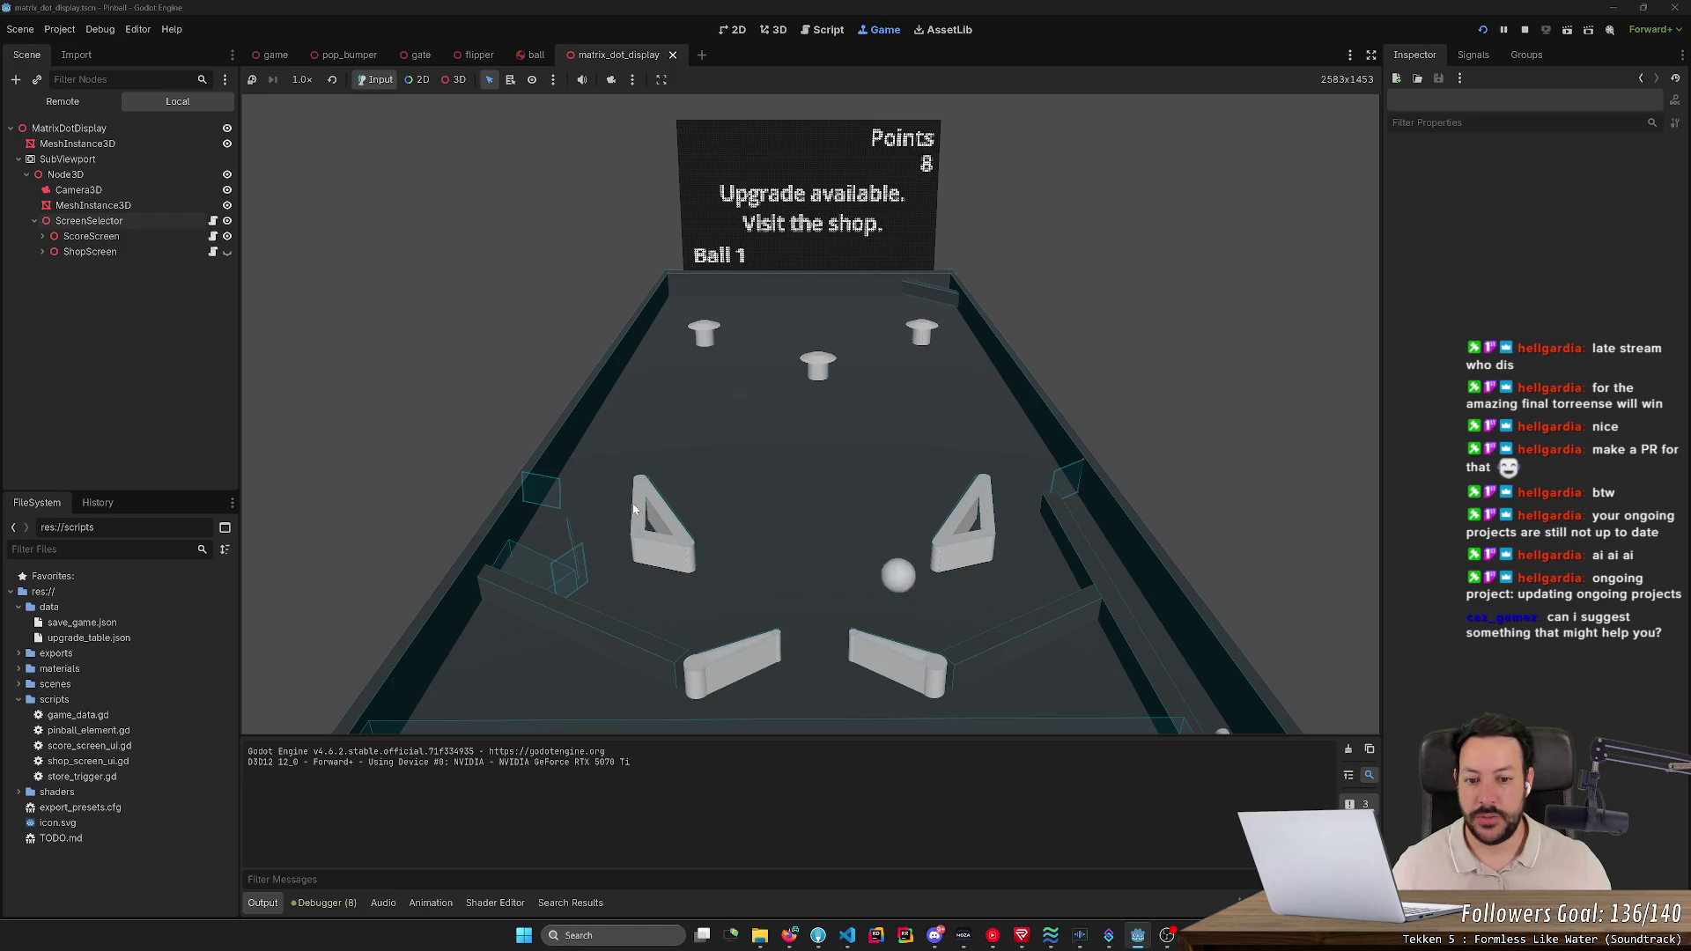
key("Right")
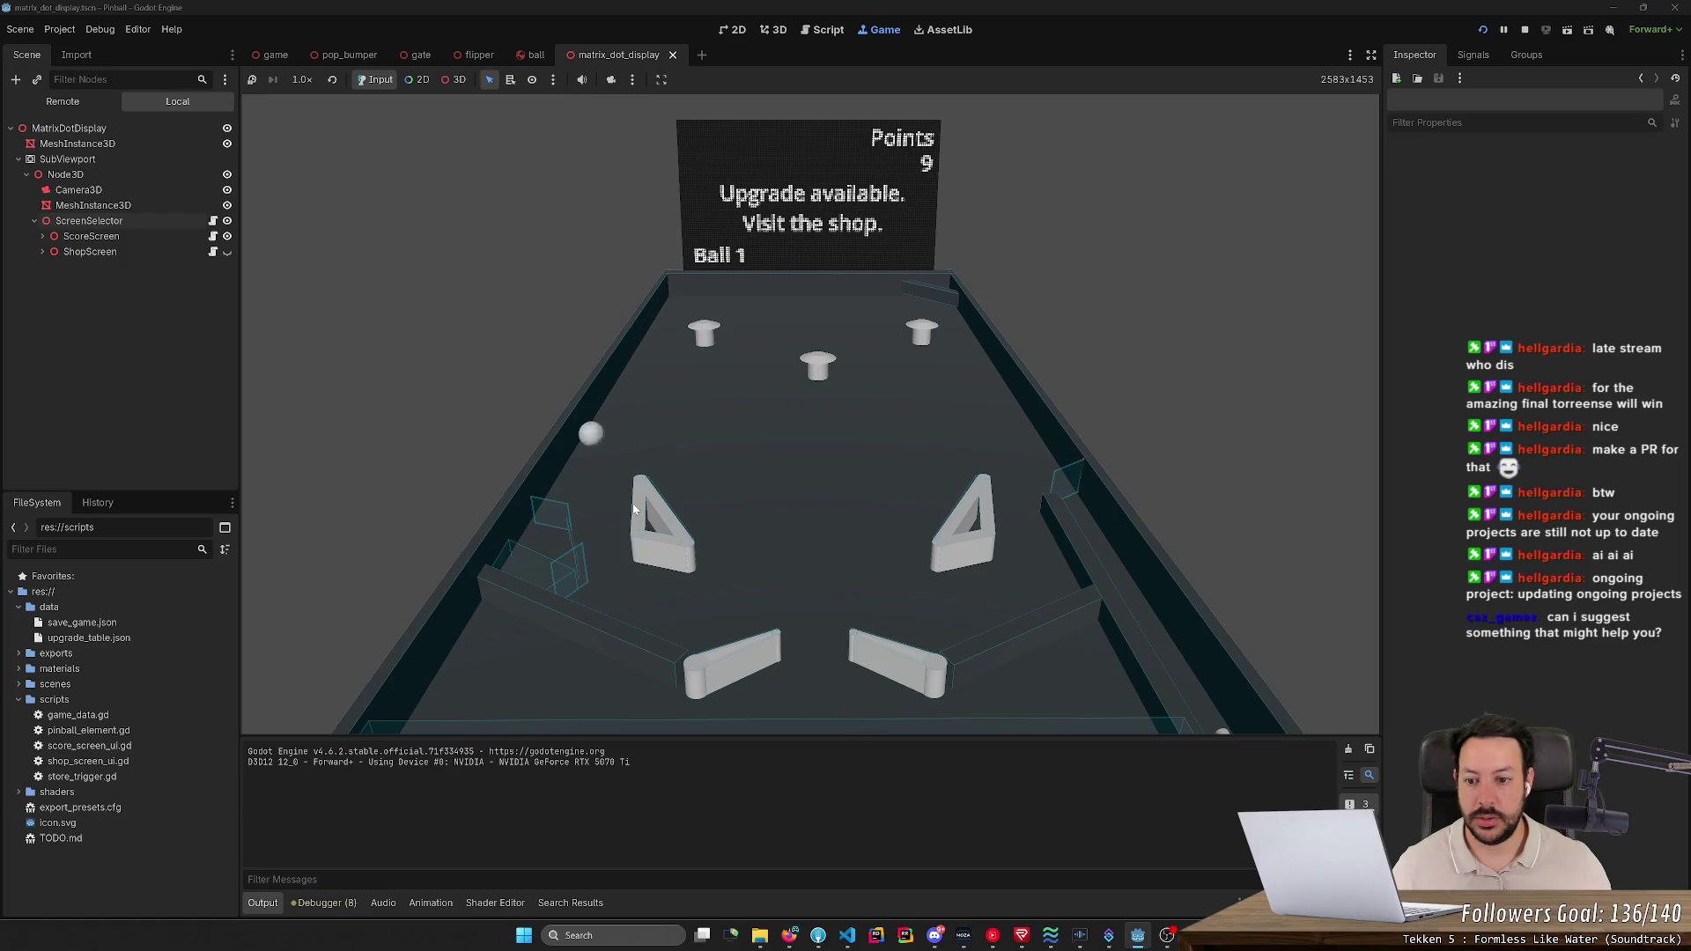
key("Left")
key("Right")
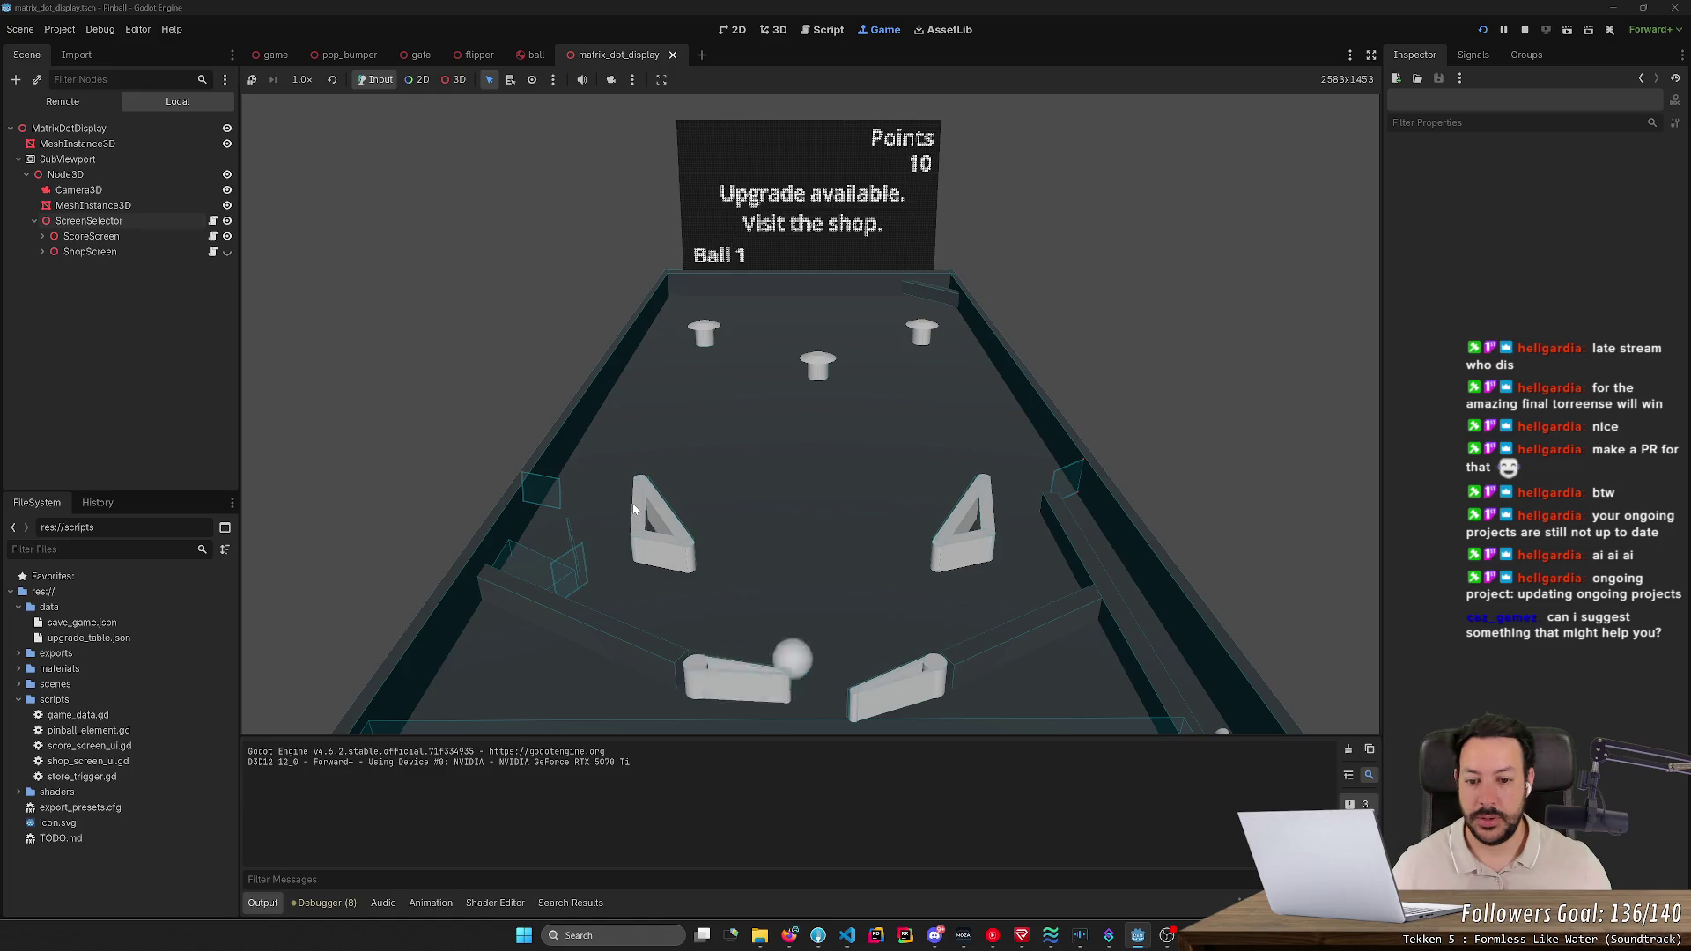
key("Right")
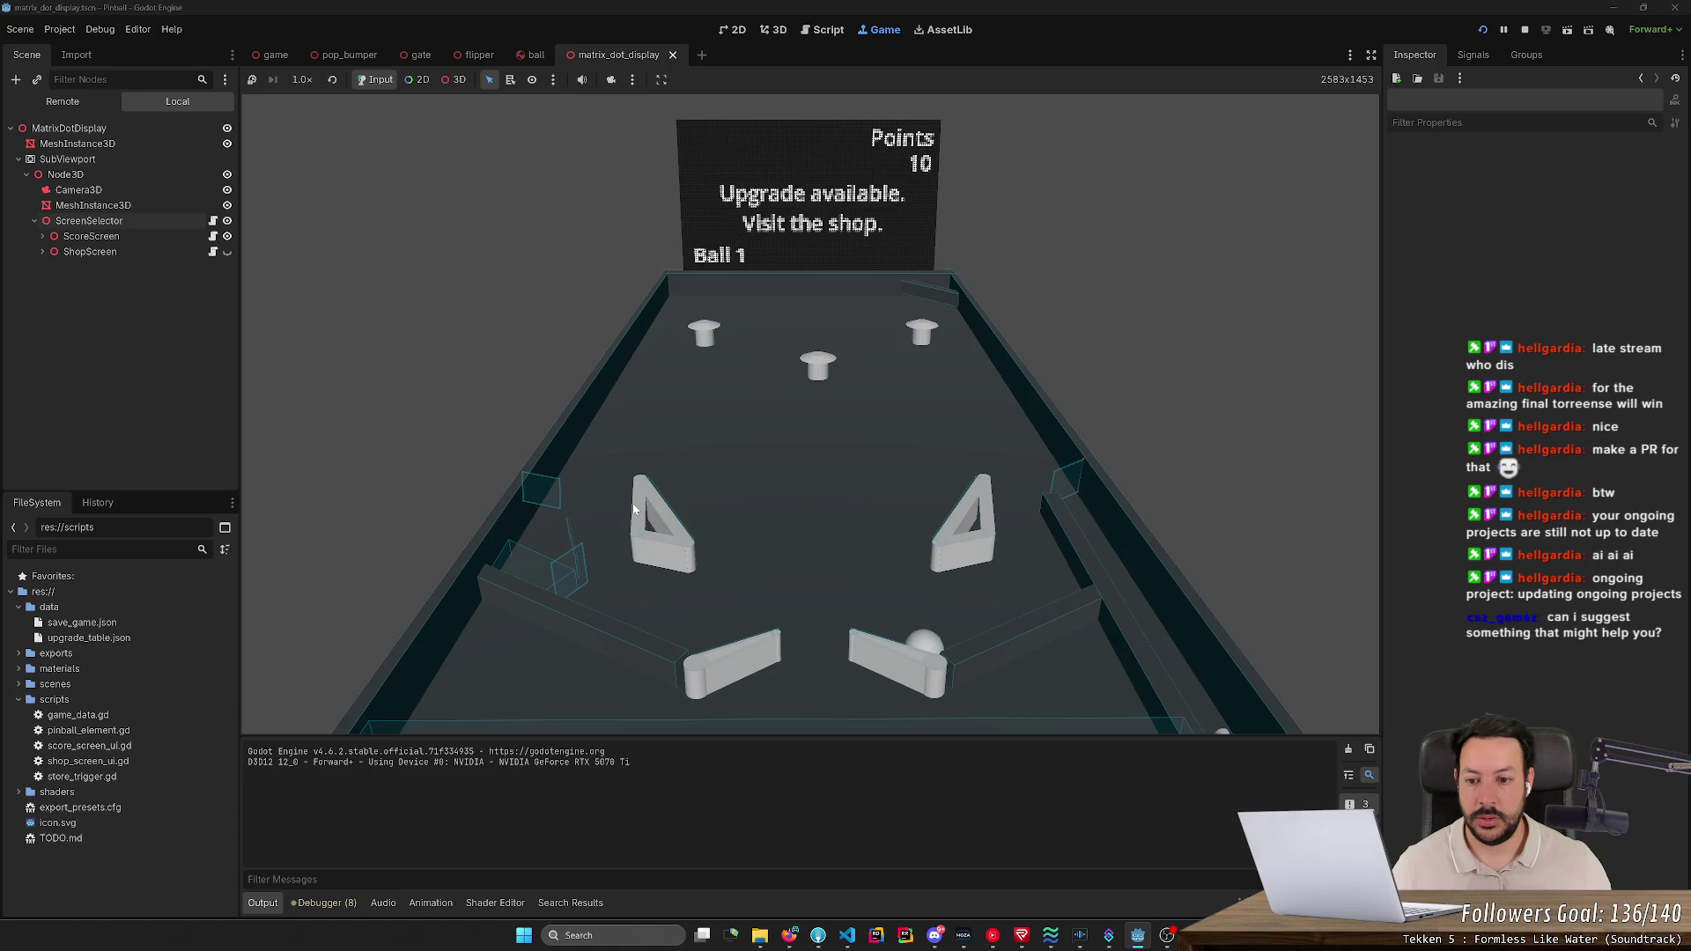
key("Right")
key("Right")
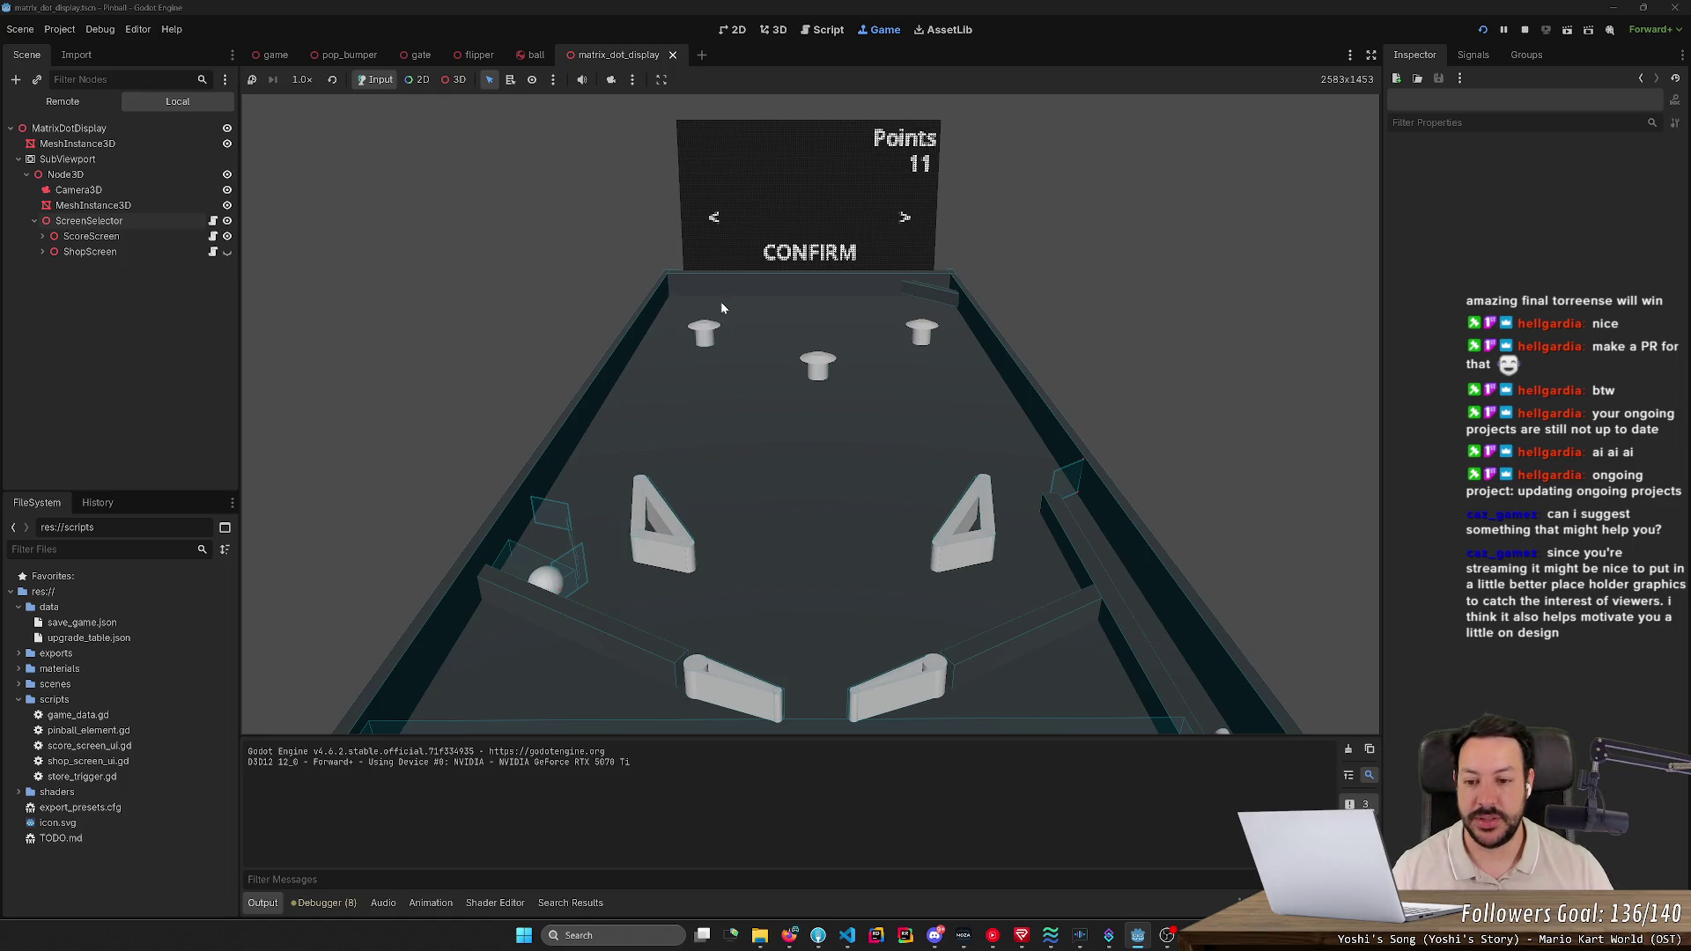
Step: Press both flipper keys to exit the shop selector and resume play on Ball 2
key("Left")
key("Right")
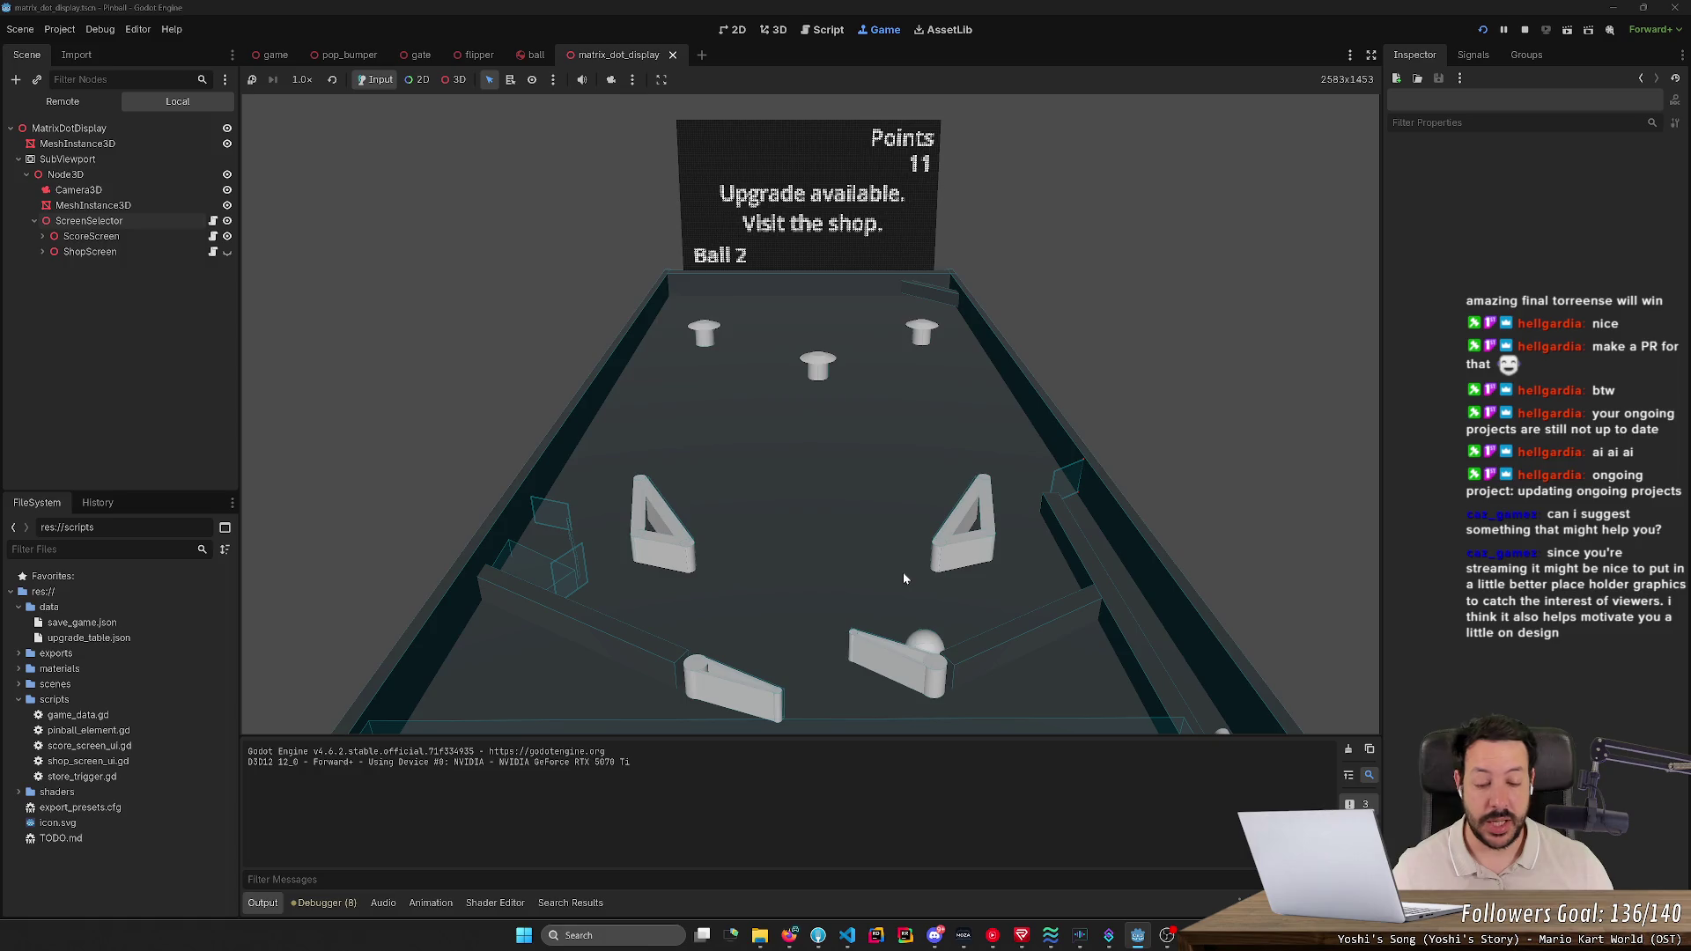
Step: Keep the ball in play with the flippers, climbing toward 24 points on Ball 3
key("Right")
key("Left")
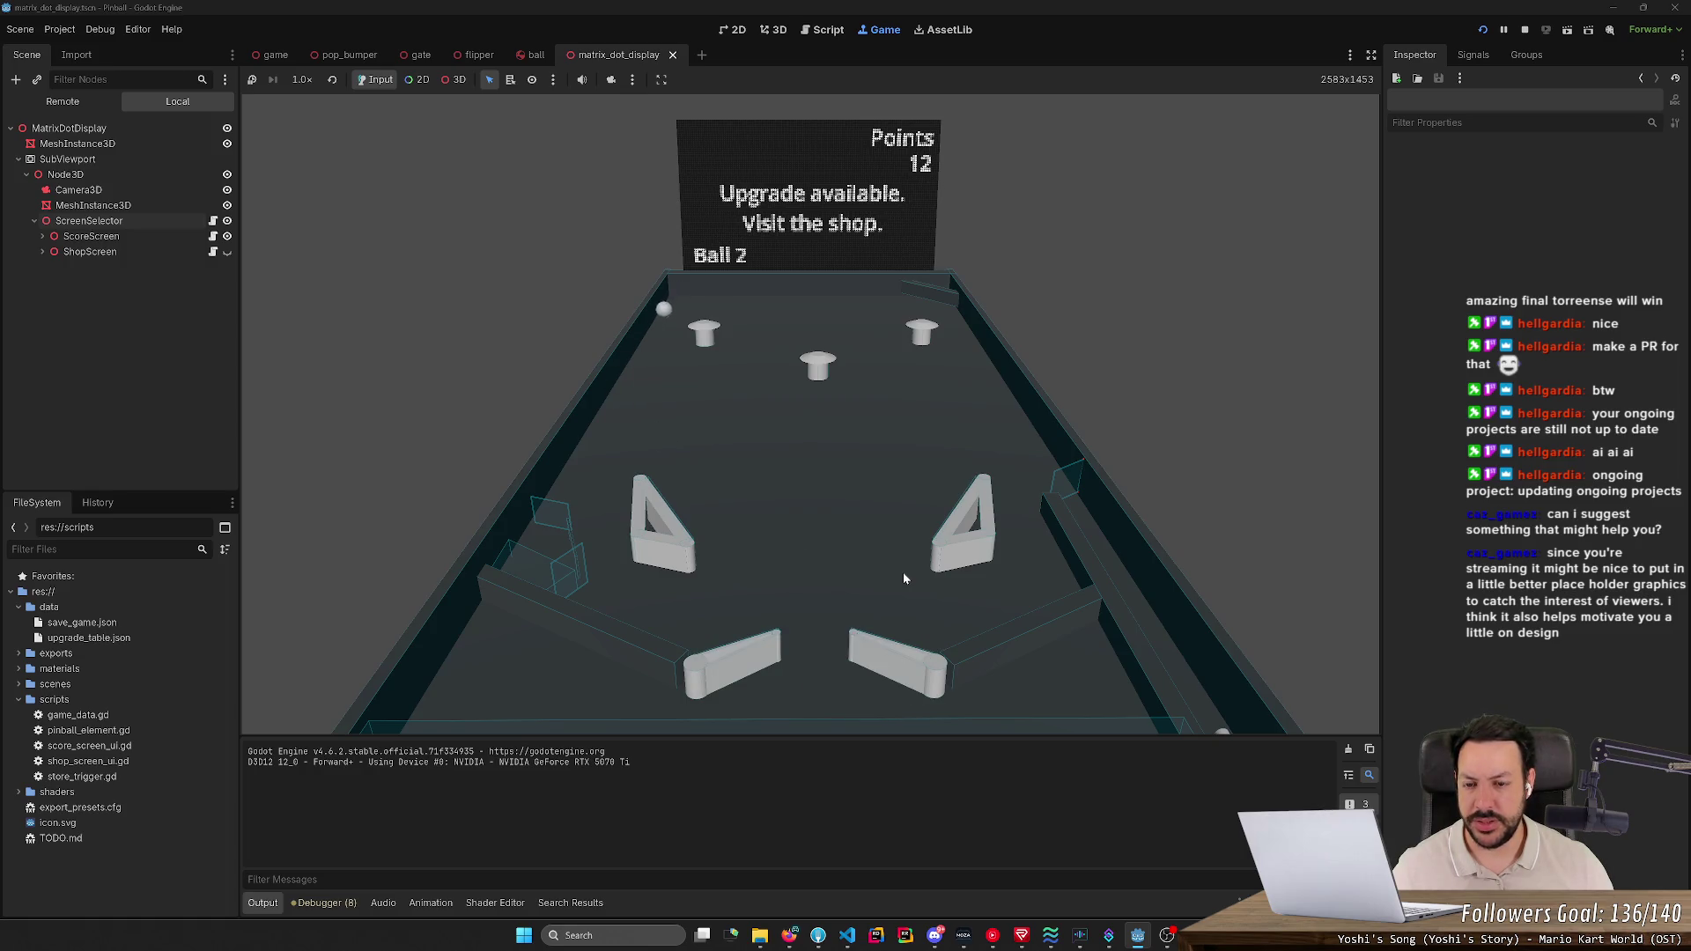
key("Right")
key("Left")
key("Right")
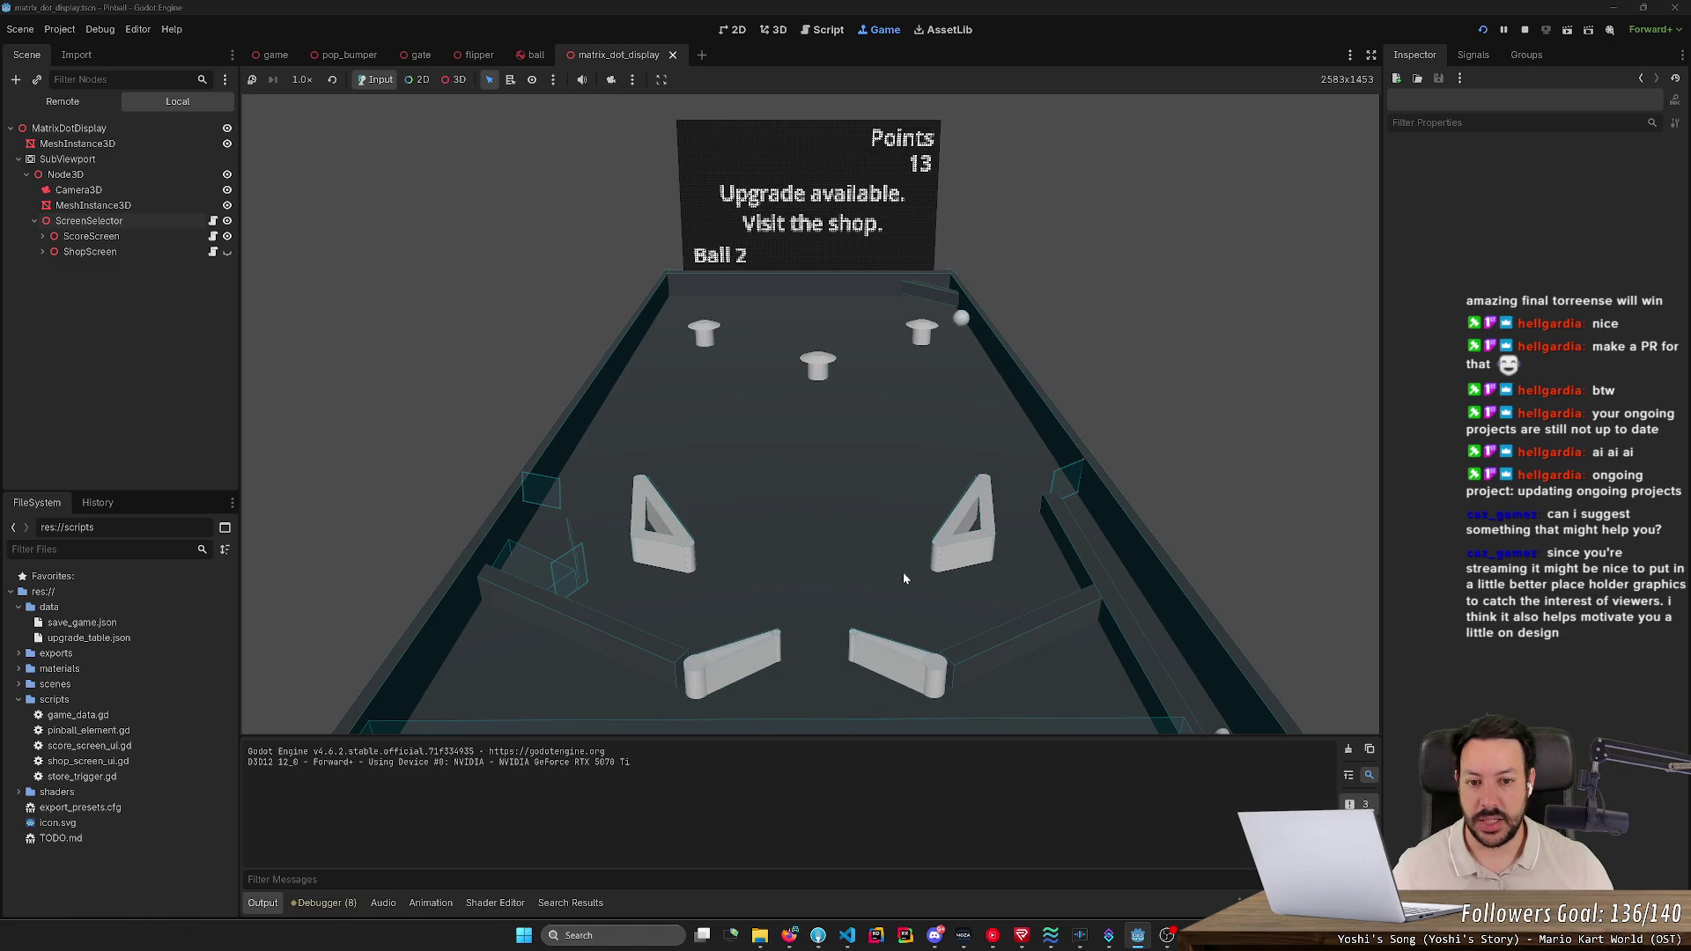
key("Right")
key("Right")
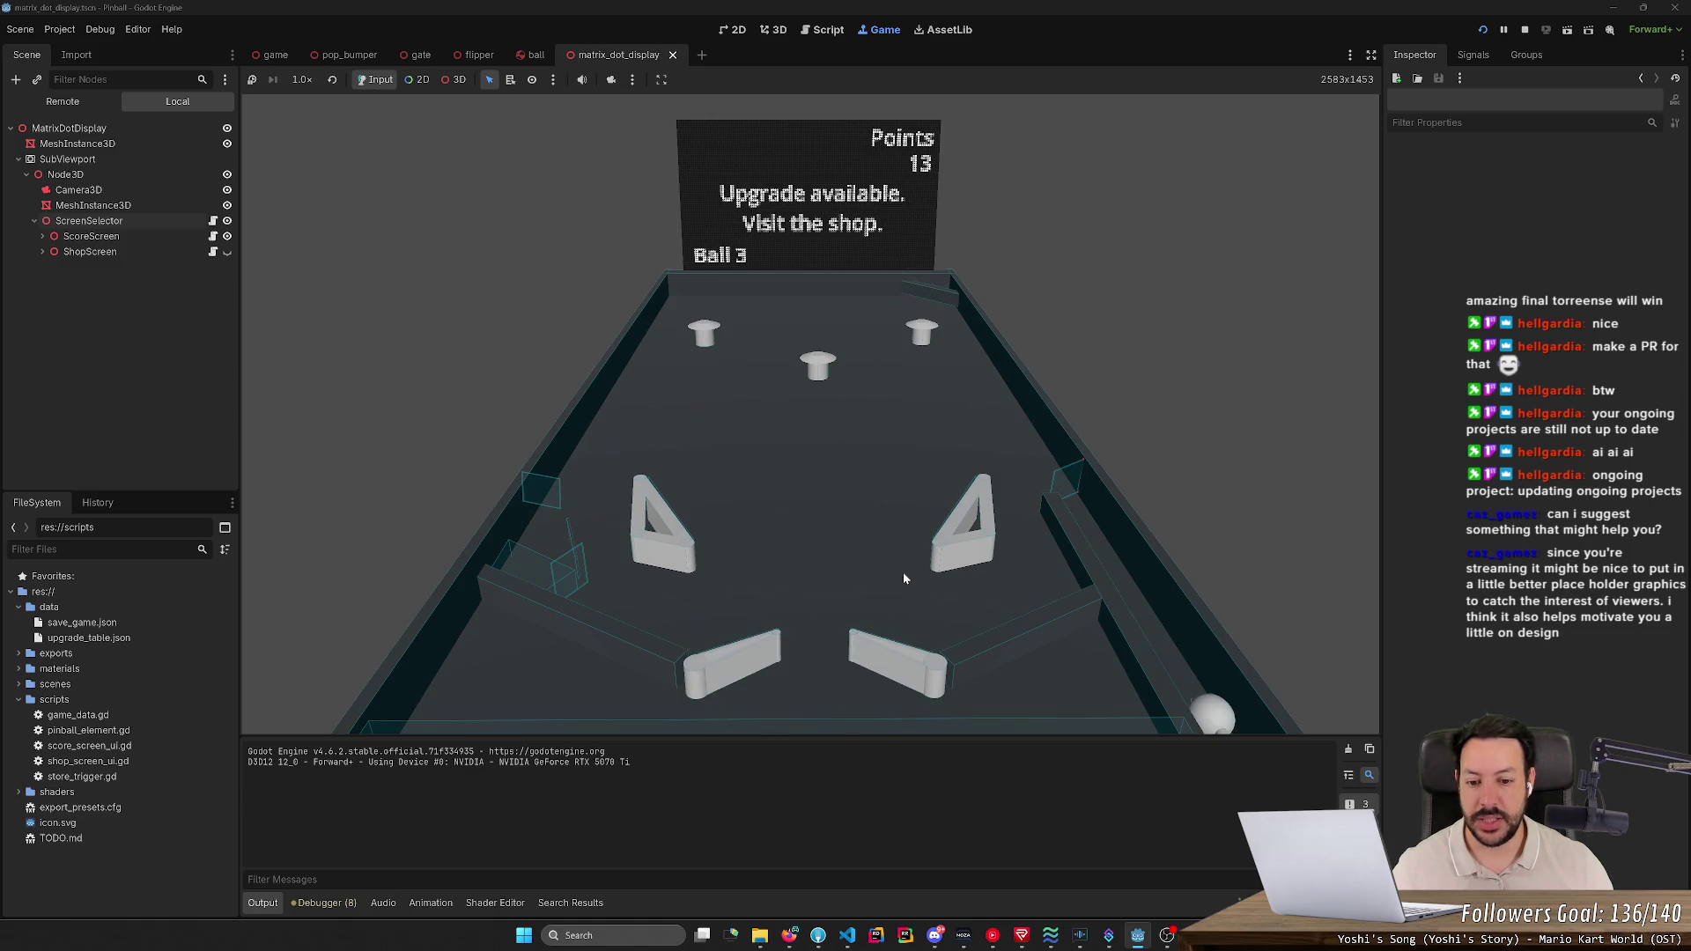
key("Right")
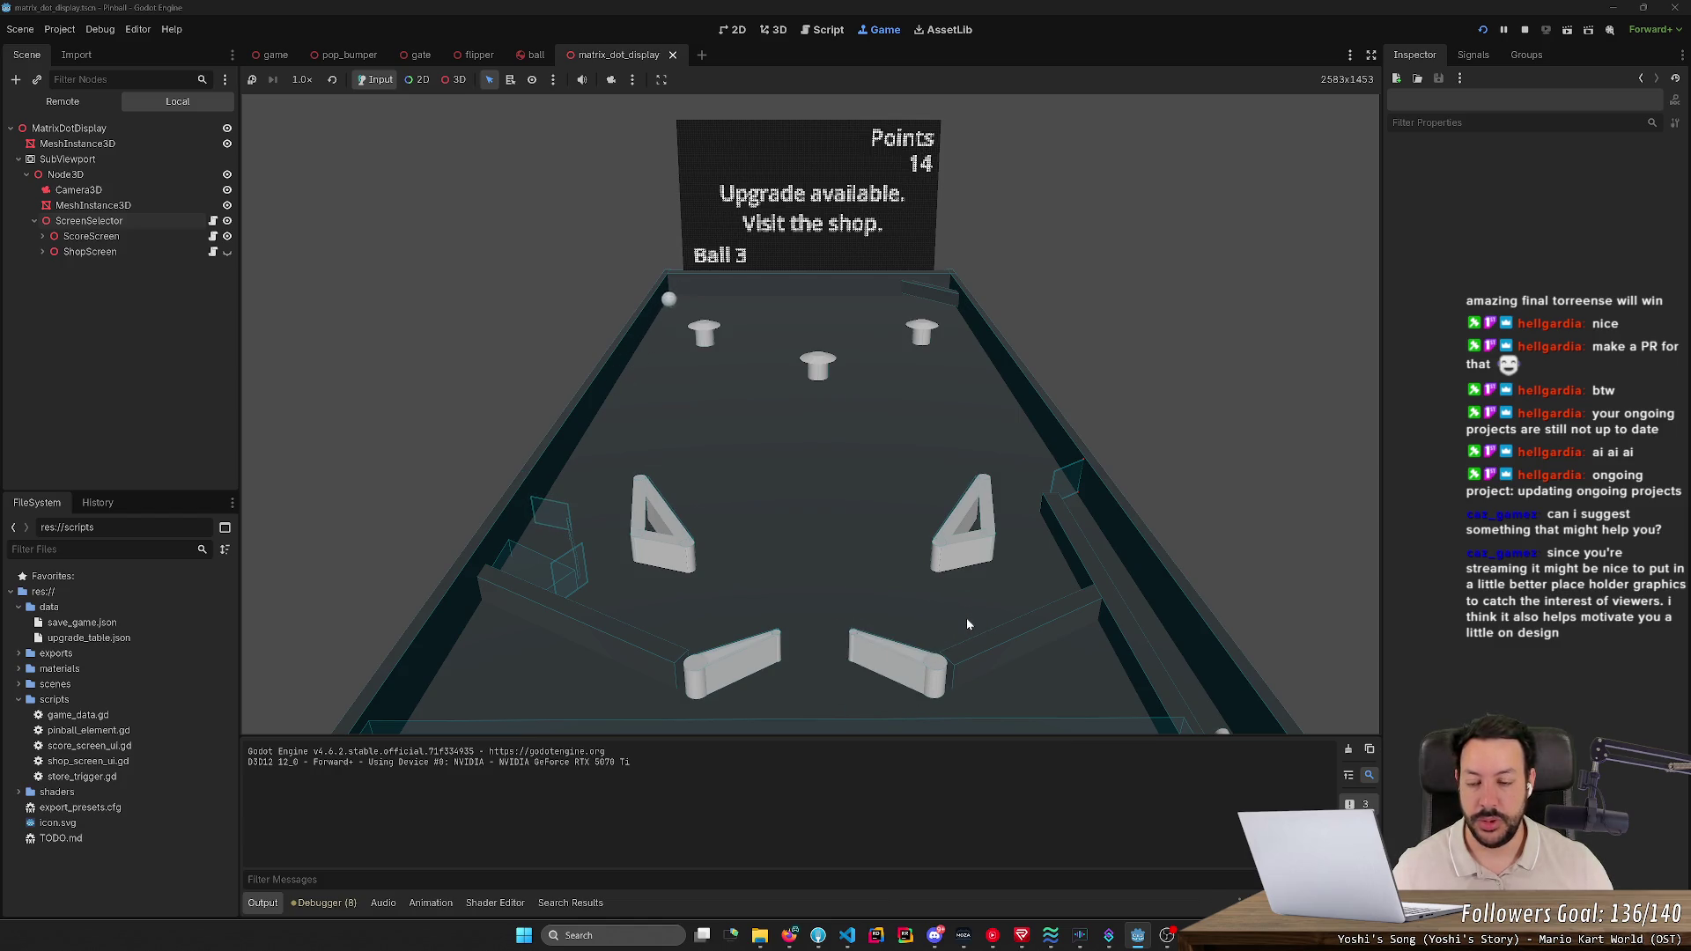
key("Left")
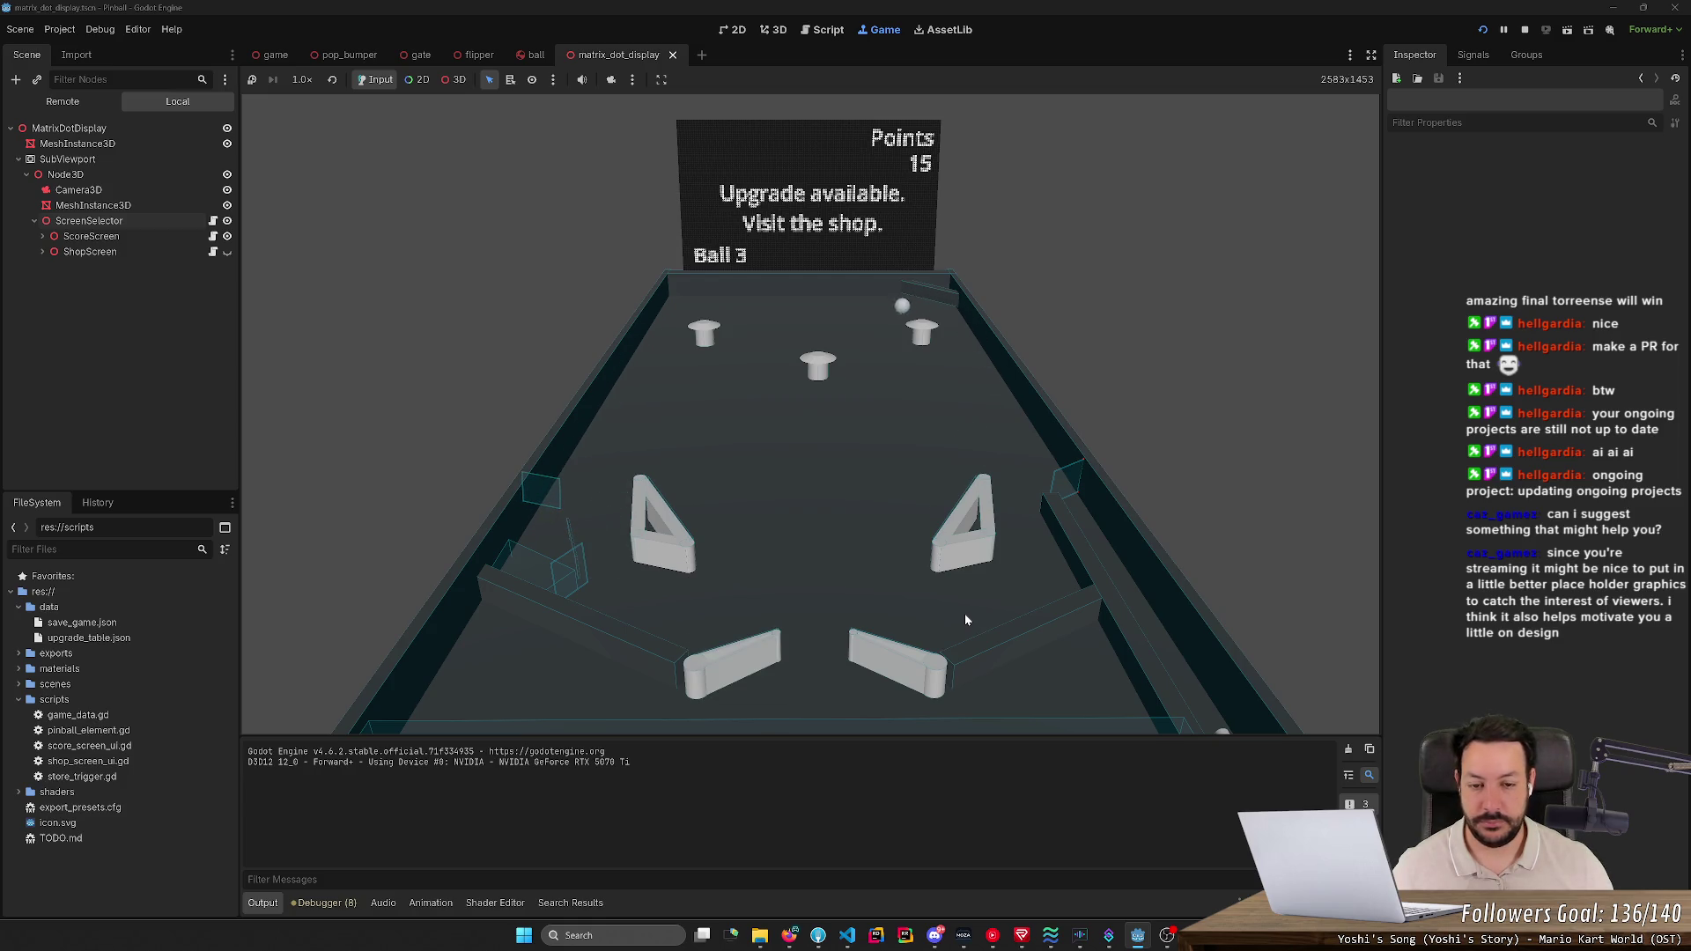
key("Right")
key("Left")
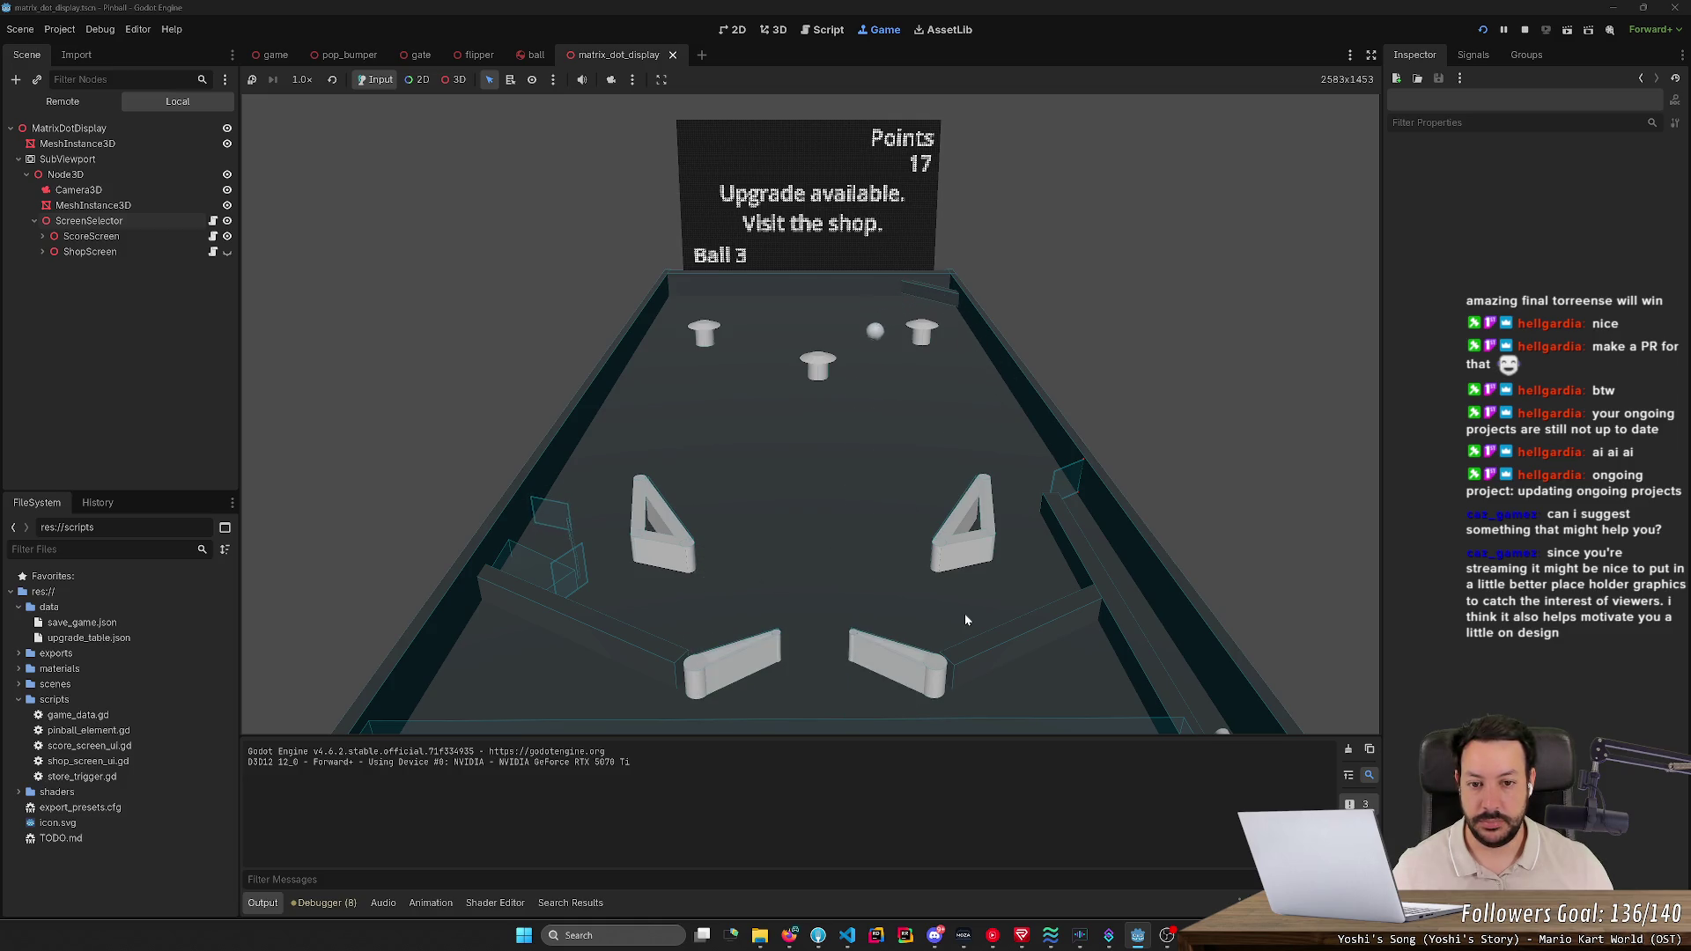
key("Left")
key("Right")
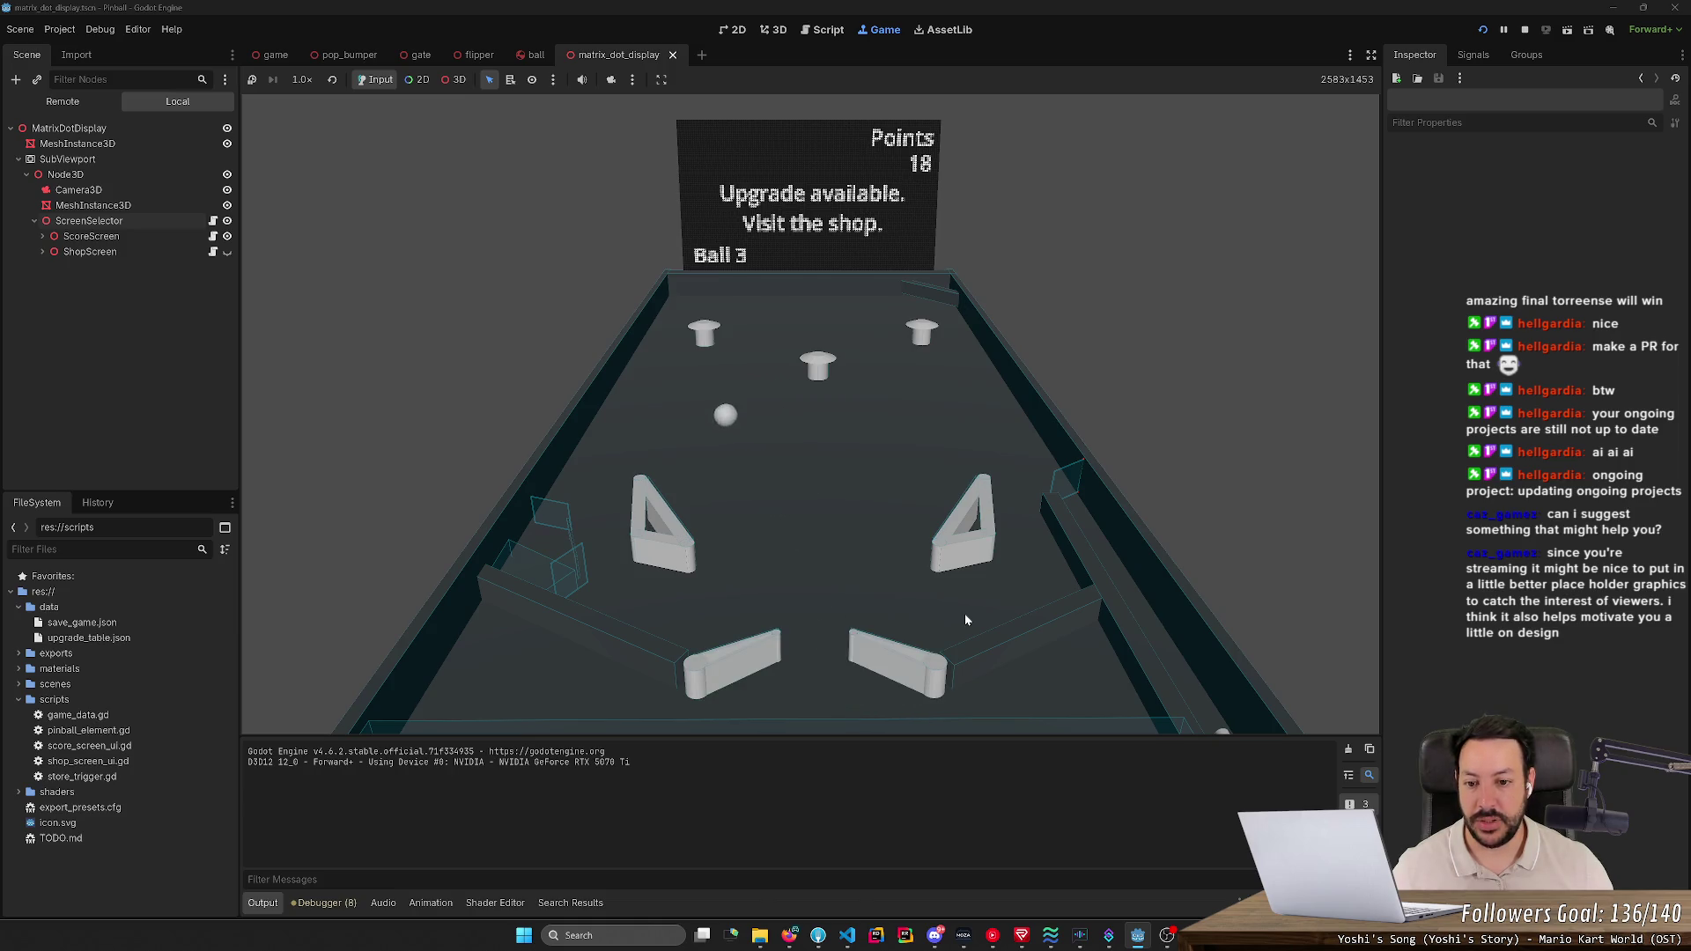
key("Left")
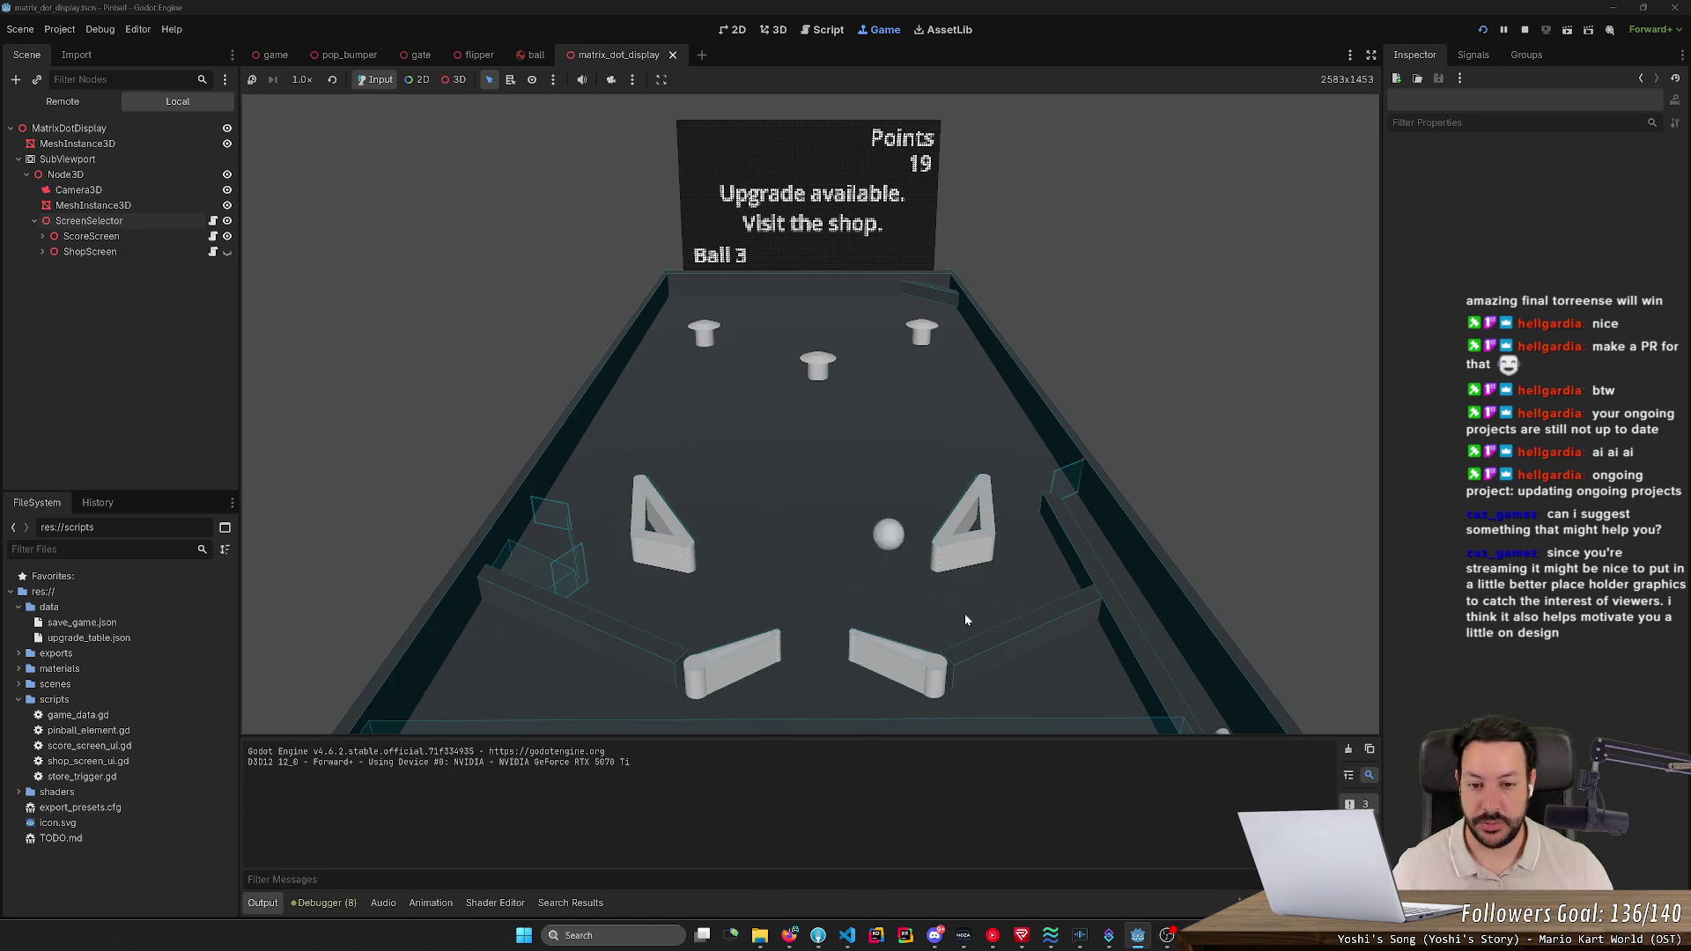
key("Right")
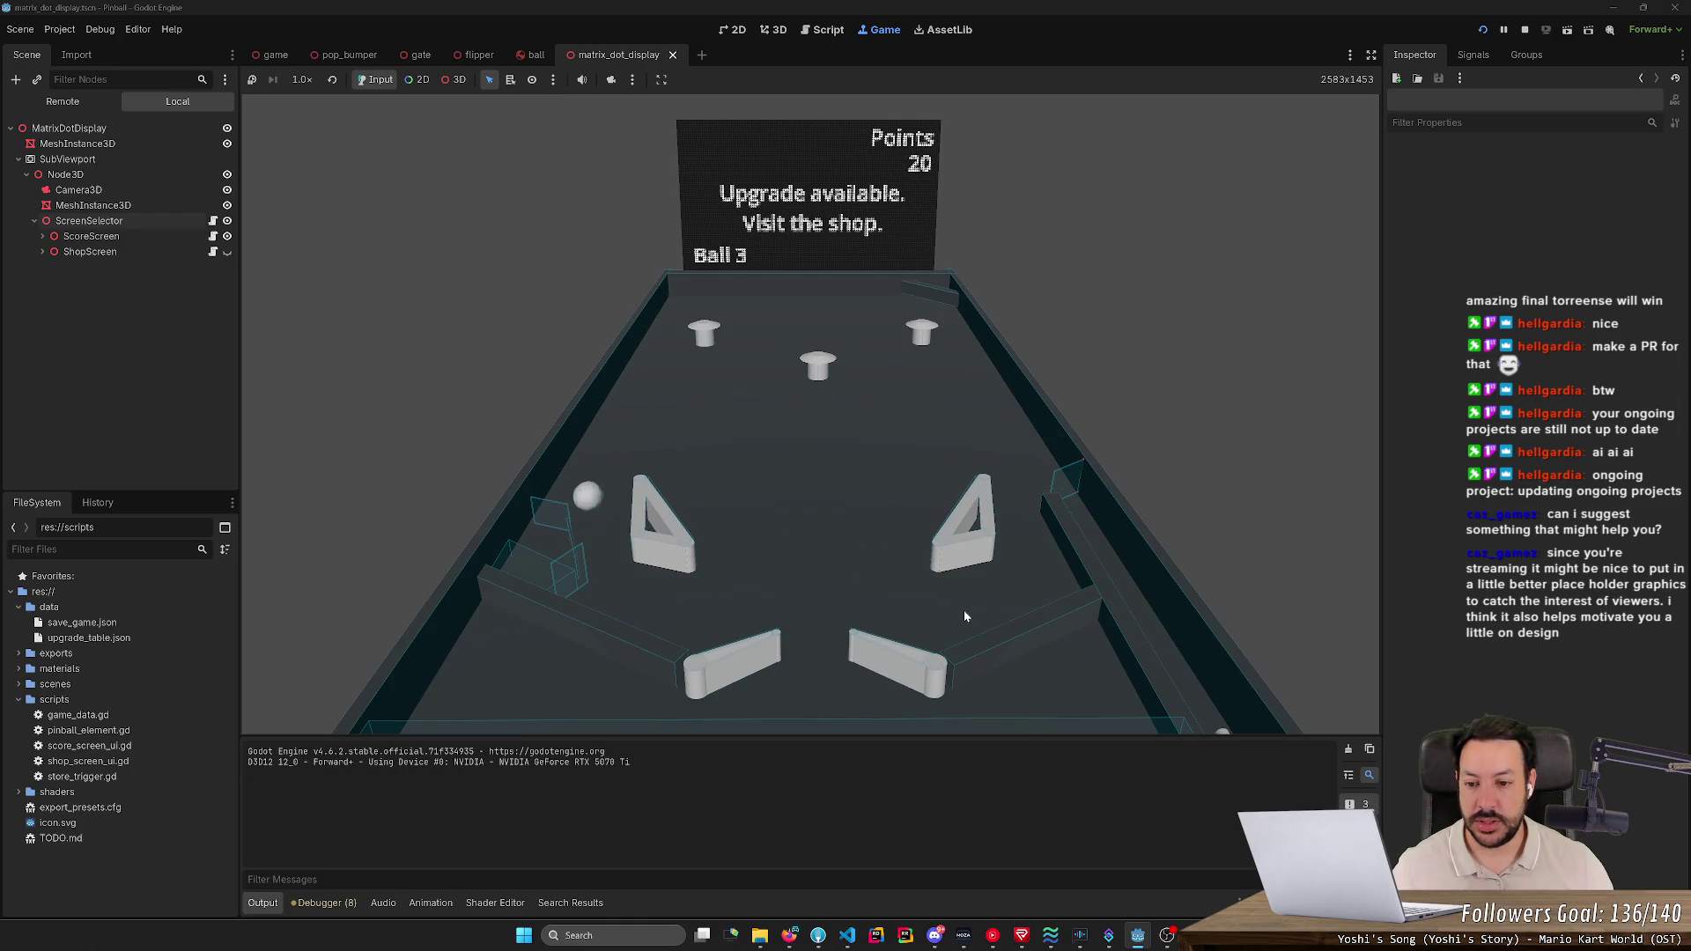
key("Left")
key("Left")
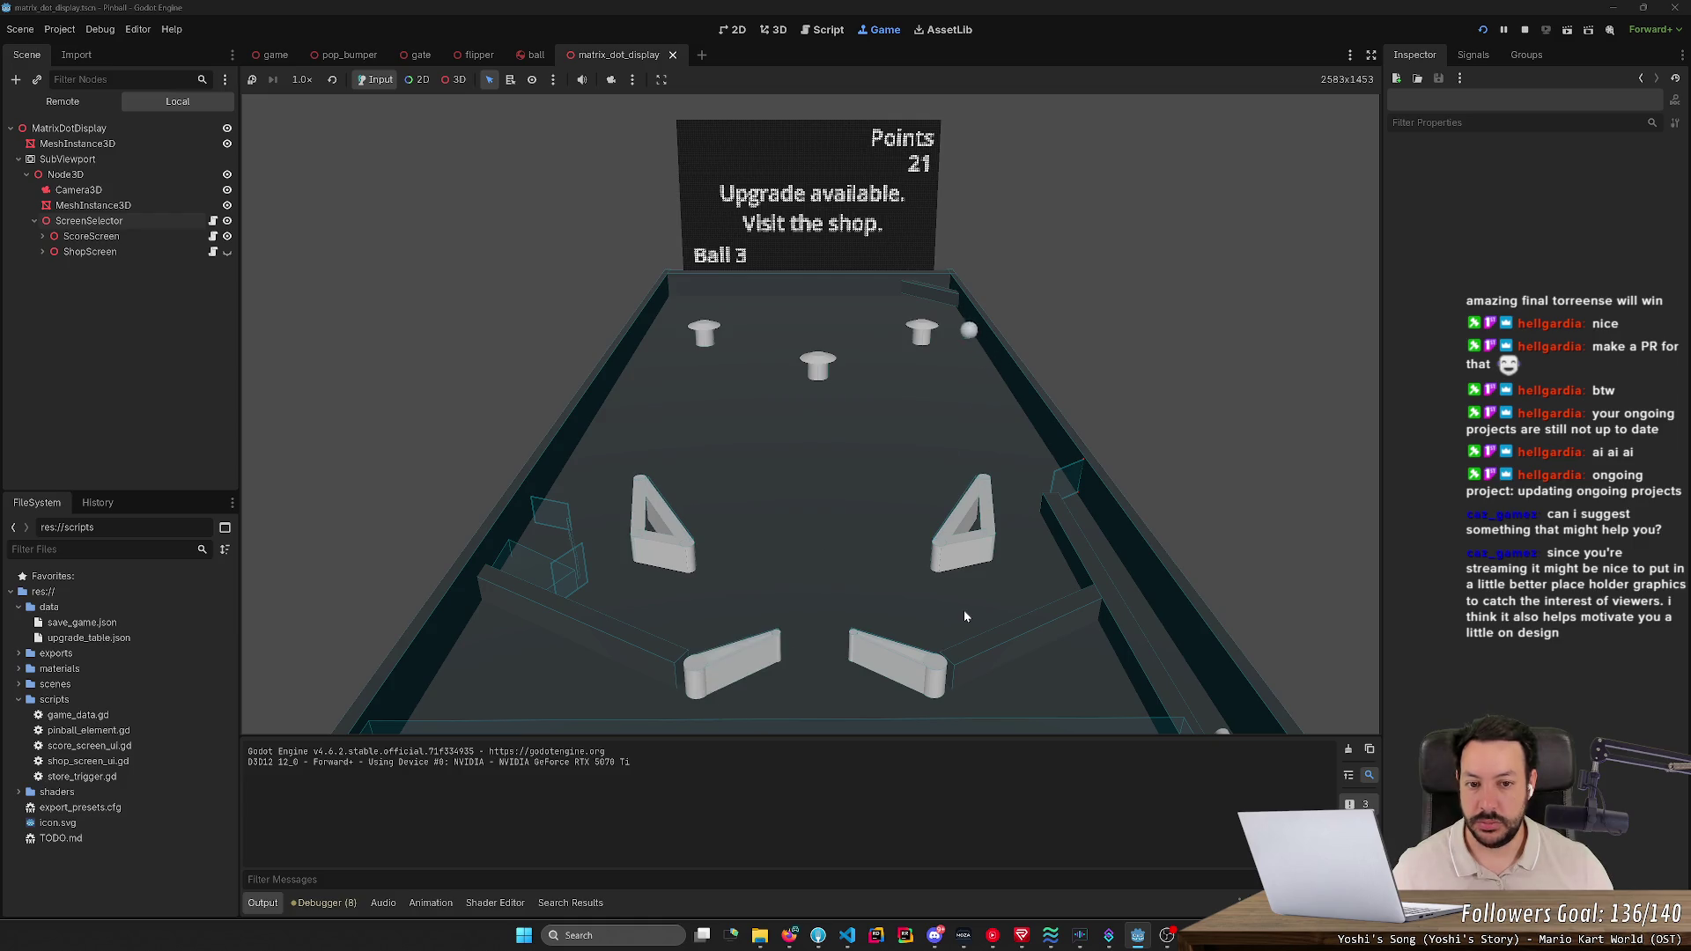
key("Left")
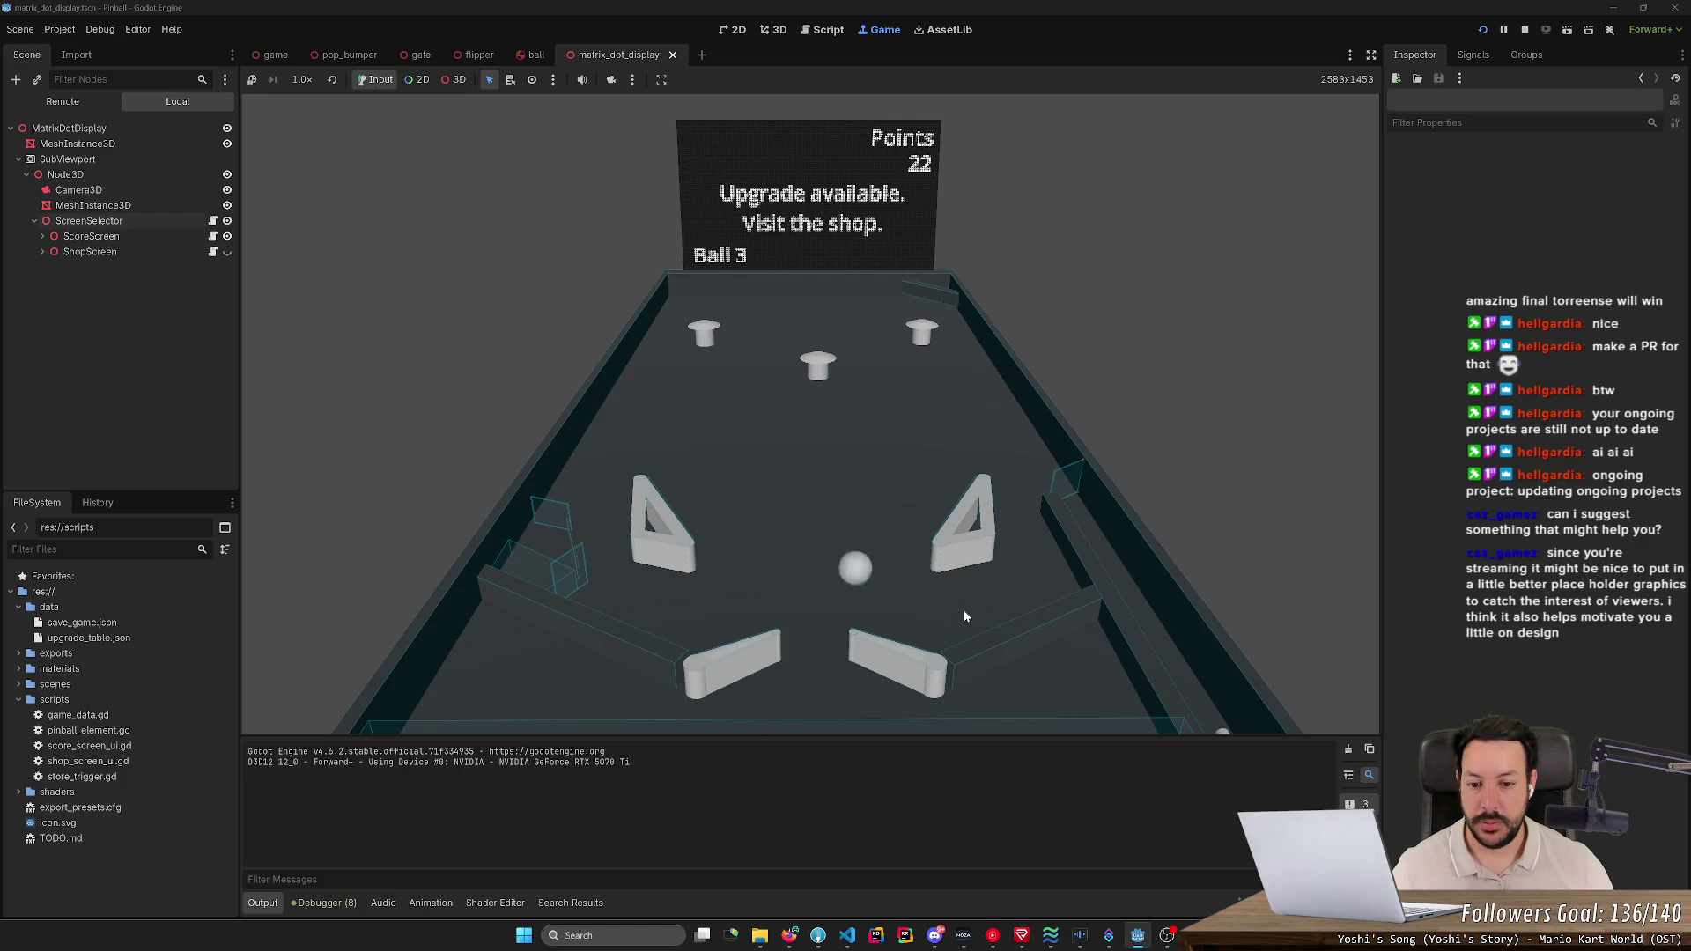
key("Right")
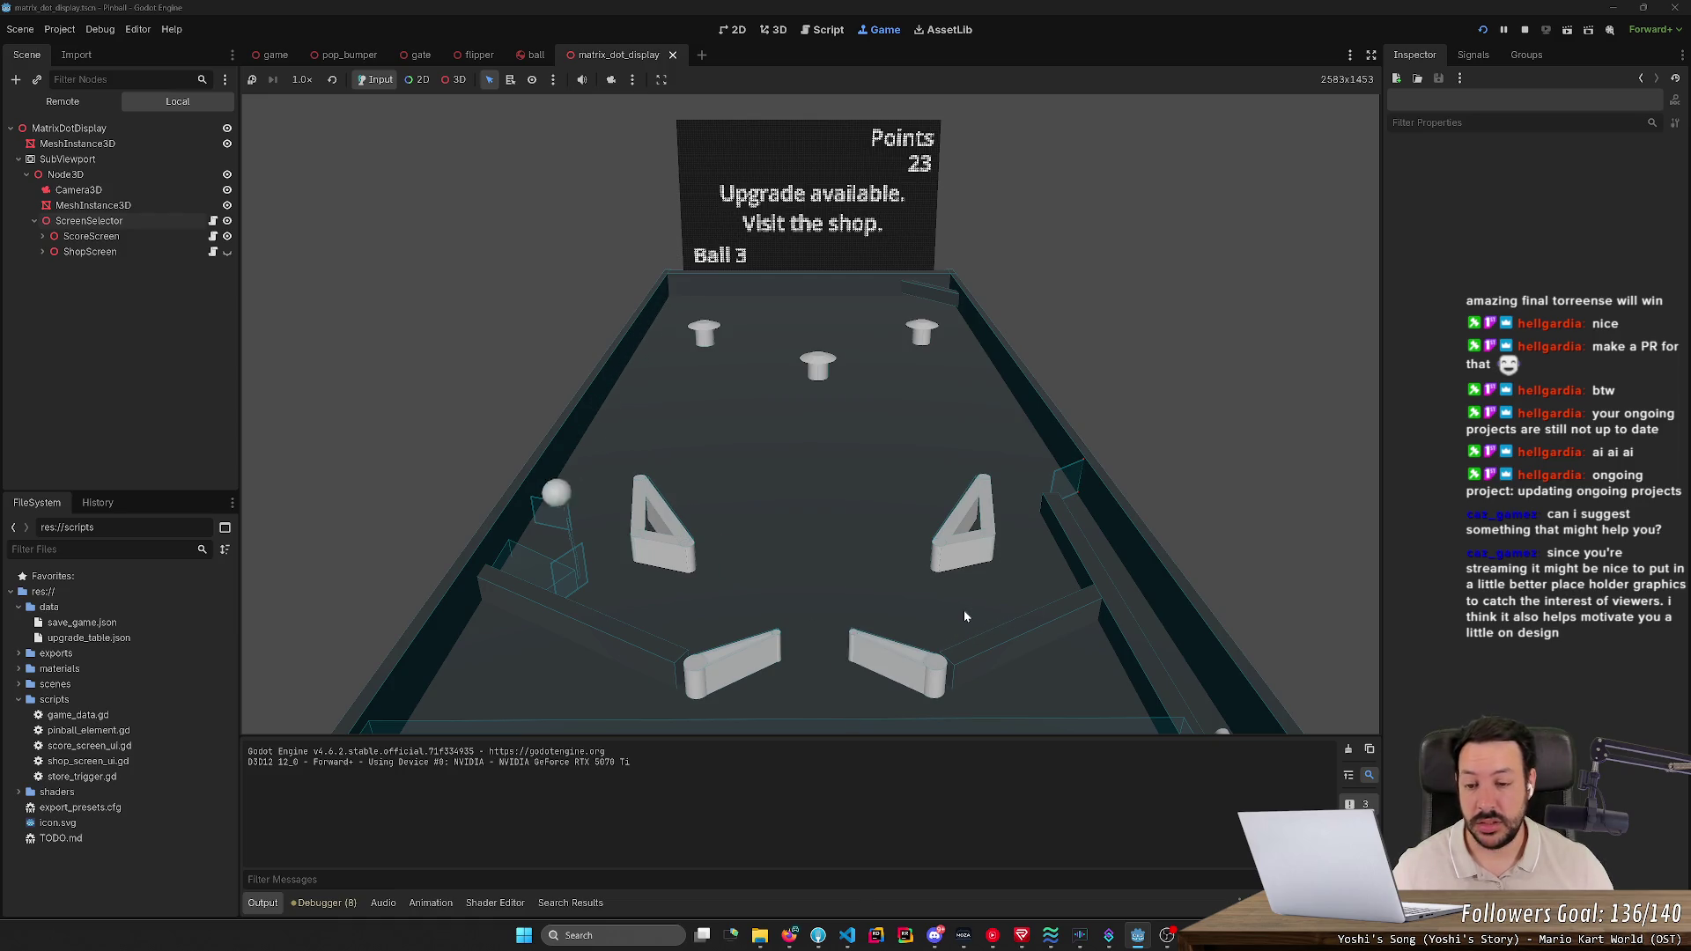
key("Left")
key("Left")
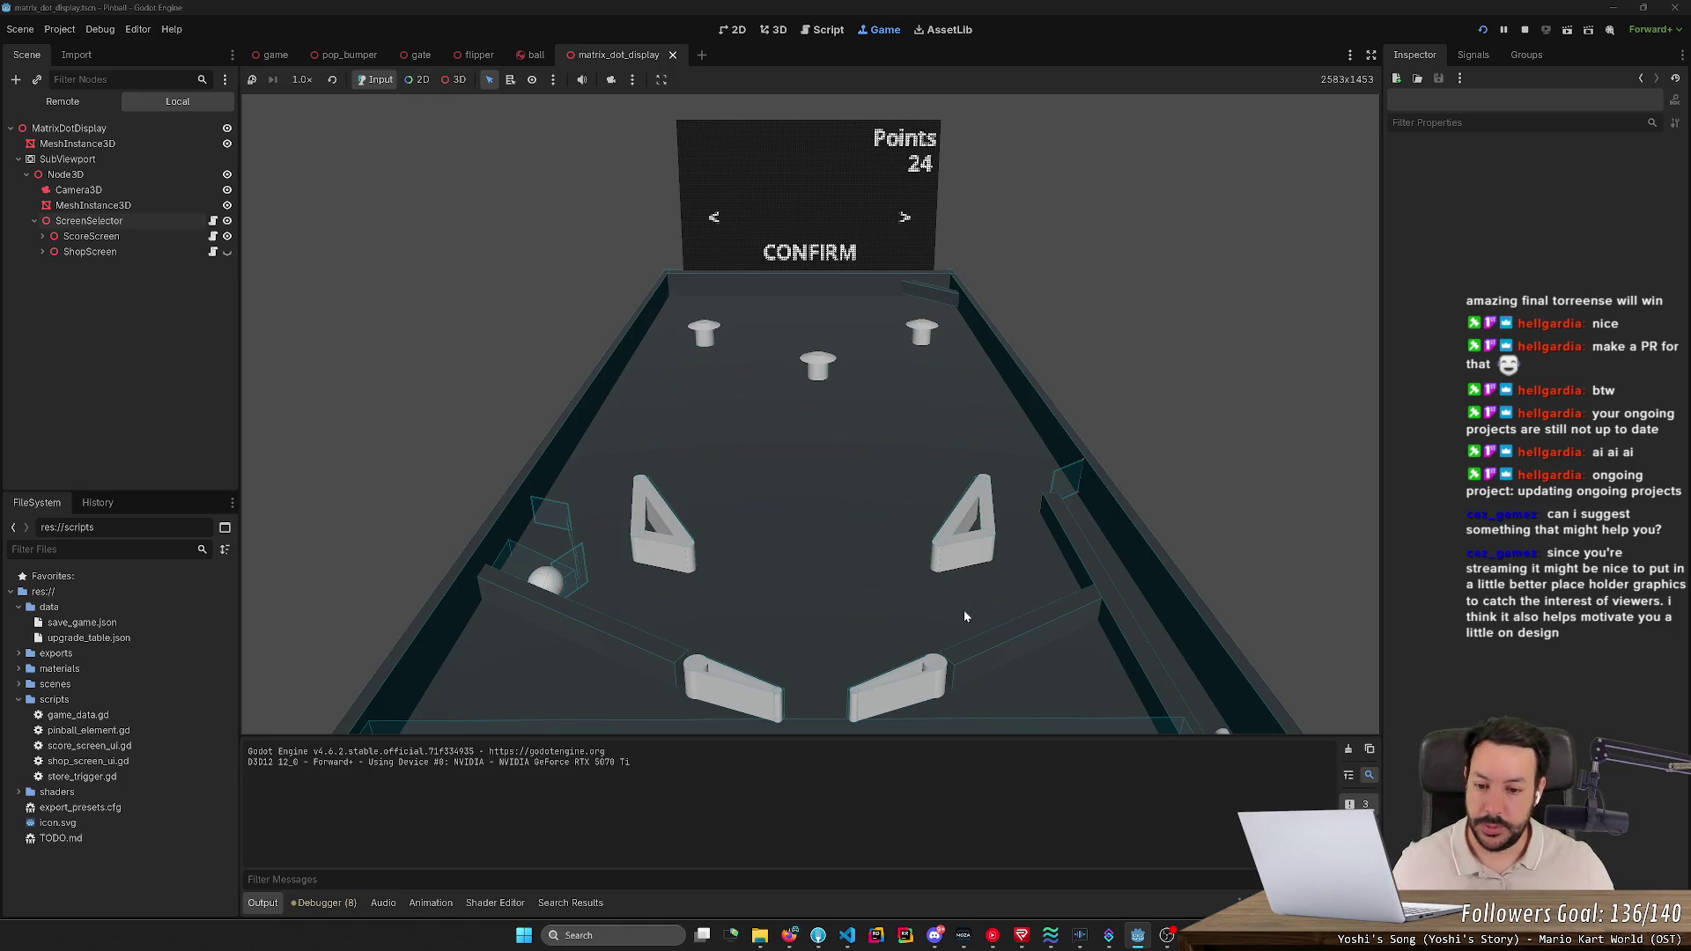
Step: Flap both flippers on the shop screen showing CONFIRM
key("Left")
key("Right")
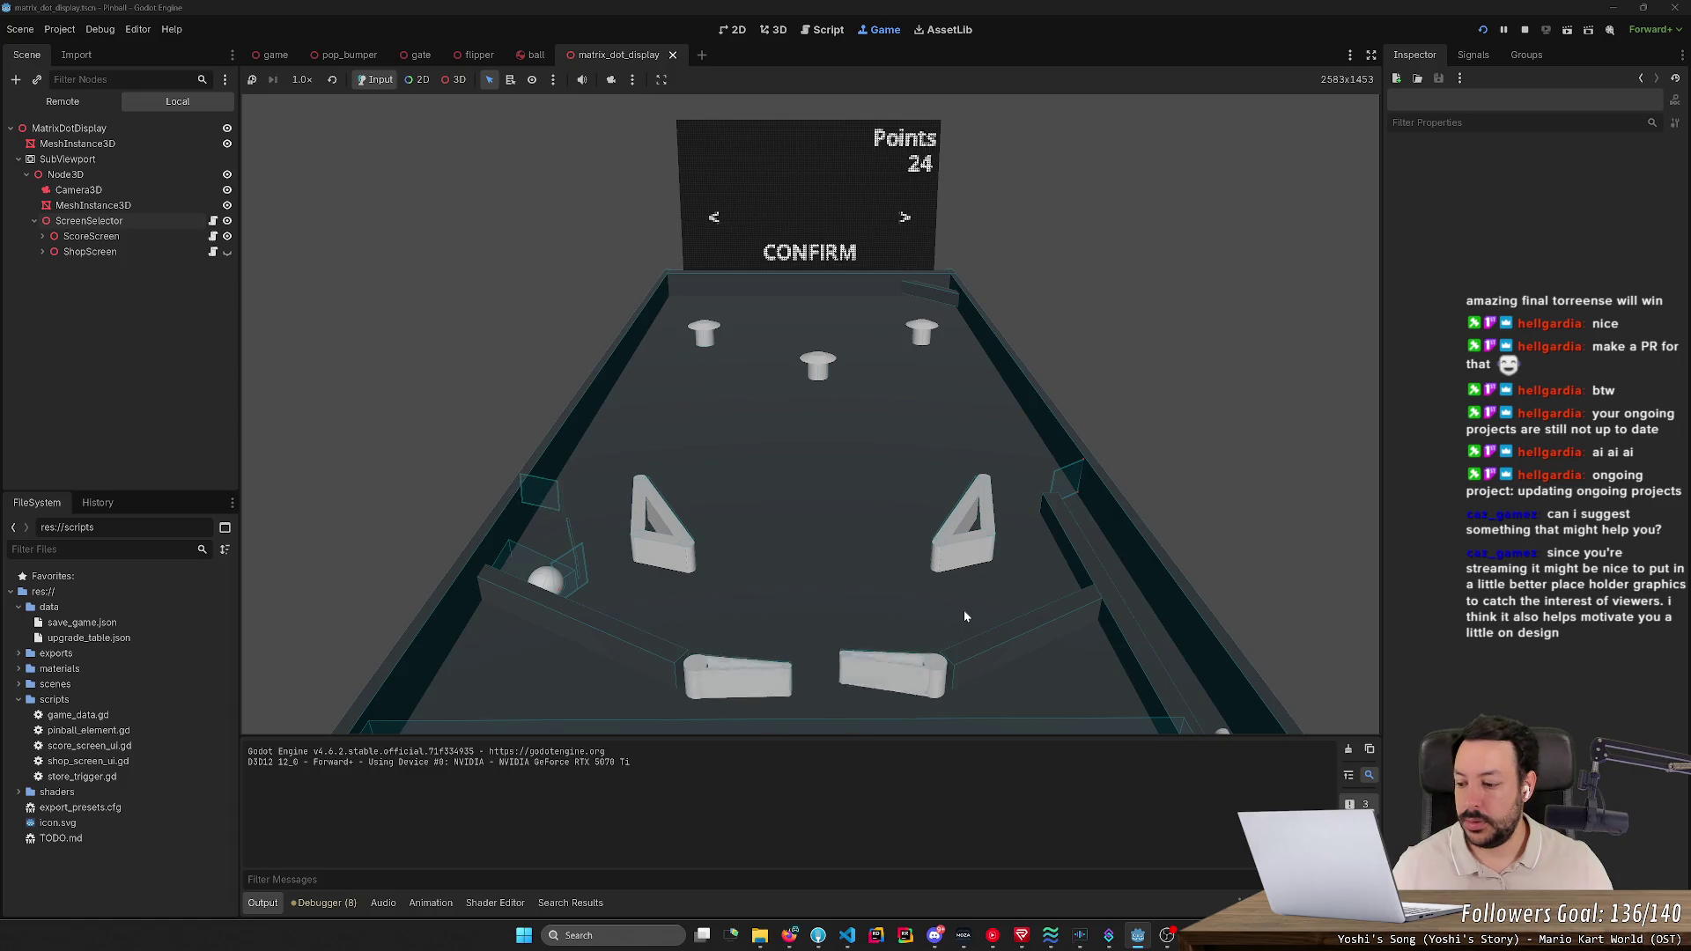
key("Left")
key("Right")
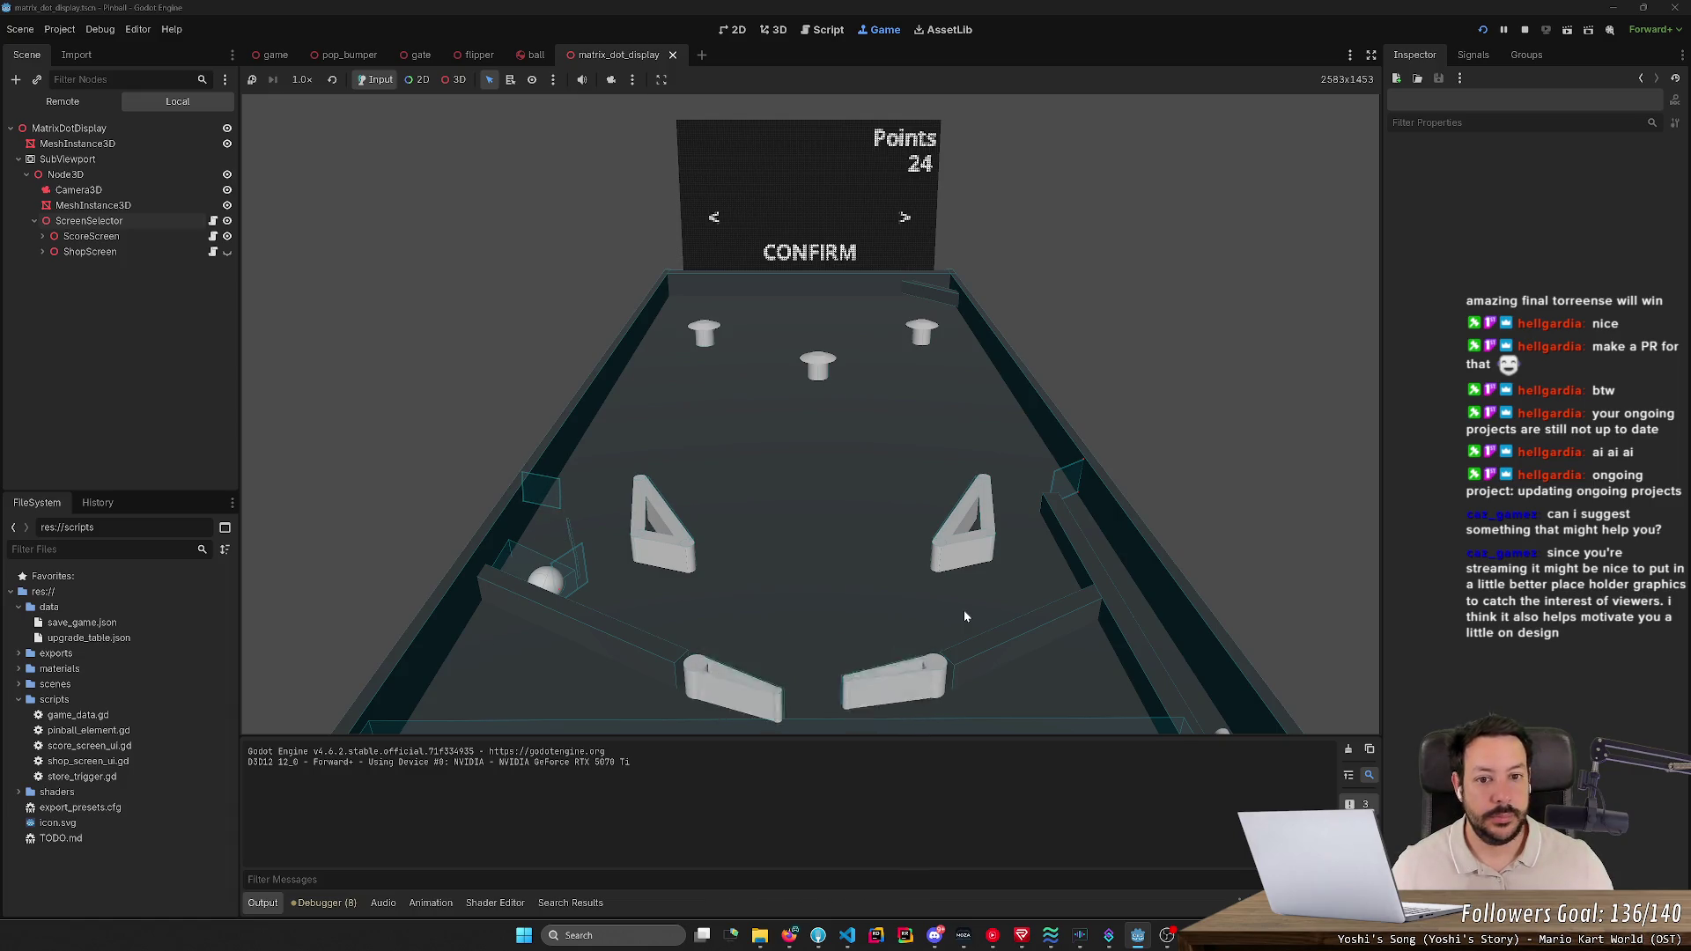
key("Left")
key("Right")
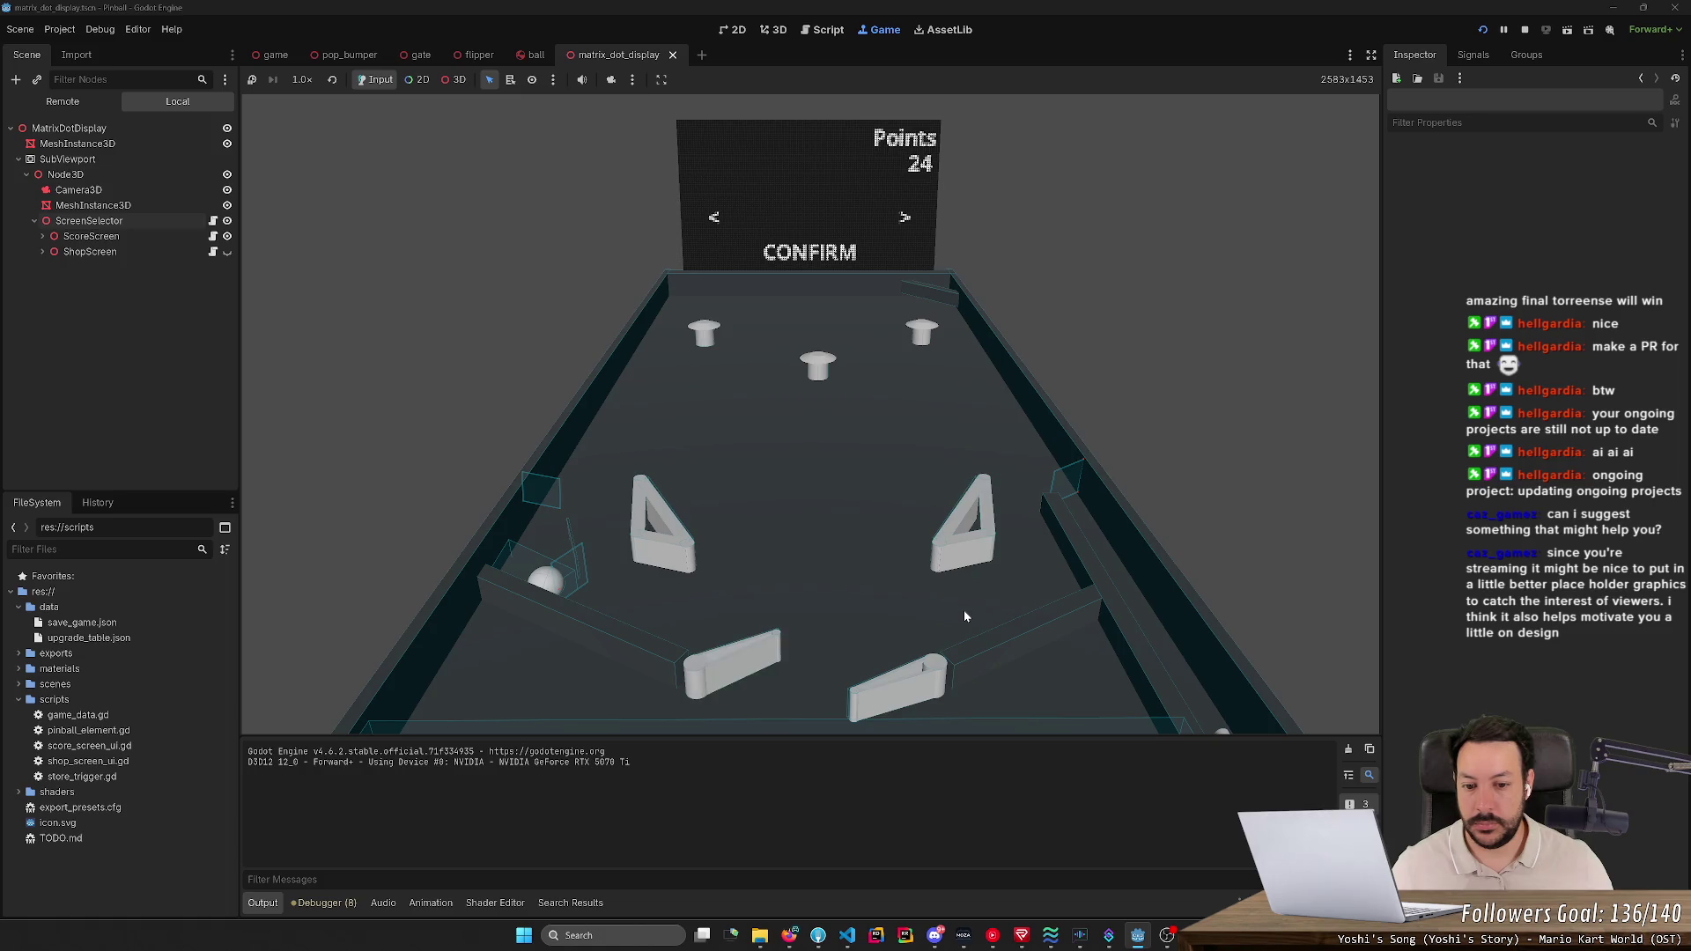
key("Left")
key("Right")
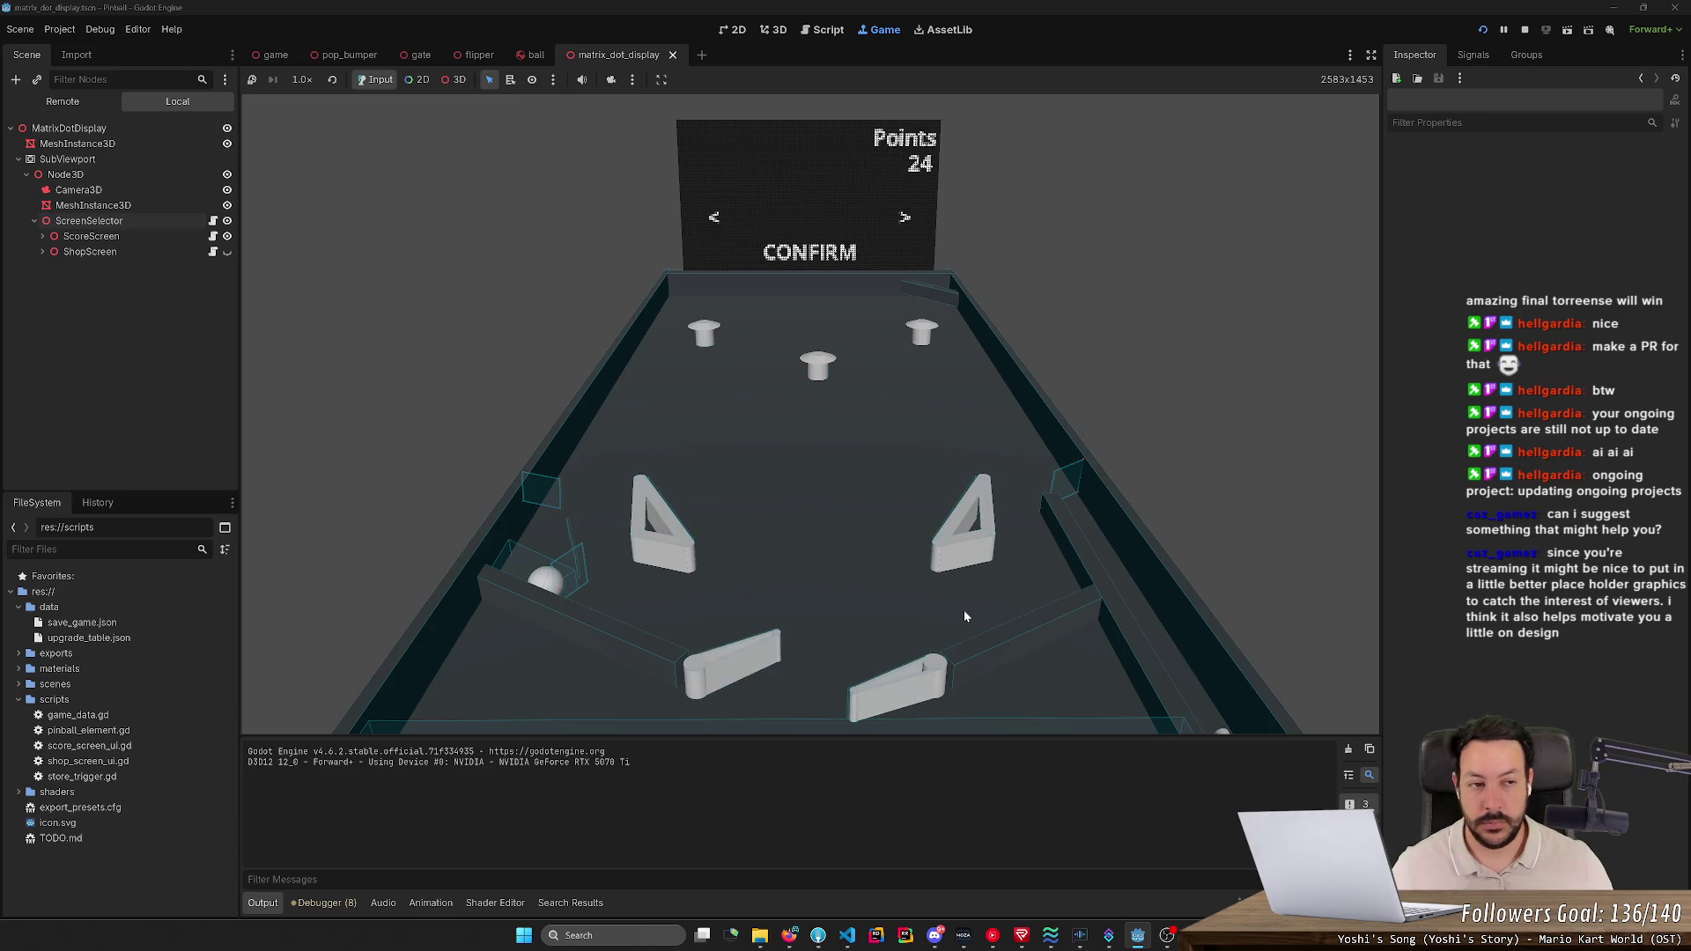
key("Left")
key("Right")
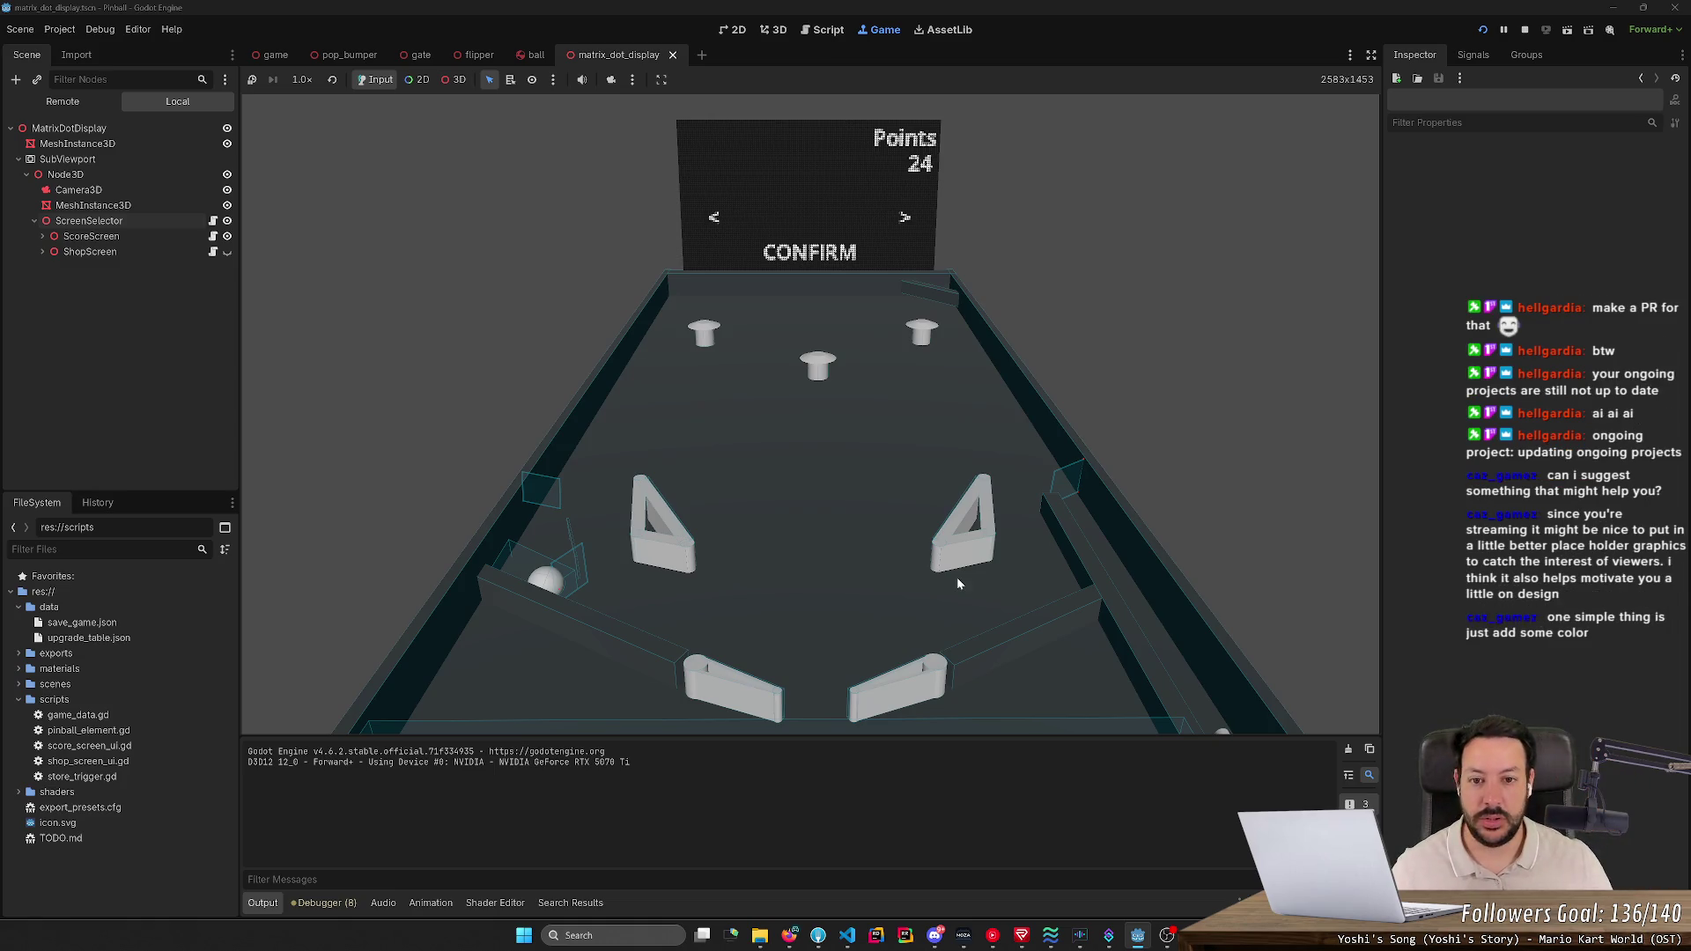
key("Left")
key("Right")
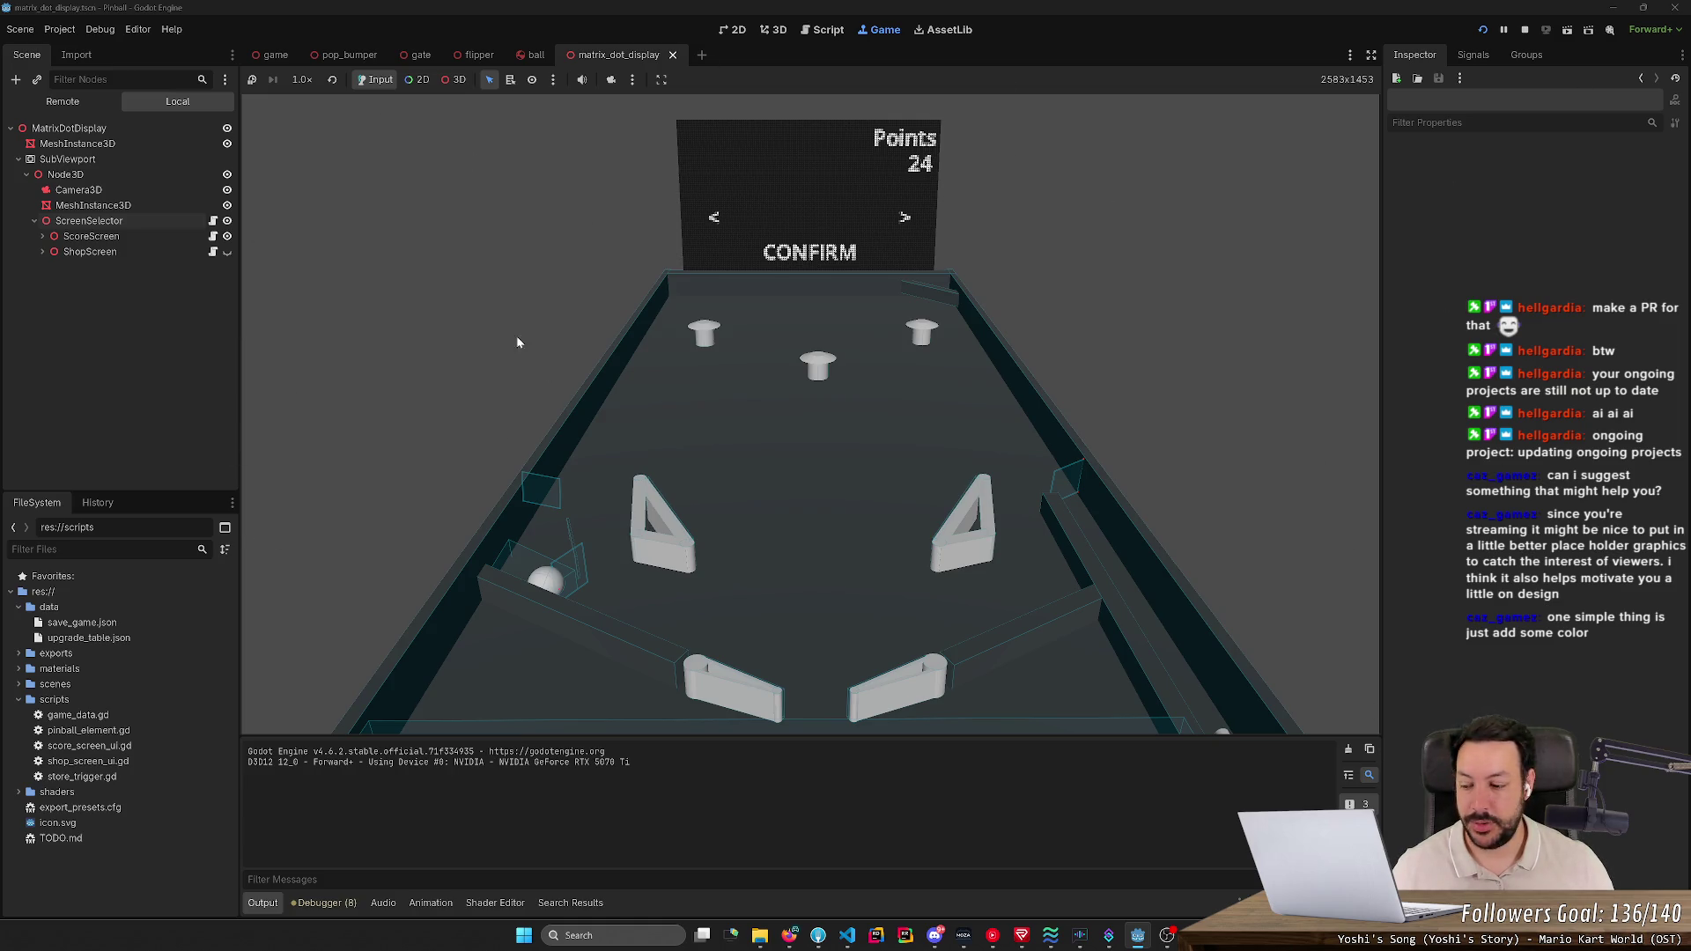
key("Left")
key("Right")
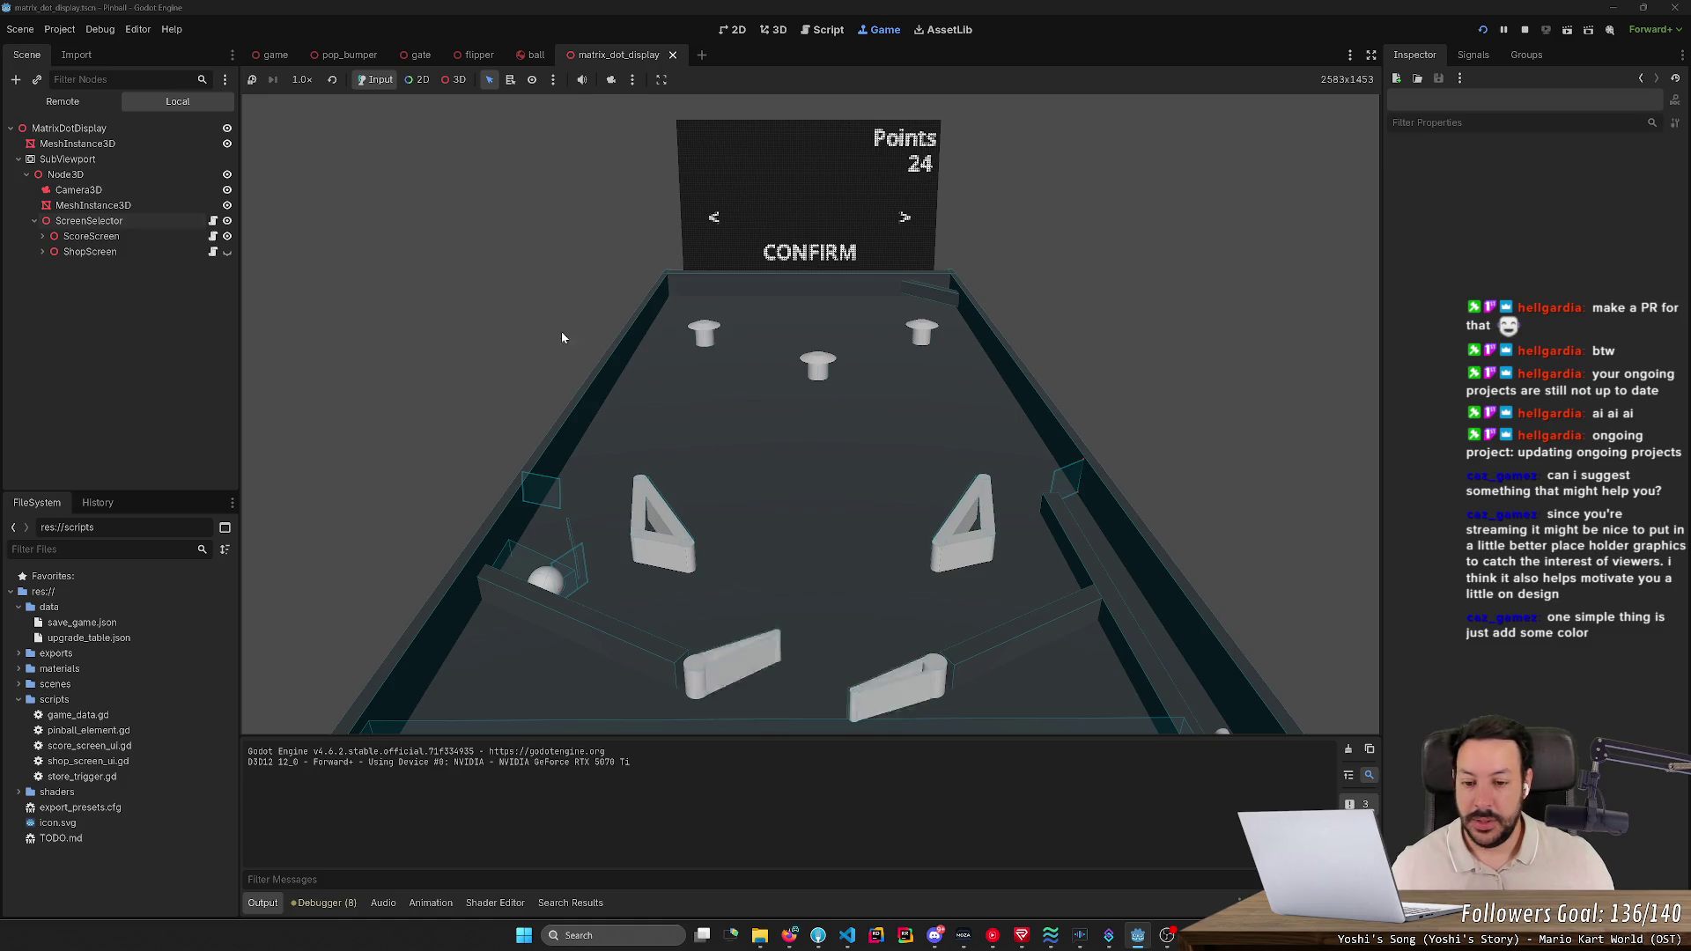
Step: Leave the shop and knock the new ball back up the table
key("Left")
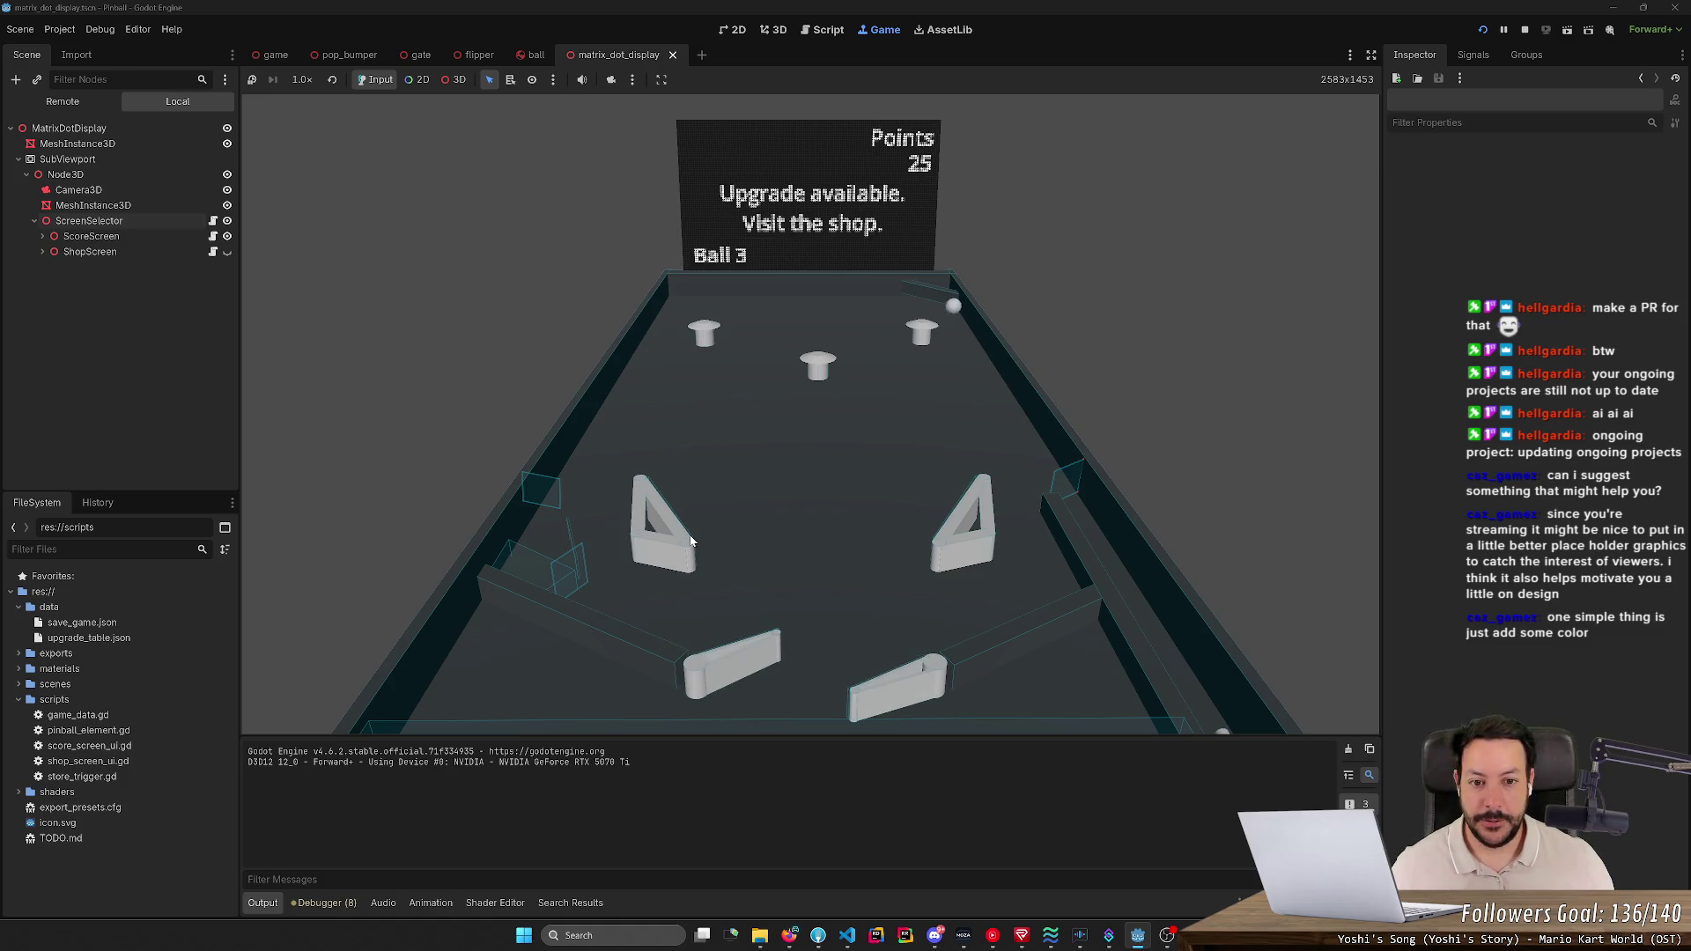
key("Right")
key("Left")
key("Right")
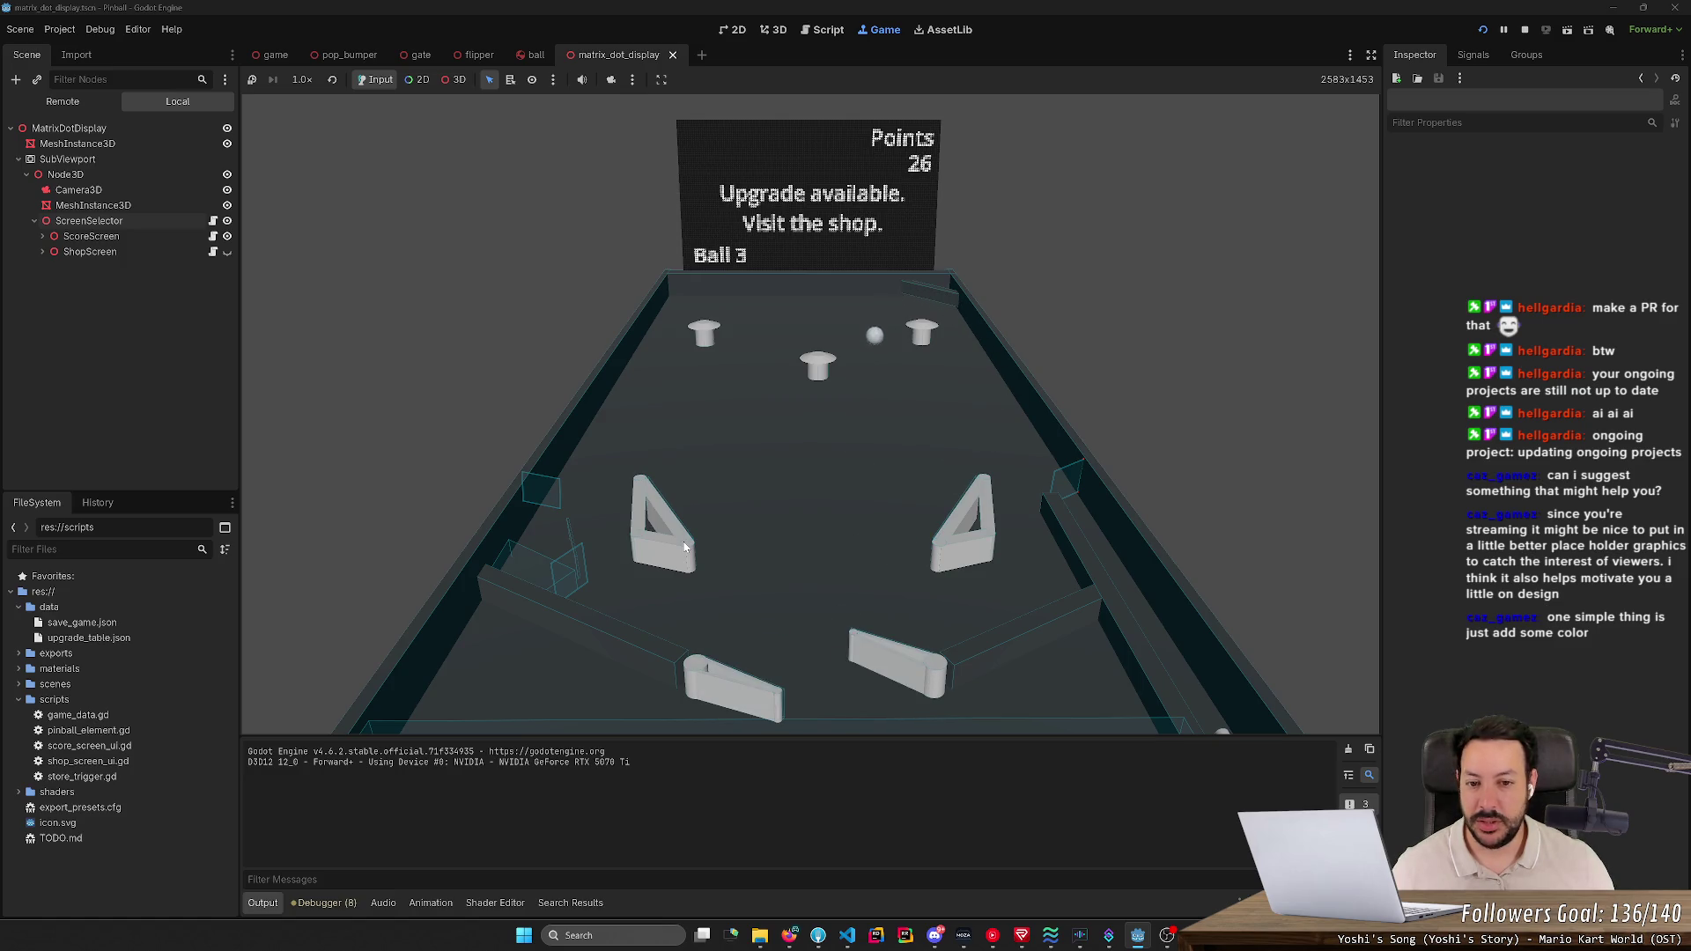
key("Left")
key("Right")
key("Left")
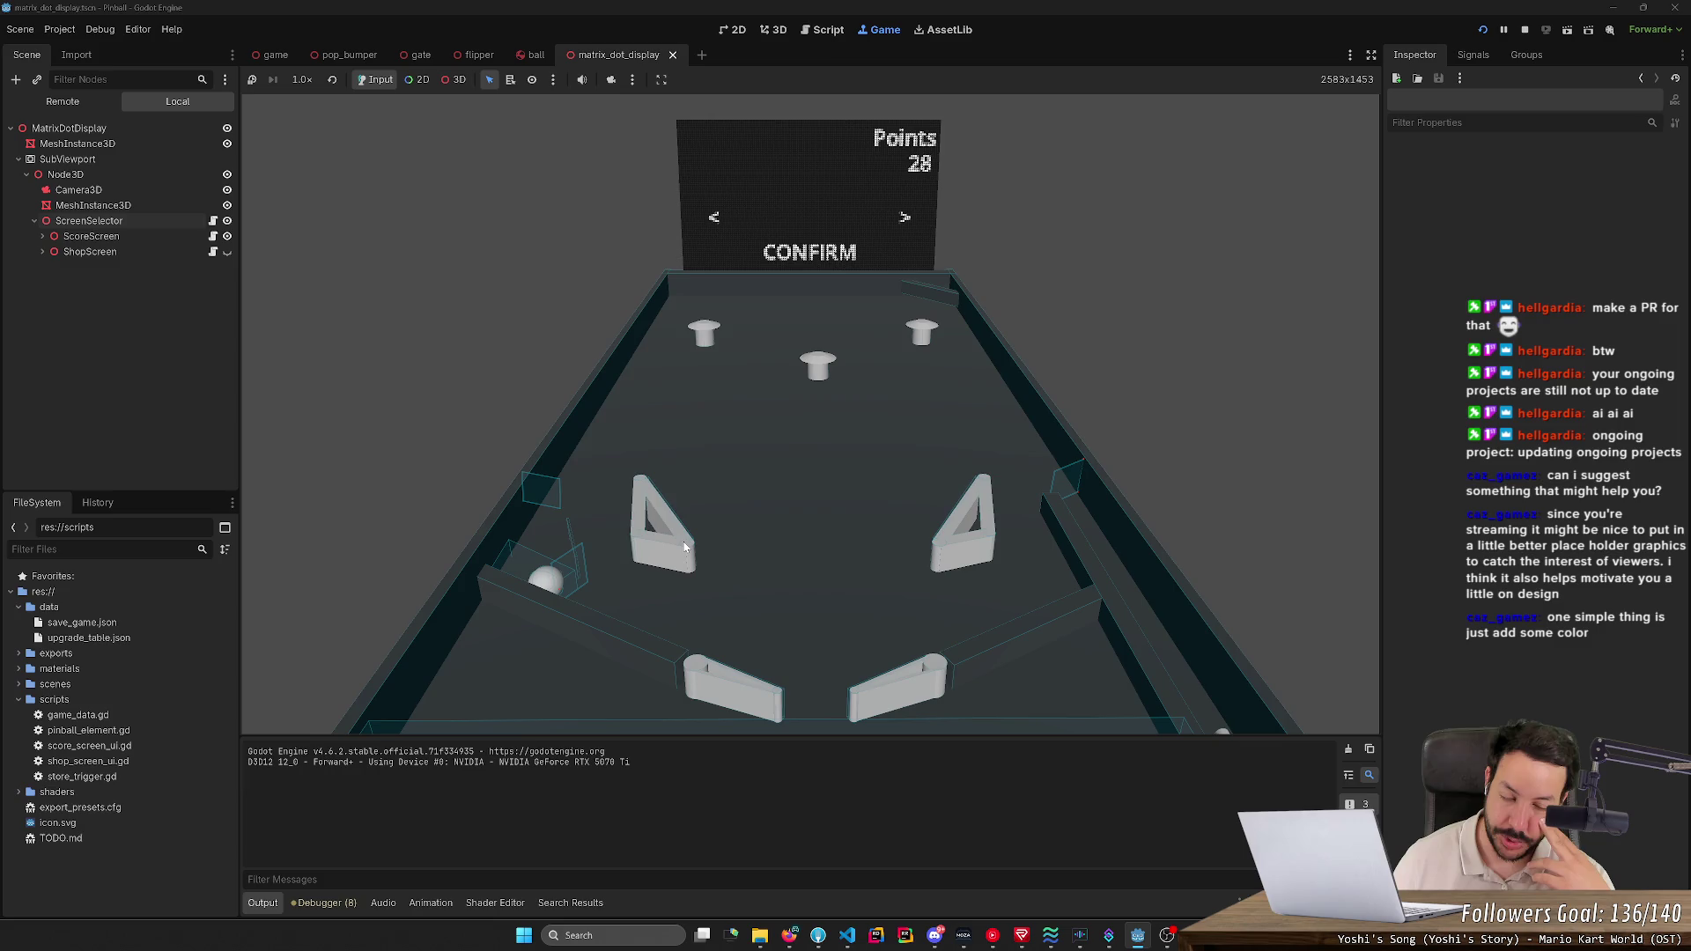
Step: Flap both flippers on the shop selector at 28 points
key("Left")
key("Right")
key("Left")
key("Right")
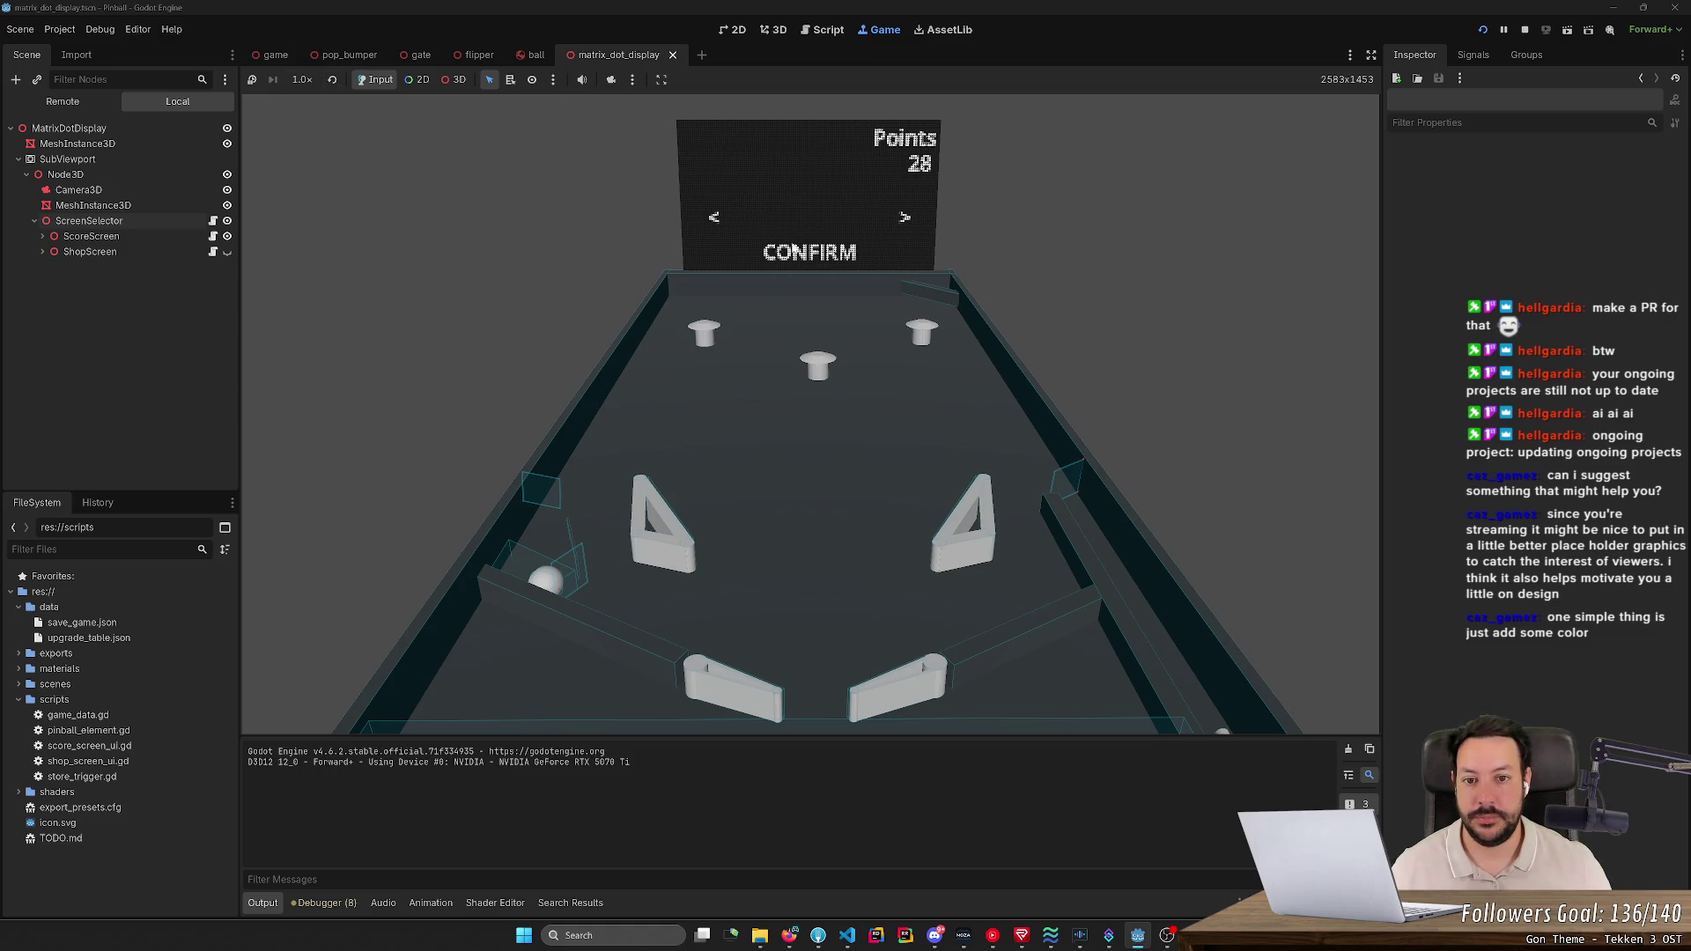
key("Right")
key("Left")
key("Right")
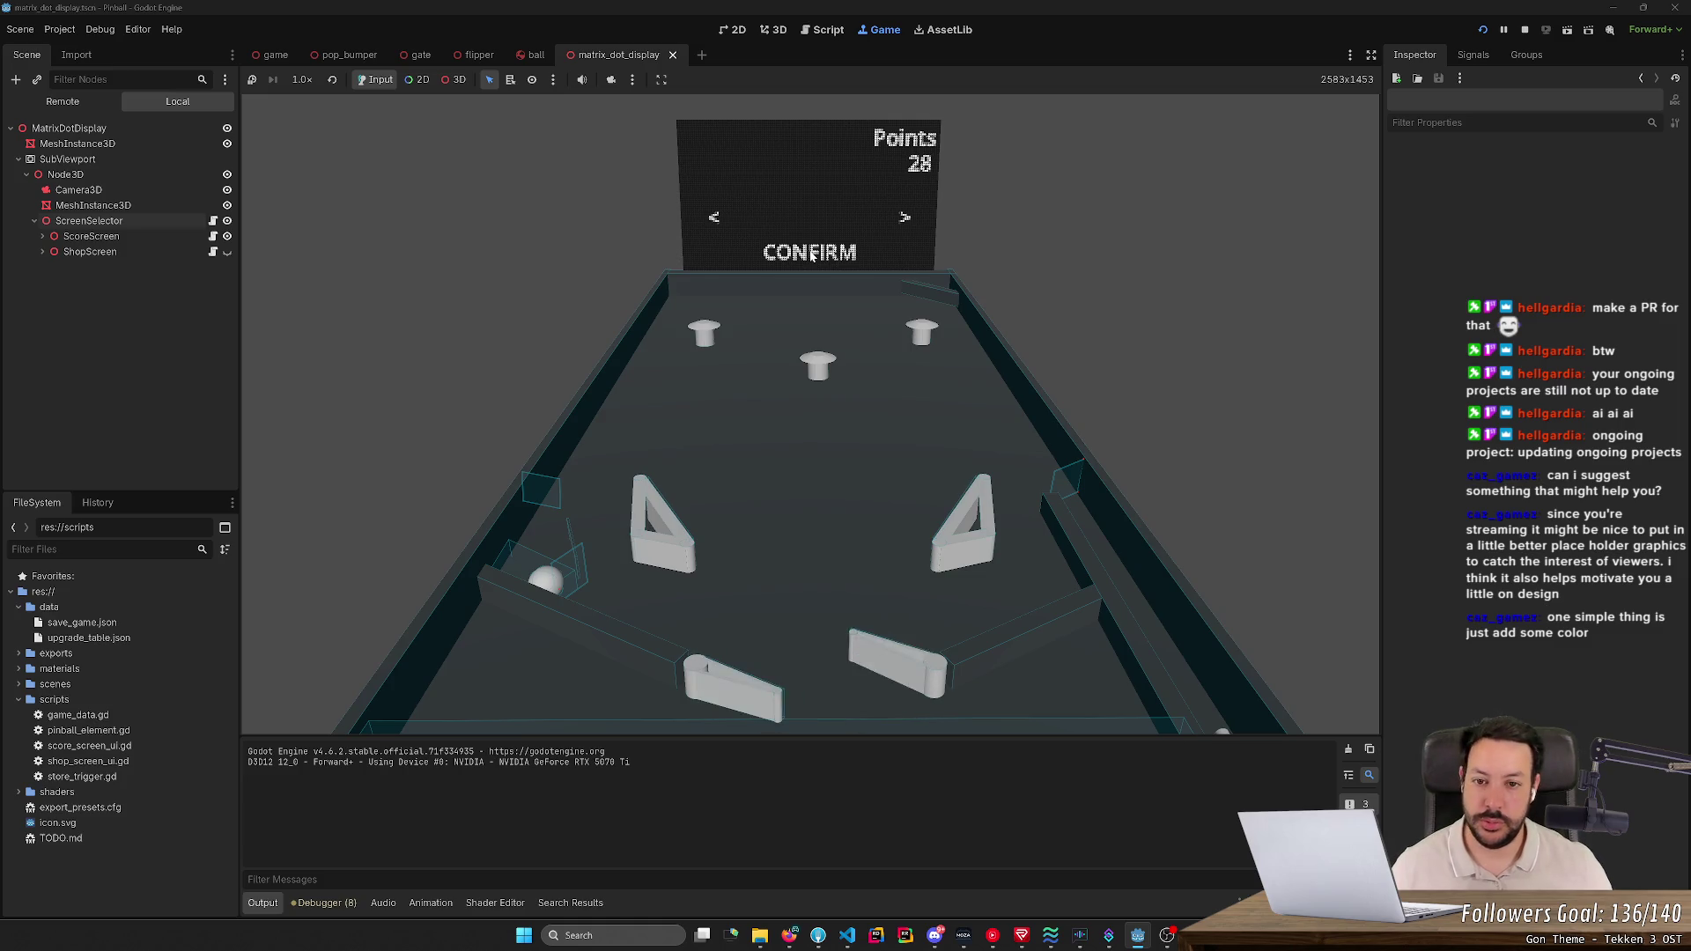
key("Left")
key("Right")
key("Left")
key("Right")
key("Left")
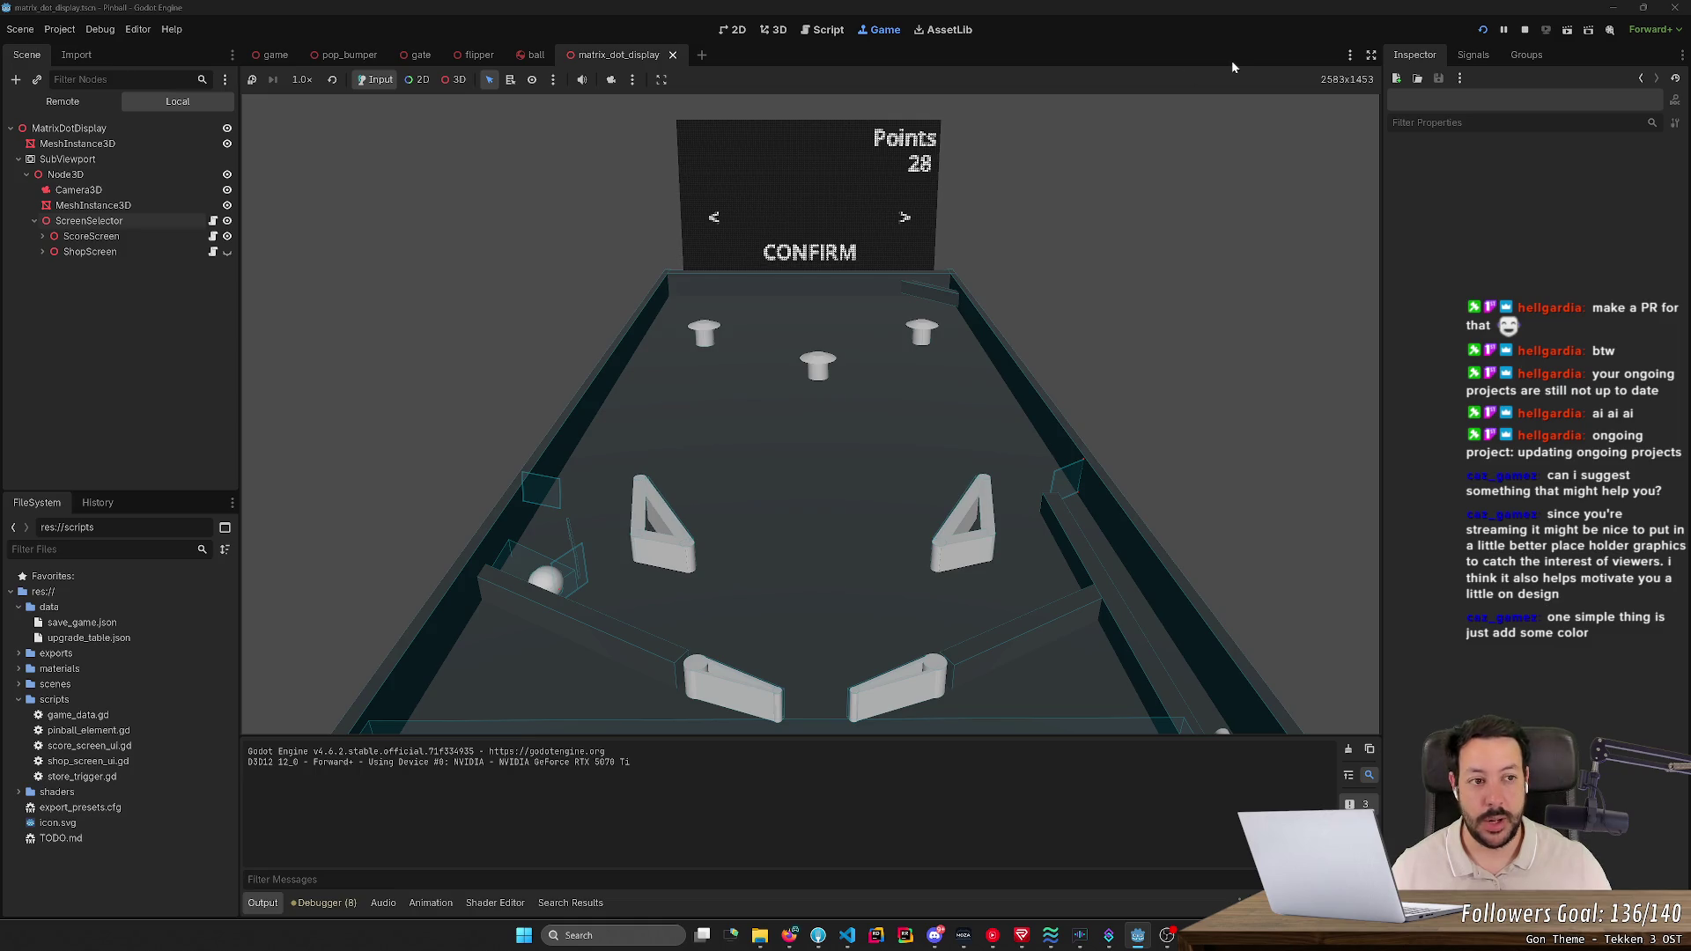
Step: Stop the game, open the game scene in the 3D view, and select Camera3D
left_click(1525, 31)
left_click(775, 31)
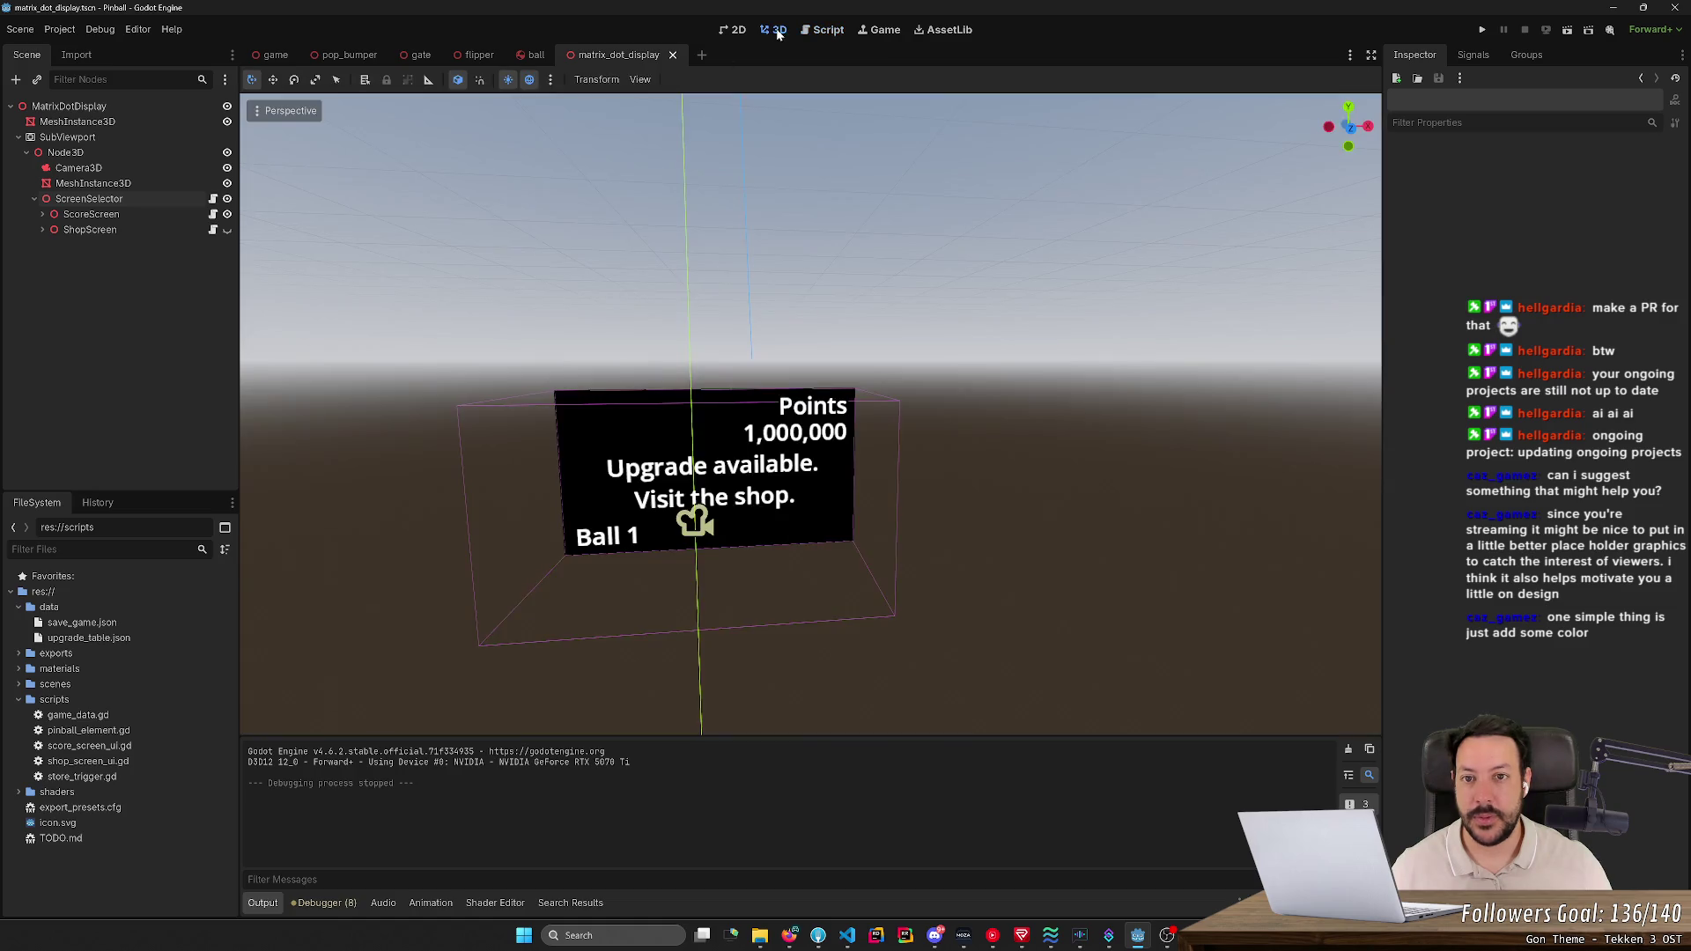
left_click(275, 54)
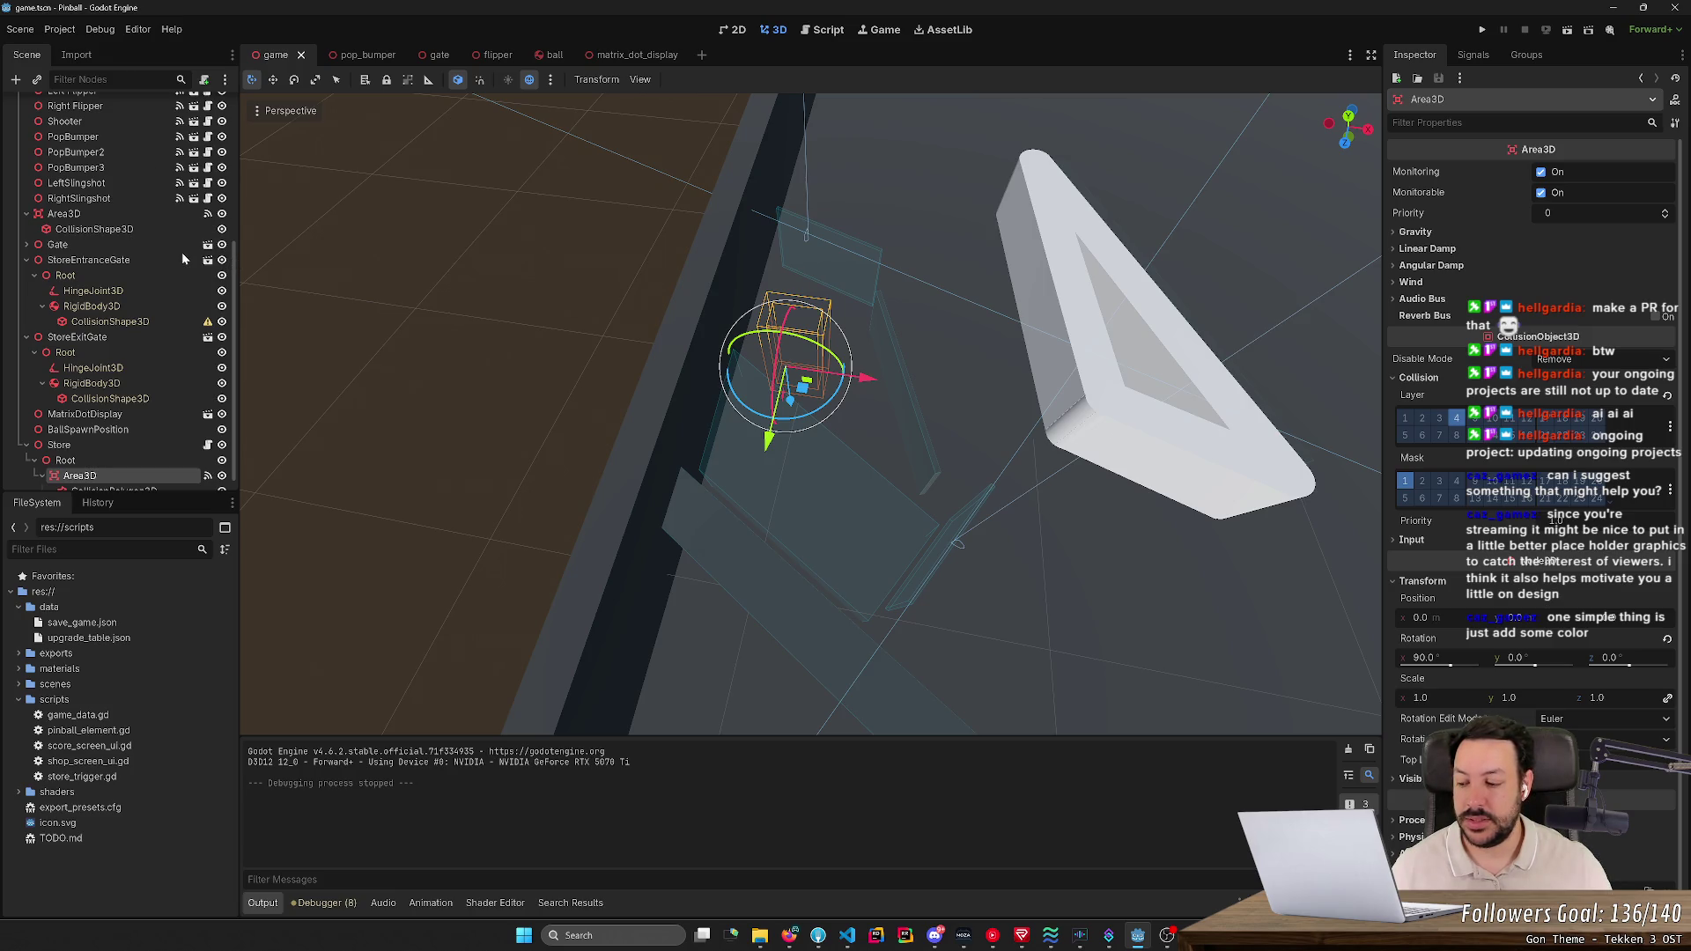
scroll(181, 252, "up", 5)
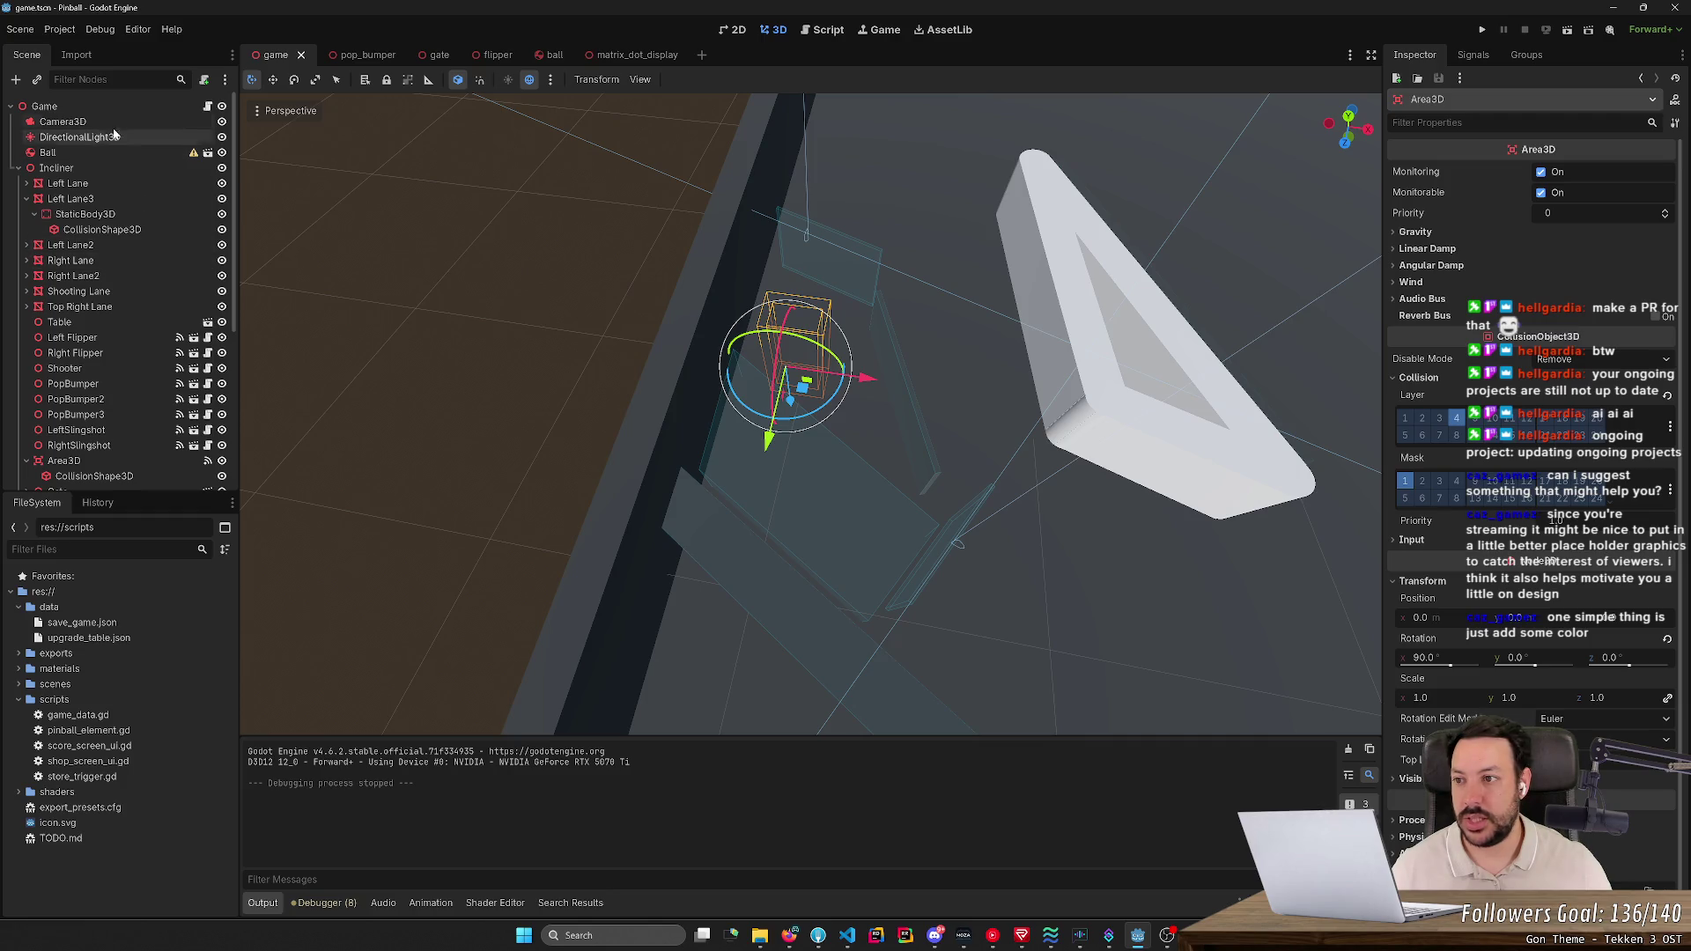
left_click(122, 107)
left_click(116, 124)
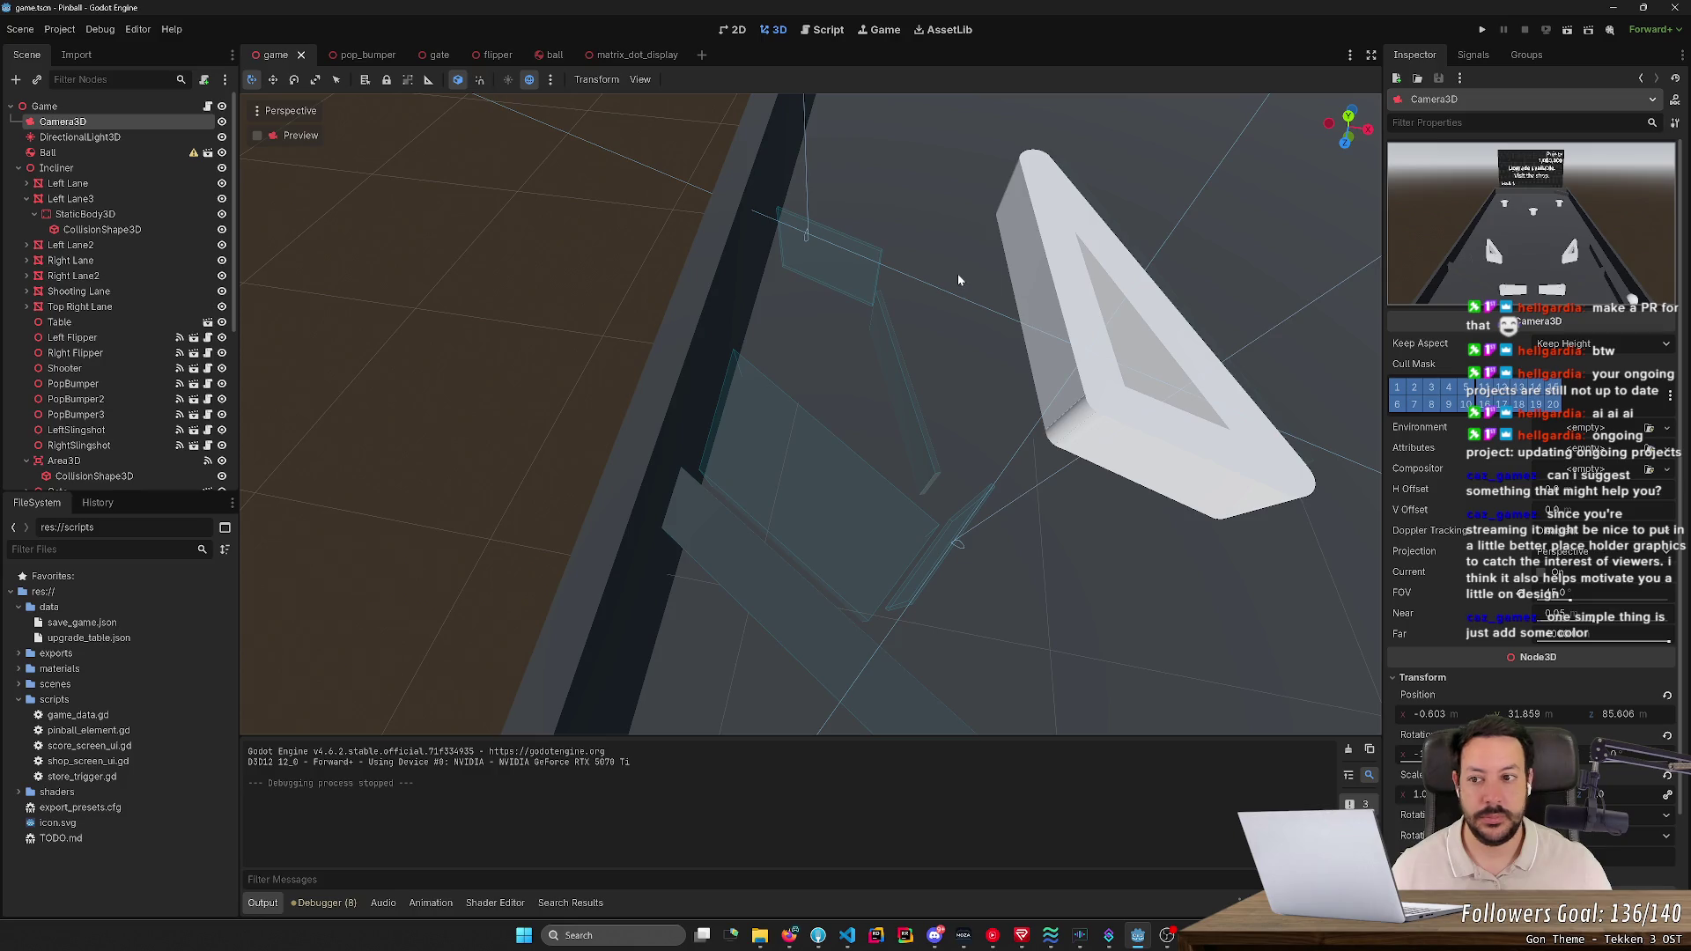
Step: Frame Camera3D, rotate it about one degree, and save and launch the project
key("f")
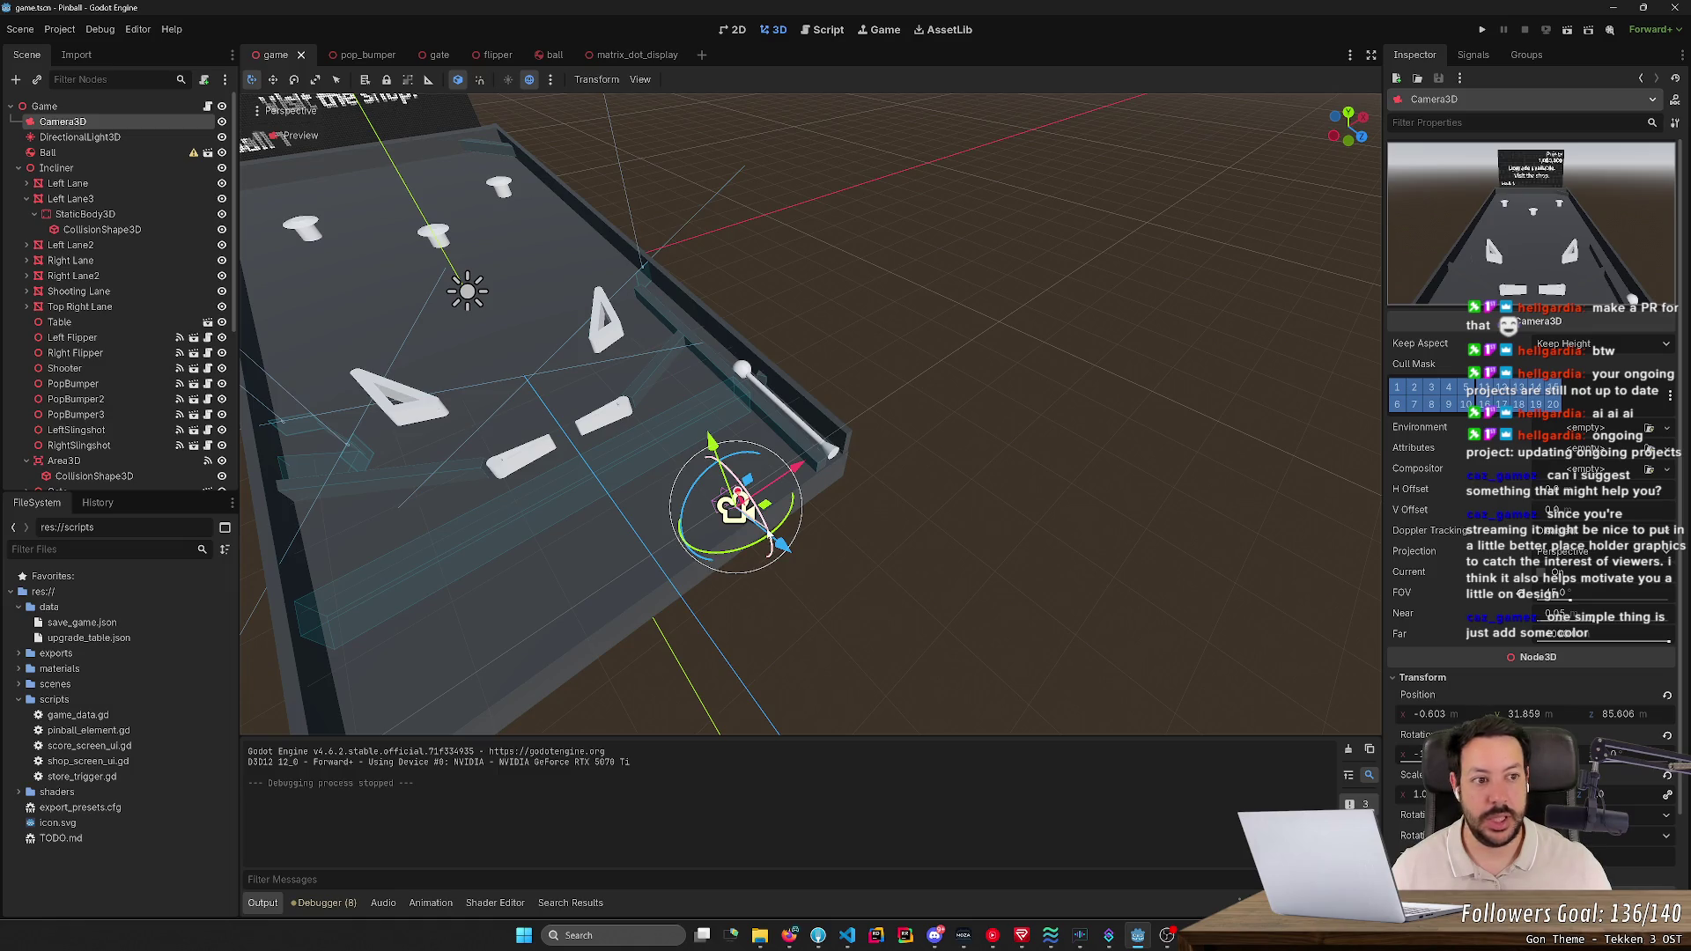
left_click_drag(768, 533, 764, 529)
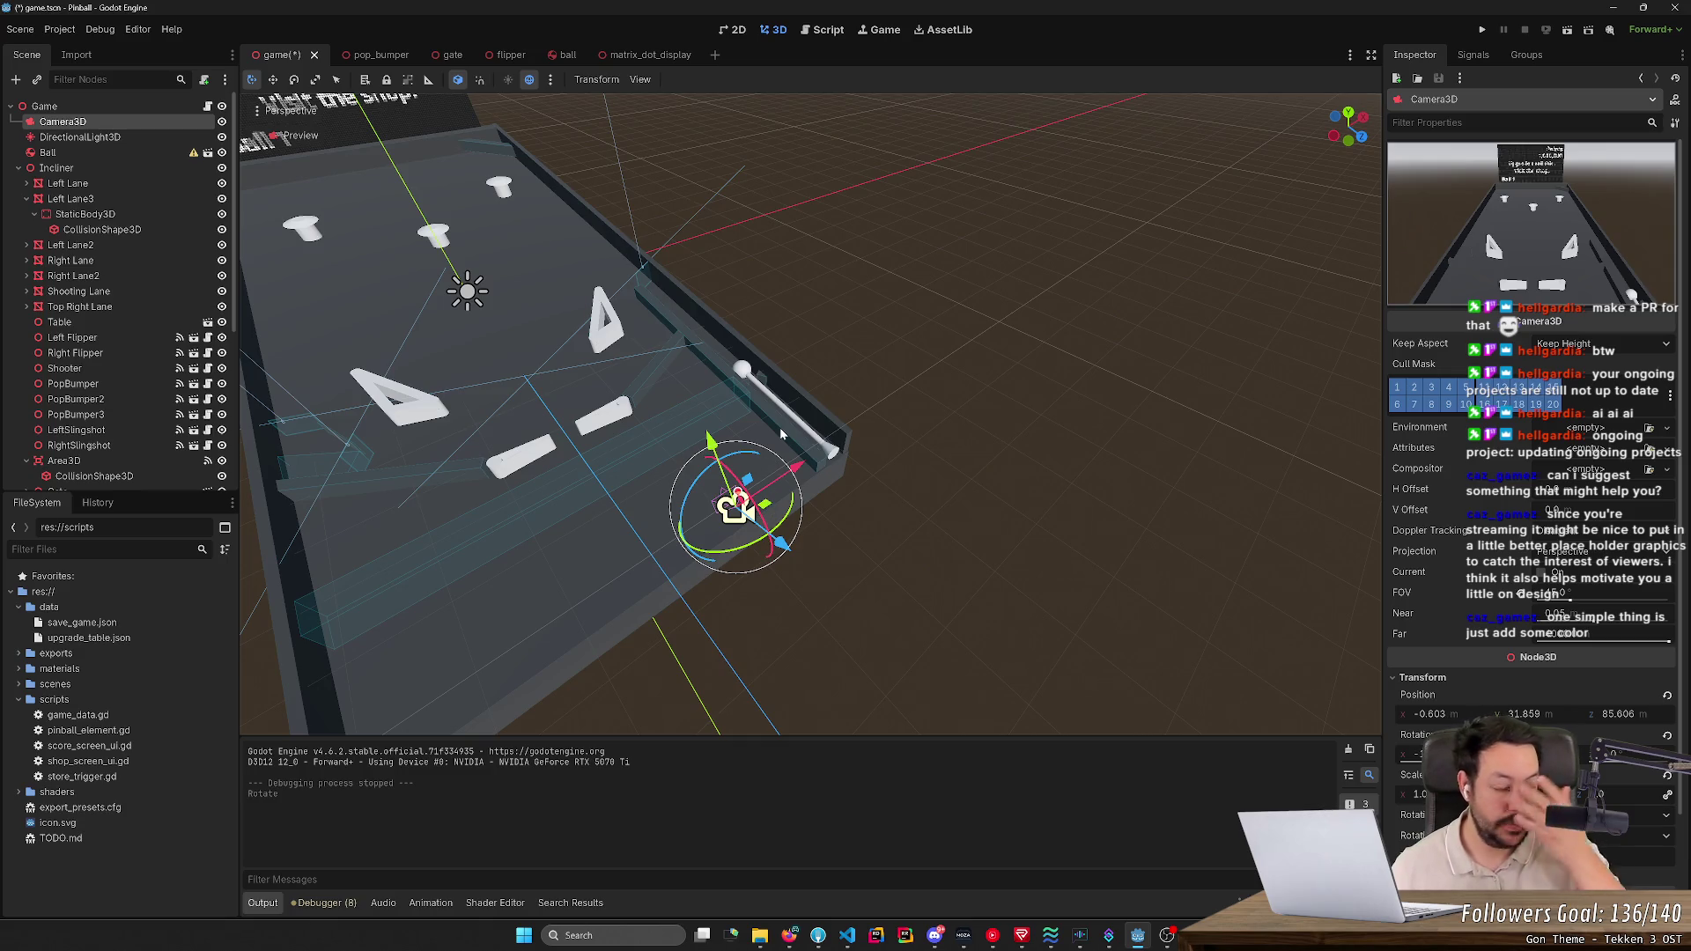
left_click(1482, 32)
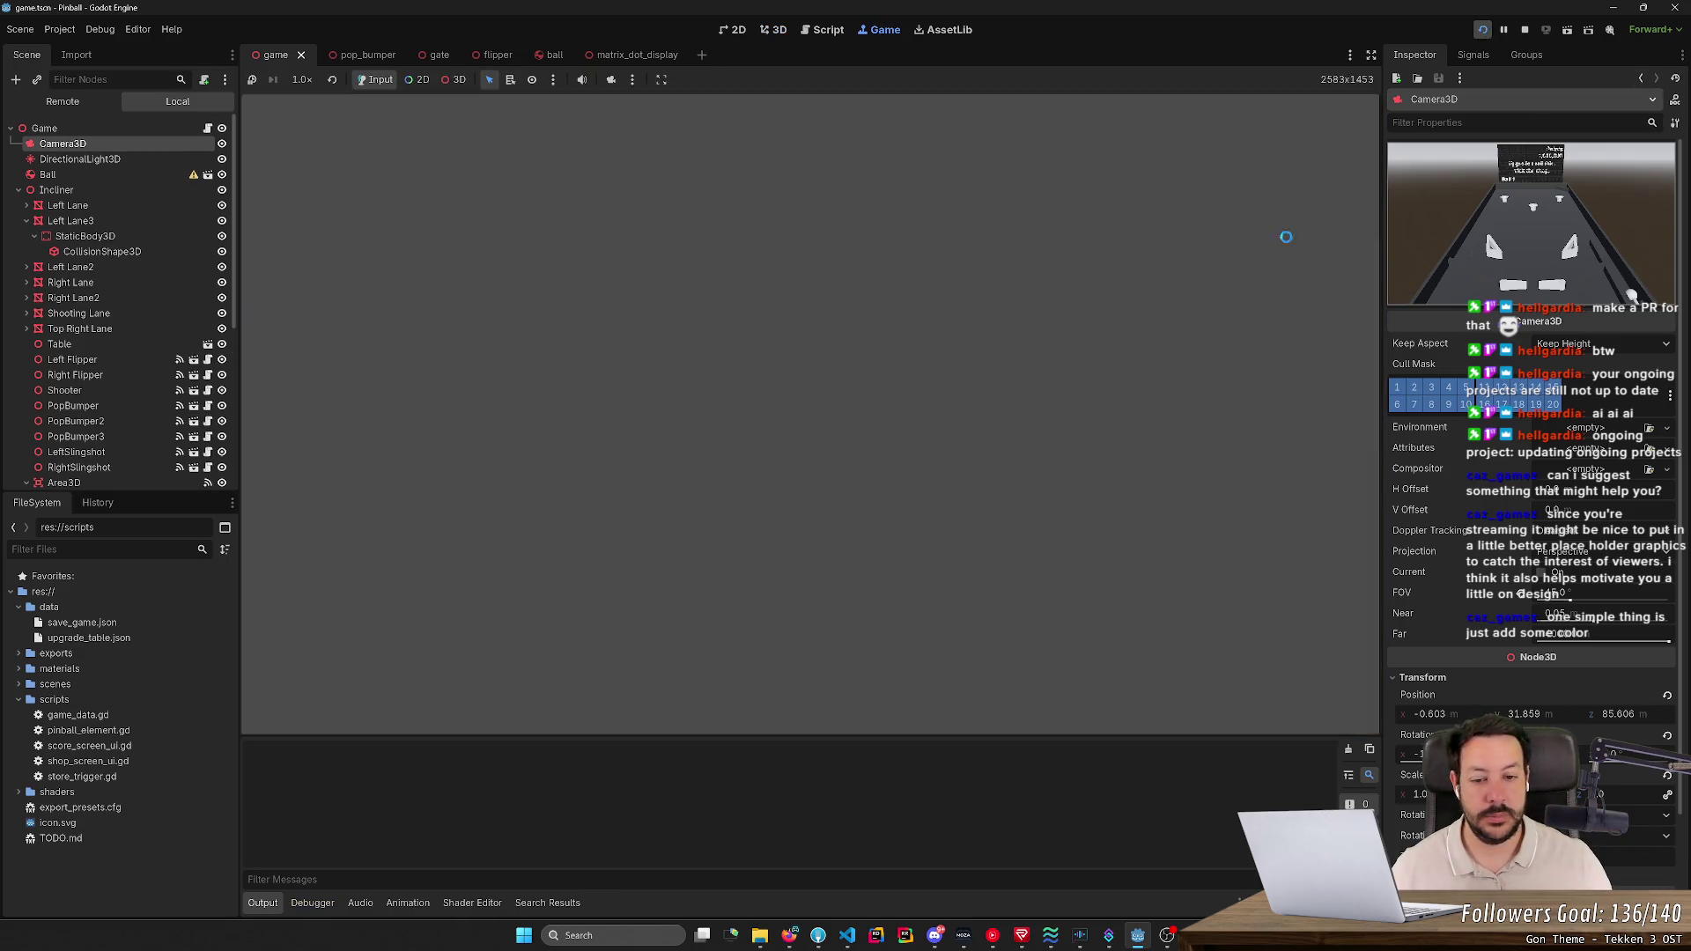
Step: Play a test round to Points 7 on Ball 2, then stop the game
key("Left")
key("Right")
key("Right")
key("Right")
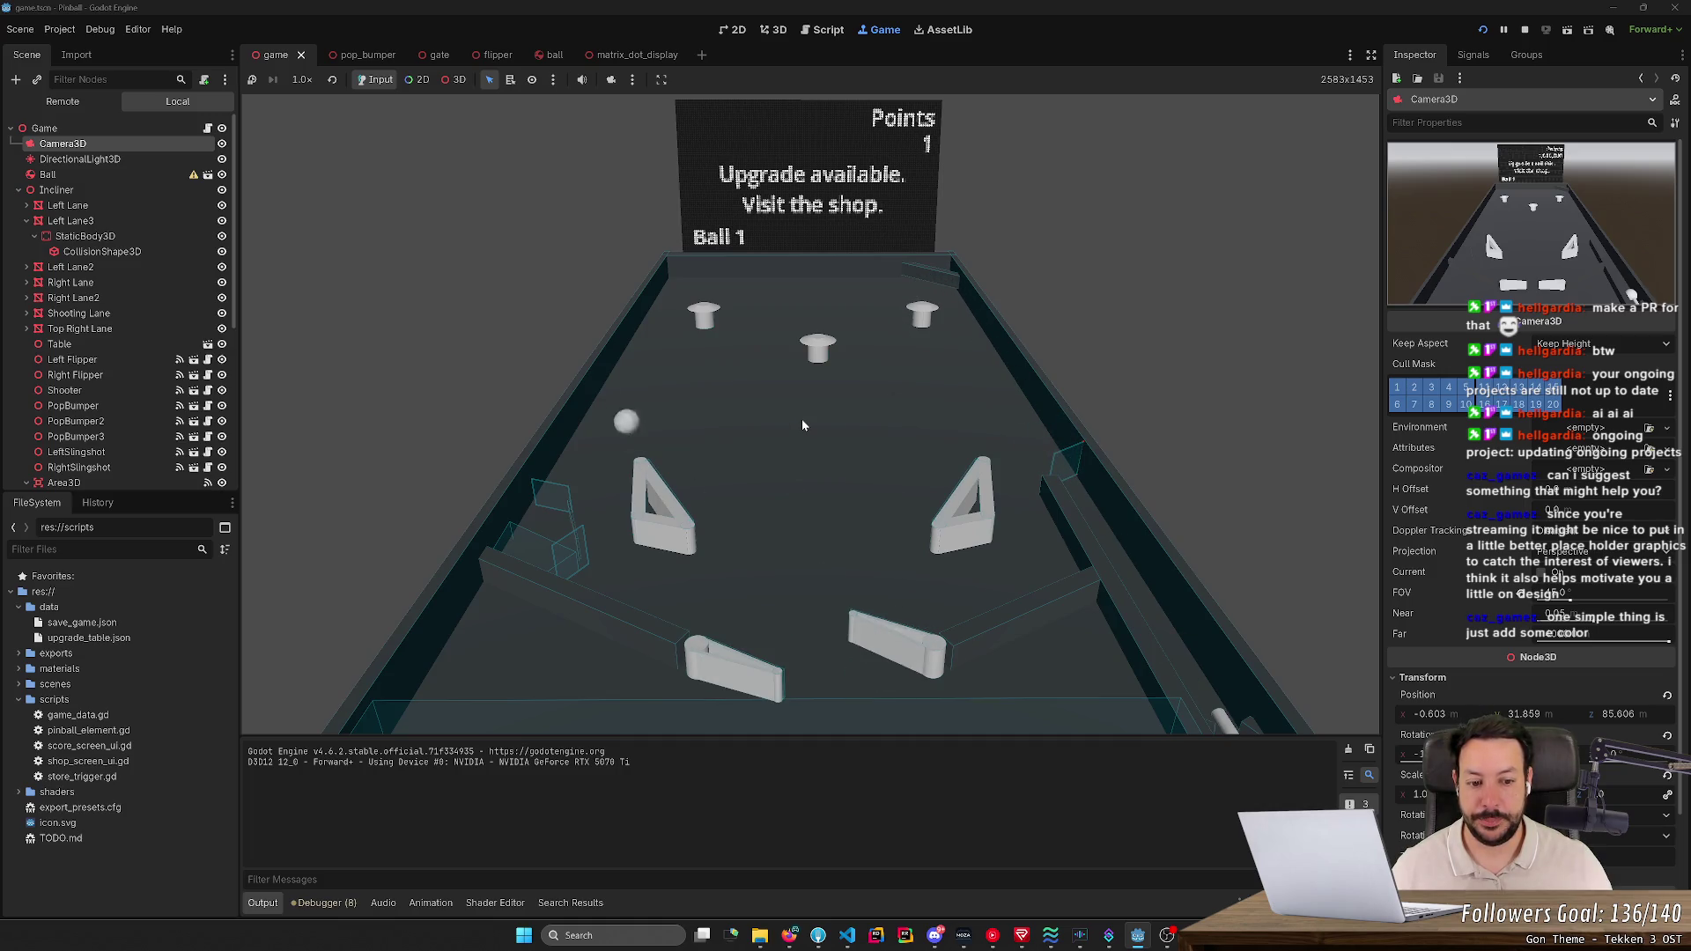
key("Left")
key("Right")
key("Left")
key("Left")
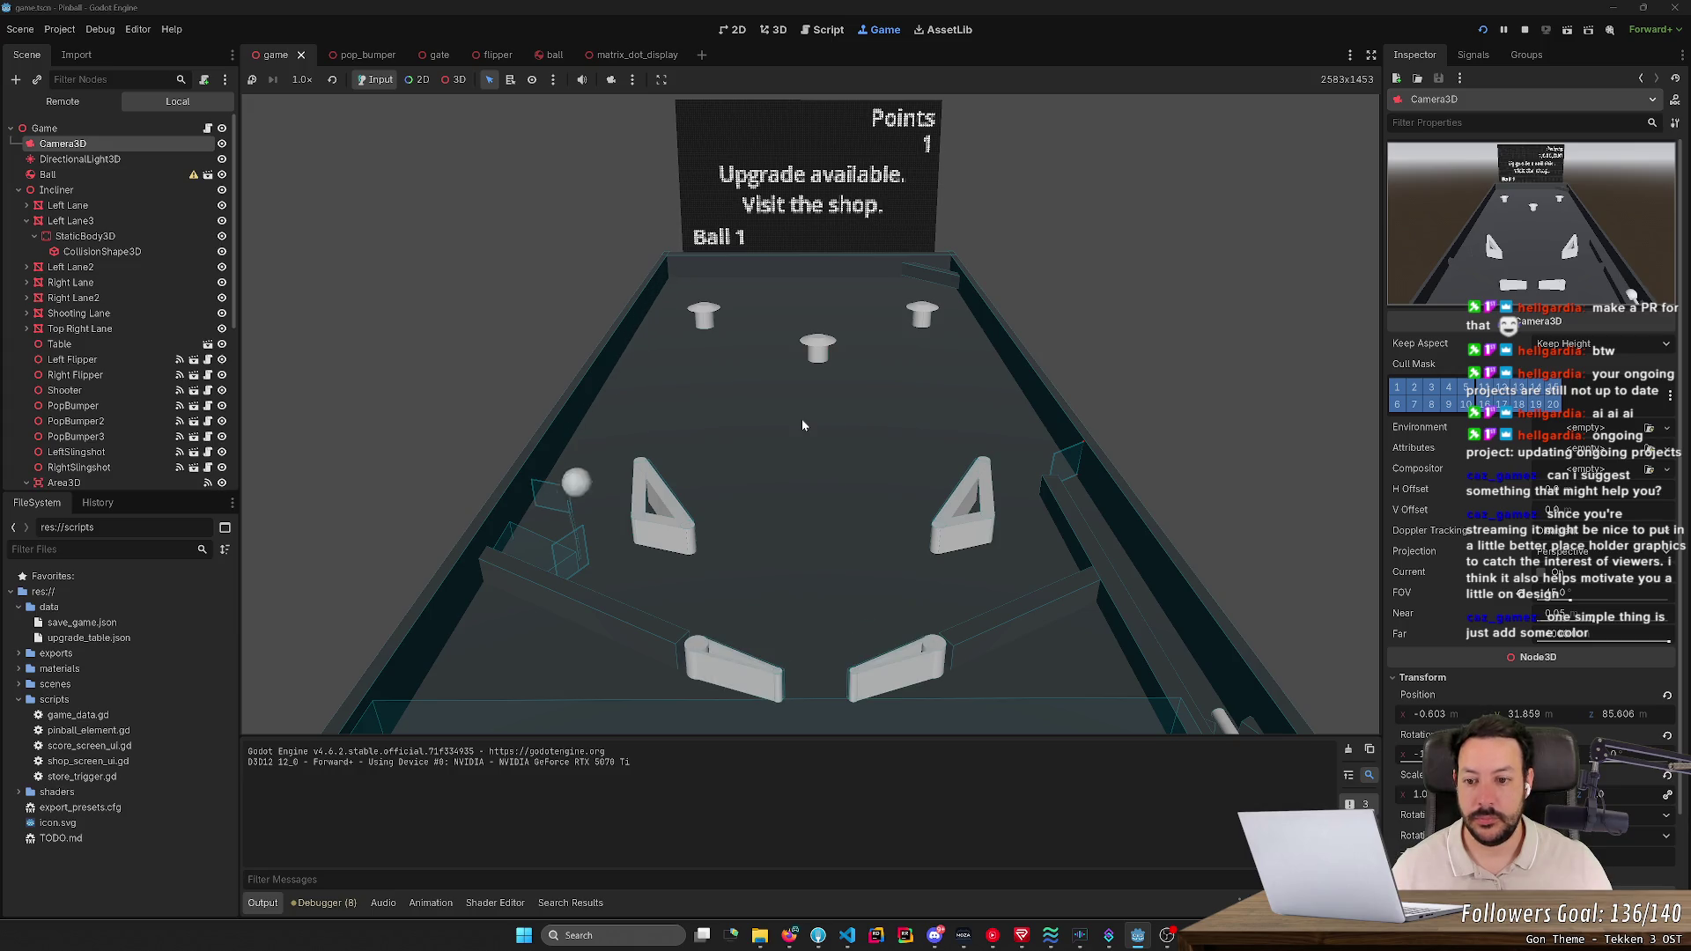
key("Left")
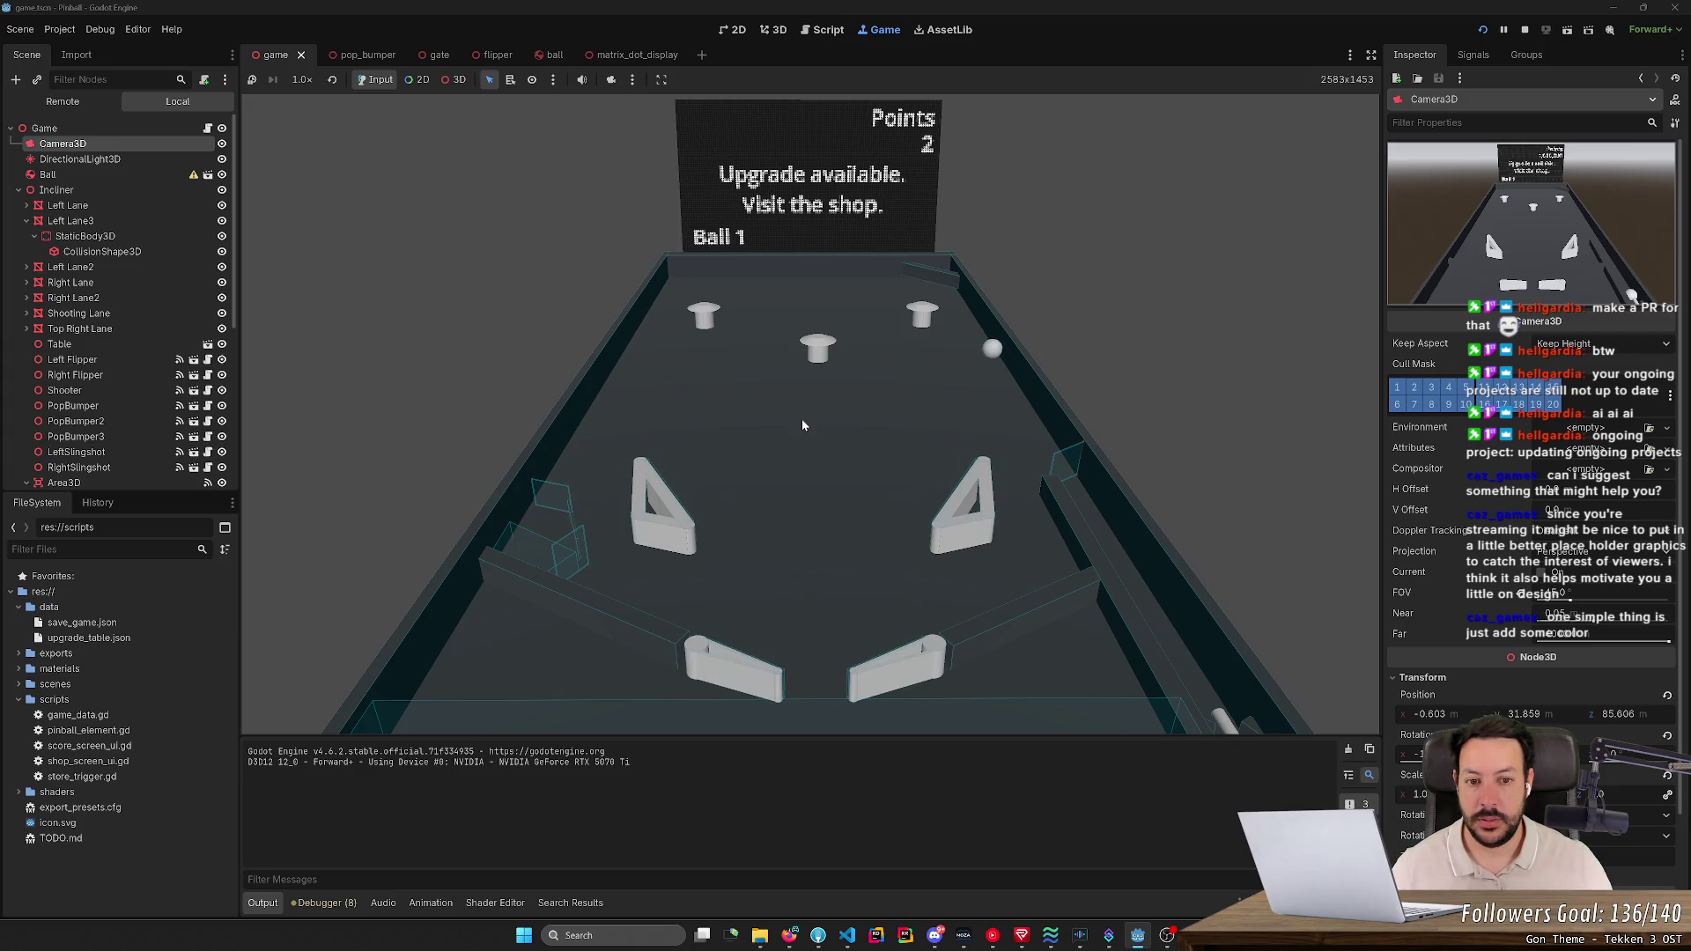
key("Right")
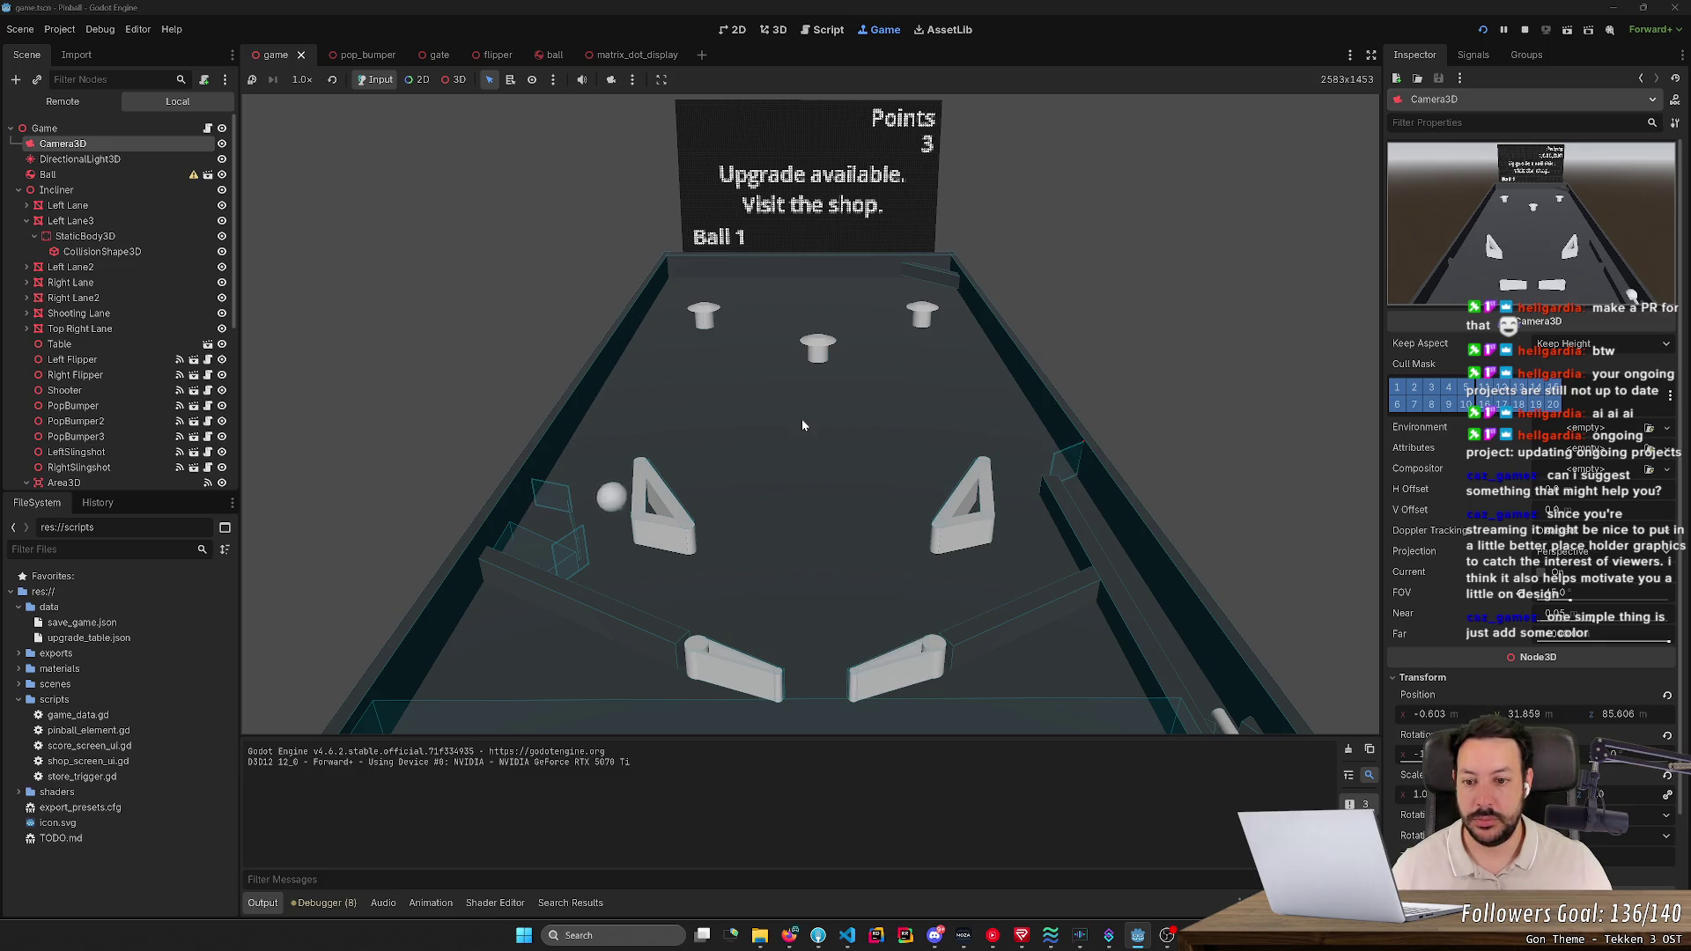
key("Left")
key("Left")
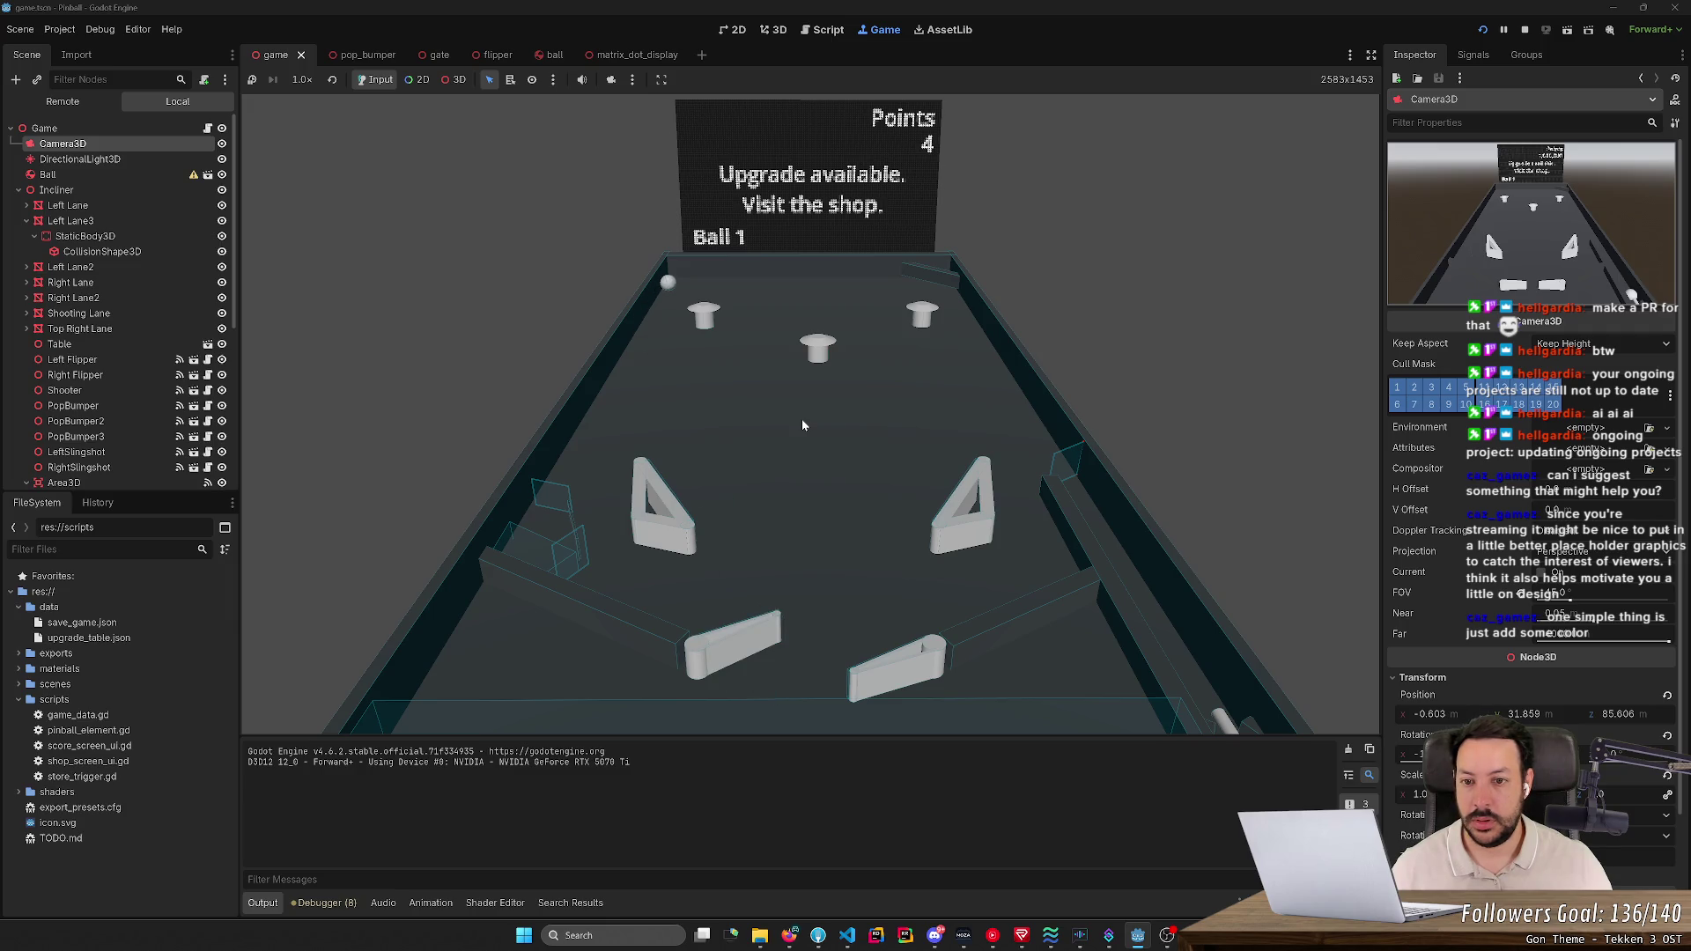
key("Left")
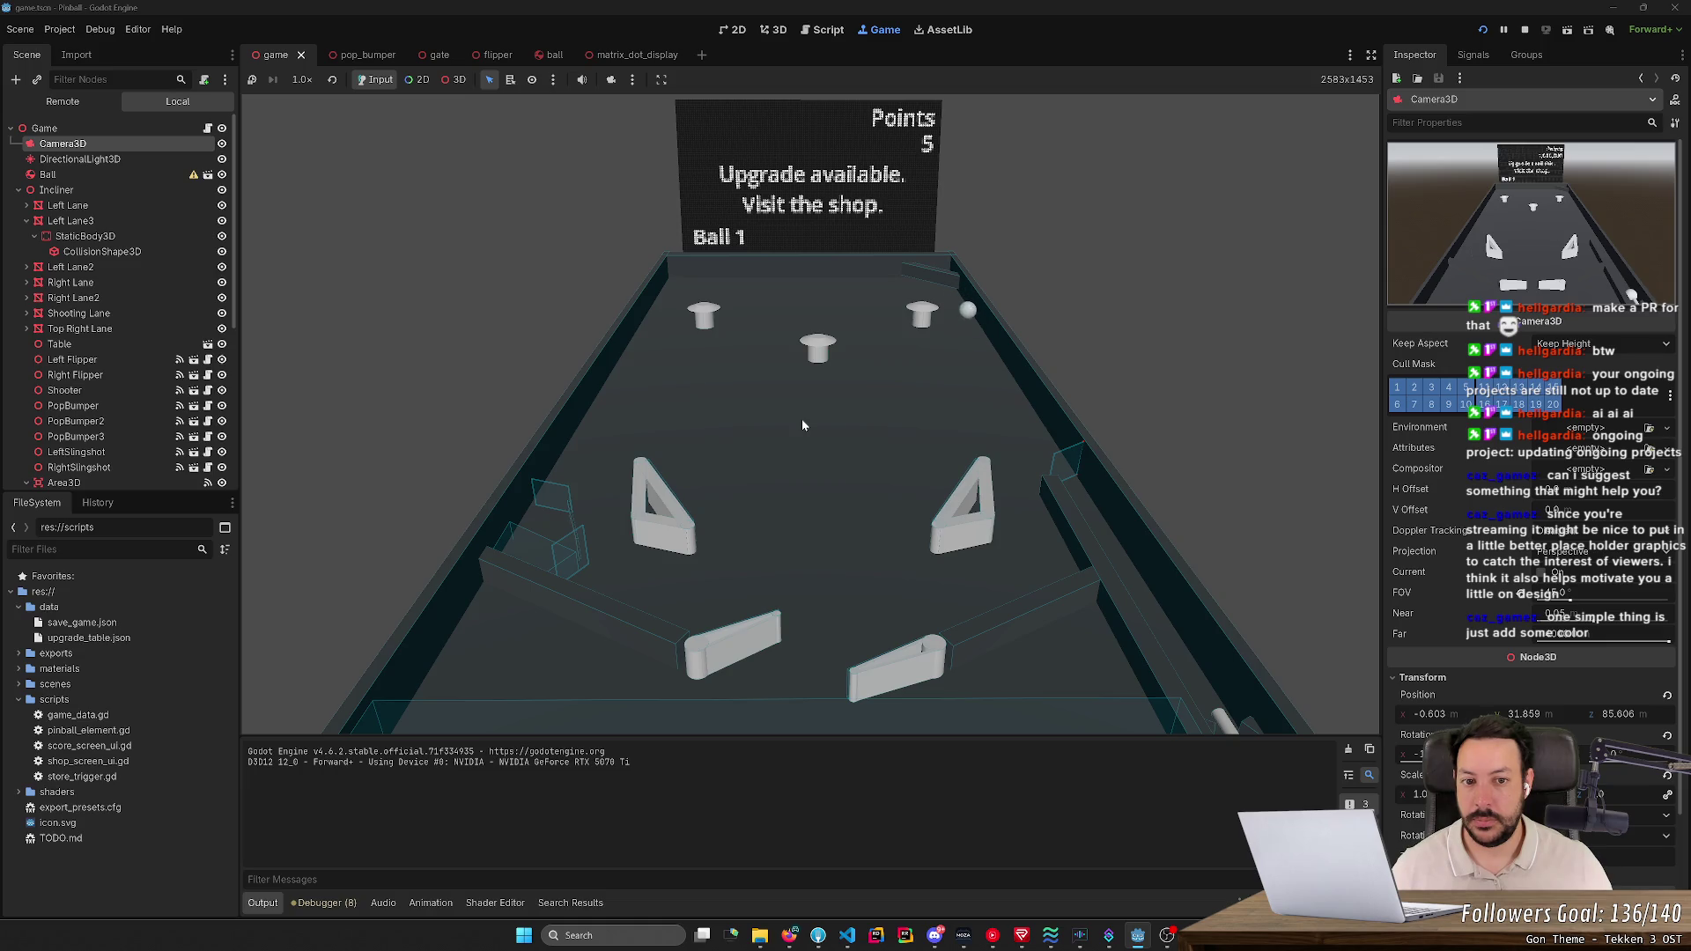
key("Right")
key("Right")
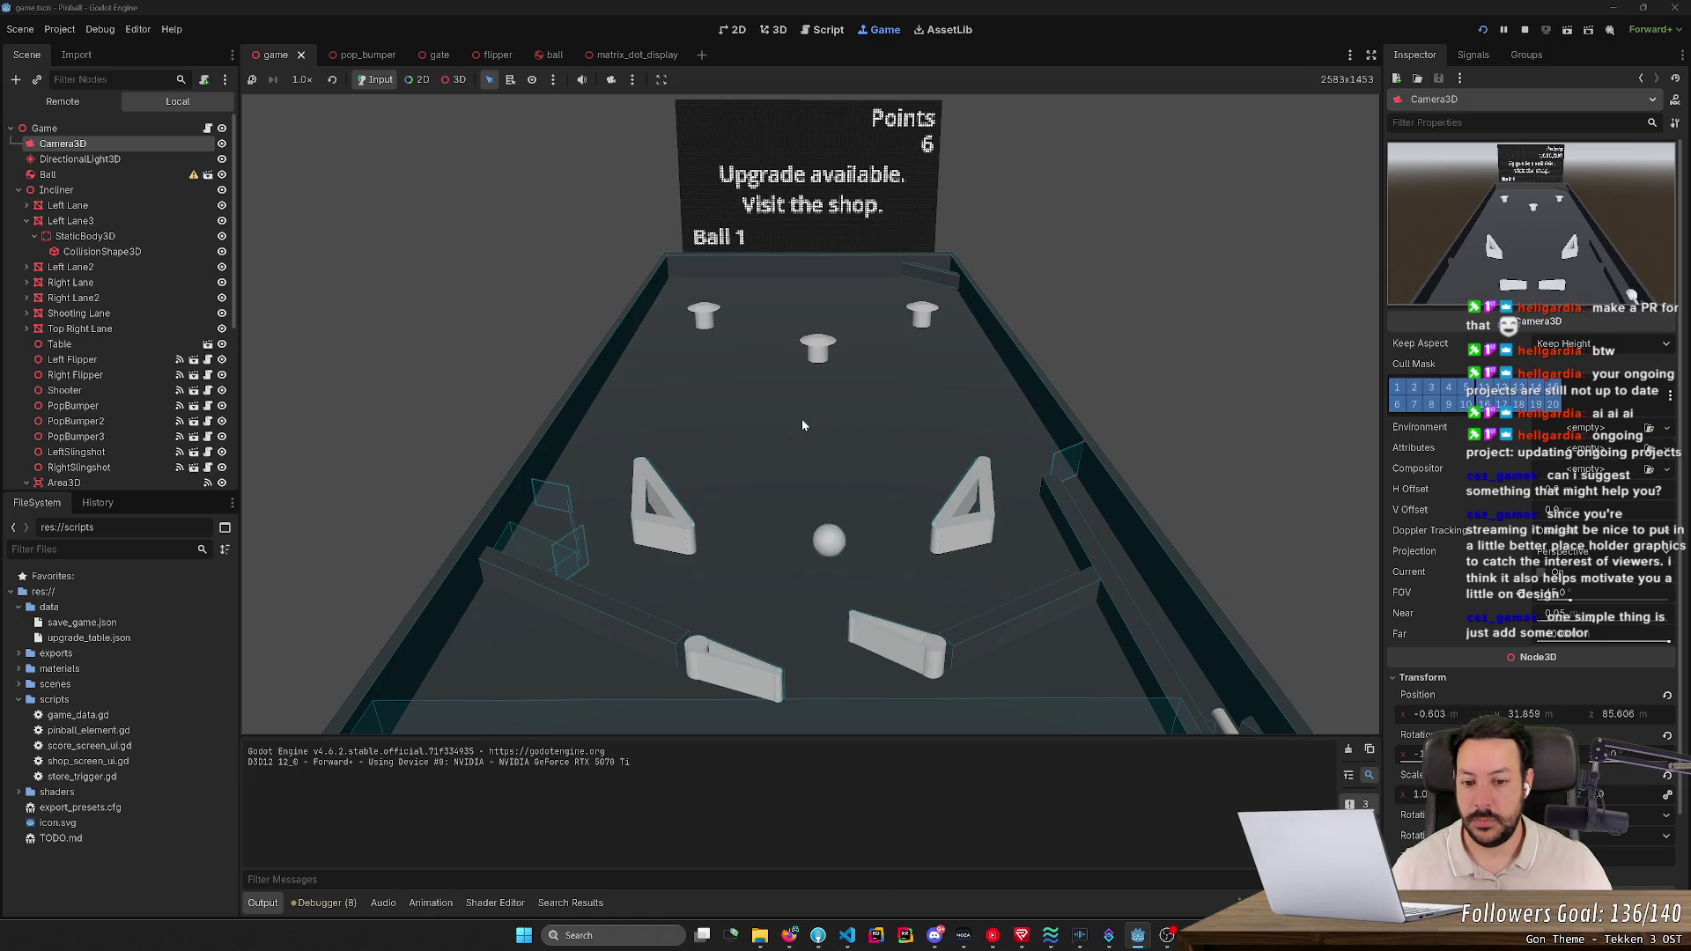
key("Left")
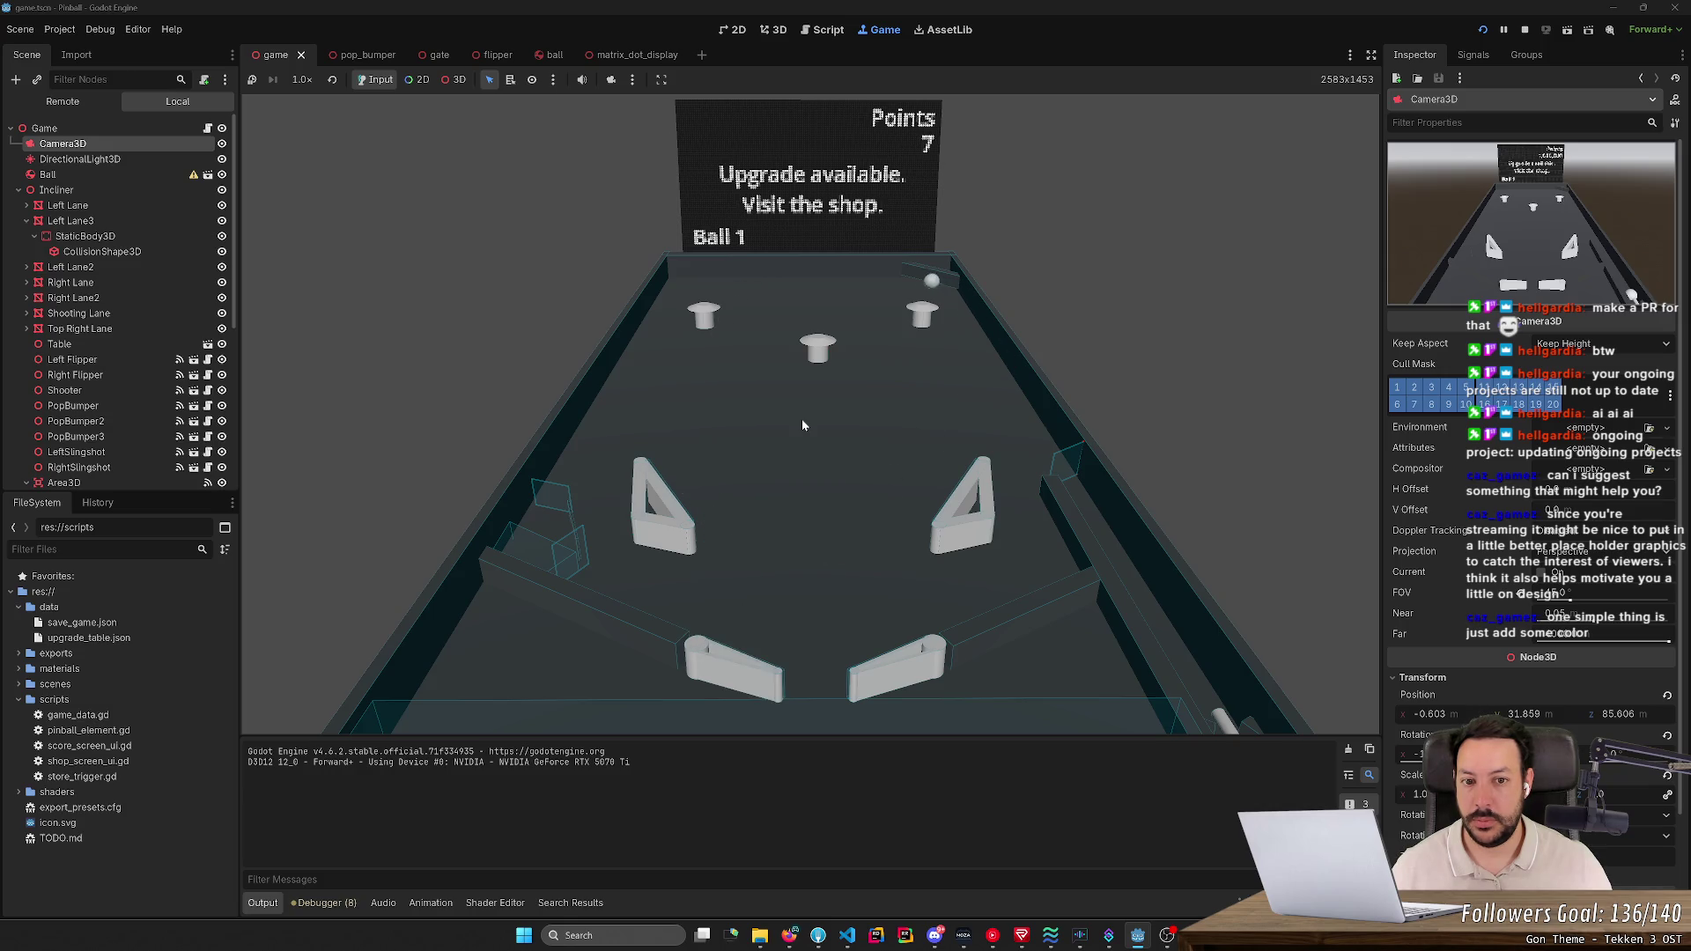
key("Left")
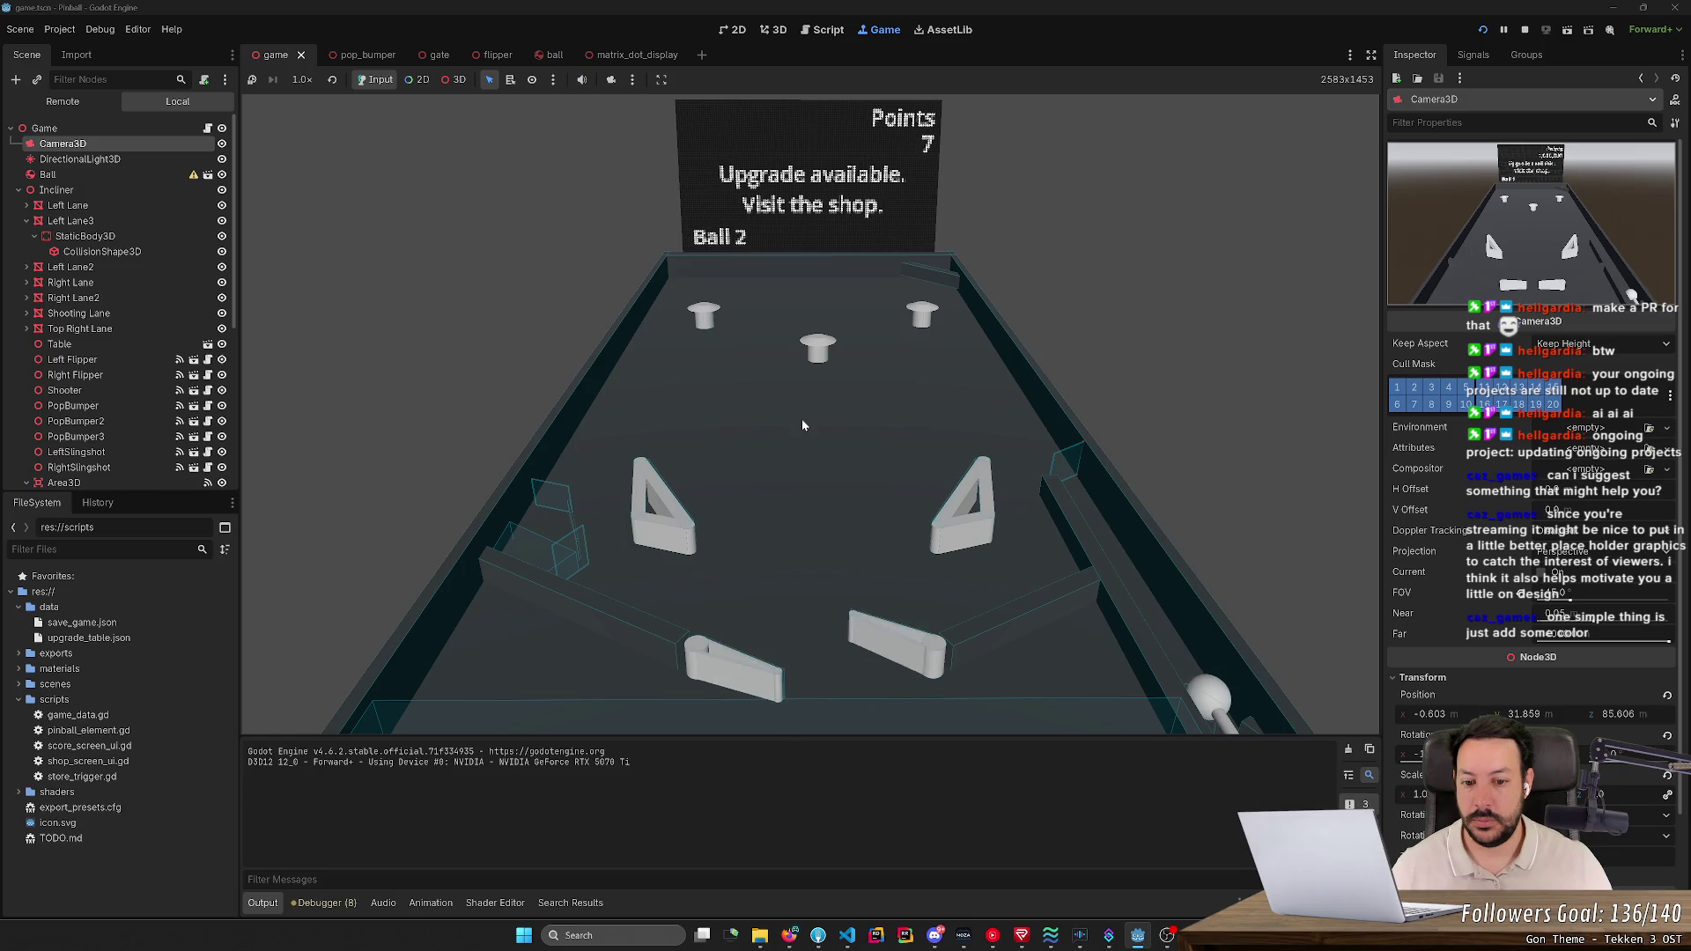
left_click(1529, 34)
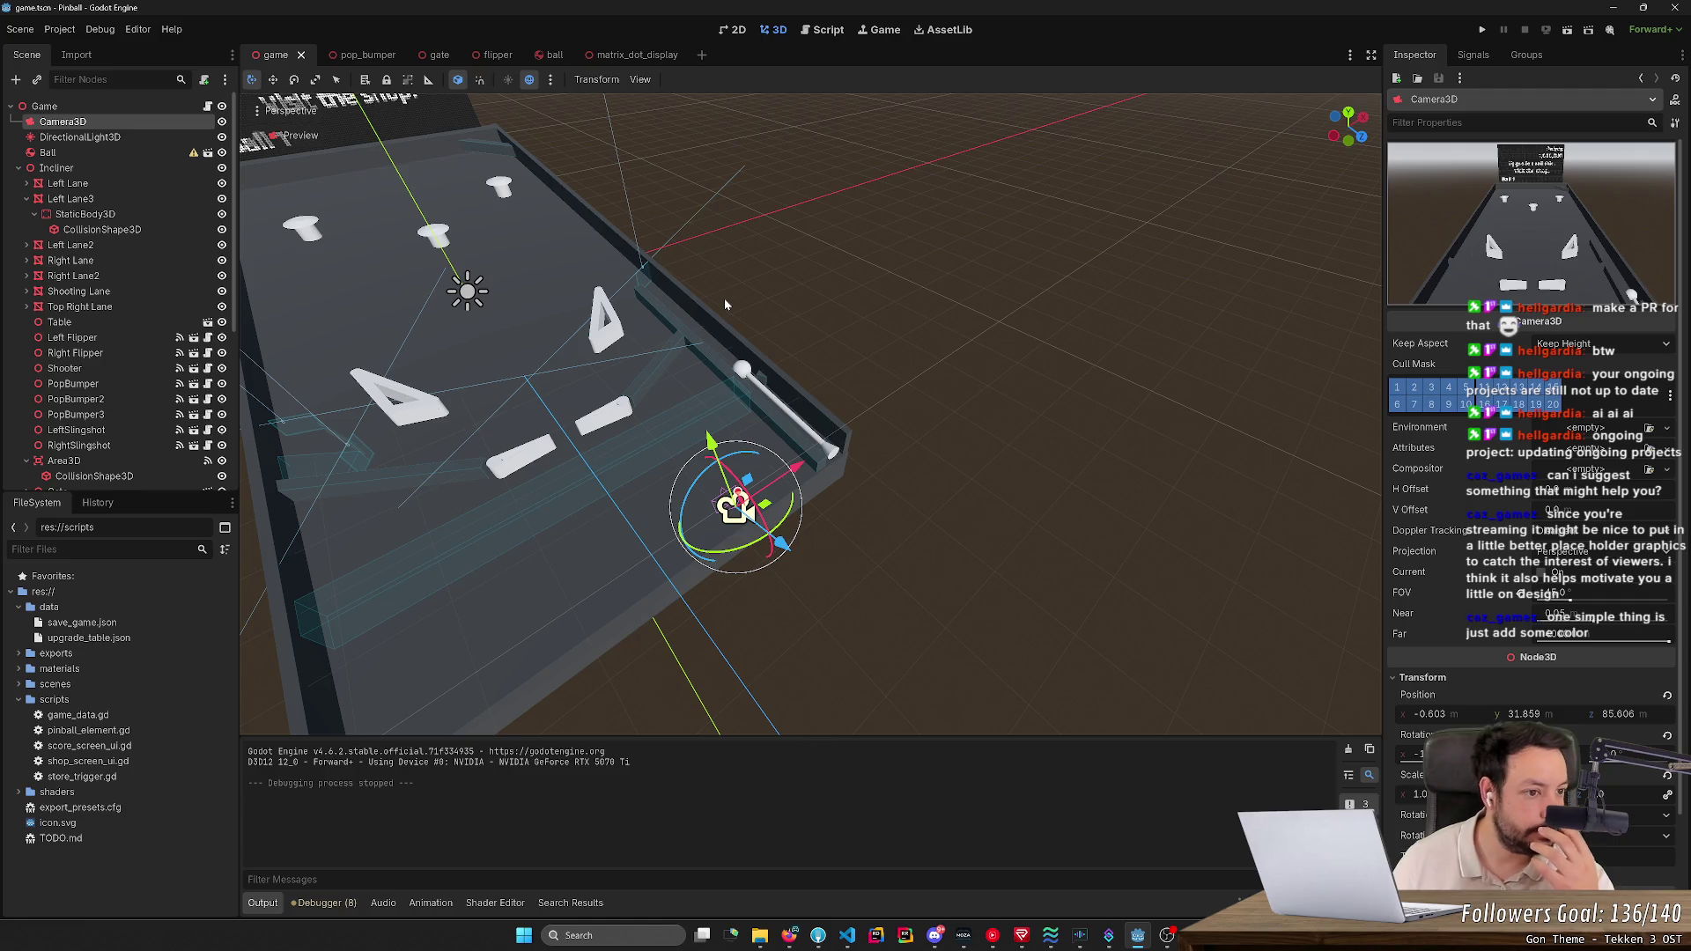
Step: In matrix_dot_display, make ShopScreen visible and ScoreScreen hidden, then run the game with F5
left_click(625, 54)
mouse_move(725, 294)
left_mouse_down()
mouse_move(740, 370)
mouse_move(730, 300)
mouse_move(696, 291)
mouse_move(718, 325)
left_mouse_up()
mouse_move(746, 517)
left_mouse_down()
mouse_move(796, 520)
mouse_move(797, 365)
mouse_move(784, 429)
left_mouse_up()
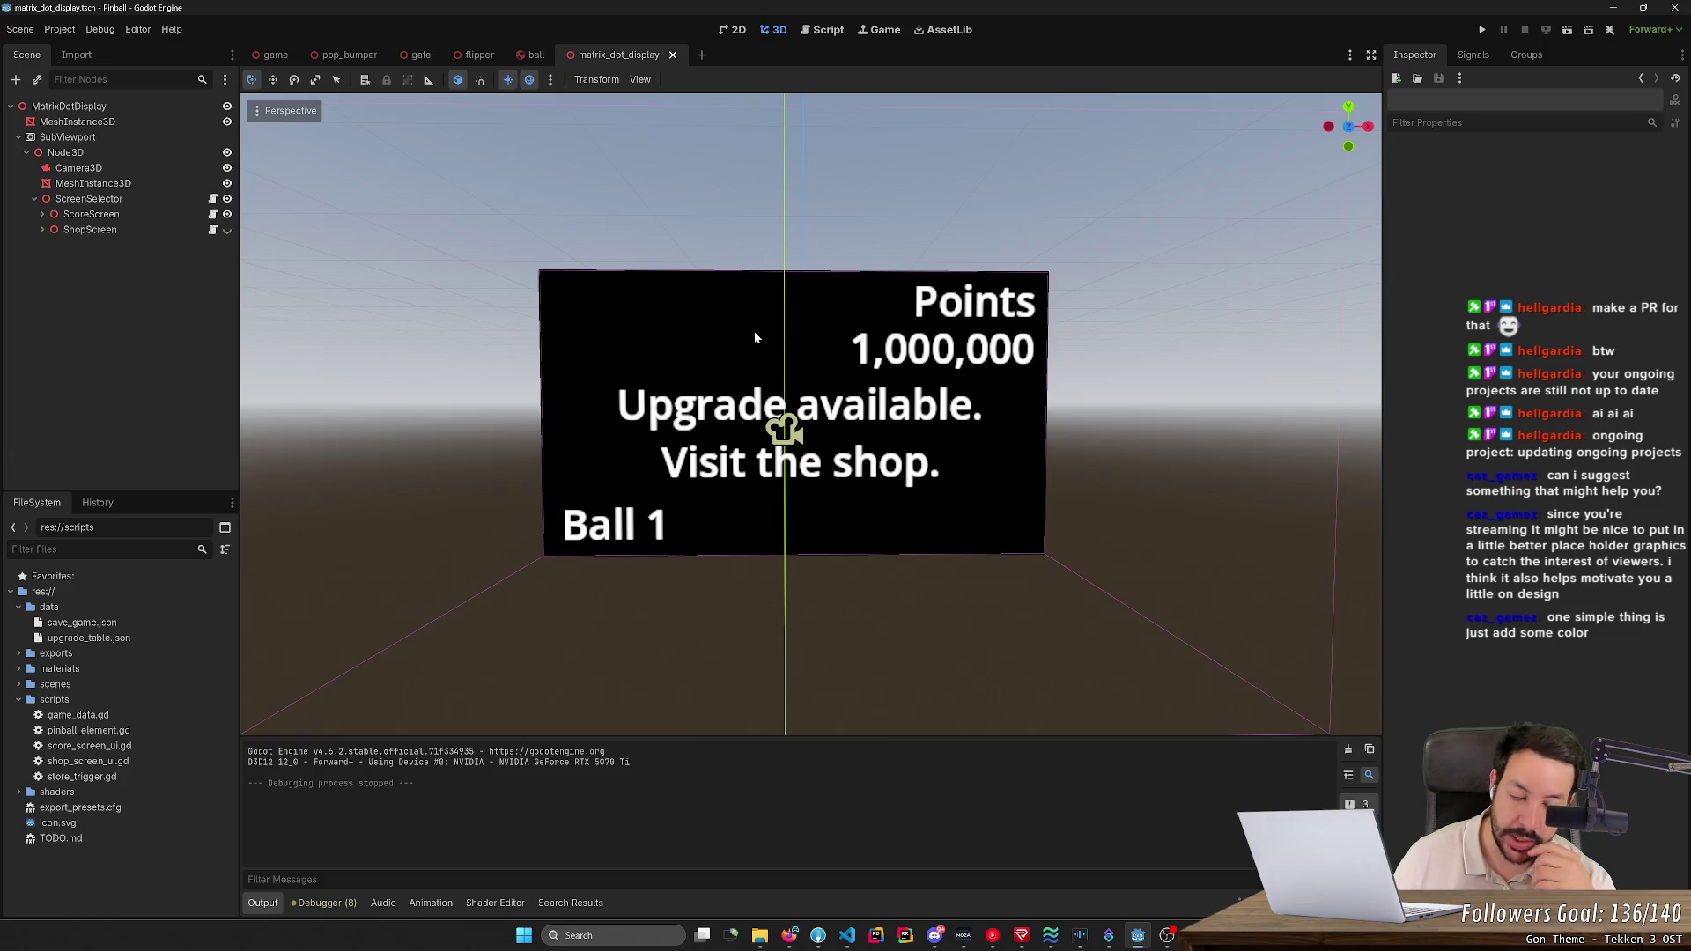
left_click(228, 229)
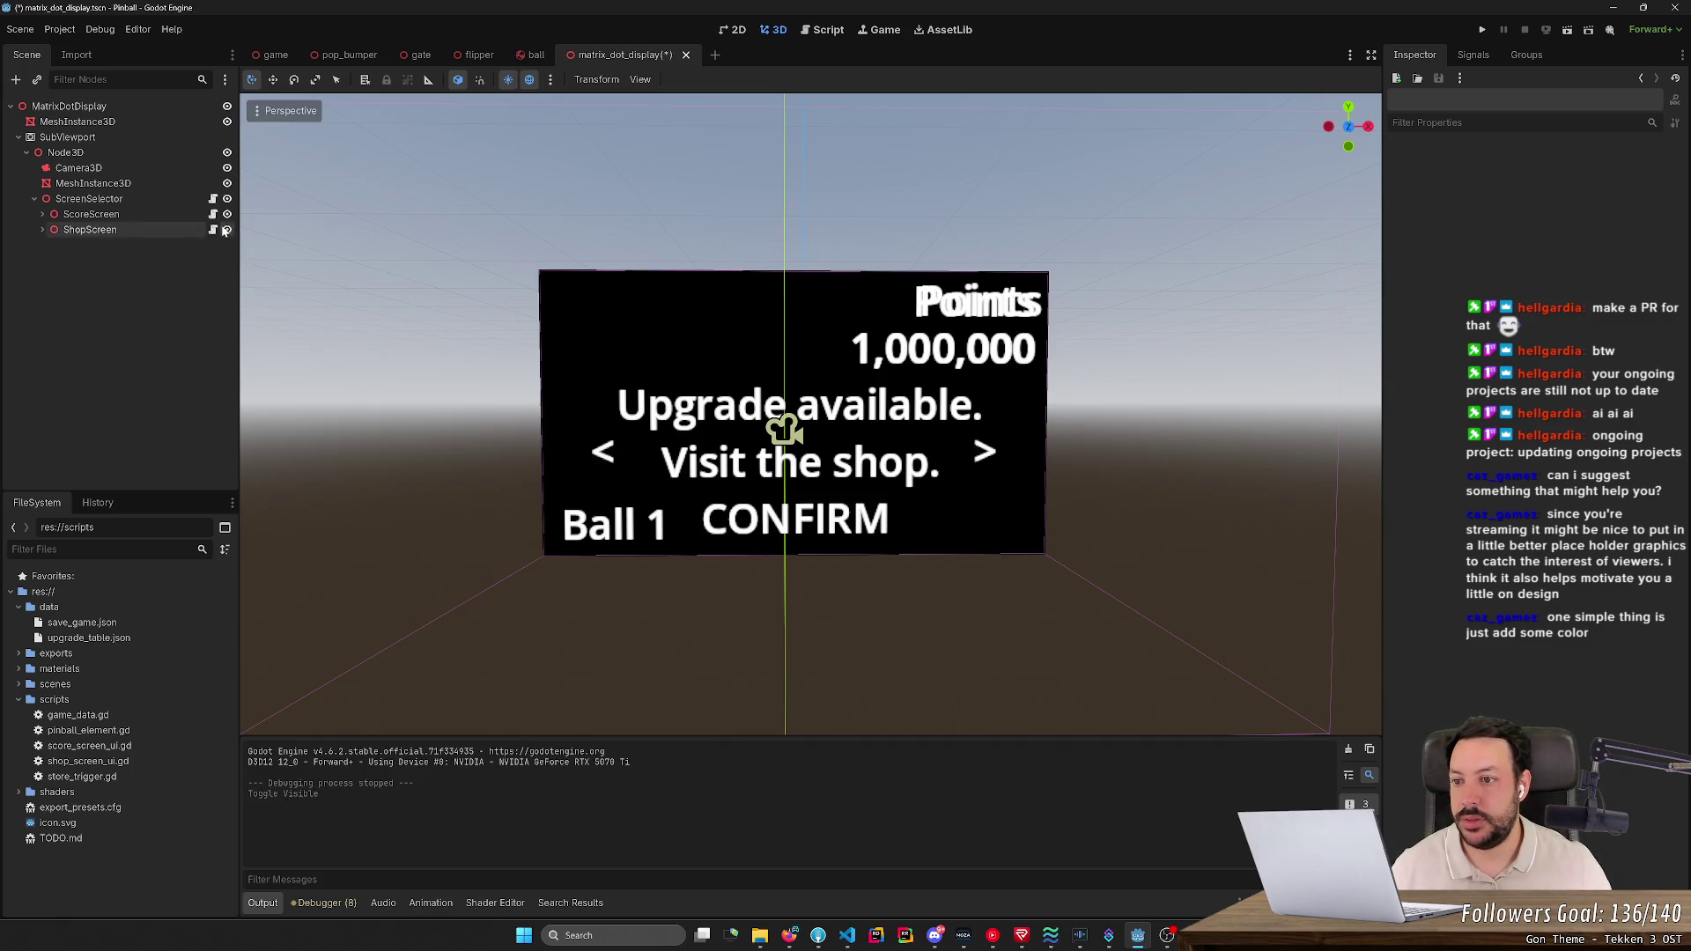
left_click(227, 214)
scroll(810, 414, "down", 3)
scroll(554, 286, "up", 5)
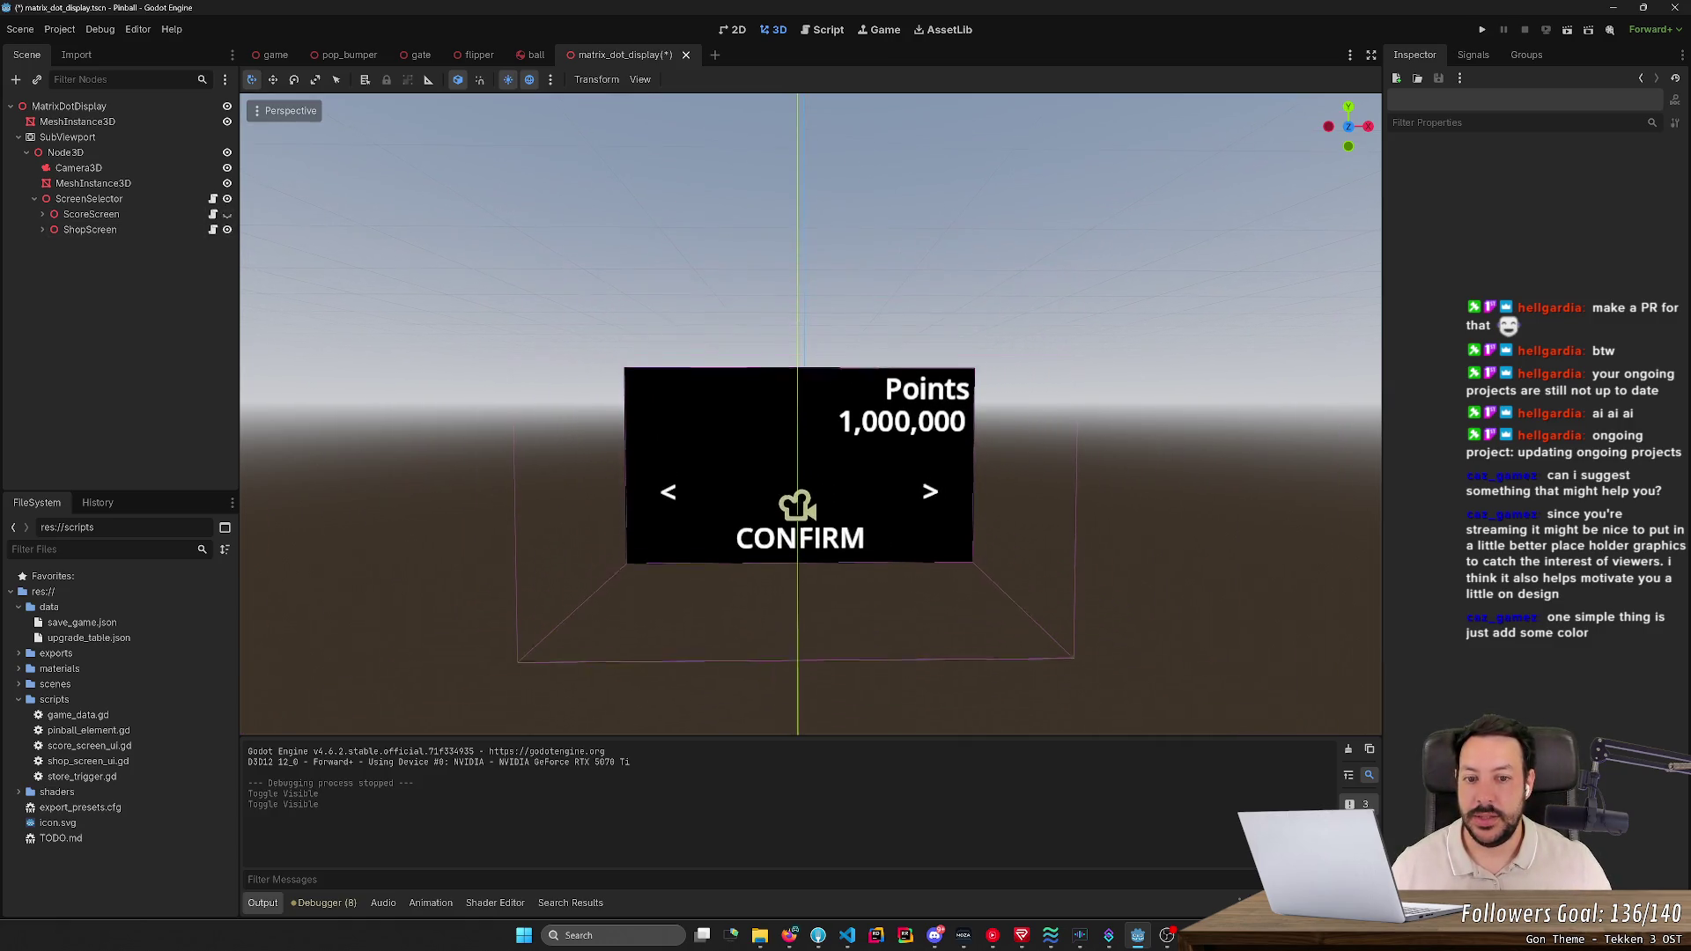
key("F5")
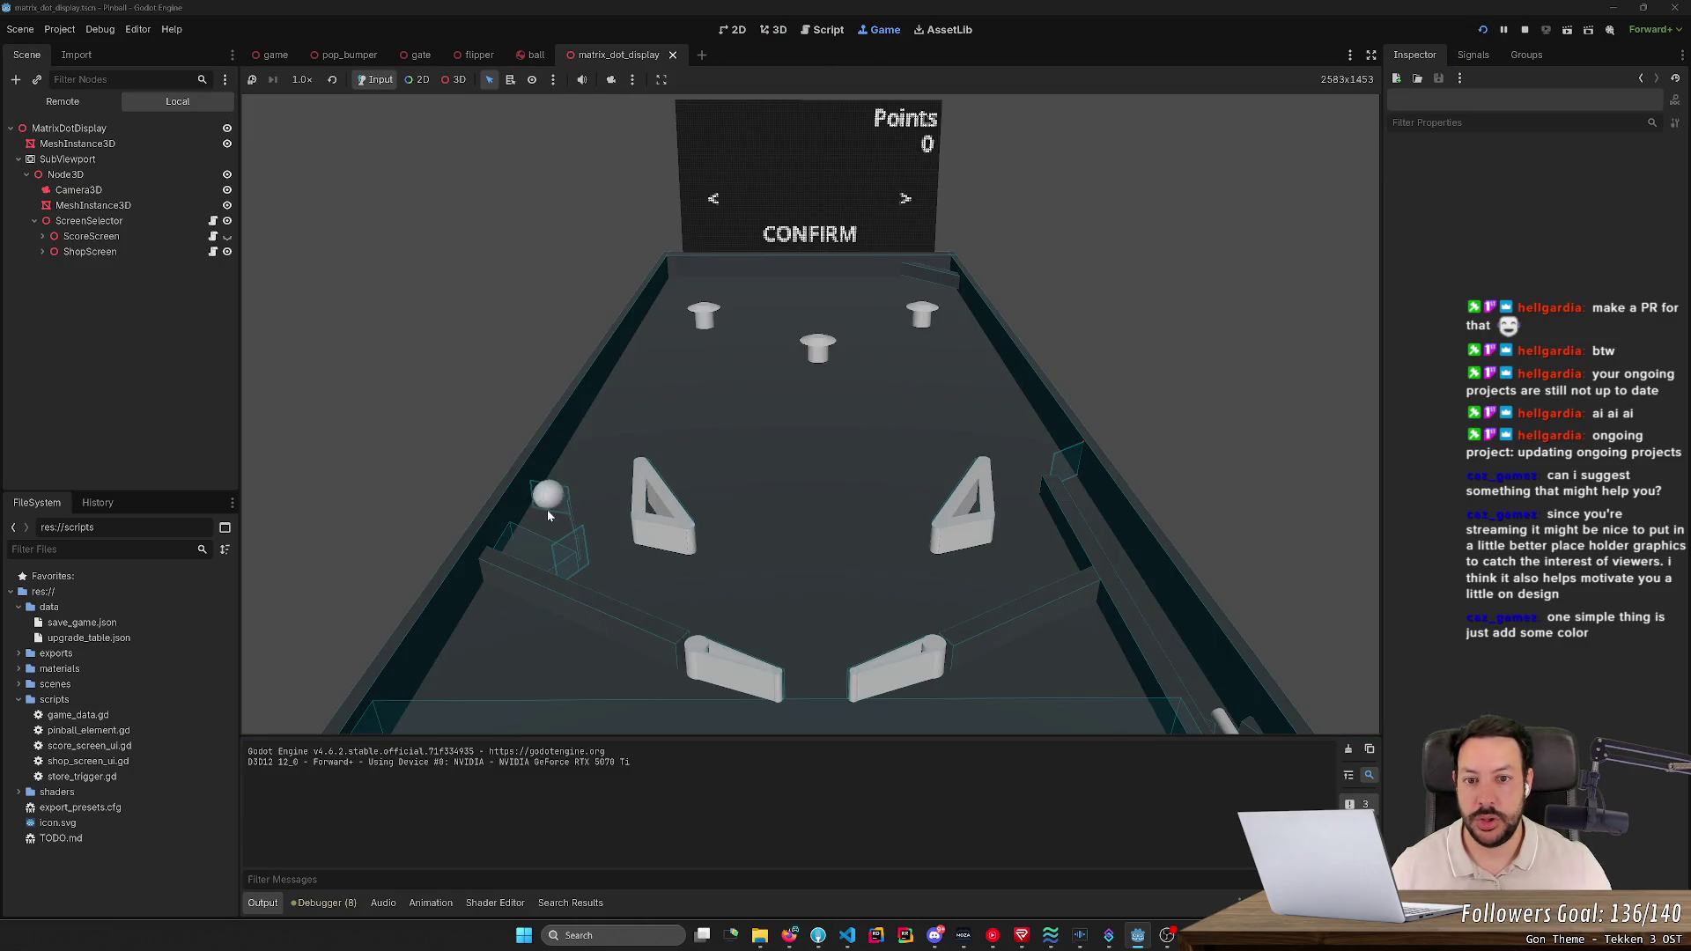
Step: Repeatedly drop the ball into the left trigger and flip it out to test the shop-screen switch
left_click(743, 631)
mouse_move(738, 630)
left_mouse_down()
mouse_move(731, 652)
mouse_move(539, 517)
left_mouse_up()
key("Left")
key("Left")
key("Left")
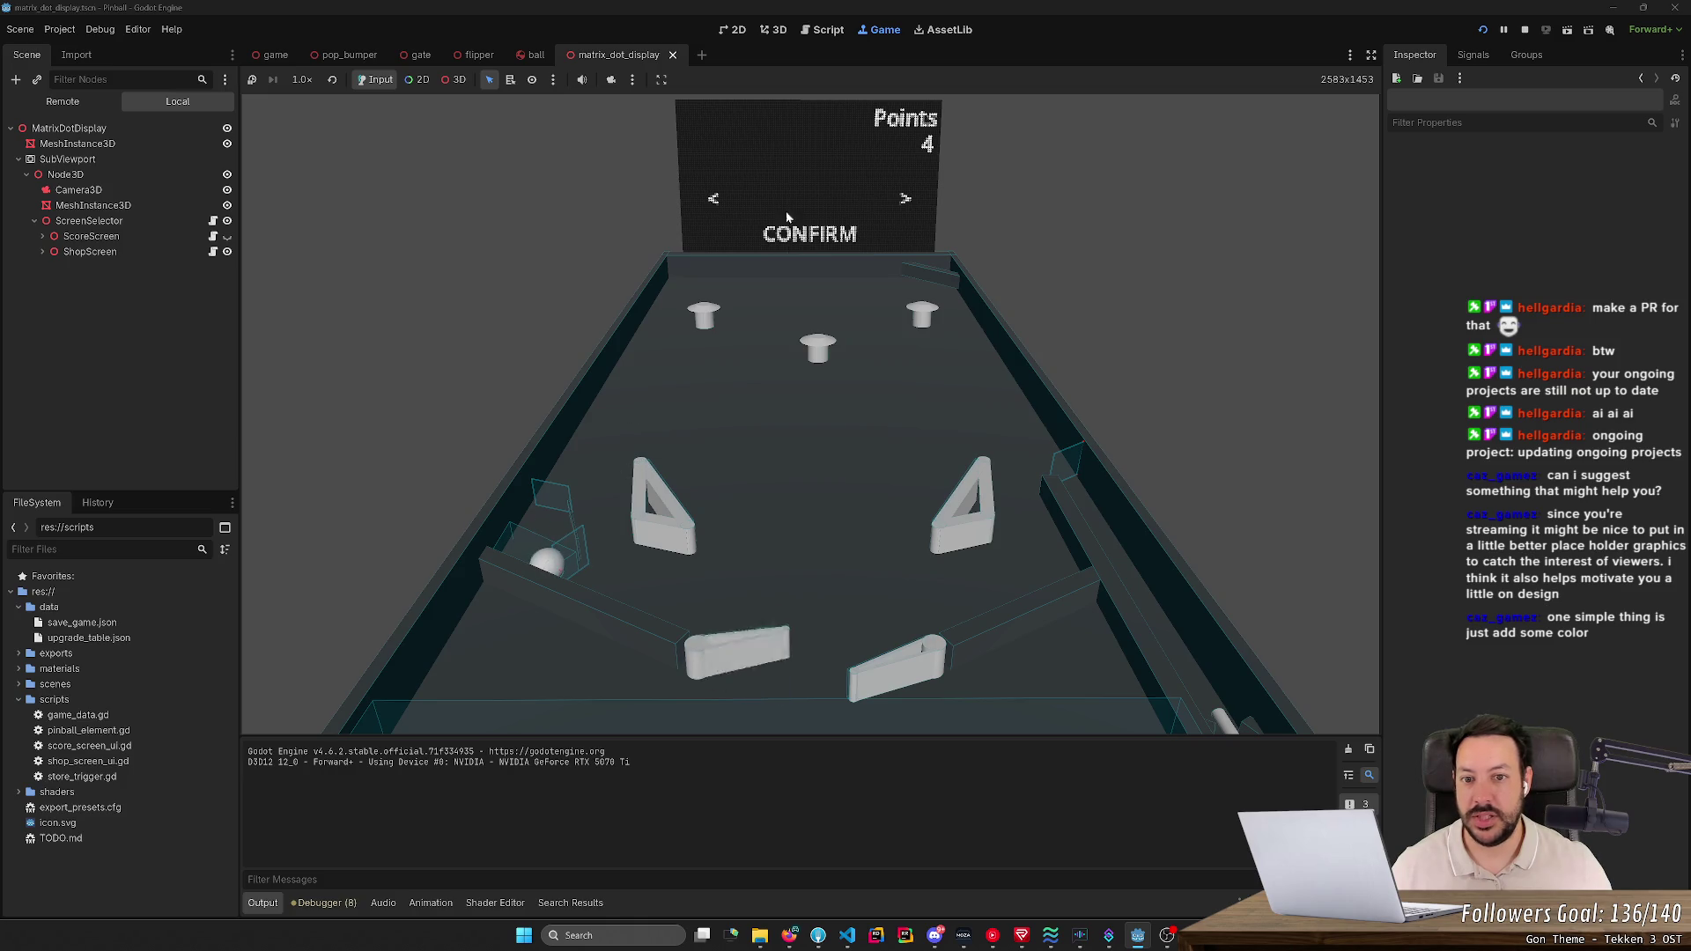
left_click_drag(710, 557, 751, 407)
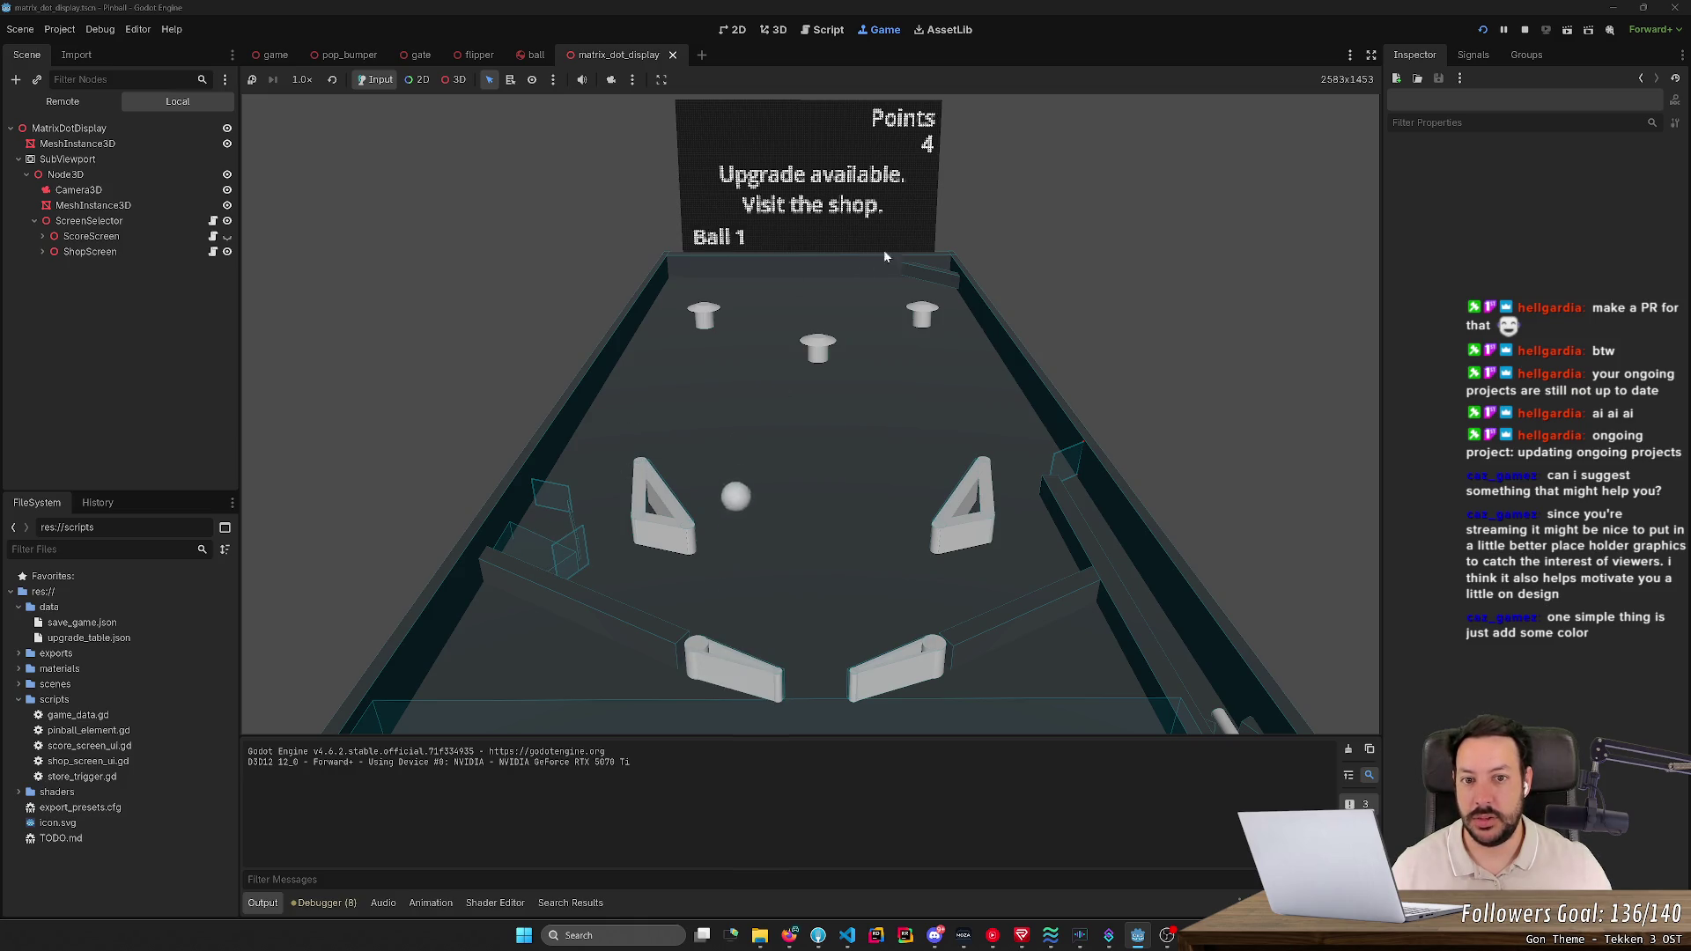
key("Left")
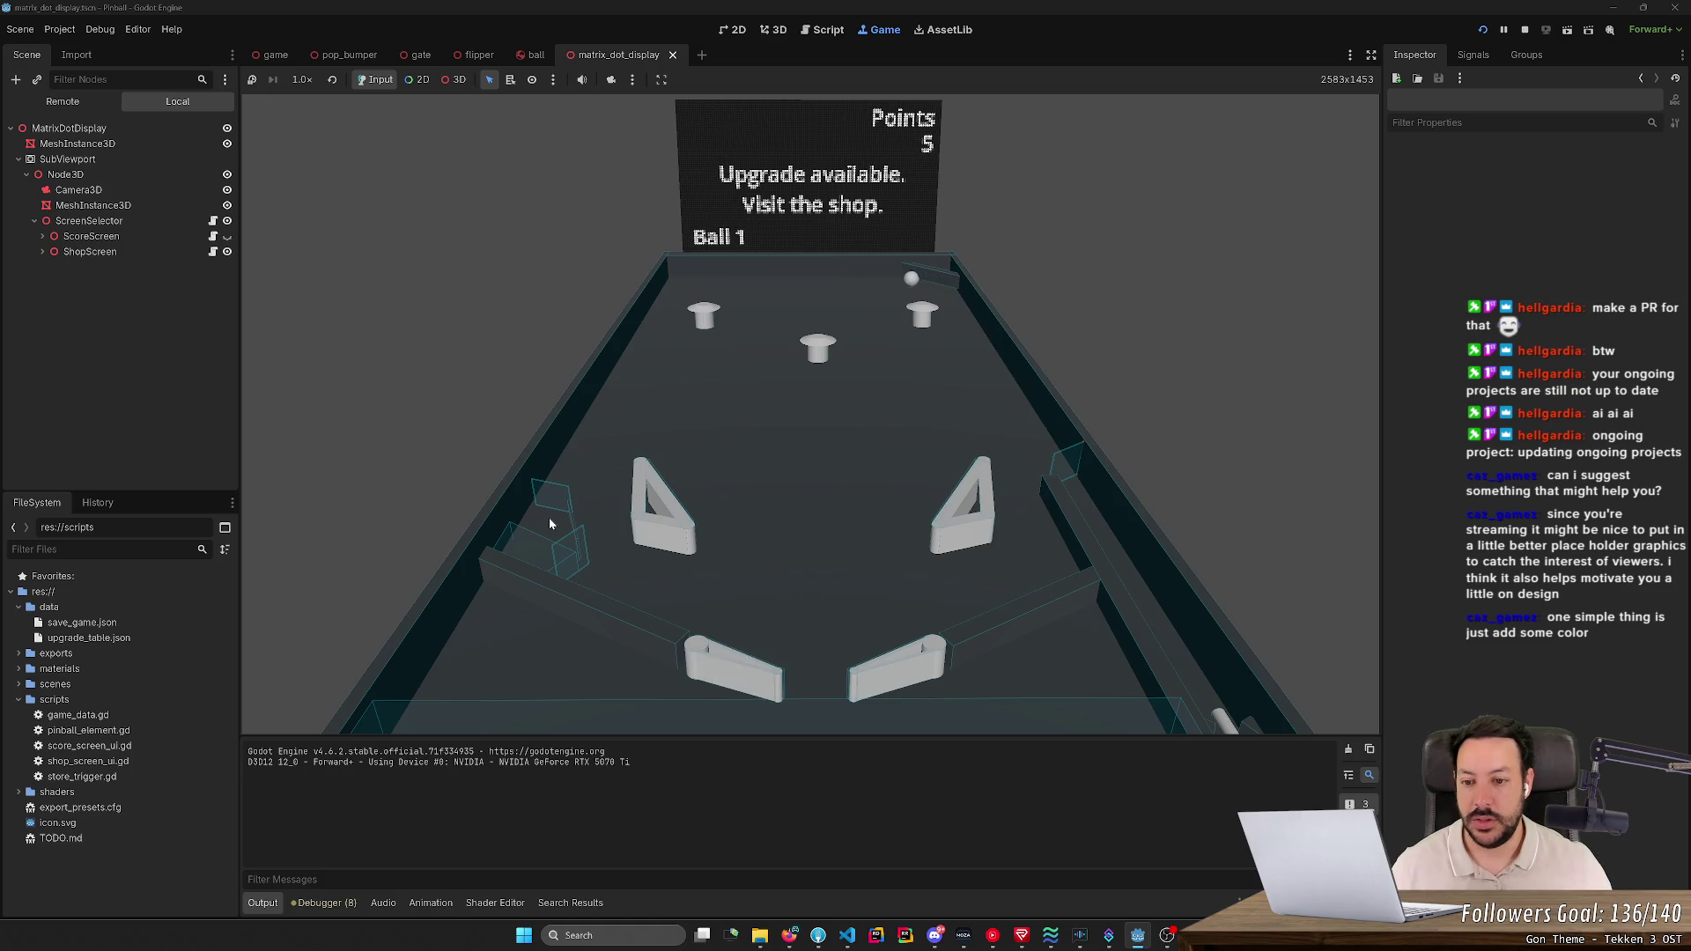
left_click(550, 523)
key("Left")
left_click(742, 573)
key("Left")
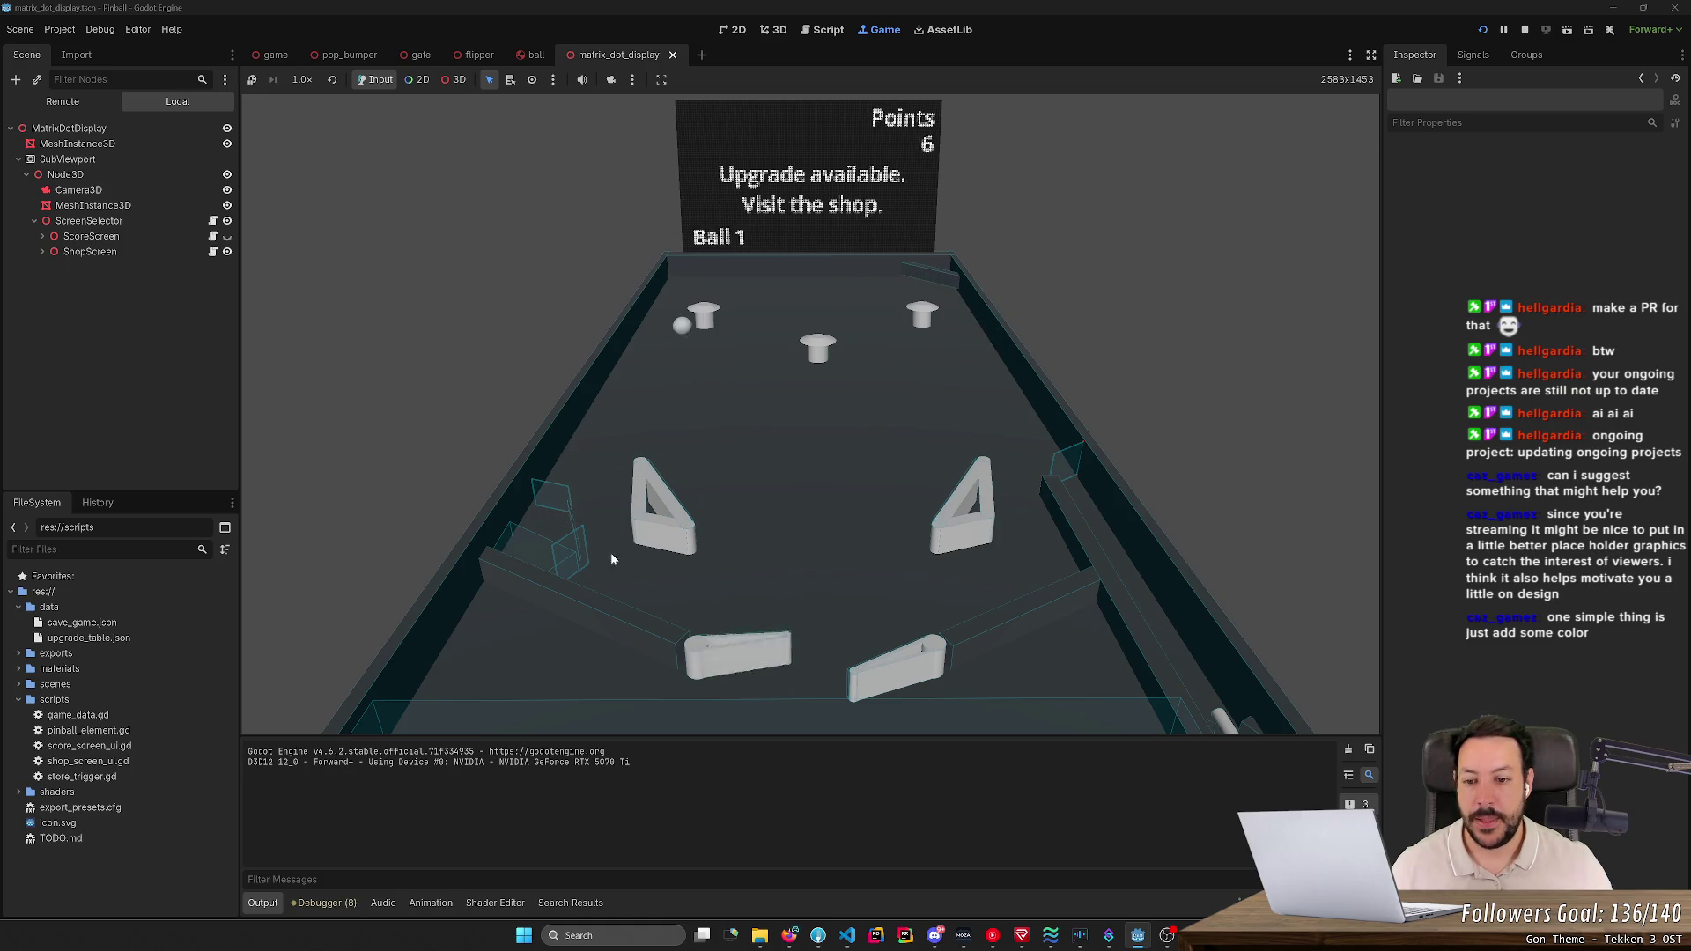
key("Left")
left_click(755, 563)
key("Left")
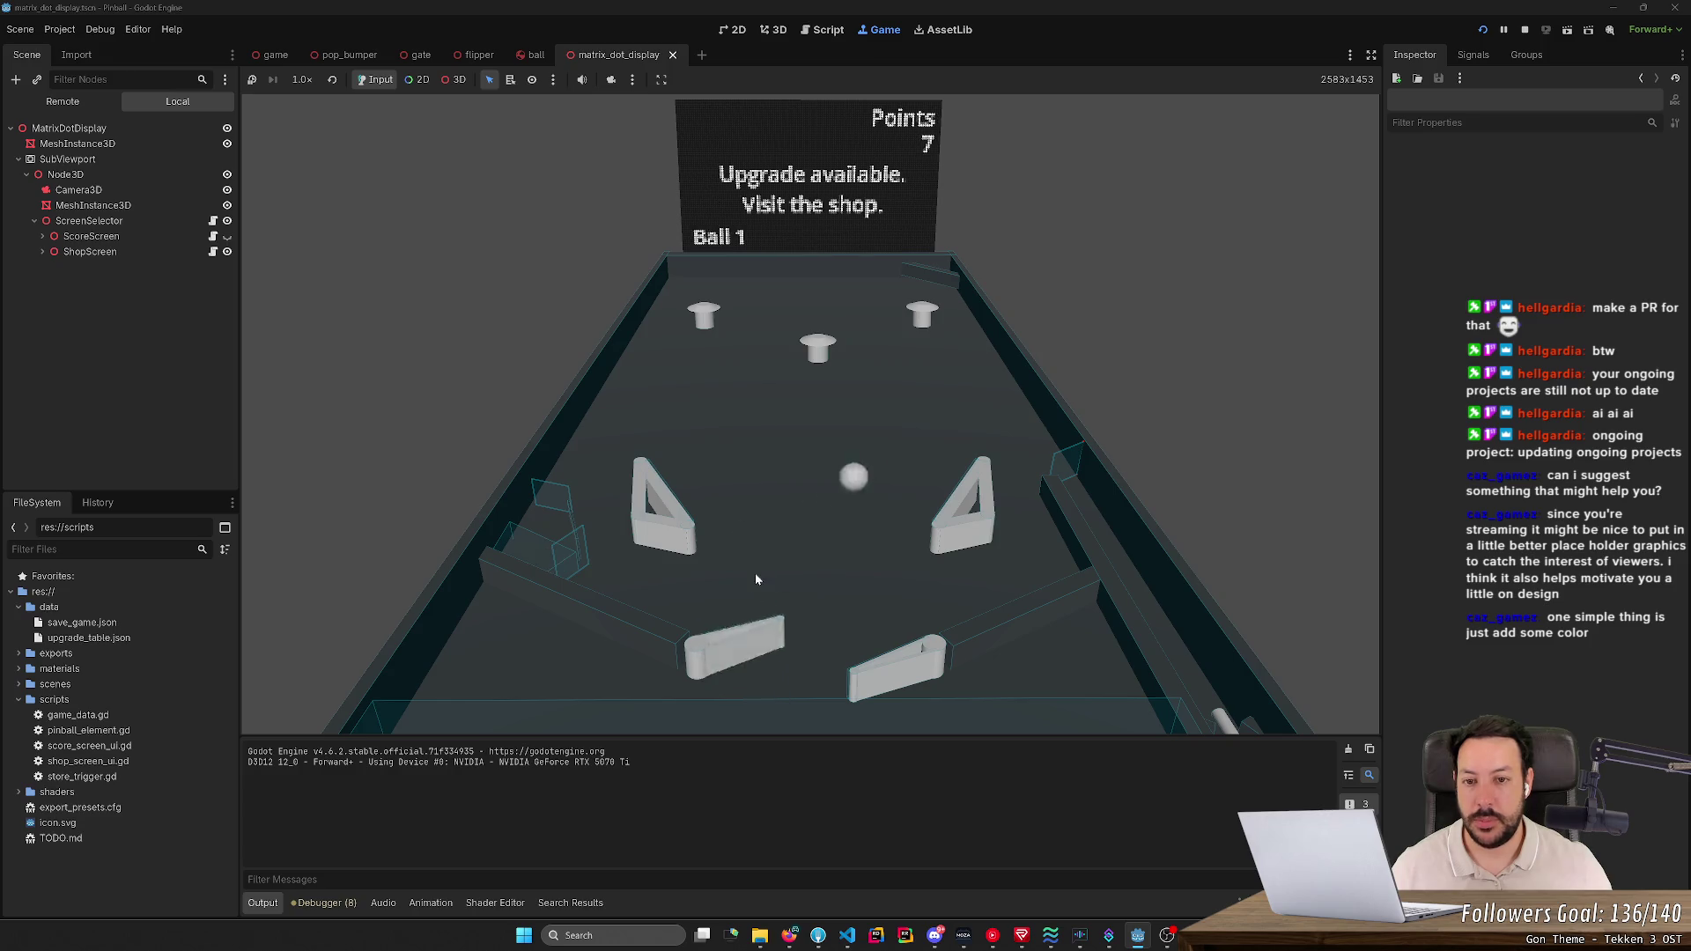
left_click(547, 500)
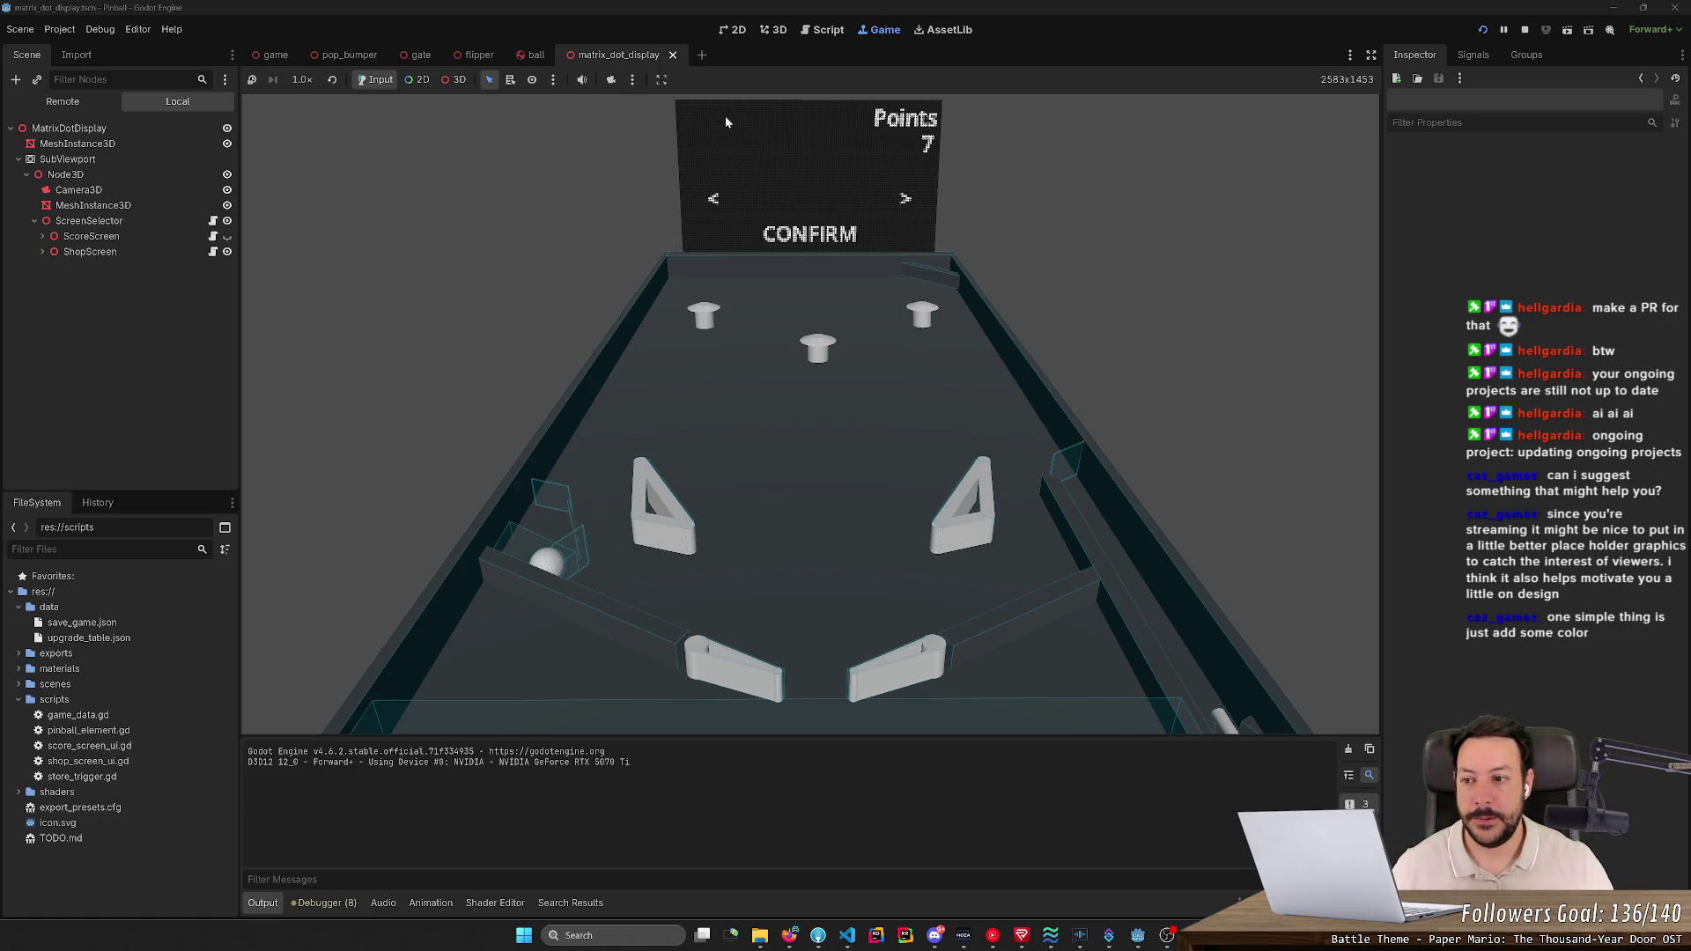
mouse_move(137, 830)
Step: Stop the running game and expand ShopScreen in the Scene dock to show its labels
left_click(1524, 31)
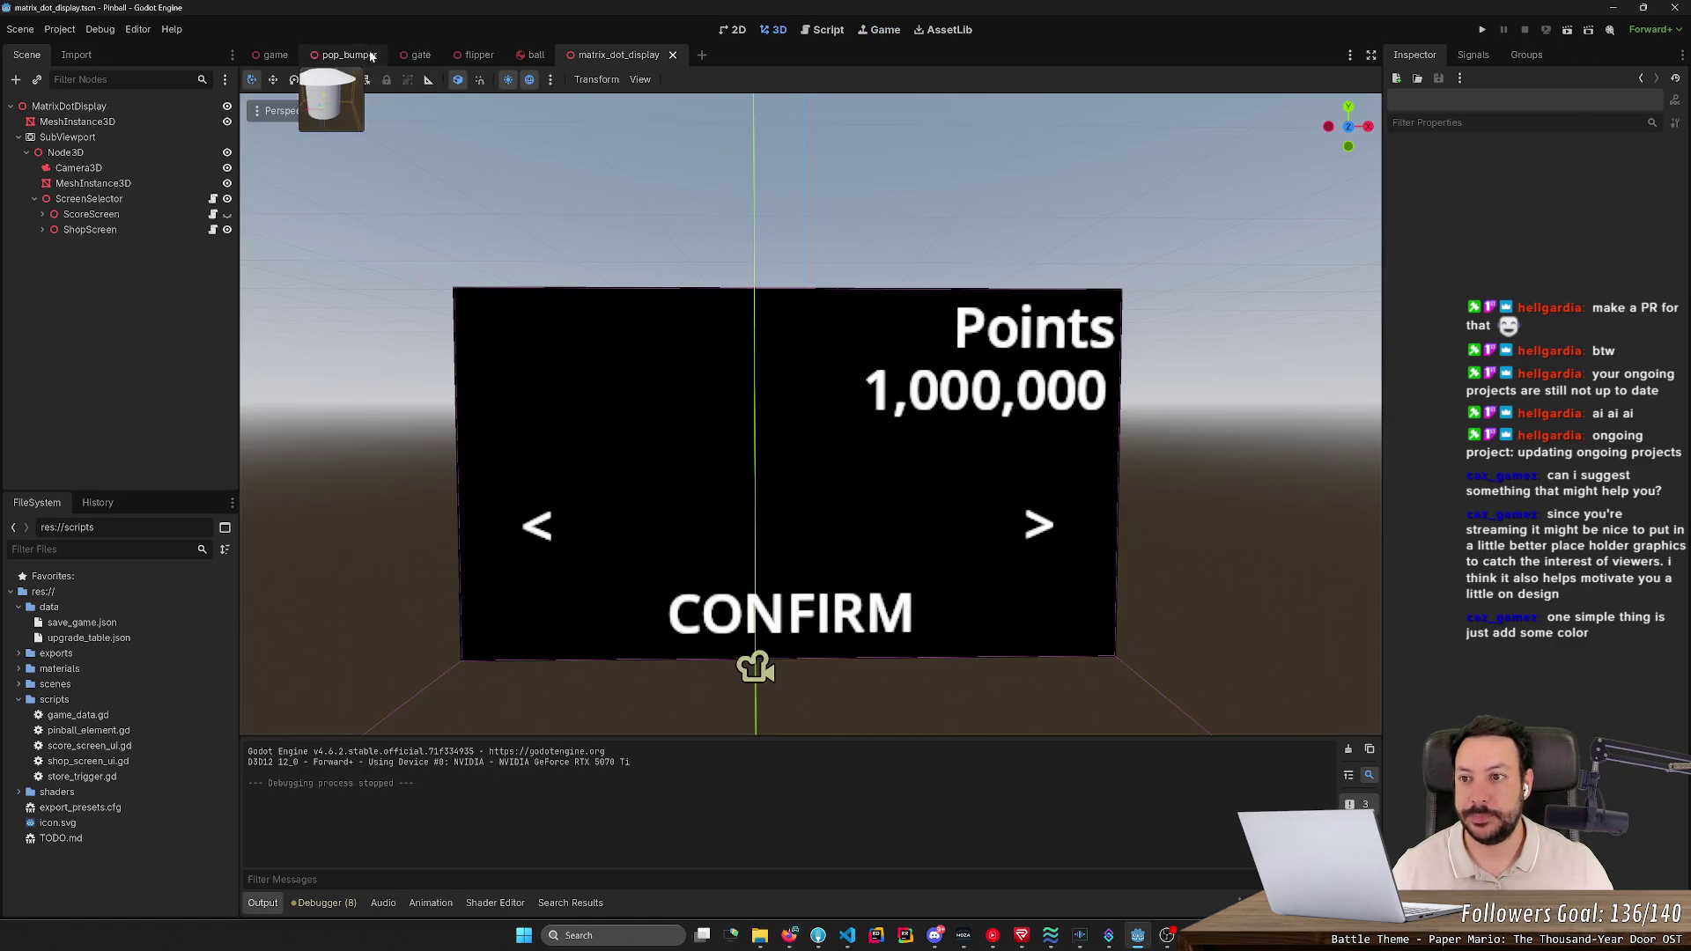
left_click(43, 229)
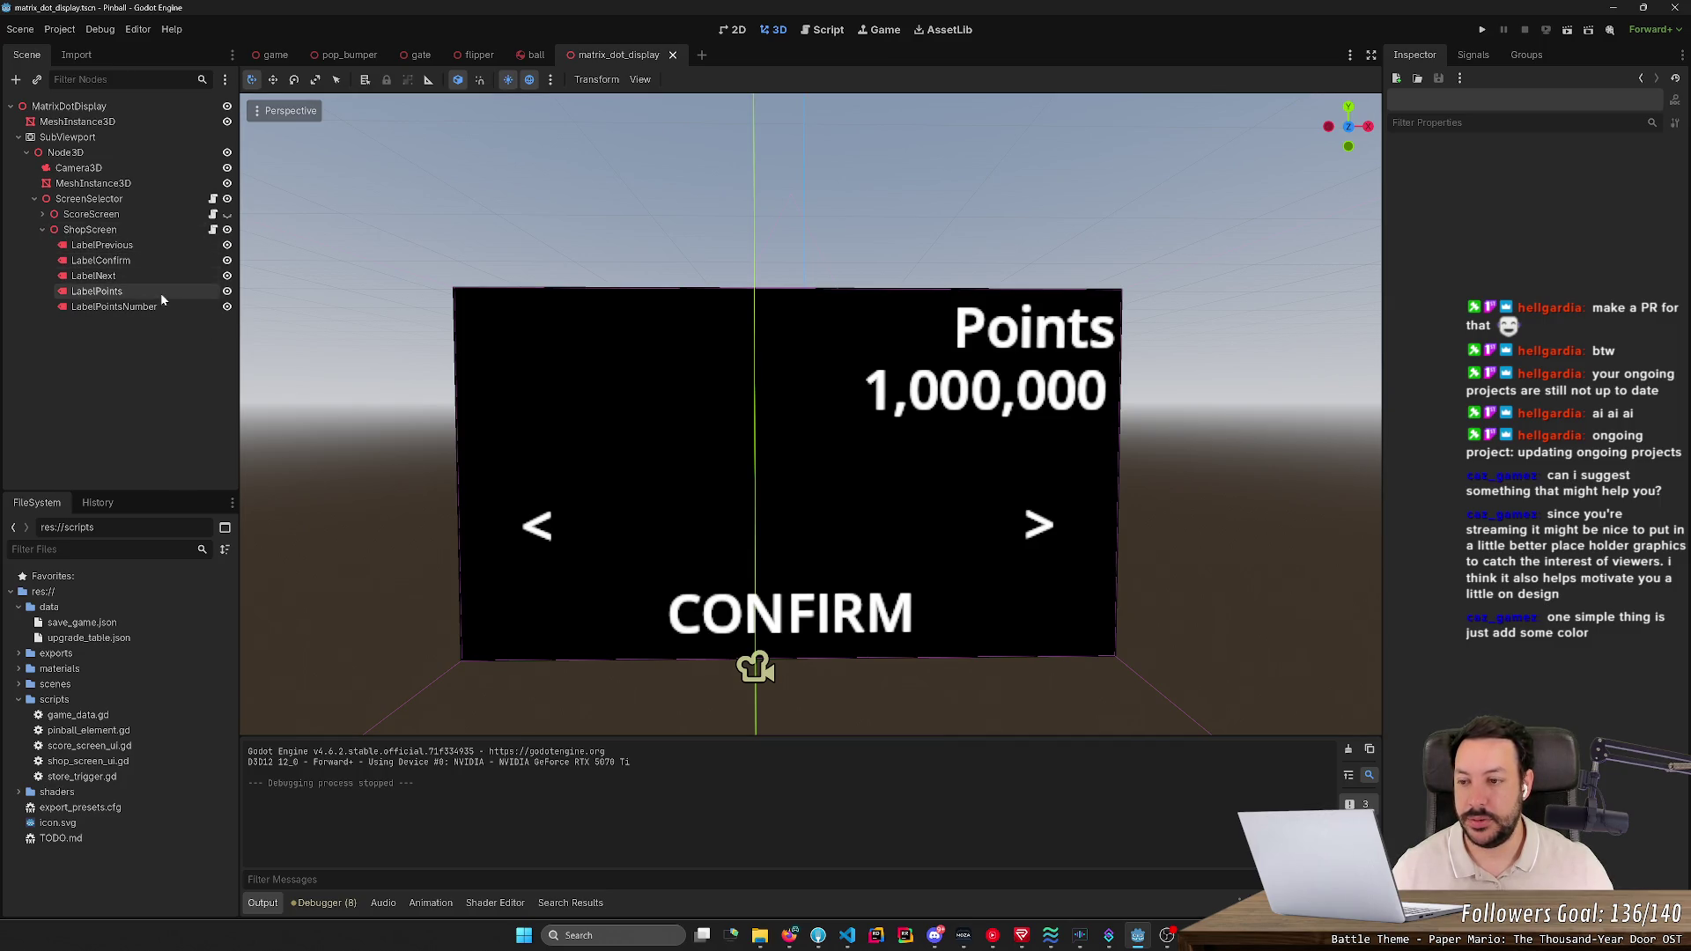
right_click(121, 230)
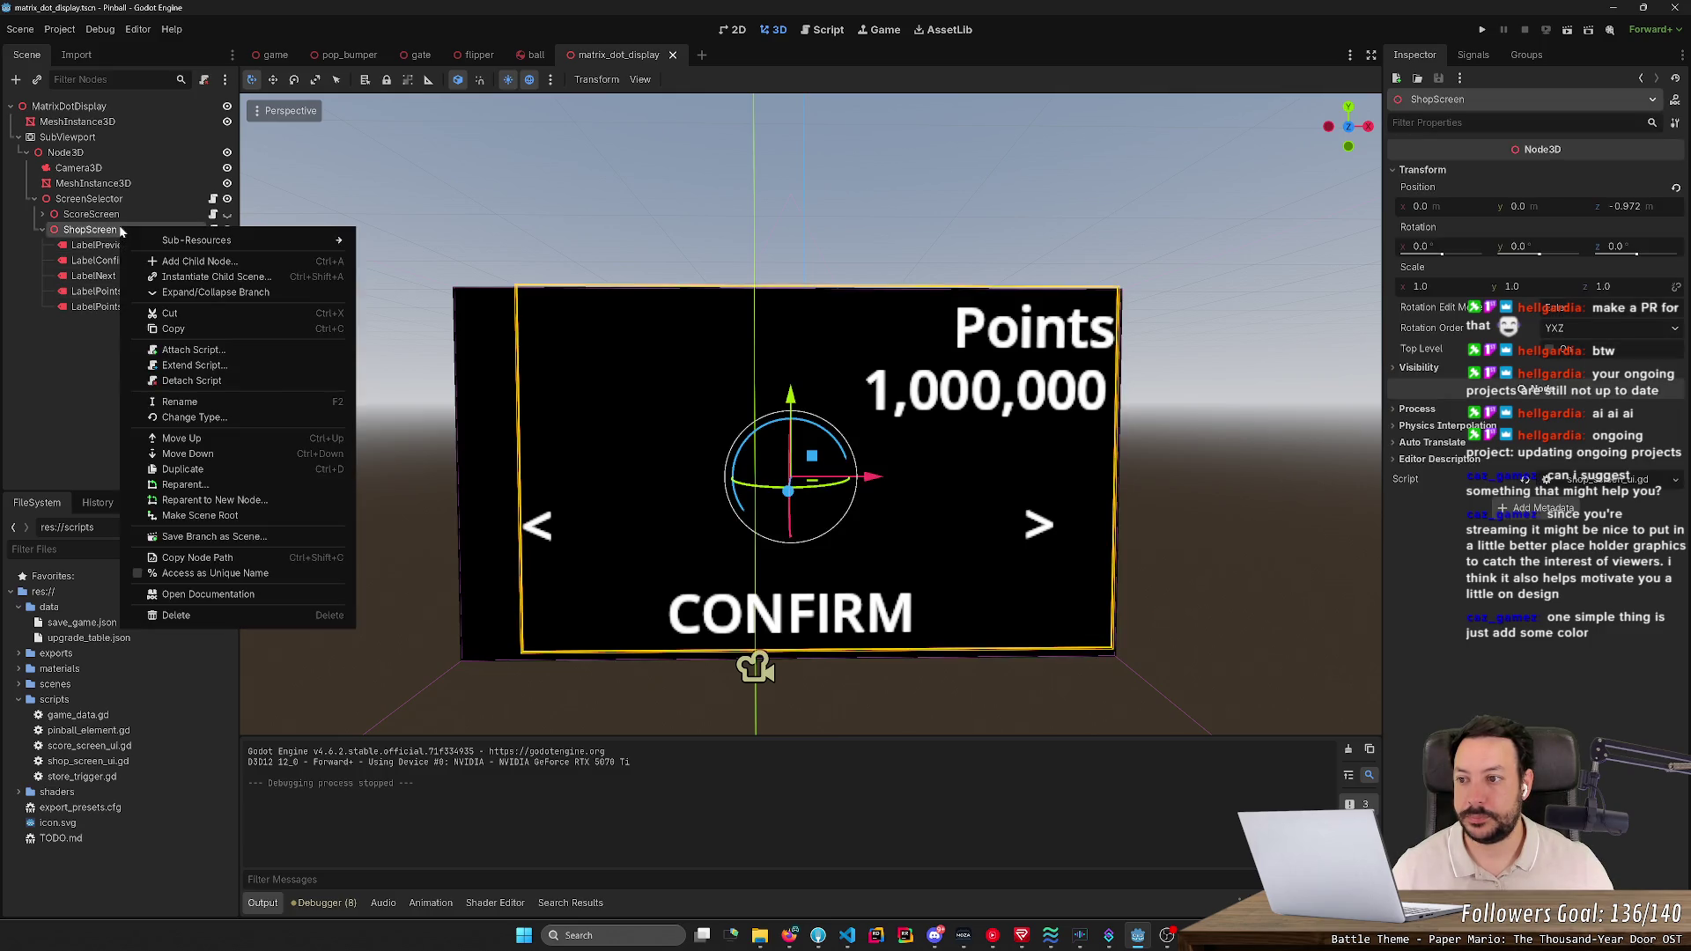
left_click(46, 375)
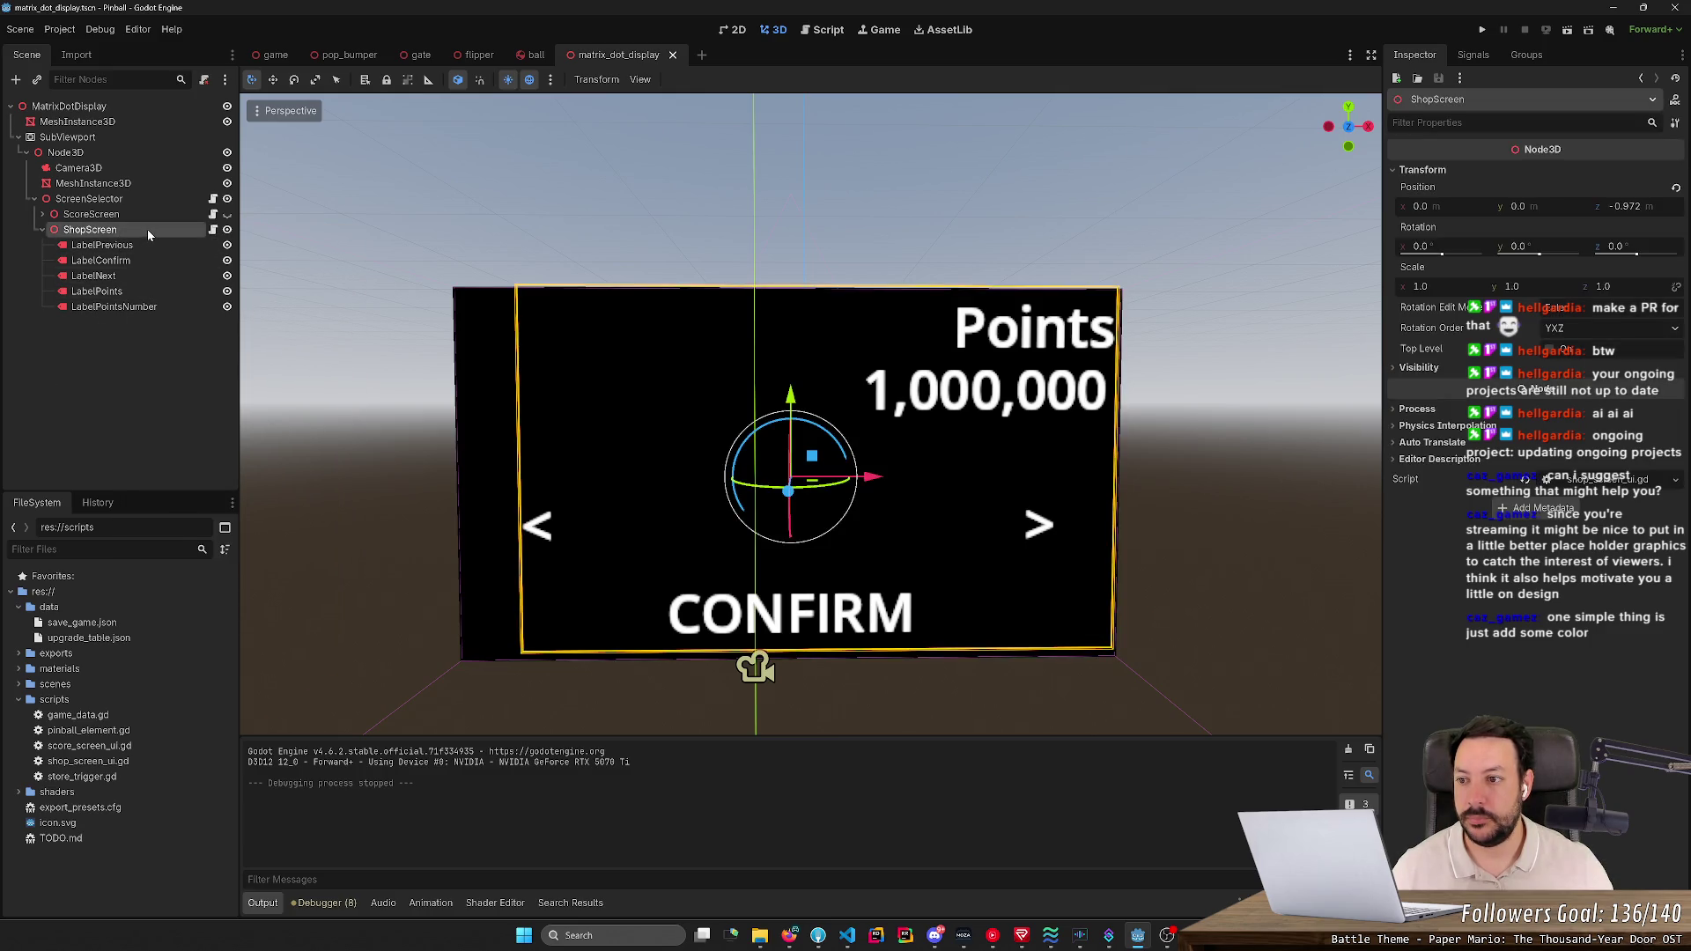
Step: Add a Node3D child under ShopScreen and name it ElementDisplay
right_click(147, 231)
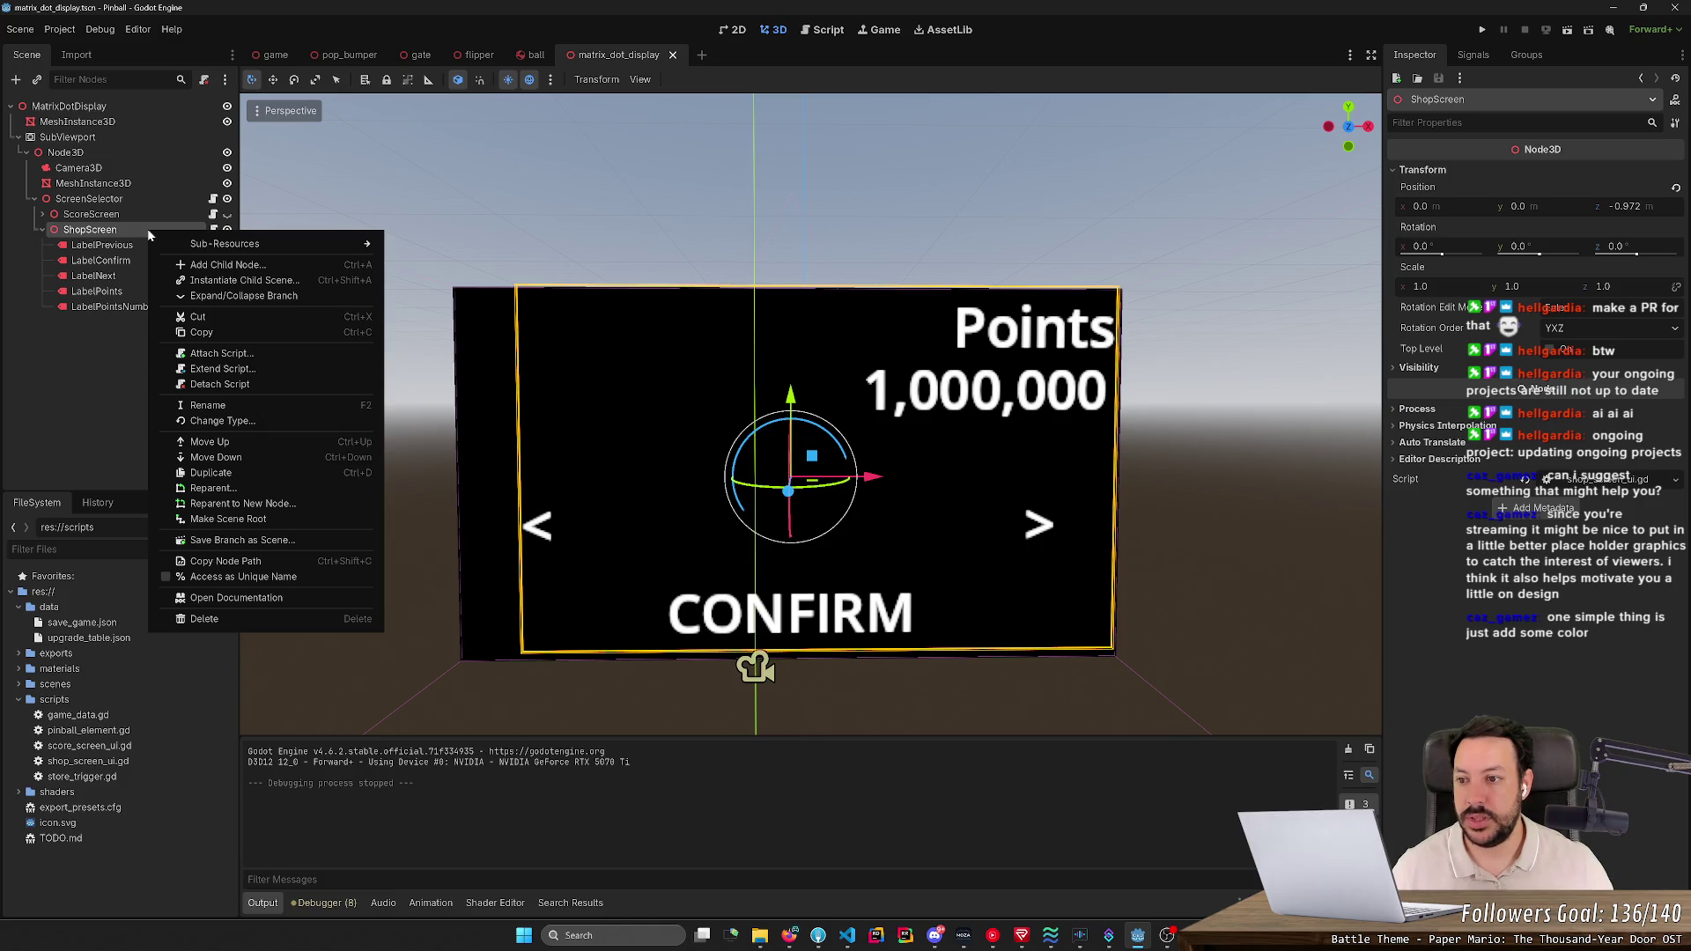
left_click(225, 265)
type("Node3d")
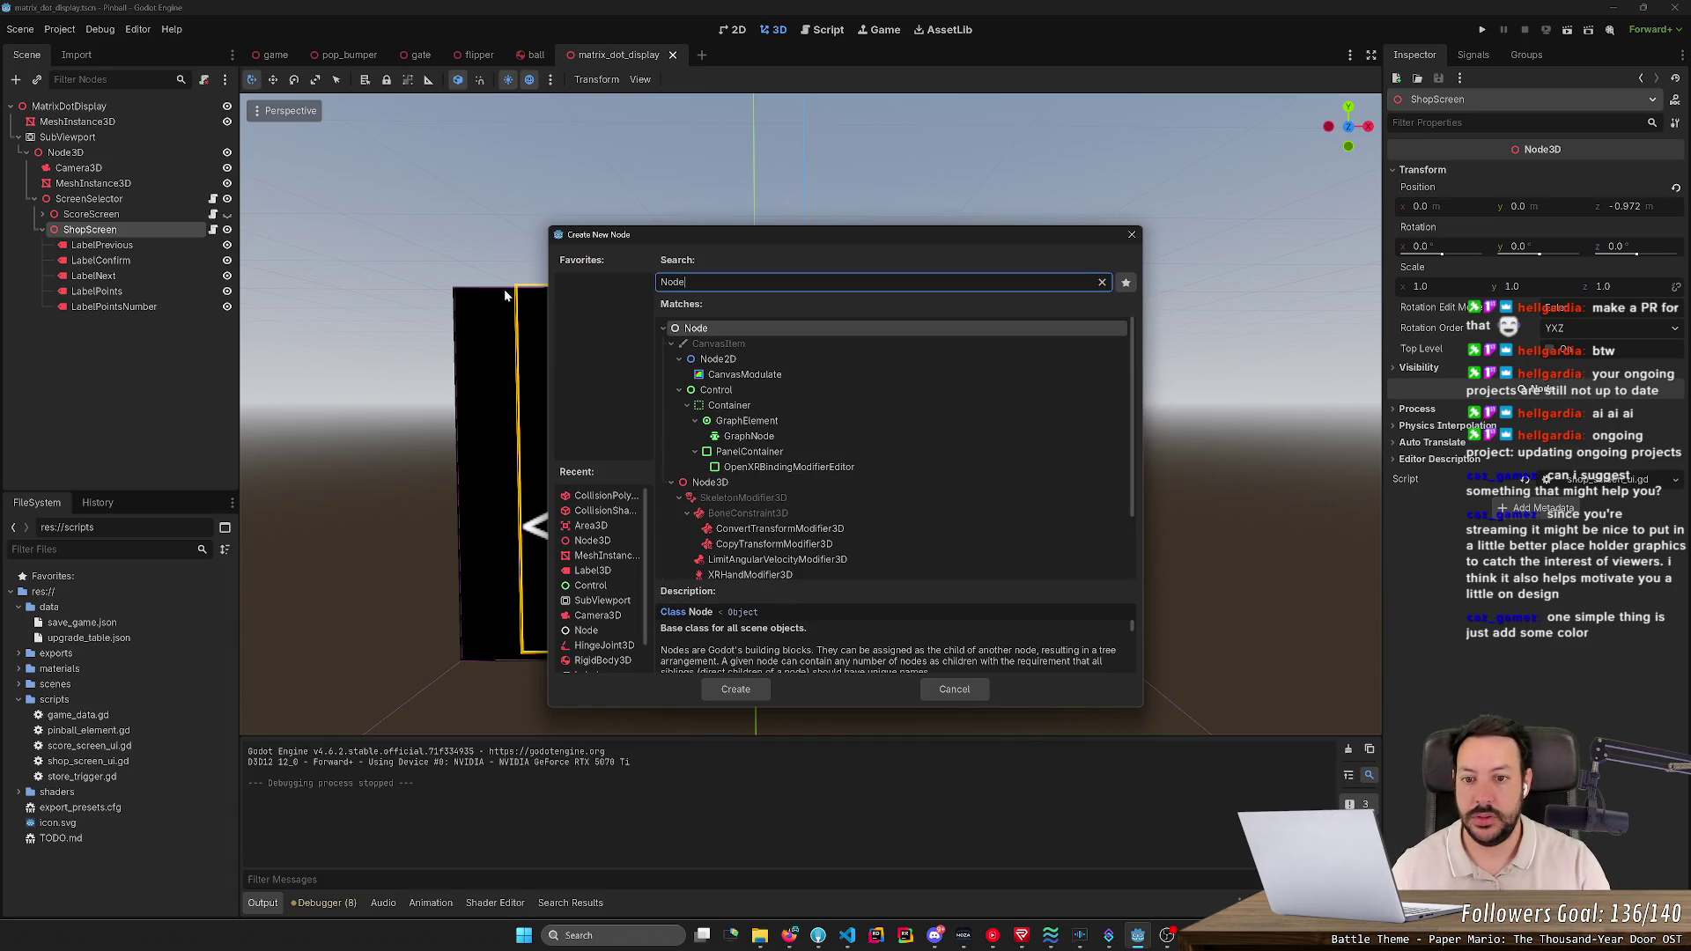
key("Return")
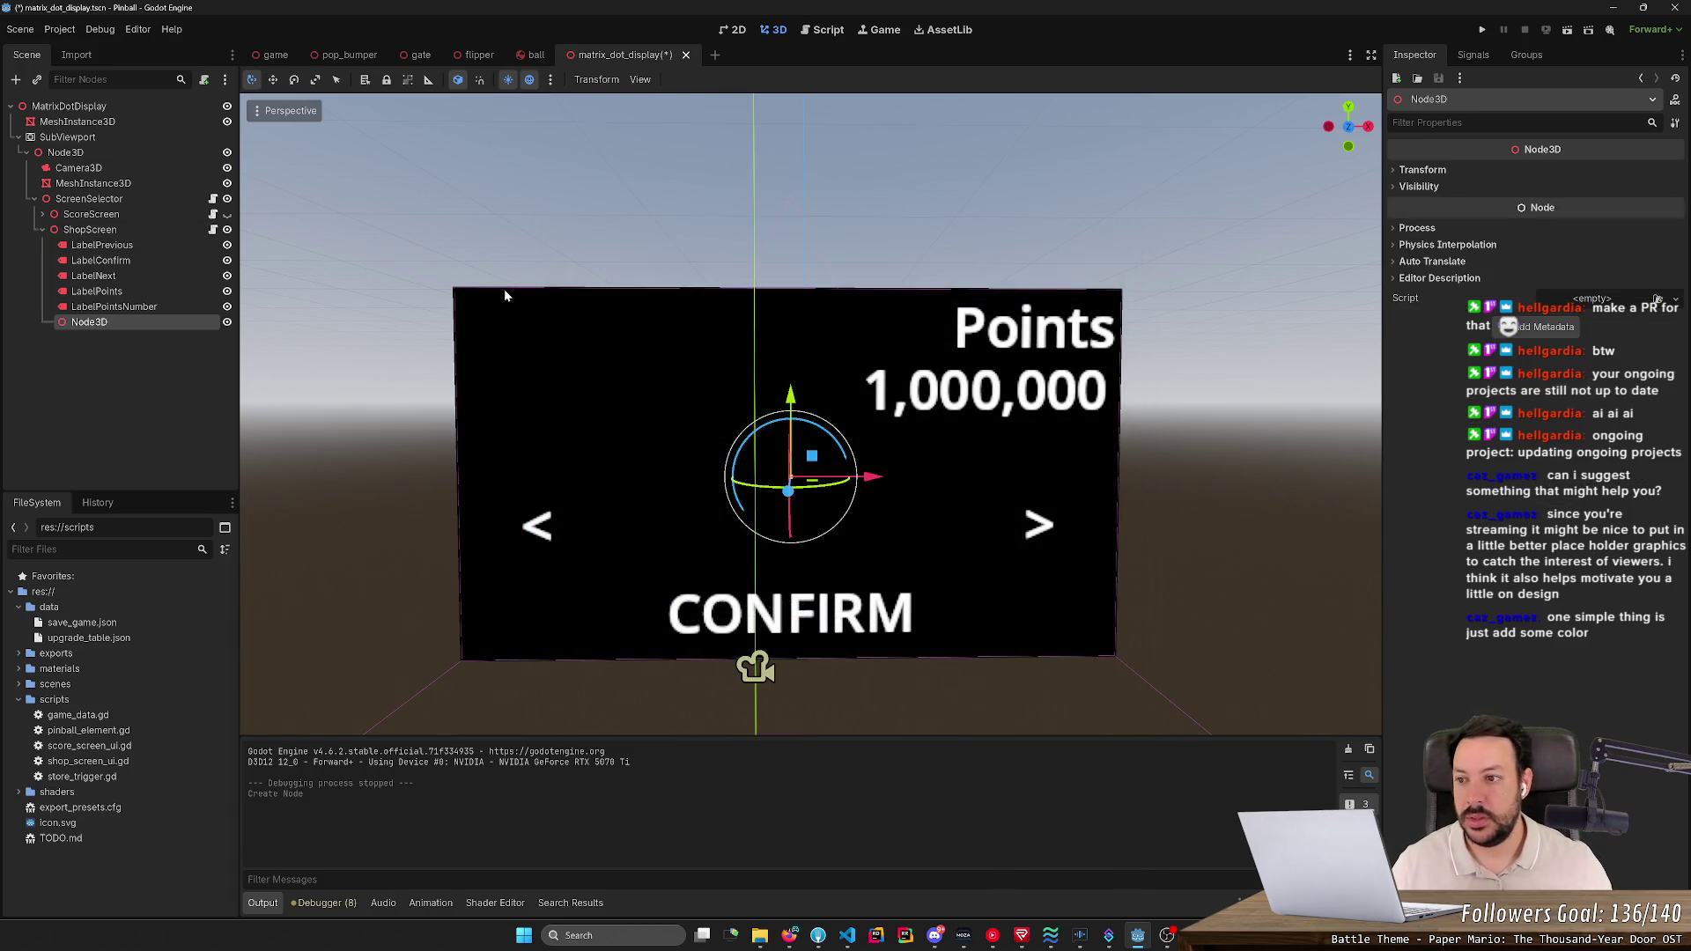
key("F2")
type("It")
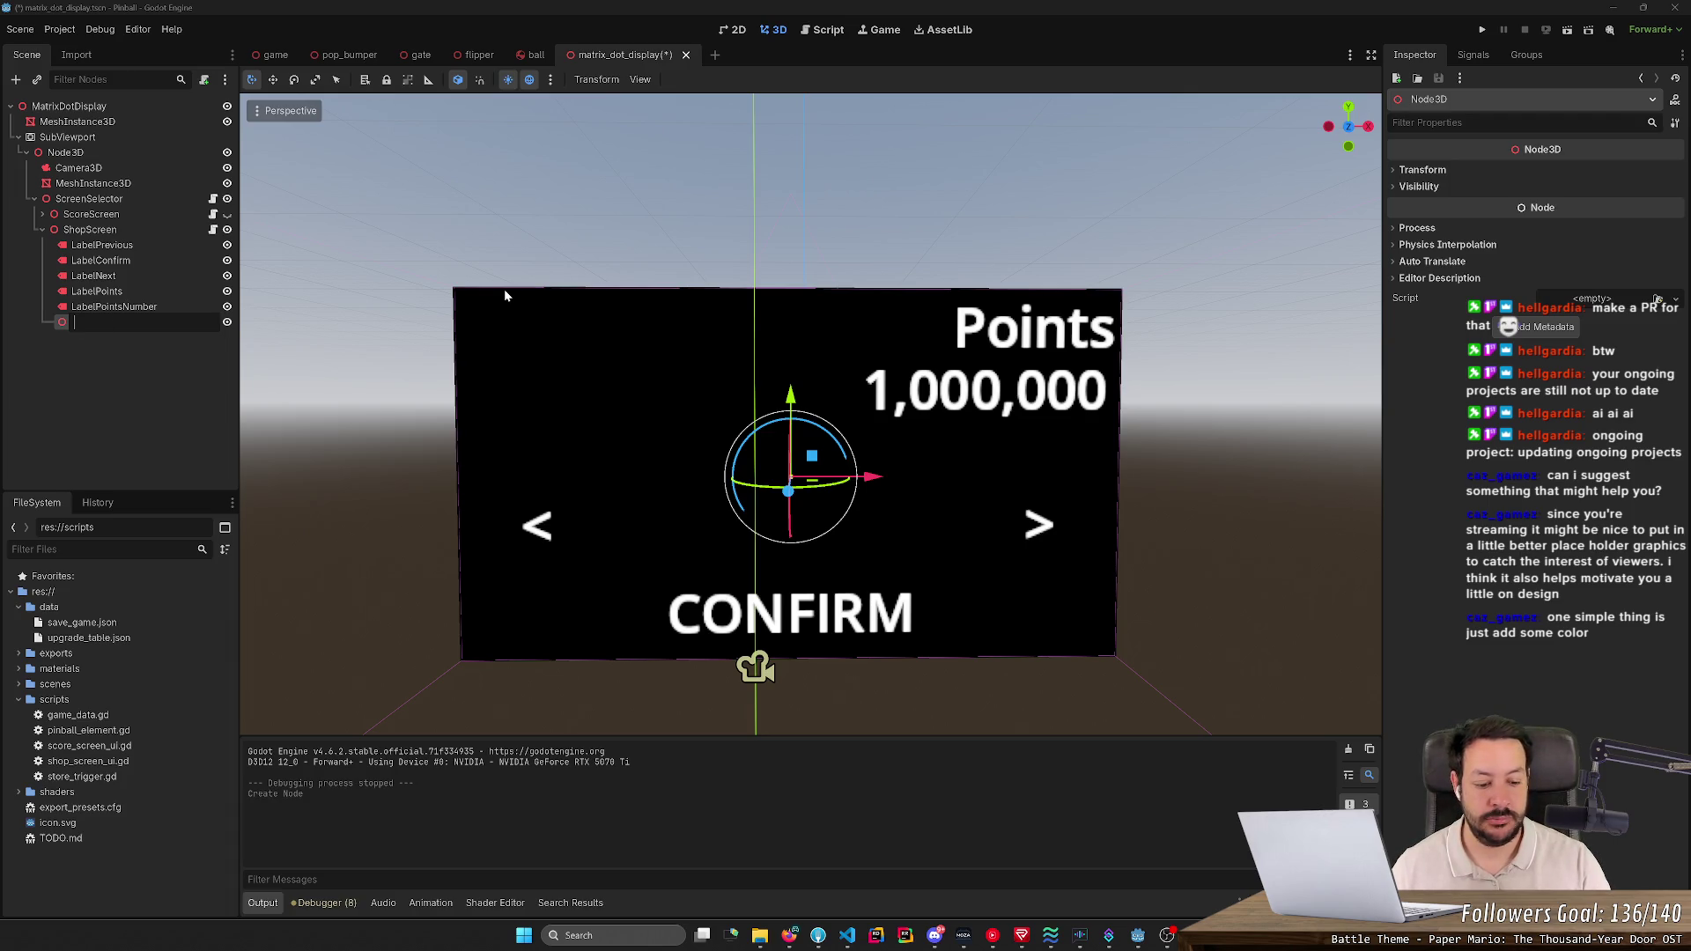
type("ElementDisplay")
key("Return")
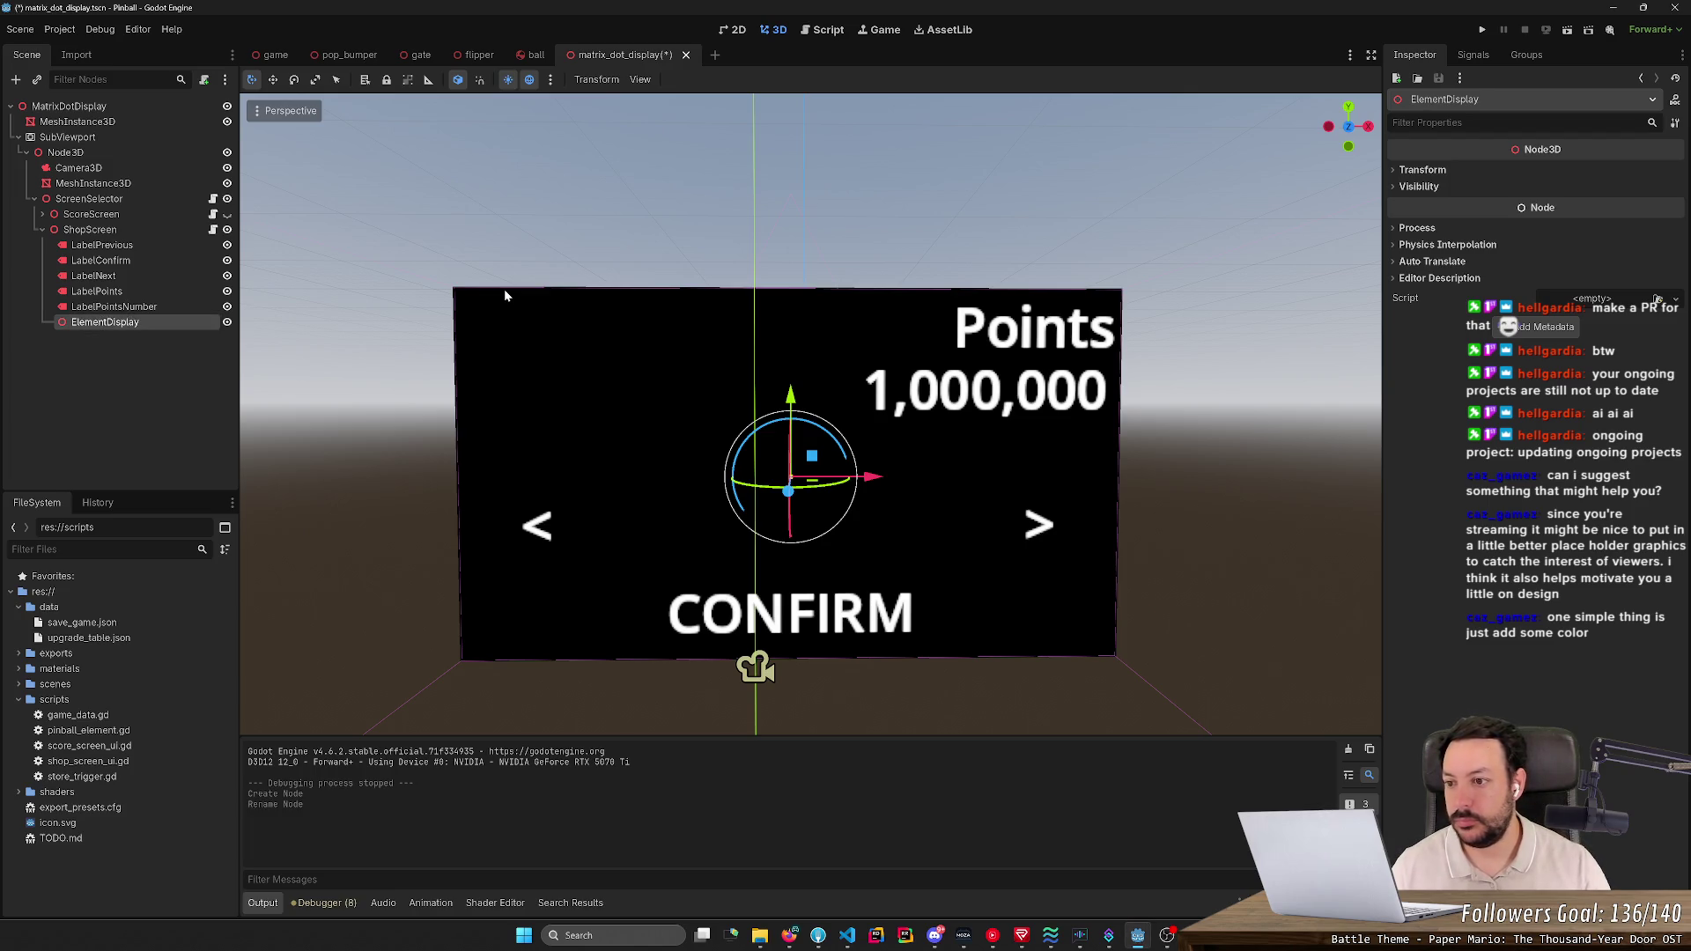
left_click_drag(573, 388, 388, 392)
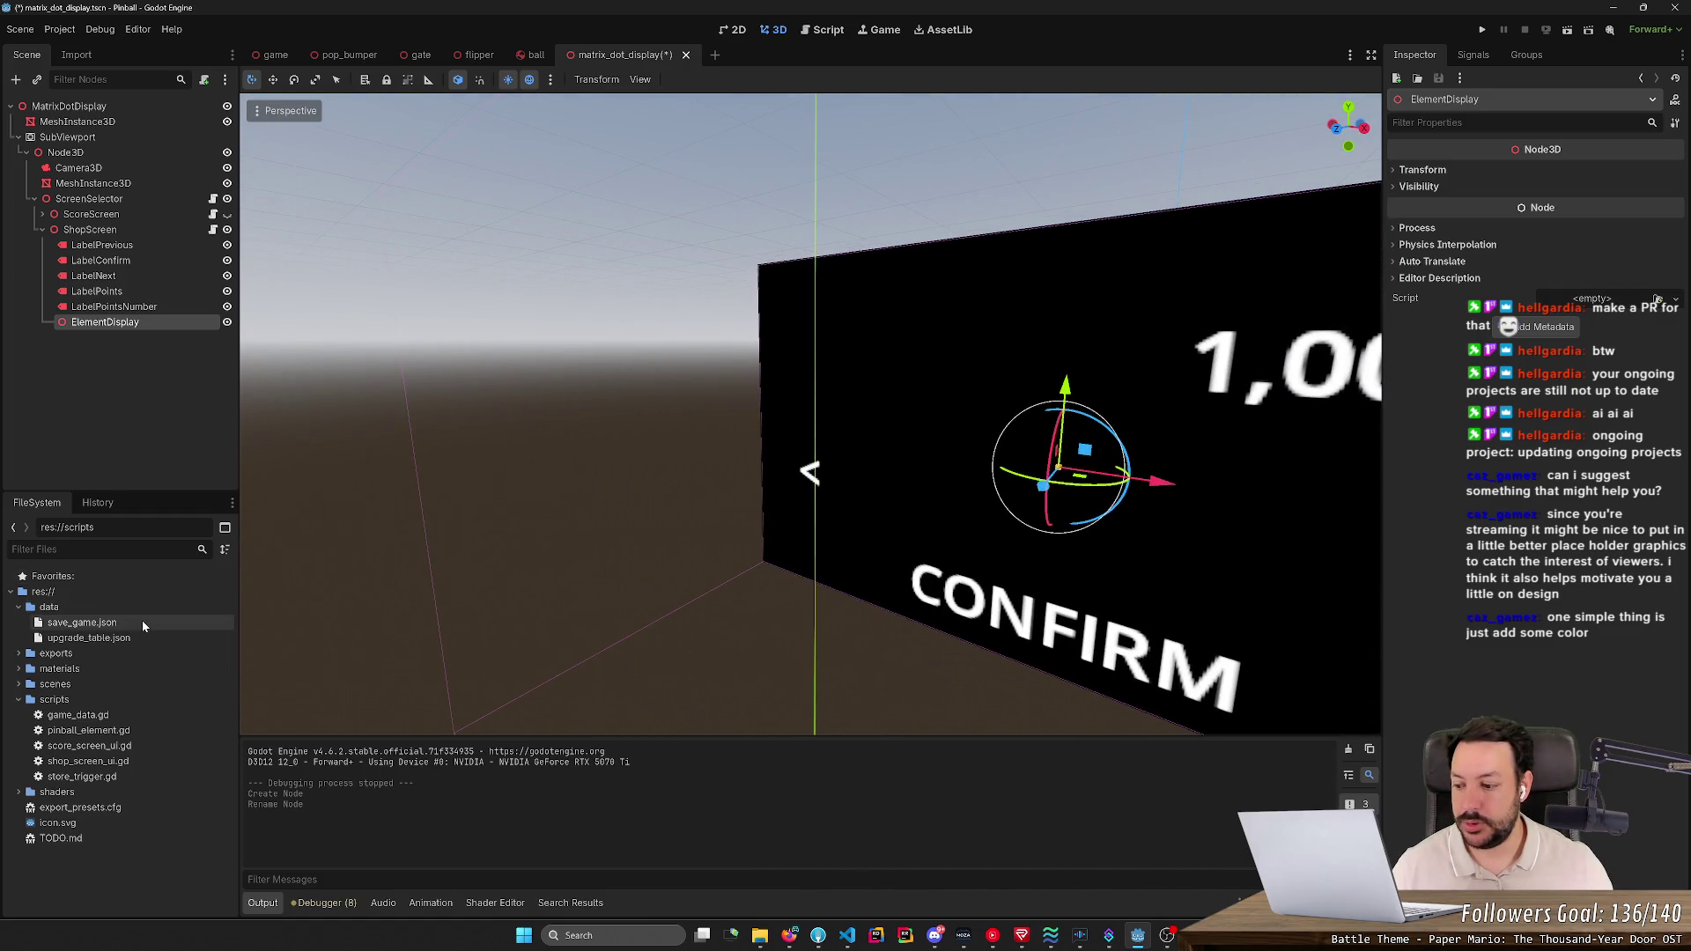
Step: Instance pop_bumper.tscn from the scenes folder as a child of ElementDisplay
left_click(17, 686)
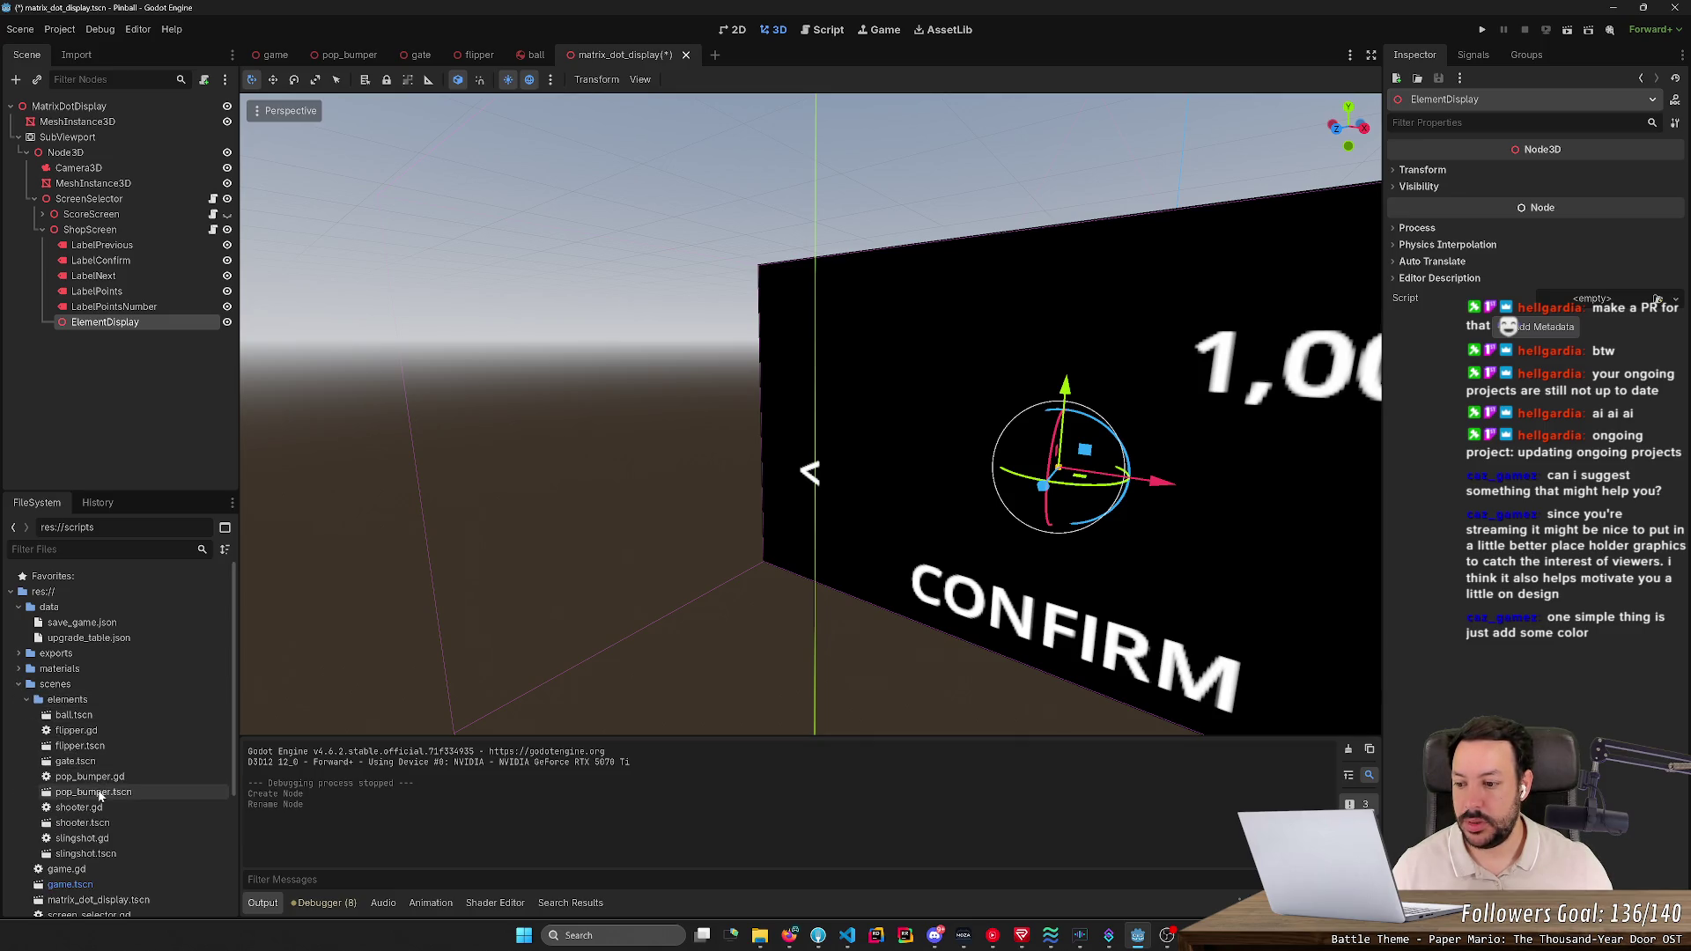
mouse_move(107, 791)
left_mouse_down()
mouse_move(999, 511)
mouse_move(127, 324)
left_mouse_up()
left_click_drag(532, 480, 900, 544)
Step: Set the PopBumper's Transform Scale to 3 in the Inspector
key("r")
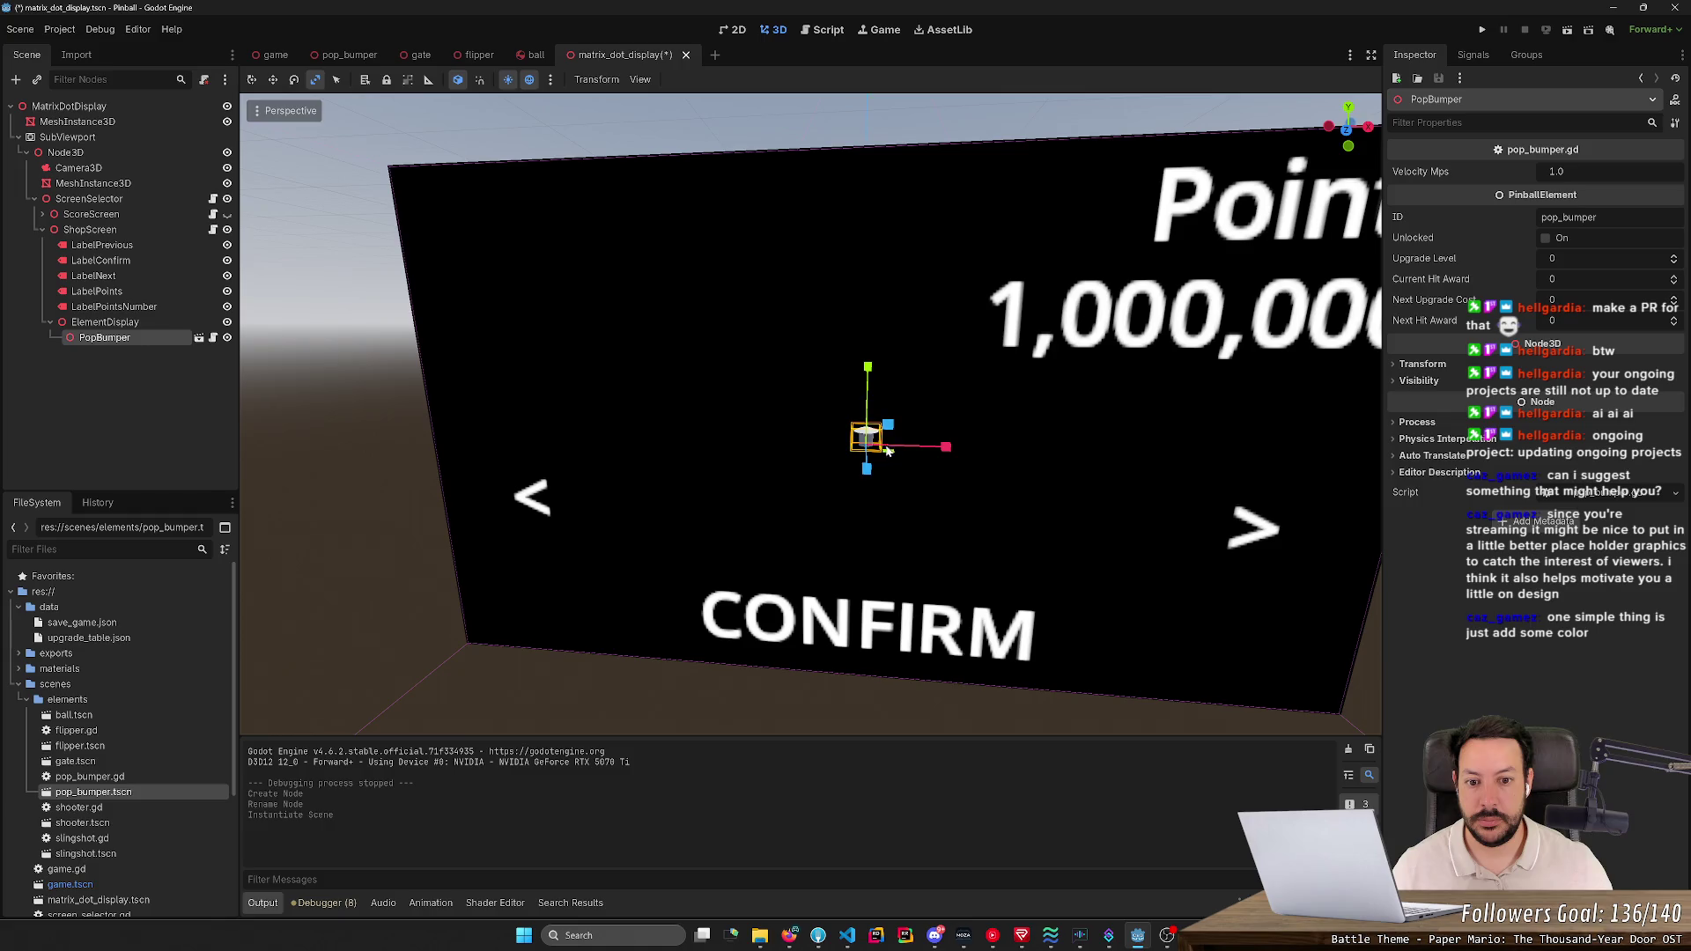
mouse_move(892, 429)
left_mouse_down()
mouse_move(243, 587)
mouse_move(1379, 520)
left_mouse_up()
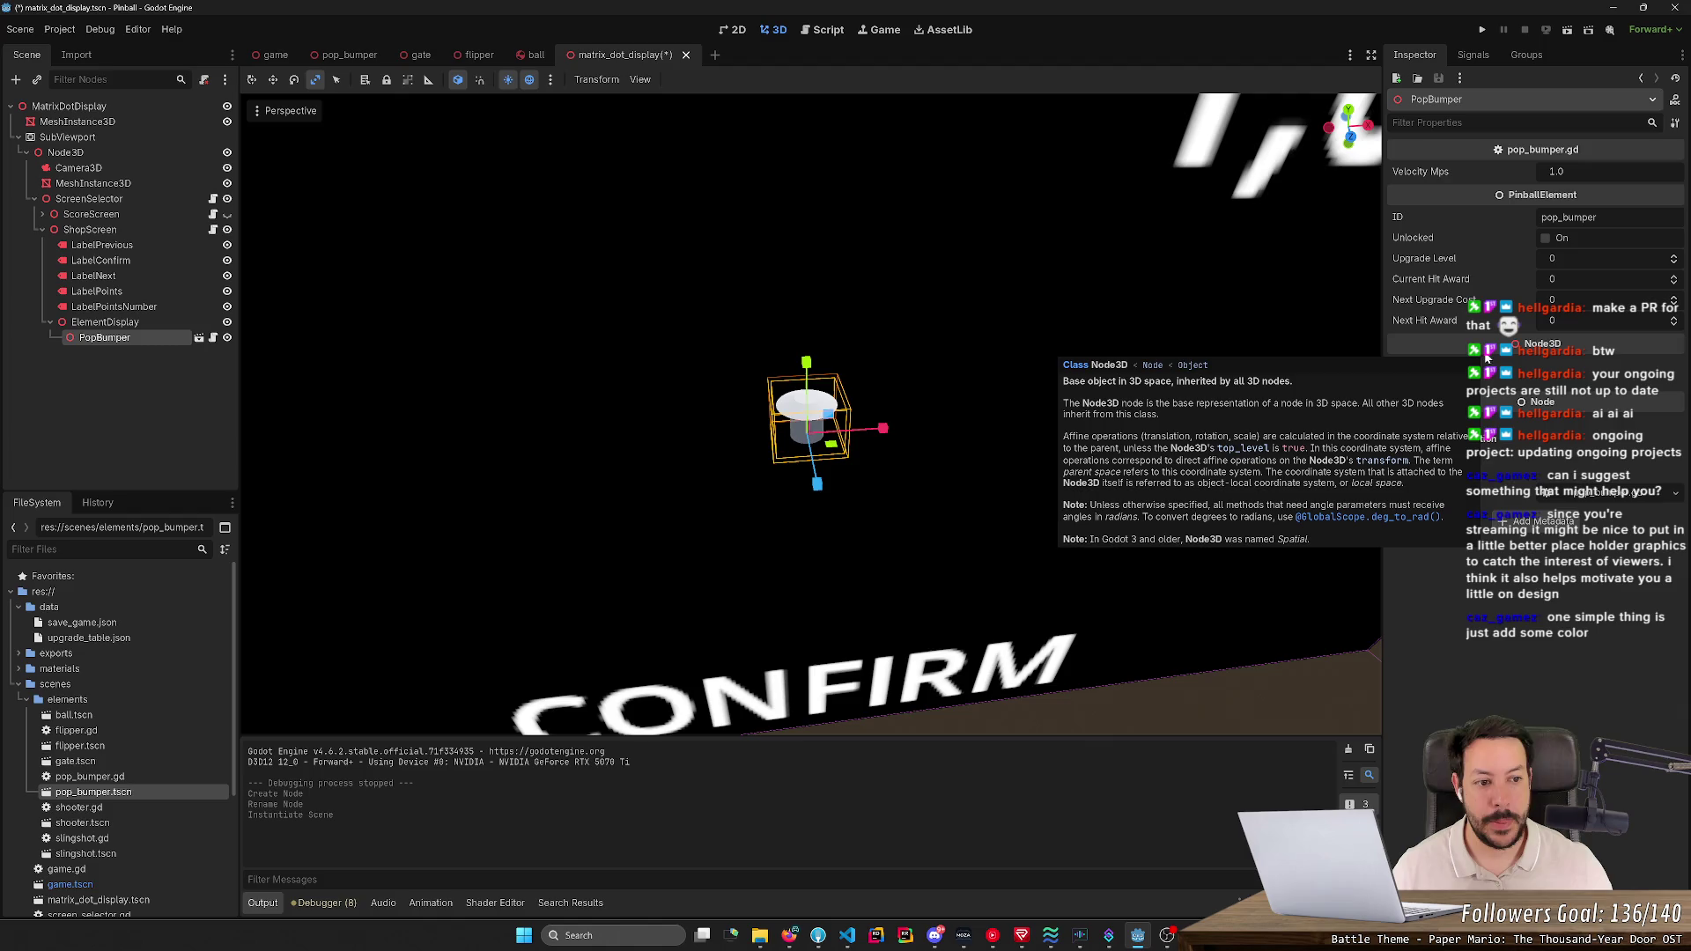
left_click(1567, 343)
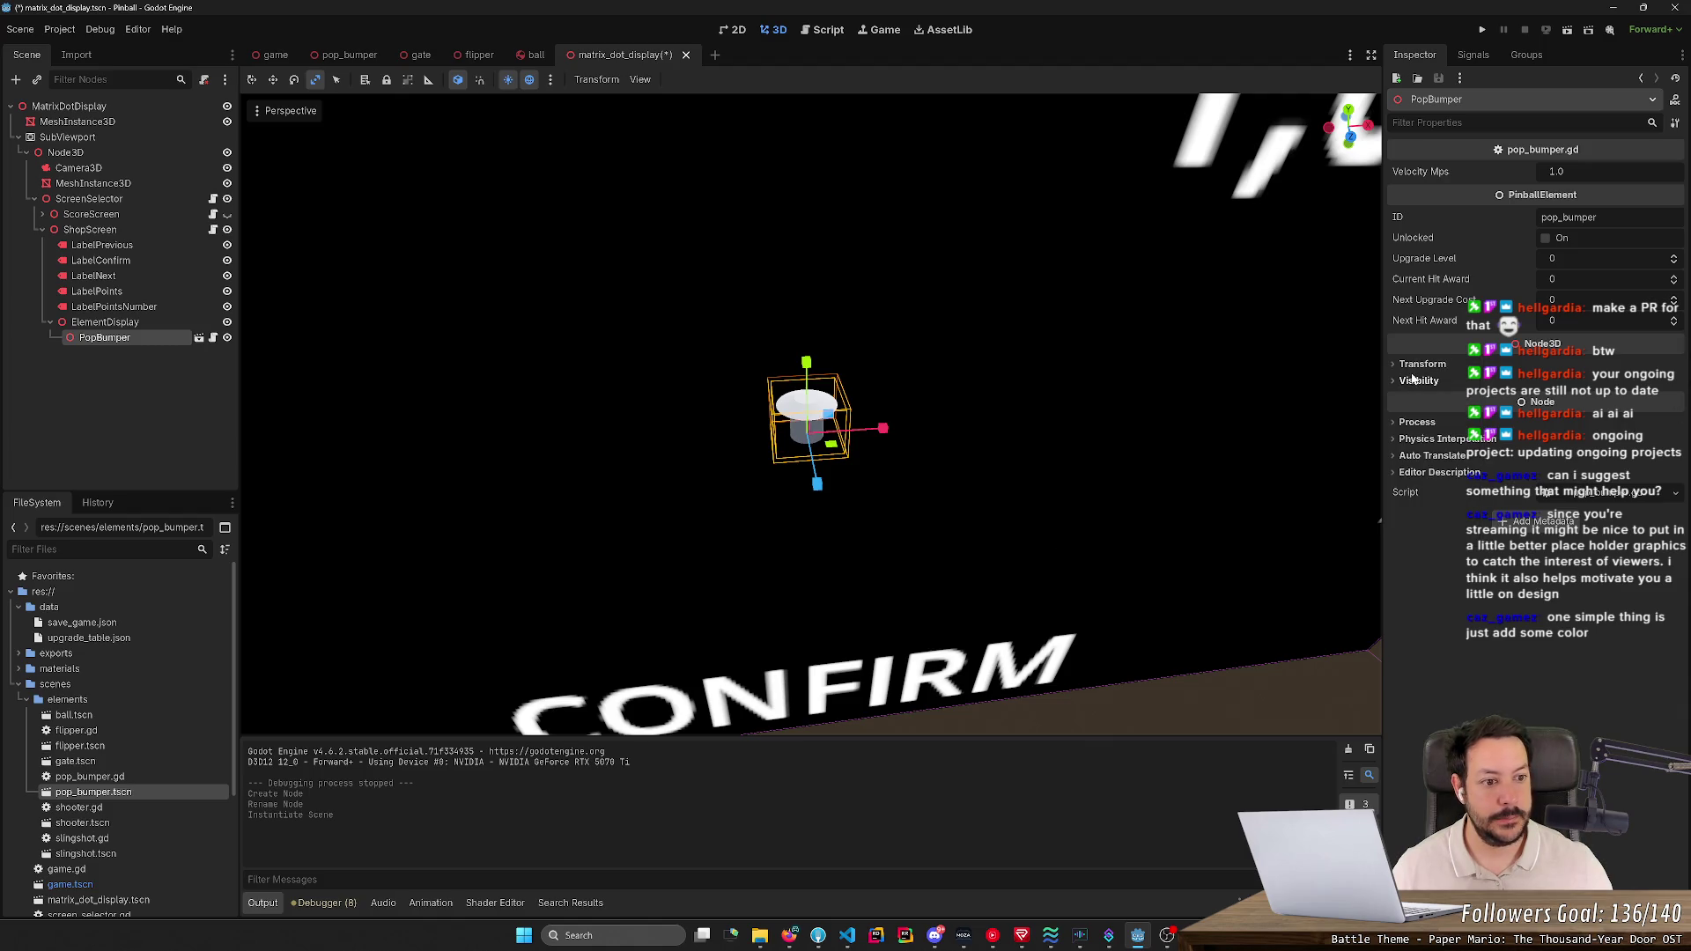
left_click(1420, 480)
type("3")
key("Return")
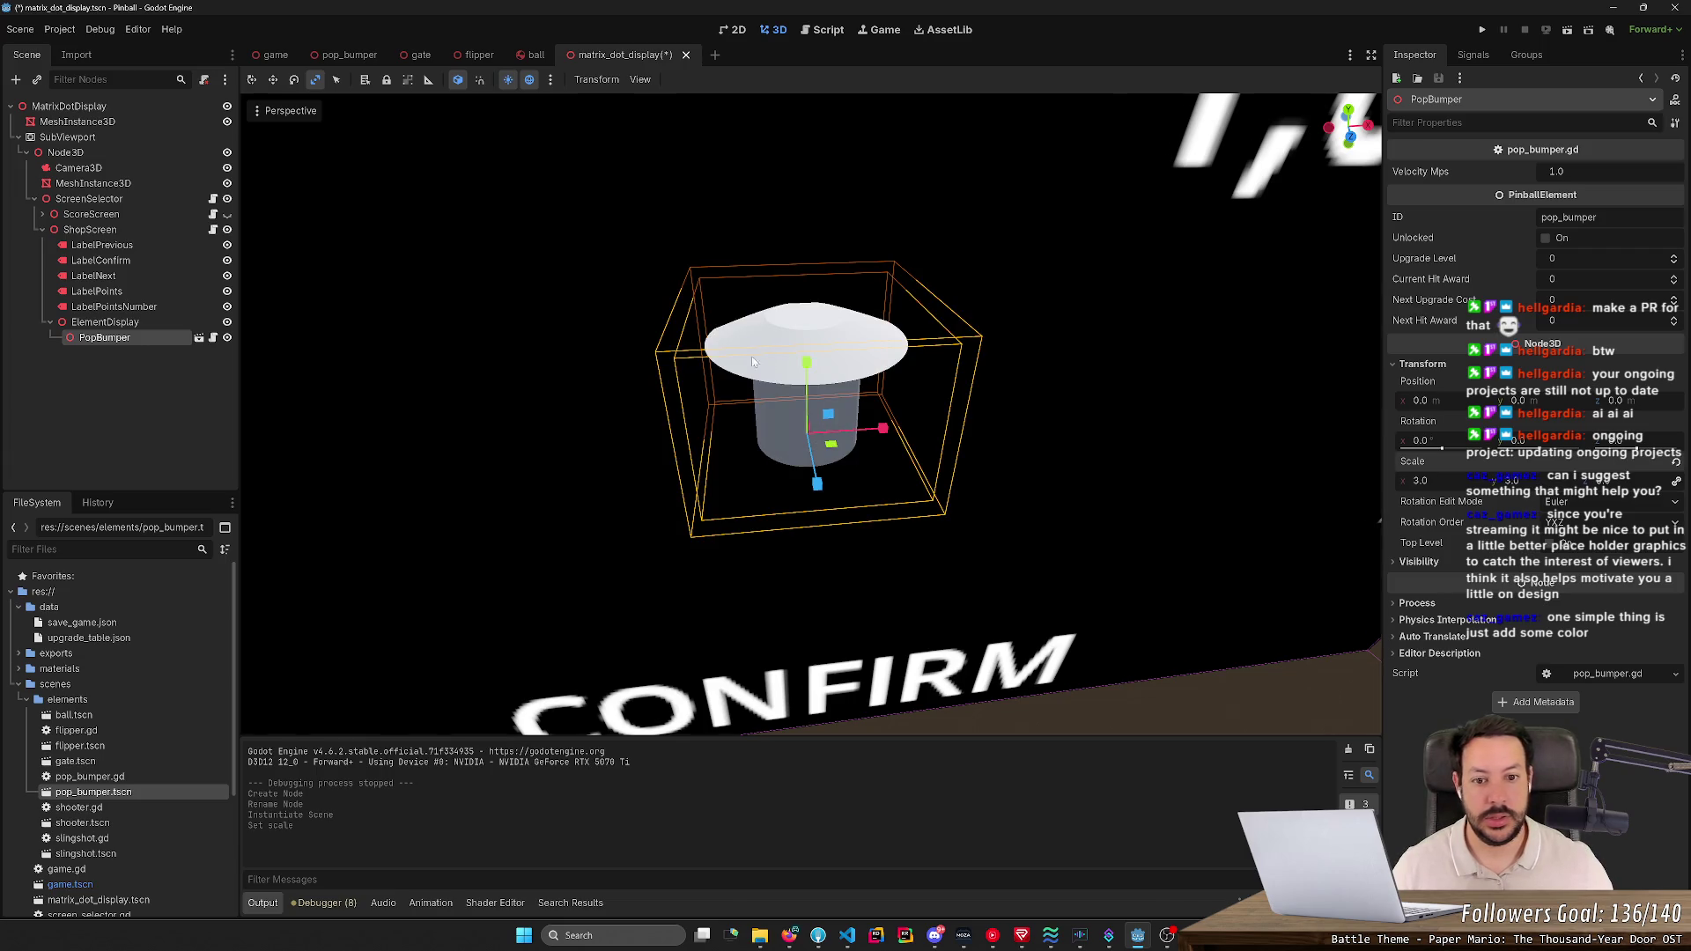
scroll(753, 356, "down", 5)
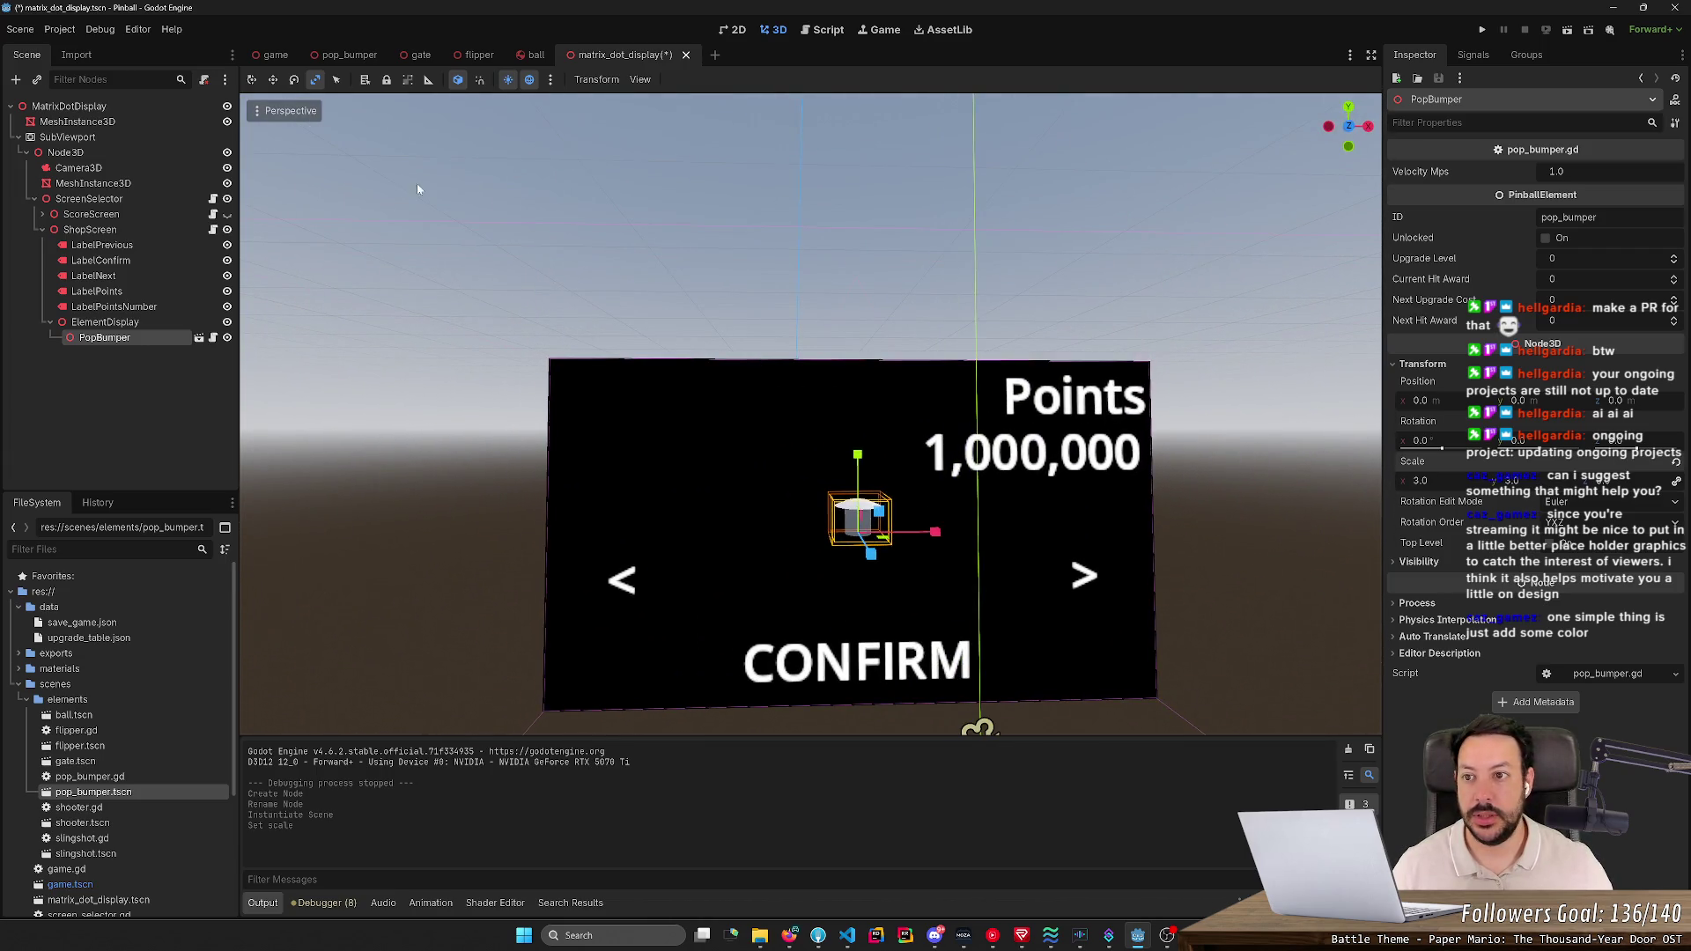
Step: Save the matrix_dot_display scene with Ctrl+S and check the bumper in the game scene
left_click(277, 54)
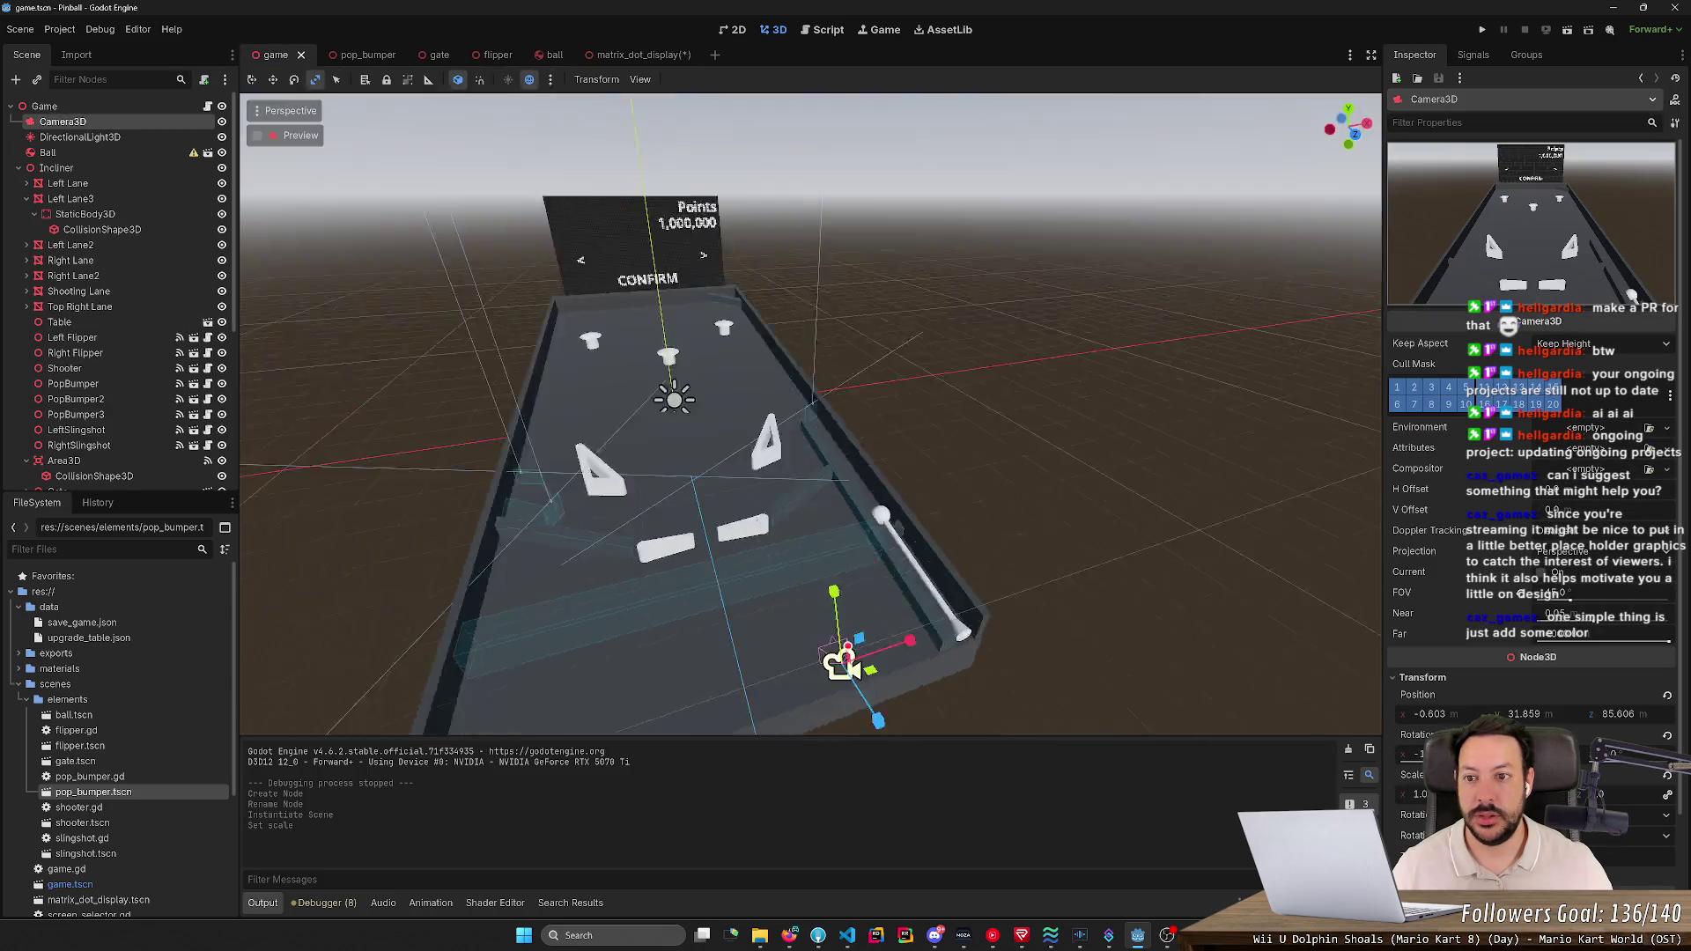
scroll(810, 414, "down", 2)
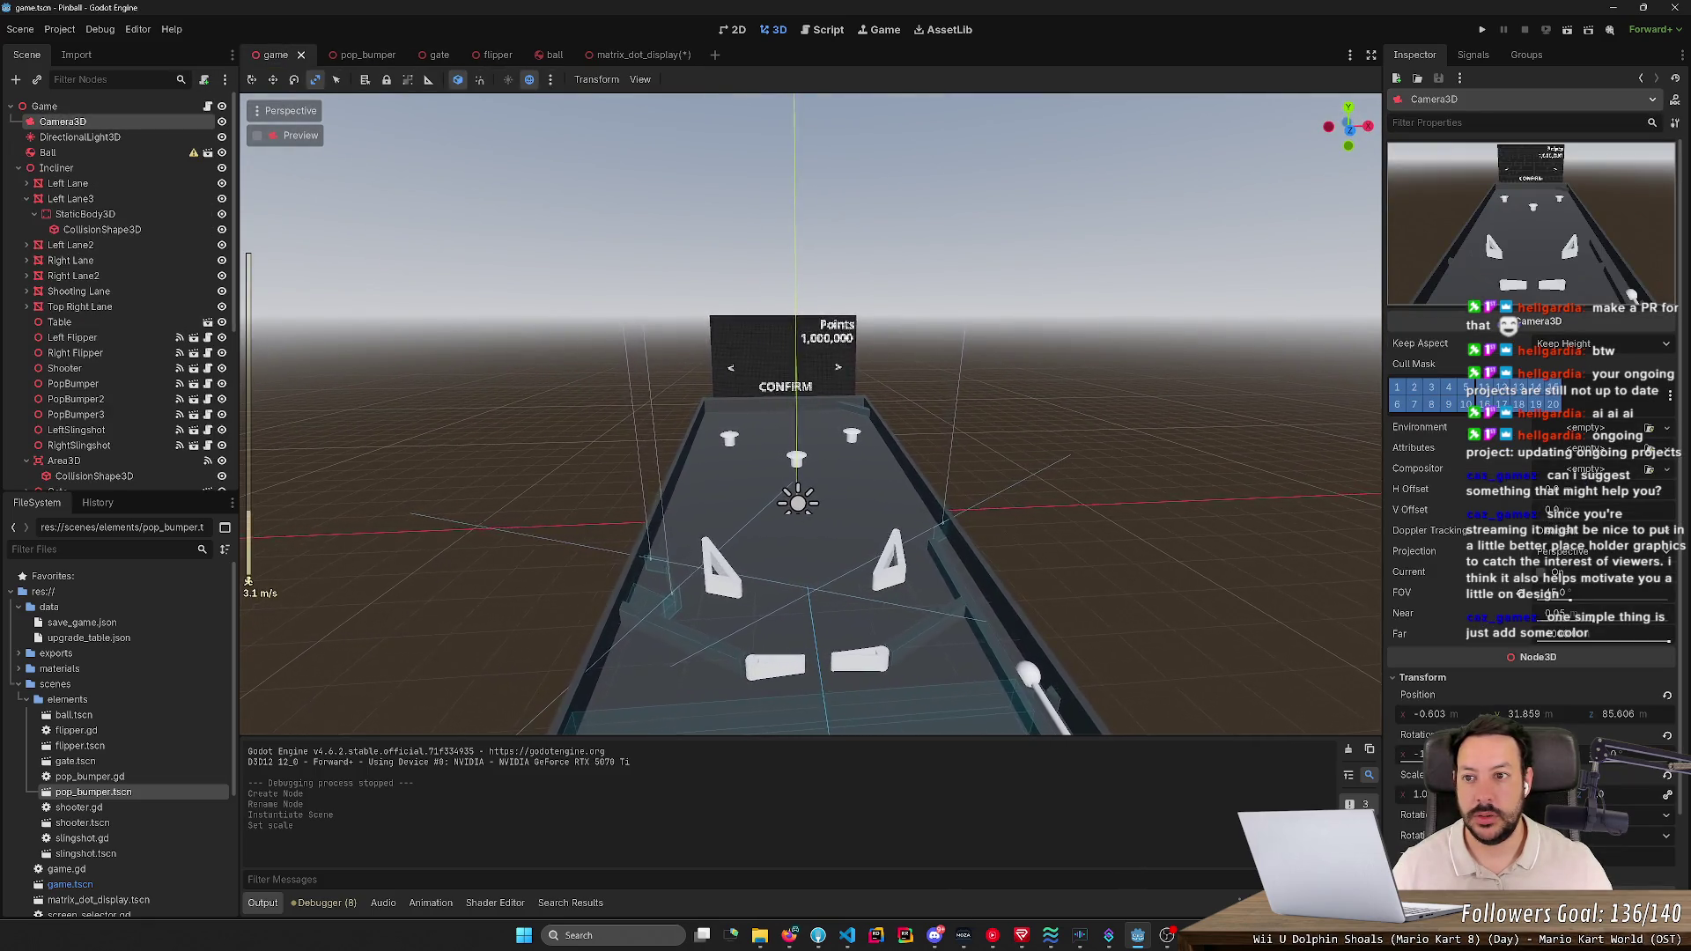
left_click(619, 55)
key("ctrl+s")
left_click(262, 56)
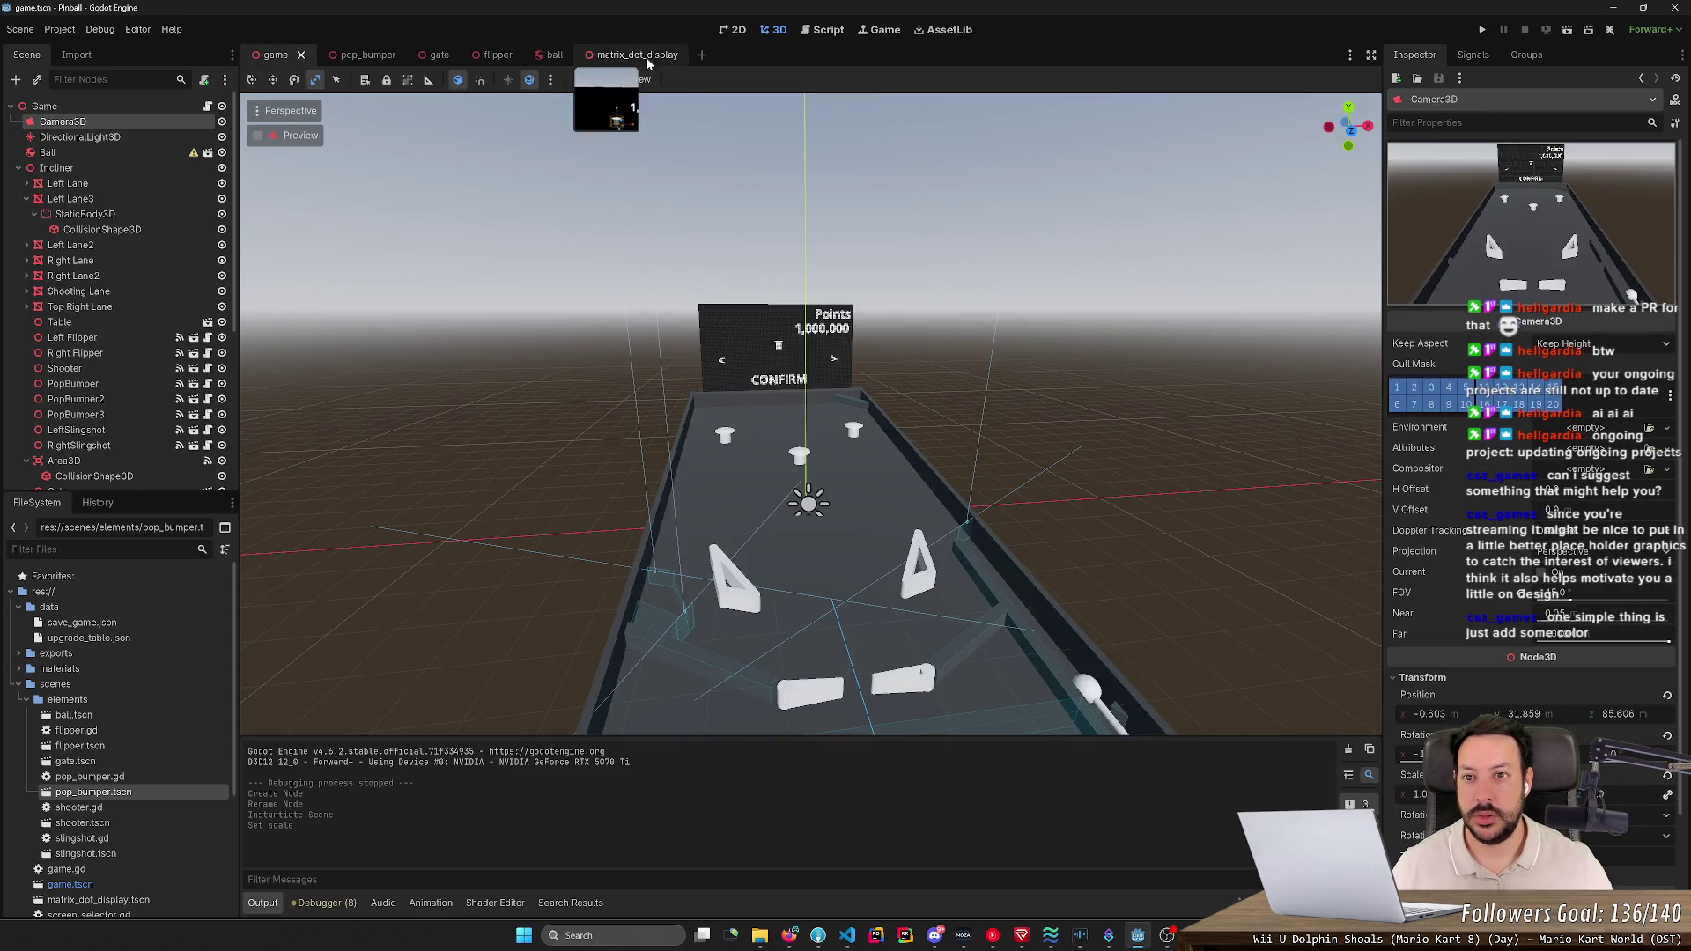
left_click(652, 61)
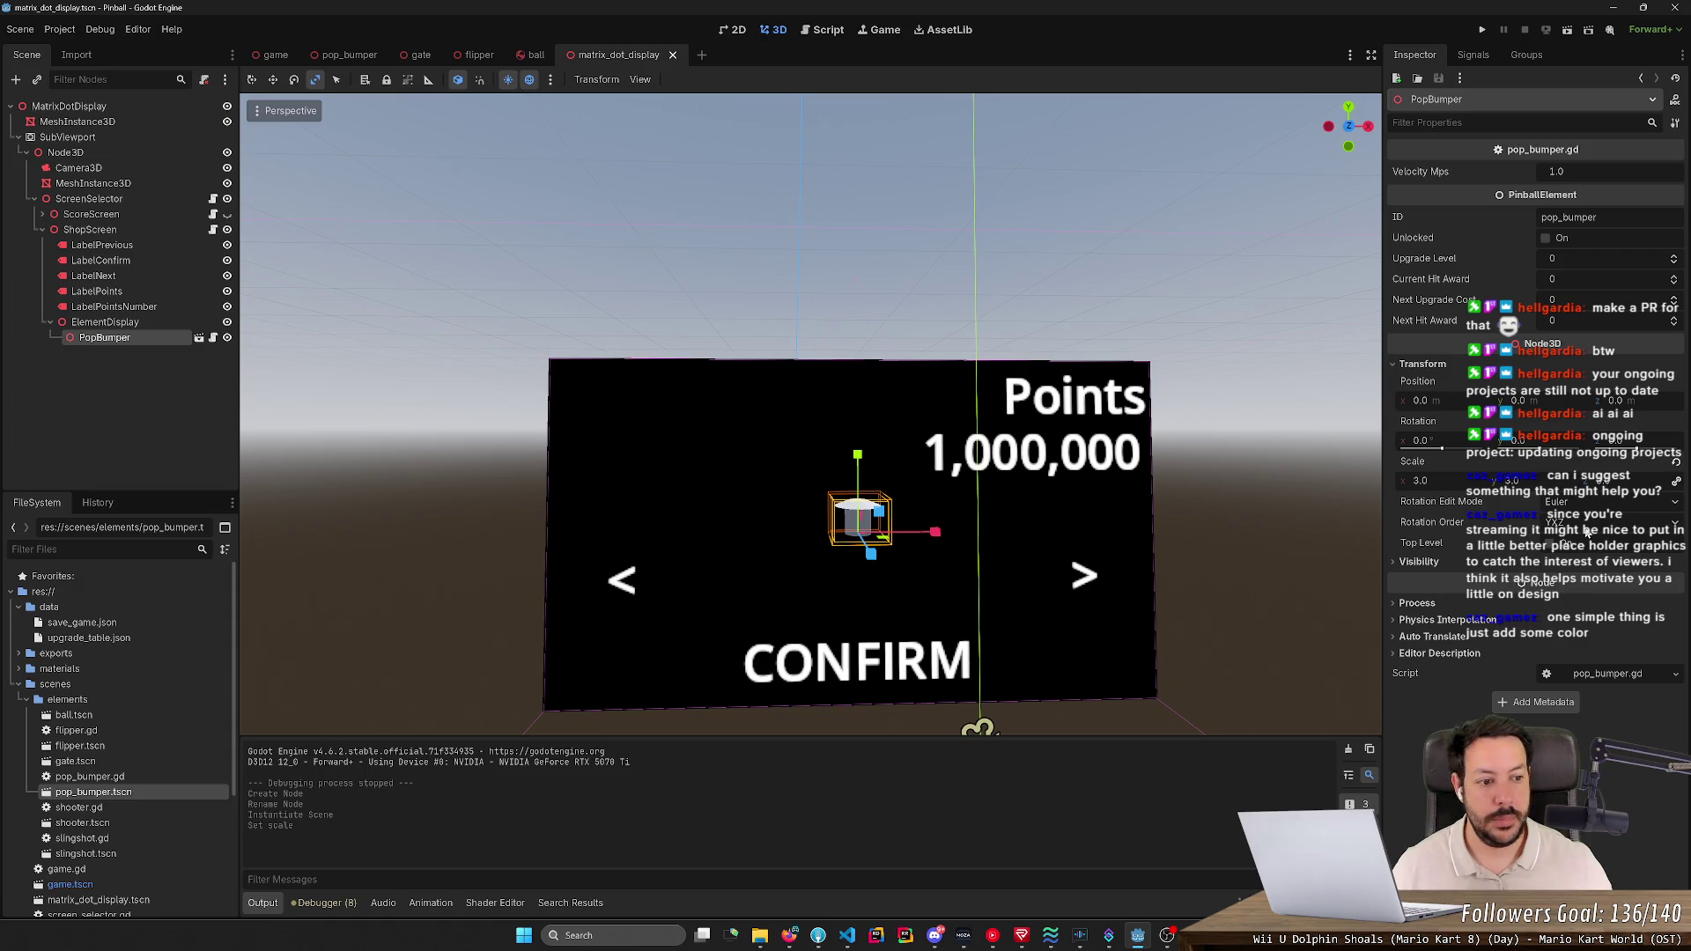
Step: Raise the PopBumper's scale to 5 and view the larger bumper from the game scene
left_click(1419, 481)
type("5")
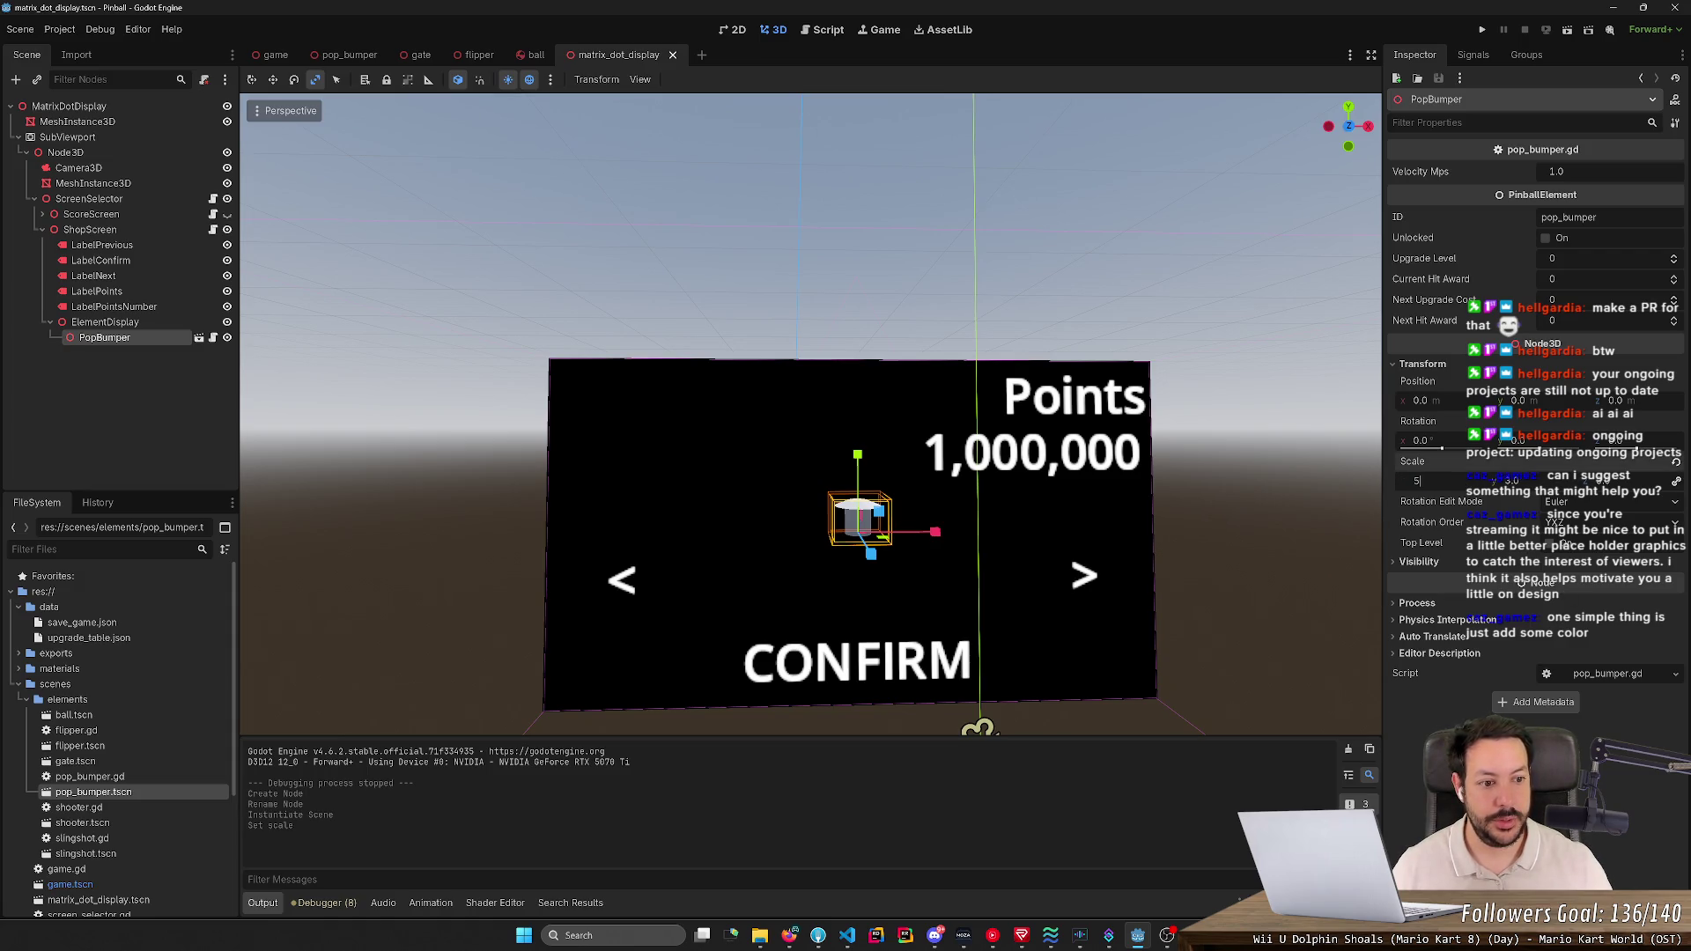
key("Return")
left_click(276, 54)
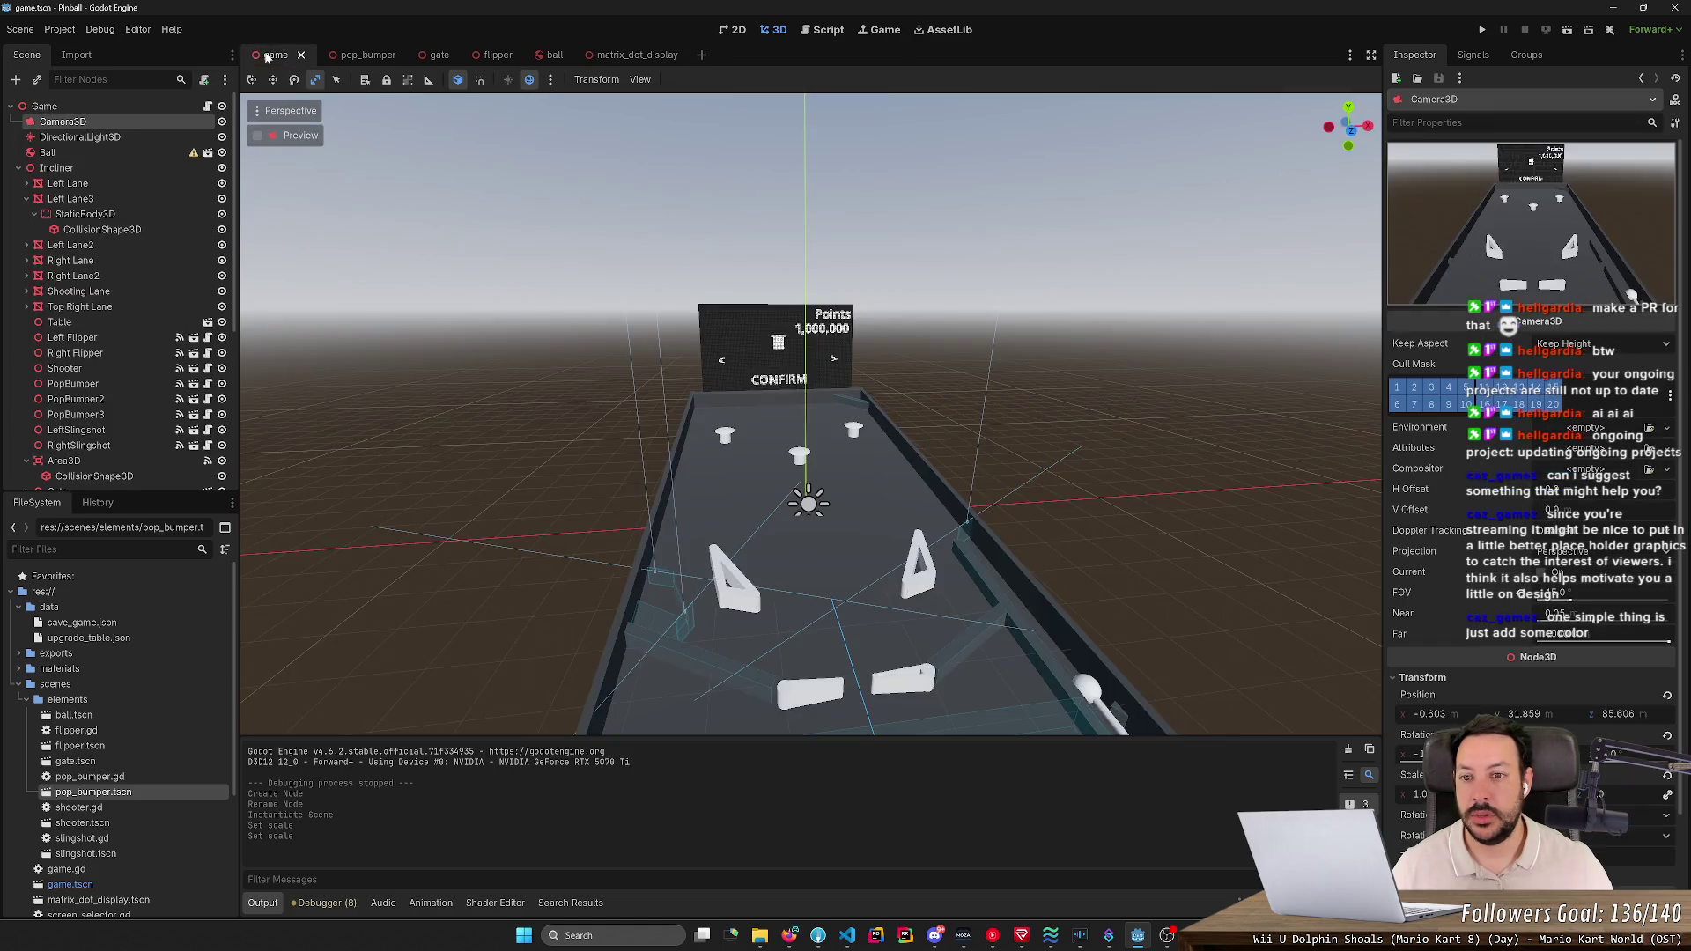
key("w")
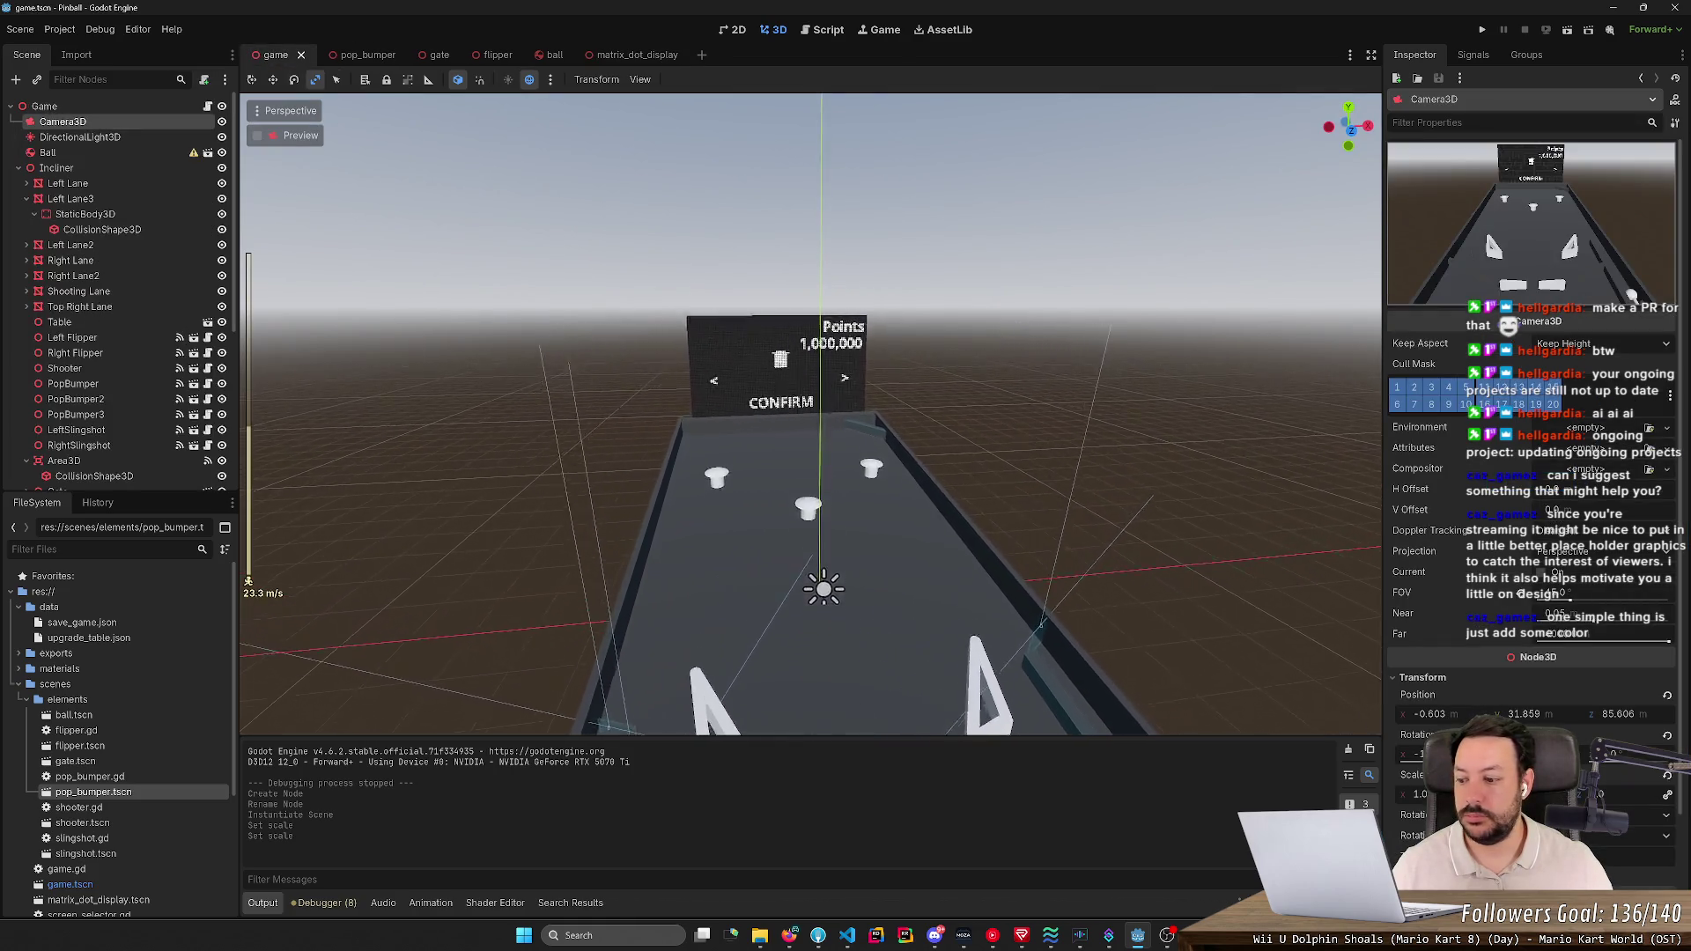
scroll(810, 414, "up", 10)
key("w")
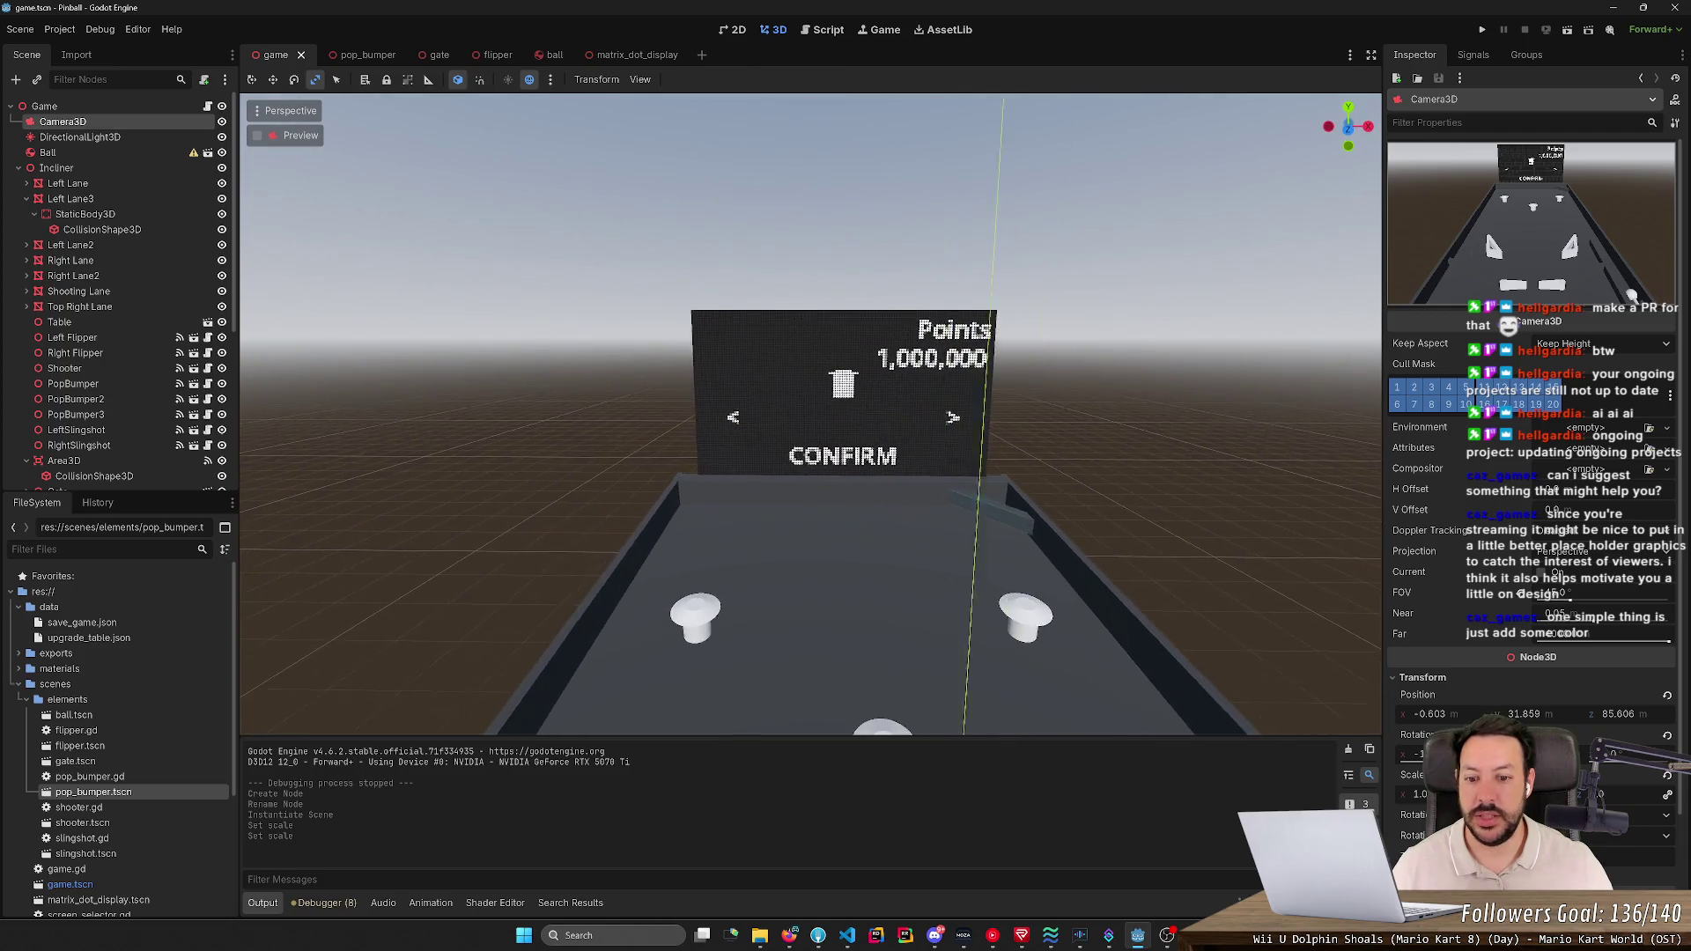
key("s")
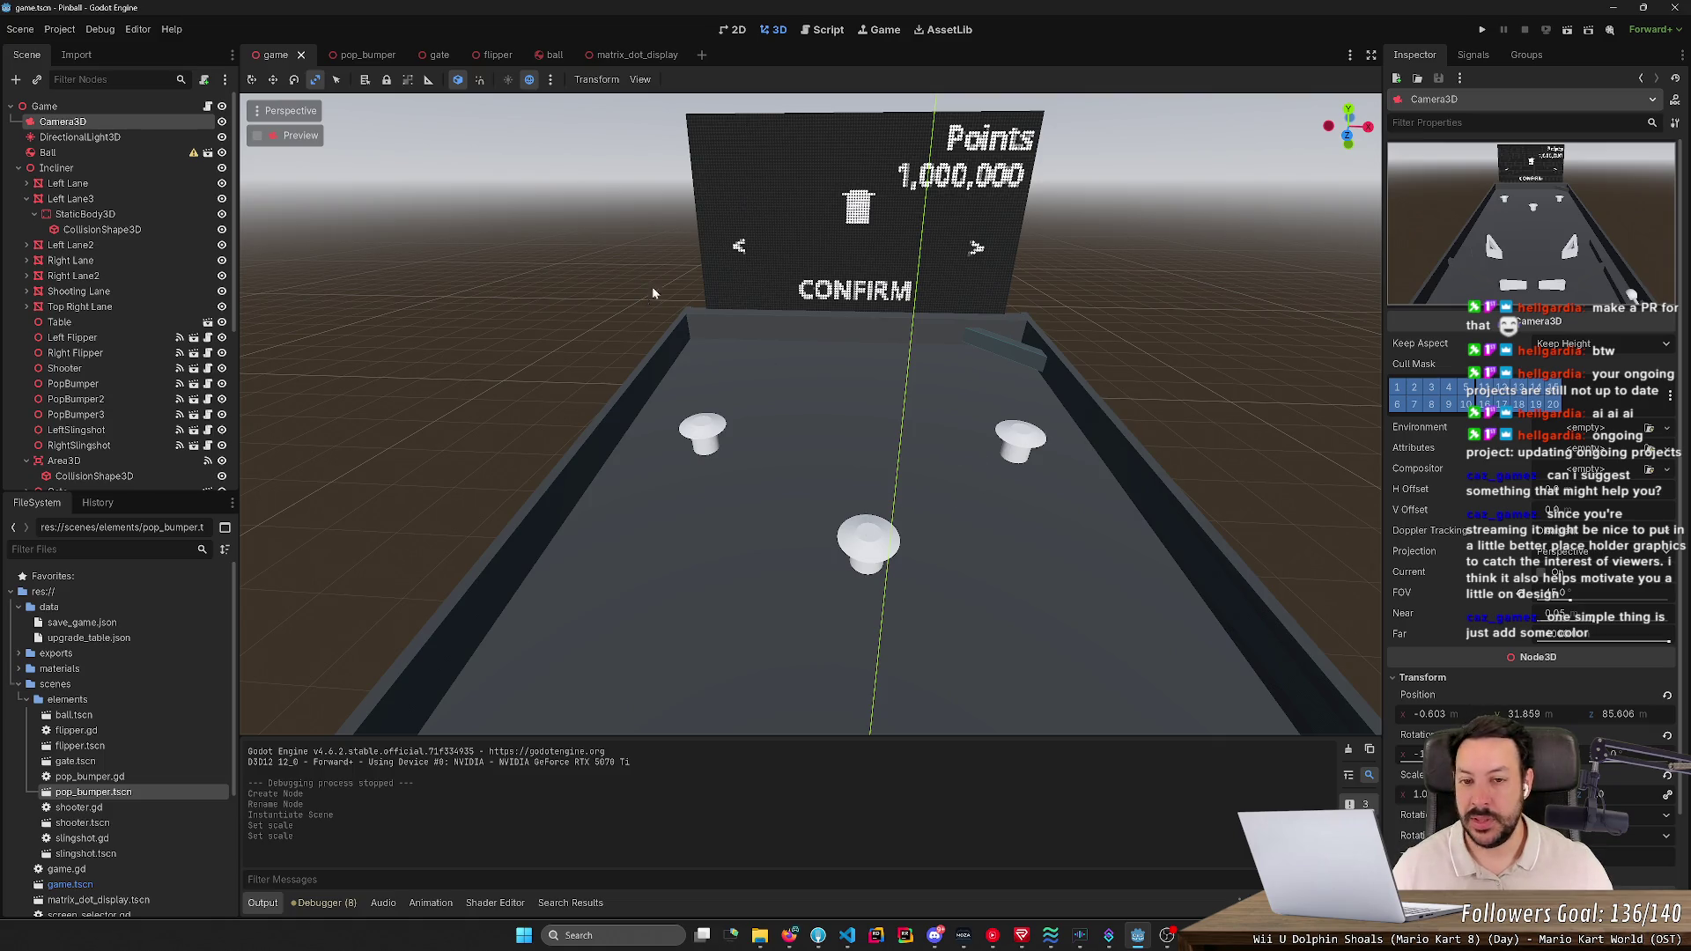
left_click(621, 55)
double_click(123, 341)
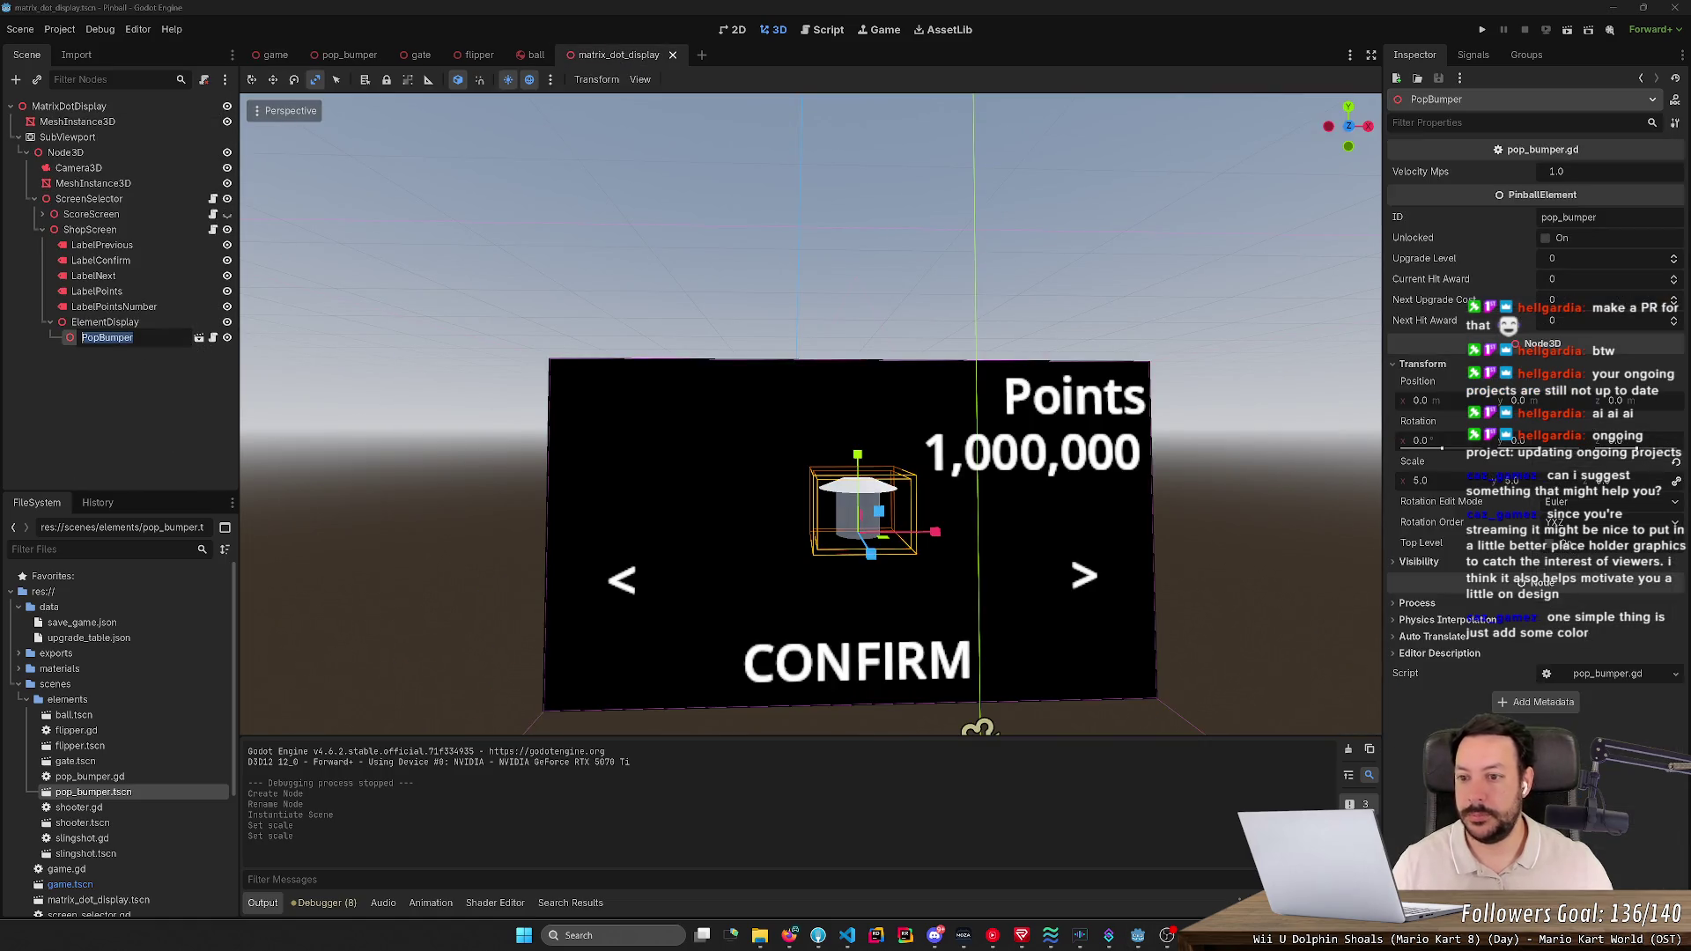
Step: Rename the PopBumper instance to Element, then cancel an attempted new child under ElementDisplay
type("Element")
key("Return")
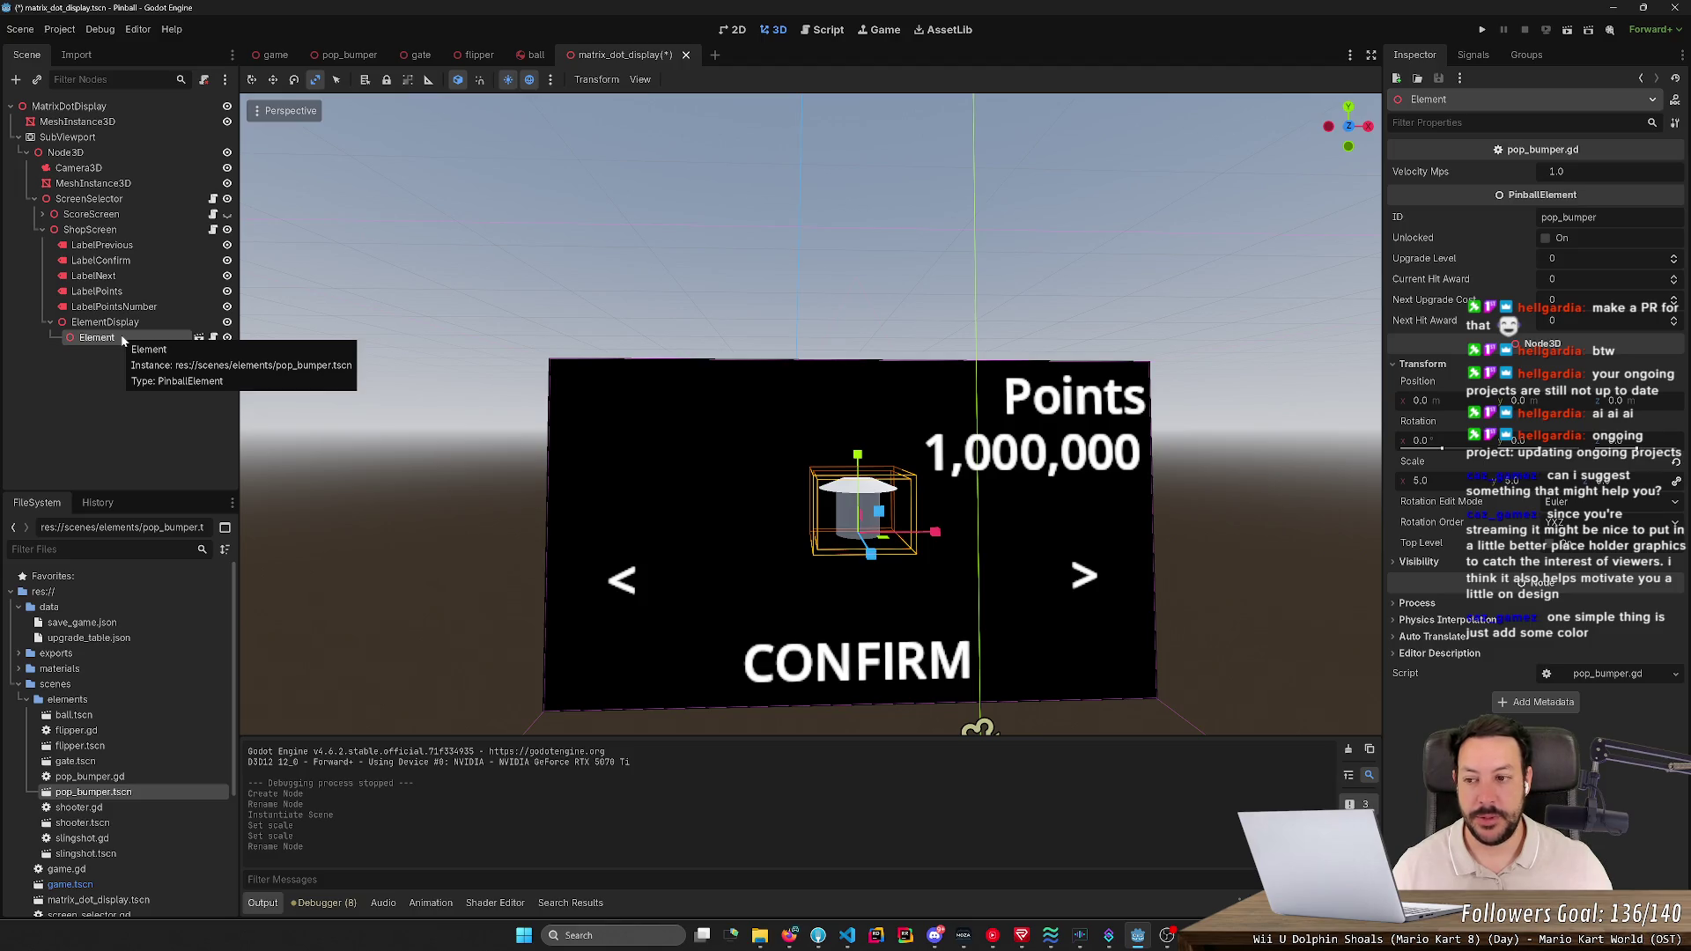
right_click(123, 323)
left_click(176, 336)
type("ElementRoo")
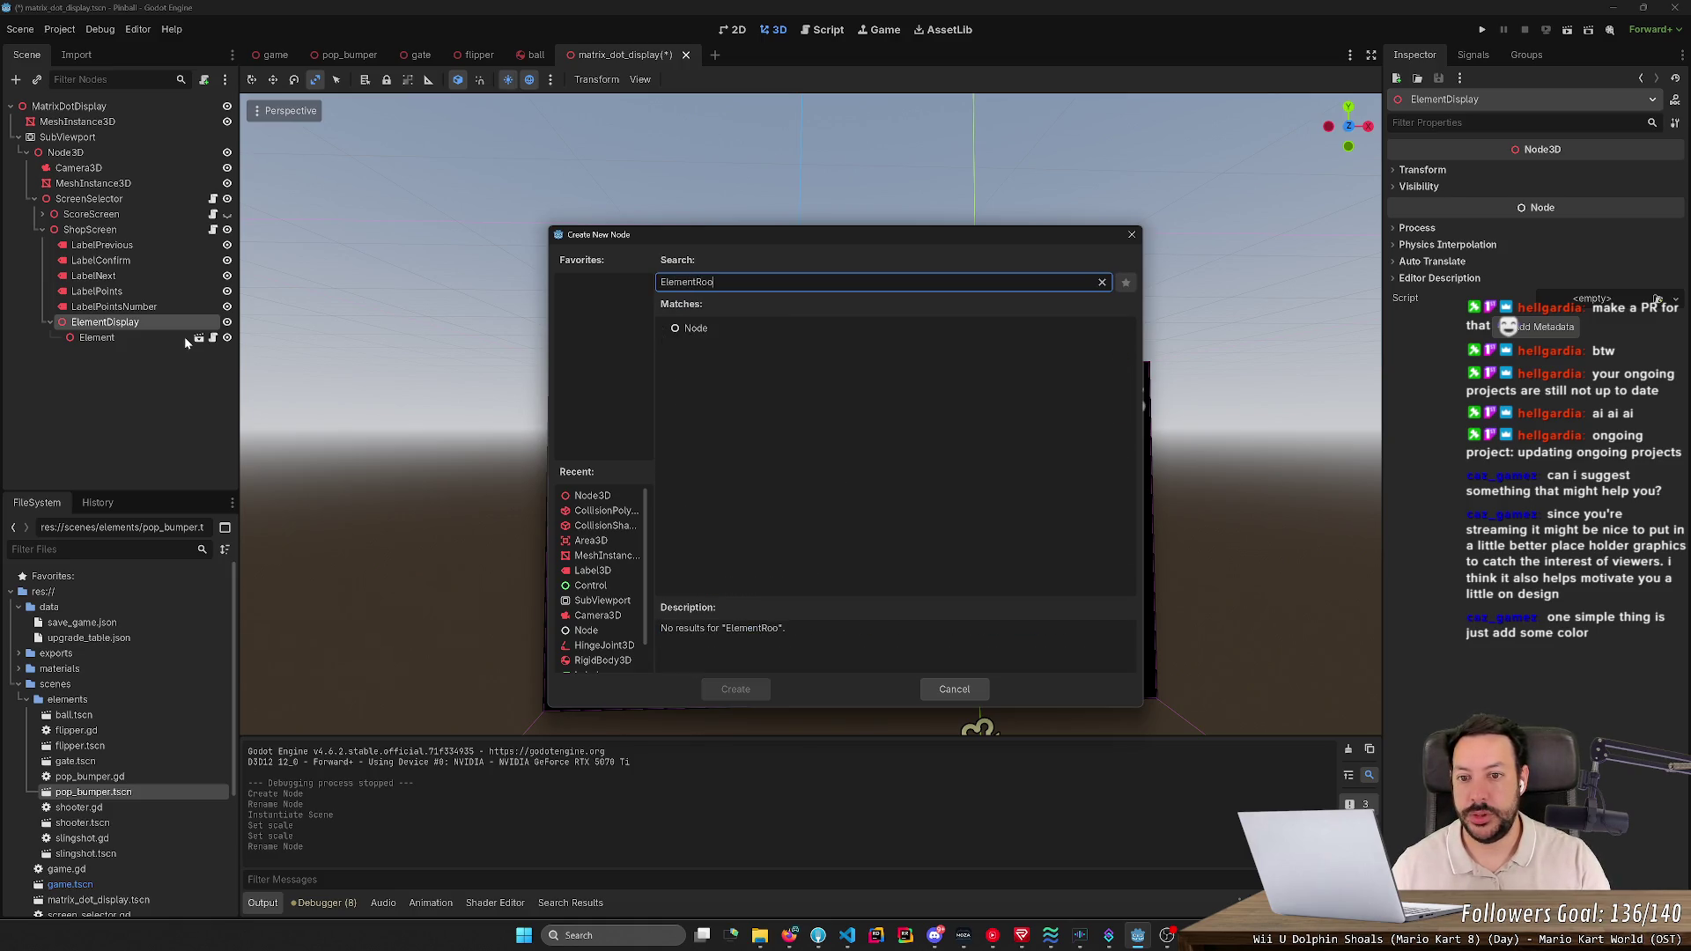
key("Escape")
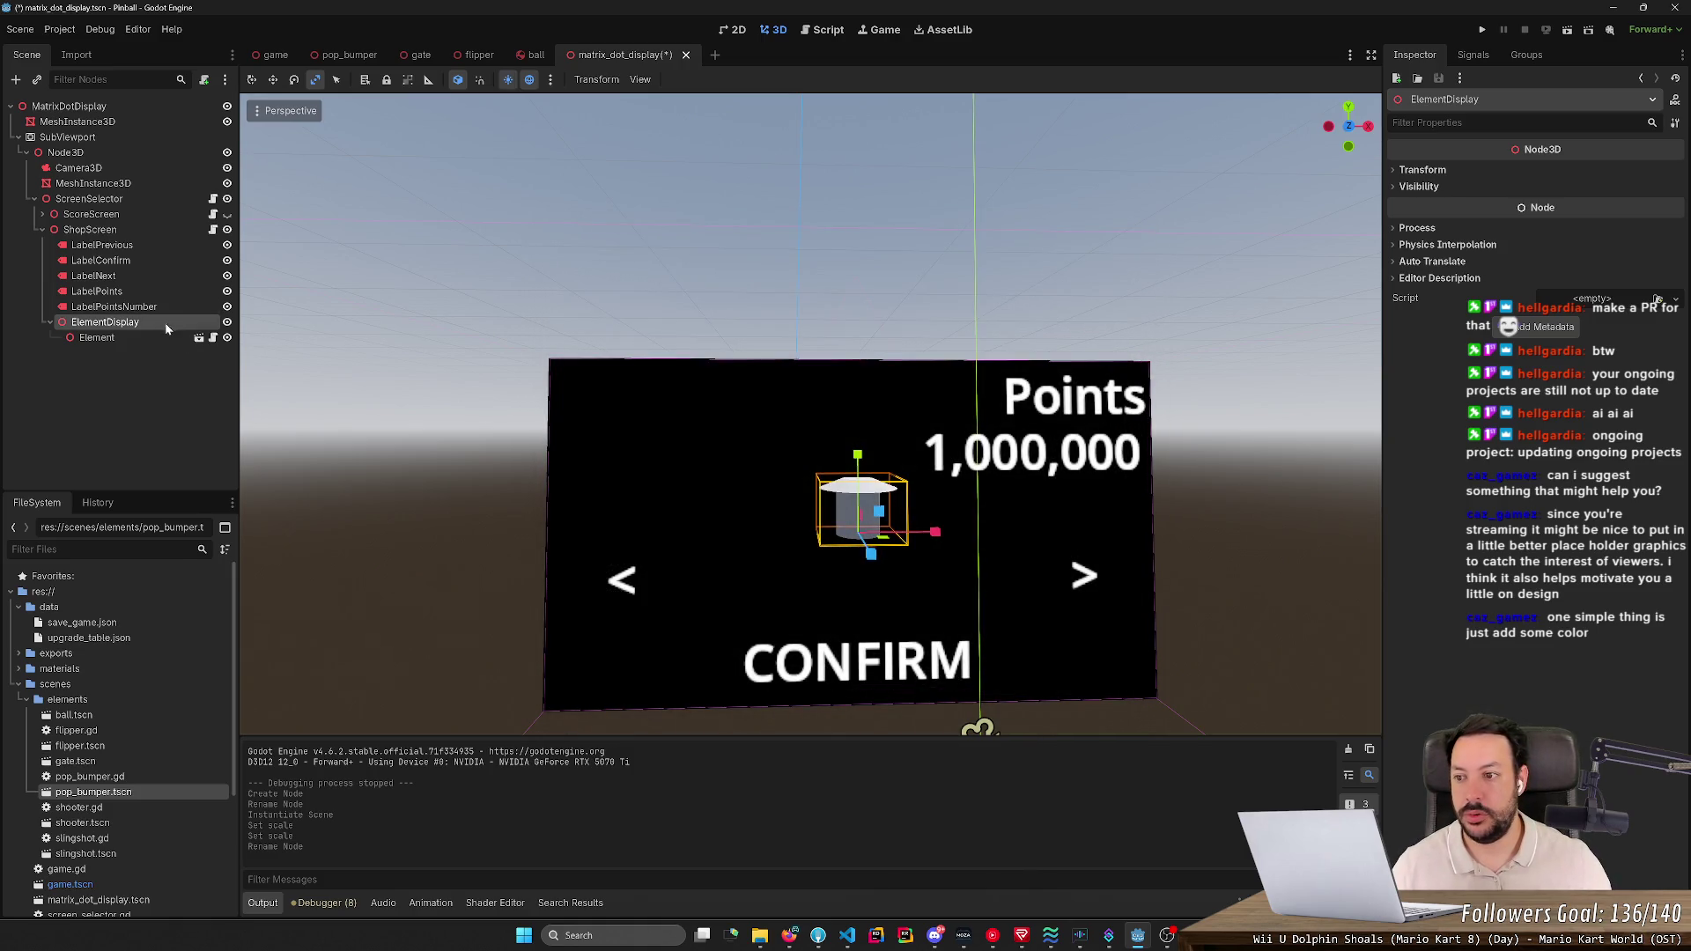
right_click(168, 324)
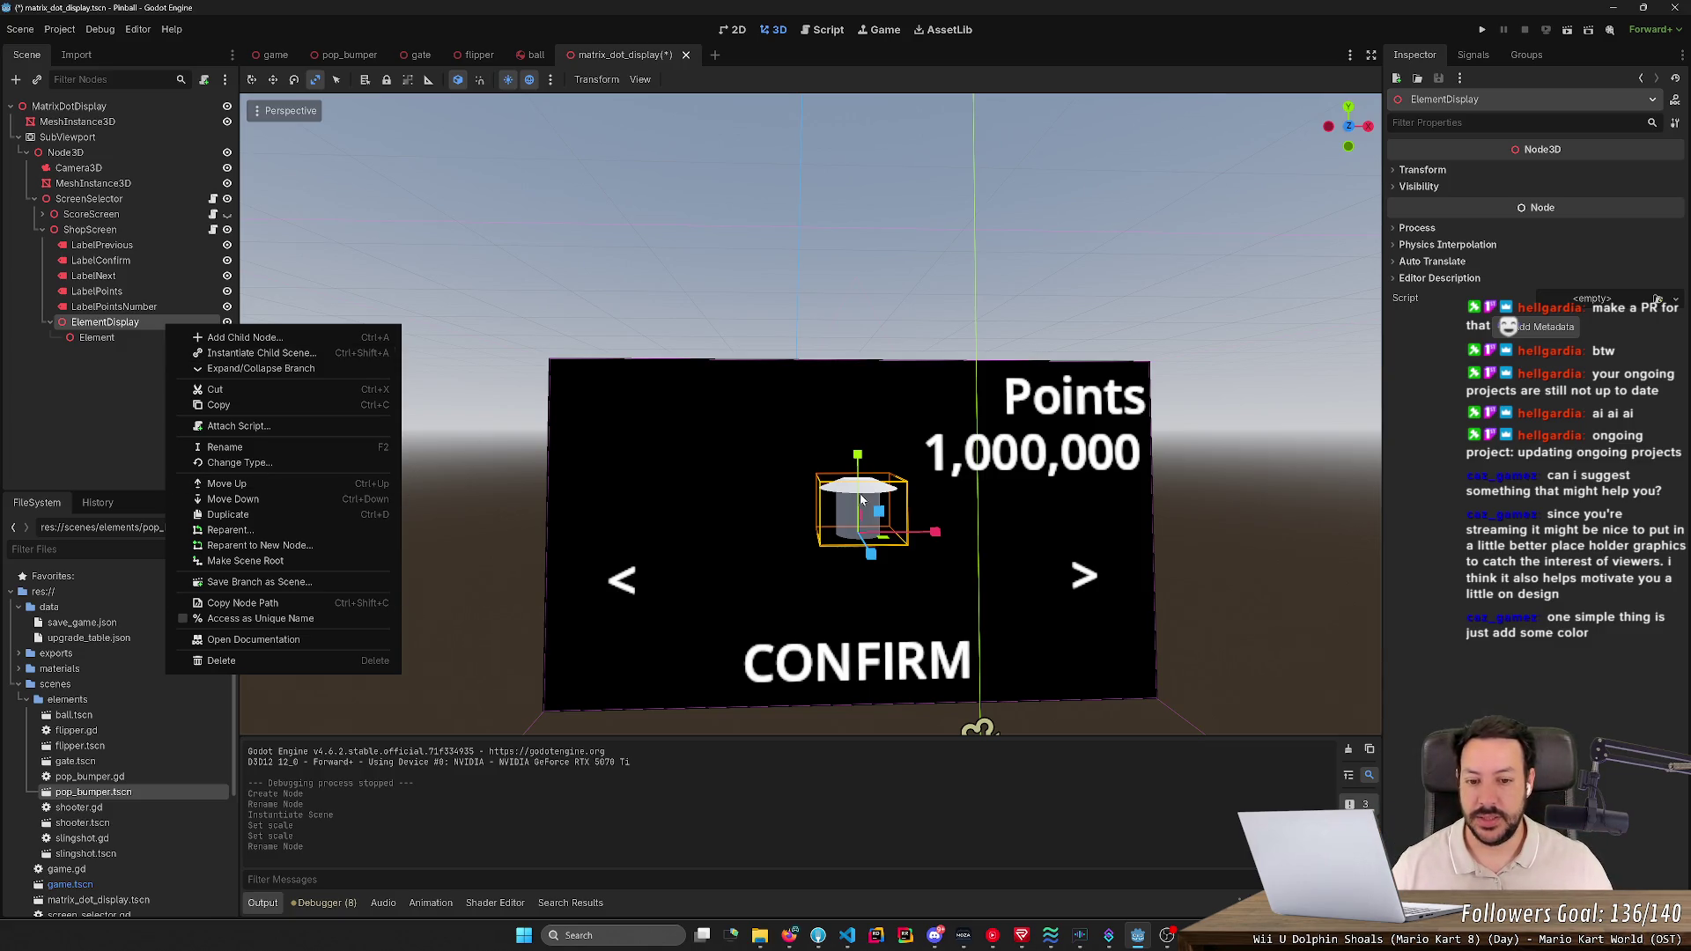
left_click(144, 396)
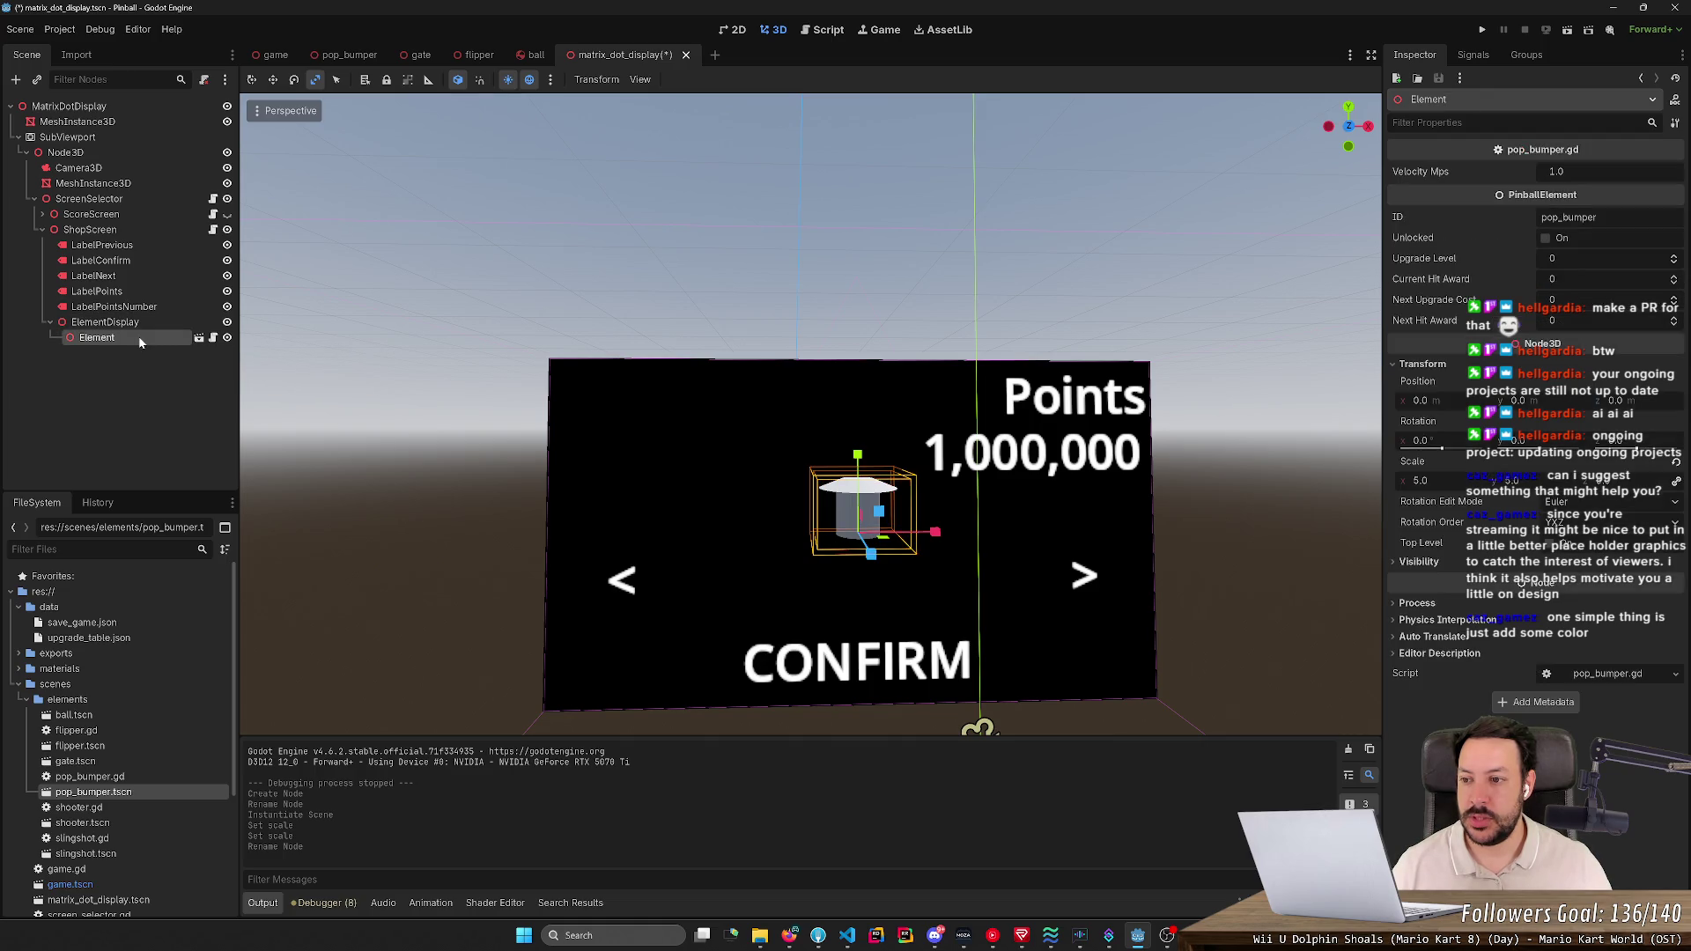
Step: Add a Node3D named ElementRoot under ElementDisplay and move Element inside it
right_click(146, 320)
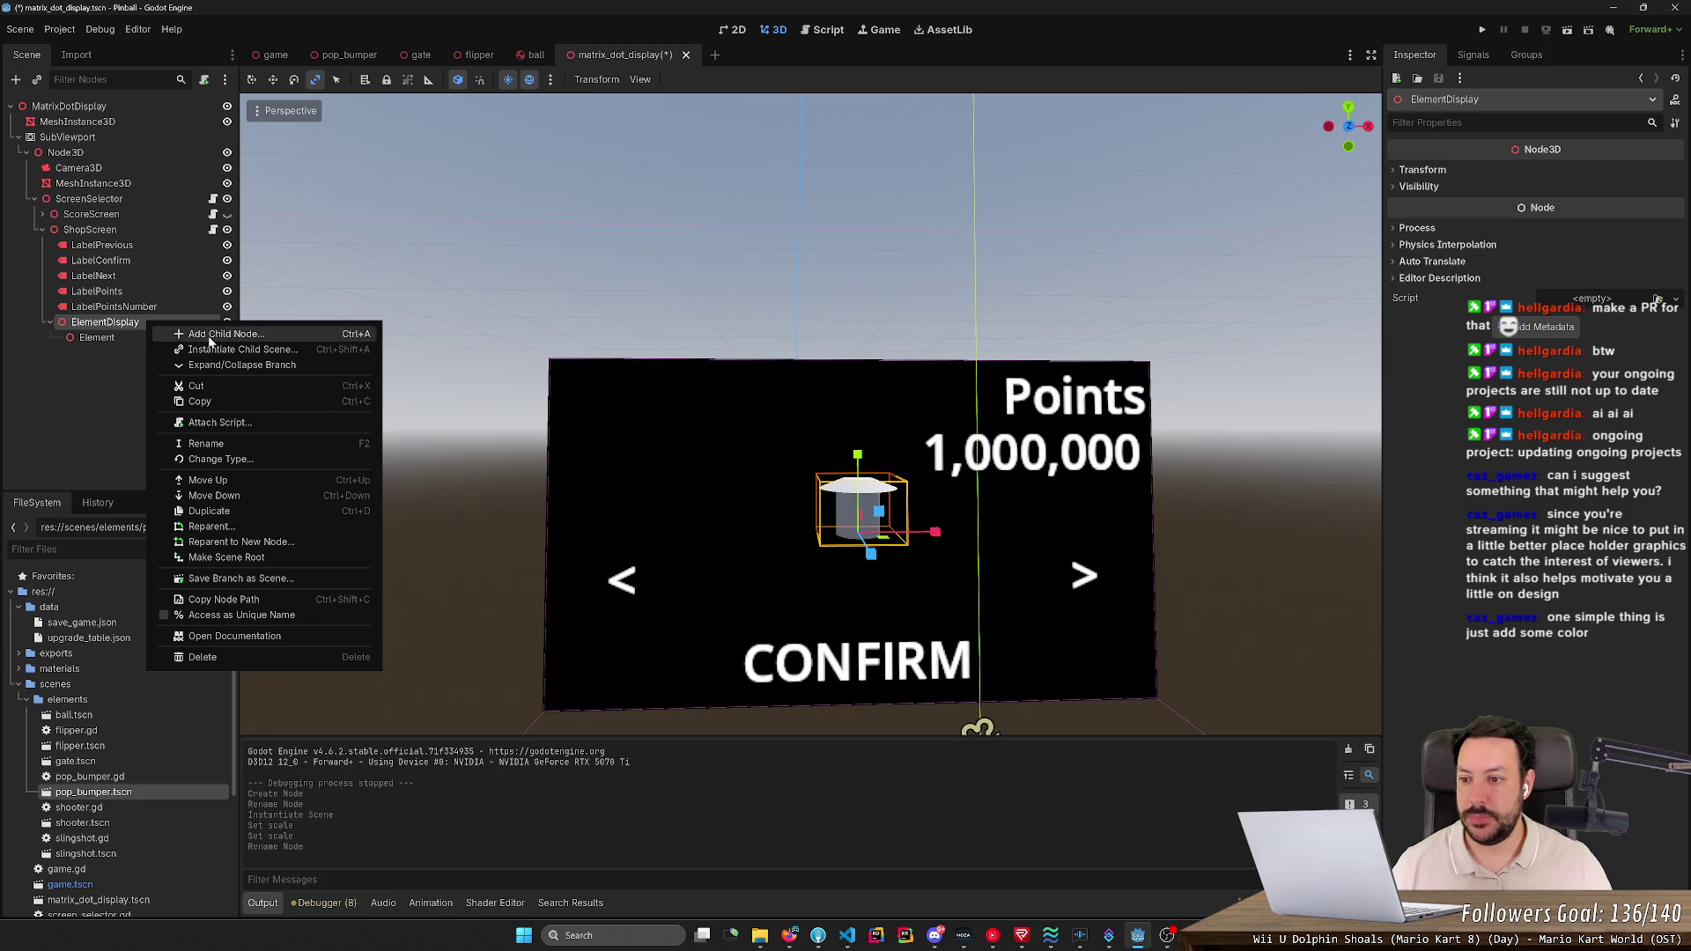
left_click(205, 334)
type("node")
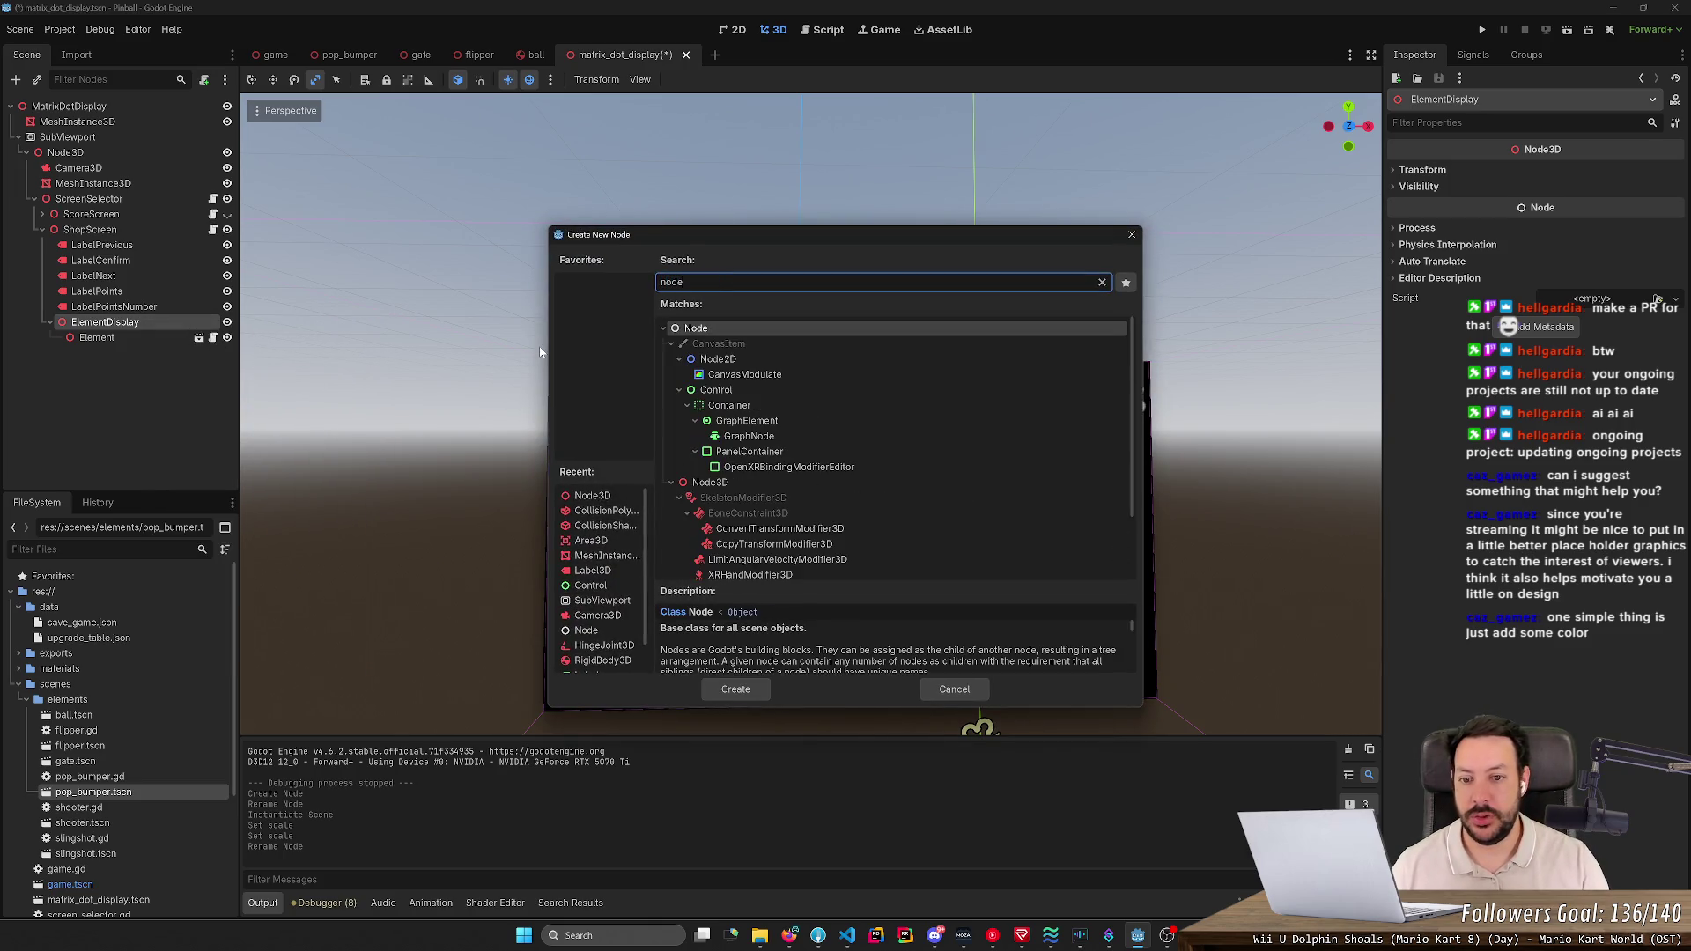
type("3d")
key("Return")
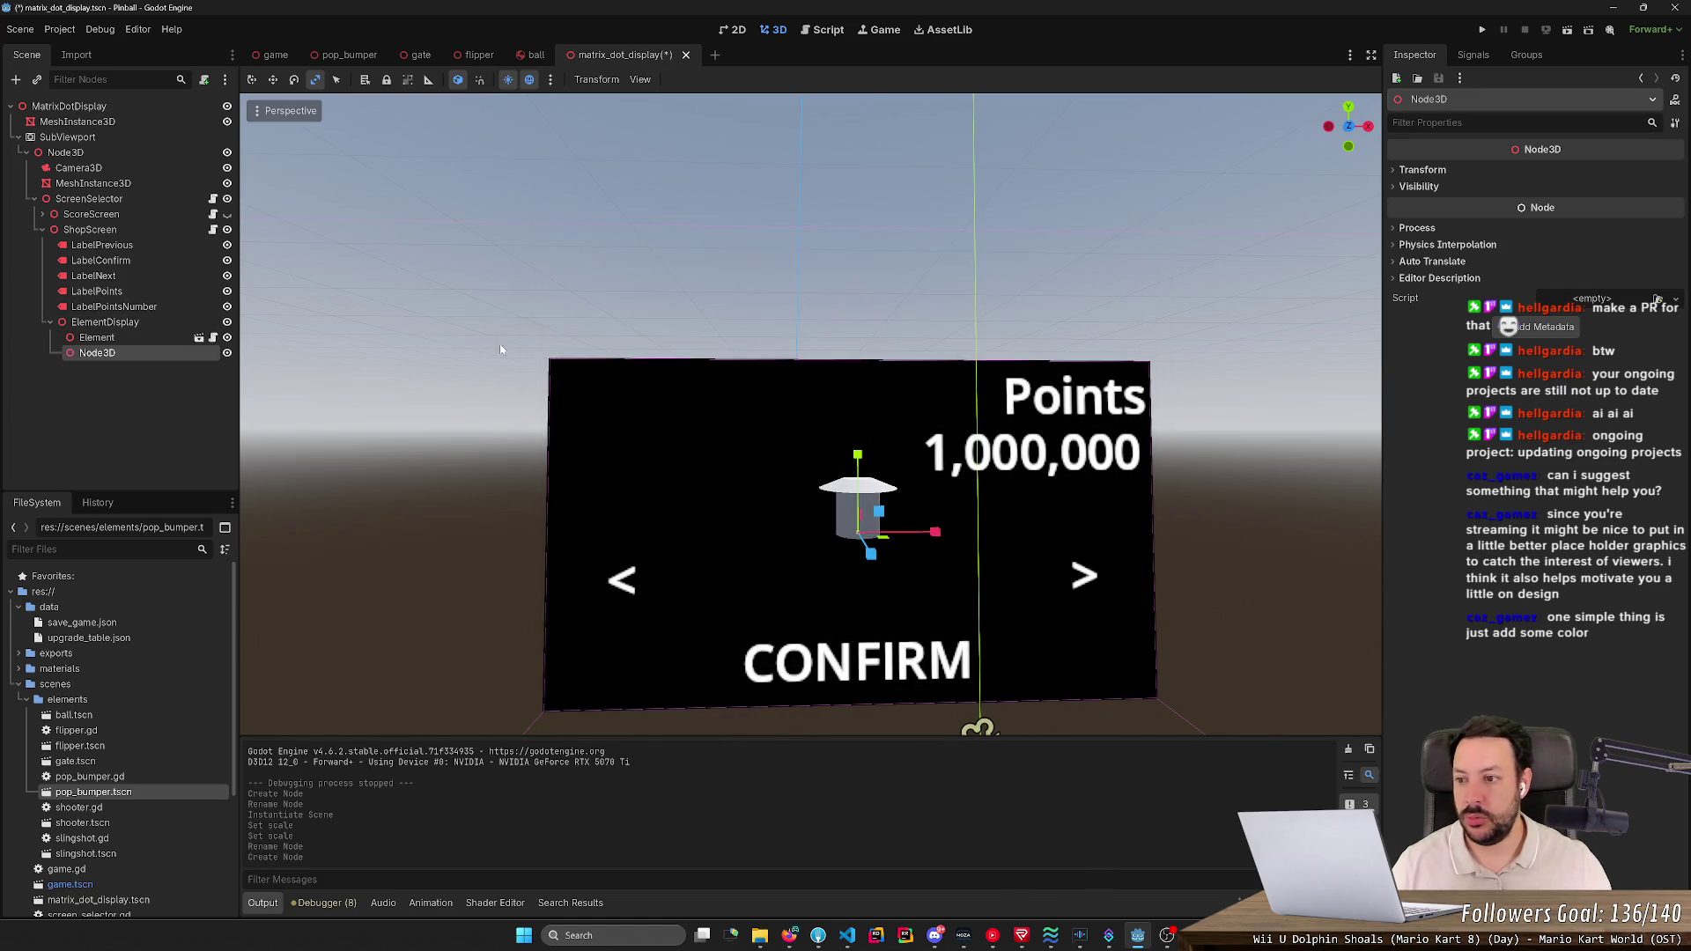
left_click_drag(124, 352, 168, 333)
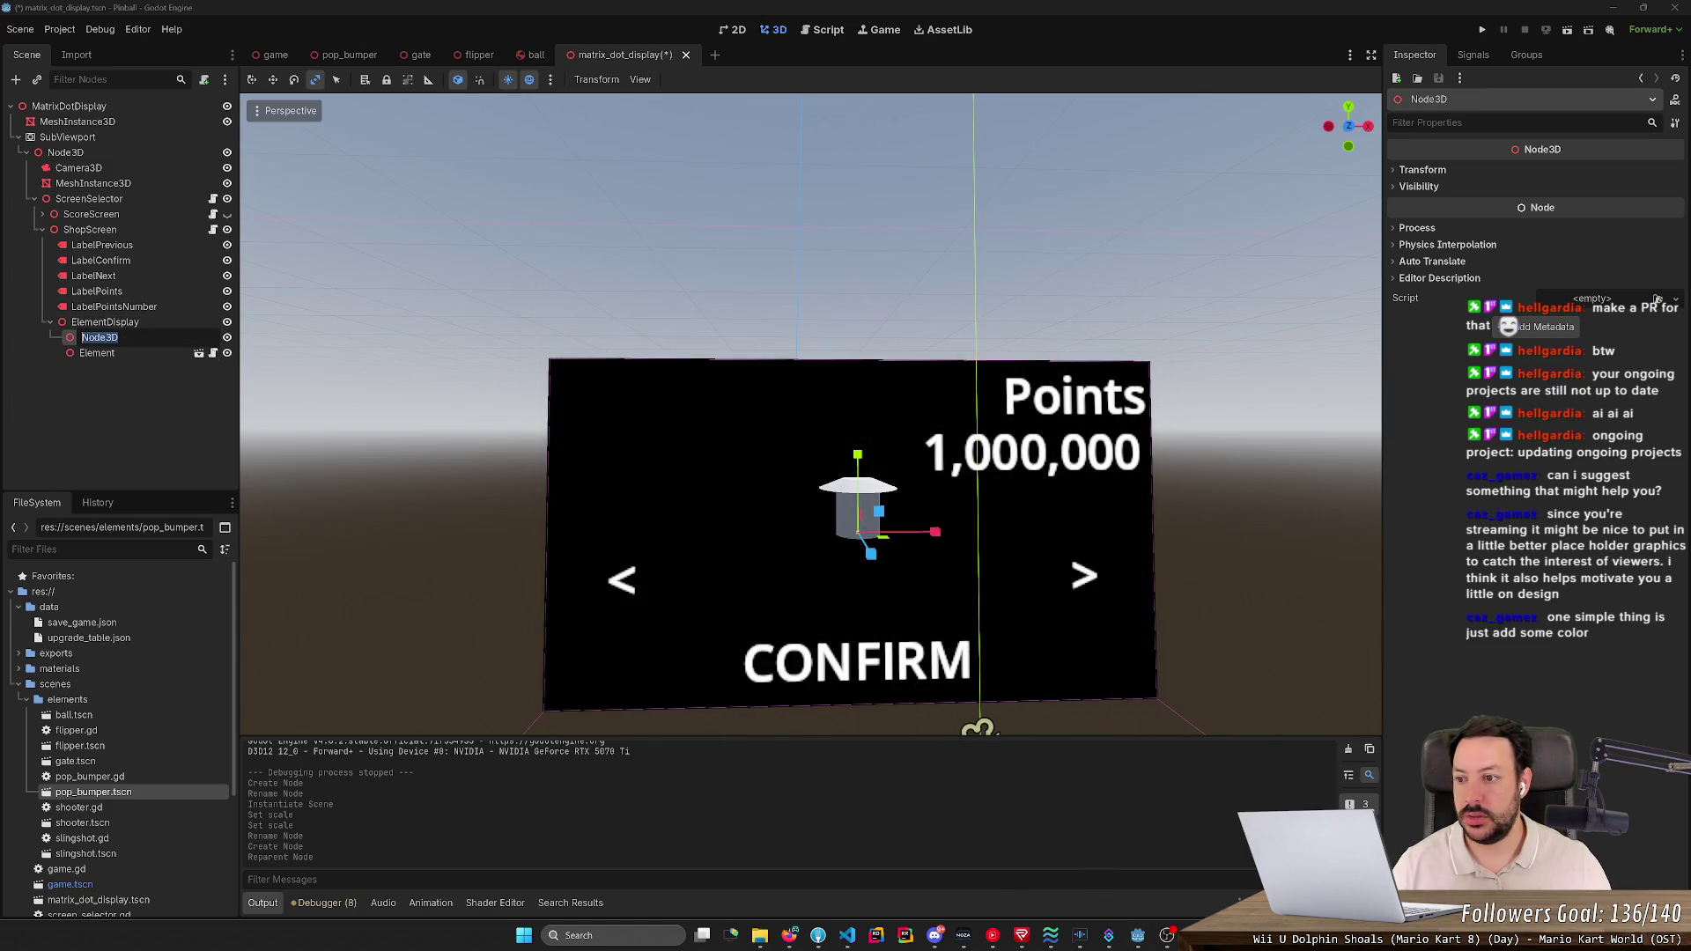
type("ElementRoot")
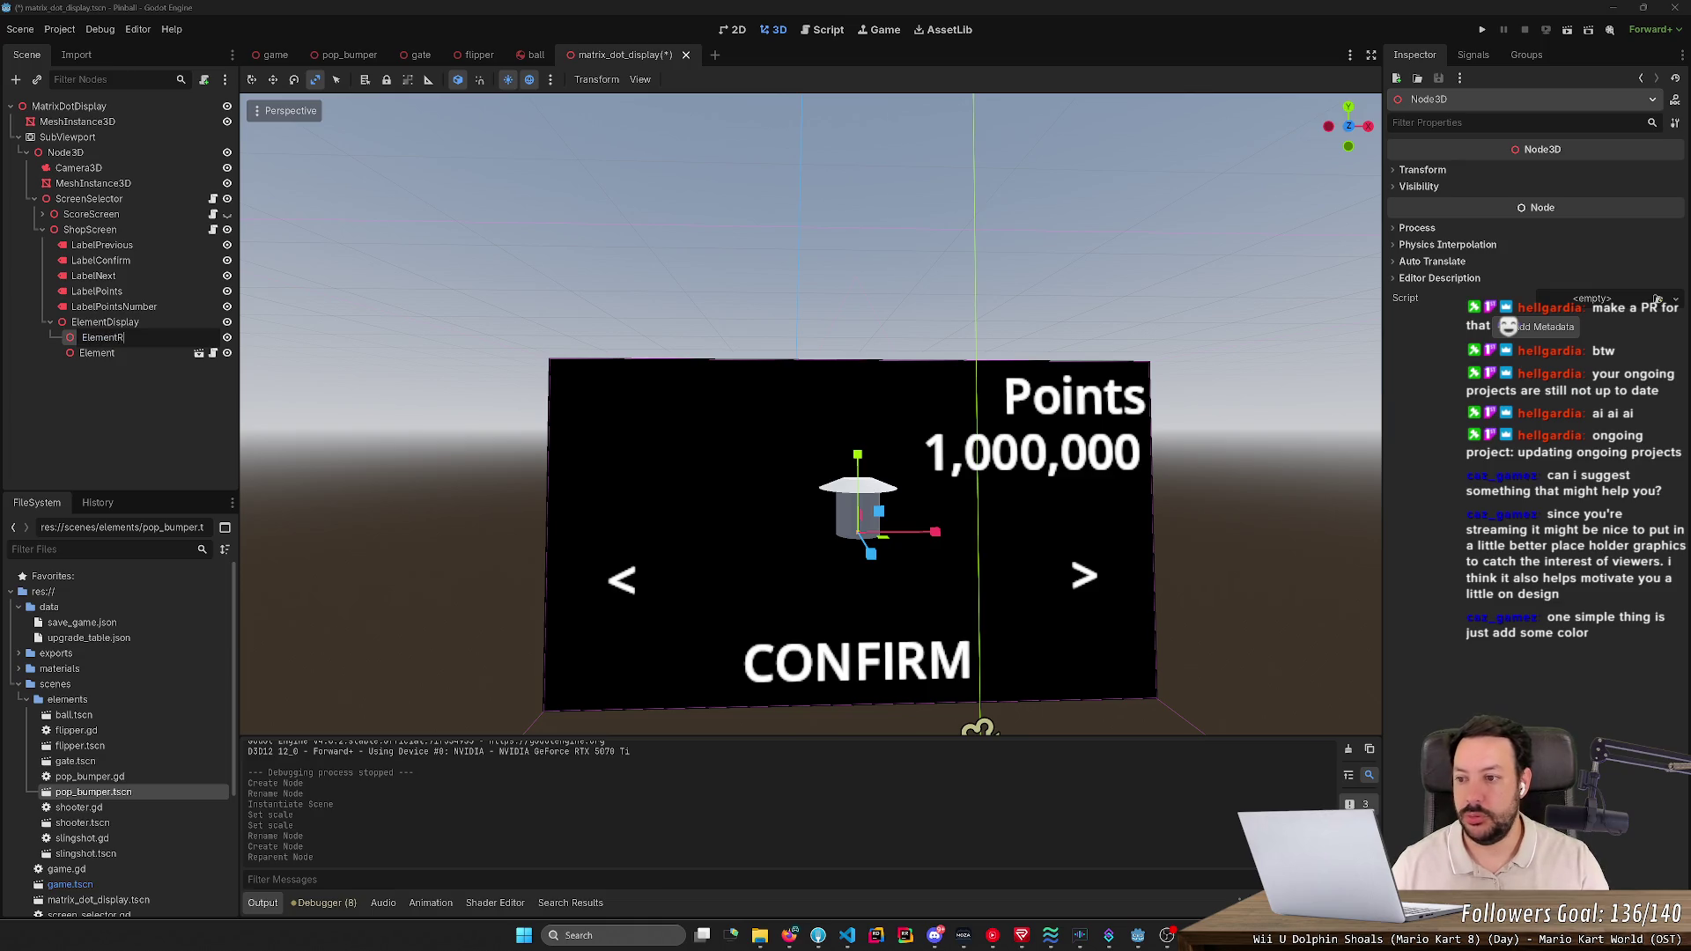
key("Return")
left_click_drag(119, 353, 125, 341)
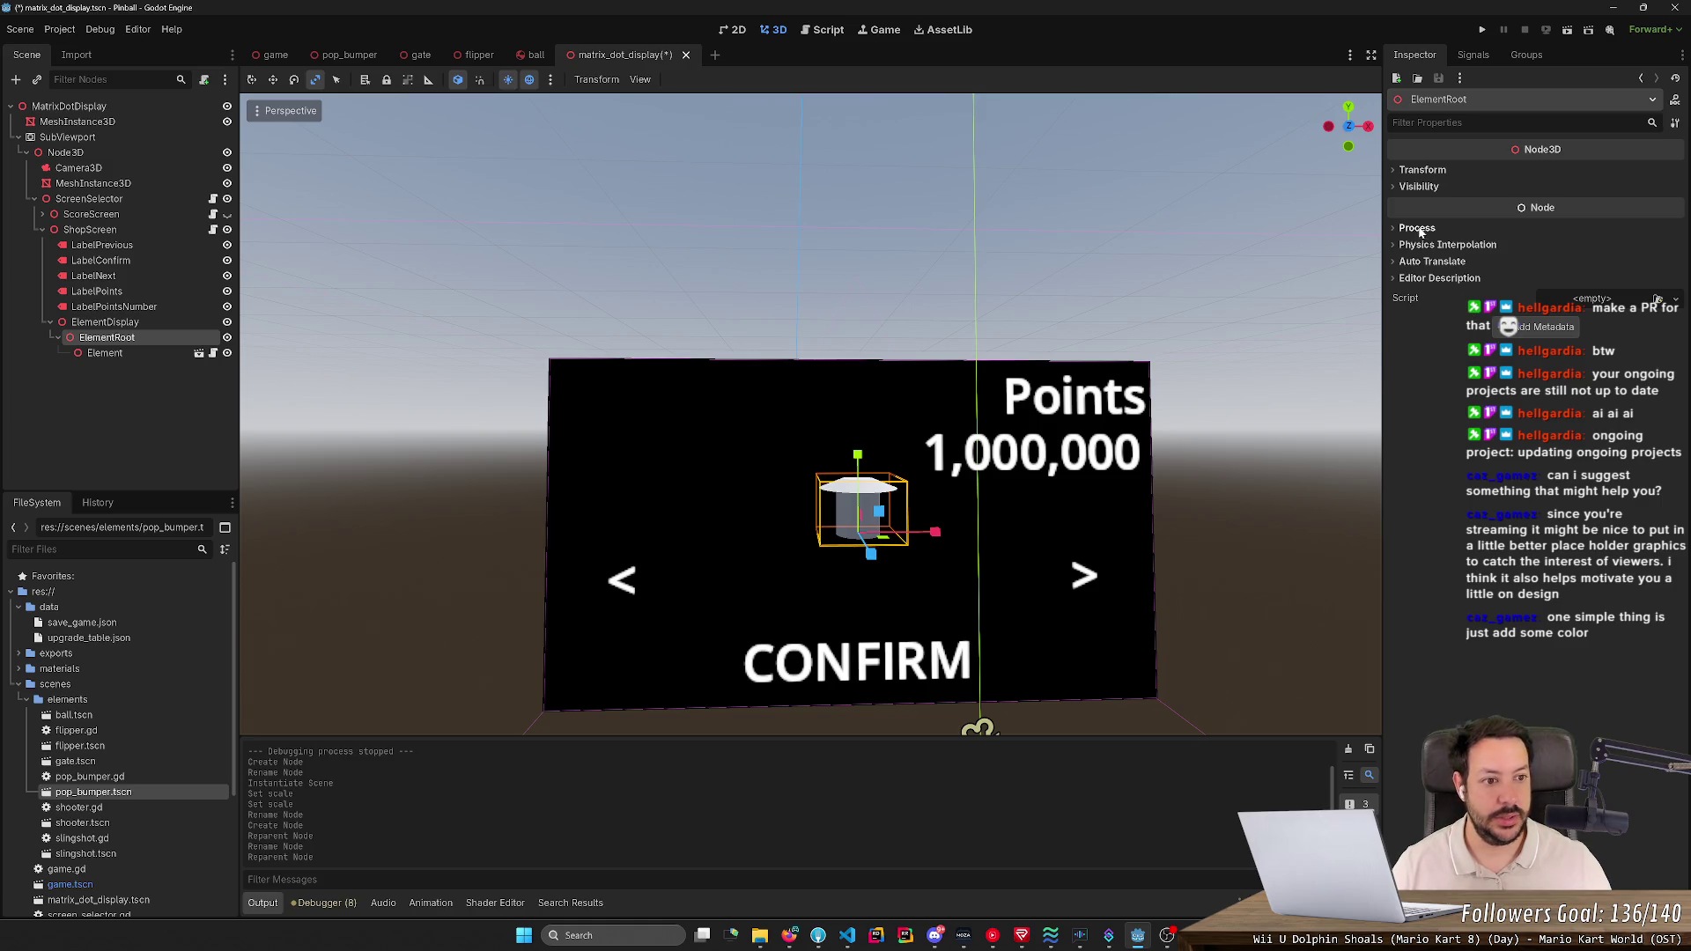
Step: Set ElementRoot's scale to 5 and Element's scale to 1, then save the scene
left_click(1422, 169)
left_click(1511, 286)
type("5")
key("Return")
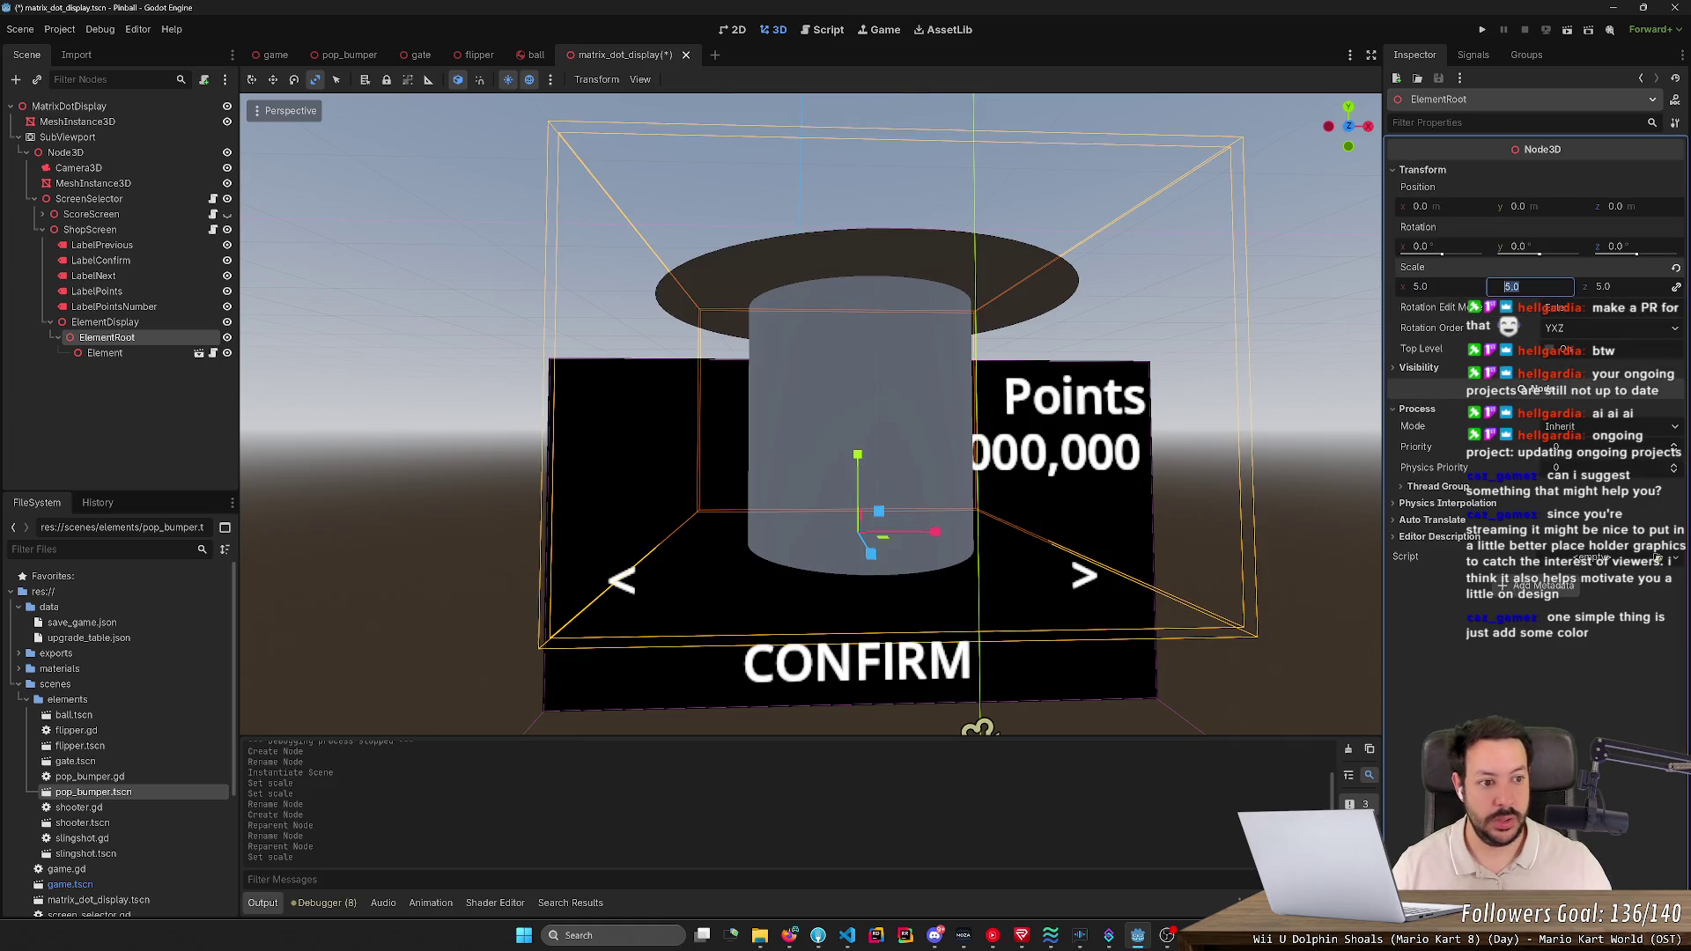
left_click(134, 356)
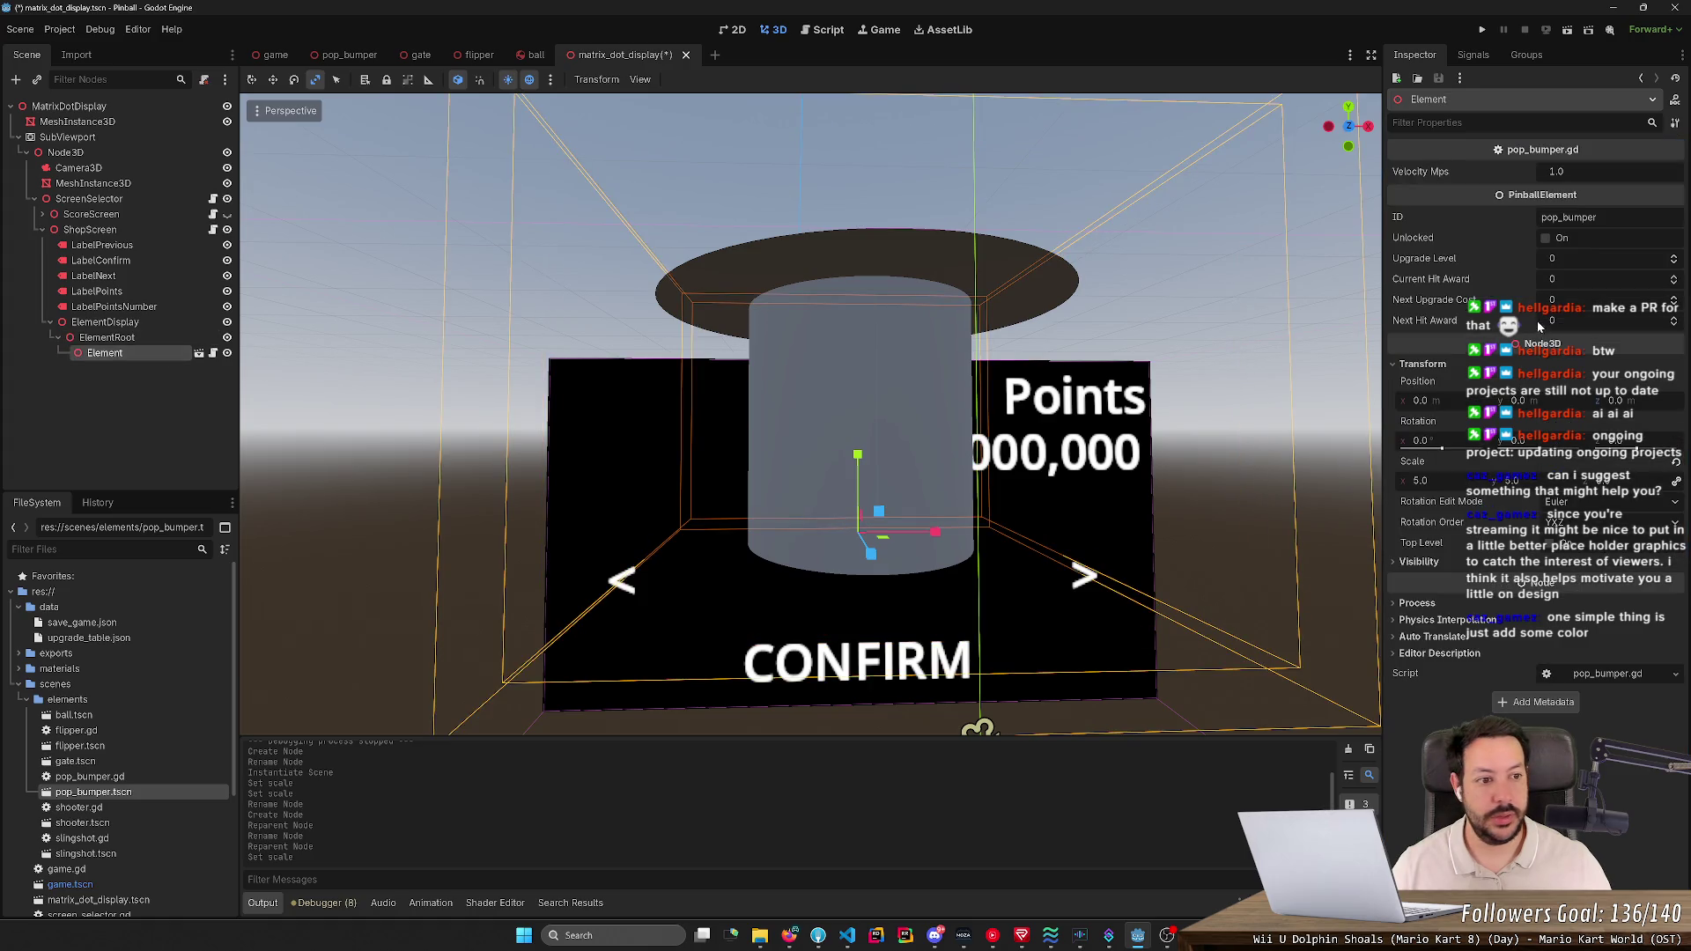
left_click(1511, 480)
type("1")
key("Return")
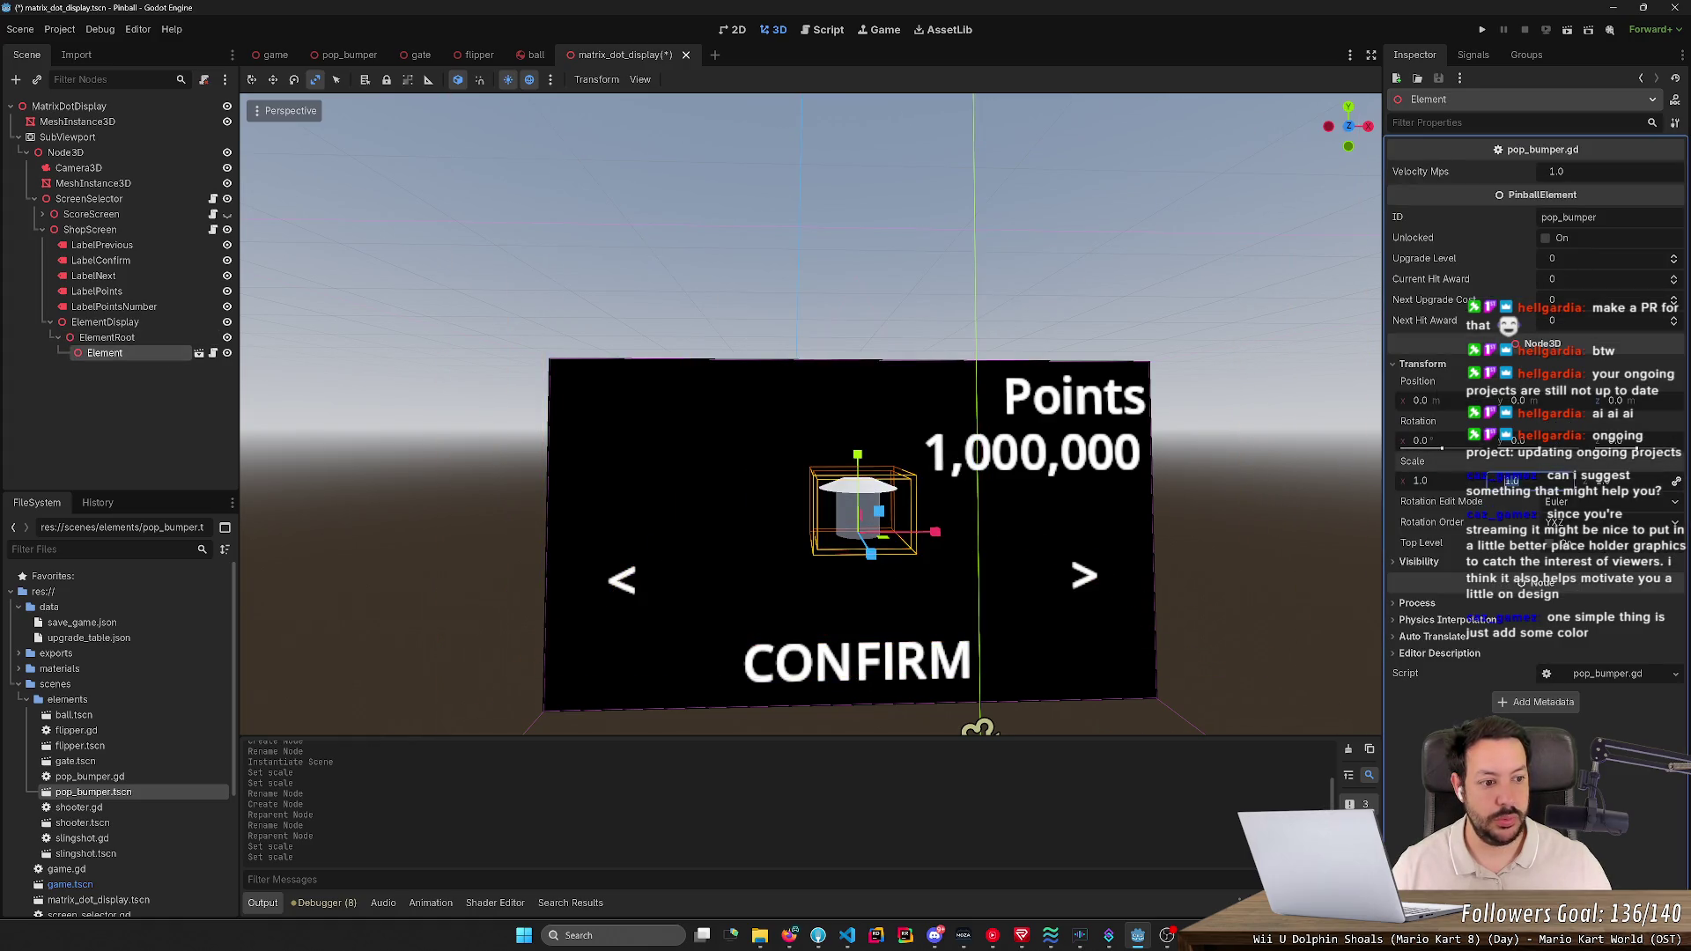
key("ctrl+s")
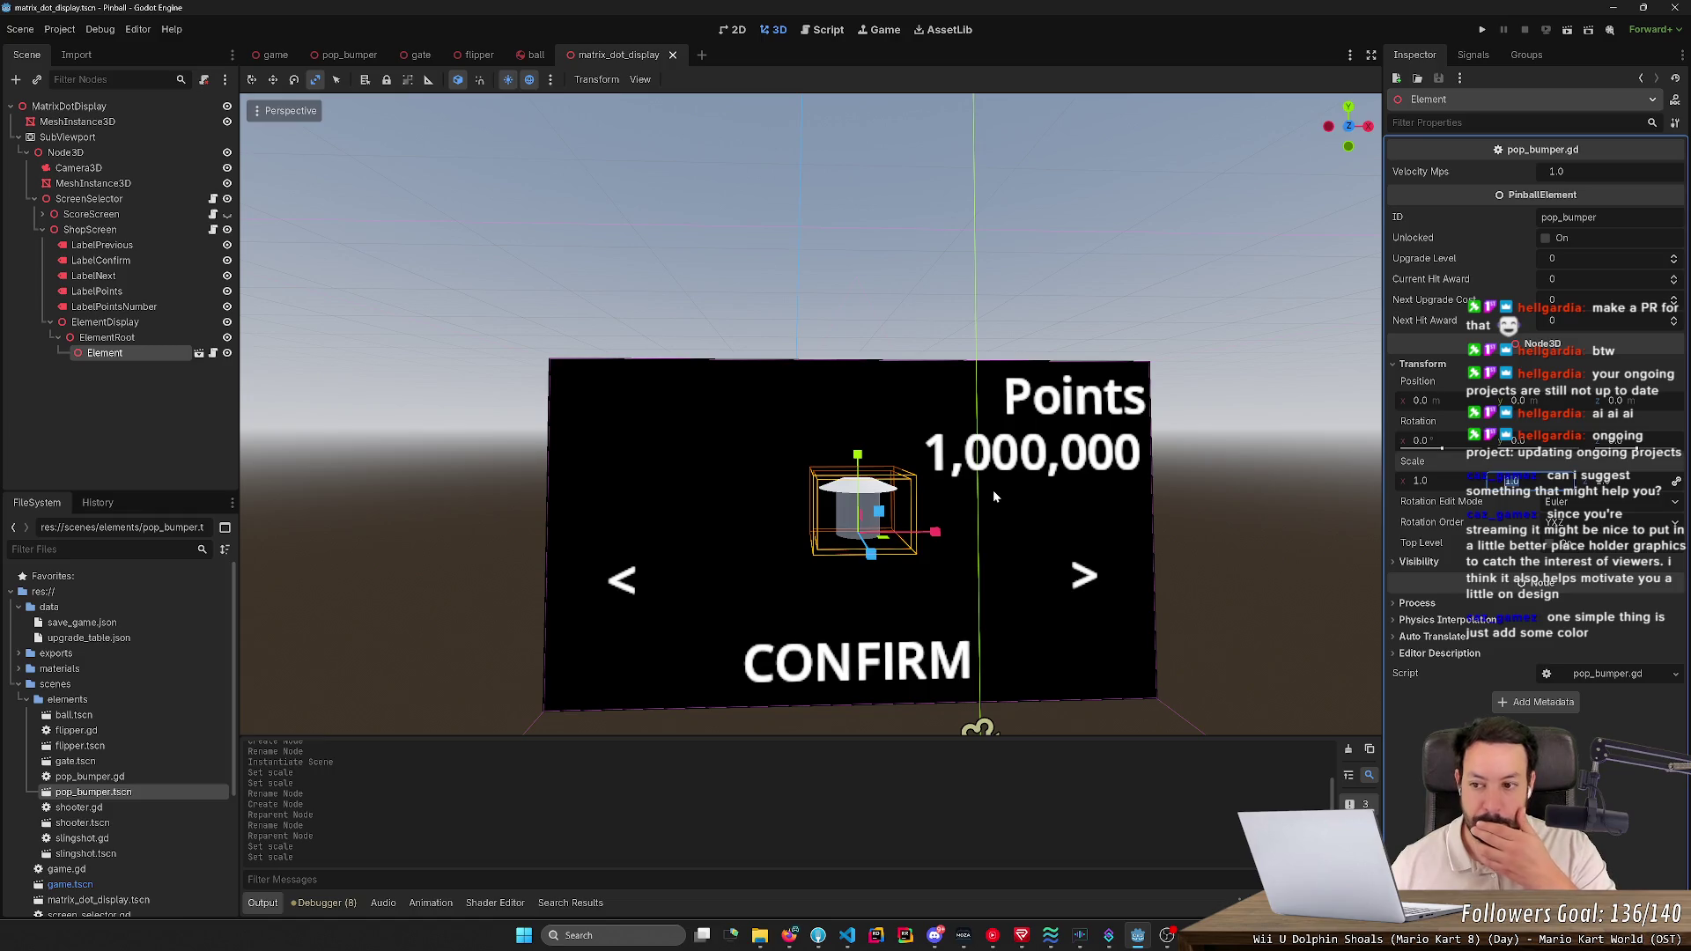
Step: Add a 'label' child under ElementDisplay, then delete the mistaken 2D Label node
left_click(146, 323)
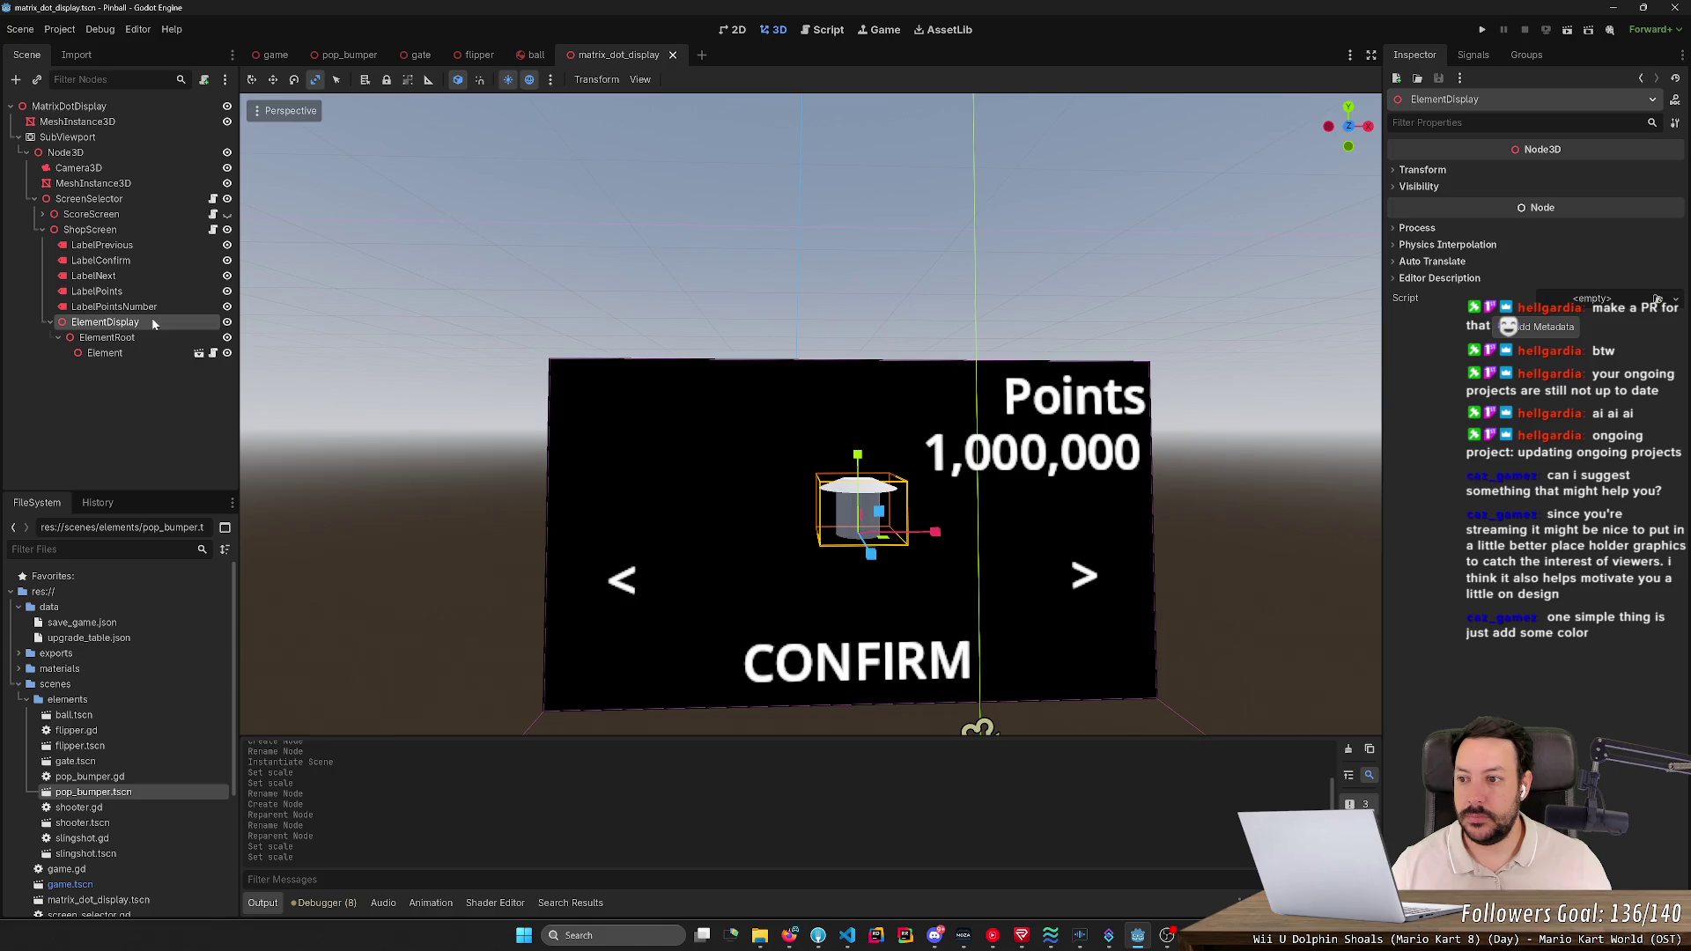
right_click(151, 323)
left_click(173, 332)
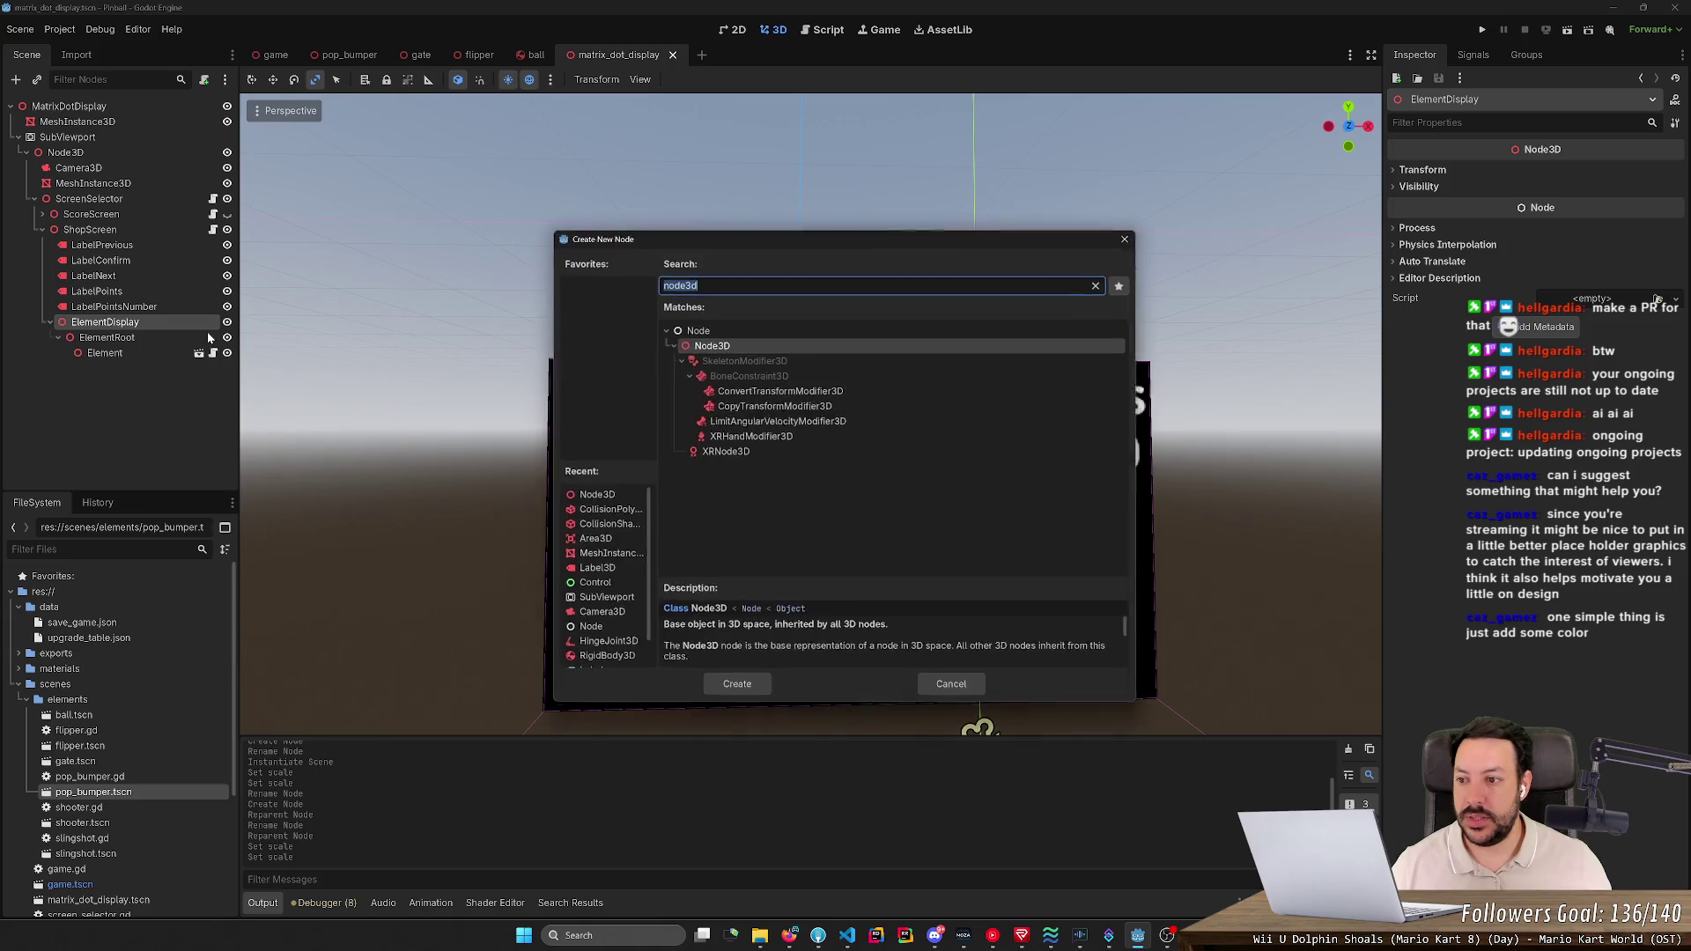
type("label")
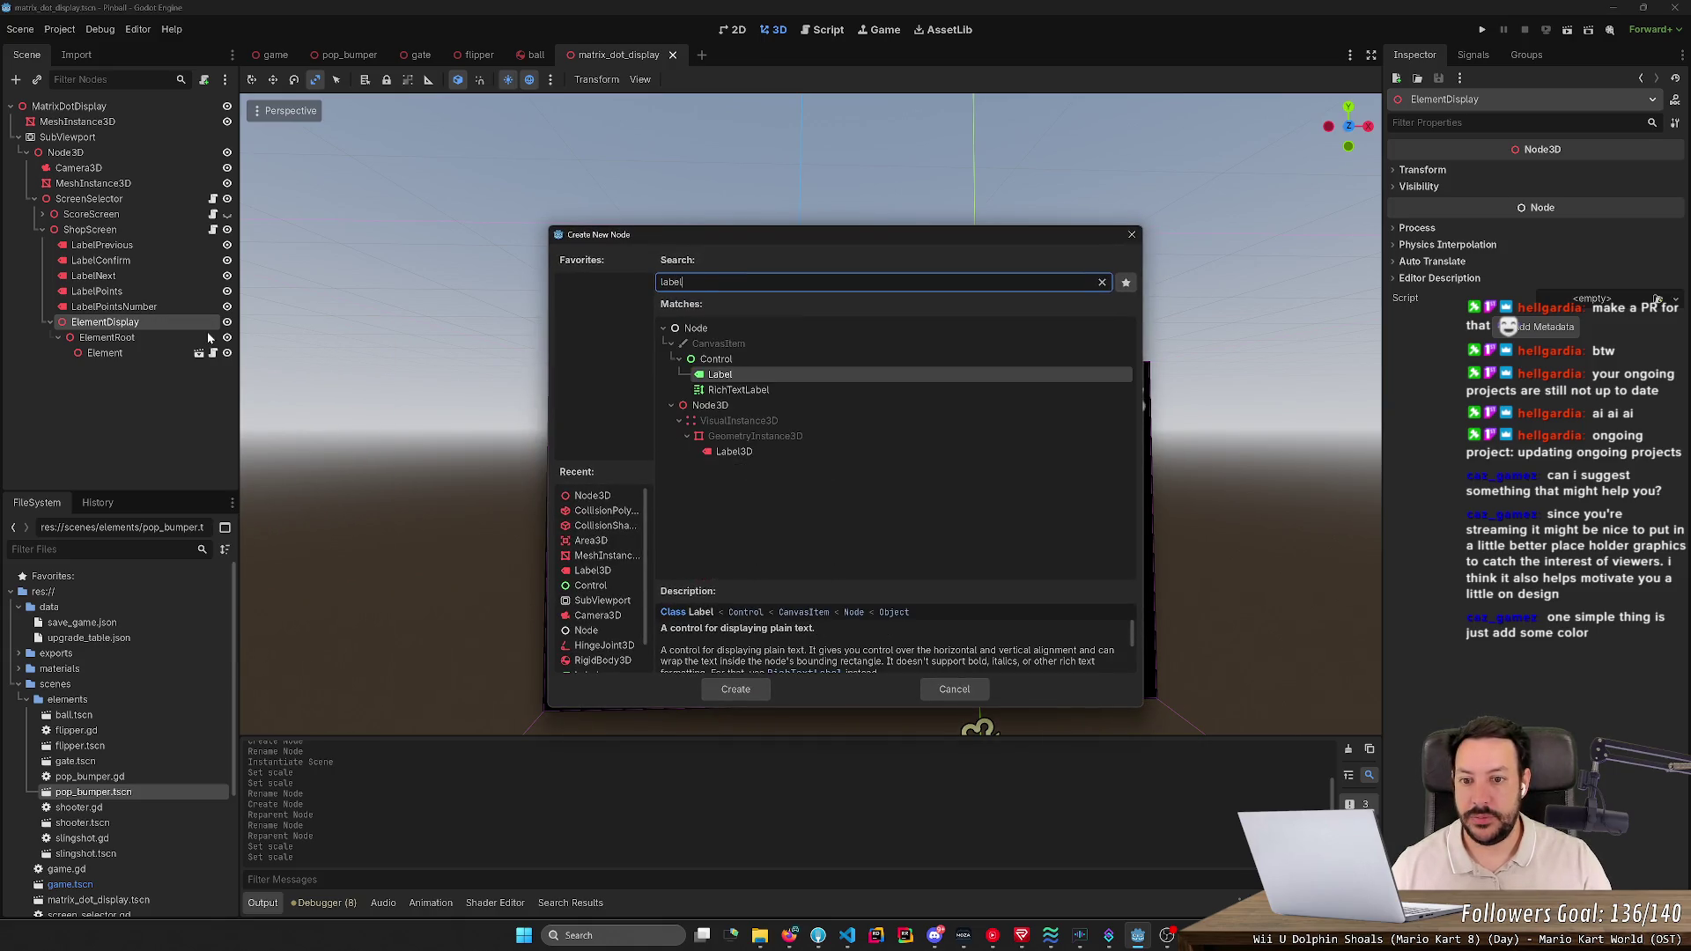
key("Return")
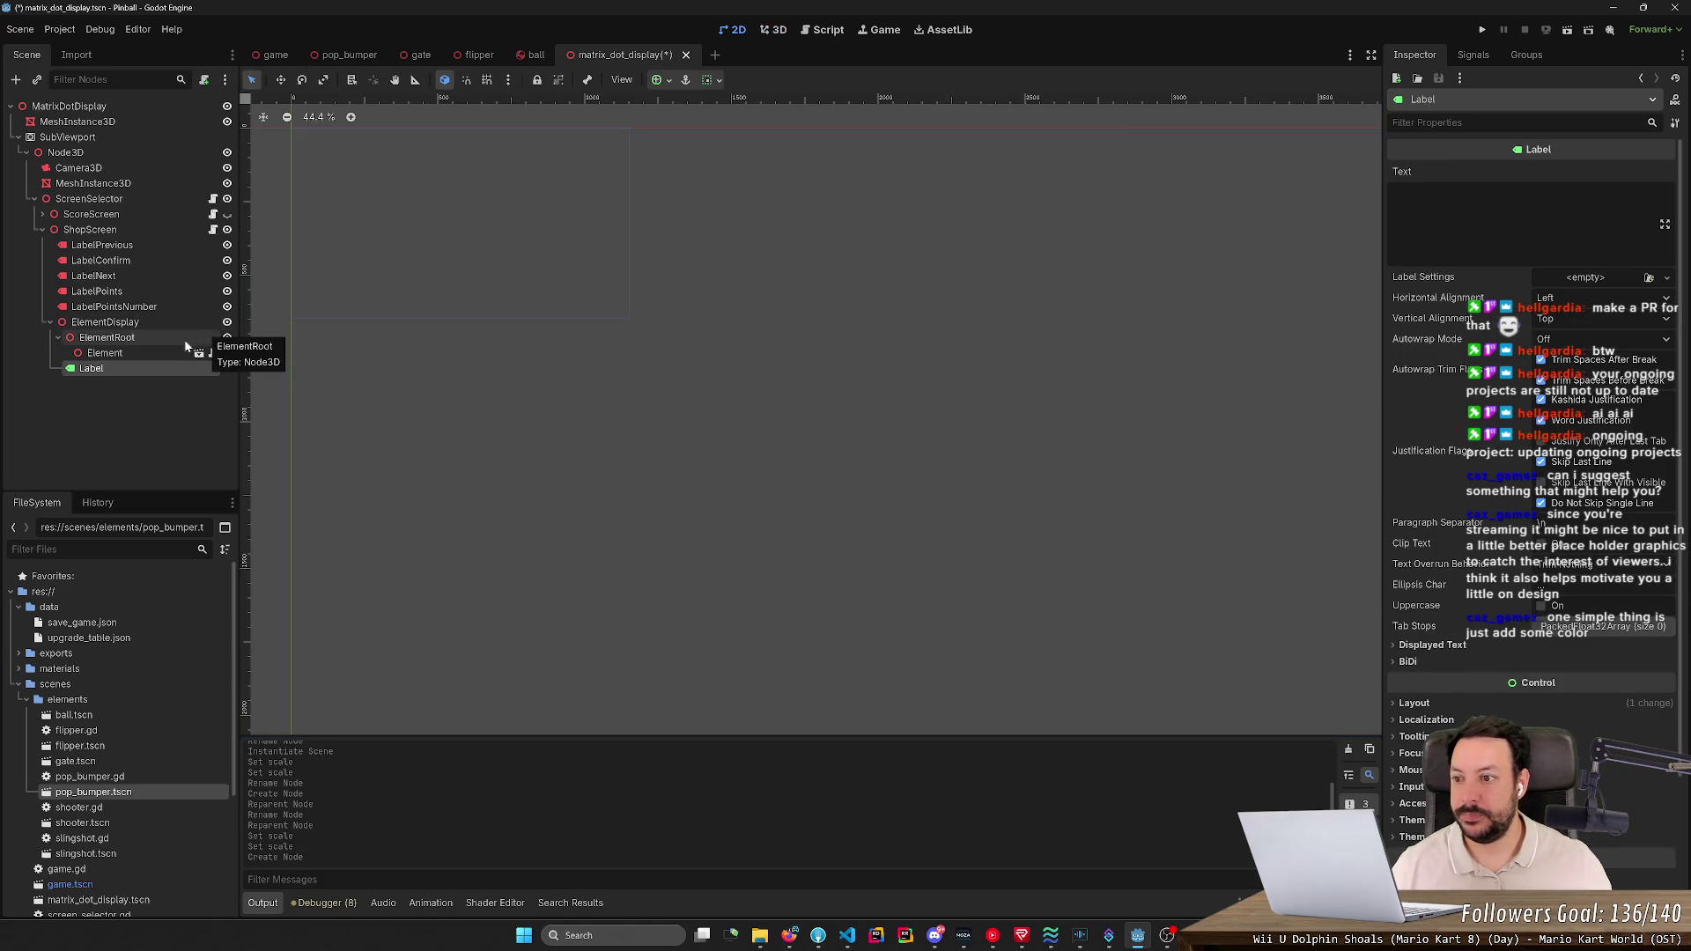
key("Delete")
key("Return")
Step: Add a Label3D node as a child of ElementDisplay
right_click(136, 324)
left_click(185, 341)
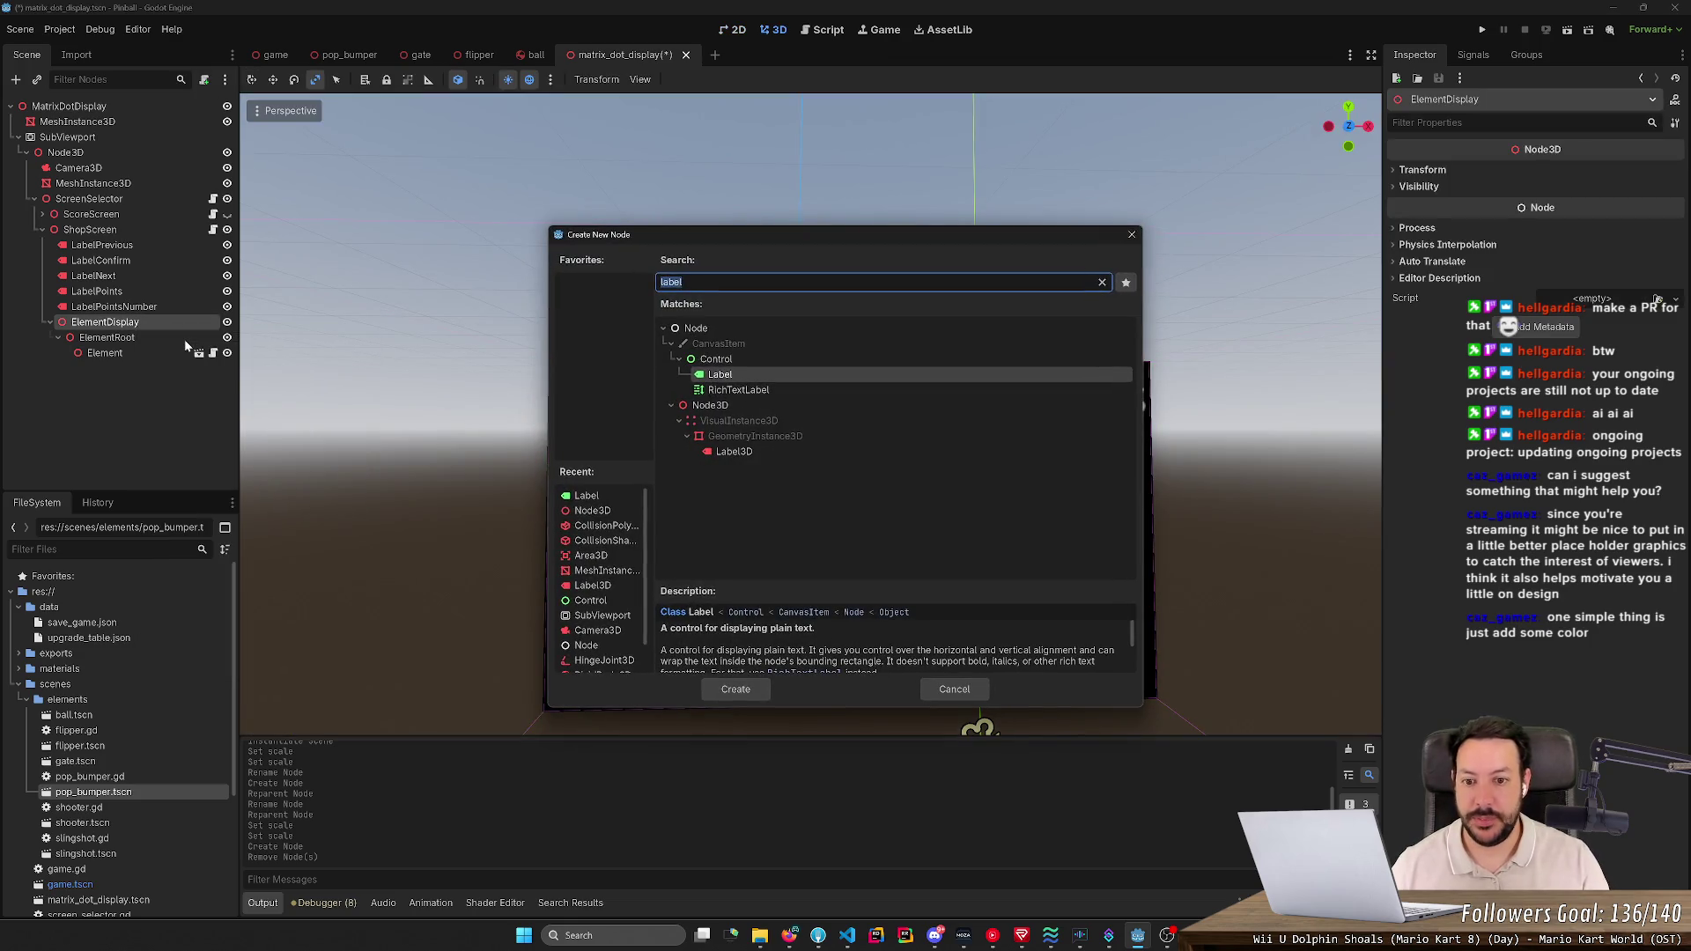
left_click(740, 452)
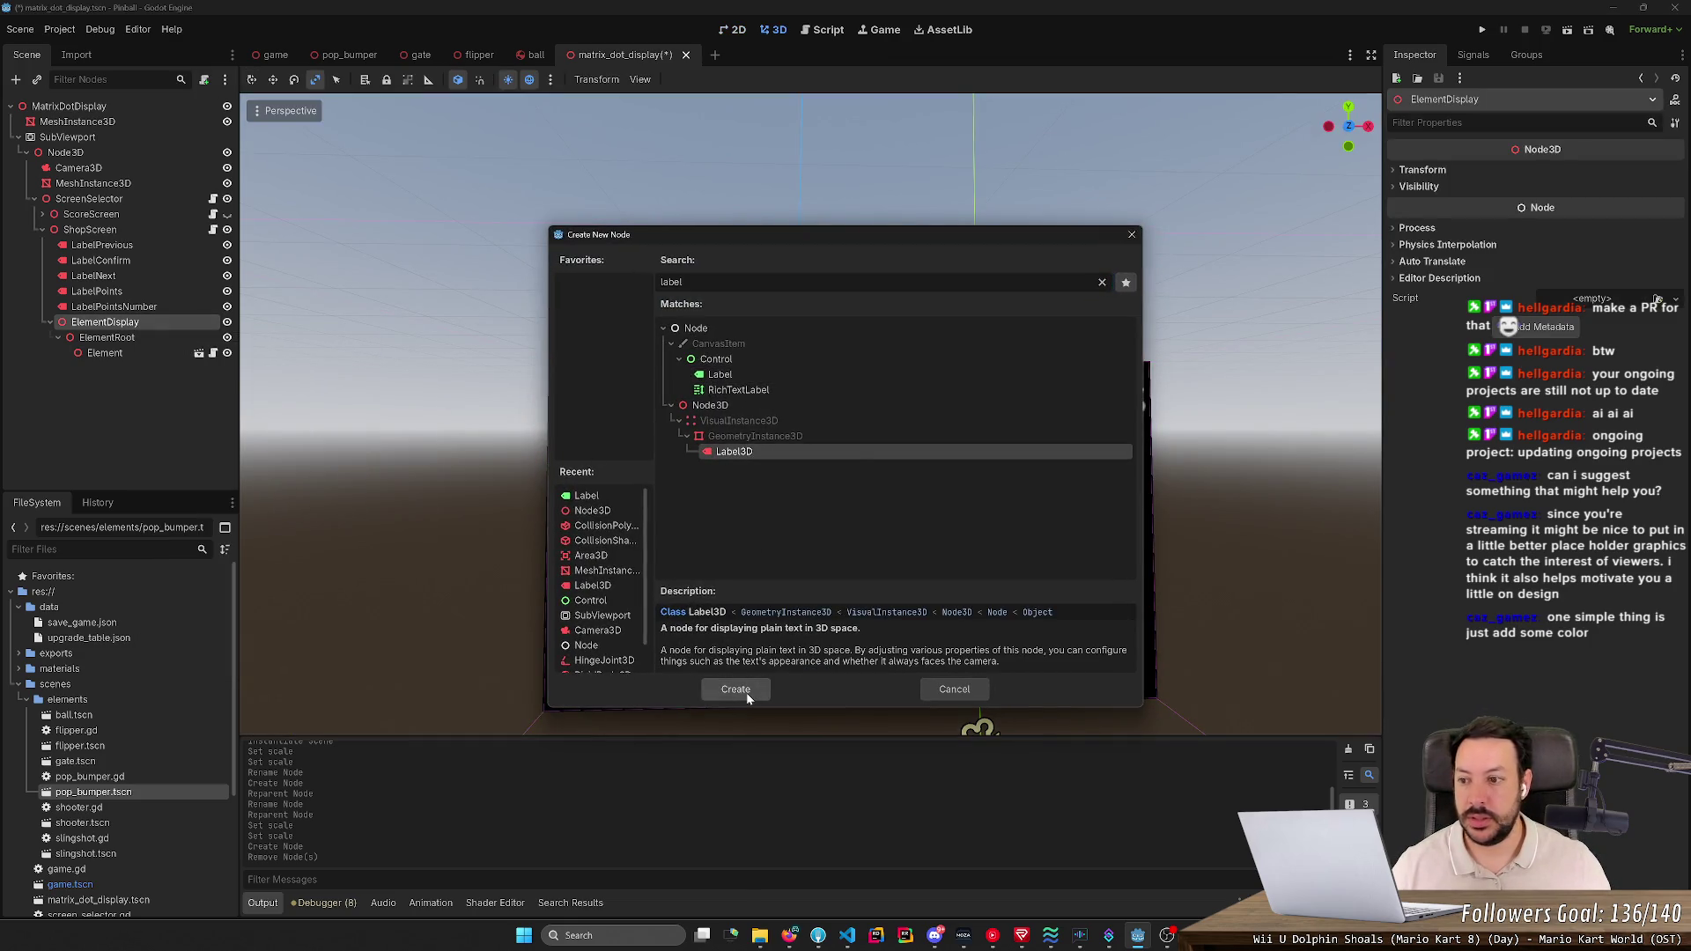
left_click(747, 690)
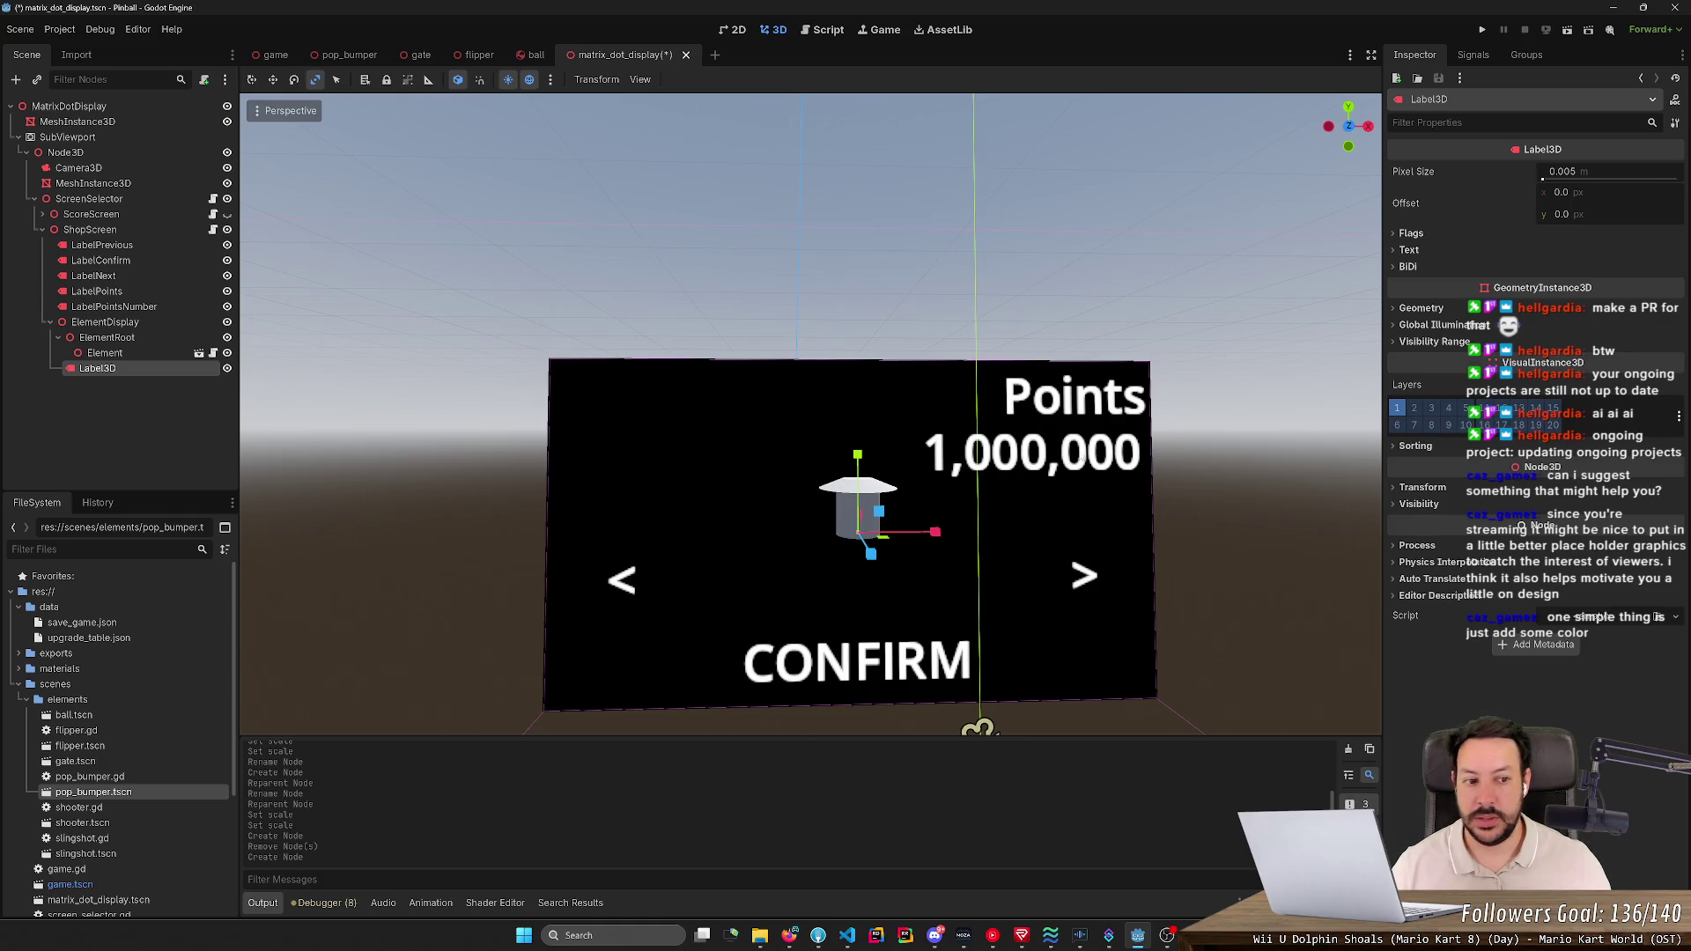
Step: Enter 'Pop Bumper' in the Label3D's Text field, then start clearing it with Backspace
left_click(1409, 249)
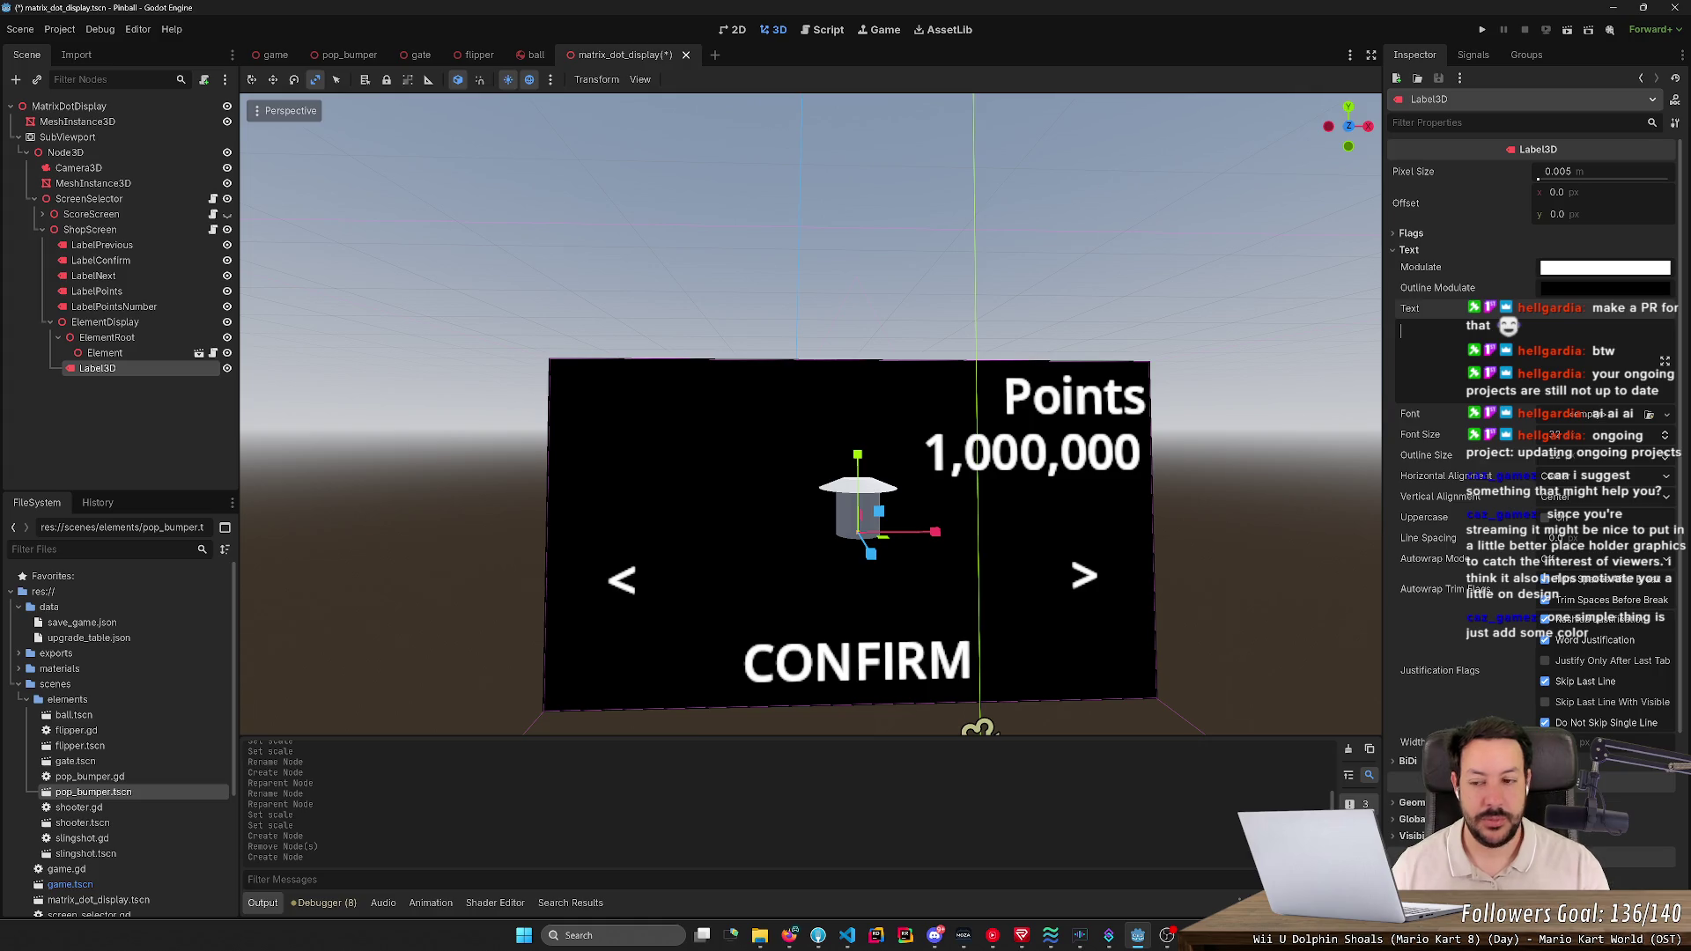
type("Pop Bump")
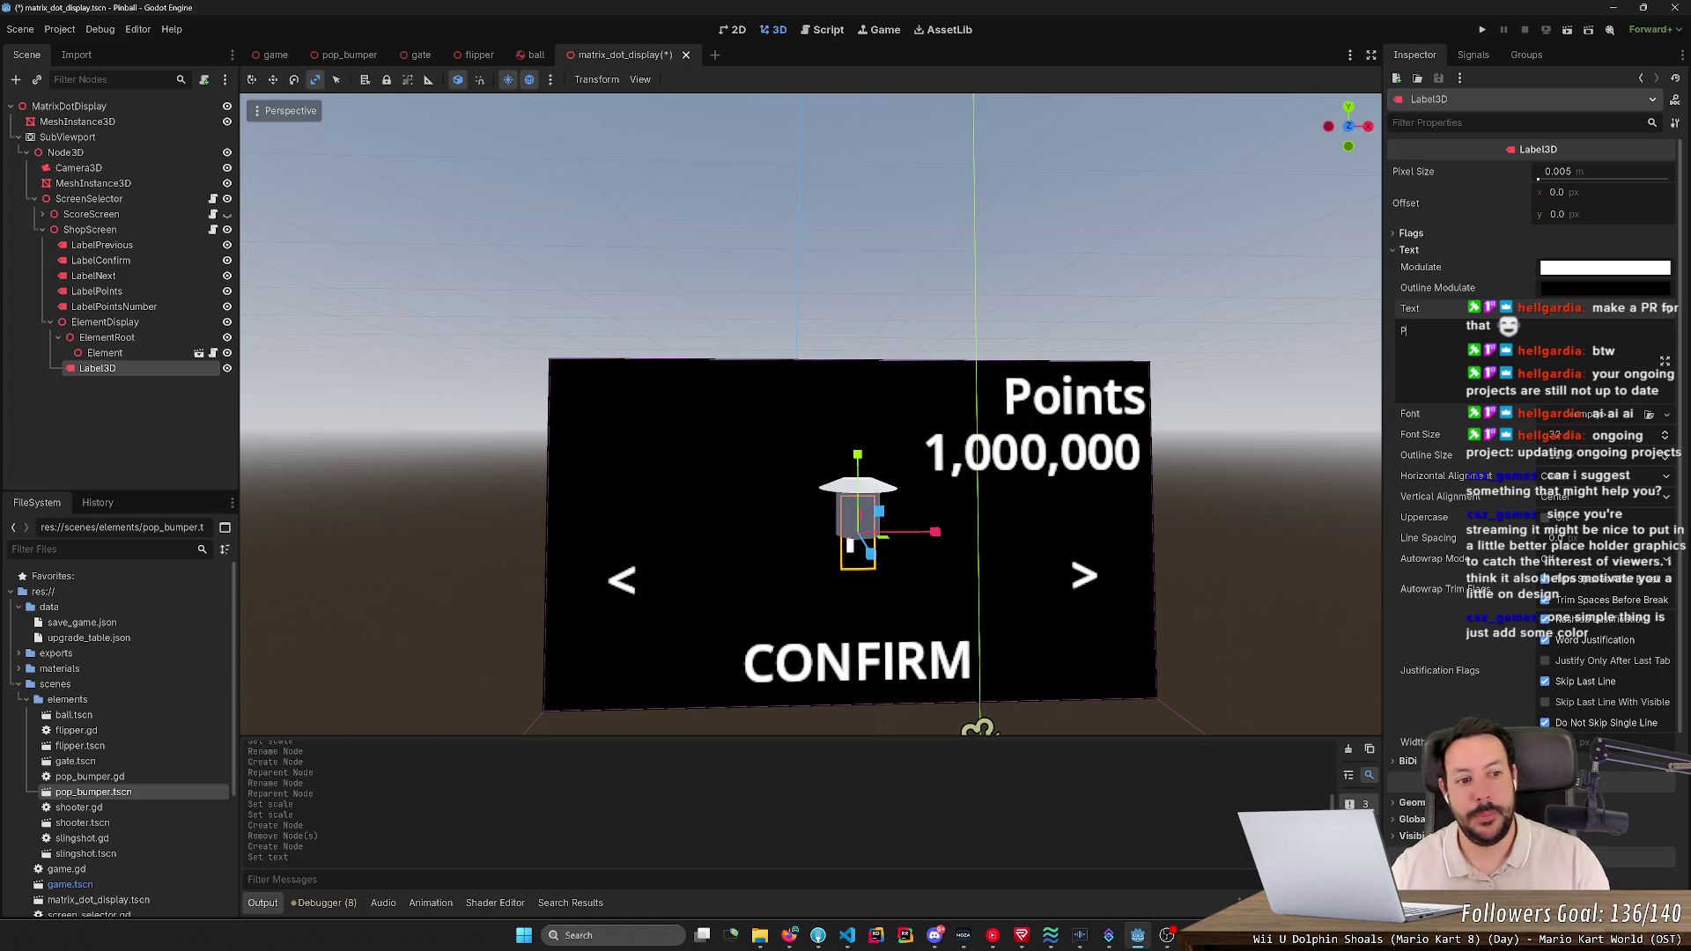
type("er")
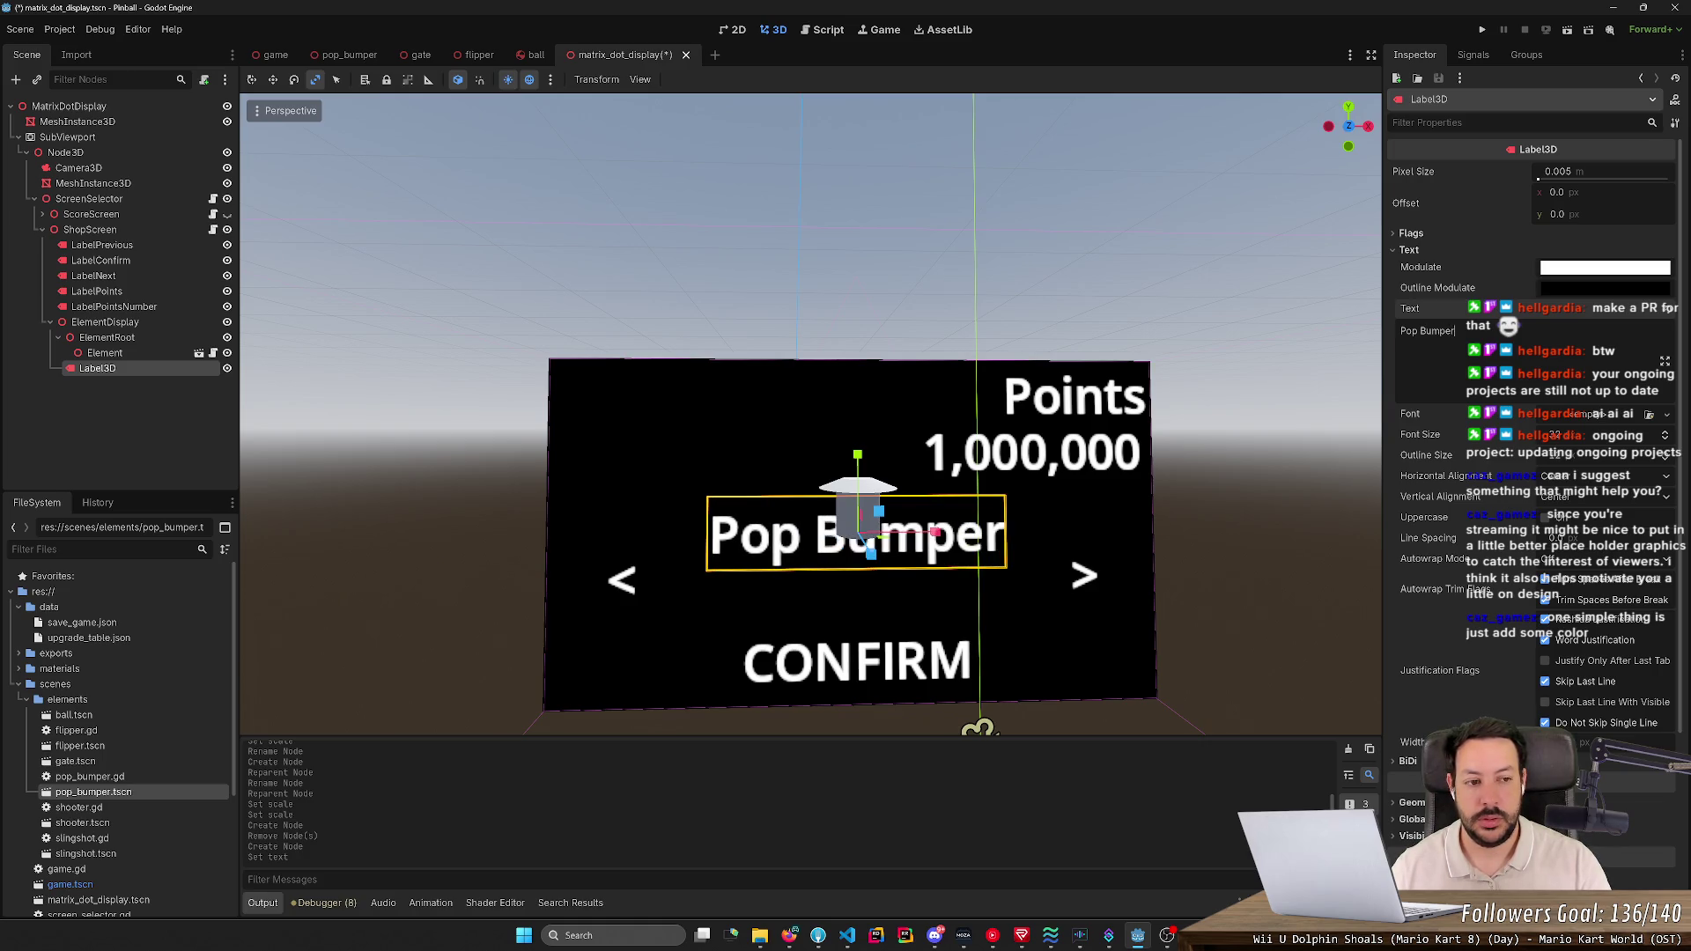
key("BackSpace")
key("BackSpace")
key("BackSpace")
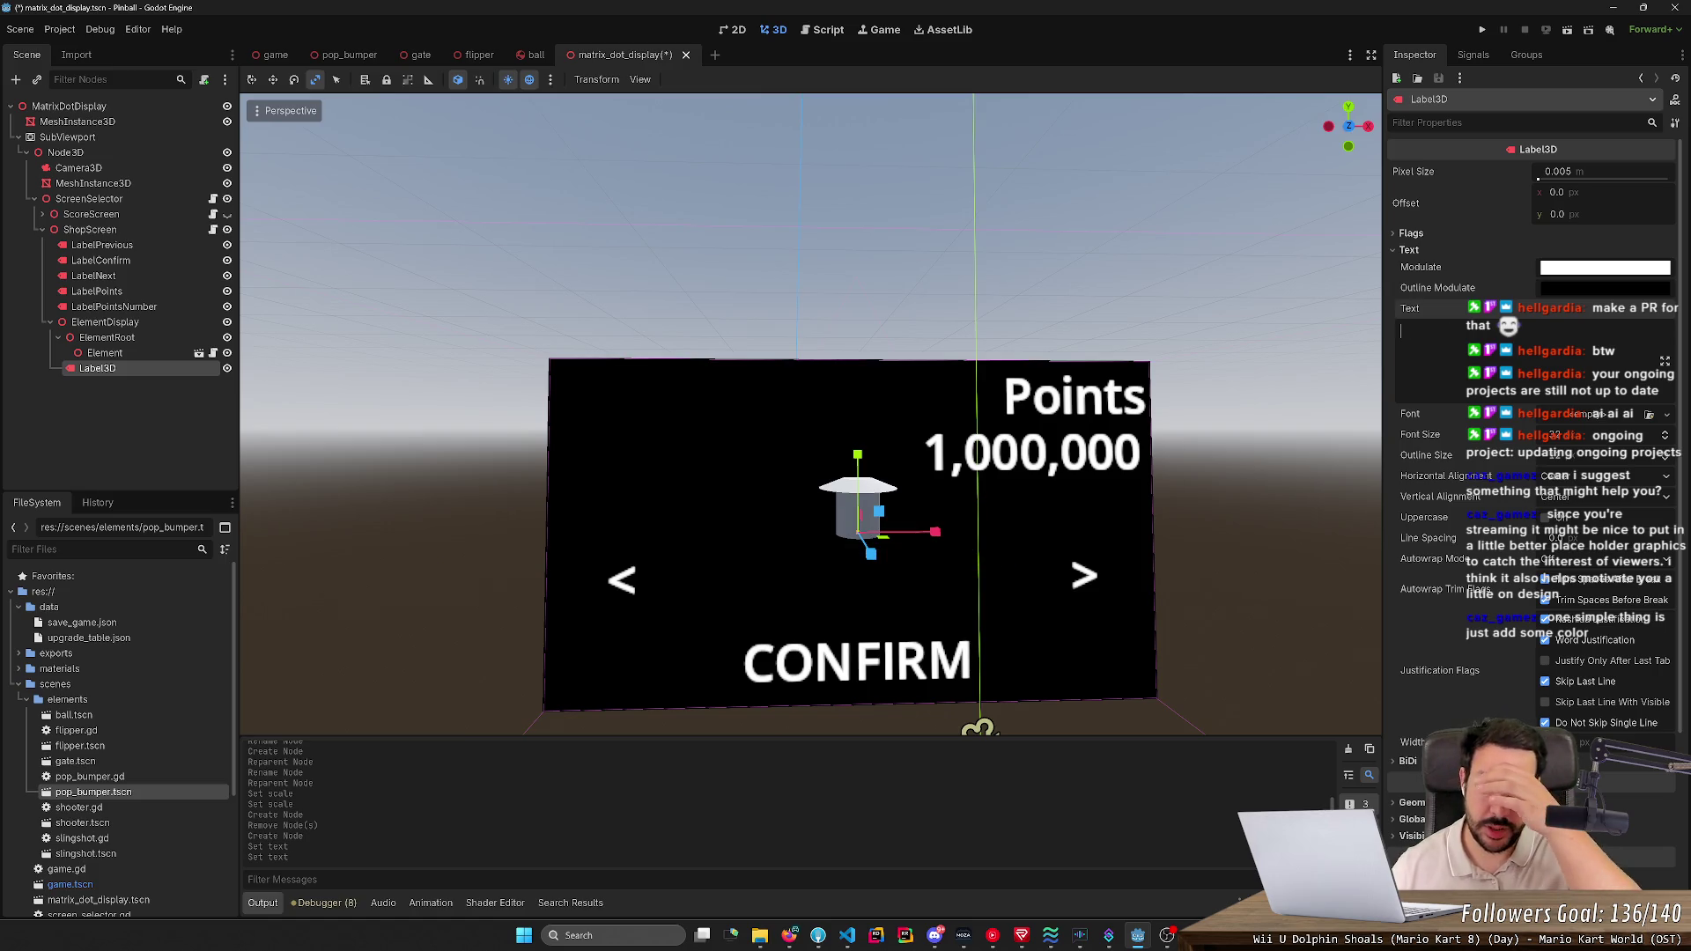
Step: Review upgrade_costs in upgrade_table.json and screen_selector.gd, then return to the 3D view
double_click(88, 638)
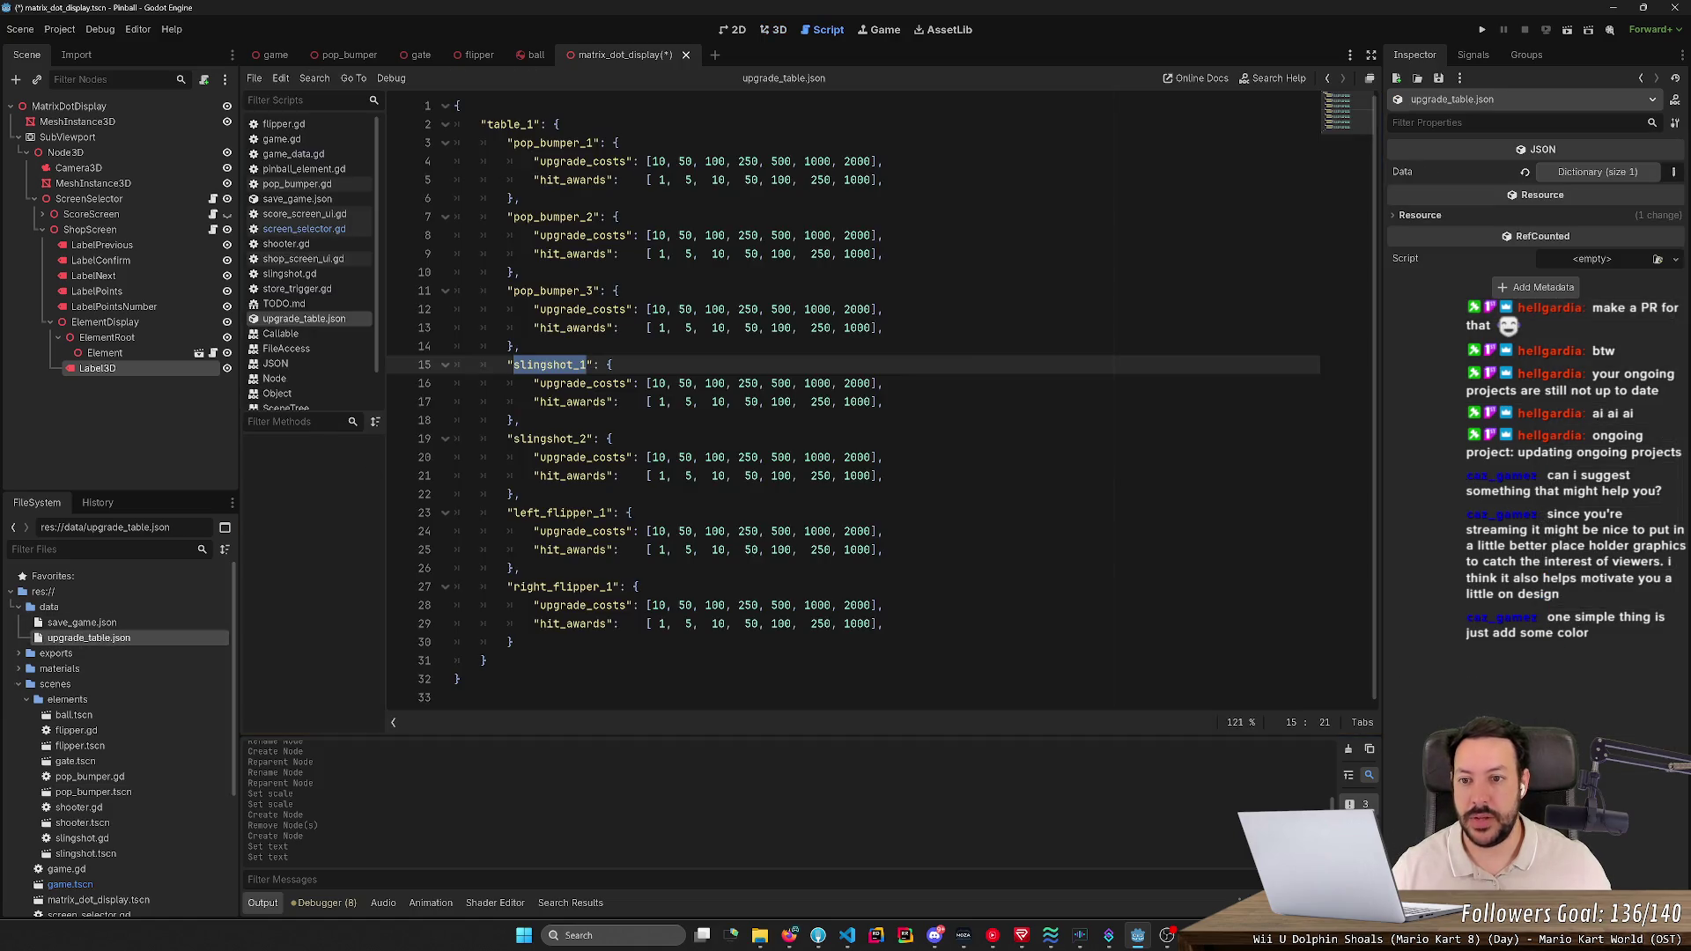
left_click(624, 235)
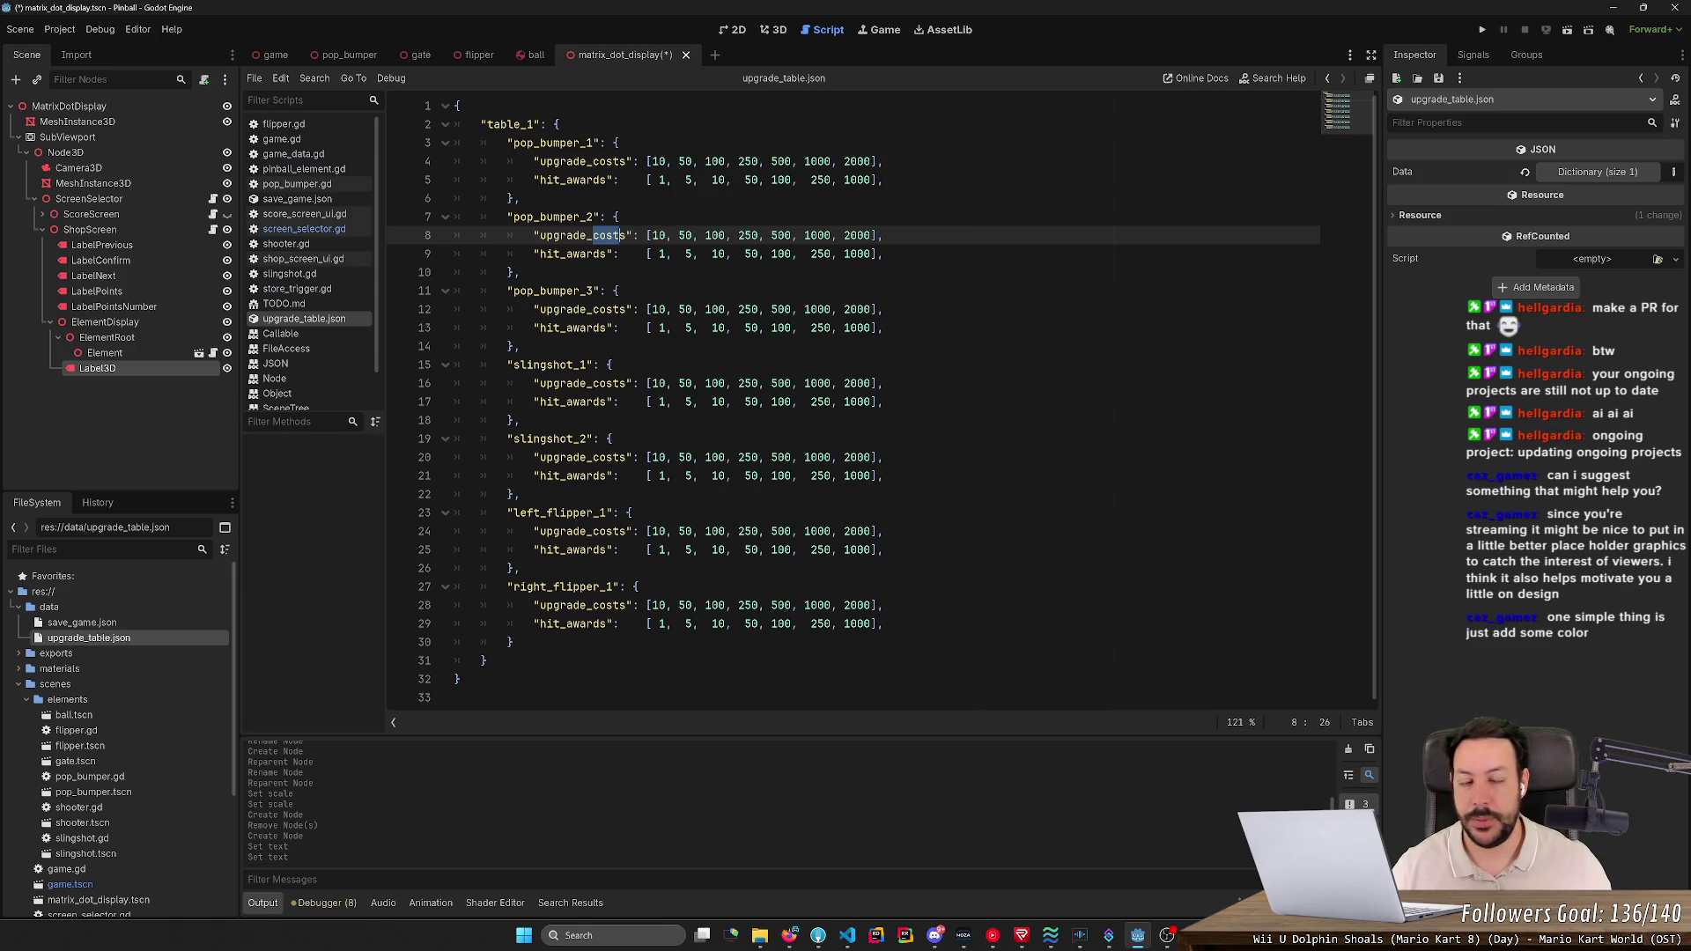
left_click(304, 229)
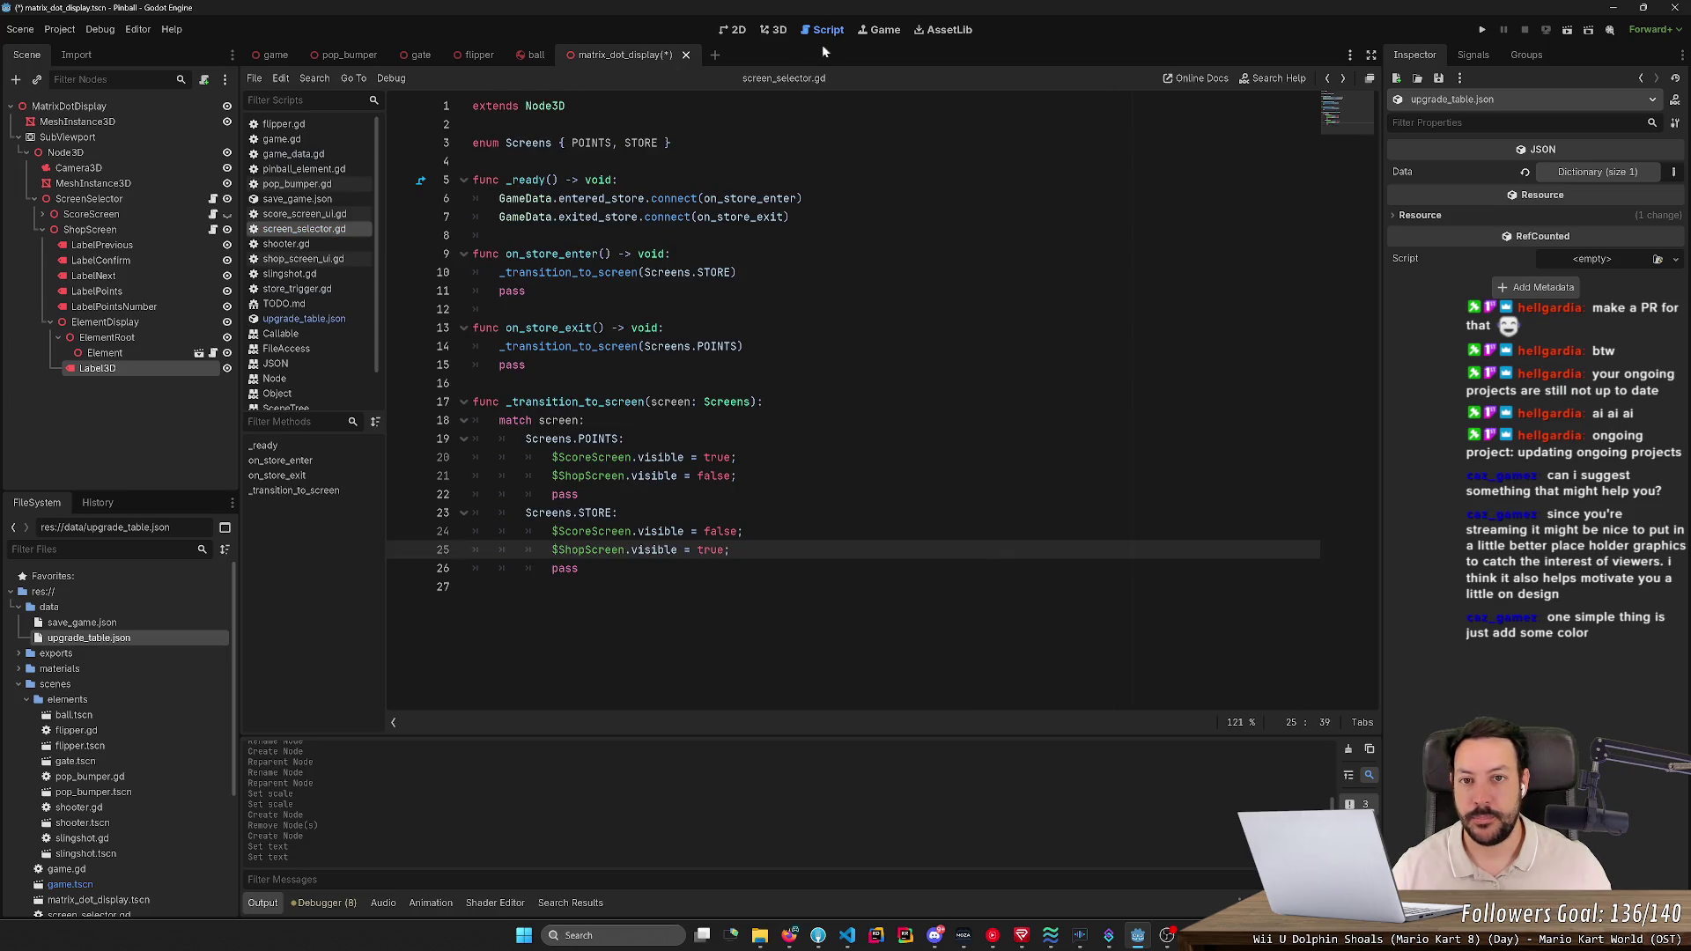
left_click(778, 30)
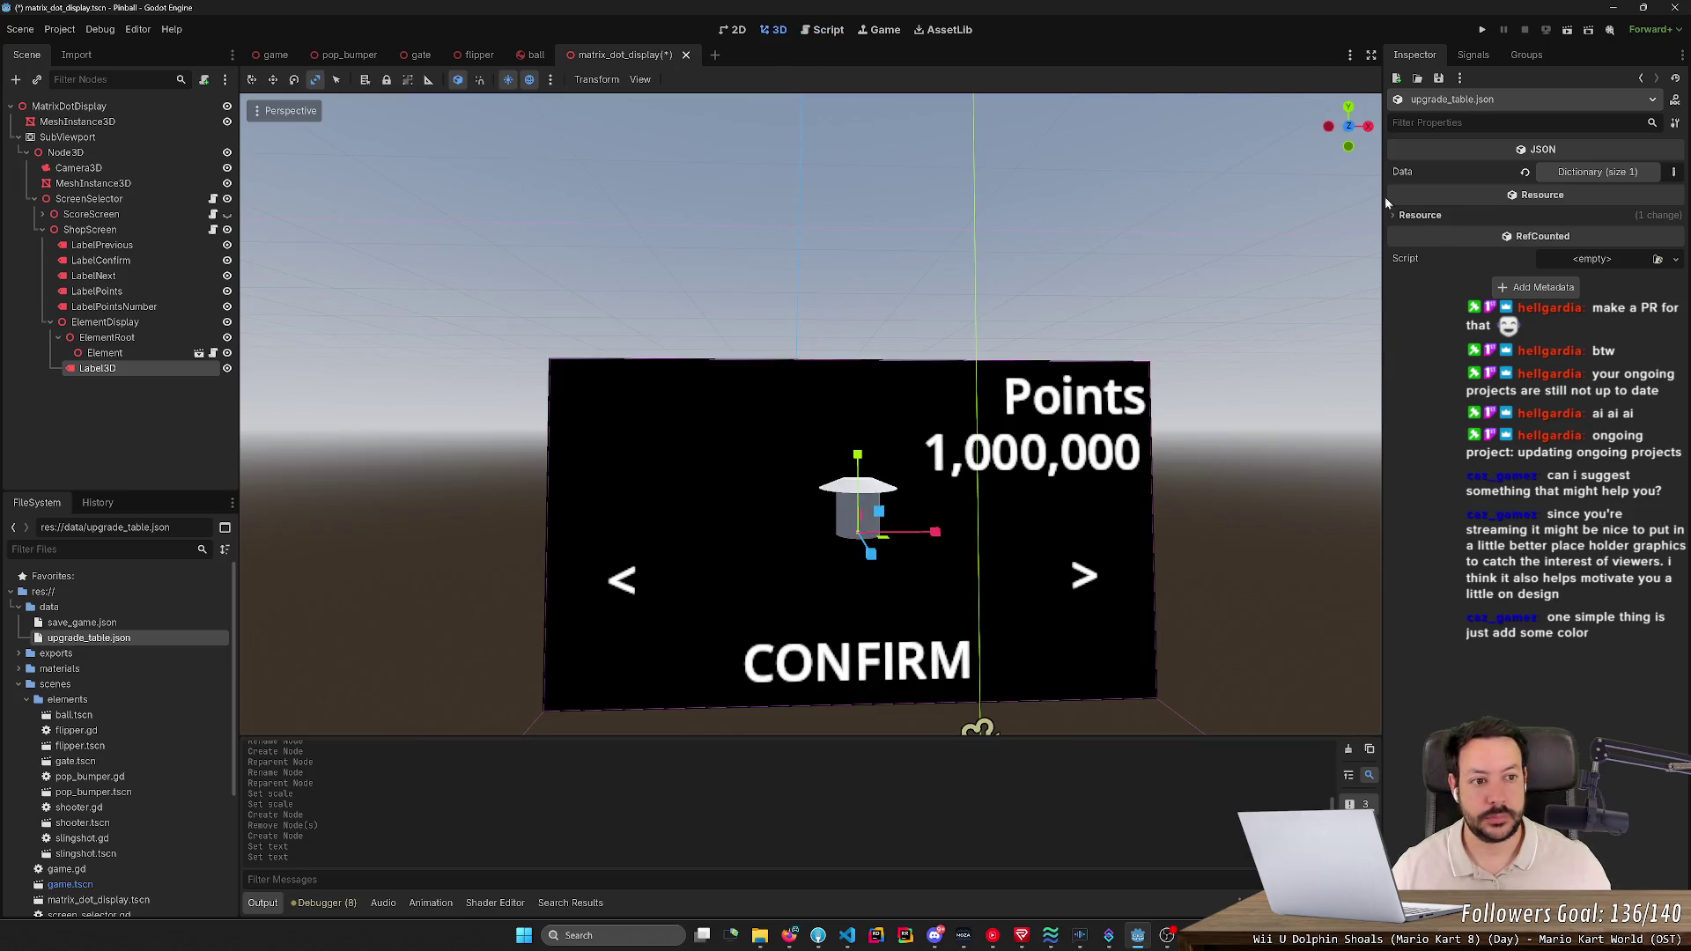
Step: Rename Label3D to LabelCost and set its text to 'Cost: 5,000'
double_click(112, 370)
type("LabelCost")
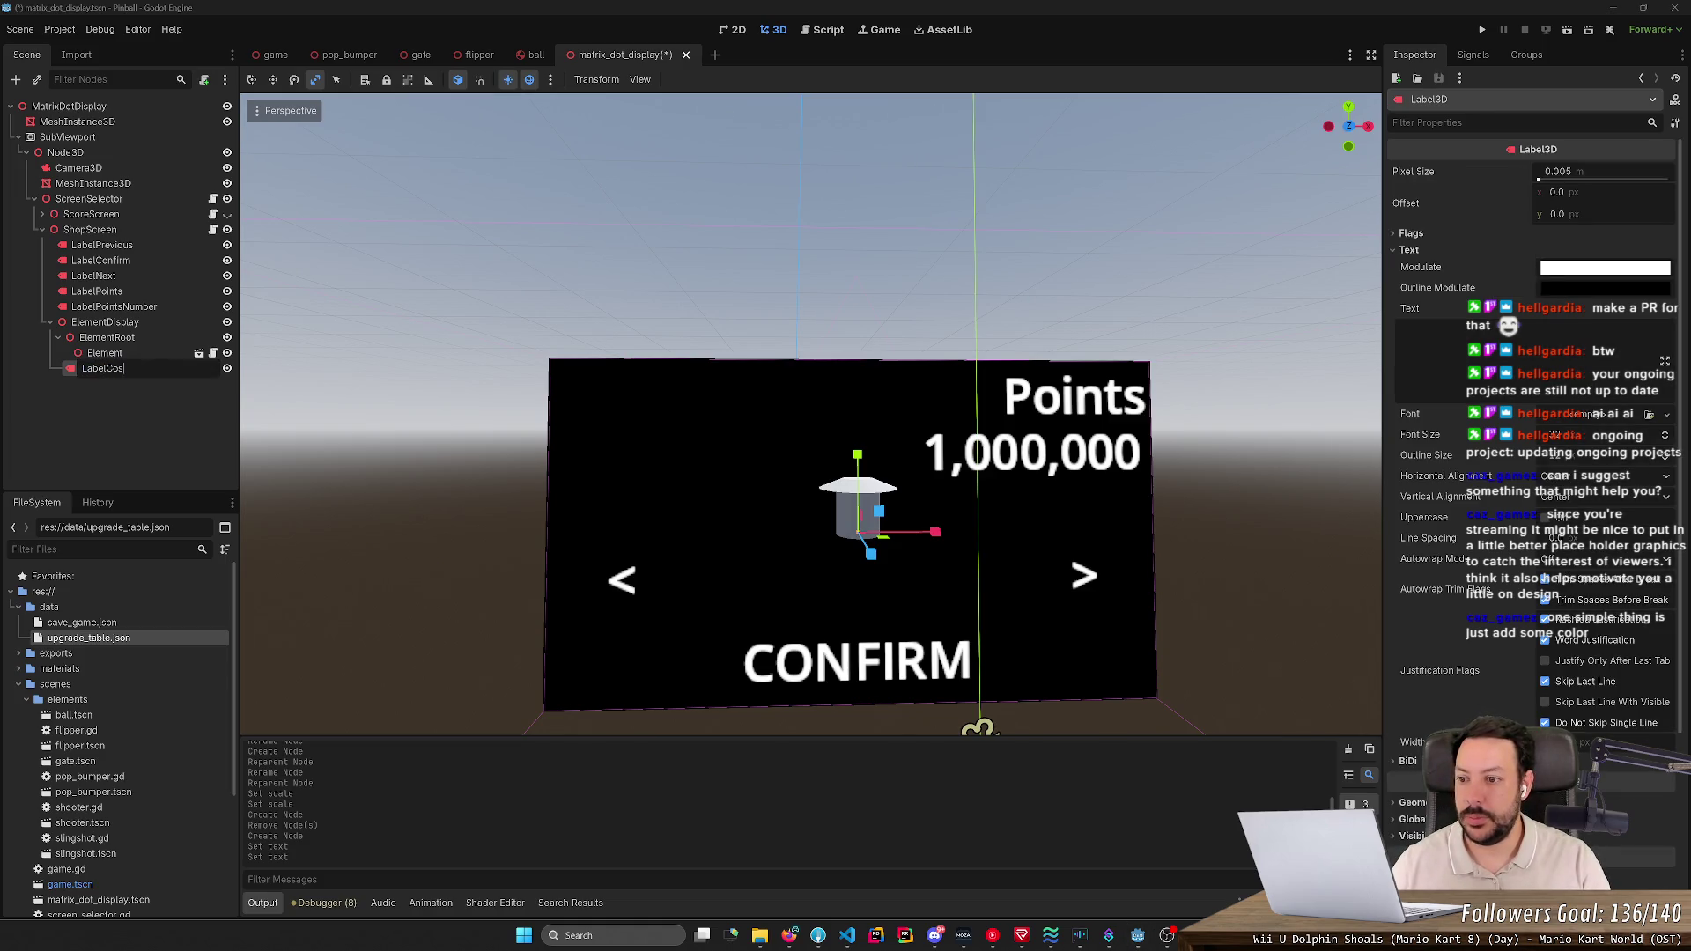
key("Return")
type("Cost:")
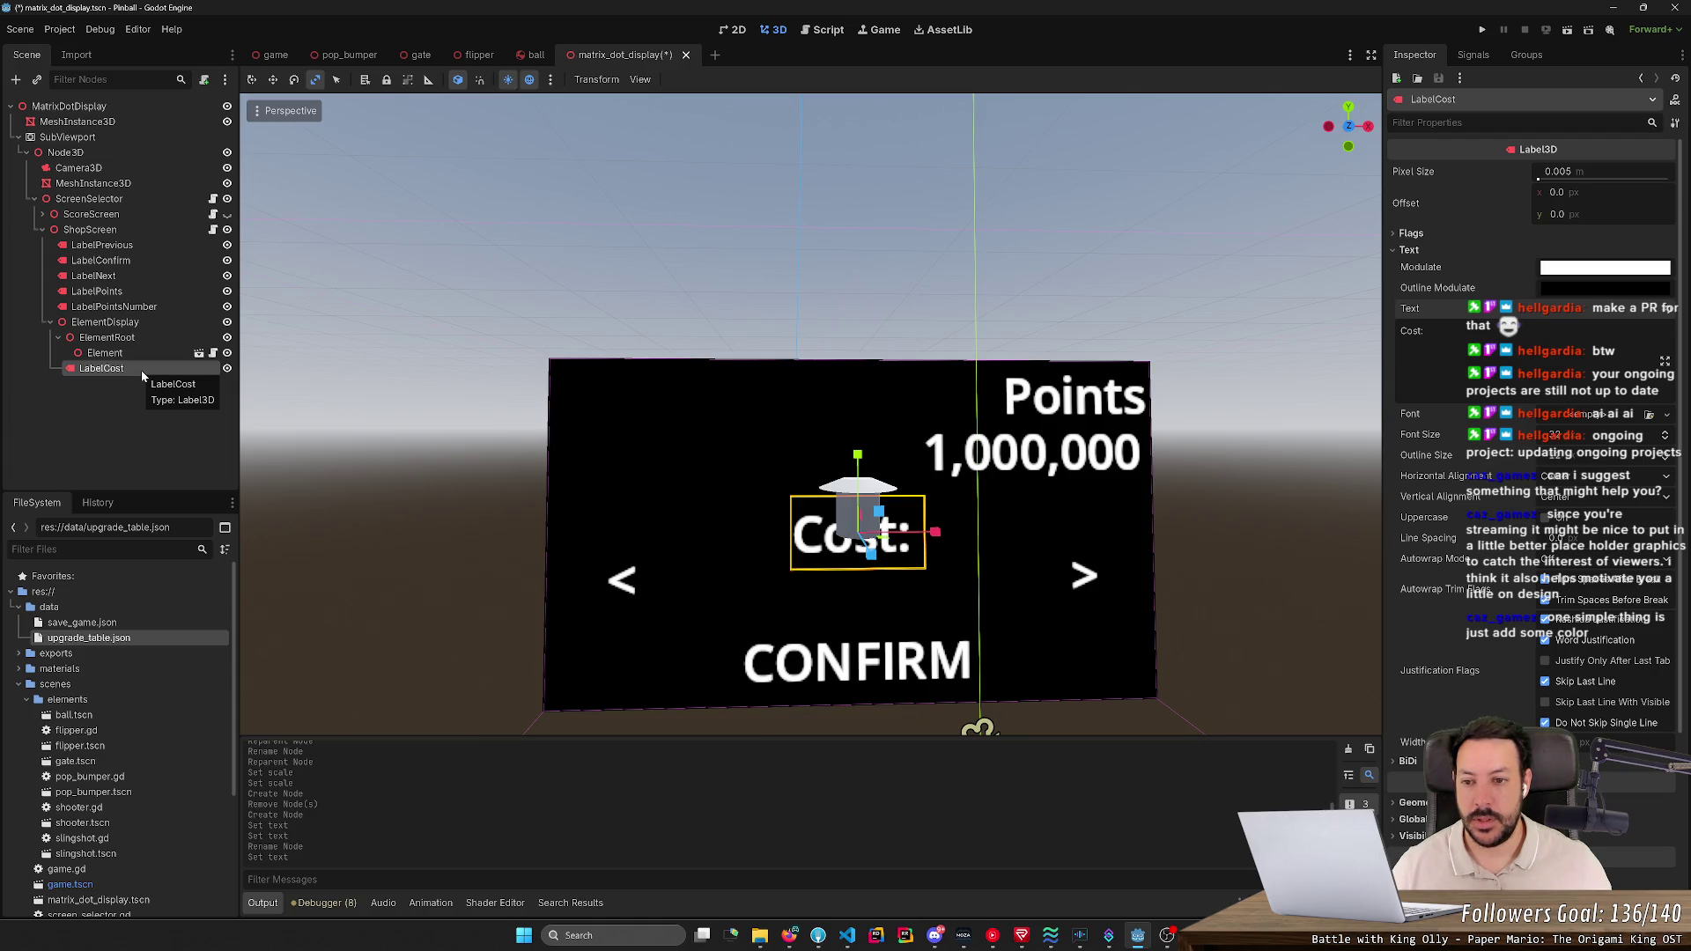
left_click(1427, 332)
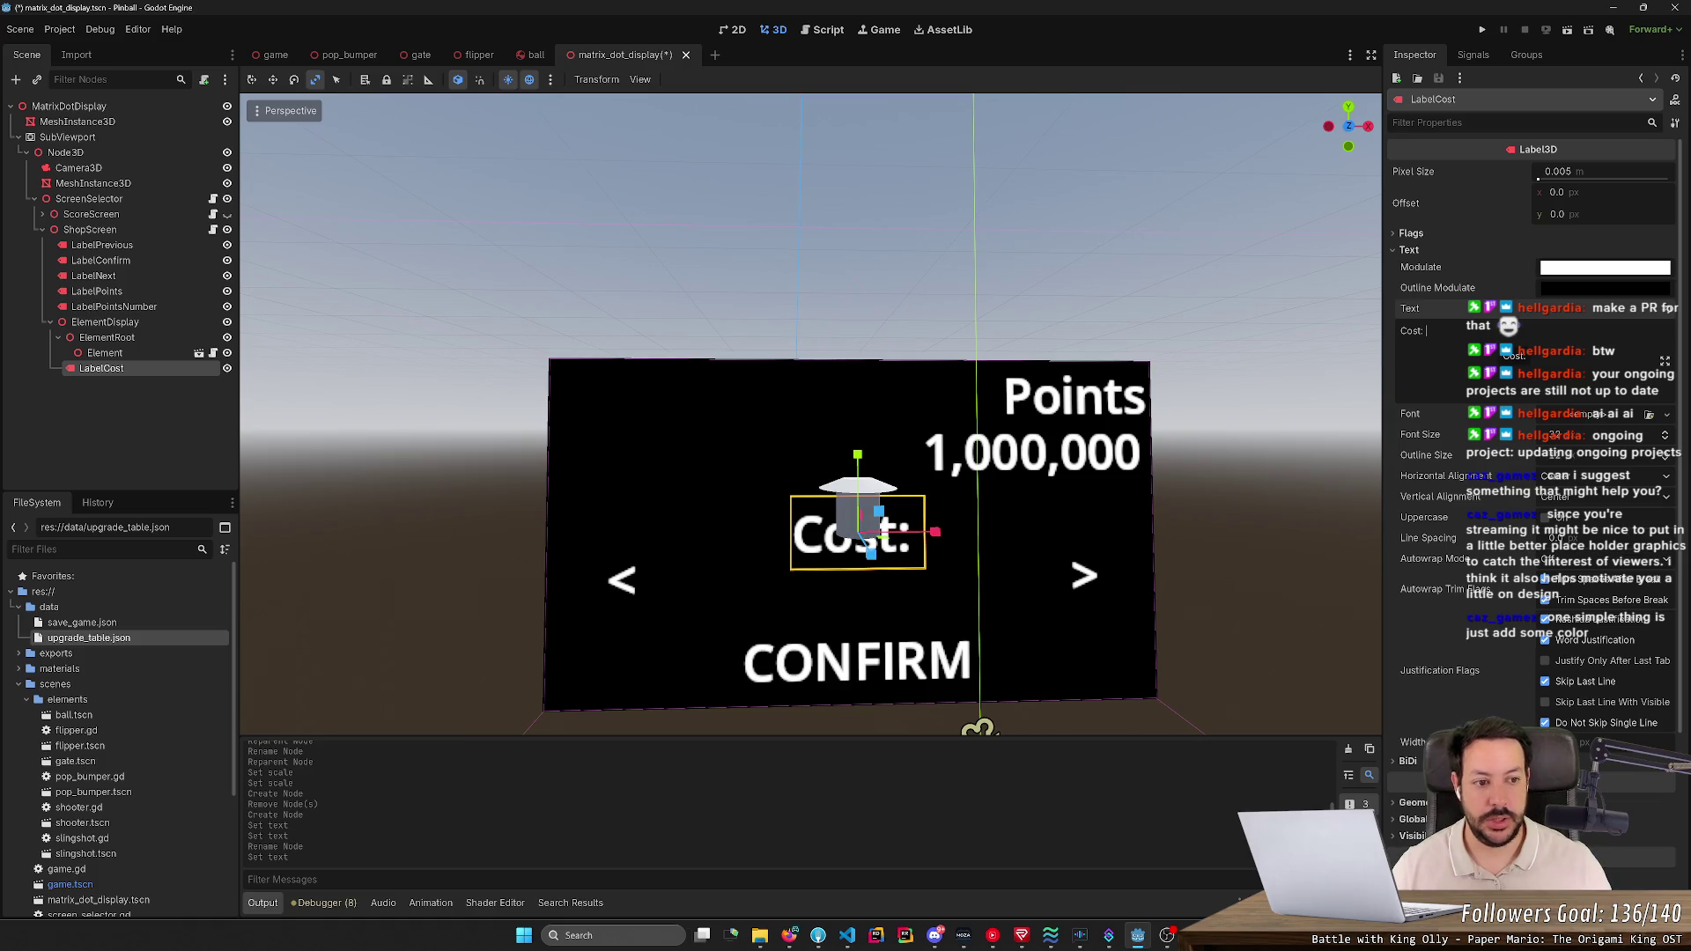
type("5,00")
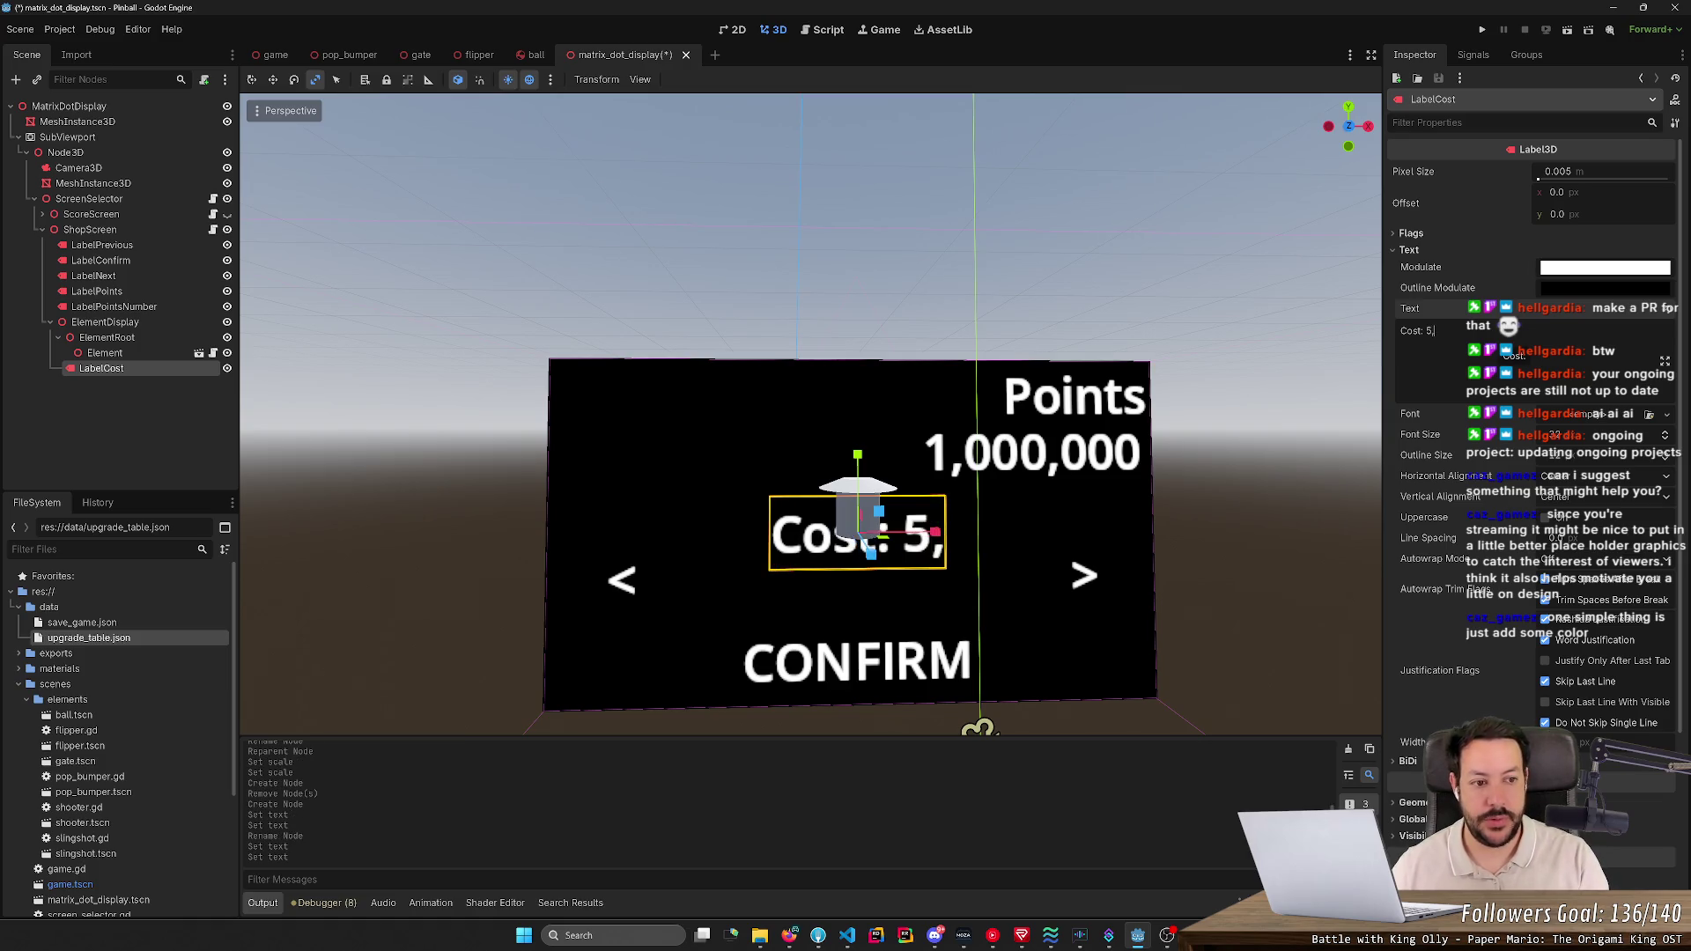
type("0")
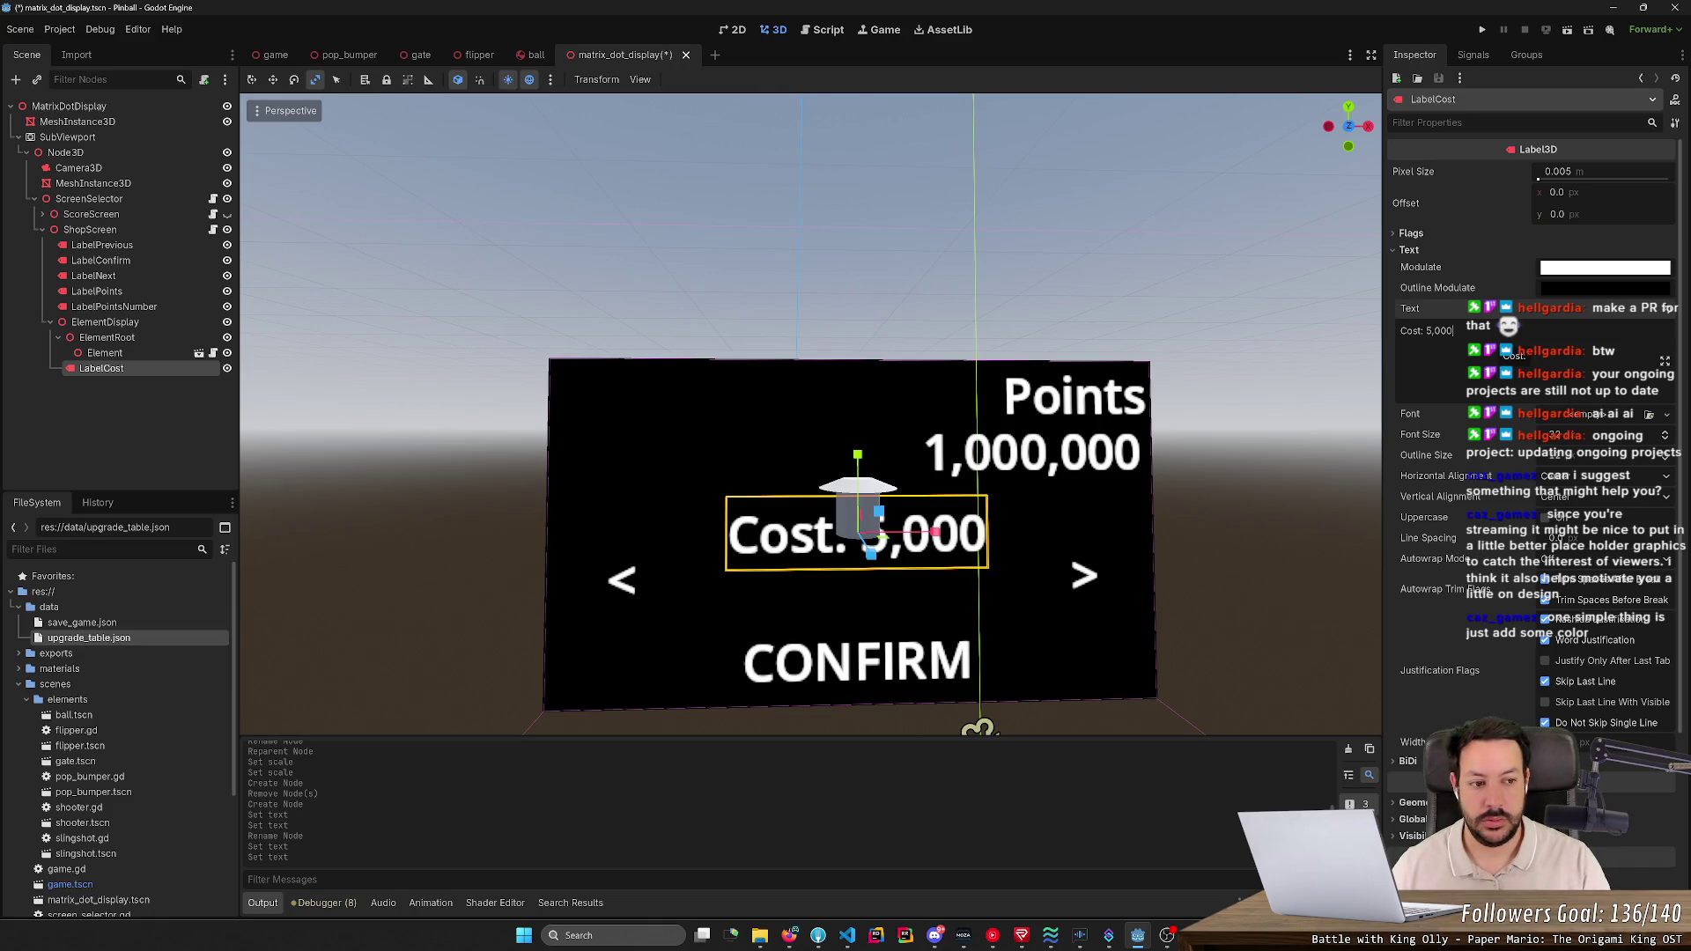
Step: Shrink the label's font size to about 24, move it down just above CONFIRM, and save
left_click_drag(1585, 434, 1563, 434)
key("e")
key("r")
key("e")
key("w")
left_click_drag(861, 469, 862, 525)
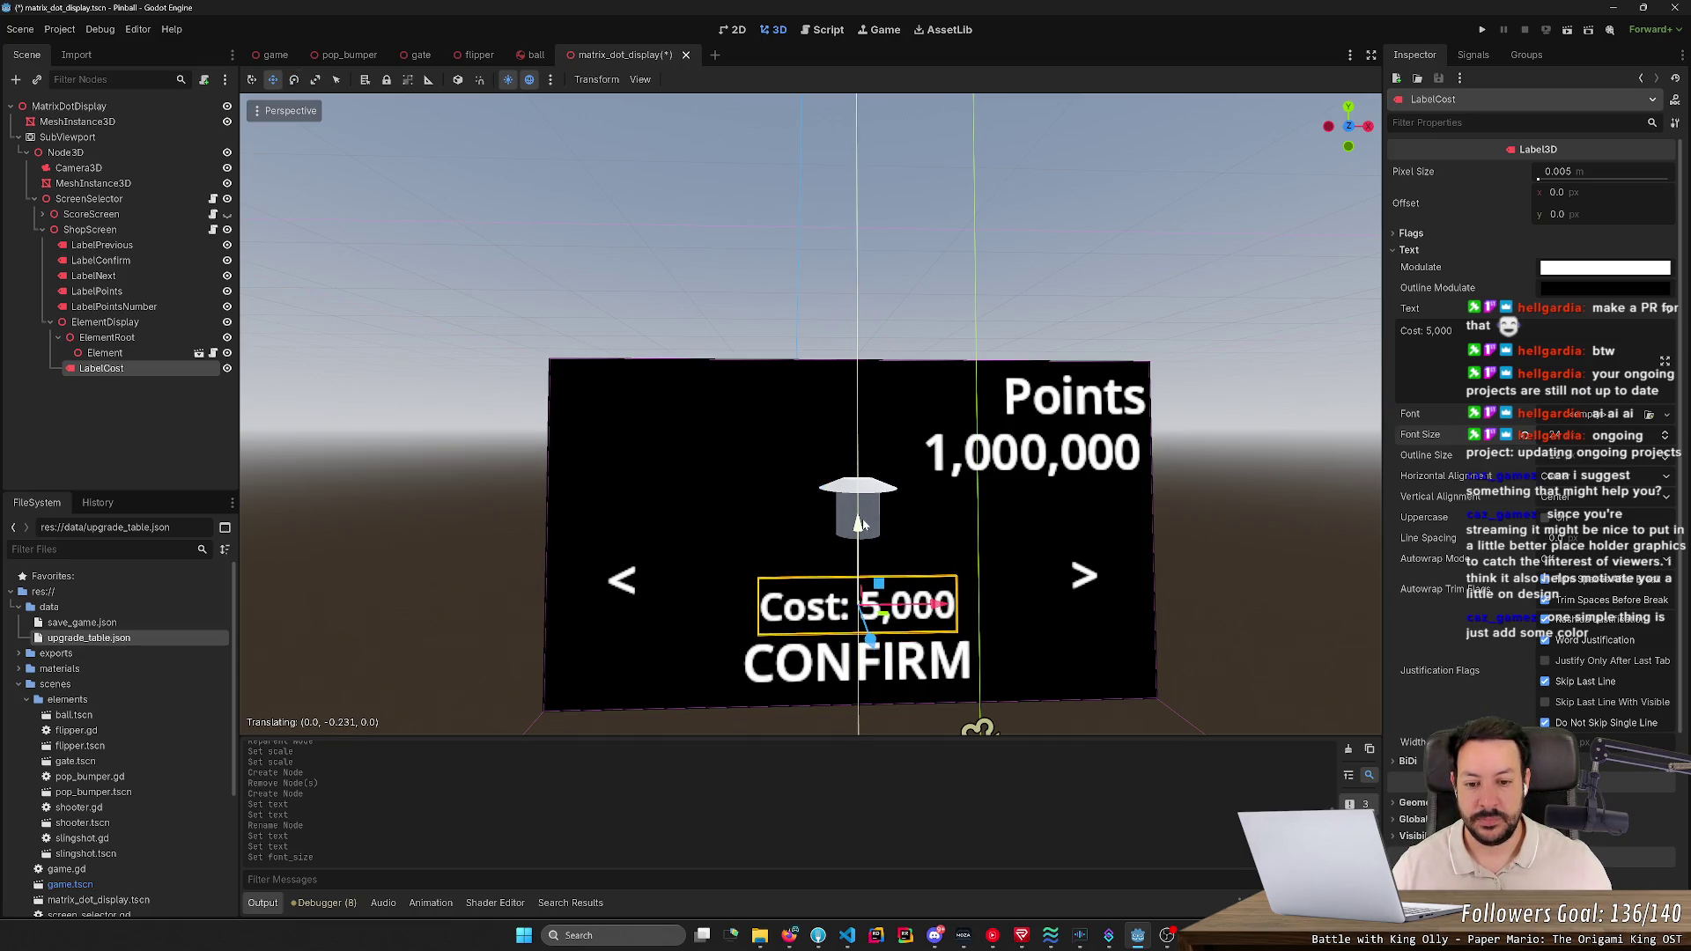
left_click_drag(862, 525, 862, 526)
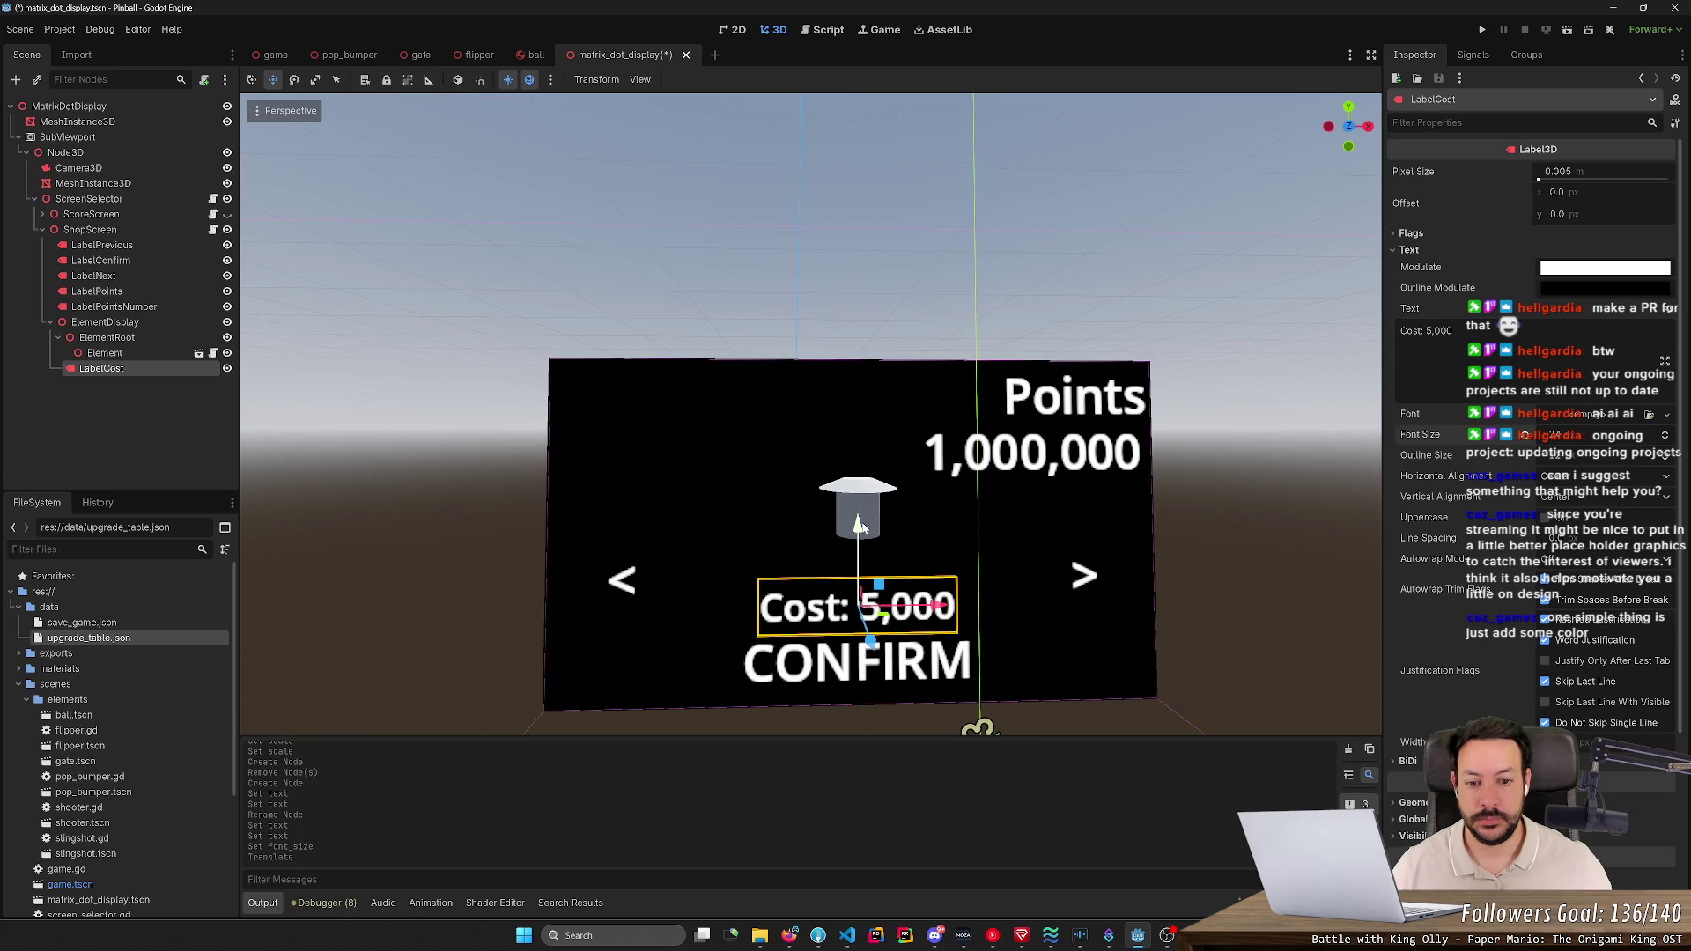
key("ctrl+s")
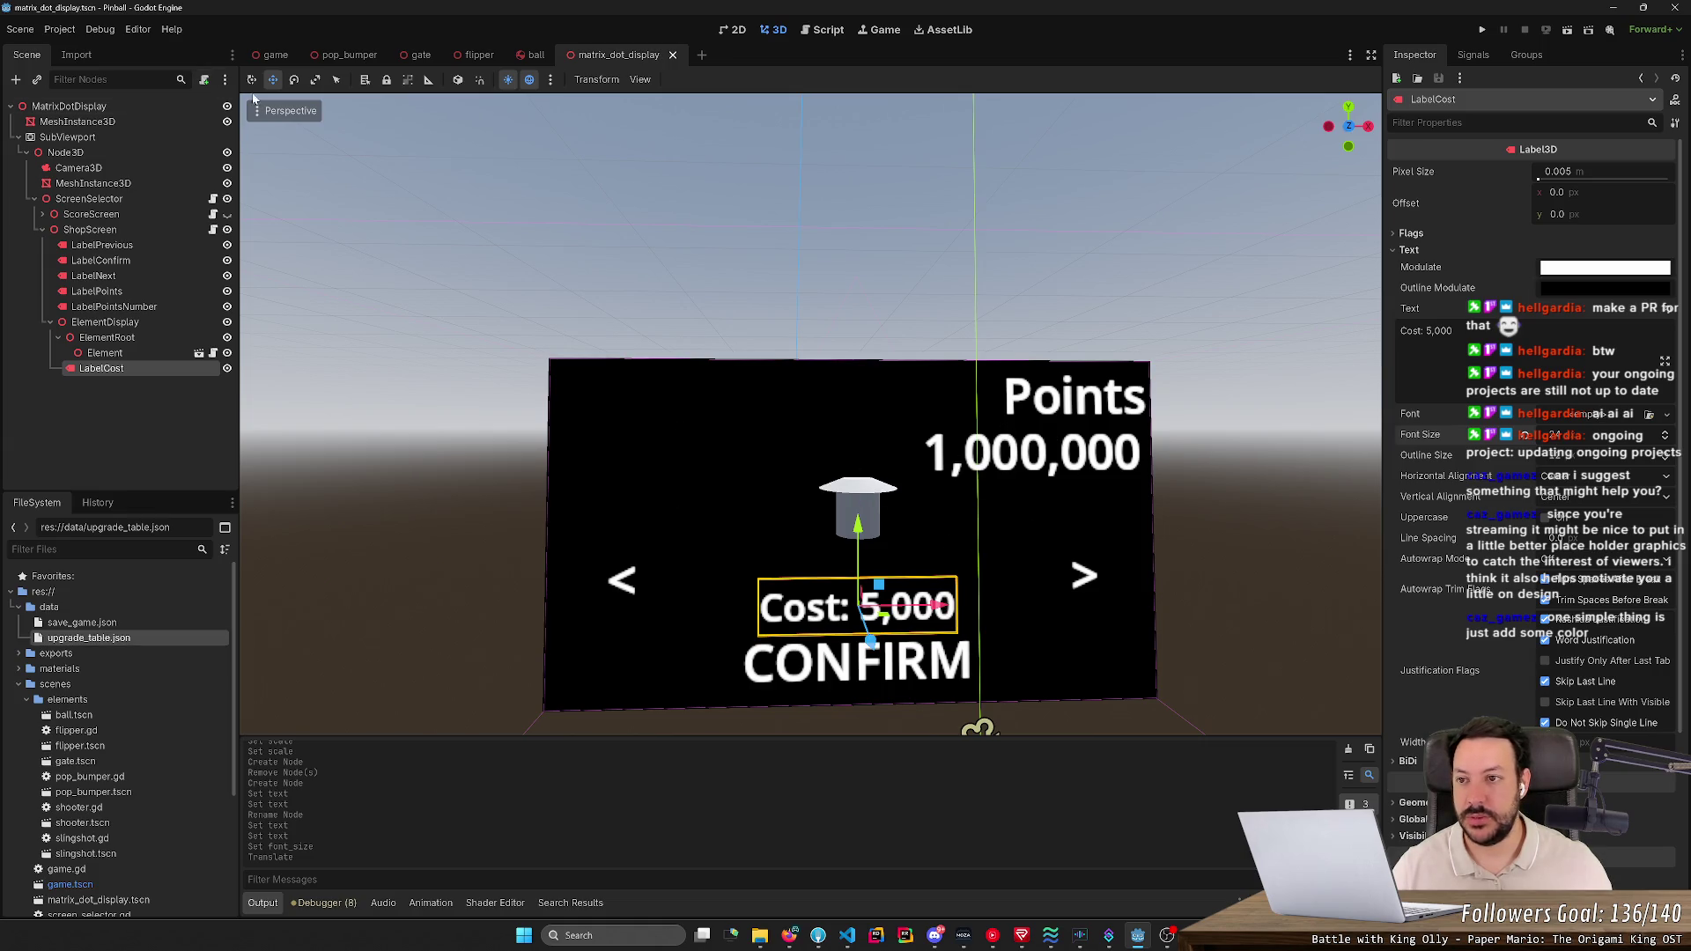
Step: Inspect the pinball table in the game scene, then return to the matrix display scene
left_click(276, 56)
key("s")
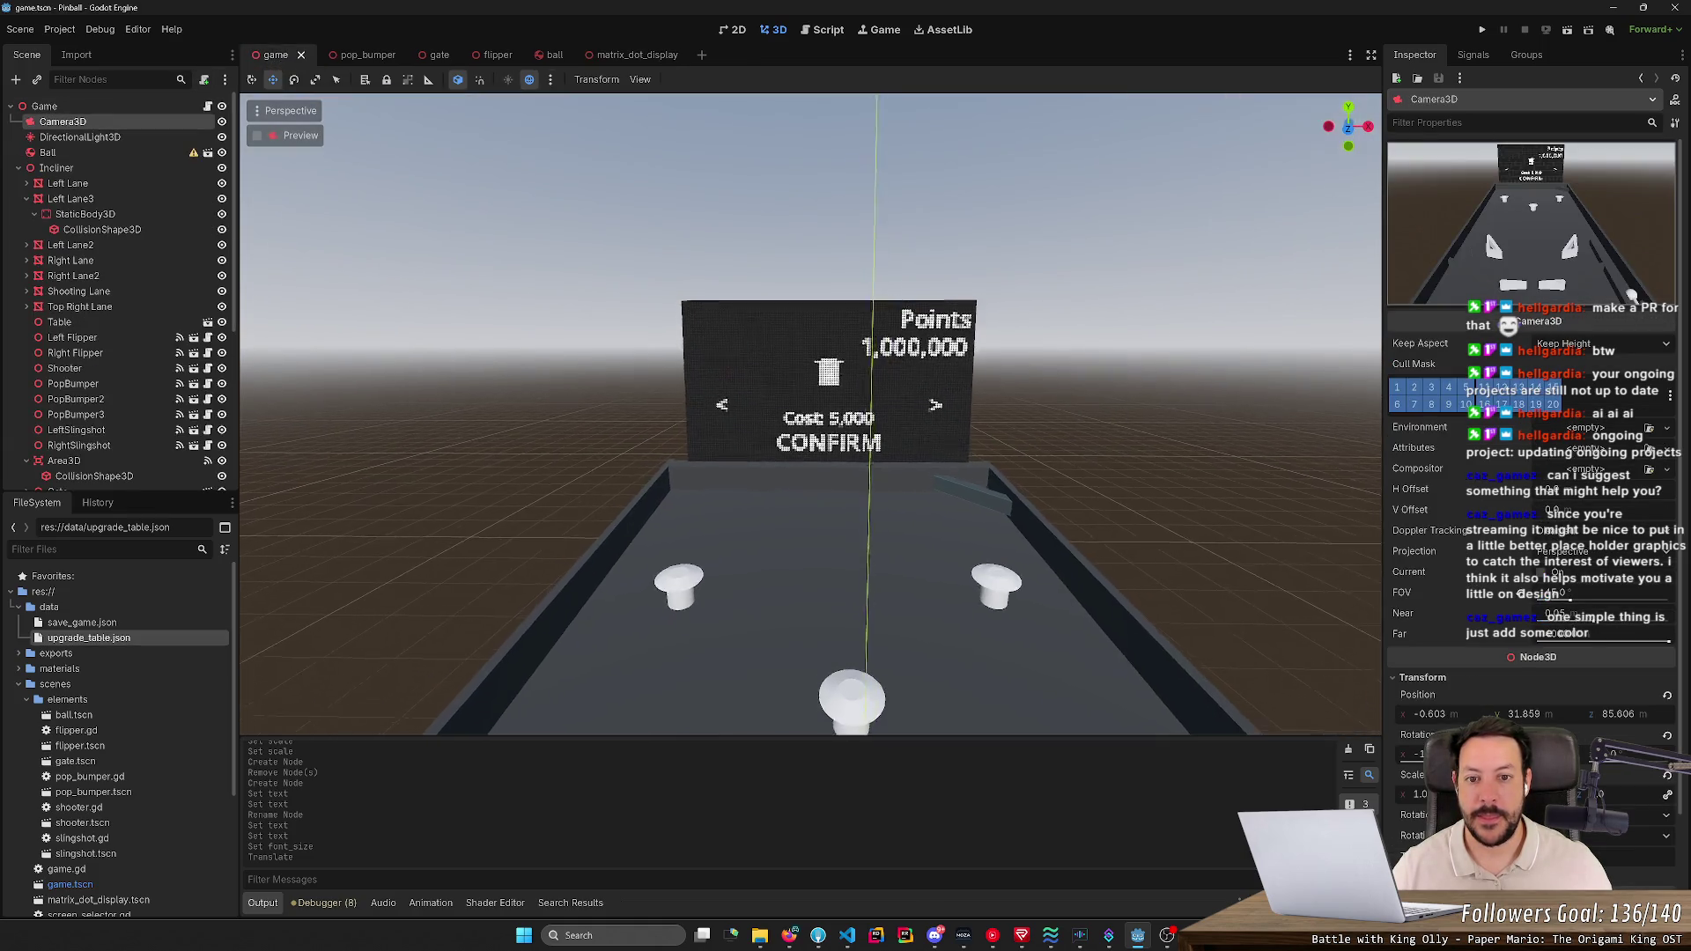
scroll(810, 413, "up", 4)
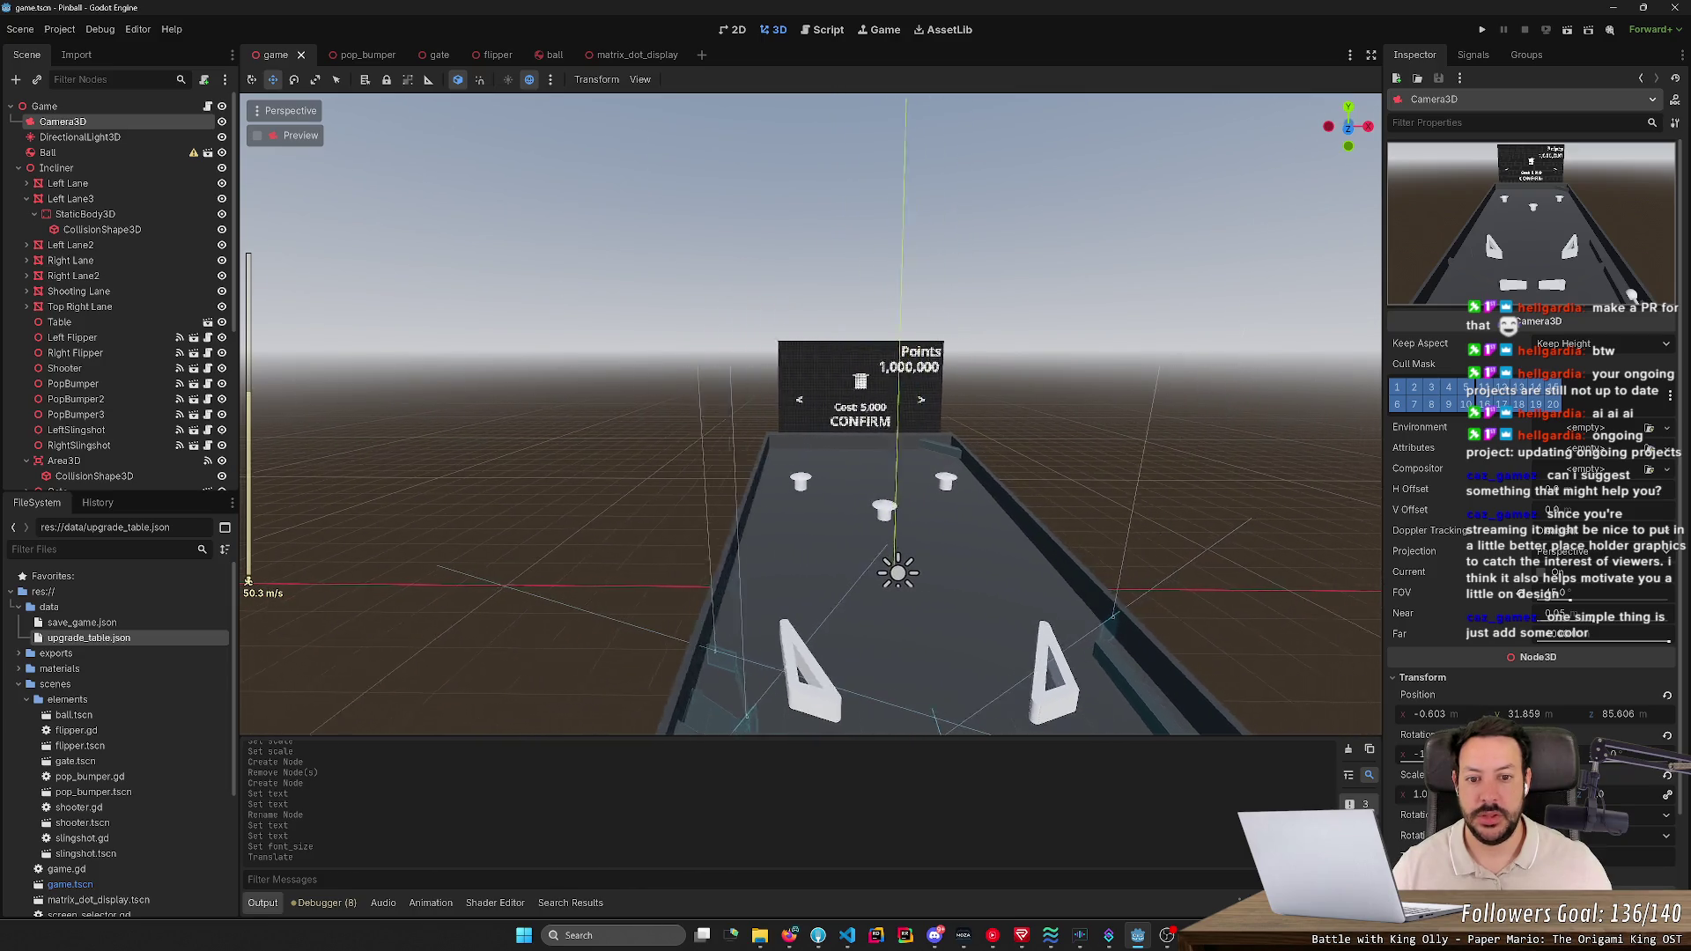
scroll(810, 414, "up", 4)
key("d")
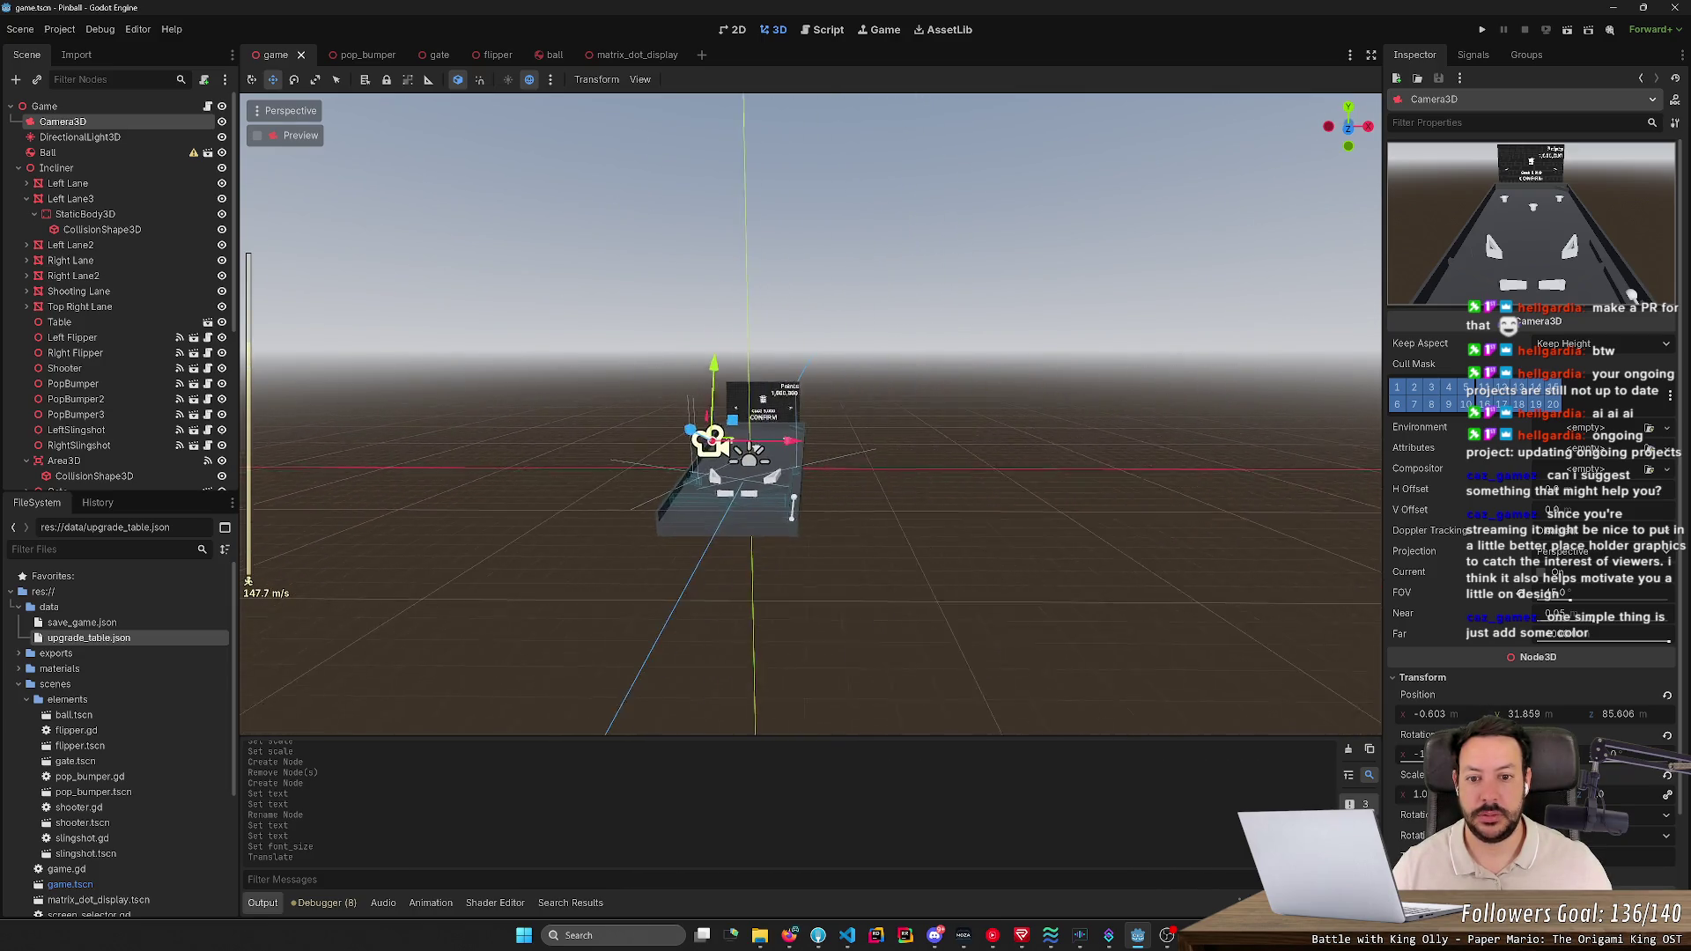
key("w")
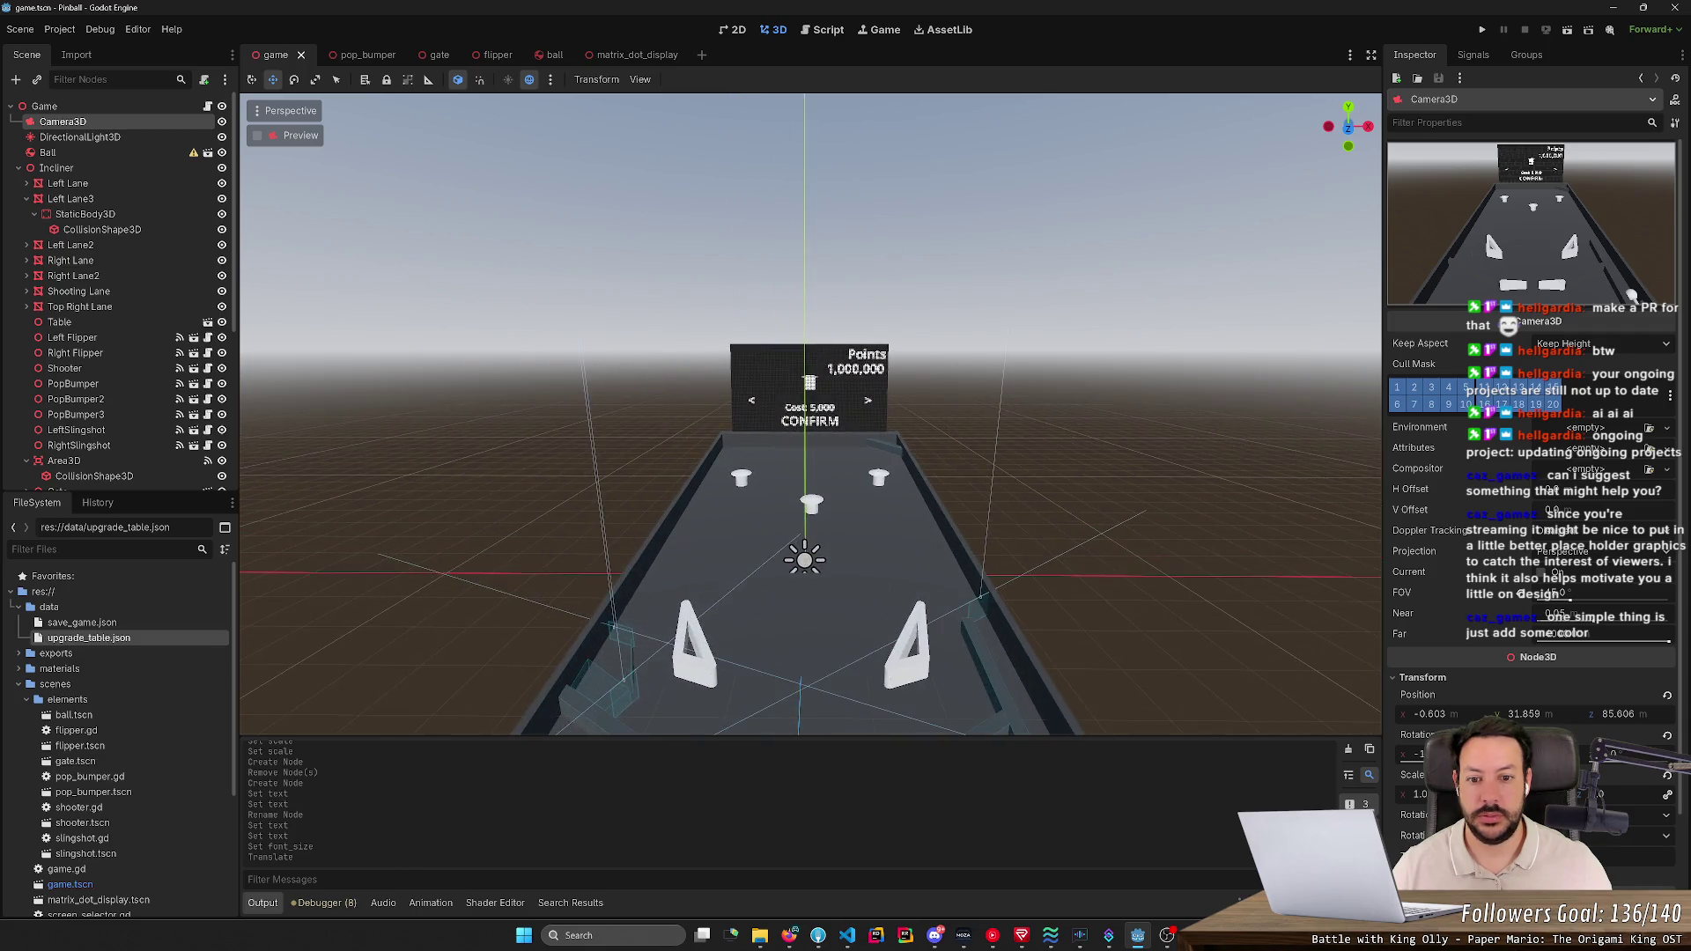
key("w")
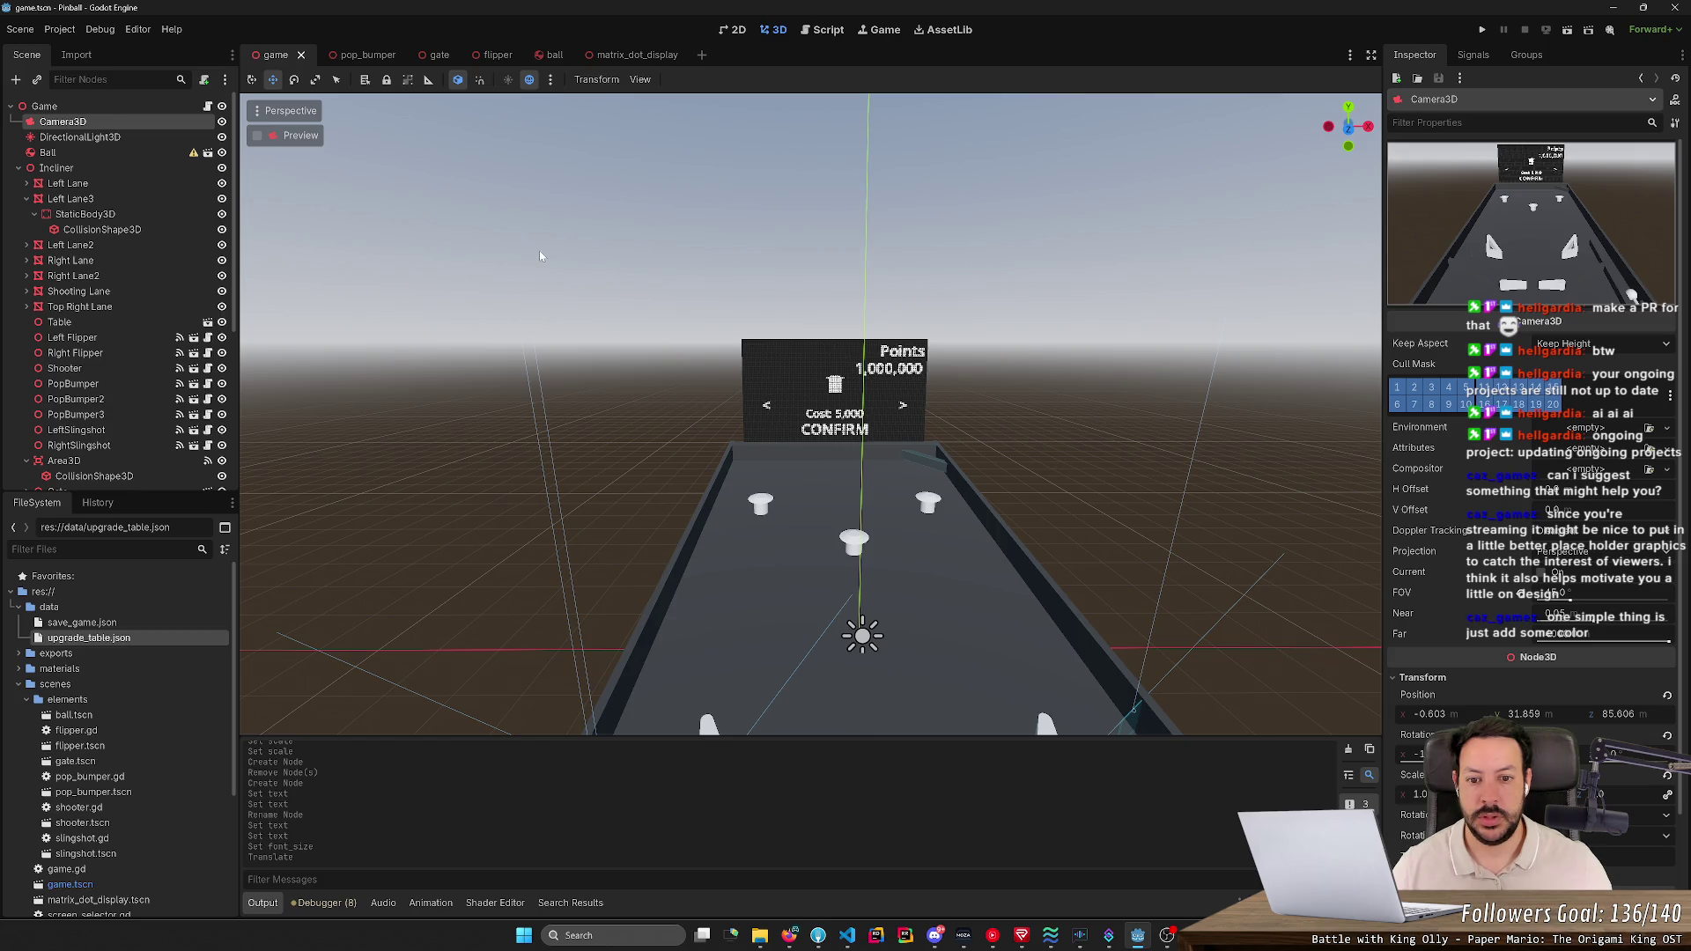
left_click(612, 55)
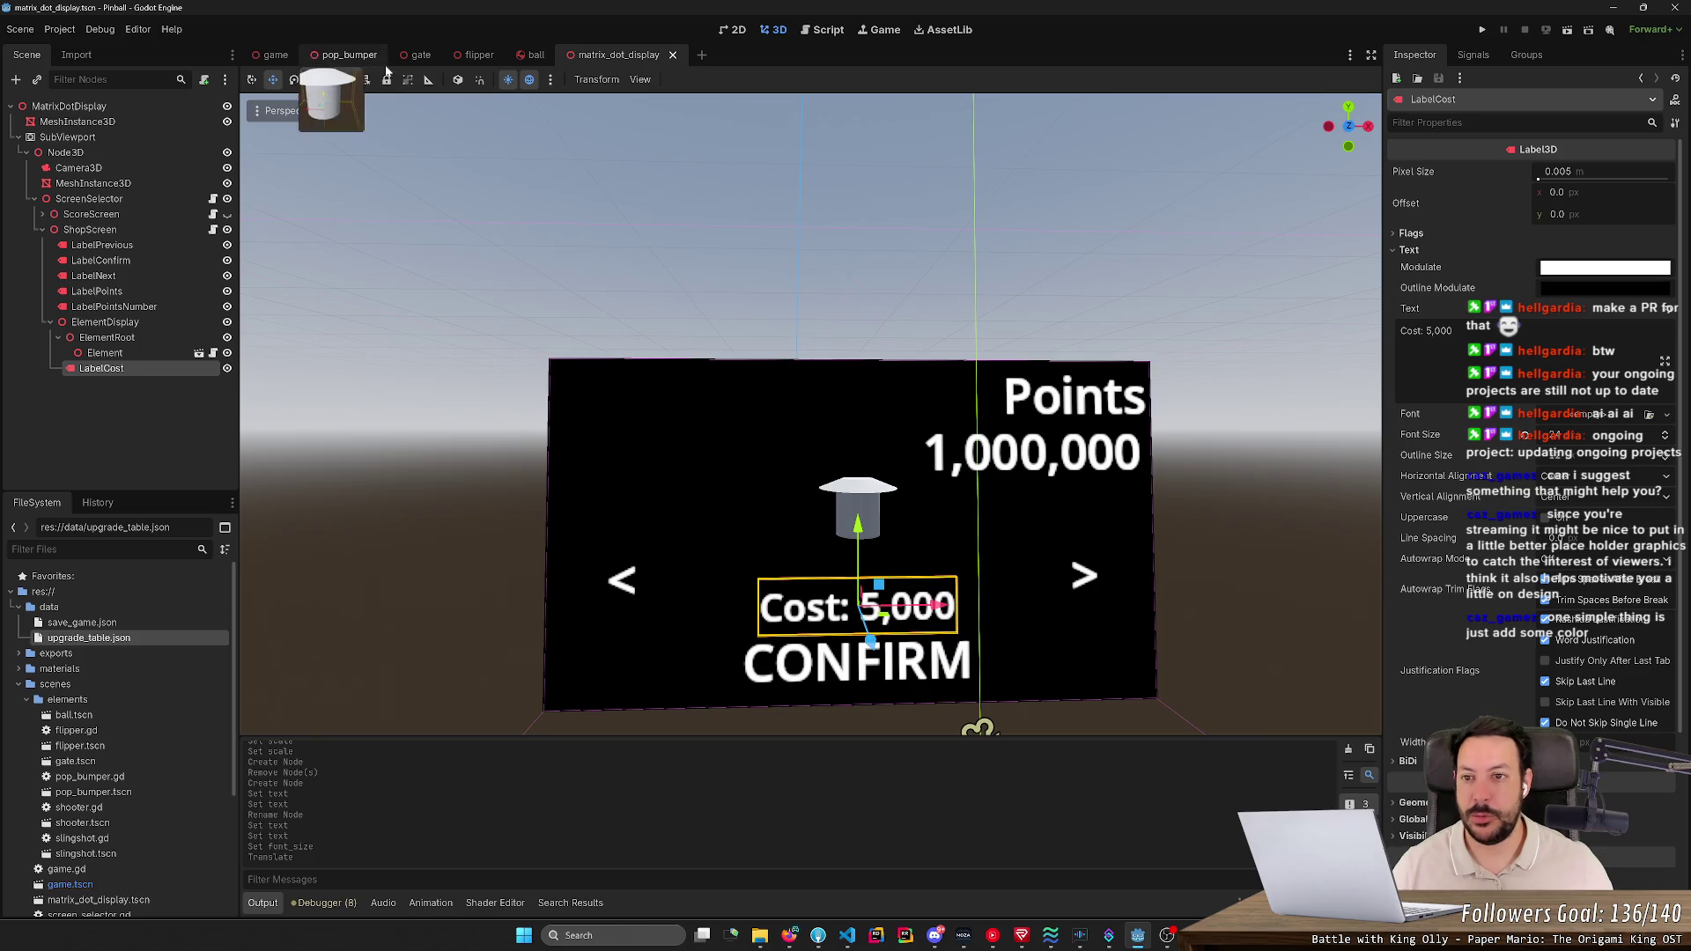
Step: Open upgrade_table.json and review the hit_awards values for pop_bumper_1 and pop_bumper_2
double_click(130, 637)
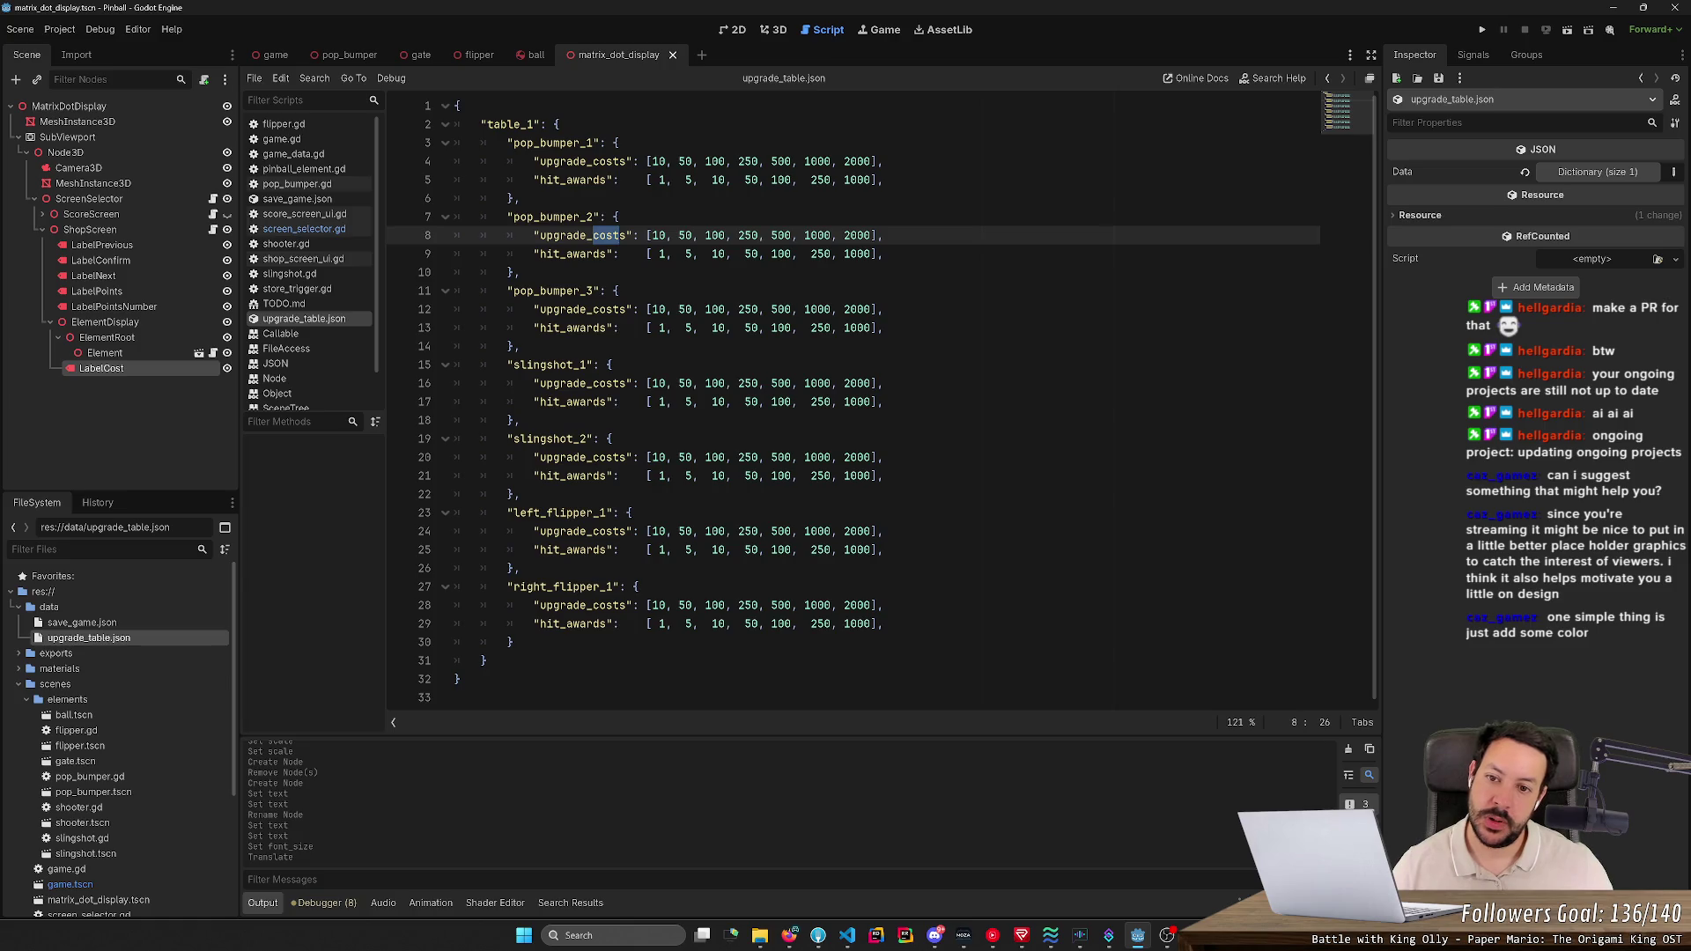
double_click(664, 253)
key("Left")
left_click_drag(697, 254, 657, 254)
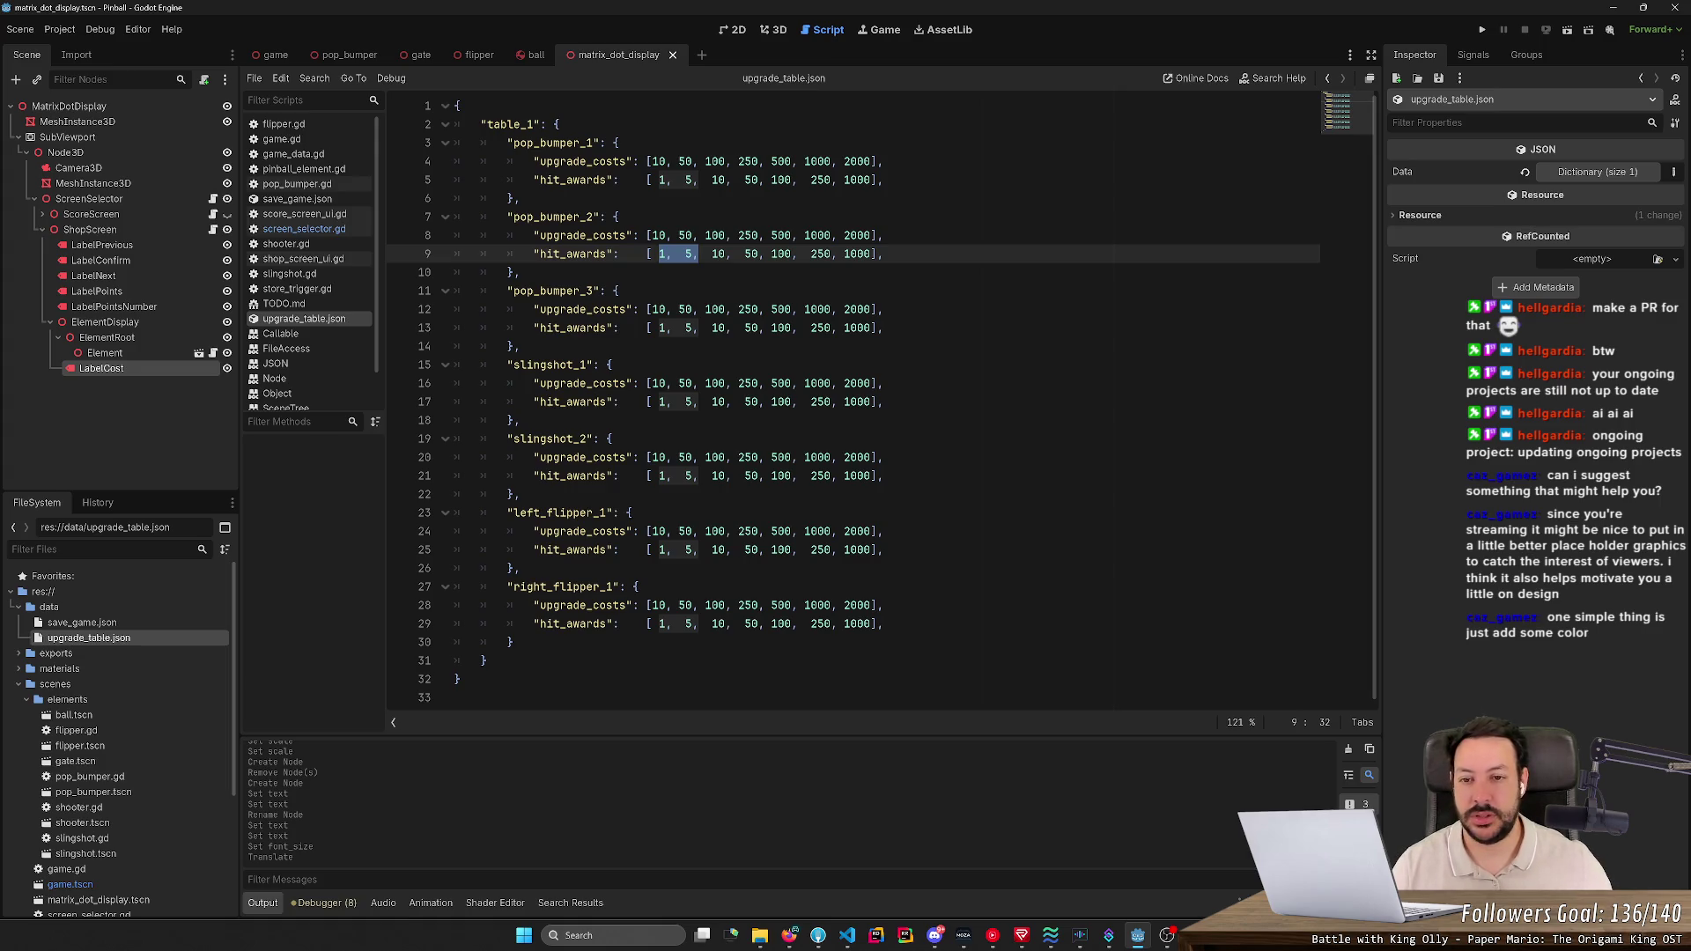
left_click(620, 179)
left_click_drag(660, 180, 792, 179)
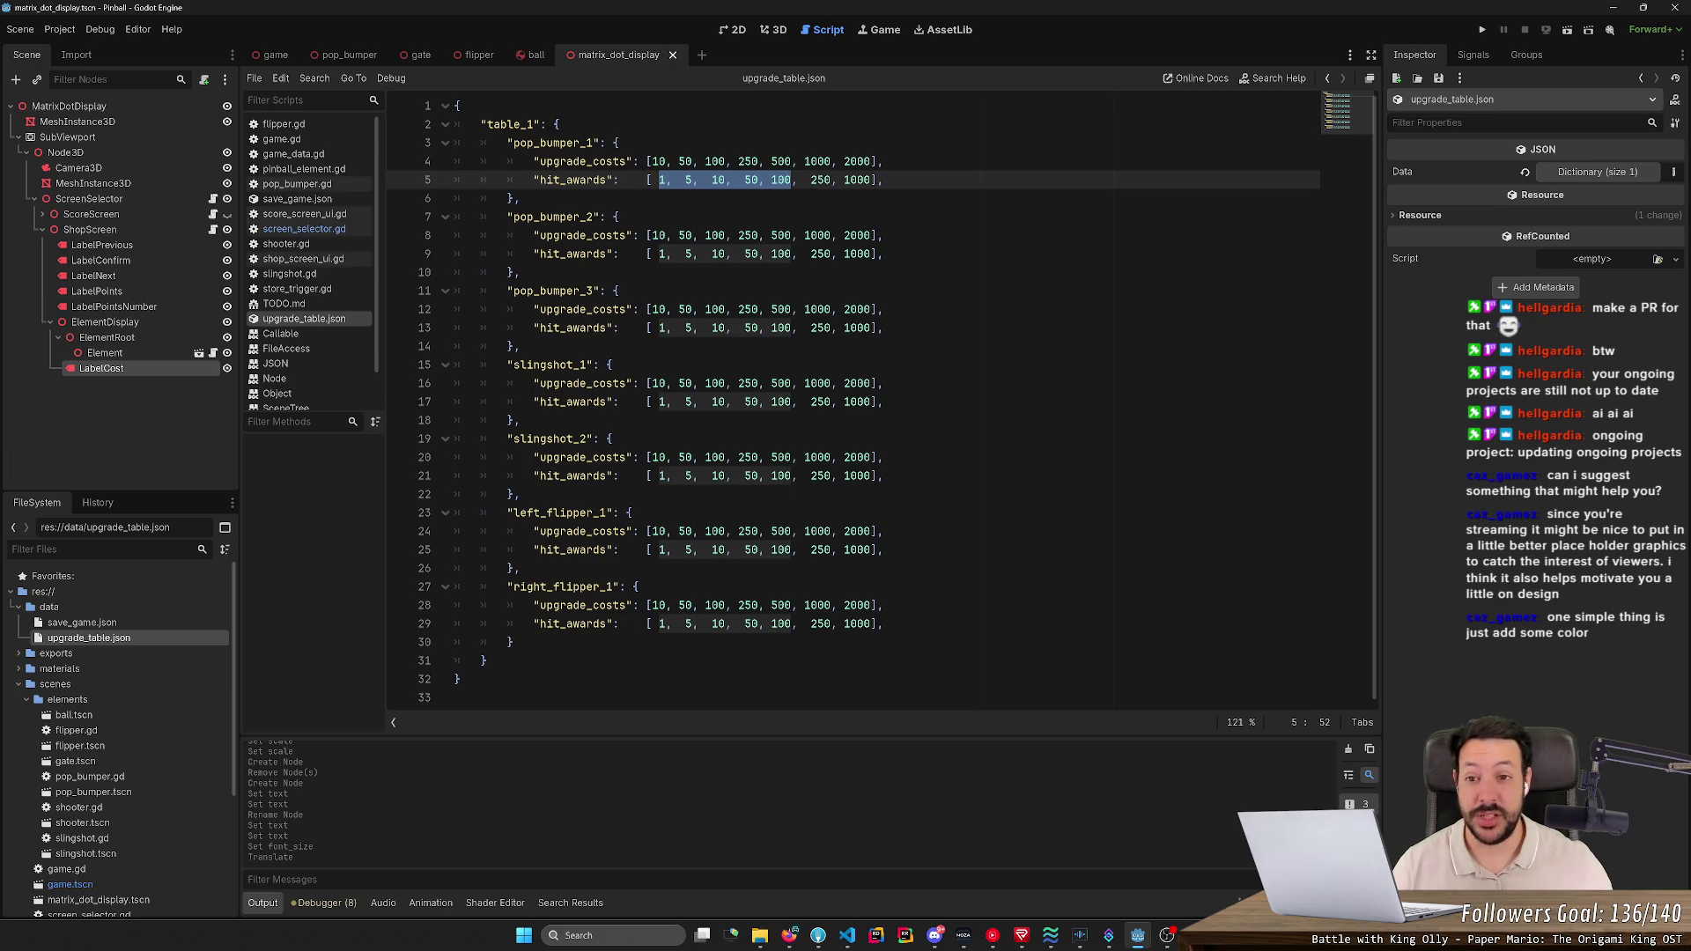
left_click(569, 179)
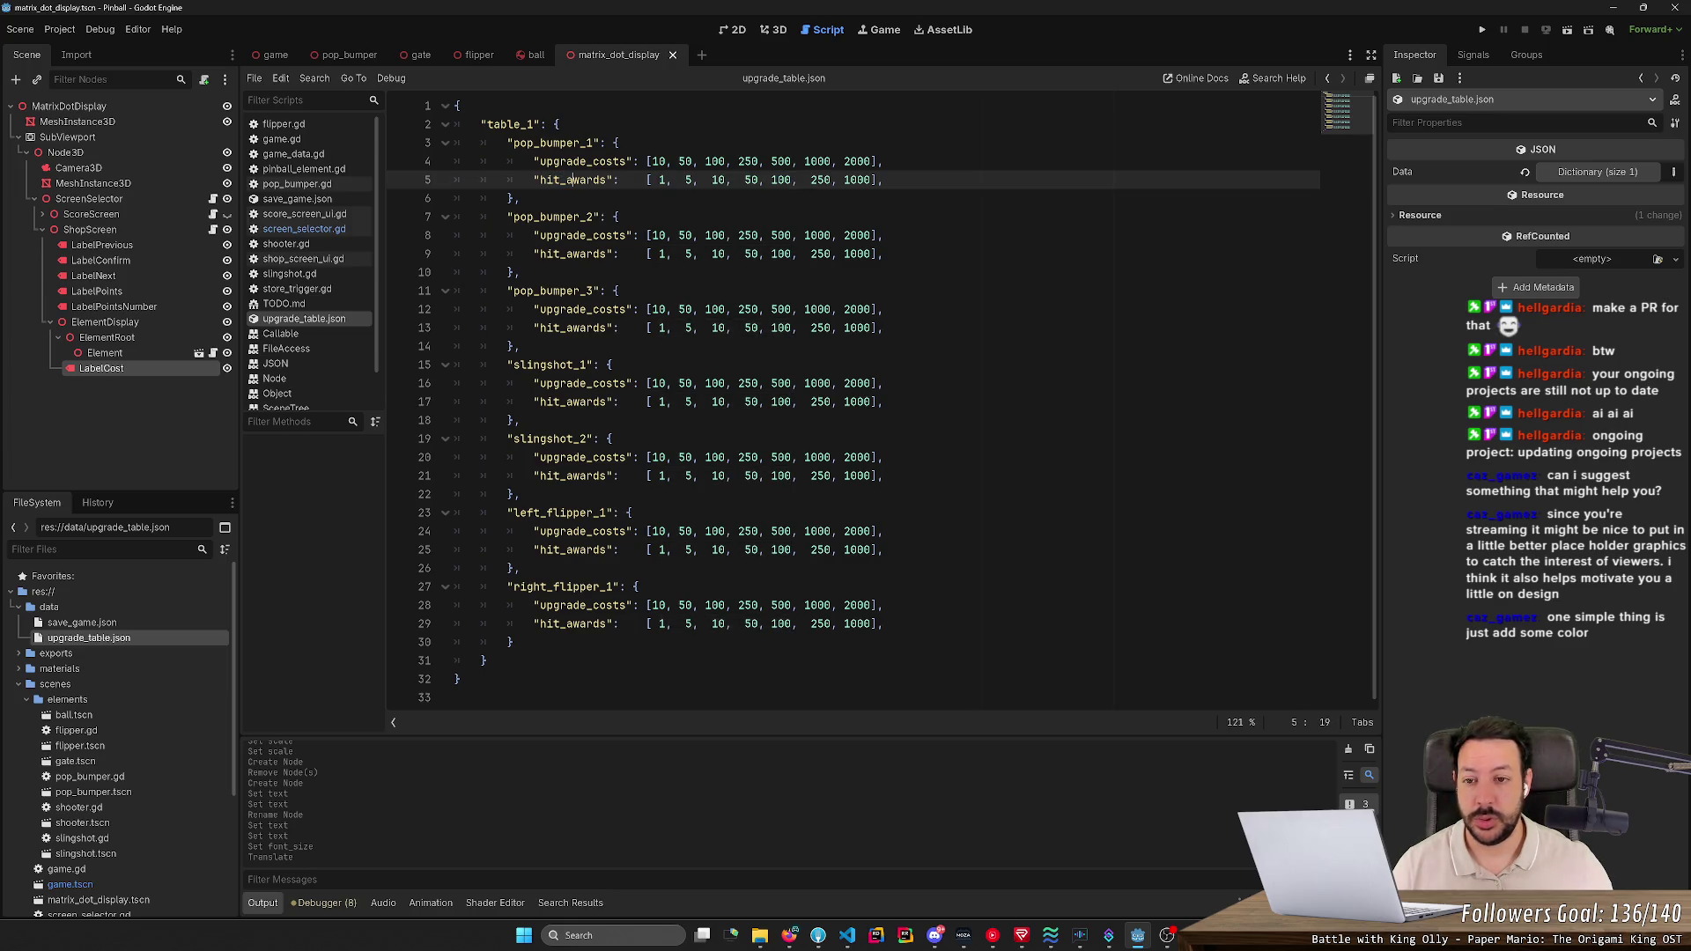
left_click(615, 142)
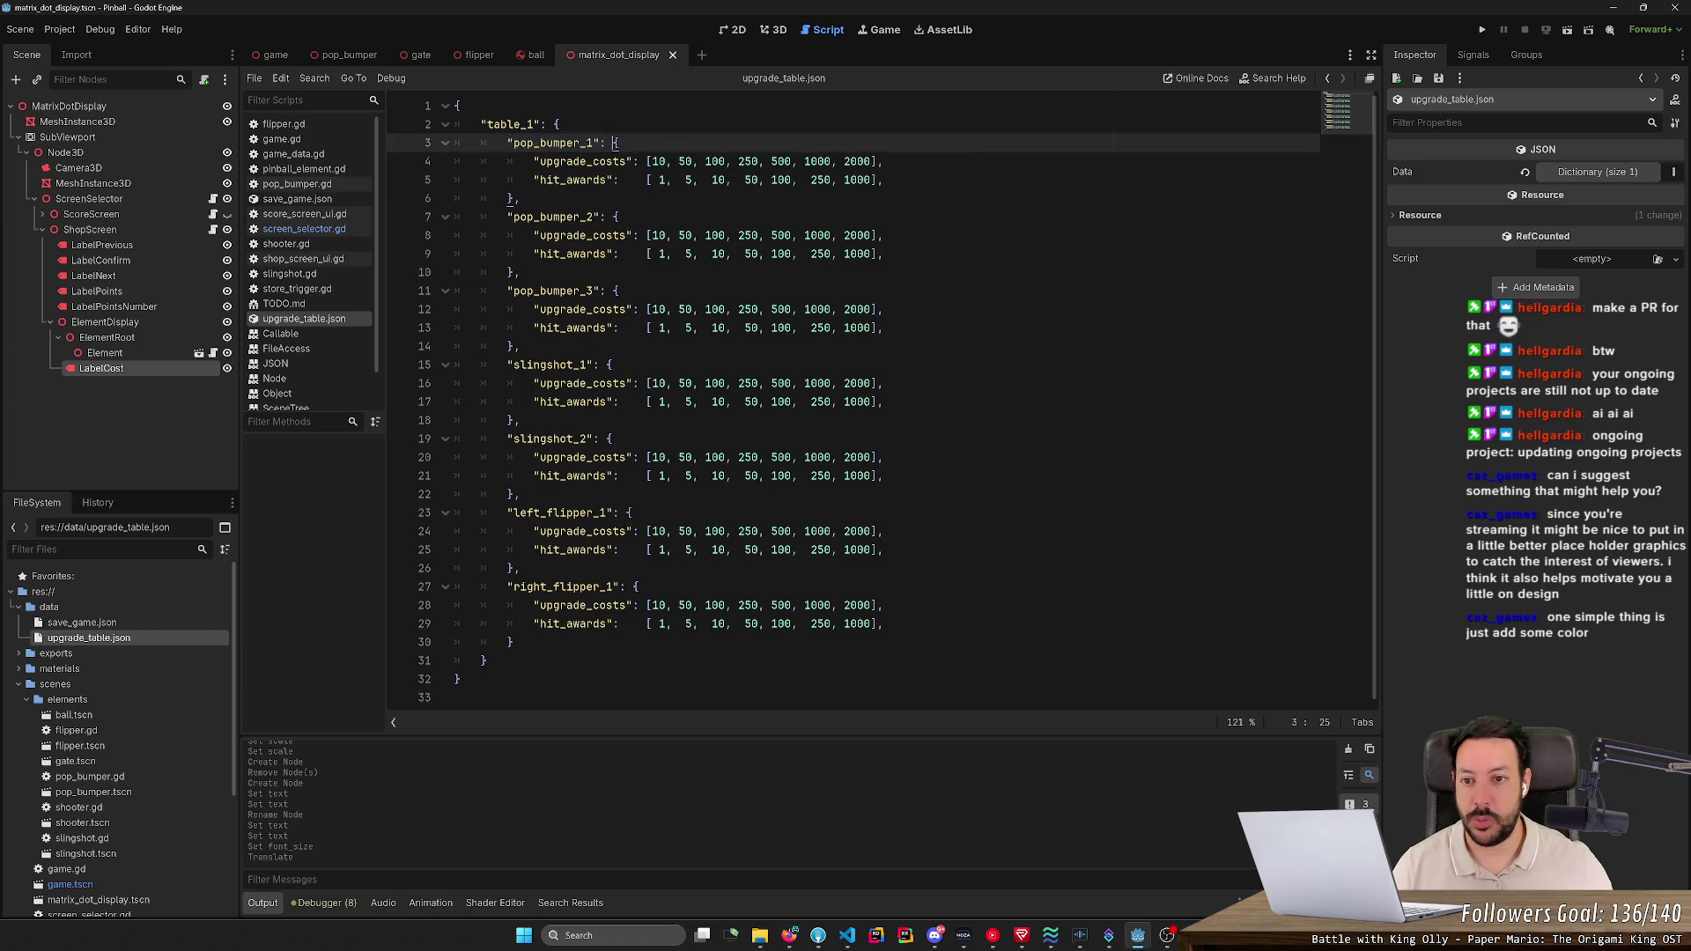
left_click(659, 179)
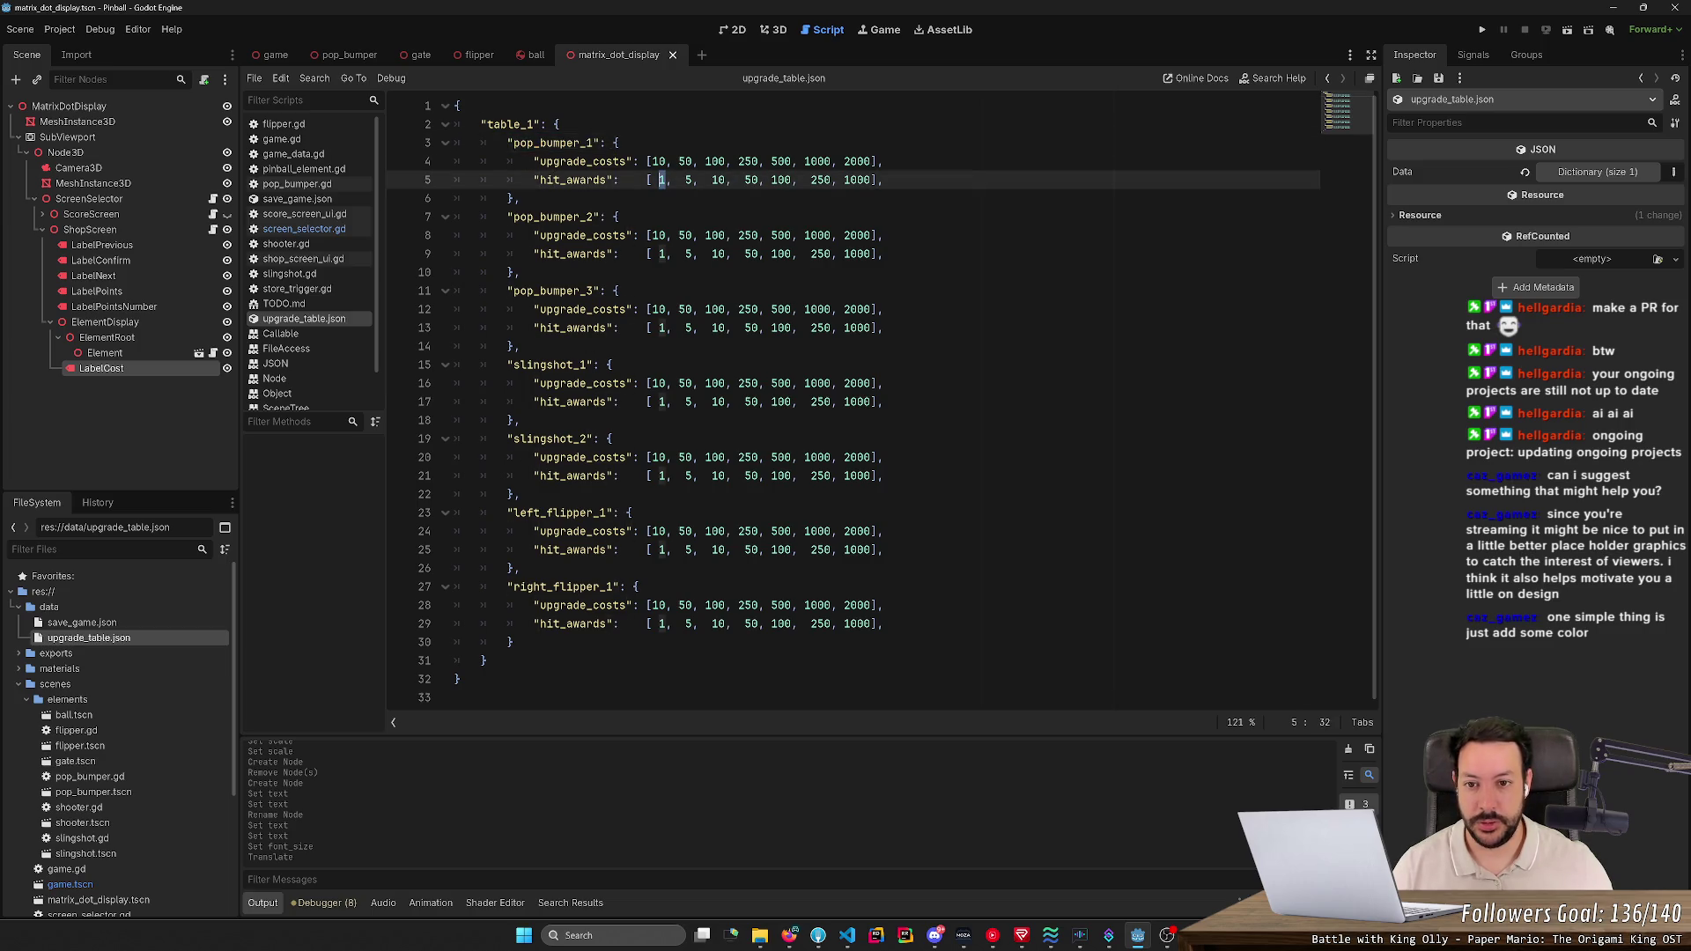
left_click(713, 180)
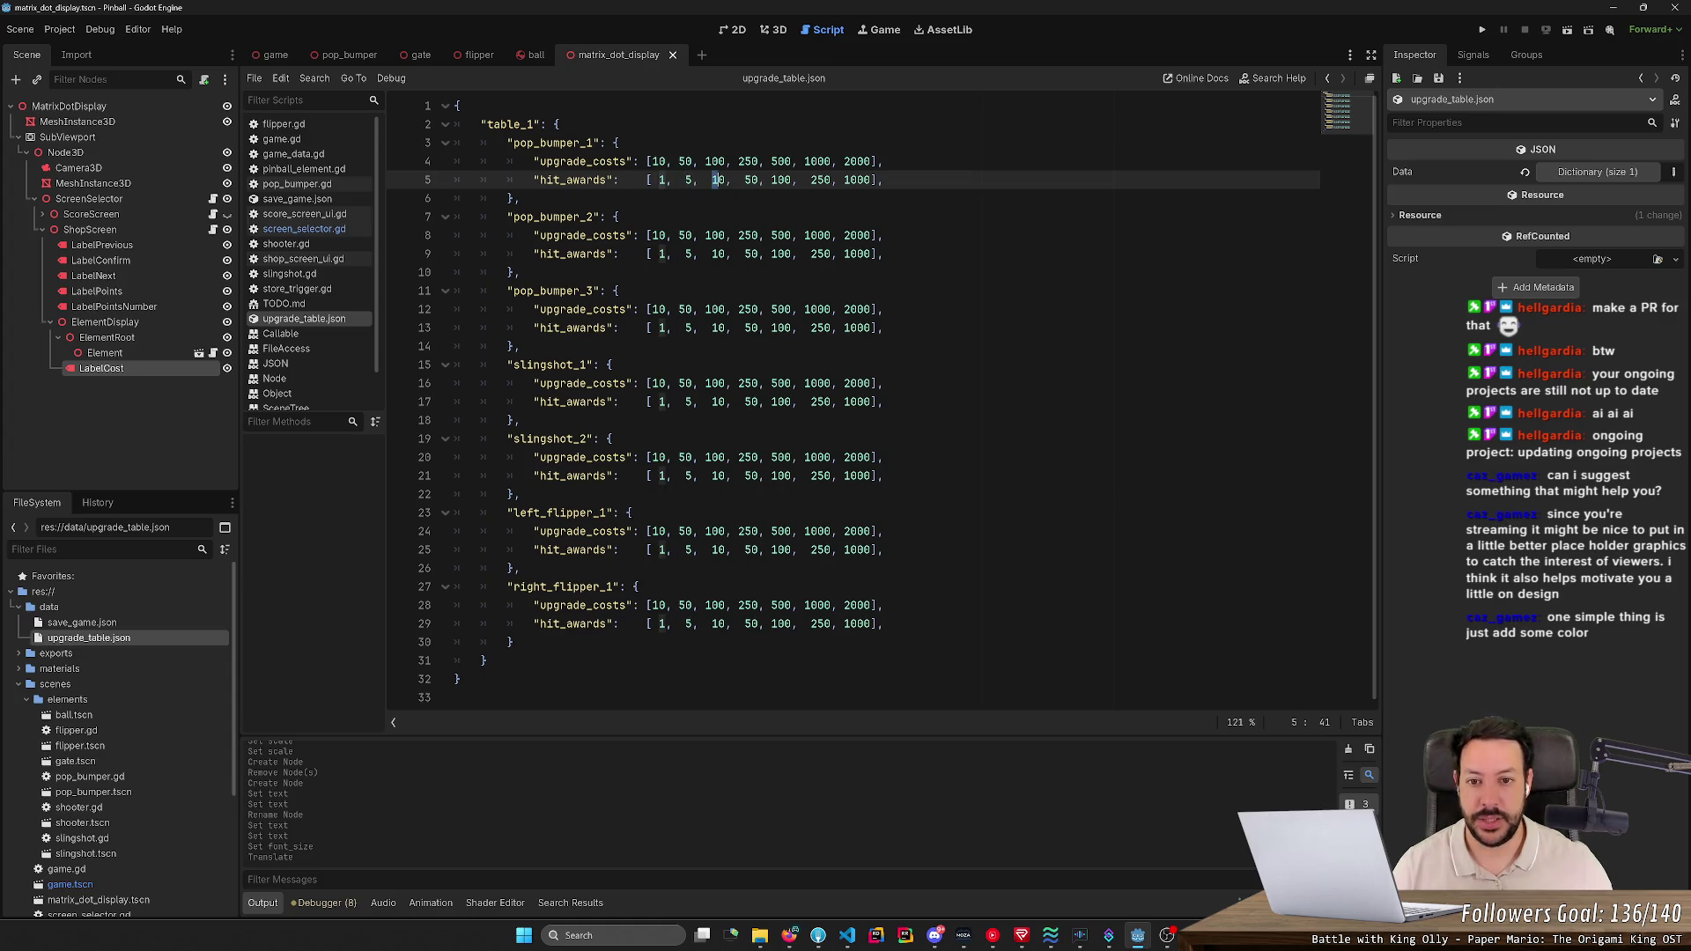
left_click(705, 179)
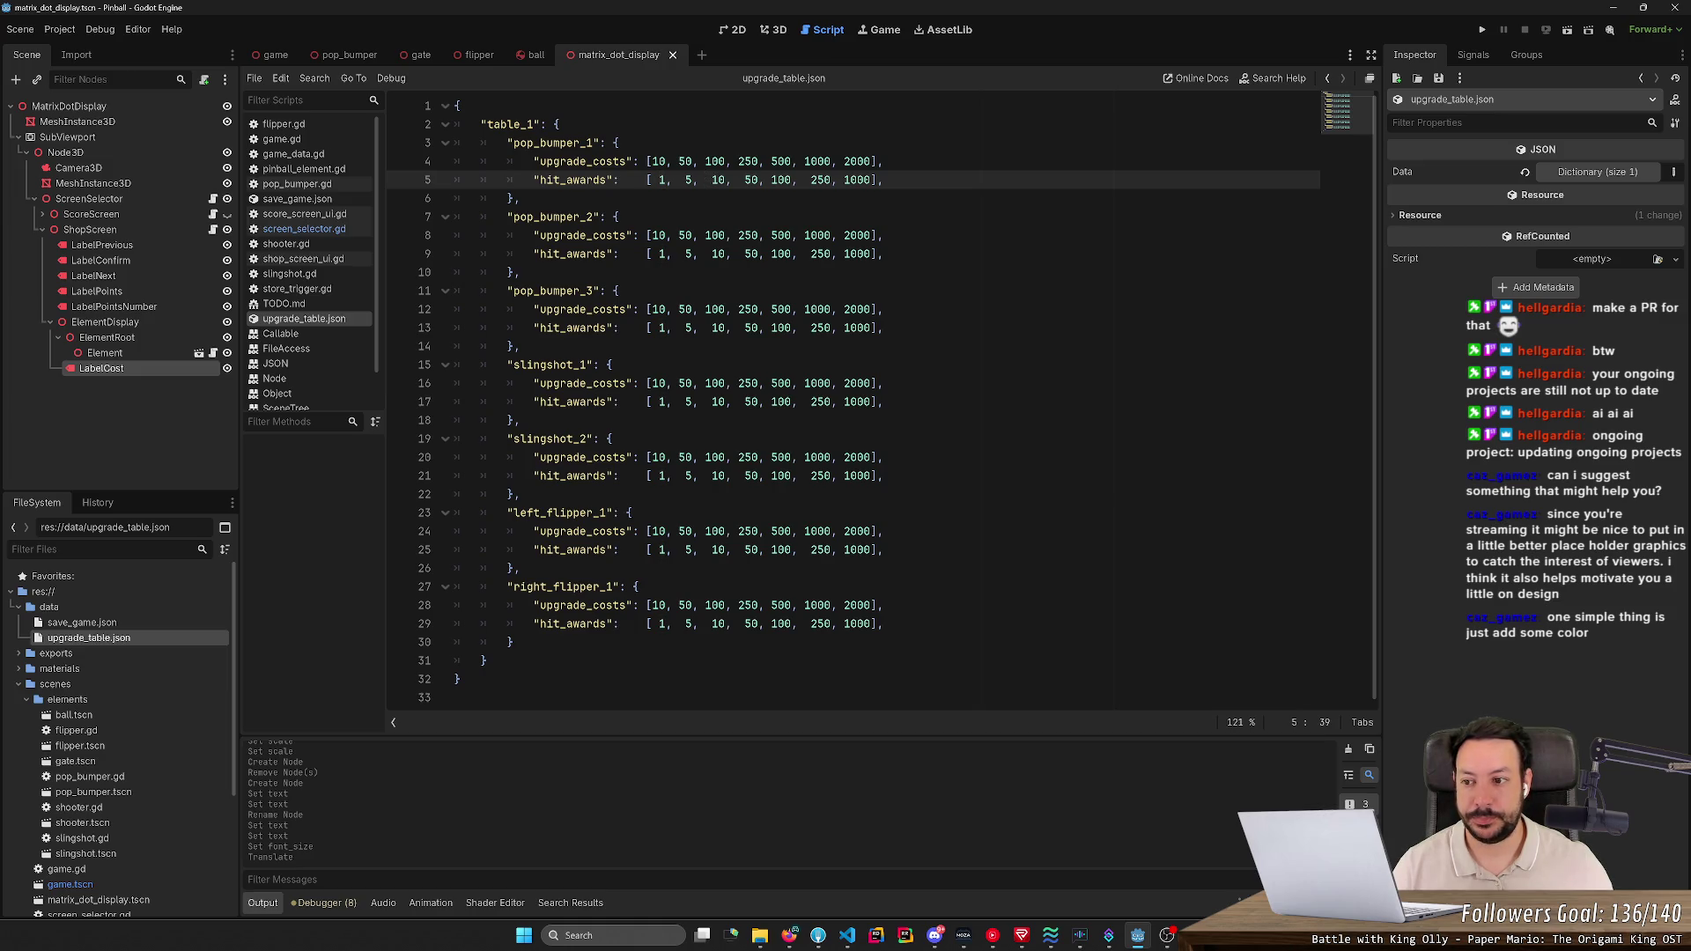
Step: Duplicate the LabelCost node and rename the copy LabelUpgrade
left_click(113, 368)
key("ctrl+d")
key("End")
key("shift+Left")
key("shift+Left")
key("shift+Left")
type("UY")
type("pgrade")
key("Return")
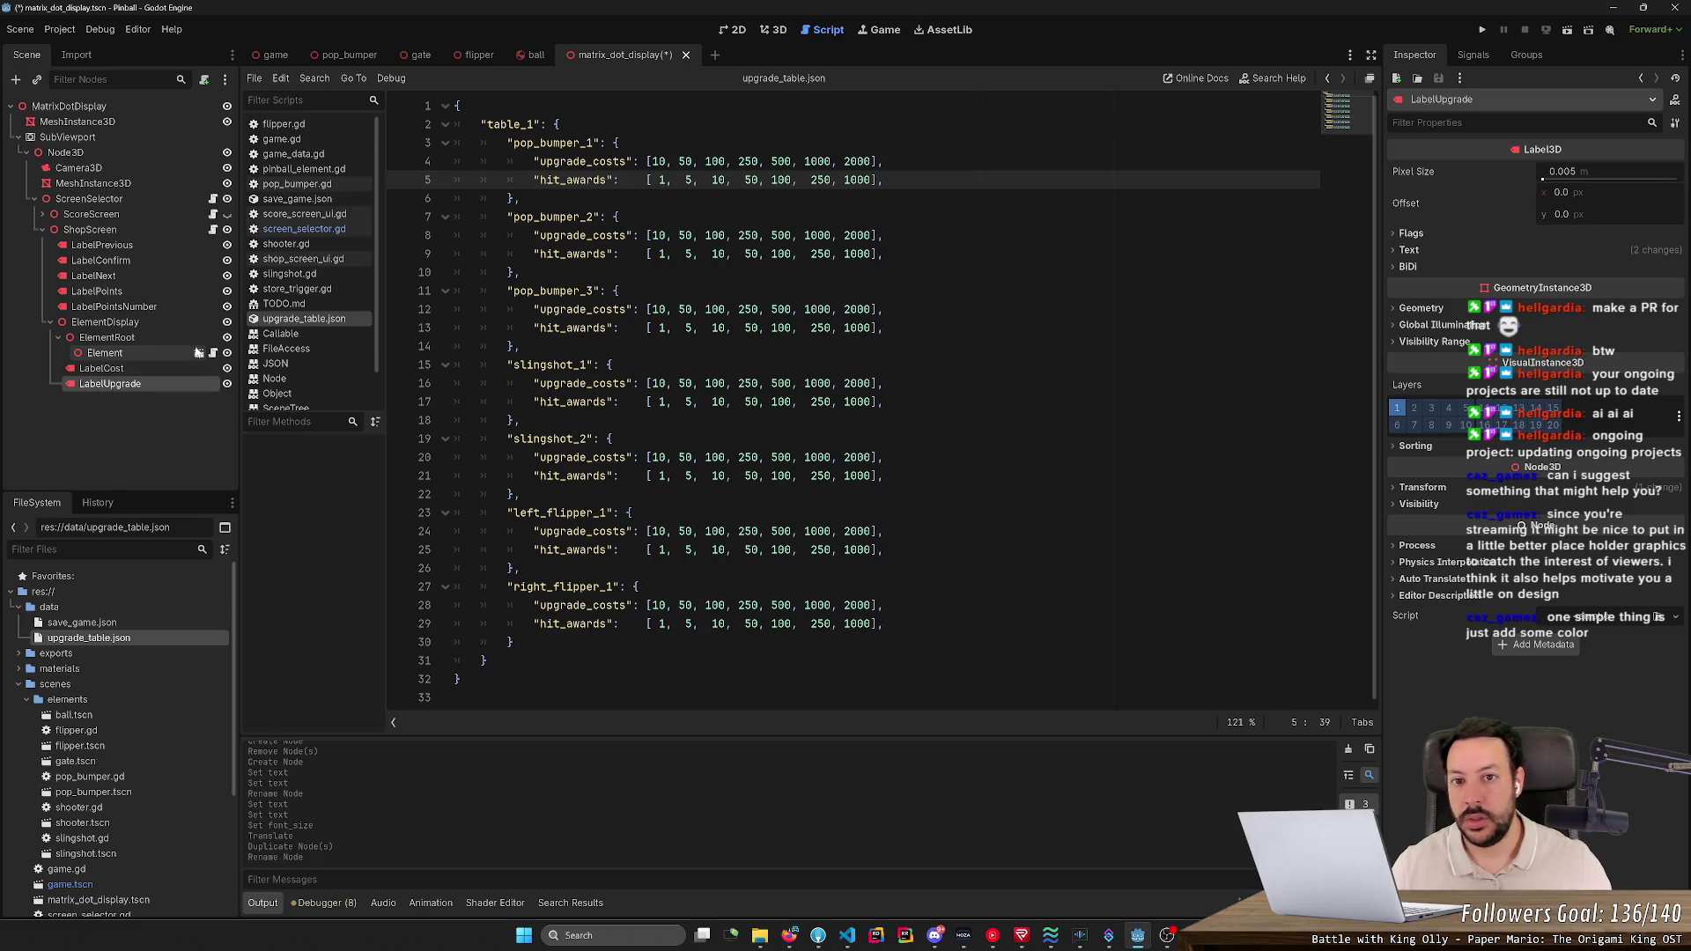
Step: In the 3D view, raise LabelCost above its duplicate
left_click(773, 31)
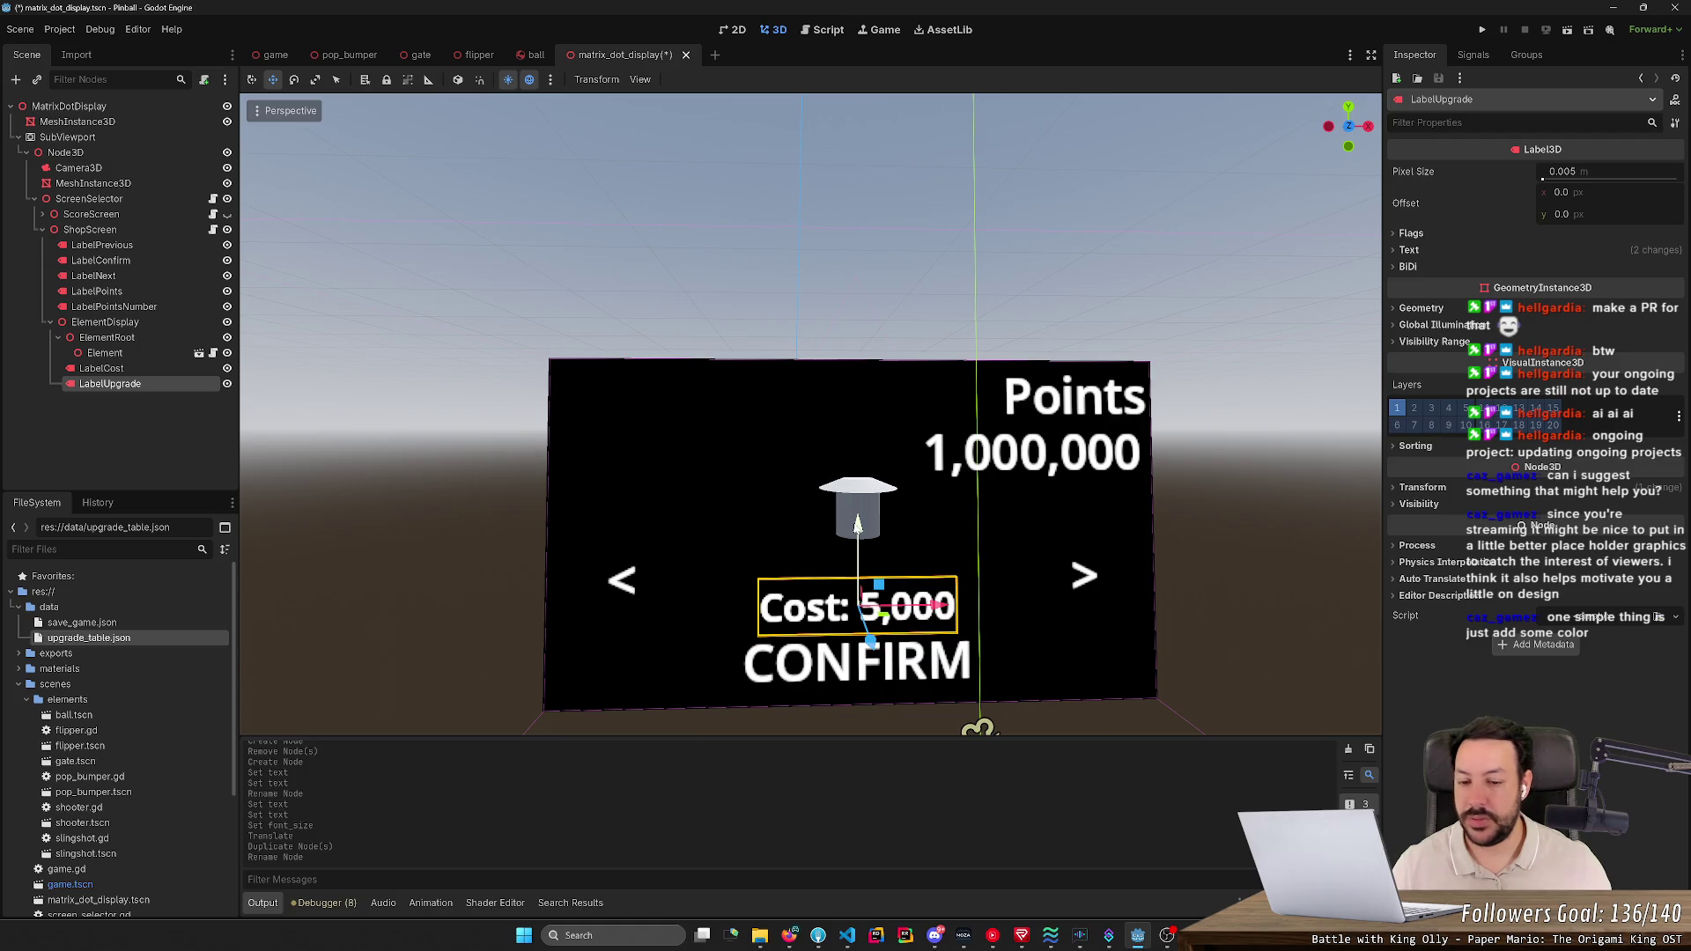
left_click(101, 368)
left_click_drag(872, 536, 872, 499)
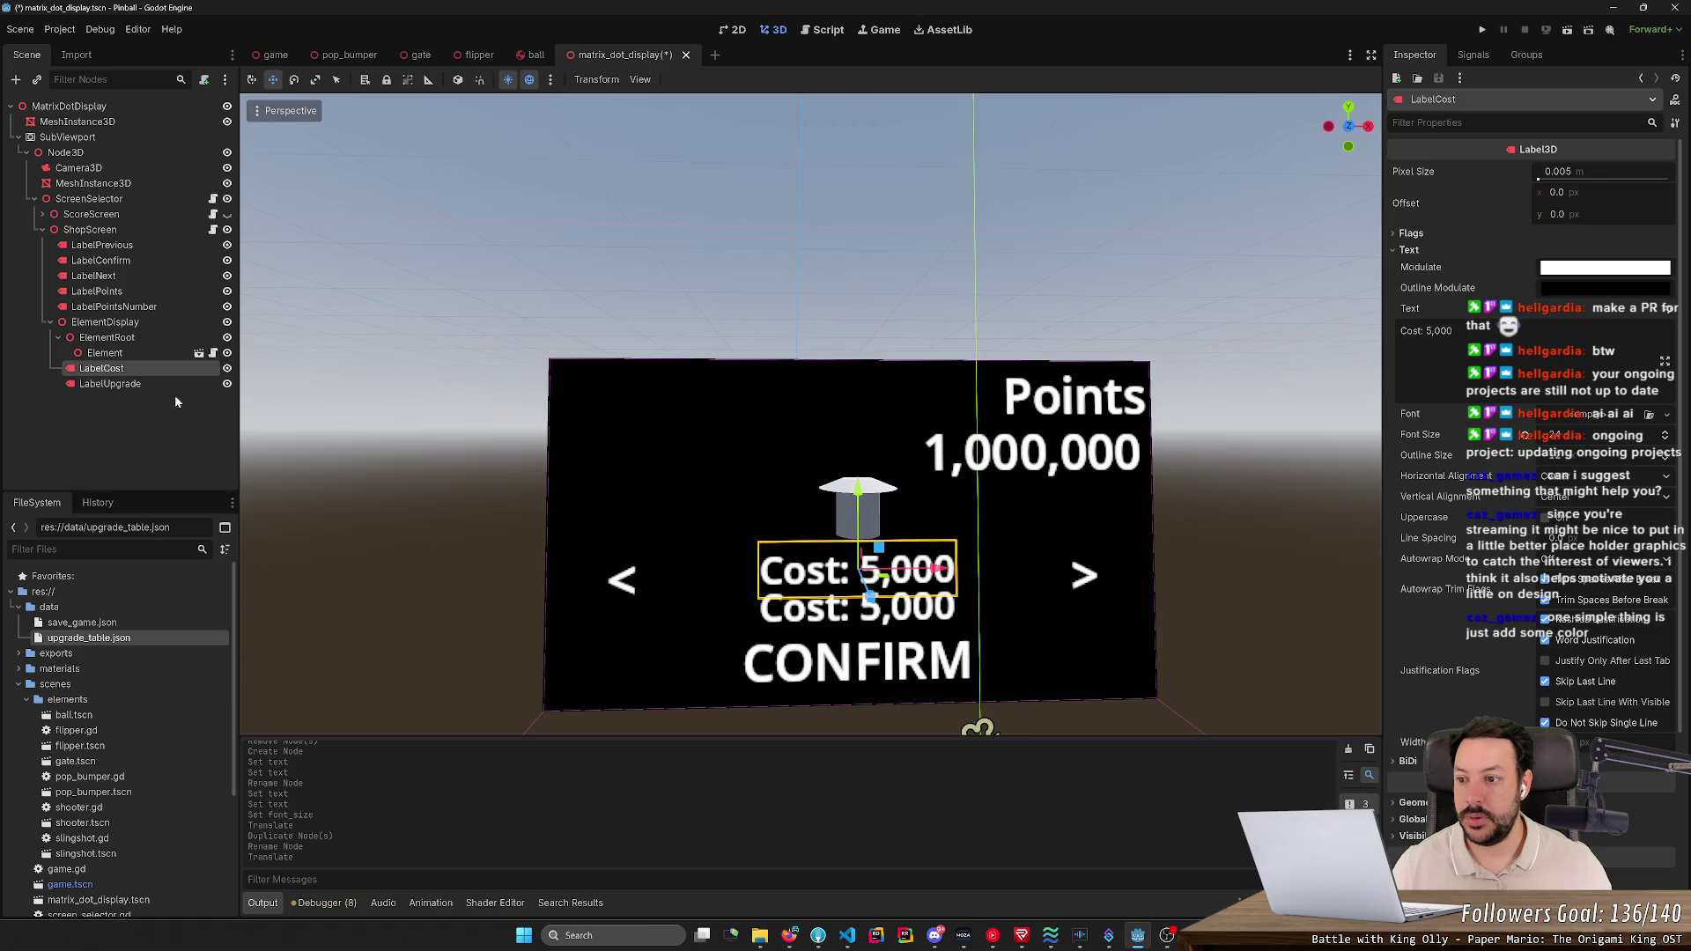
Step: Set LabelUpgrade's text to '1 -> 5', after trying '(500%)' and '(x)' suffixes
left_click(114, 383)
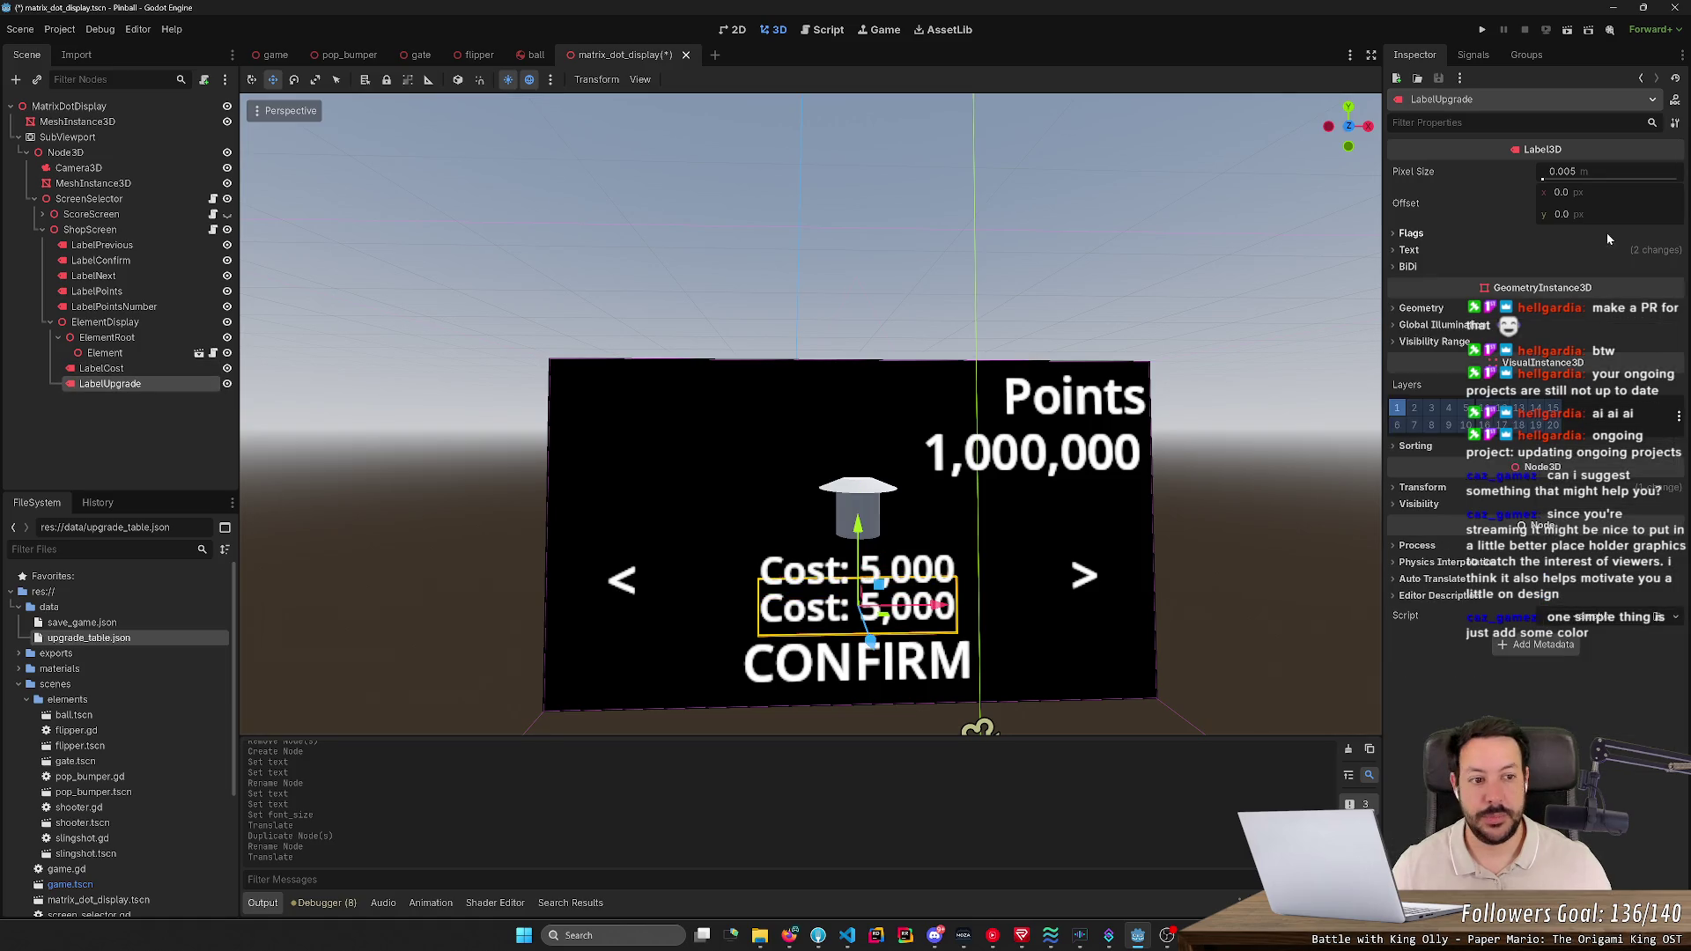
left_click(1410, 250)
triple_click(1426, 331)
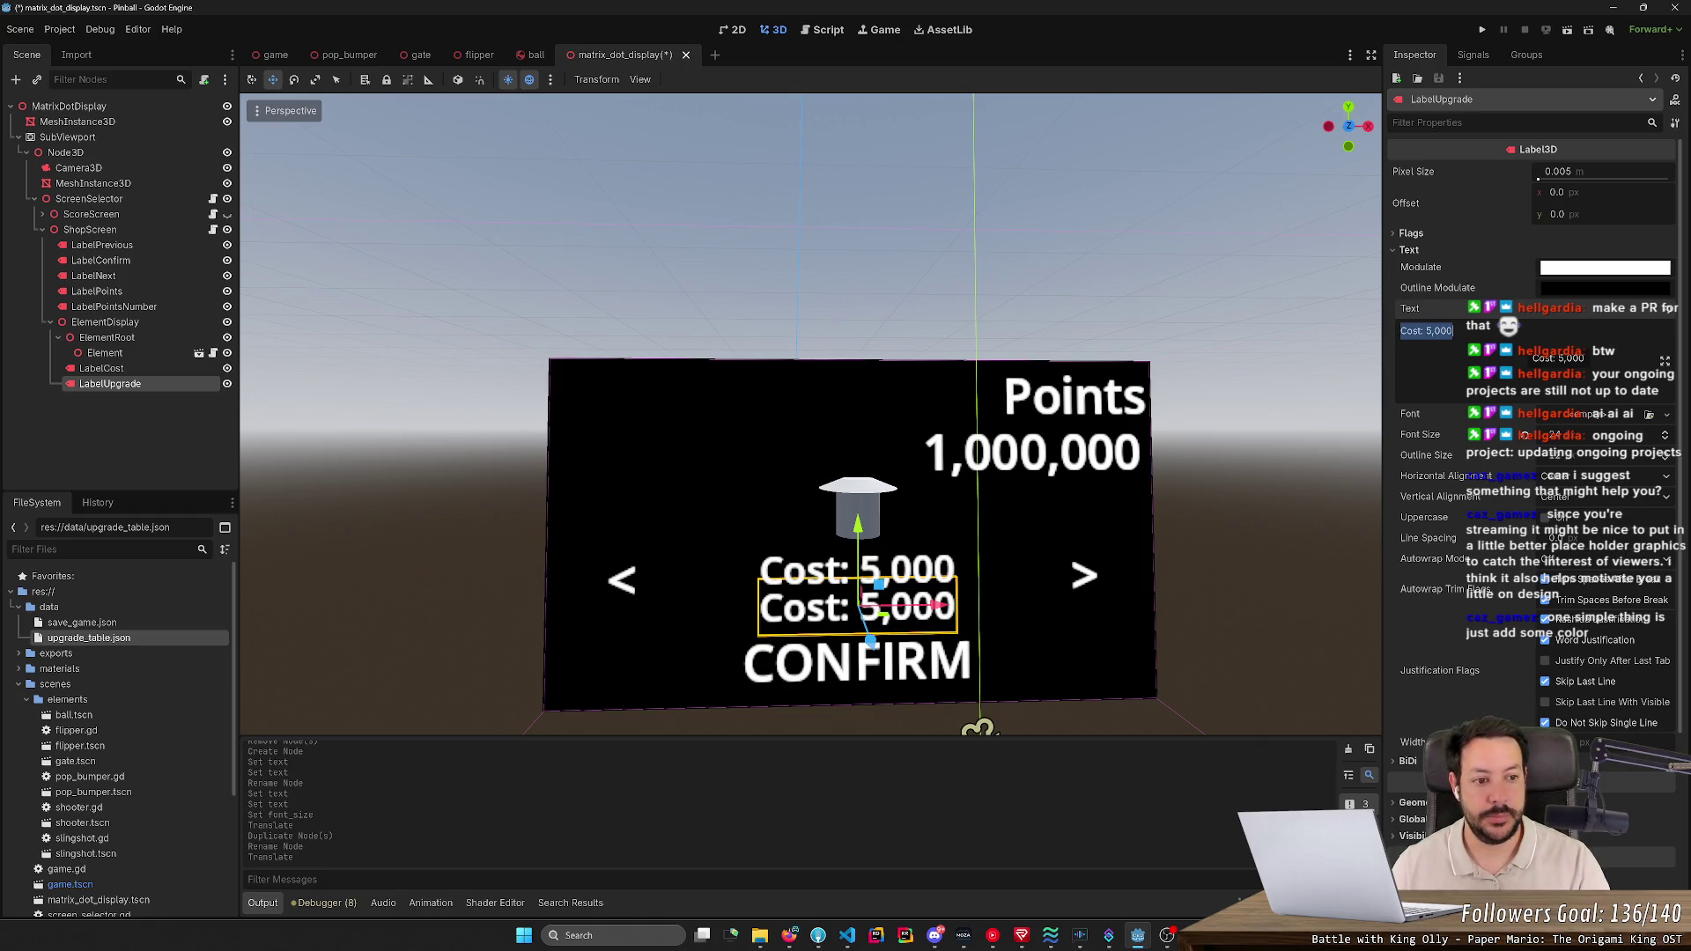
type("1 -> 5")
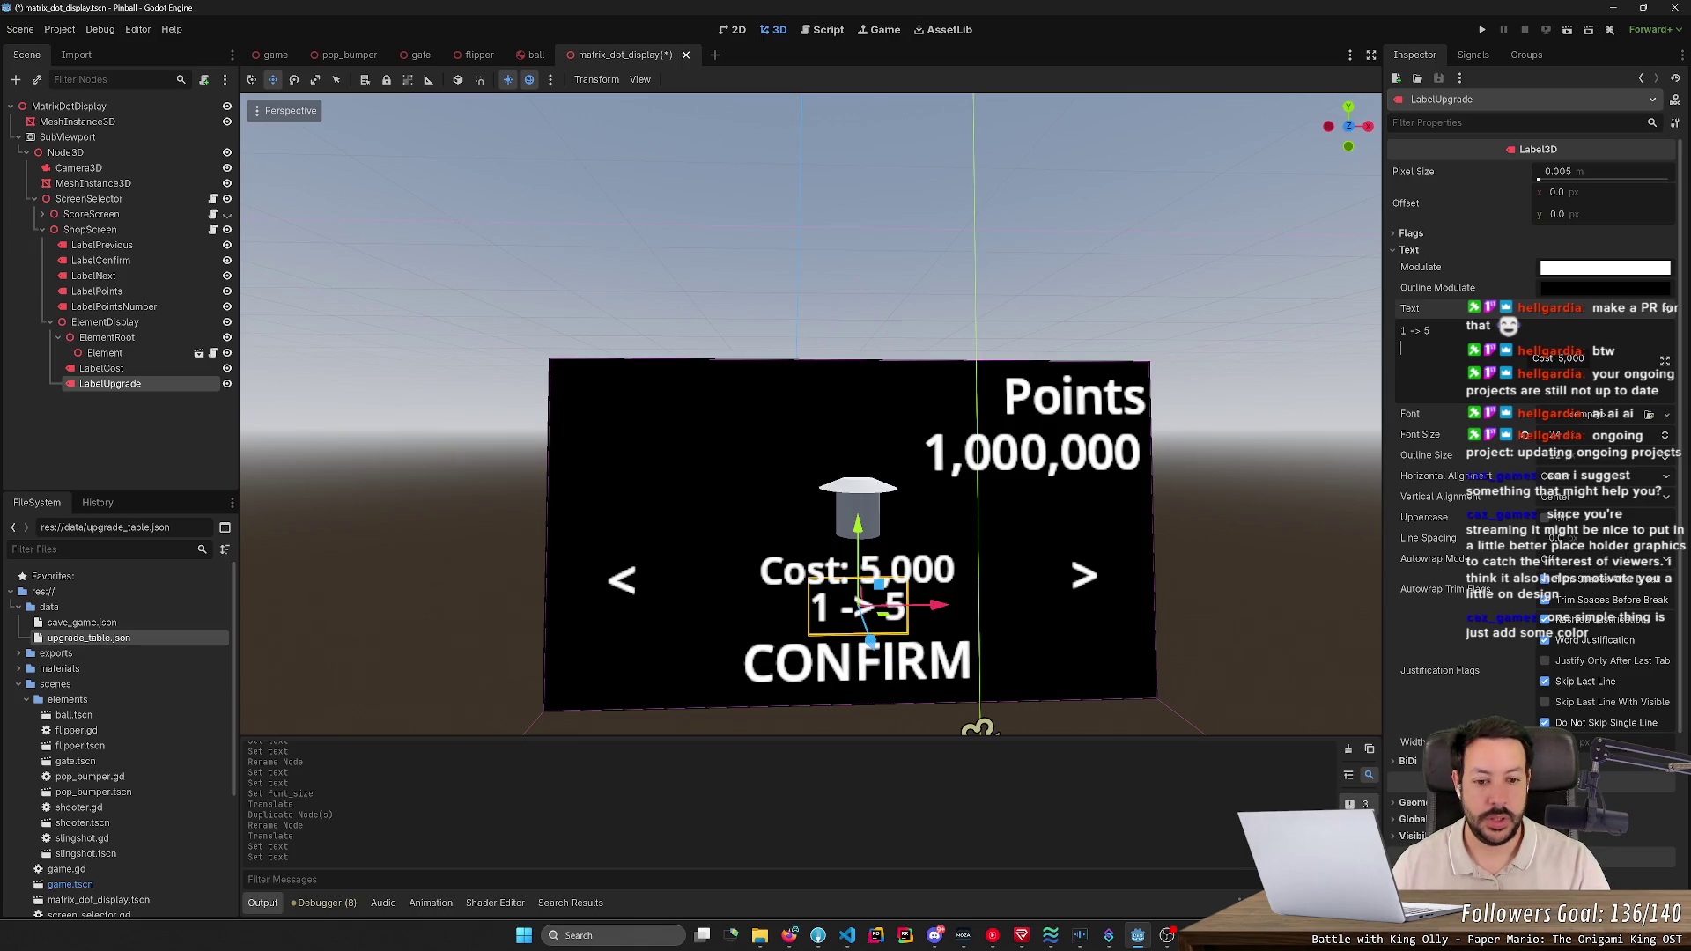
key("BackSpace")
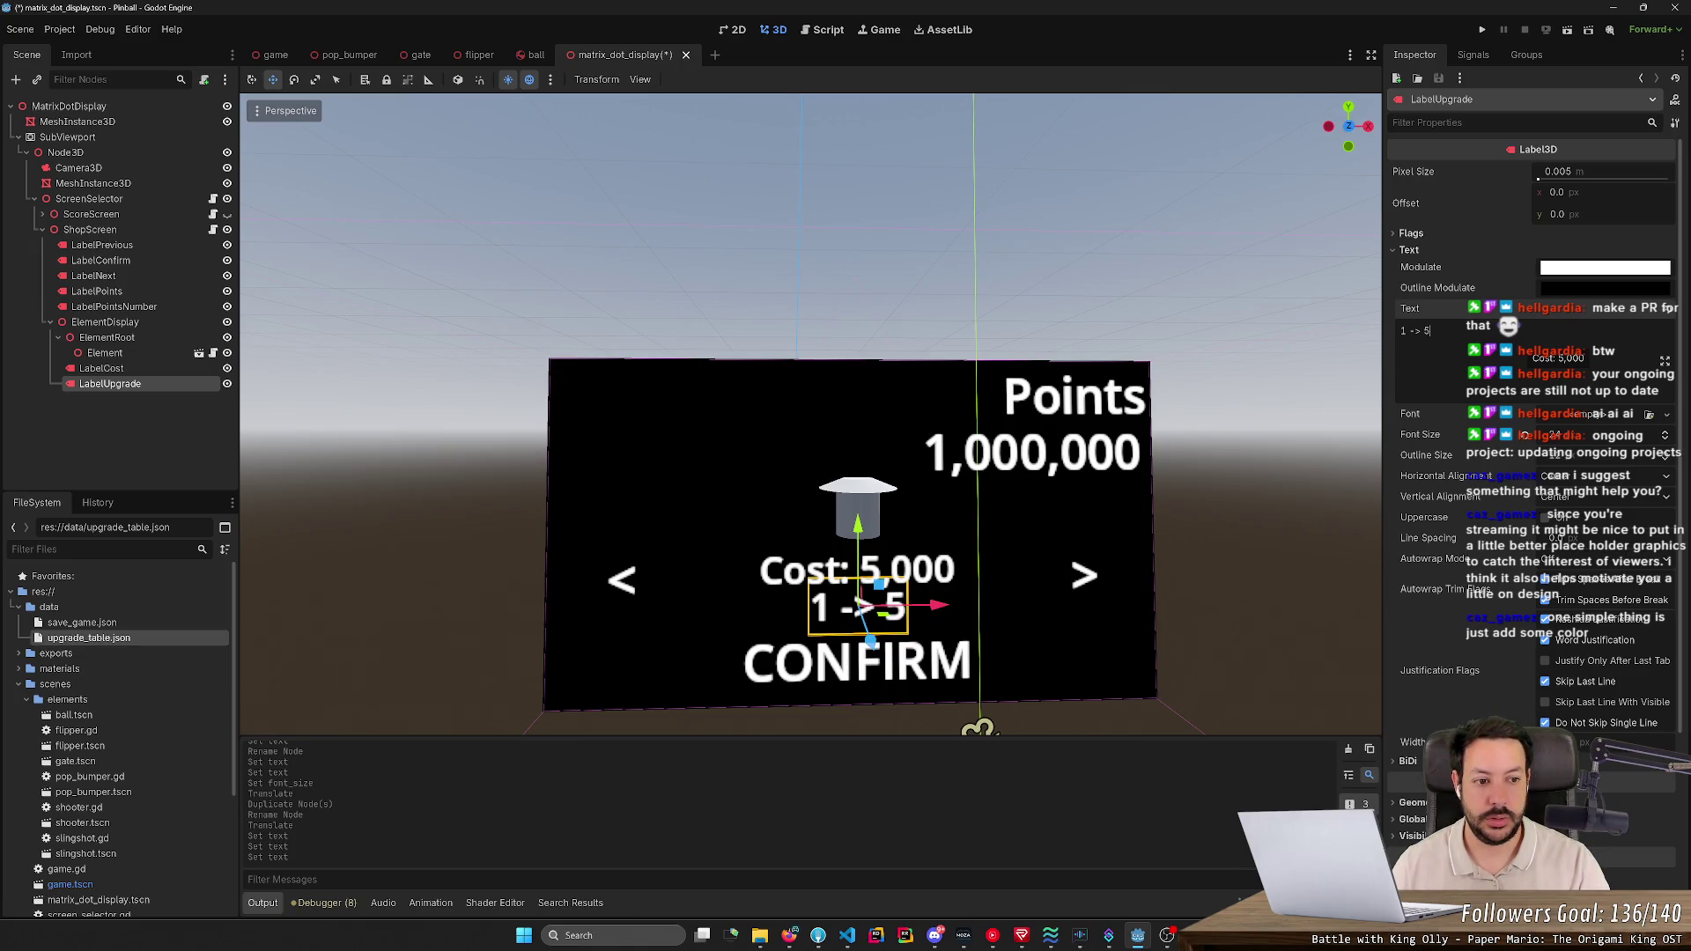
type("(500$")
key("BackSpace")
type("%)")
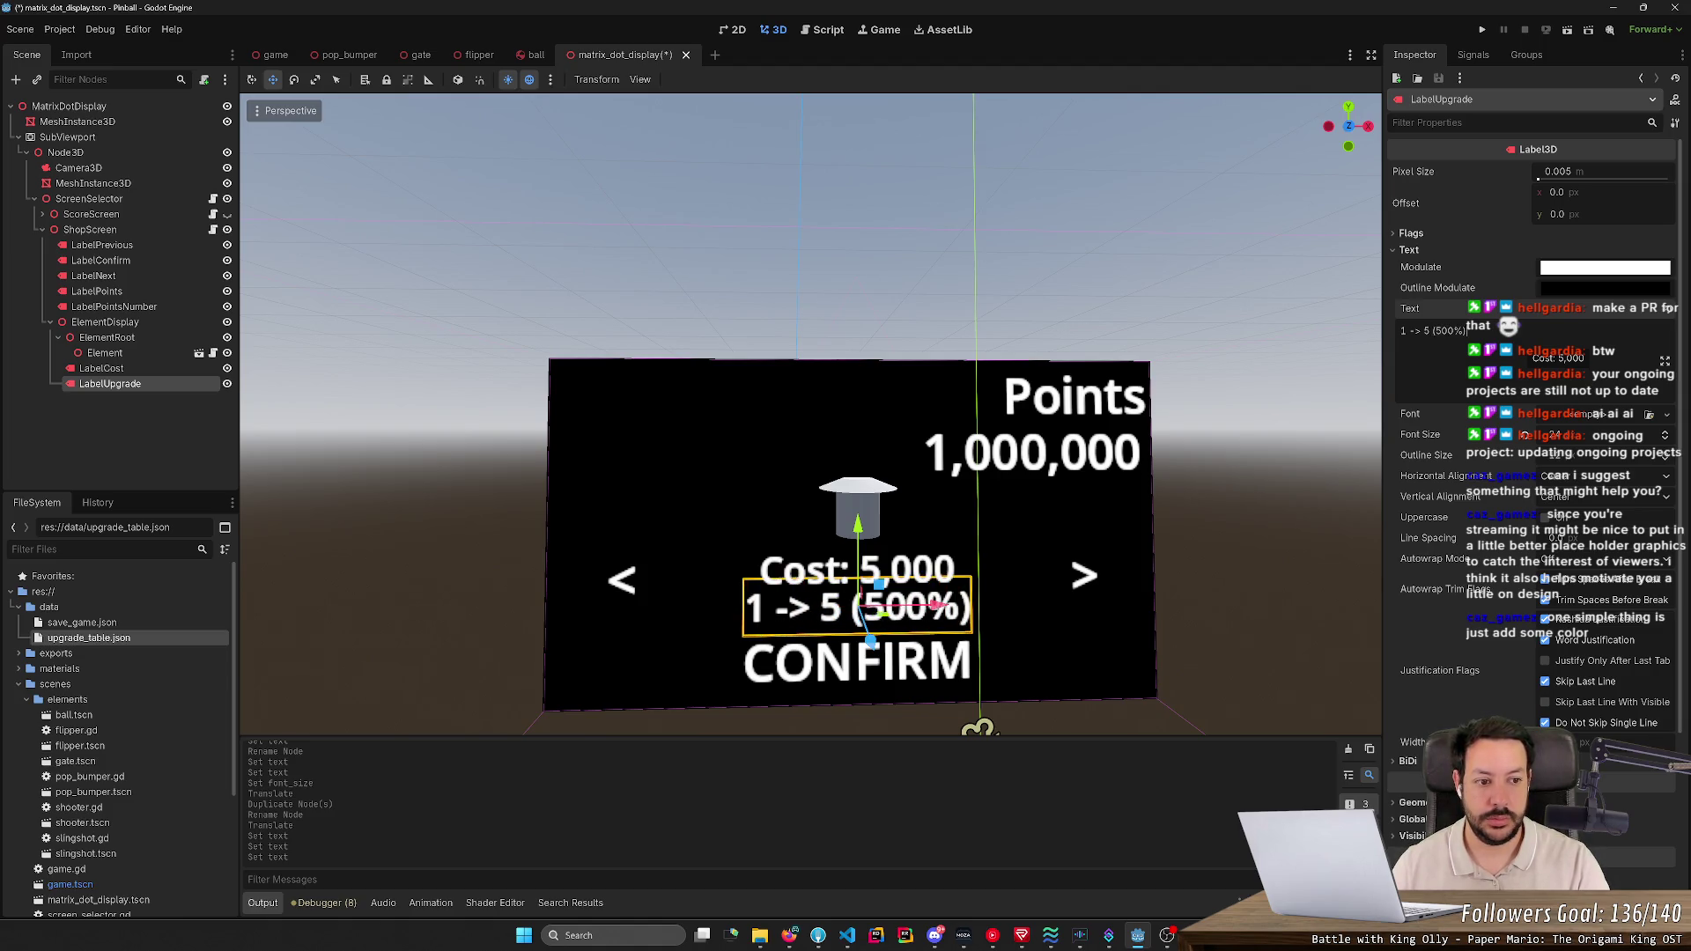
key("BackSpace")
key("BackSpace")
key("BackSpace")
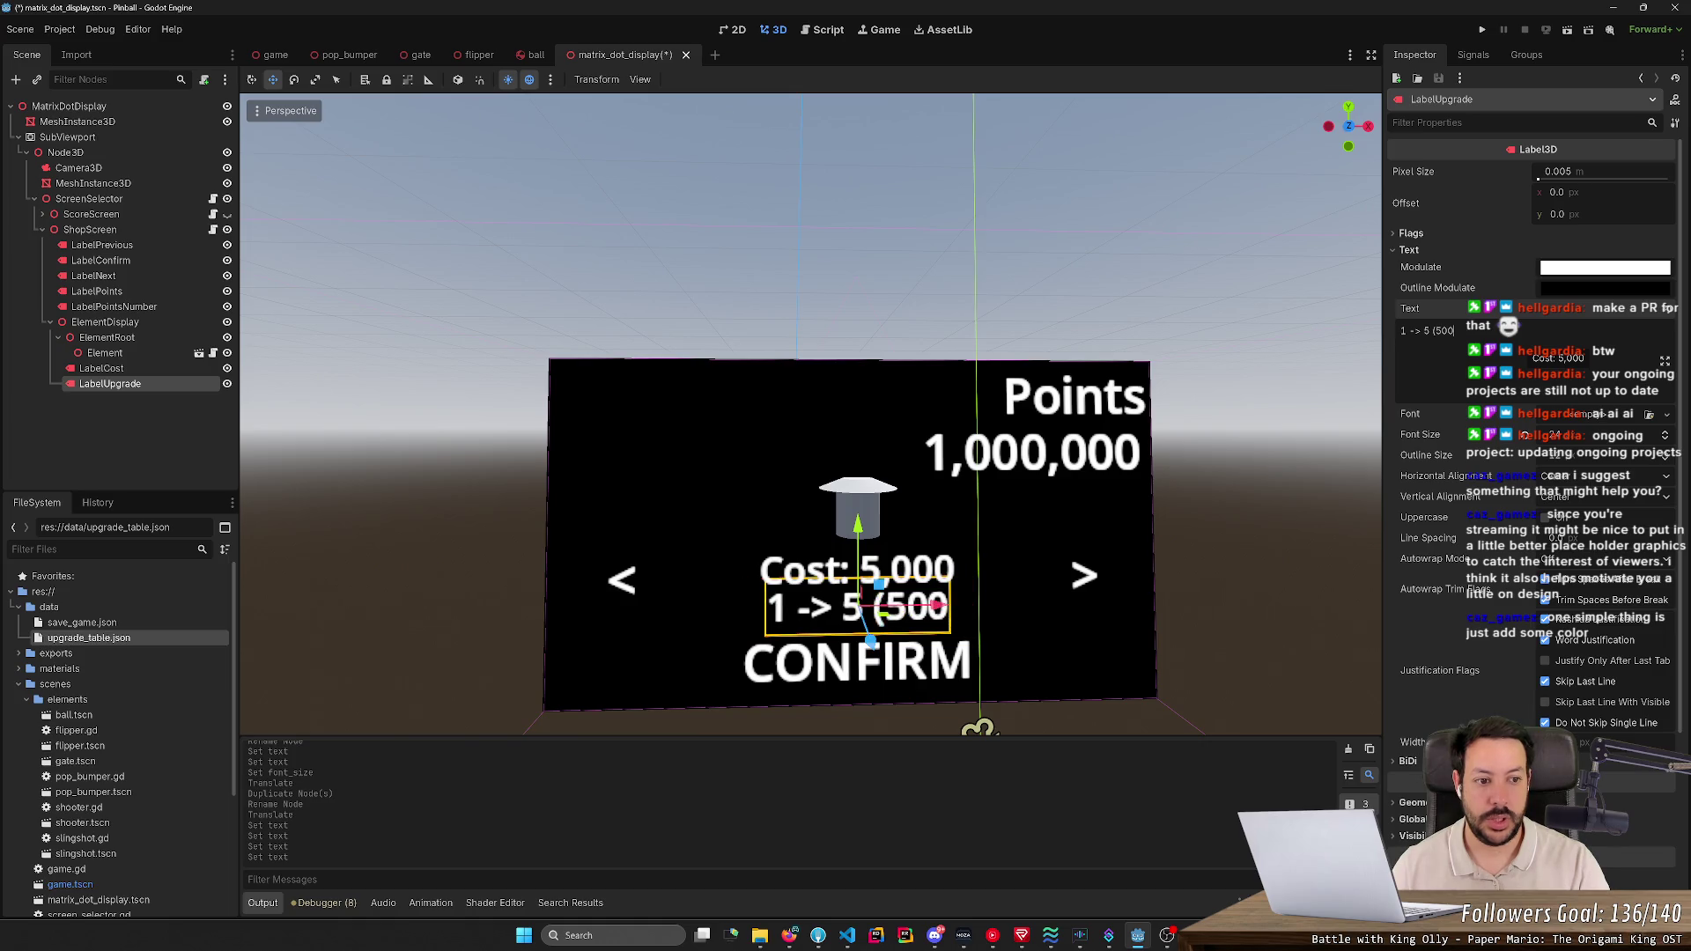
type("x)")
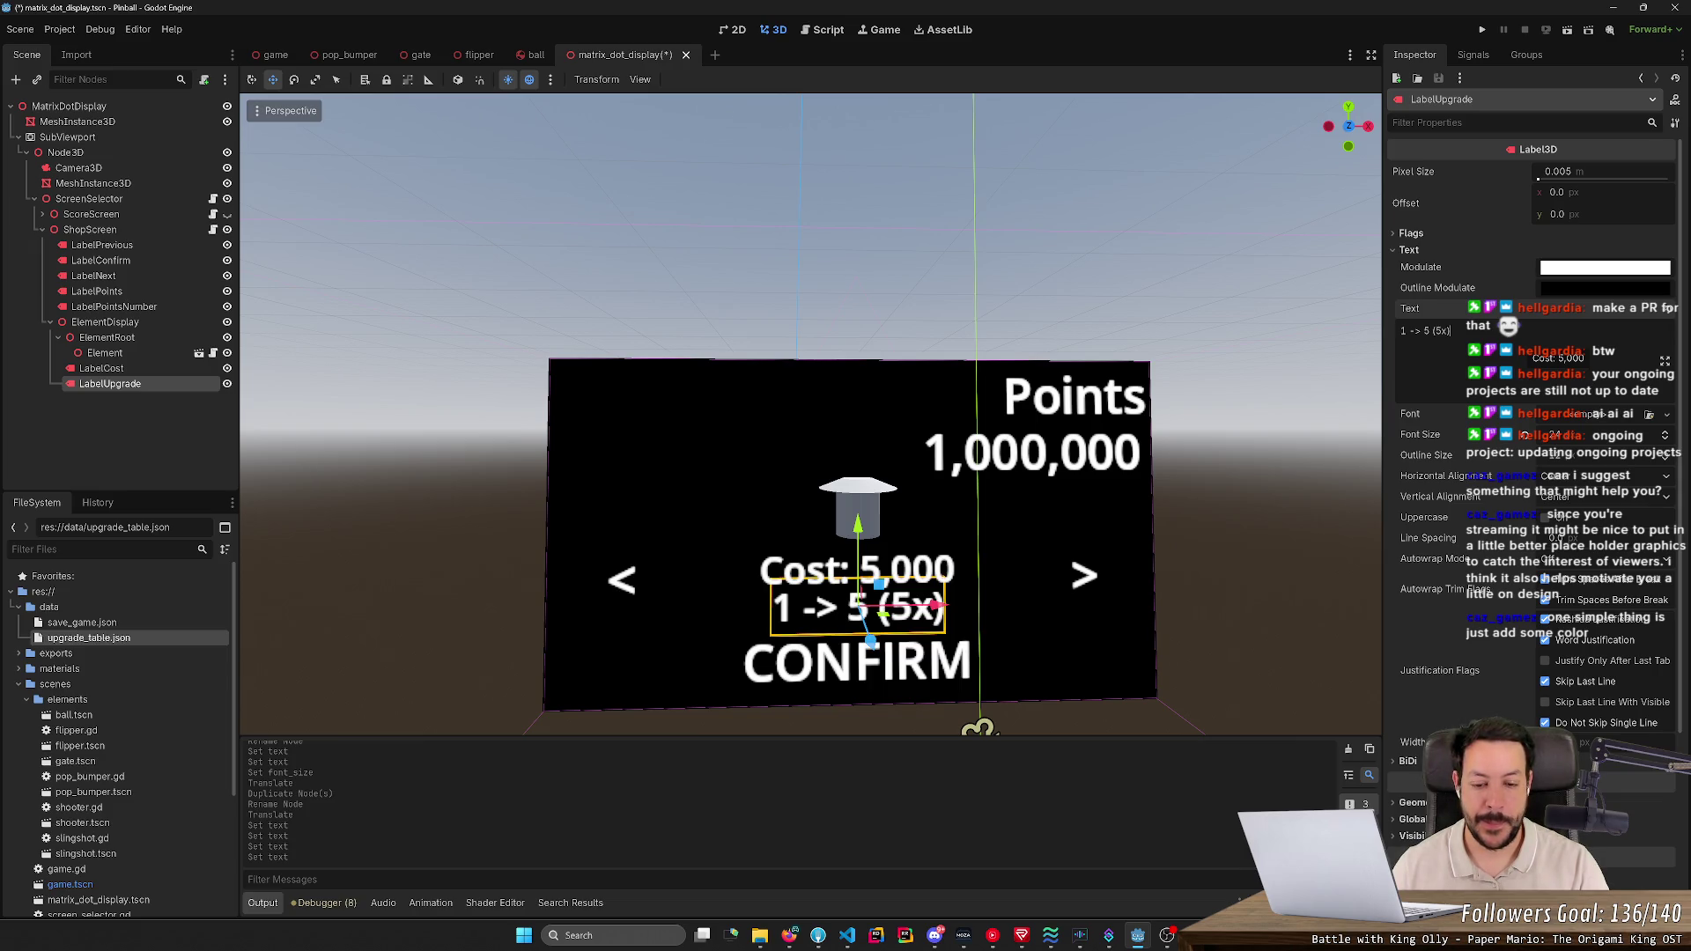
key("BackSpace")
key("BackSpace")
key("BackSpace")
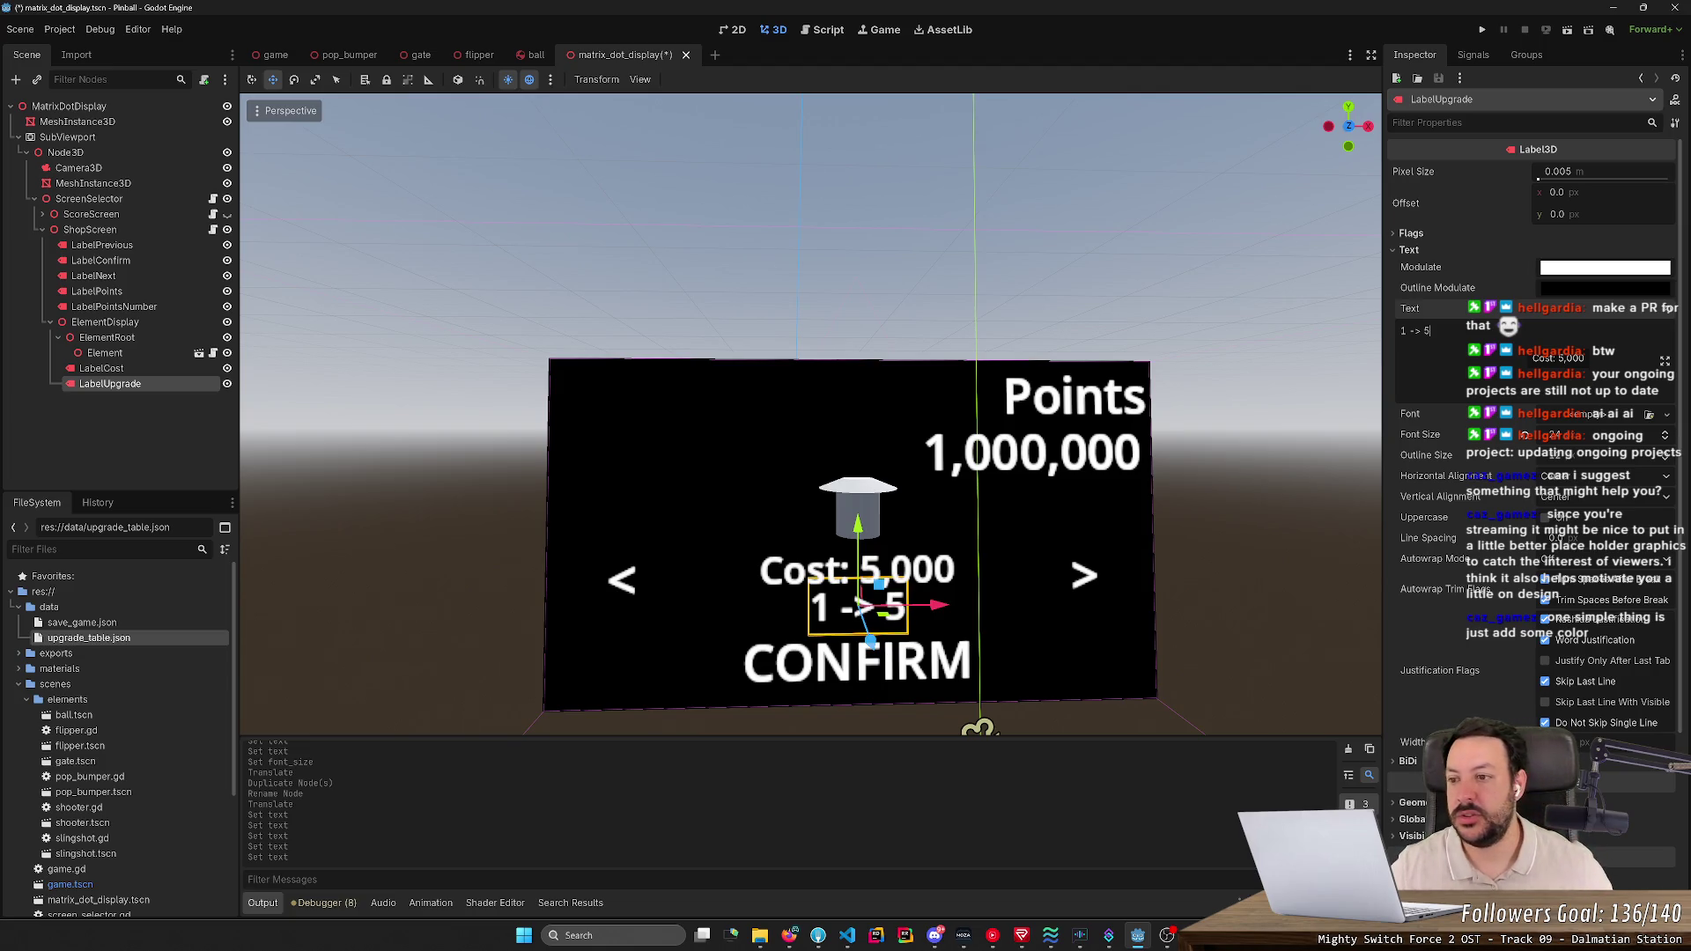
Step: Save the matrix_dot_display scene with Ctrl+S
key("ctrl+s")
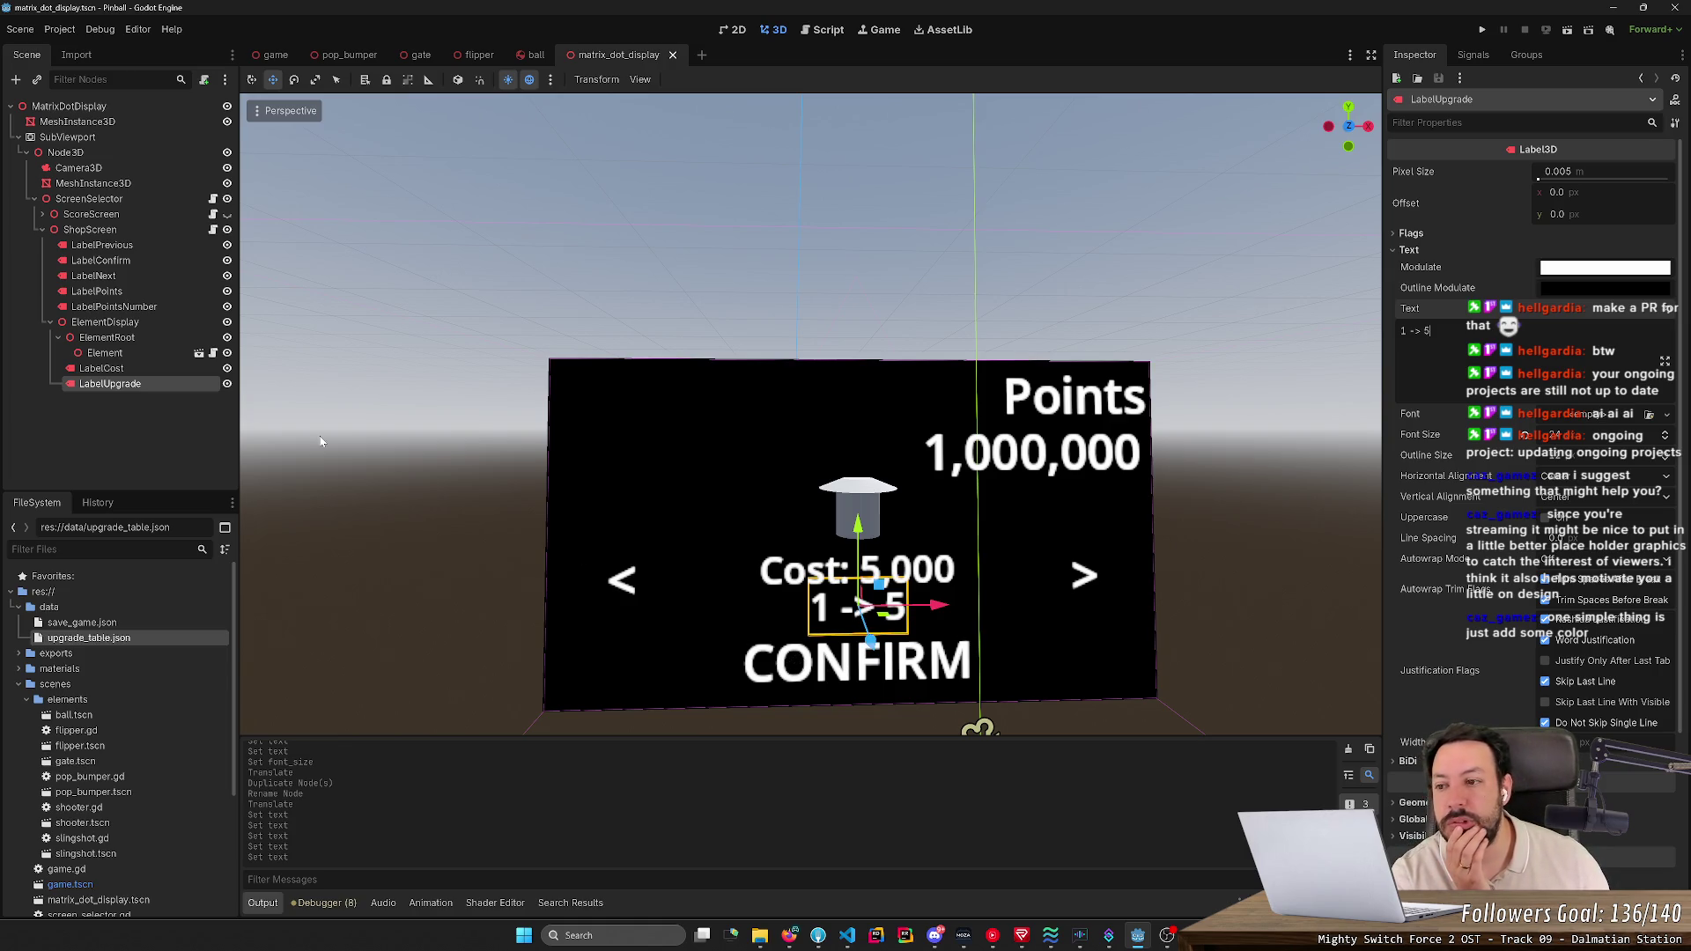
left_click(227, 261)
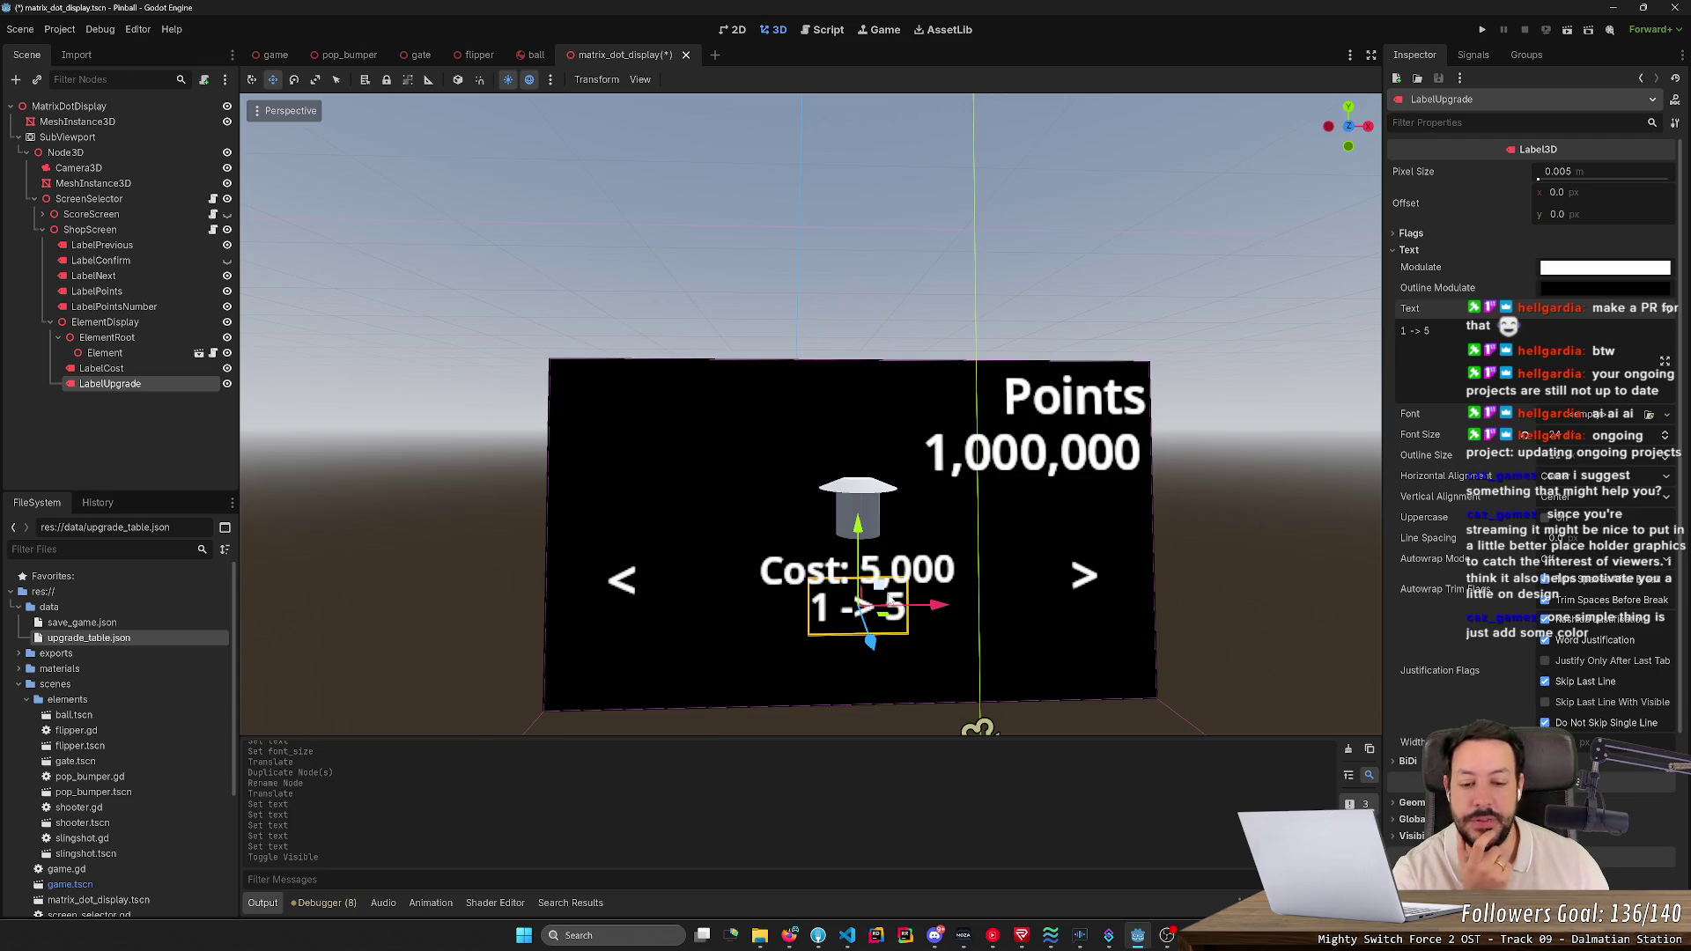
left_click(227, 262)
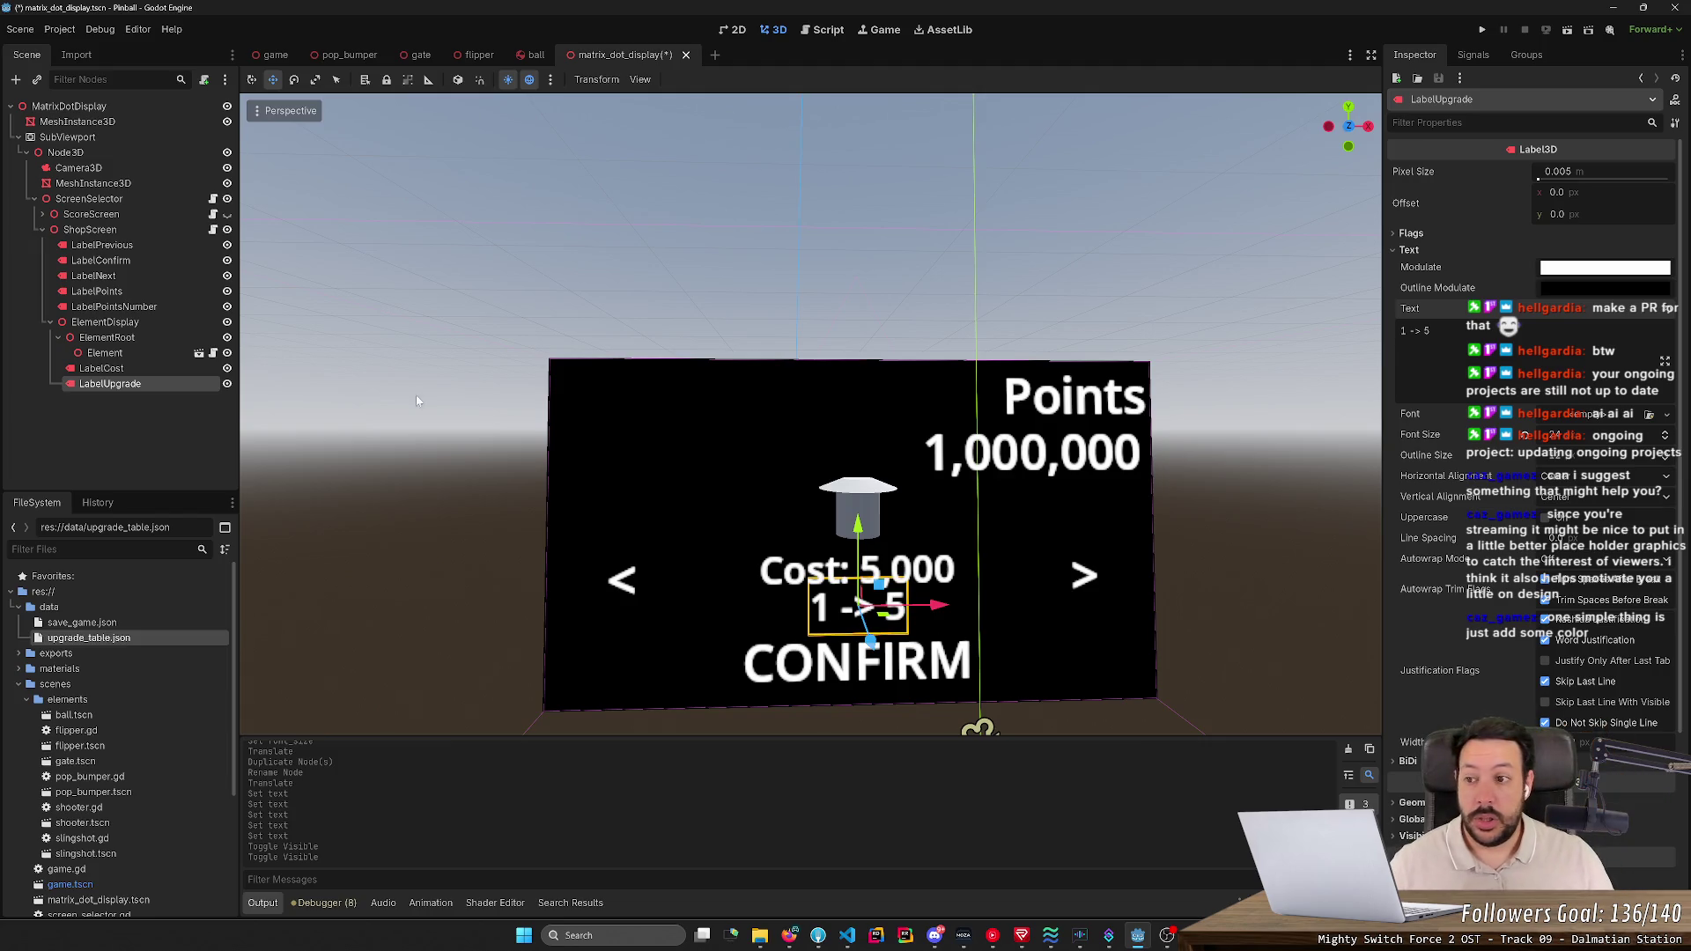
left_click(134, 264)
Step: Try 'Unavailable' as LabelConfirm's text, restore it to CONFIRM, and save the scene
double_click(1423, 330)
type("Unaiv")
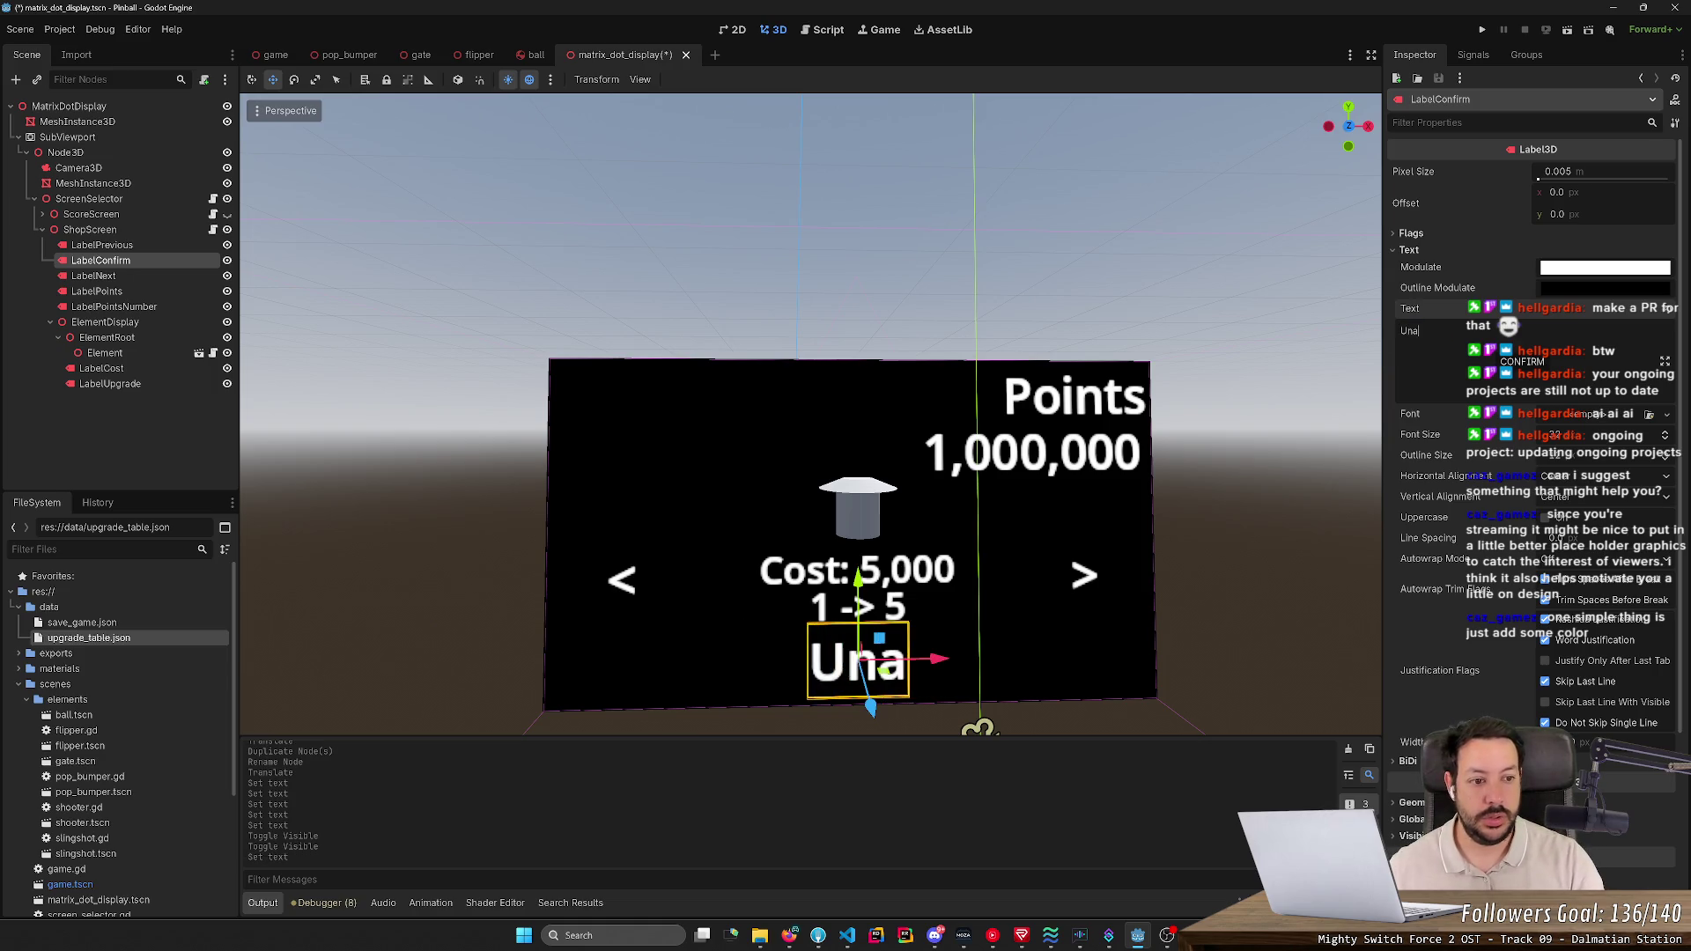
key("BackSpace")
type("vailable")
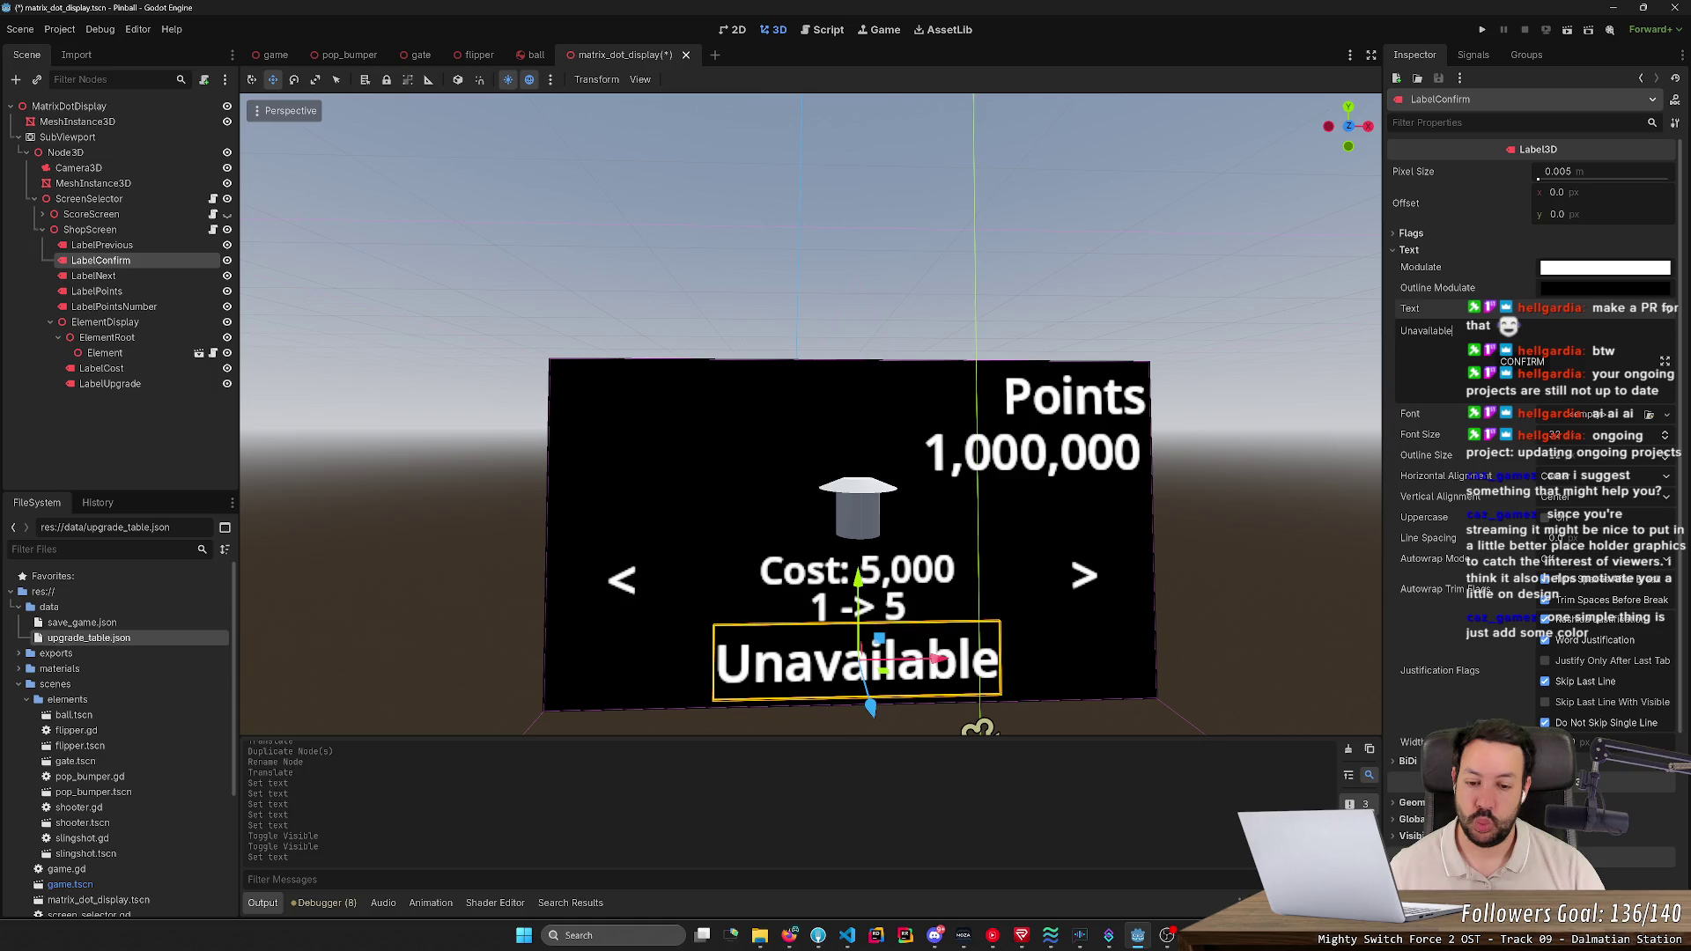
key("BackSpace")
key("BackSpace")
key("BackSpace")
type("CONFIRM")
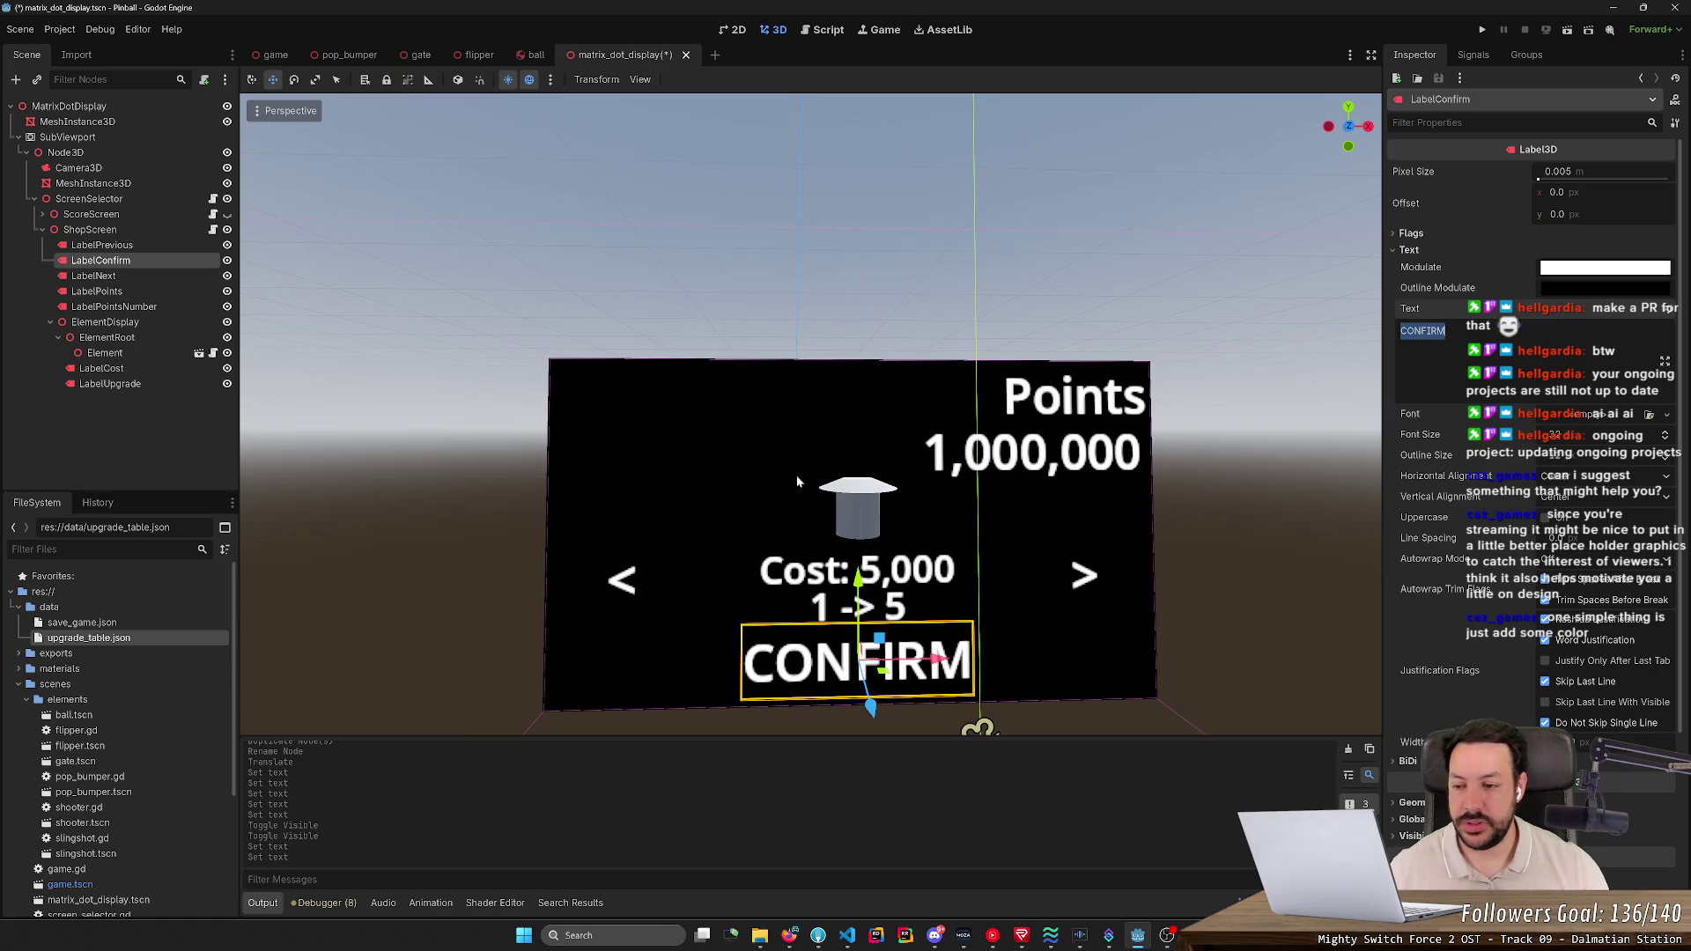
left_click(180, 406)
key("ctrl+s")
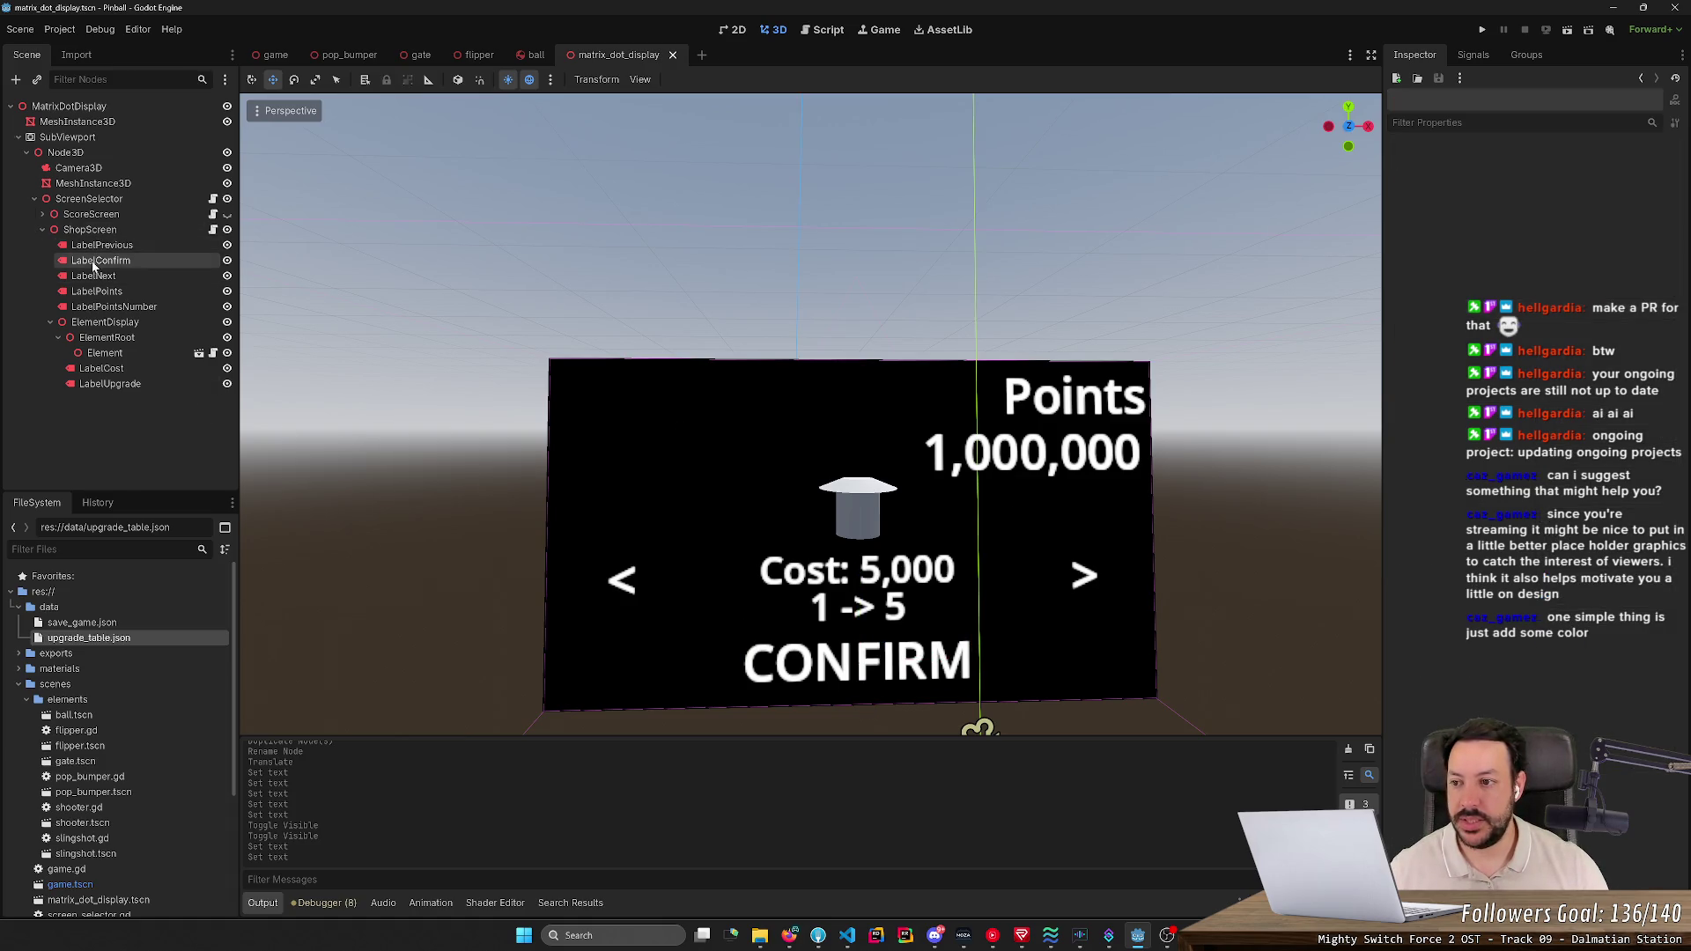
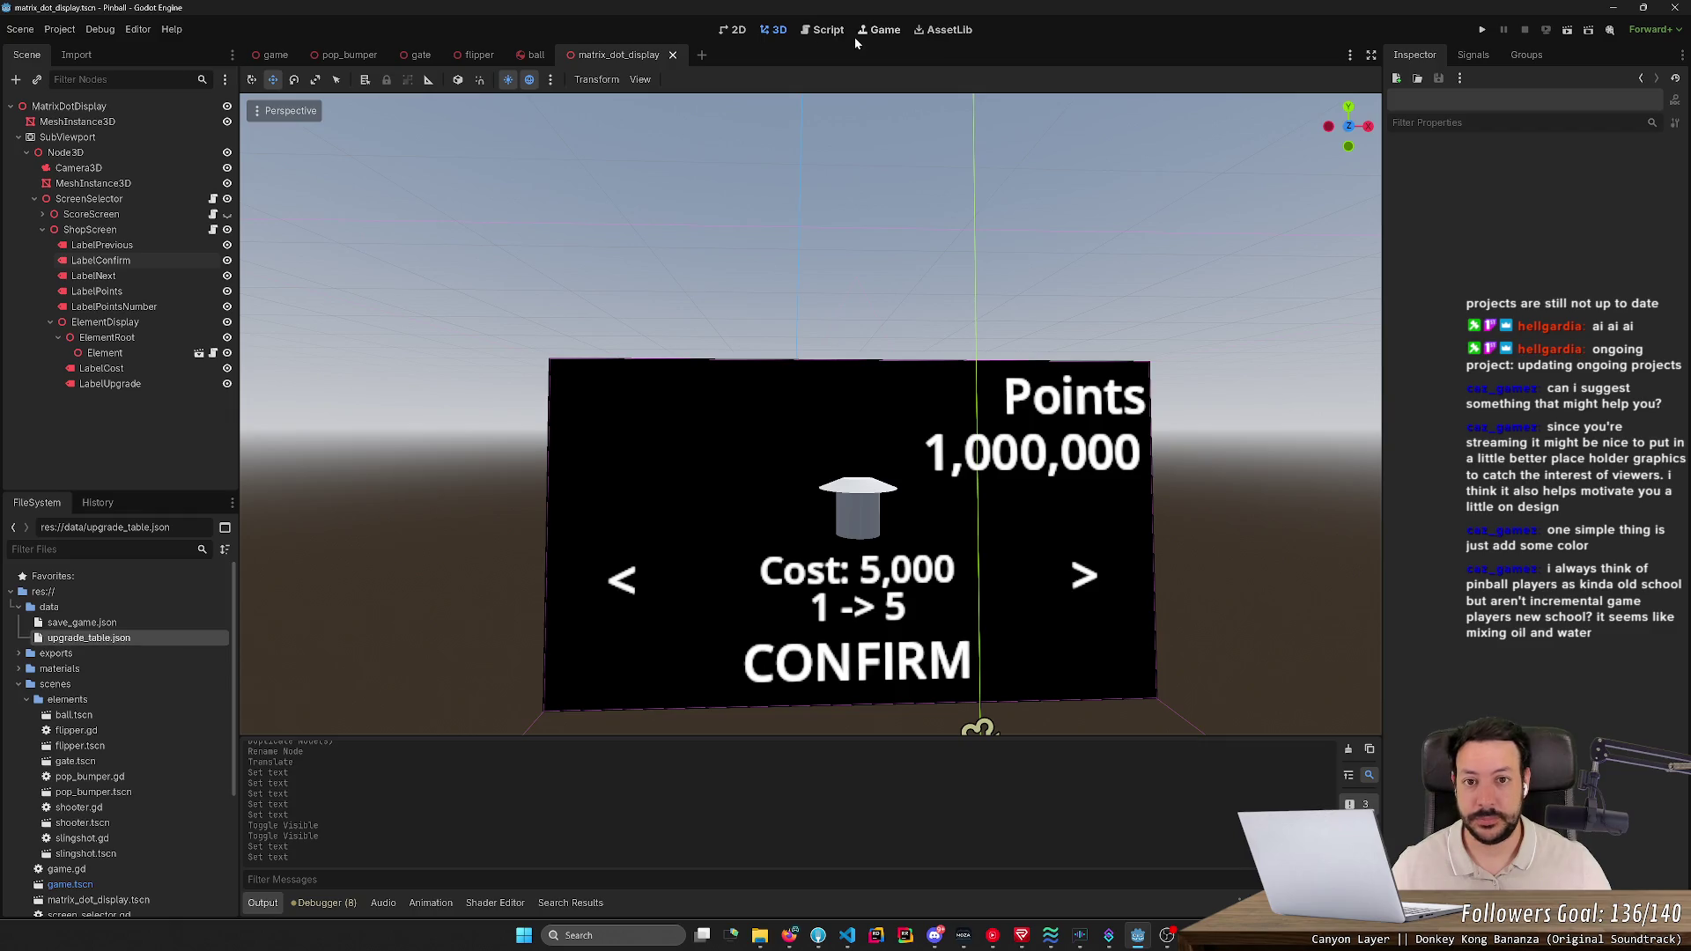
Step: Preview the running game, then fly the 3D view to frame the shop display
left_click(879, 30)
left_click(769, 28)
scroll(900, 235, "down", 5)
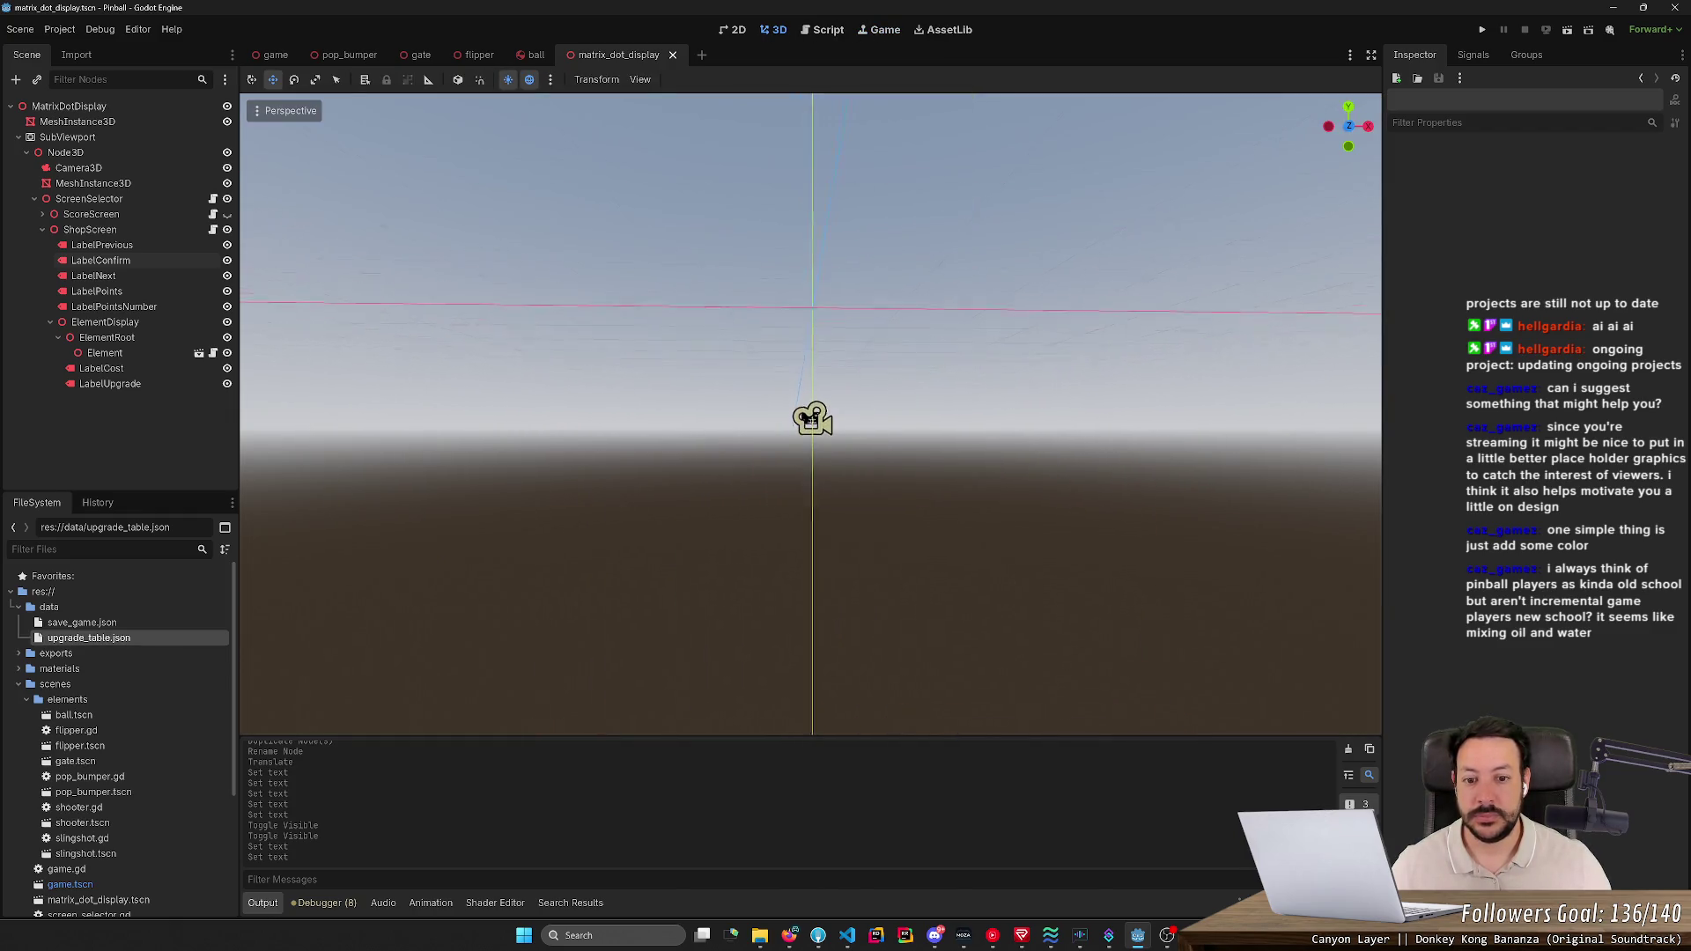
scroll(810, 414, "down", 8)
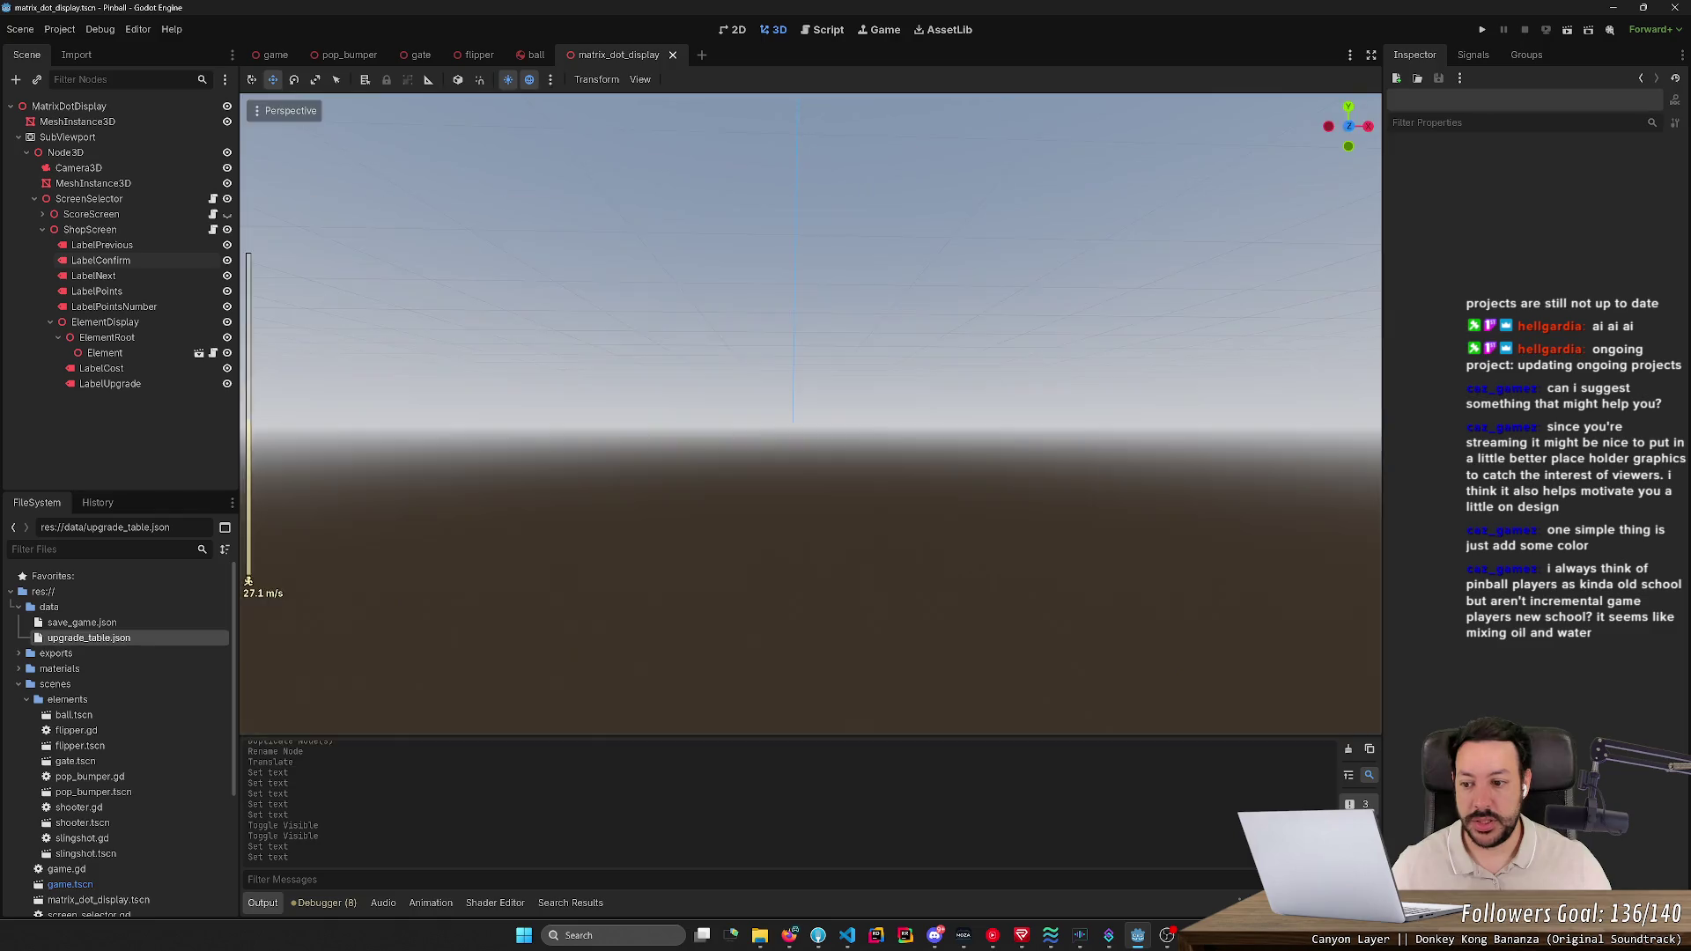
key("w")
scroll(811, 414, "down", 6)
key("s")
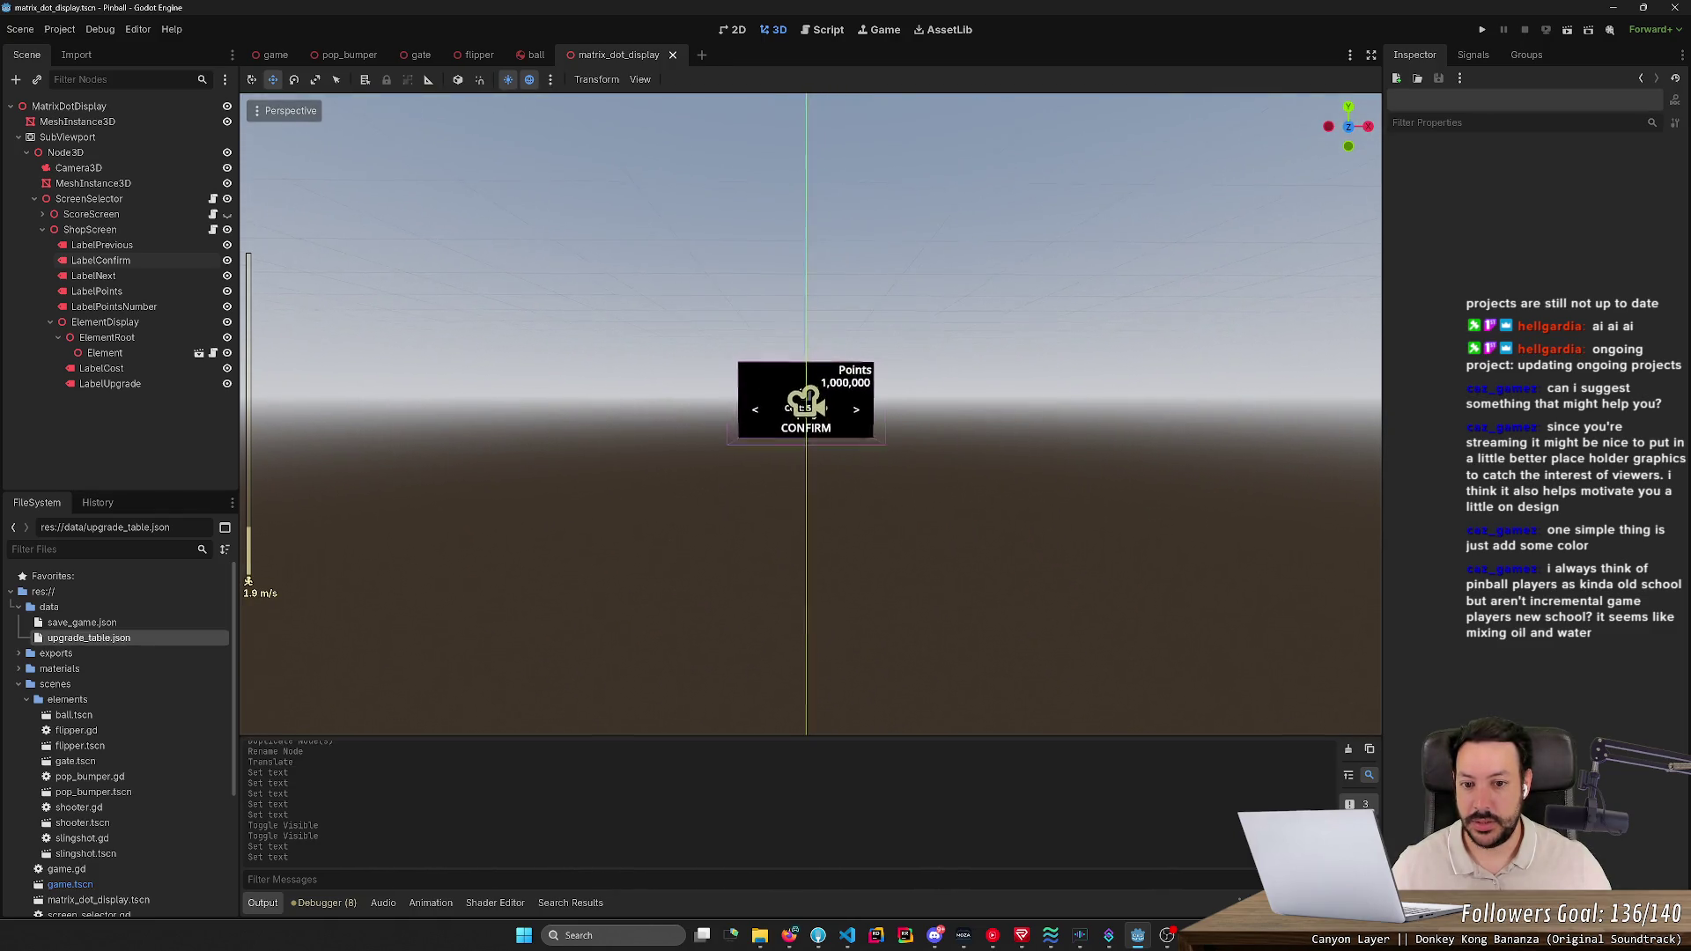
key("w")
key("w")
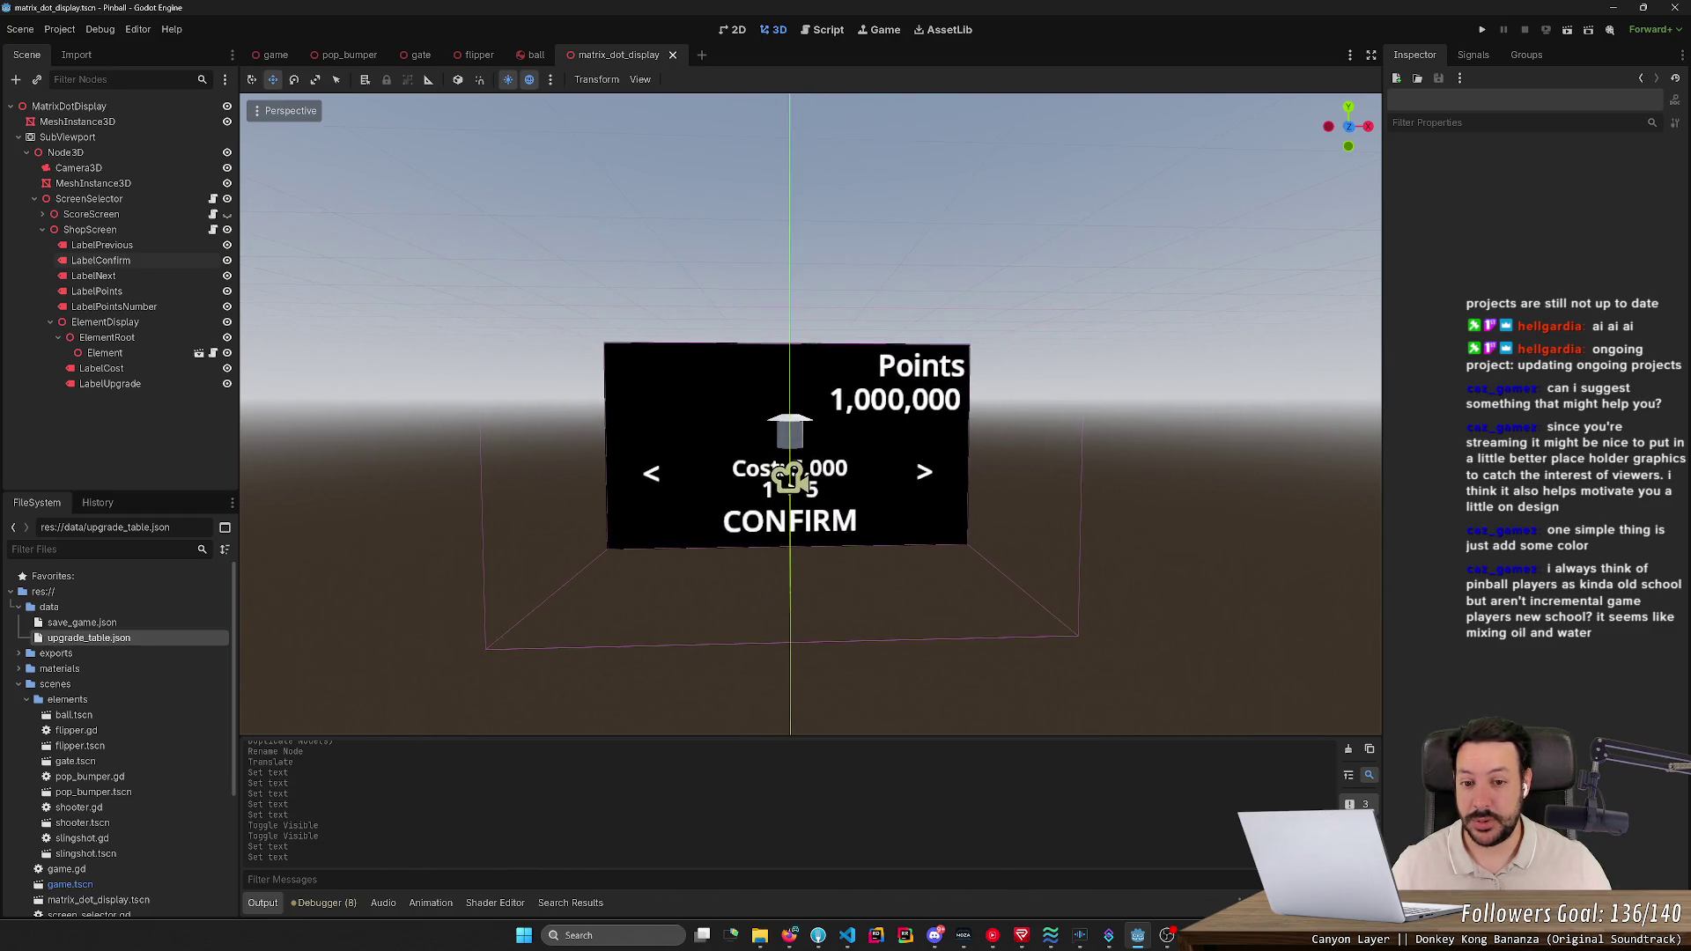
key("w")
key("s")
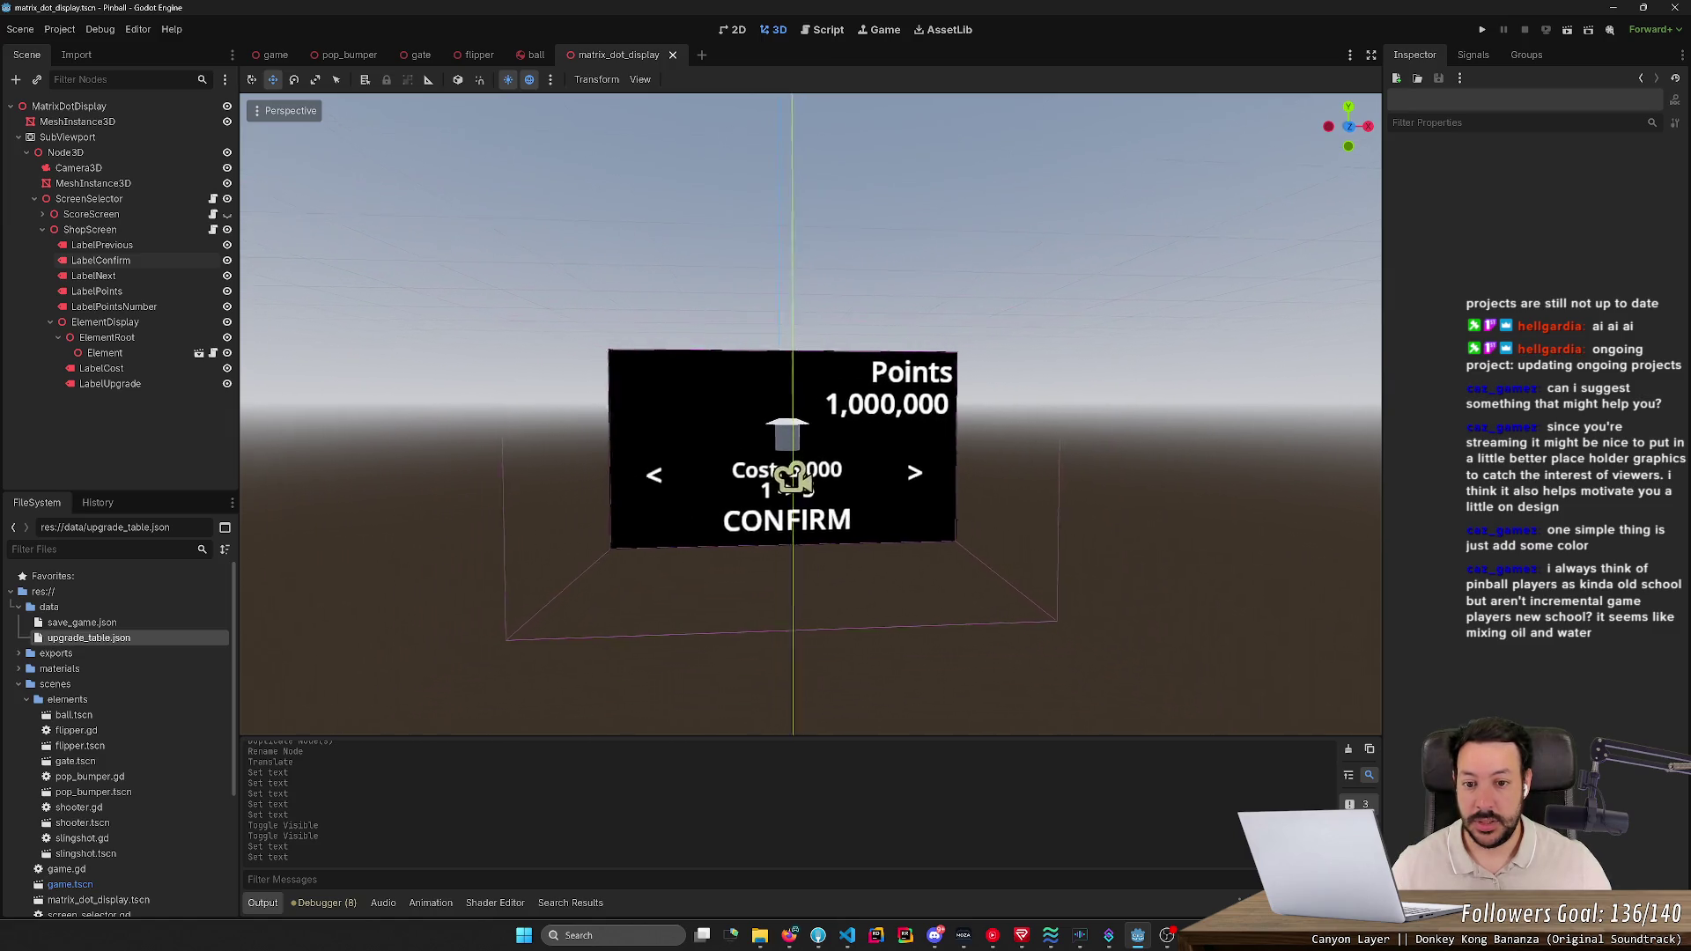
key("w")
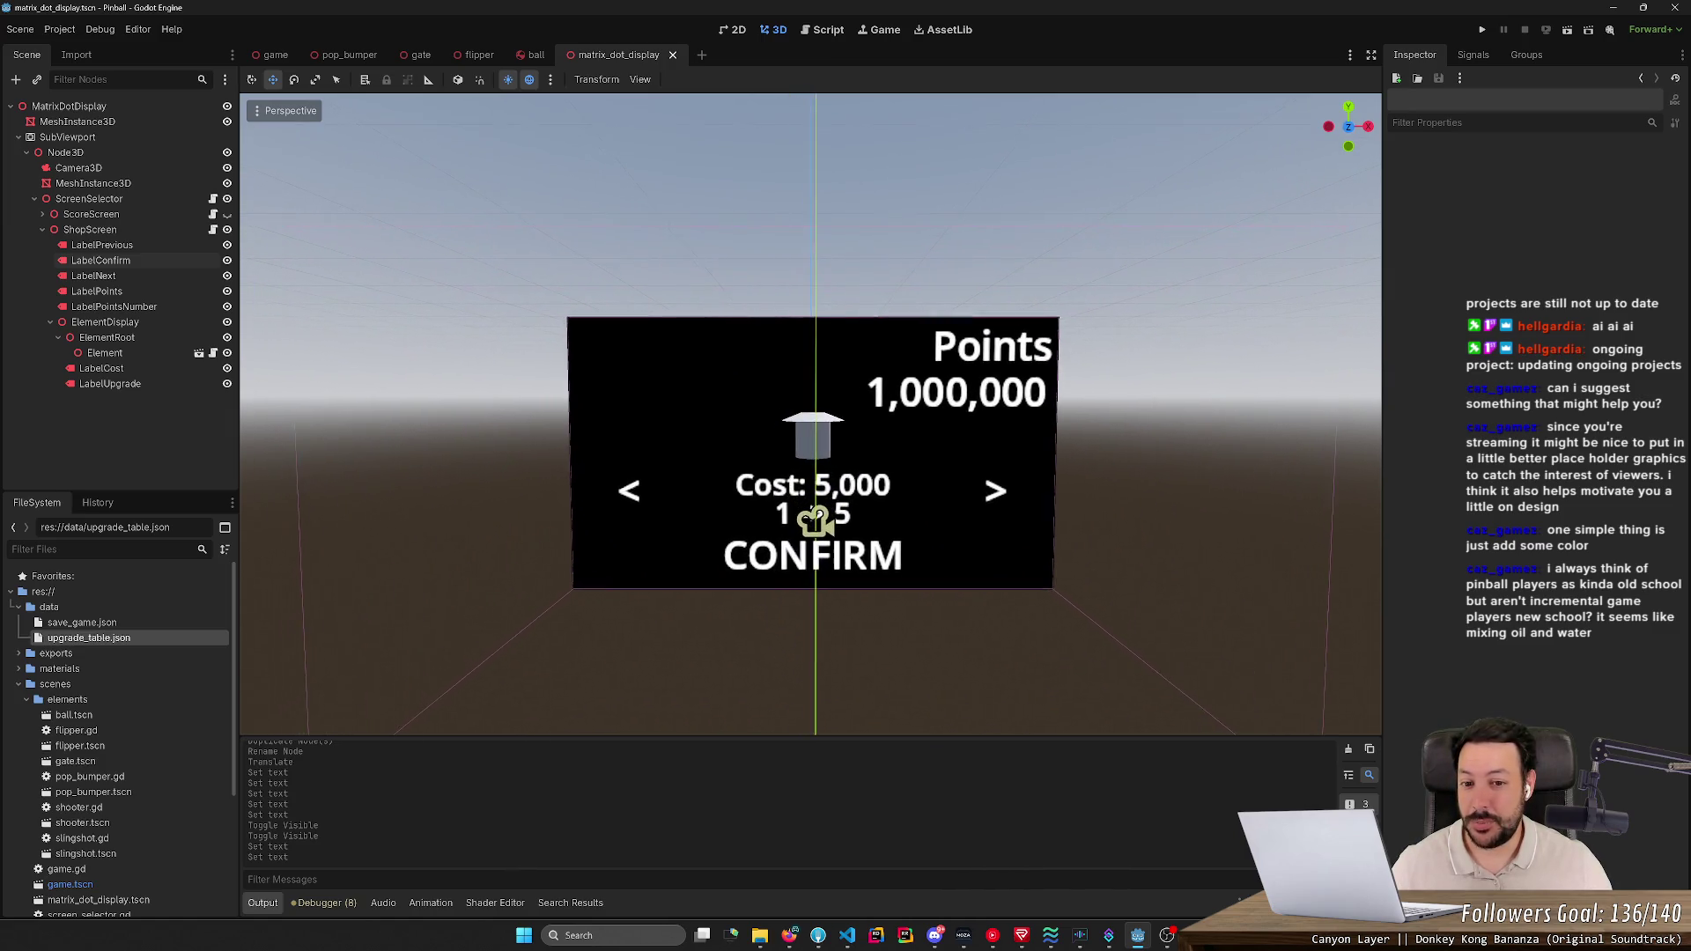
key("s")
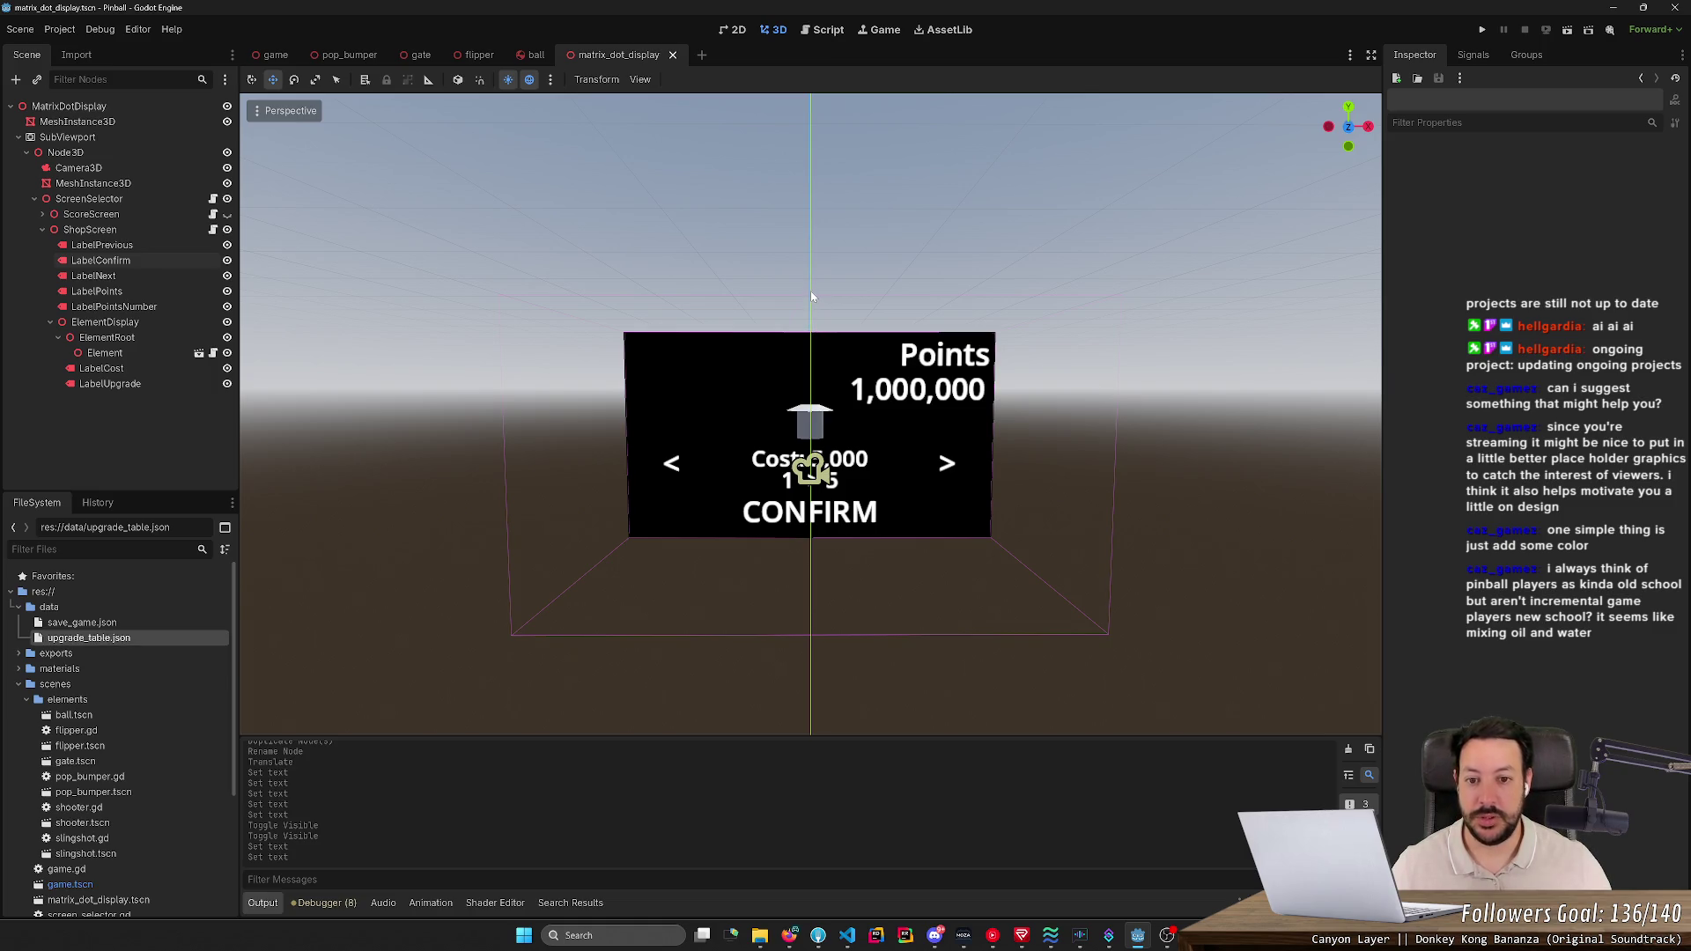
Step: Zoom in and out on the shop display, briefly checking the scripts
scroll(808, 469, "up", 6)
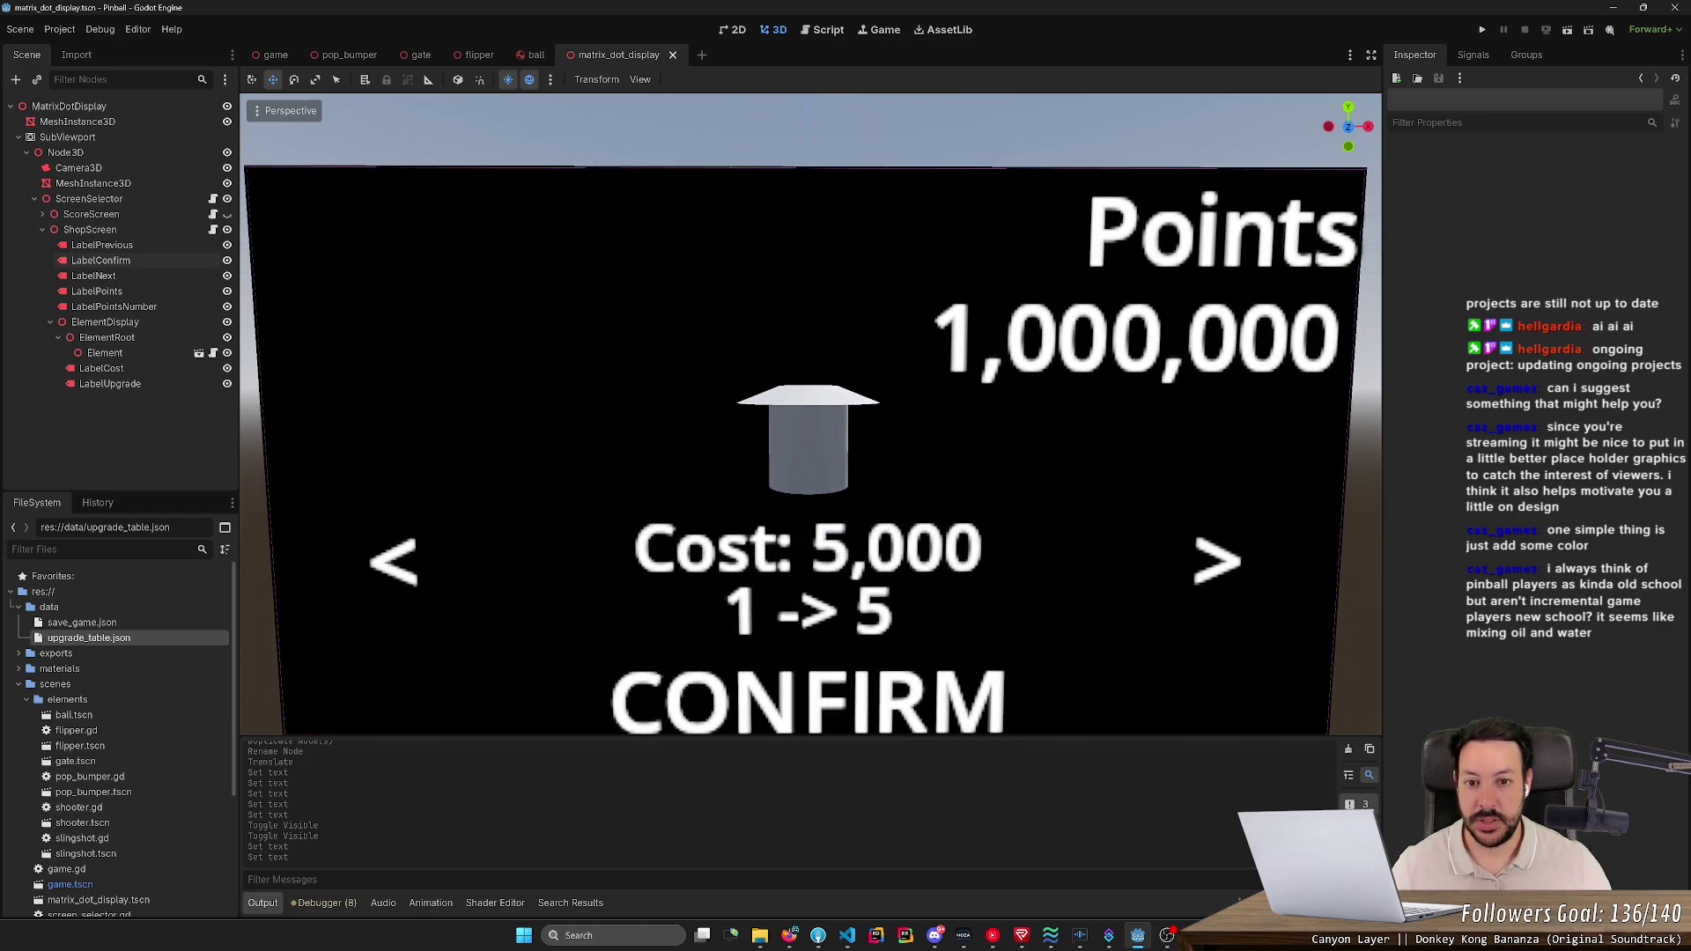
scroll(810, 436, "down", 6)
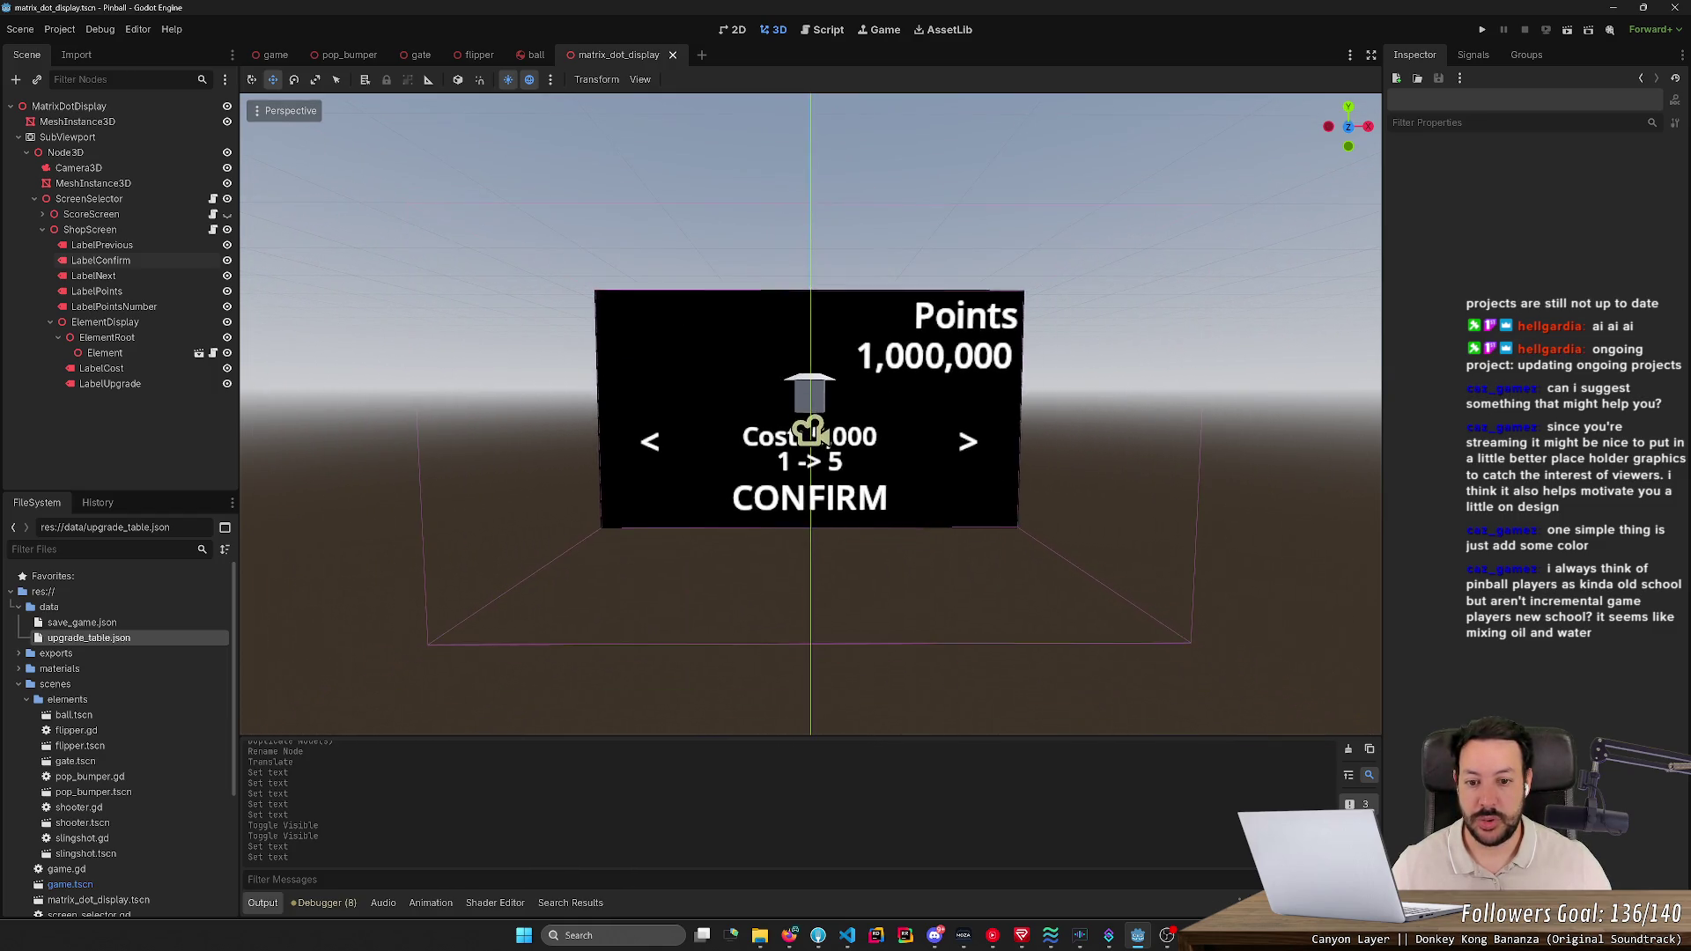
scroll(810, 436, "up", 4)
scroll(809, 467, "down", 6)
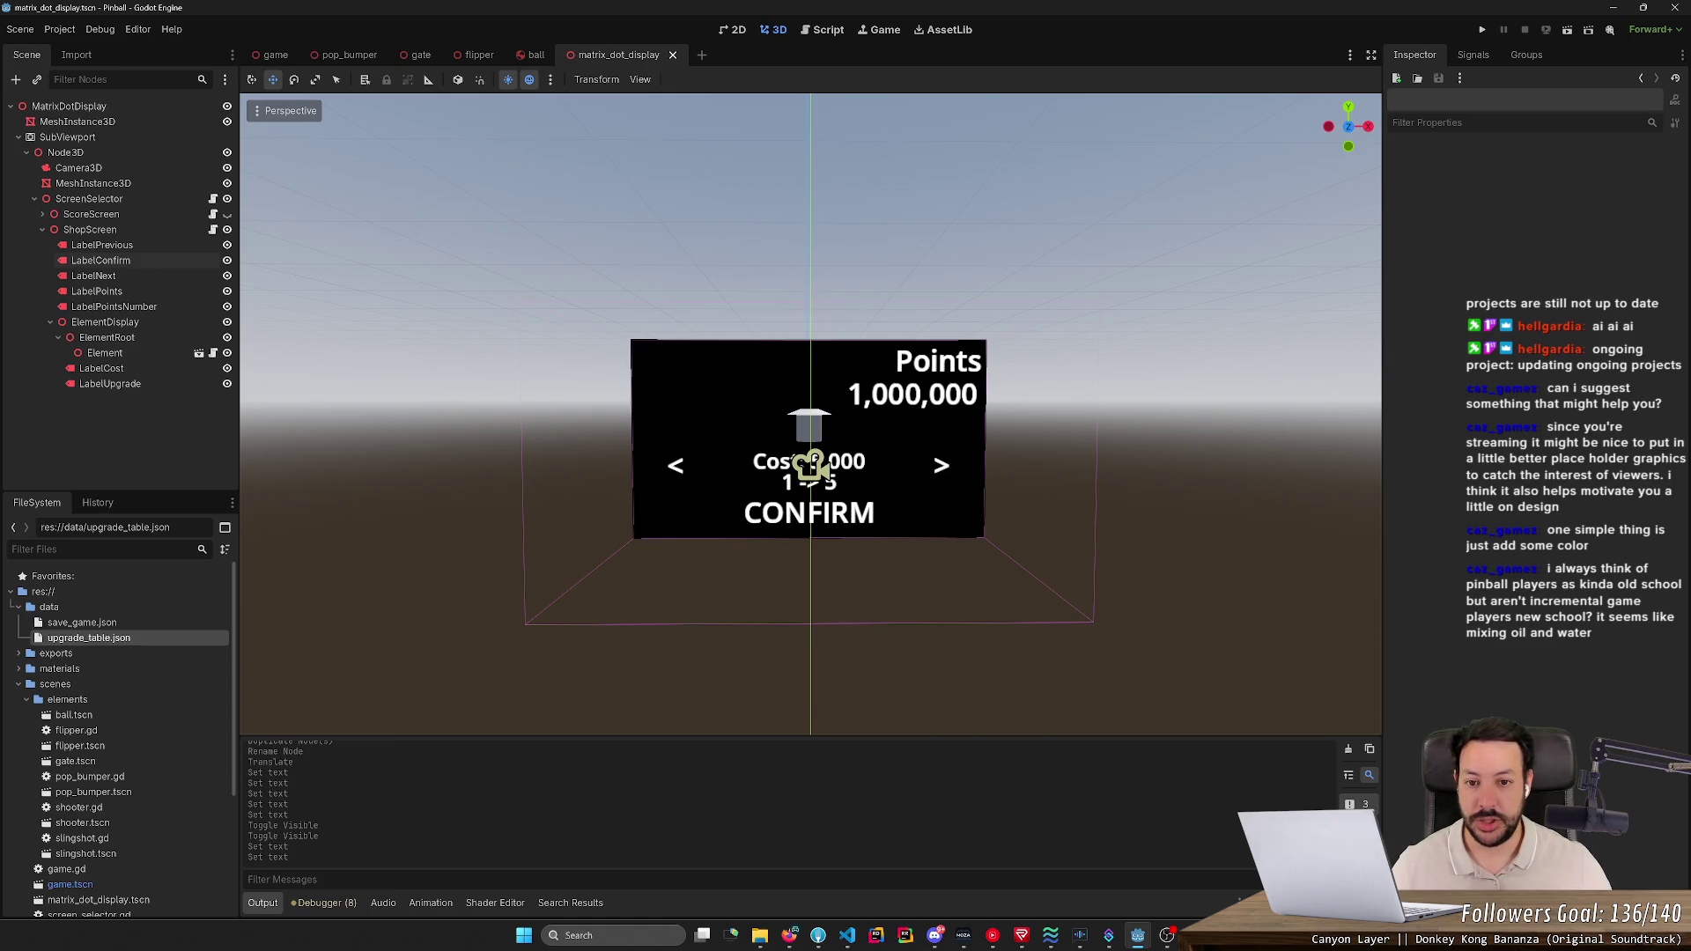
scroll(811, 253, "up", 3)
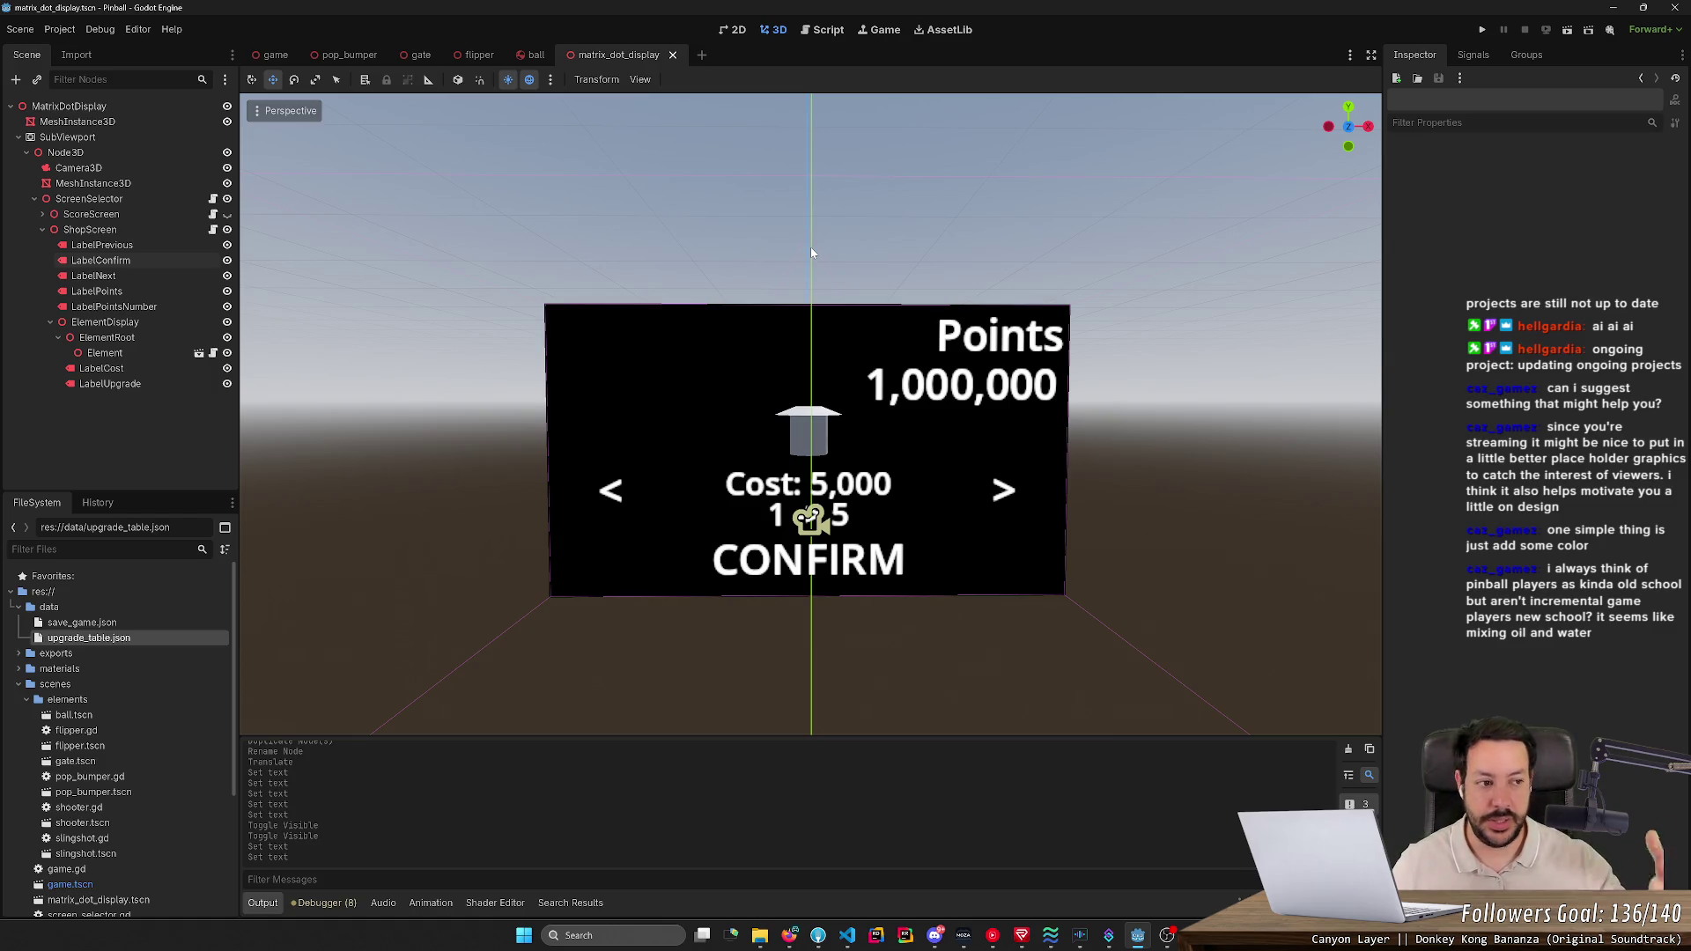
scroll(812, 252, "down", 4)
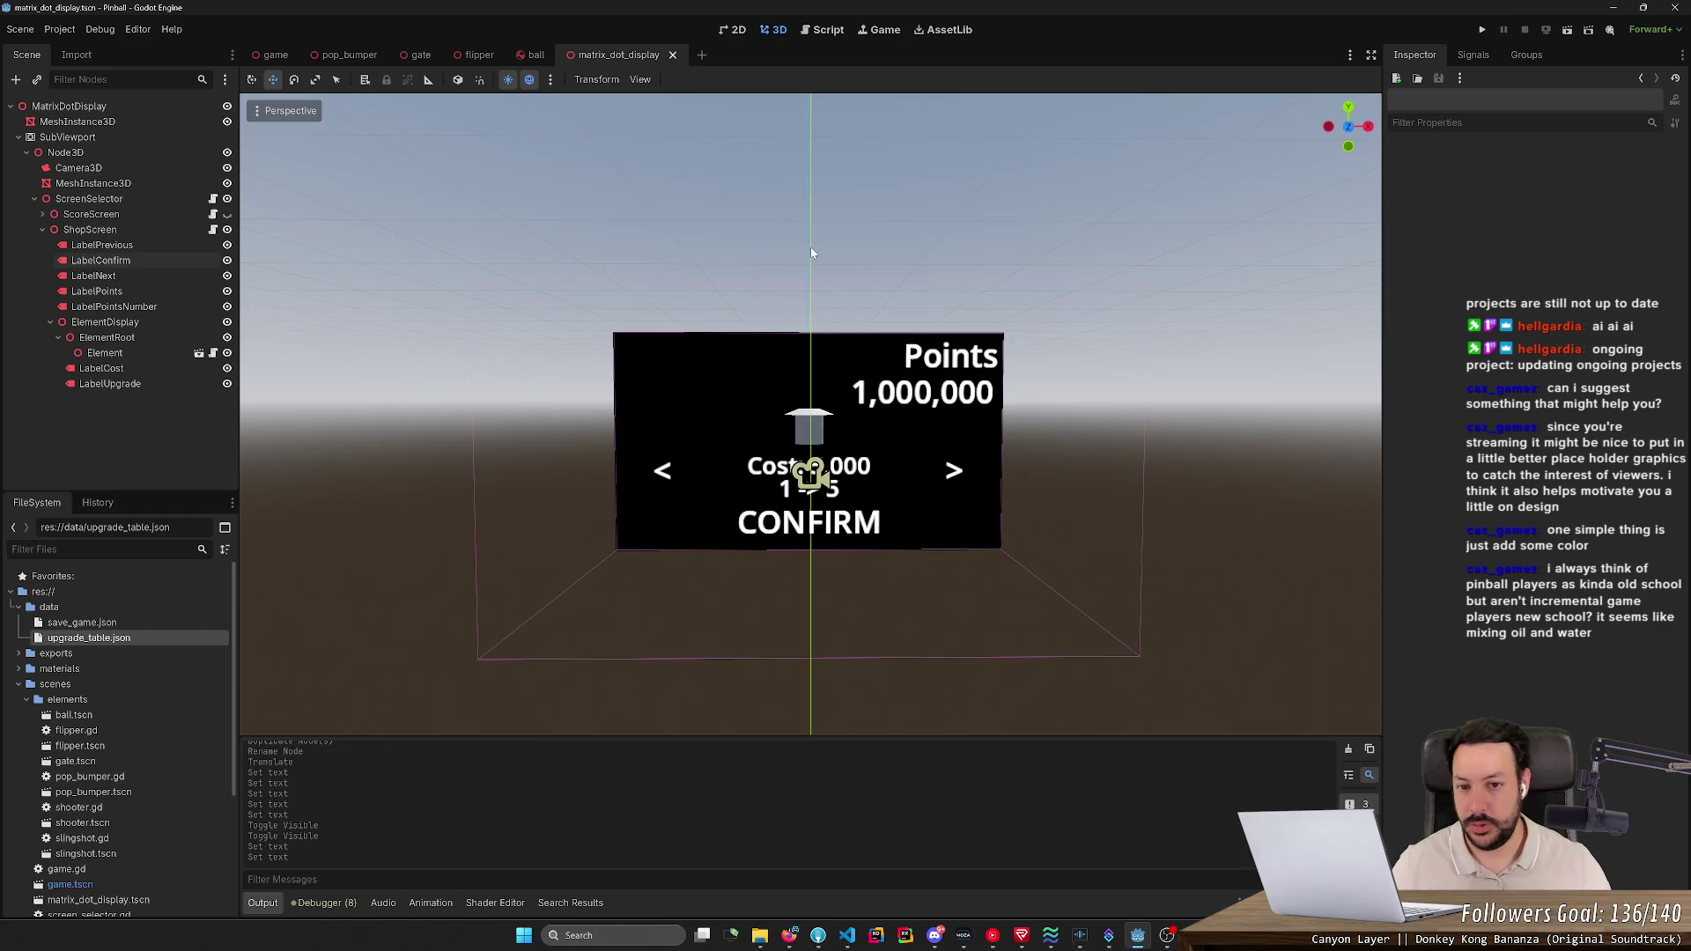
scroll(880, 229, "down", 2)
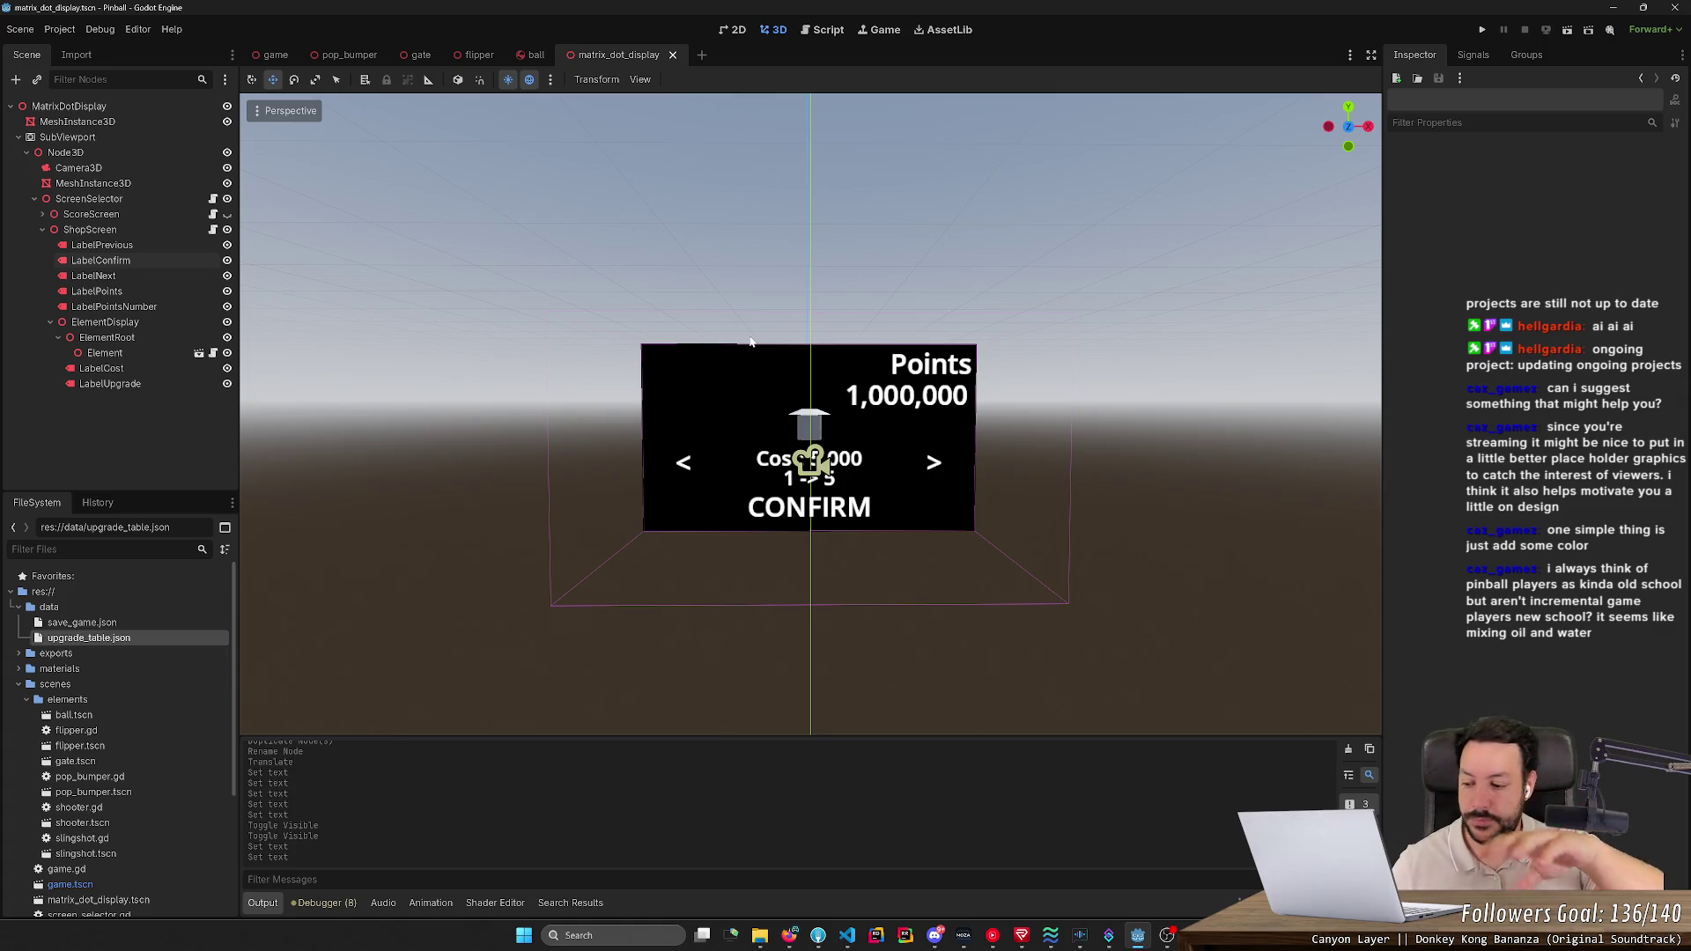
scroll(750, 341, "down", 2)
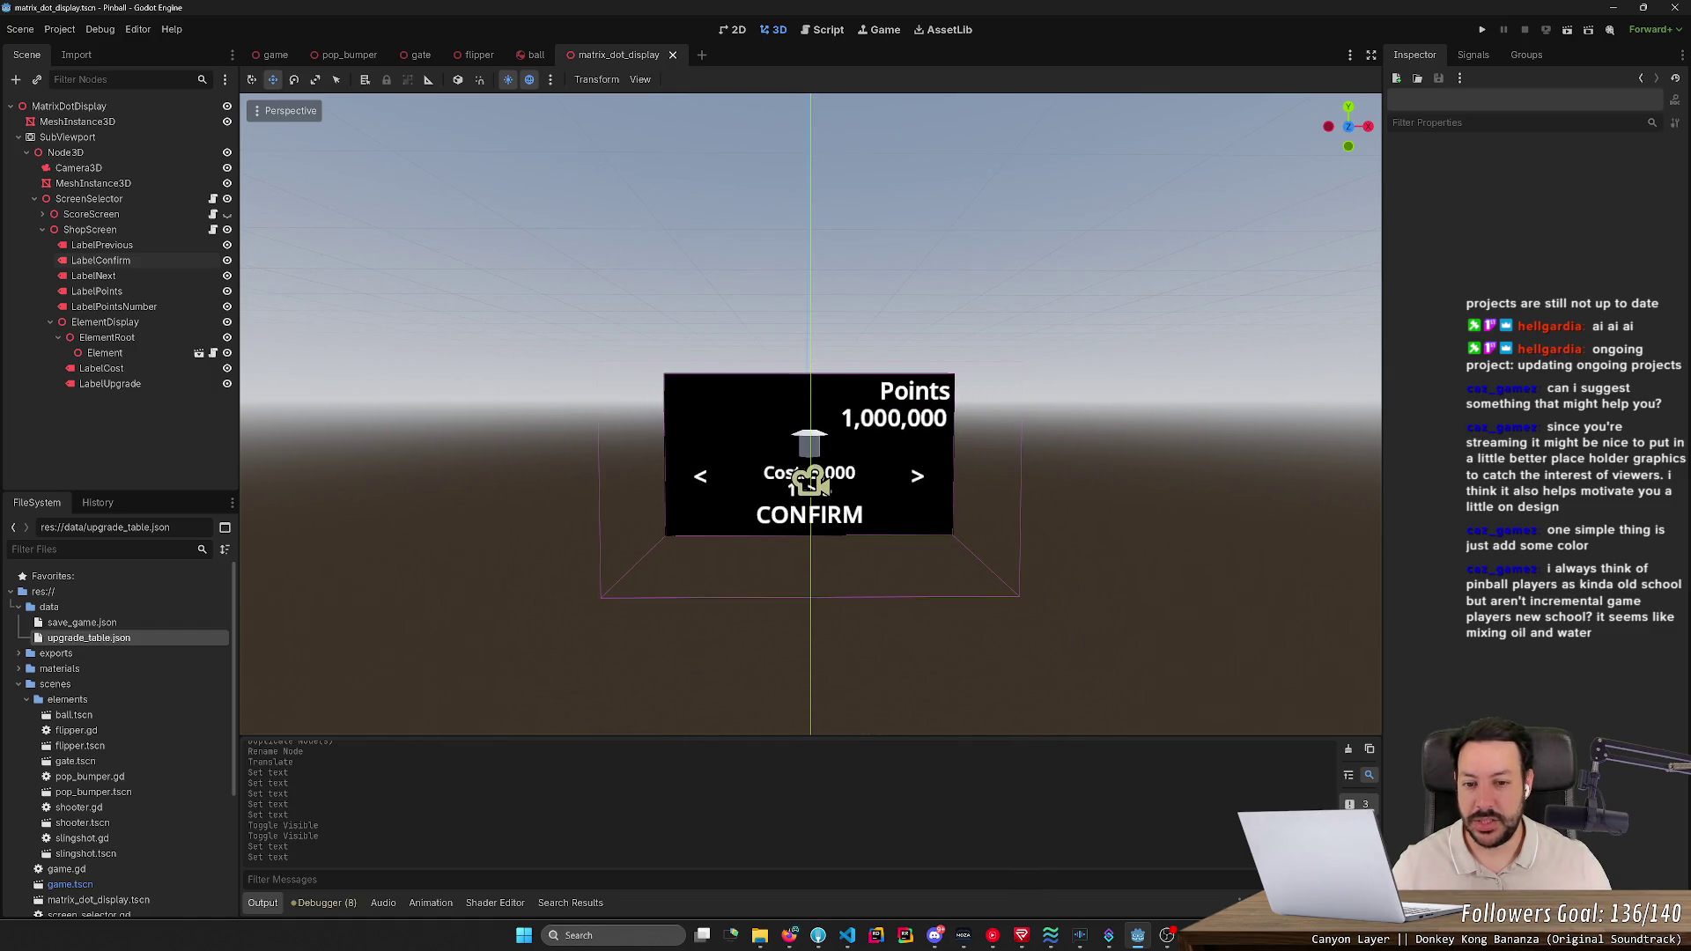
scroll(750, 341, "up", 2)
scroll(810, 440, "down", 1)
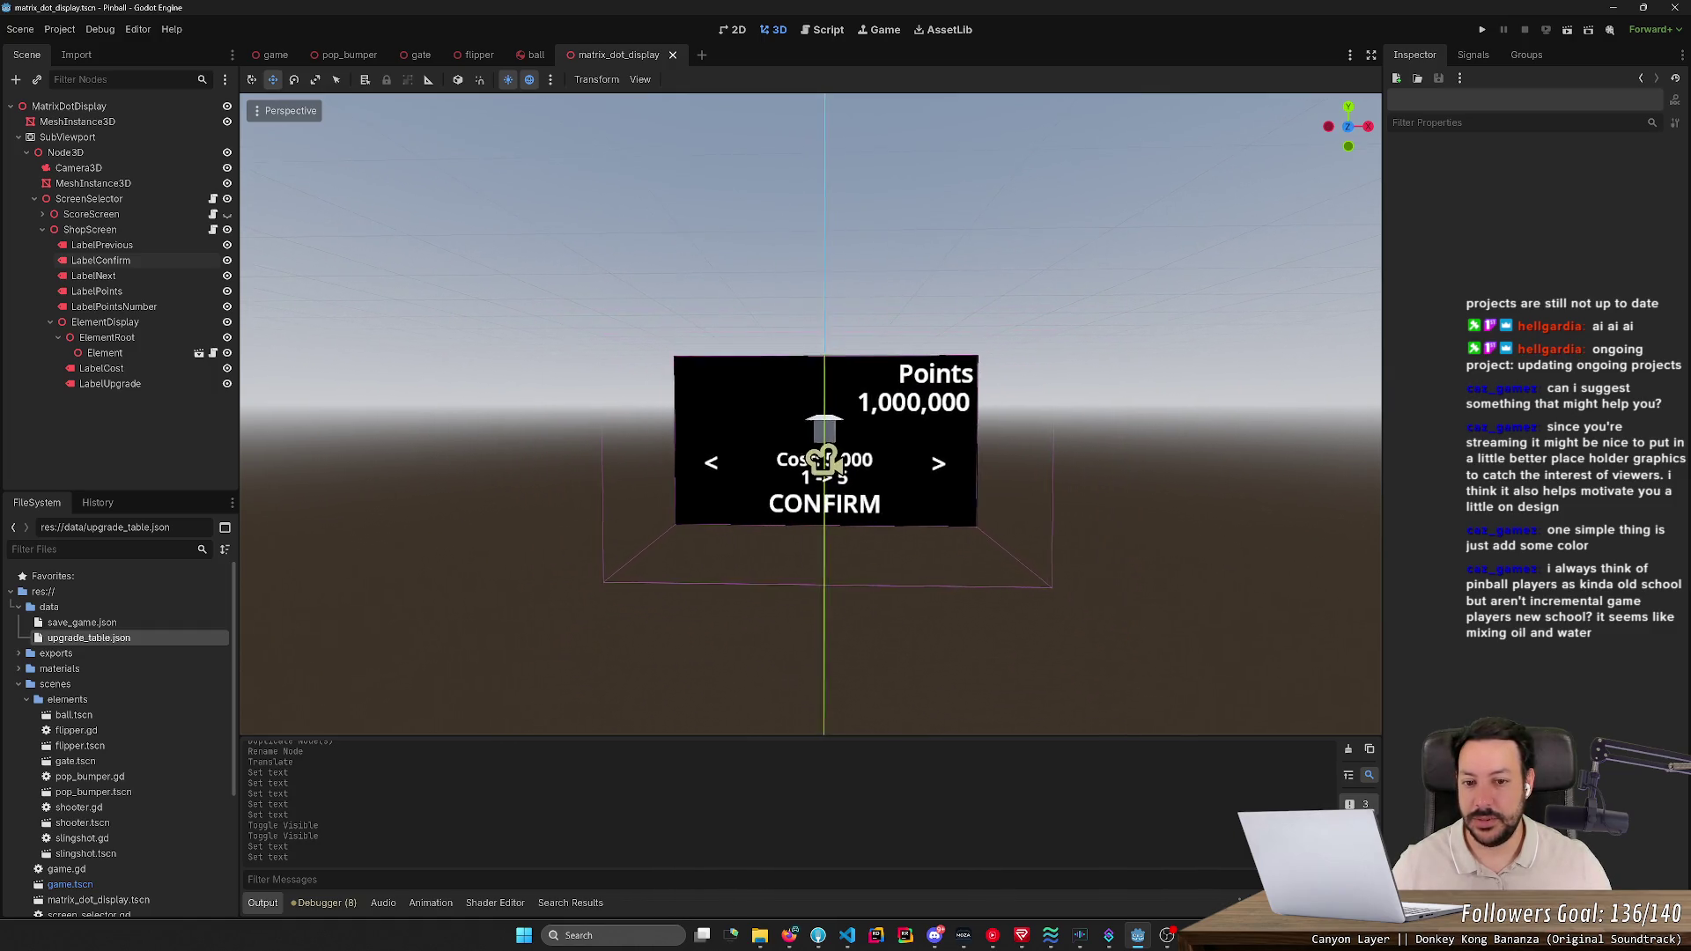
scroll(810, 440, "up", 2)
scroll(806, 431, "down", 2)
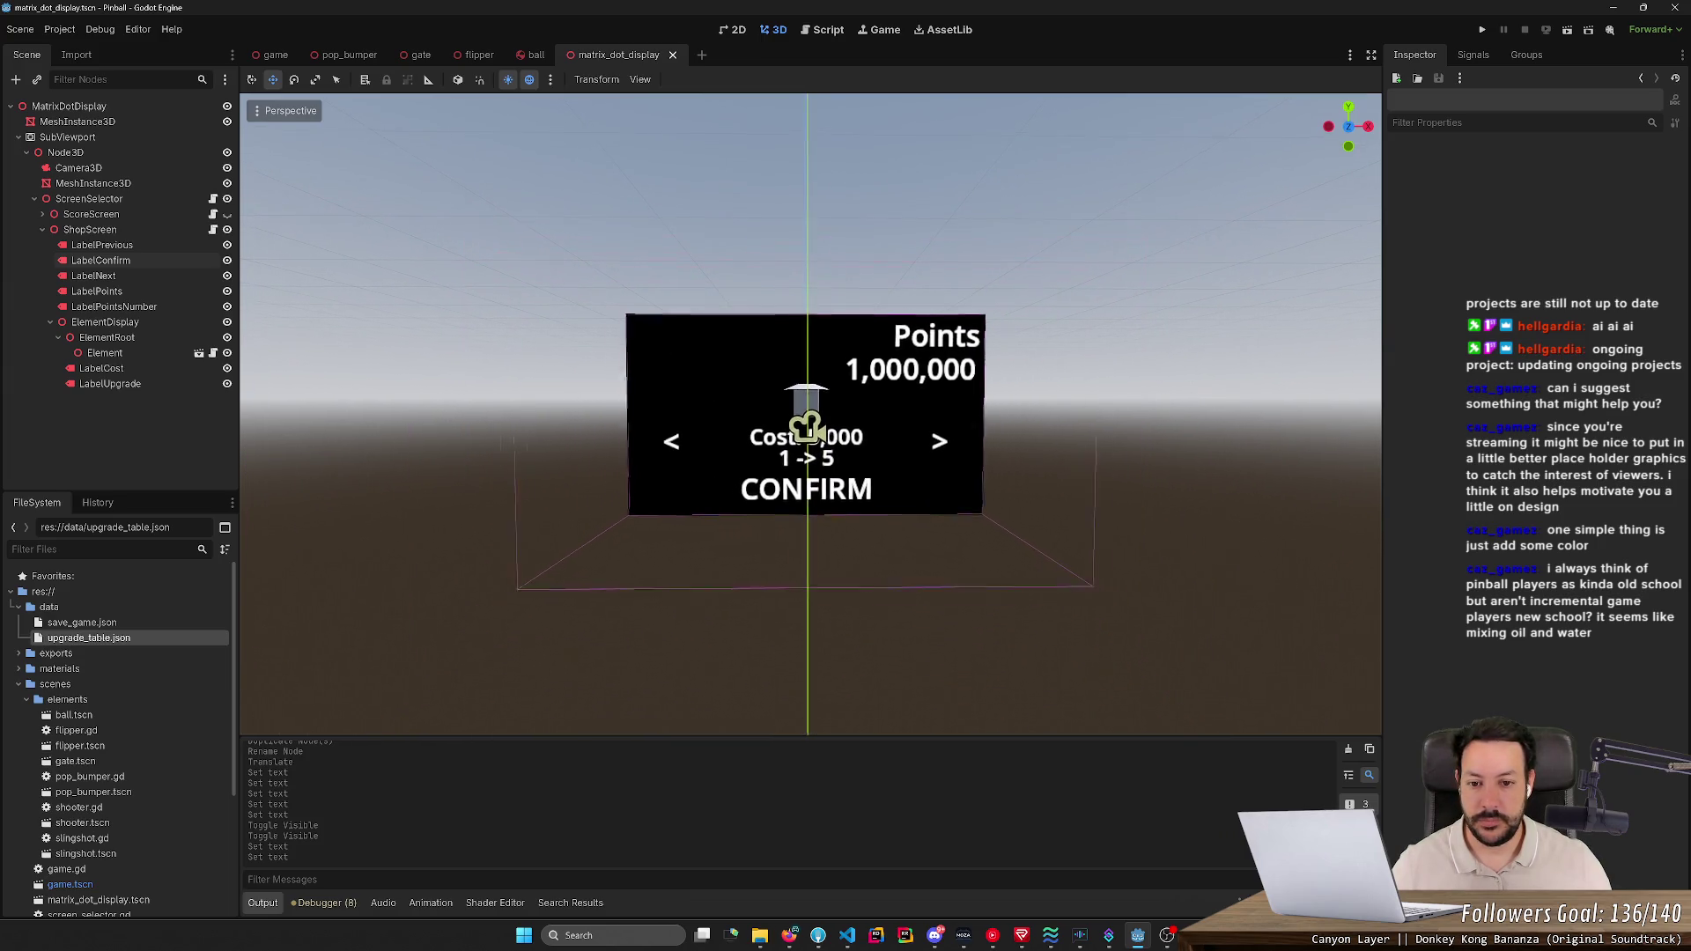
scroll(806, 431, "up", 2)
scroll(805, 431, "down", 2)
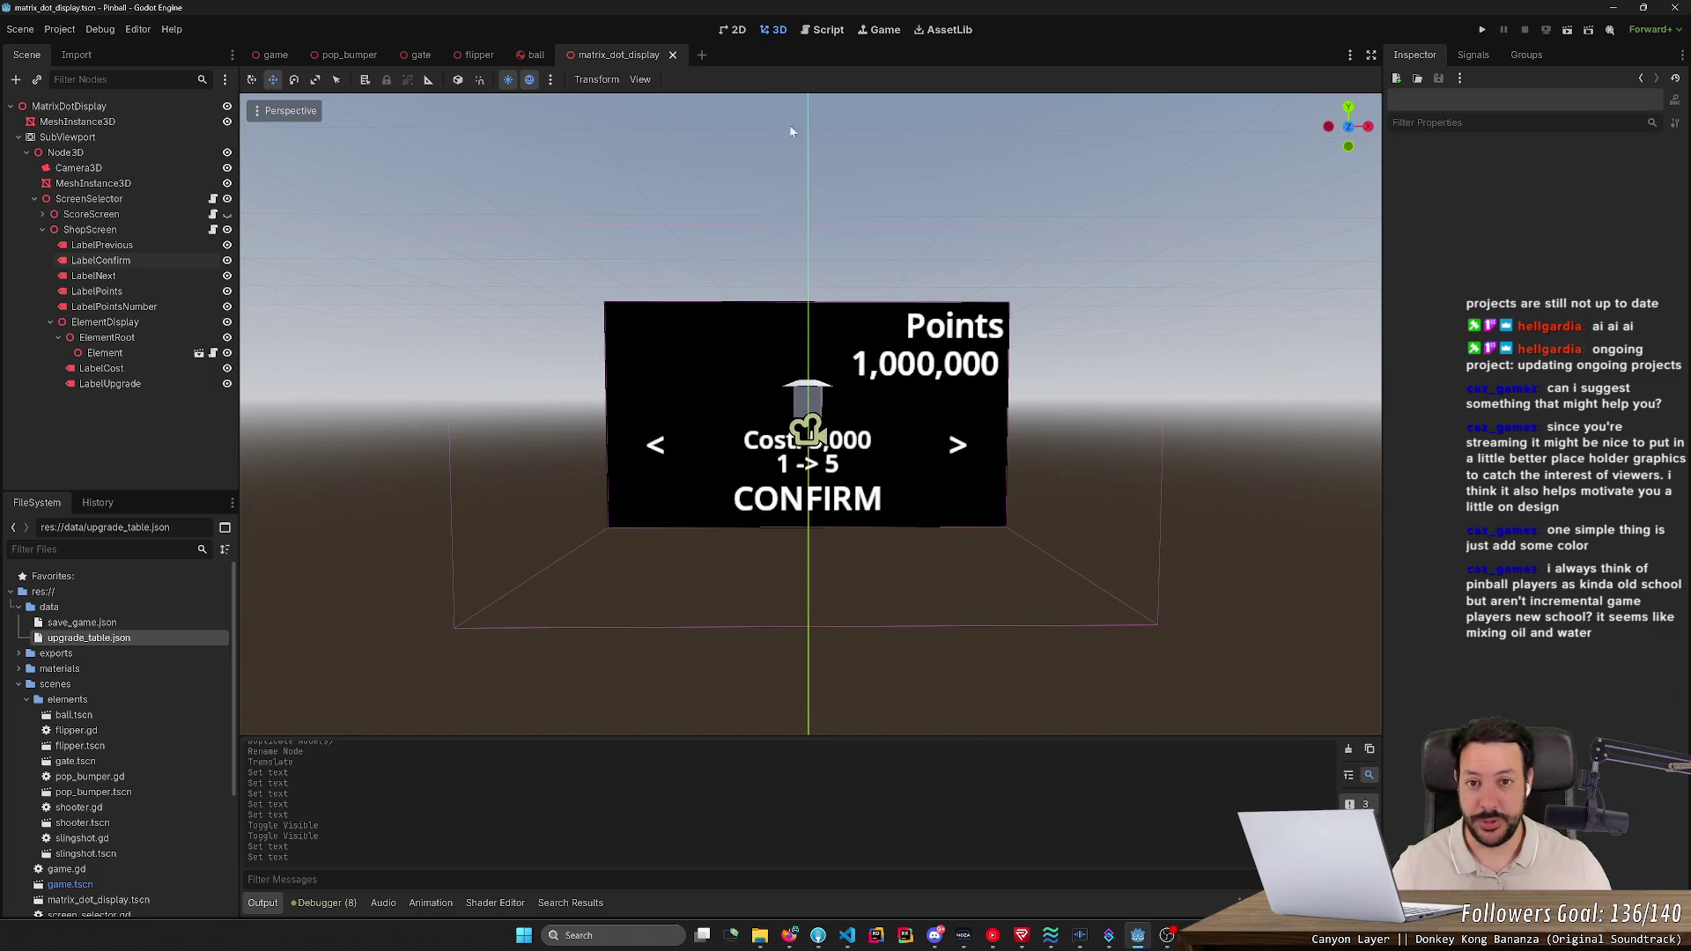
left_click(822, 31)
left_click(780, 35)
scroll(808, 414, "up", 2)
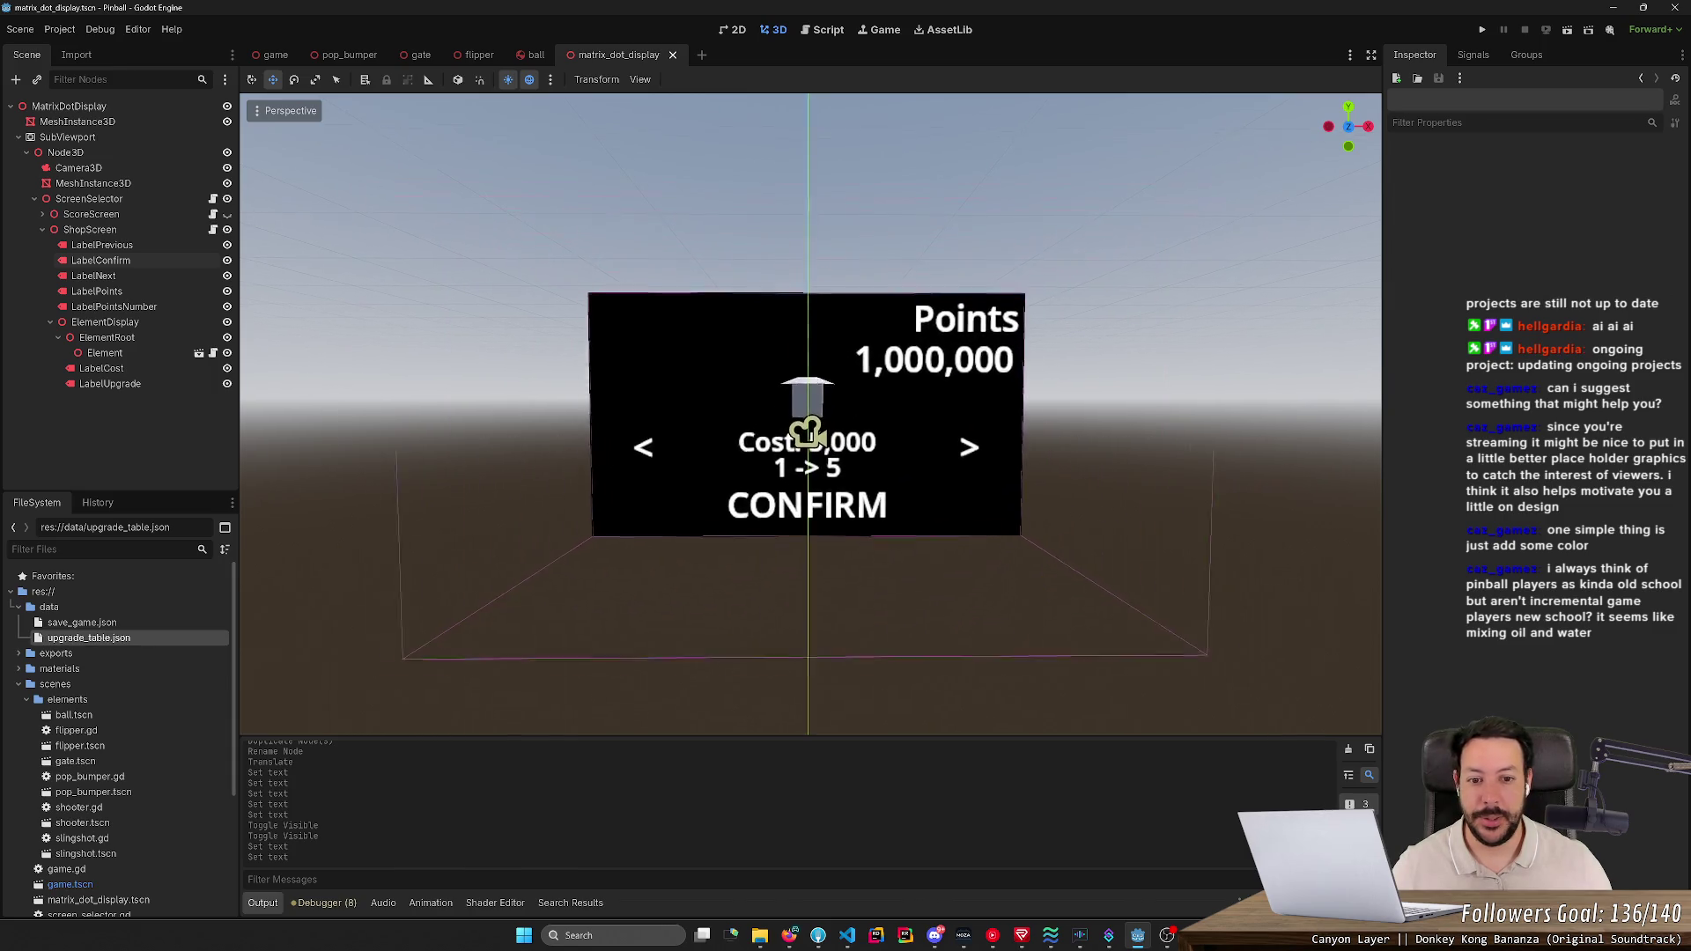
scroll(808, 414, "down", 2)
scroll(807, 414, "down", 1)
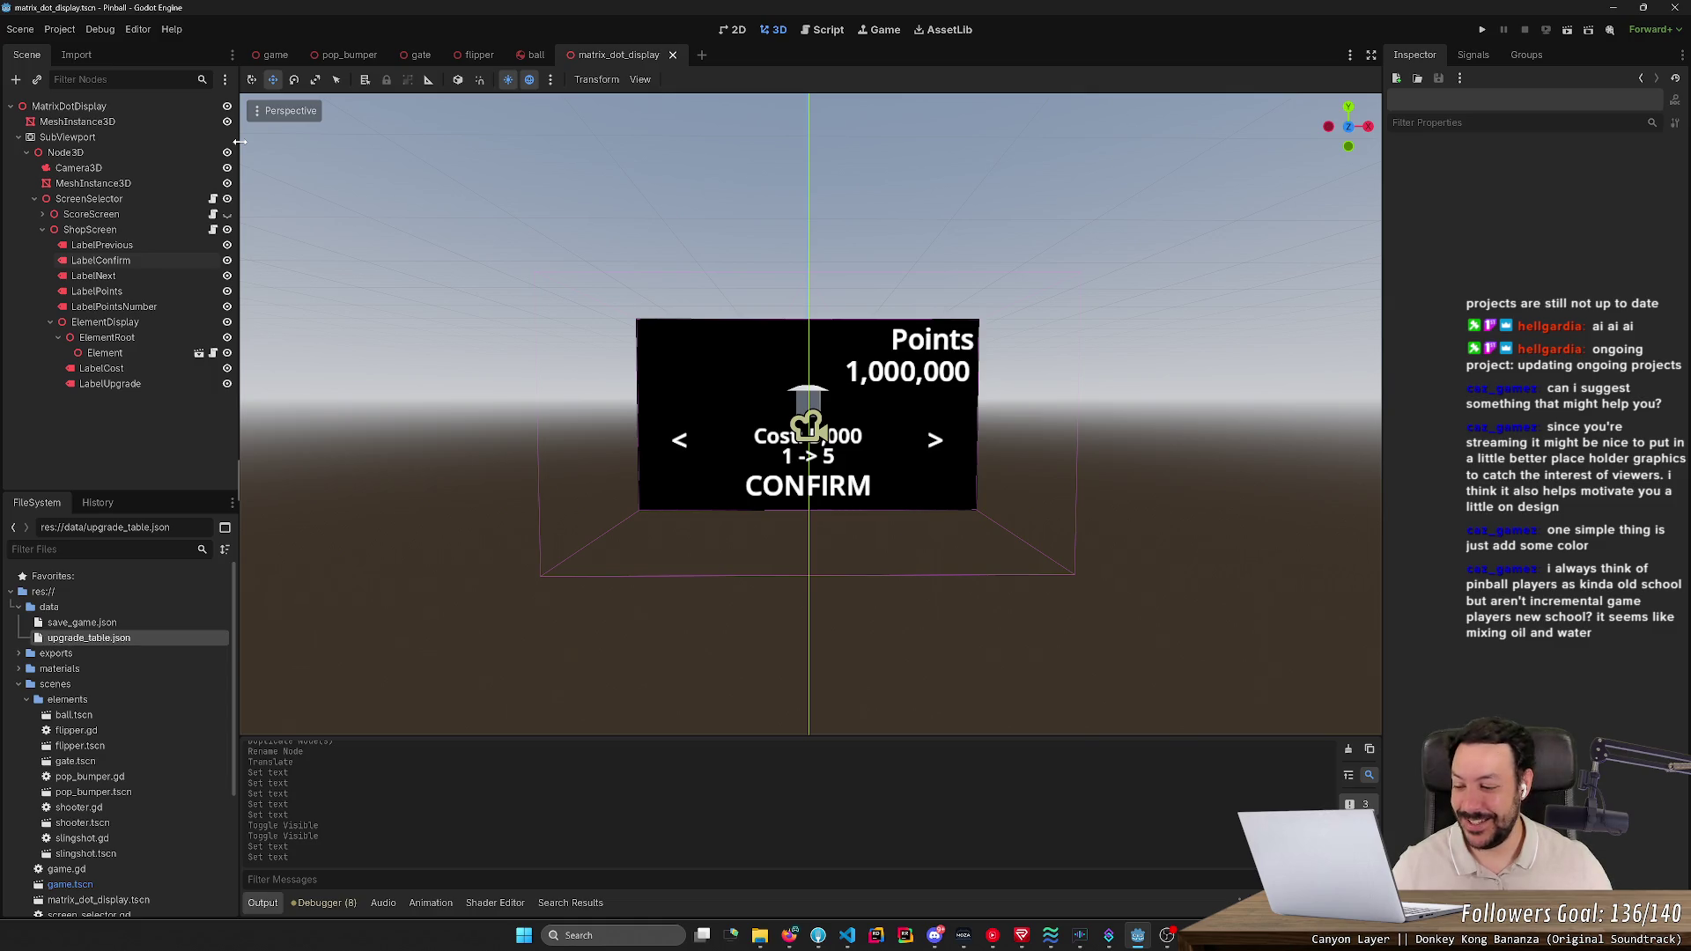
Step: Fly the camera over the pinball table in the game scene, then open upgrade_table.json
left_click(273, 55)
right_click(649, 287)
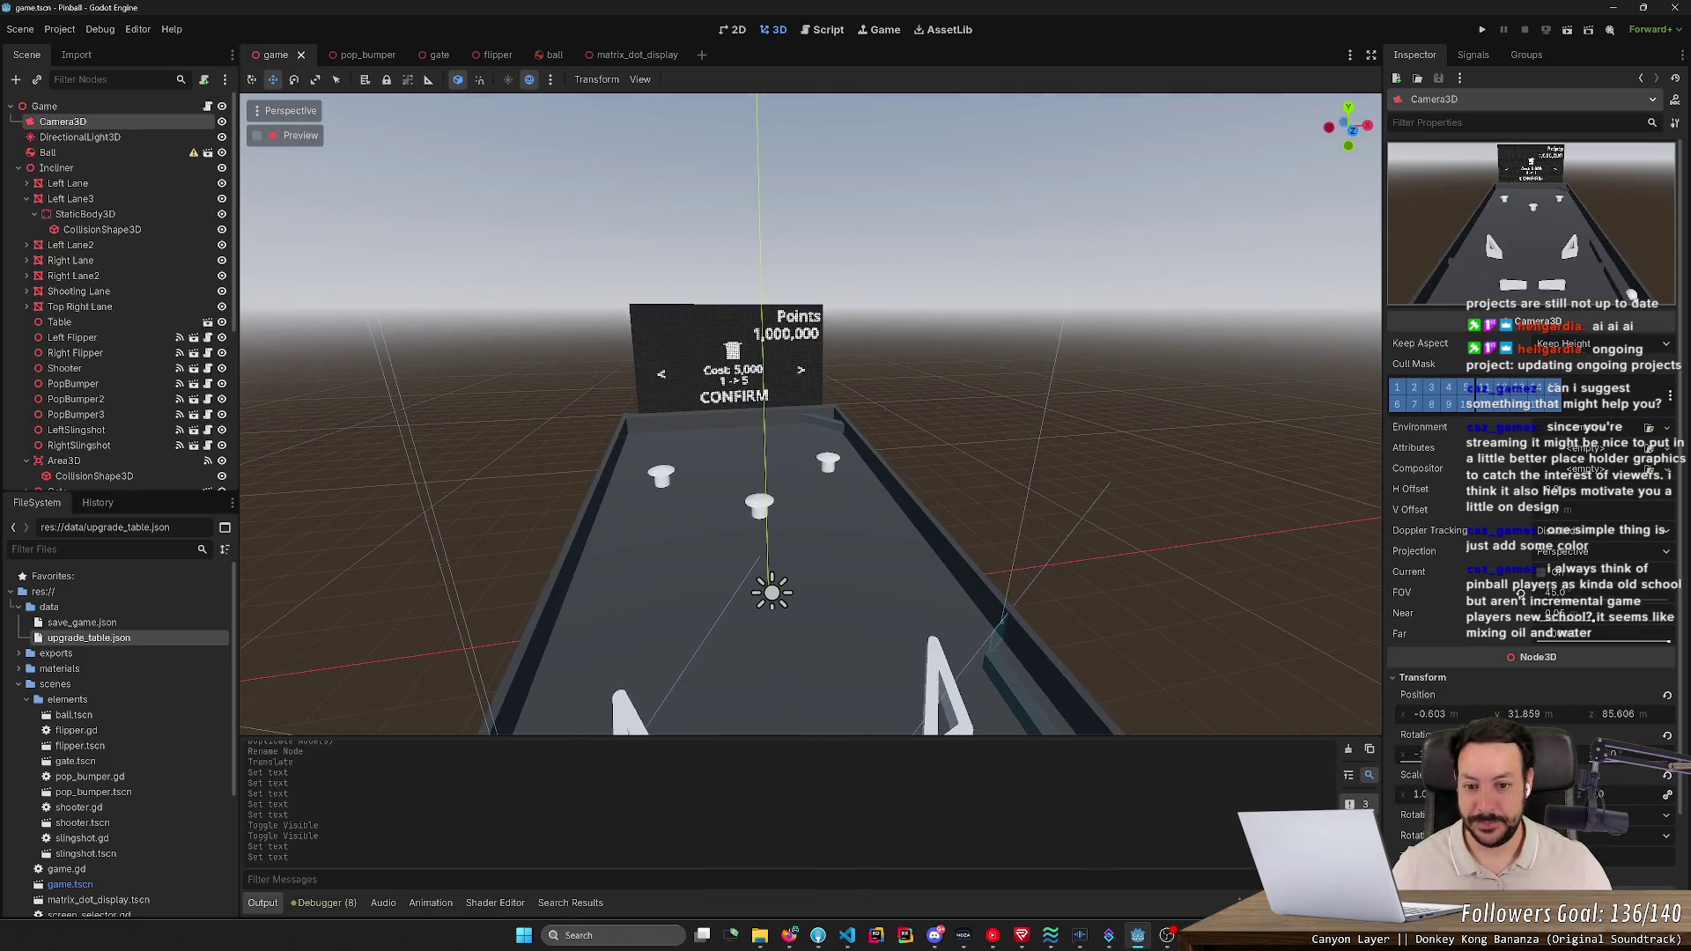
key("w")
scroll(810, 414, "up", 10)
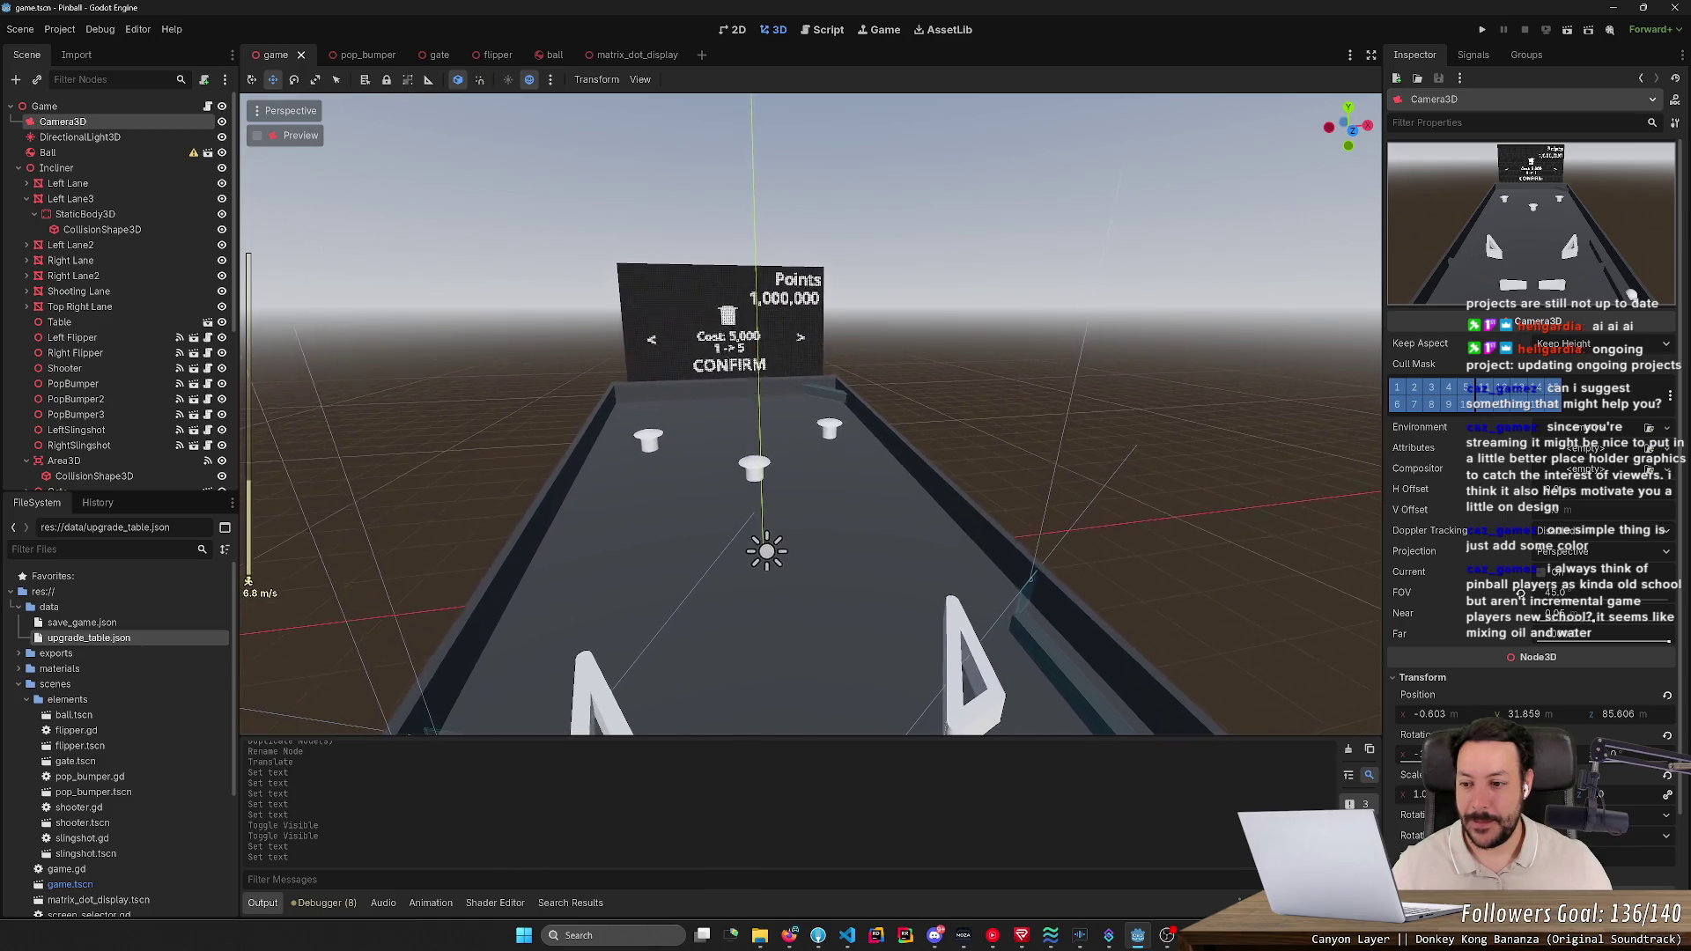
key("w")
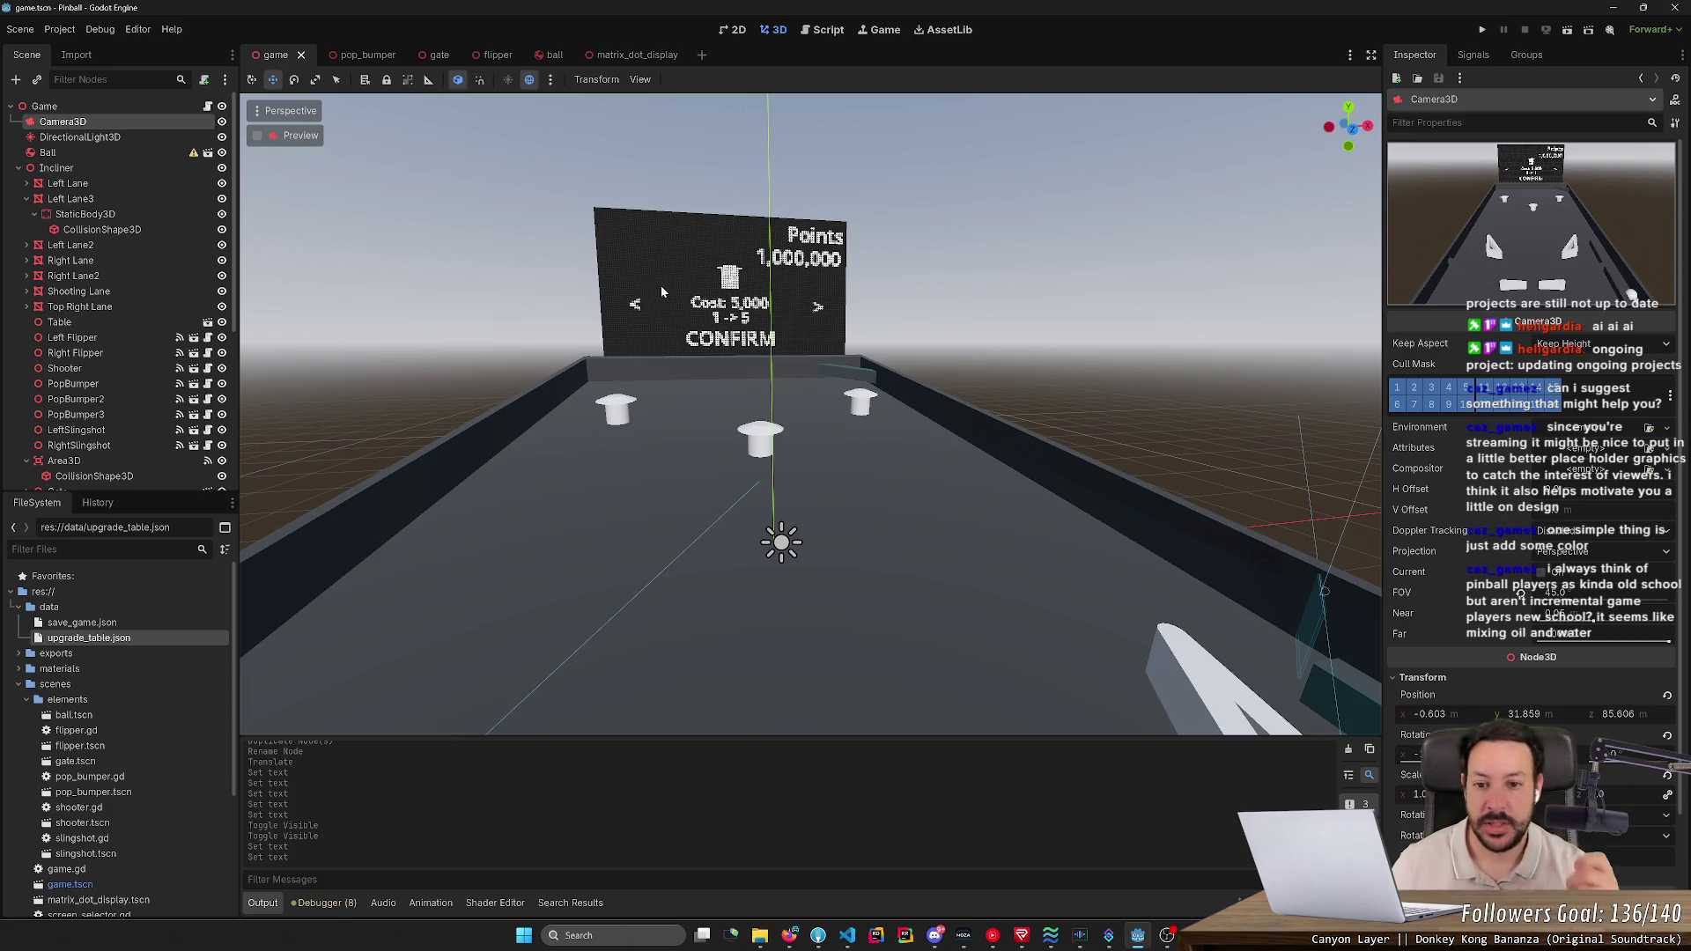
key("w")
key("s")
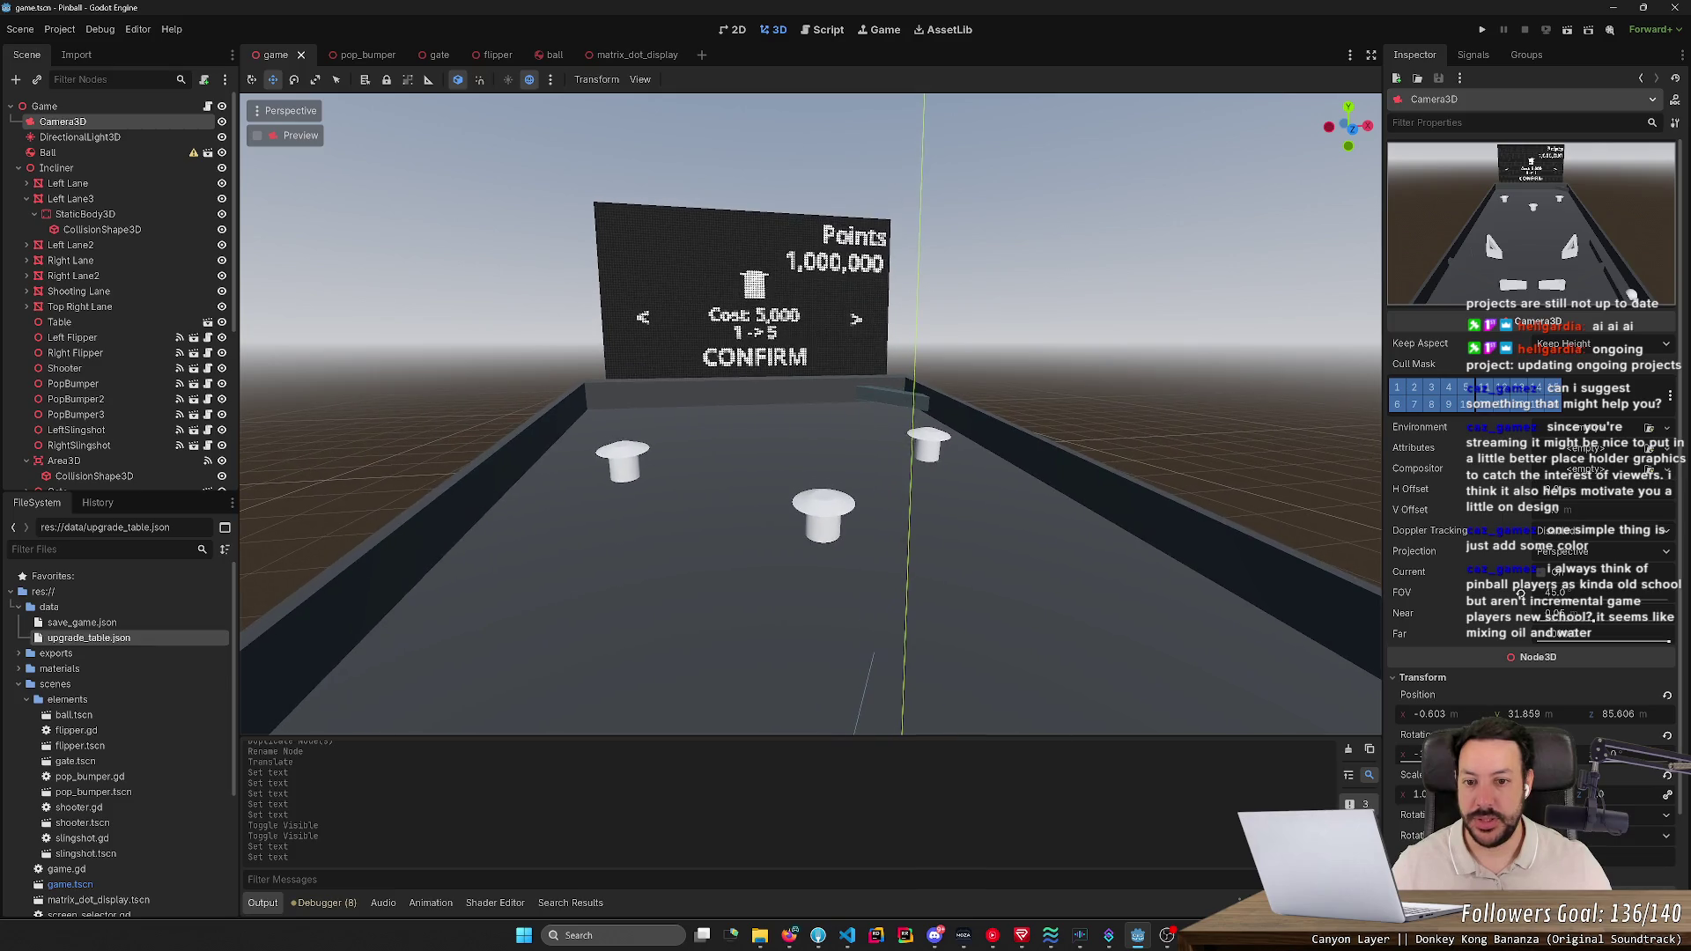
scroll(811, 413, "up", 2)
key("w")
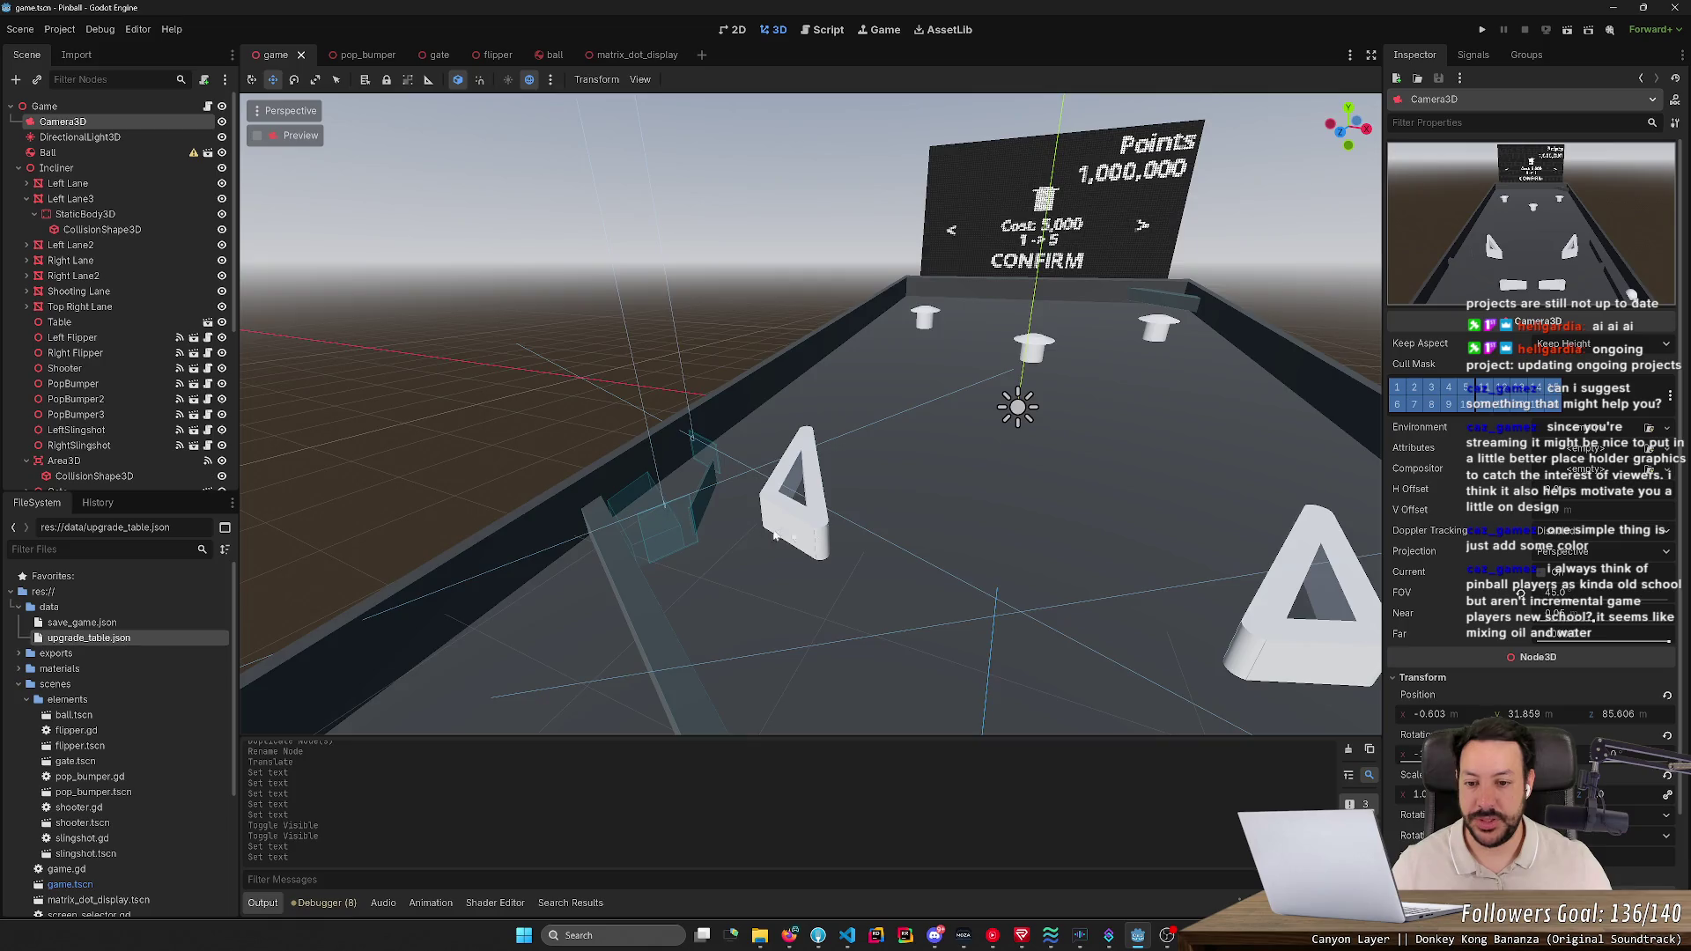
key("s")
key("w")
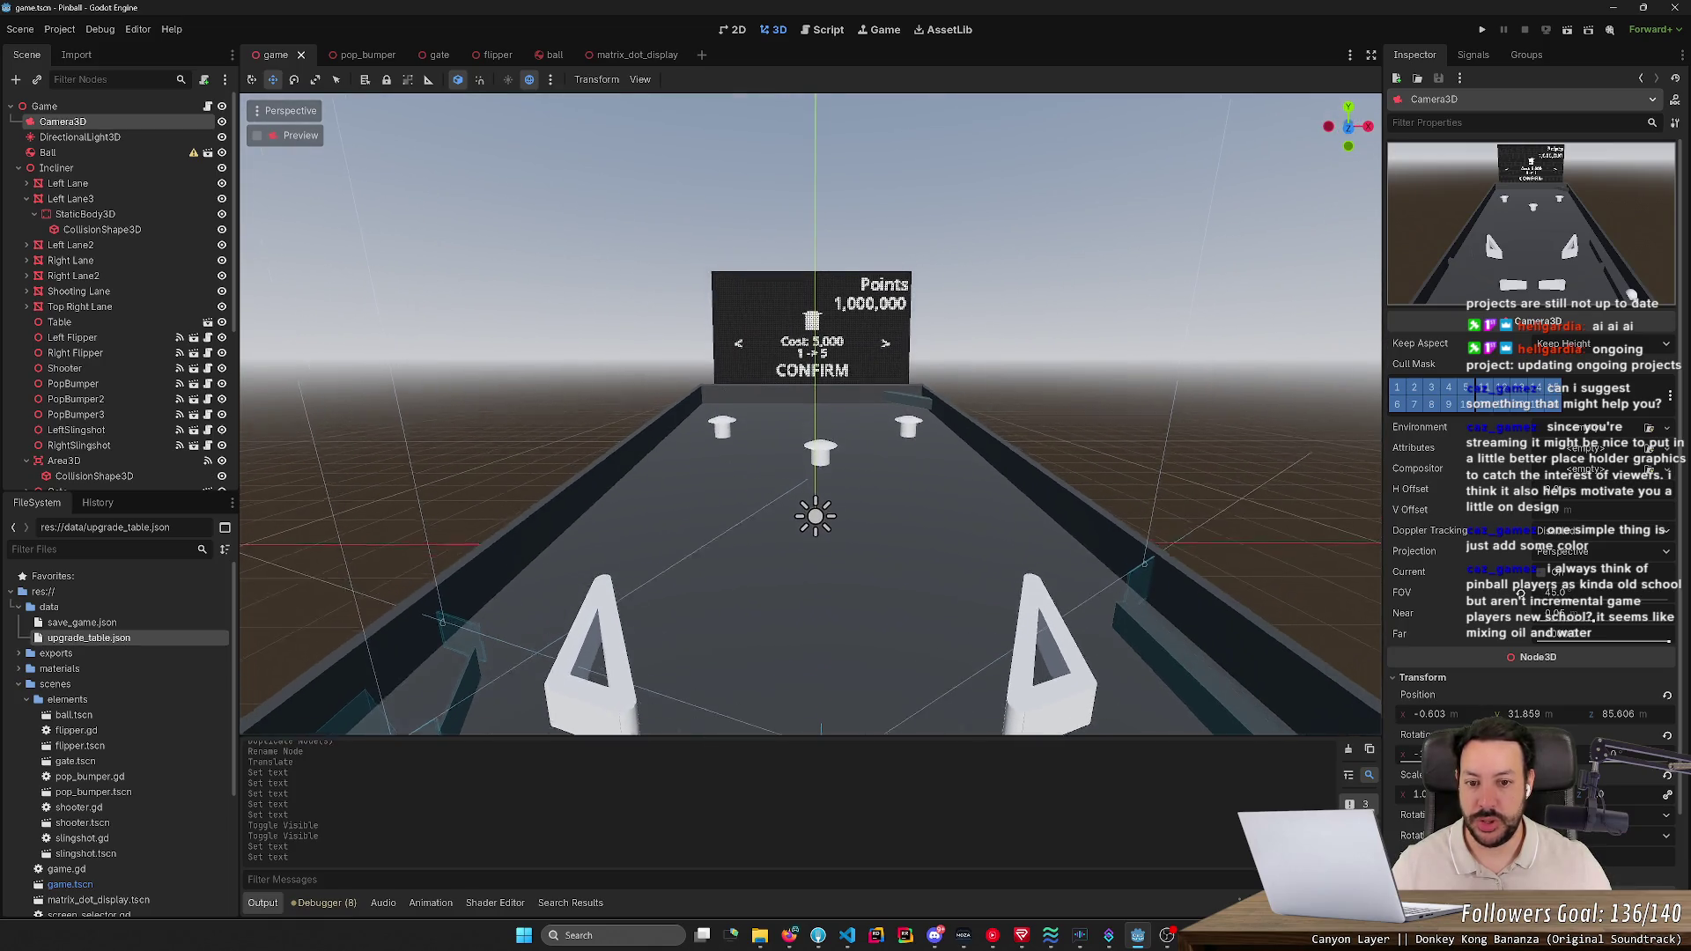
key("w")
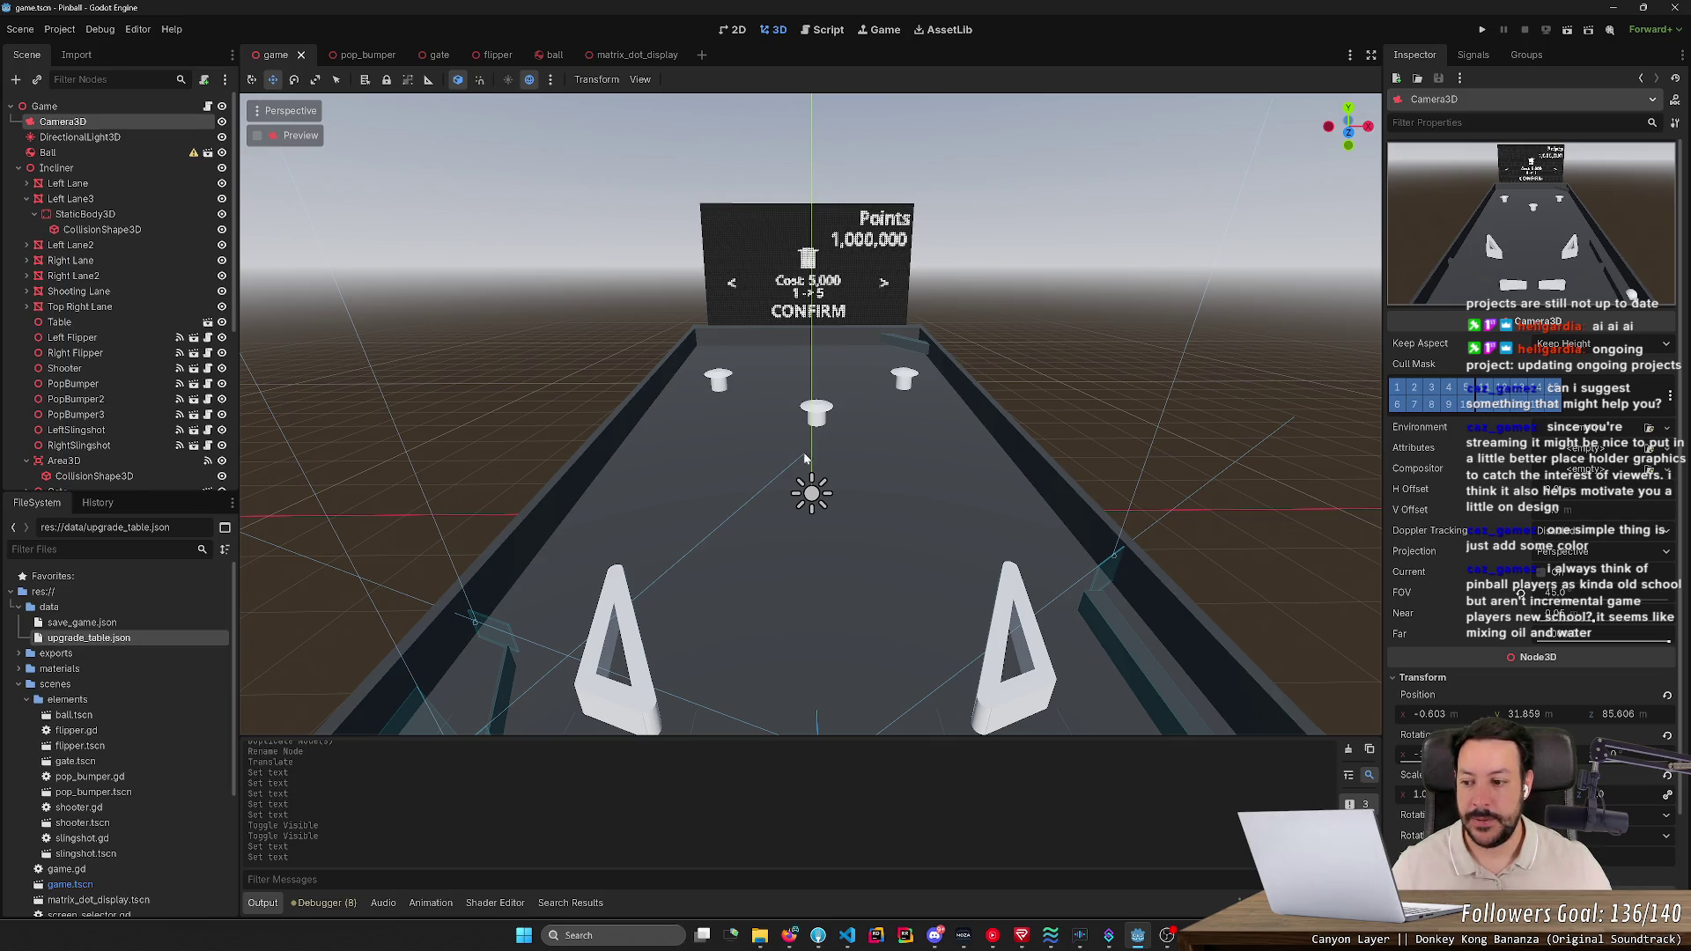
double_click(132, 638)
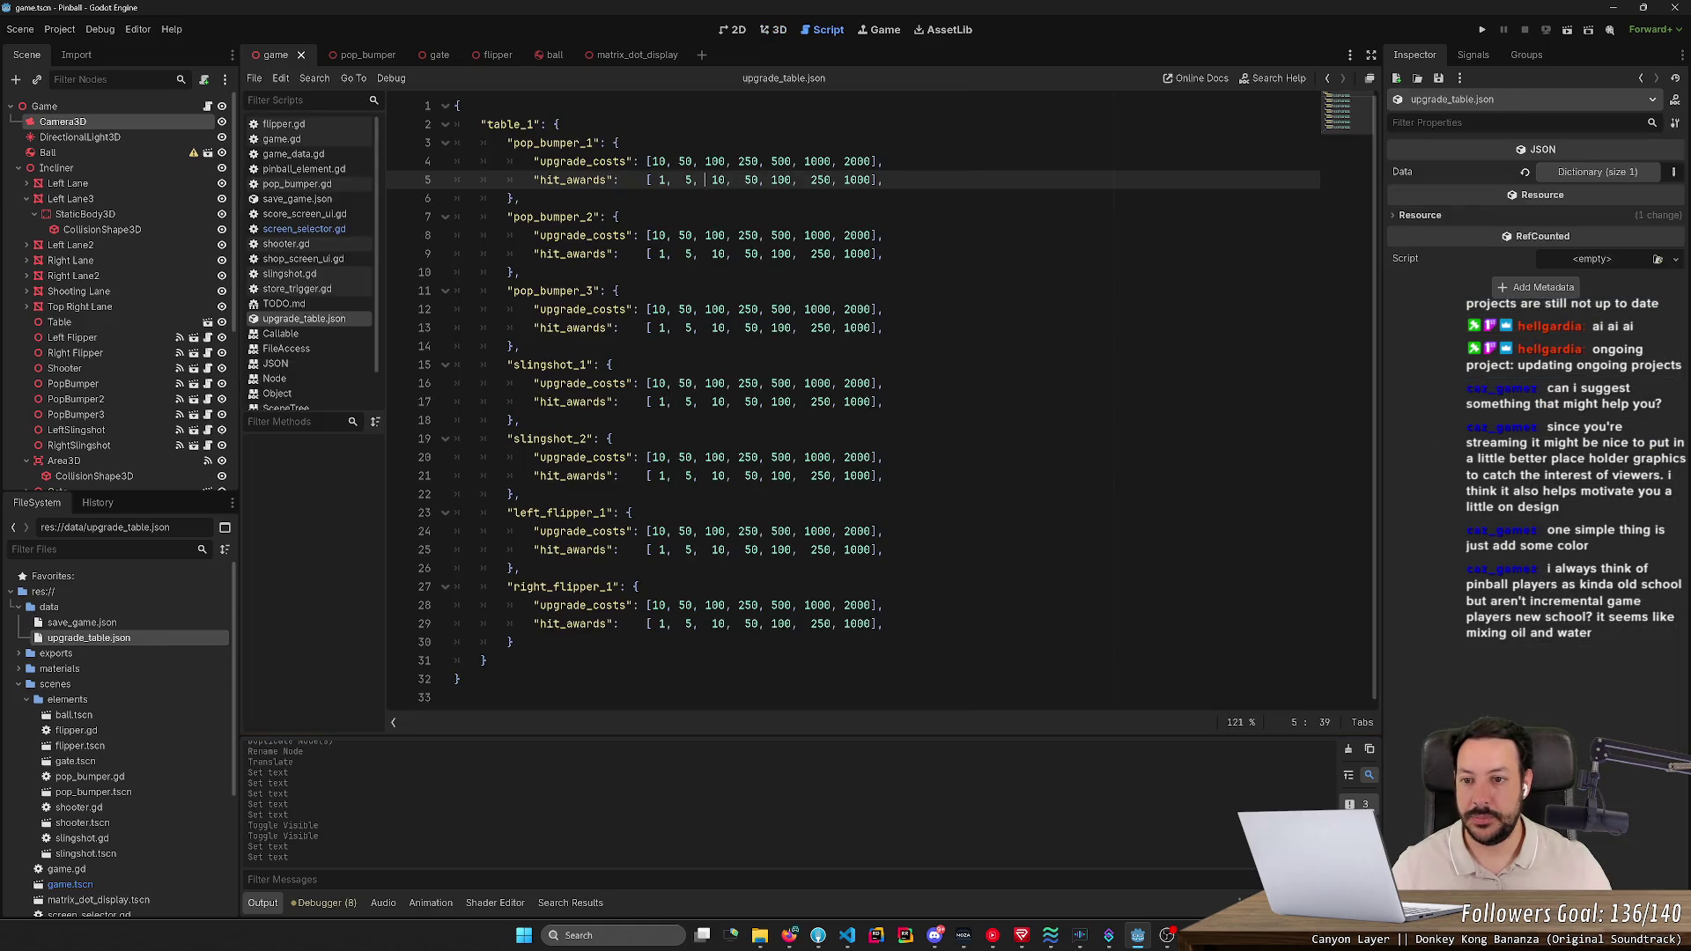
Step: Review the flipper, bumper and slingshot entries in upgrade_table.json, then open screen_selector.gd
mouse_move(514, 642)
left_mouse_down()
mouse_move(370, 497)
mouse_move(322, 520)
left_mouse_up()
left_click(633, 512)
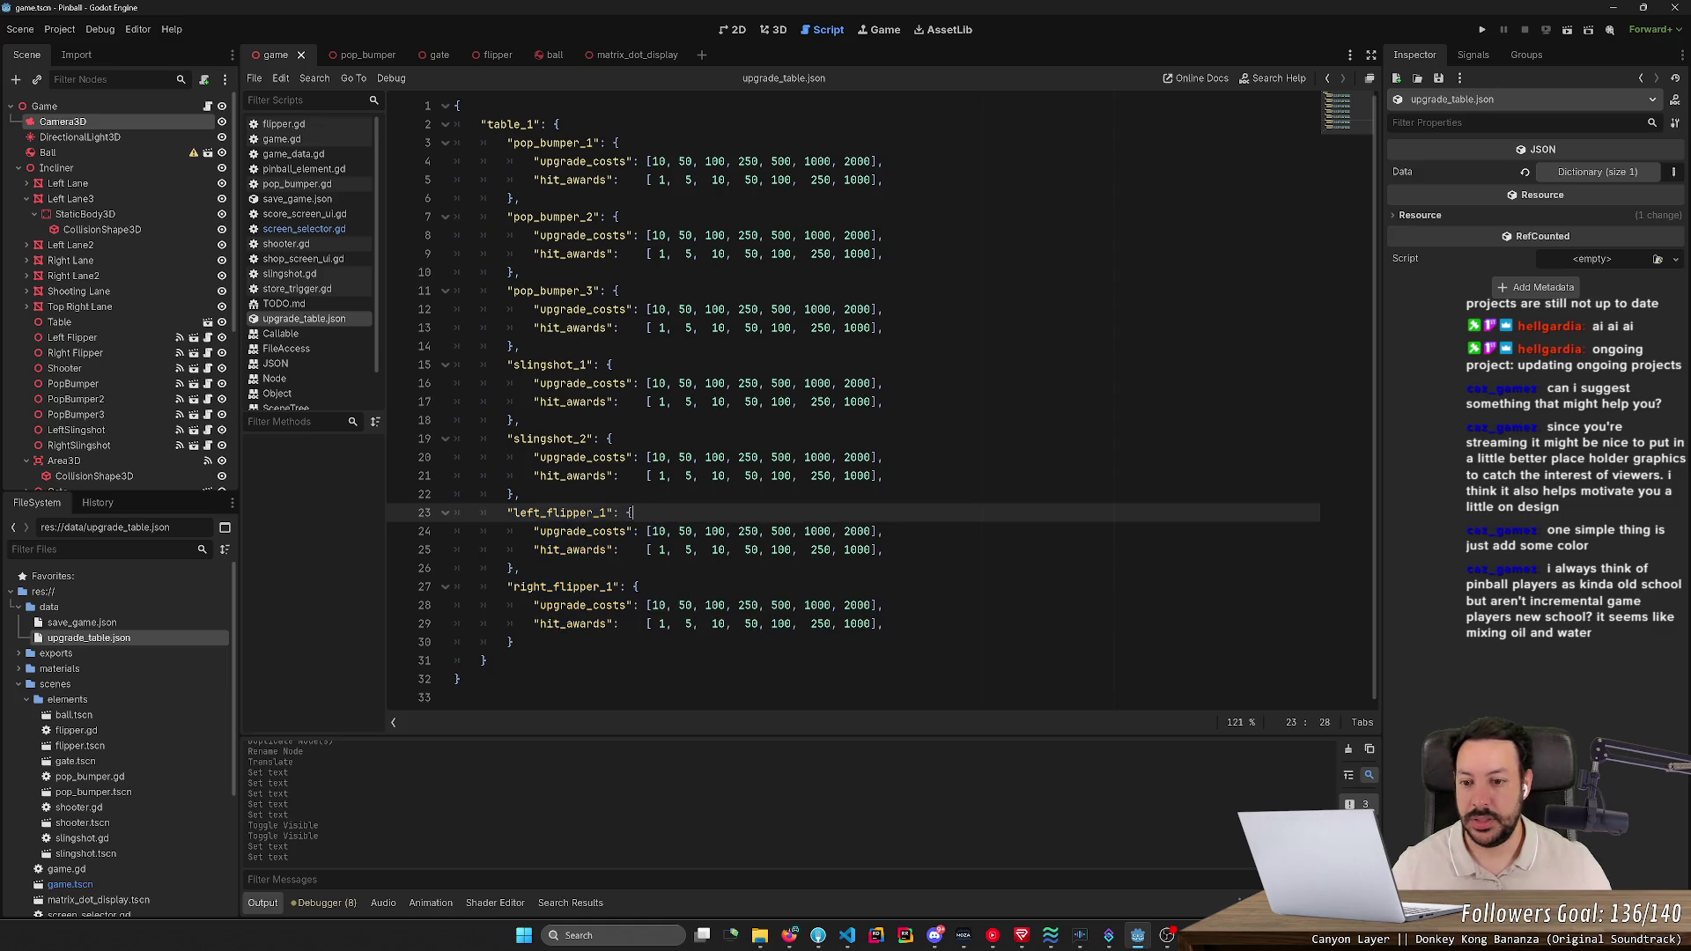
mouse_move(481, 143)
left_mouse_down()
mouse_move(885, 247)
mouse_move(885, 476)
left_mouse_up()
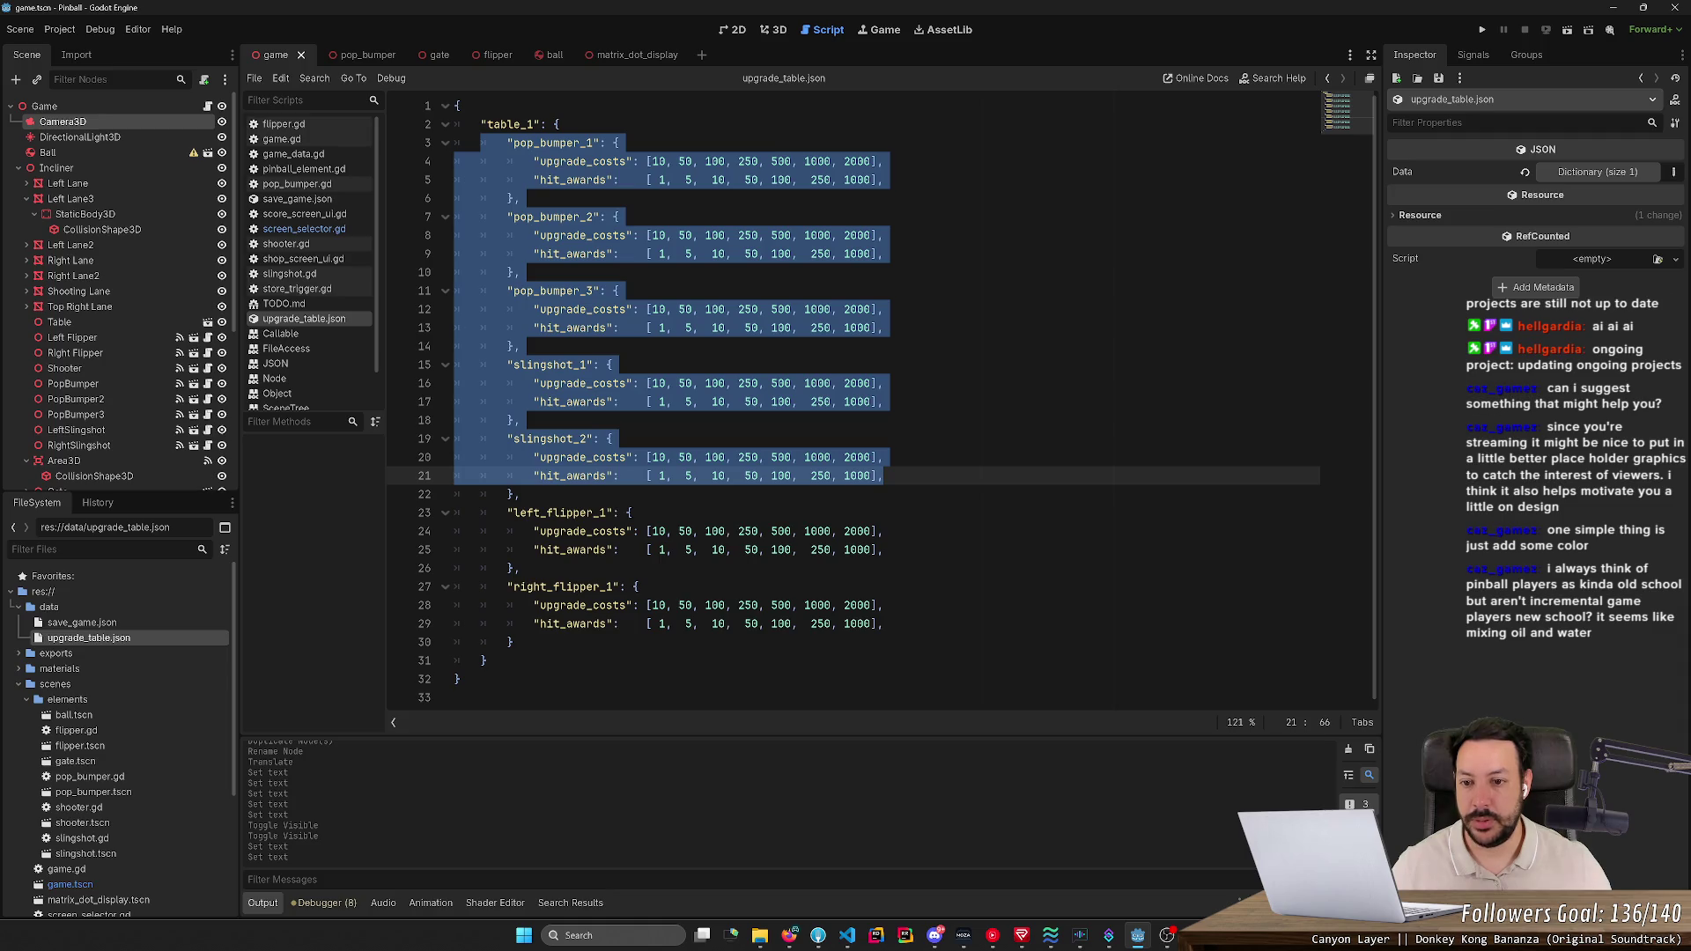
left_click(885, 457)
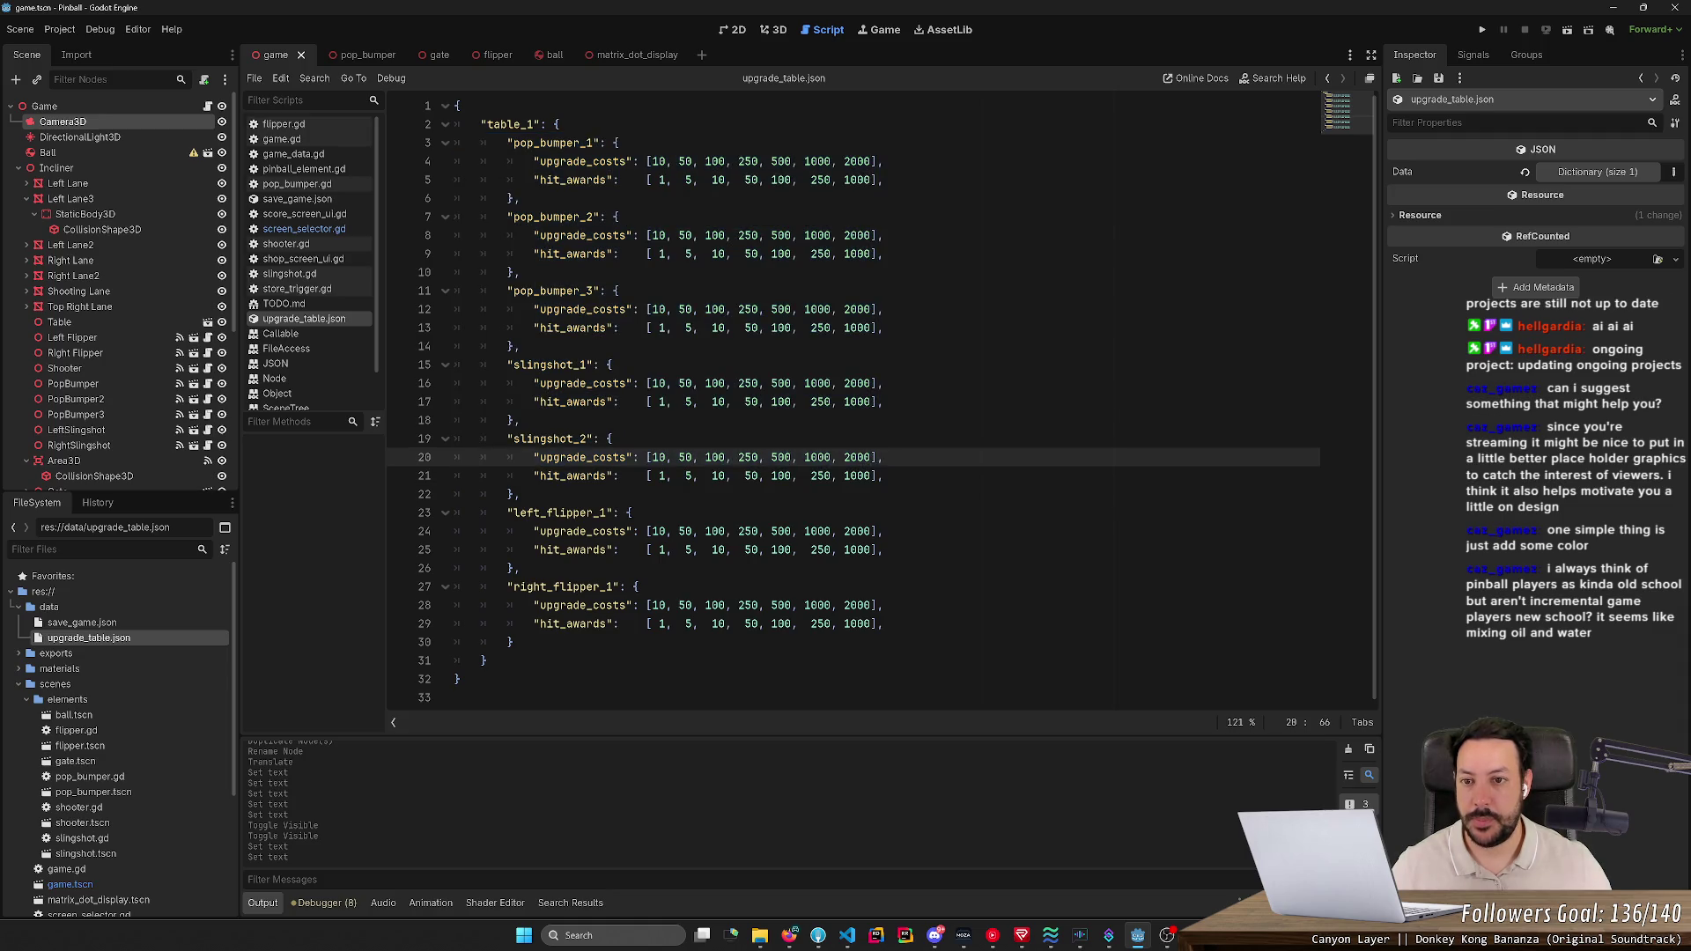
left_click(576, 142)
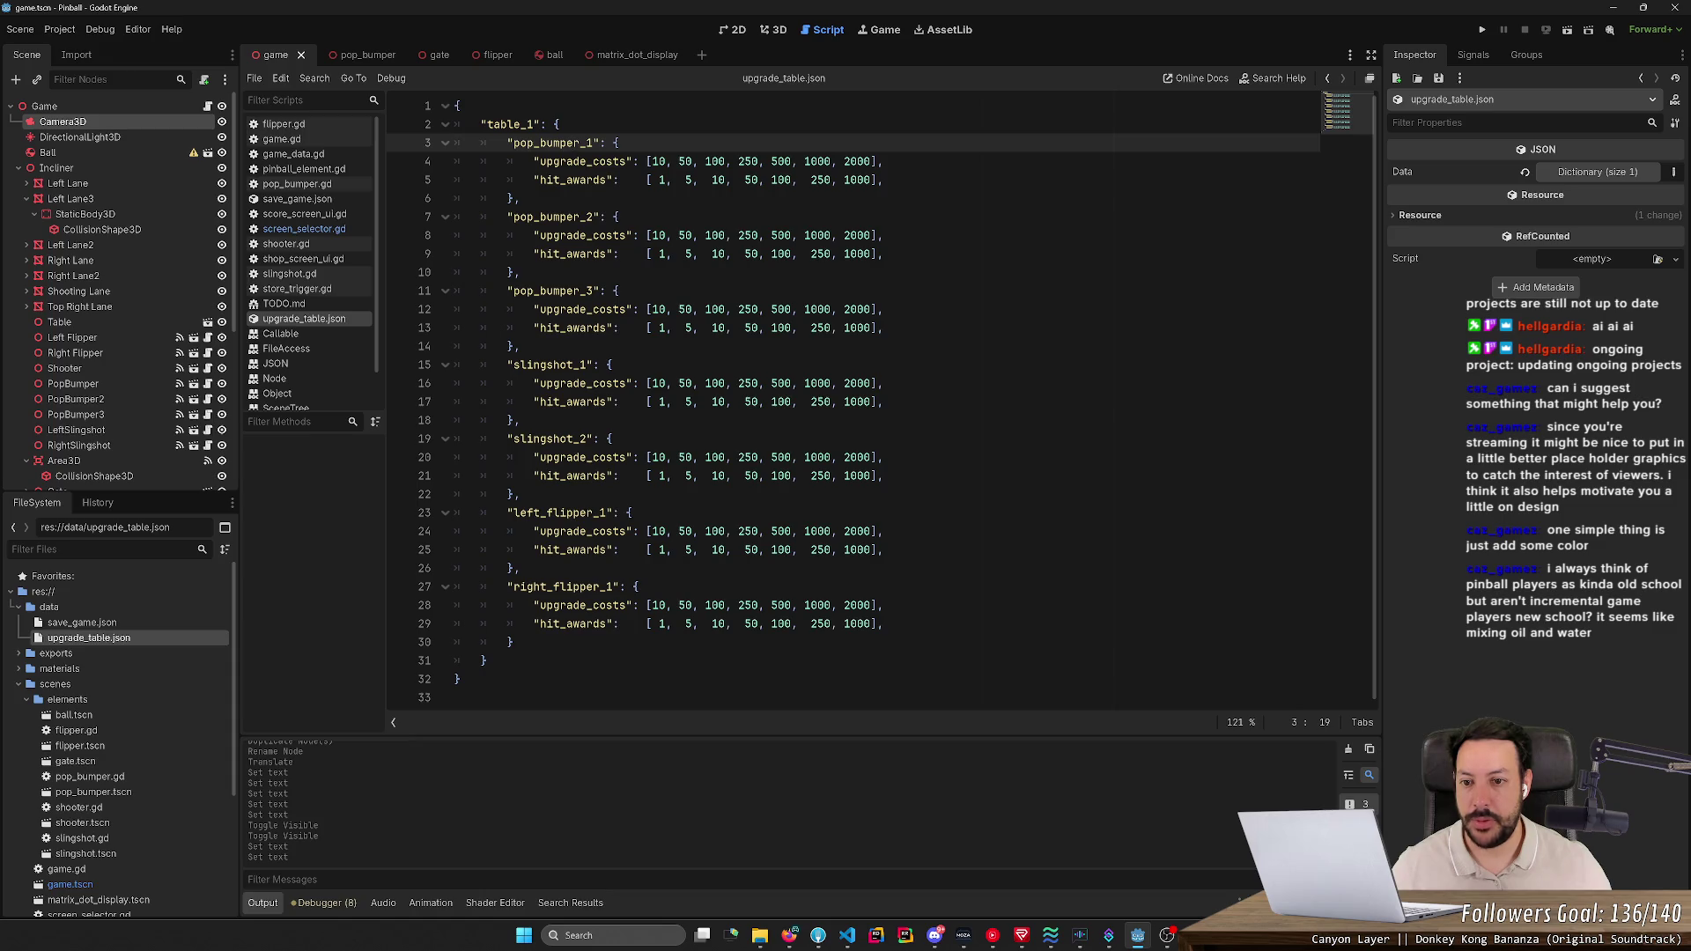
left_click(304, 228)
left_click(773, 29)
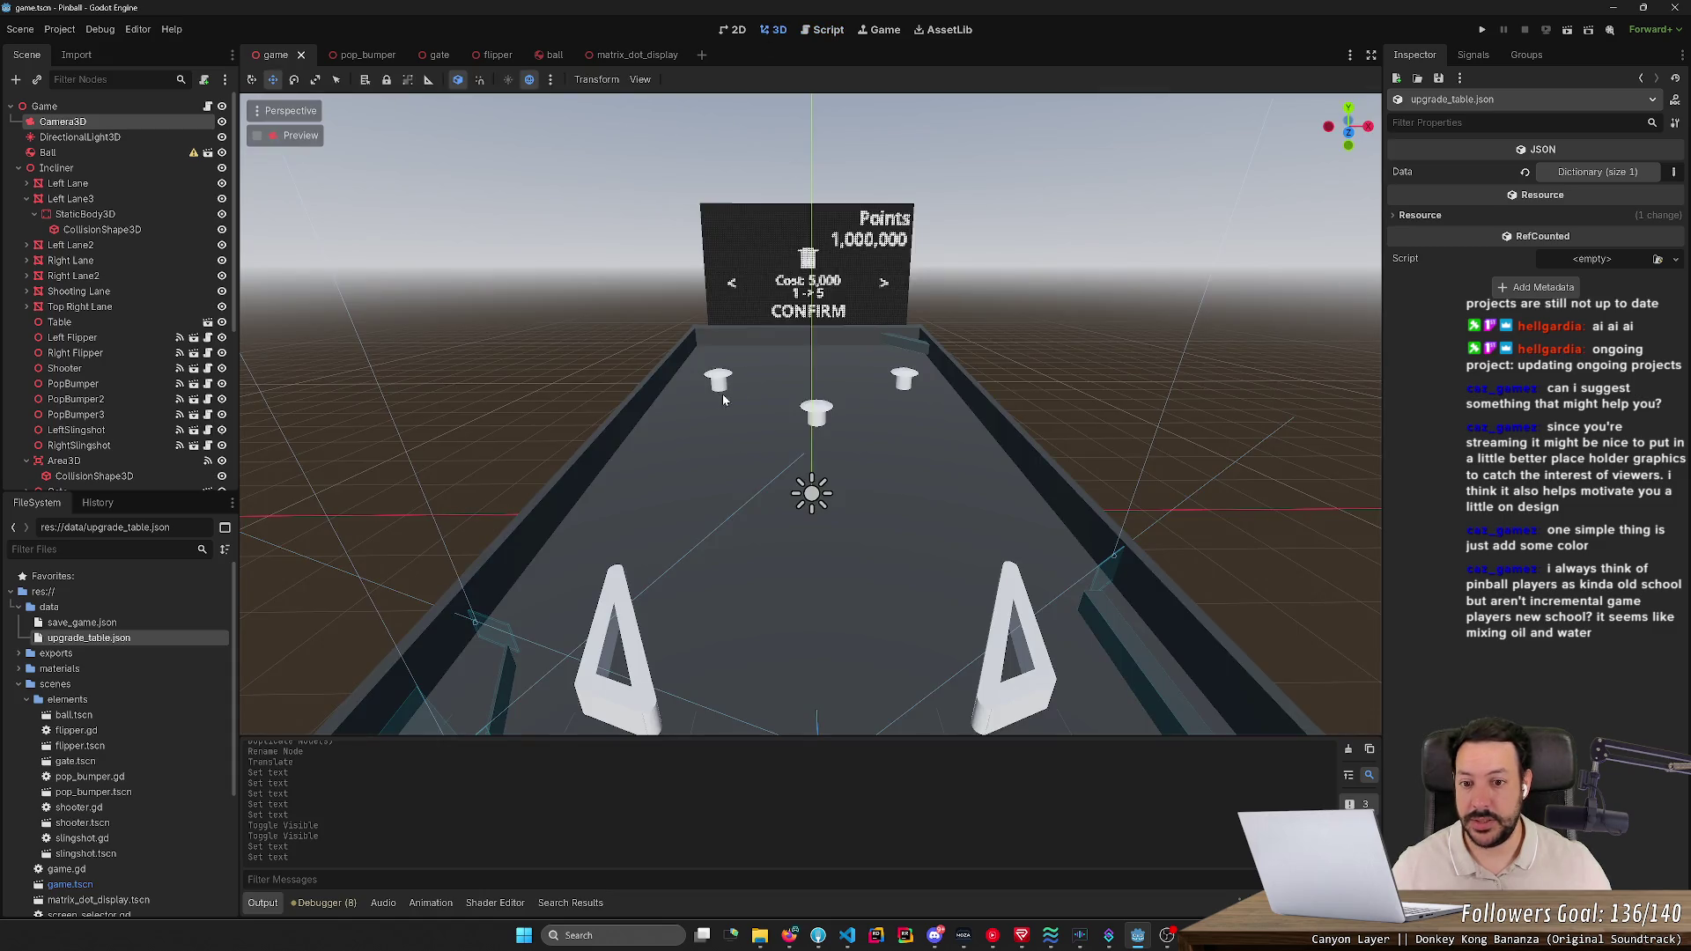
Step: Select PopBumper and PopBumper2 on the table, then open the matrix_dot_display shop board scene
left_click(720, 381)
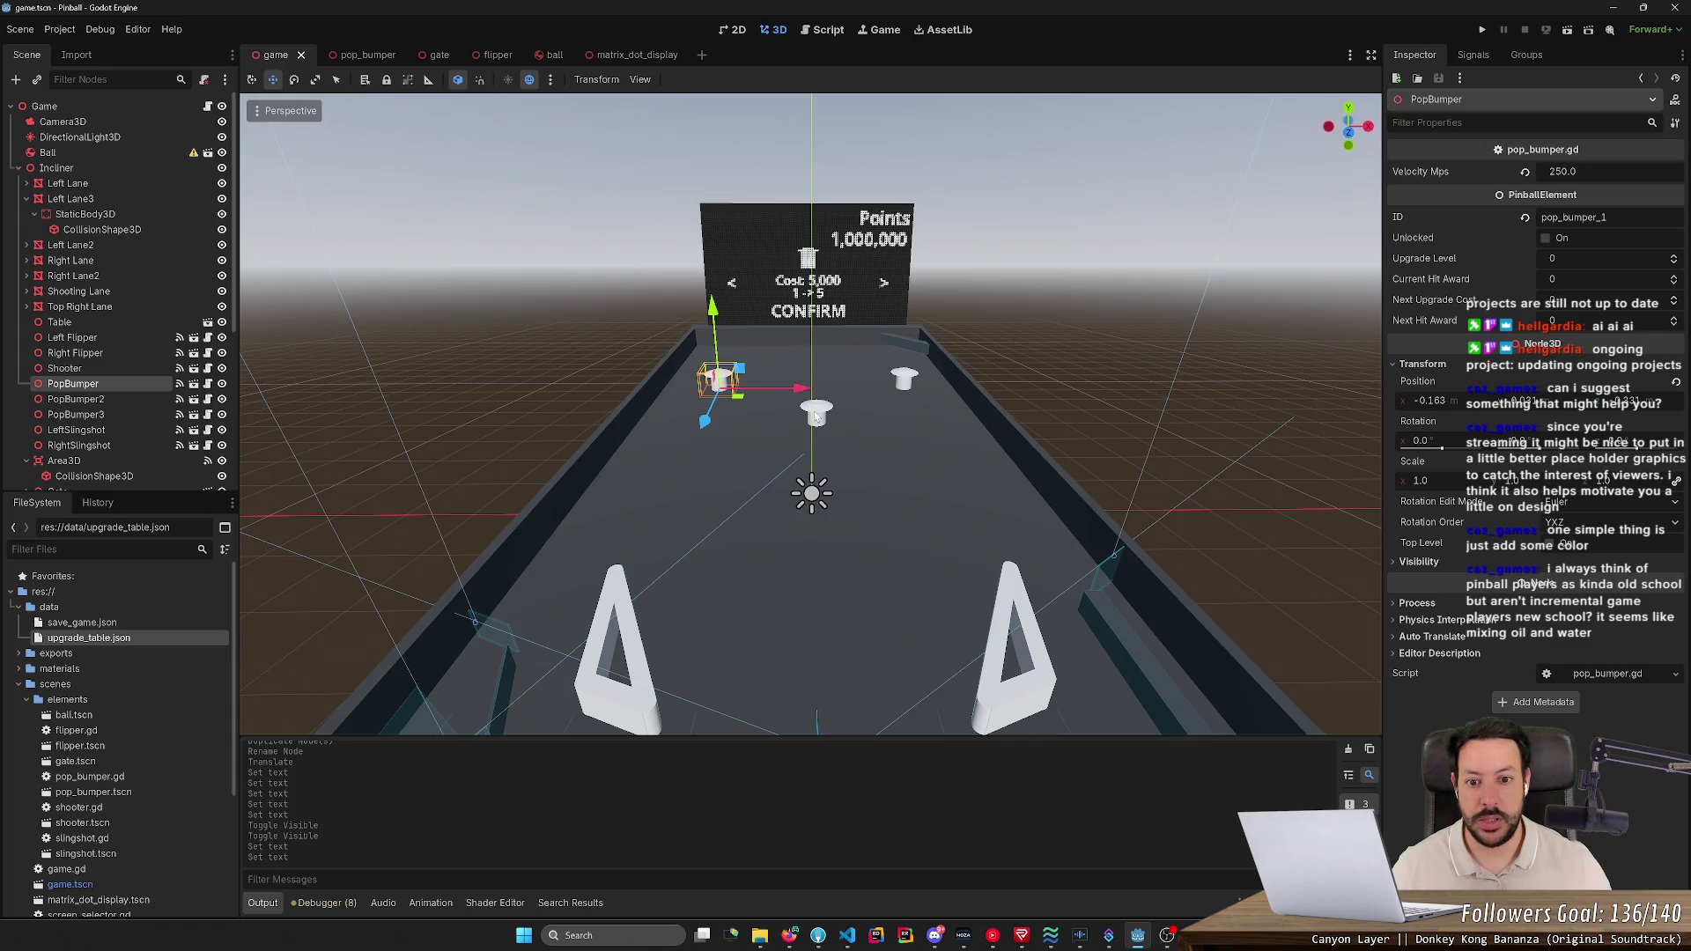
left_click(815, 412)
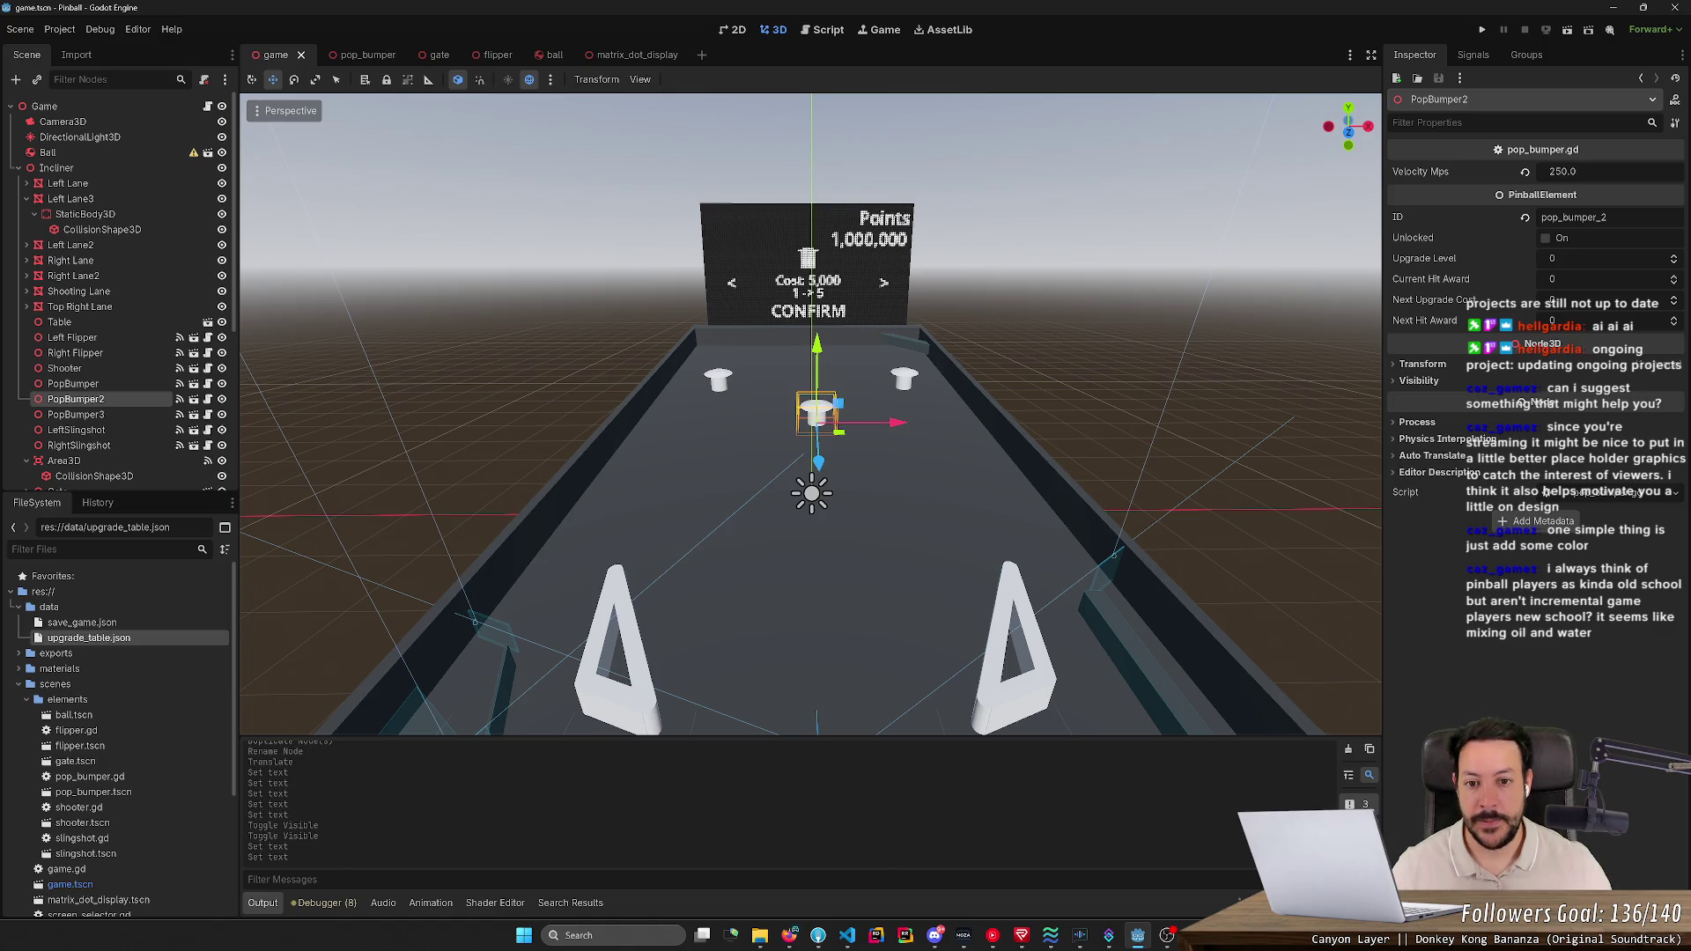
scroll(976, 259, "up", 3)
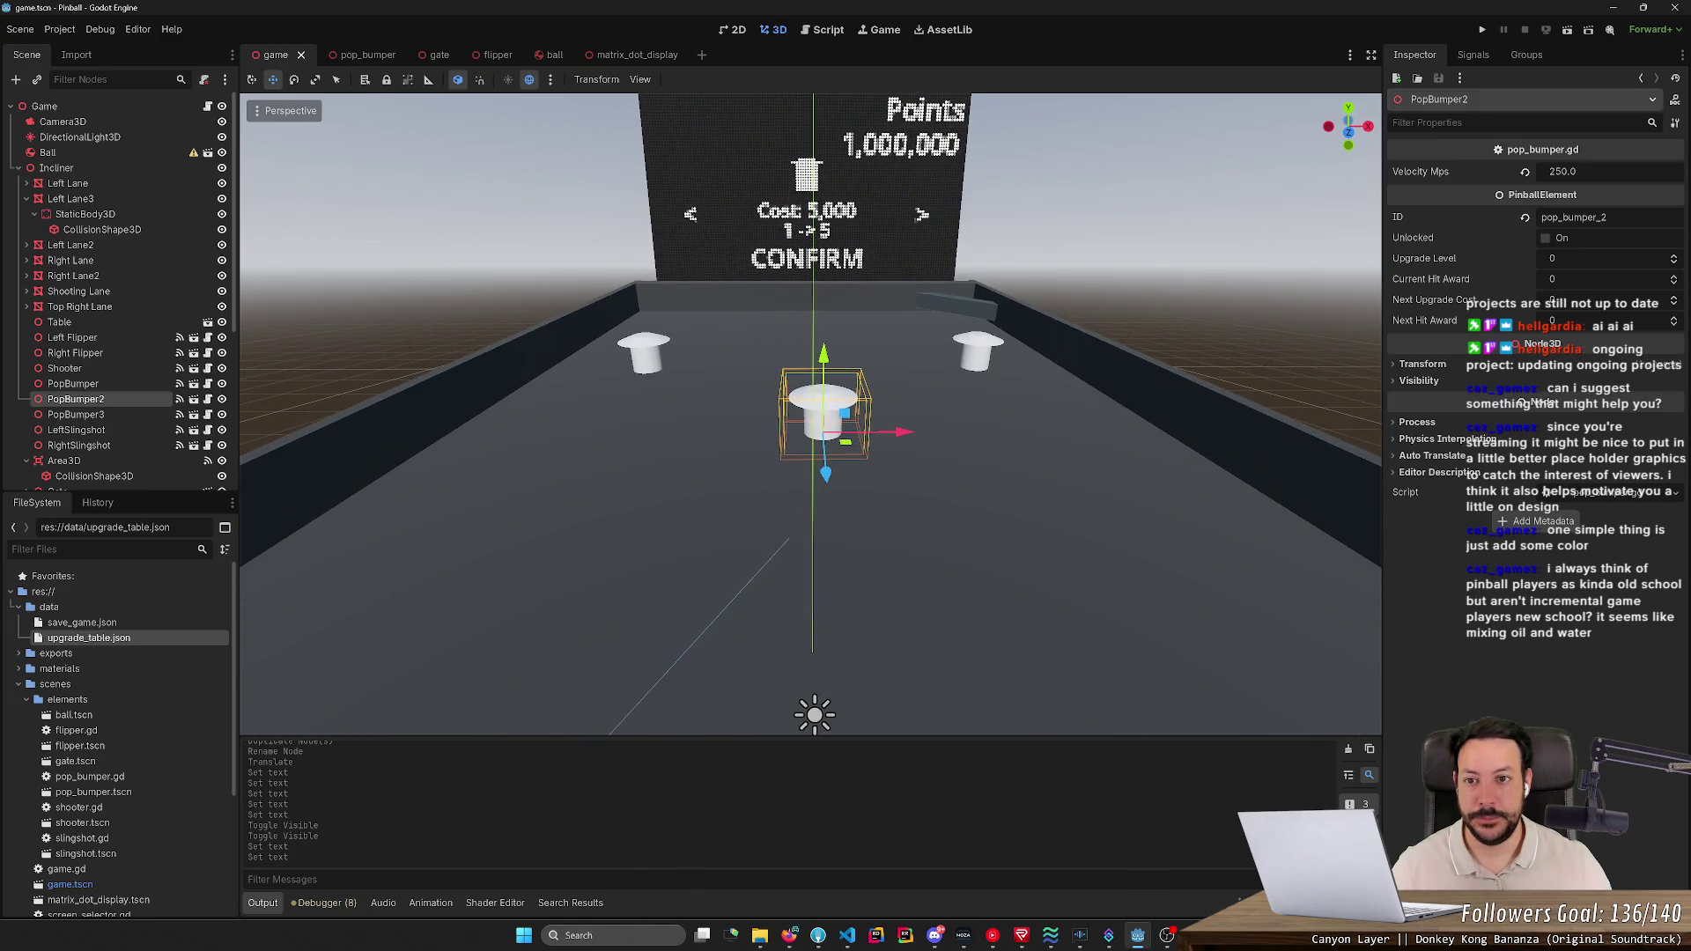
left_click(636, 55)
scroll(808, 414, "up", 3)
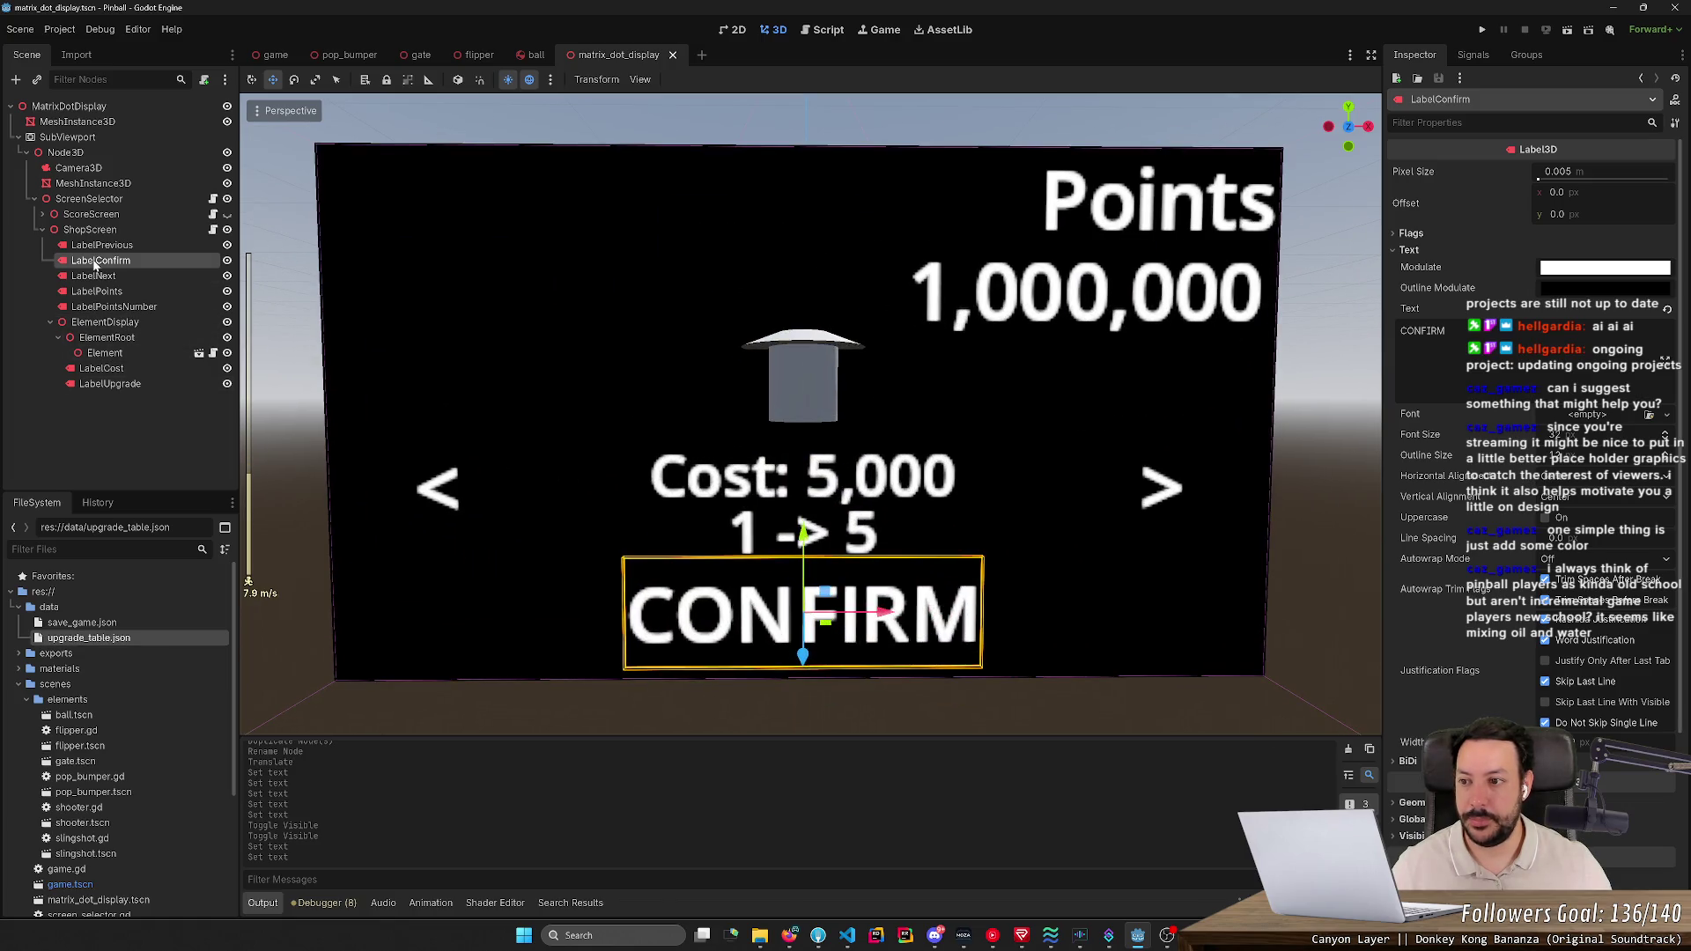
left_click(106, 353)
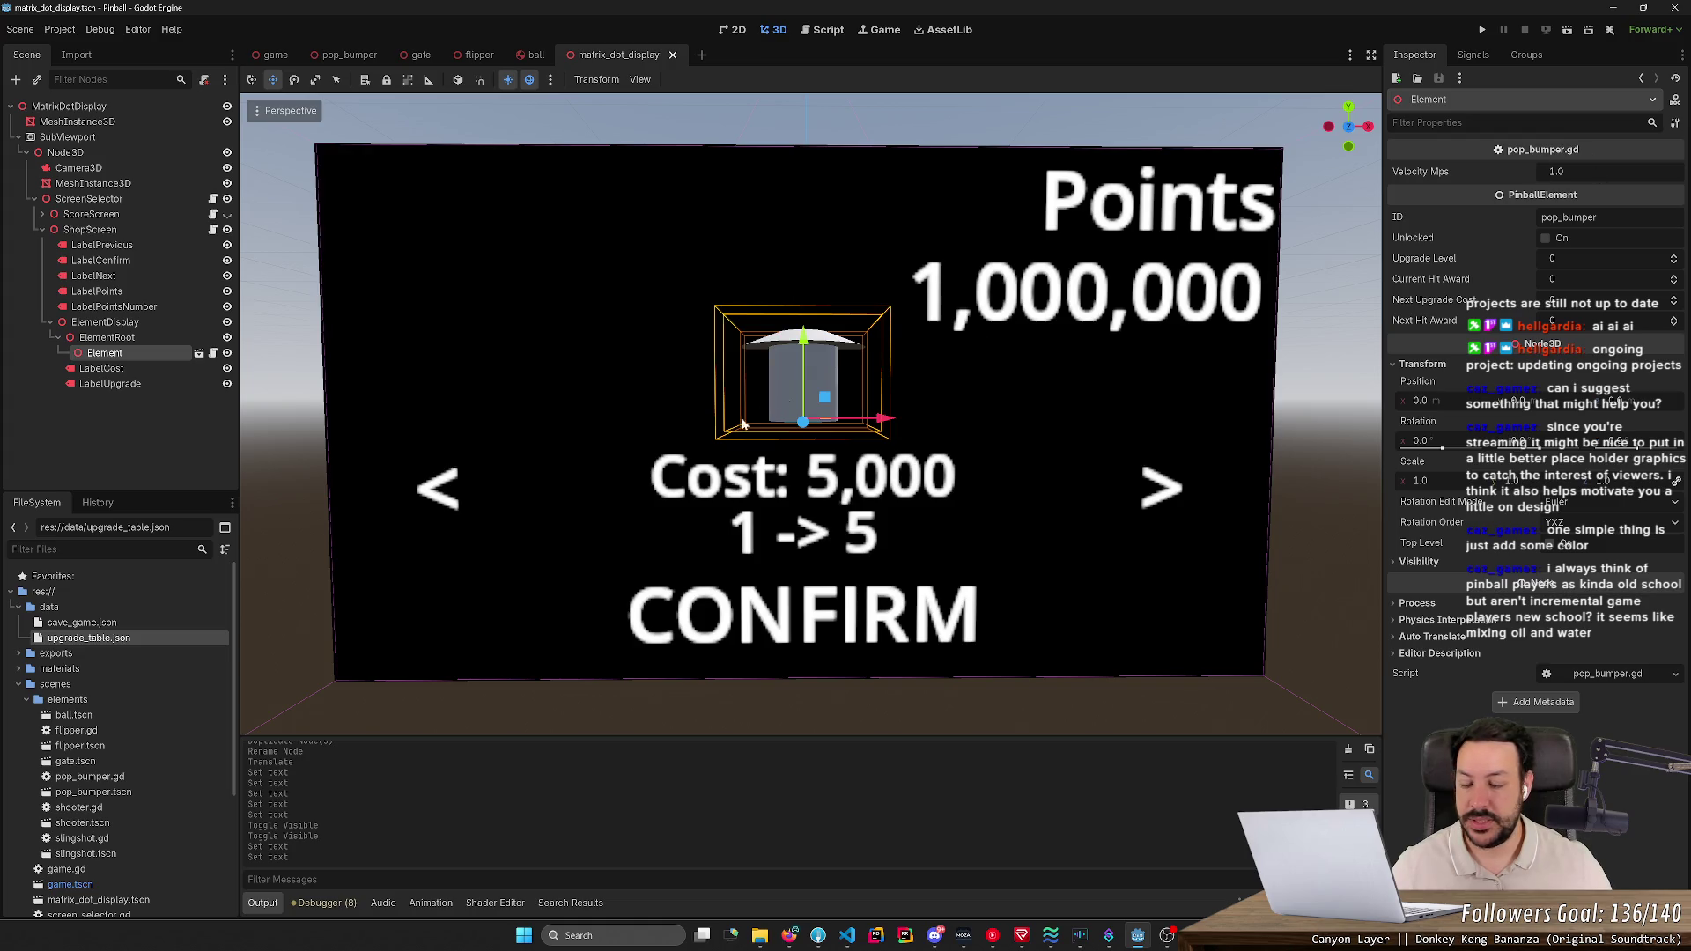
scroll(863, 383, "down", 4)
scroll(806, 432, "up", 1)
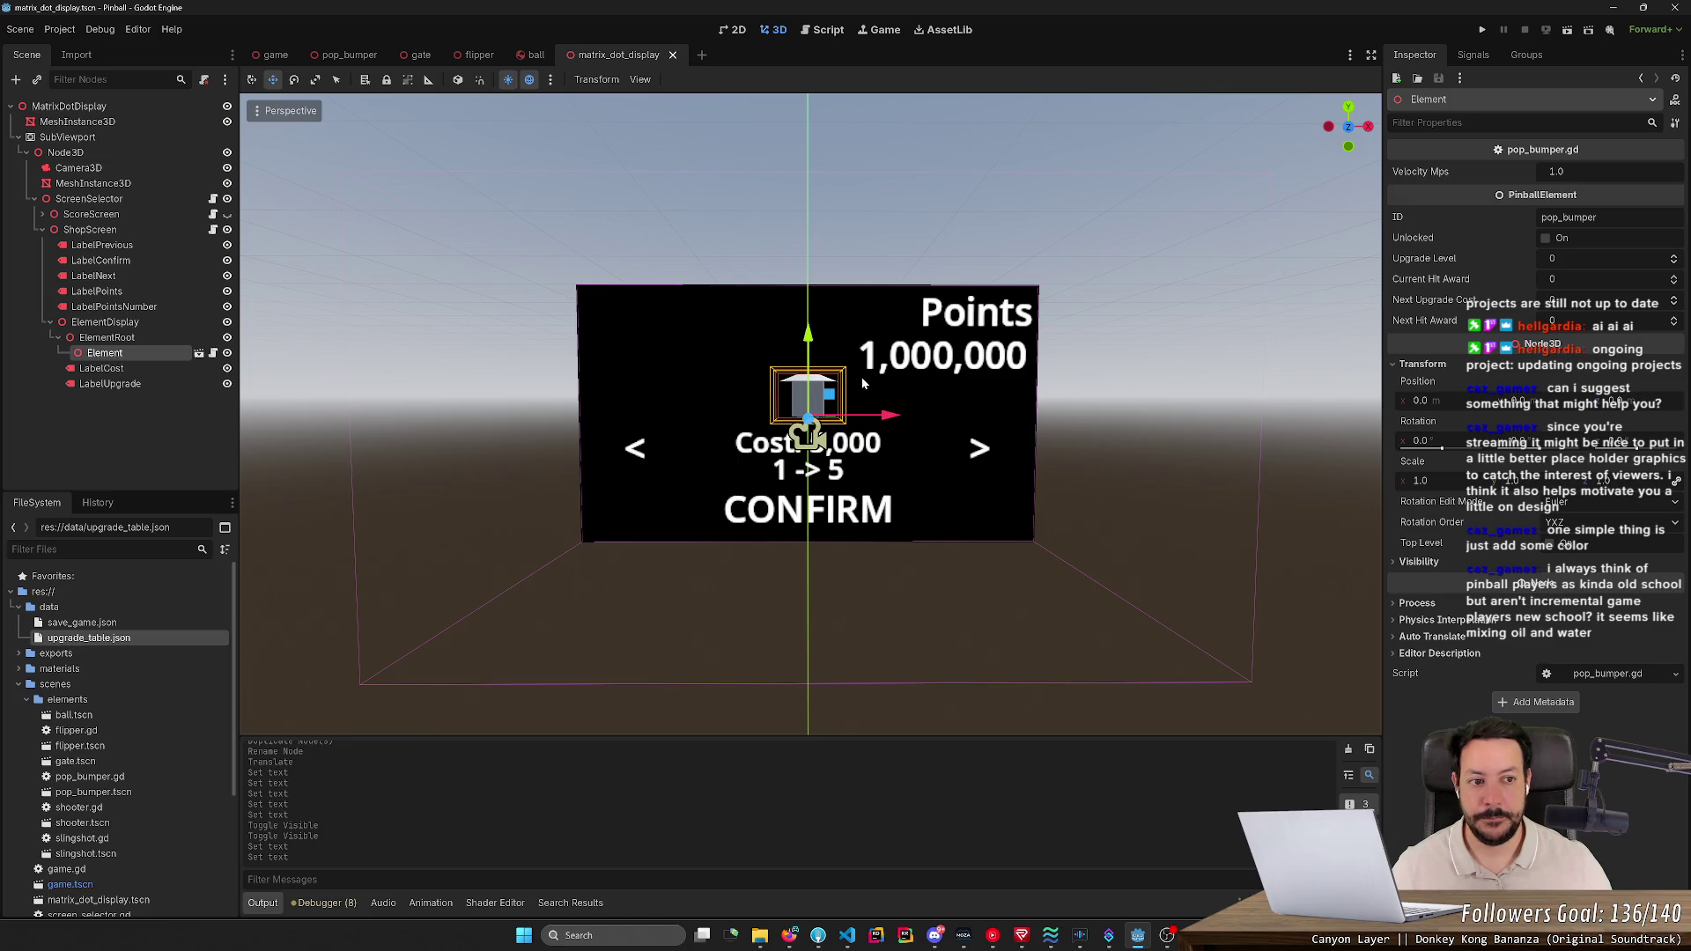
key("s")
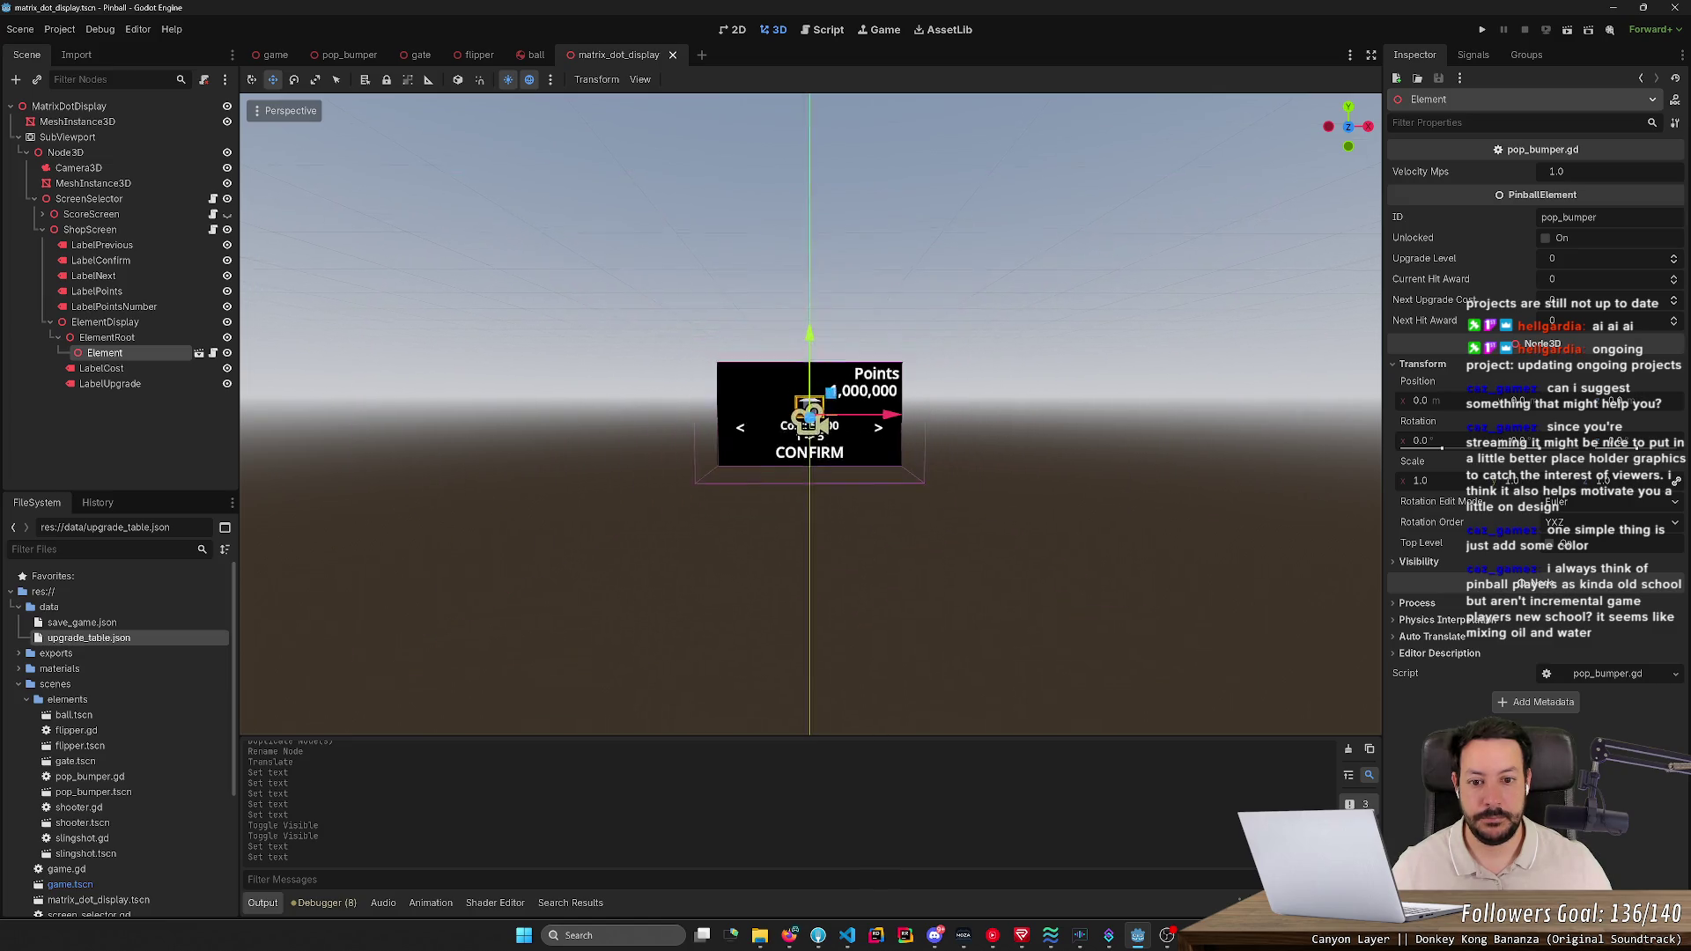
scroll(845, 414, "down", 10)
key("w")
key("w")
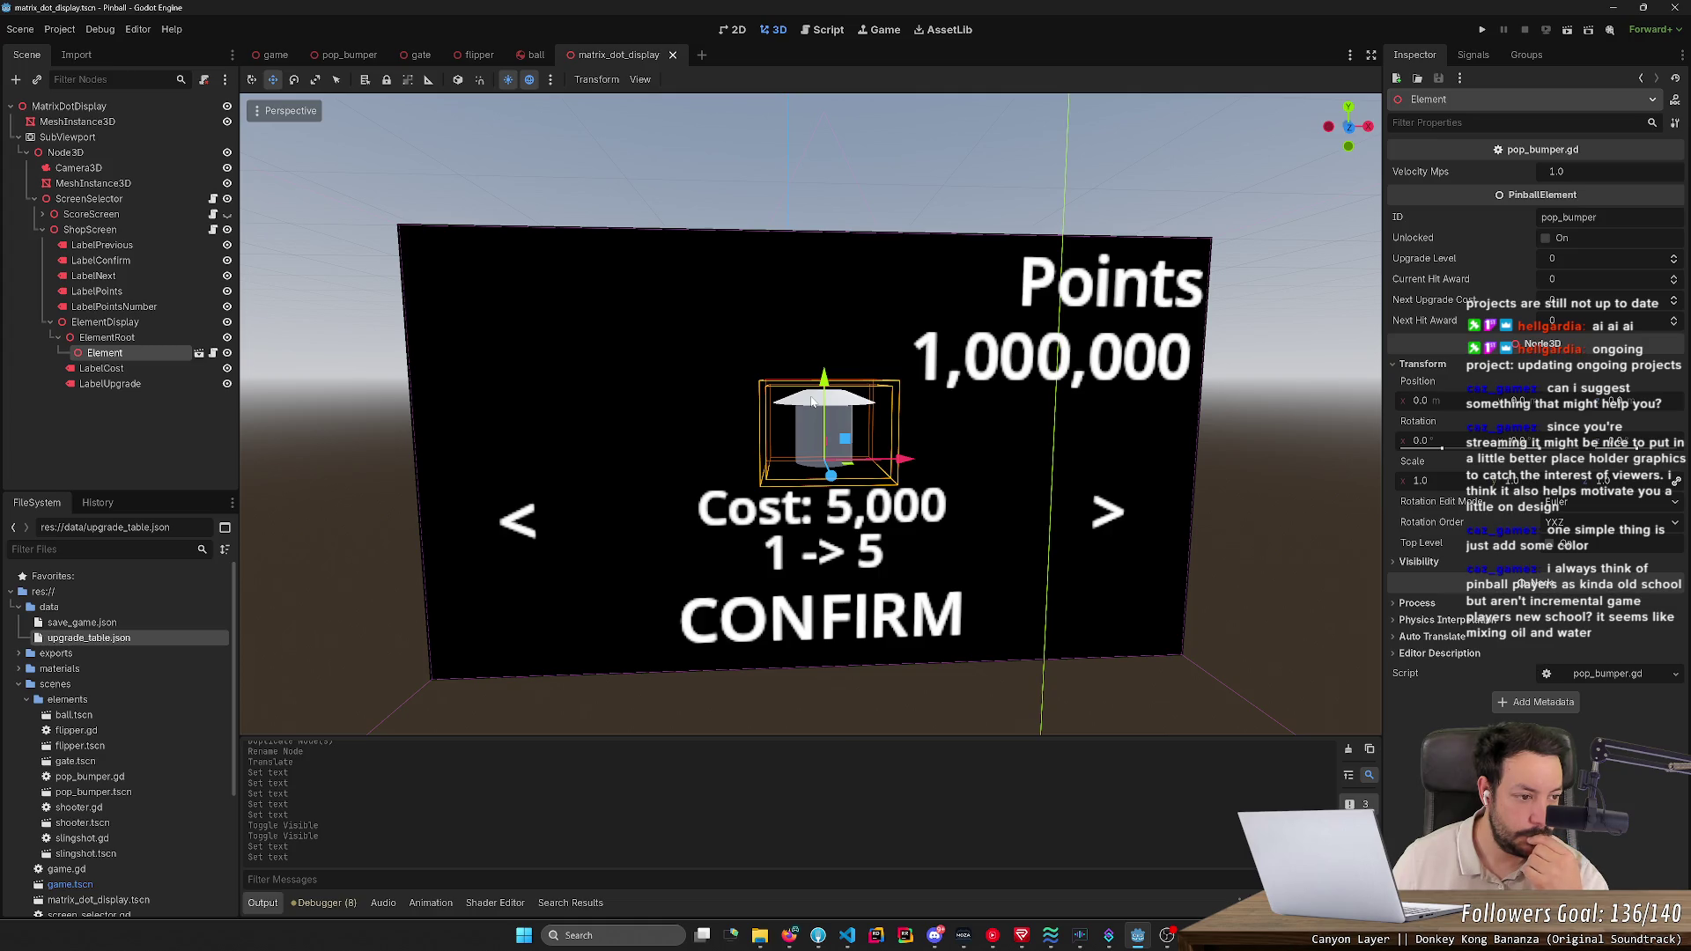
left_click(789, 935)
Step: Search the Godot docs for 'instantiate' and open the Instantiating nodes result
left_click(289, 16)
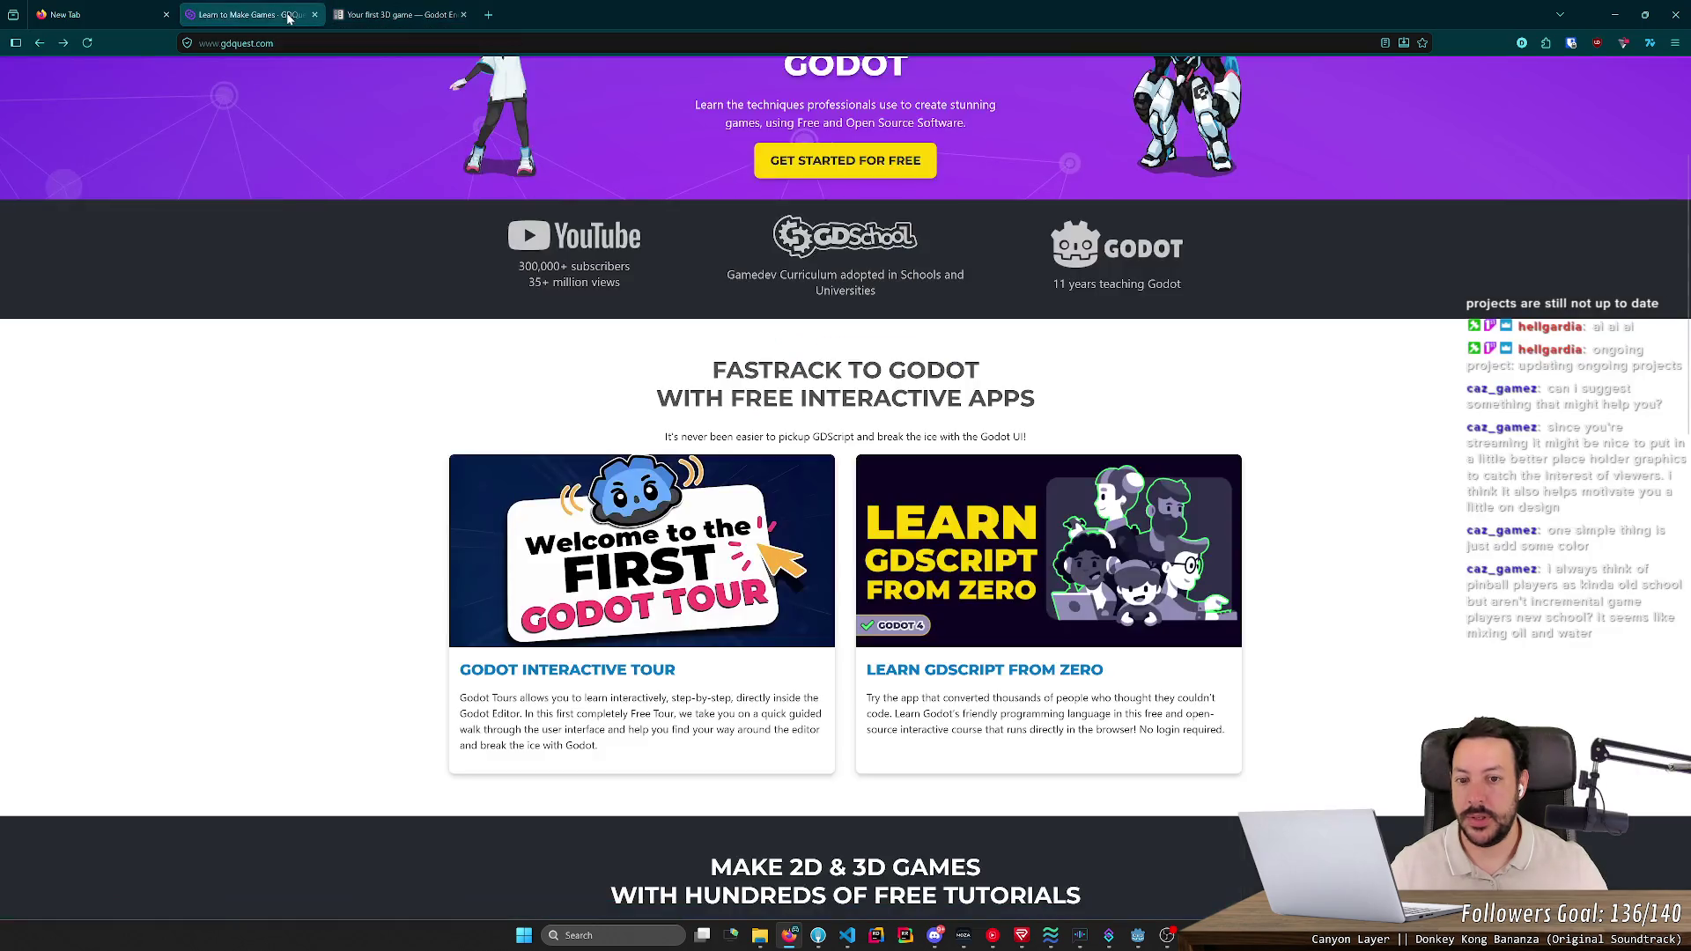
left_click(396, 14)
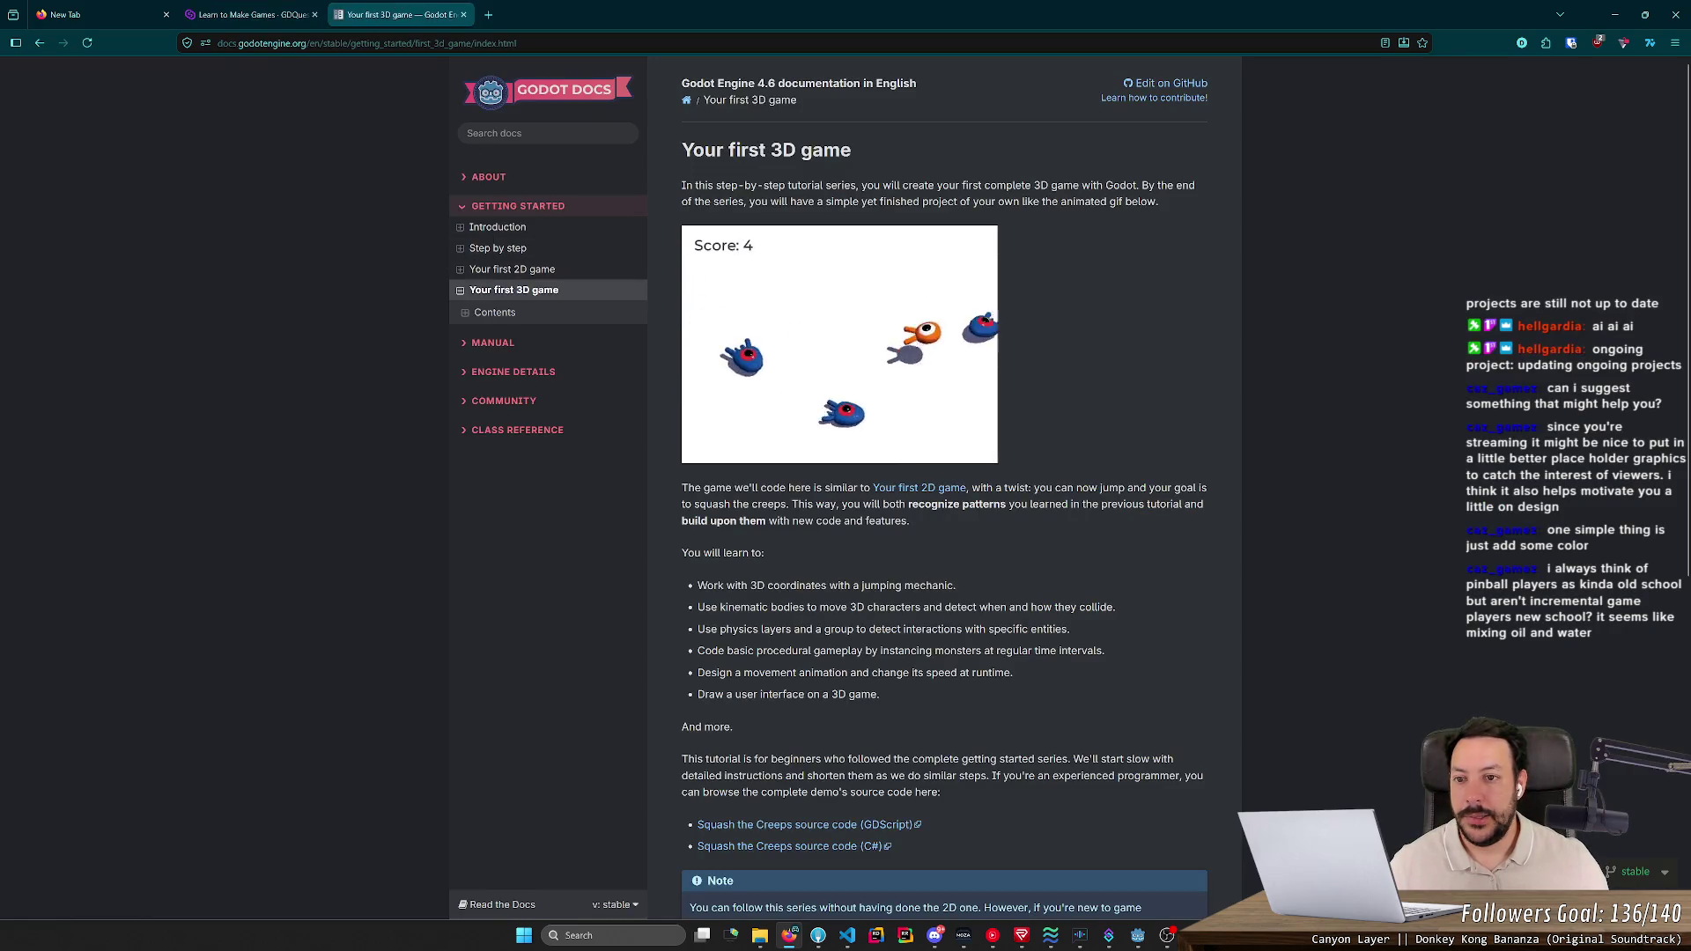
left_click(524, 133)
type("isnt")
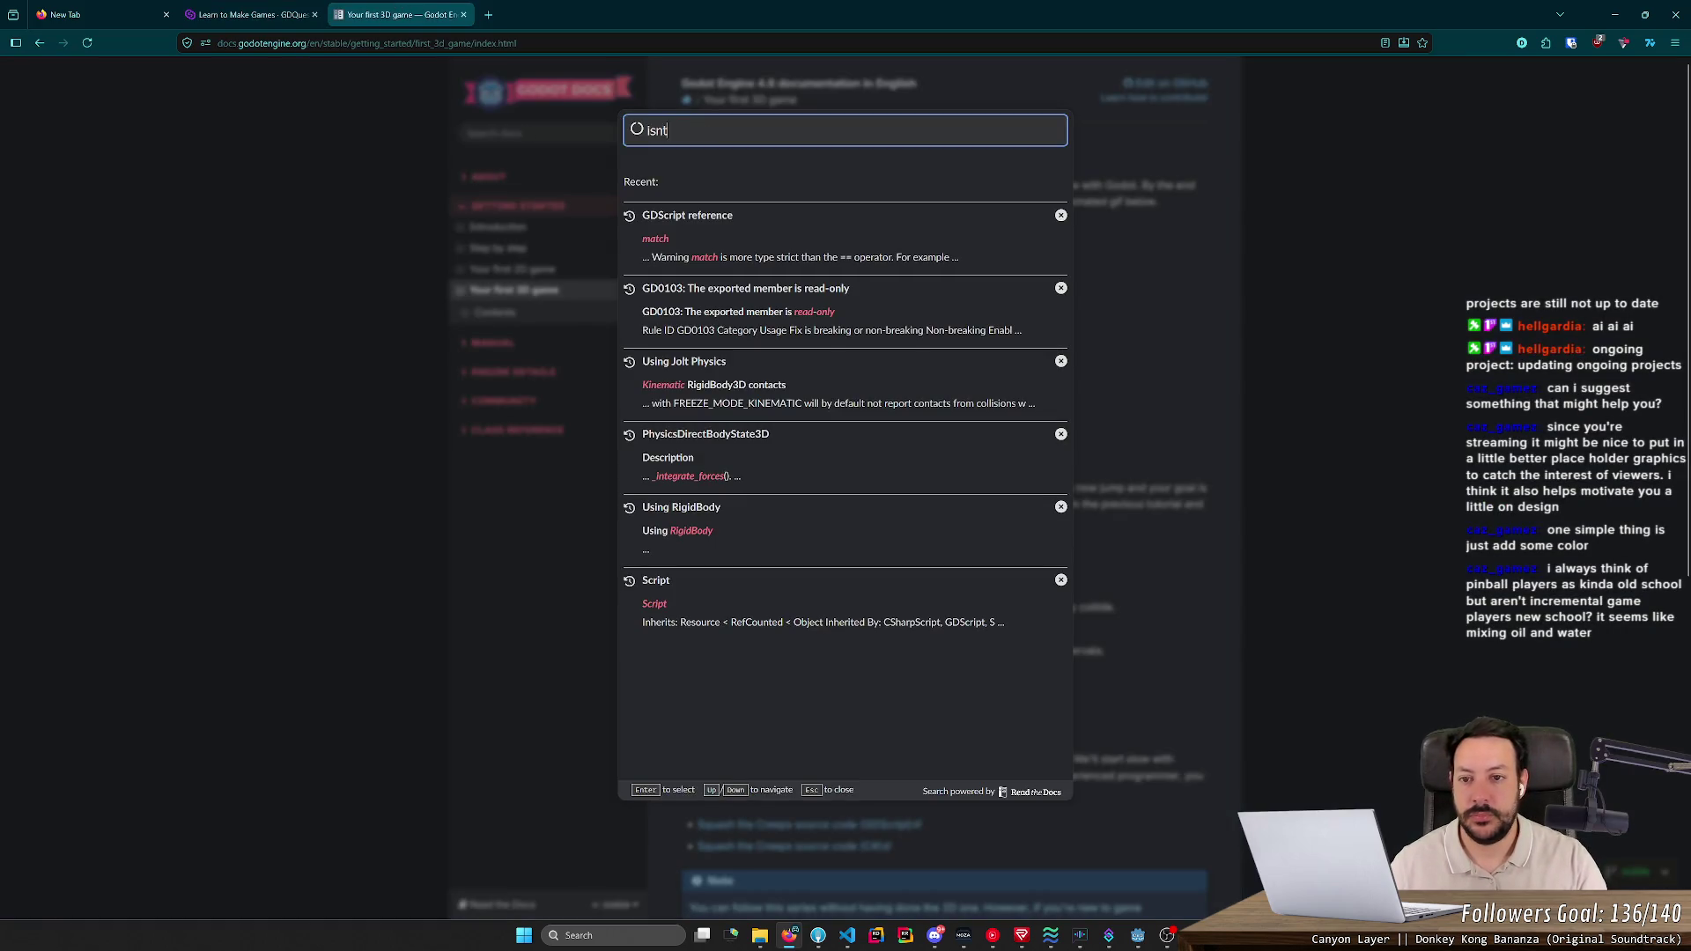
key("BackSpace")
key("BackSpace")
type("nst")
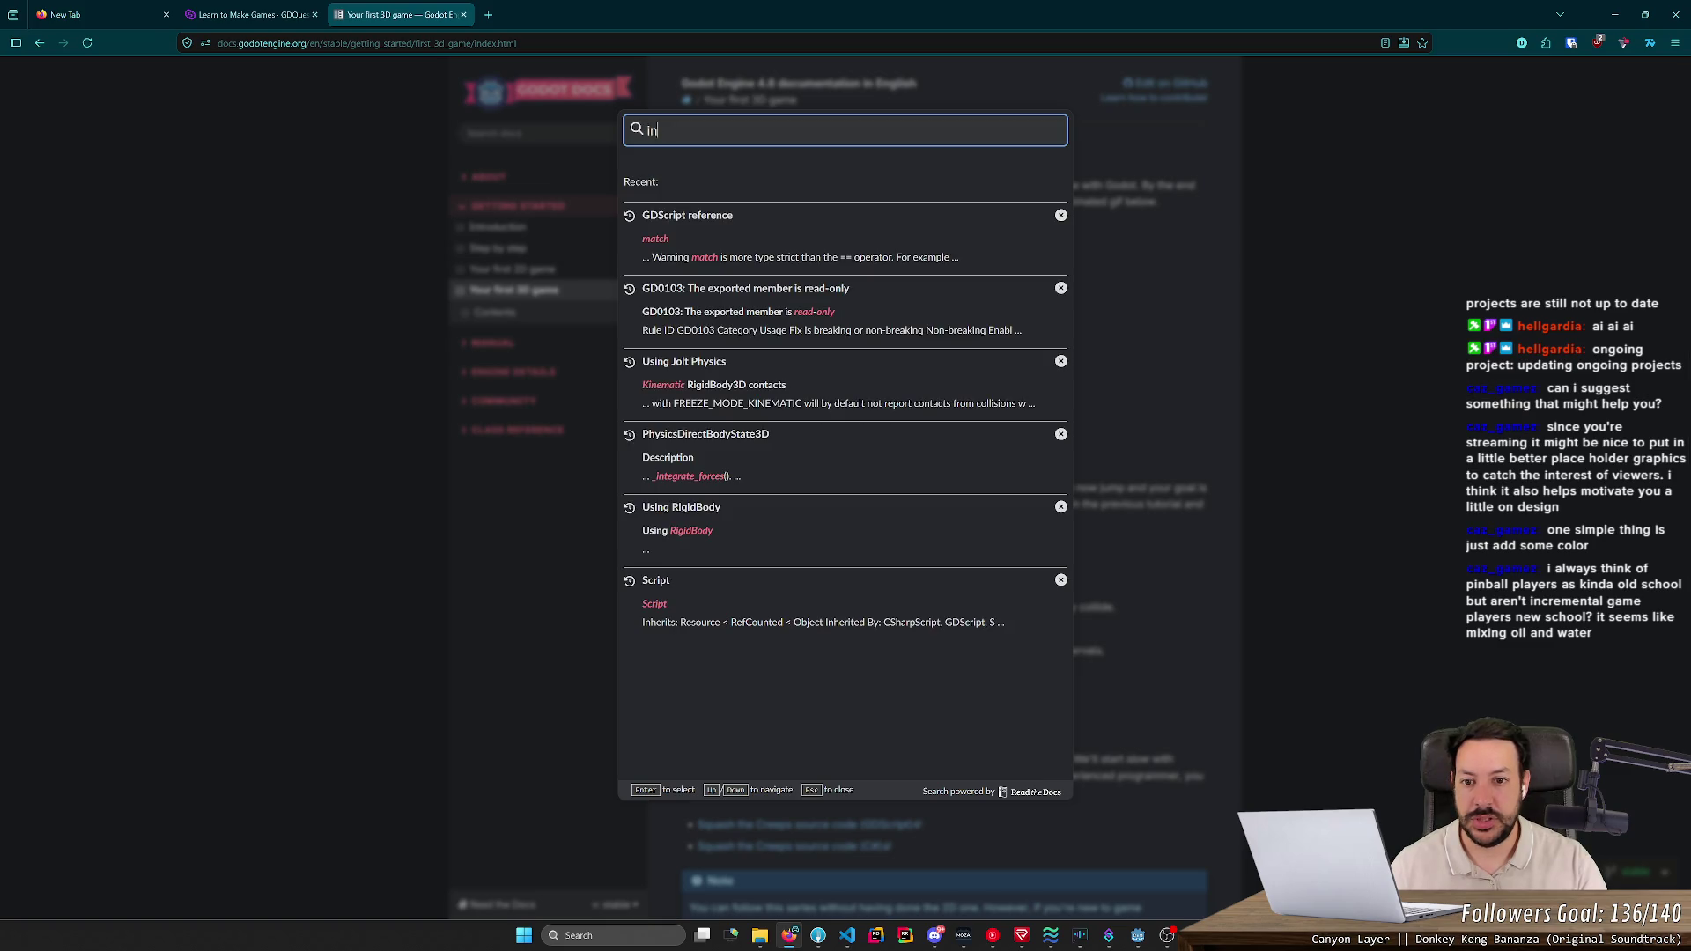
type("antiate")
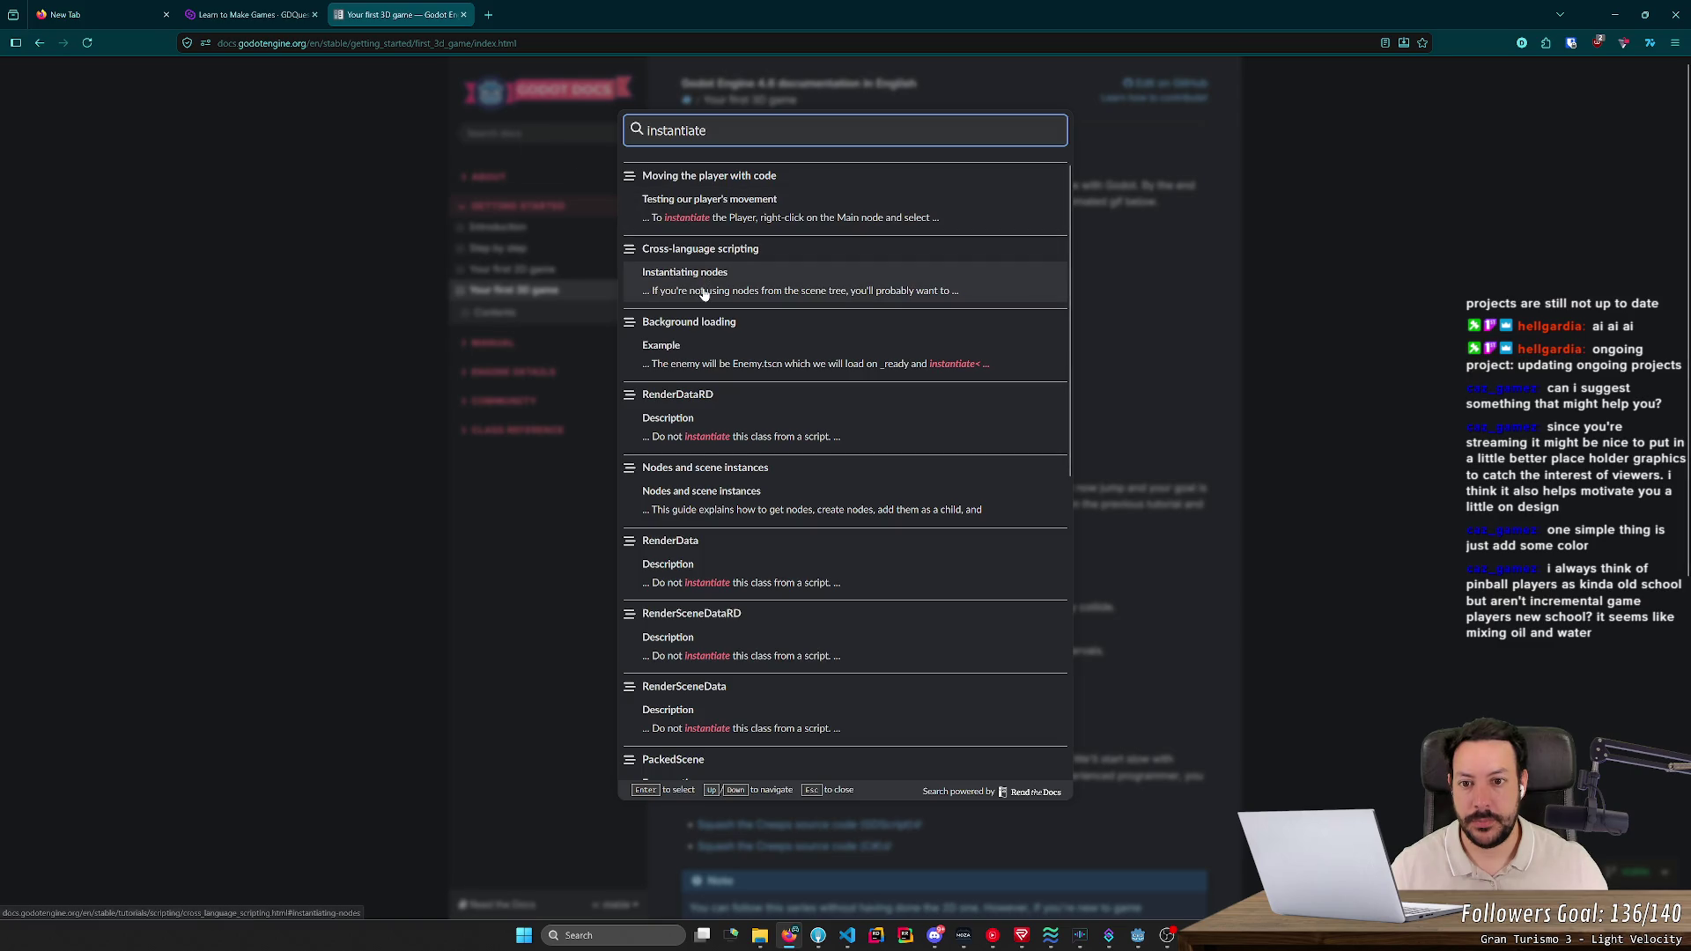
left_click(812, 291)
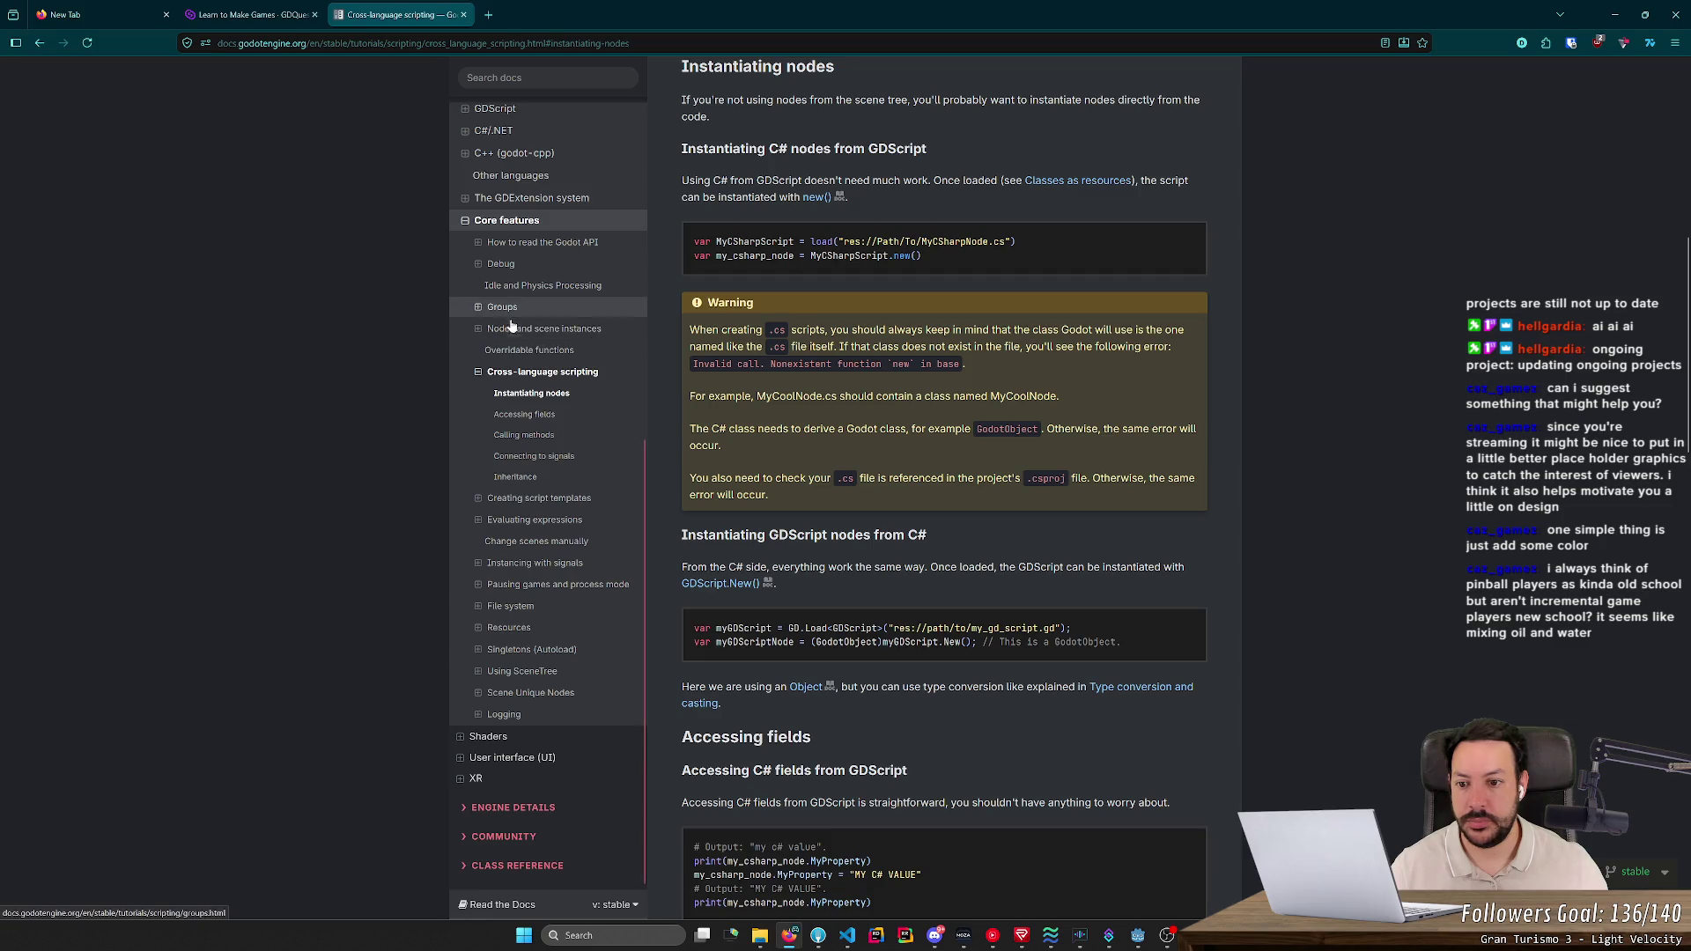
Step: Read the Instantiating nodes section and expand The GDExtension system in the sidebar
scroll(567, 259, "up", 3)
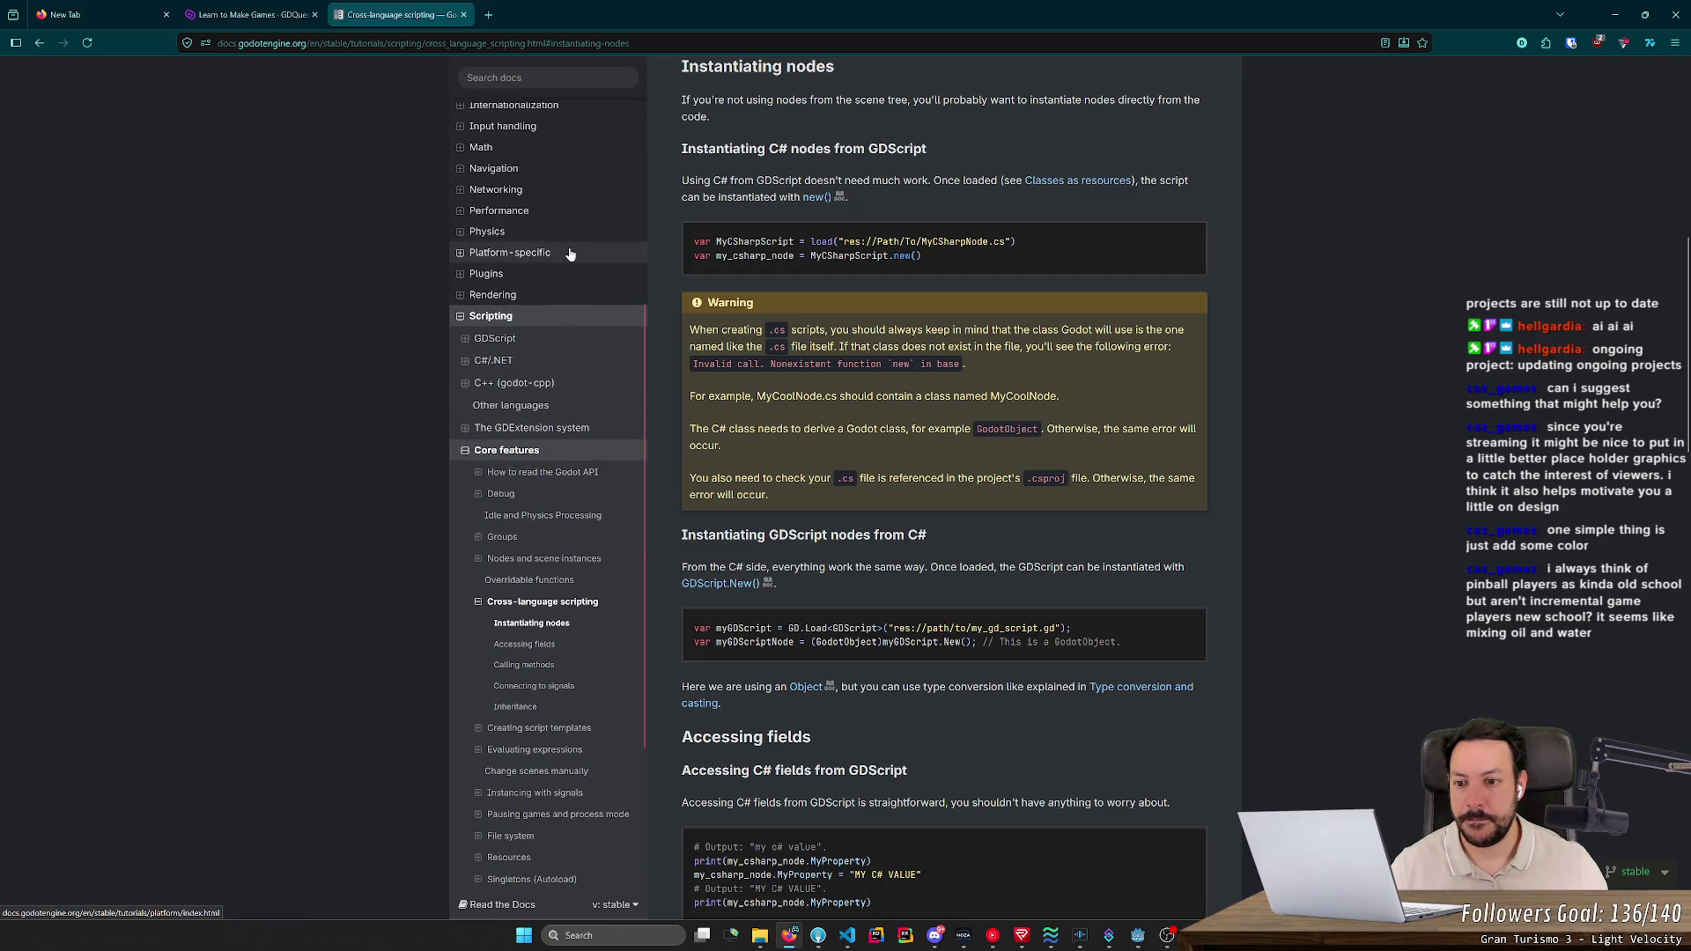
scroll(504, 351, "up", 5)
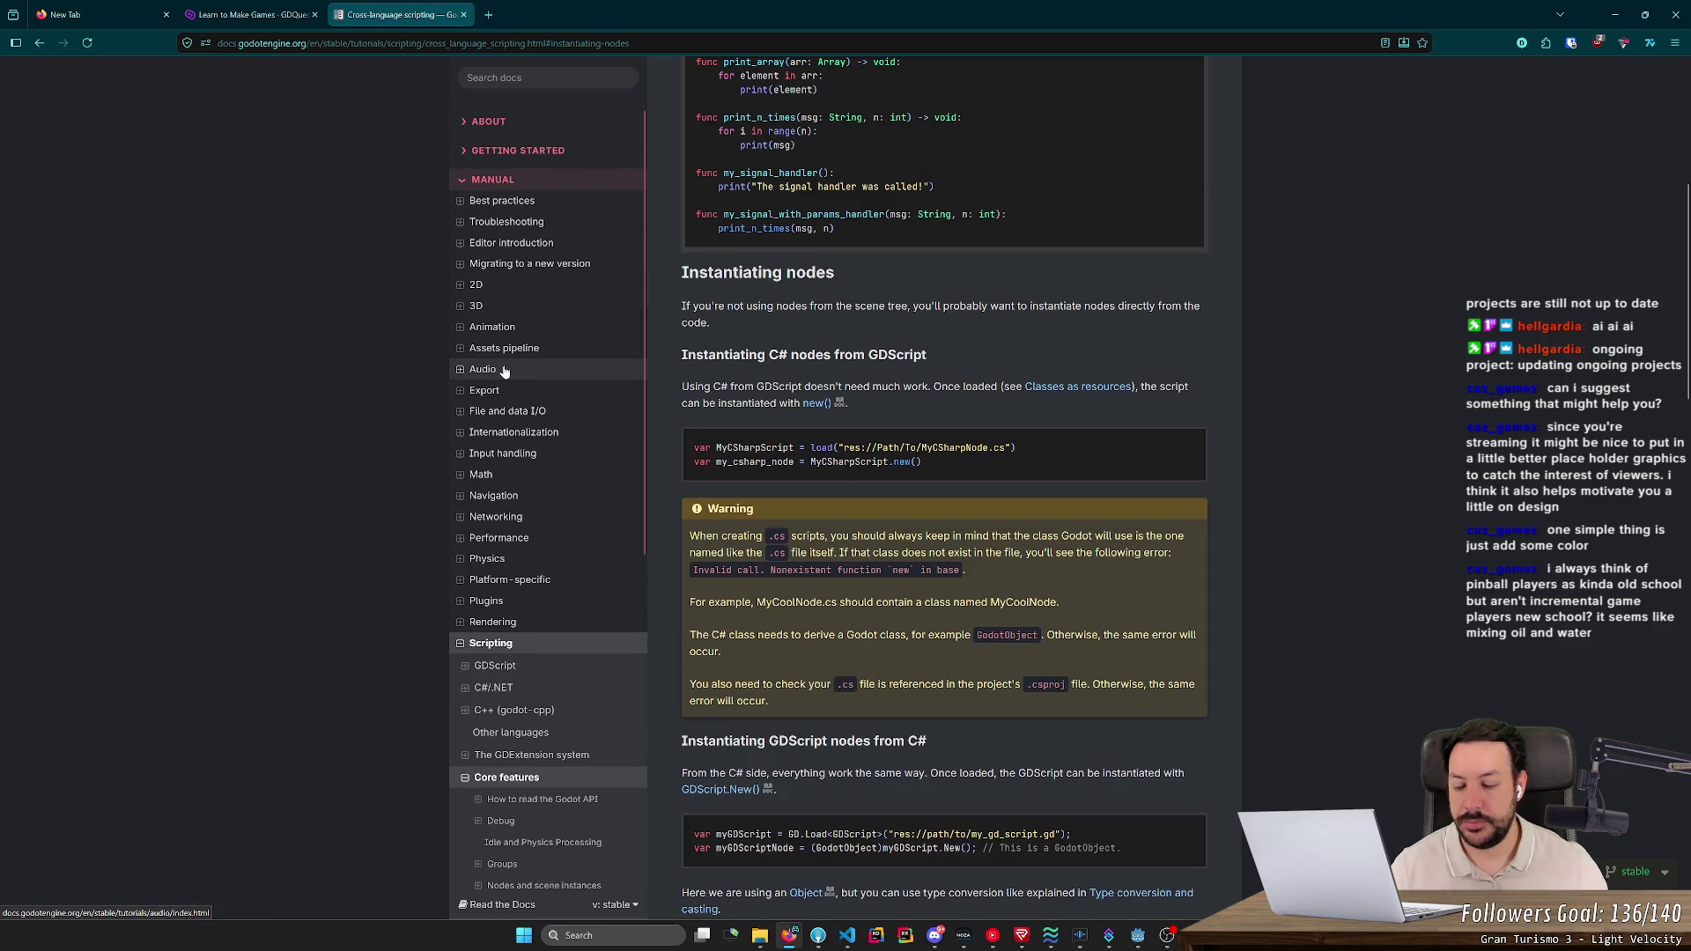
scroll(480, 392, "down", 4)
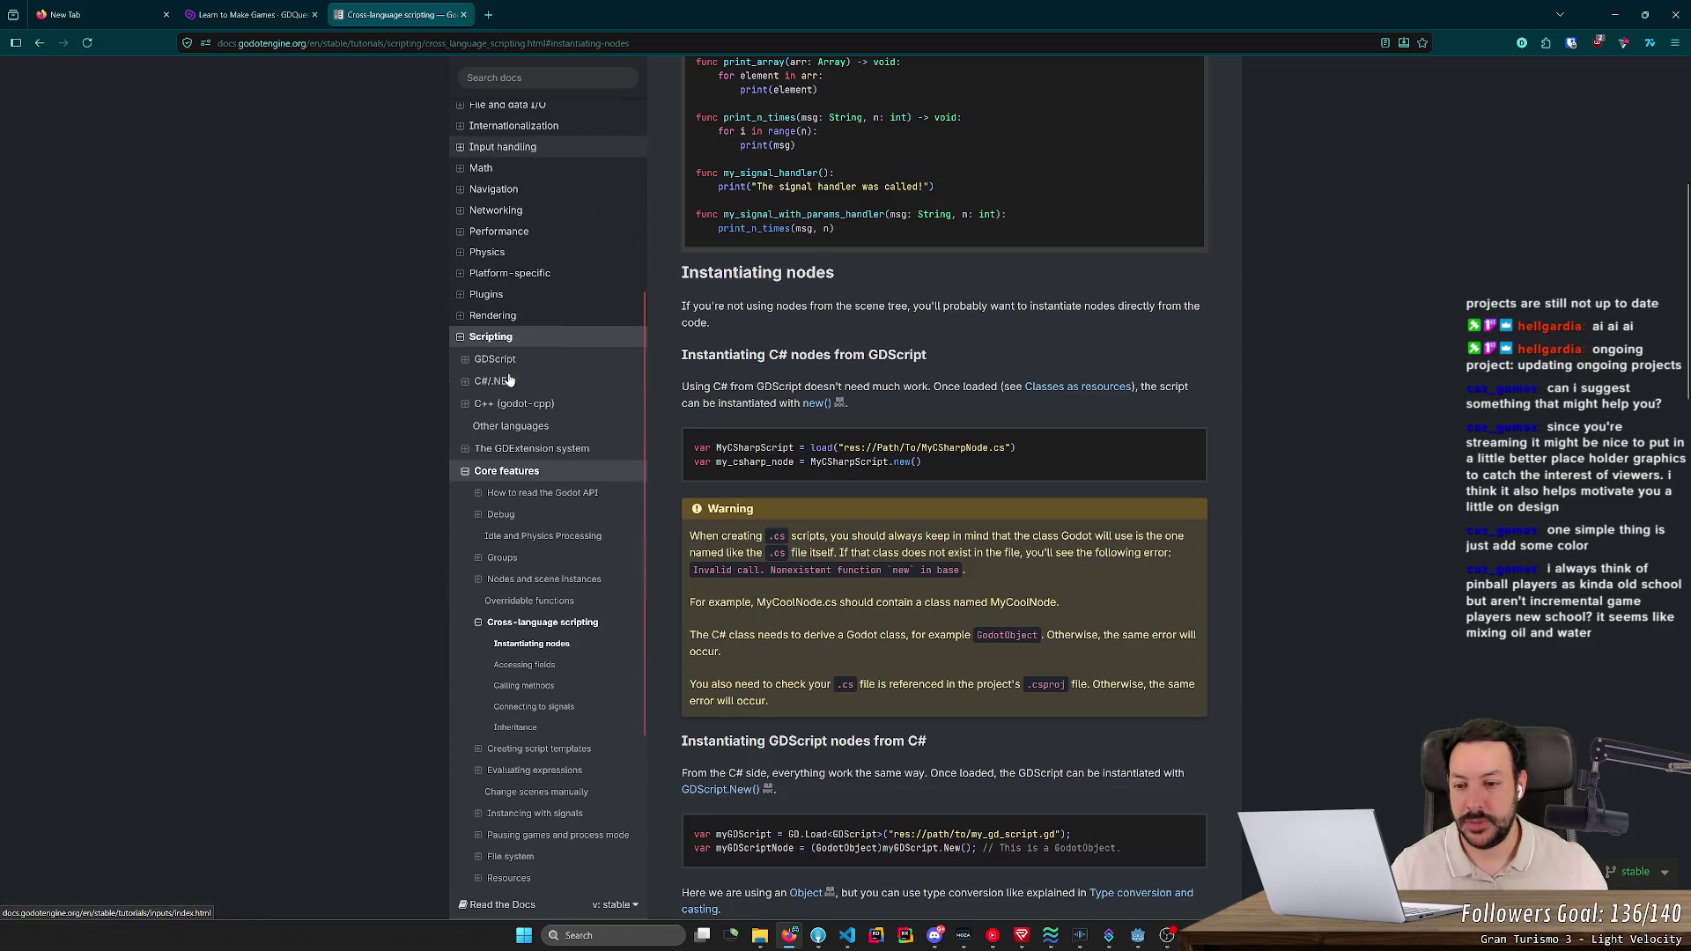
left_click(465, 449)
scroll(502, 438, "up", 2)
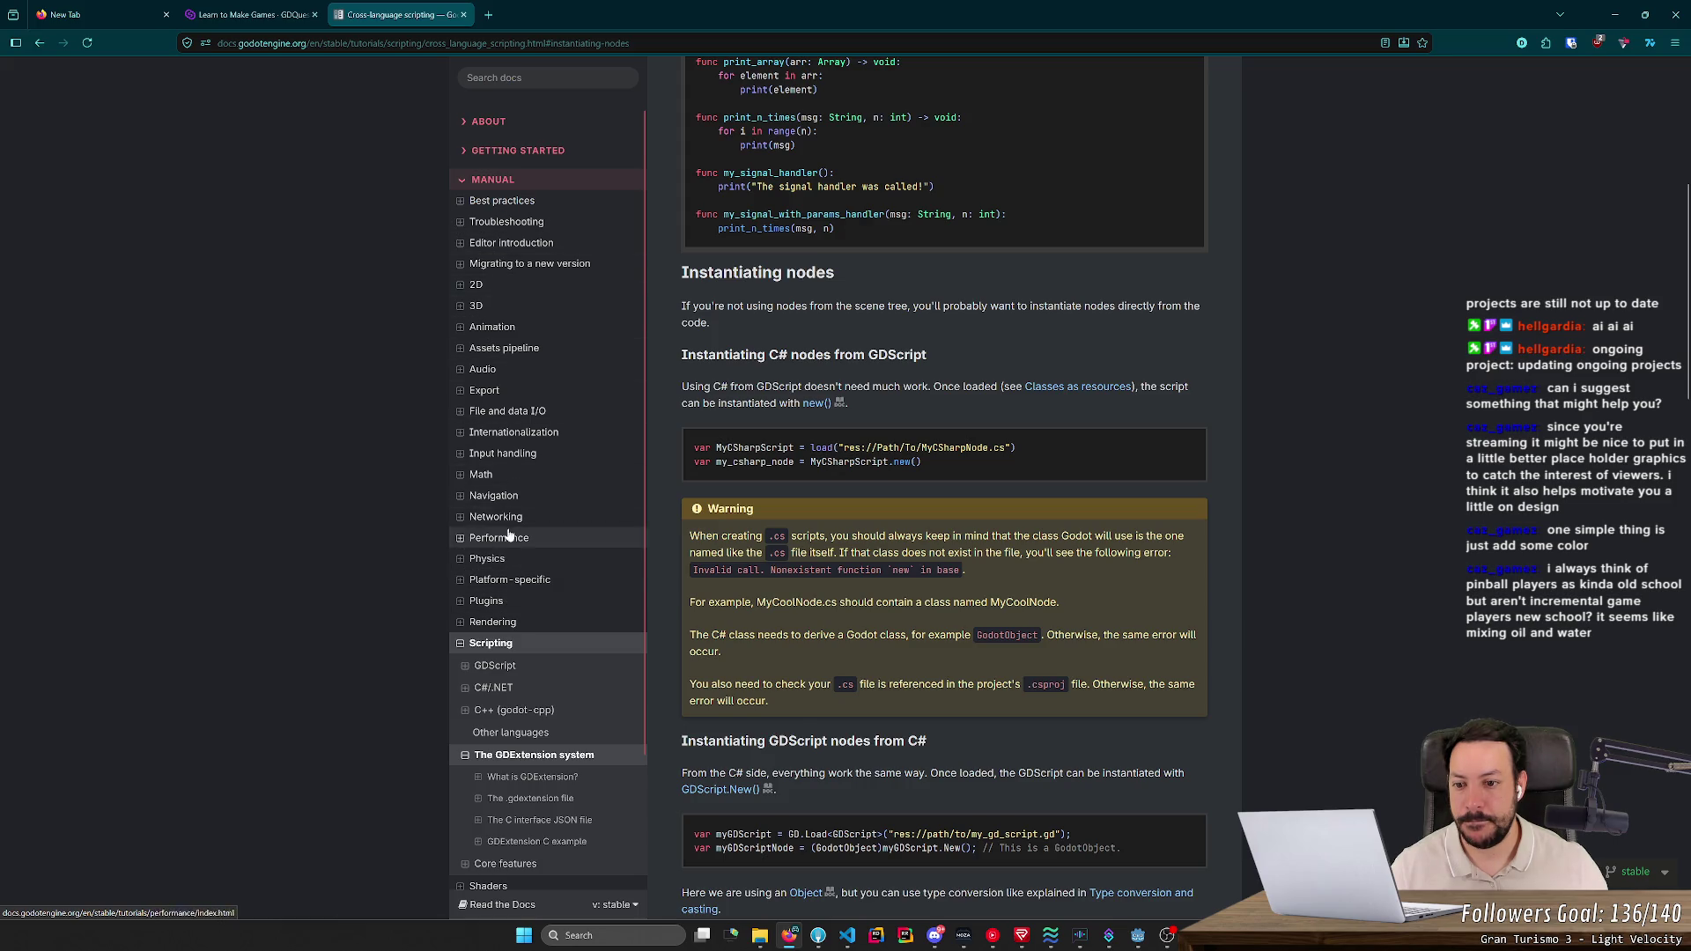
Step: Visit Assets pipeline, Importing 3D scenes and the 3D index, expanding Introduction to 3D
left_click(479, 350)
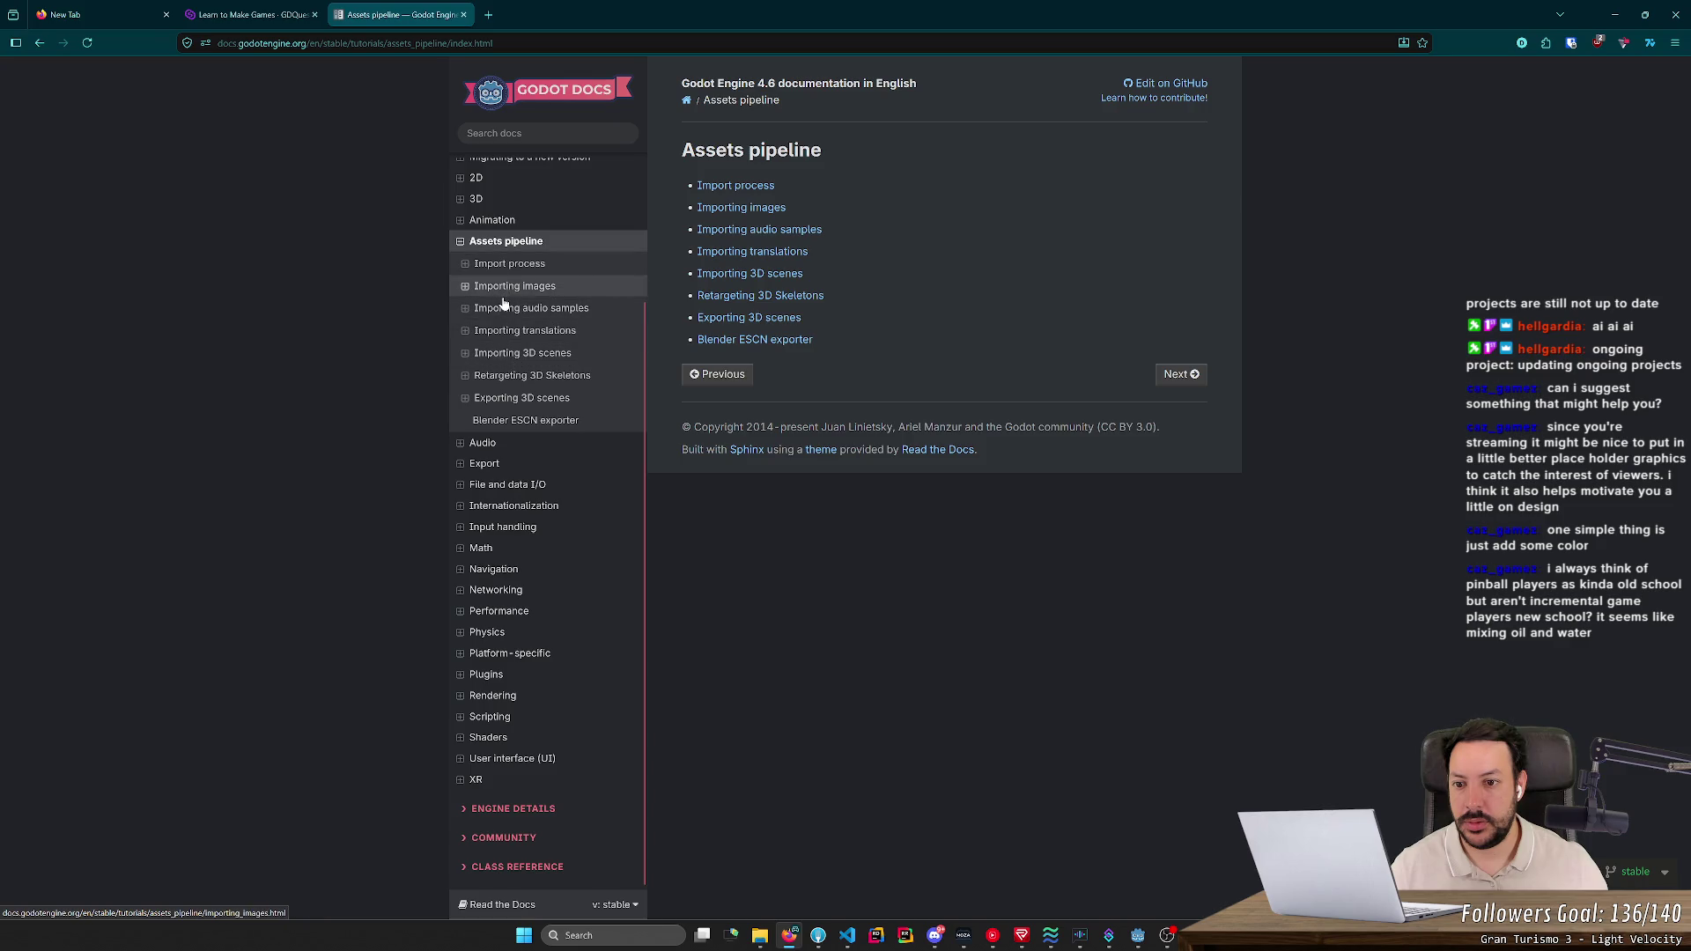
left_click(511, 353)
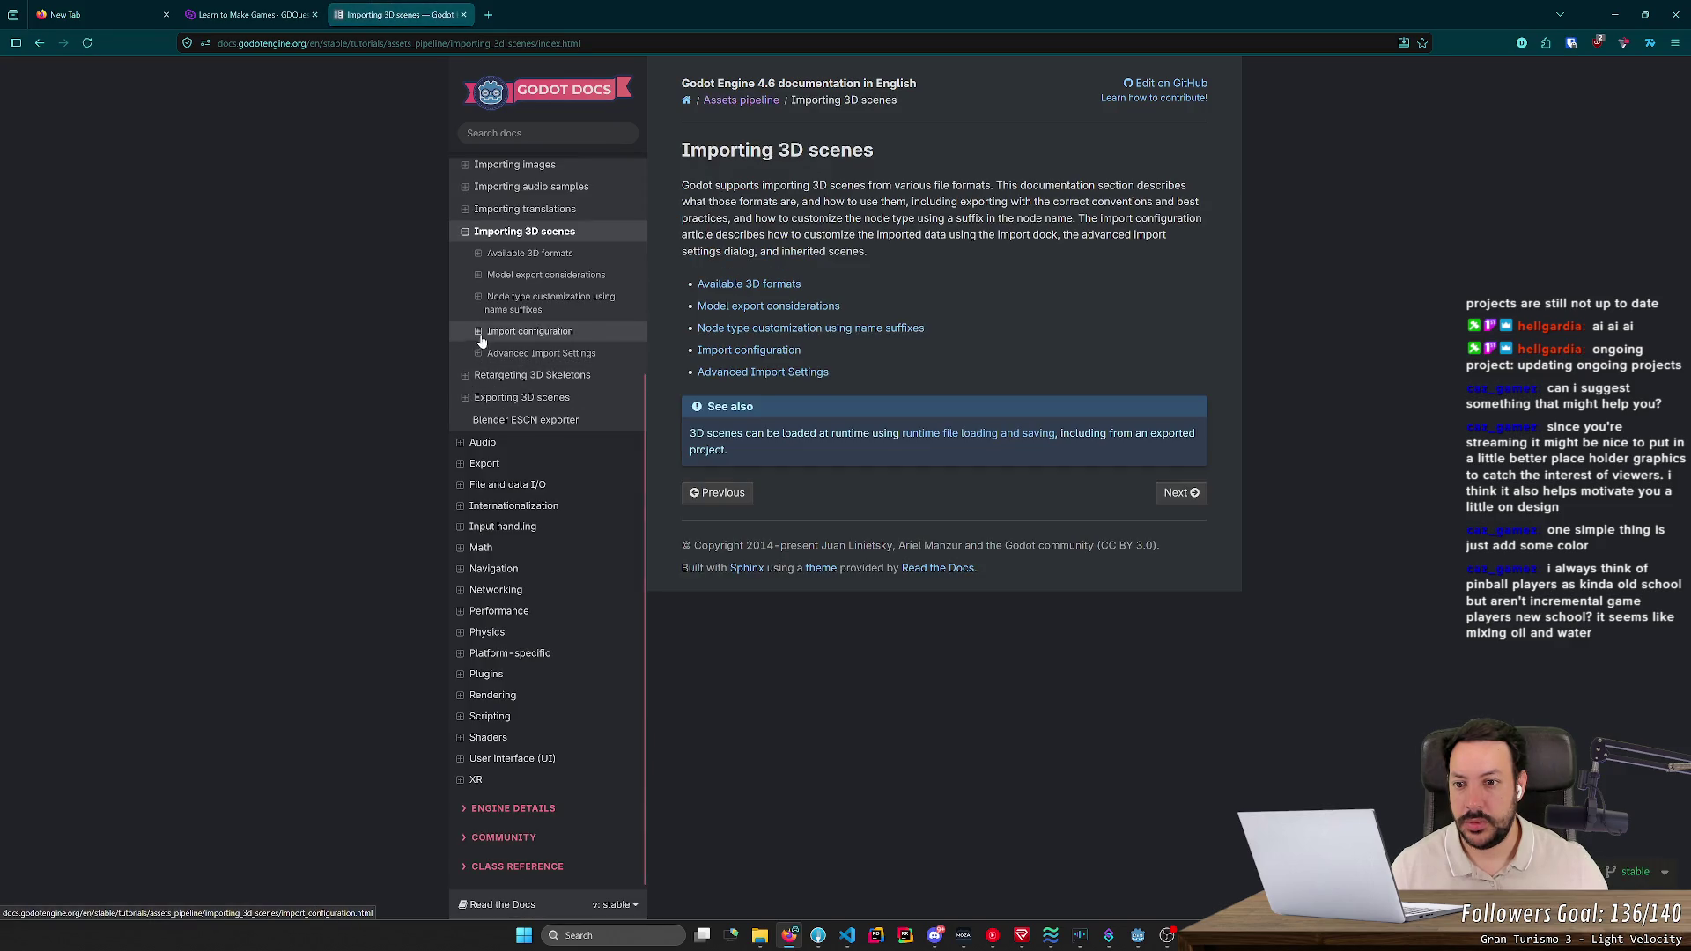
scroll(479, 341, "up", 5)
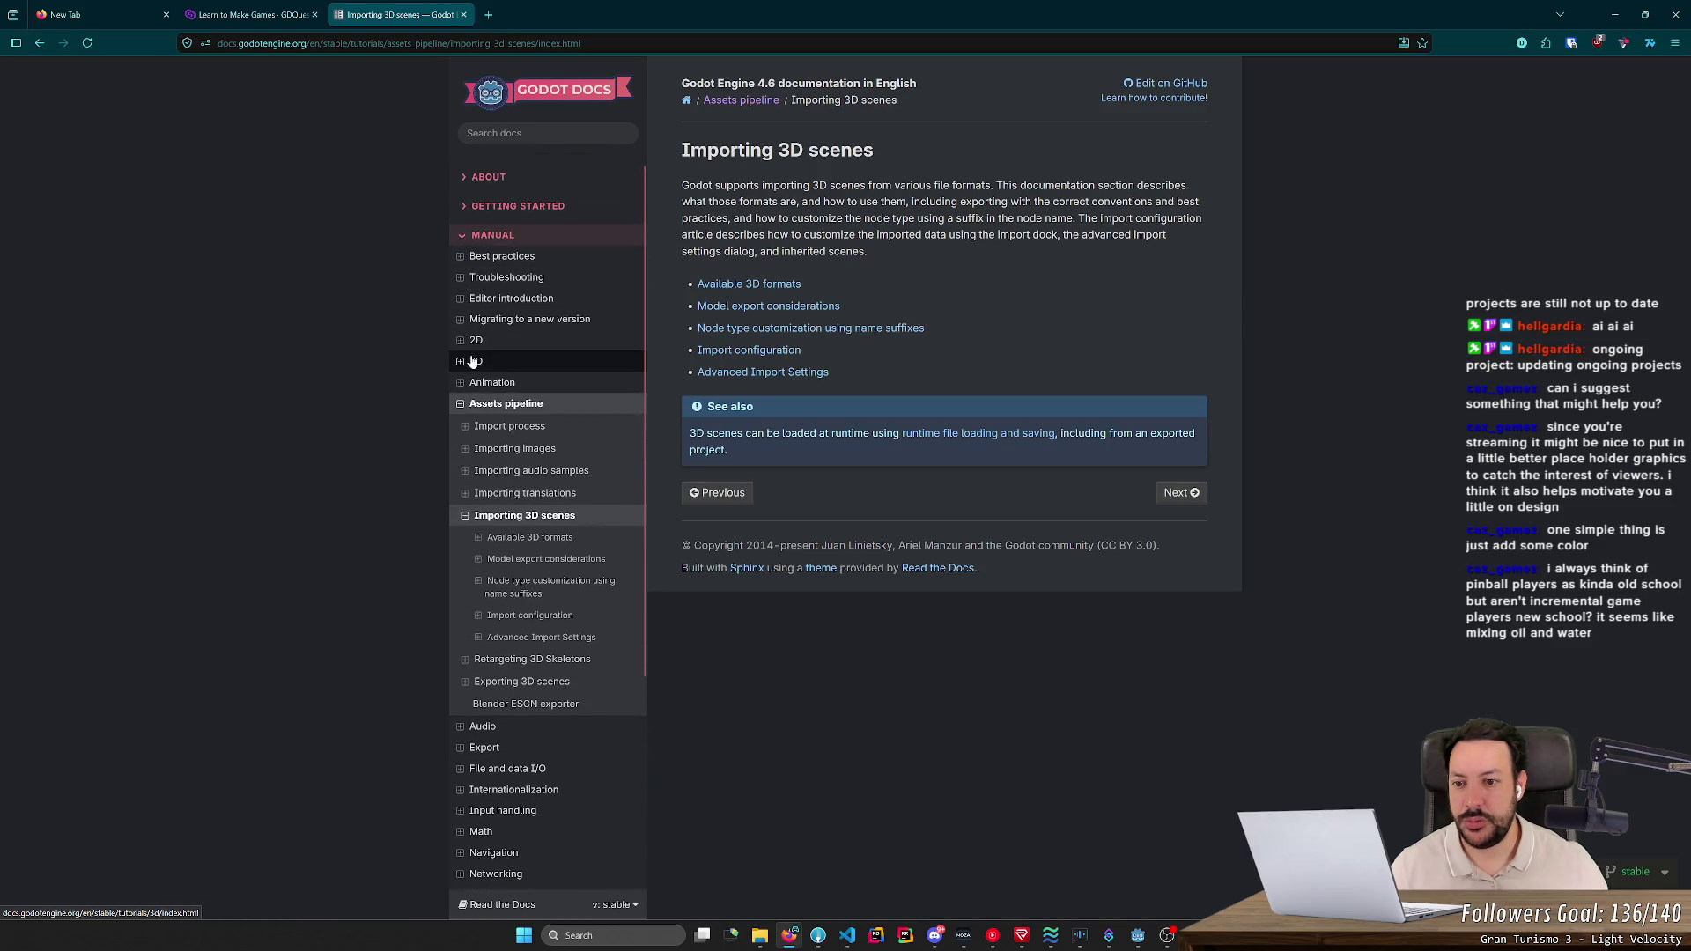
left_click(473, 362)
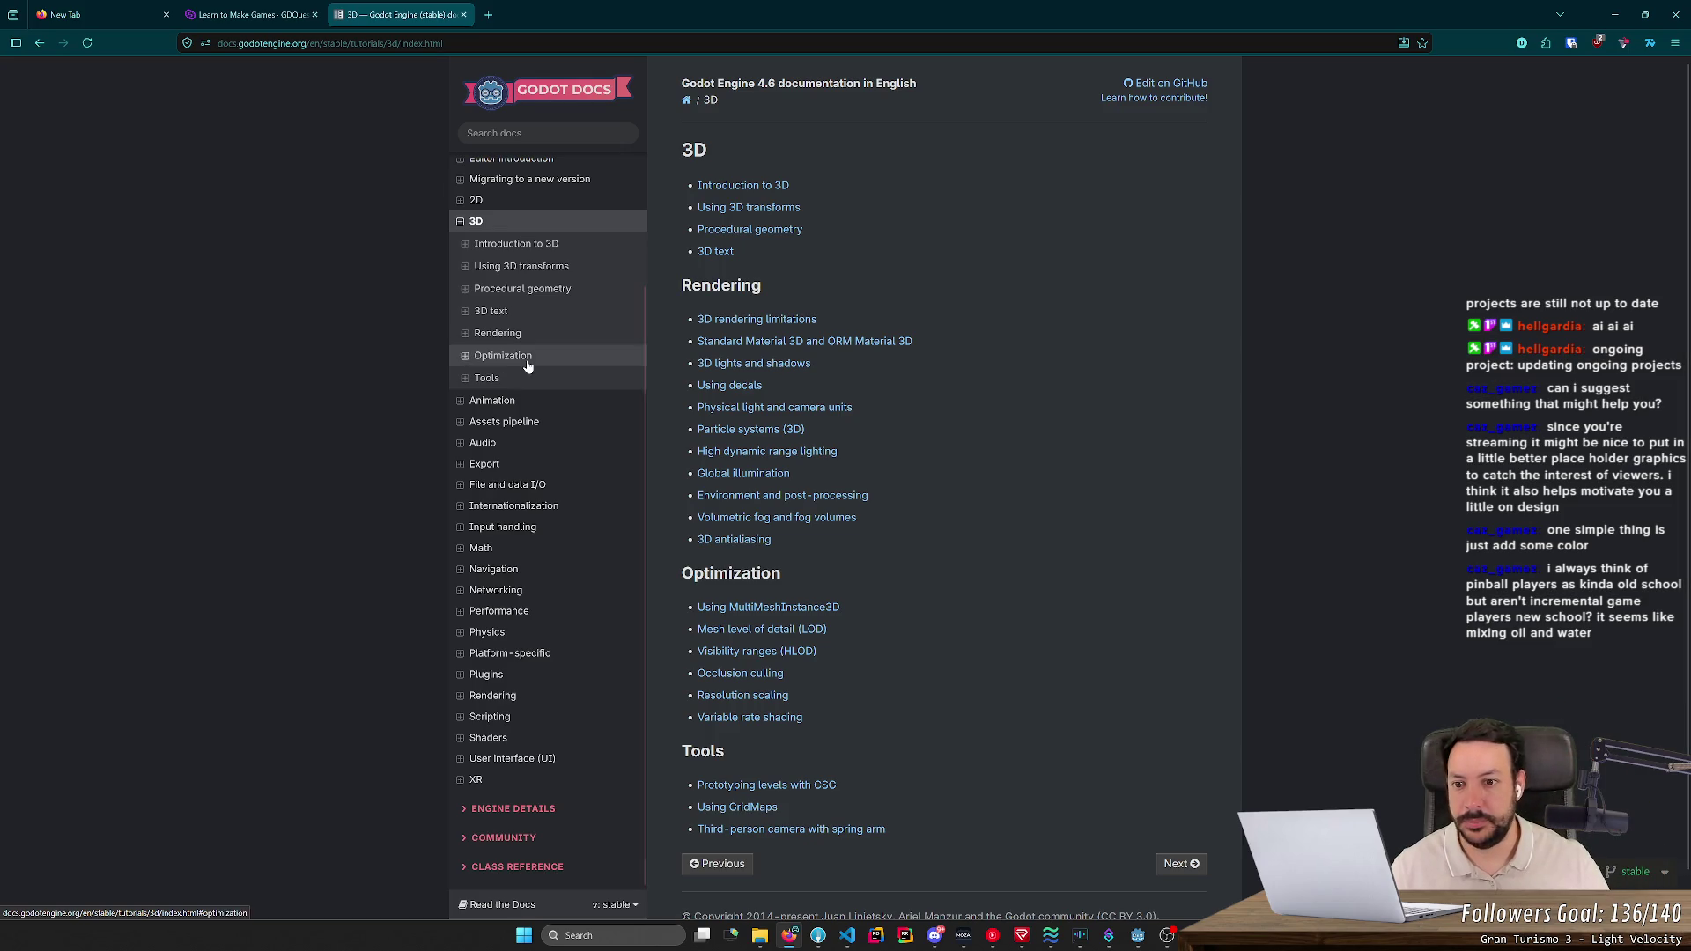
scroll(493, 352, "up", 2)
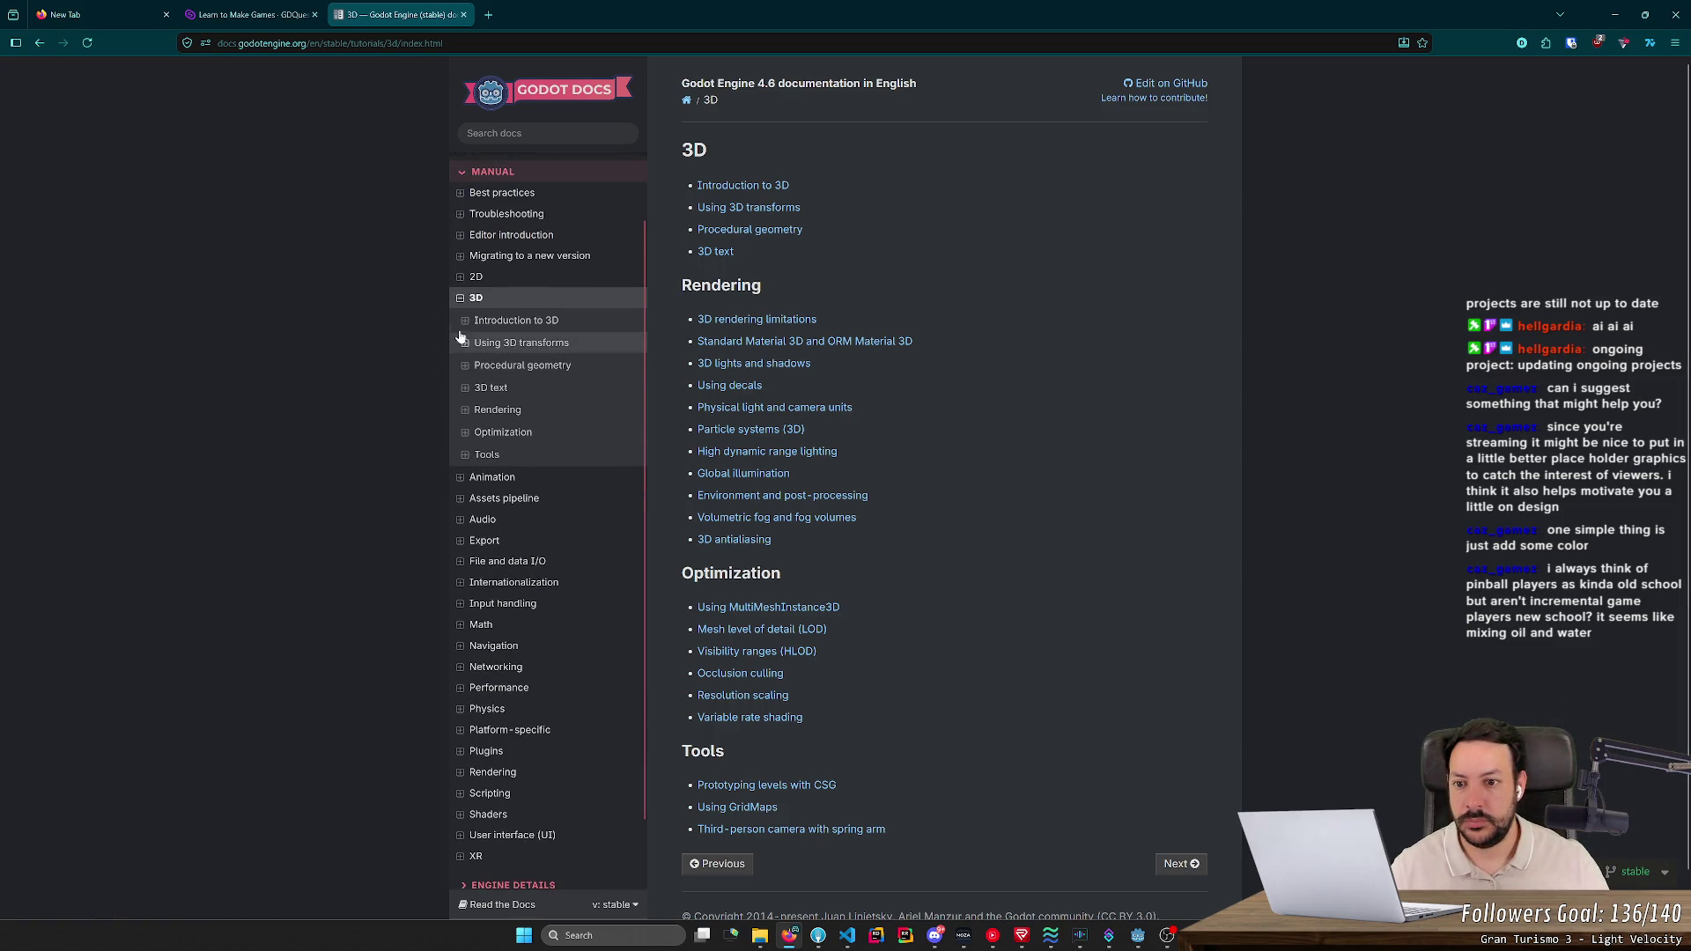
left_click(462, 323)
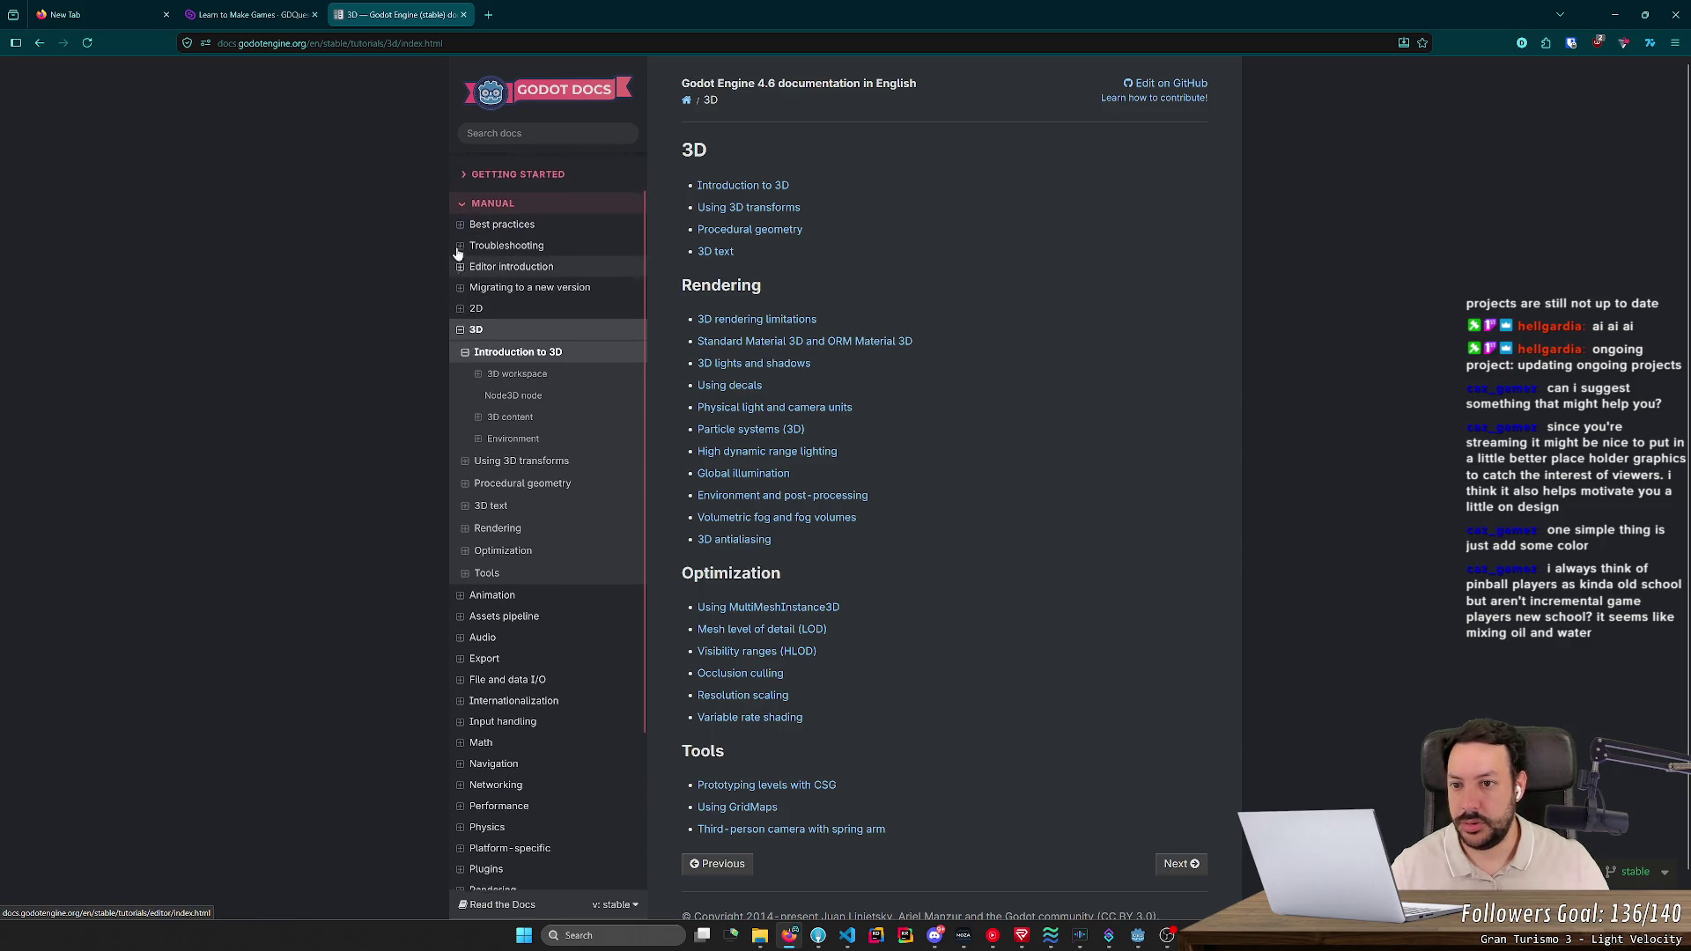
scroll(461, 224, "up", 2)
Step: Go to the Spawning monsters tutorial page and scroll through its code
left_click(462, 206)
key("alt+Left")
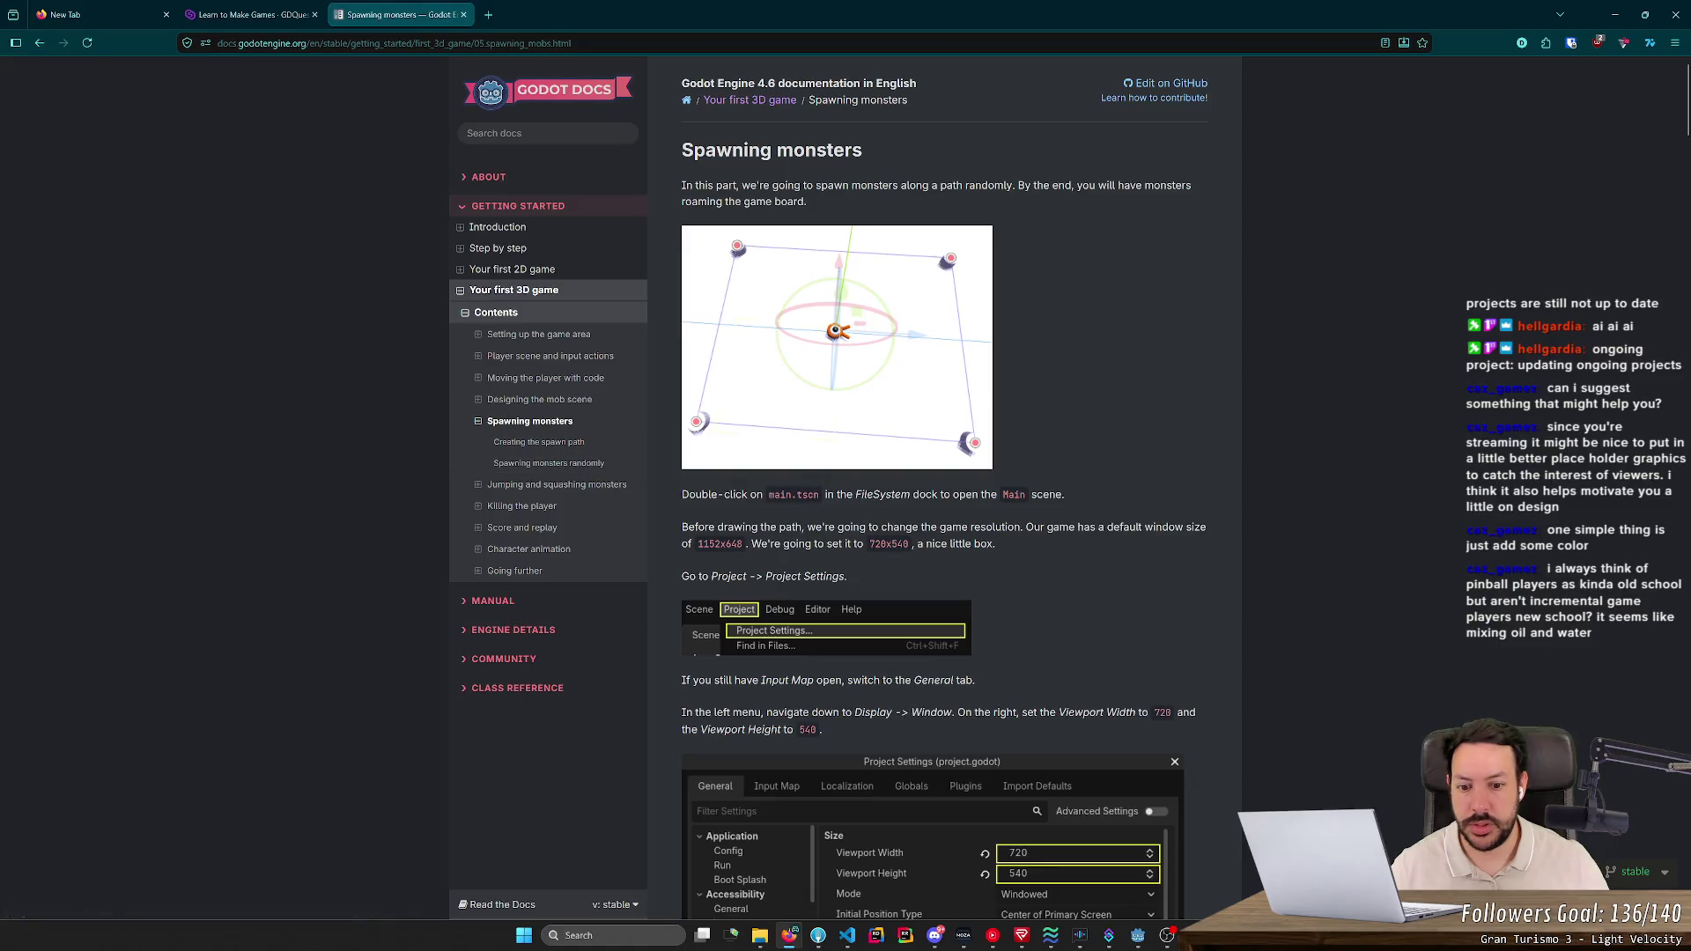
scroll(802, 488, "down", 5)
scroll(801, 488, "down", 12)
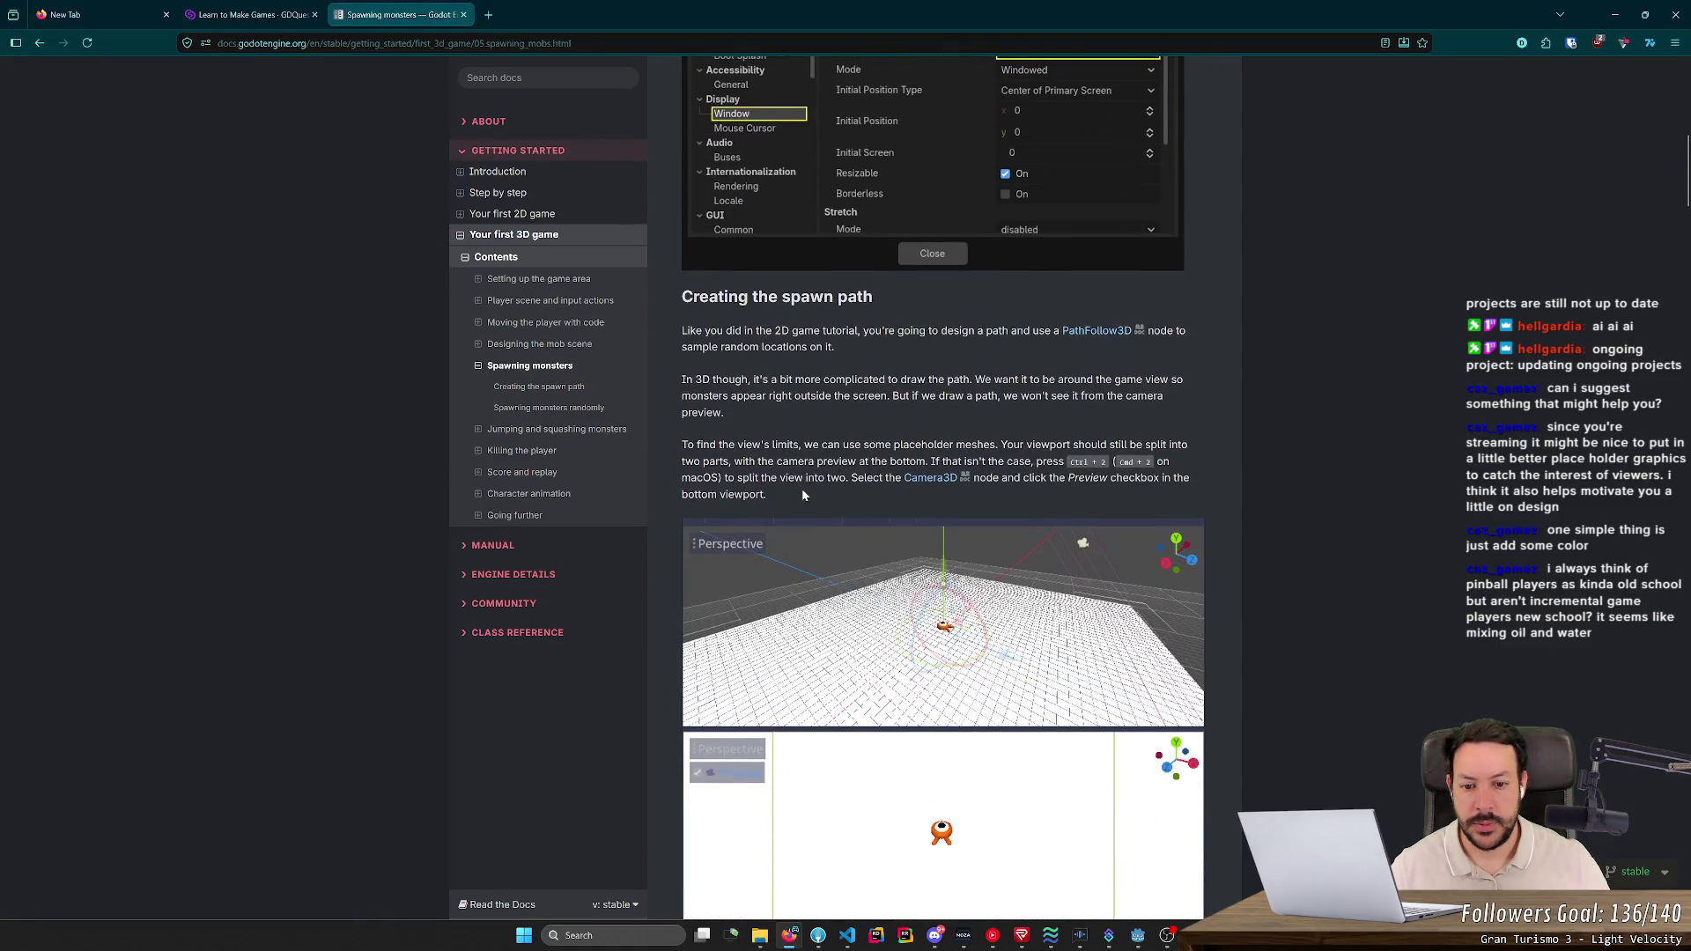
scroll(802, 495, "down", 10)
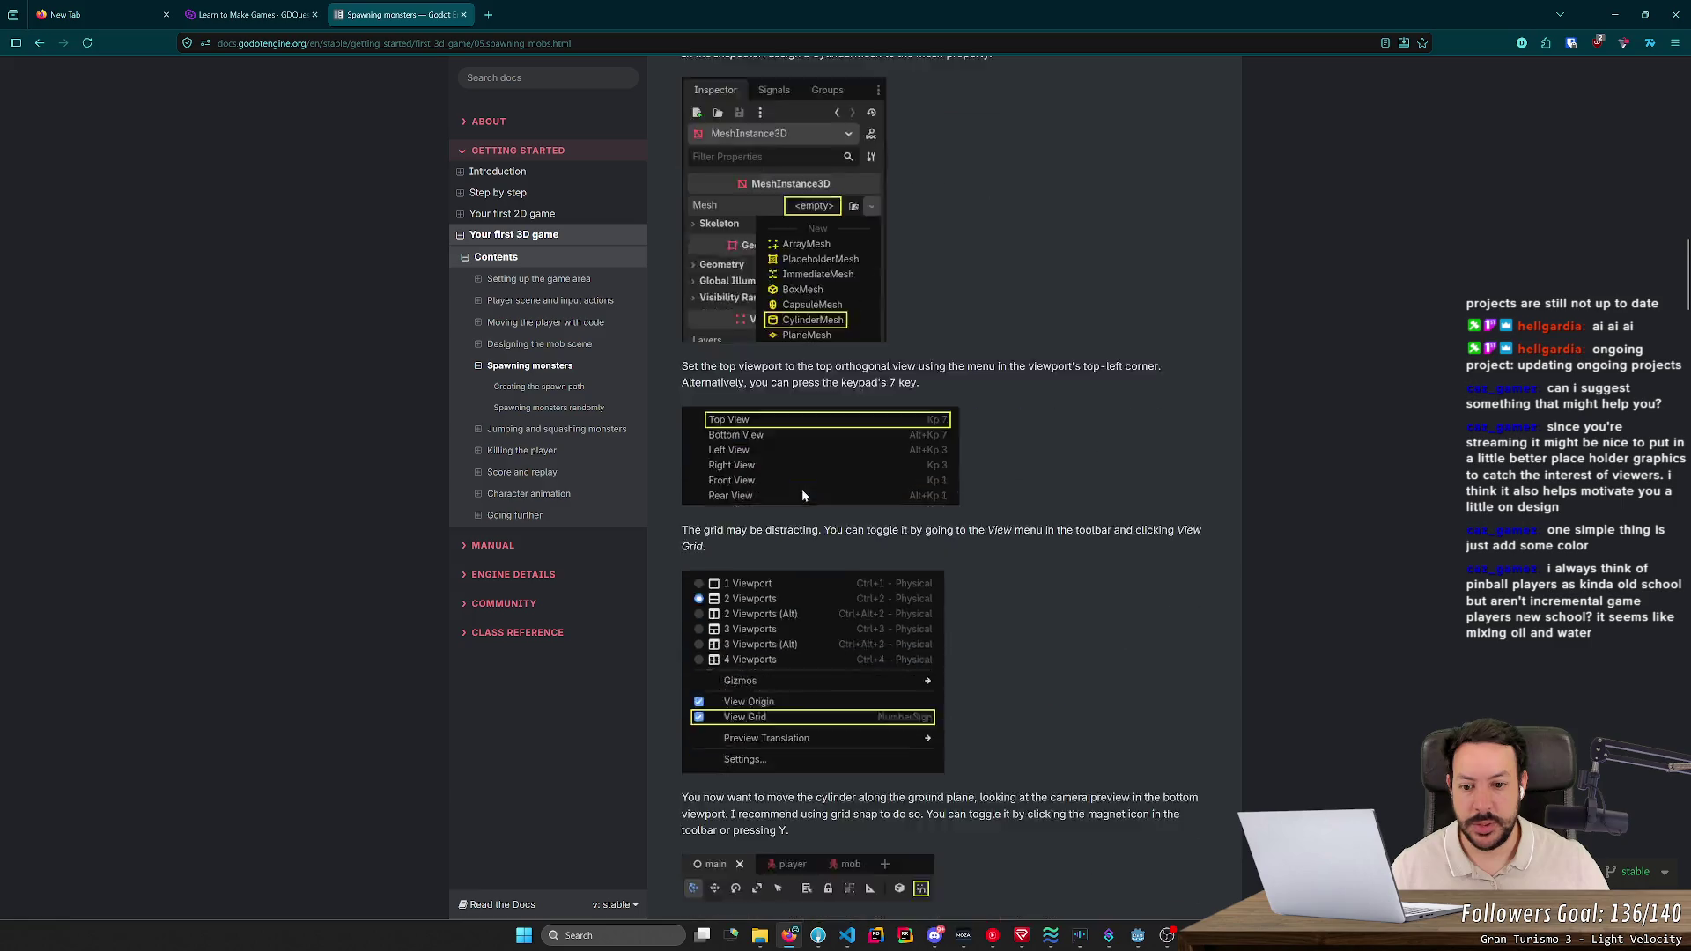
scroll(802, 495, "down", 6)
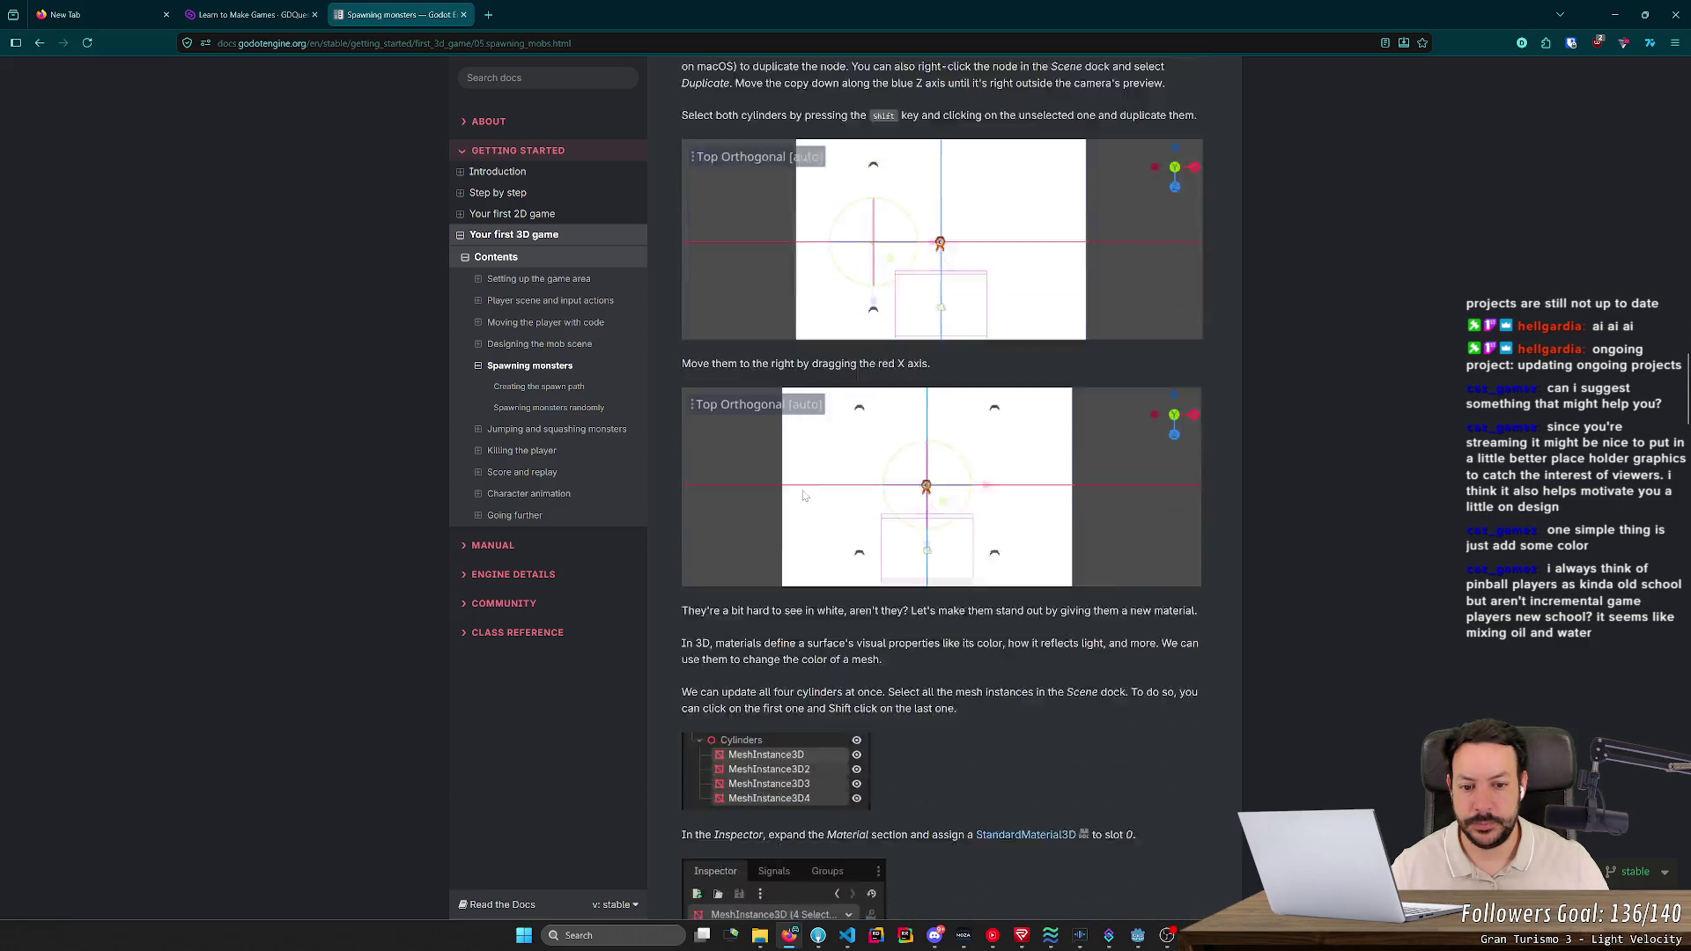
scroll(802, 496, "down", 17)
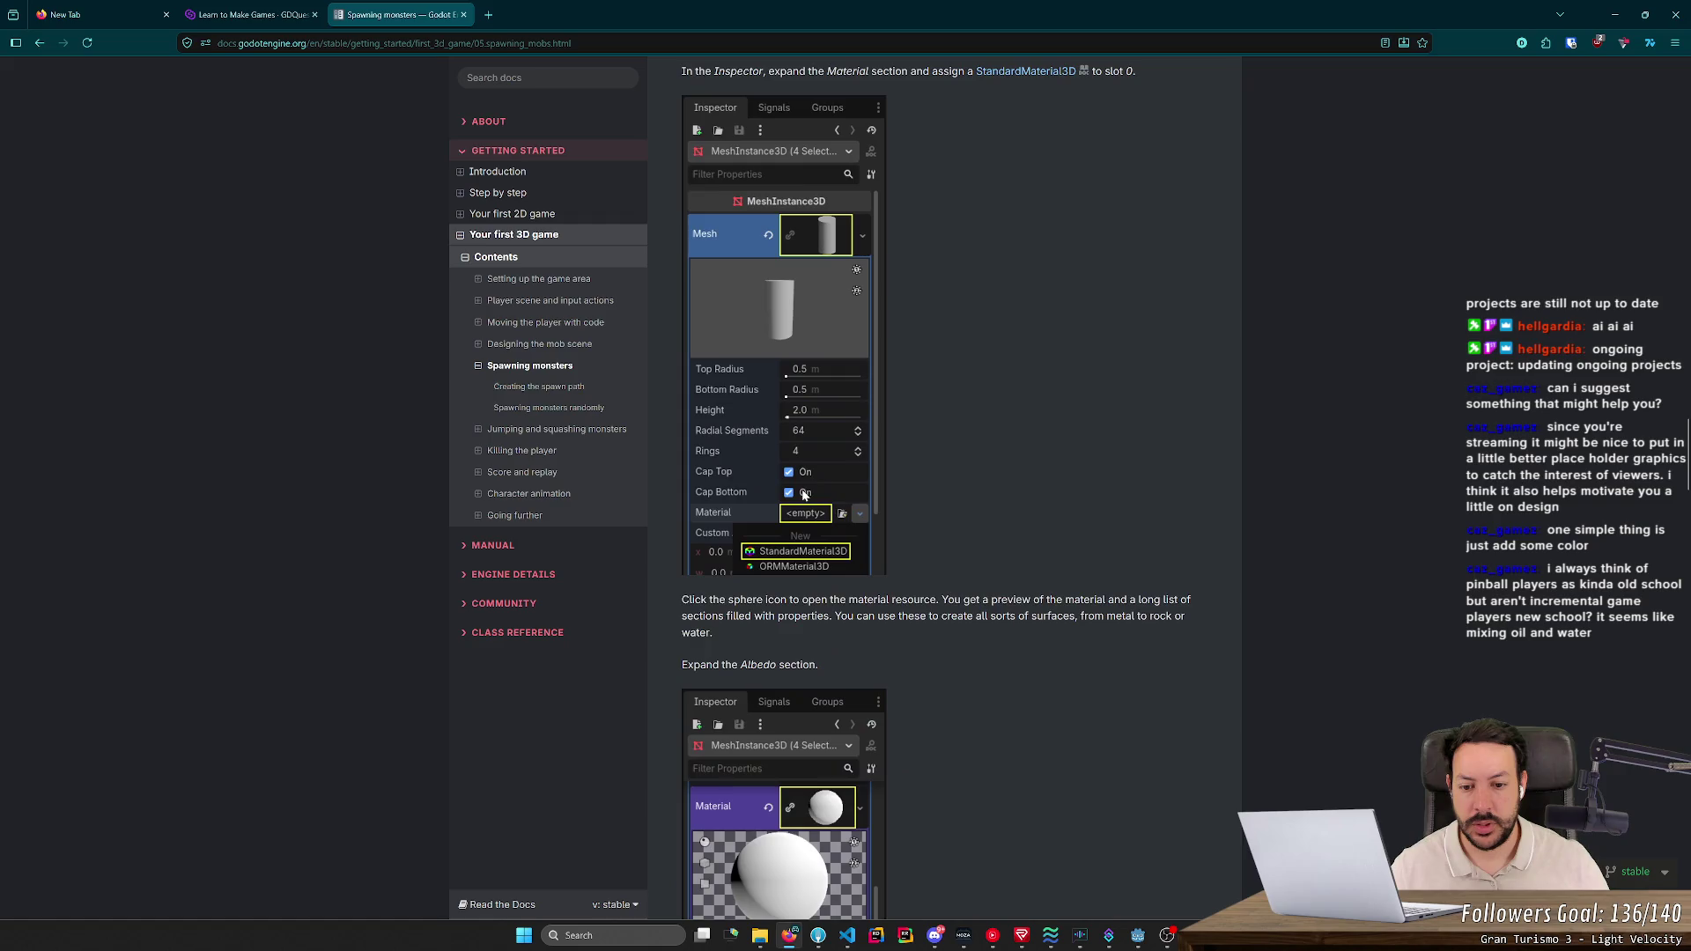
scroll(801, 495, "down", 8)
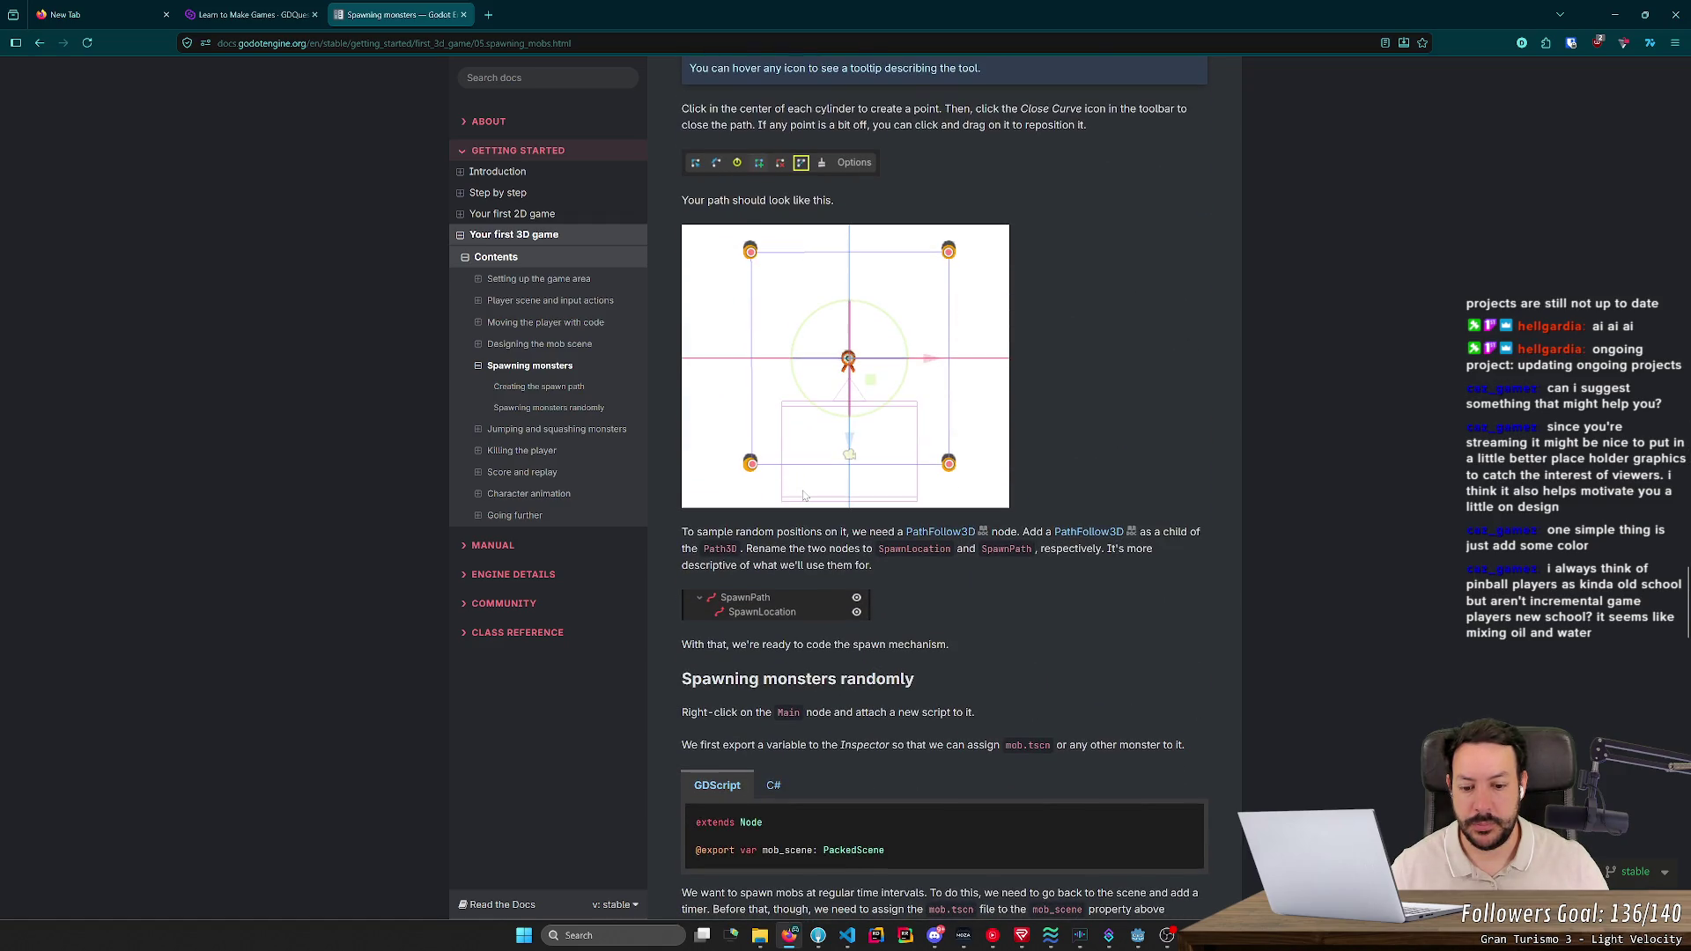
scroll(802, 494, "down", 5)
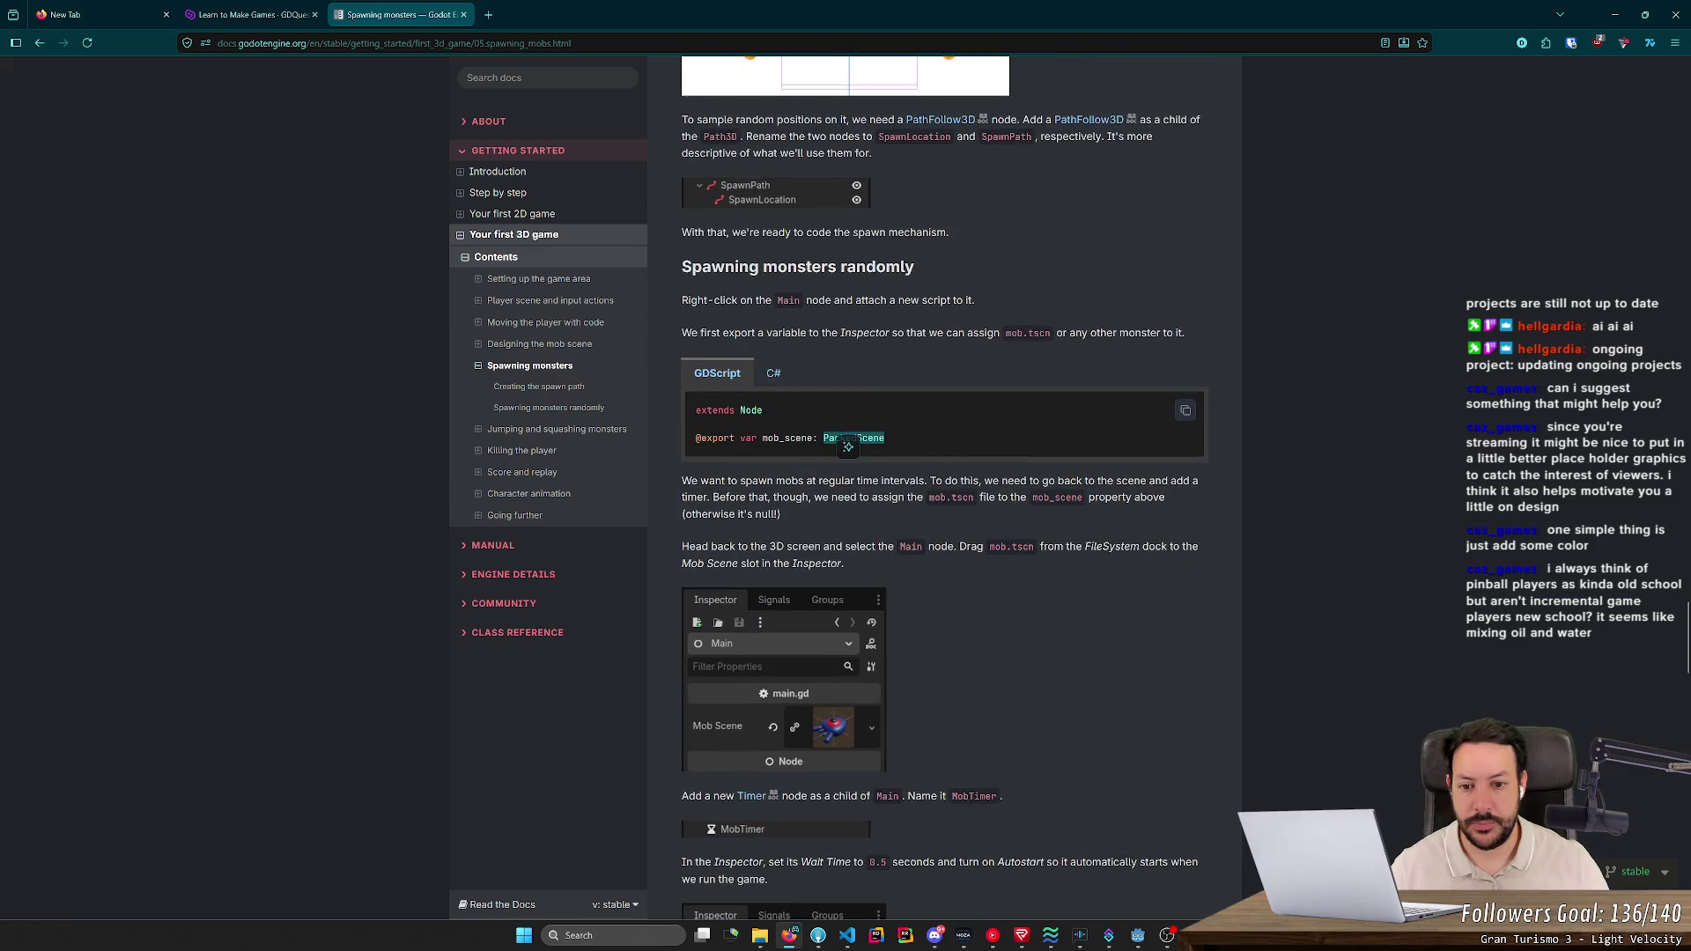
scroll(926, 440, "down", 2)
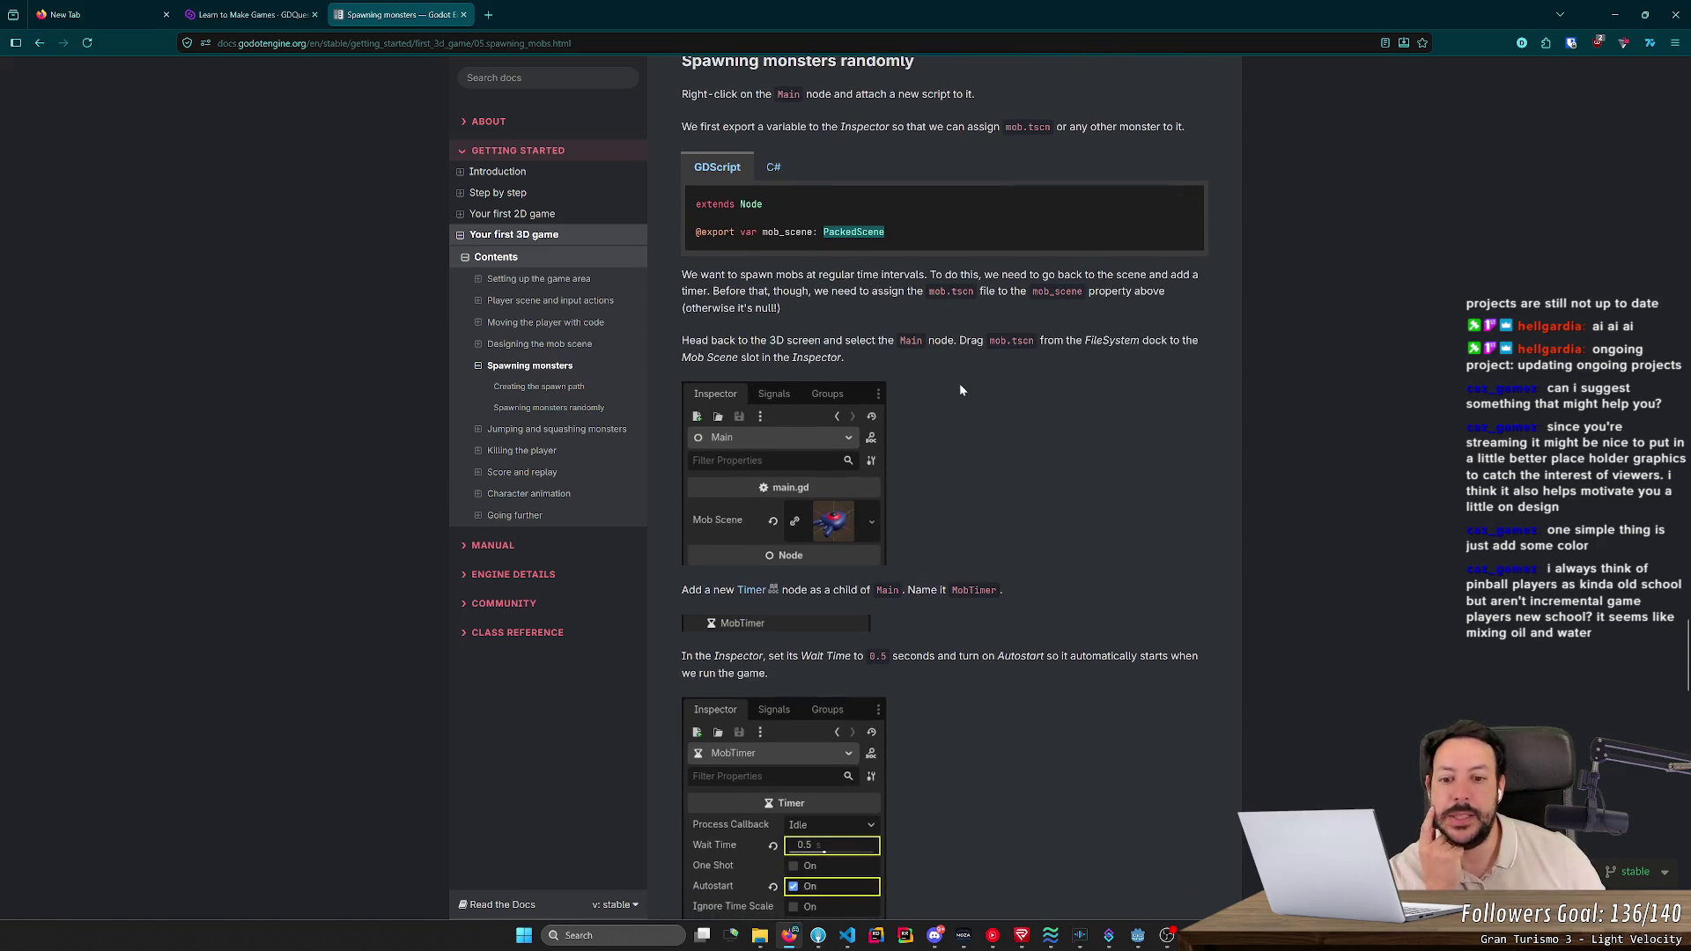
scroll(958, 398, "down", 10)
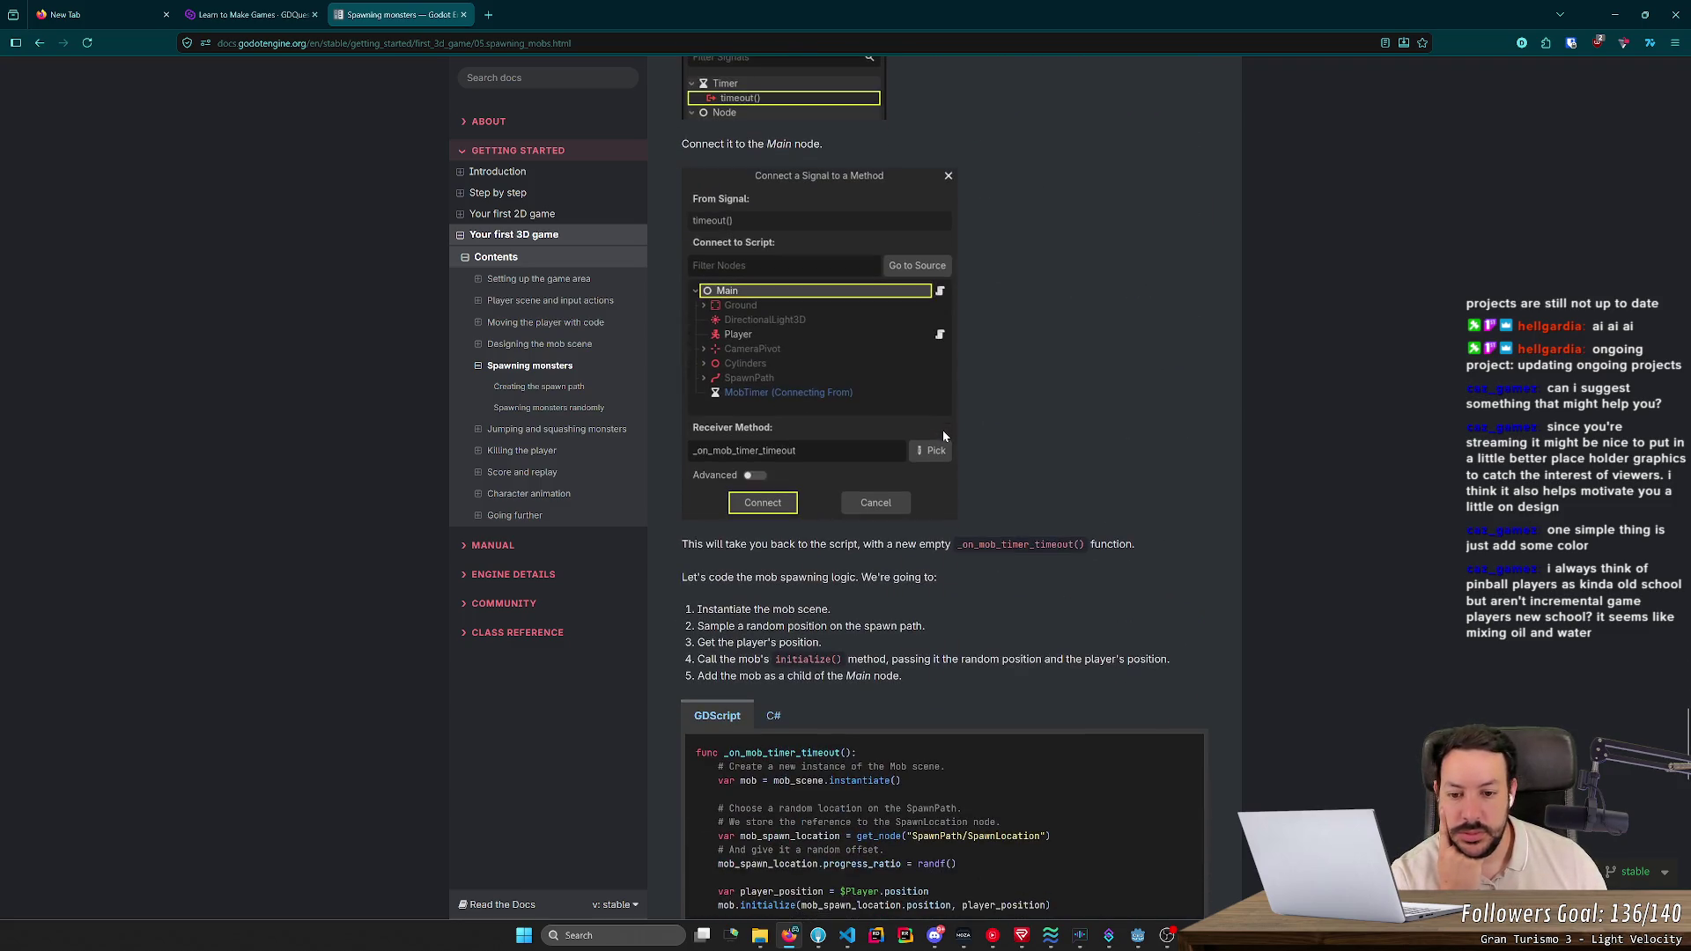
scroll(942, 435, "down", 3)
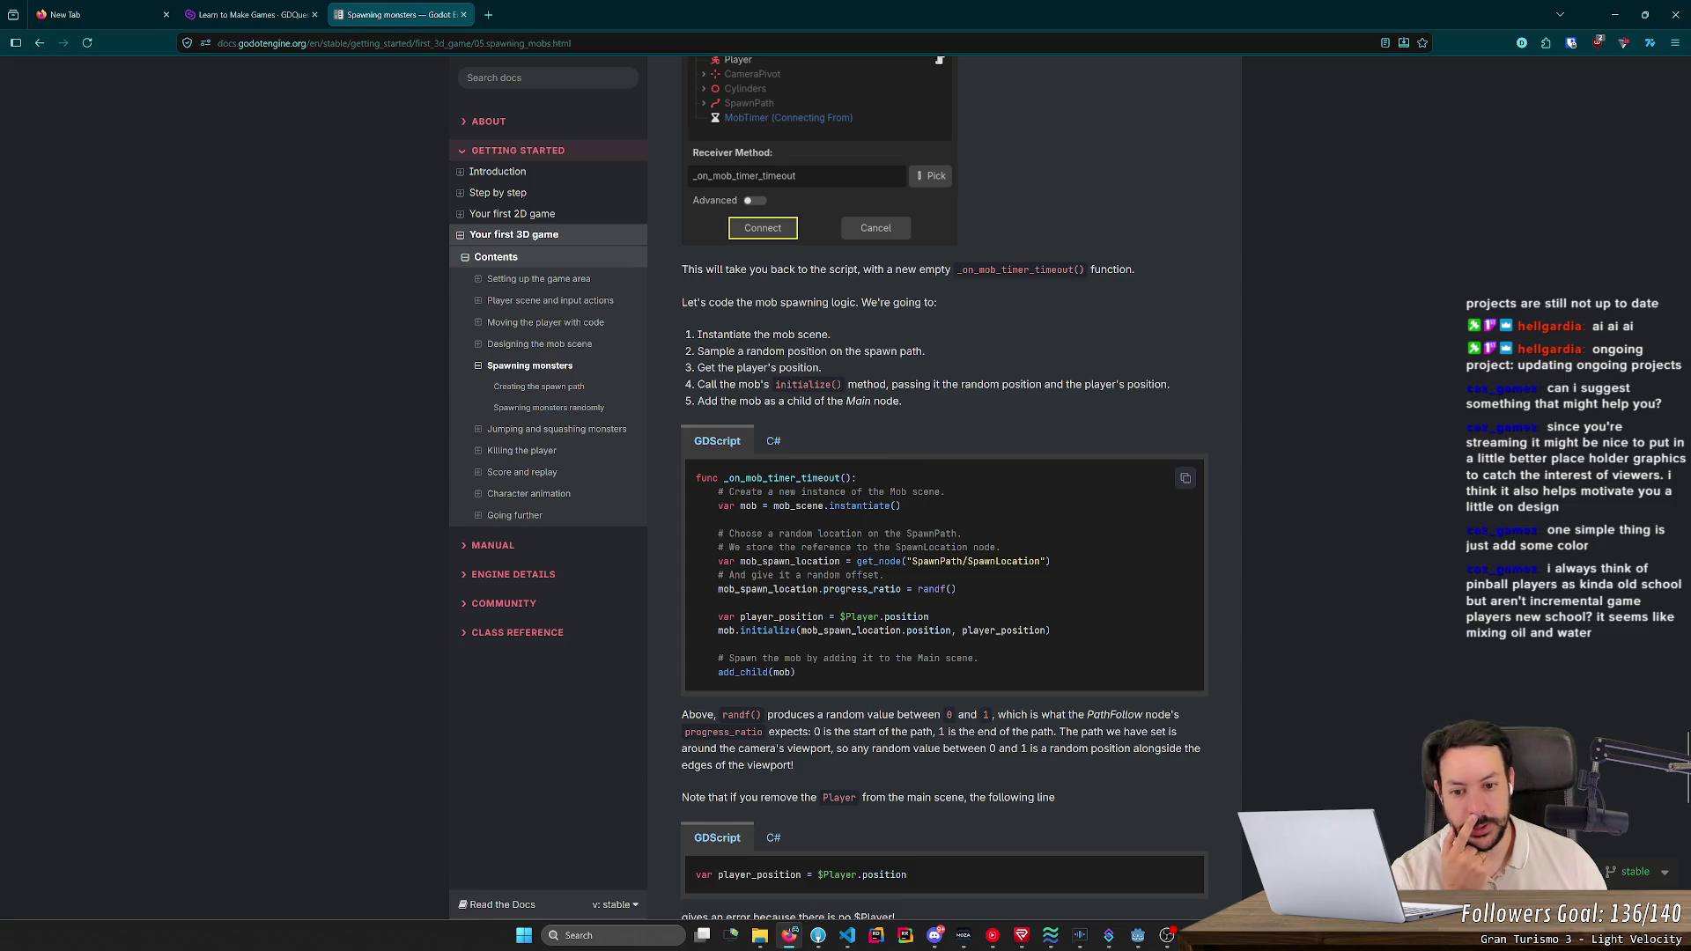
scroll(1001, 356, "up", 15)
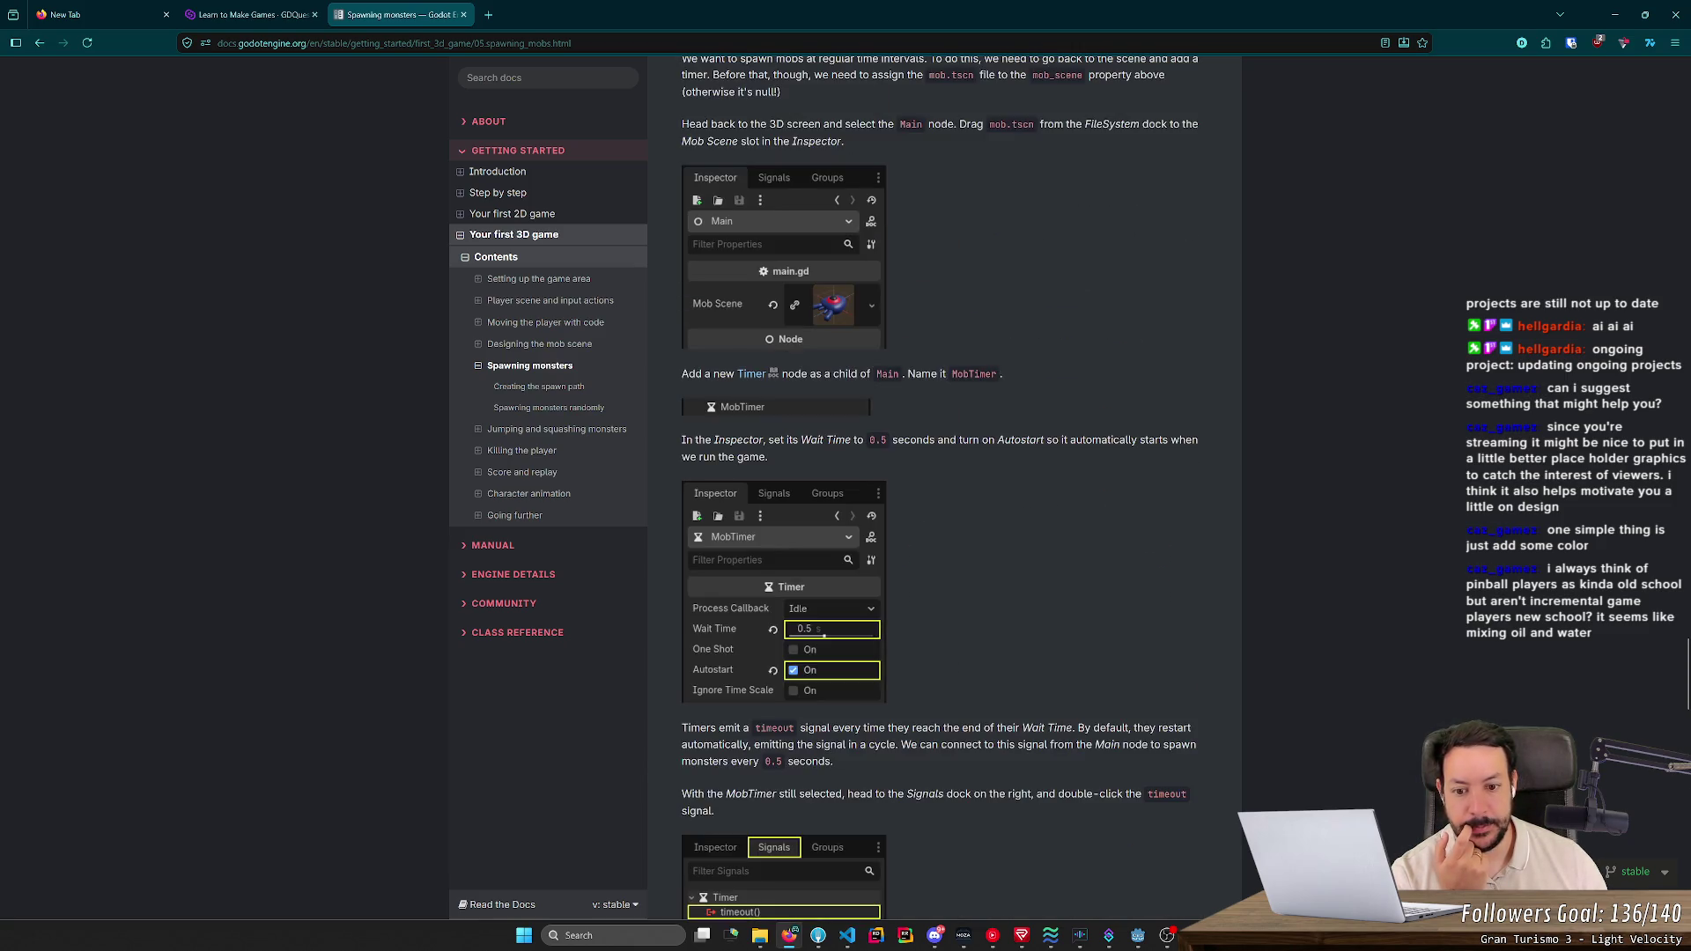
scroll(951, 420, "down", 9)
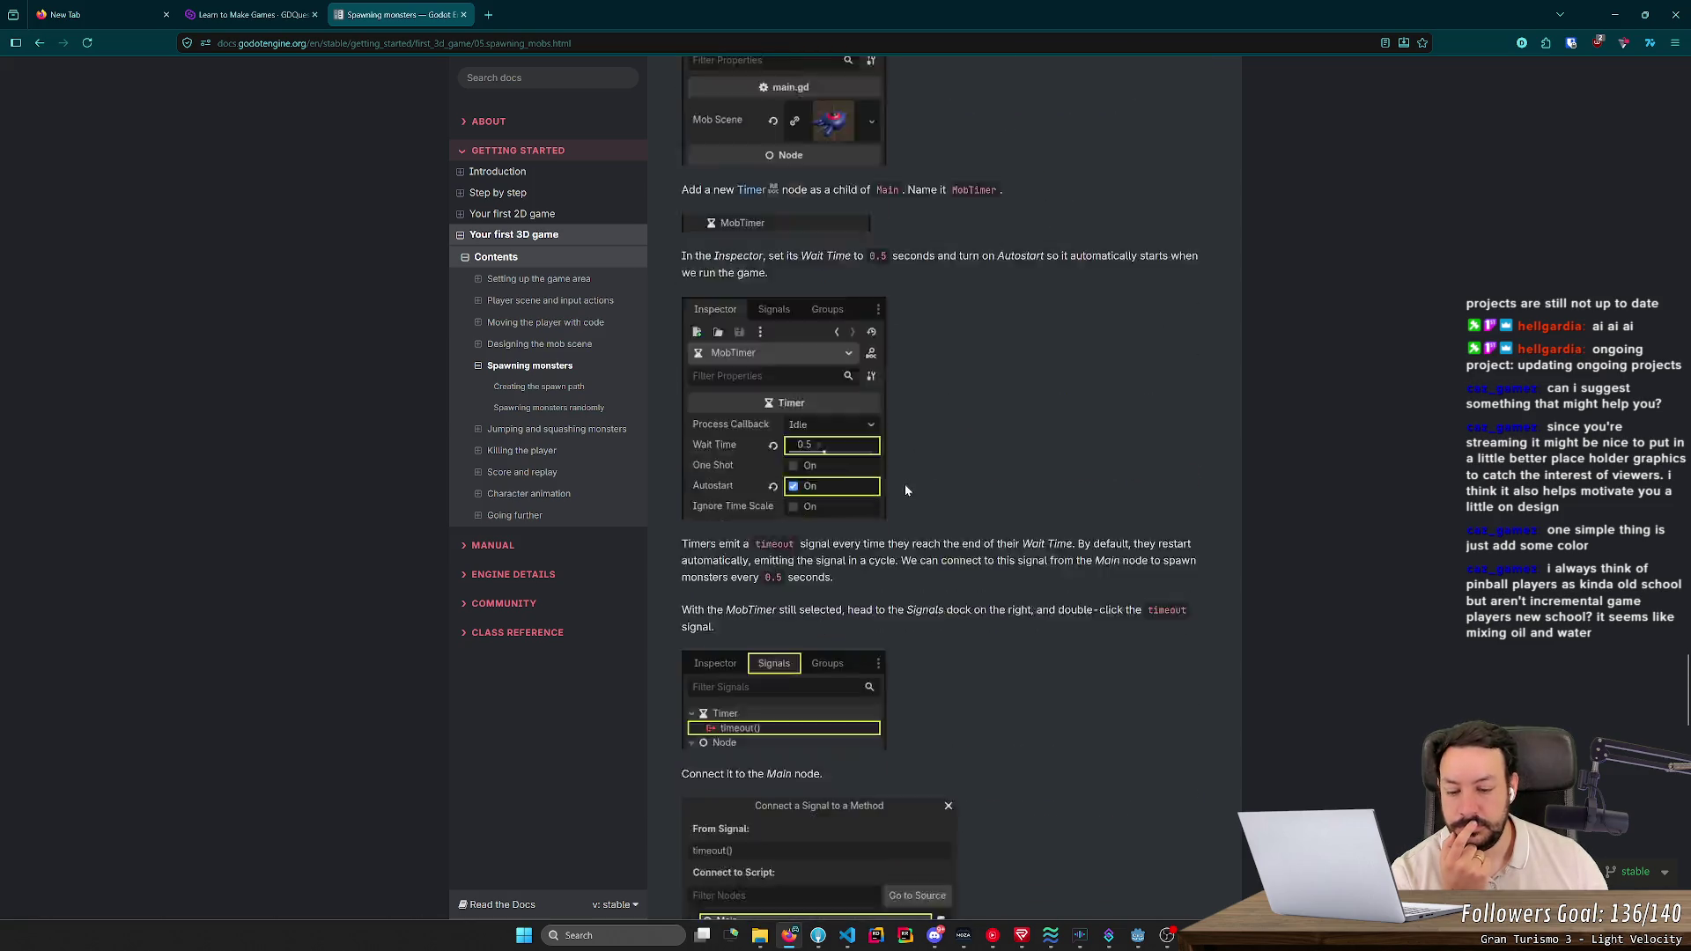
scroll(906, 490, "down", 8)
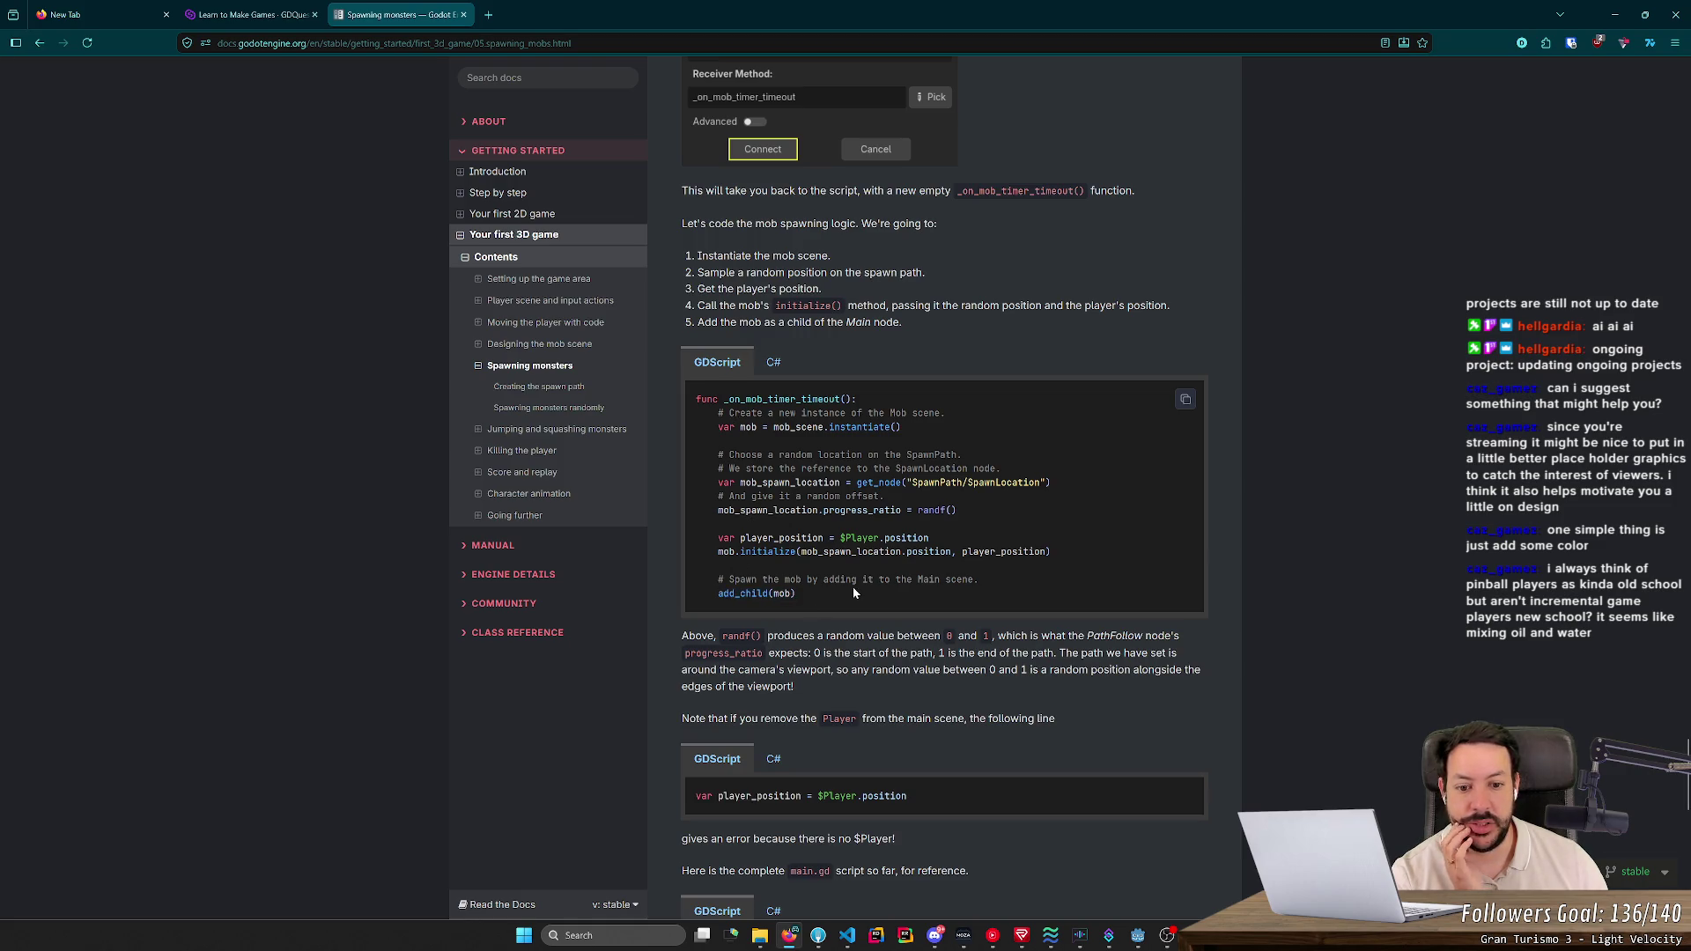
Step: Highlight the spawn comment and add_child(mob) lines, read the user notes, then minimize the browser
left_click_drag(717, 579, 722, 594)
scroll(721, 595, "down", 3)
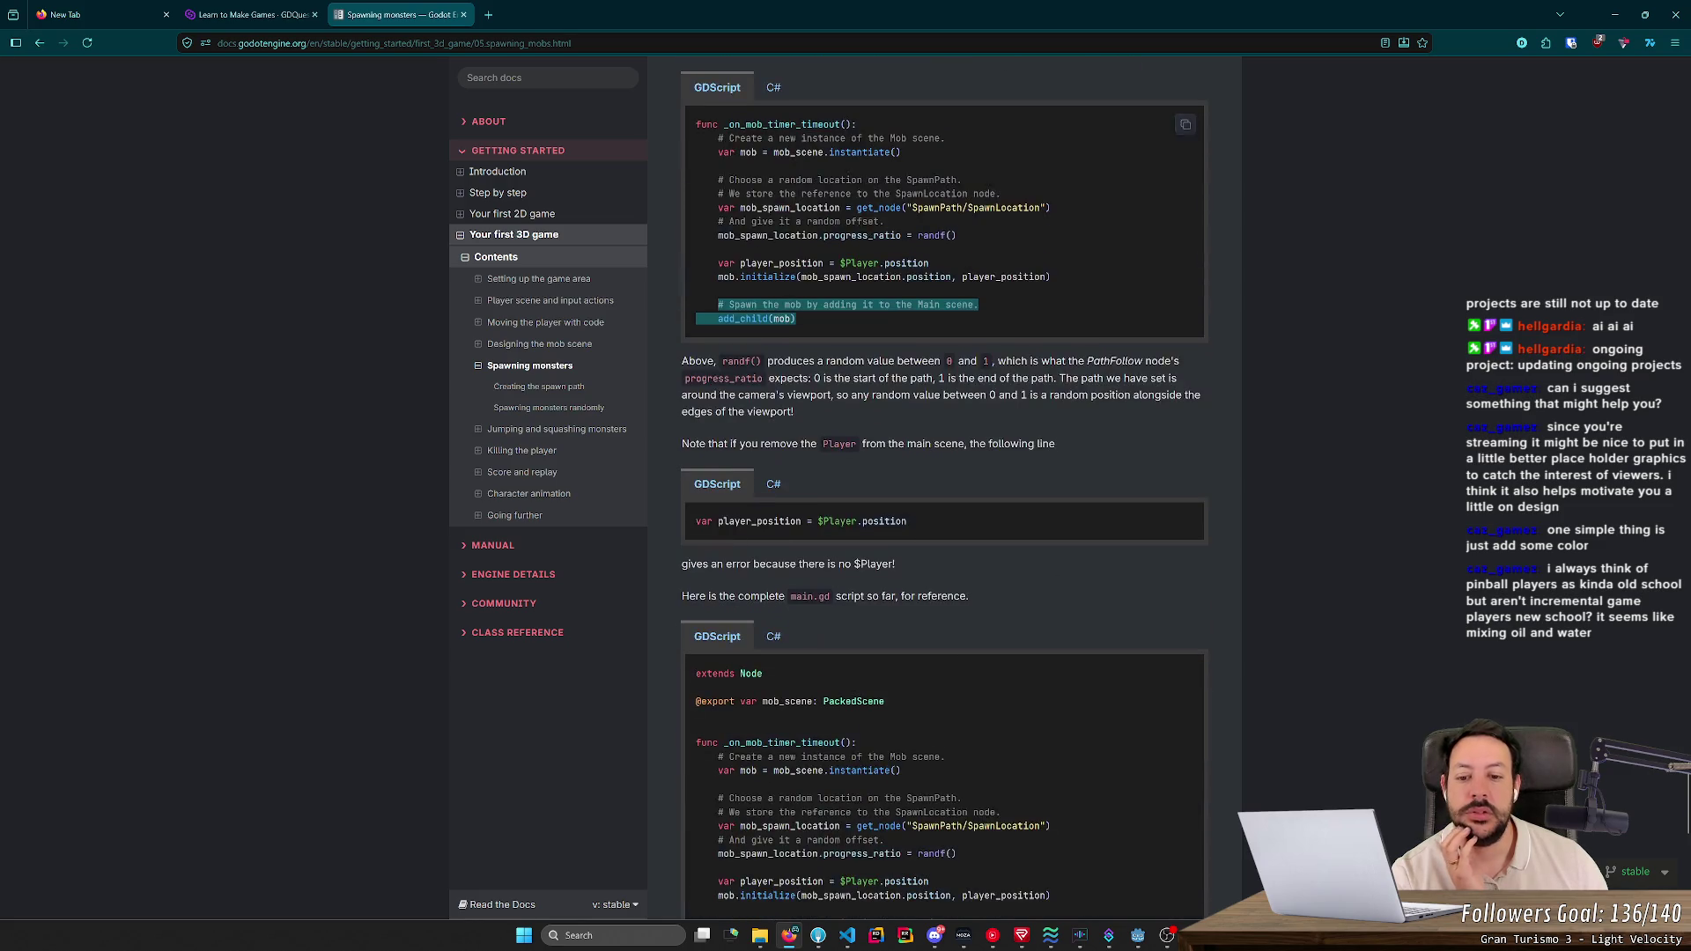
scroll(720, 595, "down", 3)
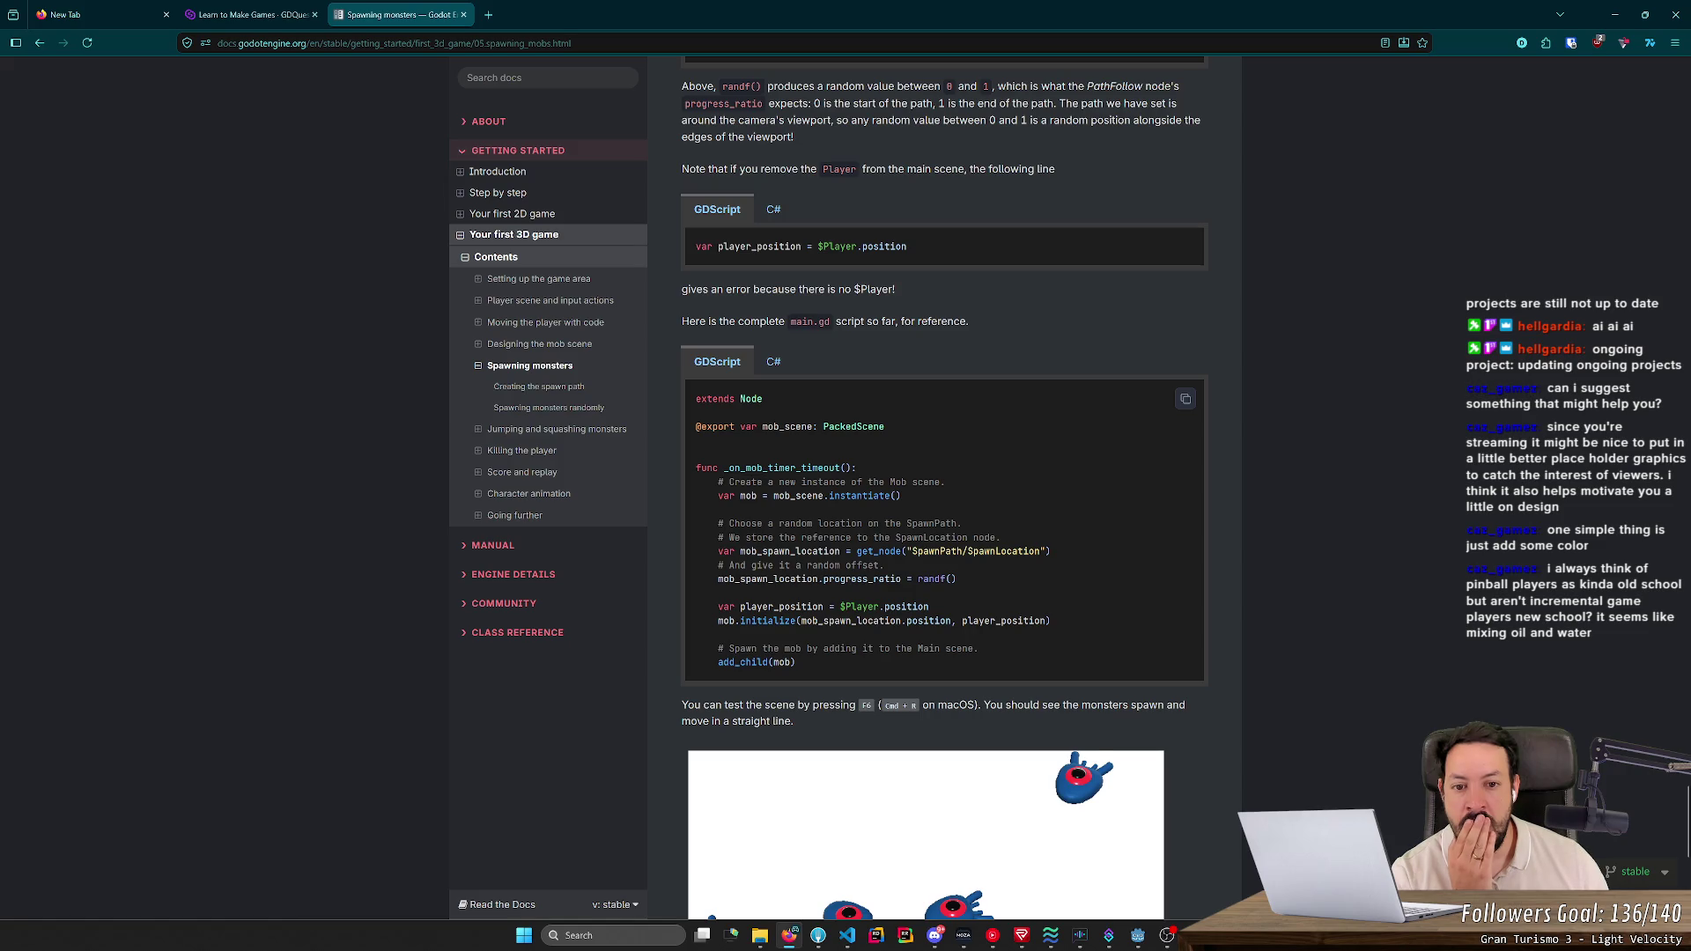
scroll(861, 564, "down", 2)
scroll(861, 563, "down", 5)
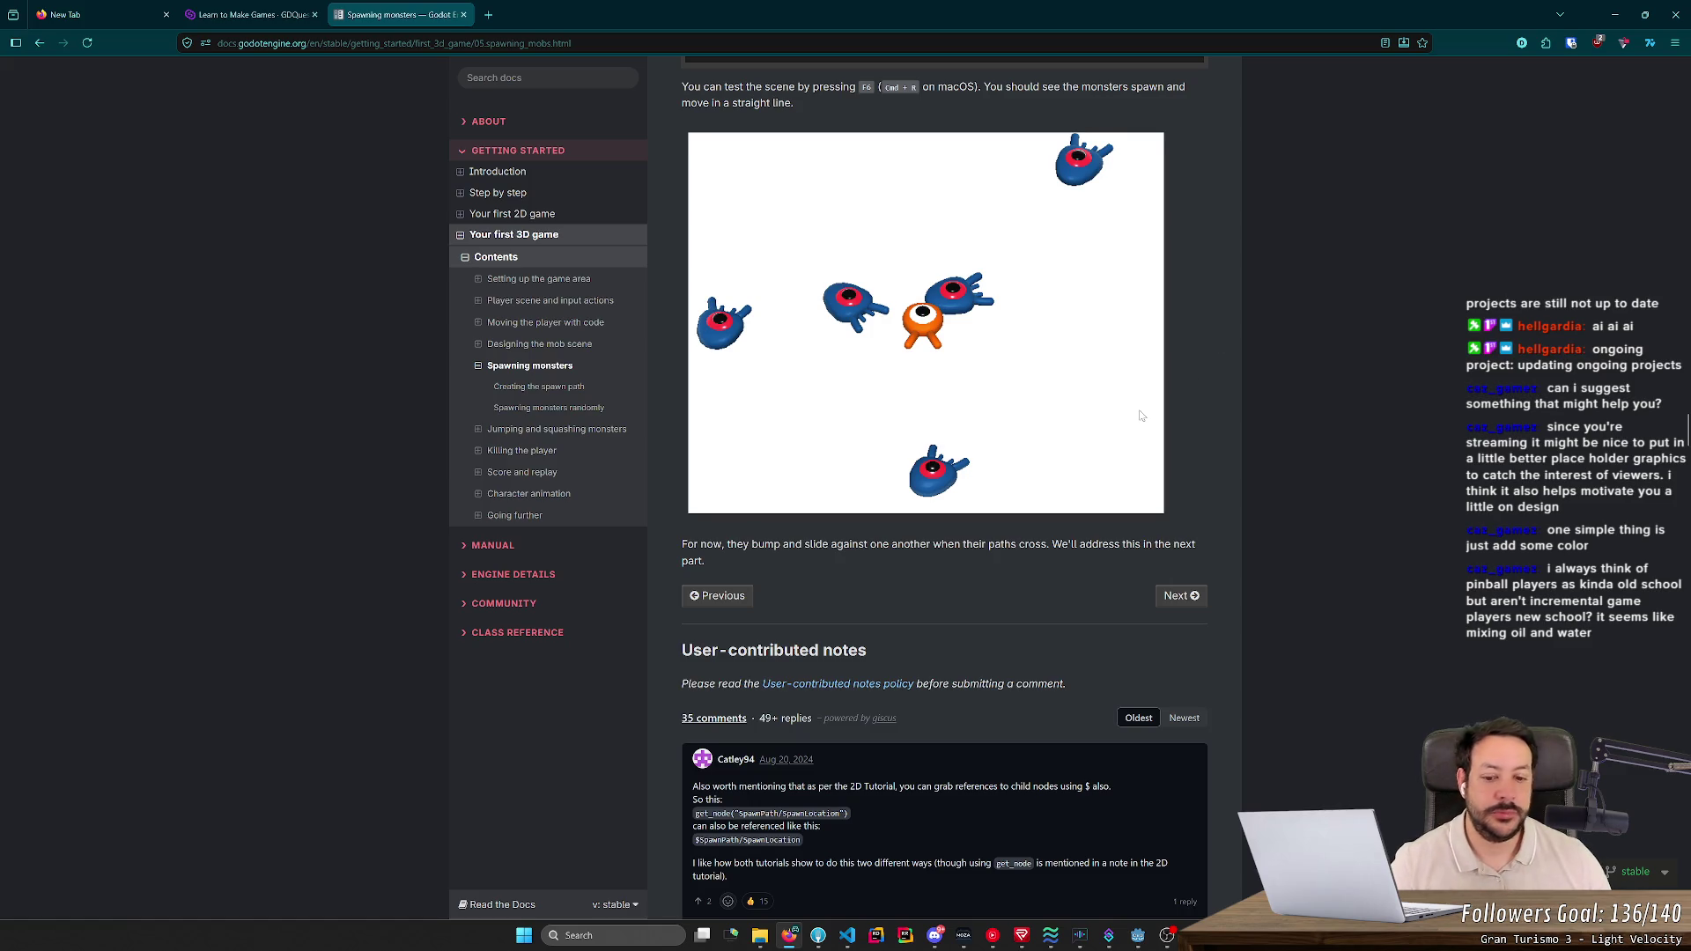
scroll(1141, 415, "down", 1)
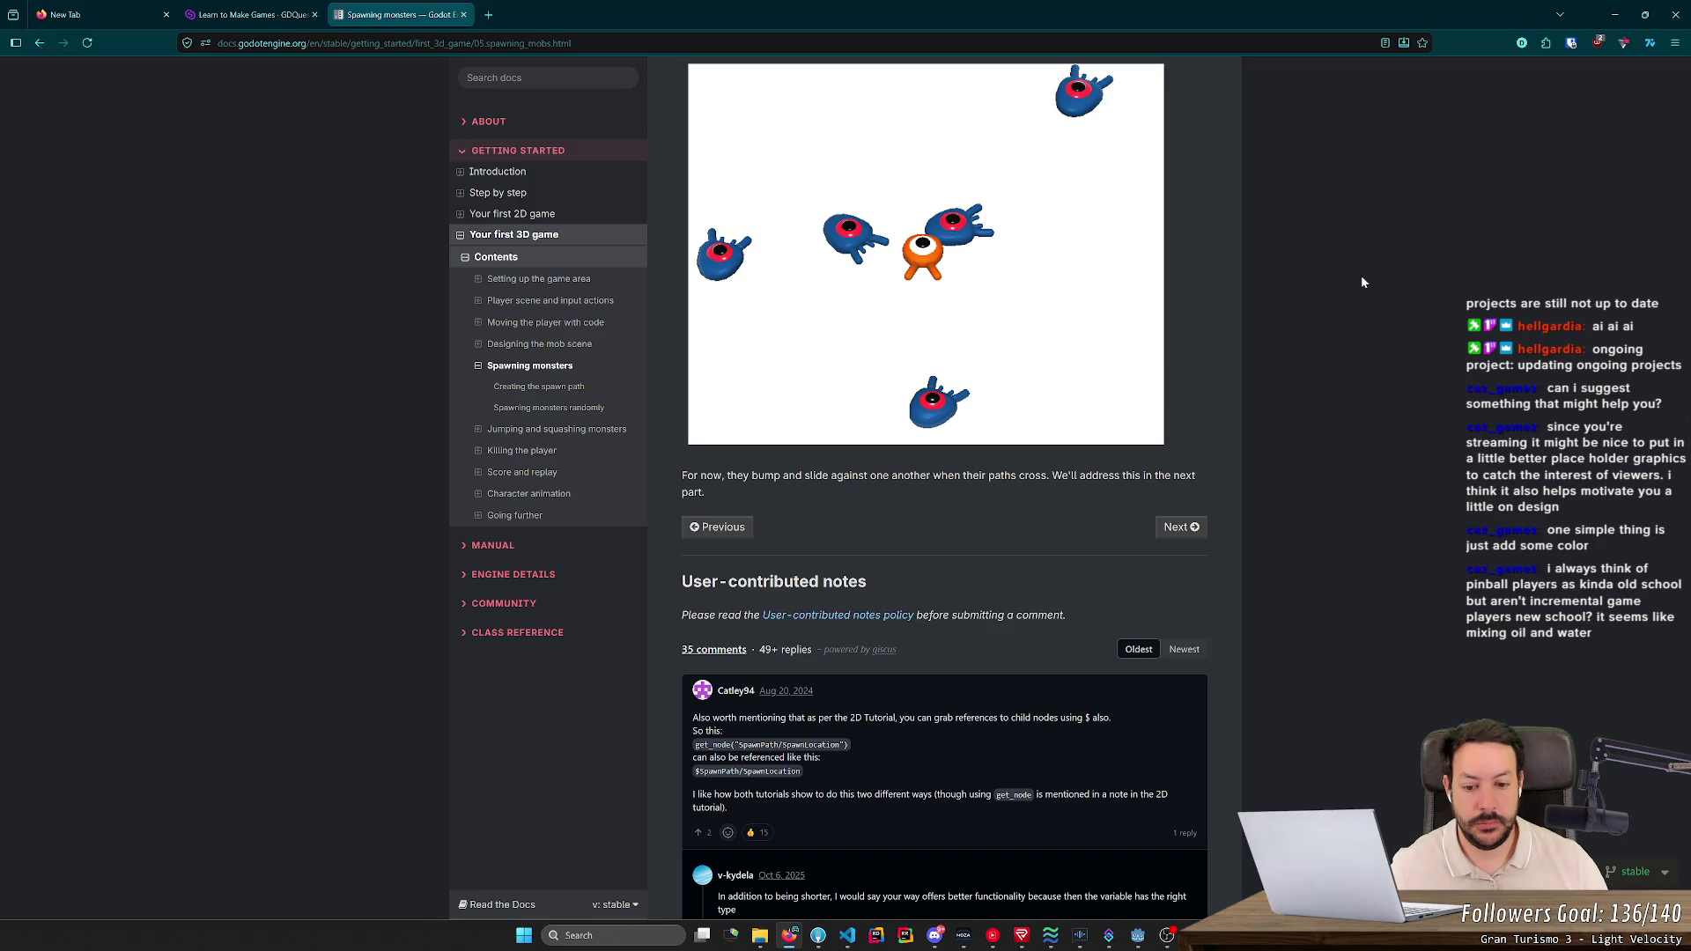
scroll(1376, 266, "down", 2)
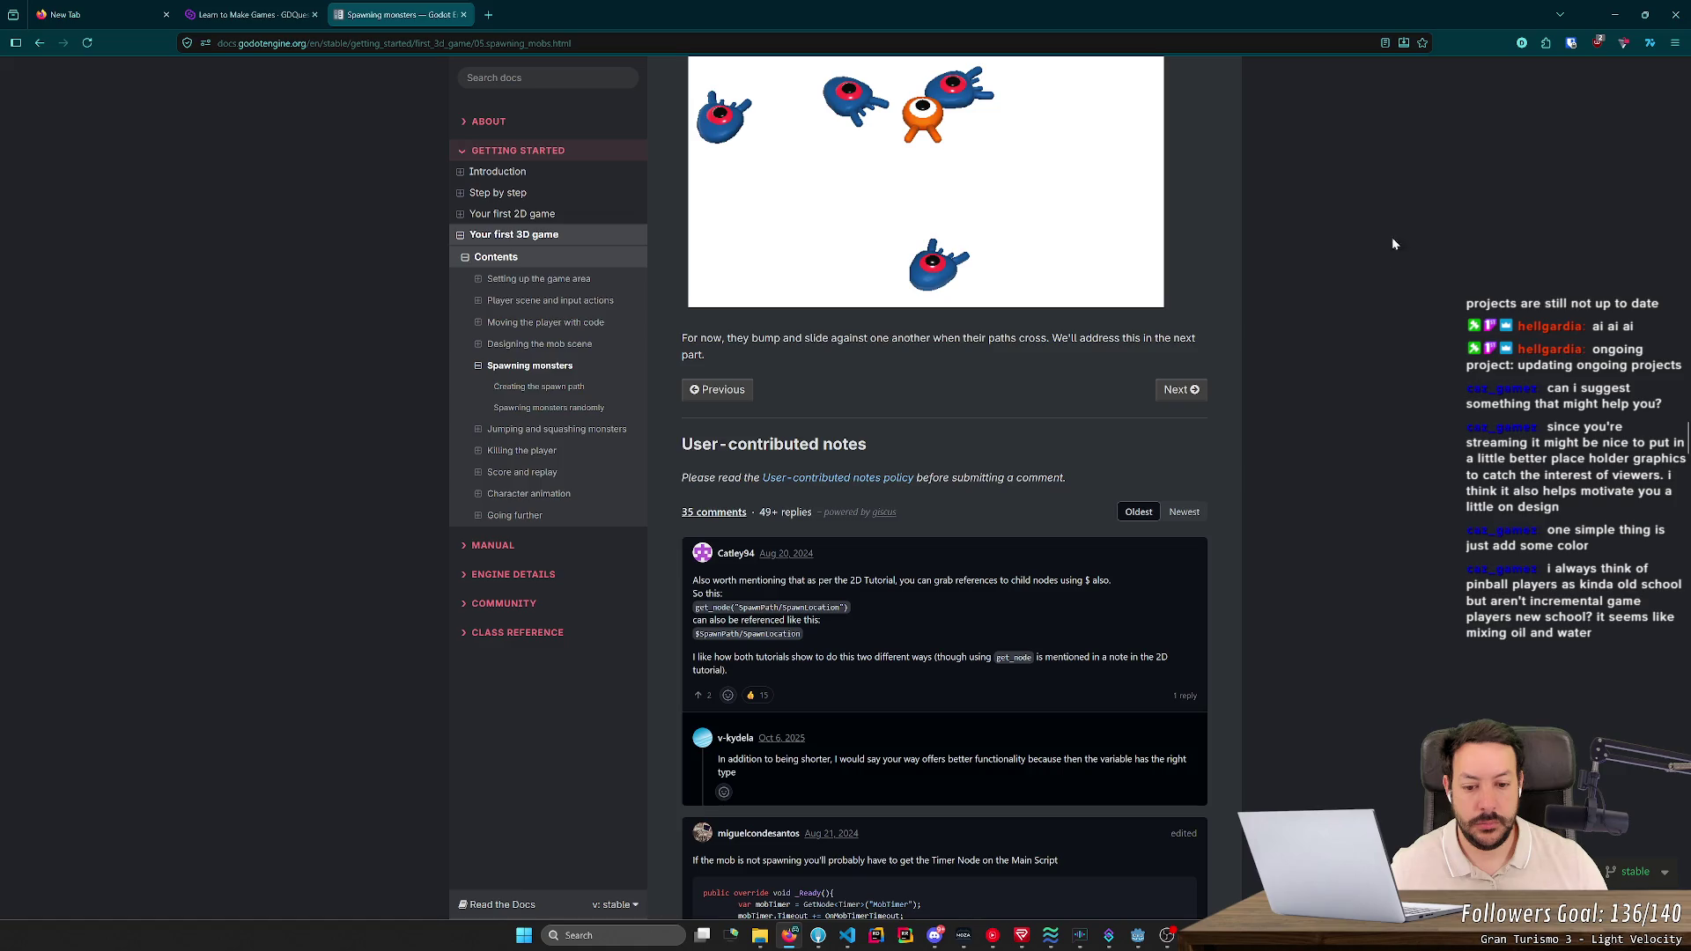
left_click(1614, 14)
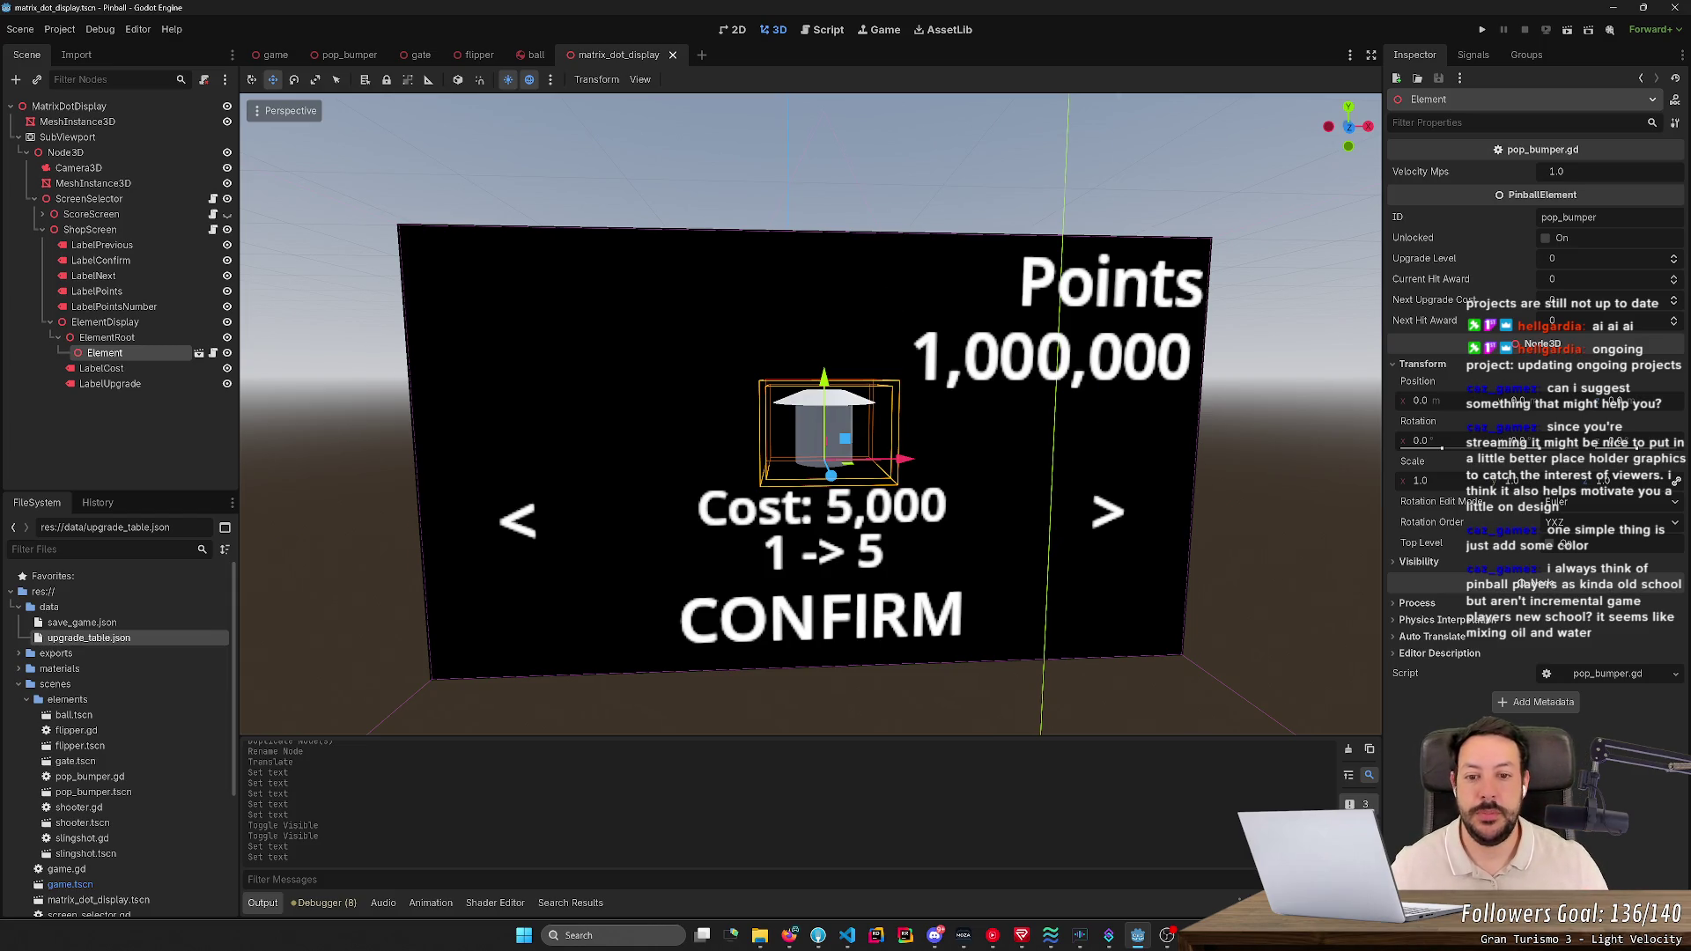
scroll(766, 559, "up", 2)
scroll(766, 560, "down", 5)
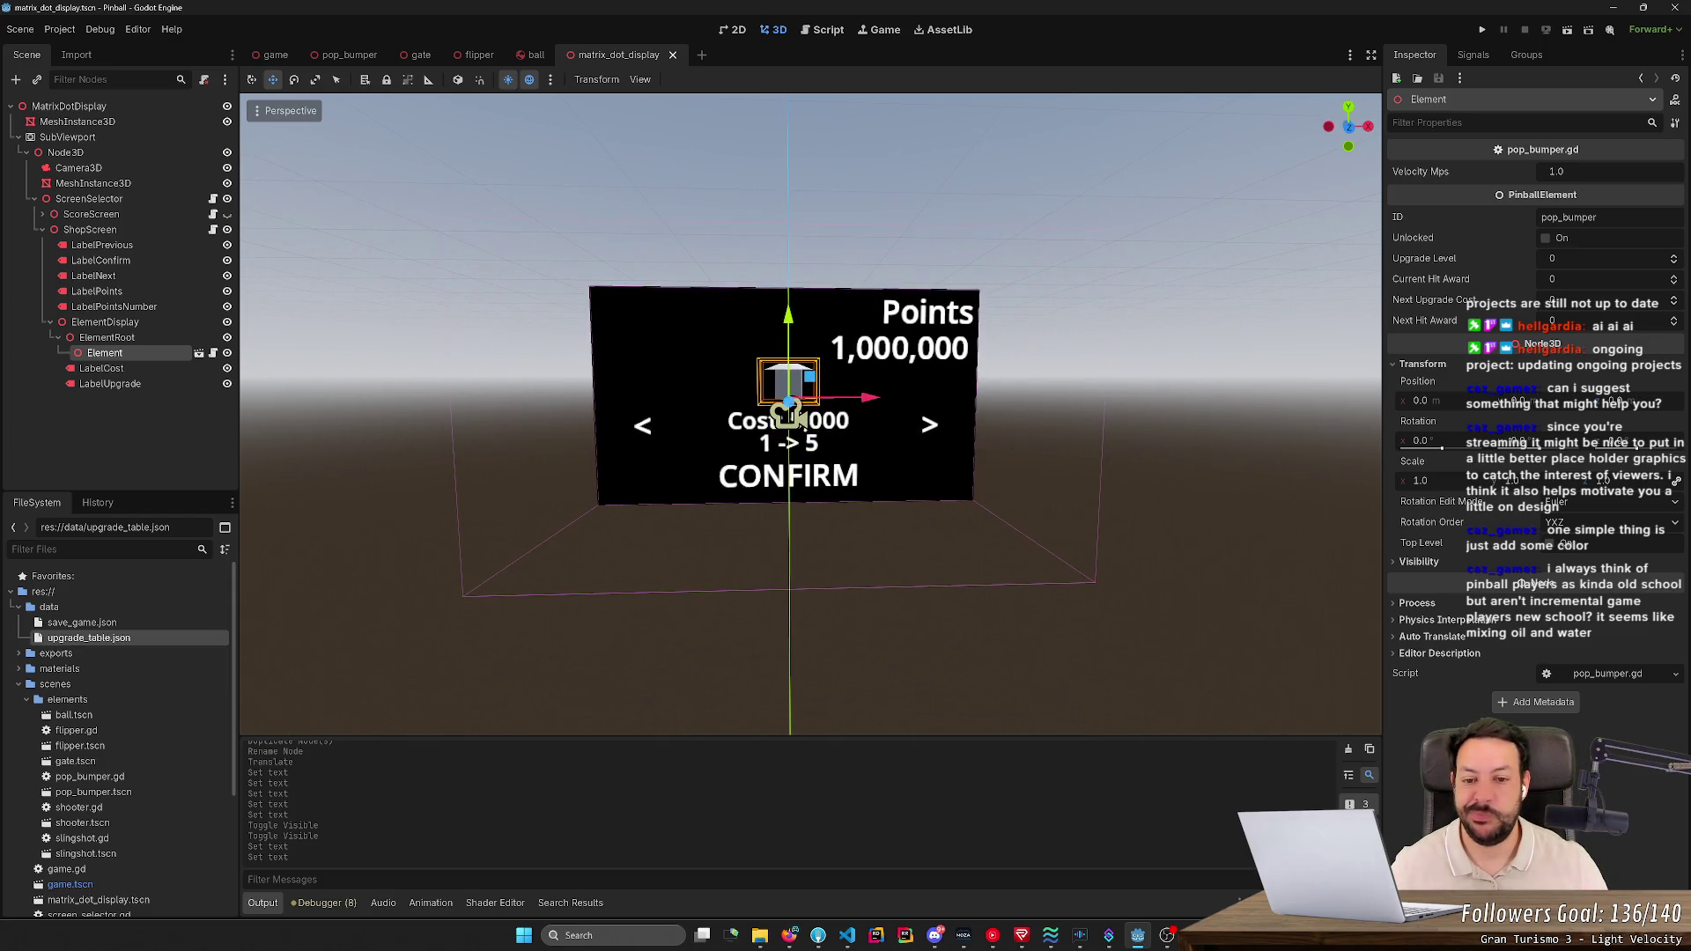
scroll(786, 414, "up", 6)
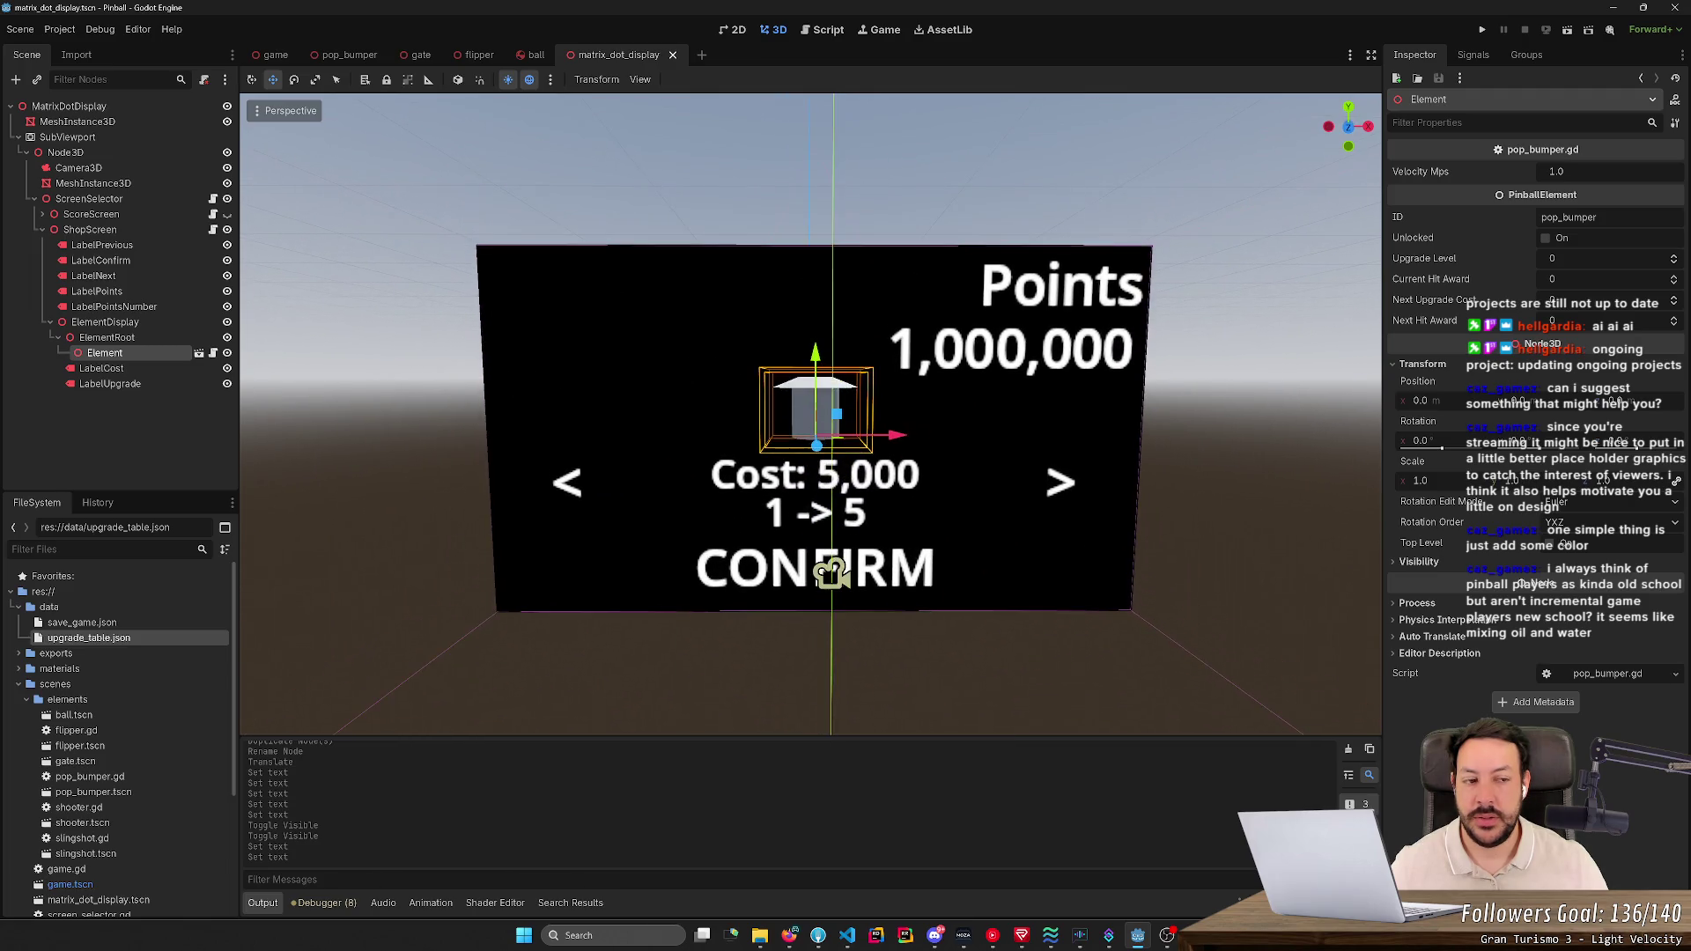
scroll(790, 427, "up", 2)
scroll(790, 427, "down", 2)
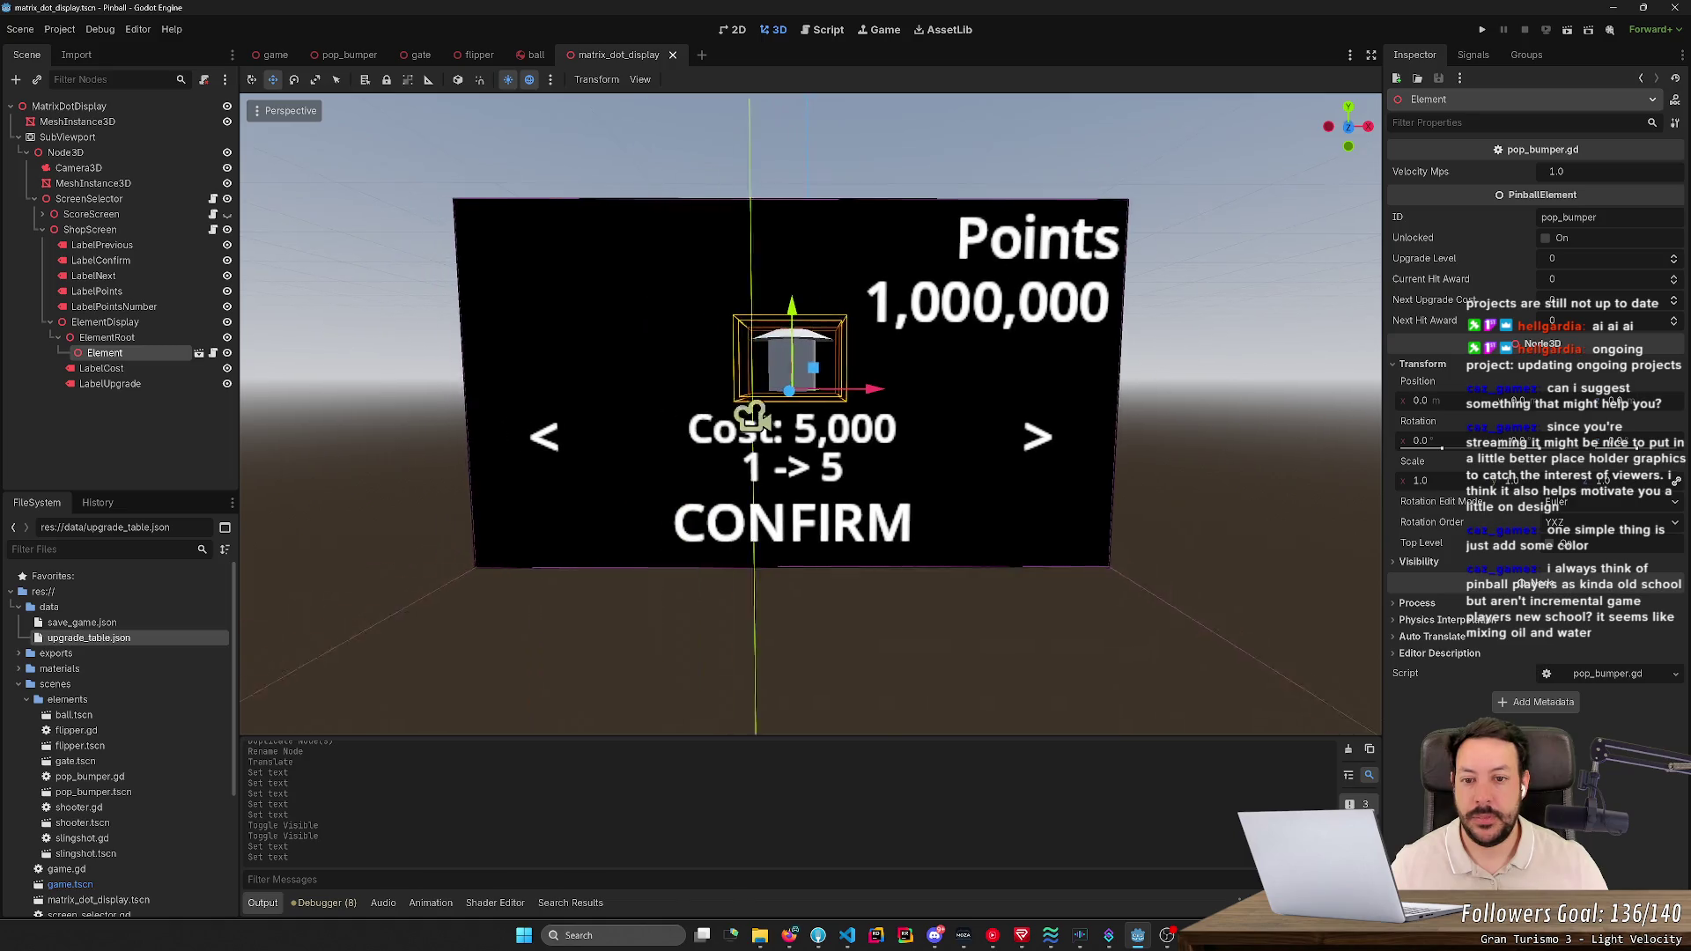
scroll(811, 427, "up", 1)
scroll(811, 427, "down", 3)
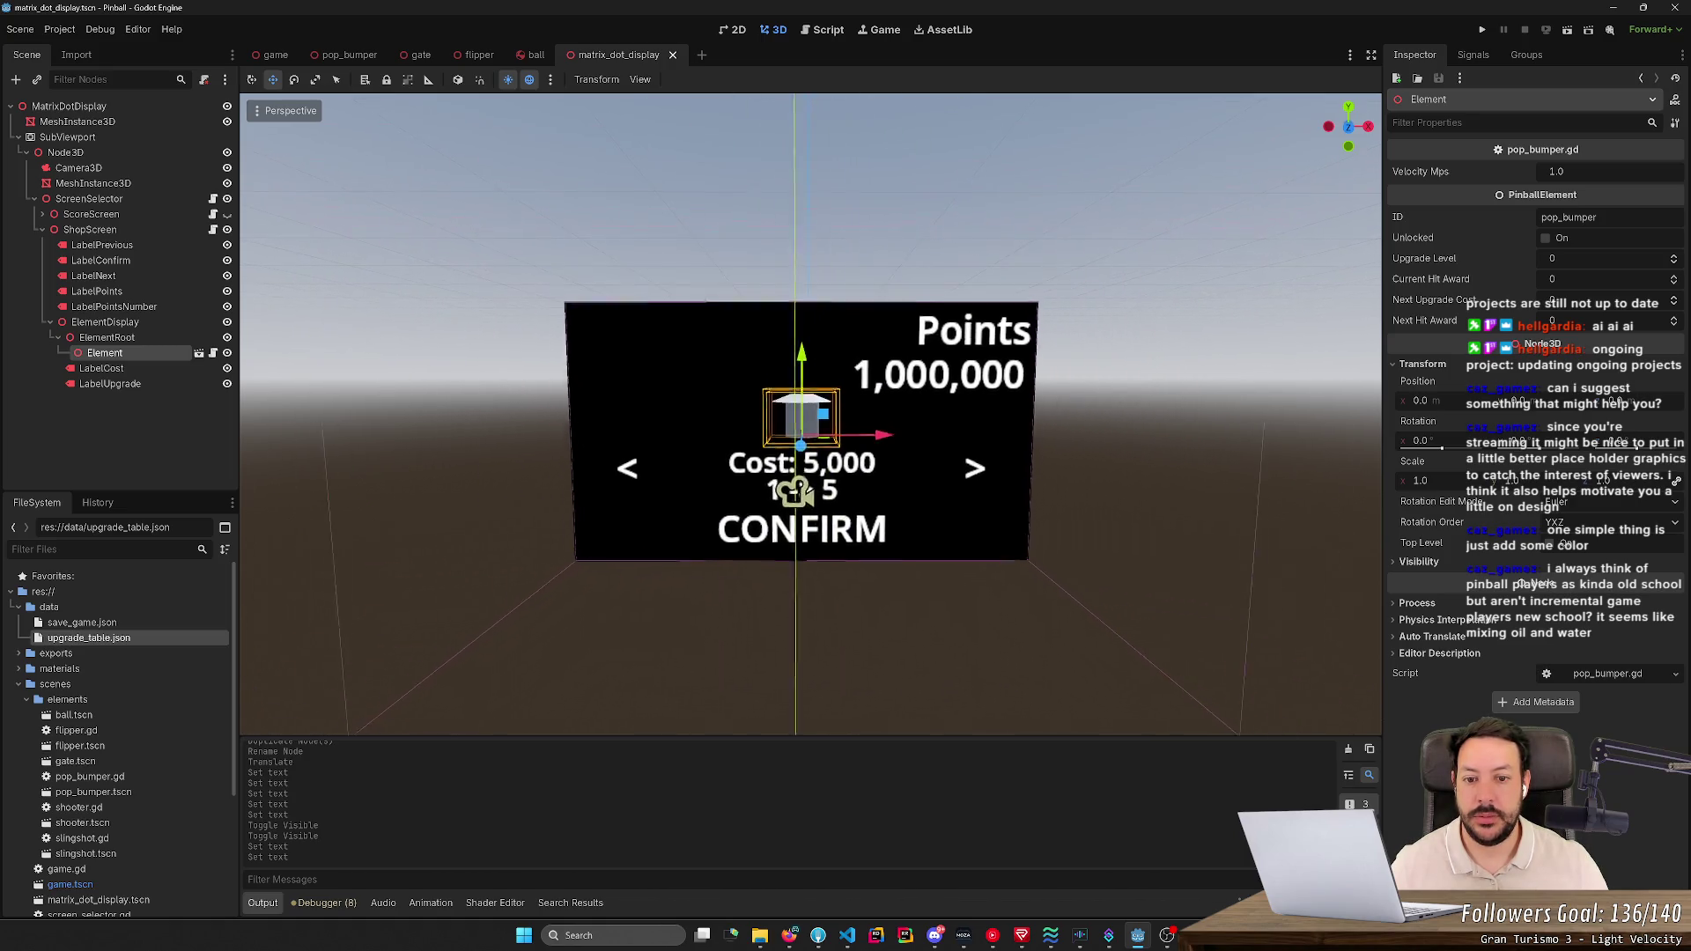
scroll(811, 427, "up", 3)
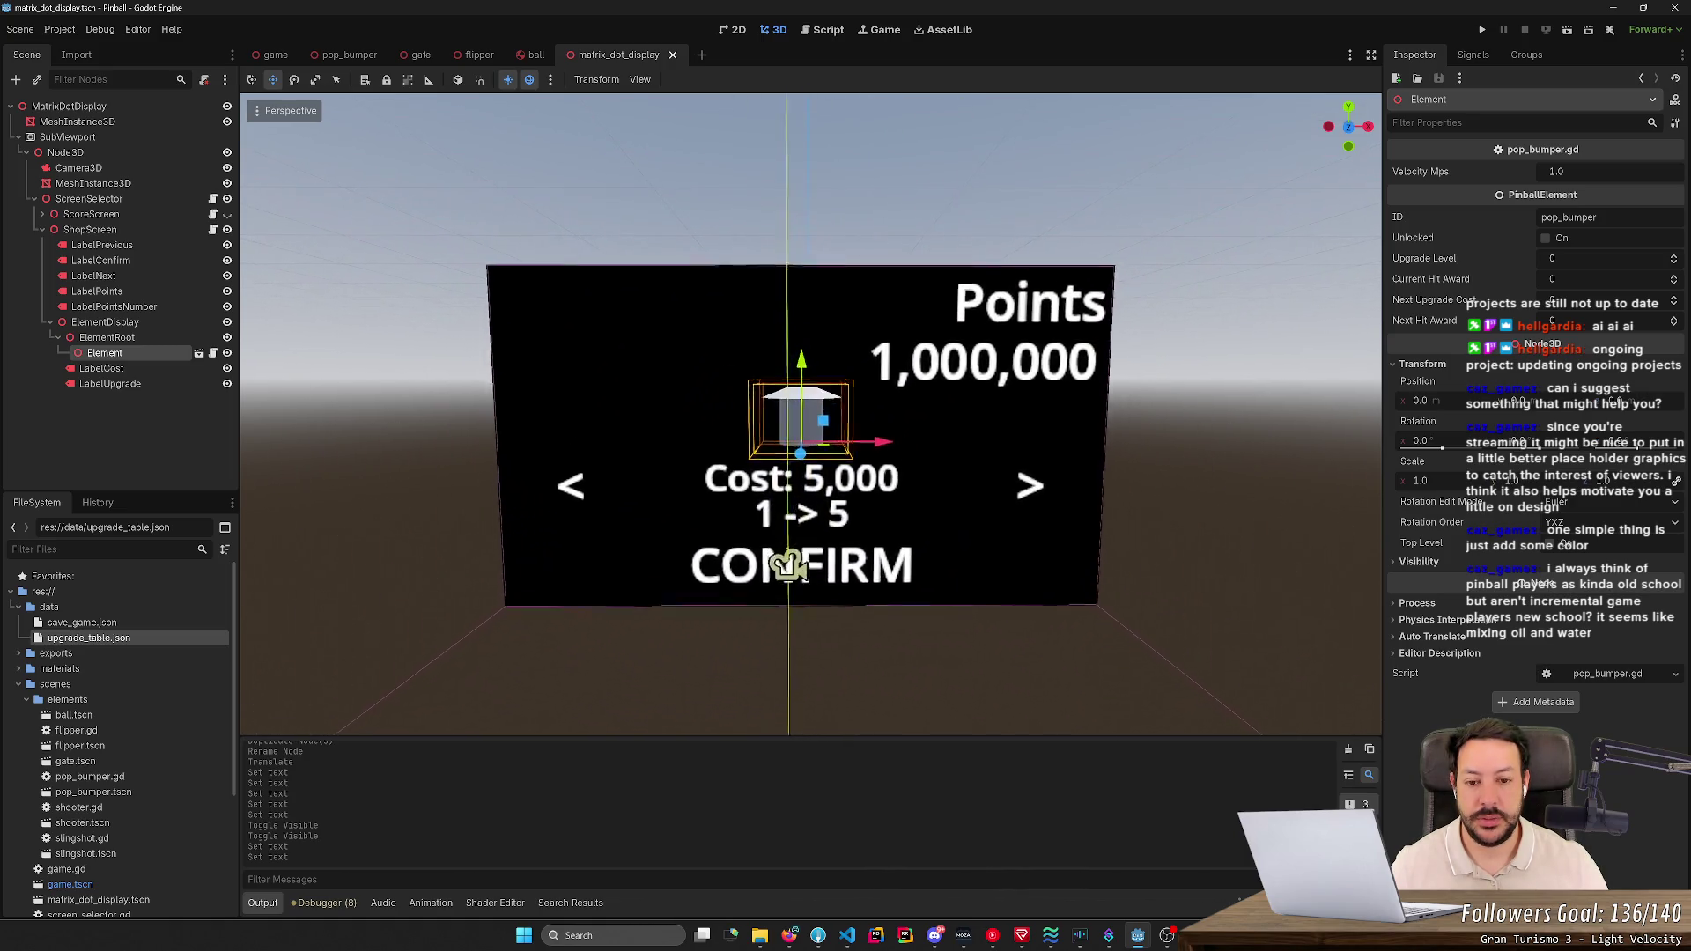
scroll(788, 566, "up", 2)
scroll(903, 662, "down", 1)
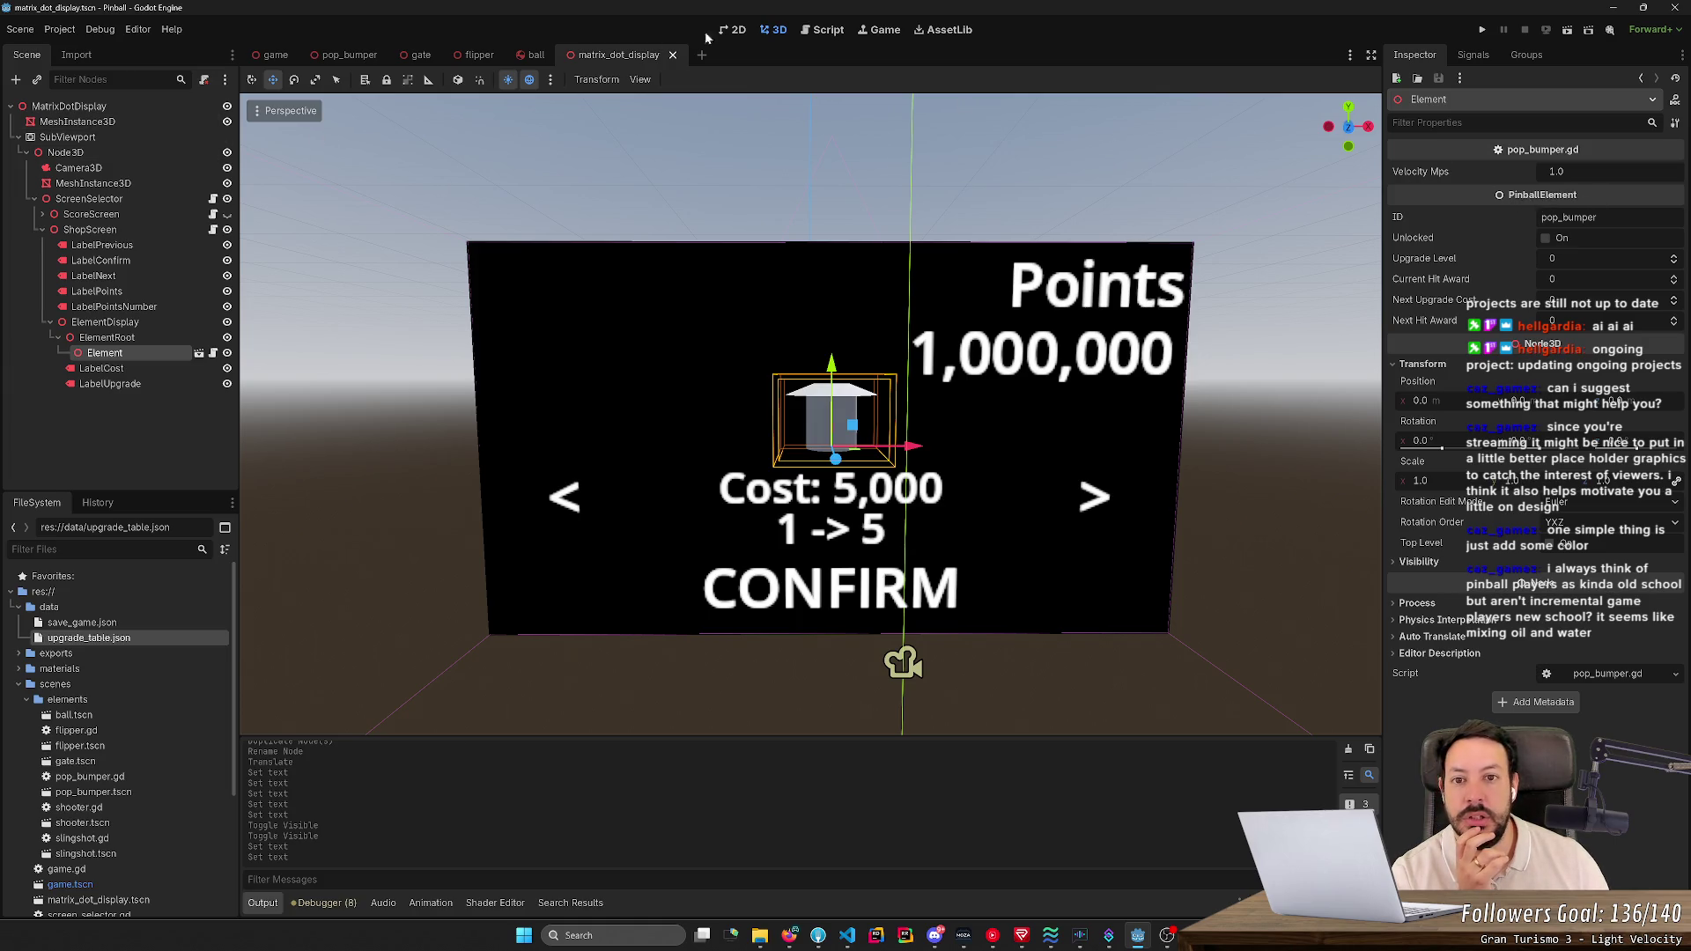
Step: In the game scene, select the left, middle and right pop bumpers in turn
left_click(278, 55)
left_click(979, 370)
left_click(642, 370)
left_click(833, 421)
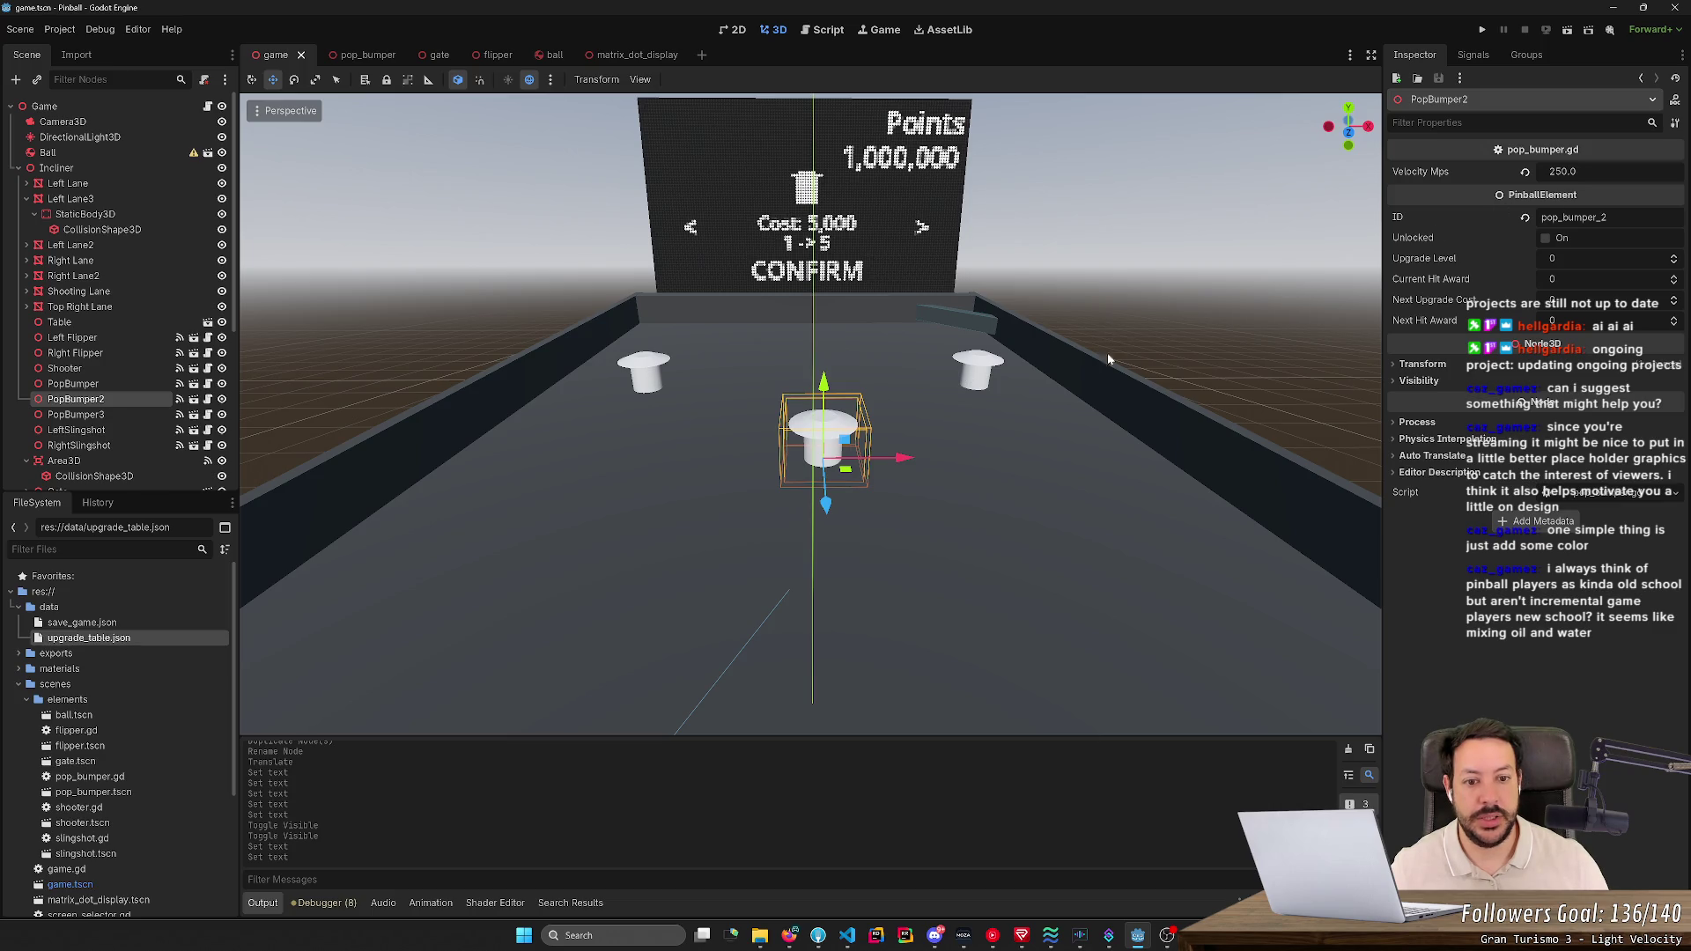
left_click(979, 374)
left_click(641, 373)
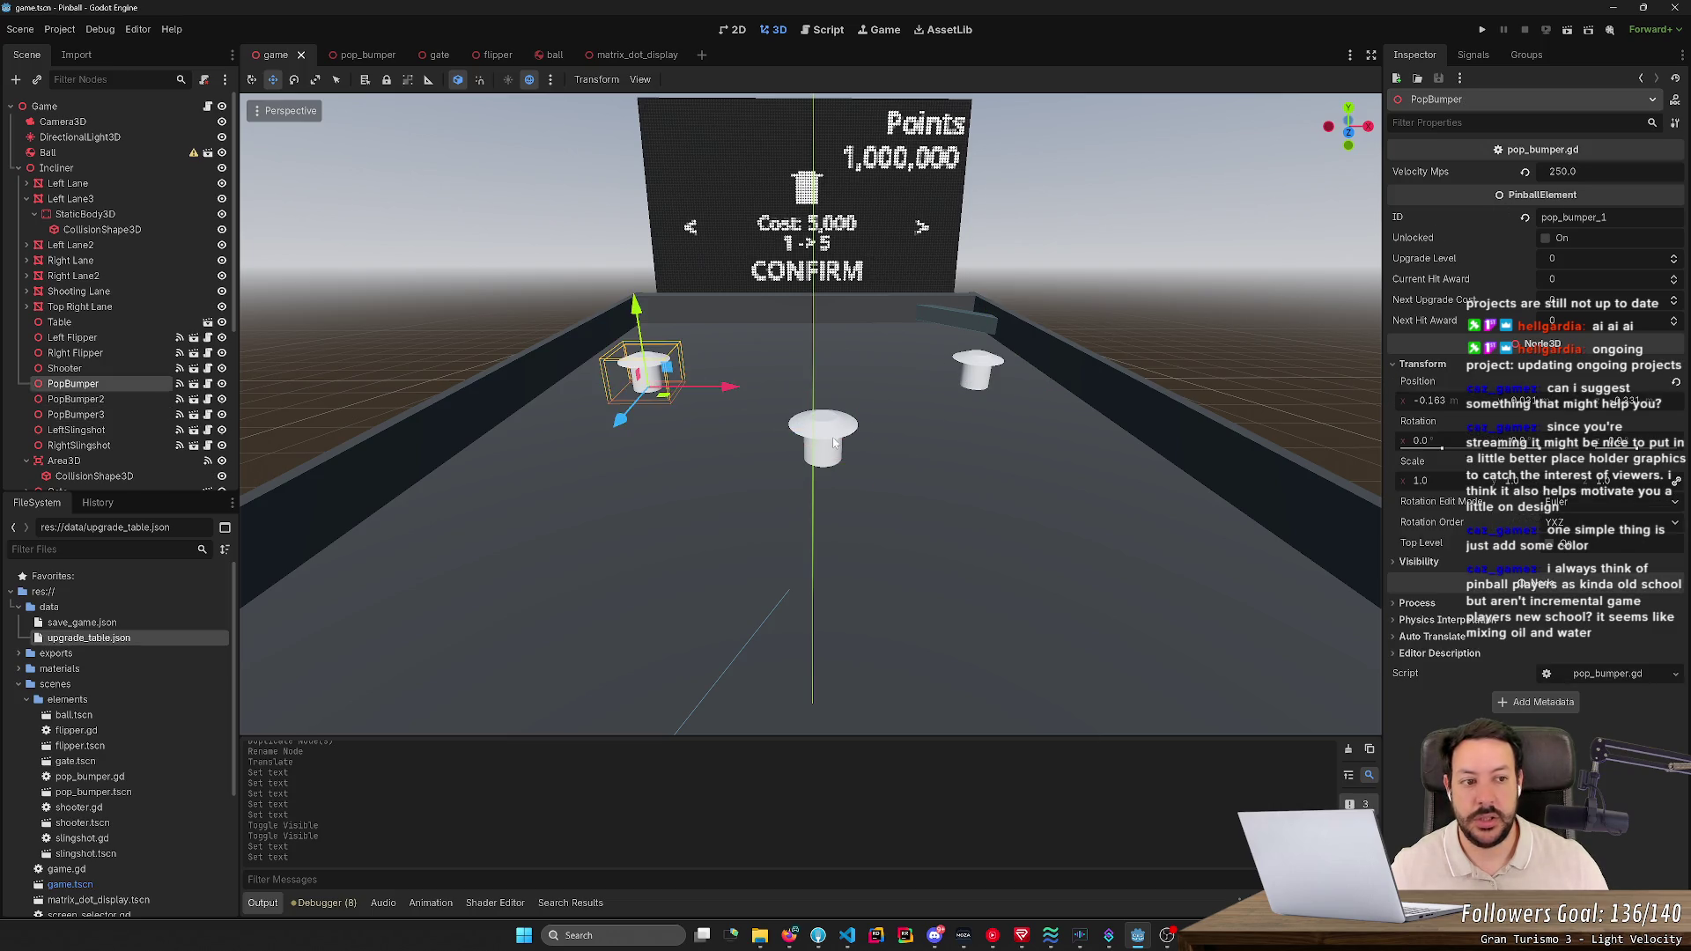
left_click(823, 432)
left_click(985, 368)
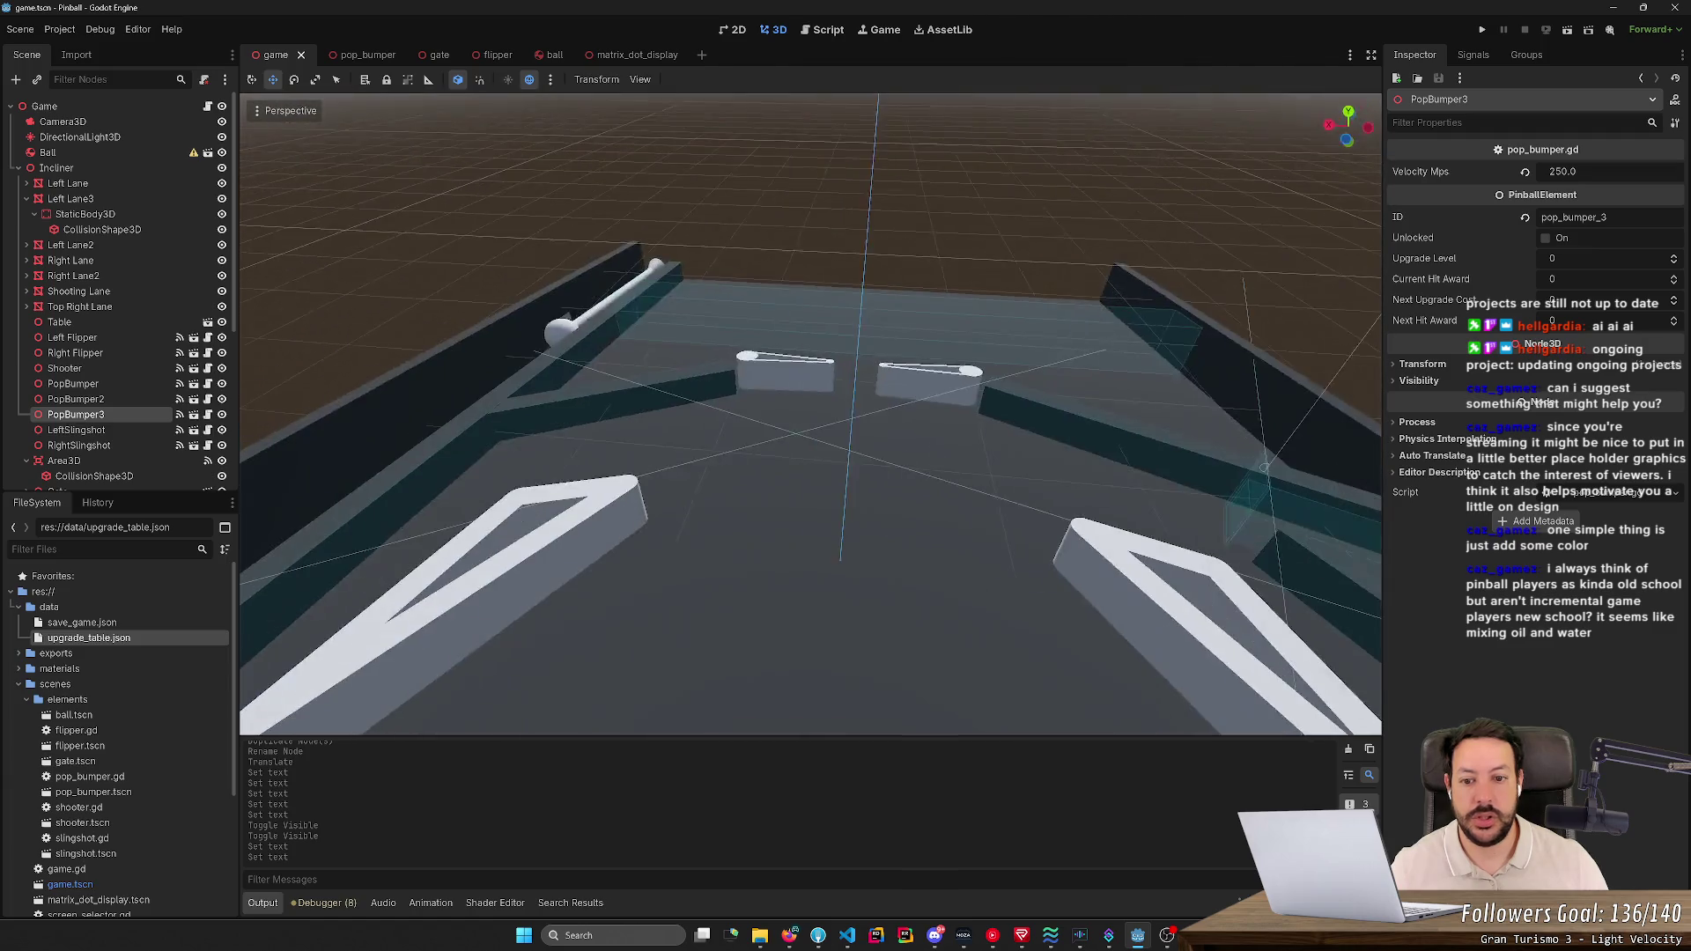
Step: Pull the camera back down the table and select LeftSlingshot, RightSlingshot and PopBumper2
scroll(795, 414, "down", 3)
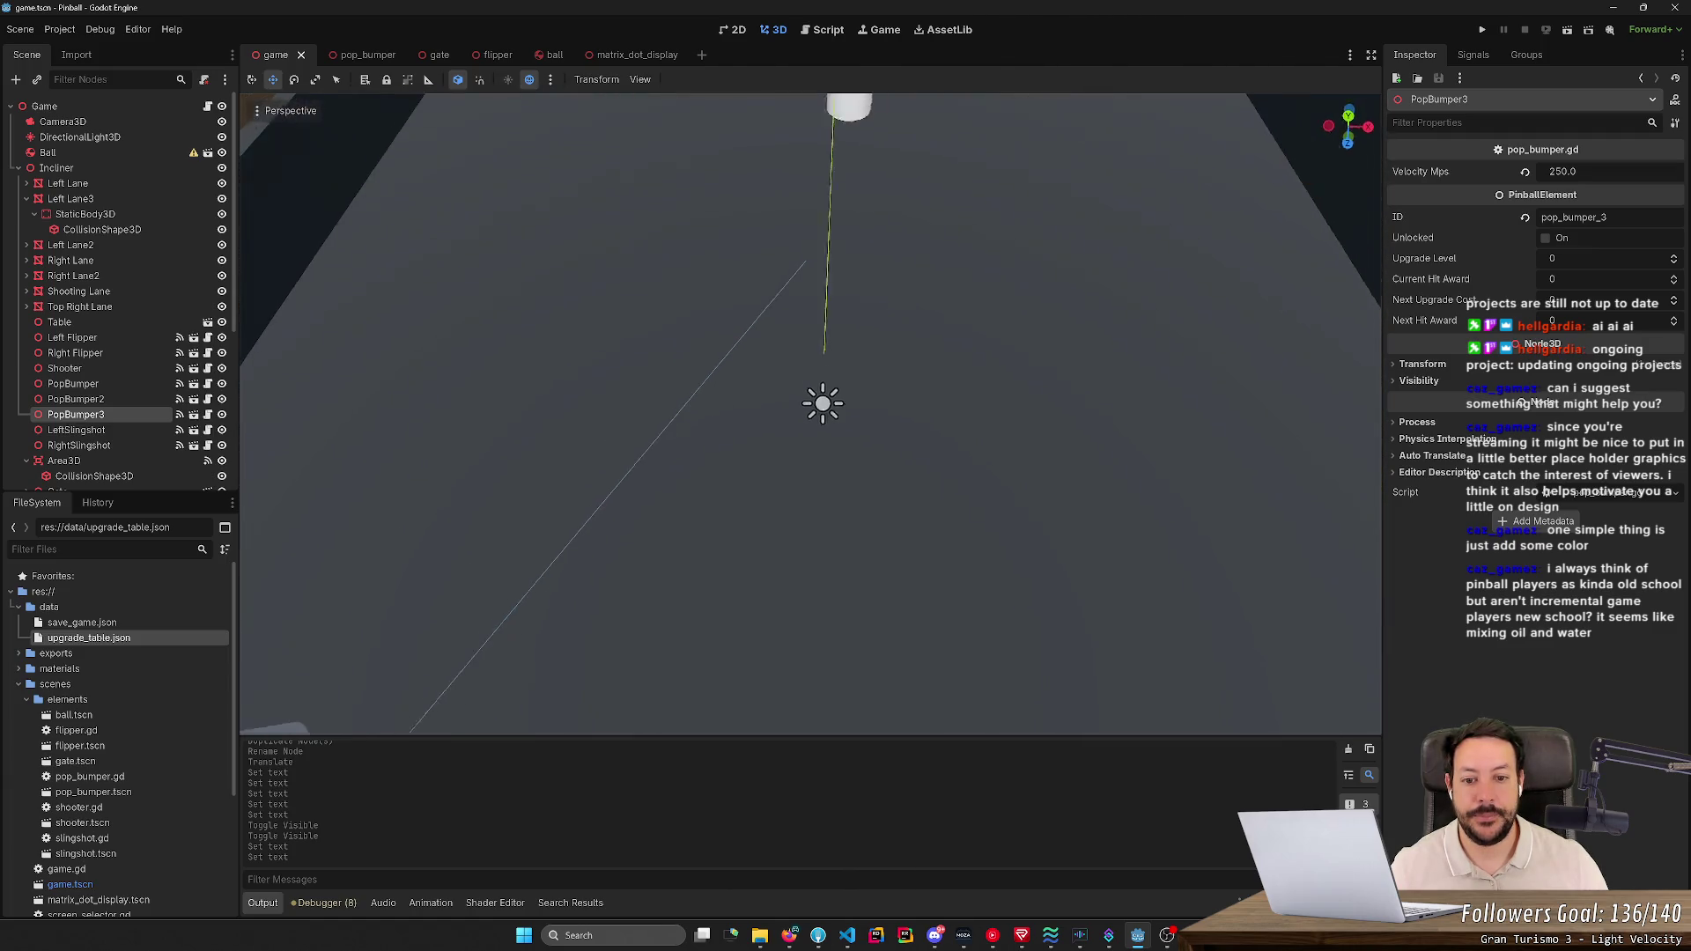
scroll(810, 414, "up", 10)
key("s")
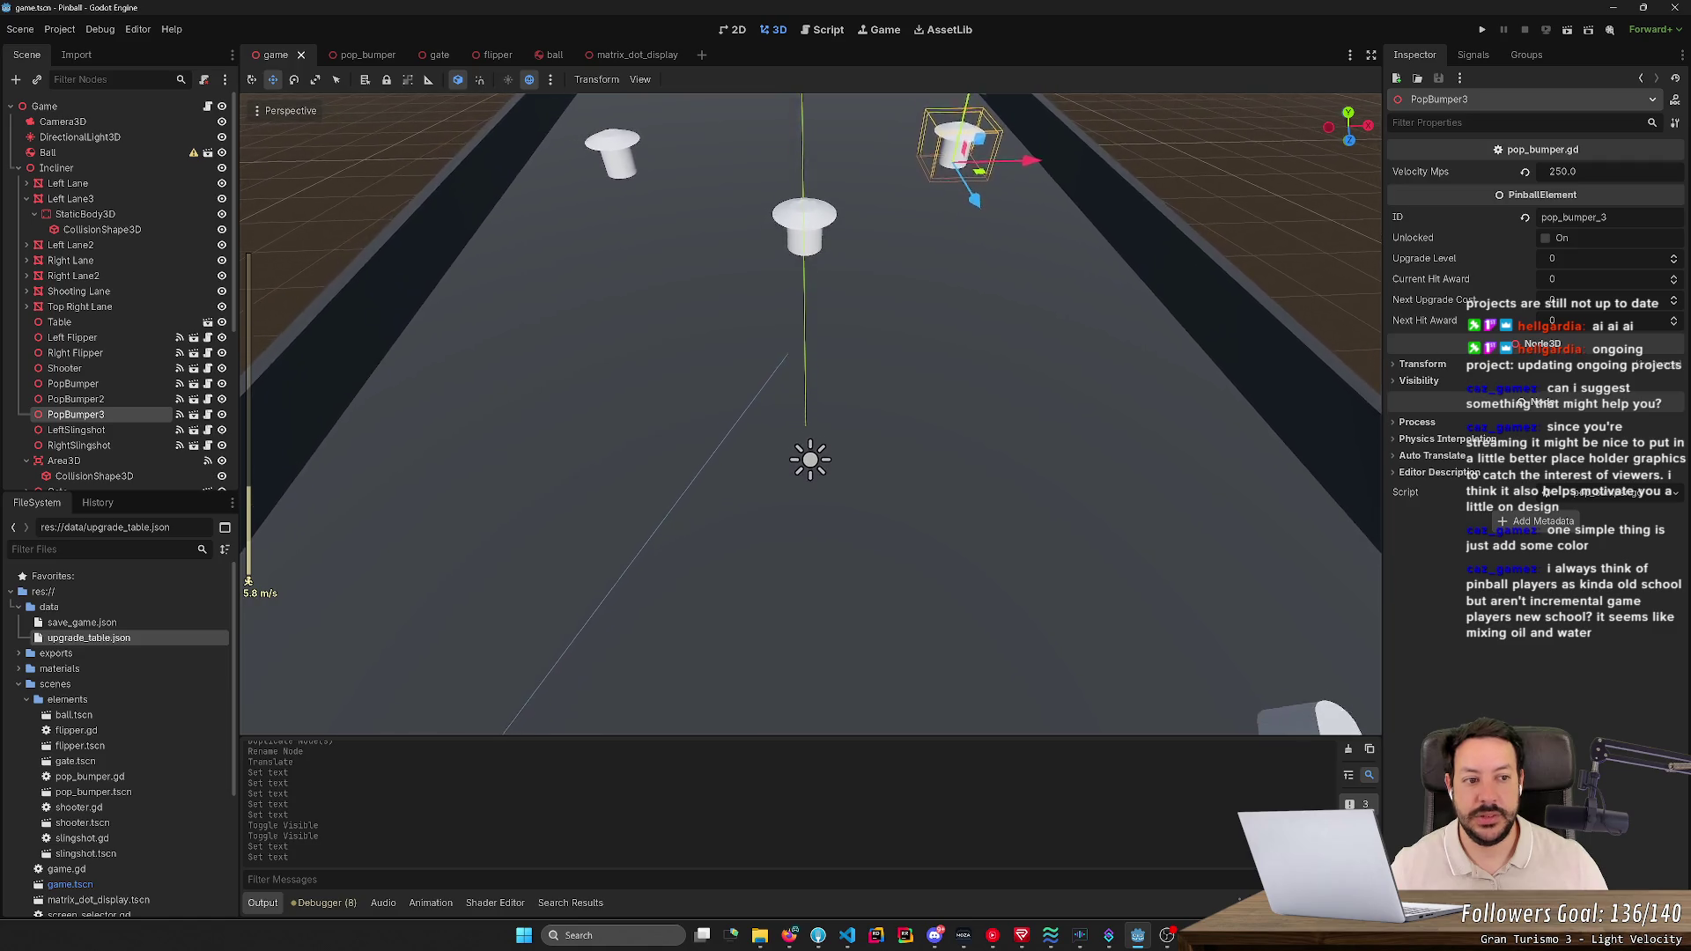
key("s")
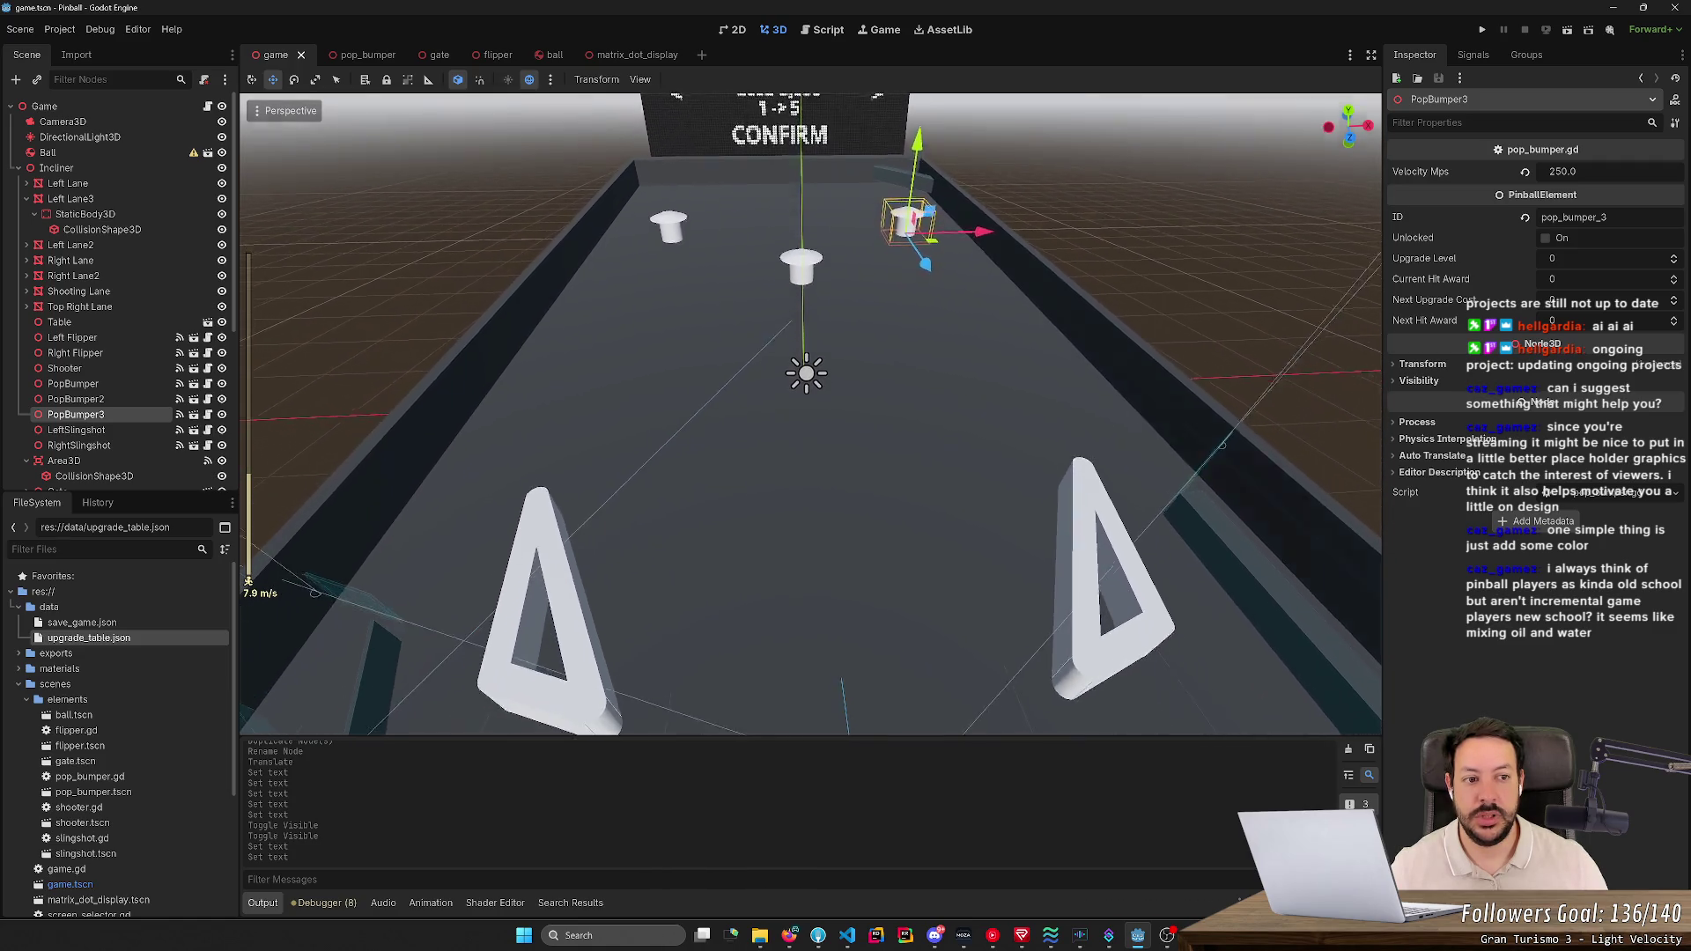
left_click(598, 492)
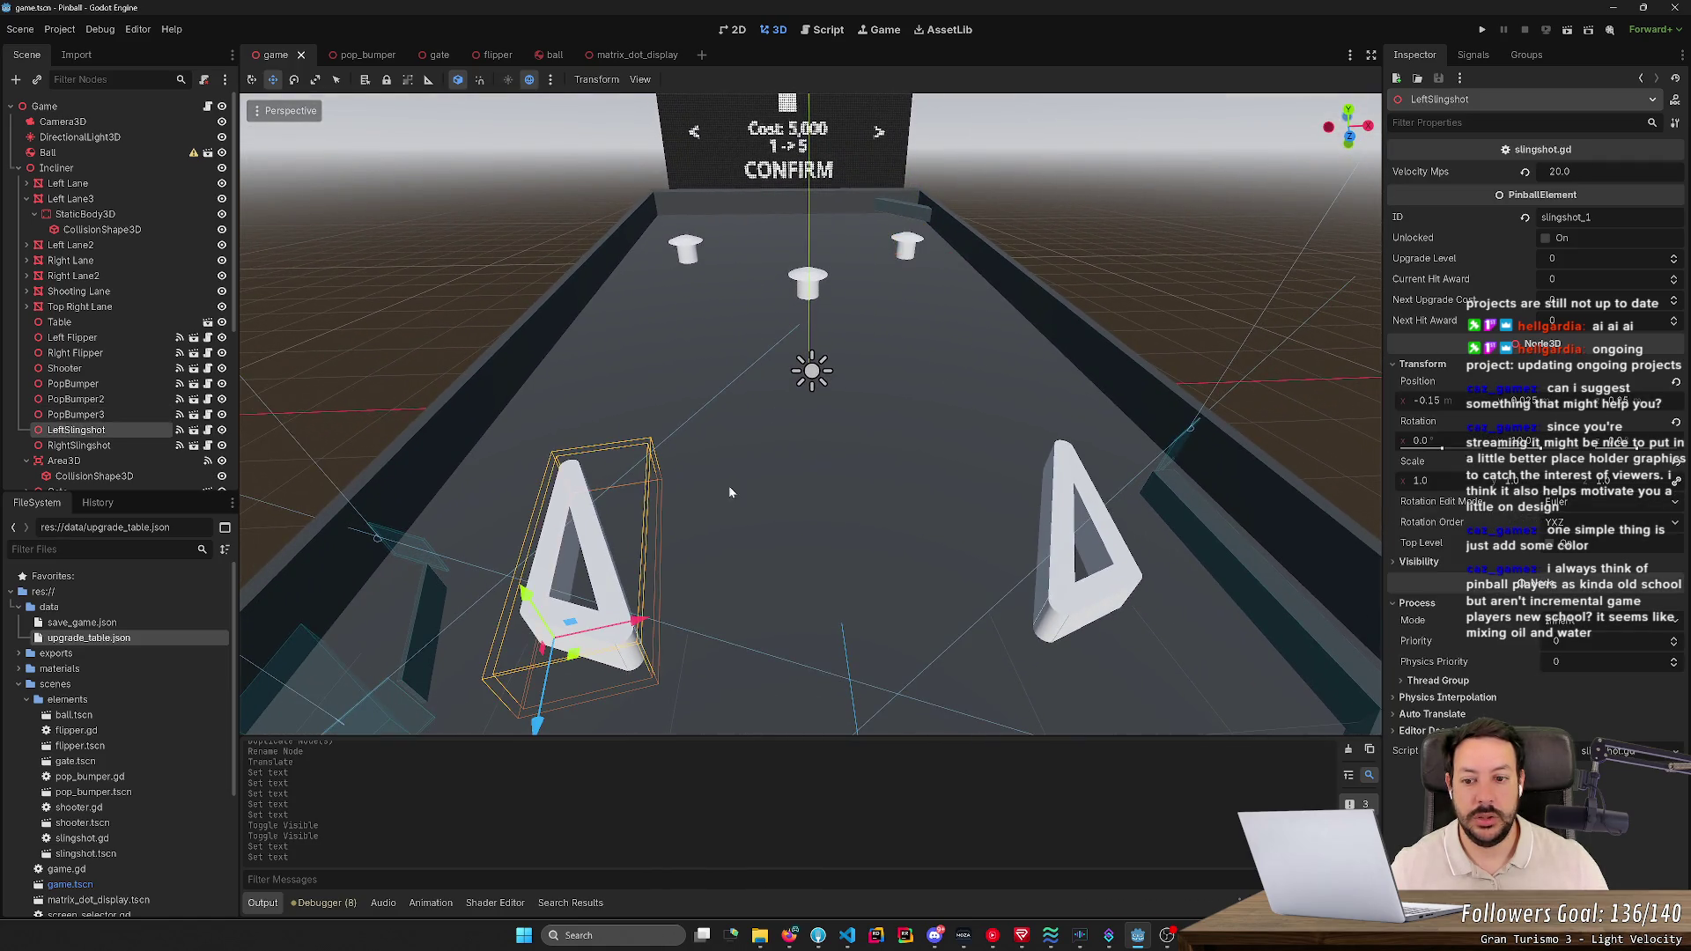
left_click(1068, 478)
left_click(808, 285)
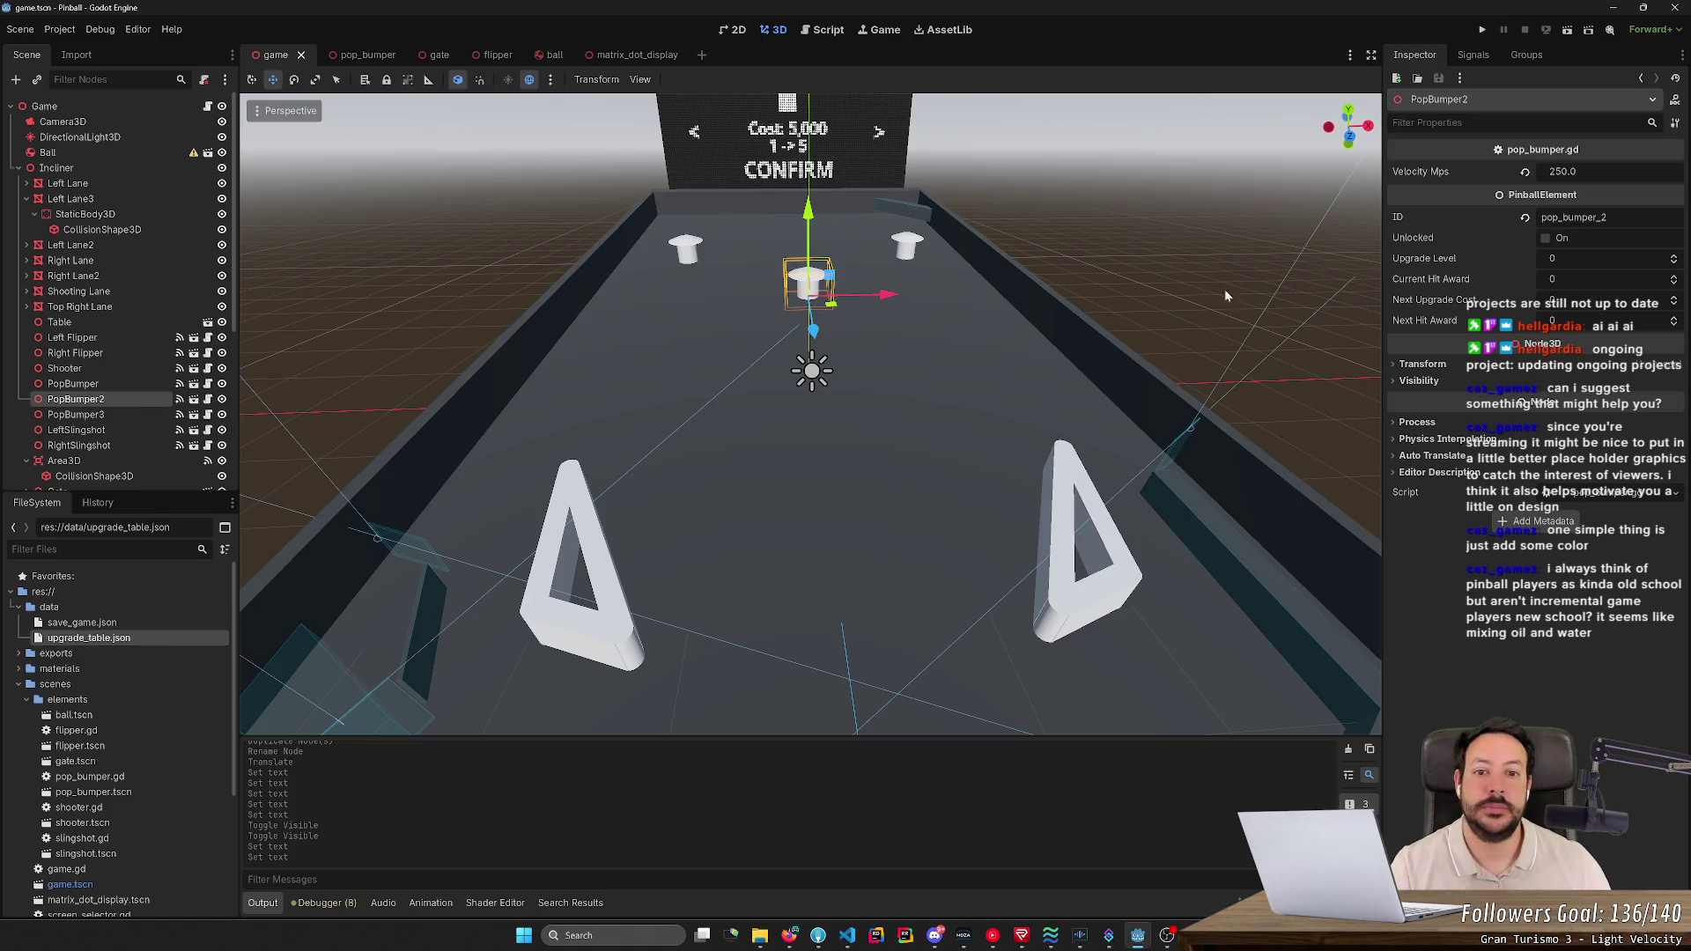
scroll(1149, 316, "down", 3)
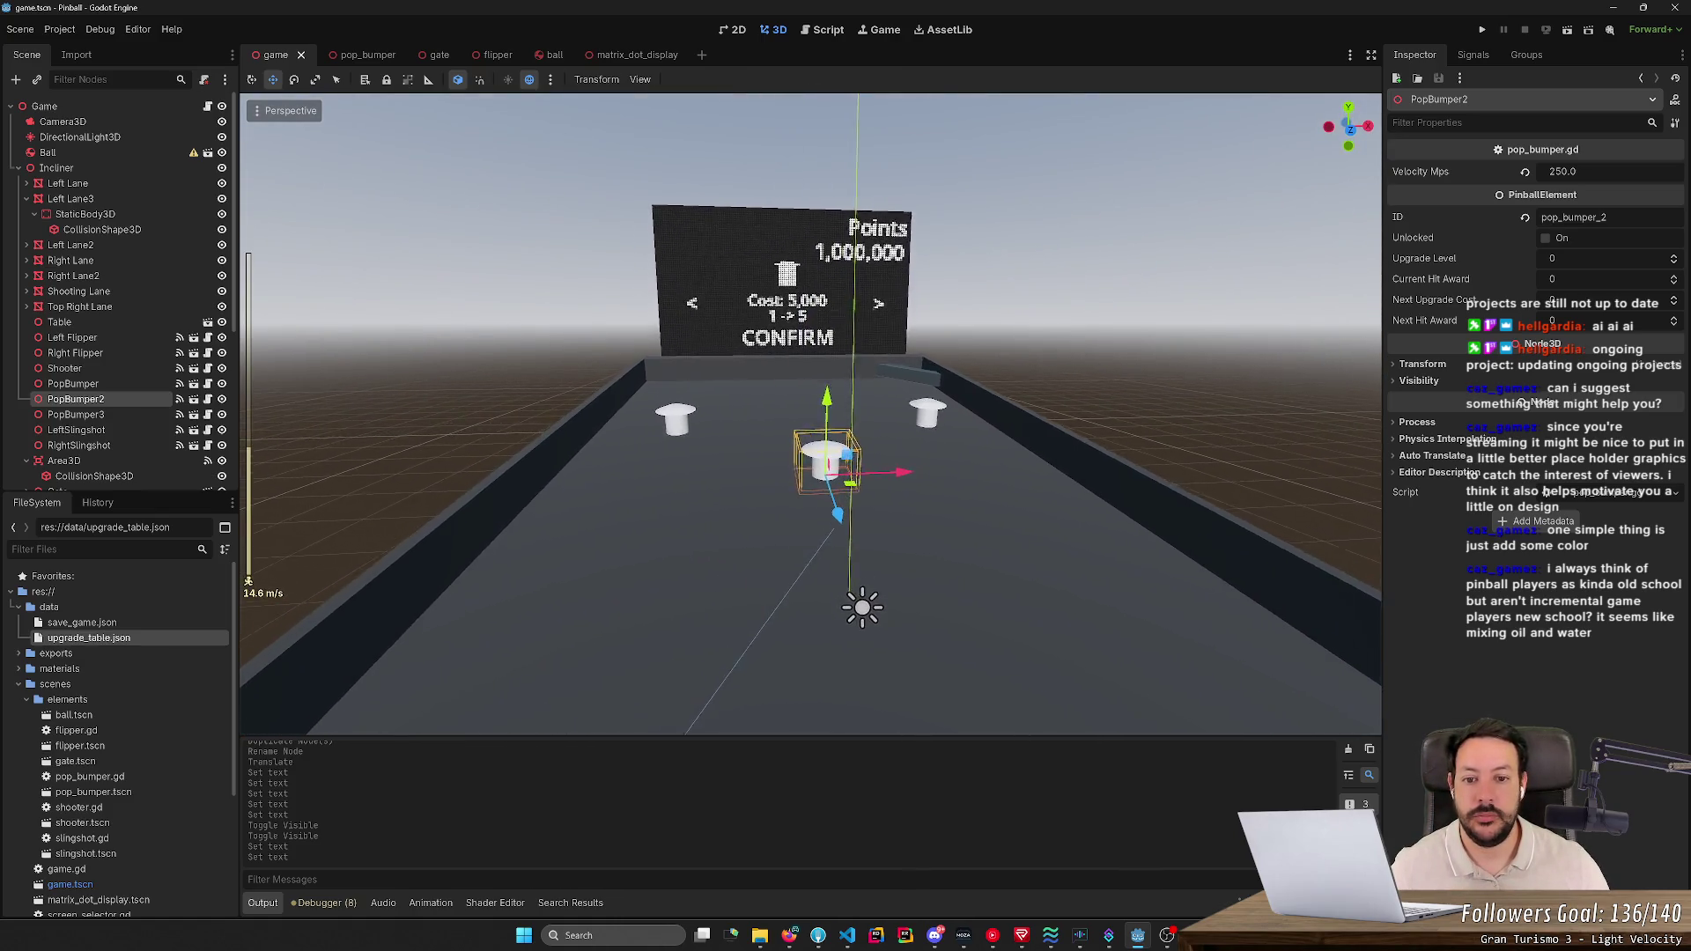
key("w")
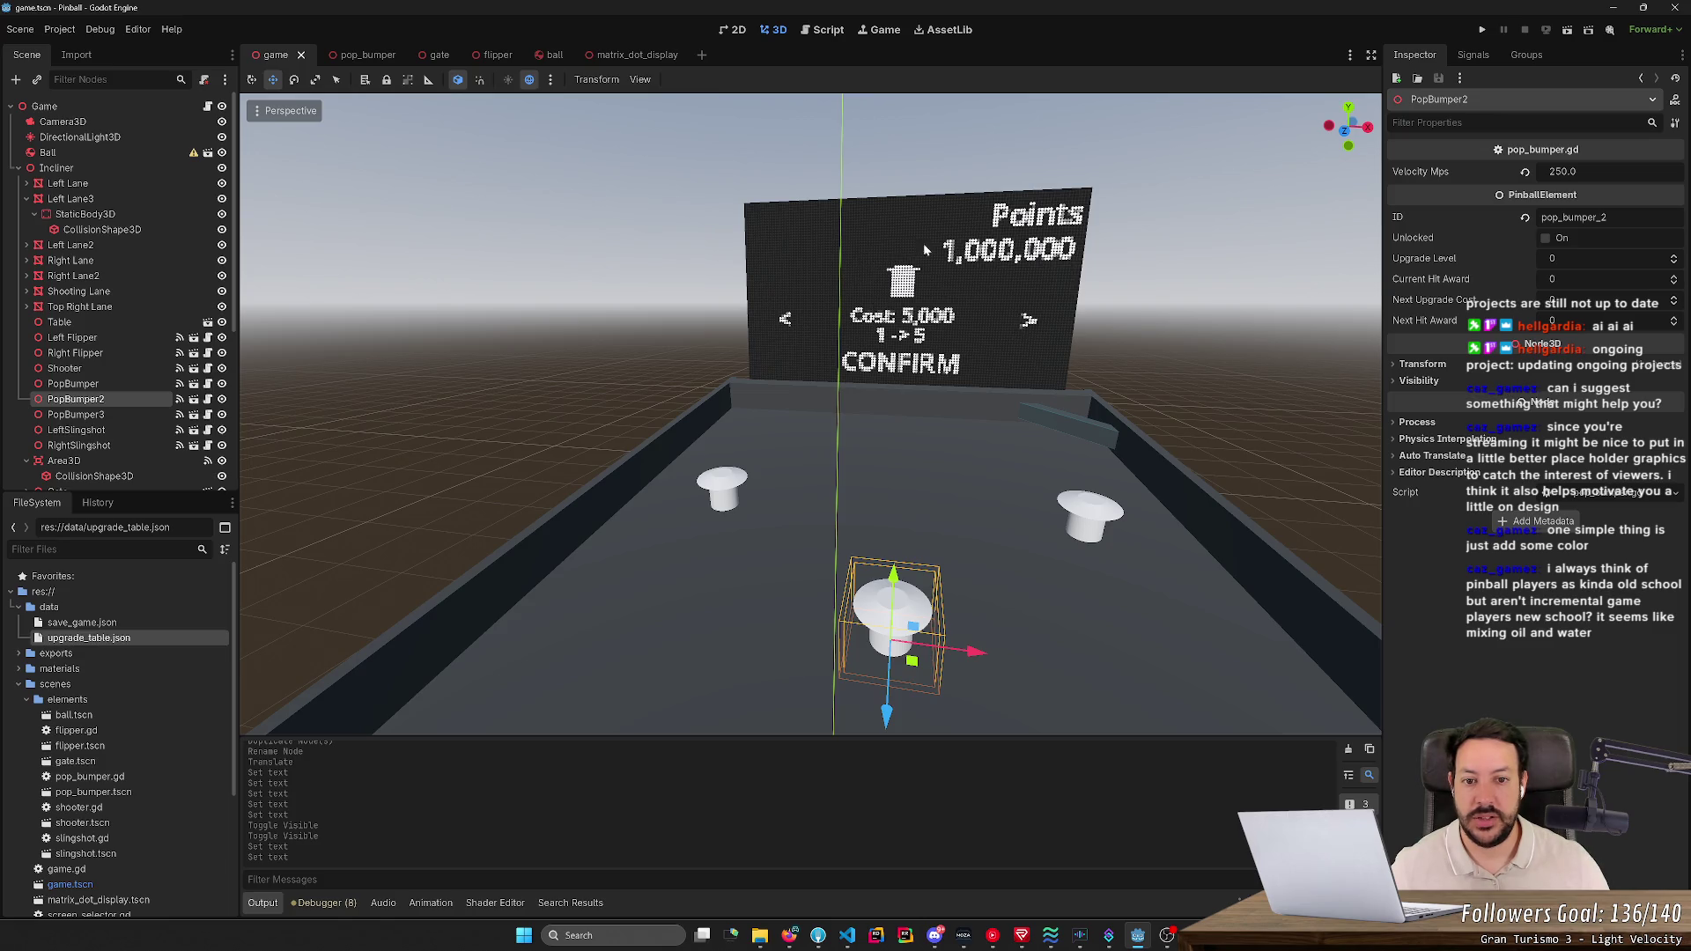
scroll(810, 414, "up", 5)
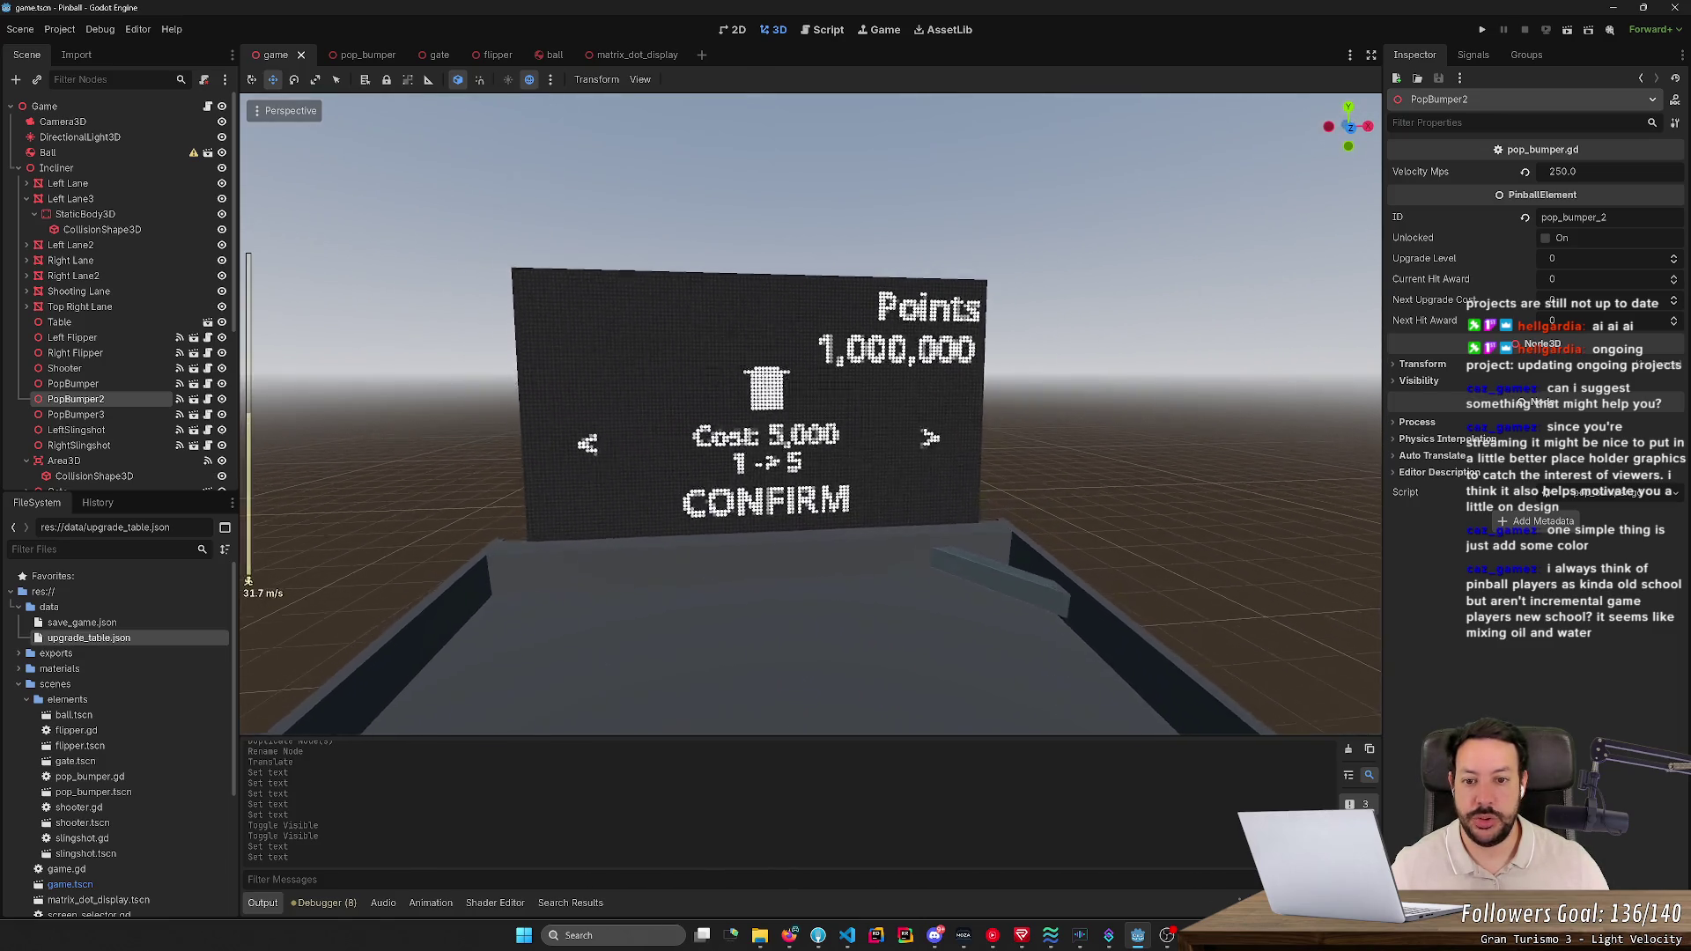
key("w")
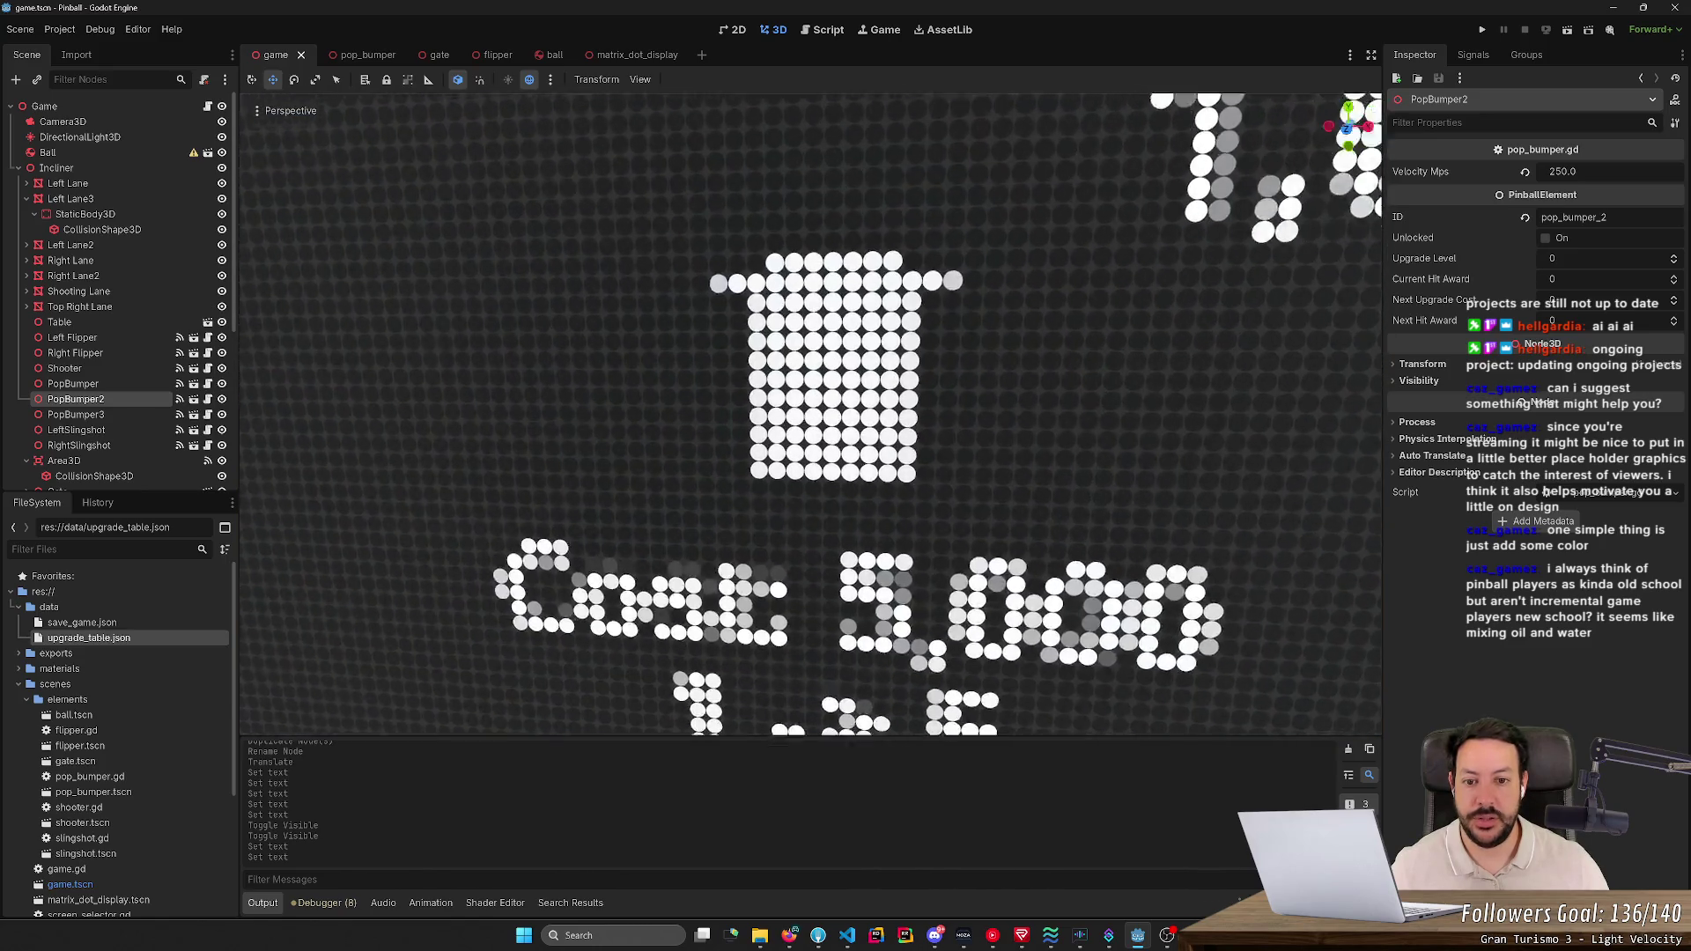
key("d")
key("s")
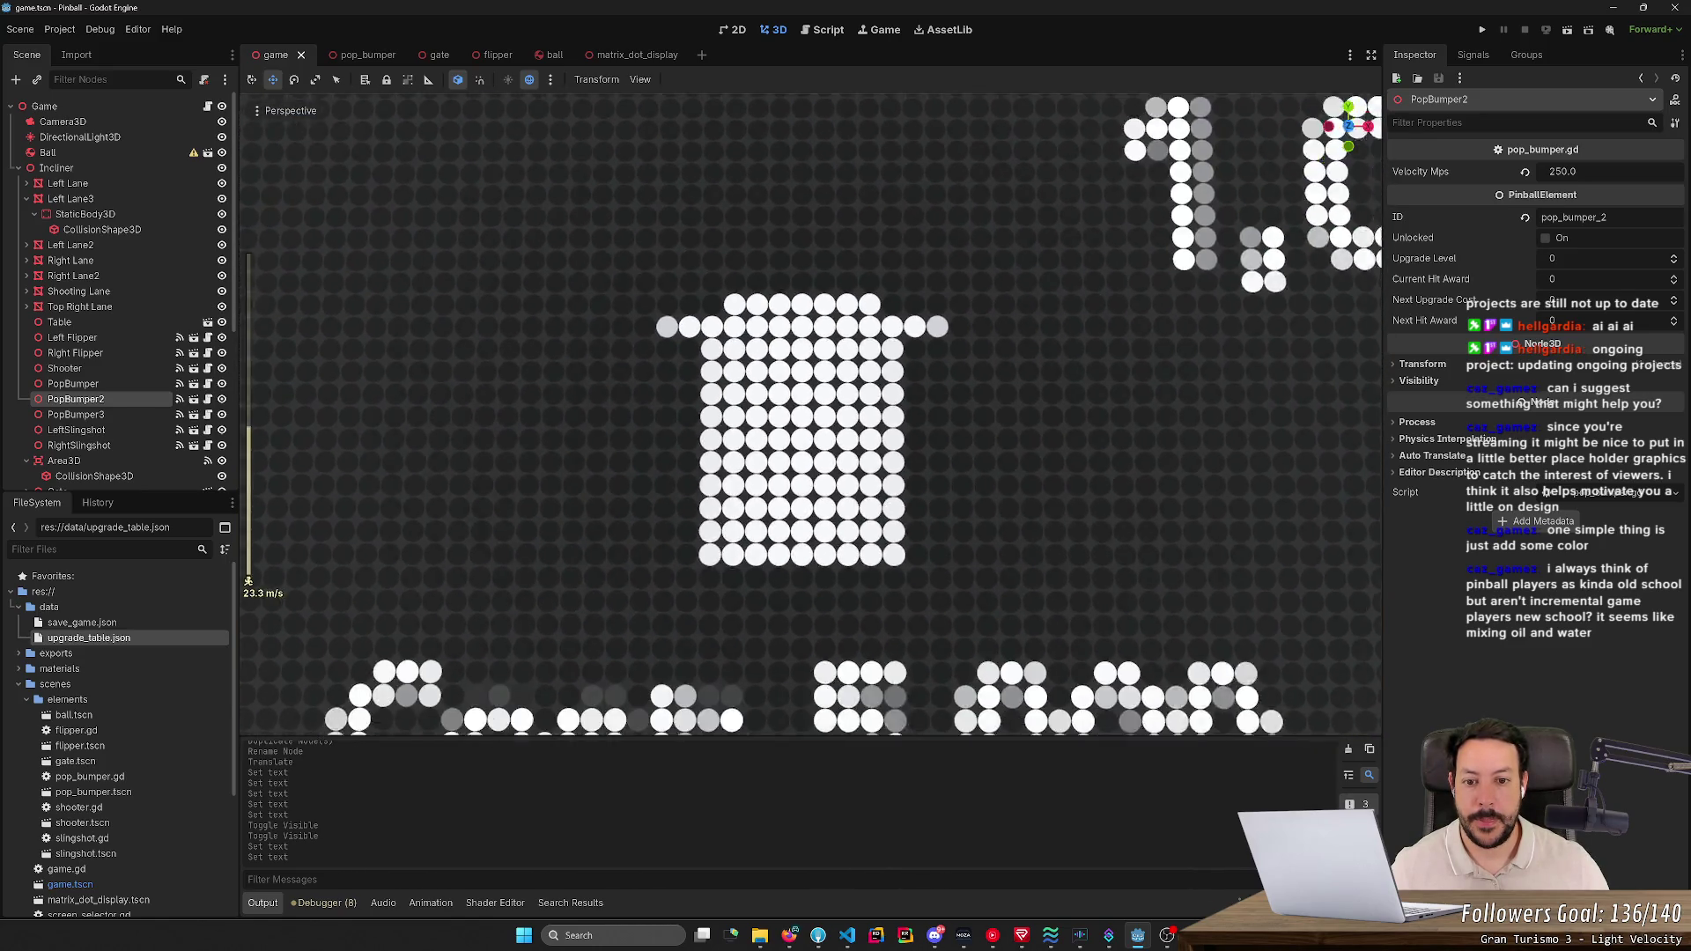
key("w")
key("s")
scroll(810, 414, "down", 5)
key("w")
scroll(810, 414, "down", 2)
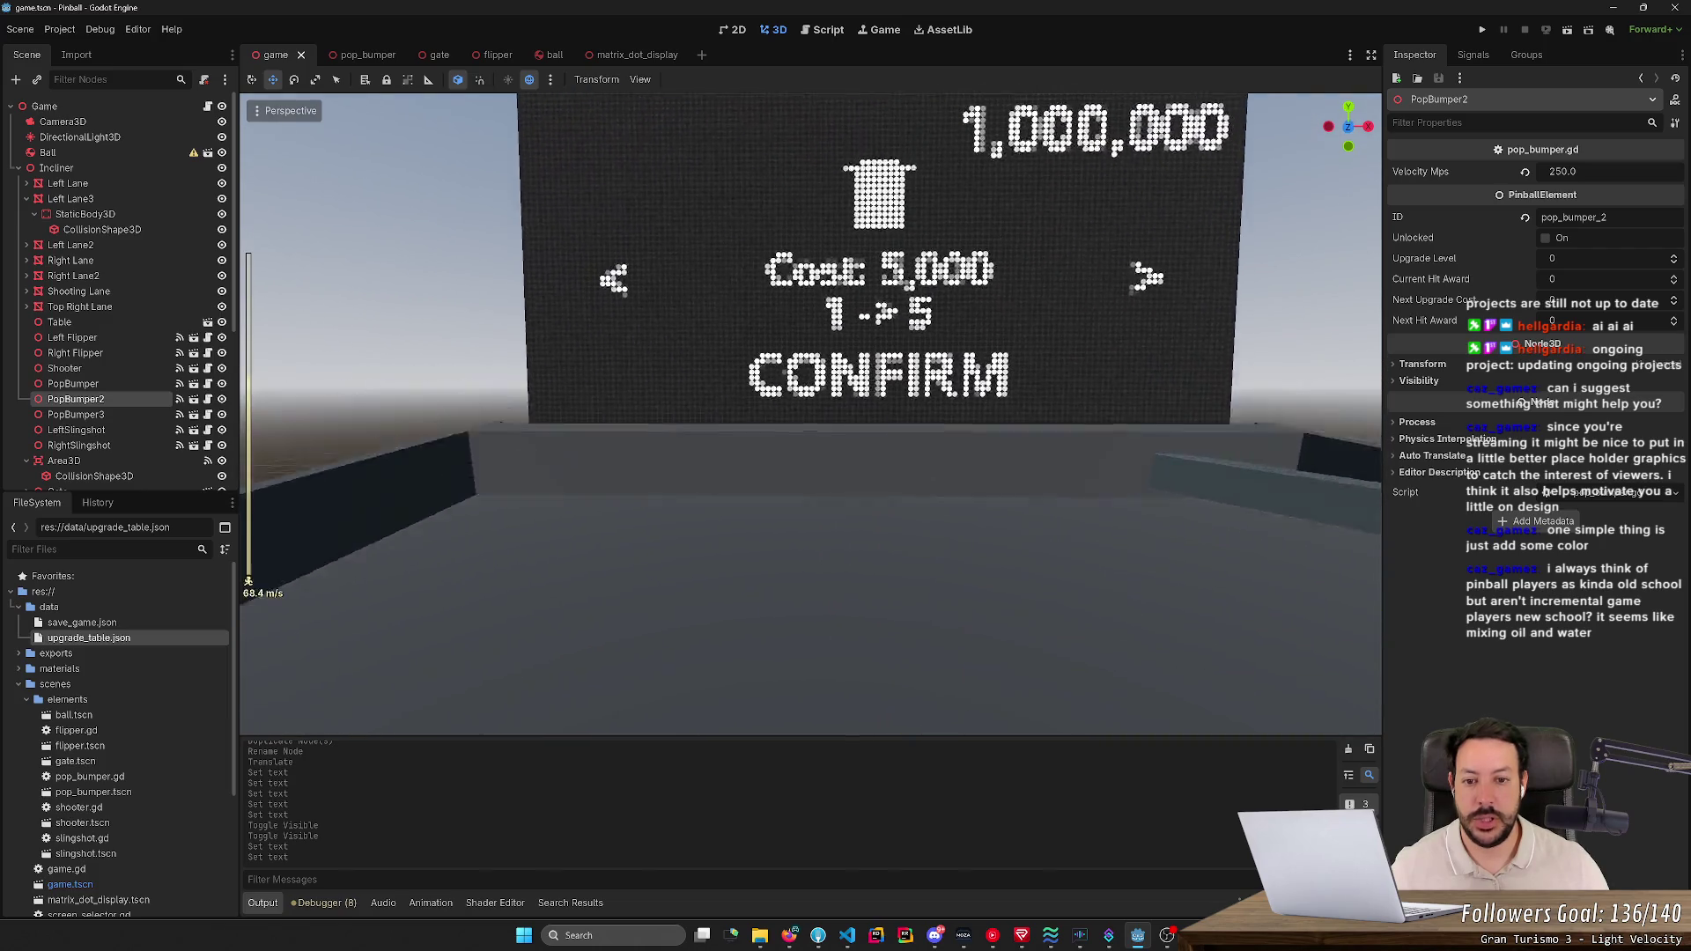
key("w")
scroll(248, 581, "down", 5)
key("s")
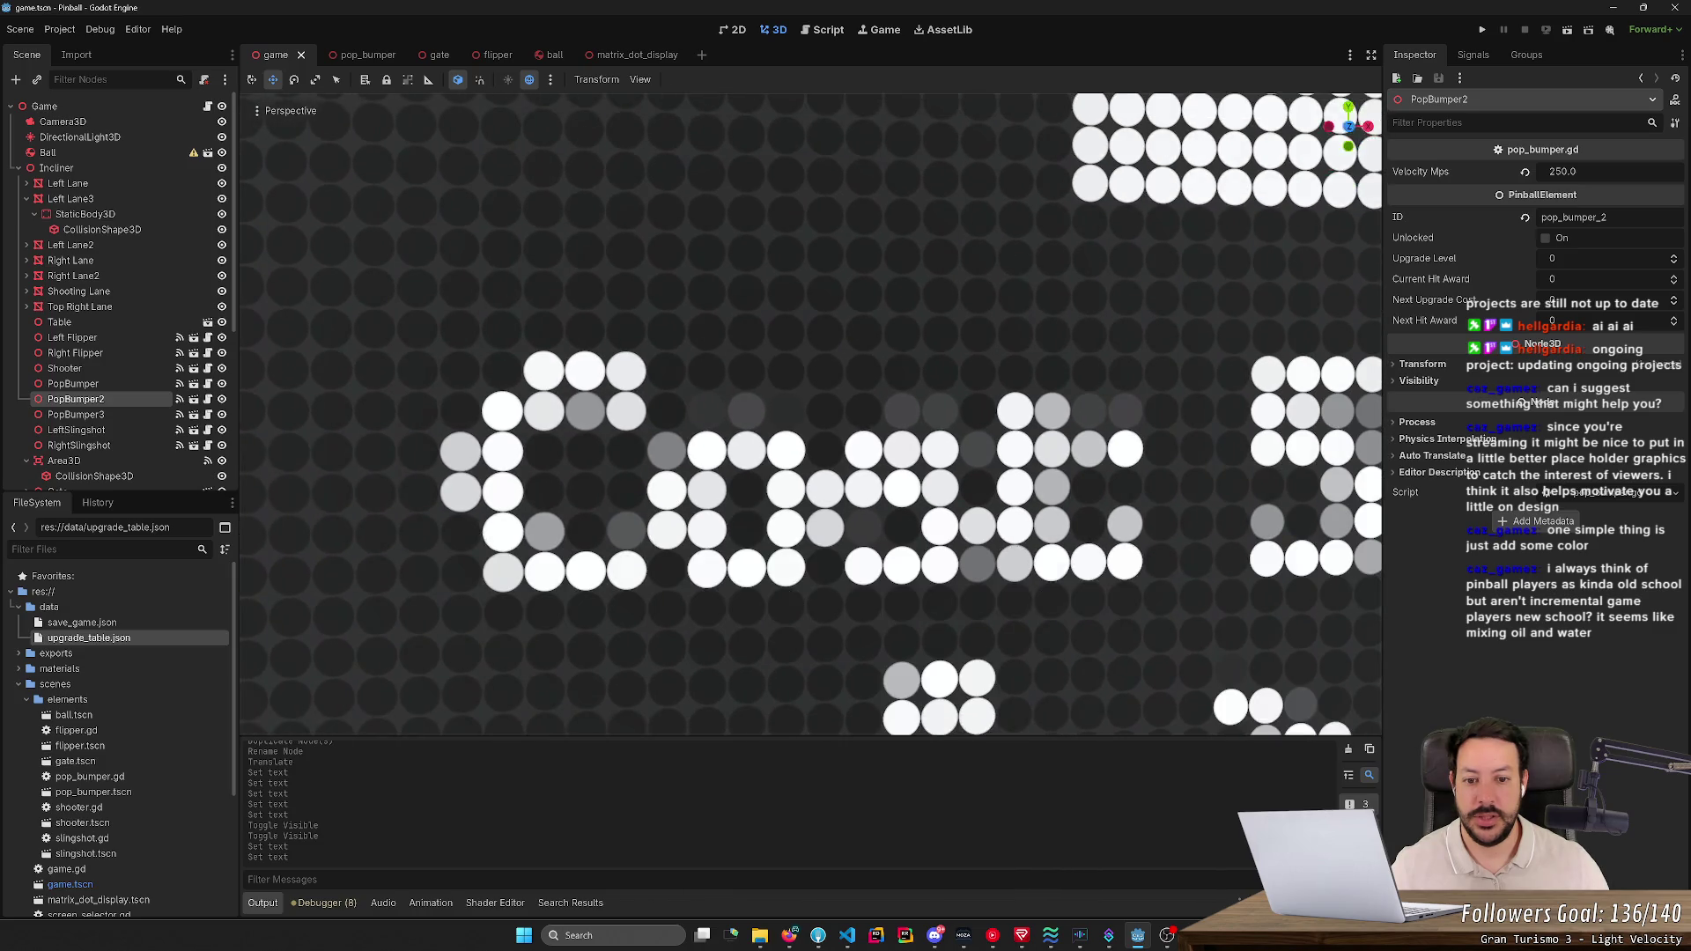
key("w")
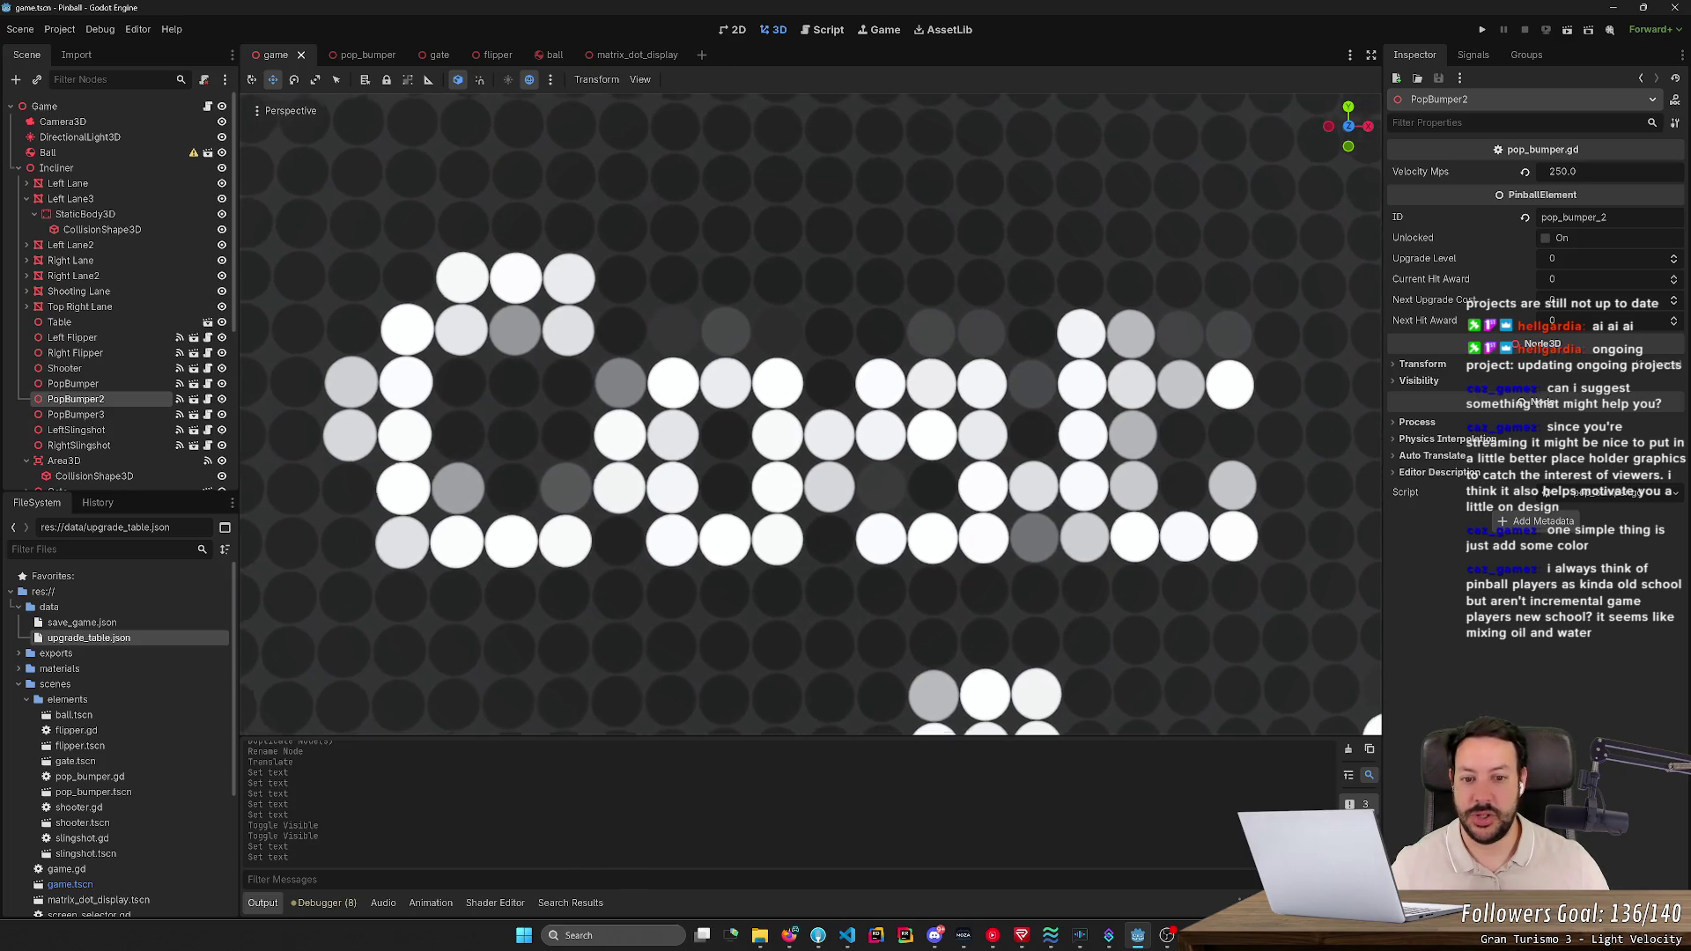
key("s")
scroll(247, 581, "up", 4)
key("s")
scroll(247, 581, "up", 10)
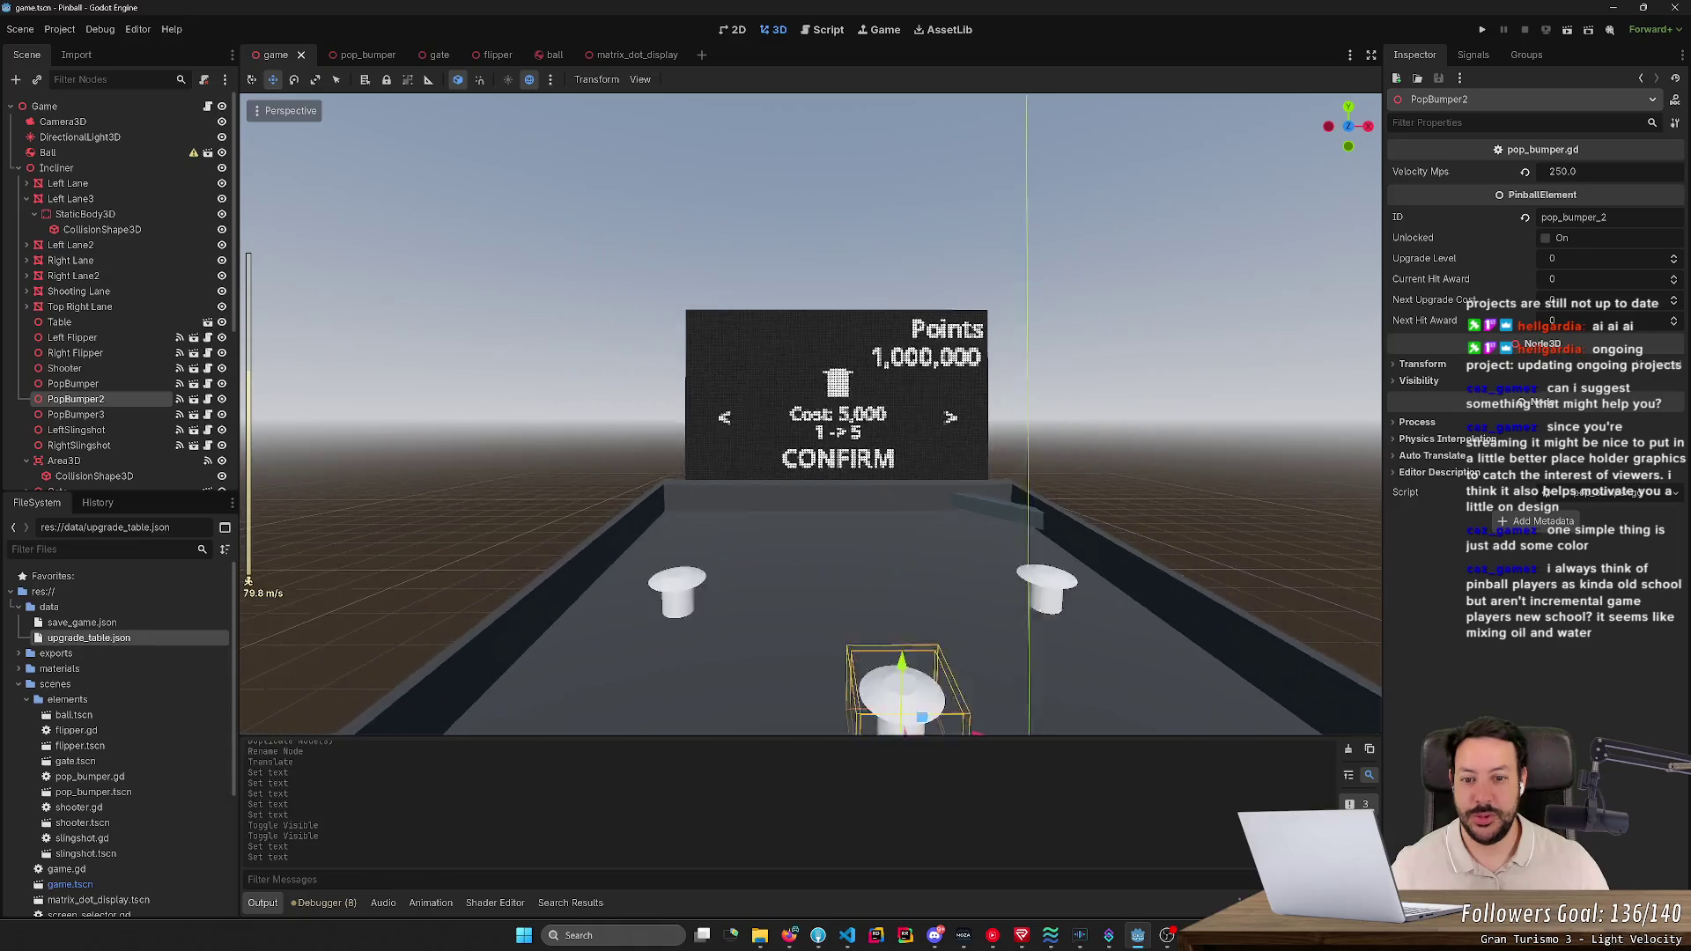
key("w")
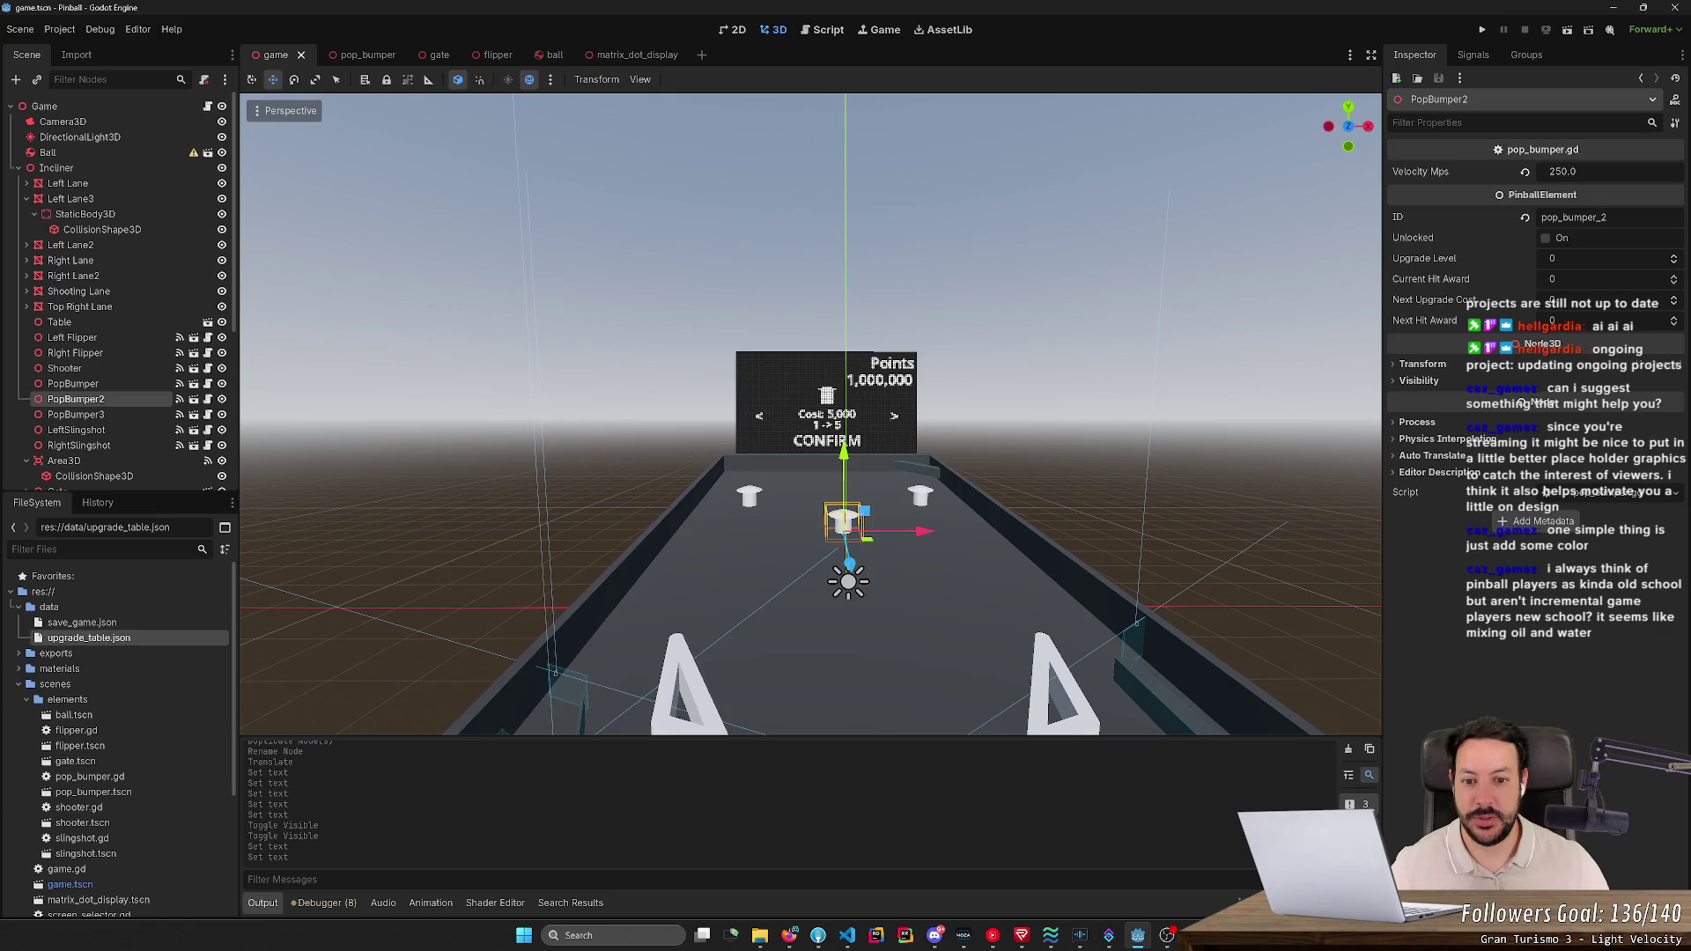
key("w")
scroll(247, 581, "down", 5)
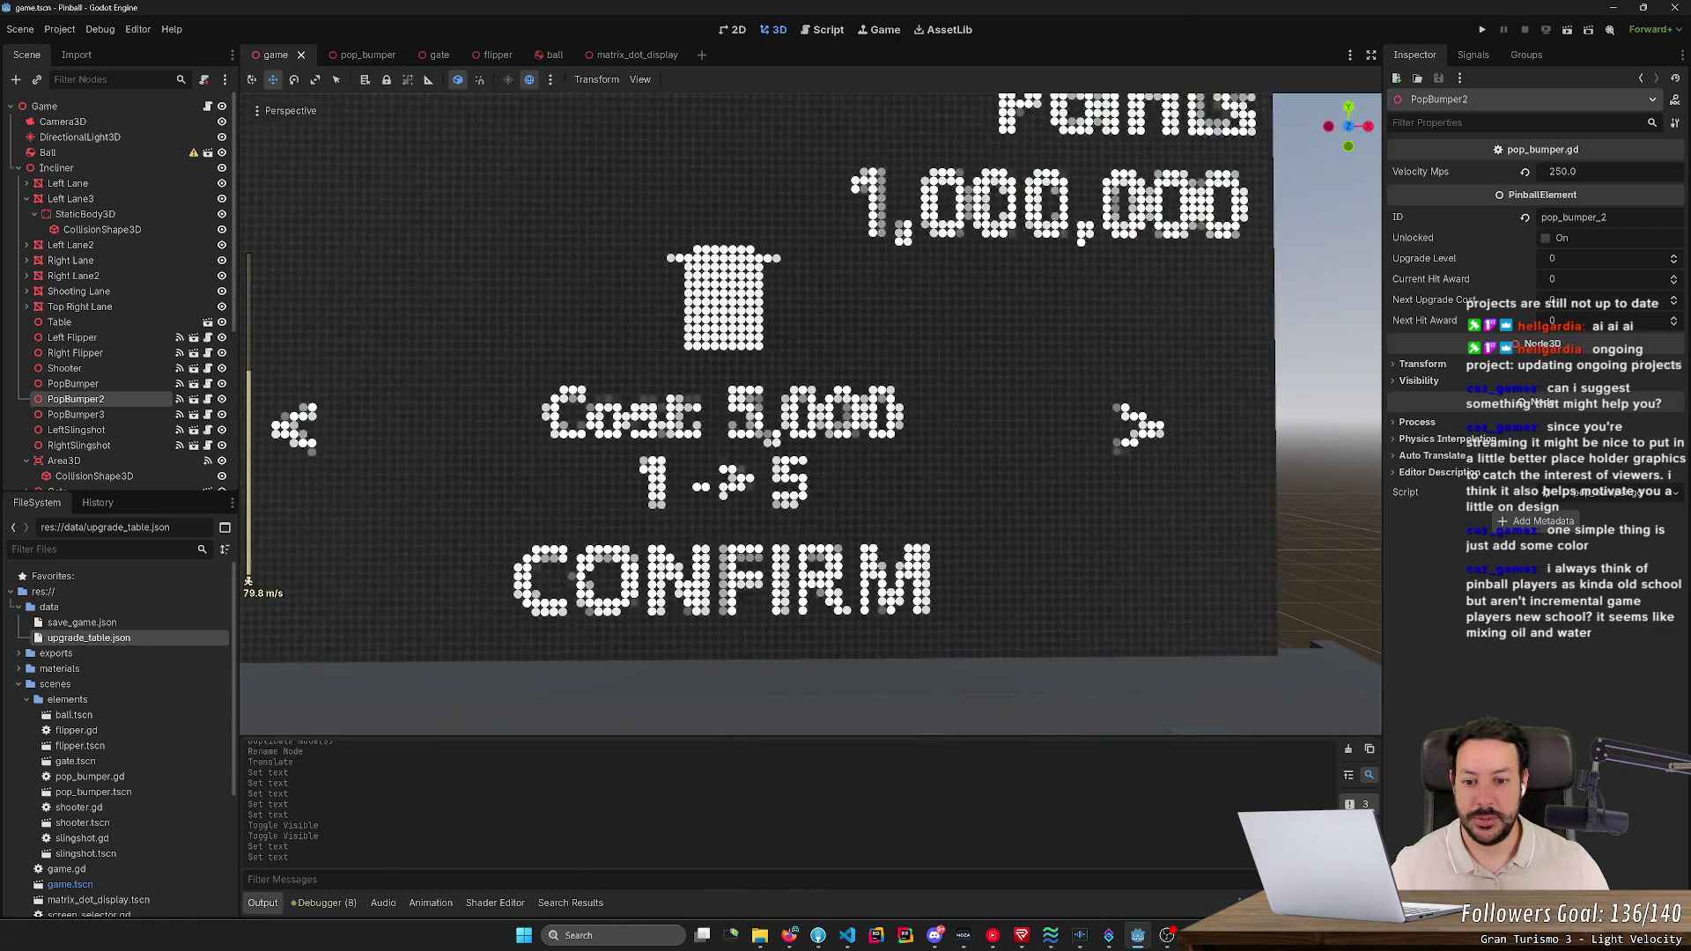
key("s")
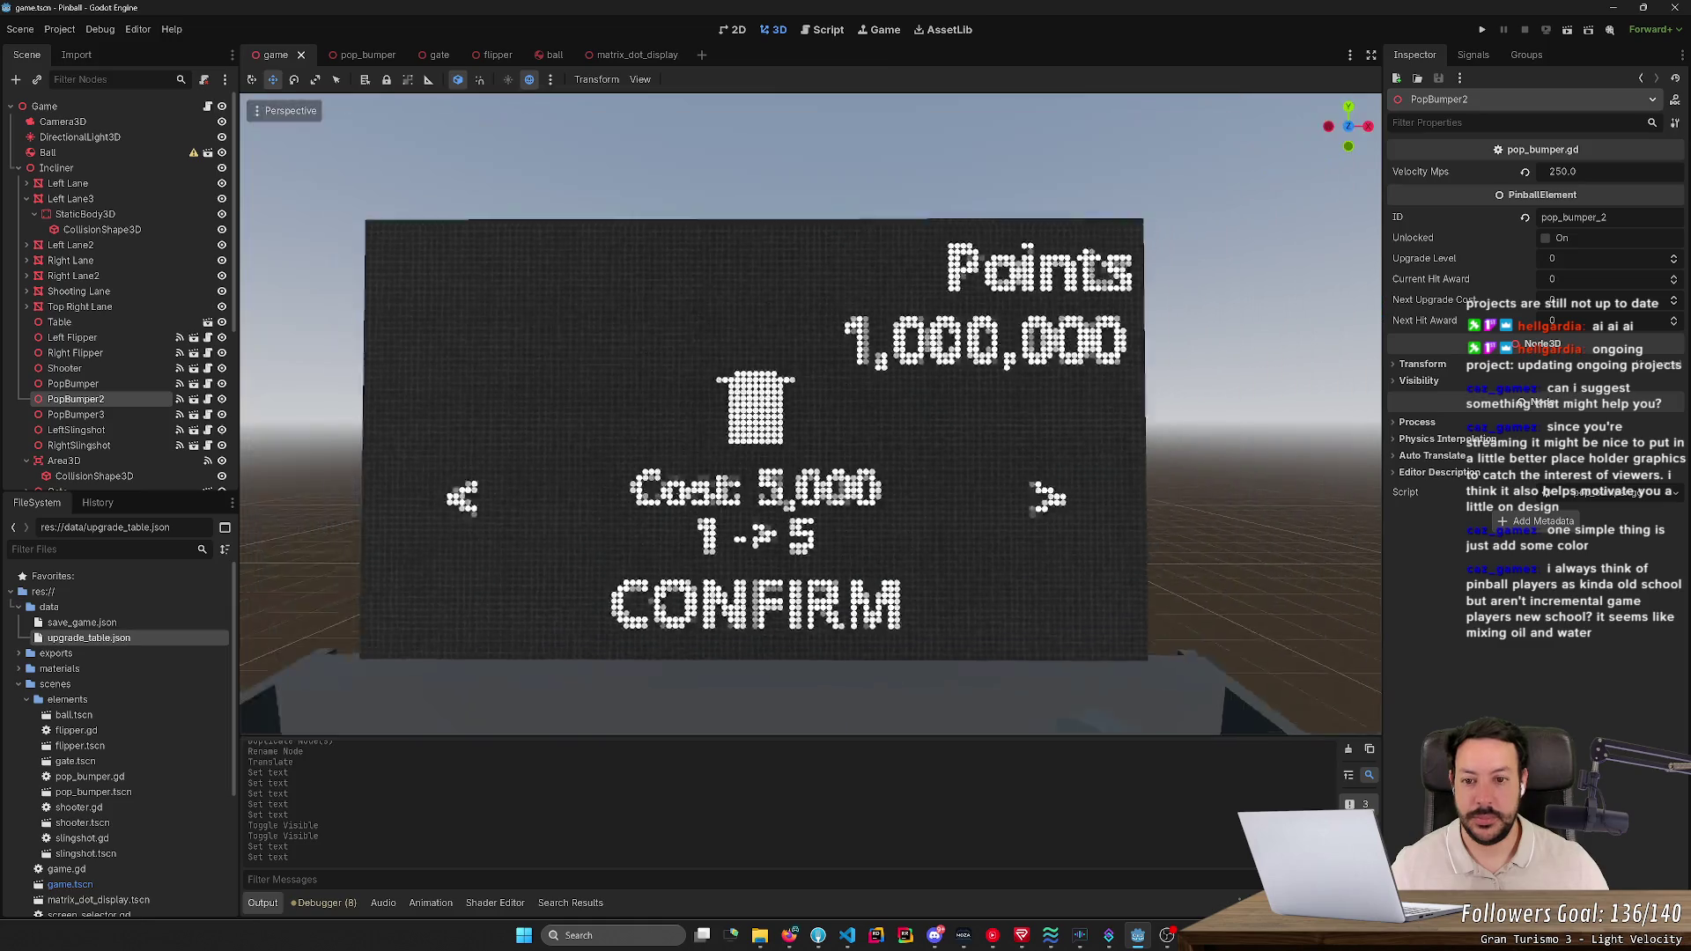
key("e")
scroll(247, 581, "down", 3)
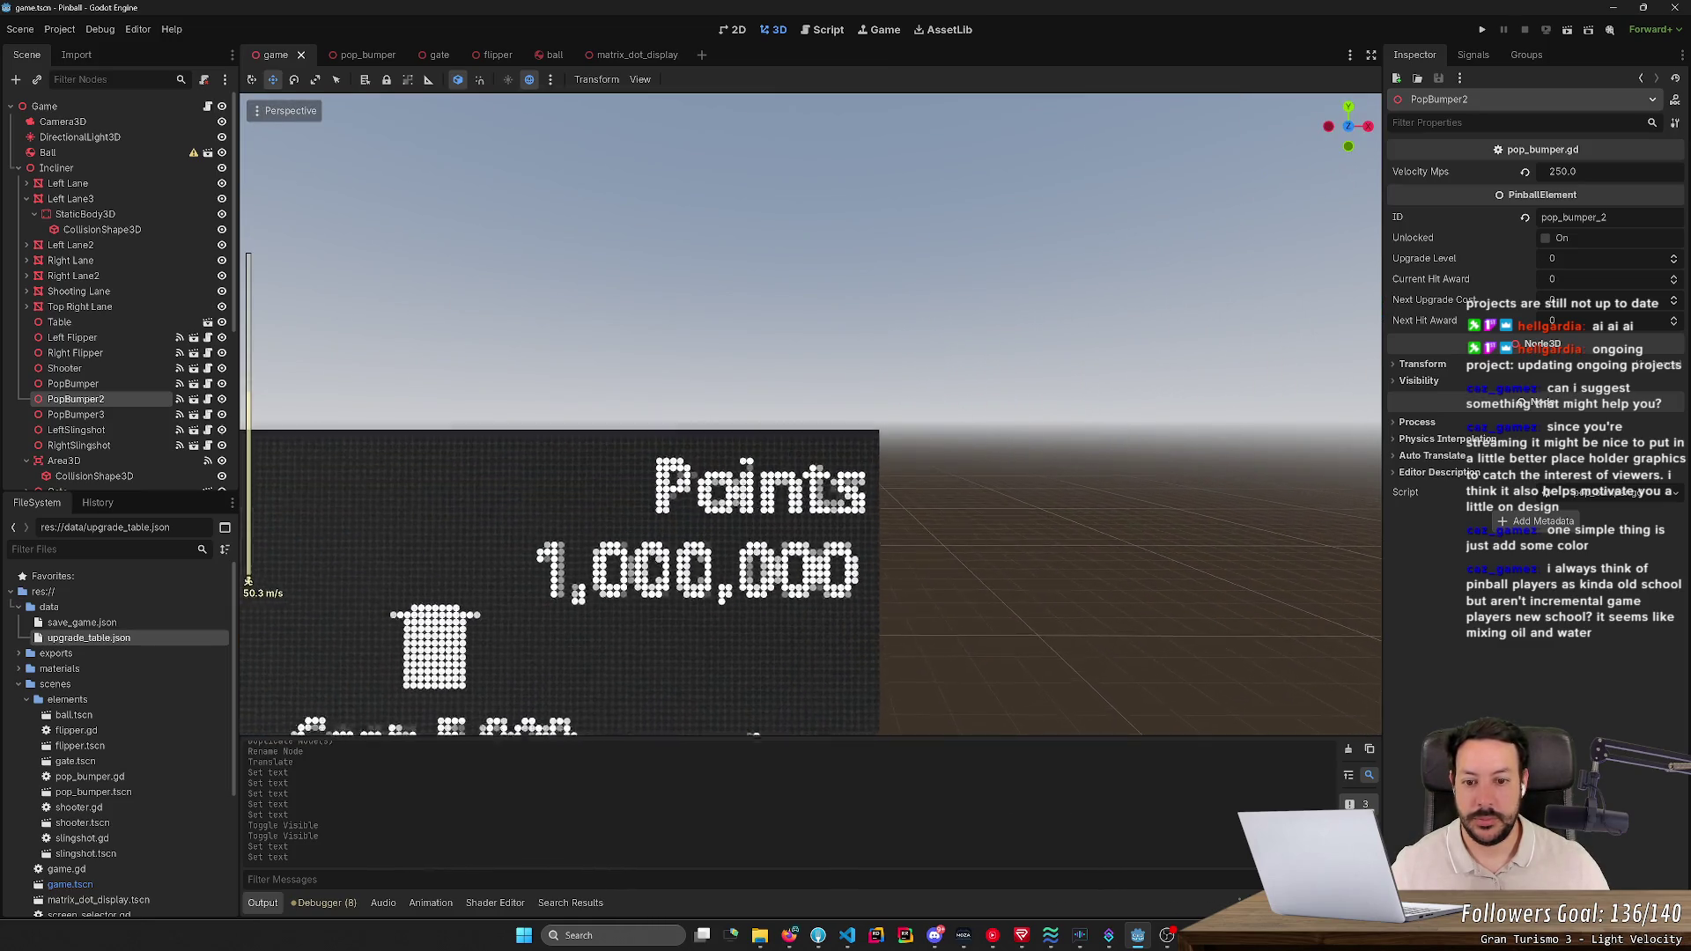
key("w")
scroll(248, 581, "down", 2)
key("s")
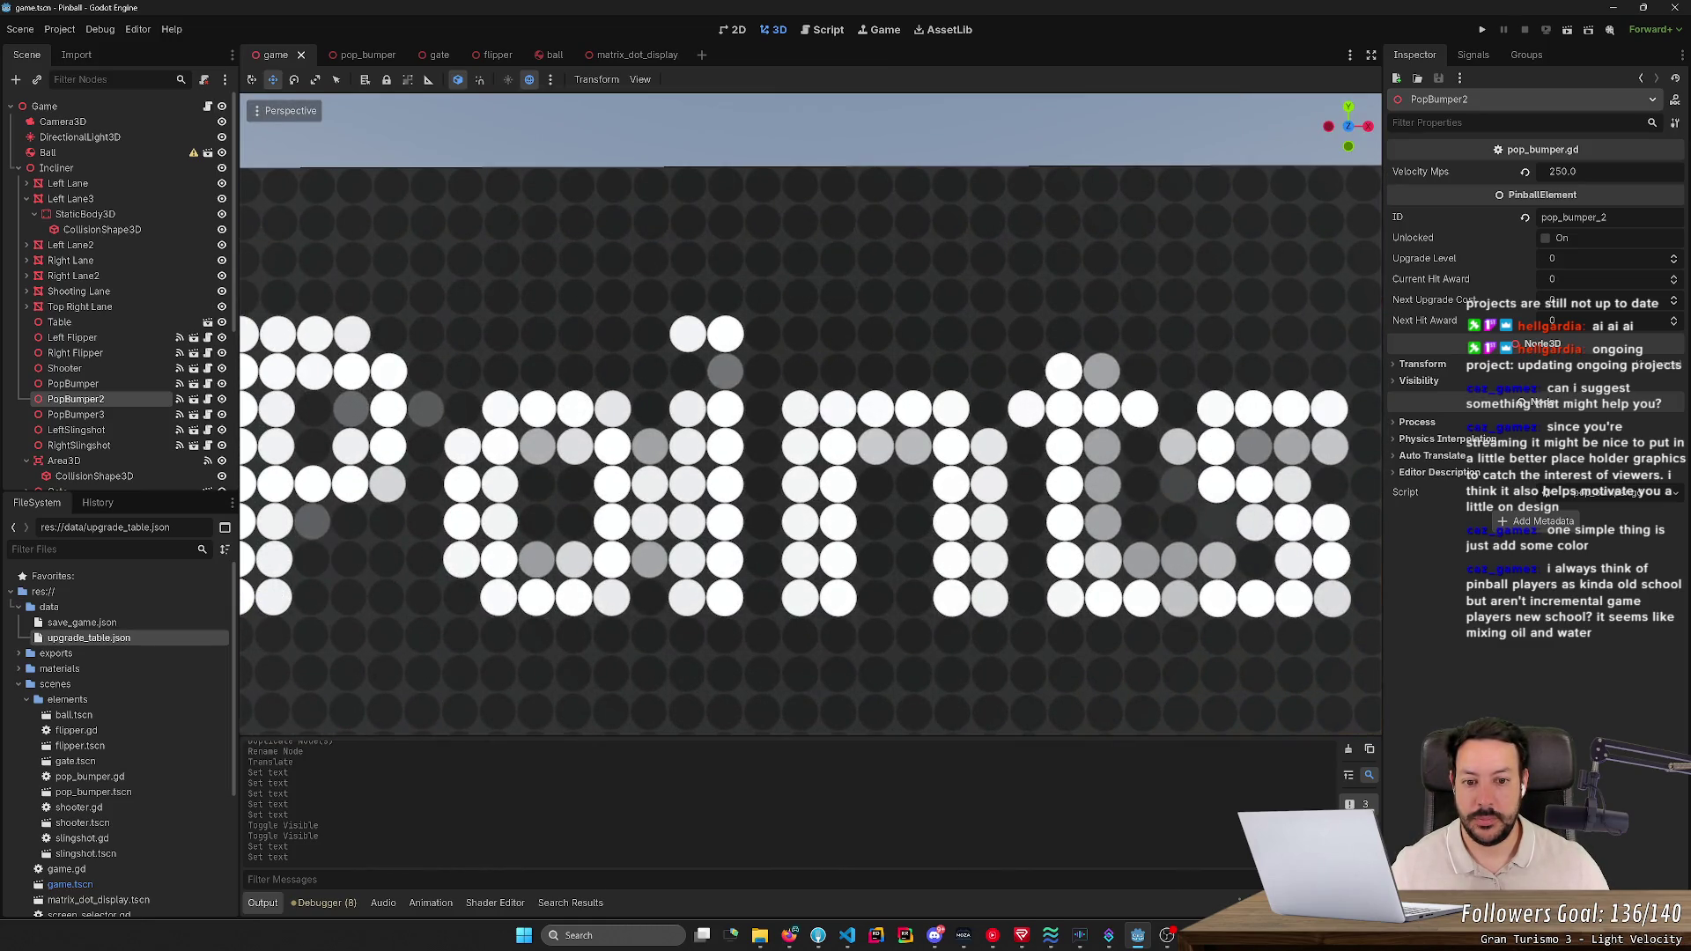
key("s")
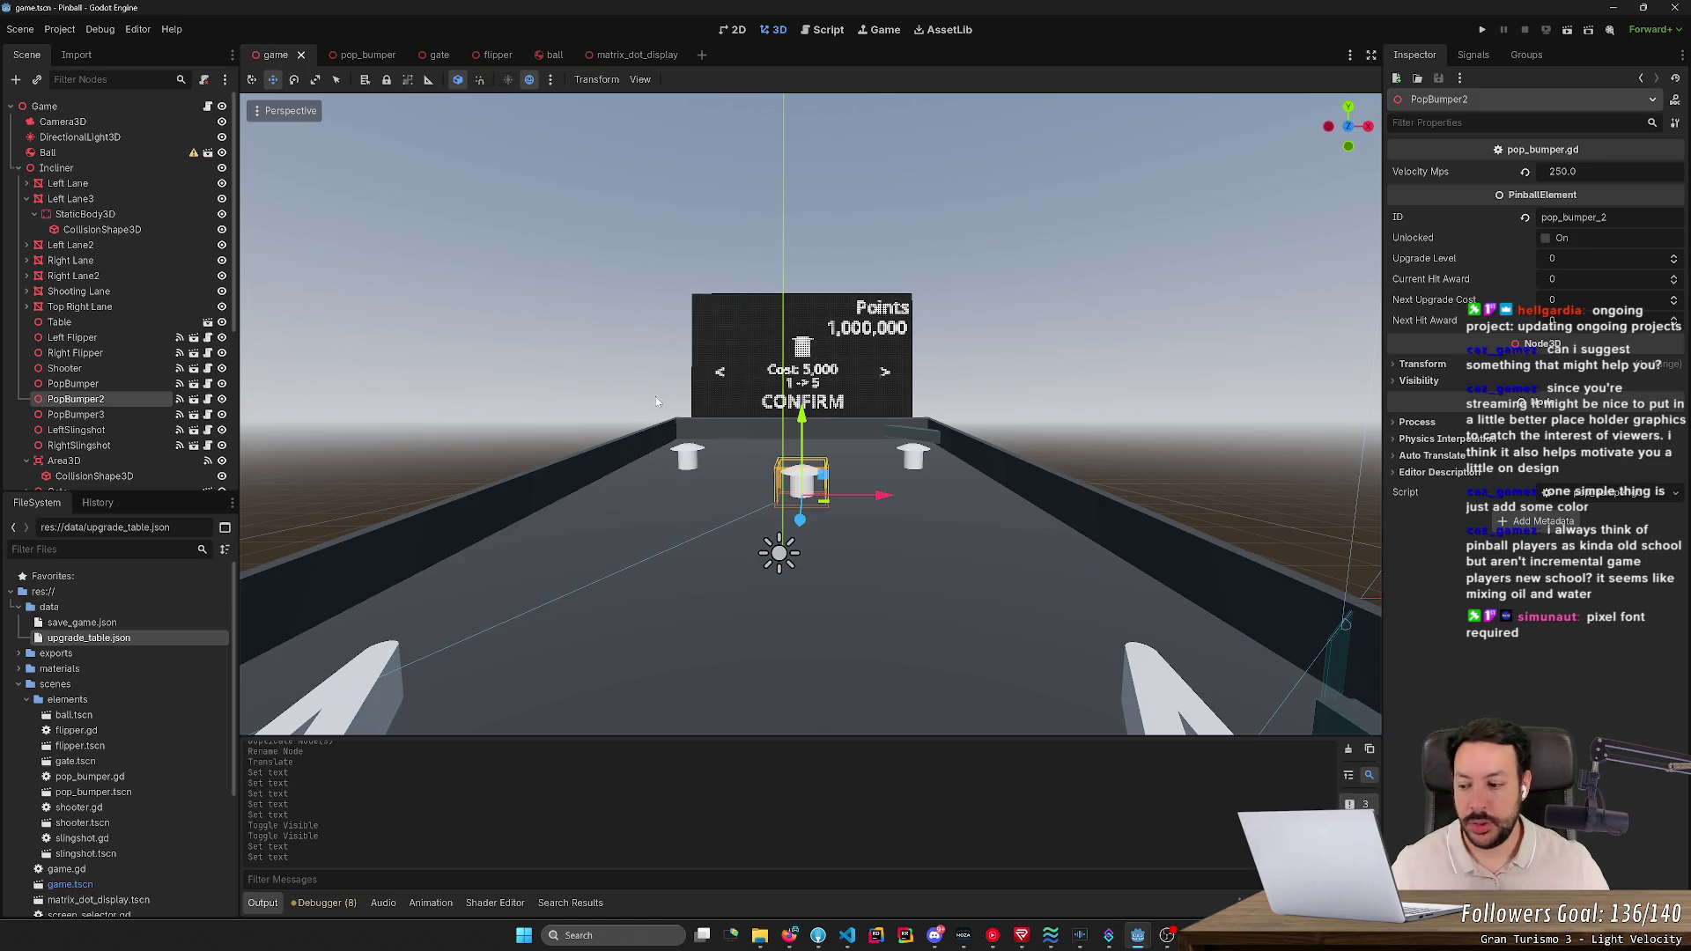
key("w")
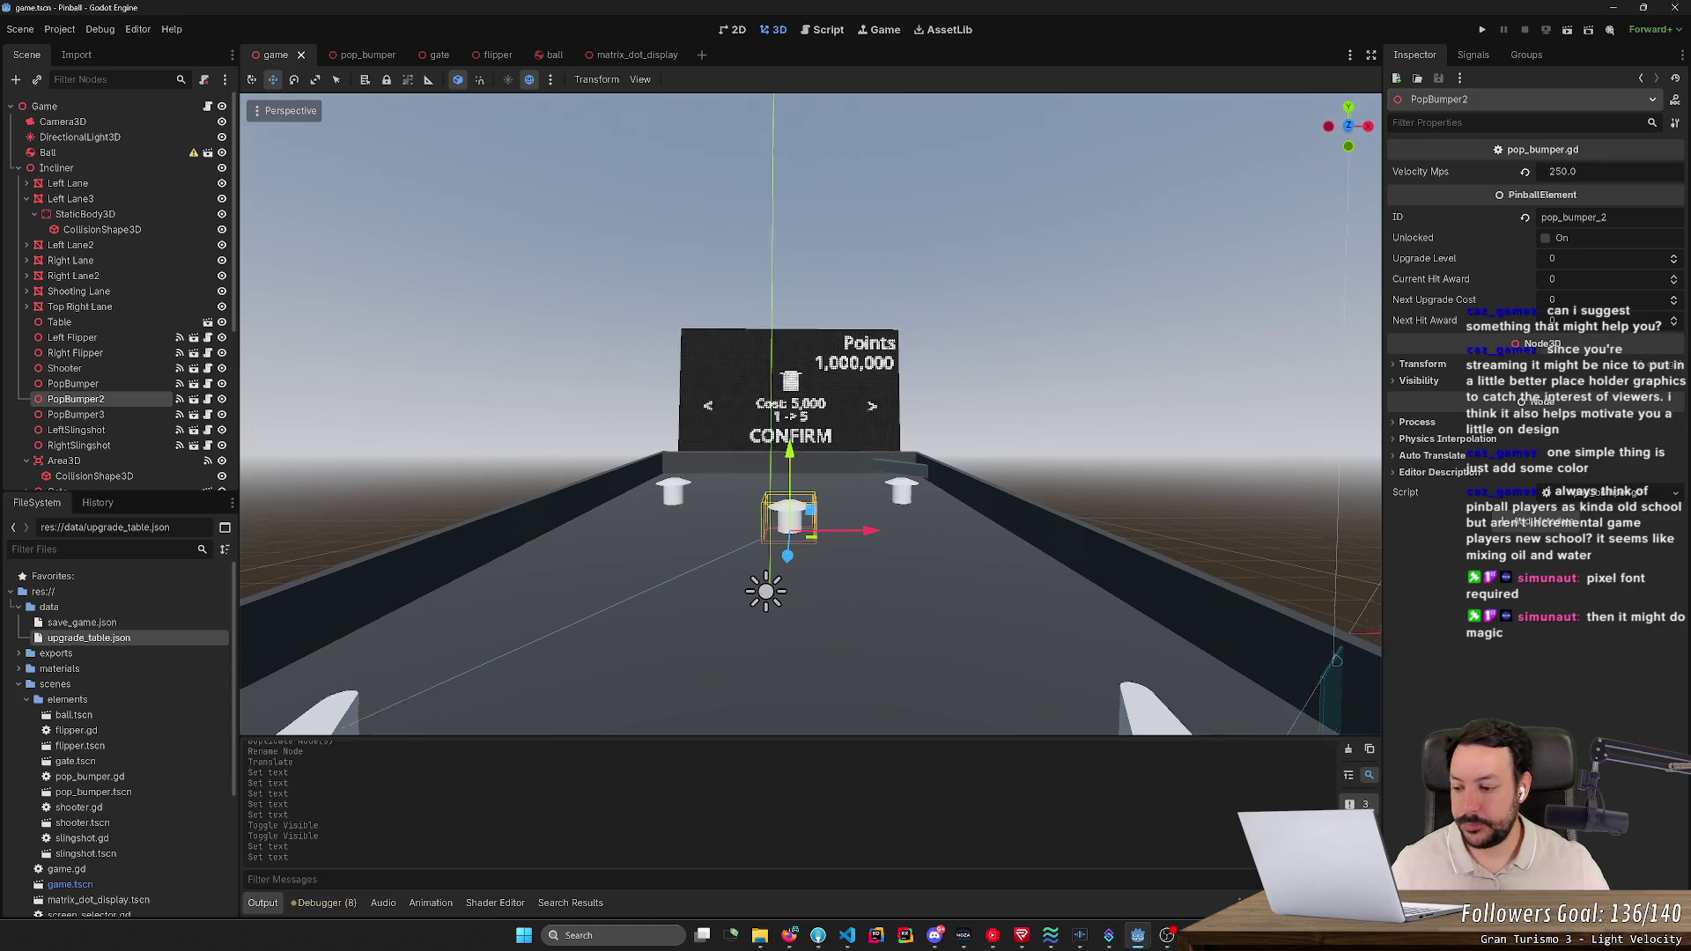
key("w")
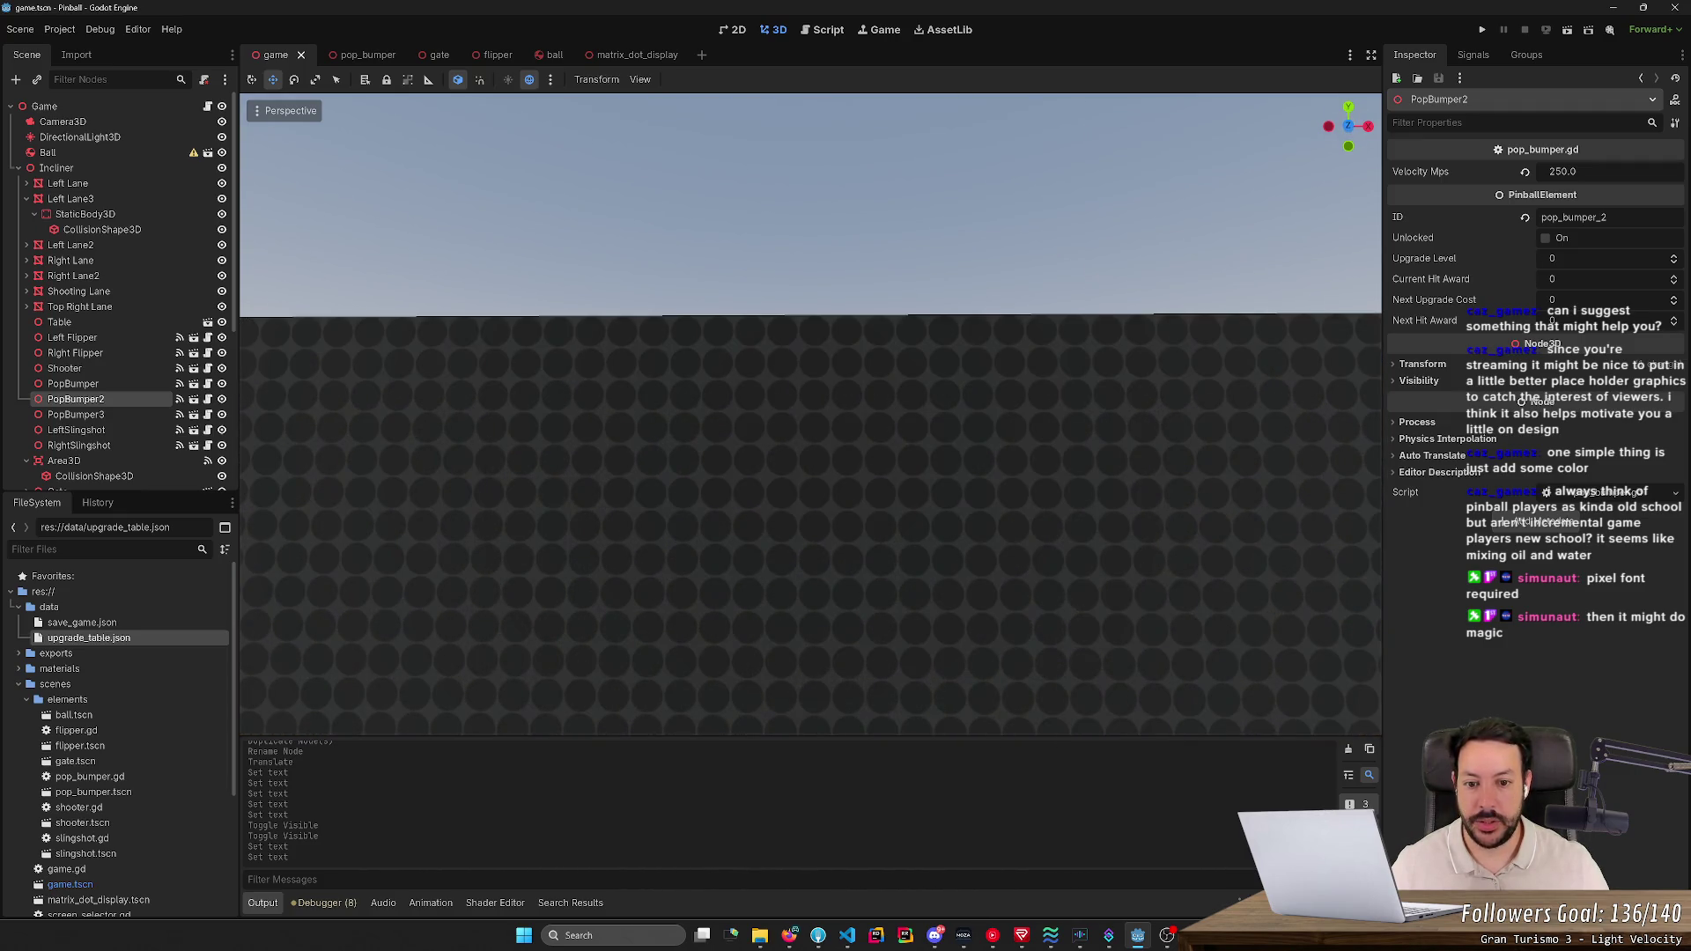
key("s")
key("s")
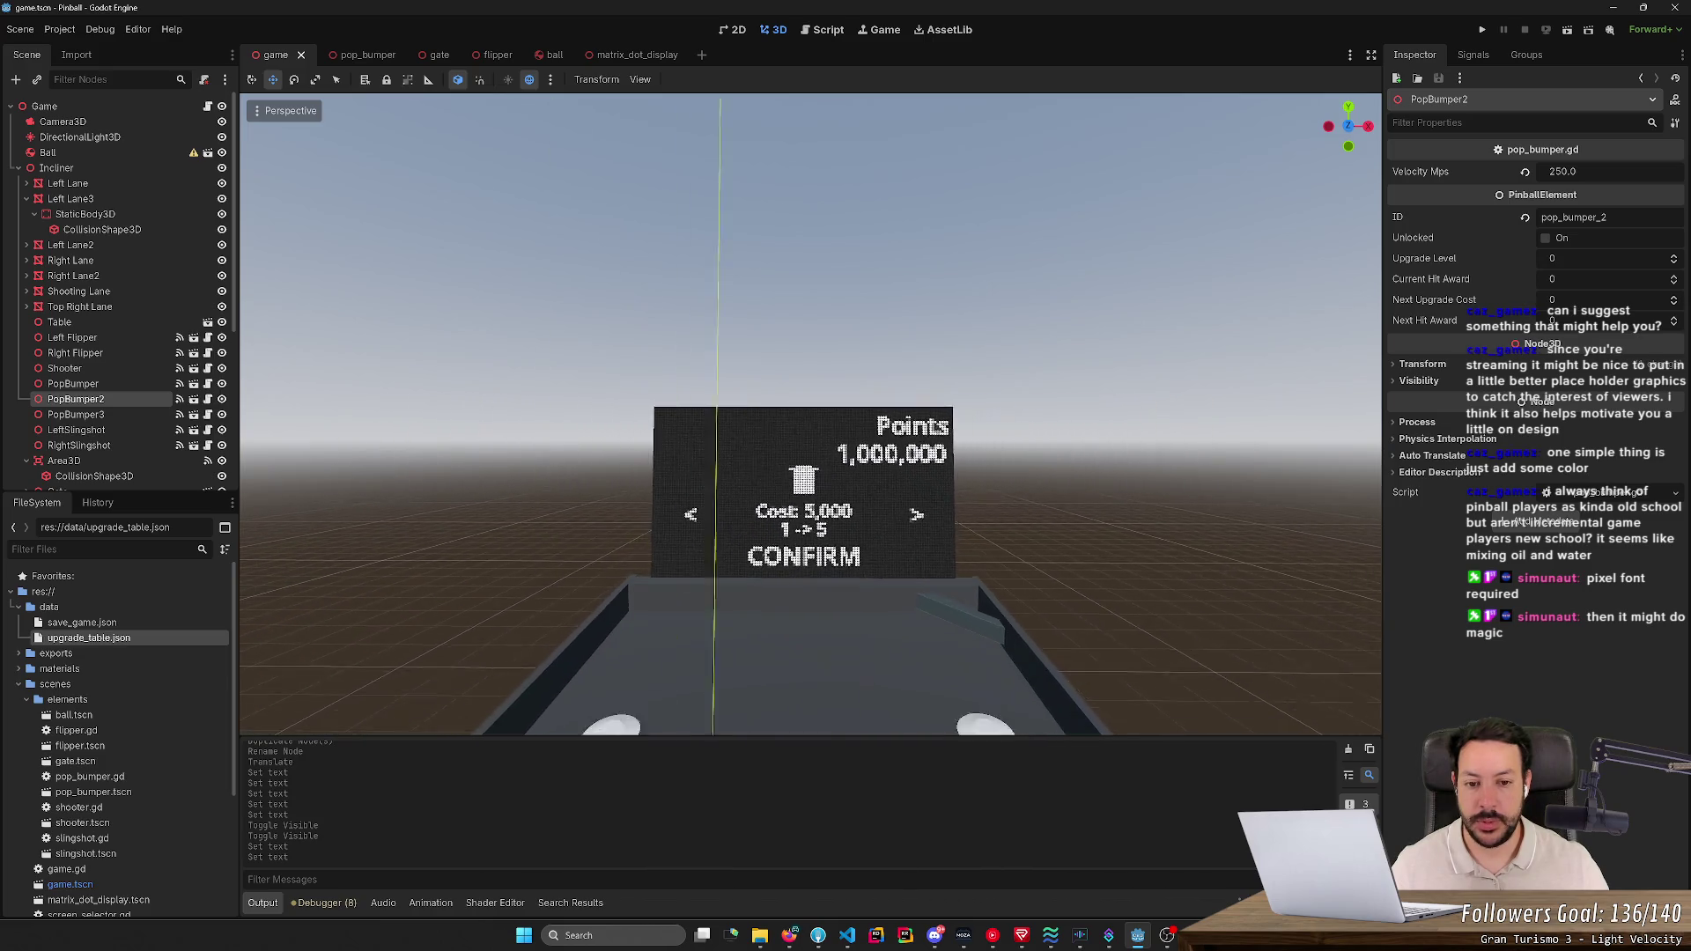
key("w")
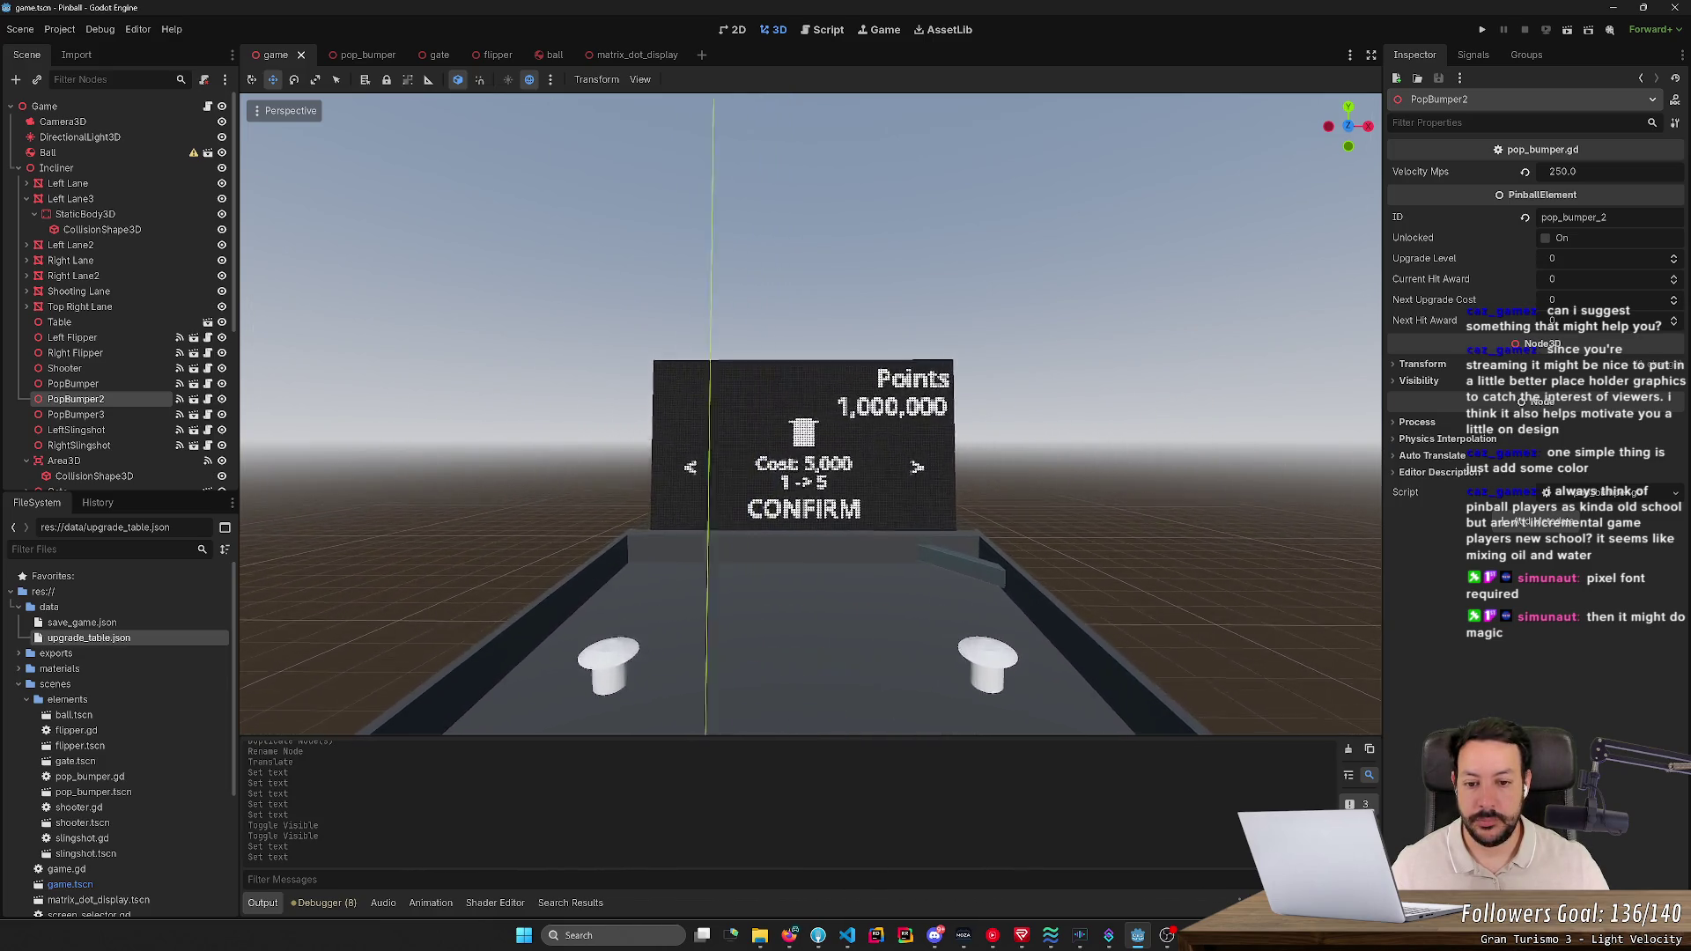
key("a")
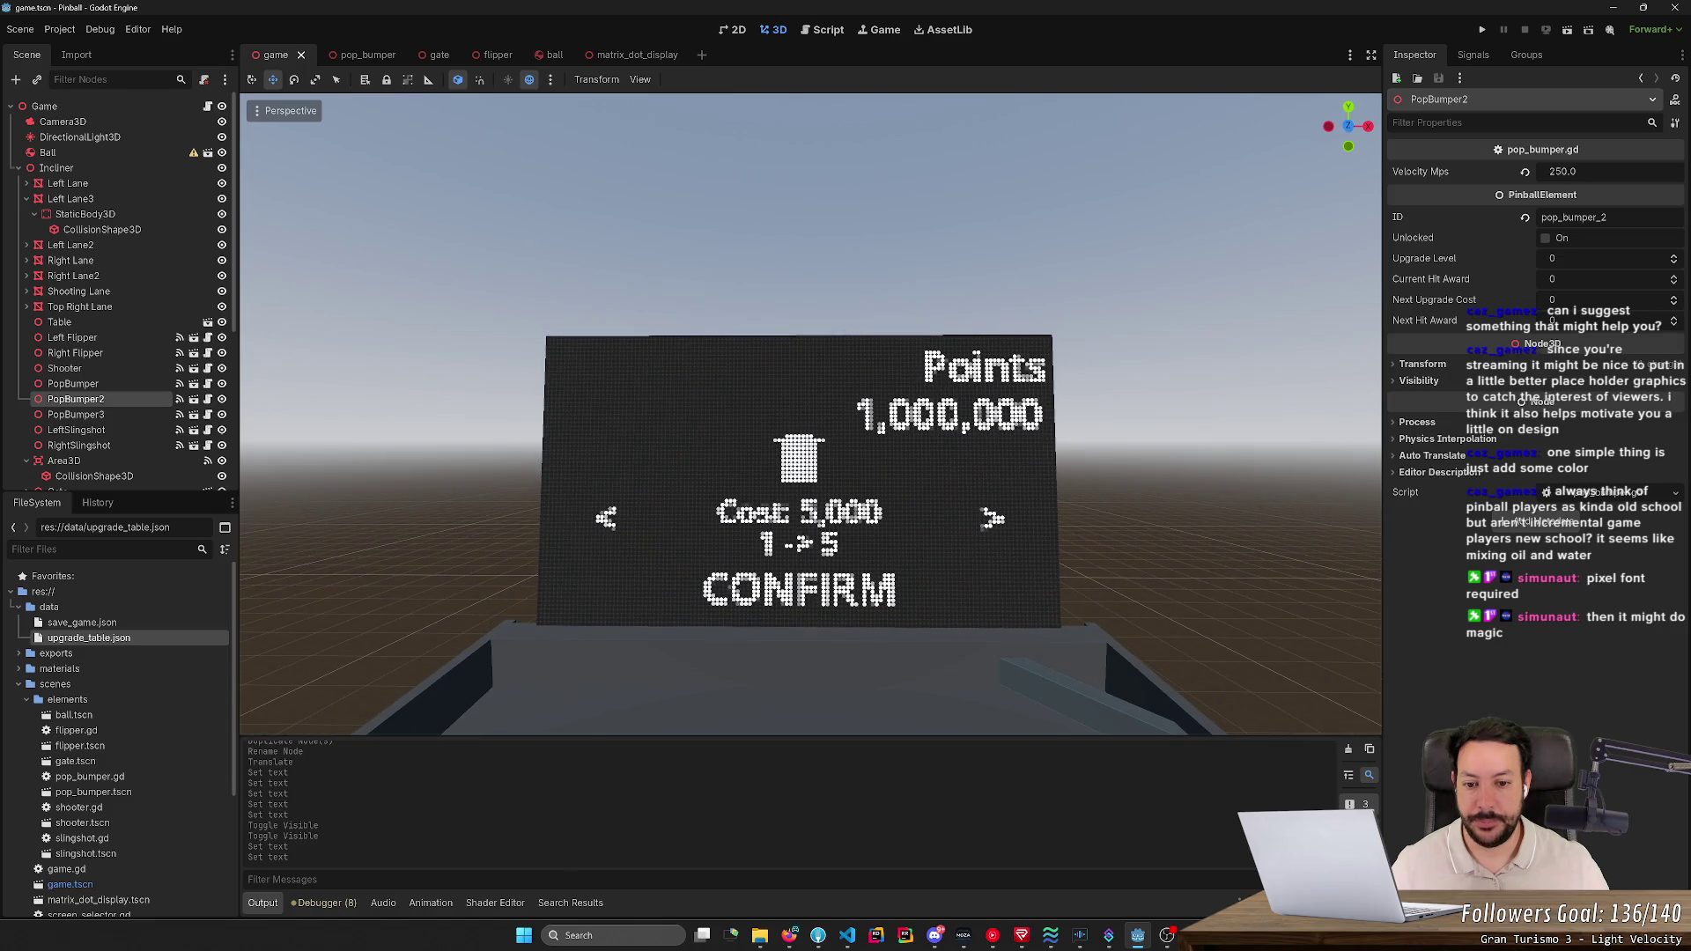
key("w")
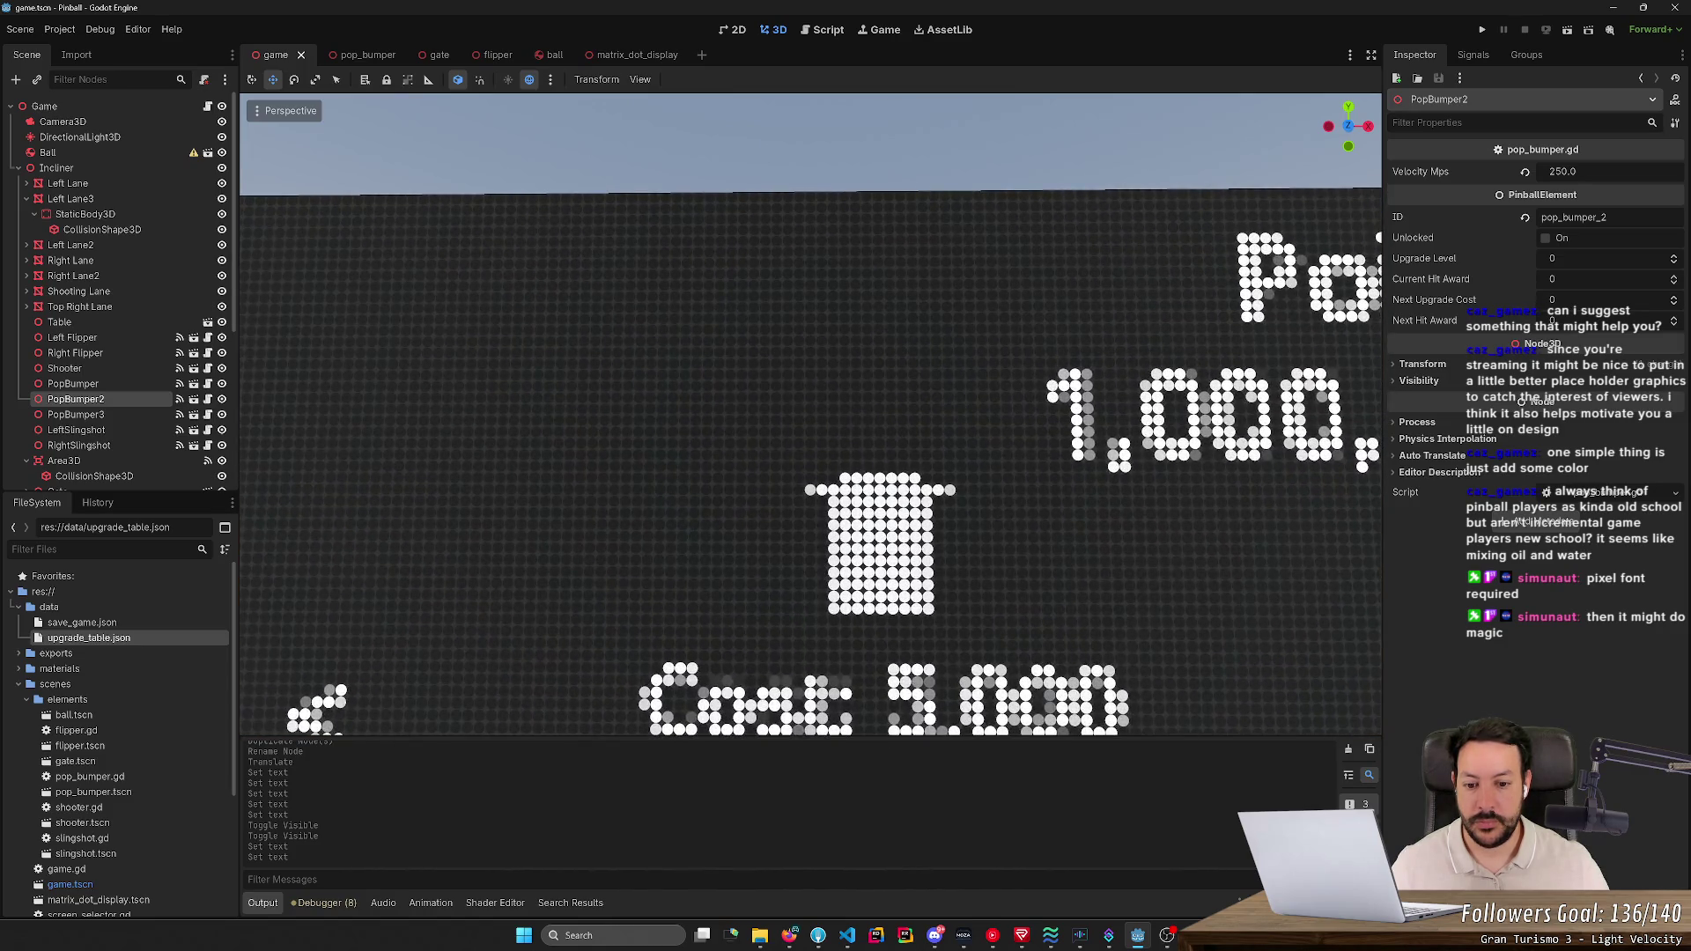
key("d")
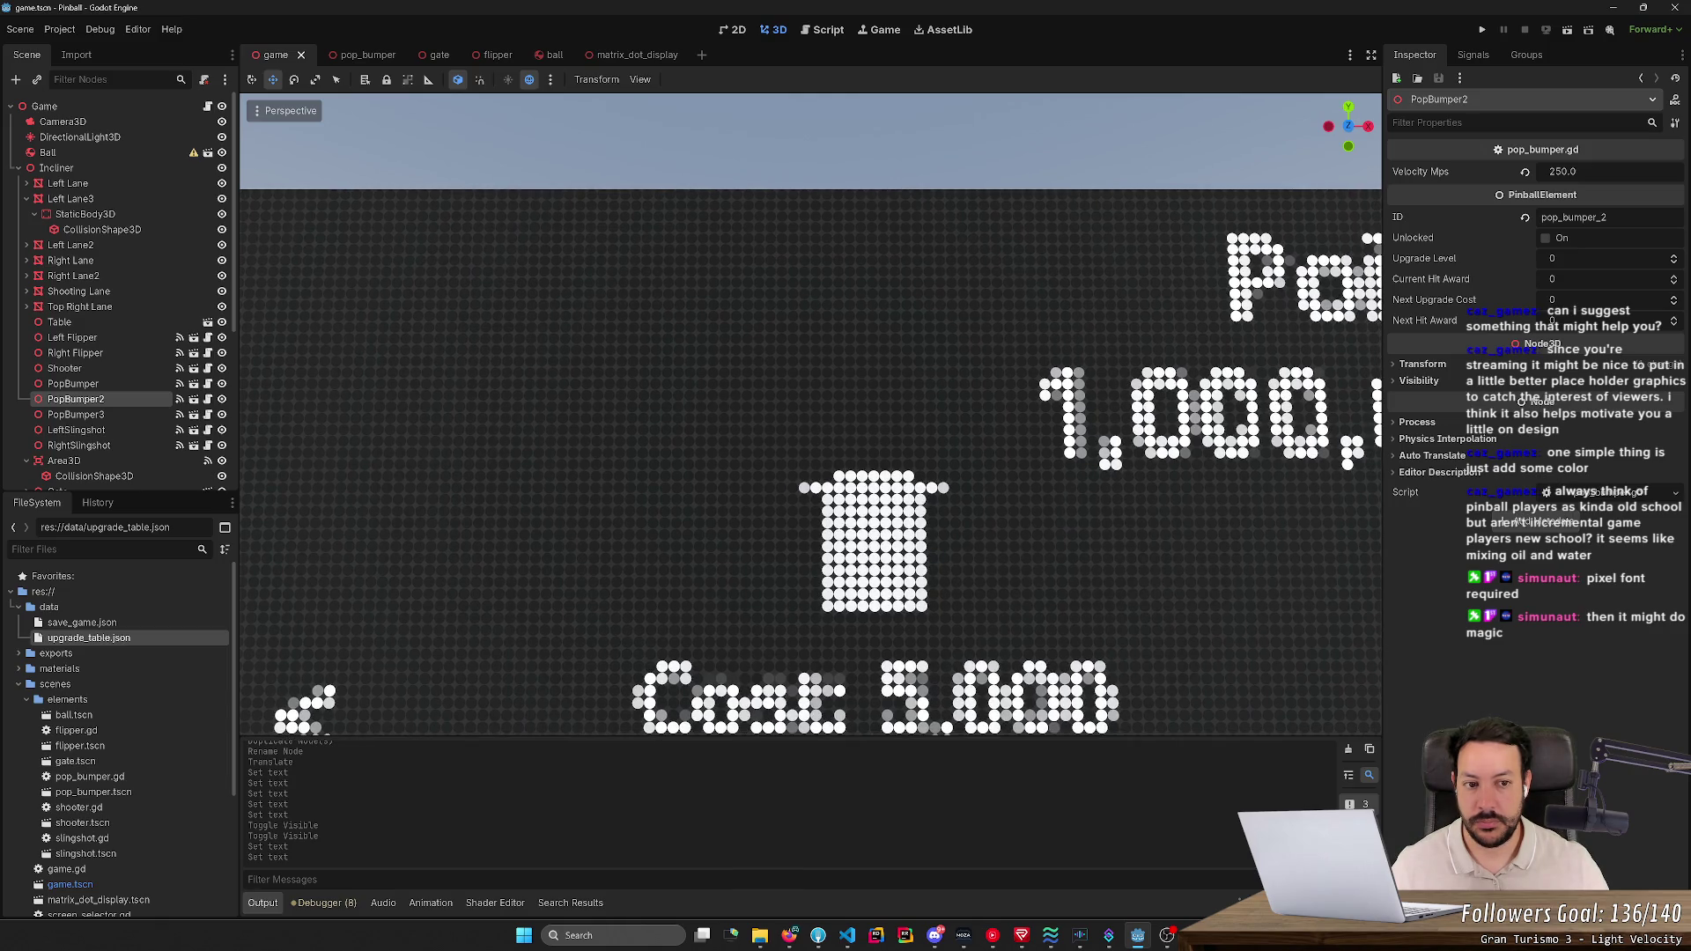
key("s")
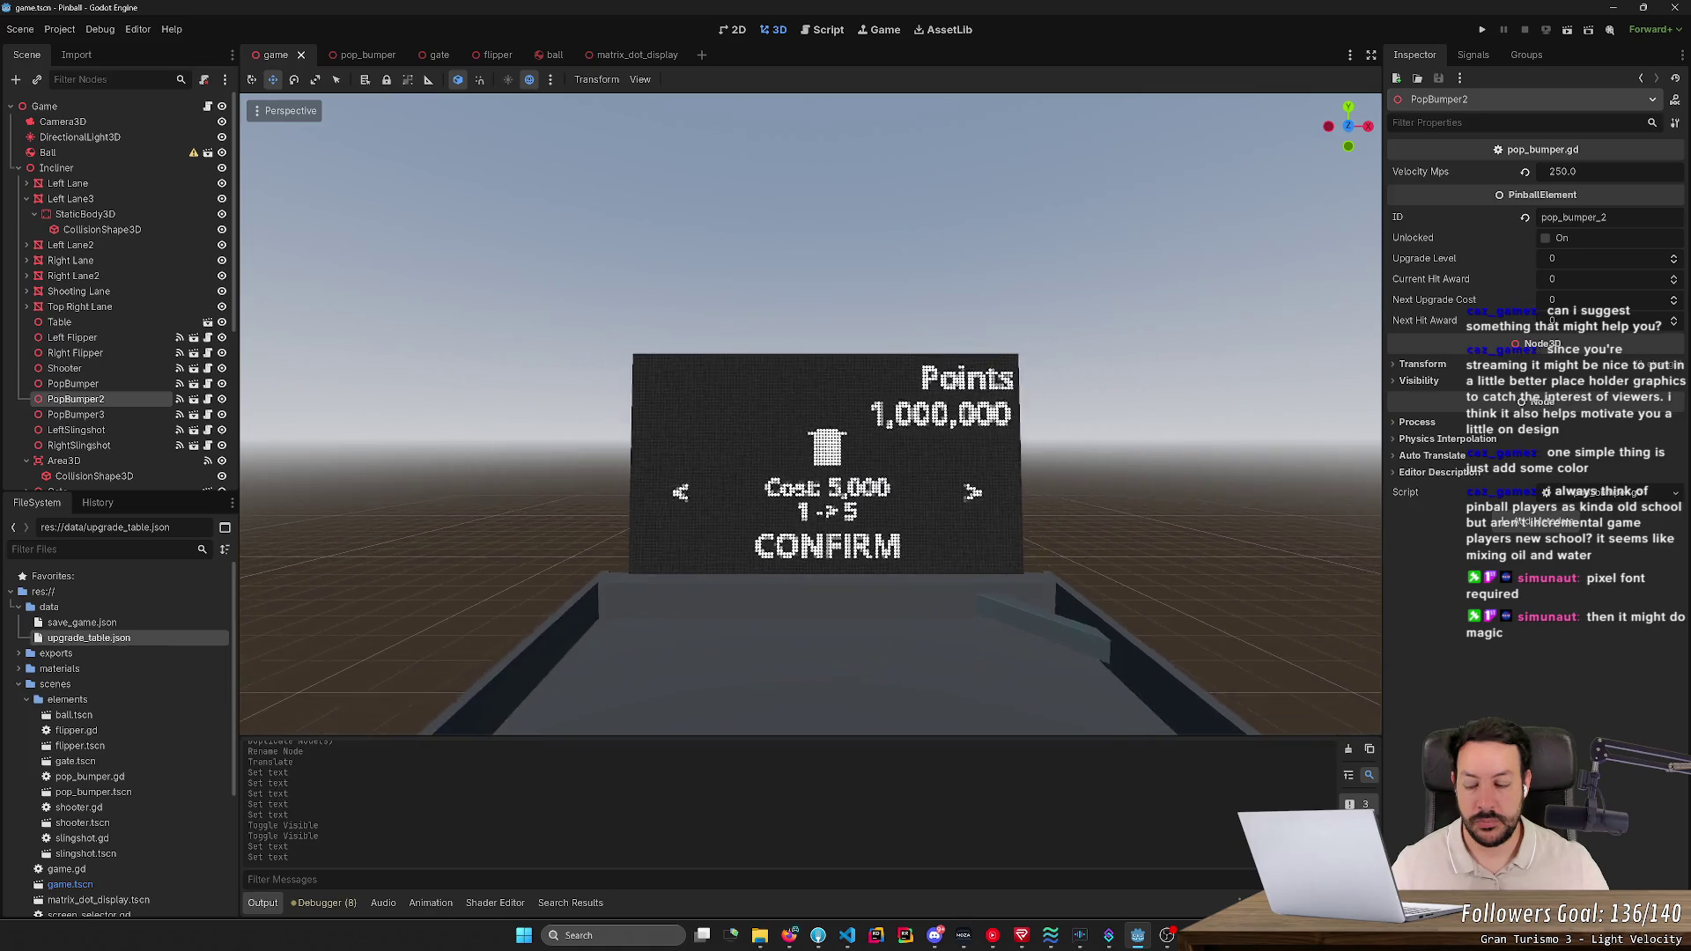
key("s")
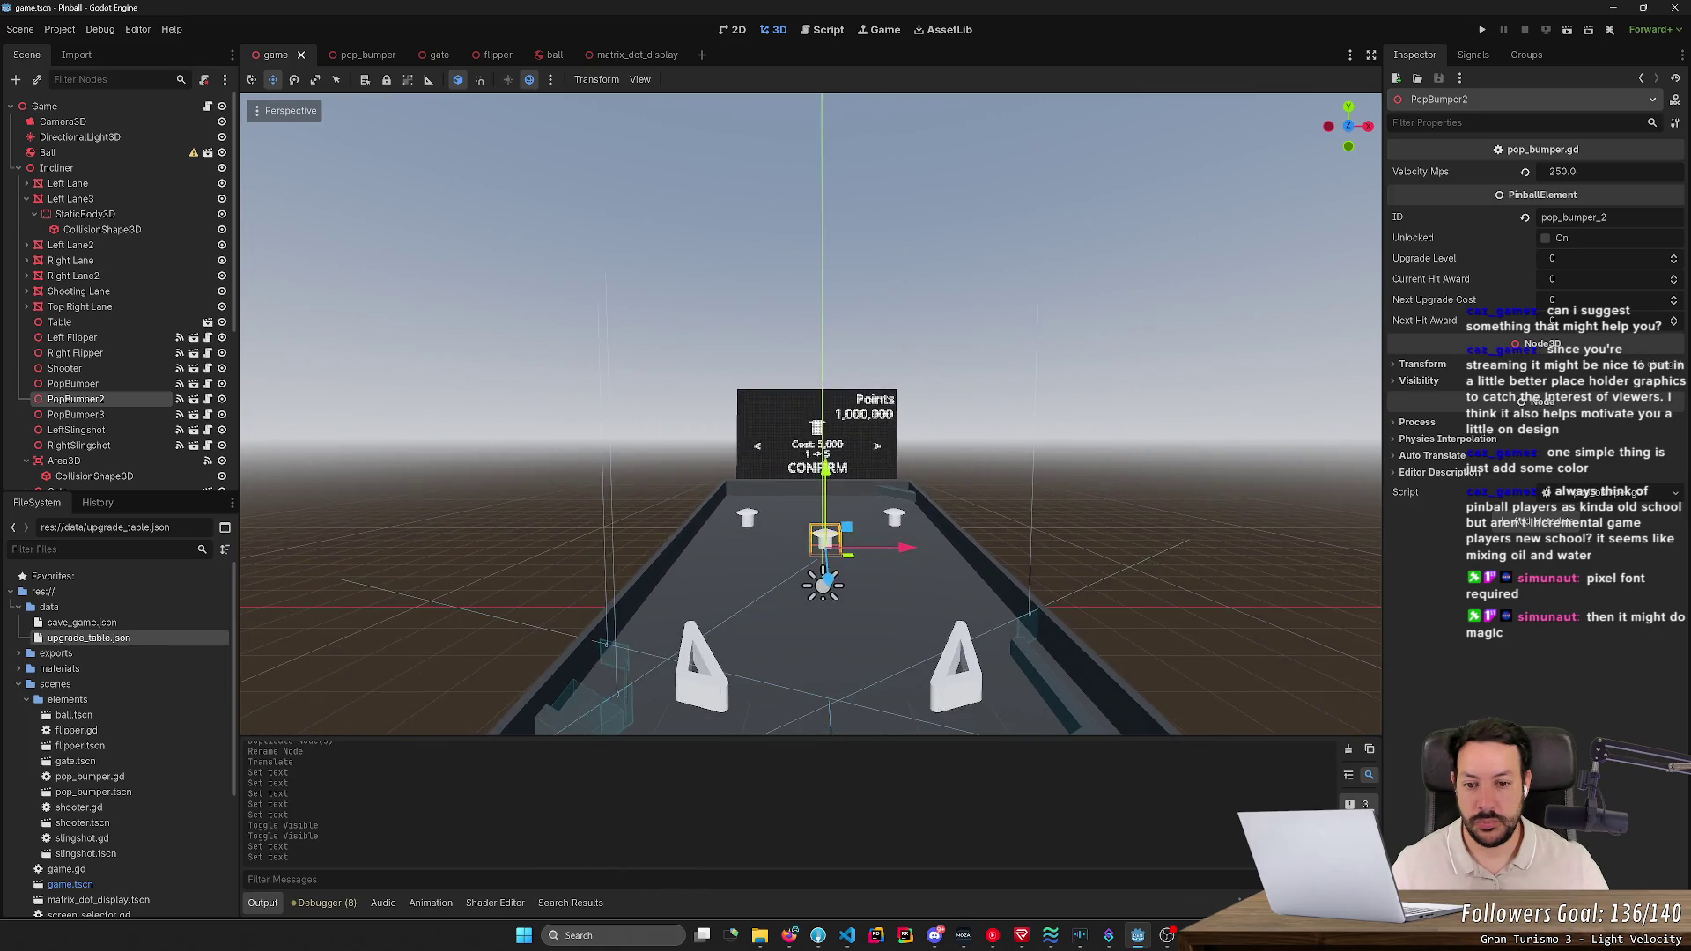
key("w")
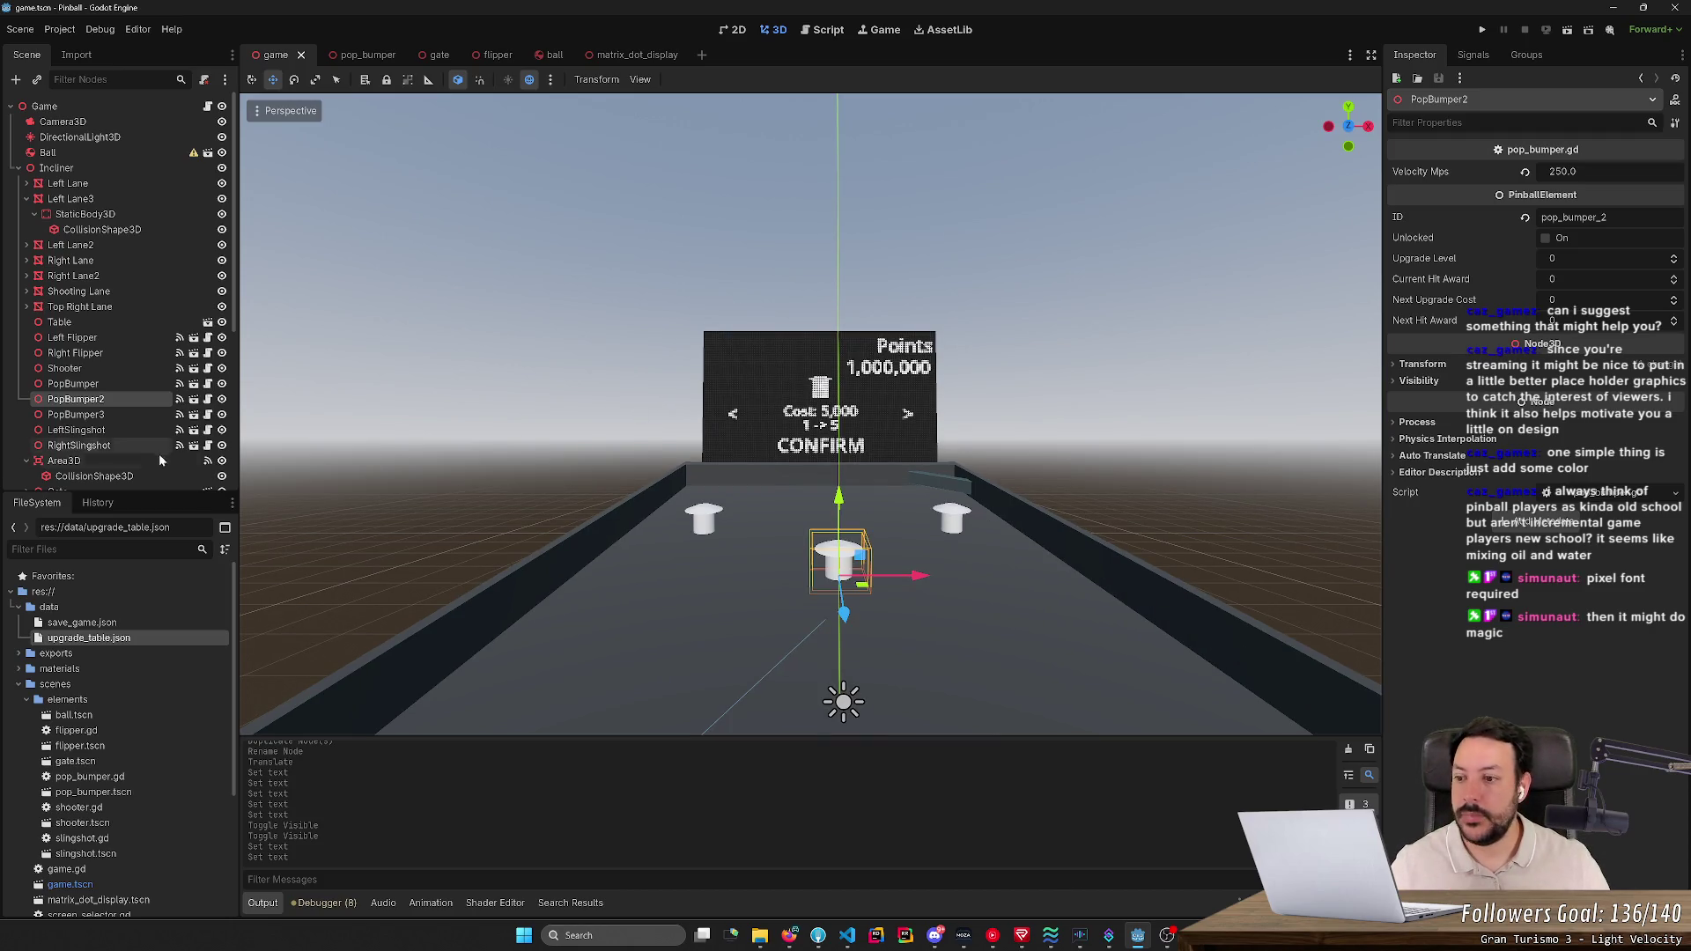
scroll(146, 456, "down", 5)
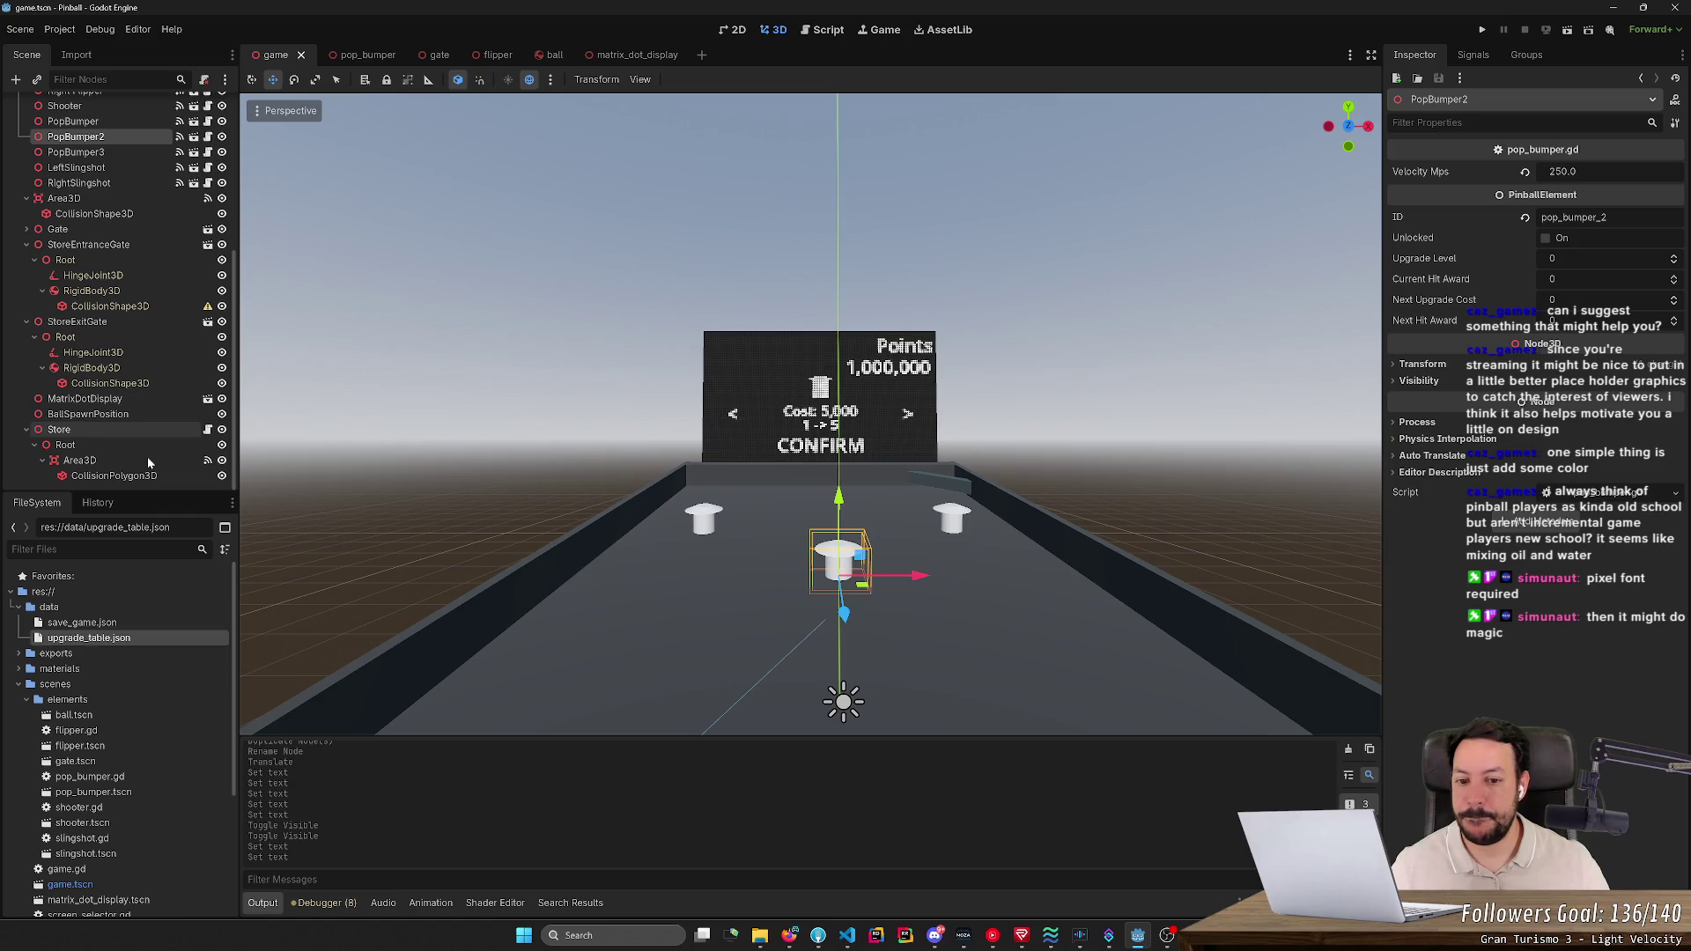
key("w")
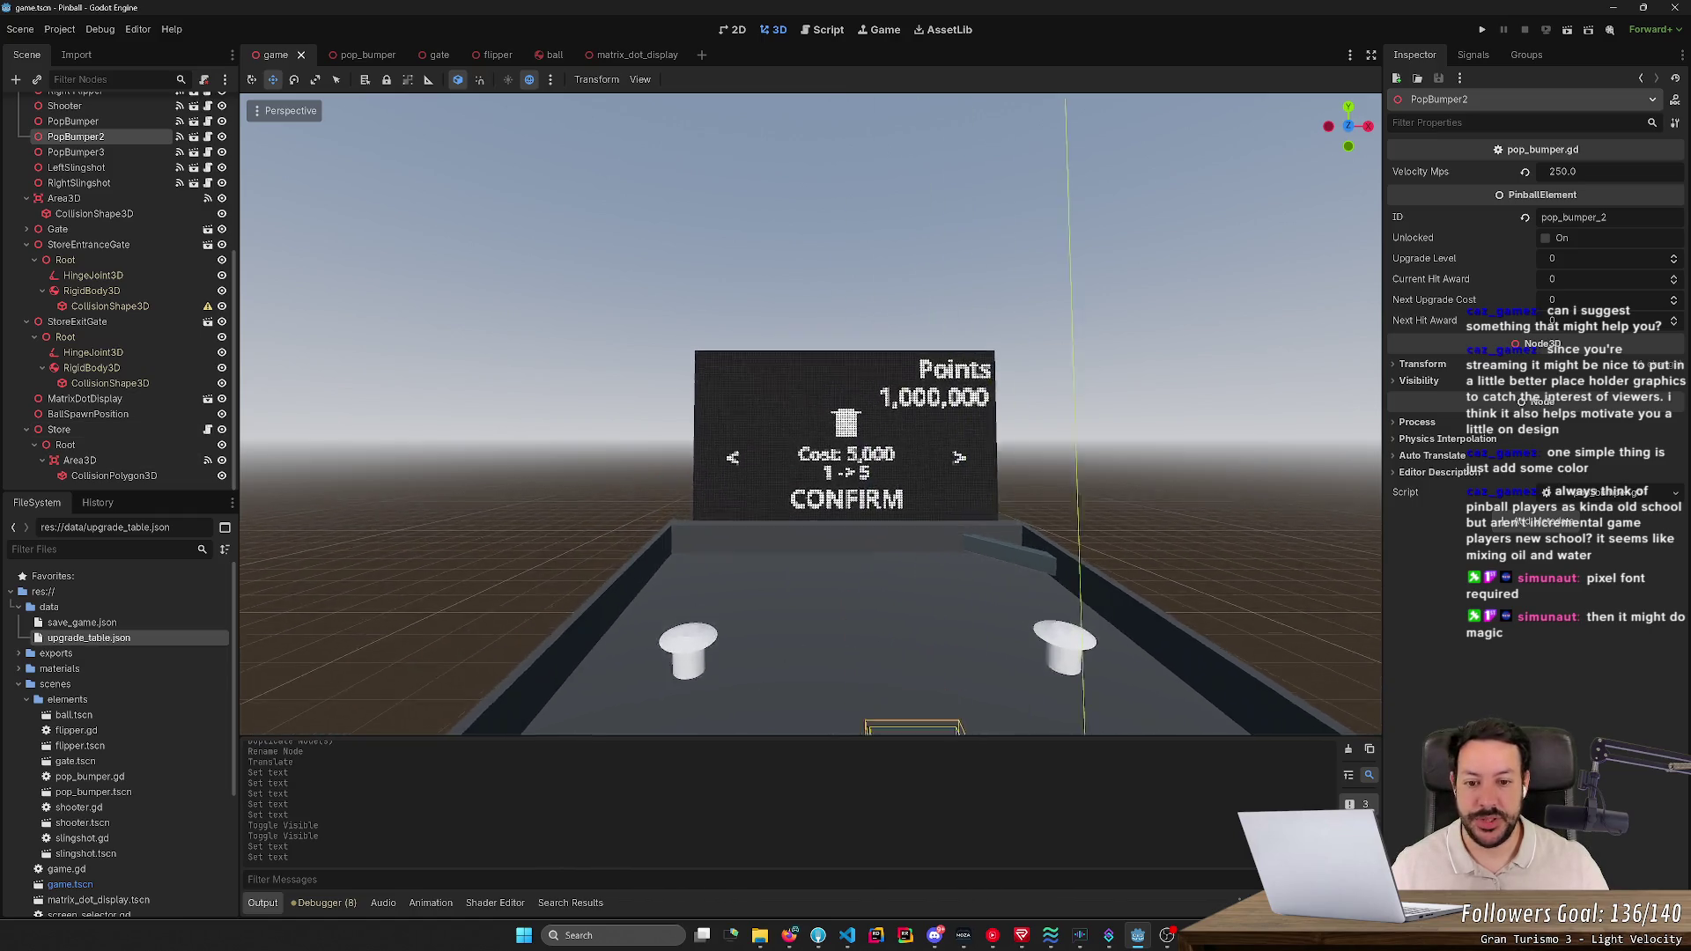
key("w")
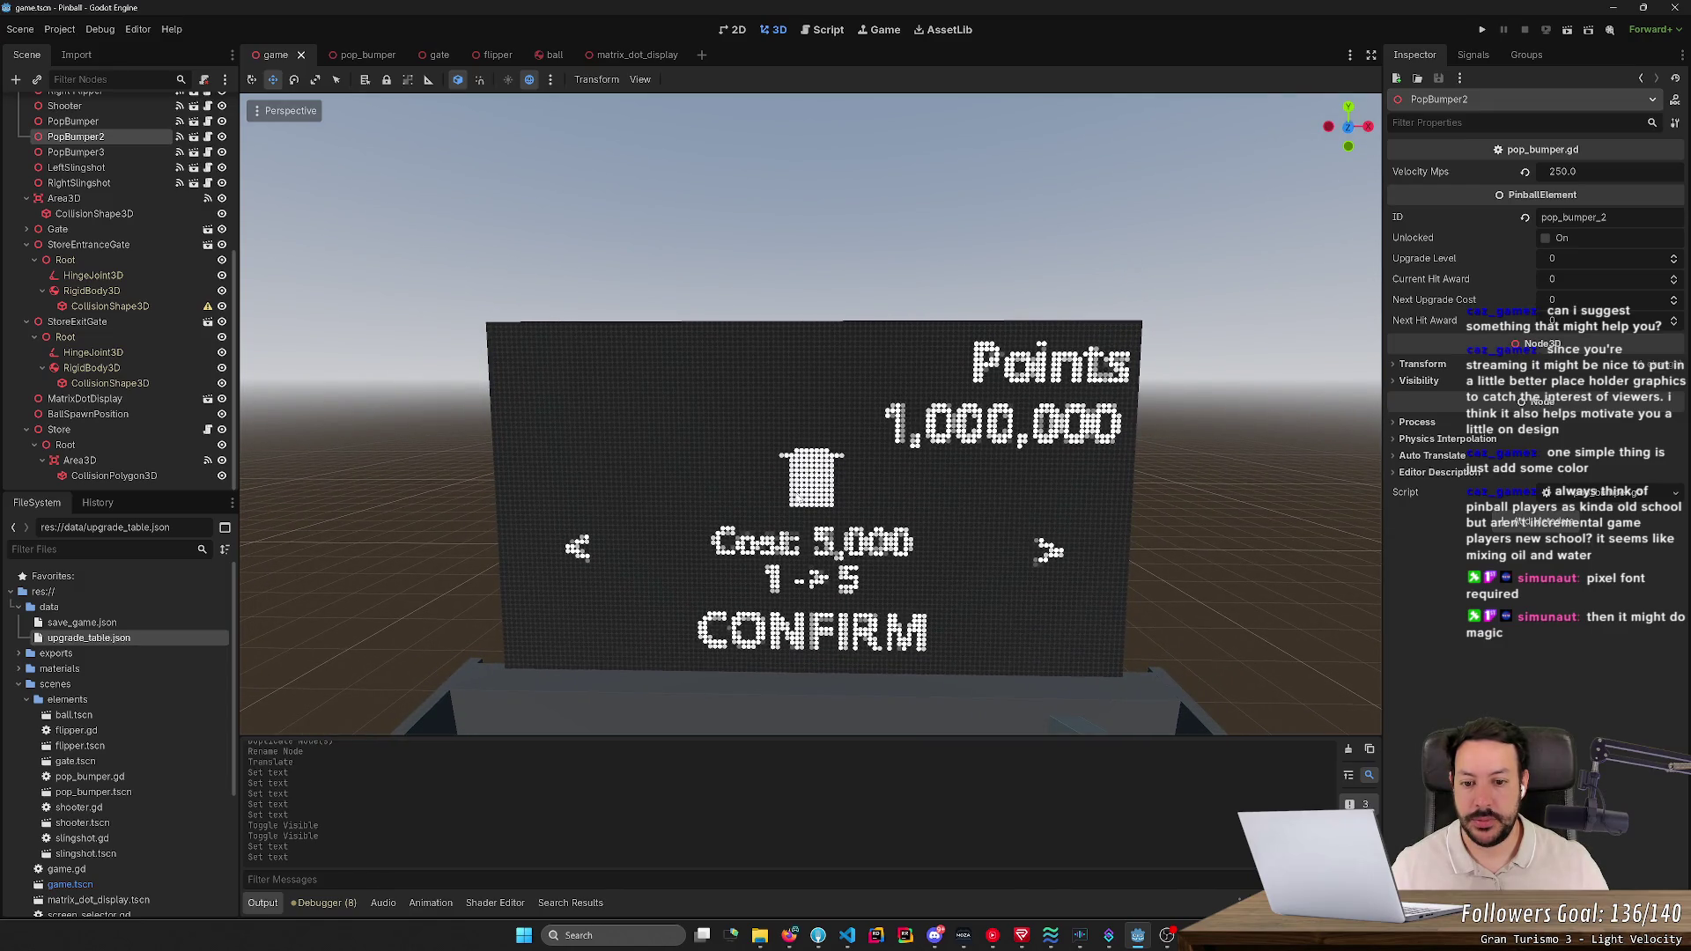
key("s")
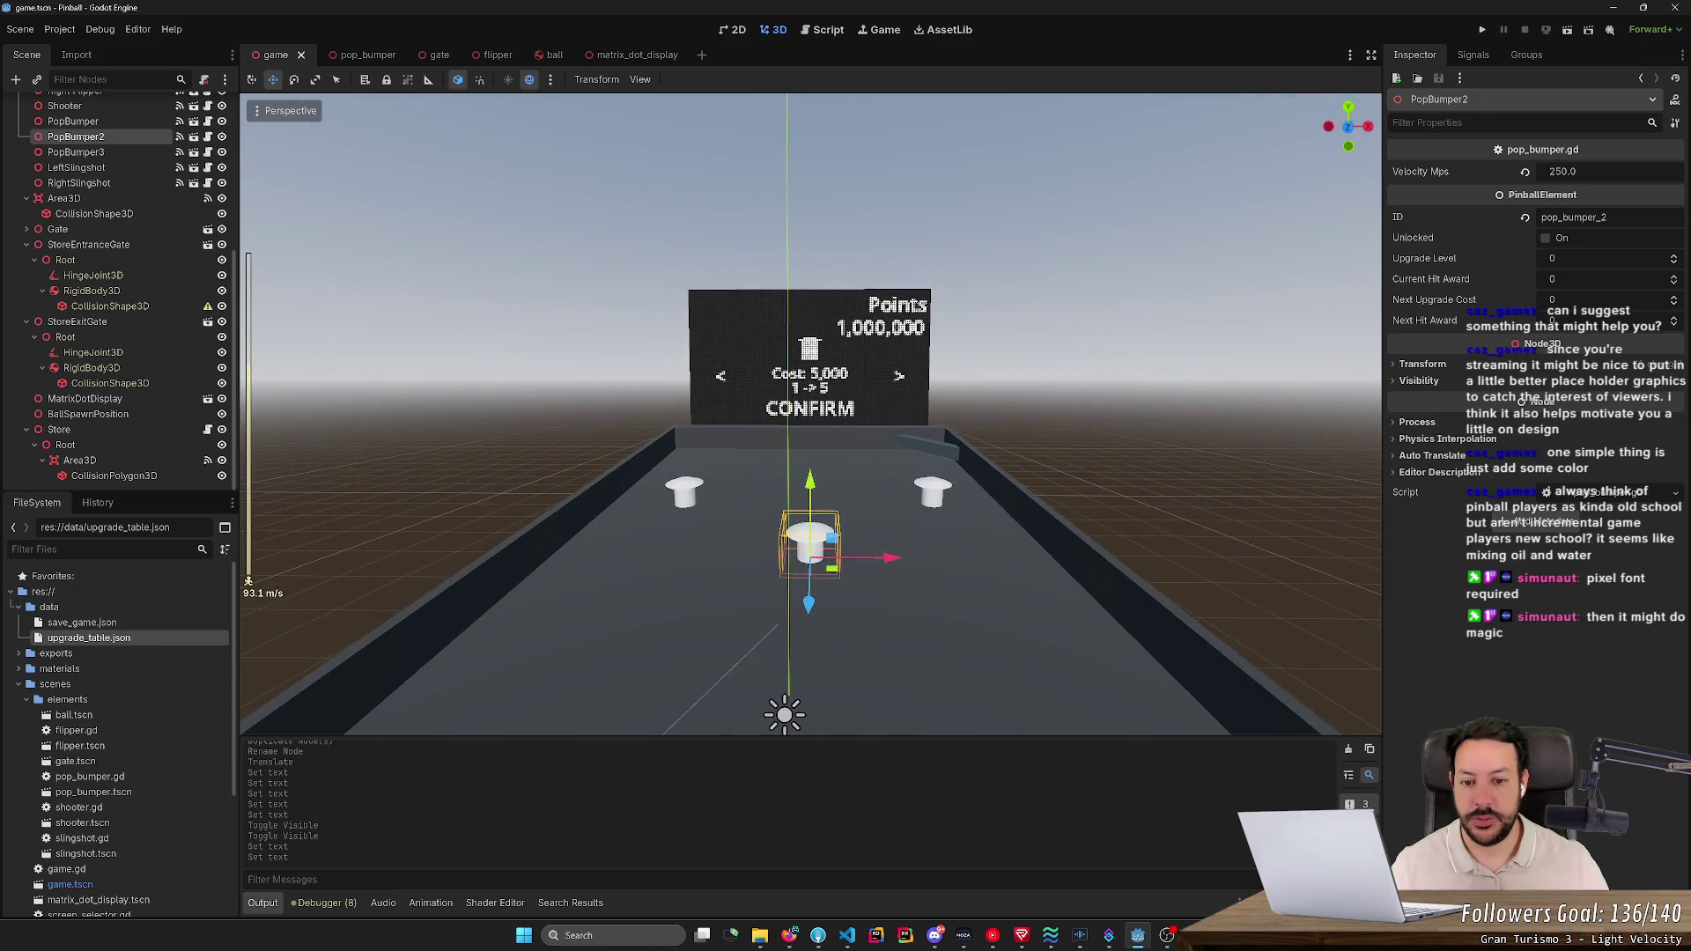
key("s")
Step: Open the matrix_dot_display scene and toggle the ElementDisplay's visibility to compare the board
left_click(629, 55)
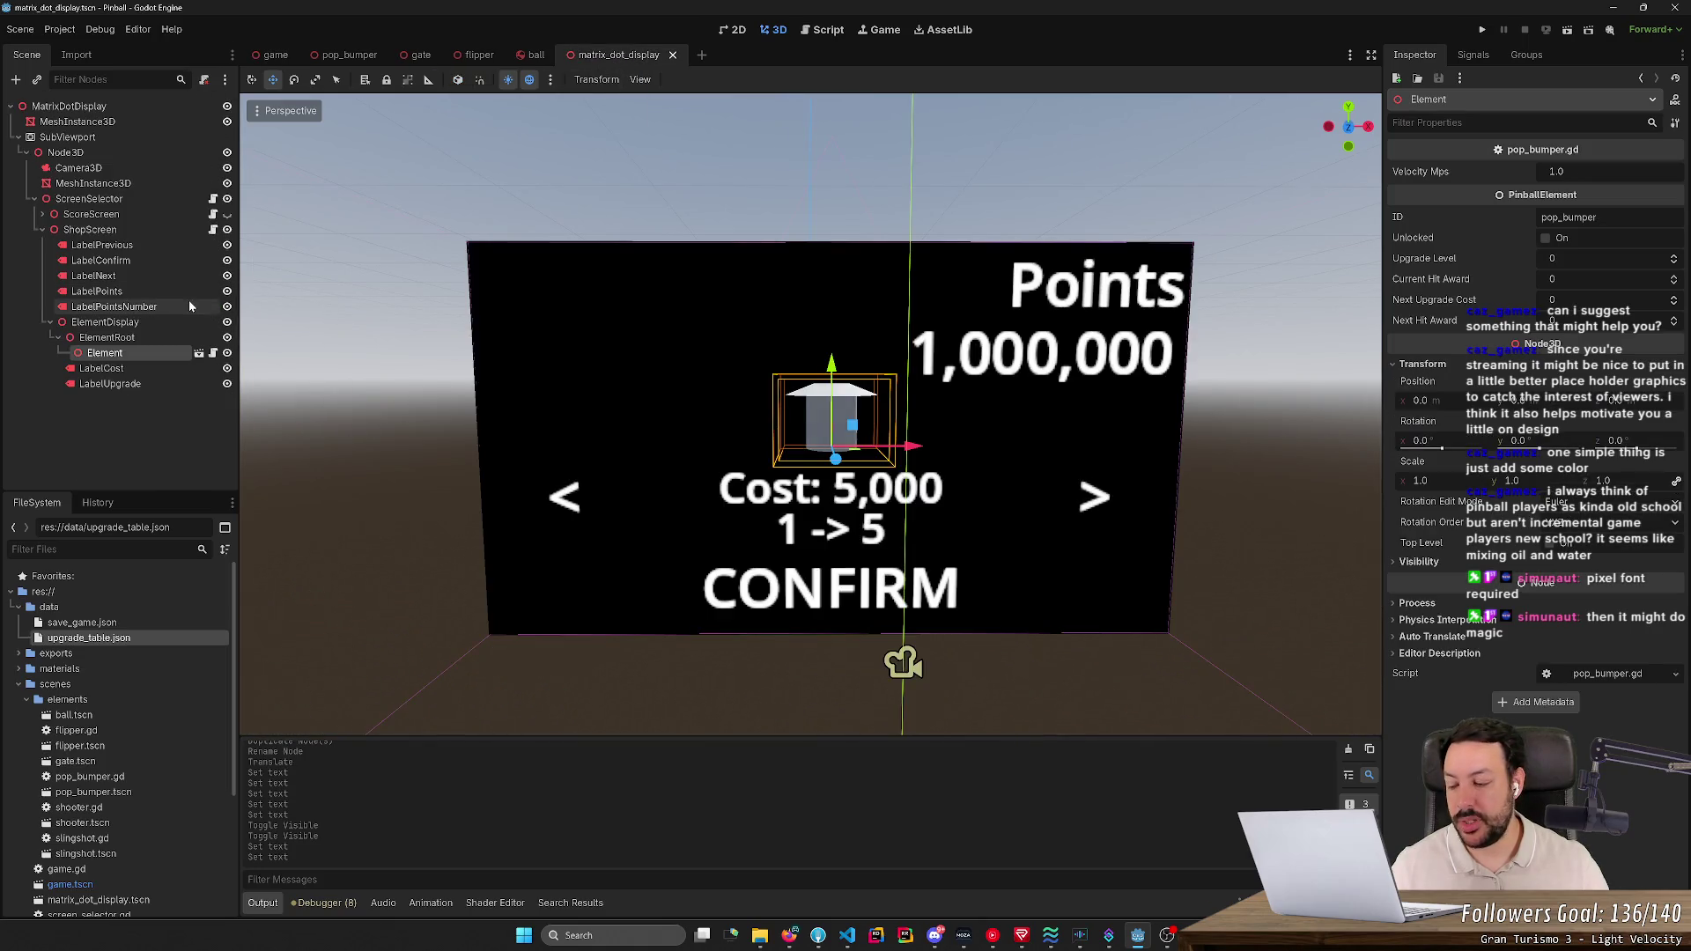
key("s")
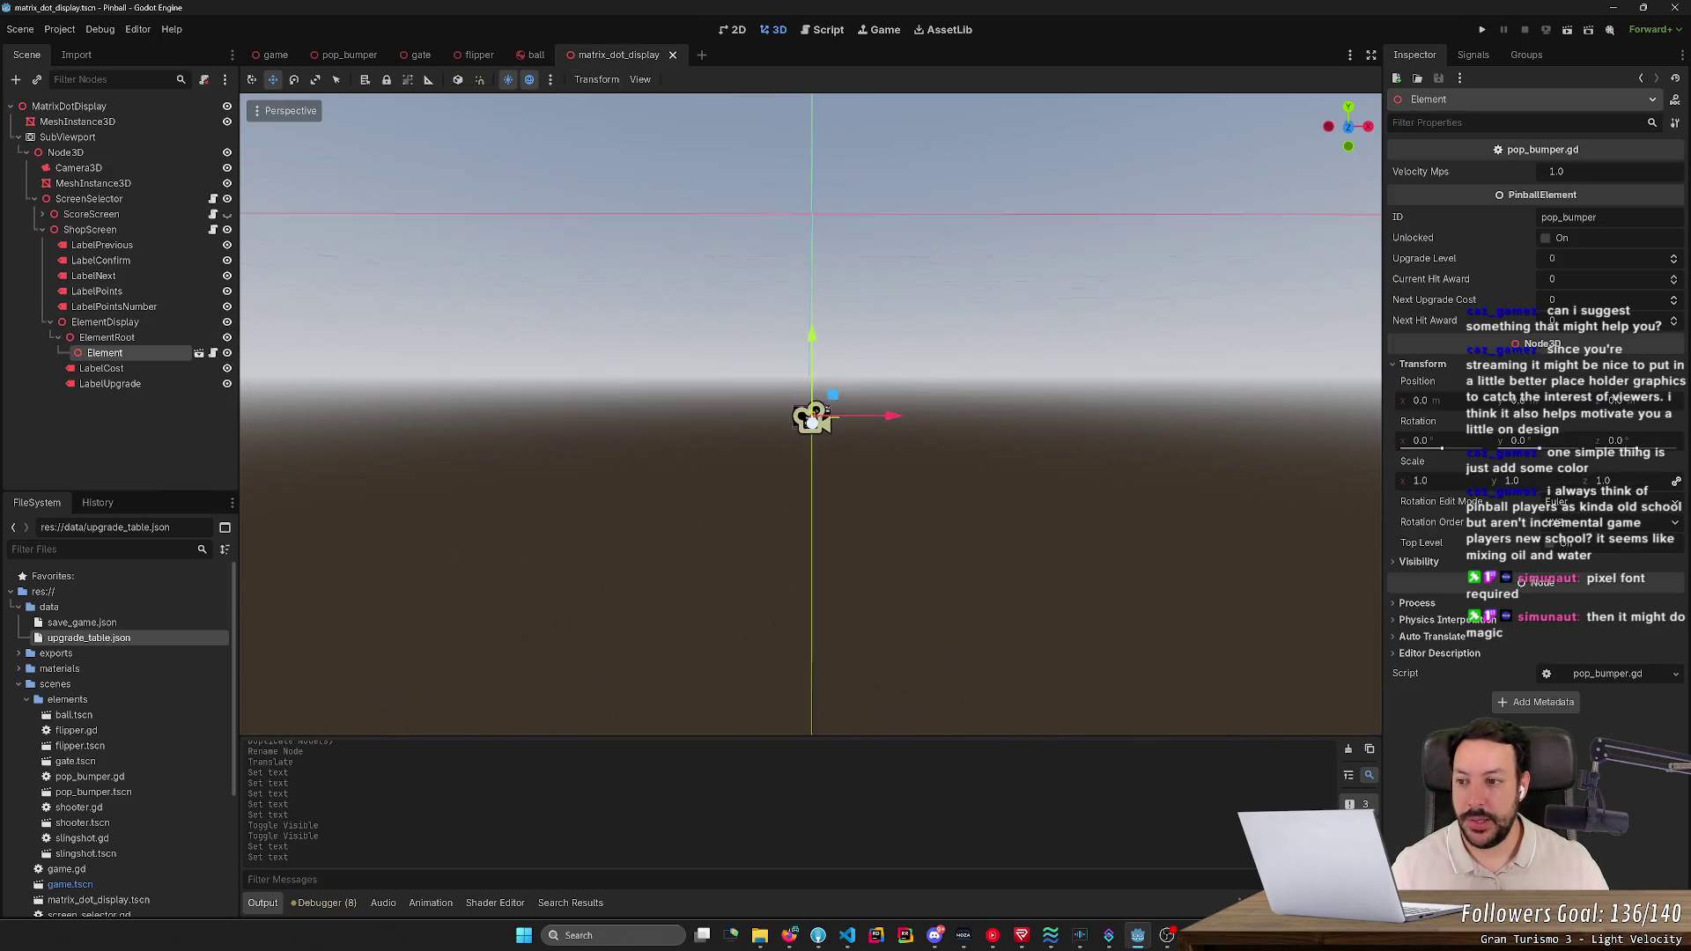
key("s")
key("w")
scroll(810, 414, "down", 2)
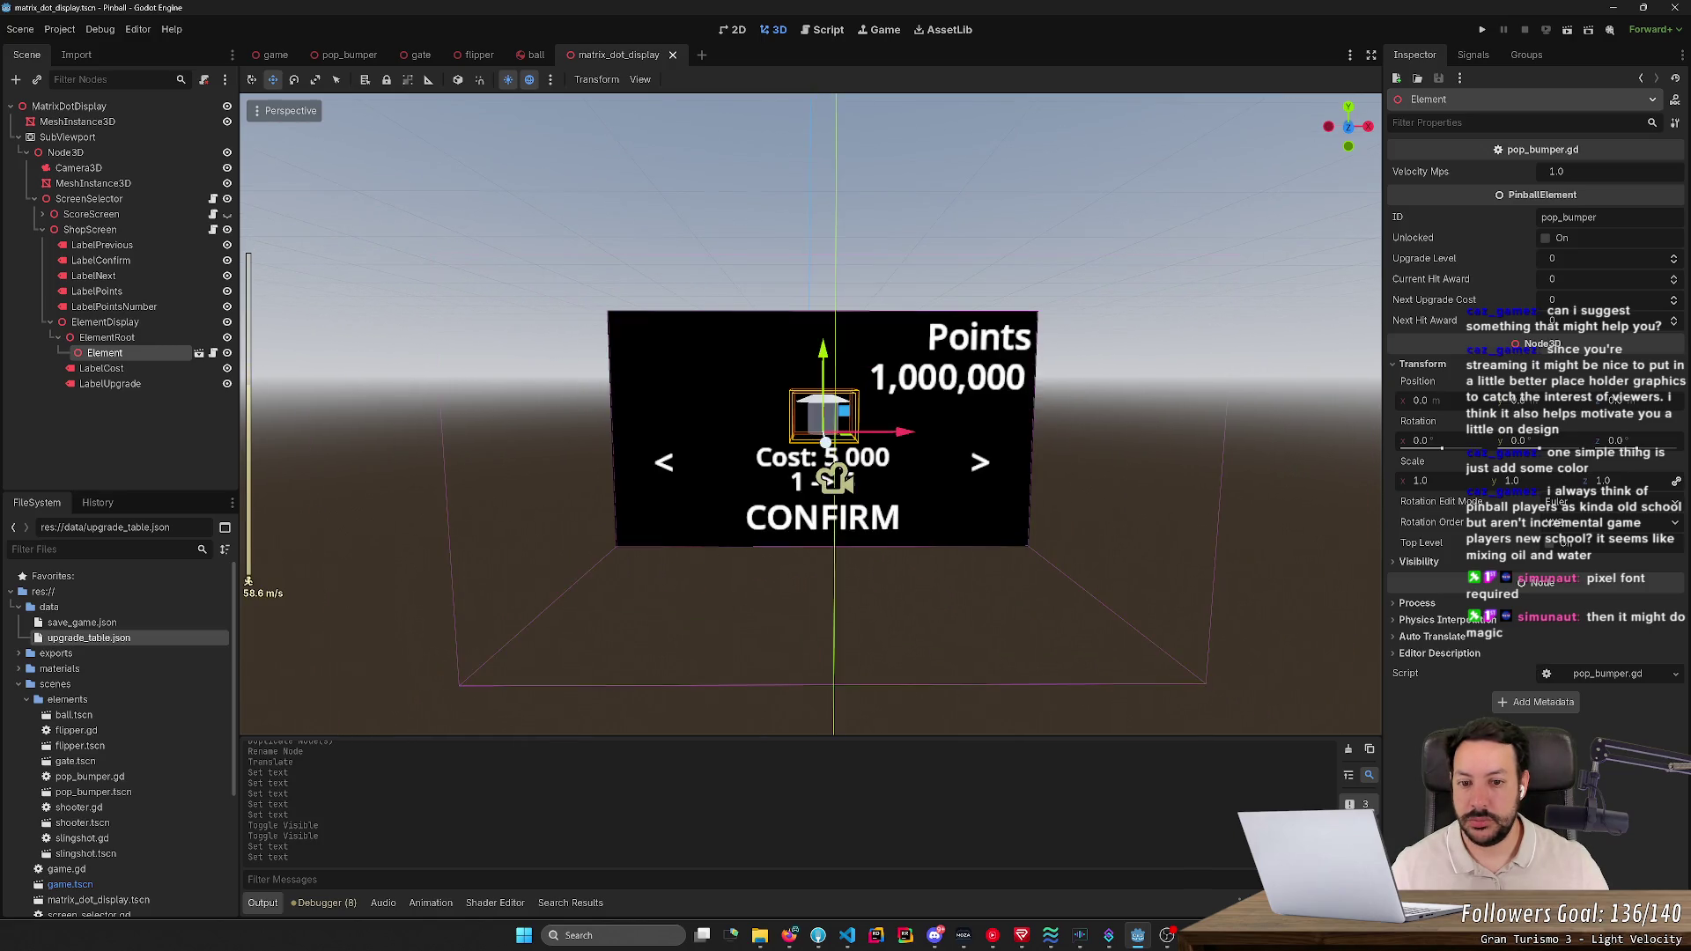
left_click(227, 322)
left_click(227, 322)
left_click(227, 322)
left_click(227, 322)
left_click(227, 323)
left_click(227, 322)
left_click(228, 322)
left_click(227, 322)
left_click(227, 322)
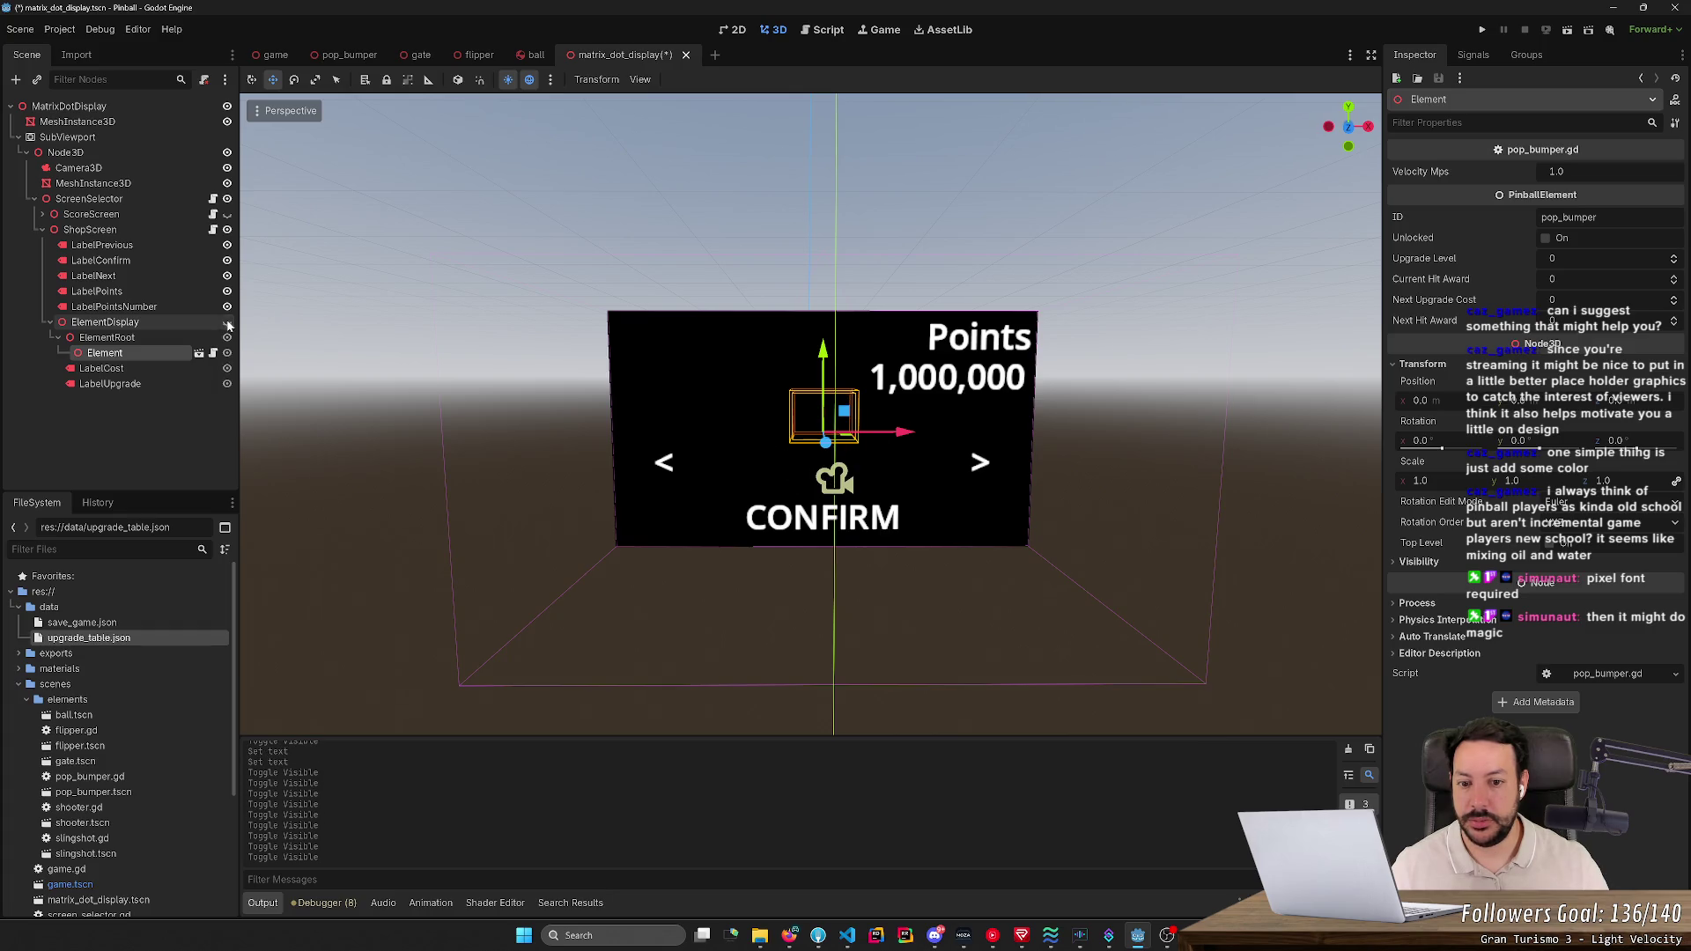
Step: Move closer to the board and toggle ElementDisplay and the Cost labels, leaving them visible
key("s")
scroll(810, 414, "down", 1)
key("w")
key("s")
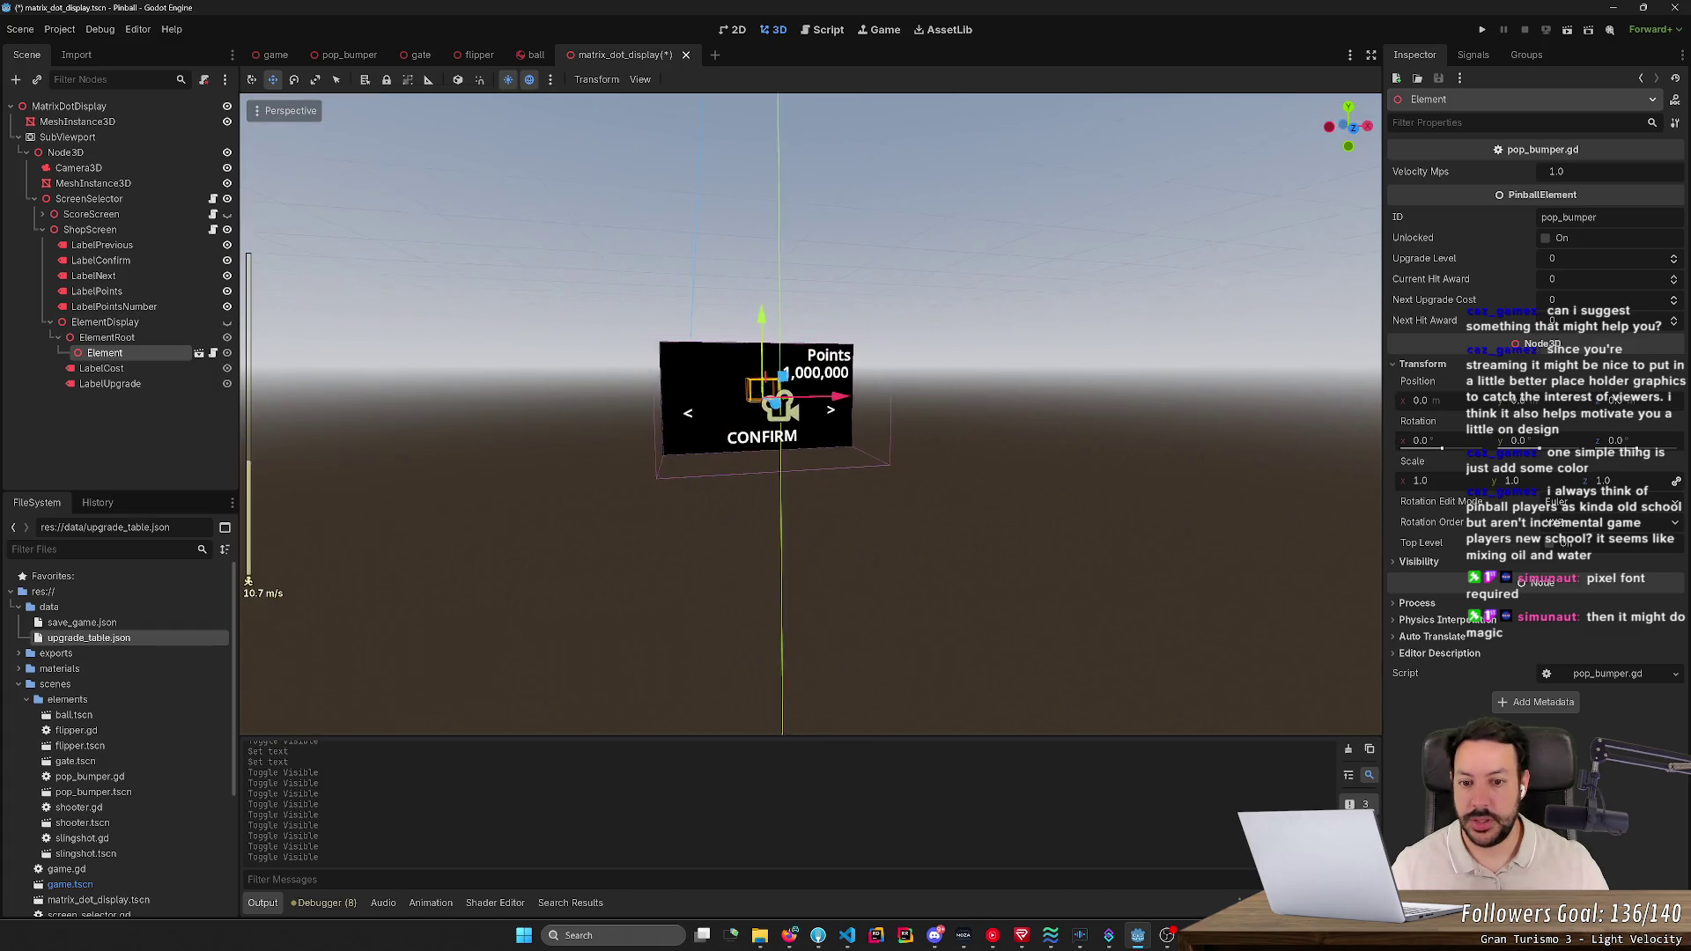
scroll(810, 414, "down", 5)
key("w")
key("s")
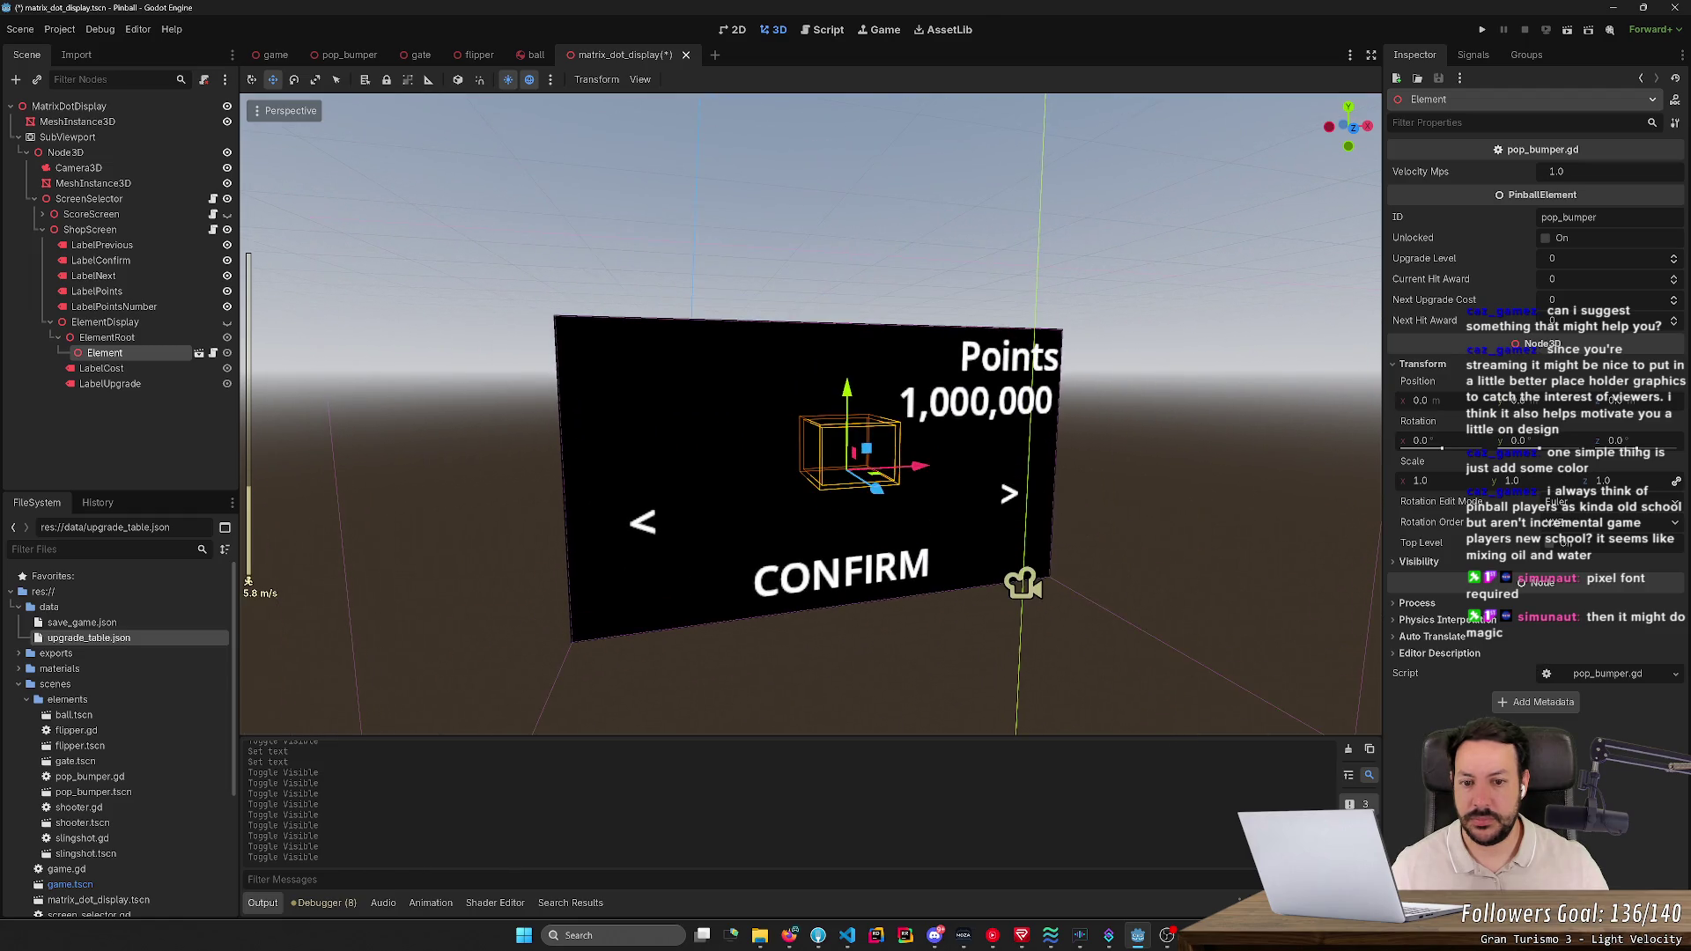
left_click(226, 322)
left_click(226, 323)
left_click(227, 322)
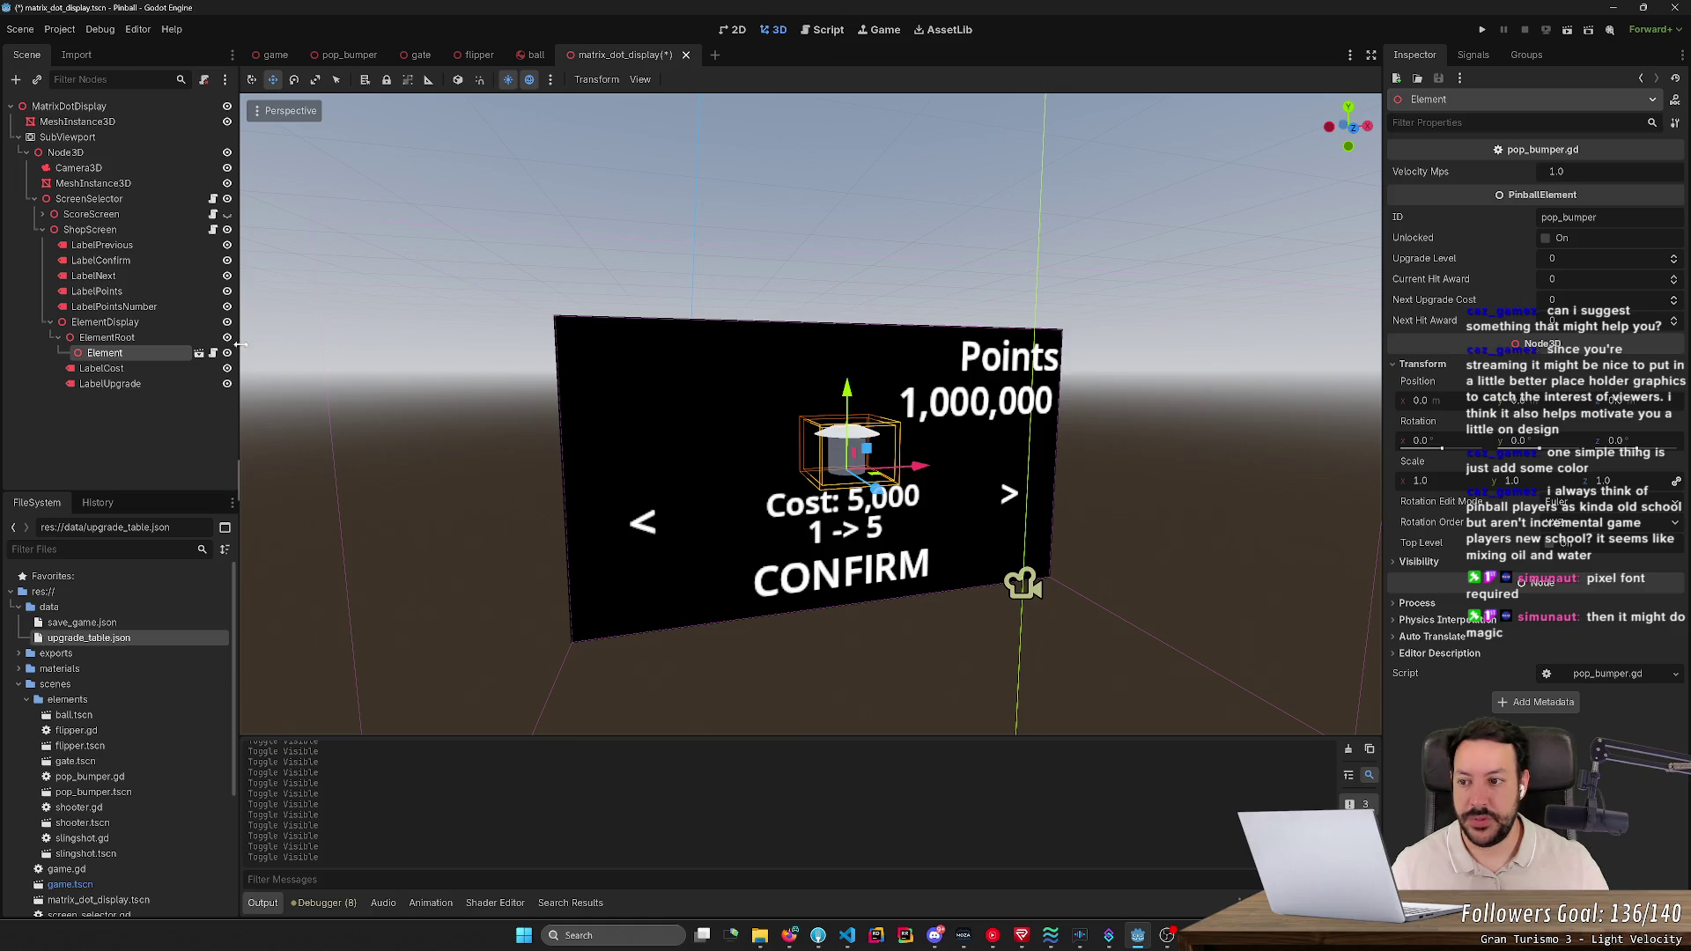
left_click(227, 323)
left_click(227, 322)
left_click(226, 322)
left_click(226, 322)
left_click(226, 322)
left_click(227, 322)
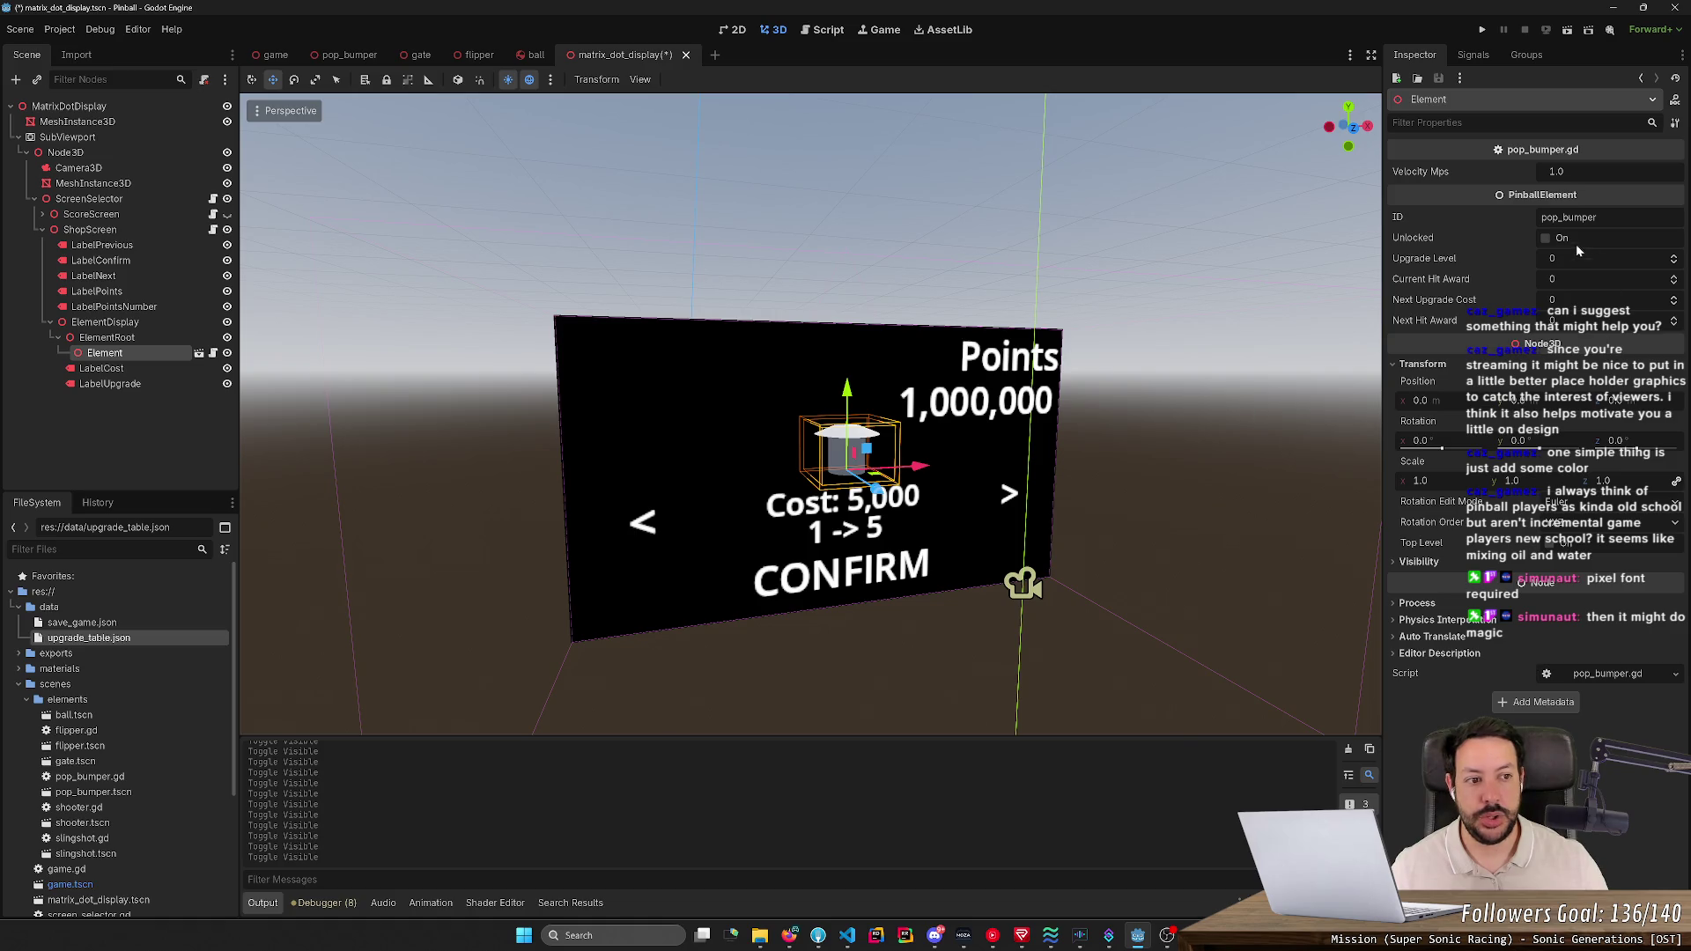
Step: Save matrix_dot_display.tscn from a straight front view and switch back to the game scene
left_click(106, 338)
left_click(105, 352)
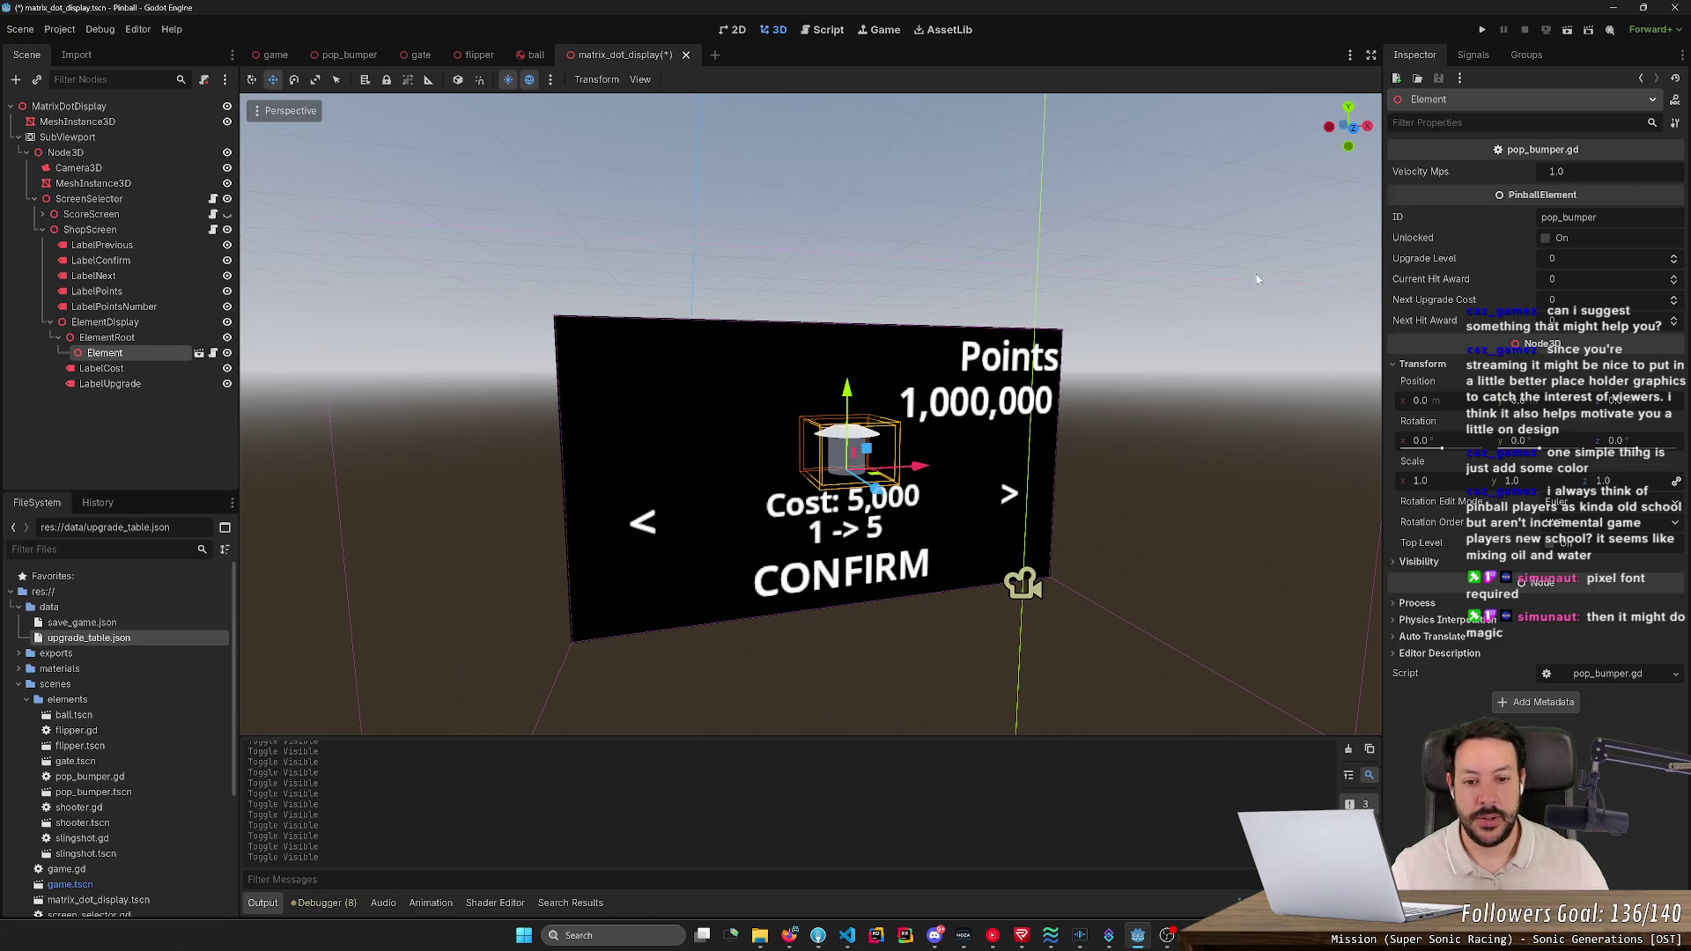
left_click_drag(1103, 325, 968, 348)
scroll(811, 414, "up", 2)
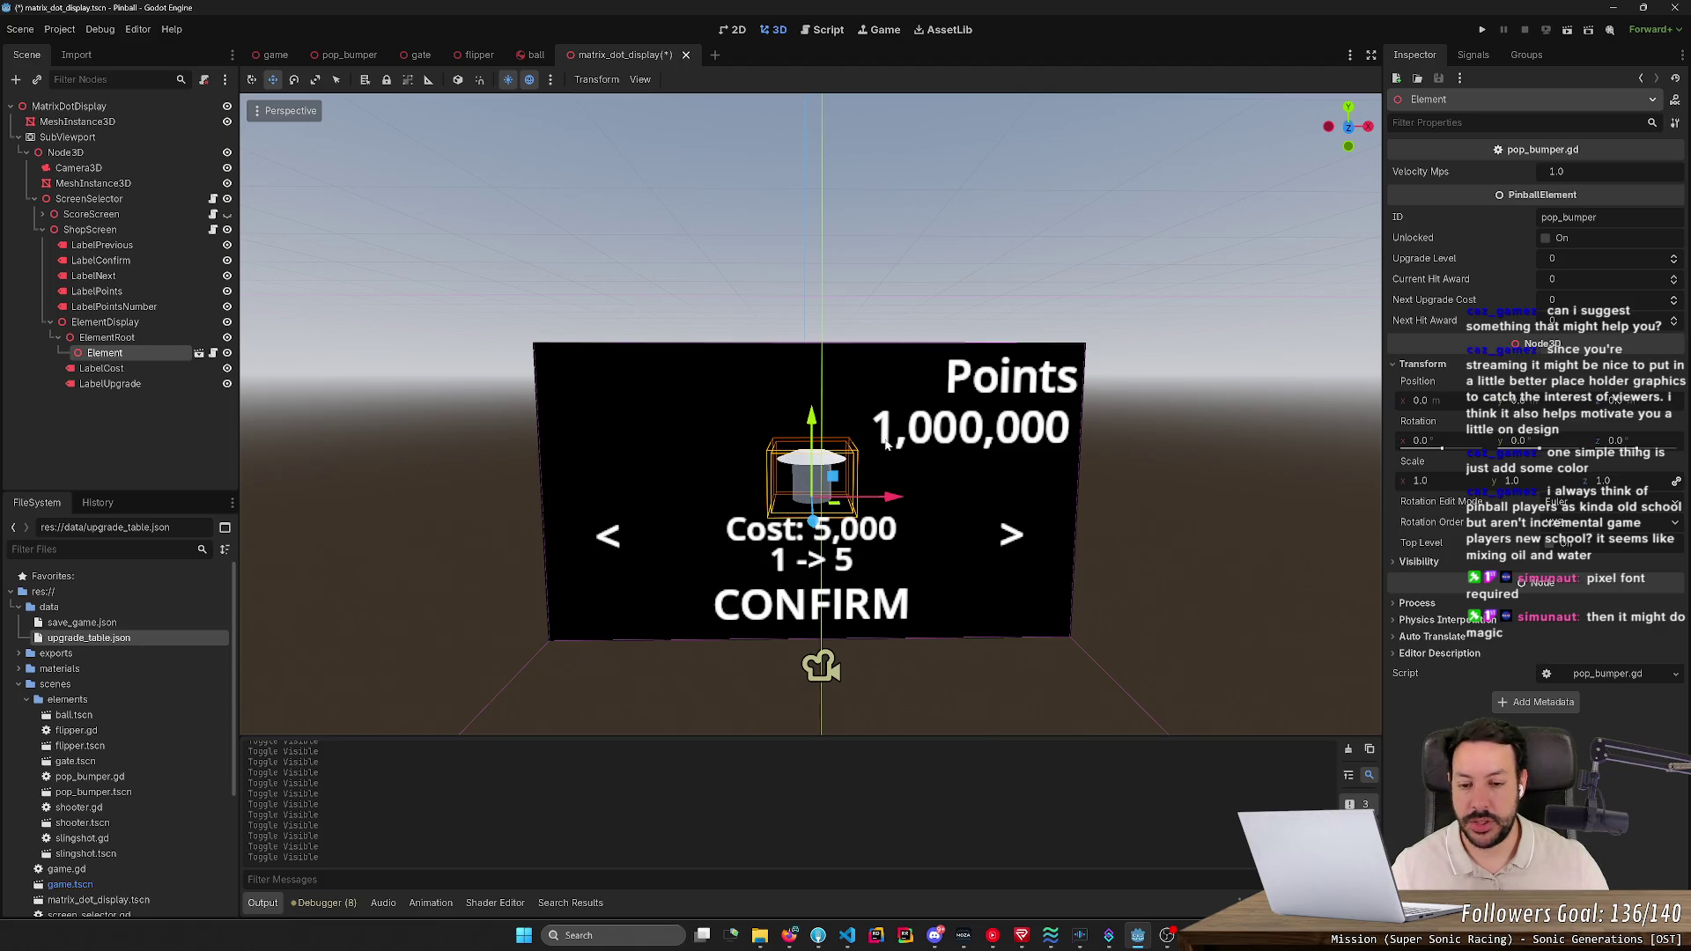
key("ctrl+s")
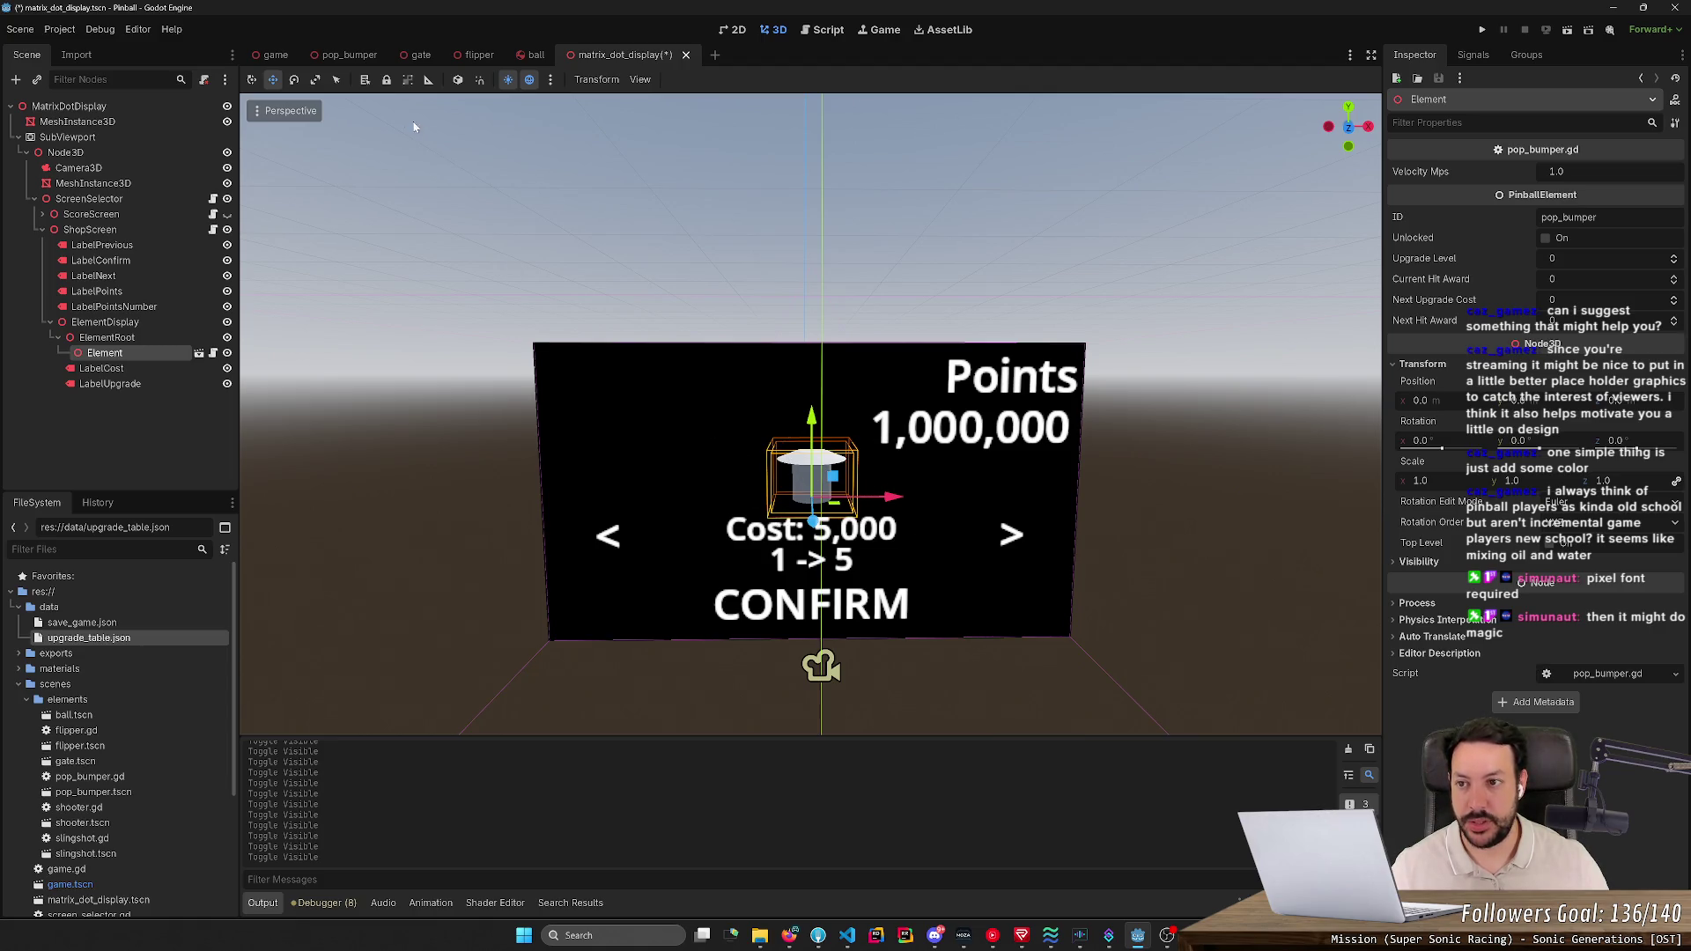
key("ctrl+Tab")
Step: Fly the view up to the Points display and select the left pop bumper (pop_bumper_1)
key("w")
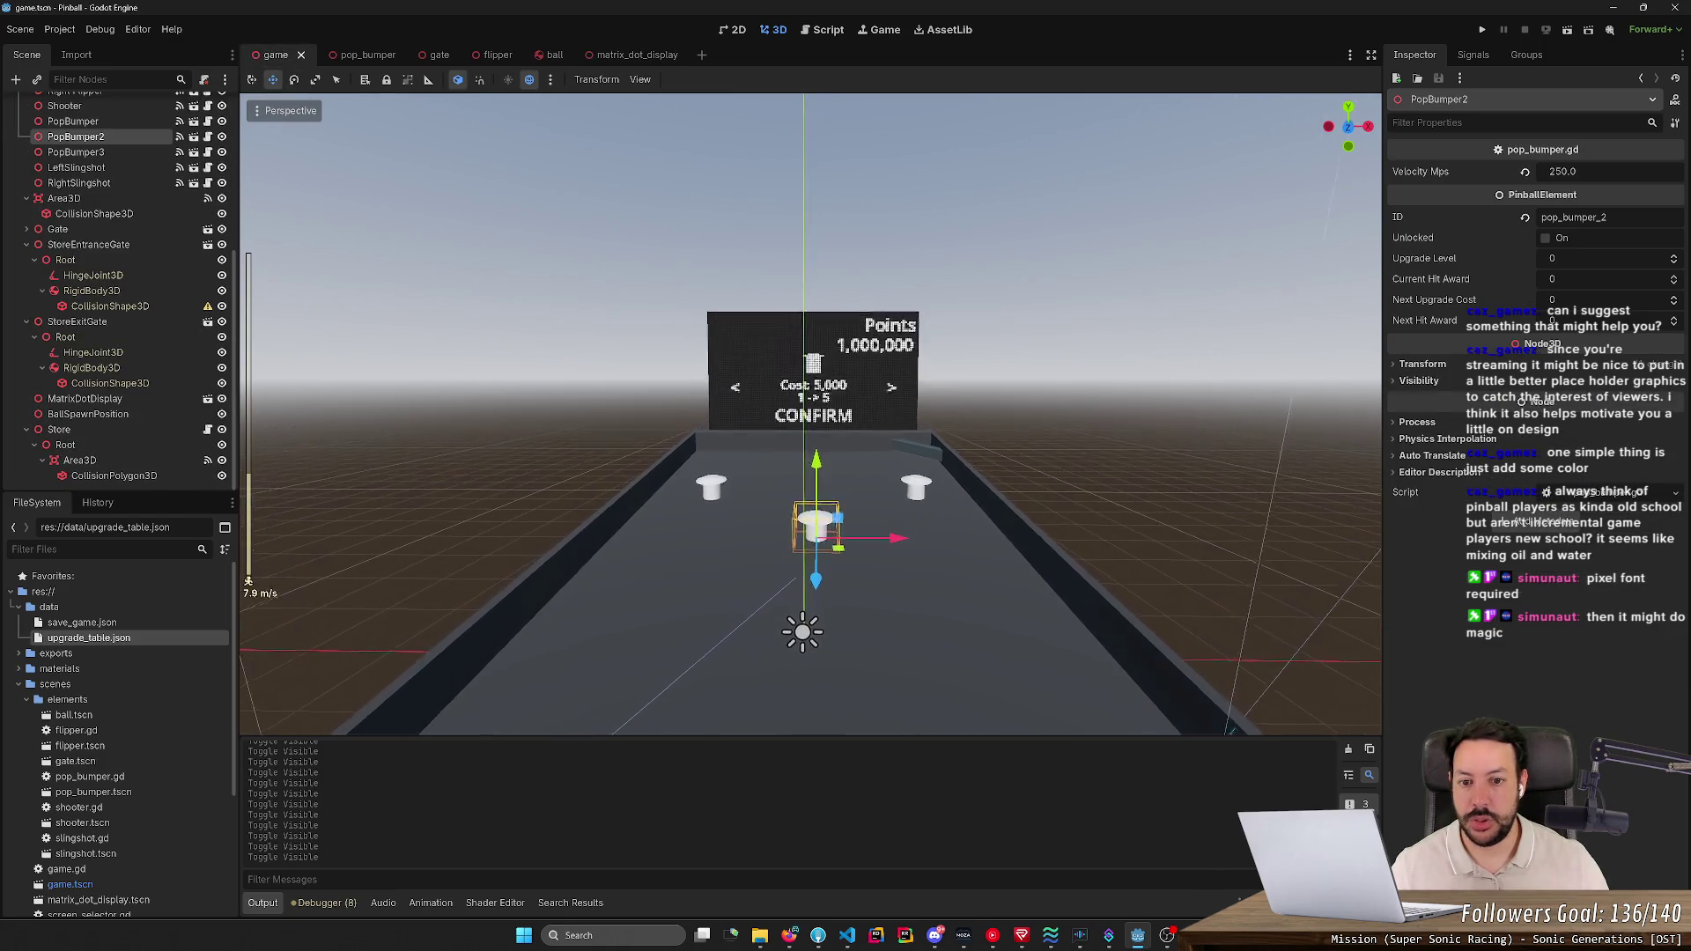
key("d")
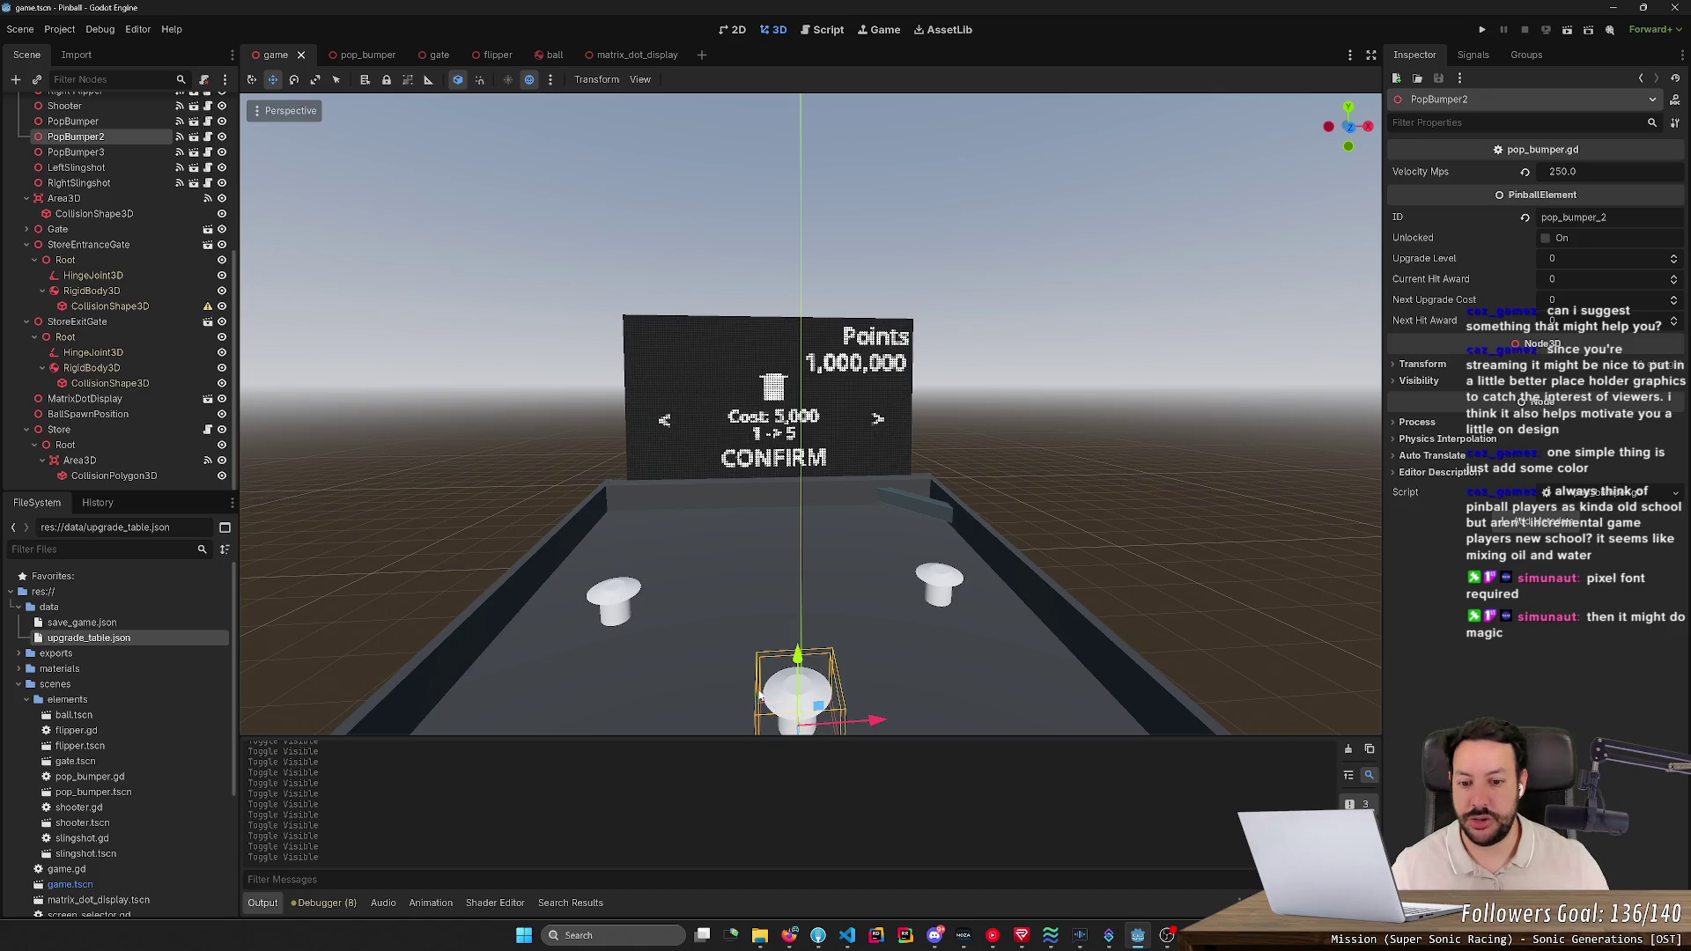
key("w")
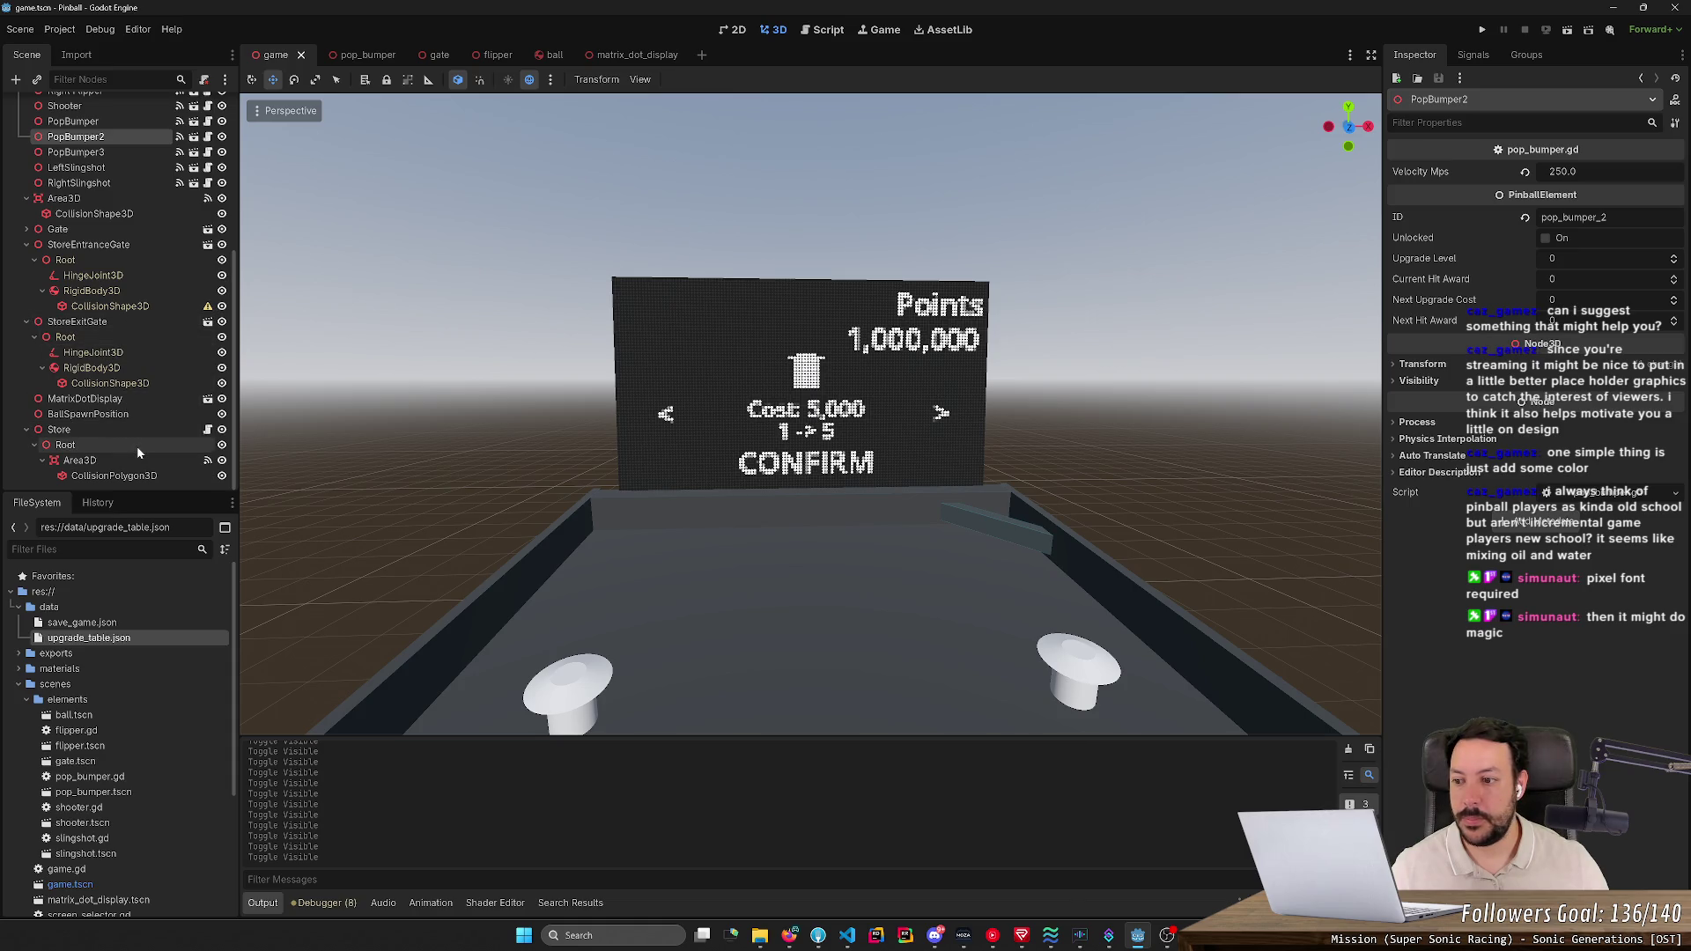
left_click(568, 687)
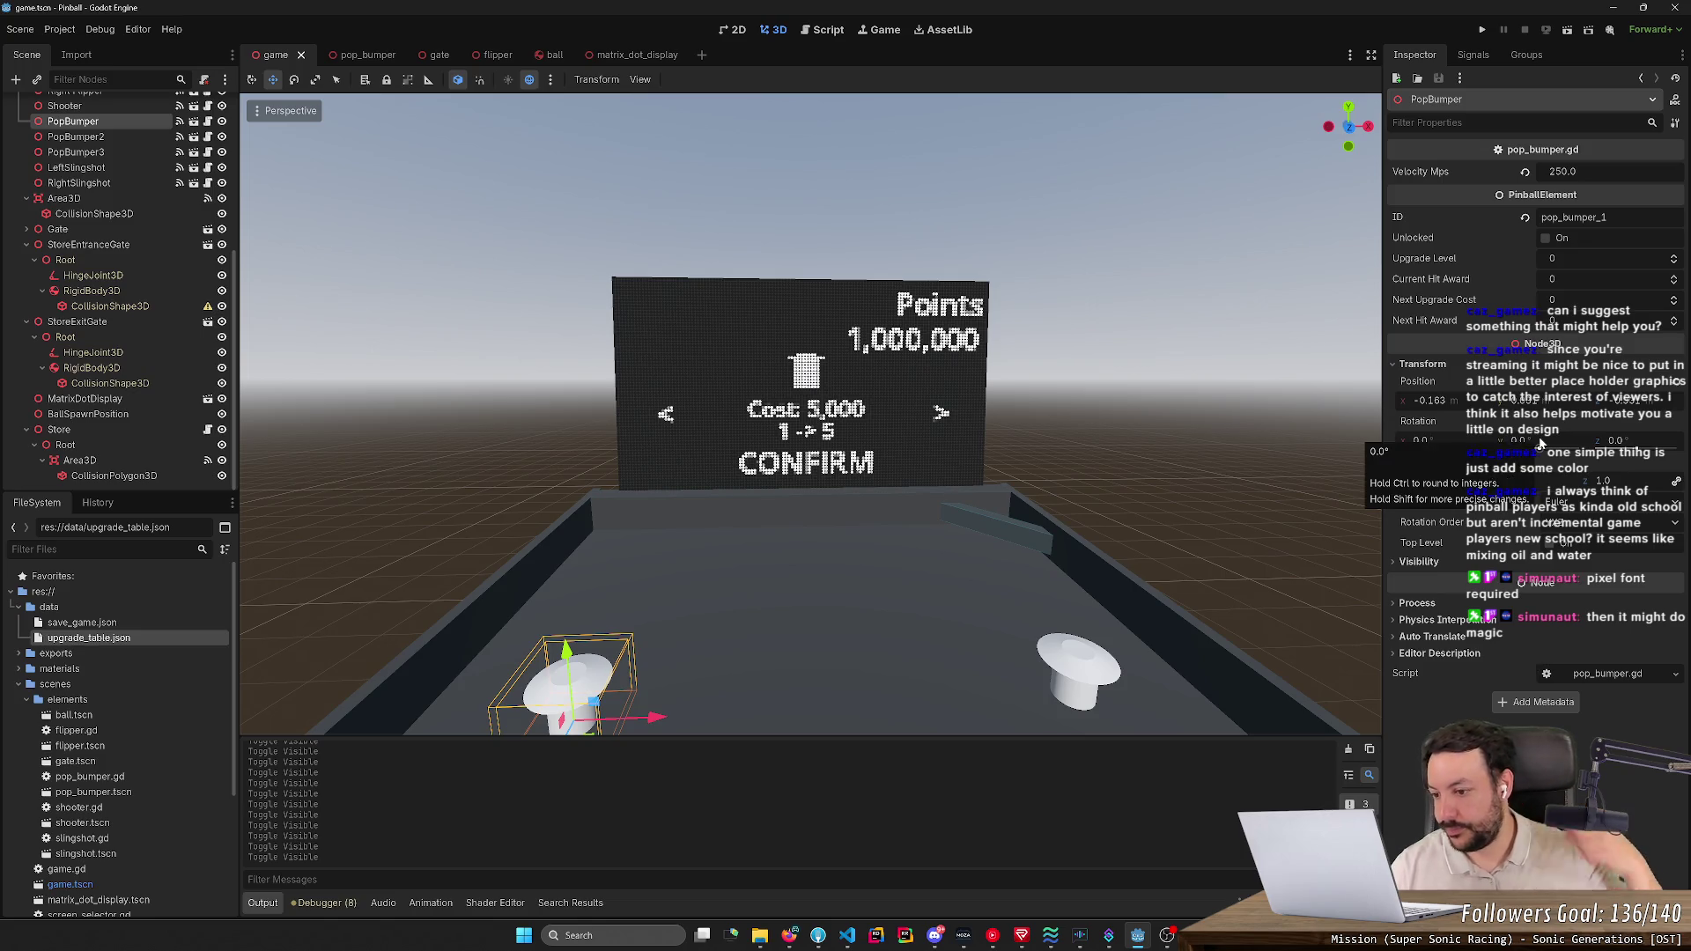
Step: Create a new folder named shop inside the scenes folder
right_click(53, 683)
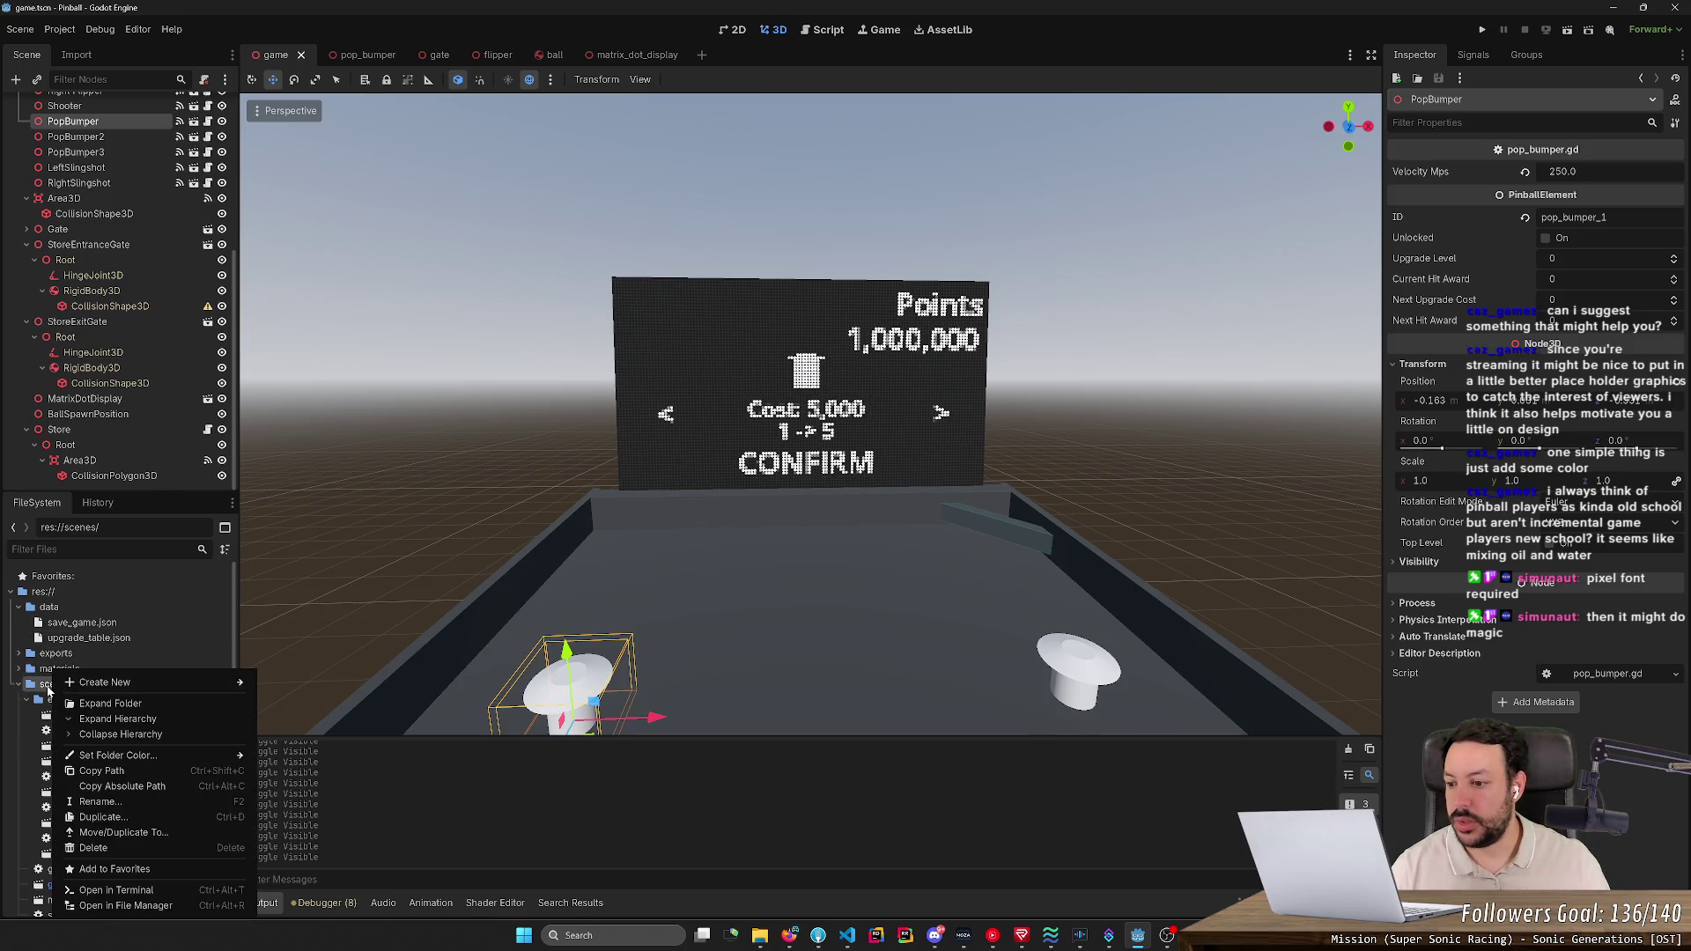
left_click(27, 700)
left_click(27, 700)
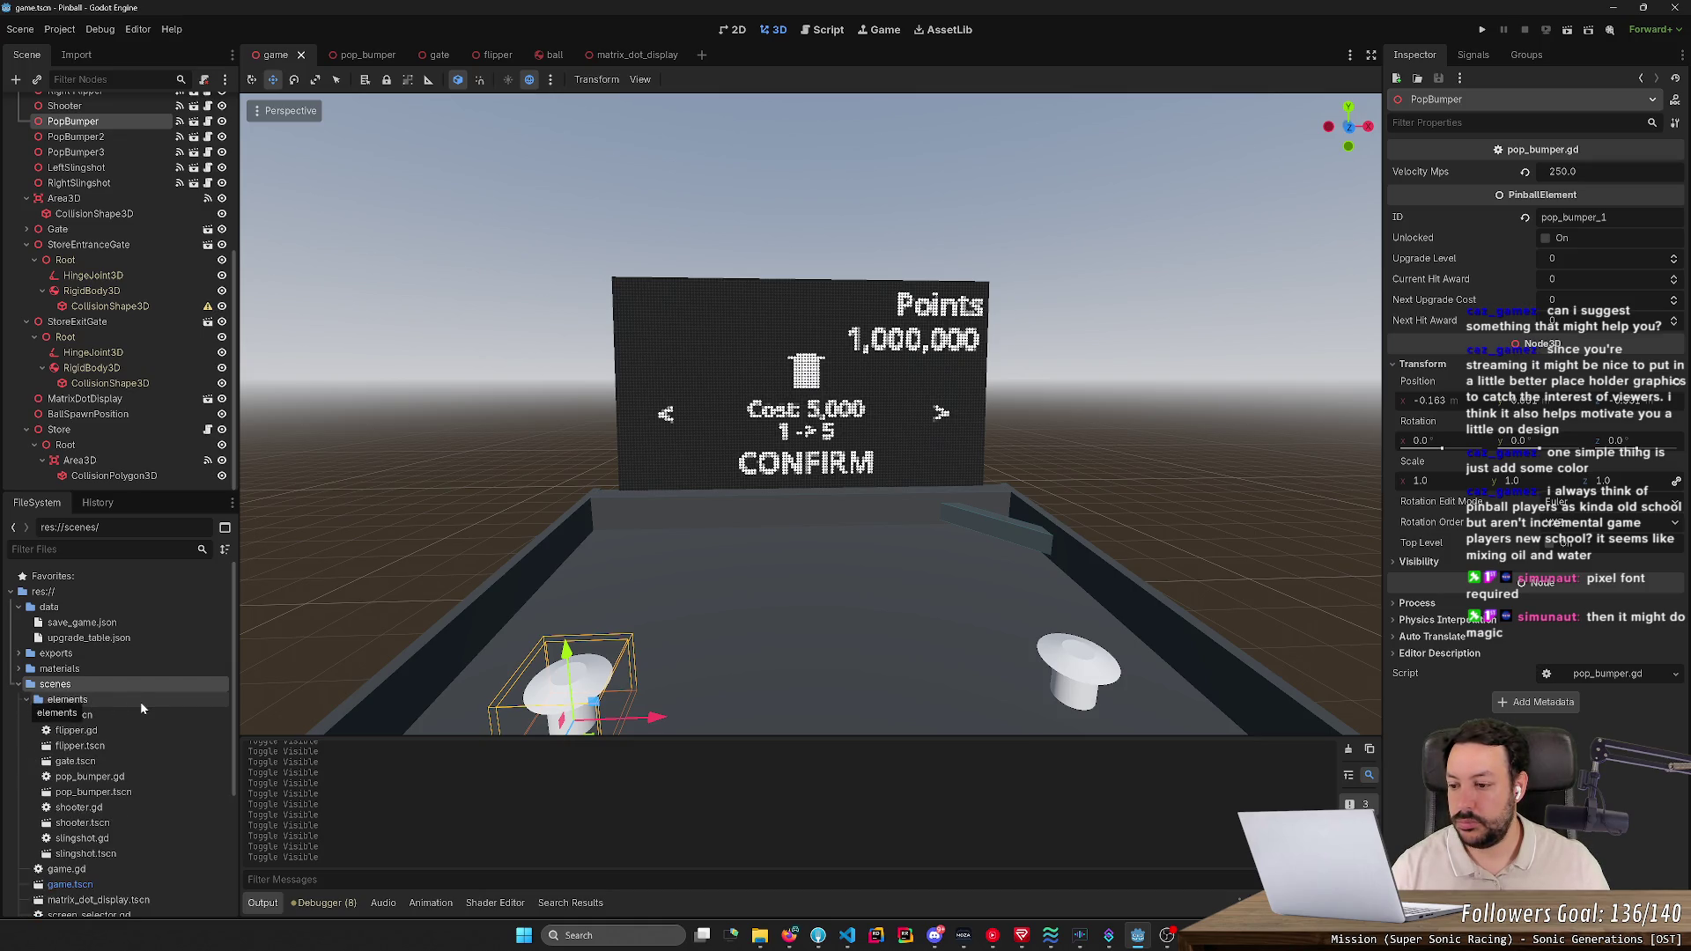
right_click(114, 678)
mouse_move(194, 684)
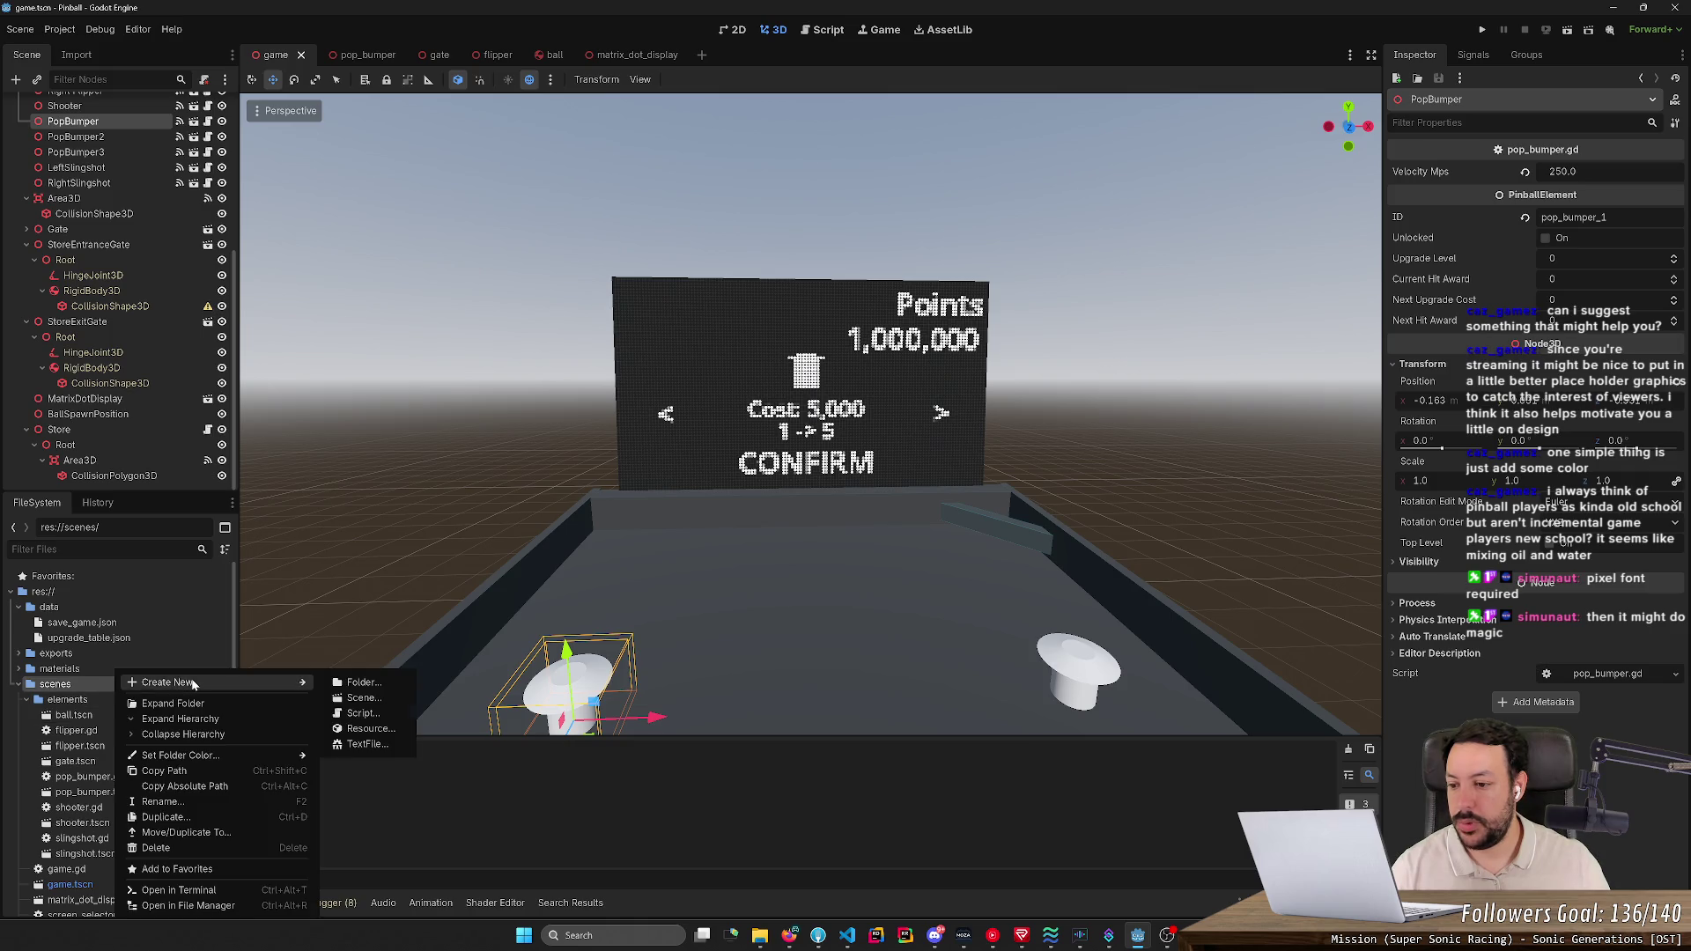
left_click(364, 683)
type("shop")
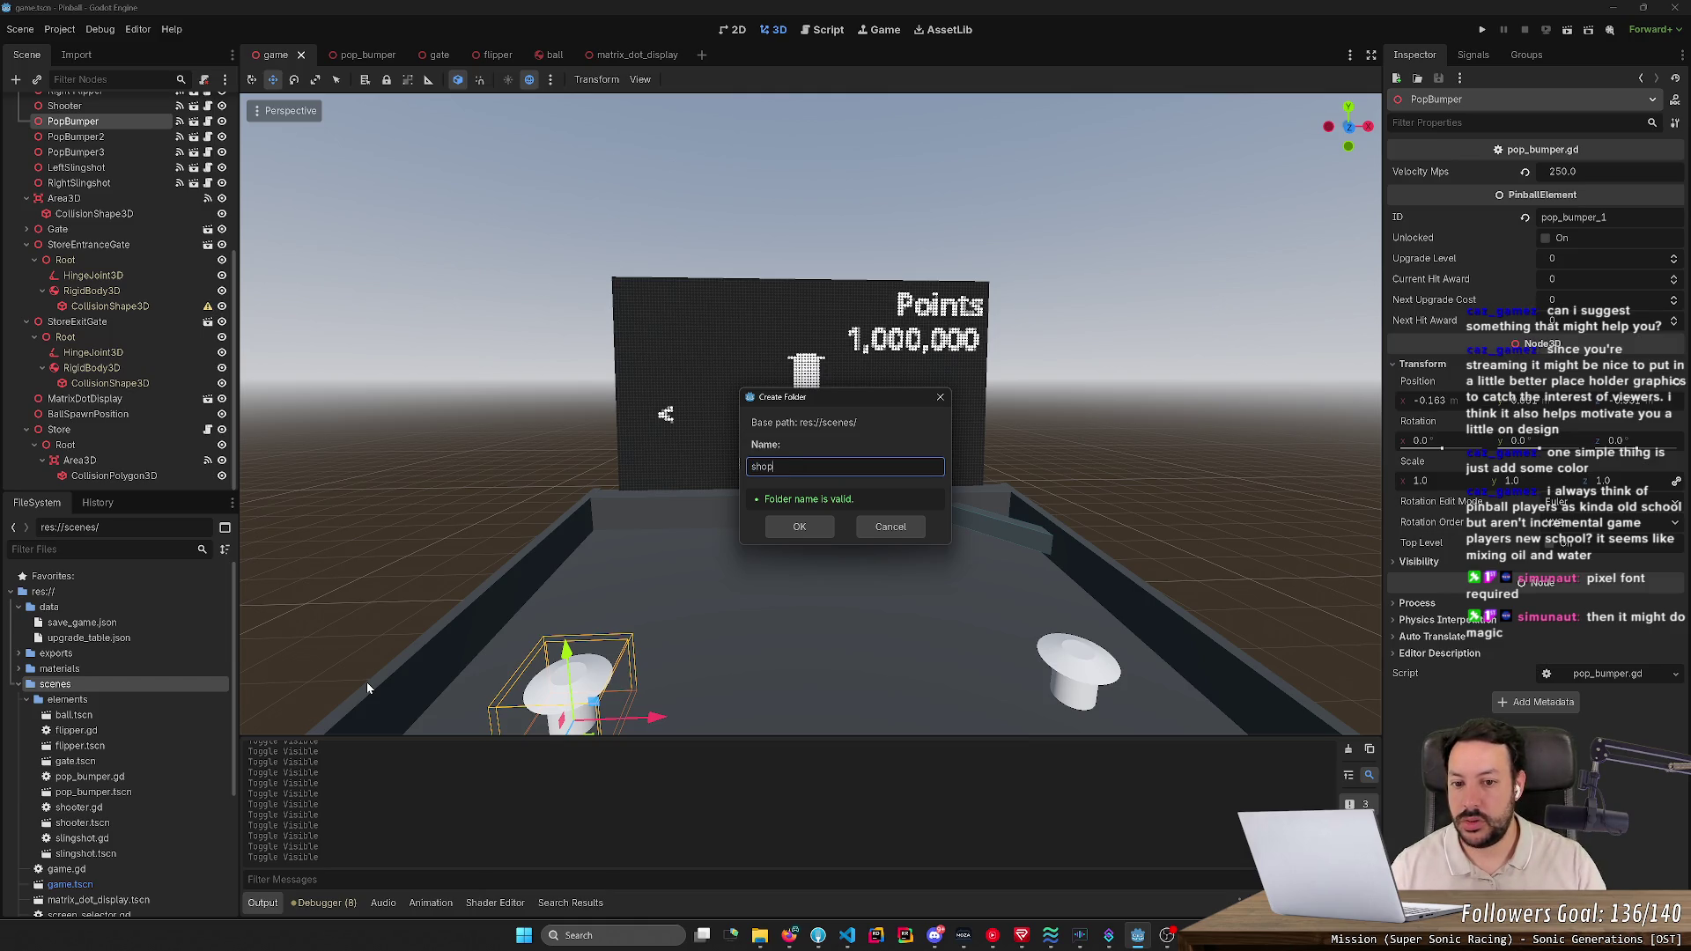
key("Return")
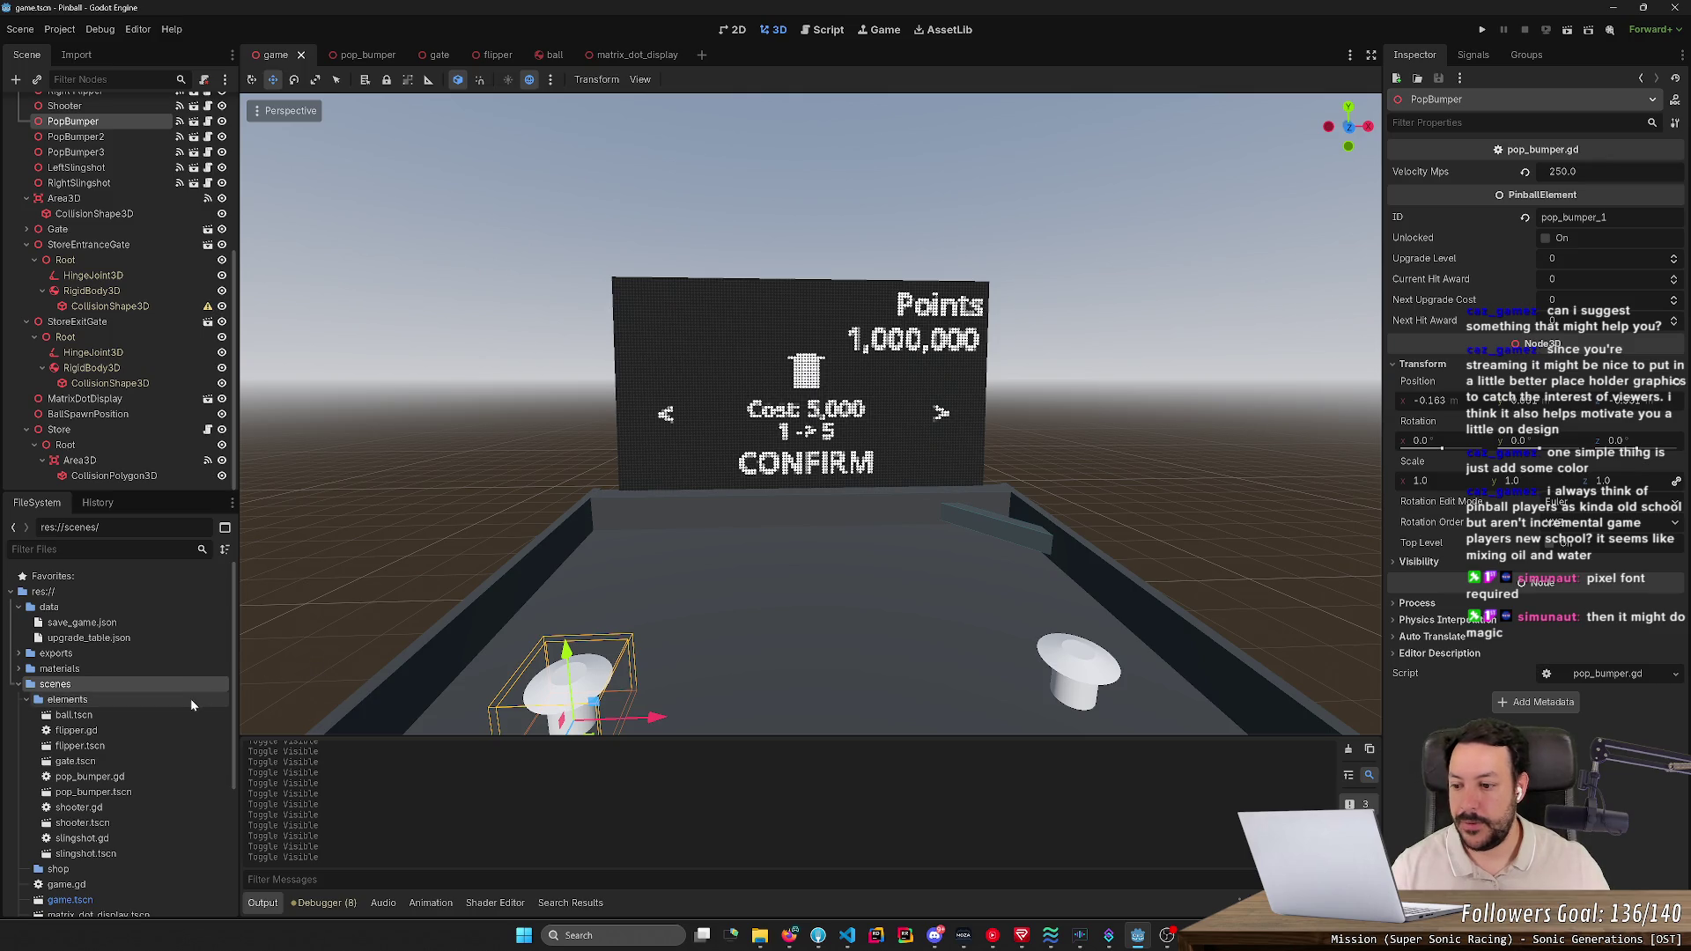
Step: Try pasting the pop bumper into the shop folder, undo the stray scene paste, and reselect pop_bumper.tscn
left_click(151, 775)
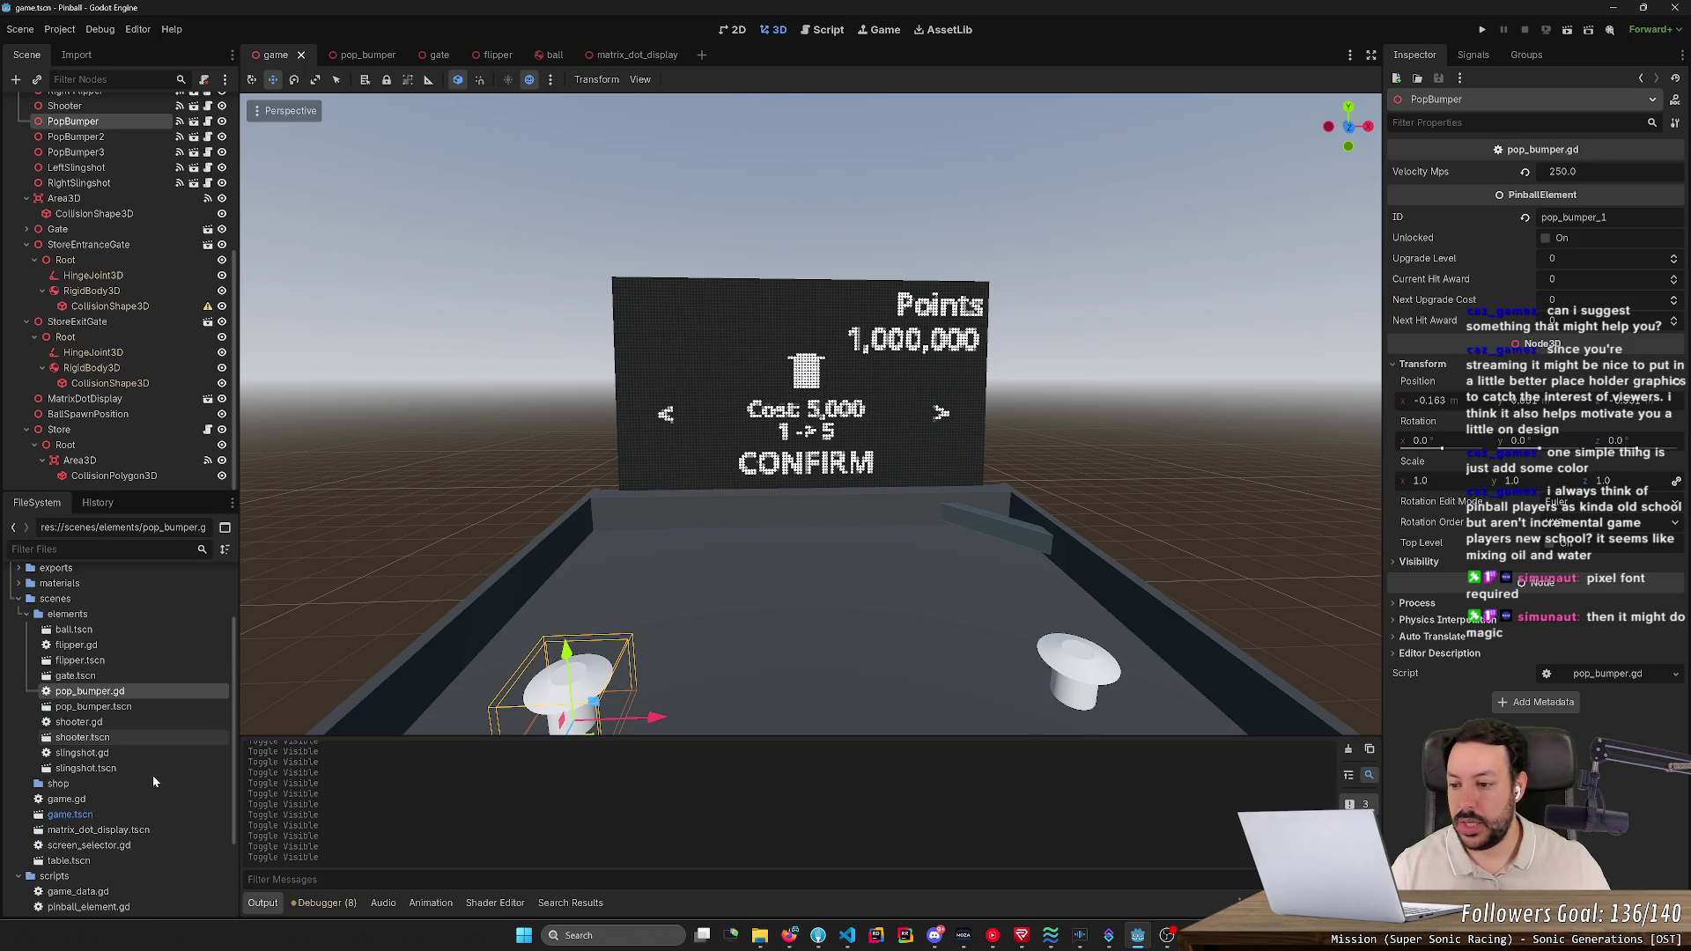
left_click(144, 709)
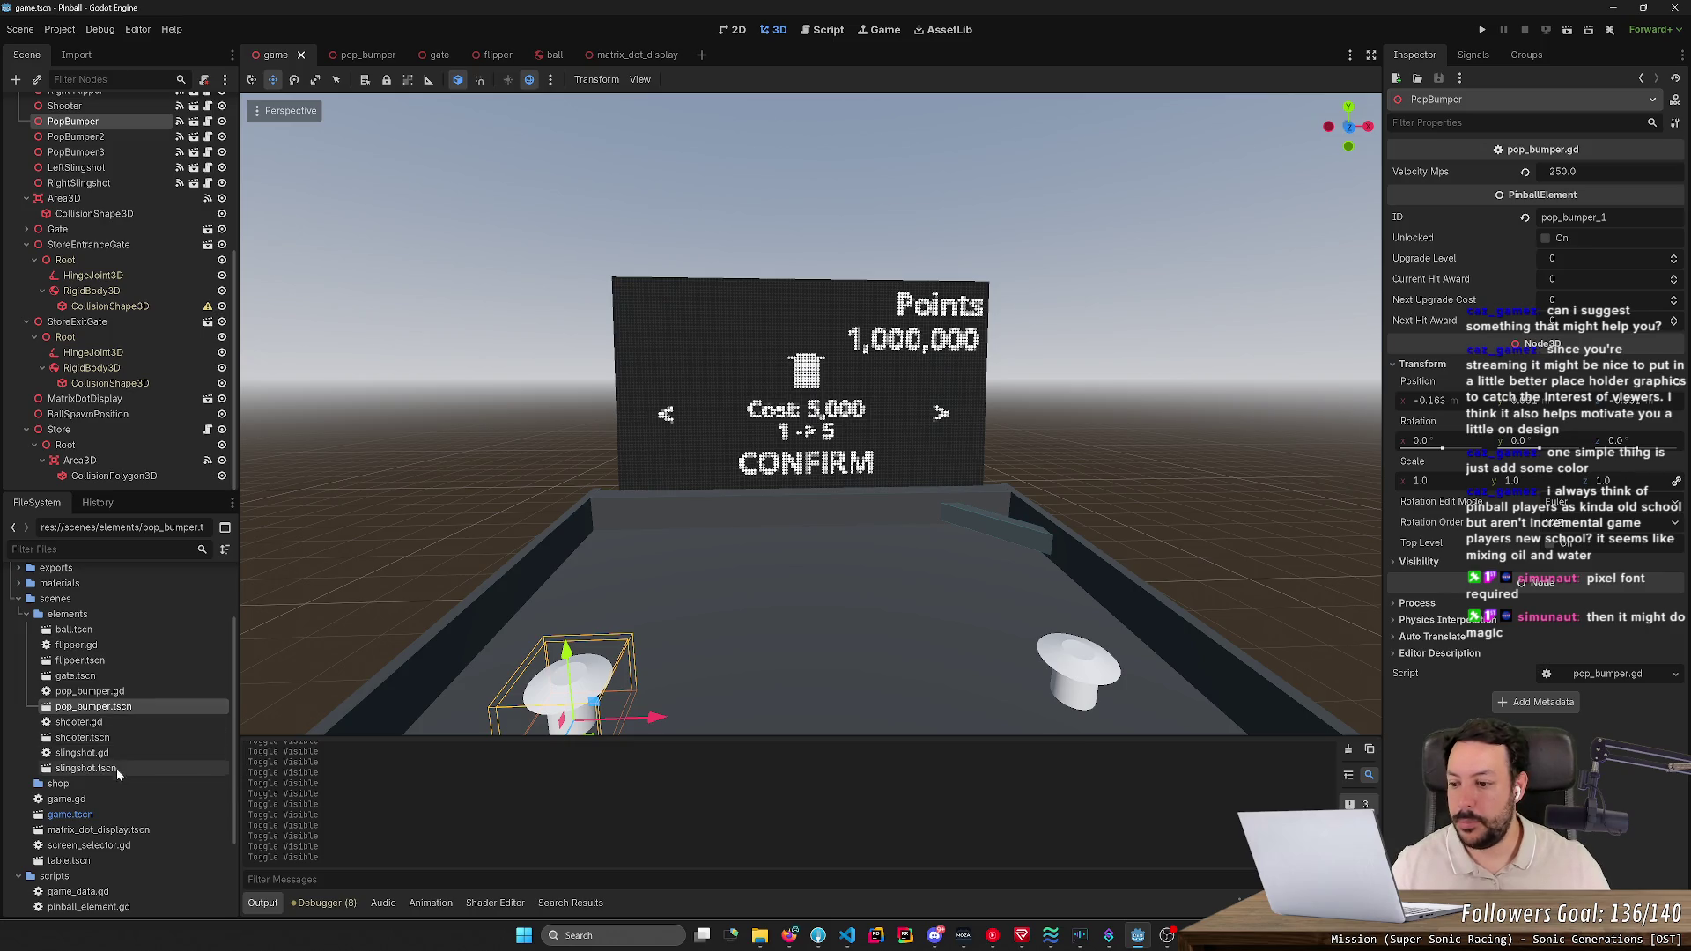
left_click(105, 786)
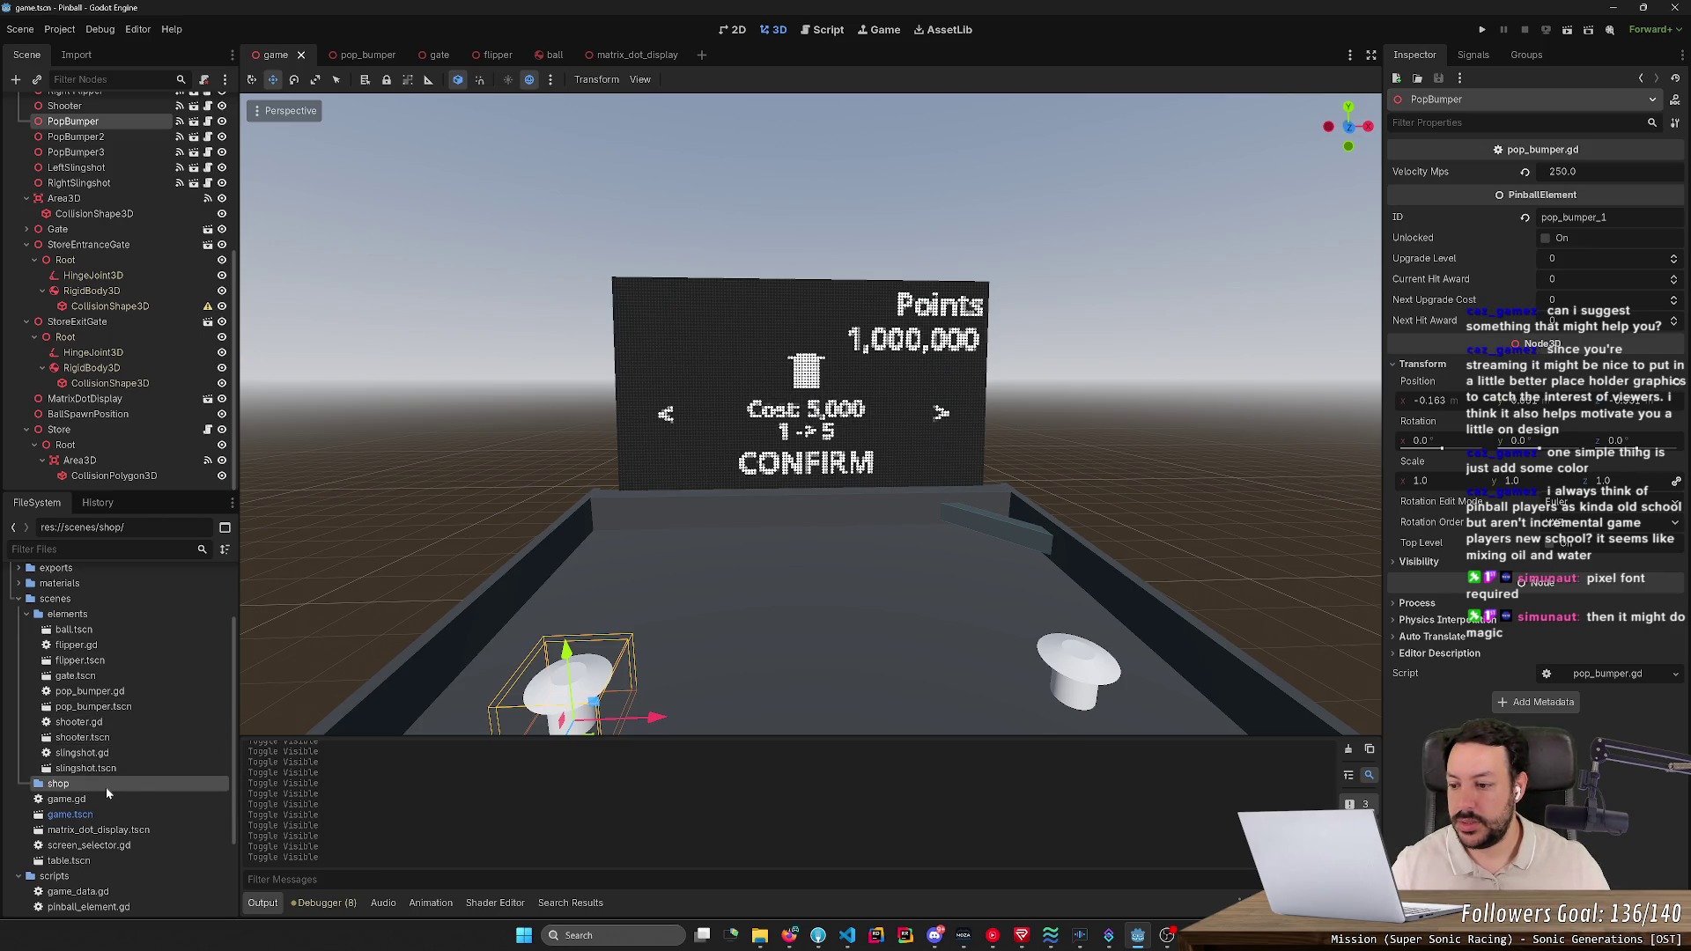
key("ctrl+v")
key("ctrl+z")
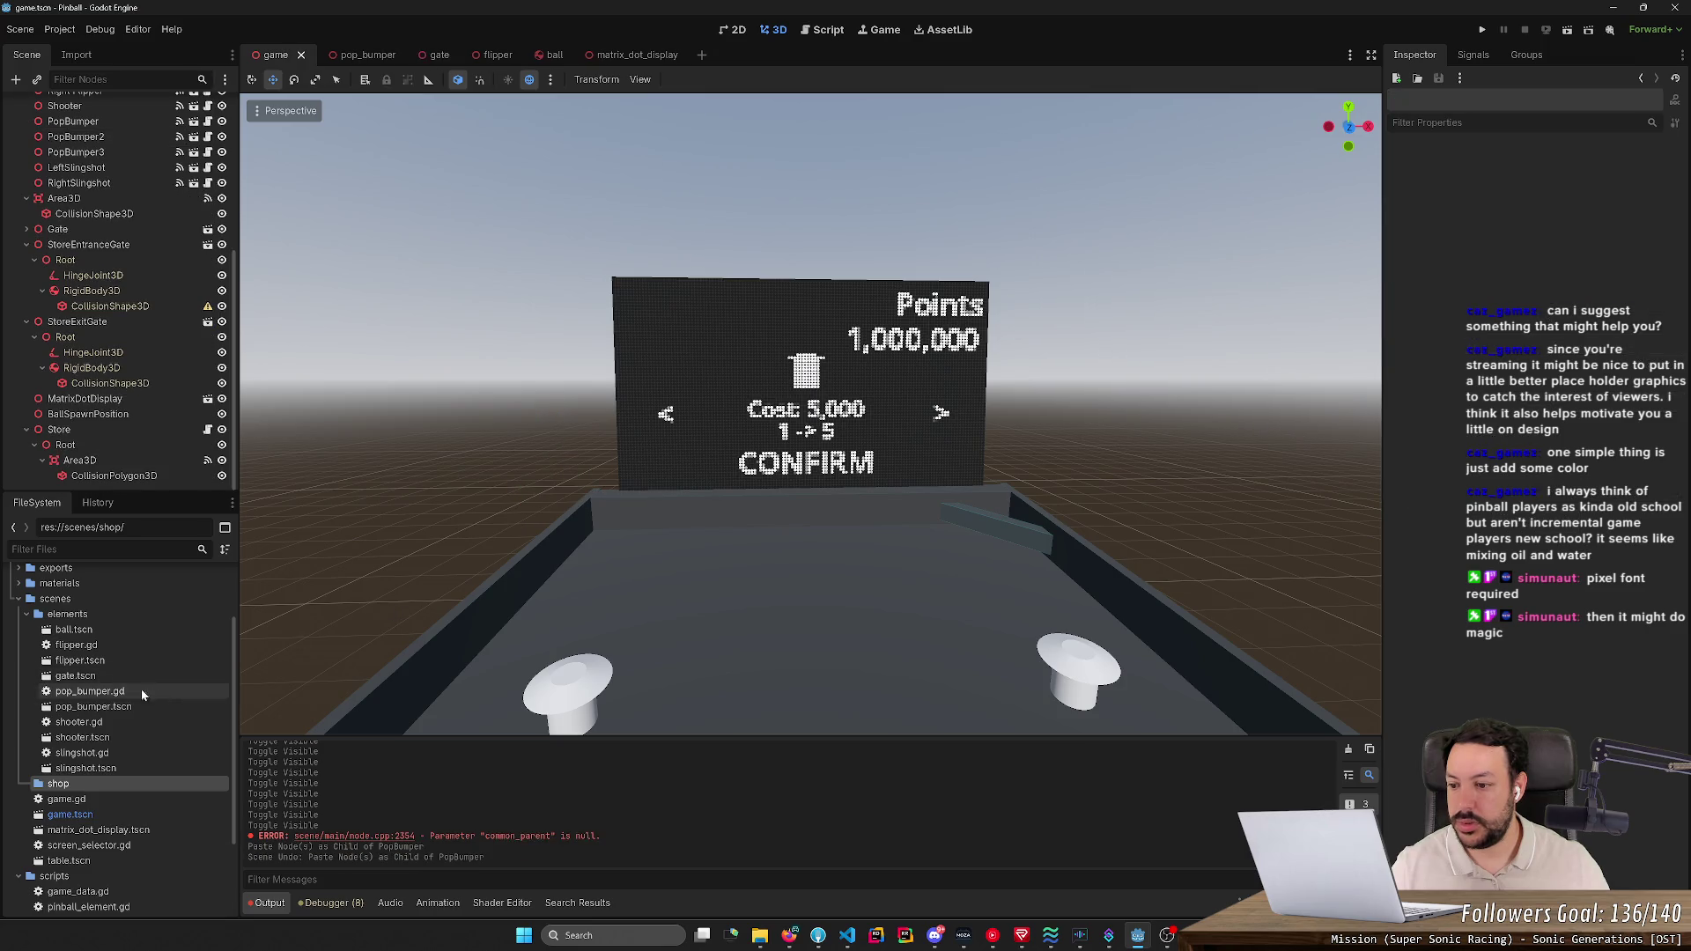
left_click(115, 708)
right_click(115, 711)
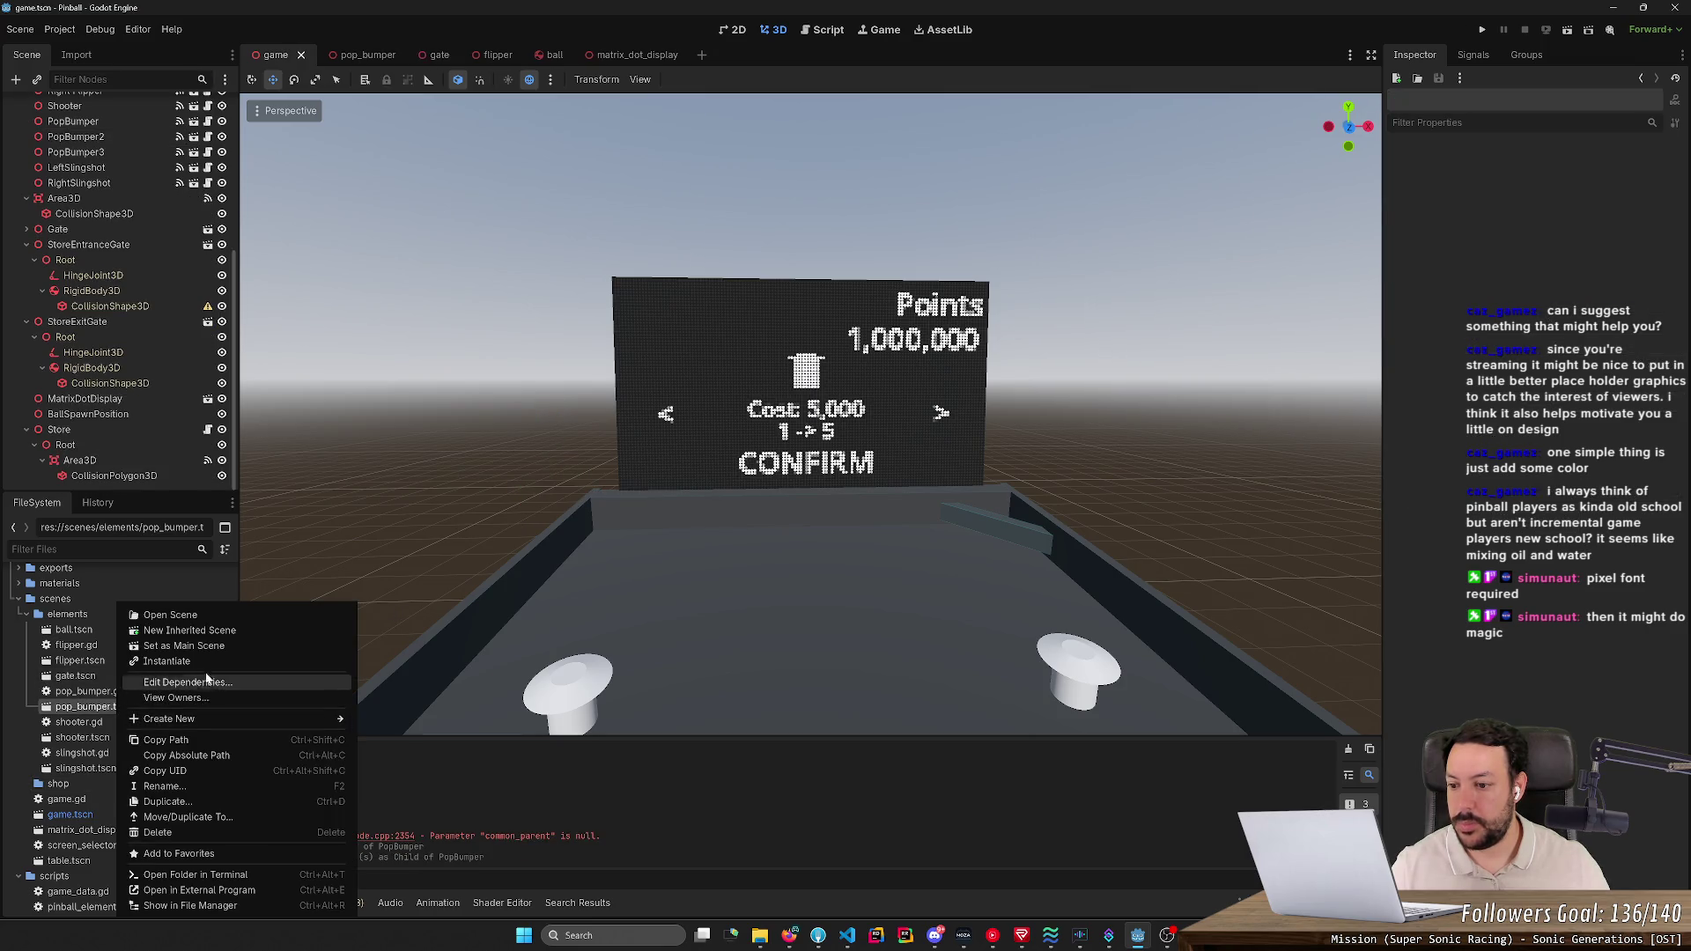
left_click(182, 739)
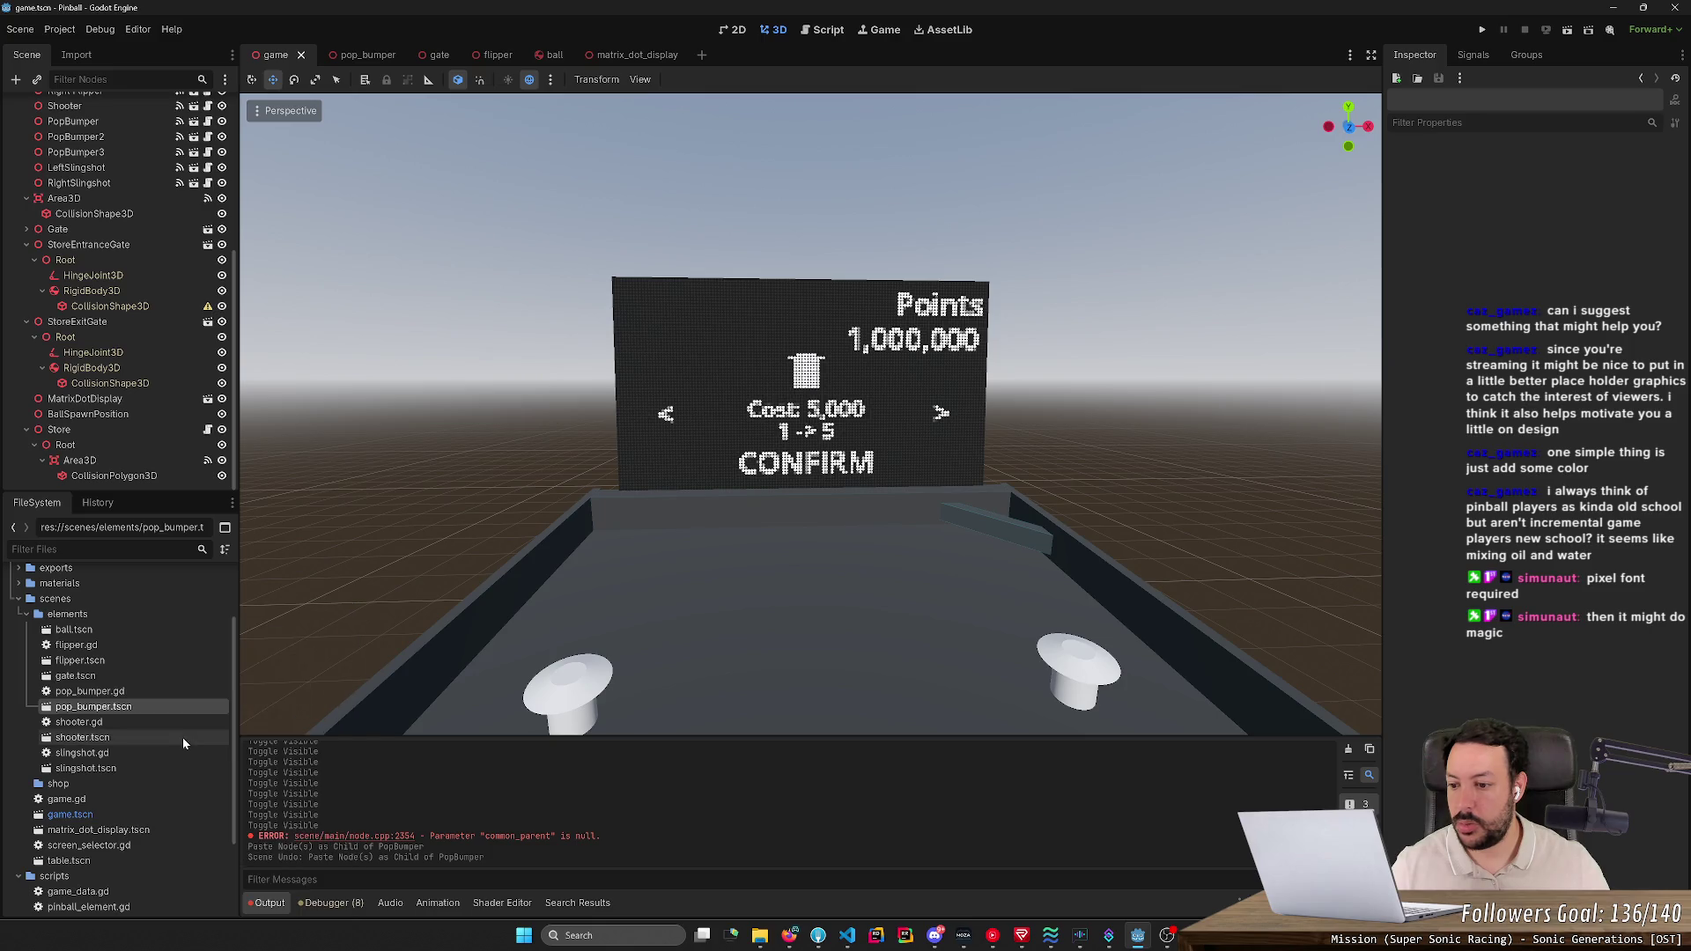
Step: Copy pop_bumper.tscn into scenes/shop with Move/Duplicate To, and open the copy
right_click(161, 707)
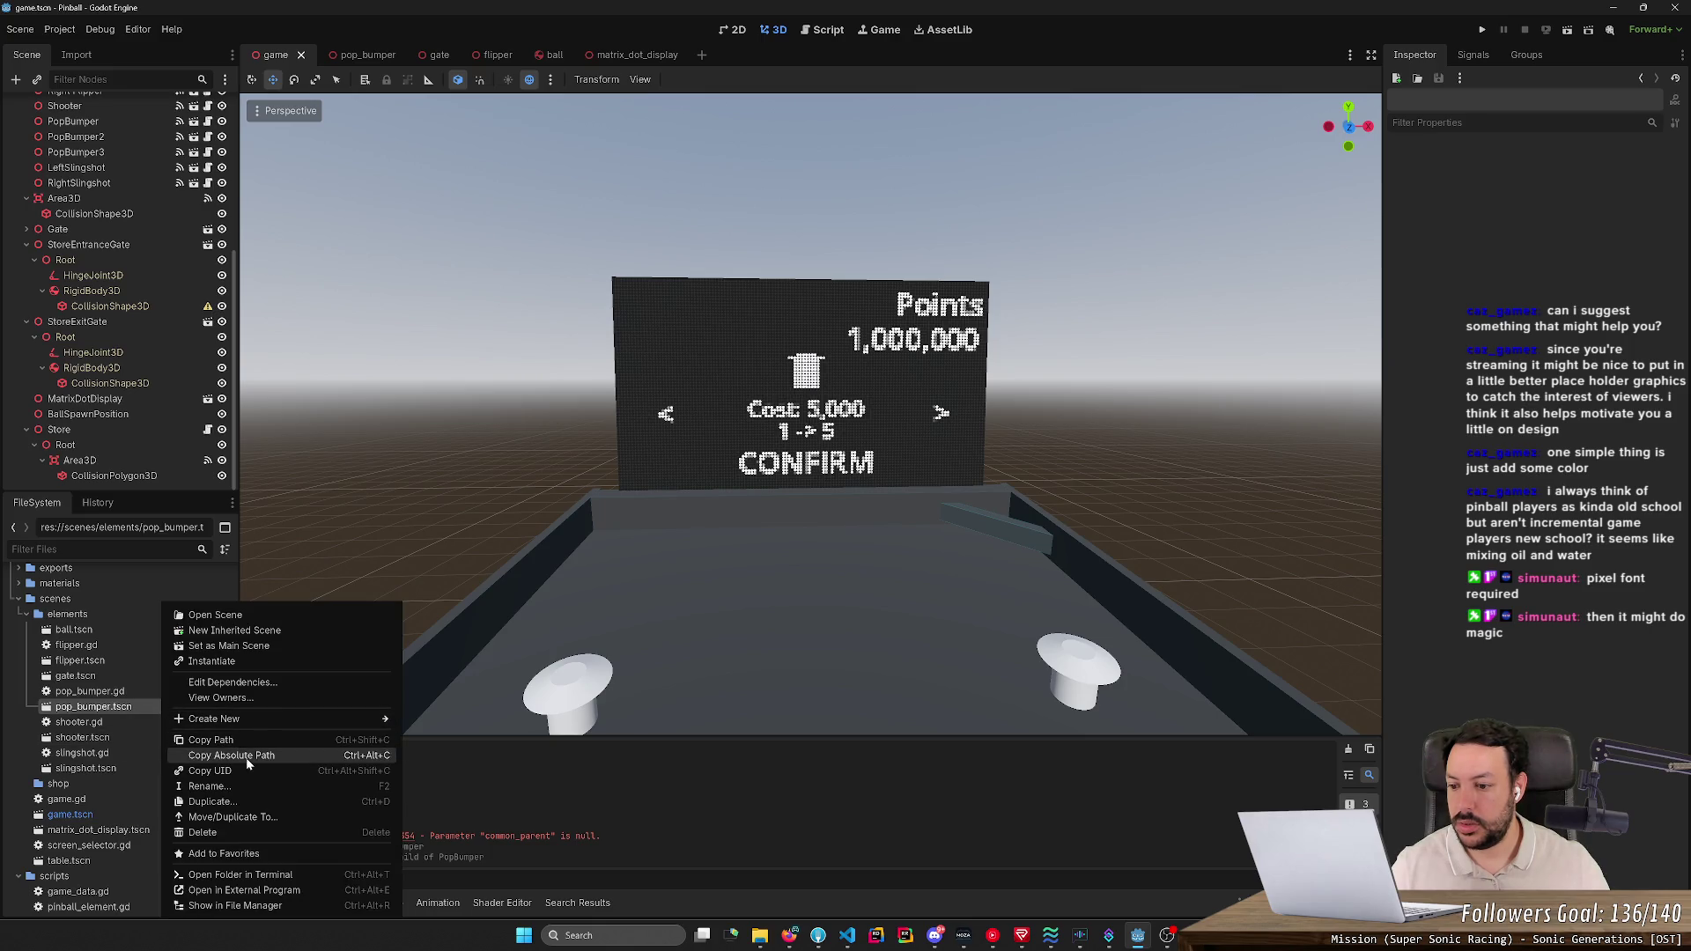
left_click(234, 817)
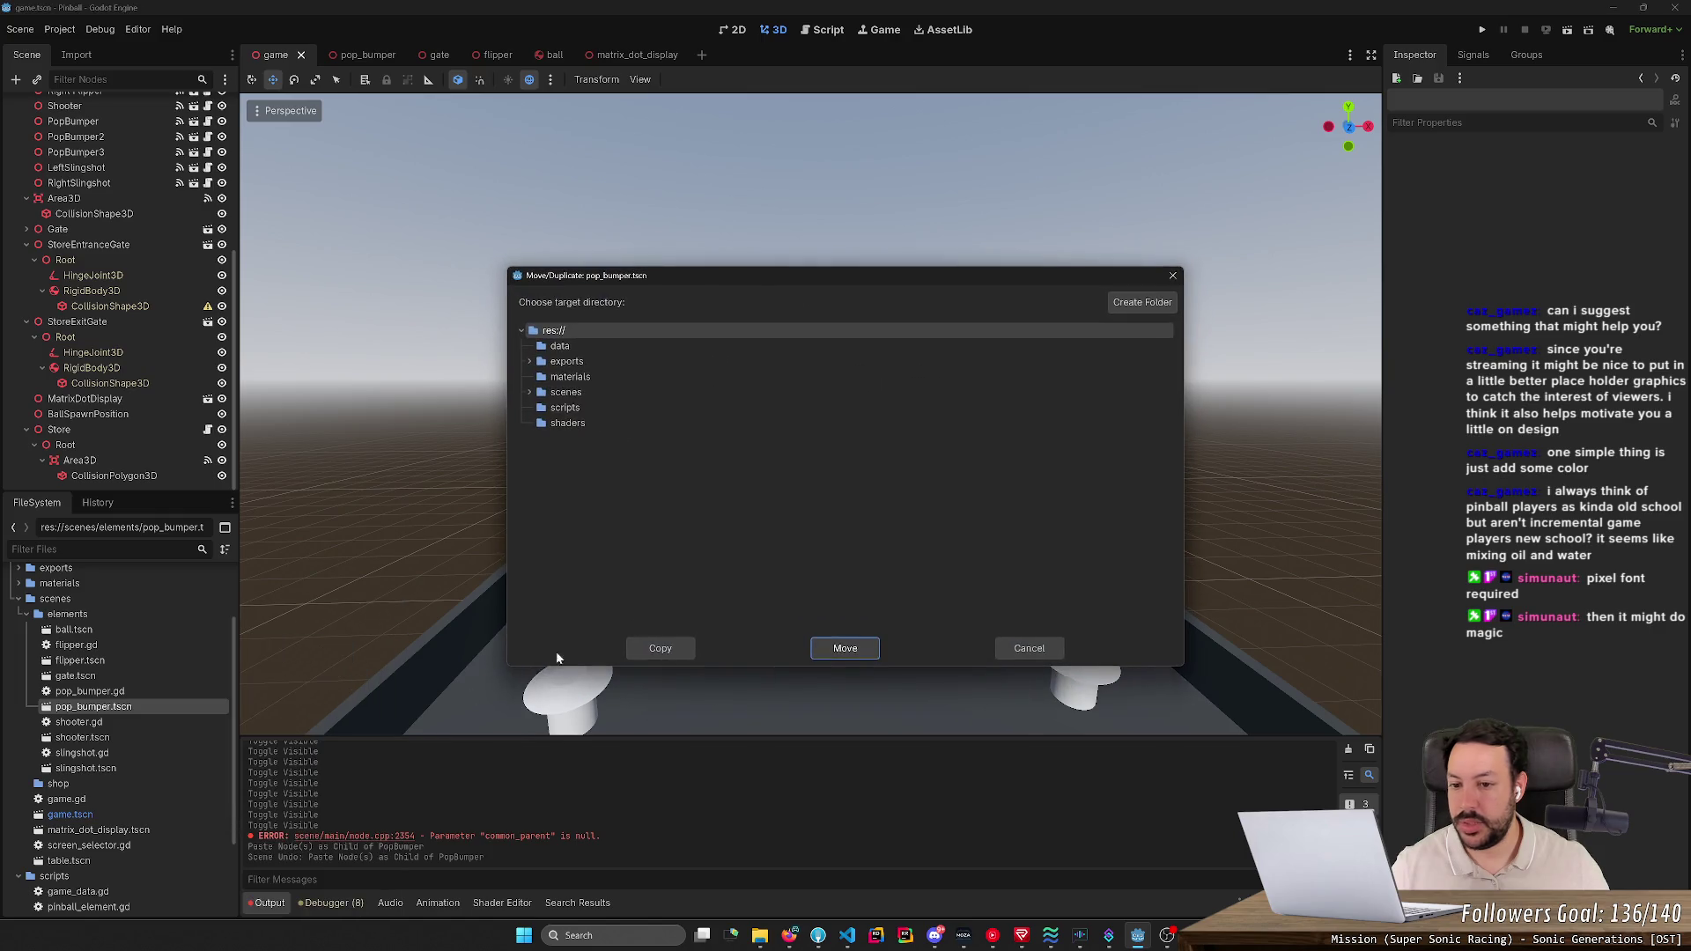
left_click(579, 412)
left_click(531, 392)
left_click(563, 423)
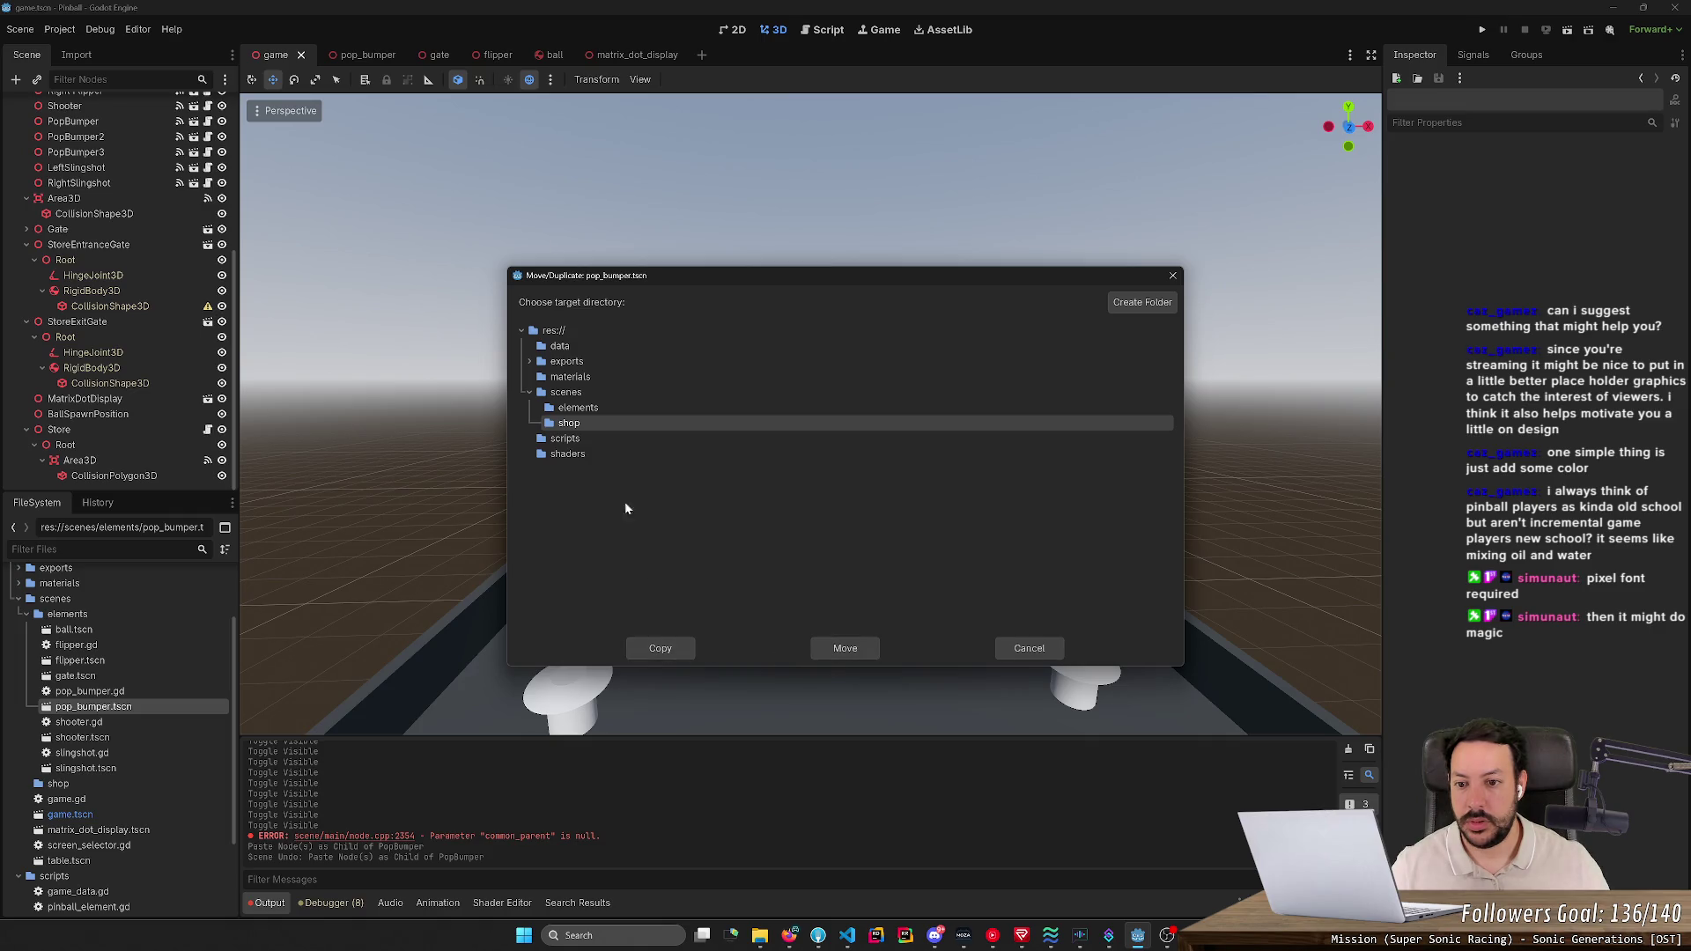
left_click(661, 649)
double_click(111, 799)
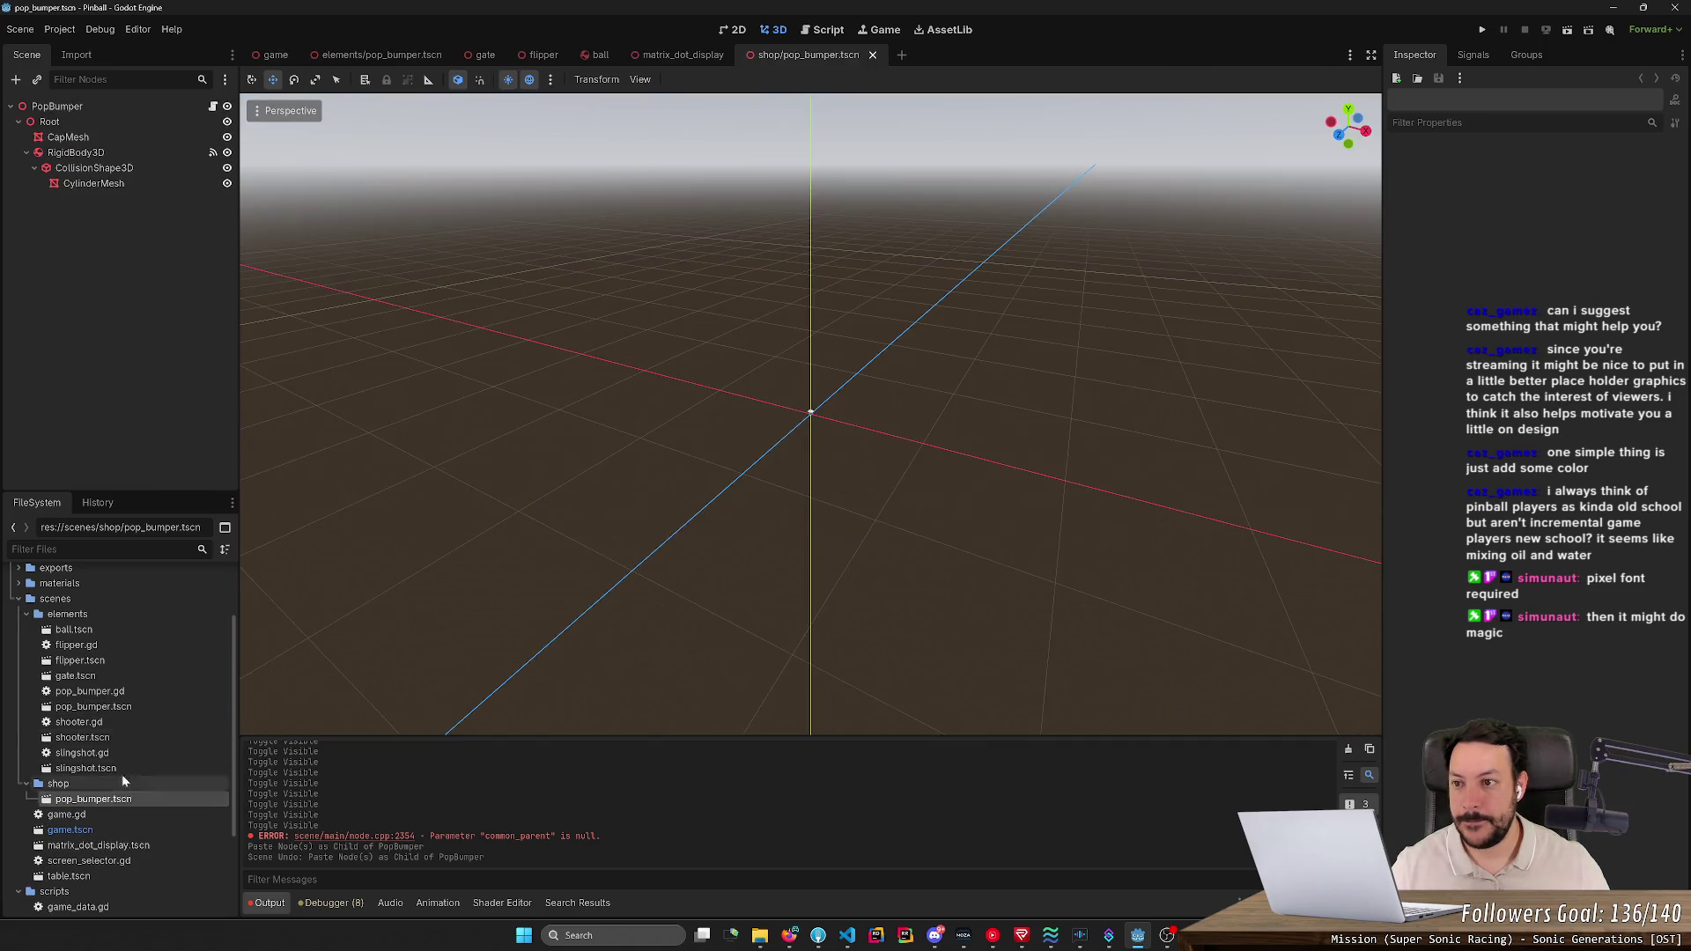
Step: Detach the PopBumper script, disconnect the body_entered signal, and save the shop bumper scene
left_click(212, 106)
right_click(179, 112)
left_click(232, 291)
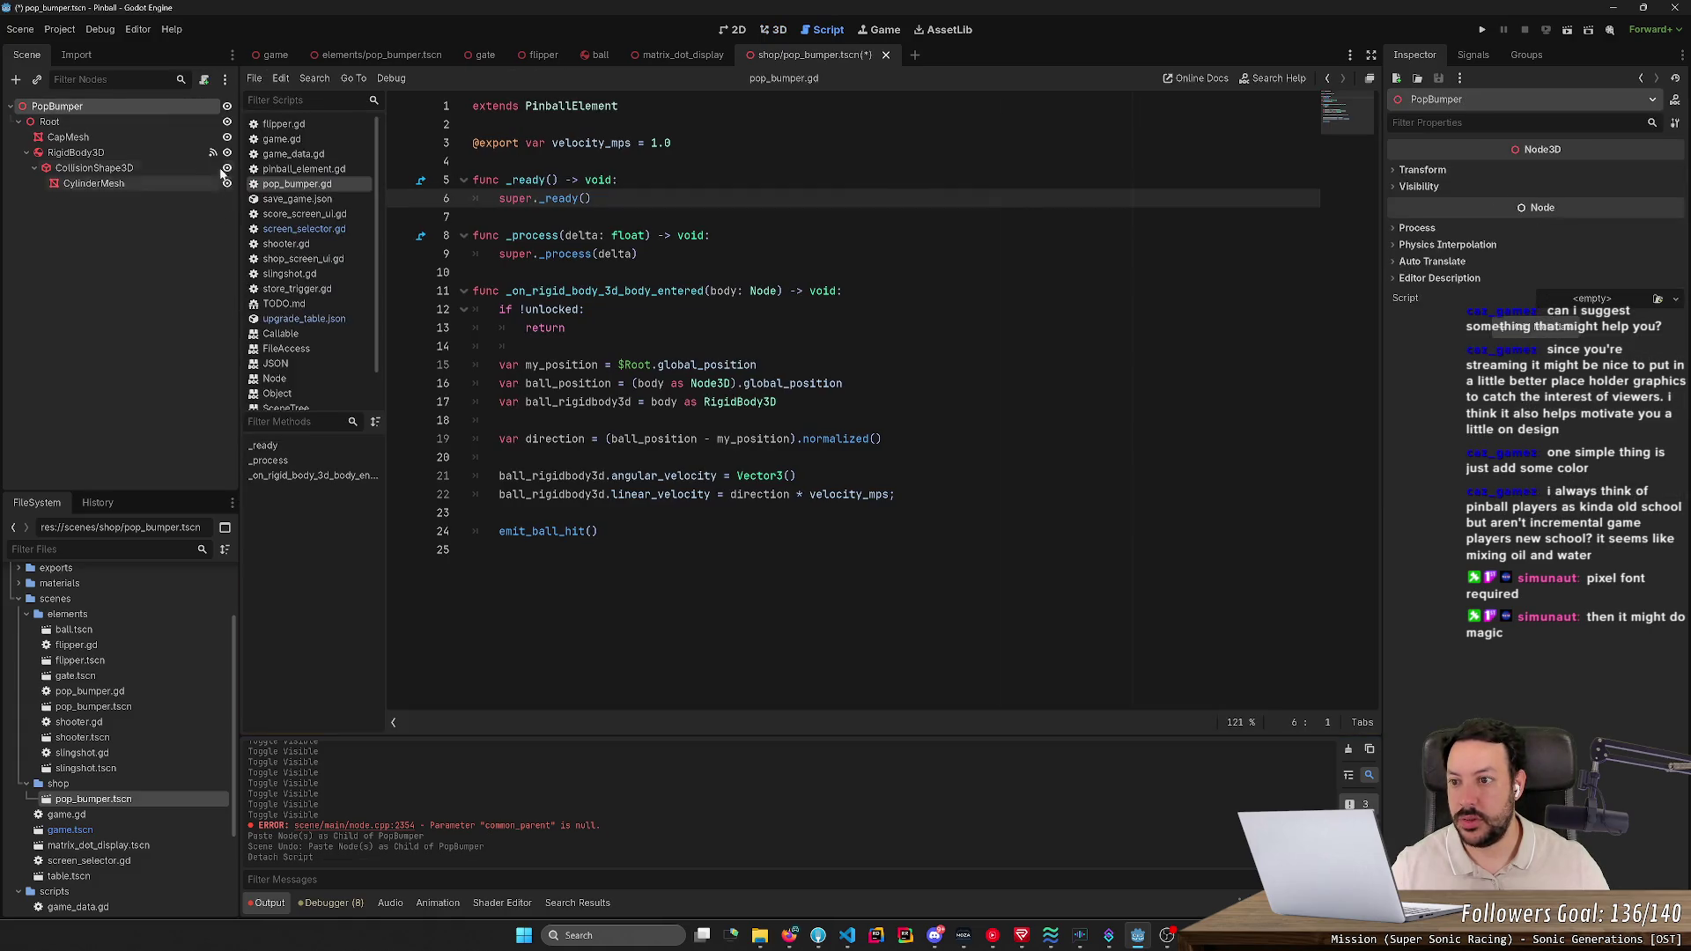
right_click(182, 154)
left_click(1473, 54)
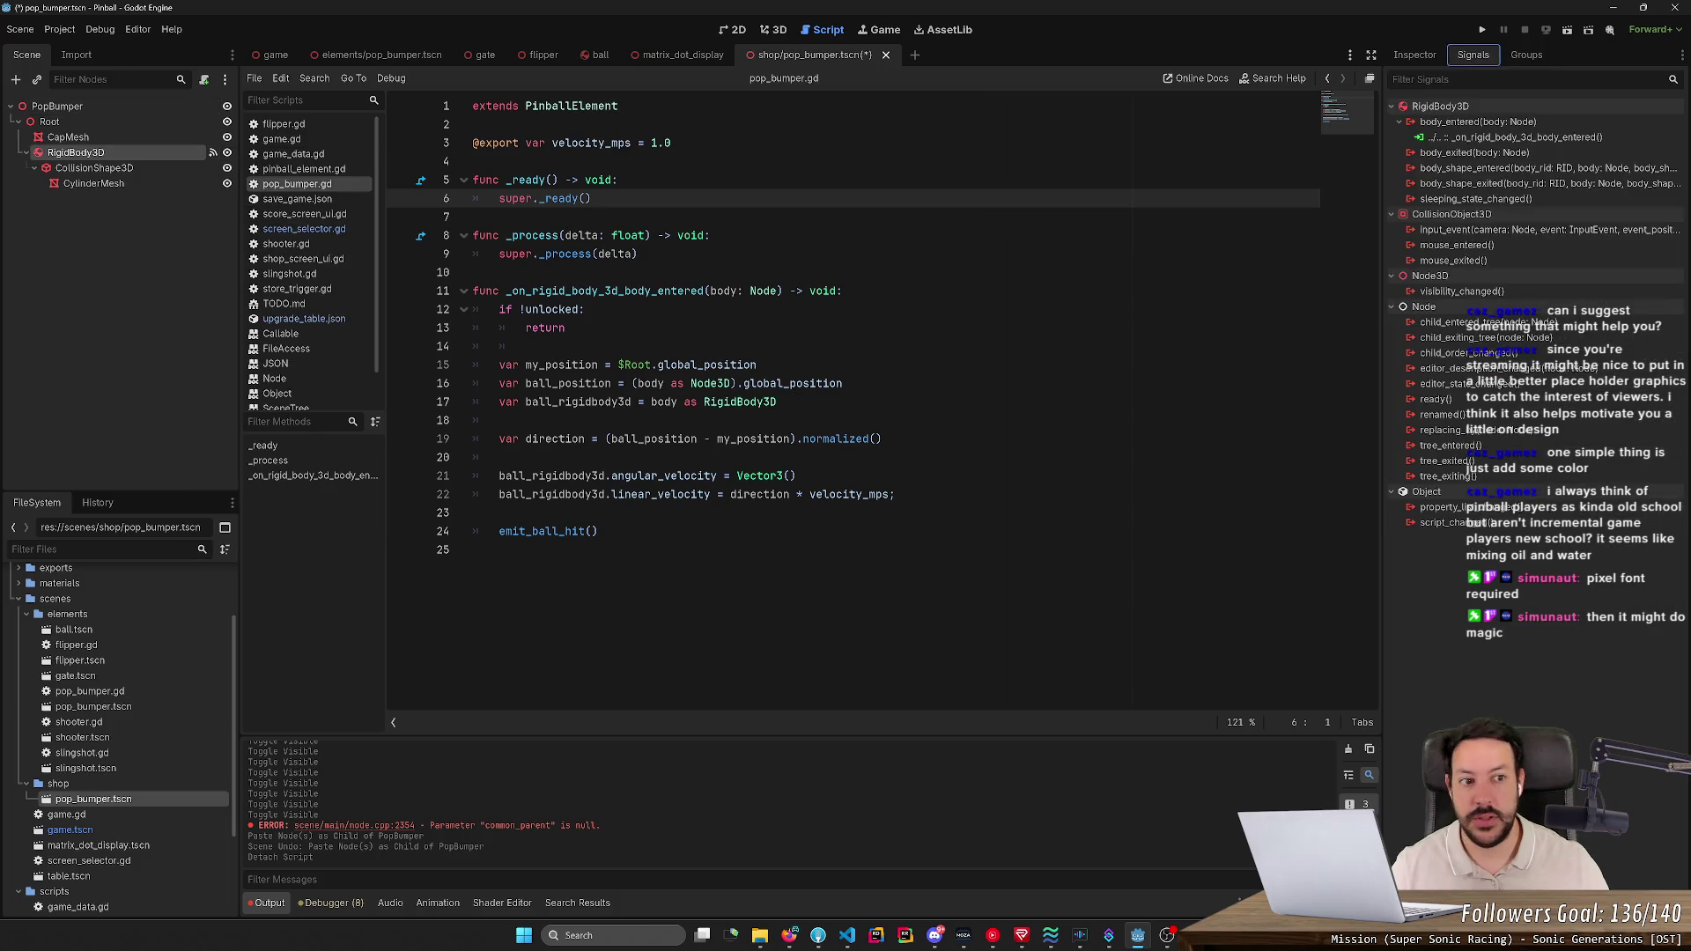
right_click(1486, 140)
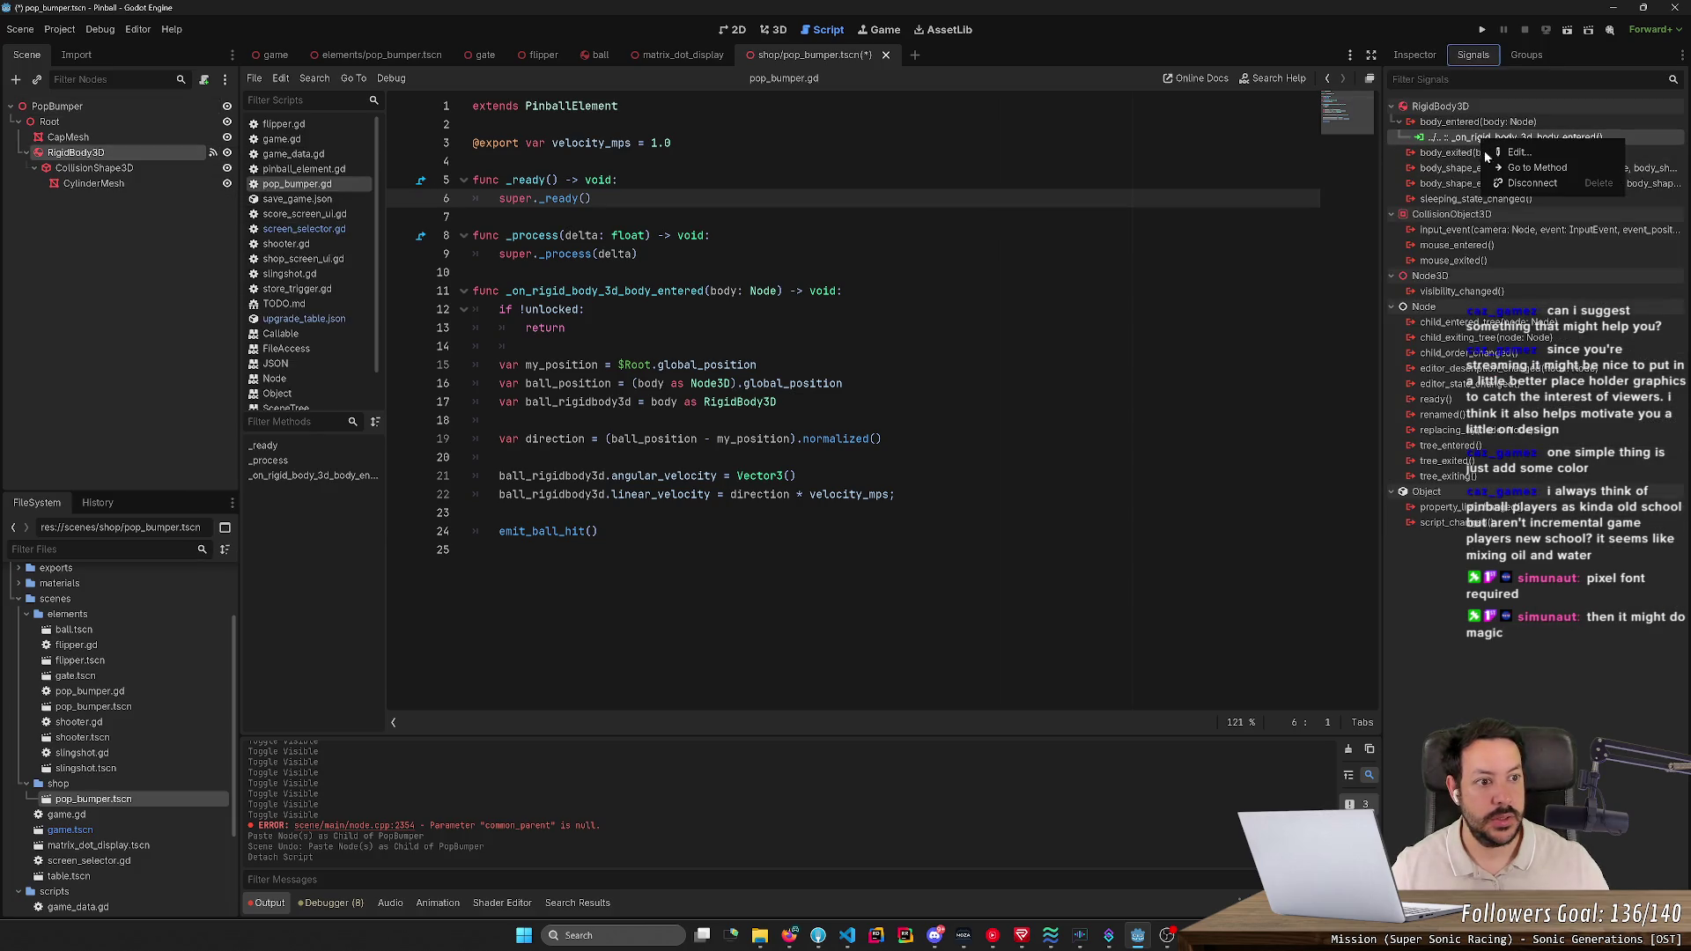
left_click(1530, 183)
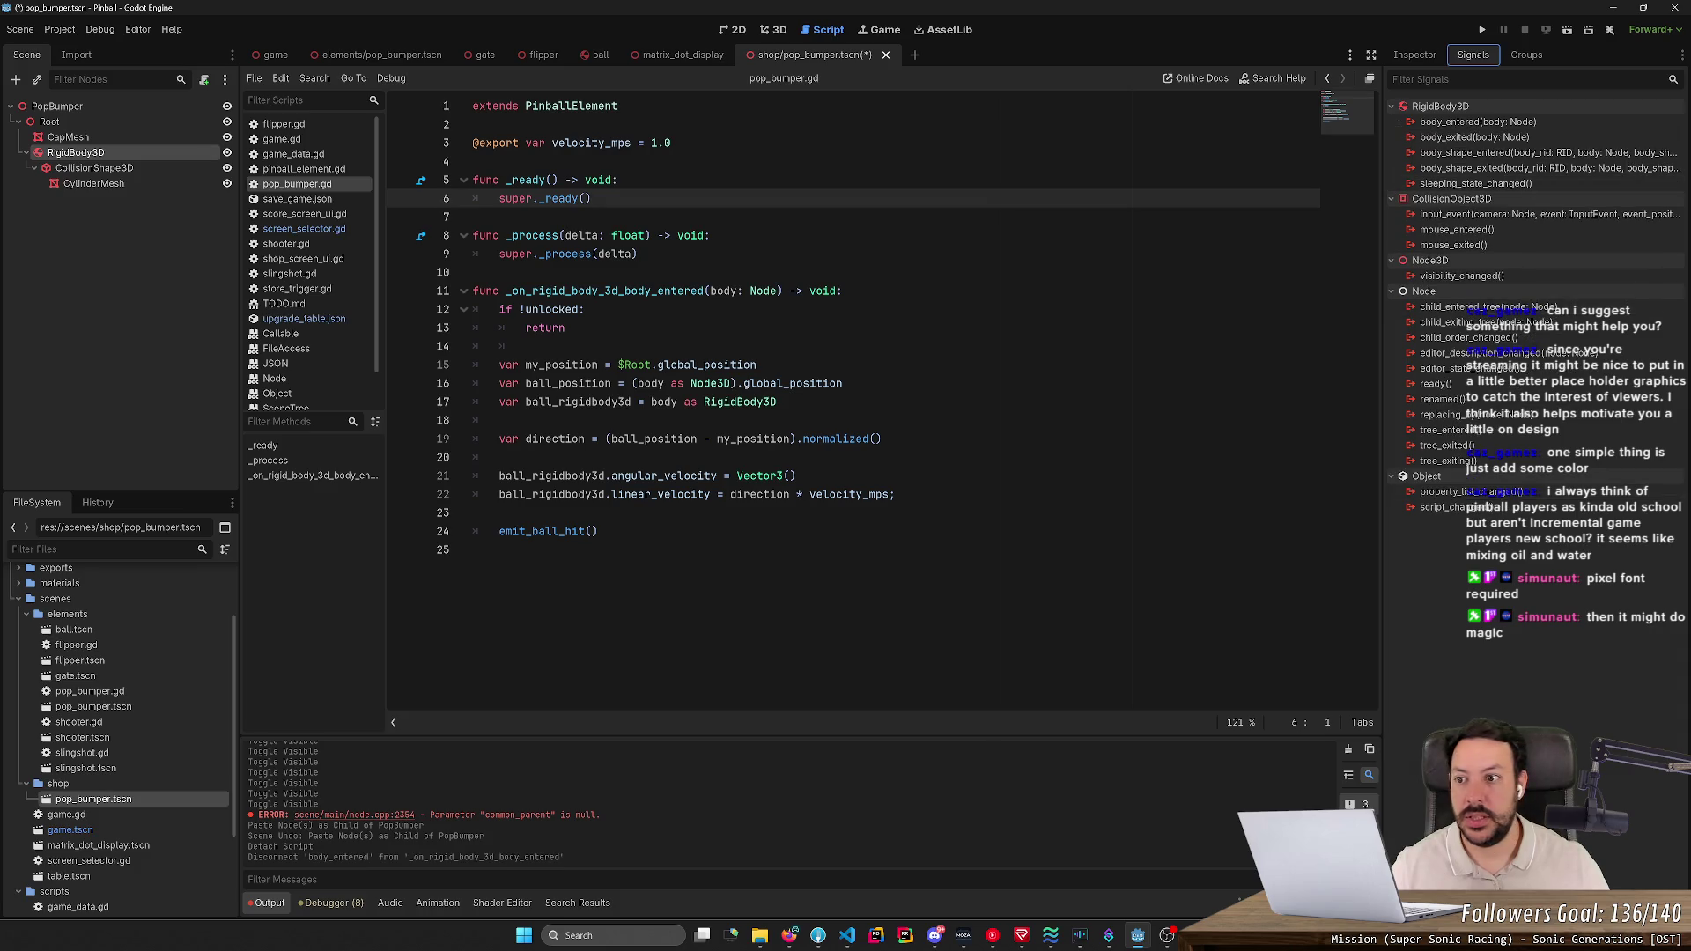
key("ctrl+s")
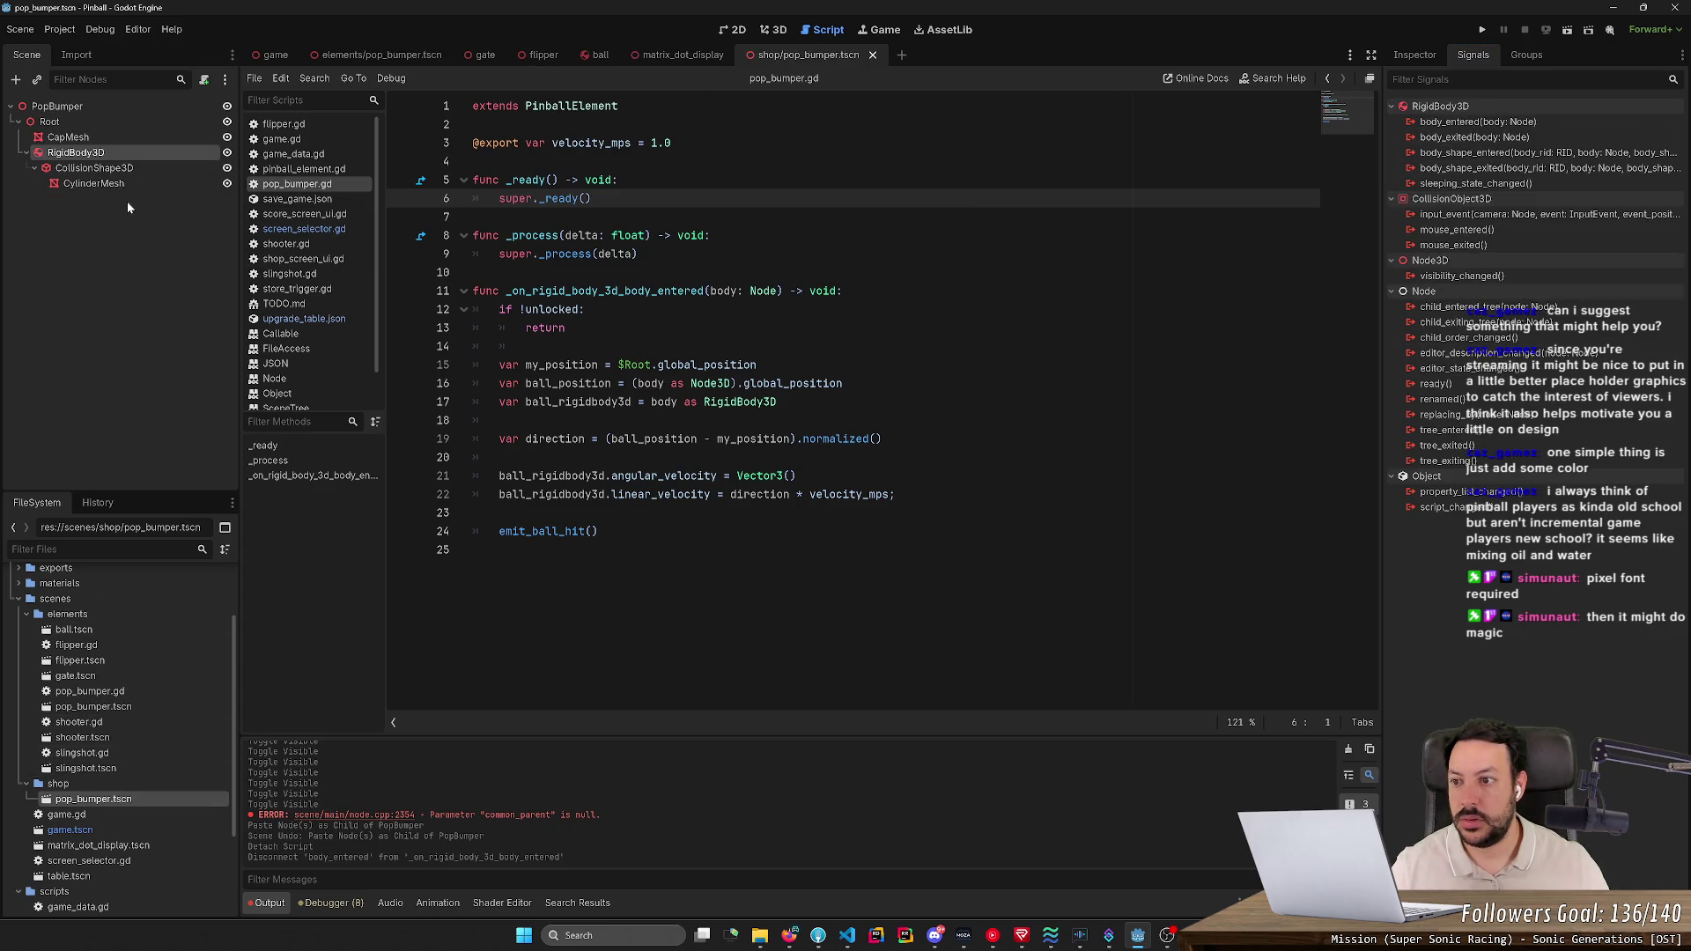
Step: View the bumper in 3D and inspect each node from PopBumper down to CylinderMesh
left_click(774, 29)
scroll(784, 258, "up", 2)
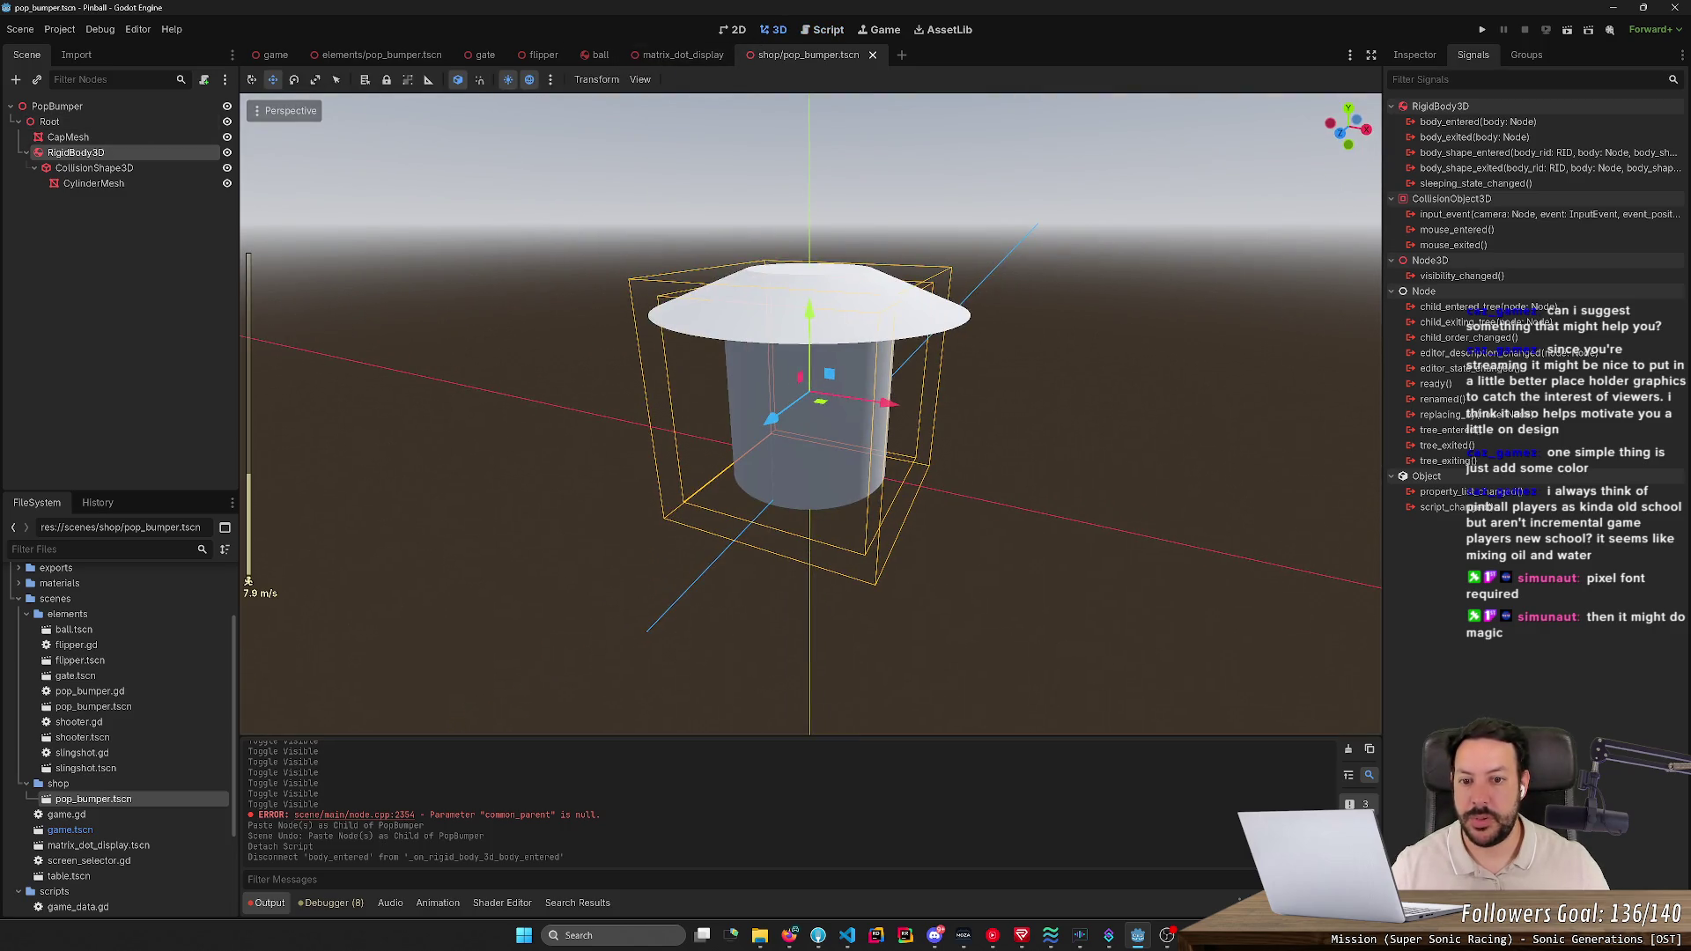
left_click(164, 106)
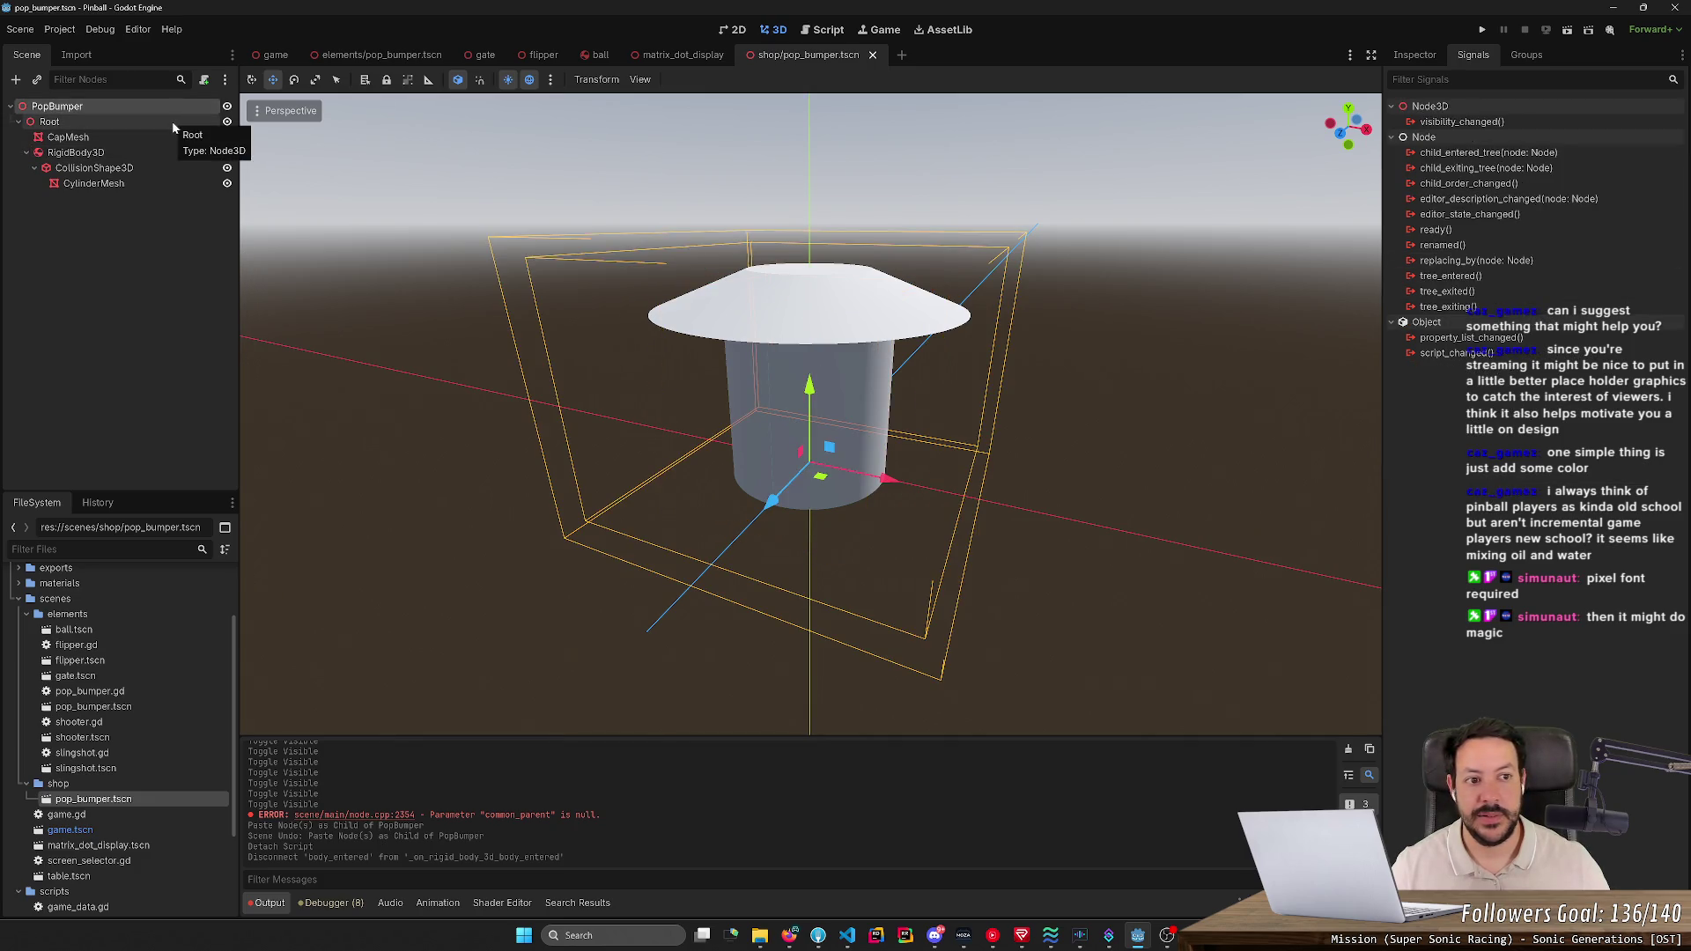
left_click(174, 126)
left_click(167, 136)
left_click(162, 151)
left_click(159, 167)
left_click(158, 183)
scroll(320, 251, "down", 10)
scroll(320, 251, "up", 2)
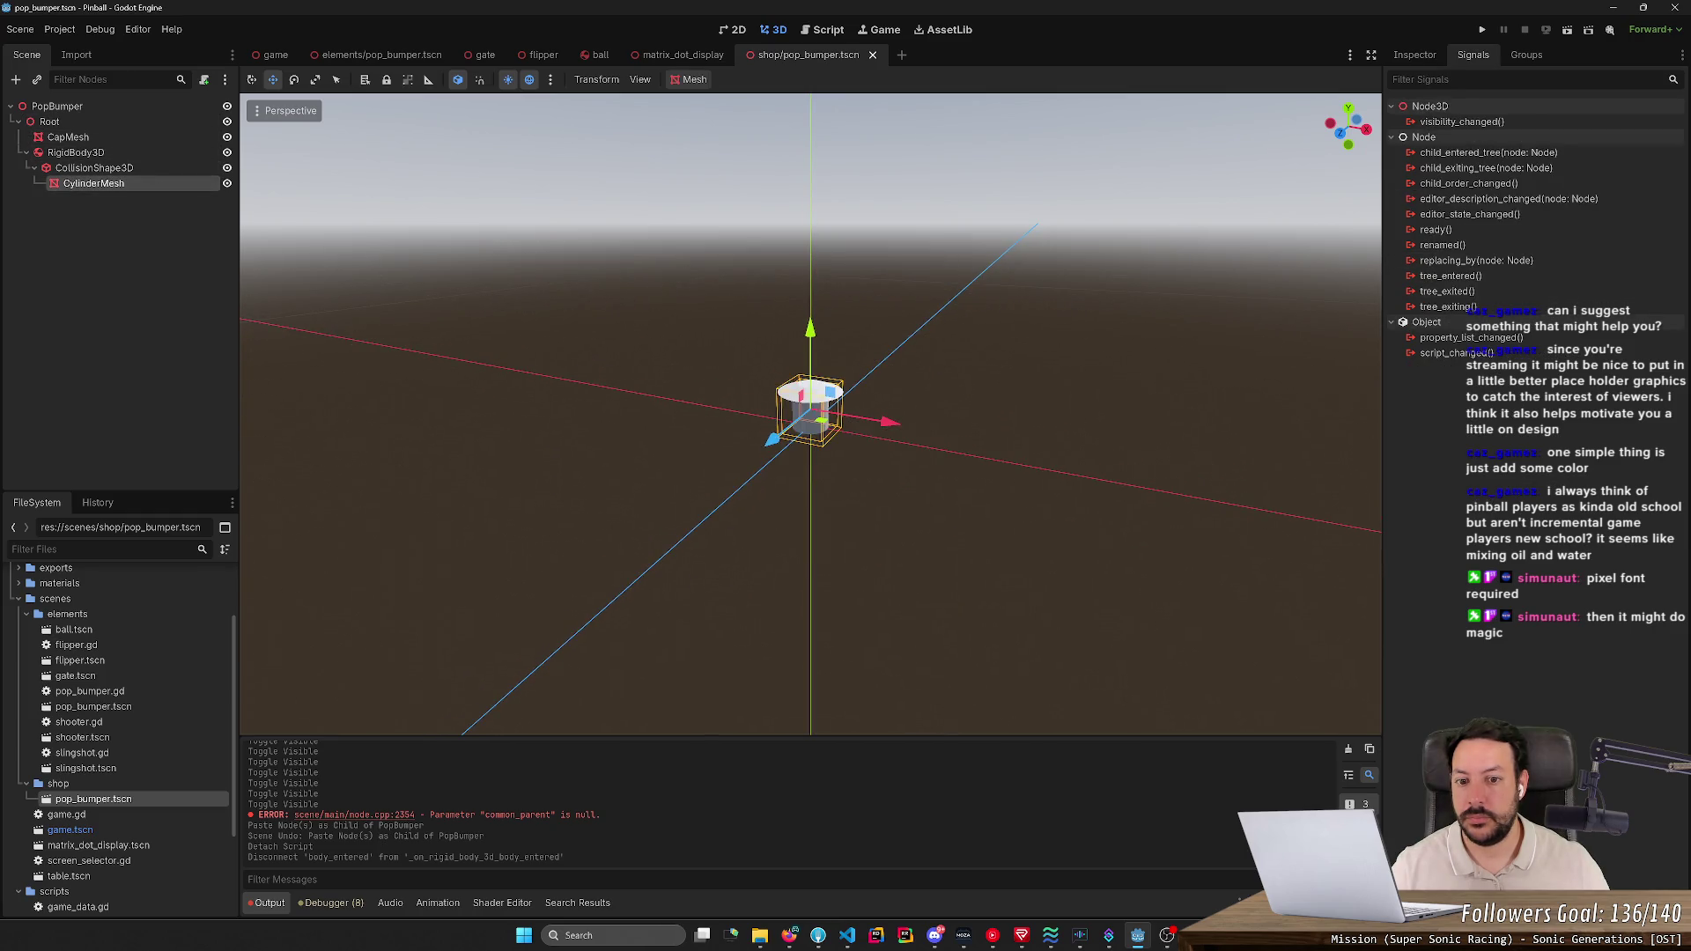
Step: Test-rotate the cylinder mesh, undo the rotation, and reselect the bumper's Root node
key("e")
mouse_move(867, 414)
left_mouse_down()
mouse_move(896, 442)
mouse_move(633, 328)
mouse_move(910, 532)
left_mouse_up()
key("ctrl+z")
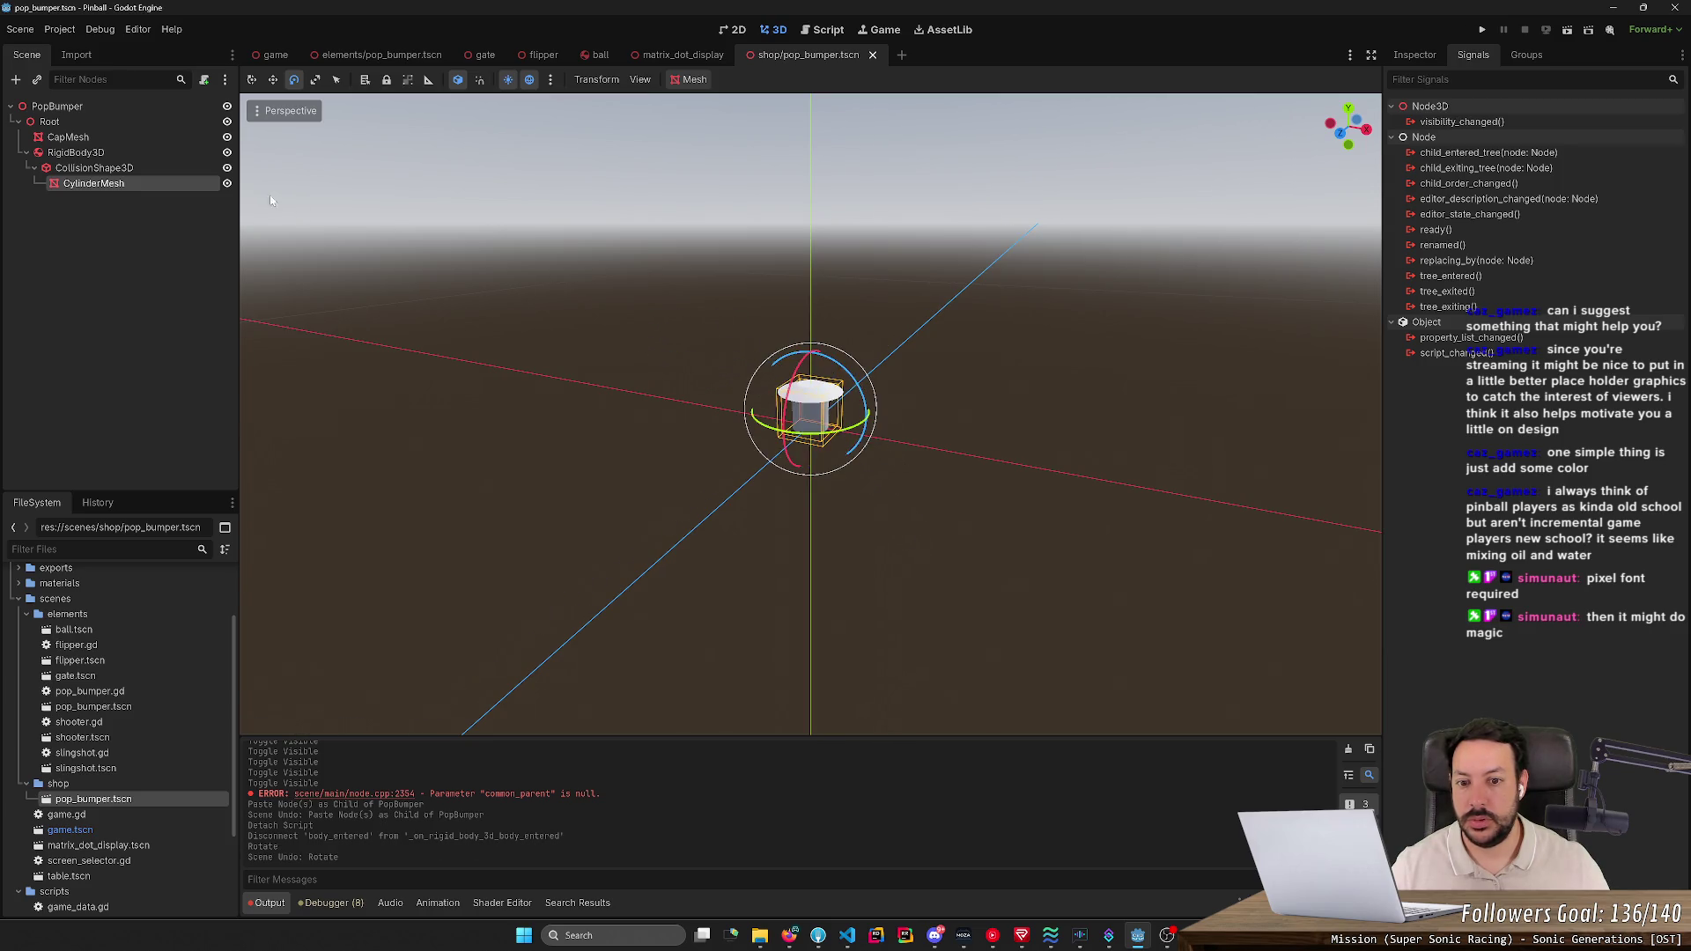
left_click(116, 126)
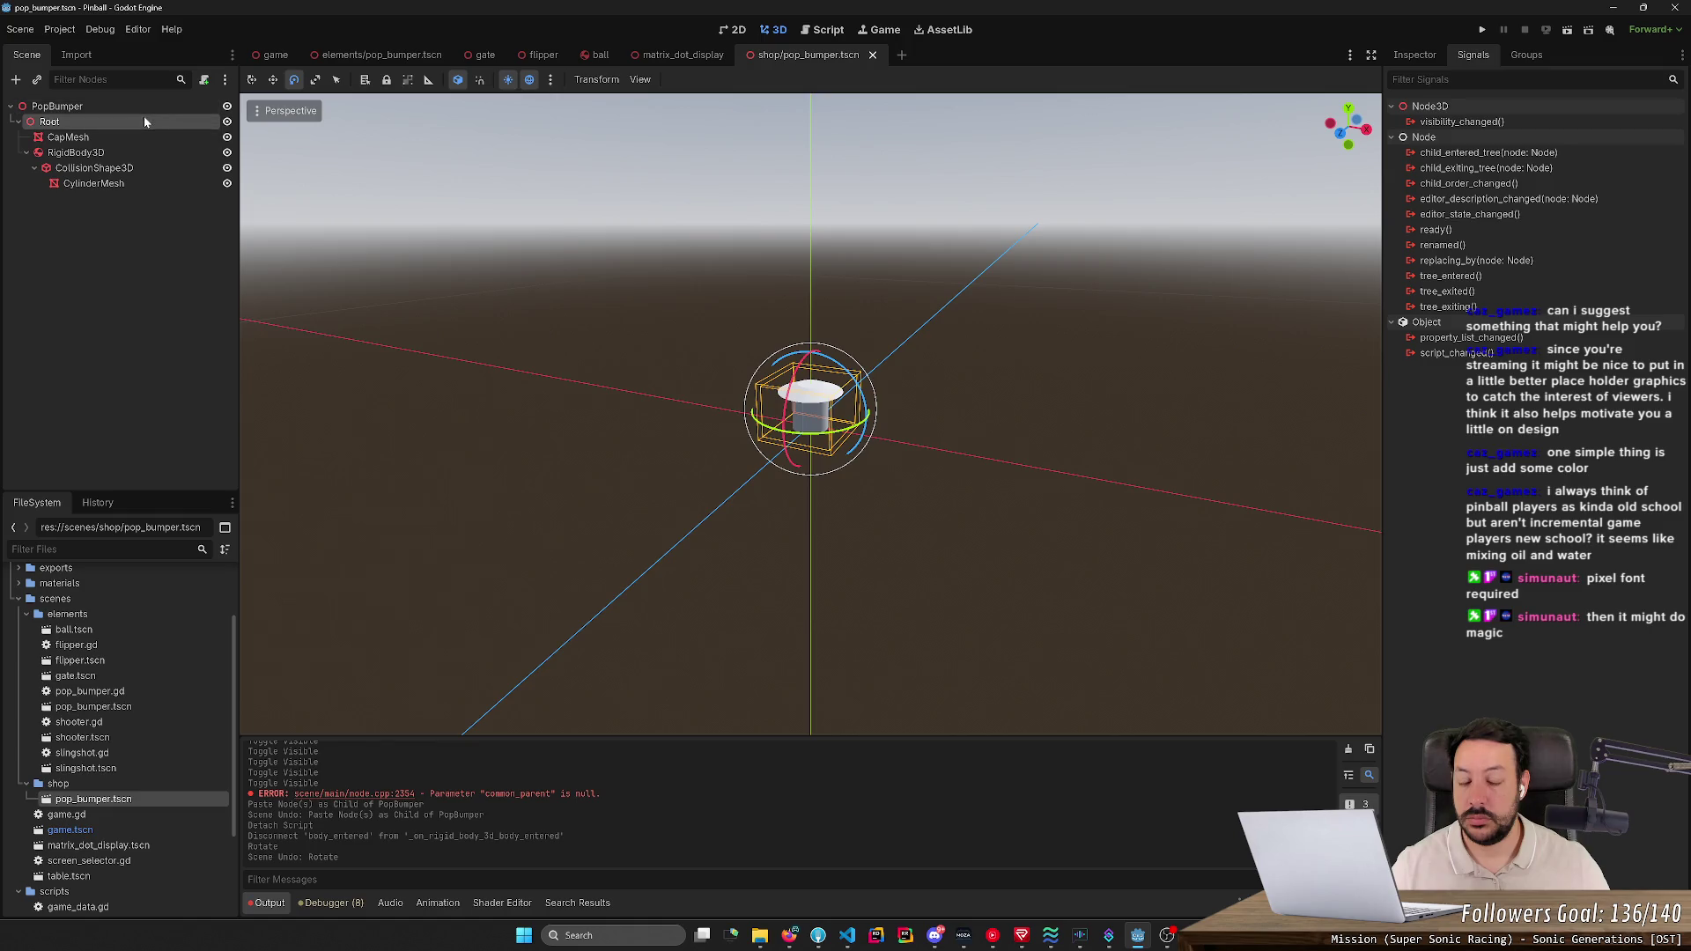
scroll(810, 414, "down", 3)
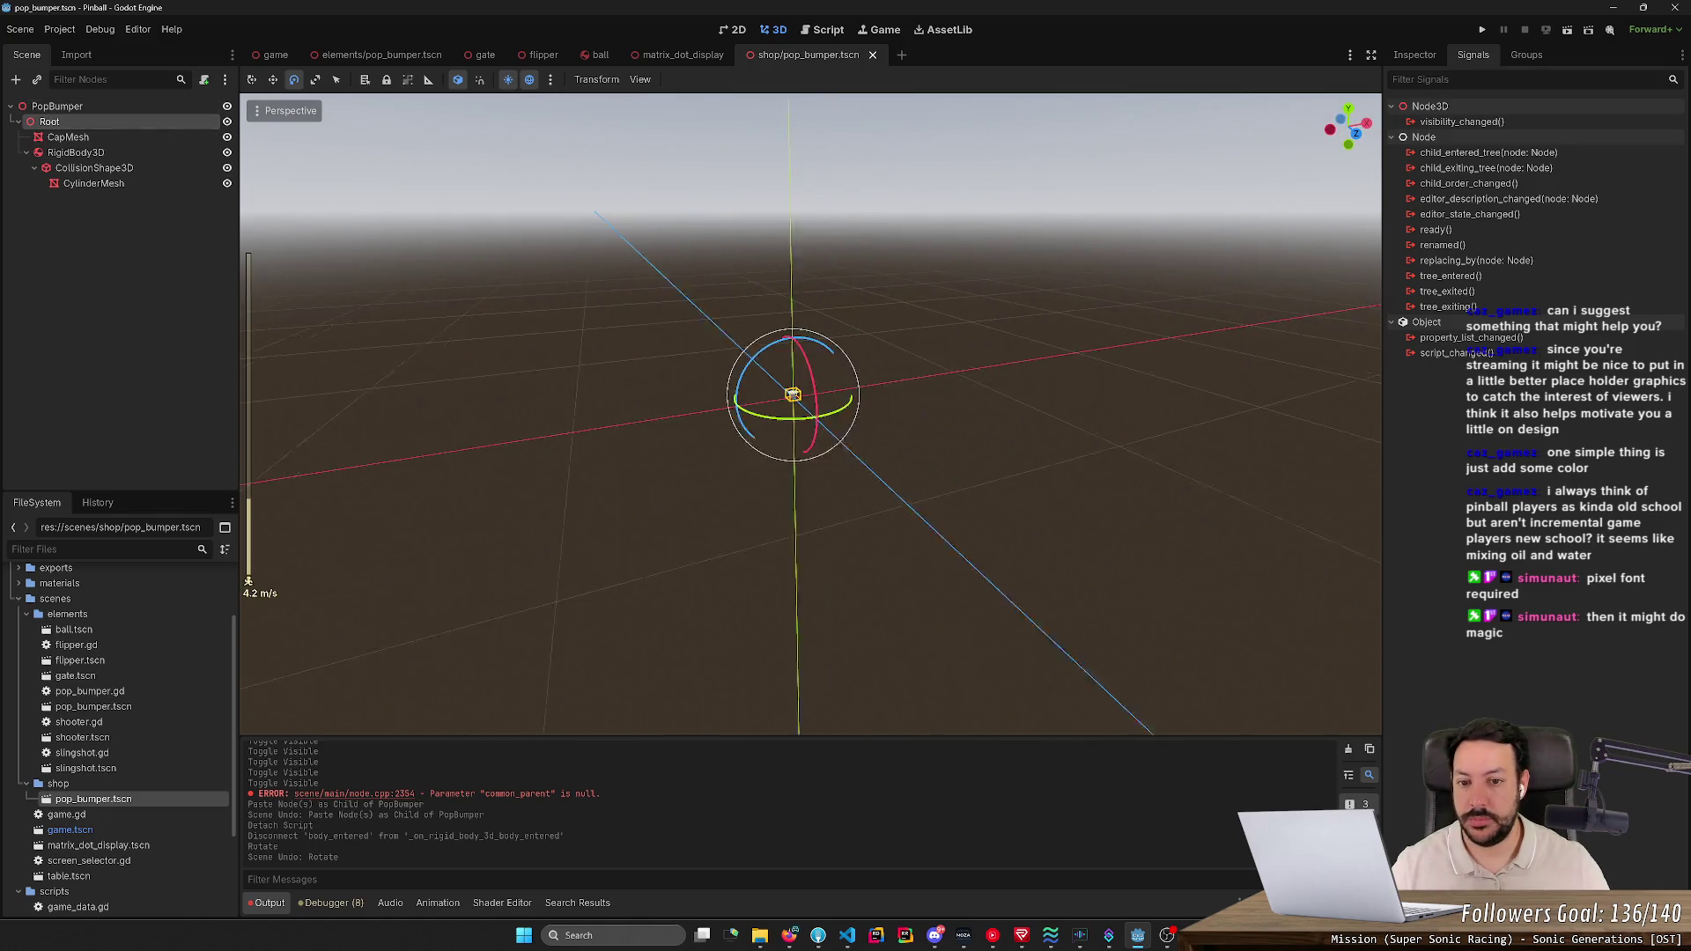
scroll(546, 227, "up", 2)
scroll(546, 227, "down", 2)
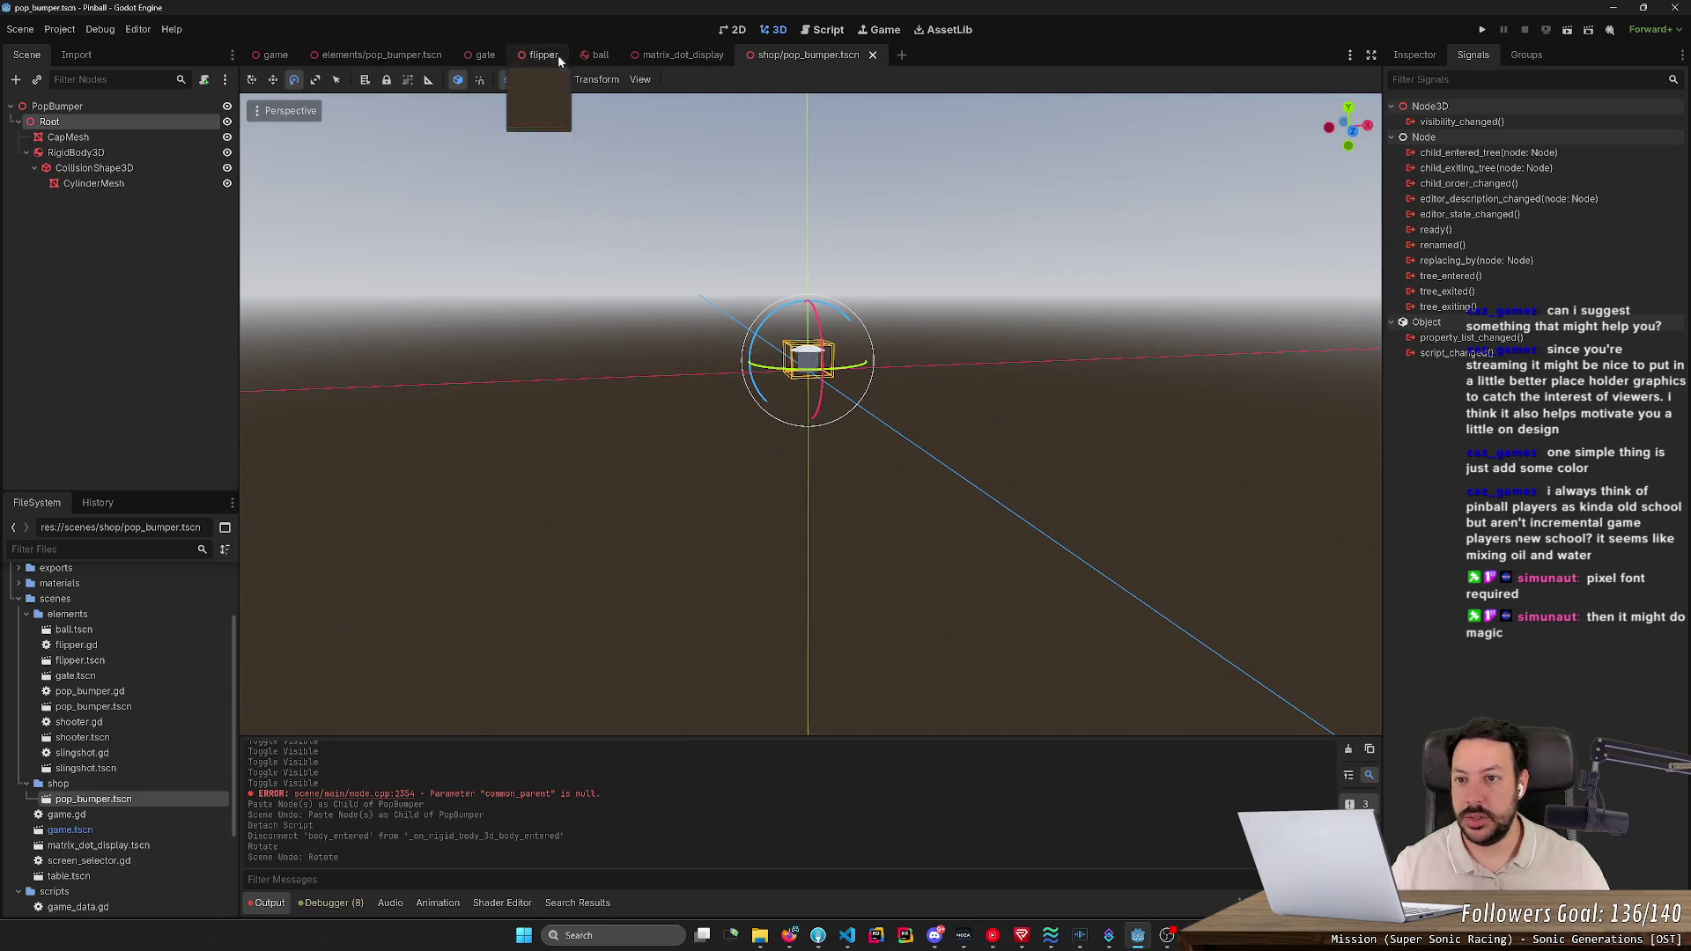
left_click(825, 29)
left_click(334, 168)
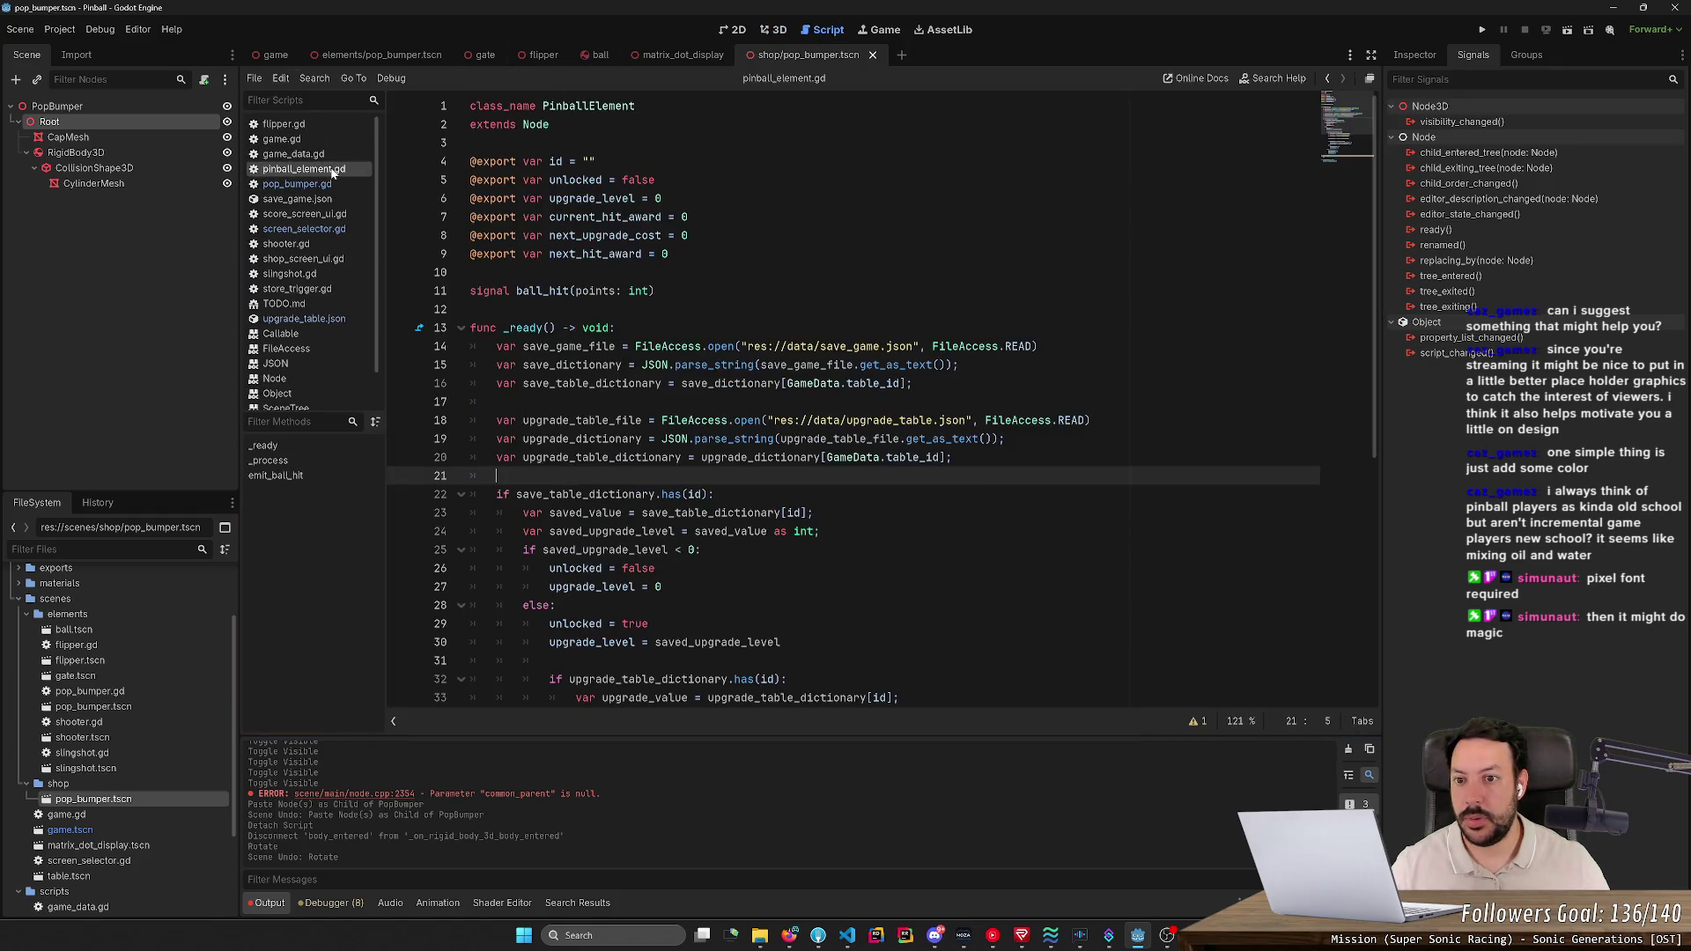
left_click(669, 254)
key("Return")
type("@export")
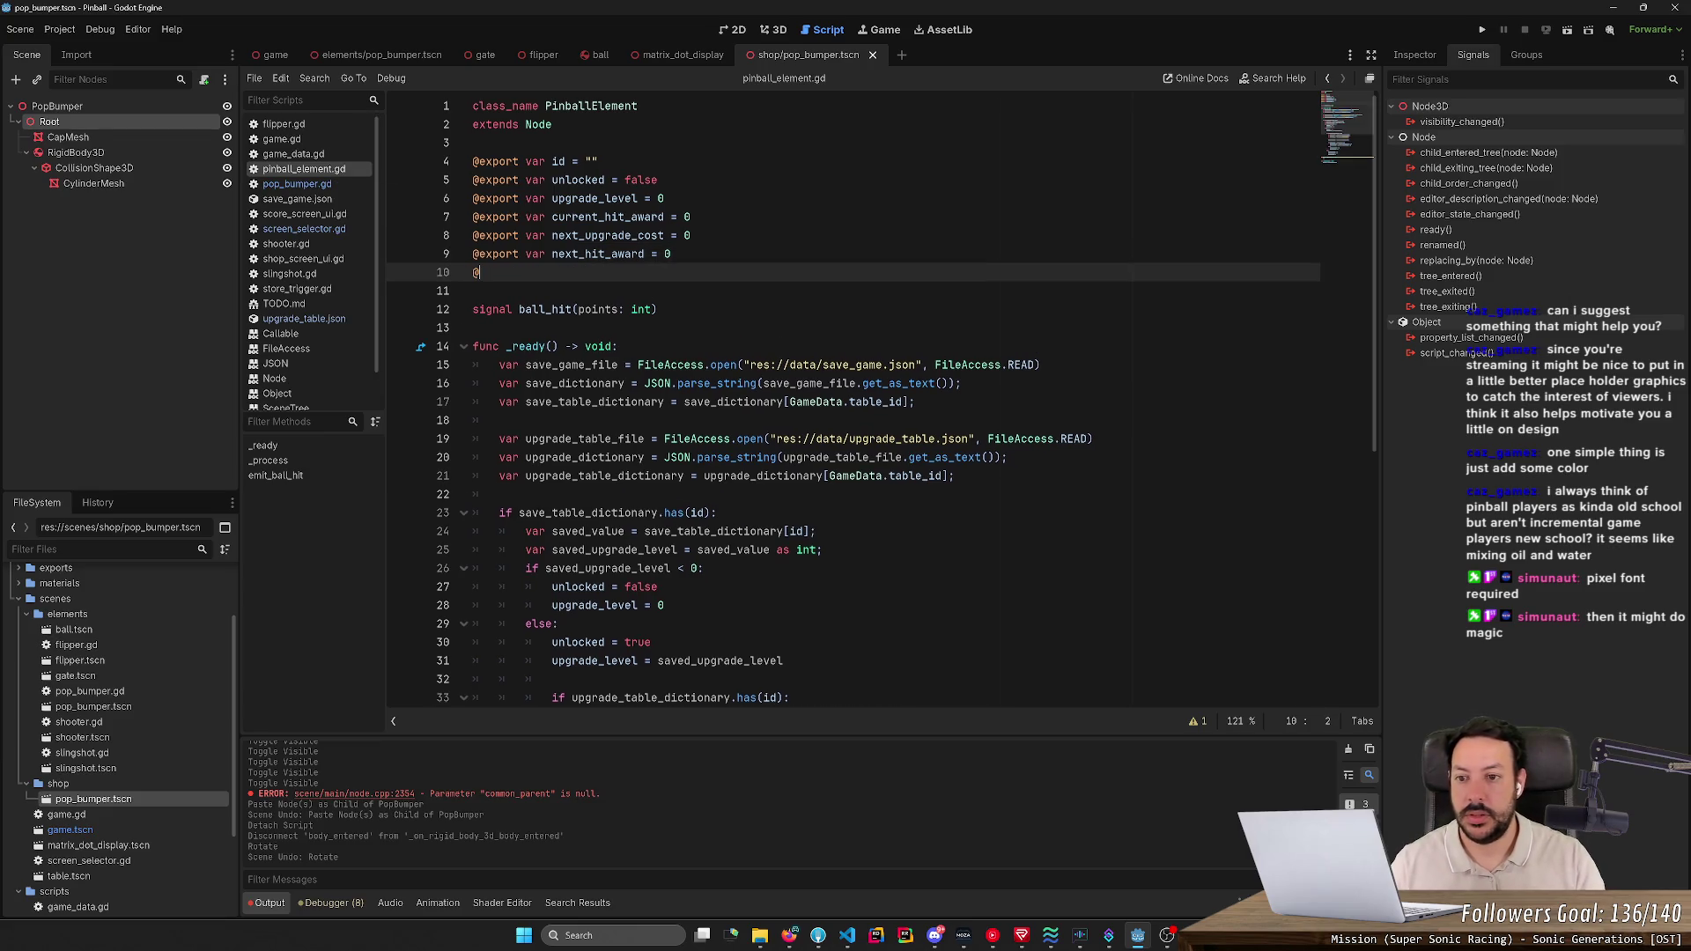
type(" var ")
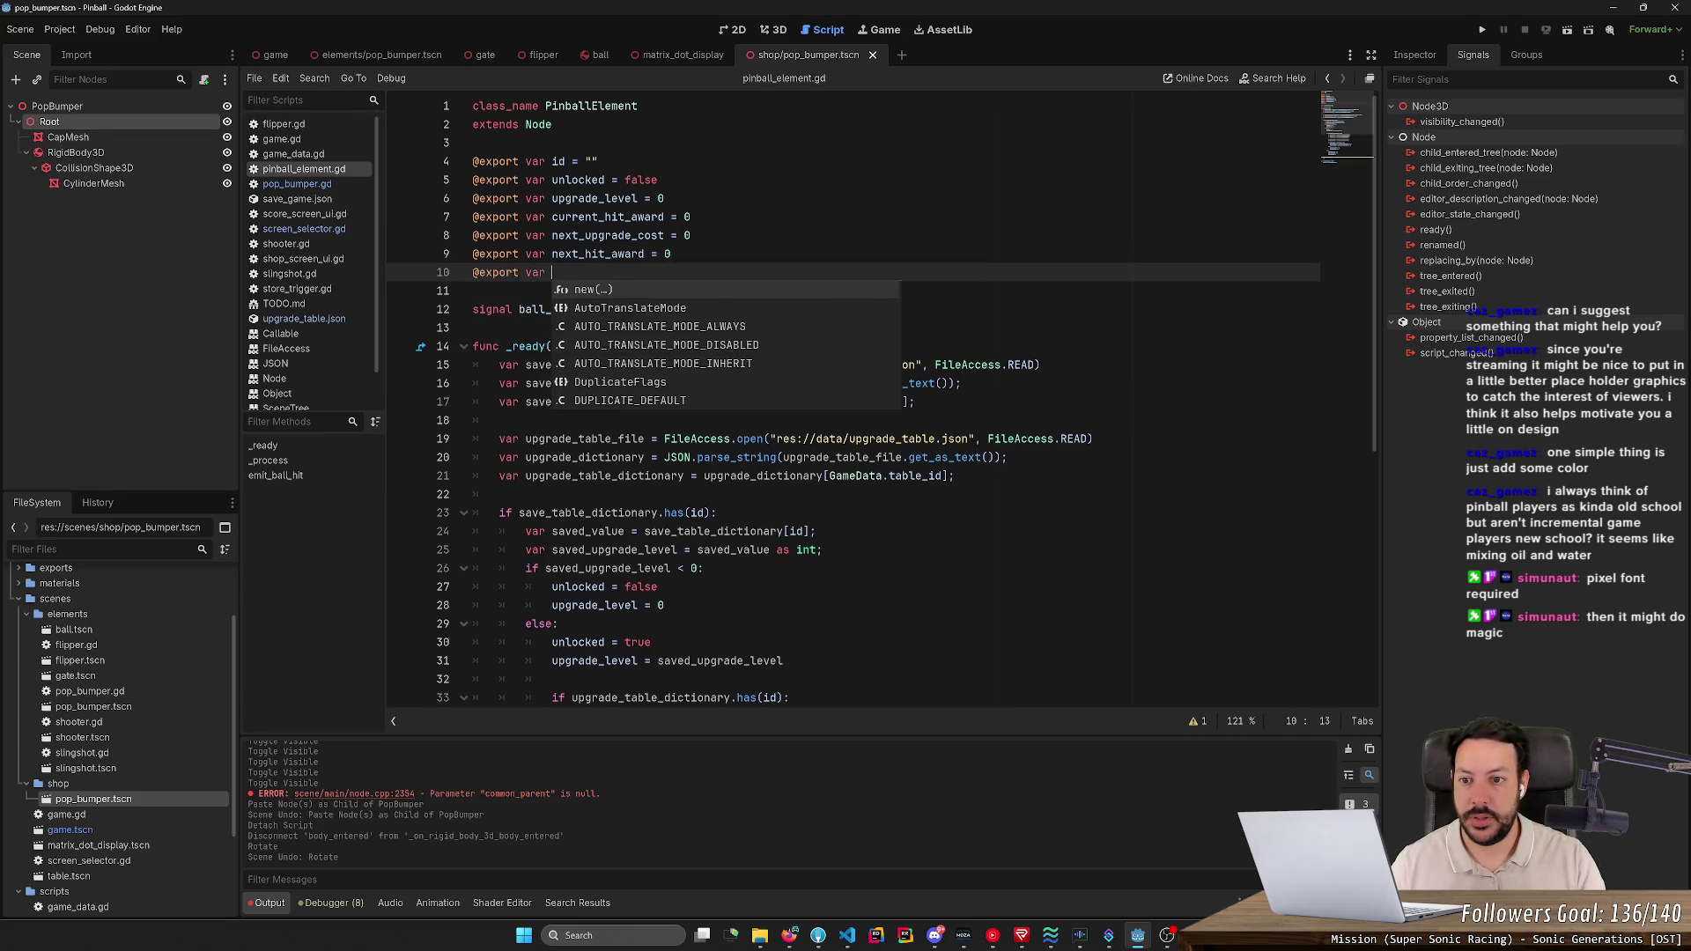
type("sho")
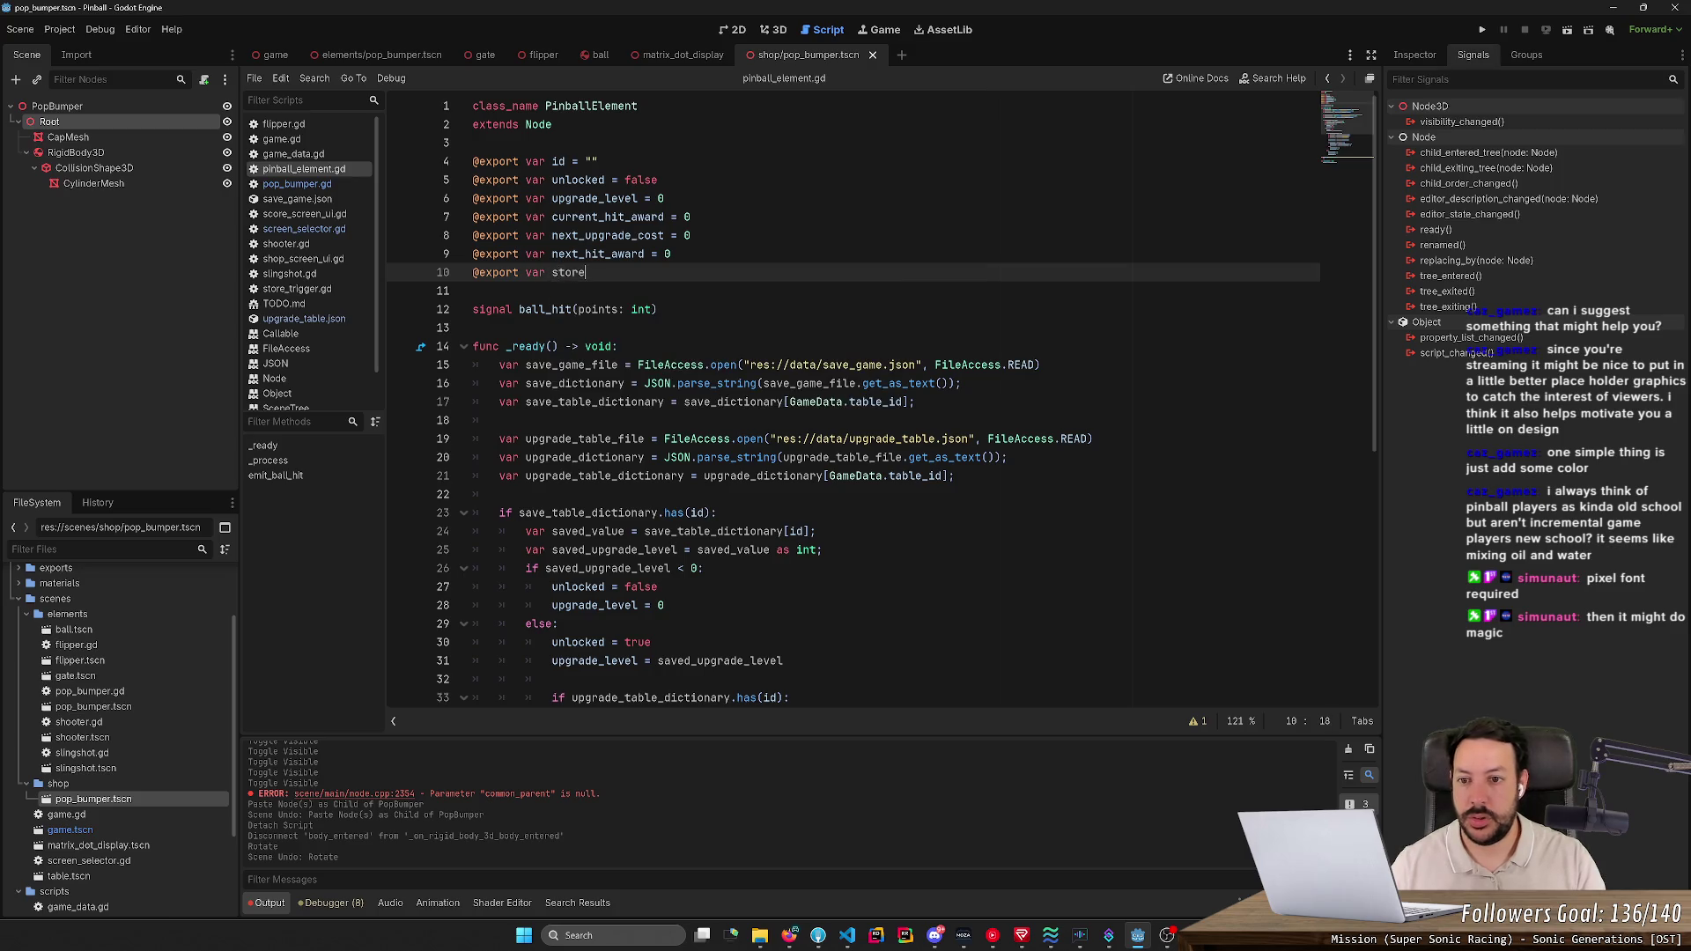
type("p_")
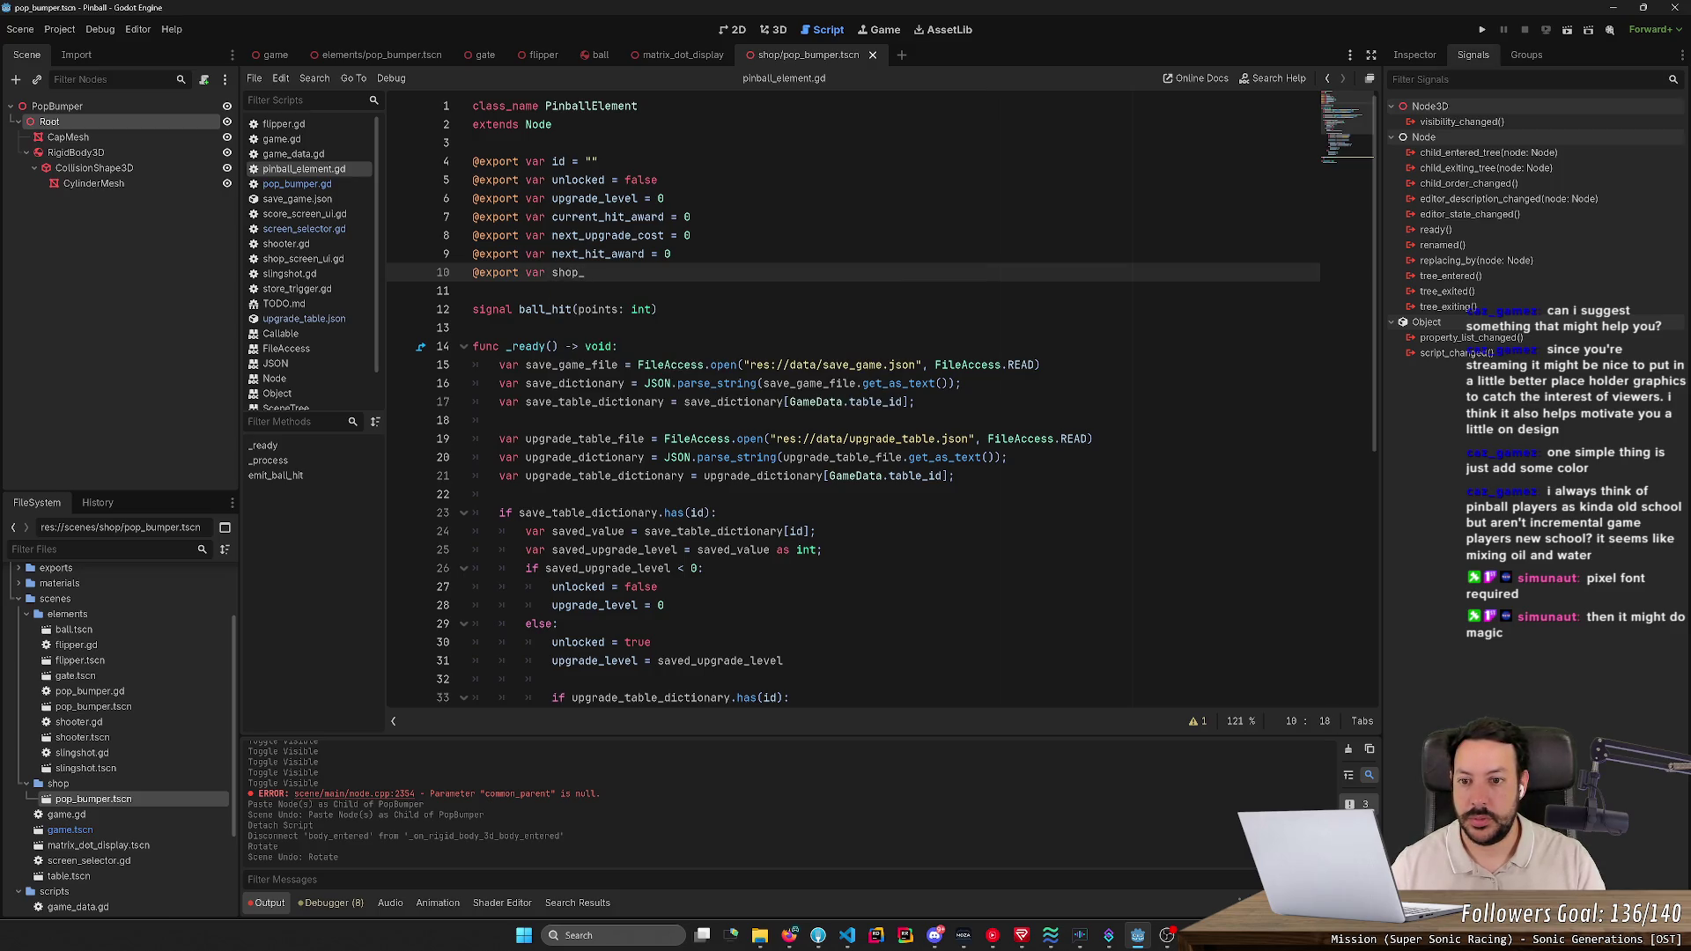
type("scene_as")
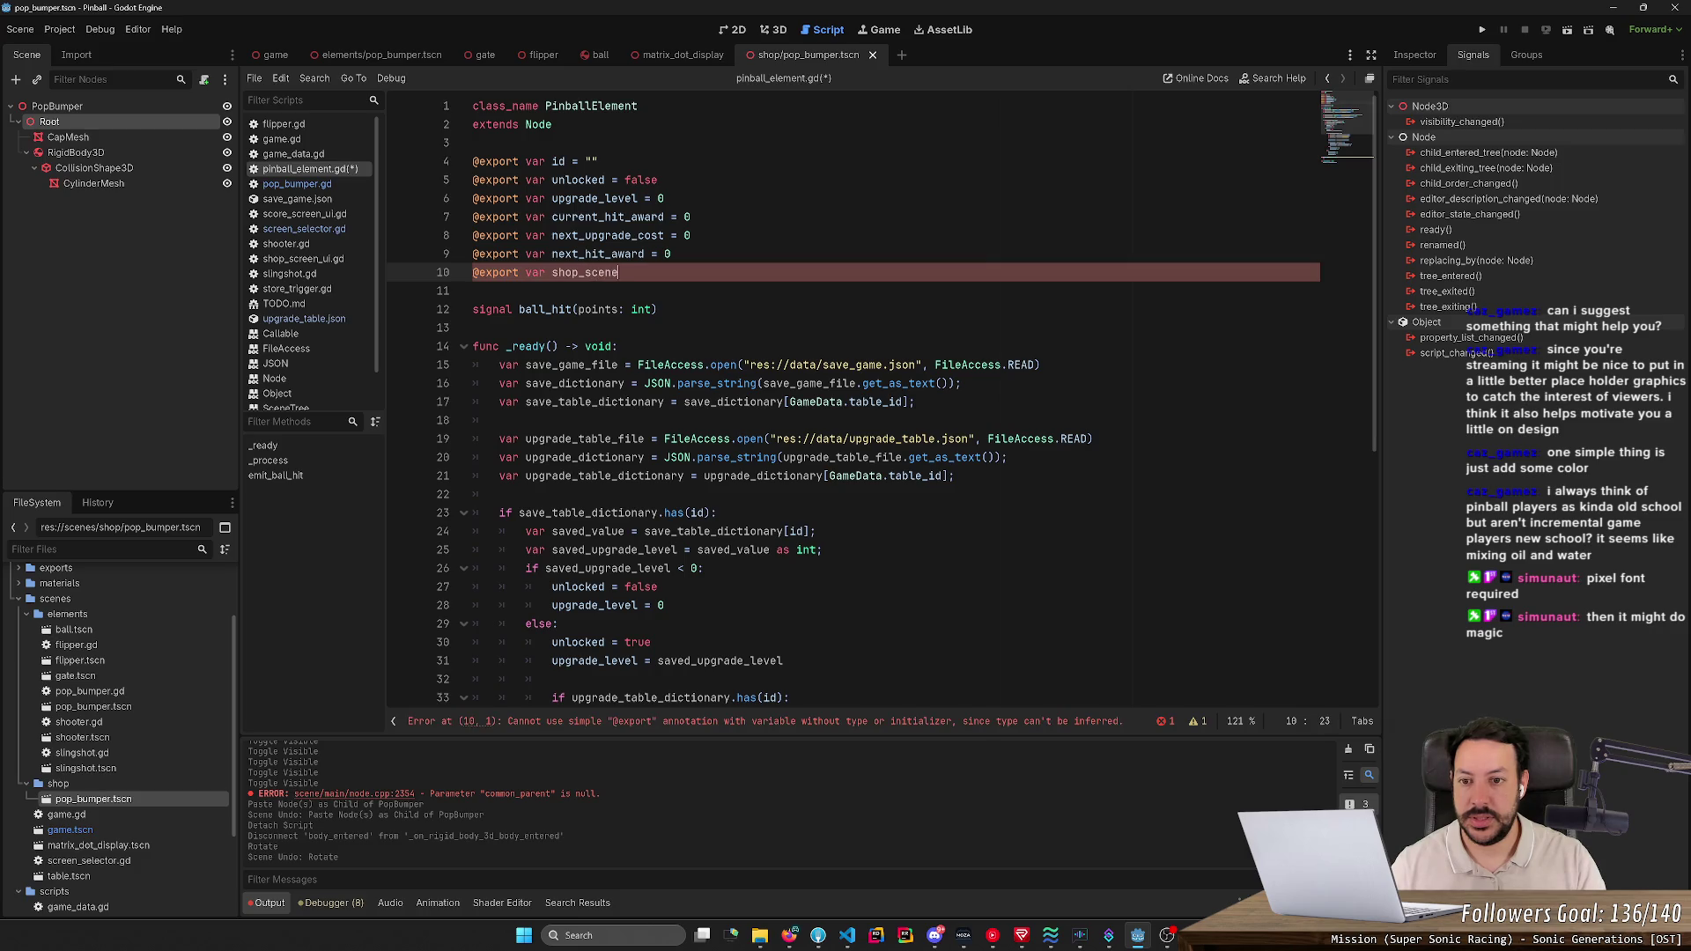
type("set: Packe")
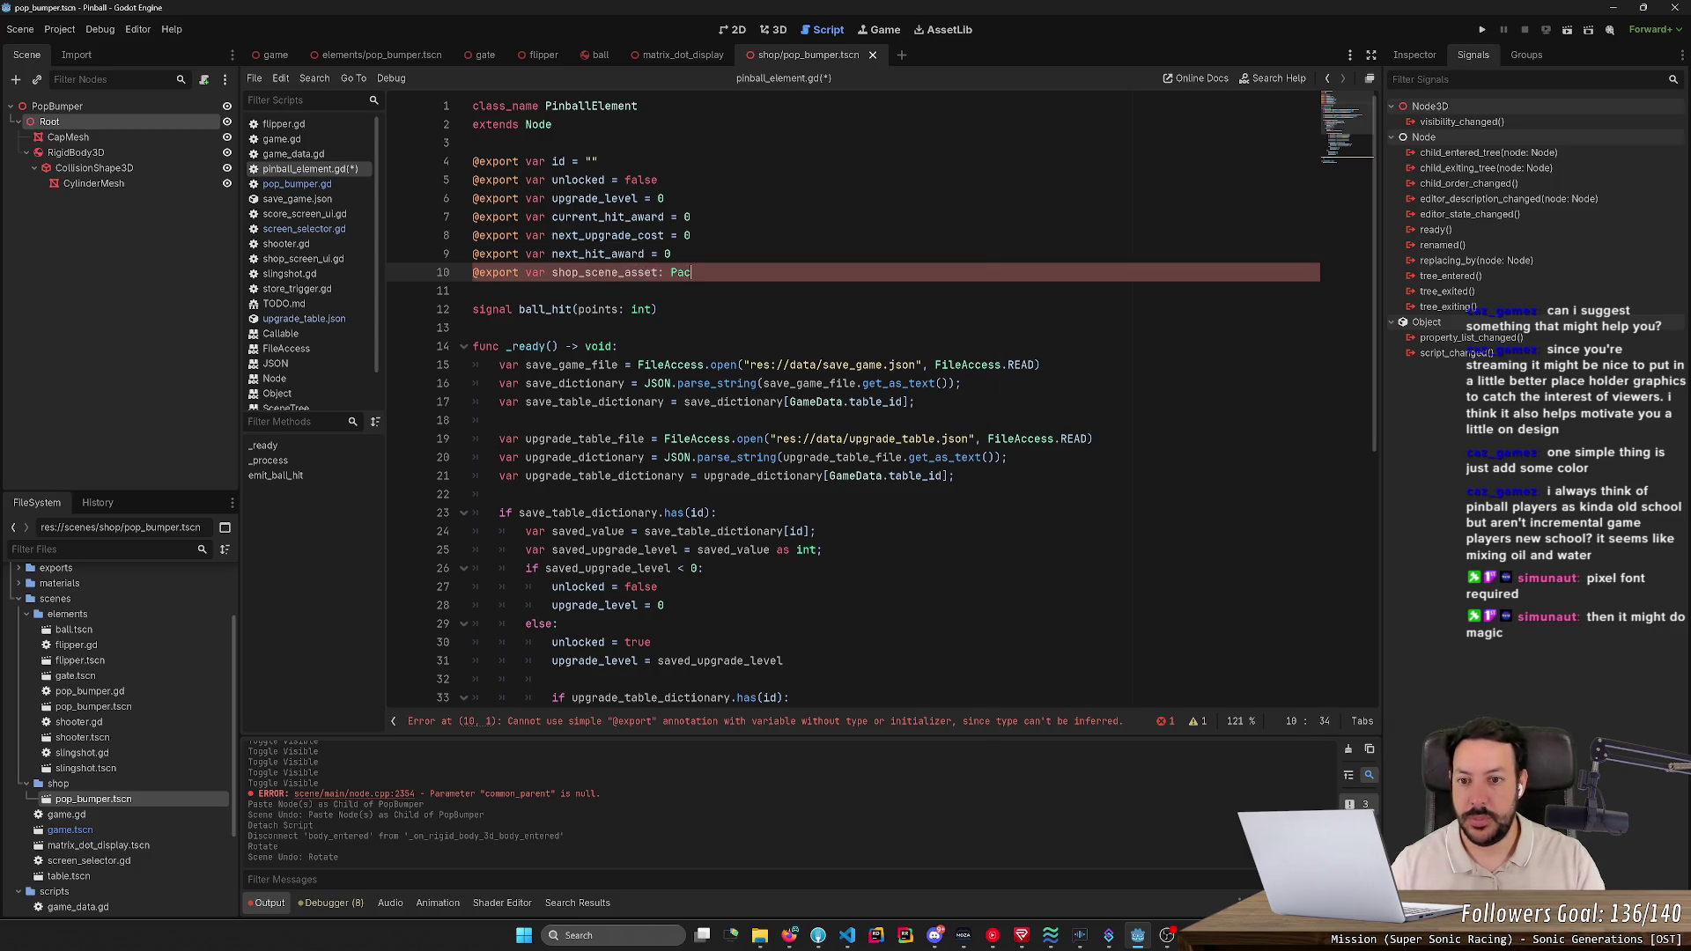
type("dScene = nu")
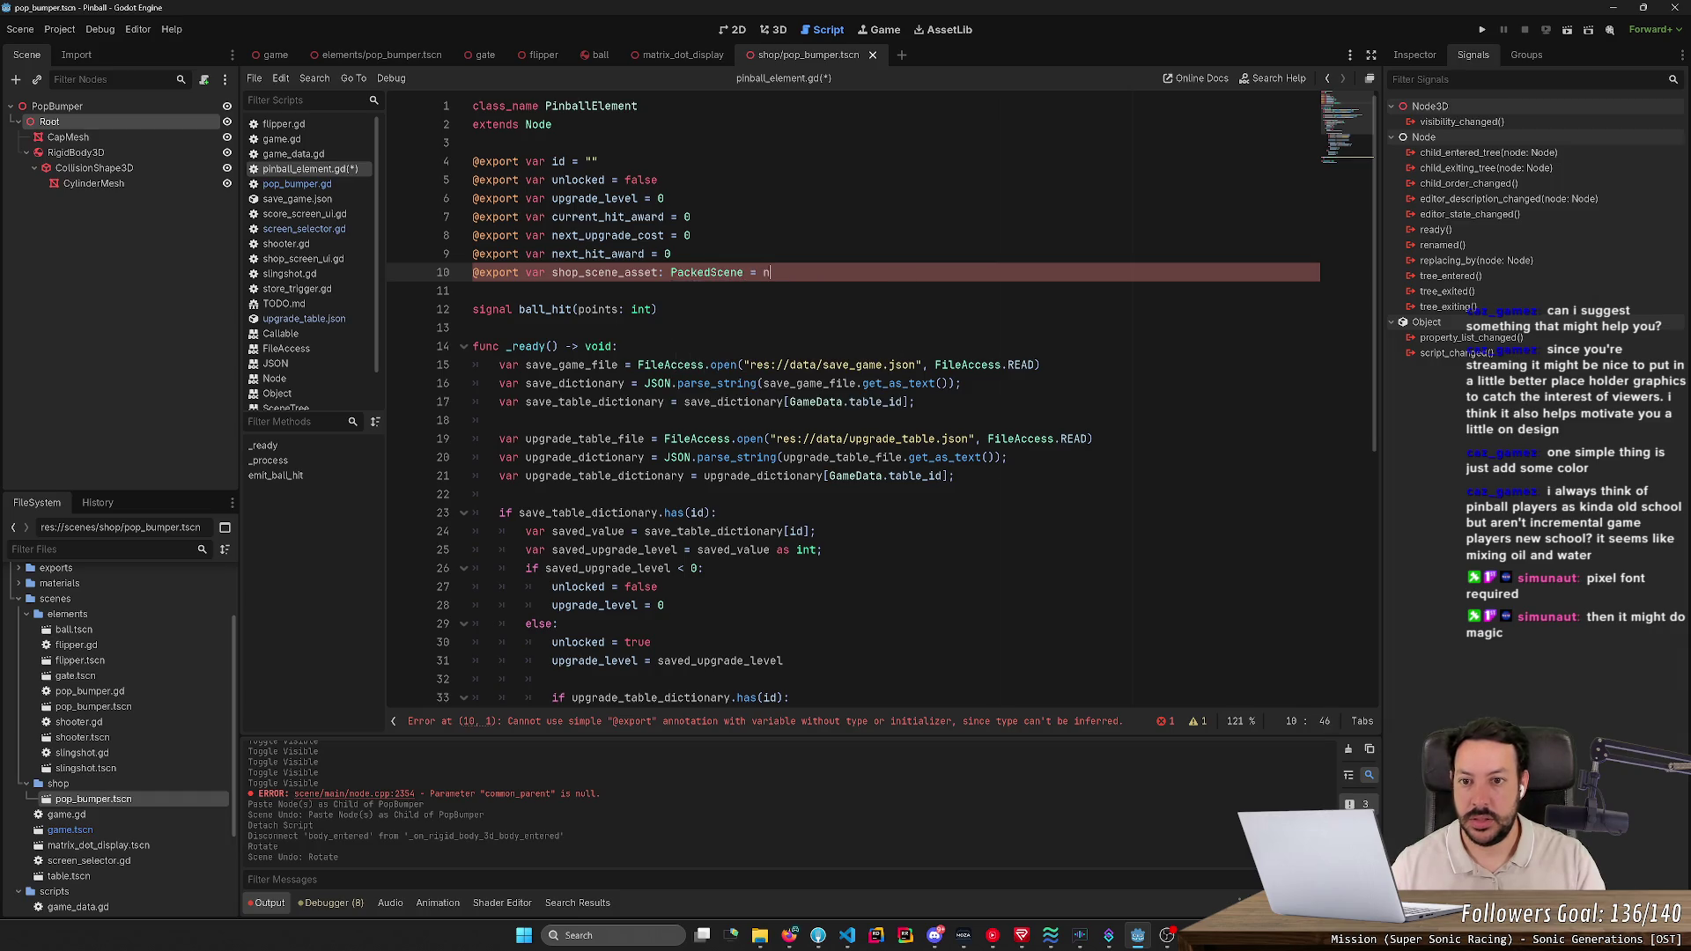
type("ll")
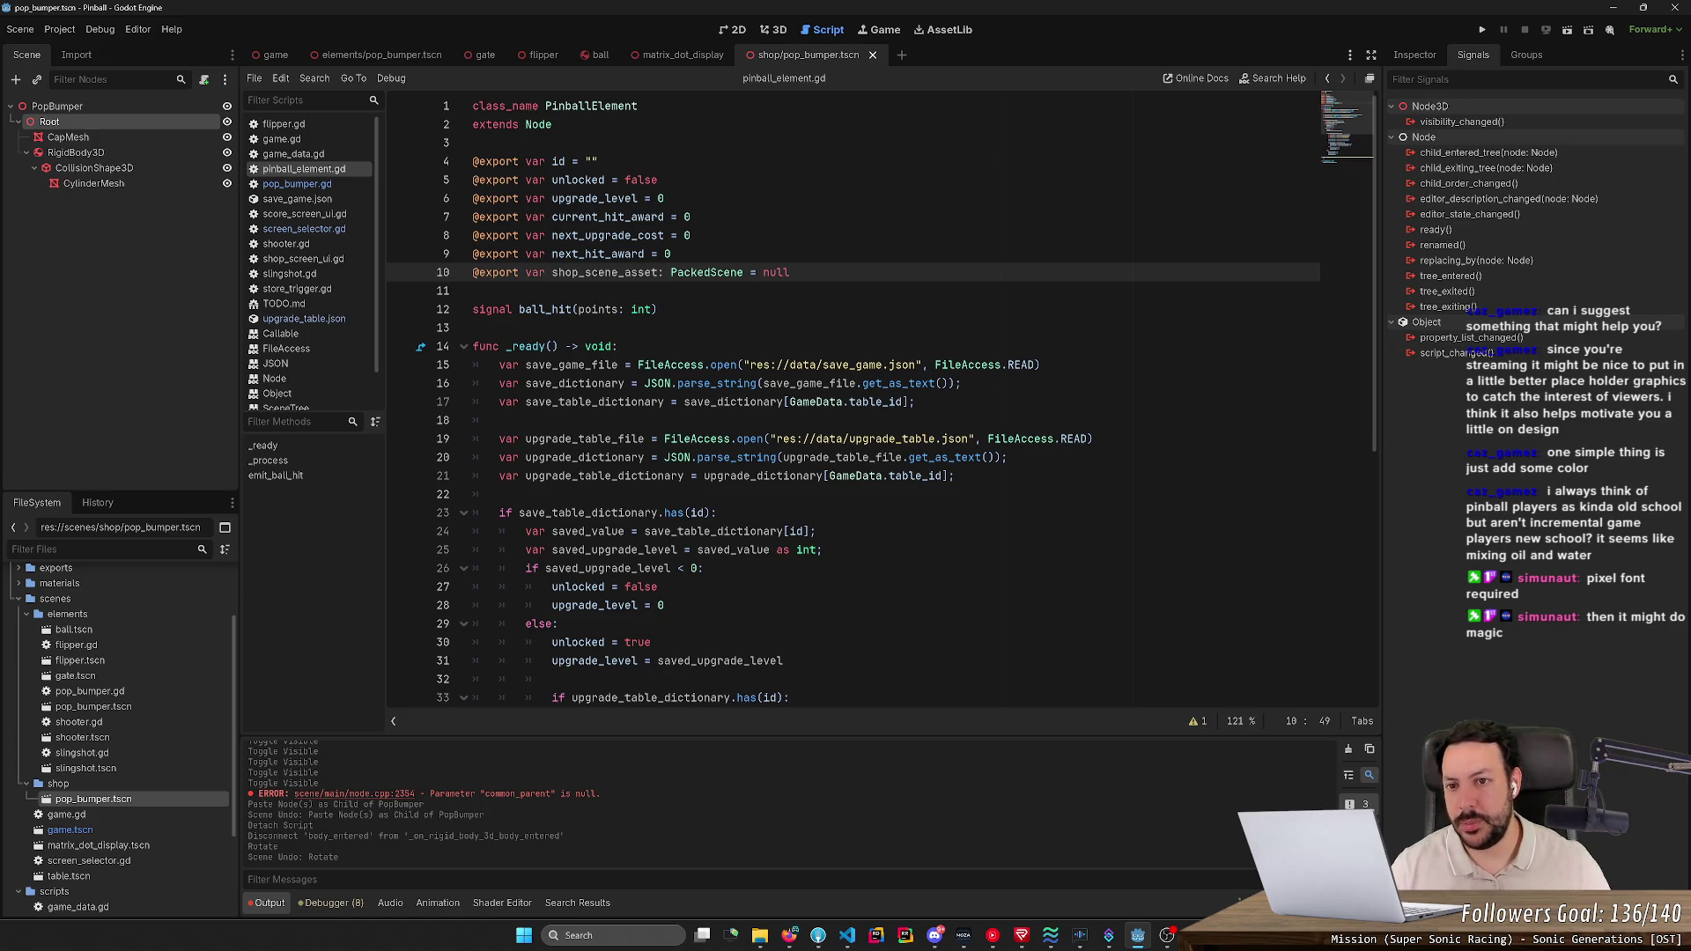
double_click(591, 105)
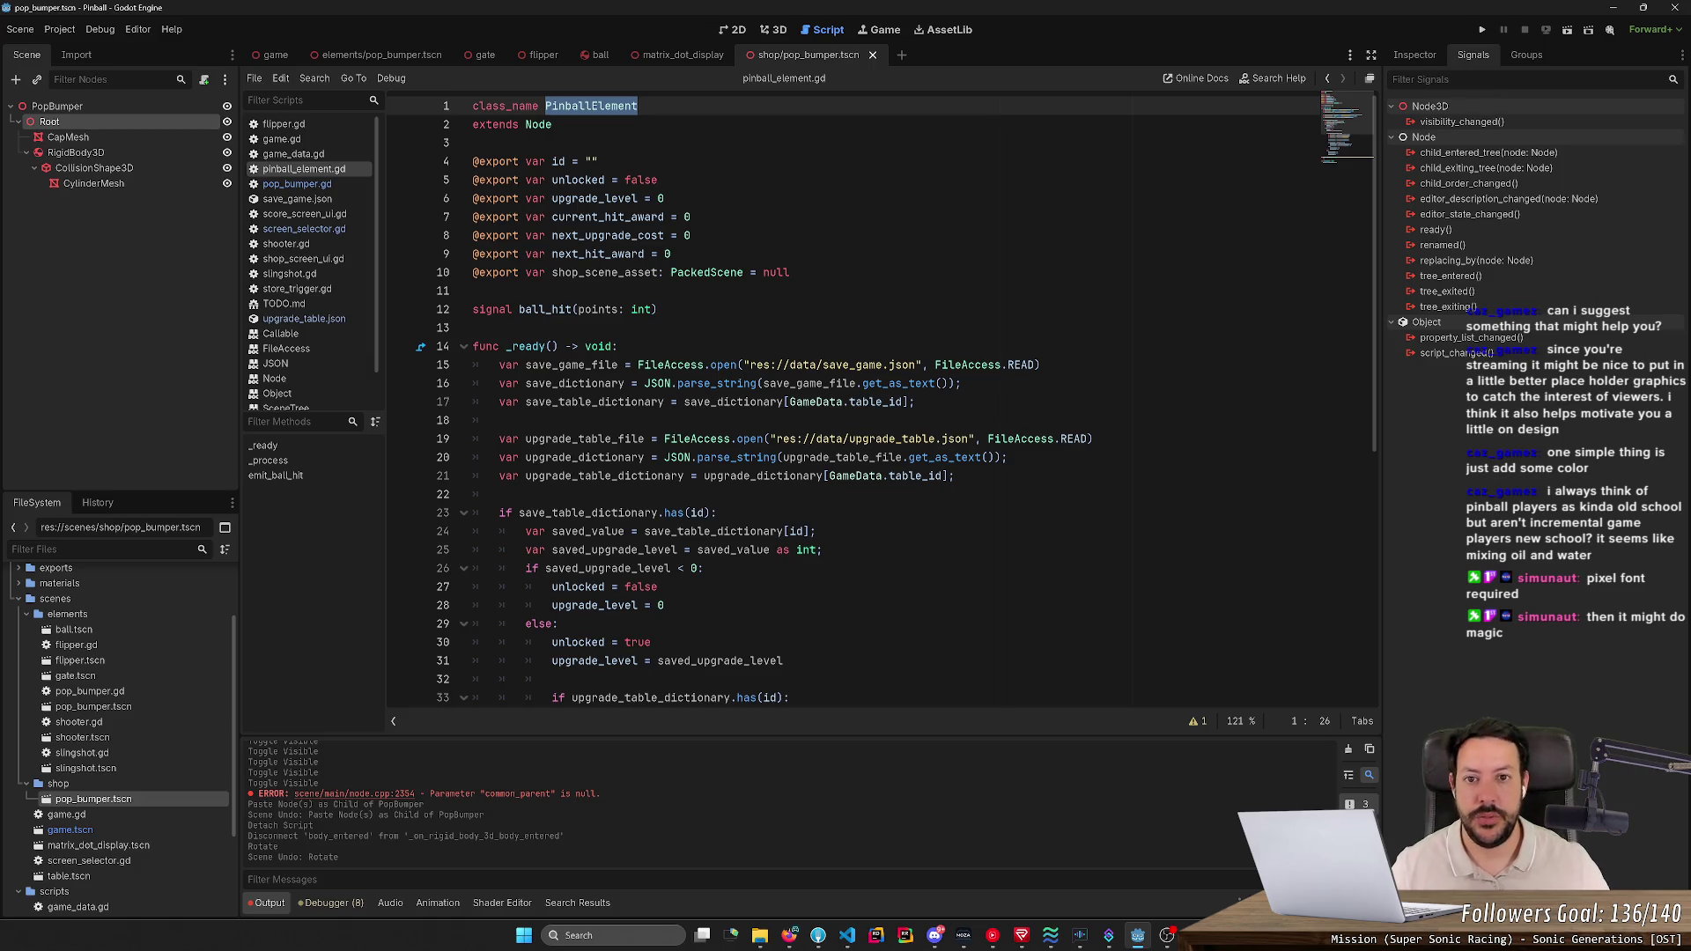
left_click(778, 31)
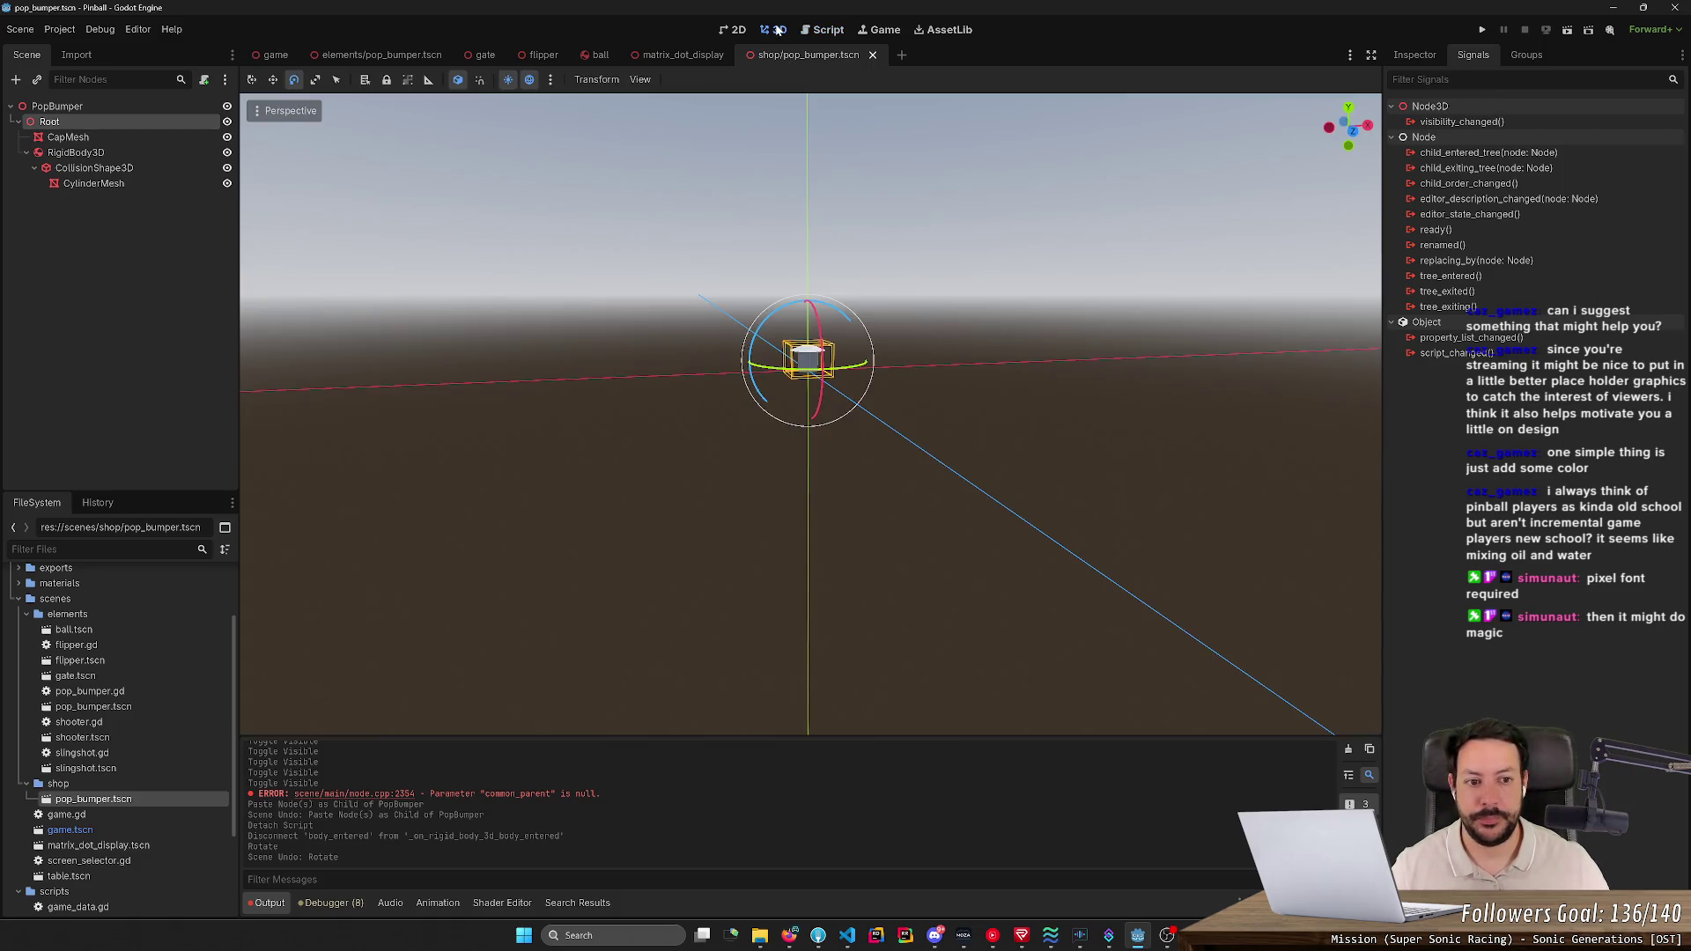
Step: In the game scene, set the left pop bumper's Shop Scene Asset to shop/pop_bumper.tscn and save
left_click(830, 32)
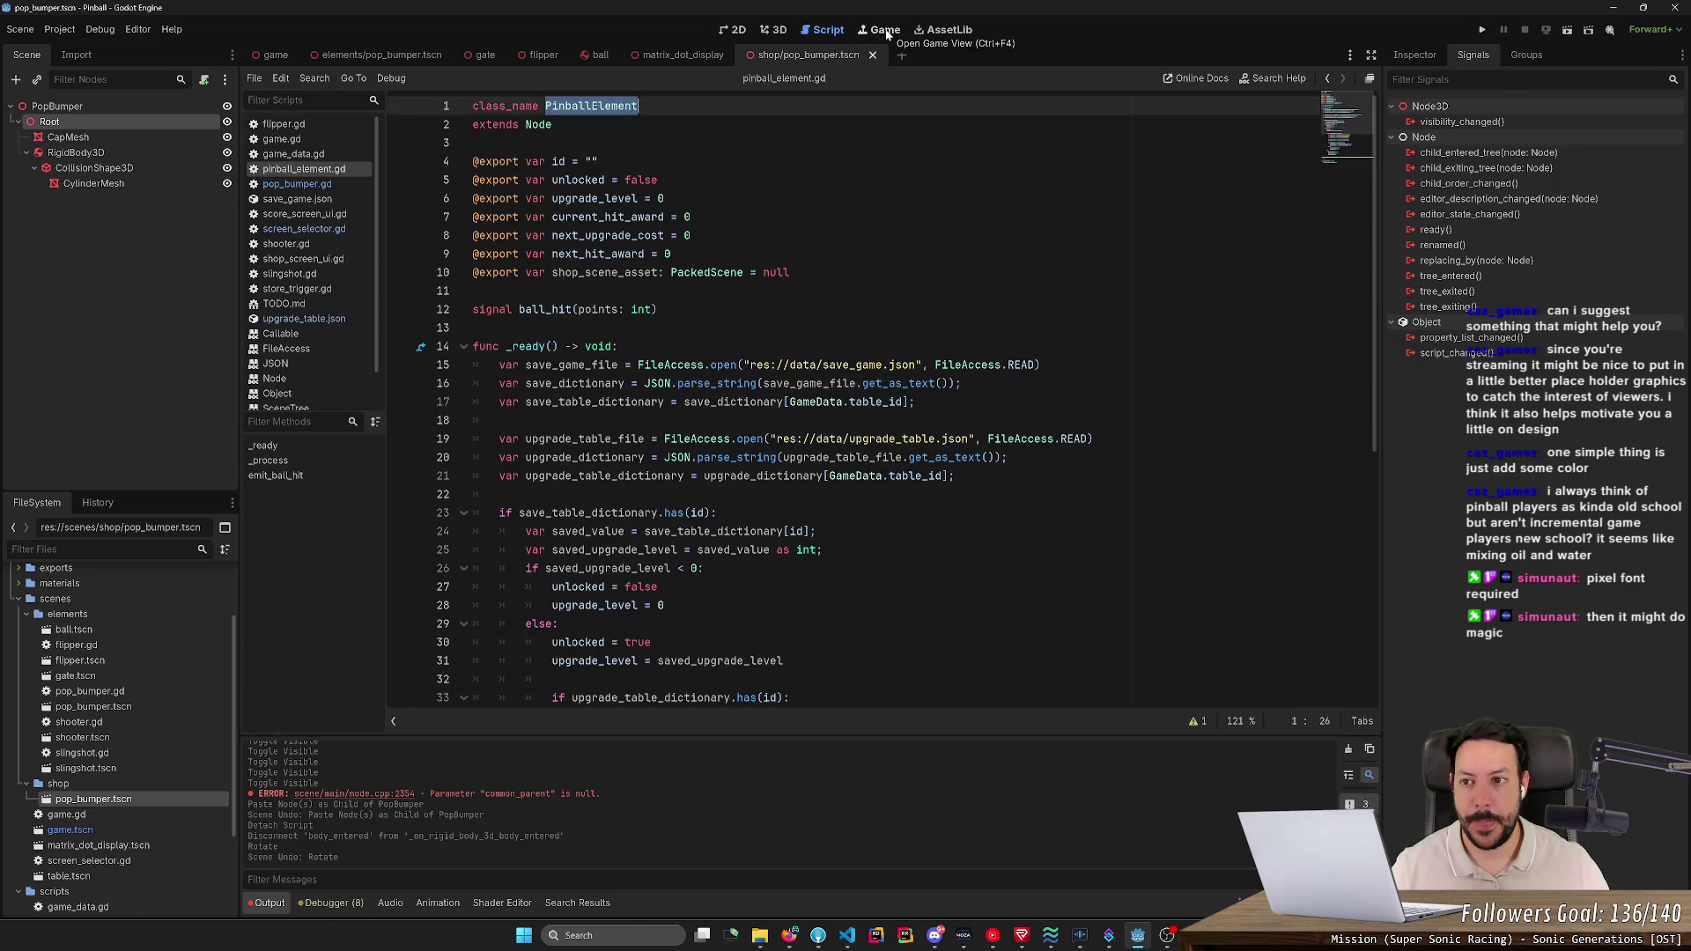
left_click(778, 31)
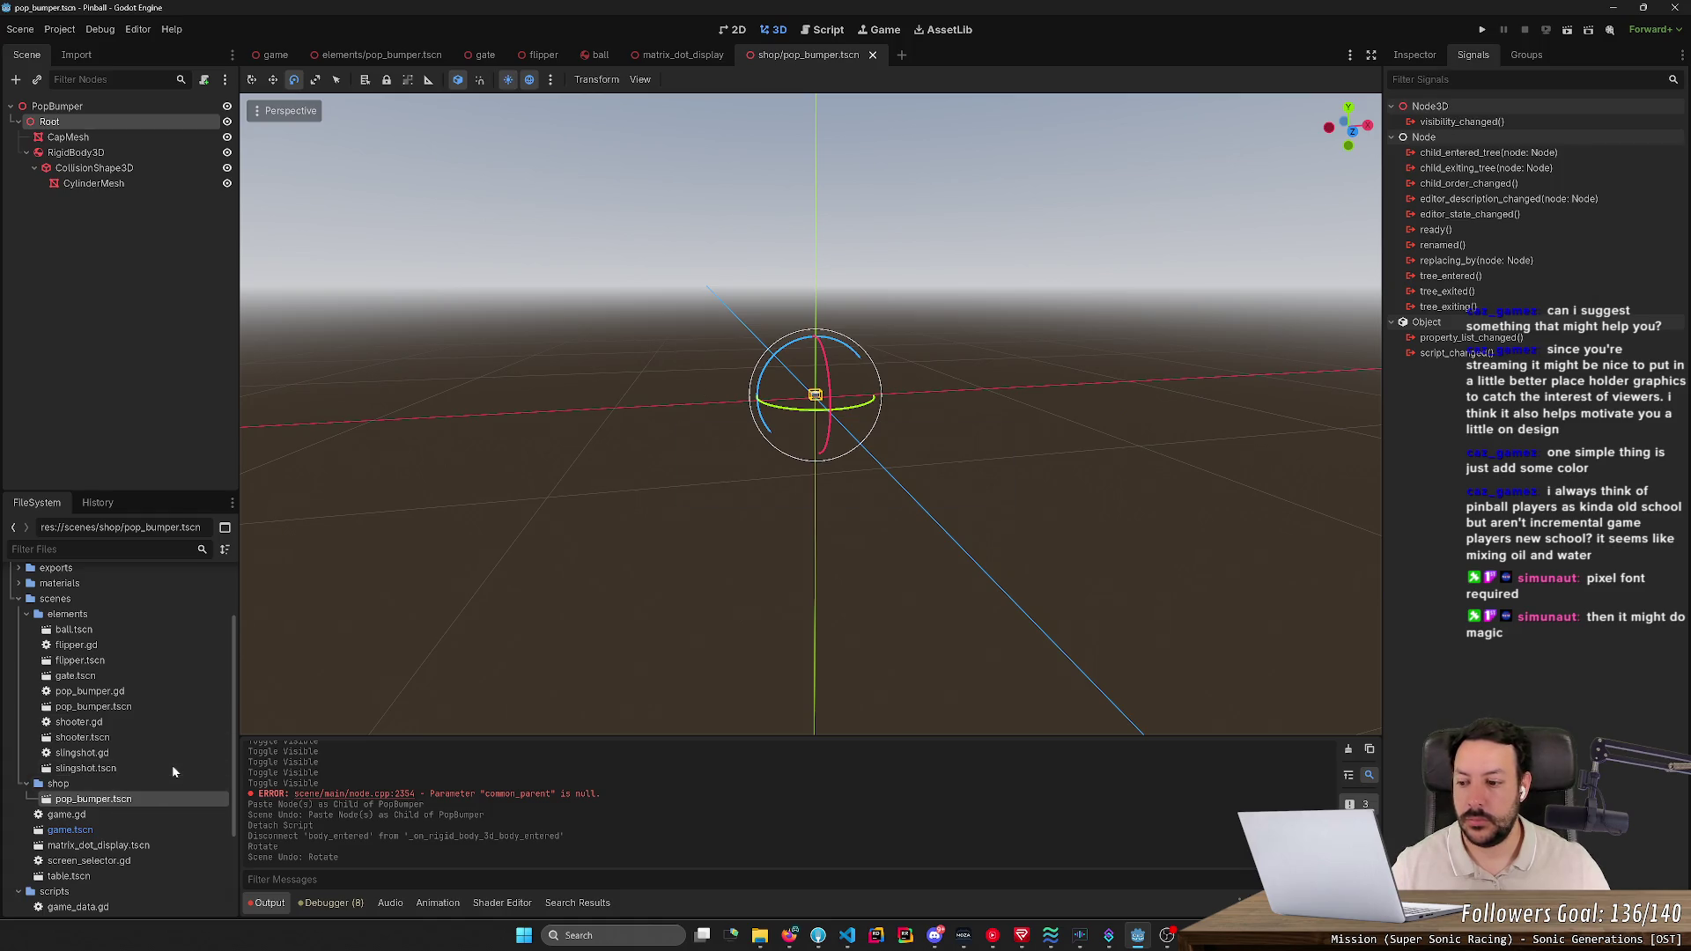
left_click(275, 55)
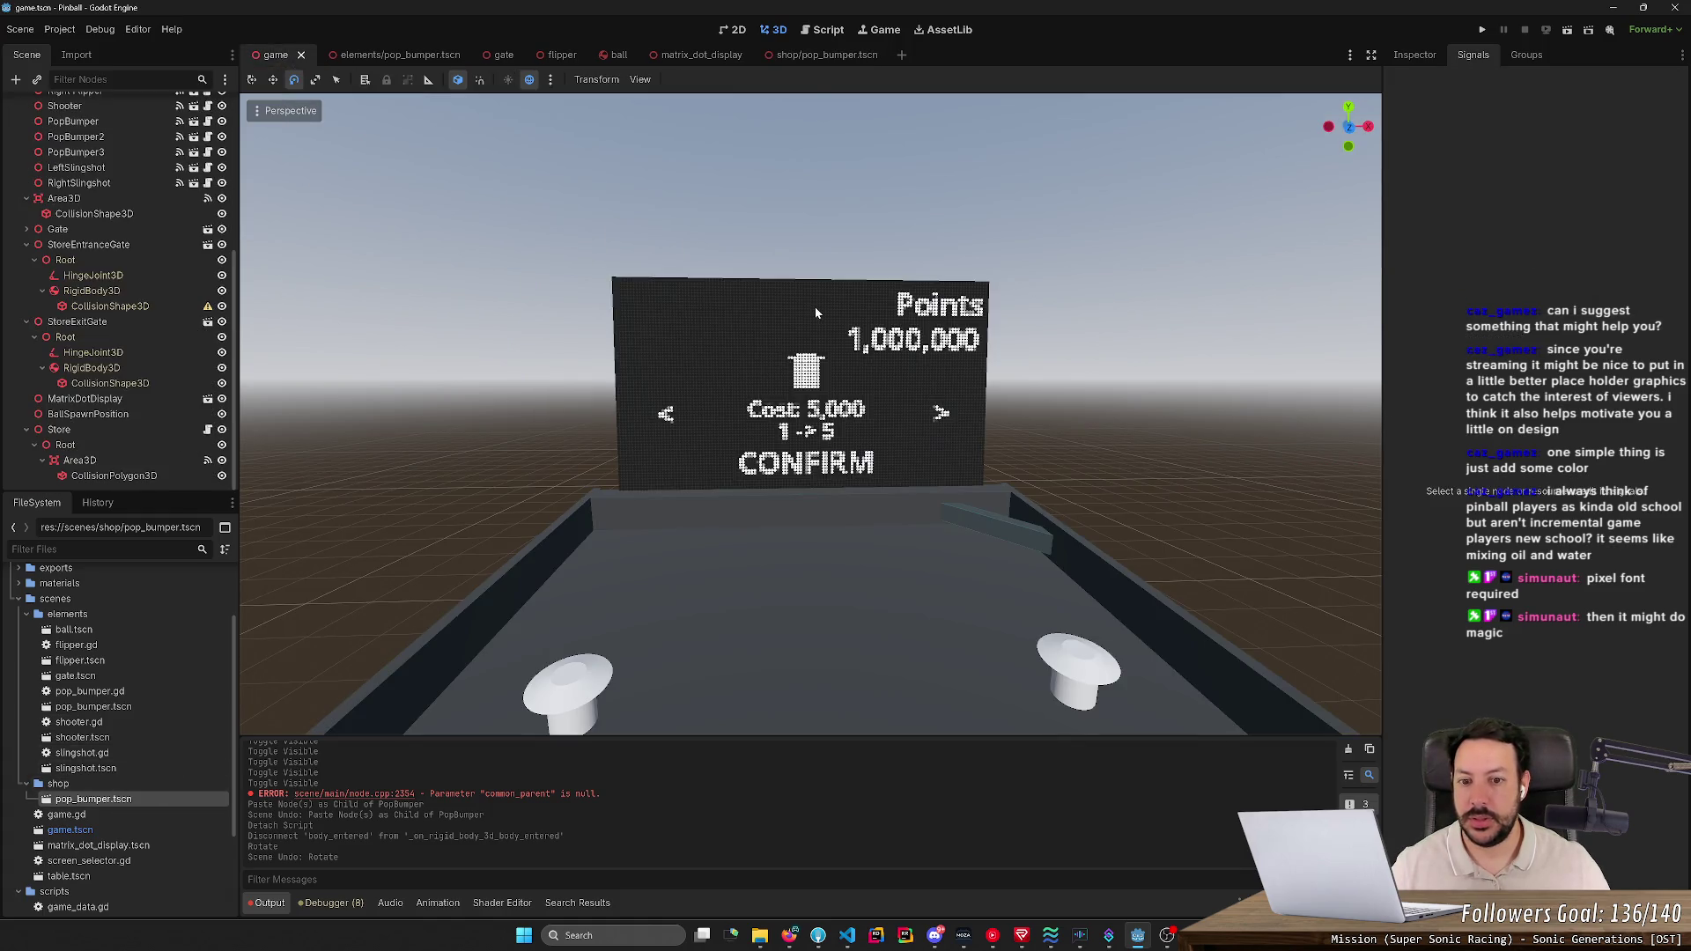
left_click(685, 495)
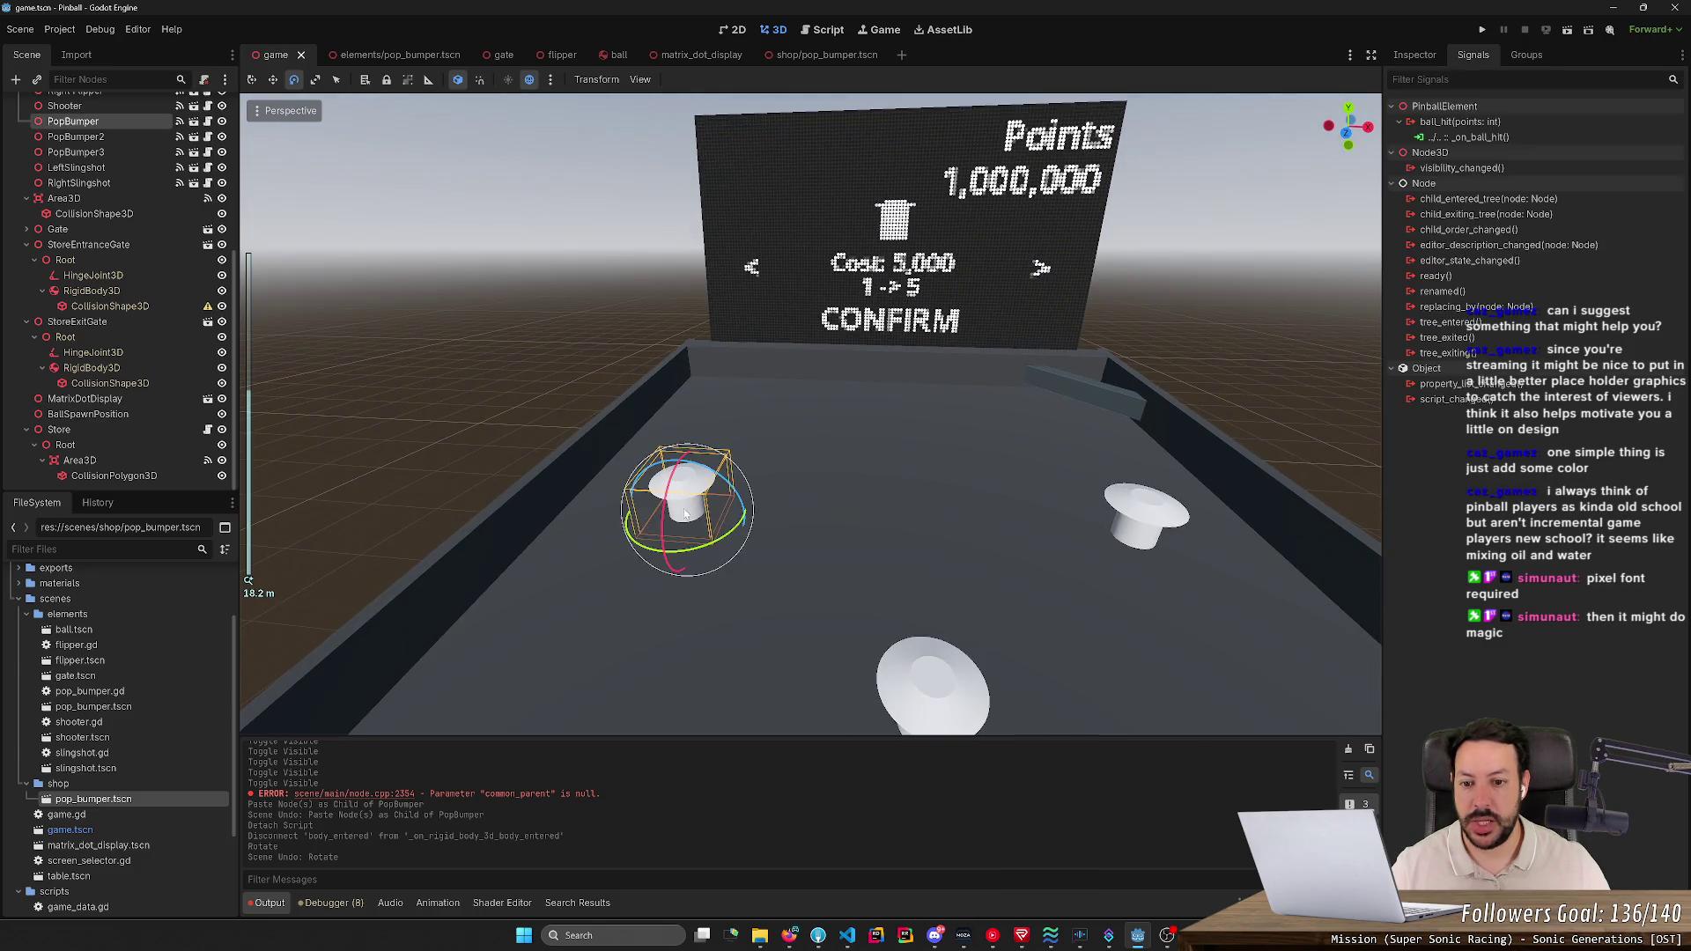
left_click(1415, 54)
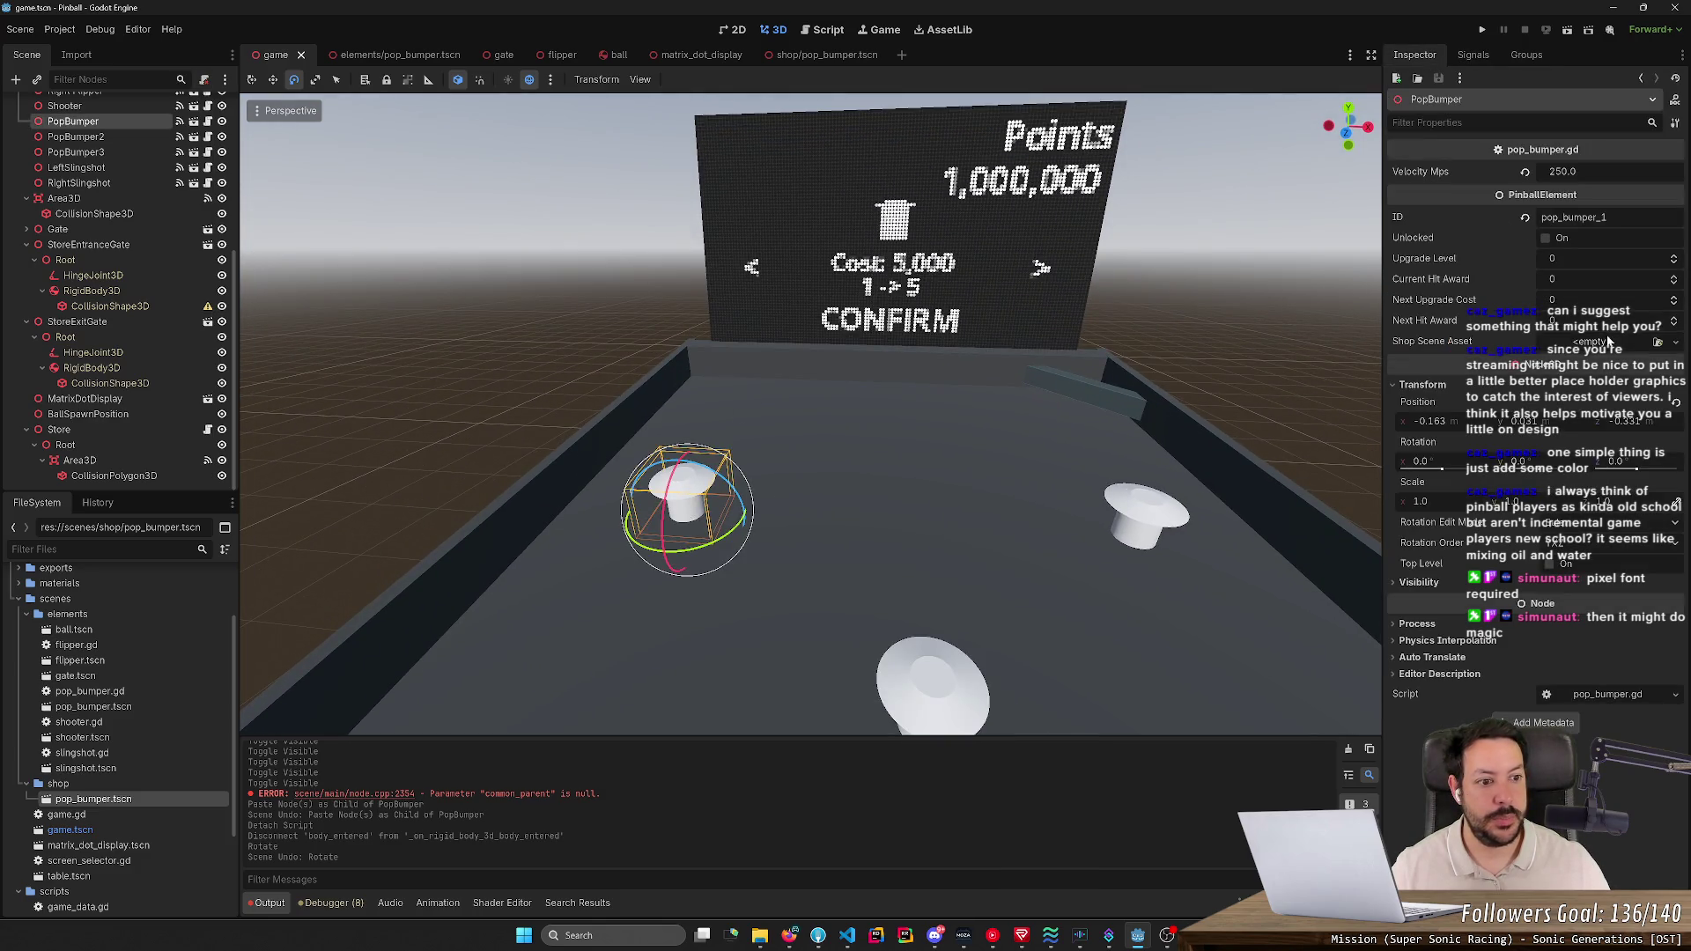
left_click(1656, 343)
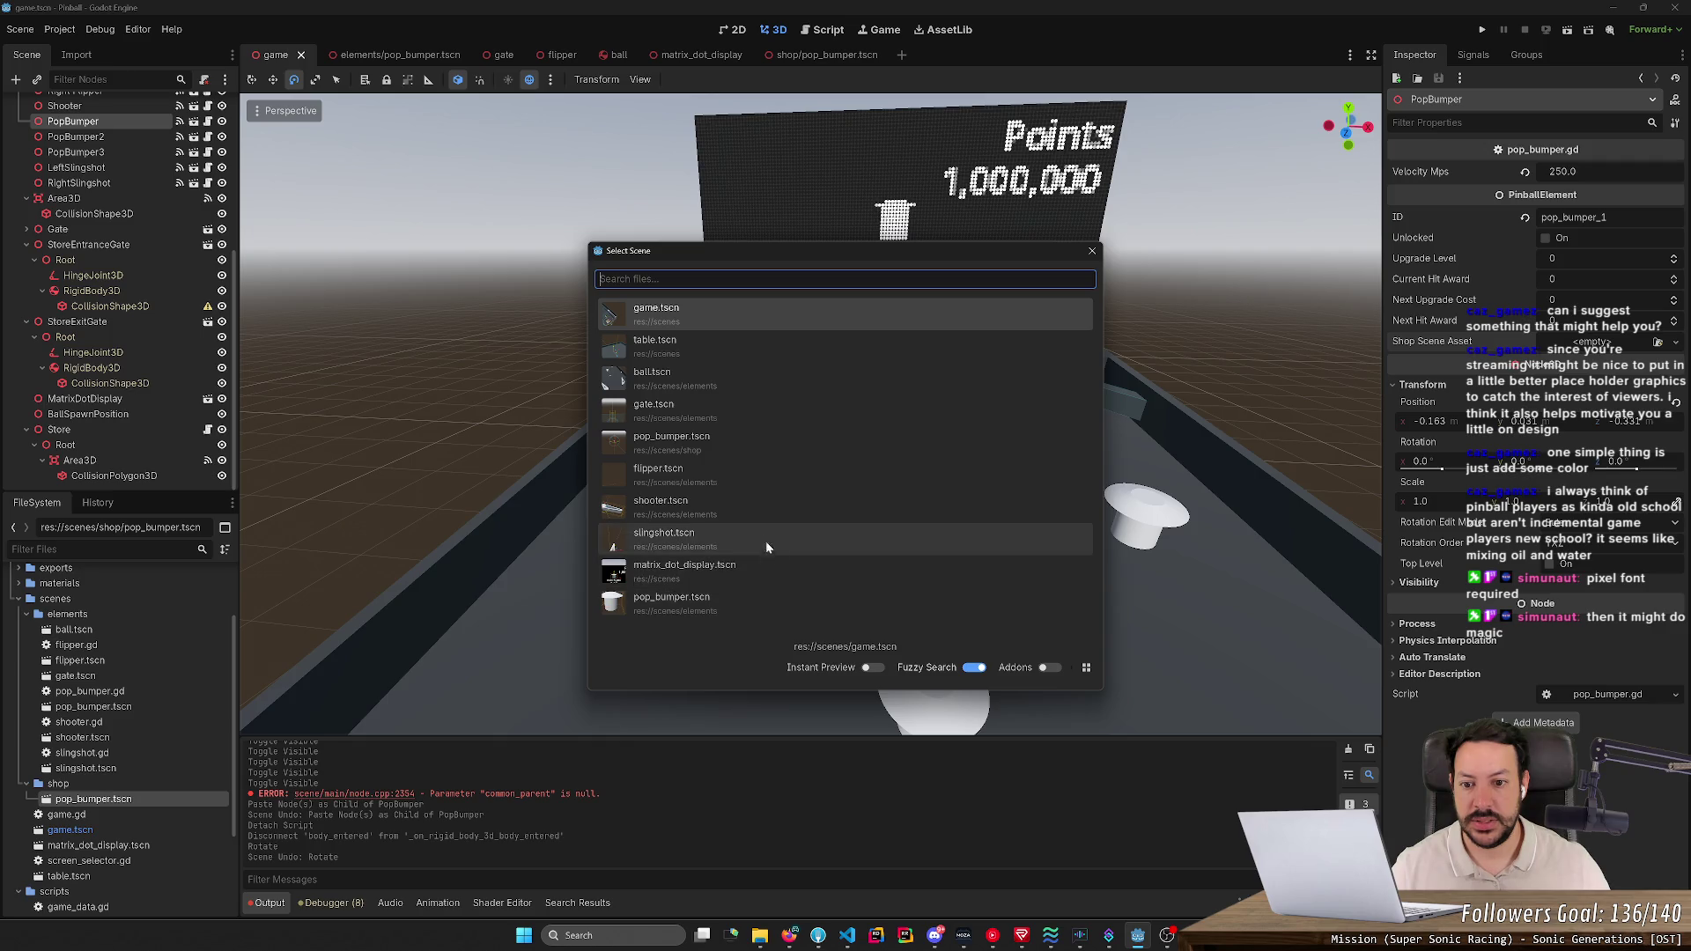
left_click(756, 456)
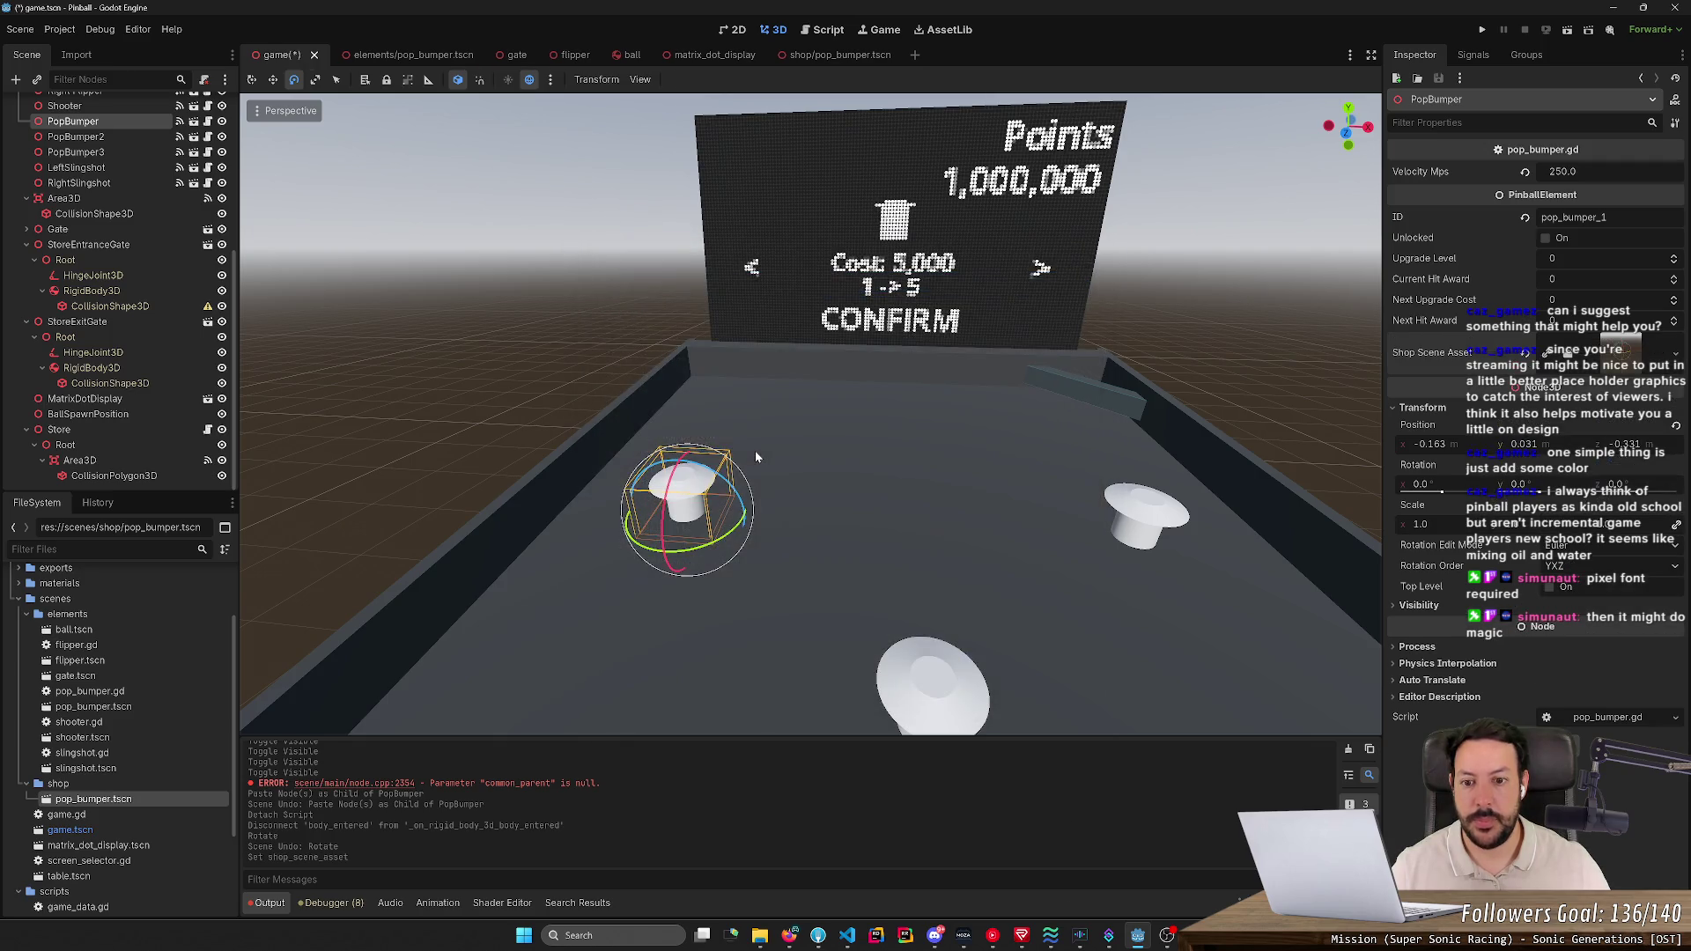
key("ctrl+s")
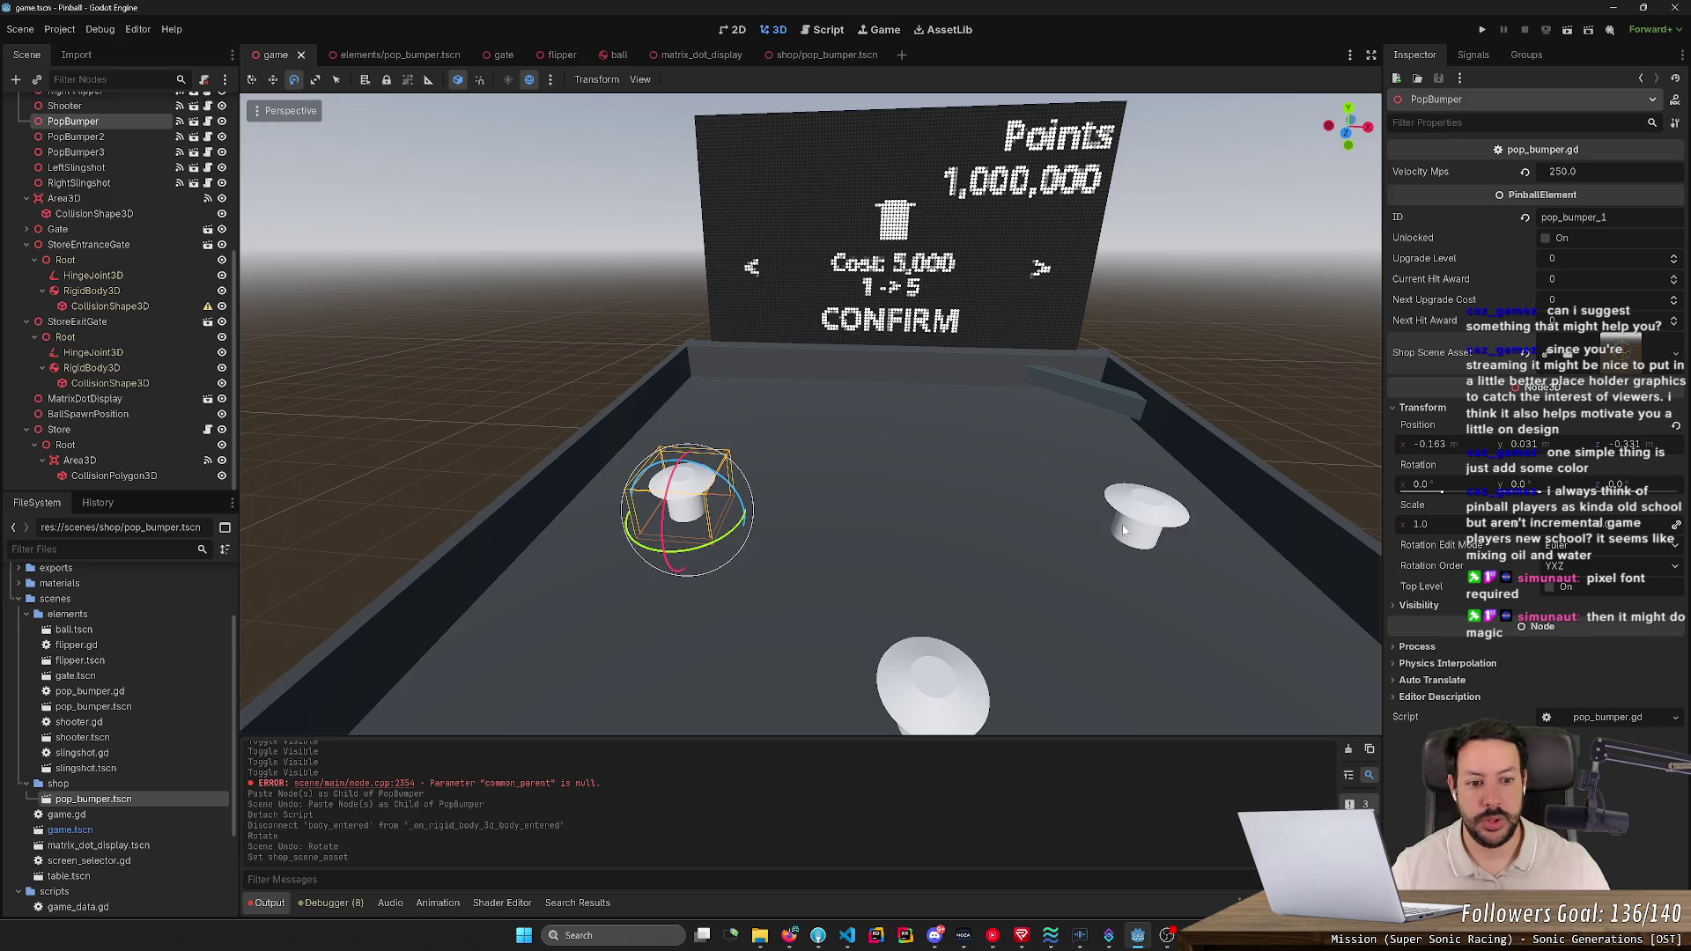
Step: Assign shop/pop_bumper.tscn to the right pop bumper's Shop Scene Asset through Quick Load
left_click(1127, 527)
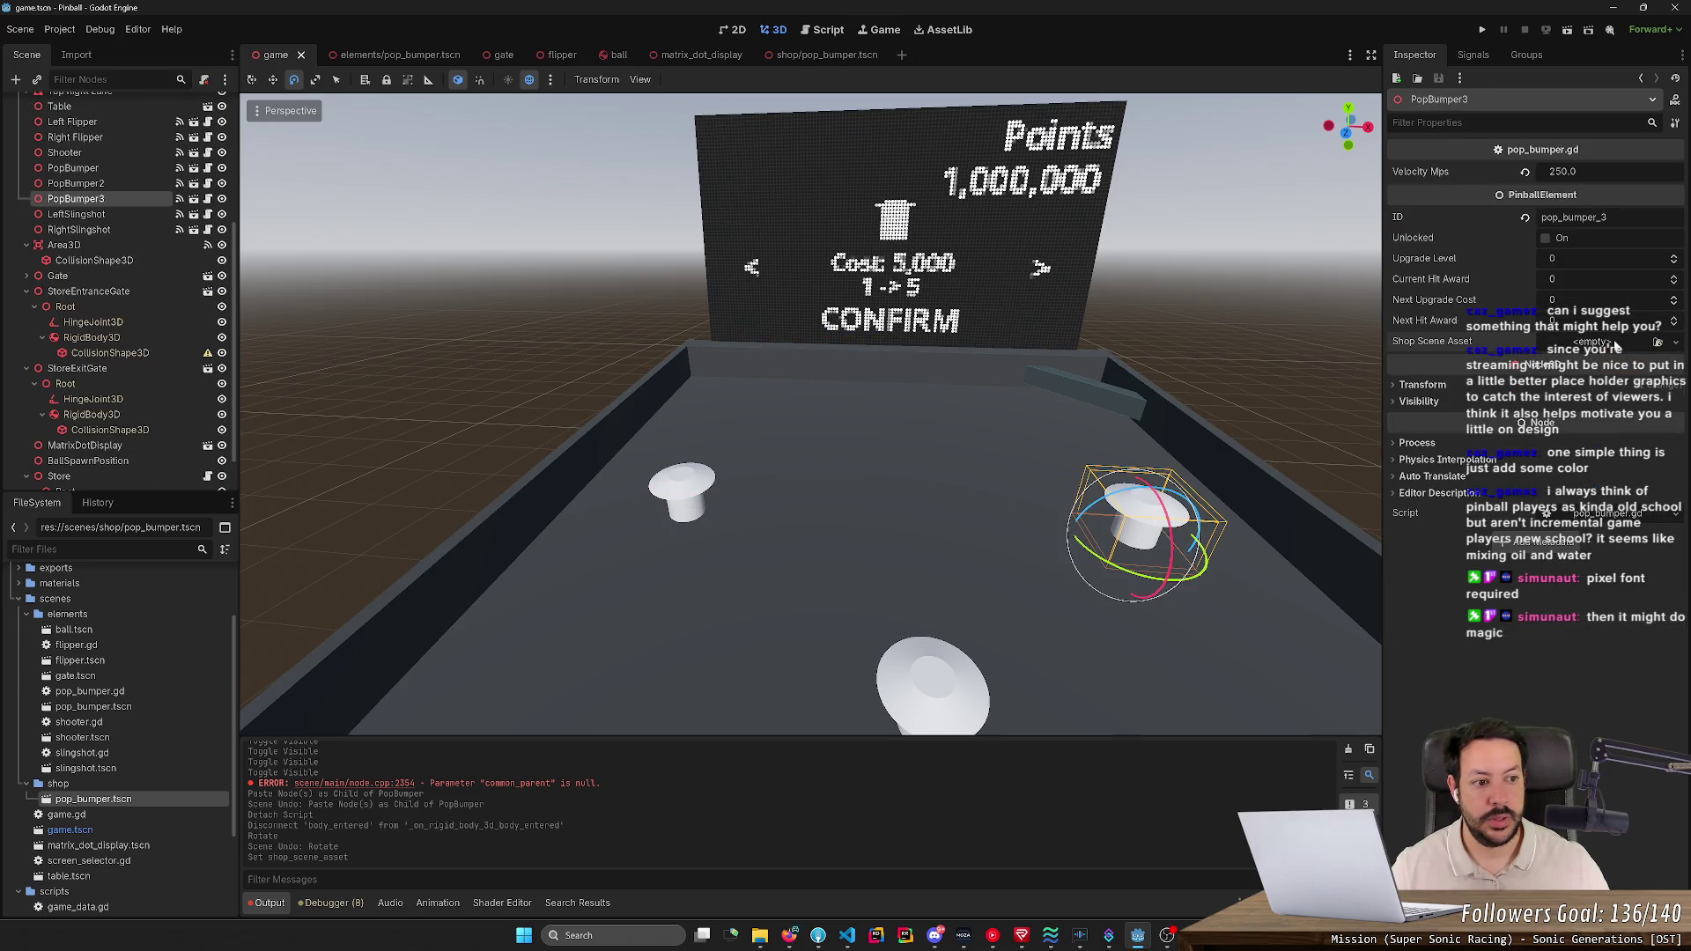
left_click(1675, 342)
left_click(1615, 404)
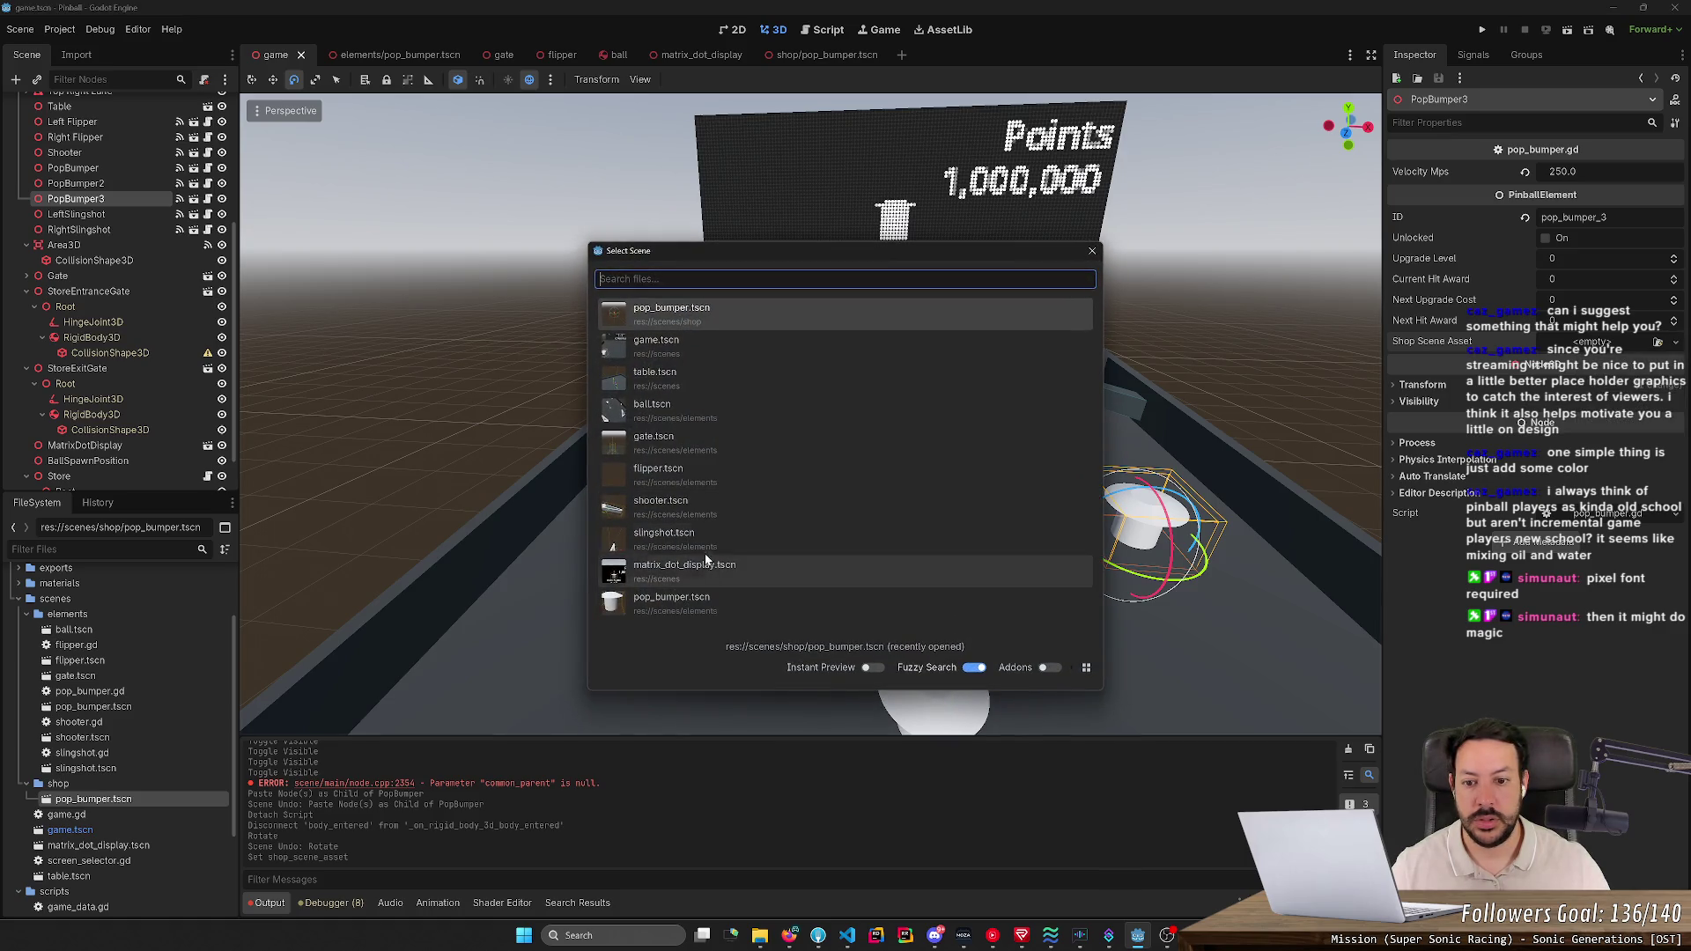
type("shop")
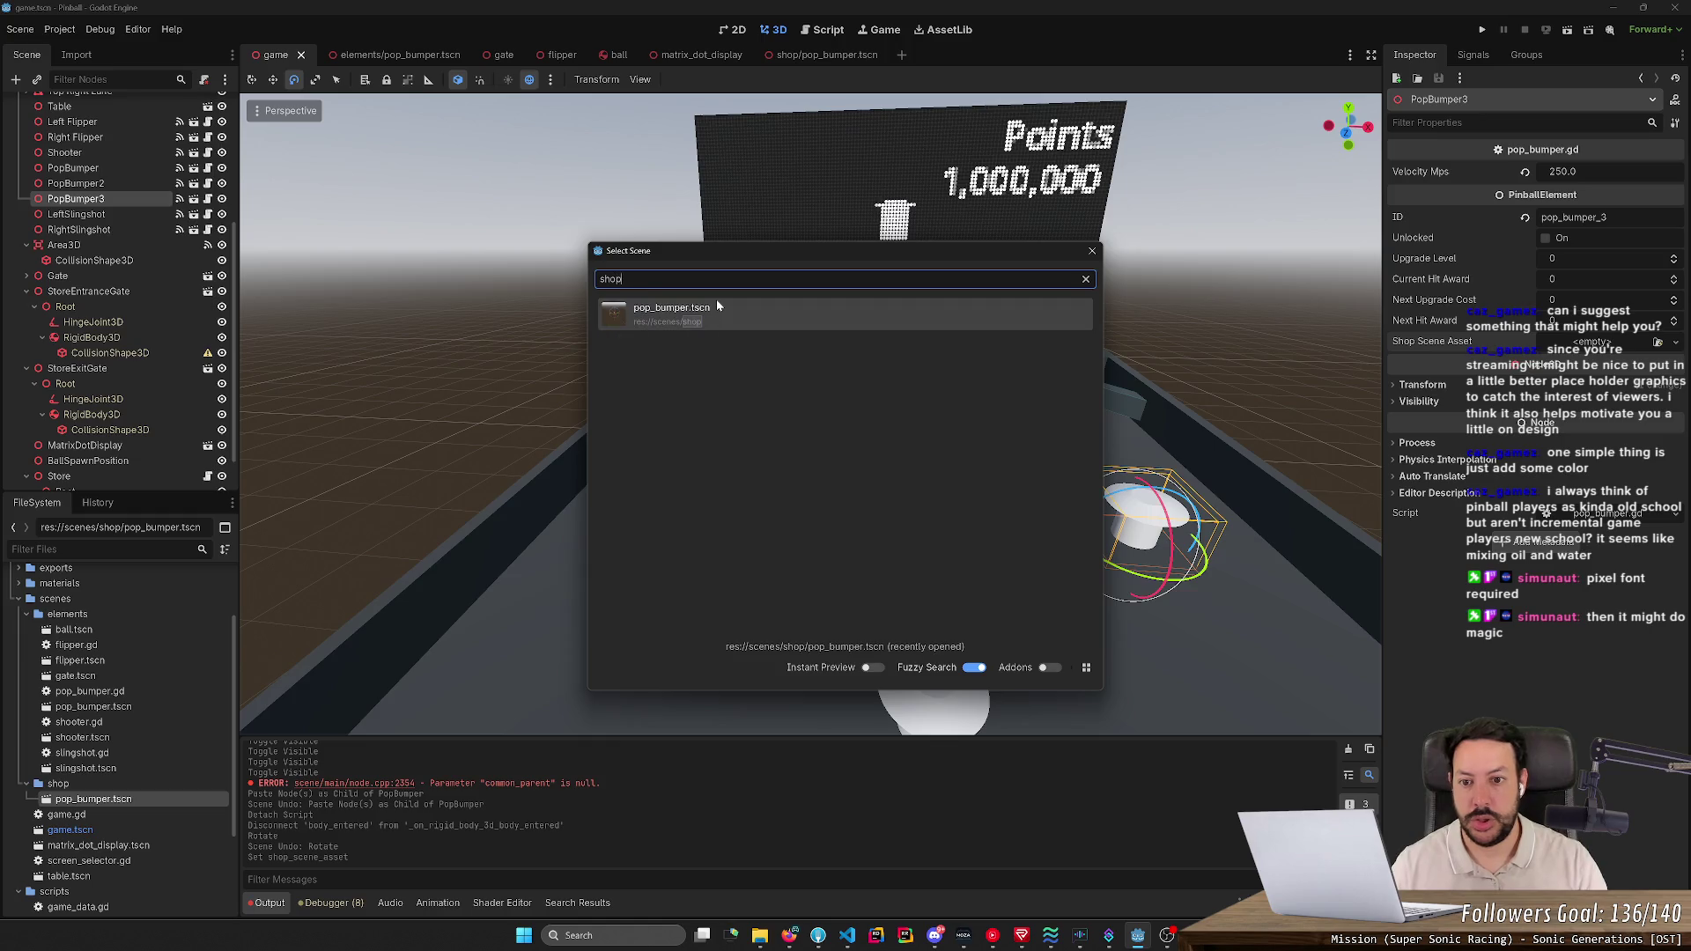
key("Return")
Step: Give the bottom pop bumper the same shop scene asset and save the game scene
left_click(931, 674)
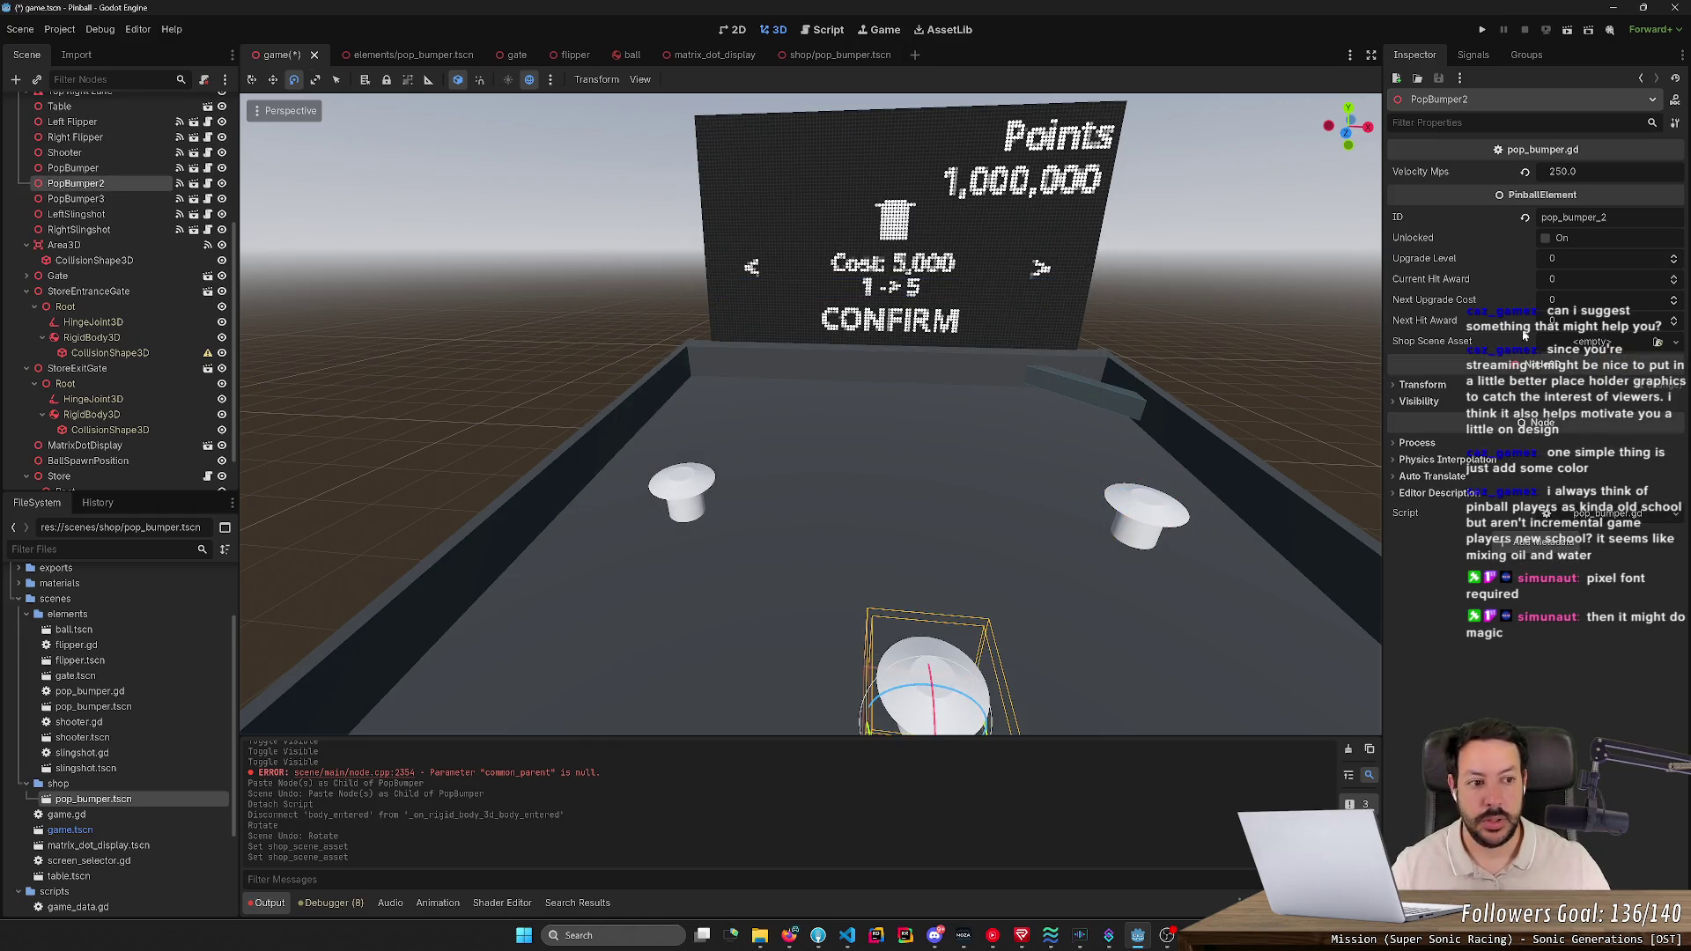
left_click(1594, 343)
type("shop")
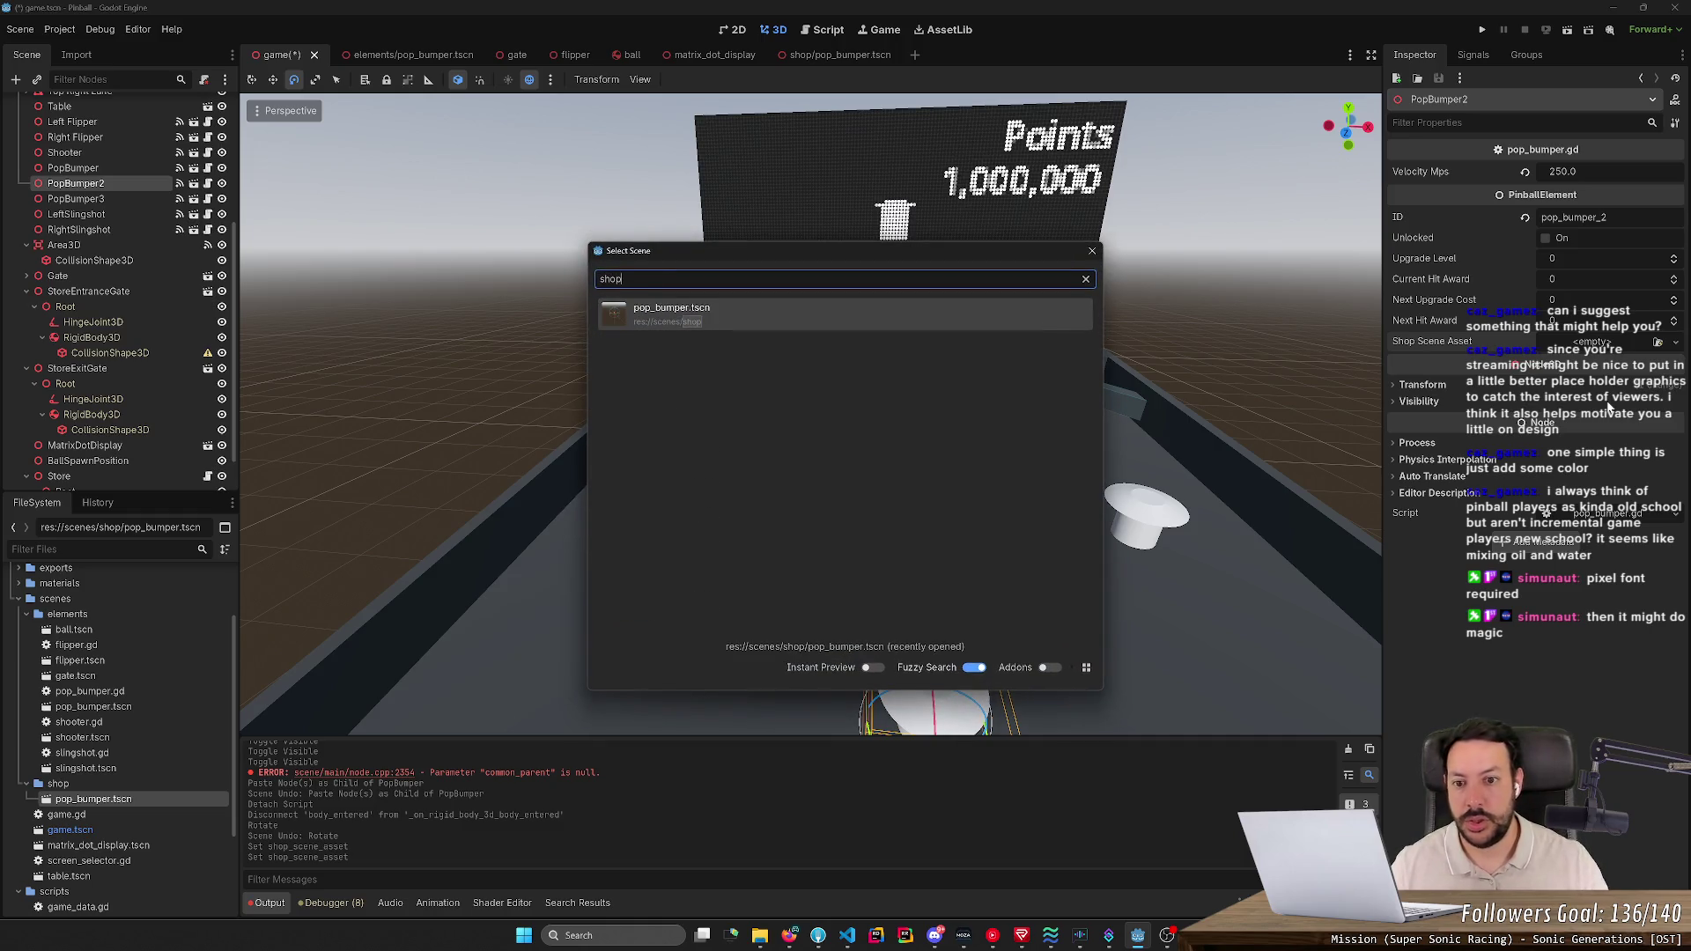
double_click(894, 326)
key("ctrl+s")
key("s")
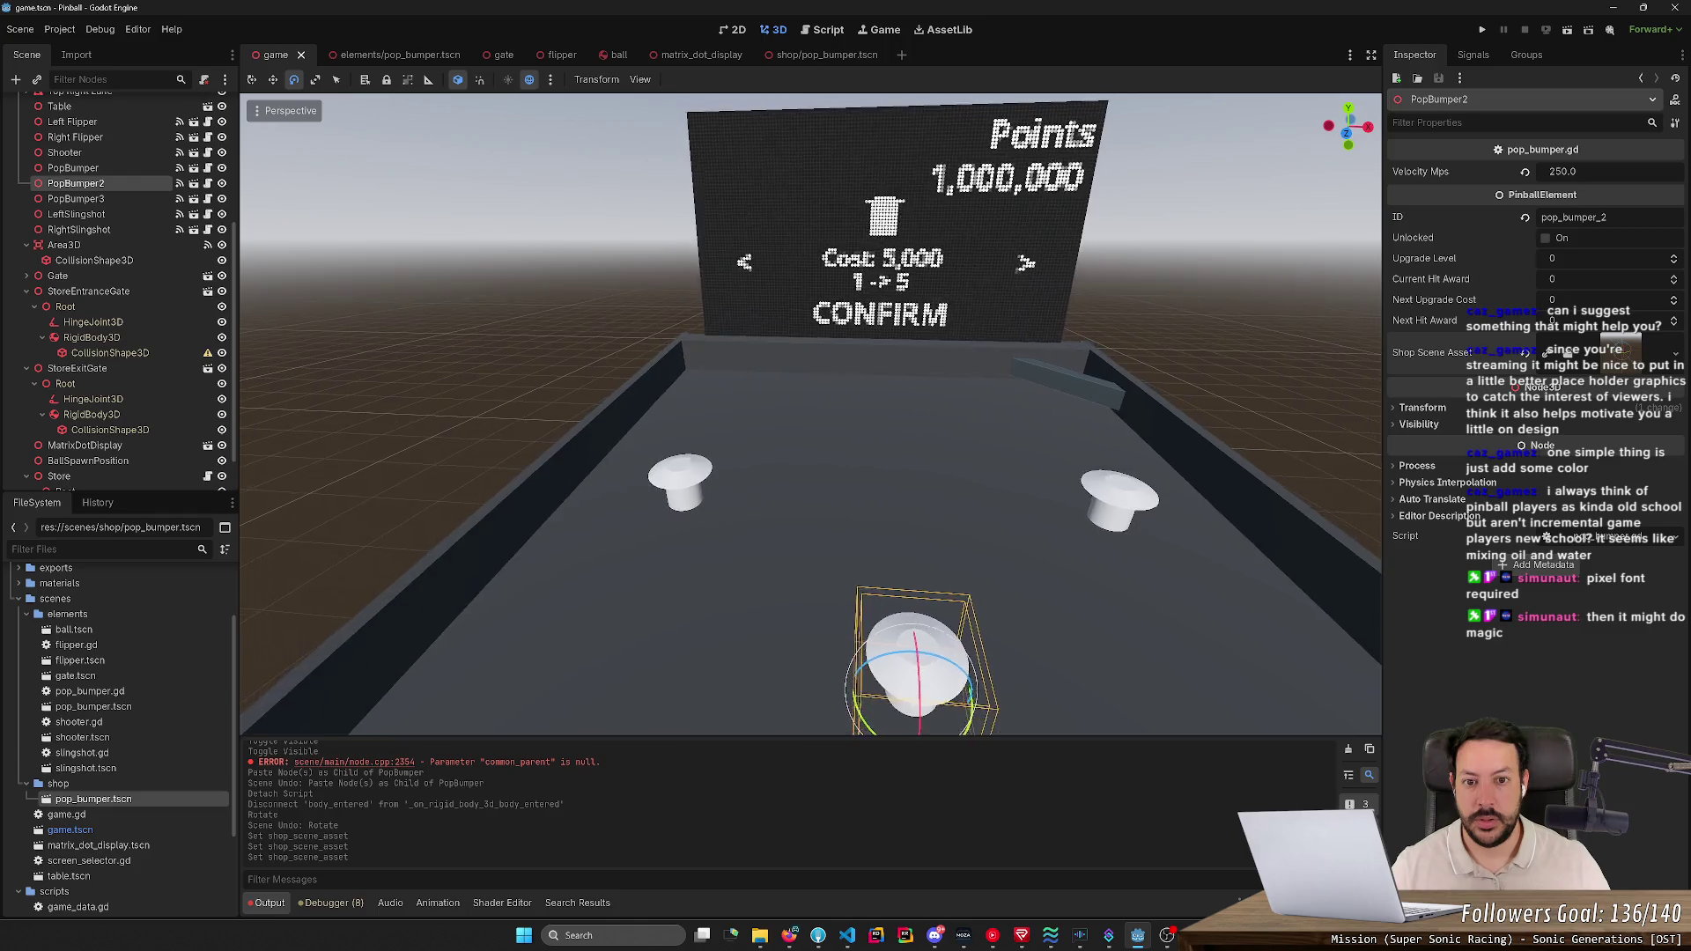
scroll(858, 335, "up", 2)
key("w")
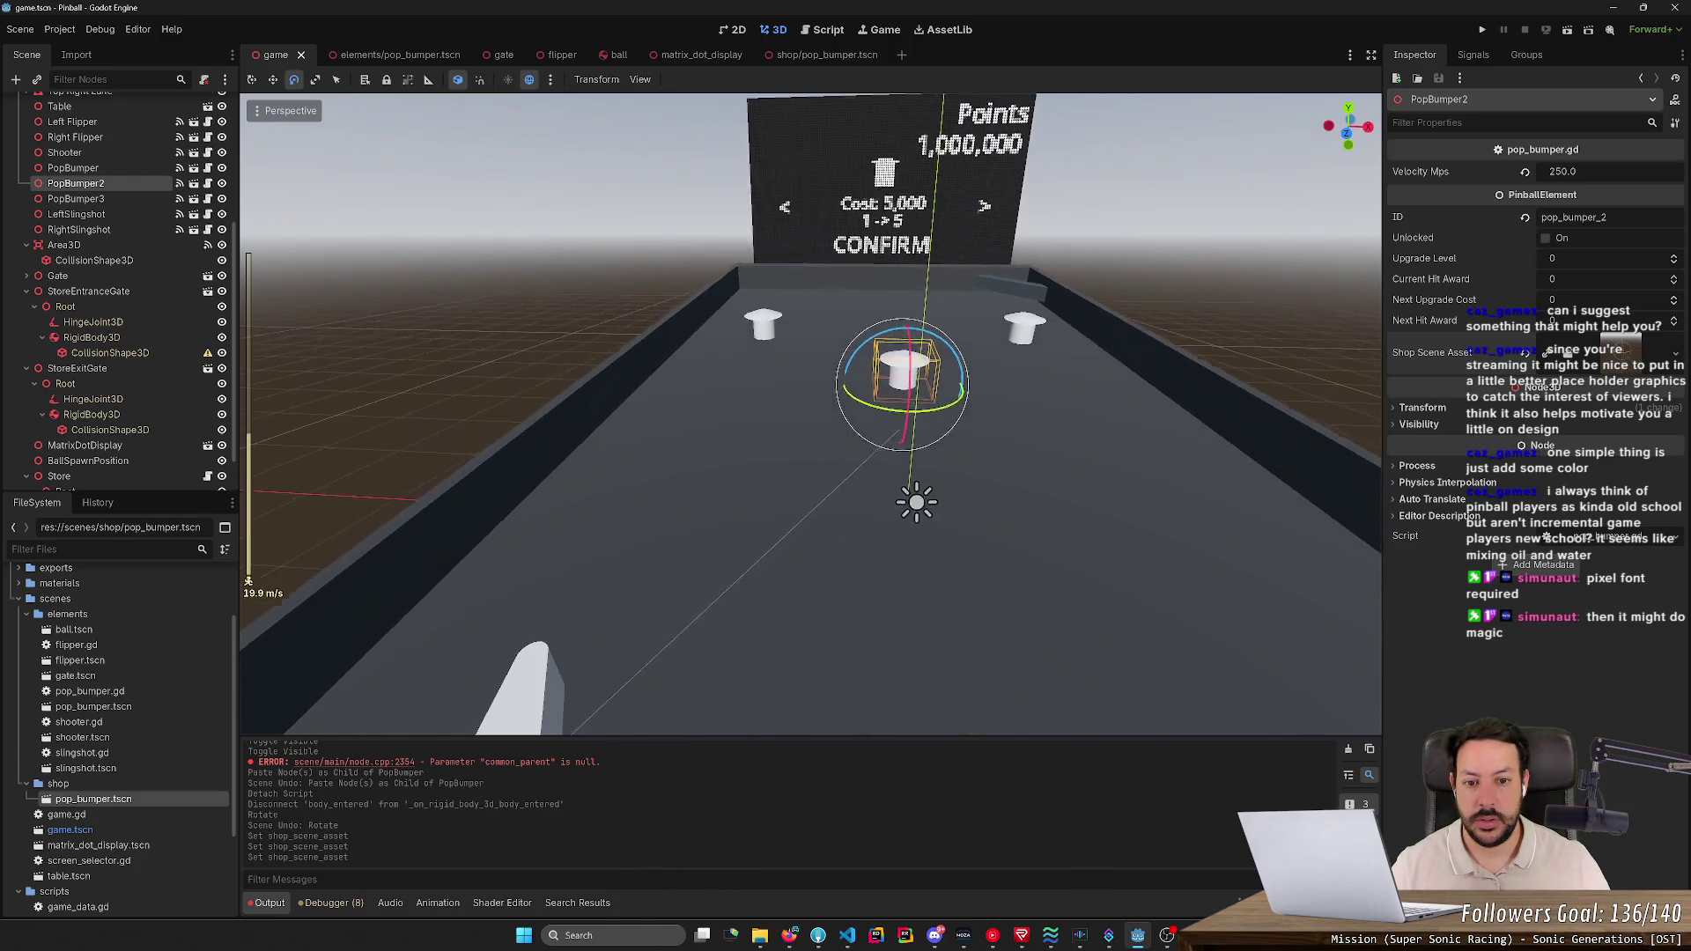
key("s")
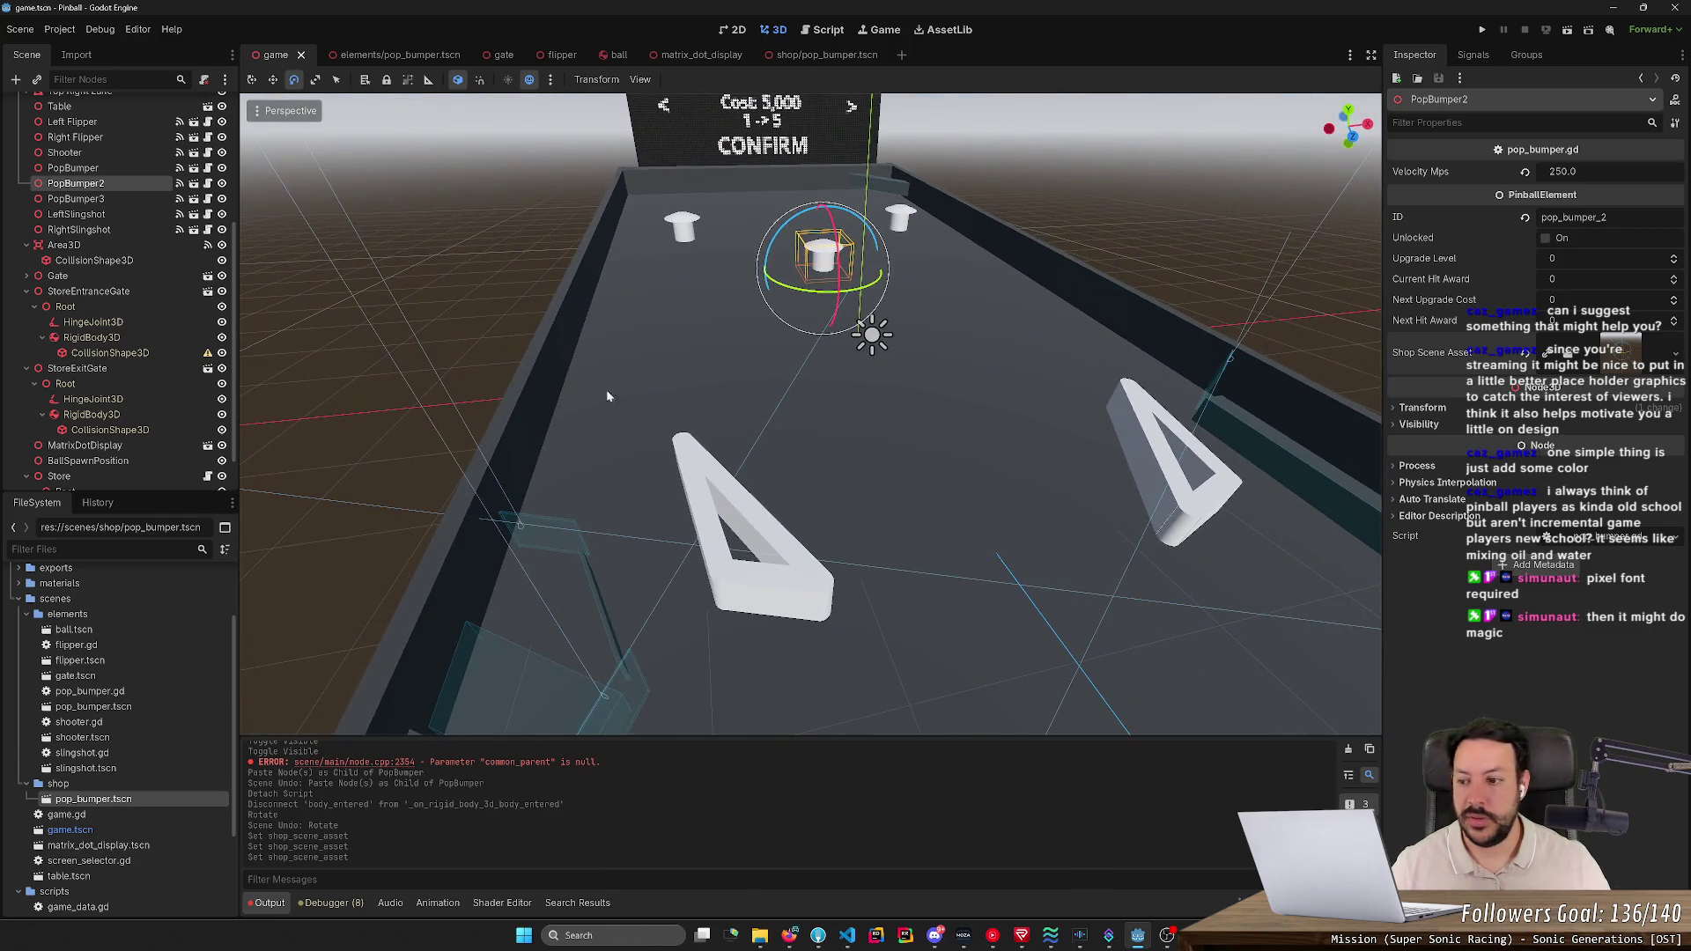
Step: Copy elements/slingshot.tscn into the scenes/shop folder
left_click(145, 769)
right_click(145, 769)
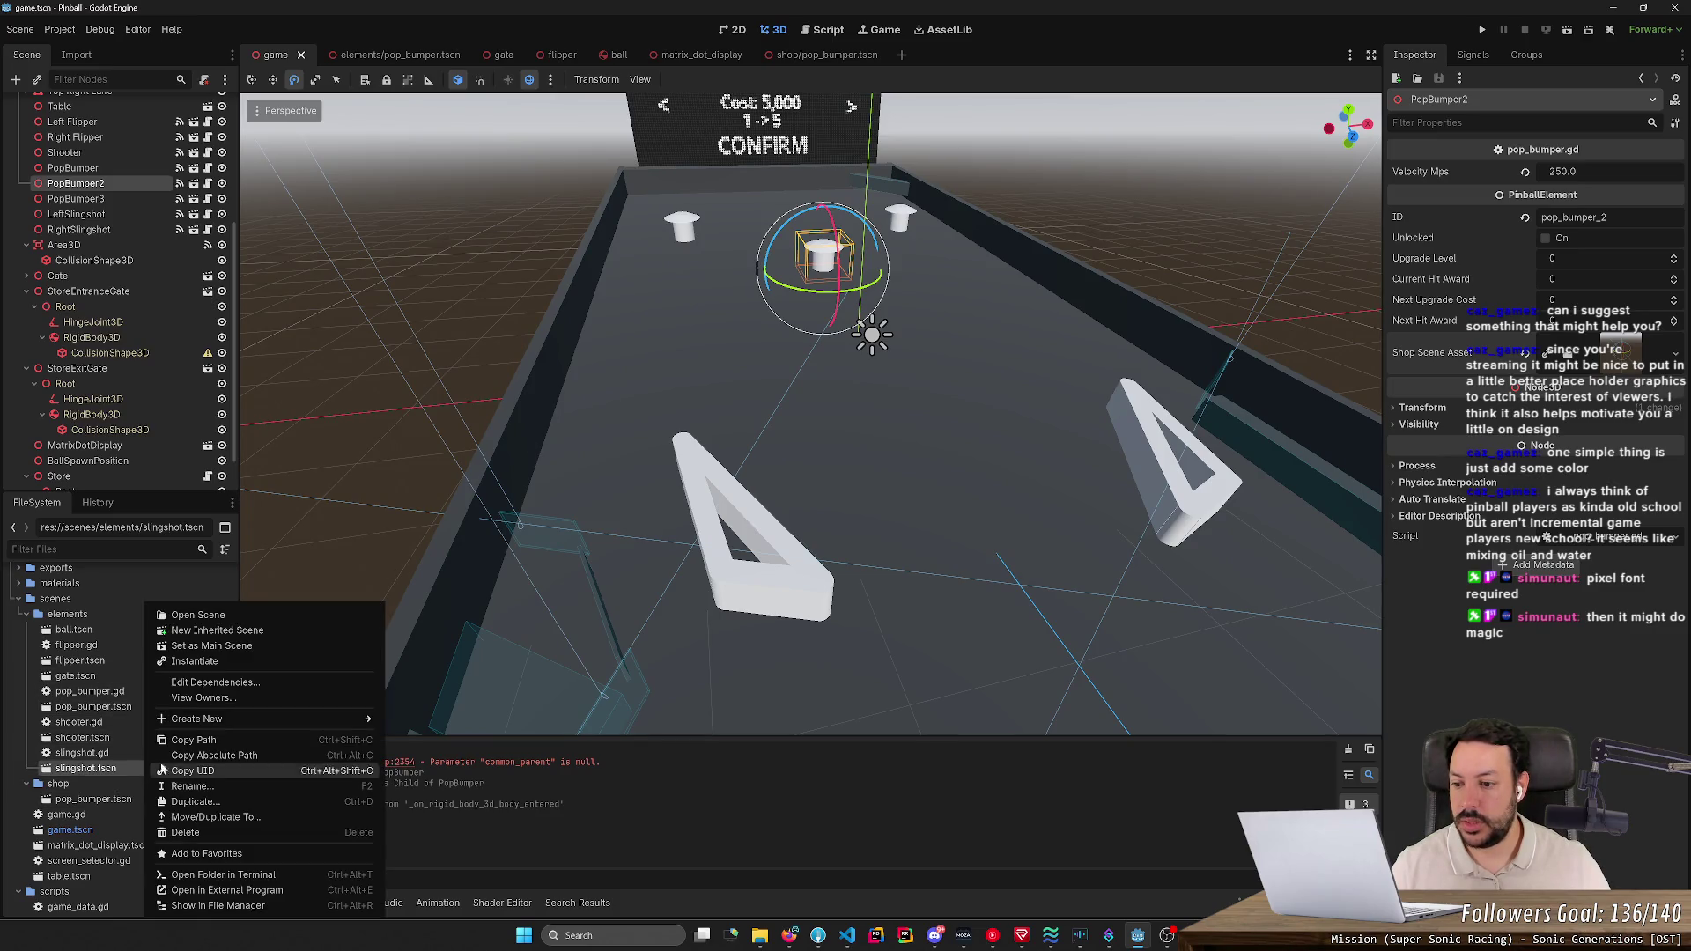
left_click(245, 819)
left_click(633, 420)
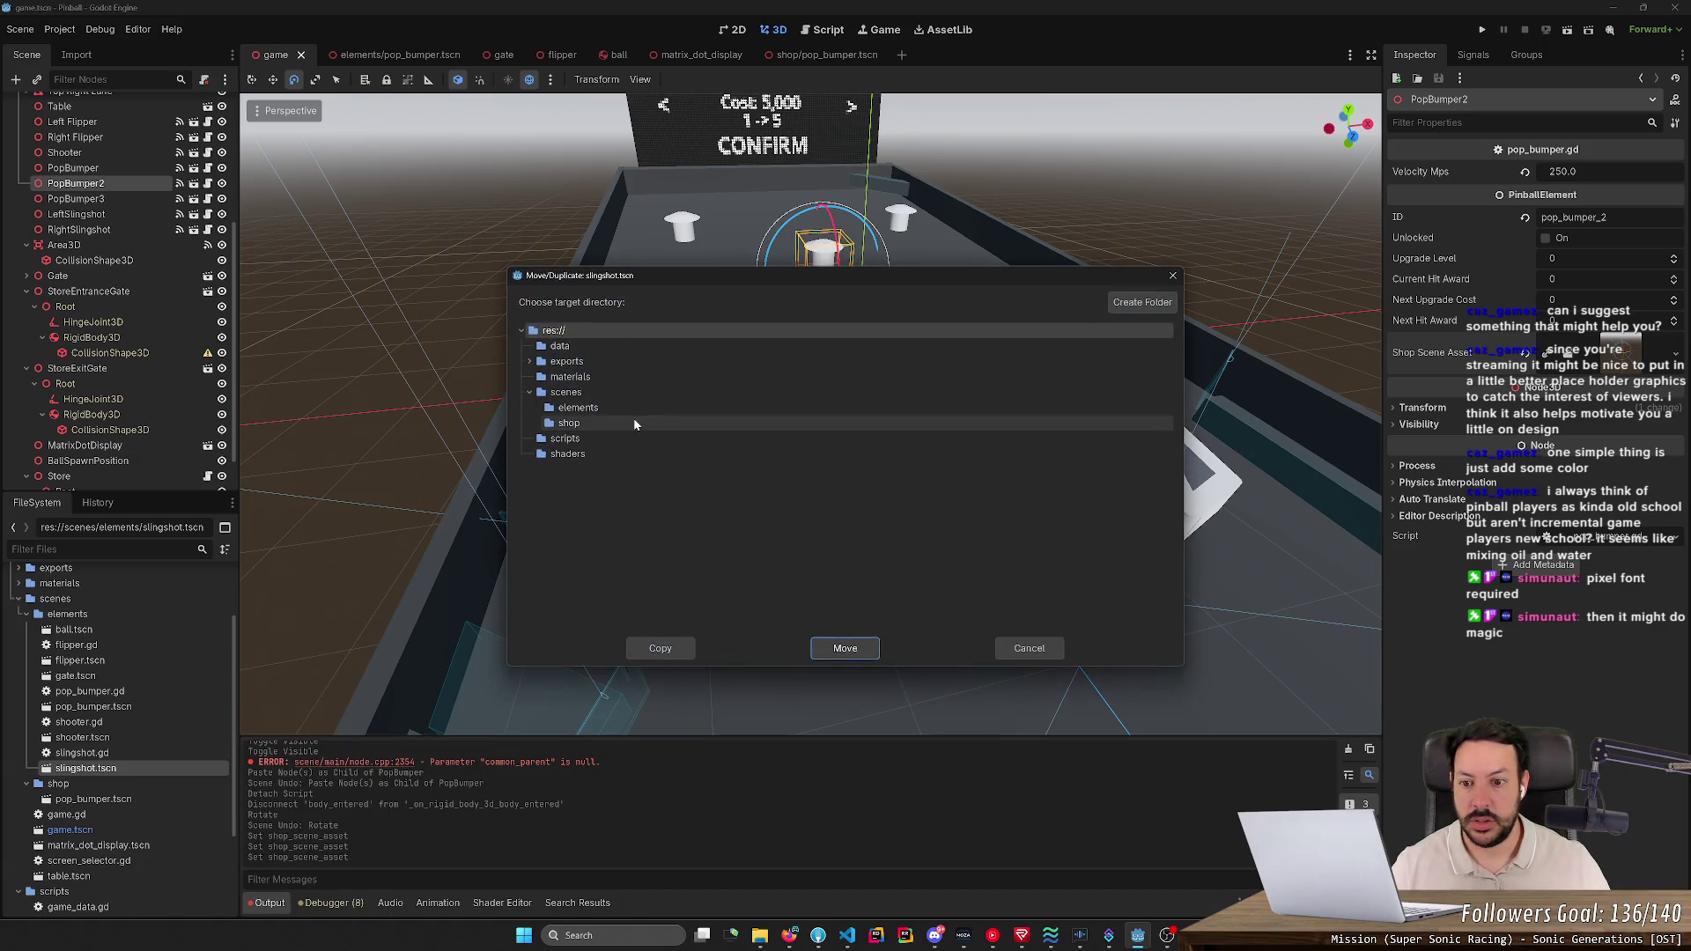
left_click(679, 653)
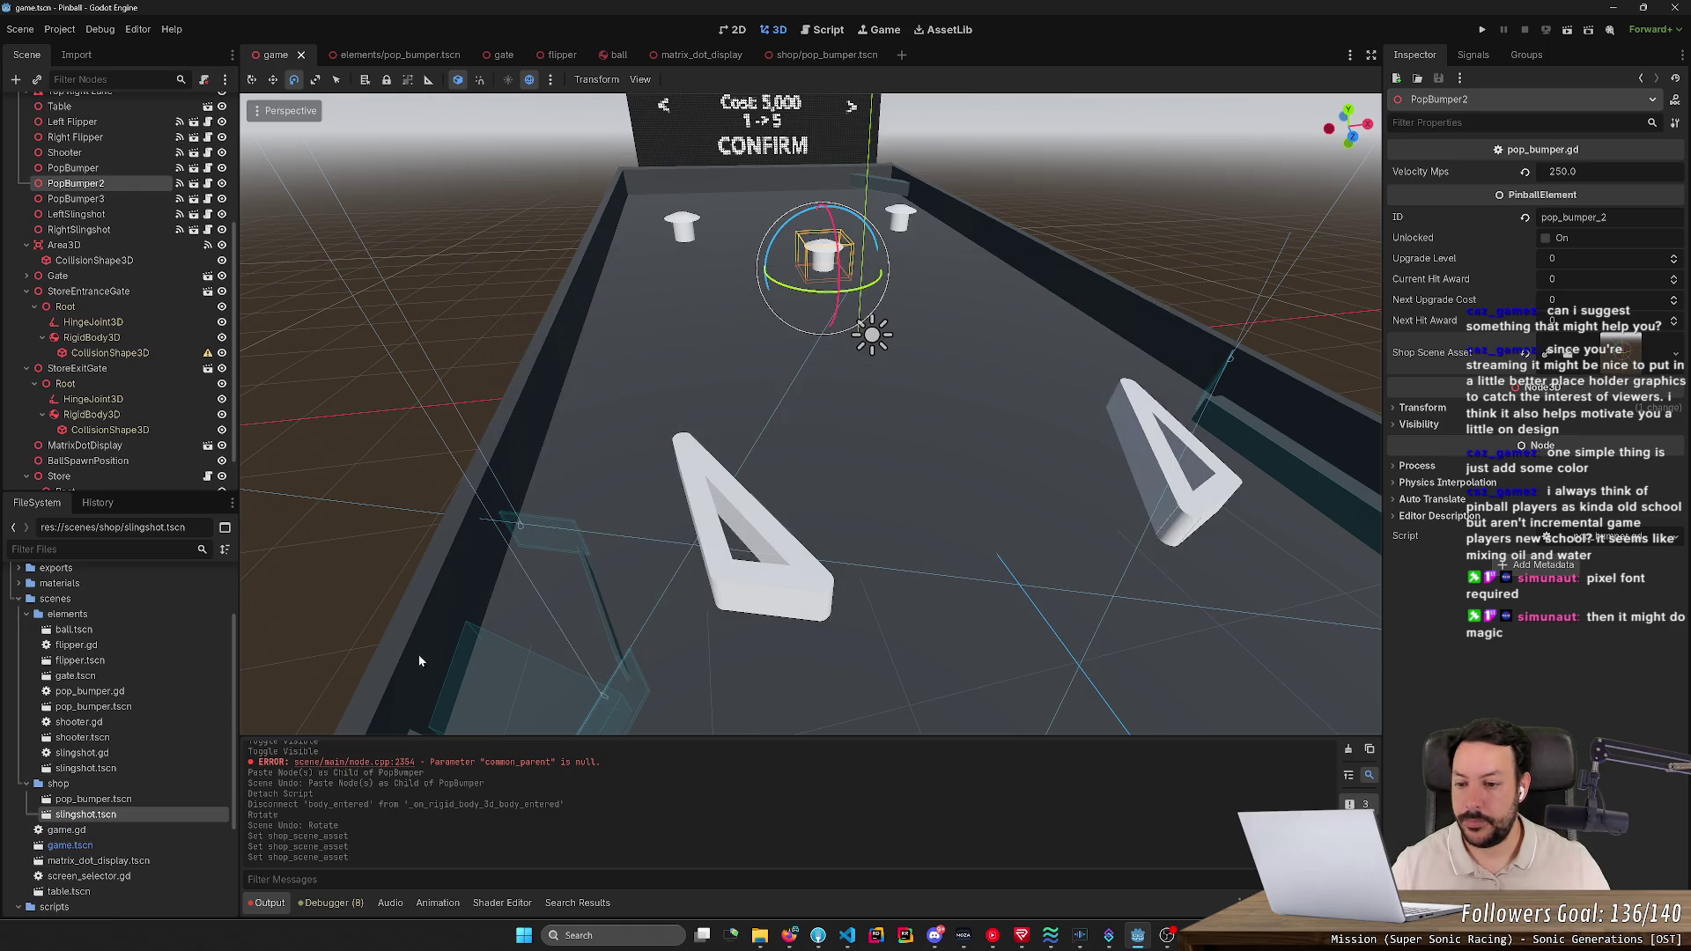
Step: Select the left slingshot and bring up Quick Load for its Shop Scene Asset
left_click(770, 524)
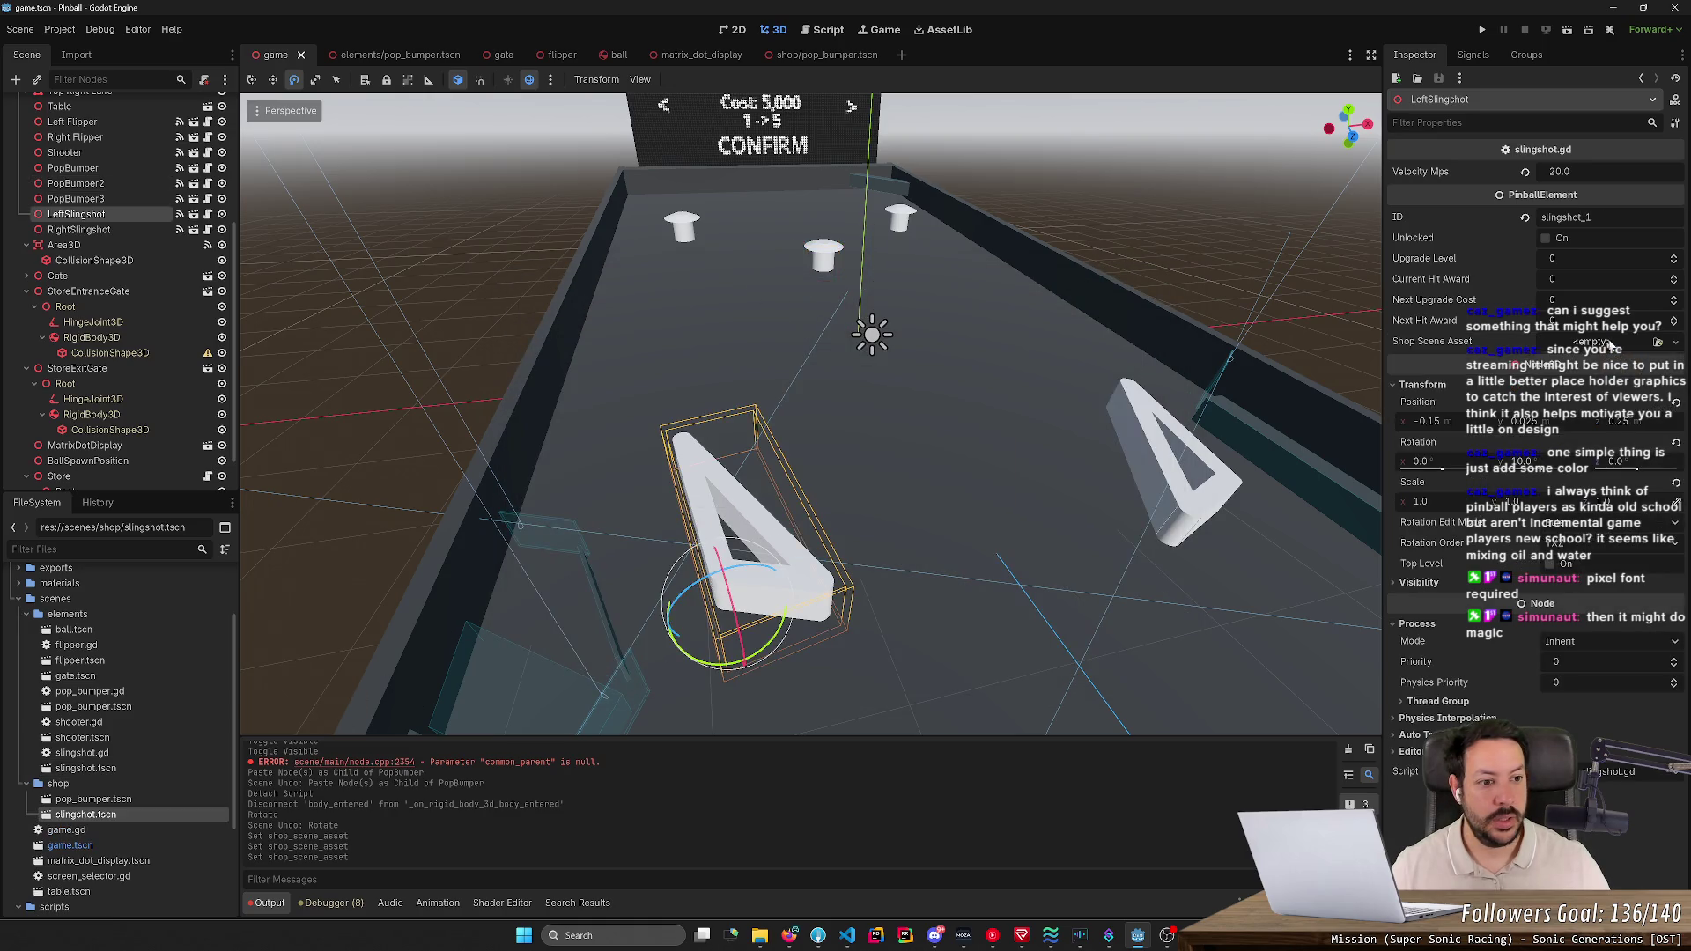
left_click(1675, 342)
left_click(1621, 403)
Step: Assign the shop slingshot.tscn as Shop Scene Asset for both left and right slingshots
type("shop")
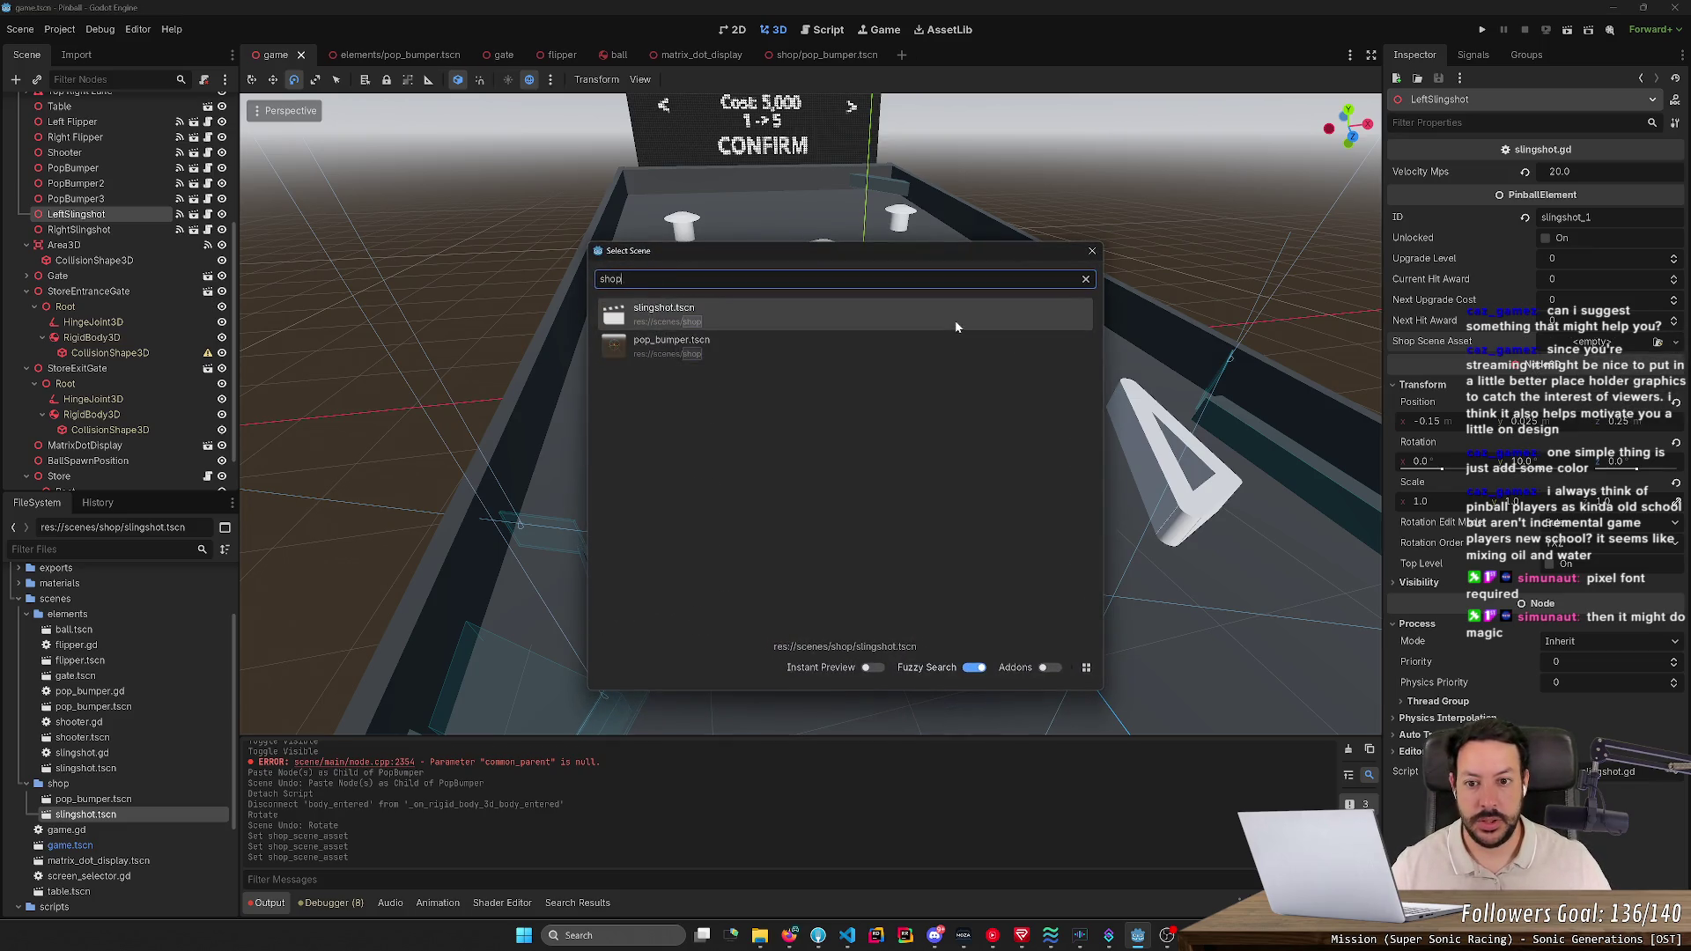
double_click(881, 315)
left_click(1114, 553)
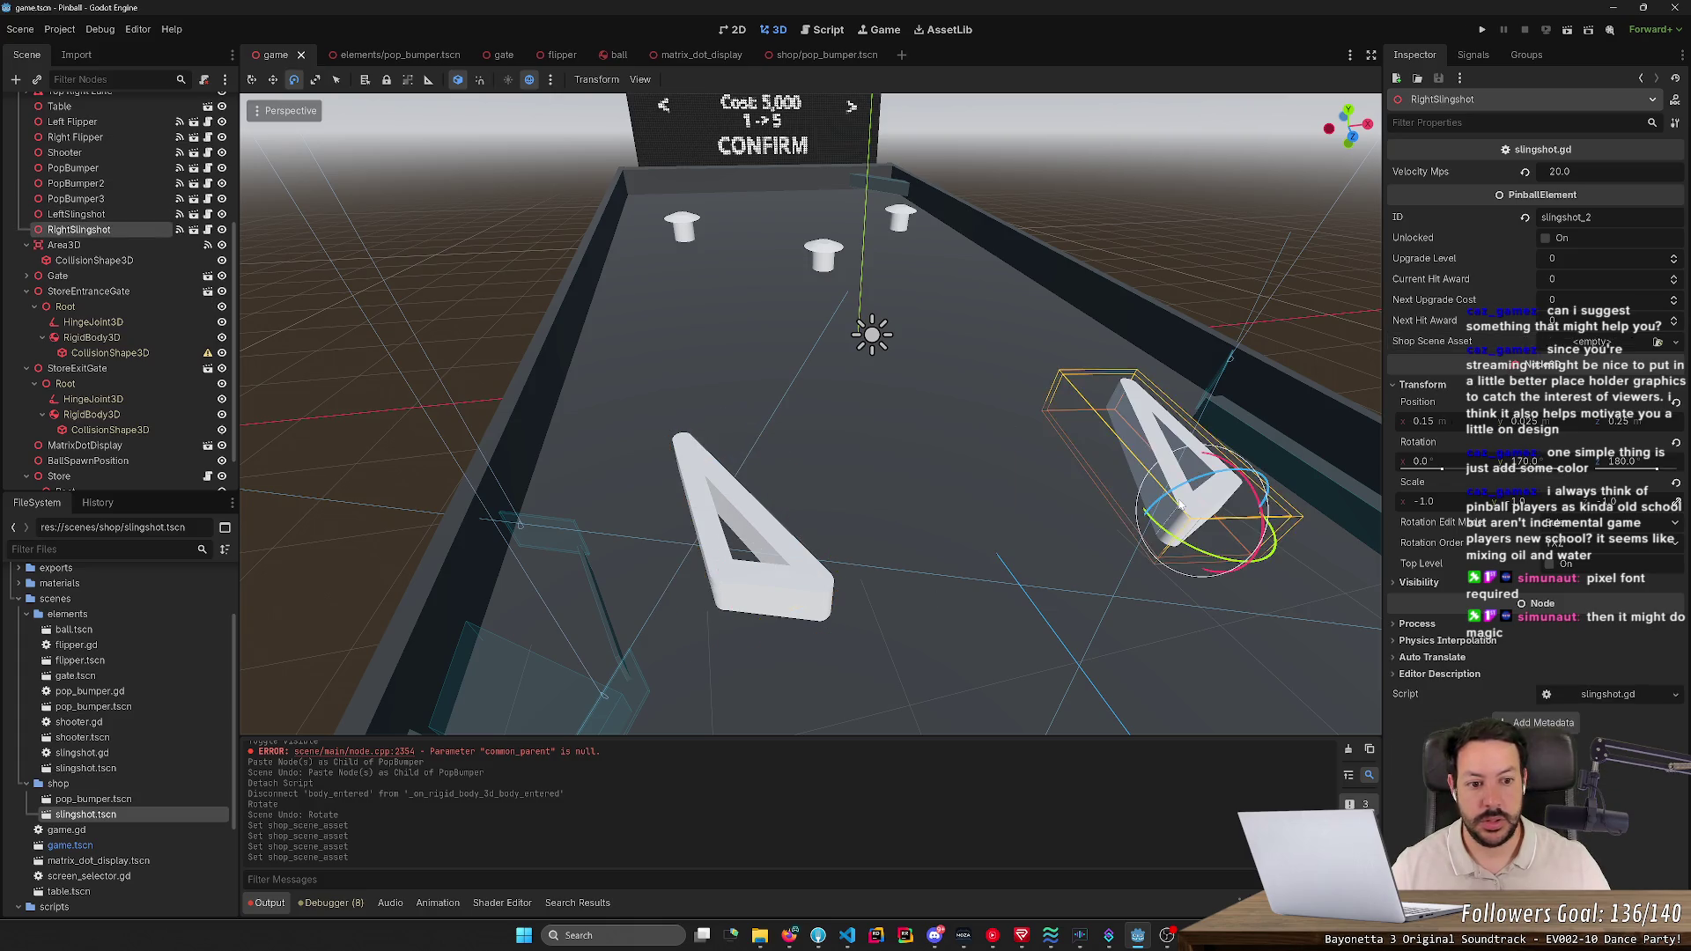
left_click(1675, 341)
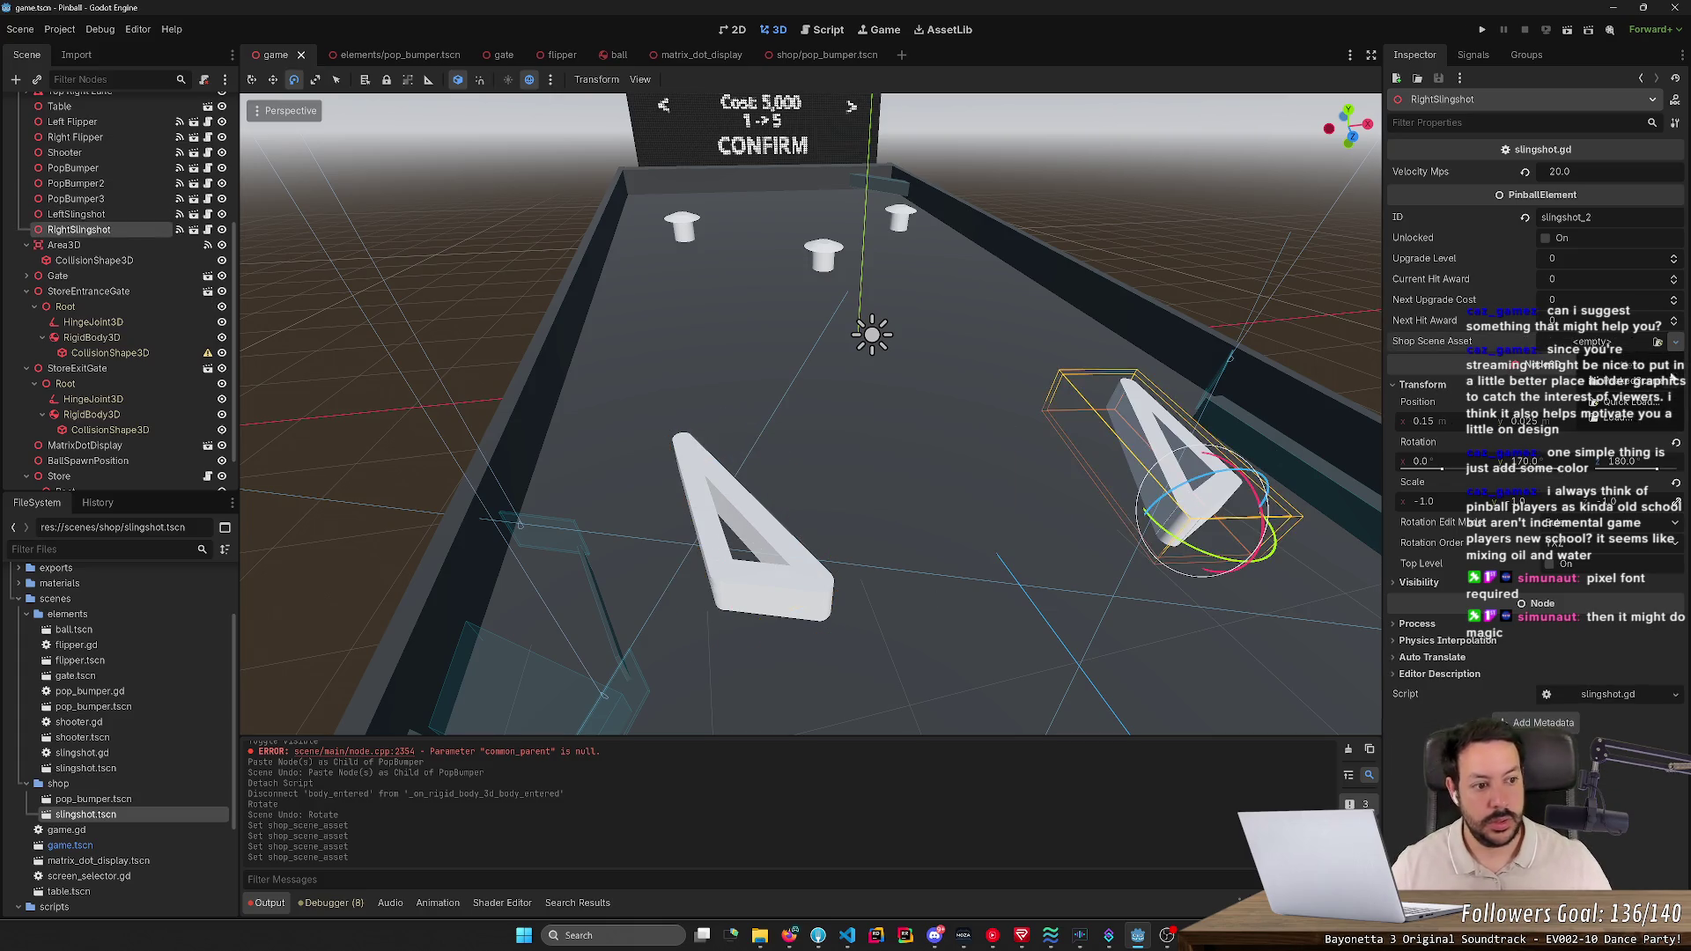
left_click(1629, 402)
type("shop")
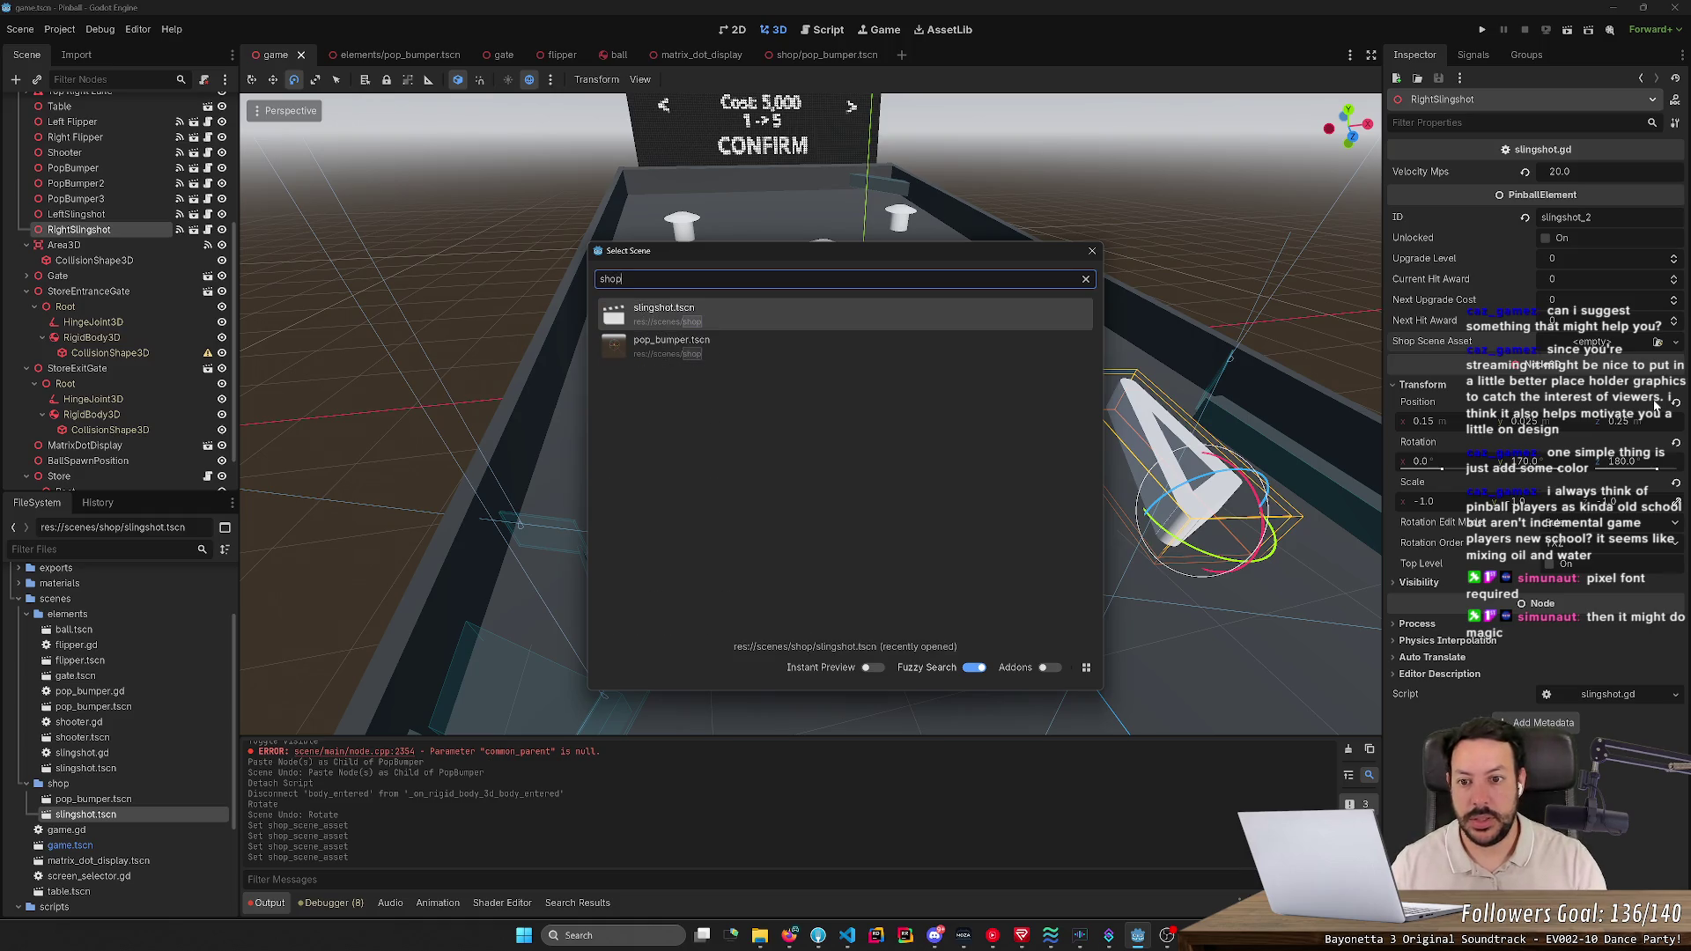
double_click(827, 312)
Step: Save the game scene, then select the left flipper and bring up flipper.tscn's file actions
key("ctrl+s")
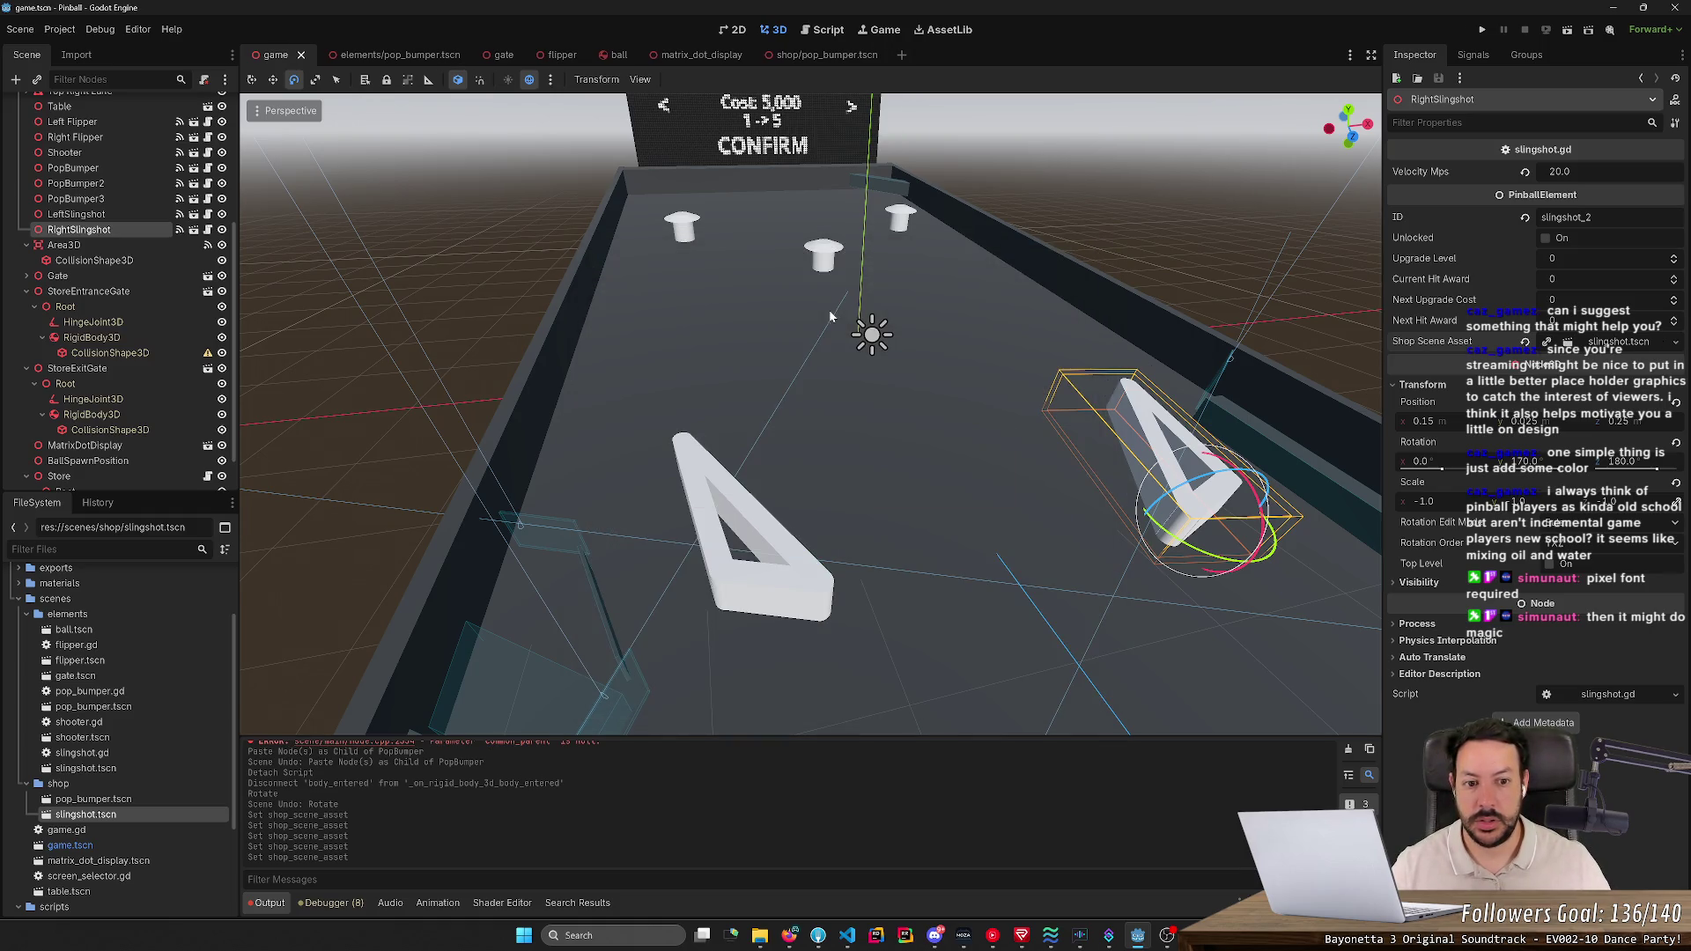
left_click_drag(859, 319, 744, 380)
left_click(771, 634)
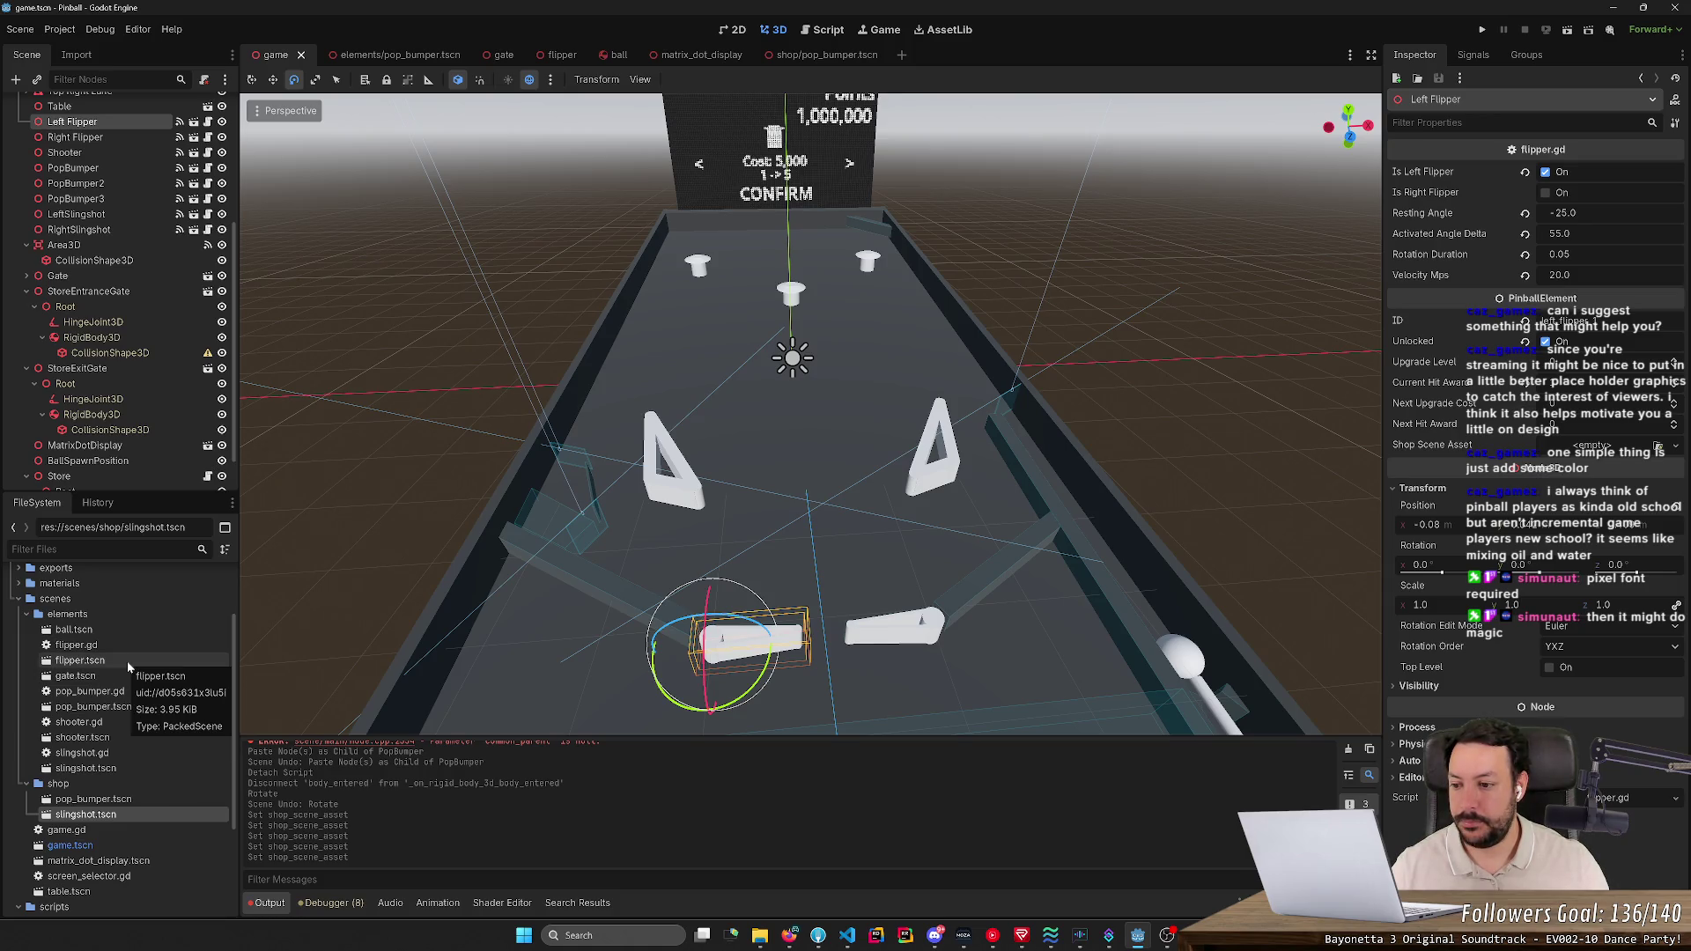
right_click(129, 666)
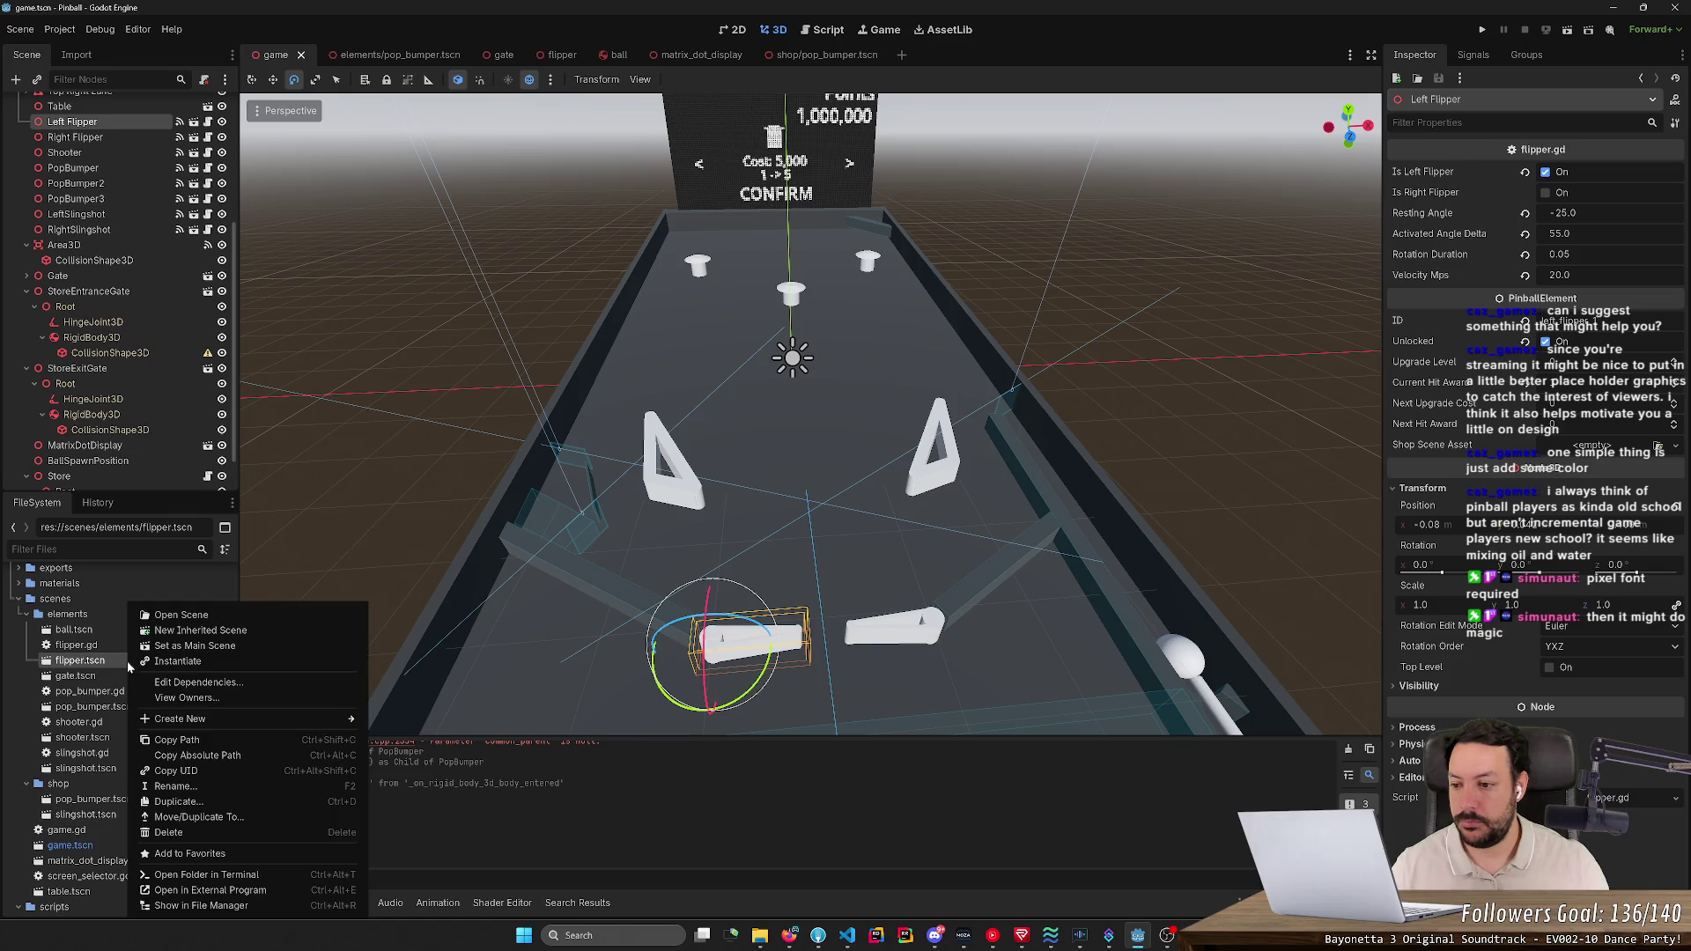
Step: Copy flipper.tscn into the shop folder and rename the copy left_flipper.tscn
left_click(231, 816)
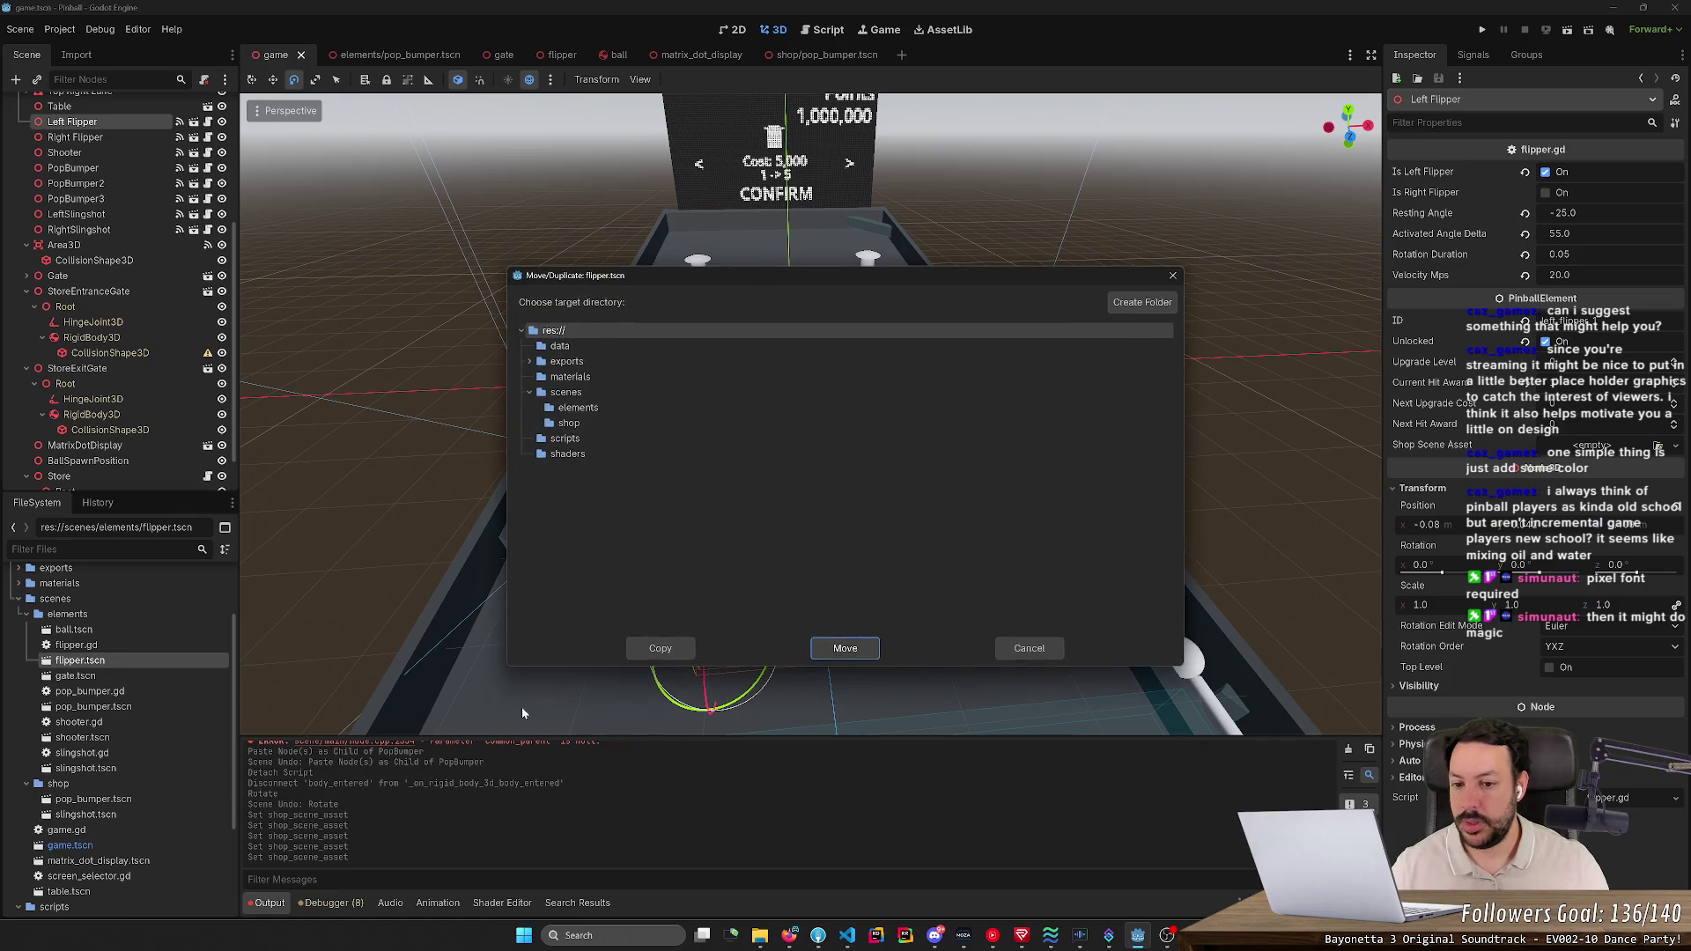
left_click(630, 423)
left_click(662, 650)
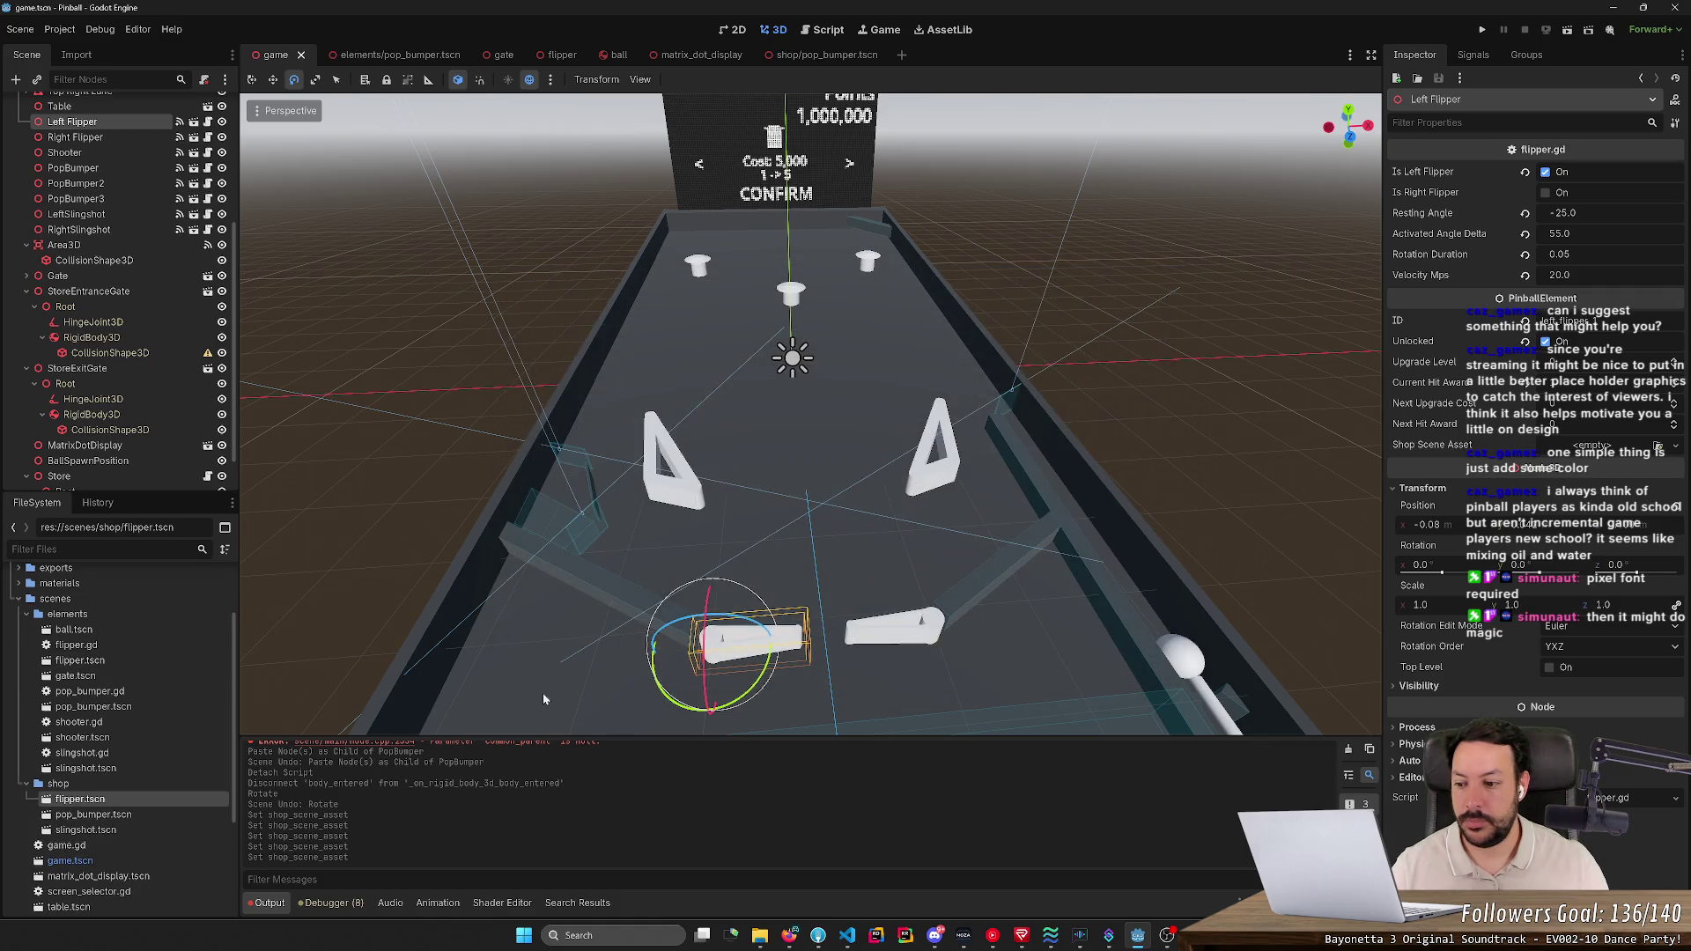
key("F2")
key("Escape")
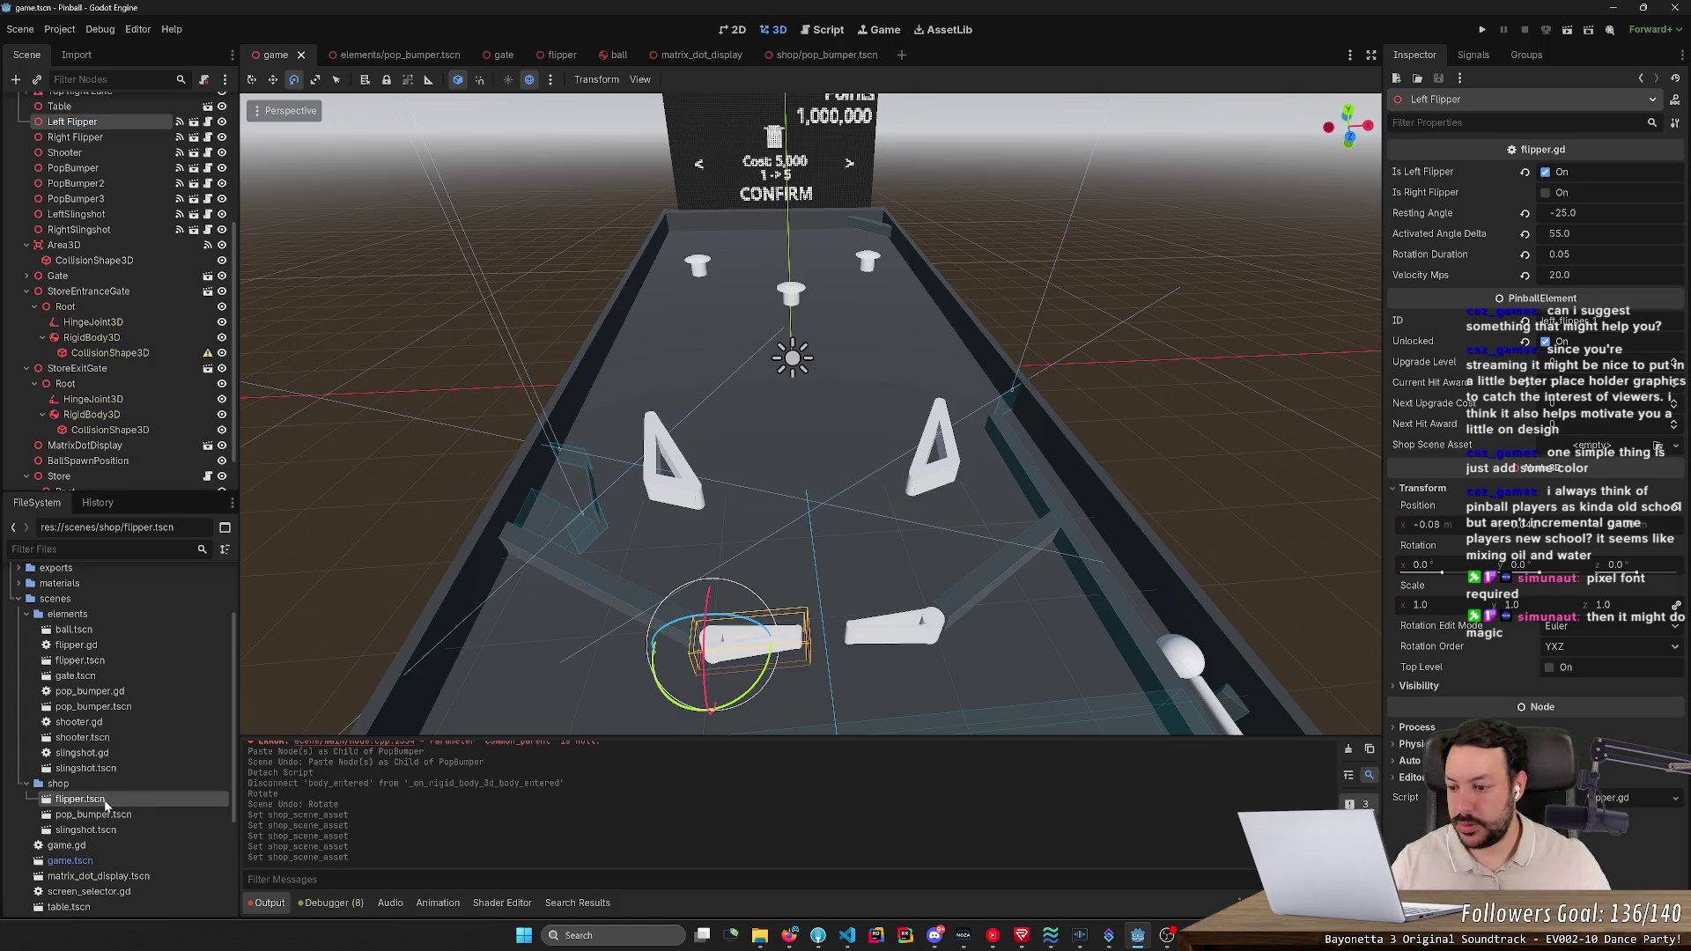
key("F2")
type("left_flipper.tscn")
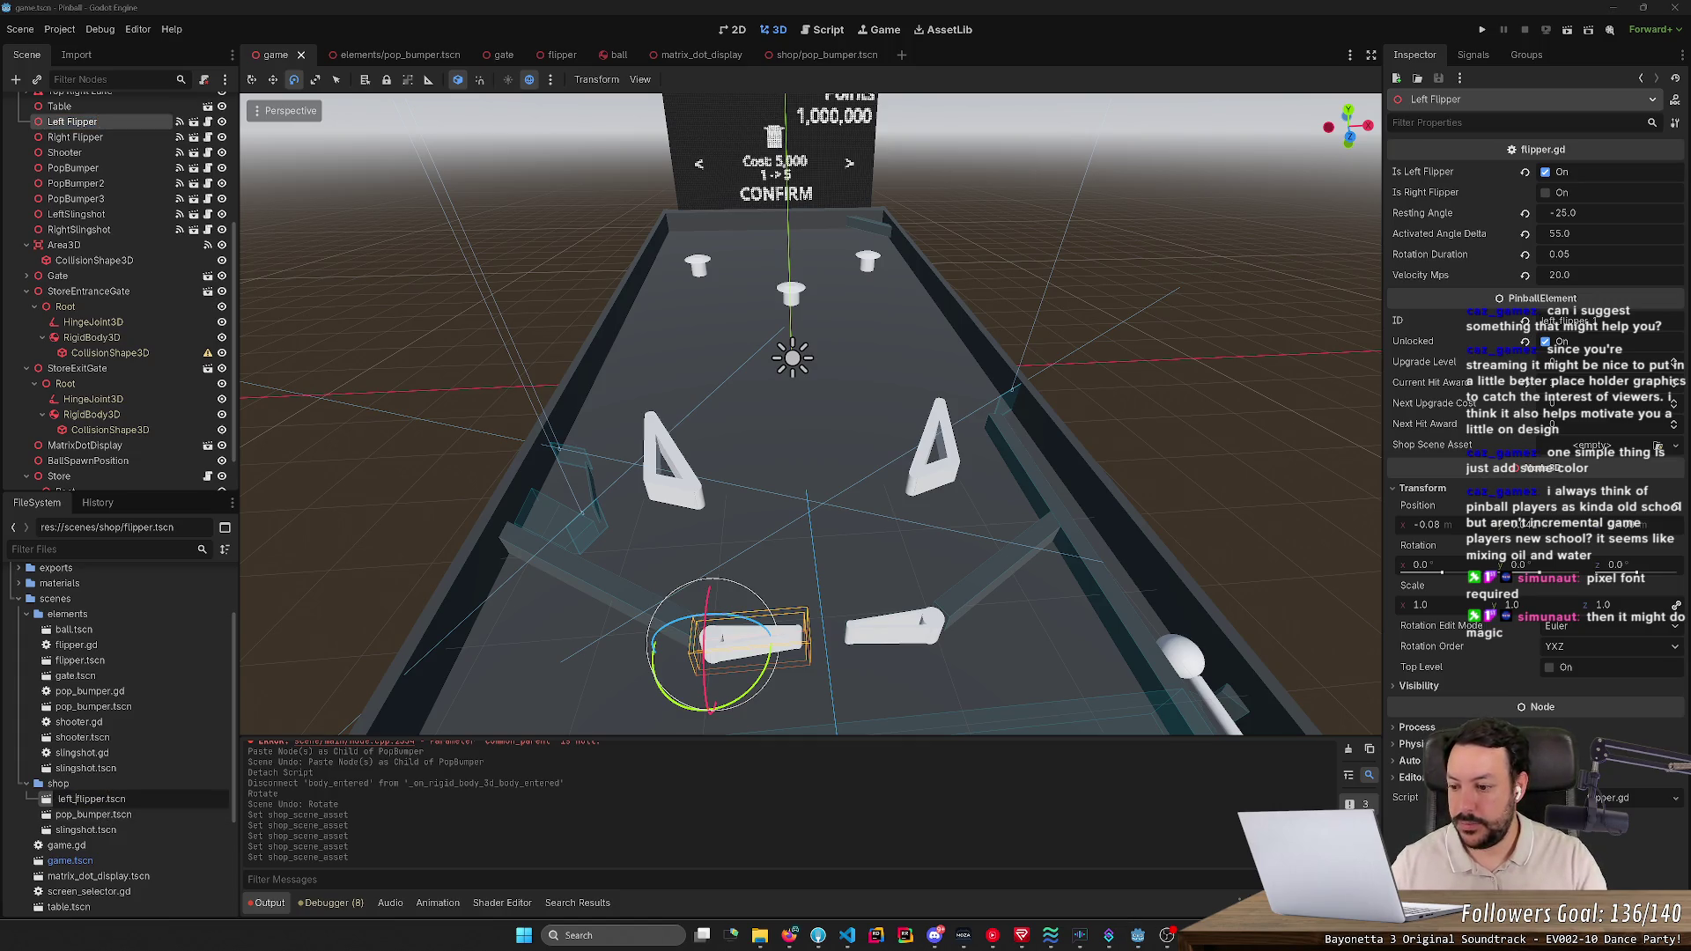
key("Return")
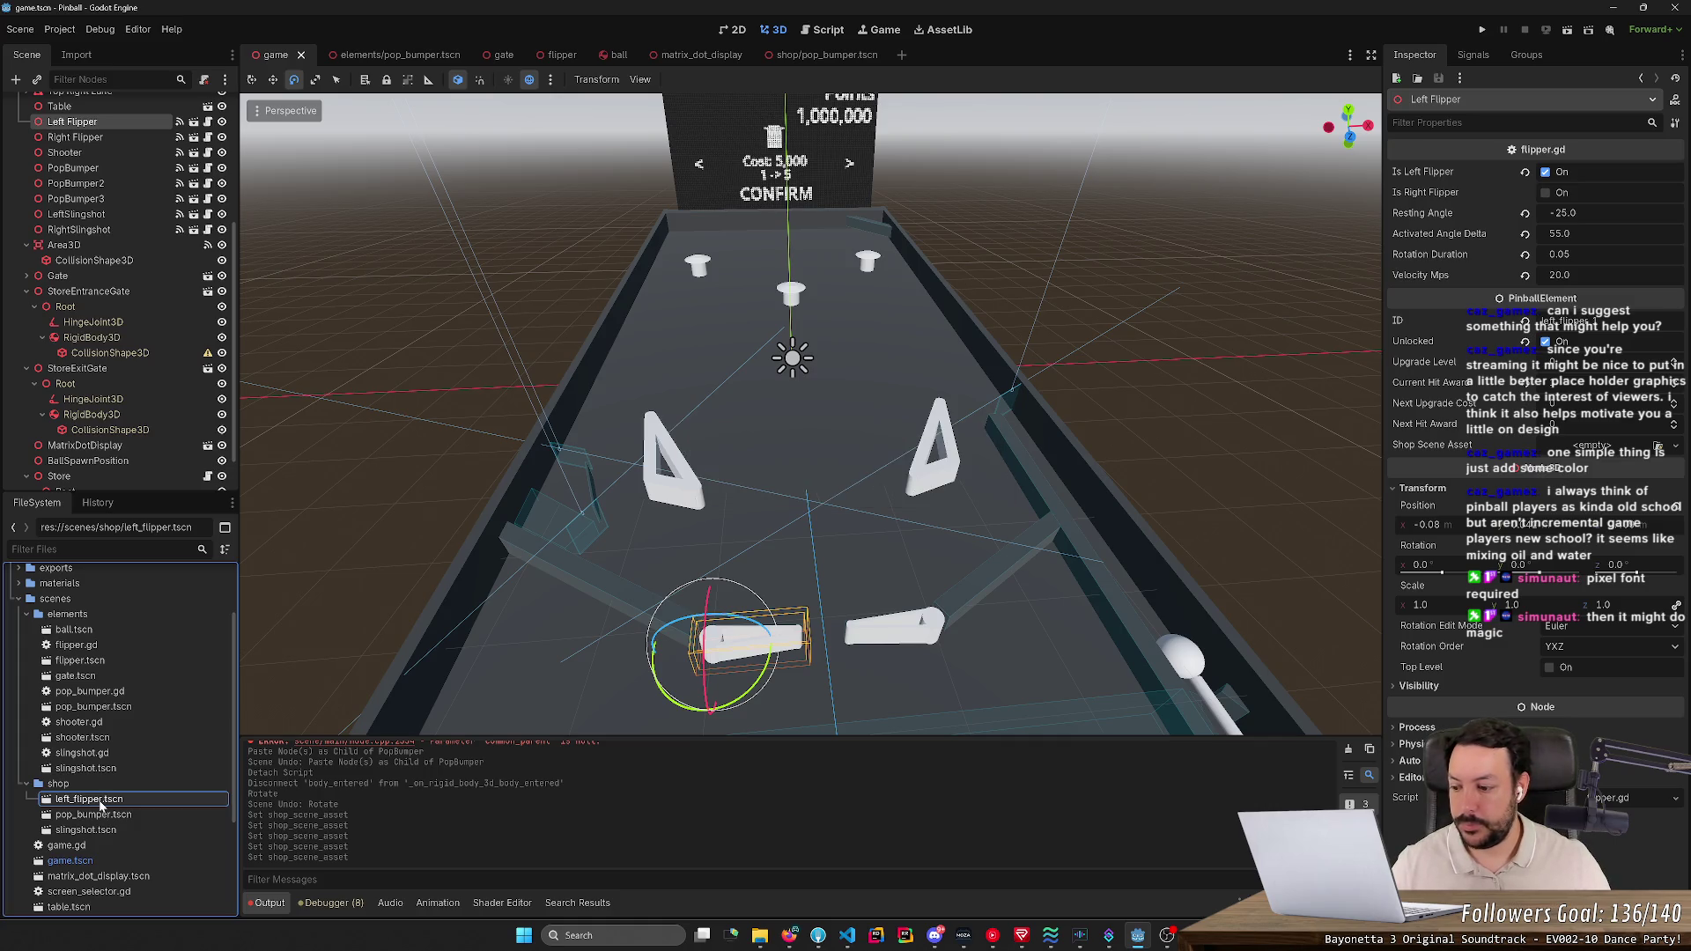
Step: Duplicate left_flipper.tscn as right_flipper.tscn
right_click(135, 803)
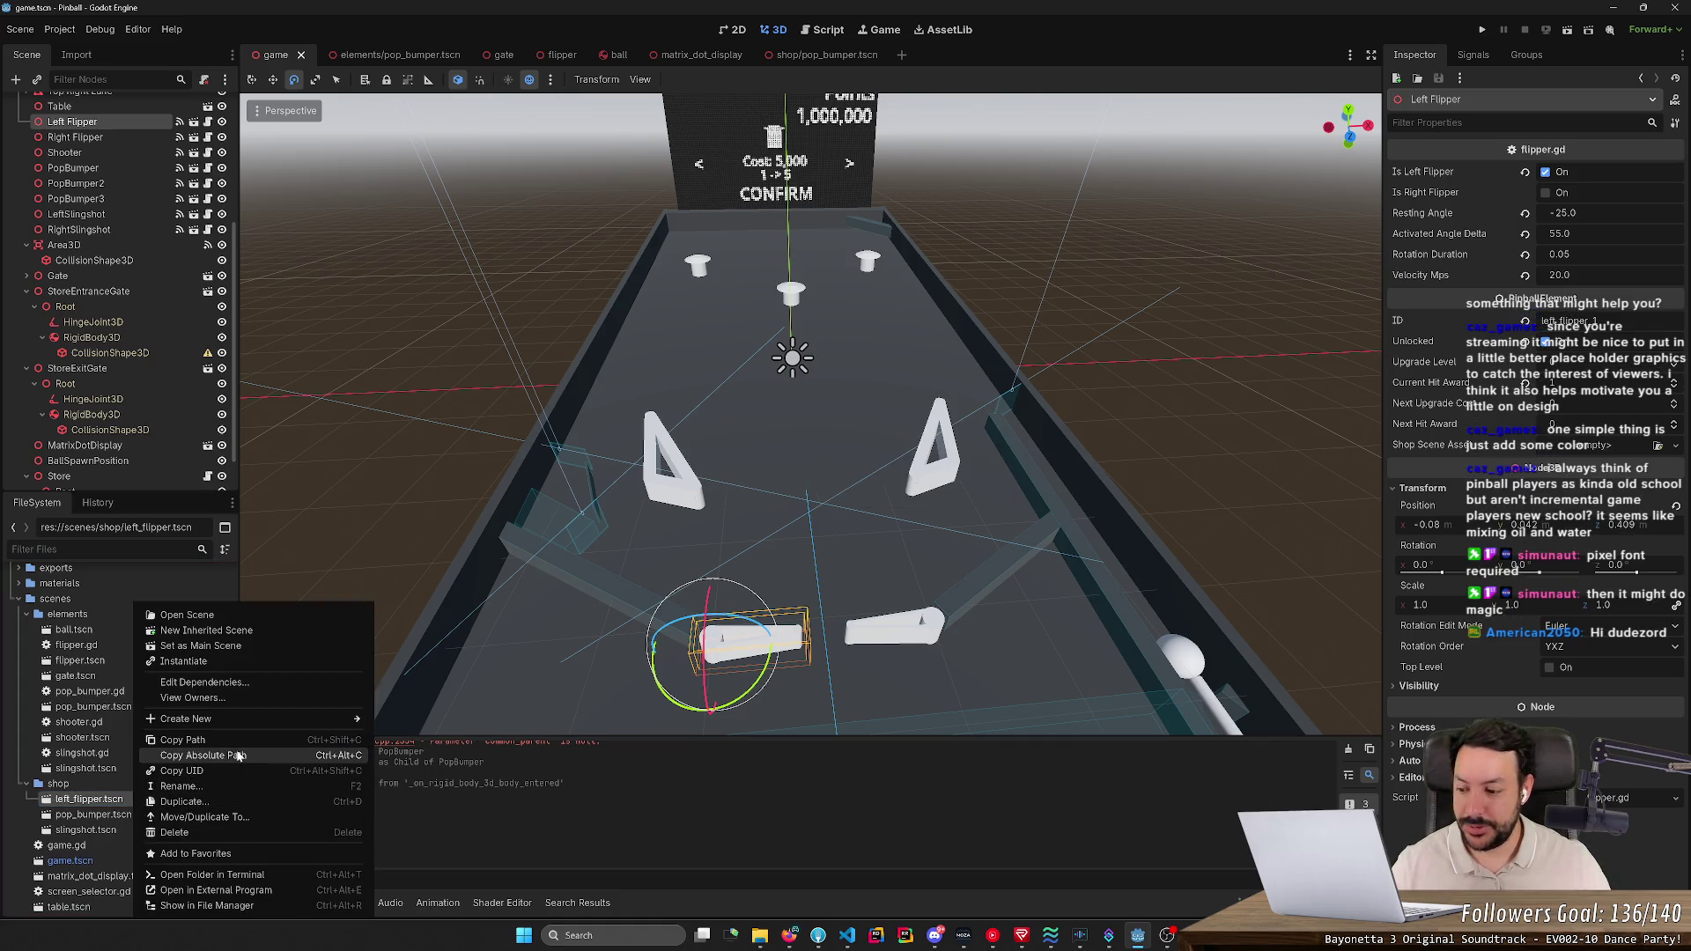
left_click(250, 801)
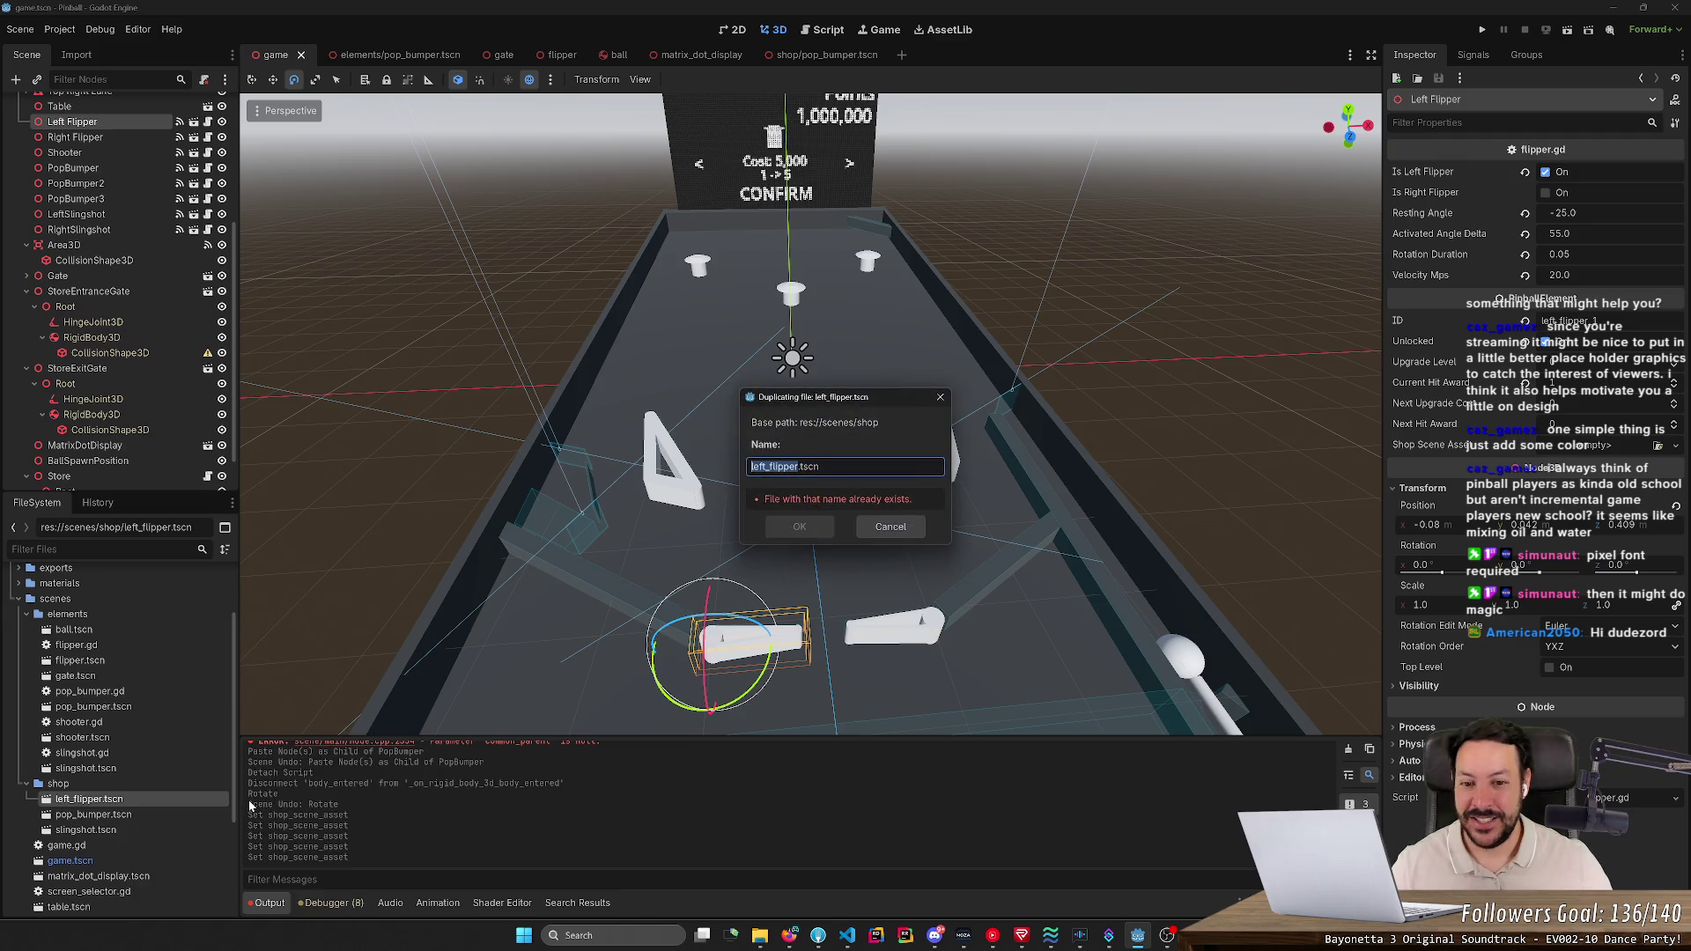
type("right")
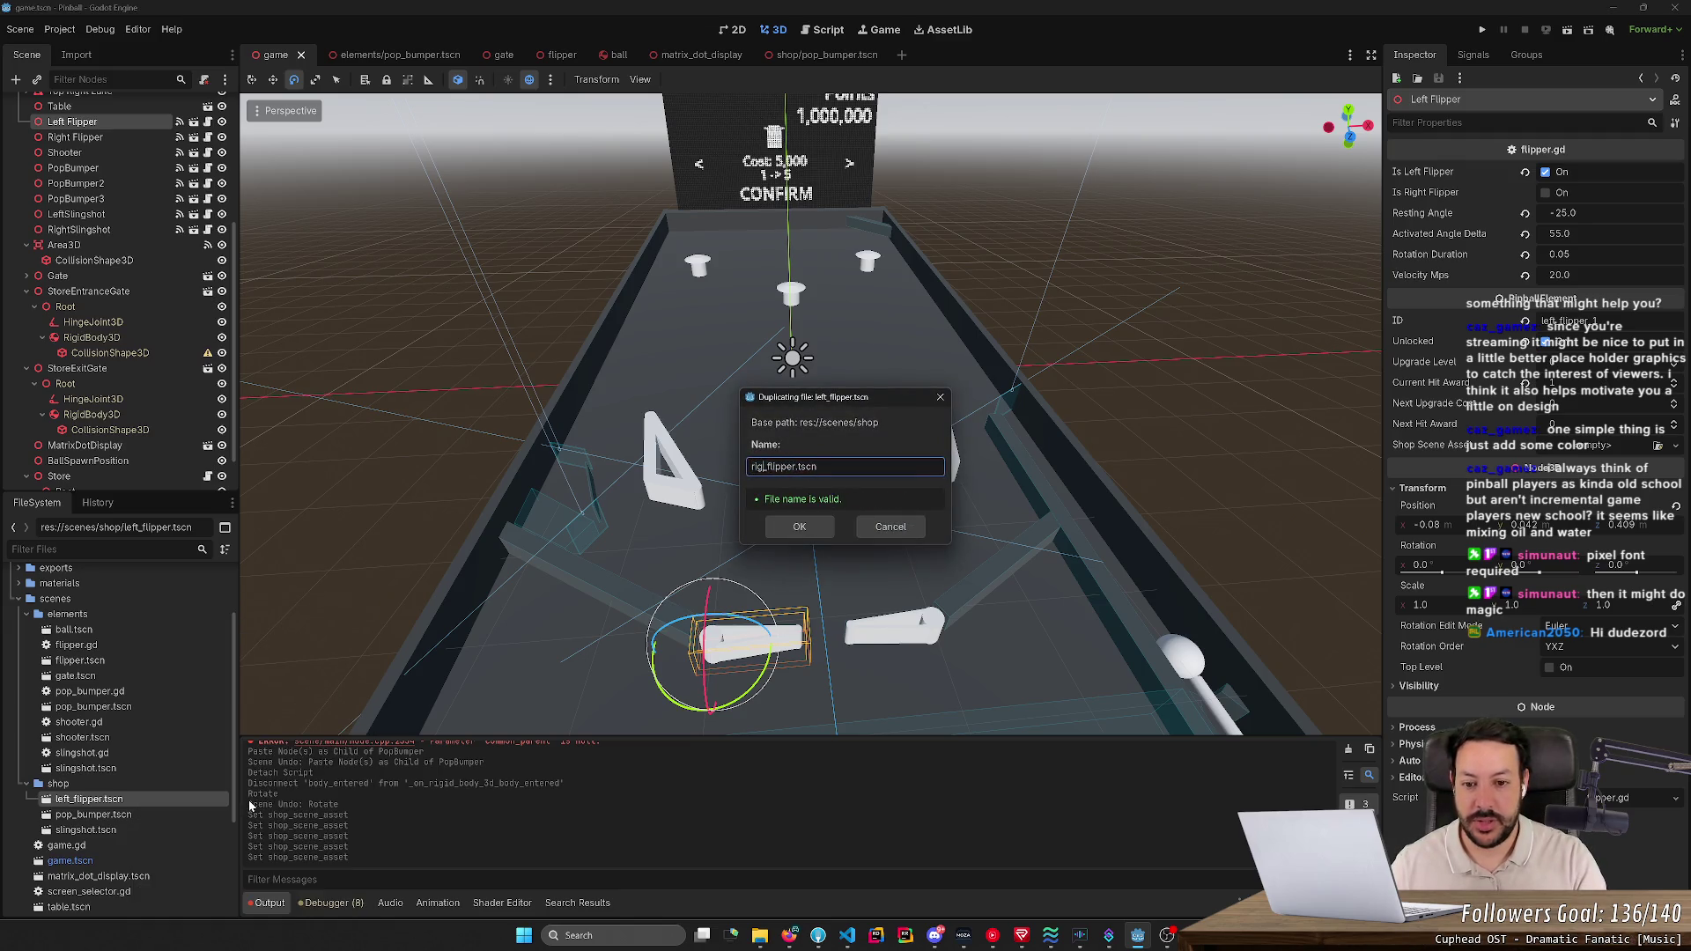
key("Return")
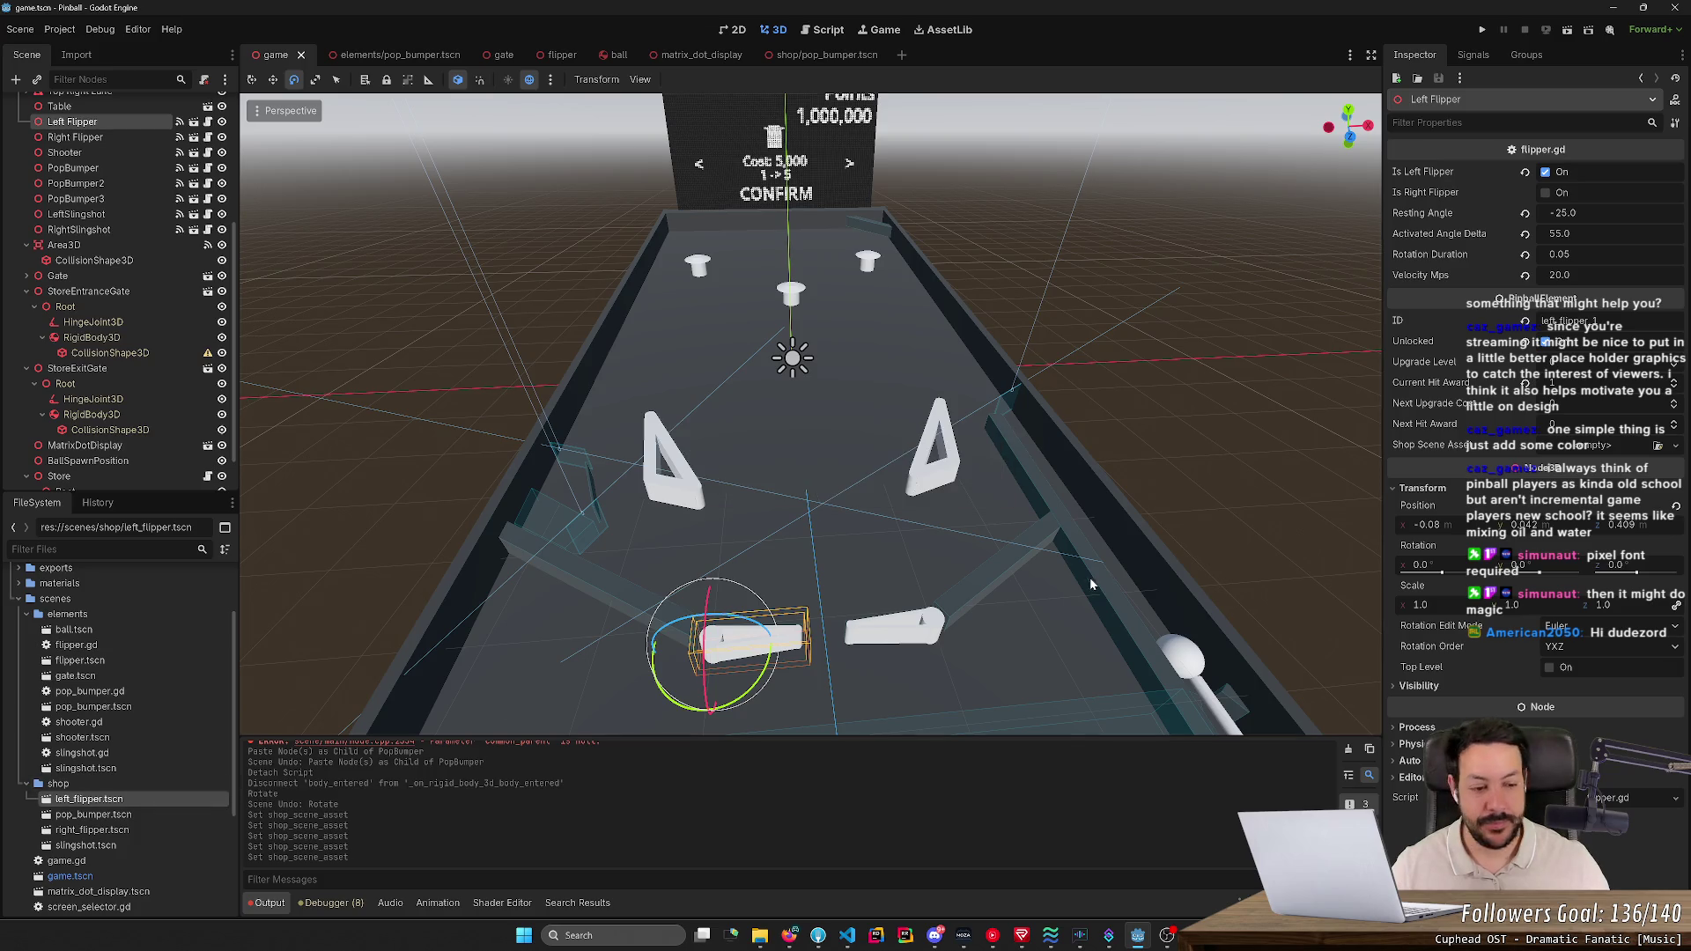
left_click(1624, 447)
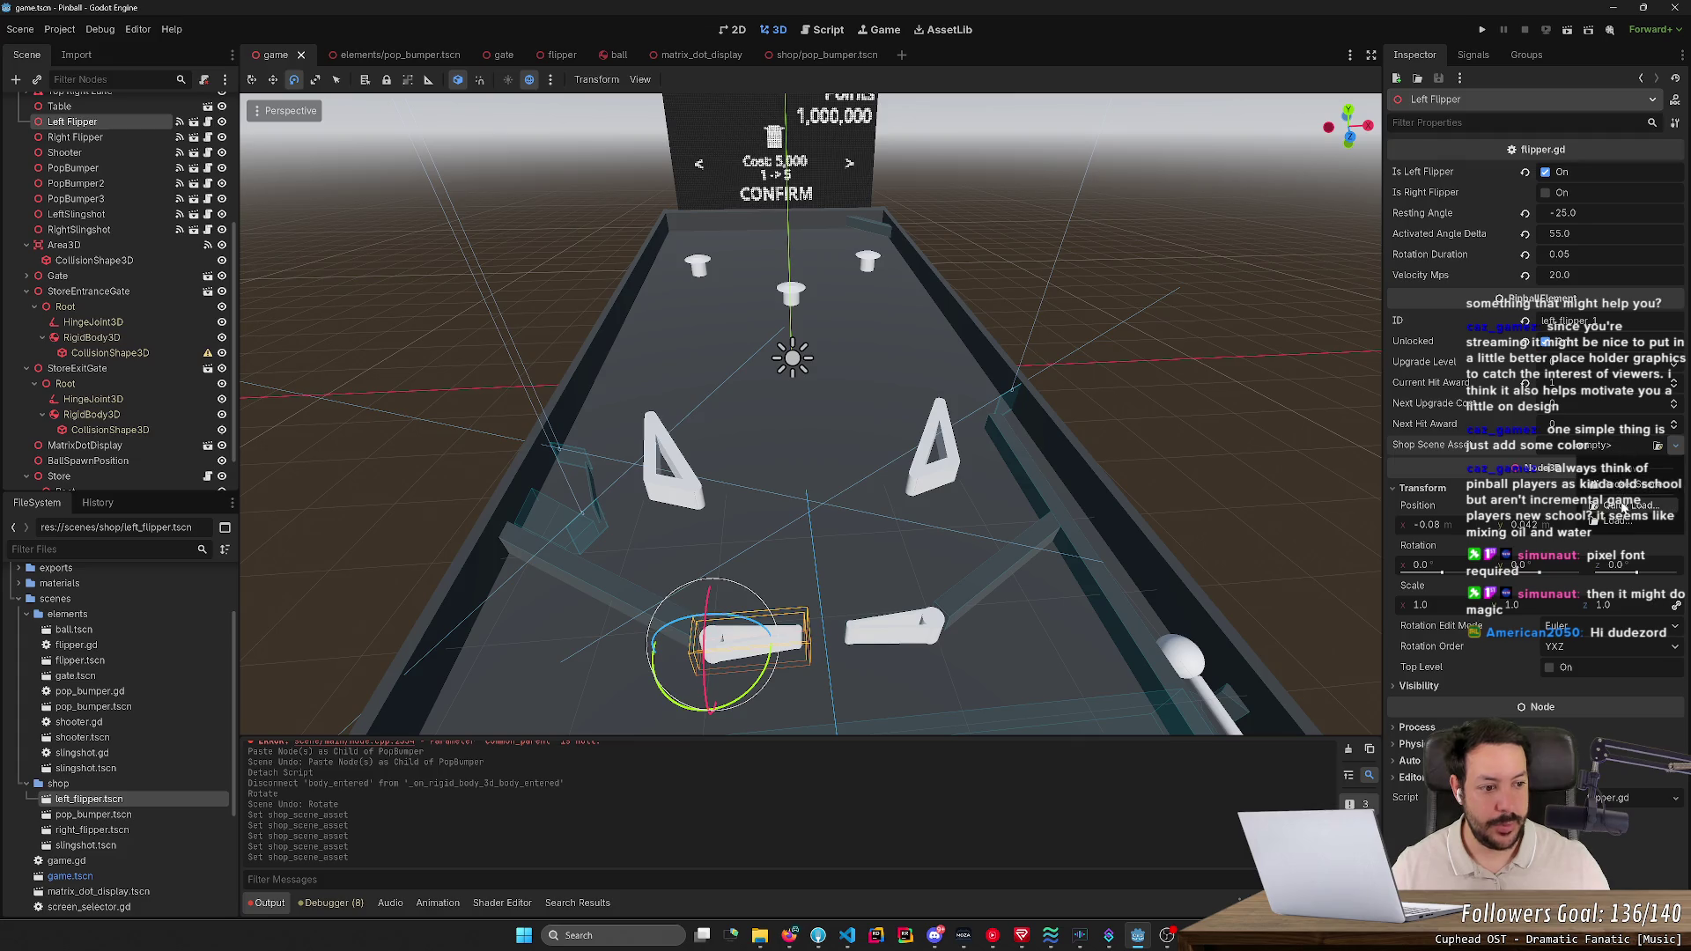
left_click(1620, 487)
Step: Assign left_flipper.tscn as Left Flipper's Shop Scene Asset and save the game scene
type("shop")
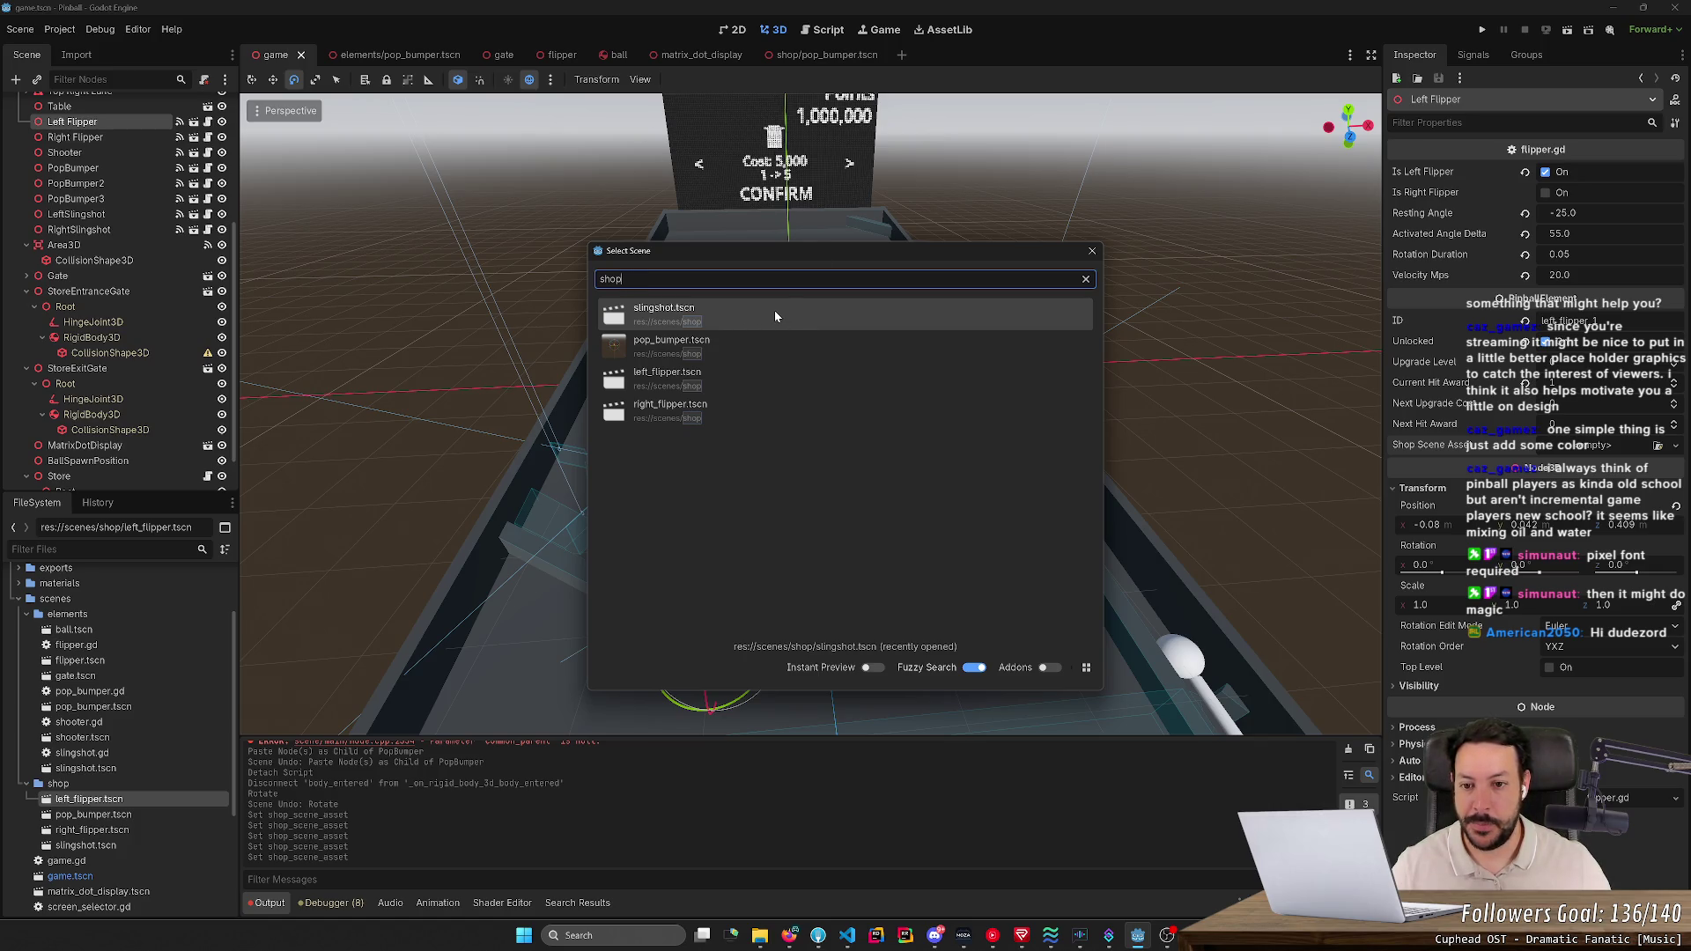
left_click(727, 379)
key("ctrl+s")
Step: Assign right_flipper.tscn to Right Flipper's Shop Scene Asset, then open left_flipper.tscn
left_click(916, 631)
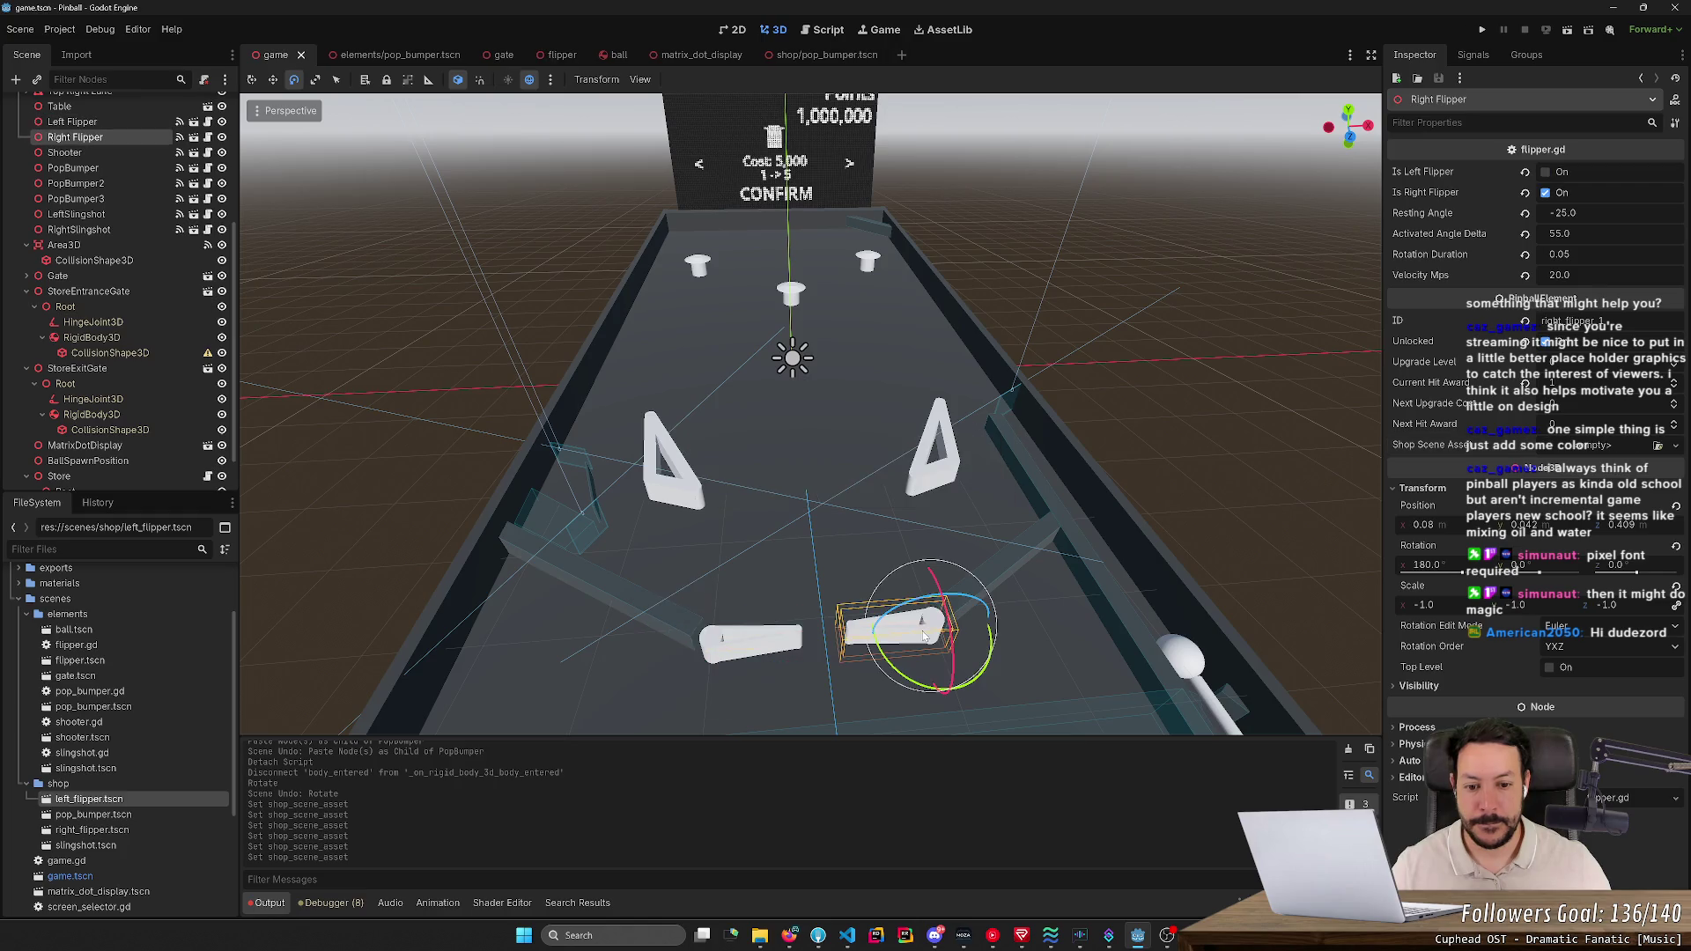
left_click(1617, 447)
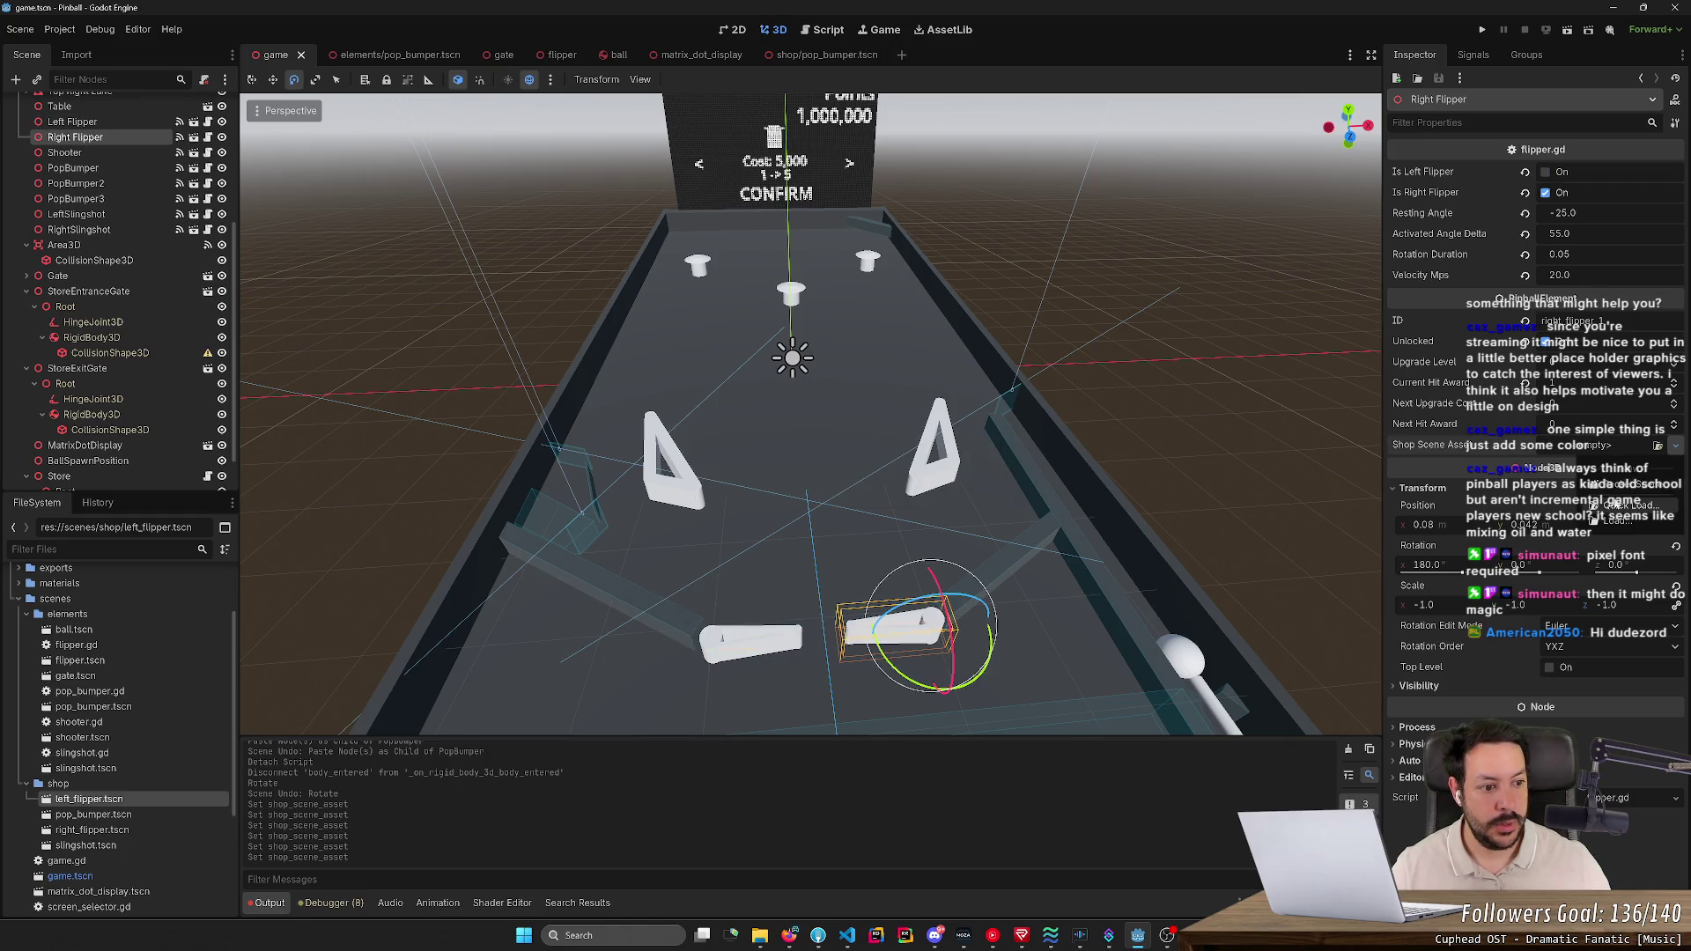
type("shop")
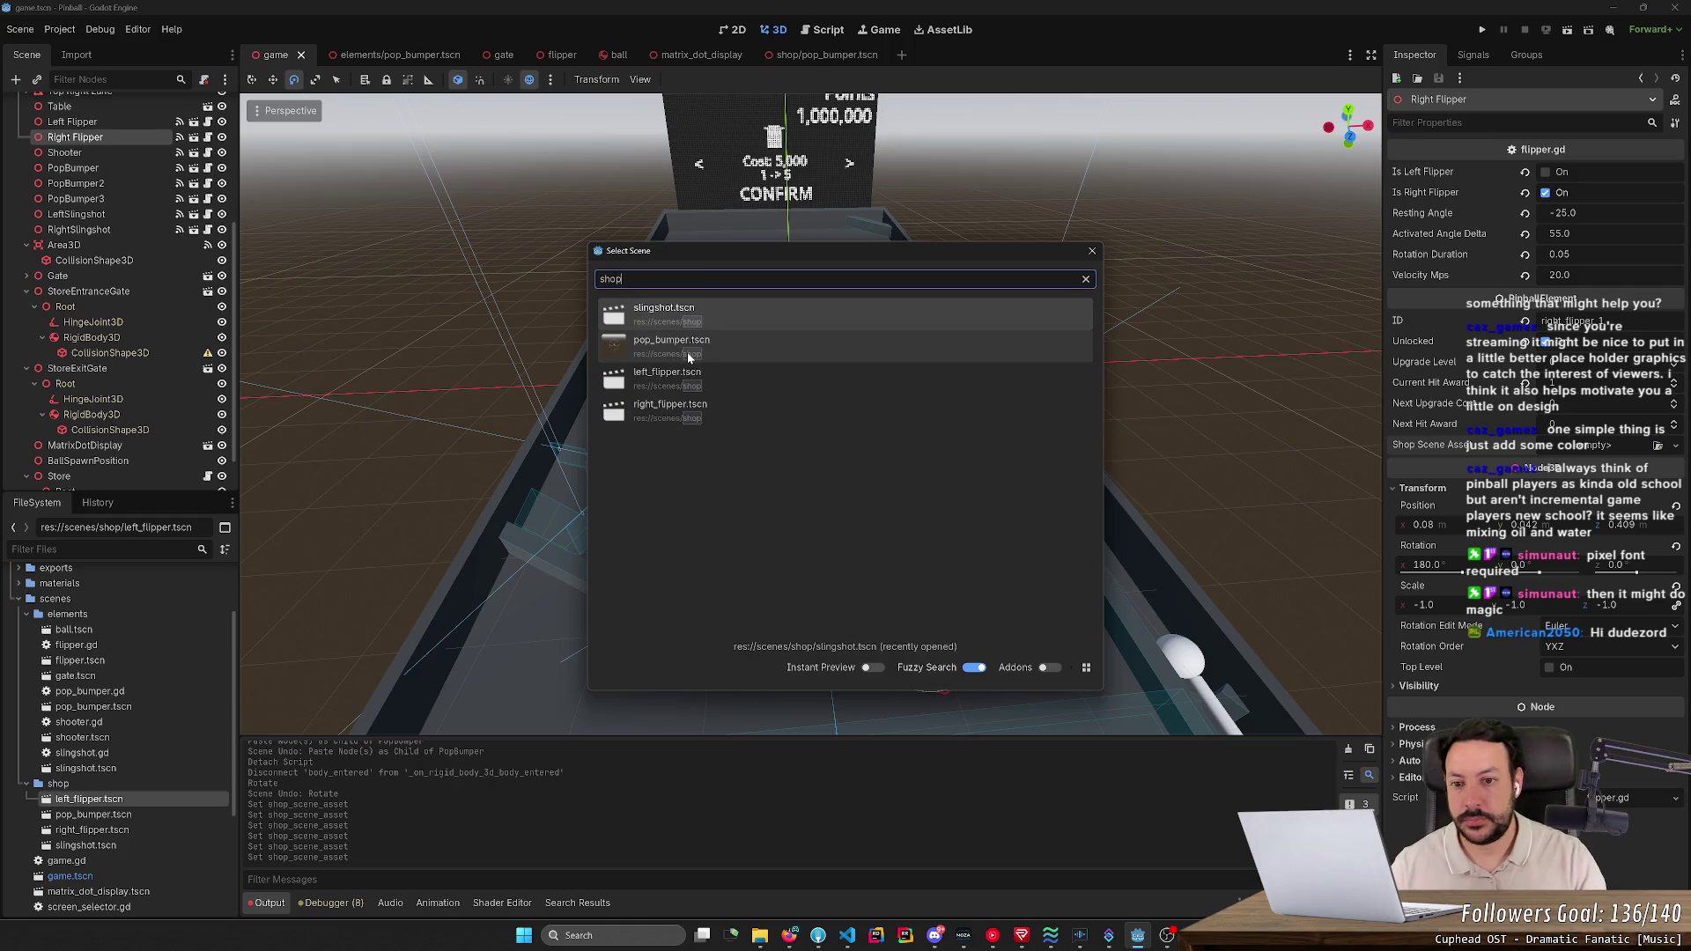
left_click(727, 415)
double_click(104, 802)
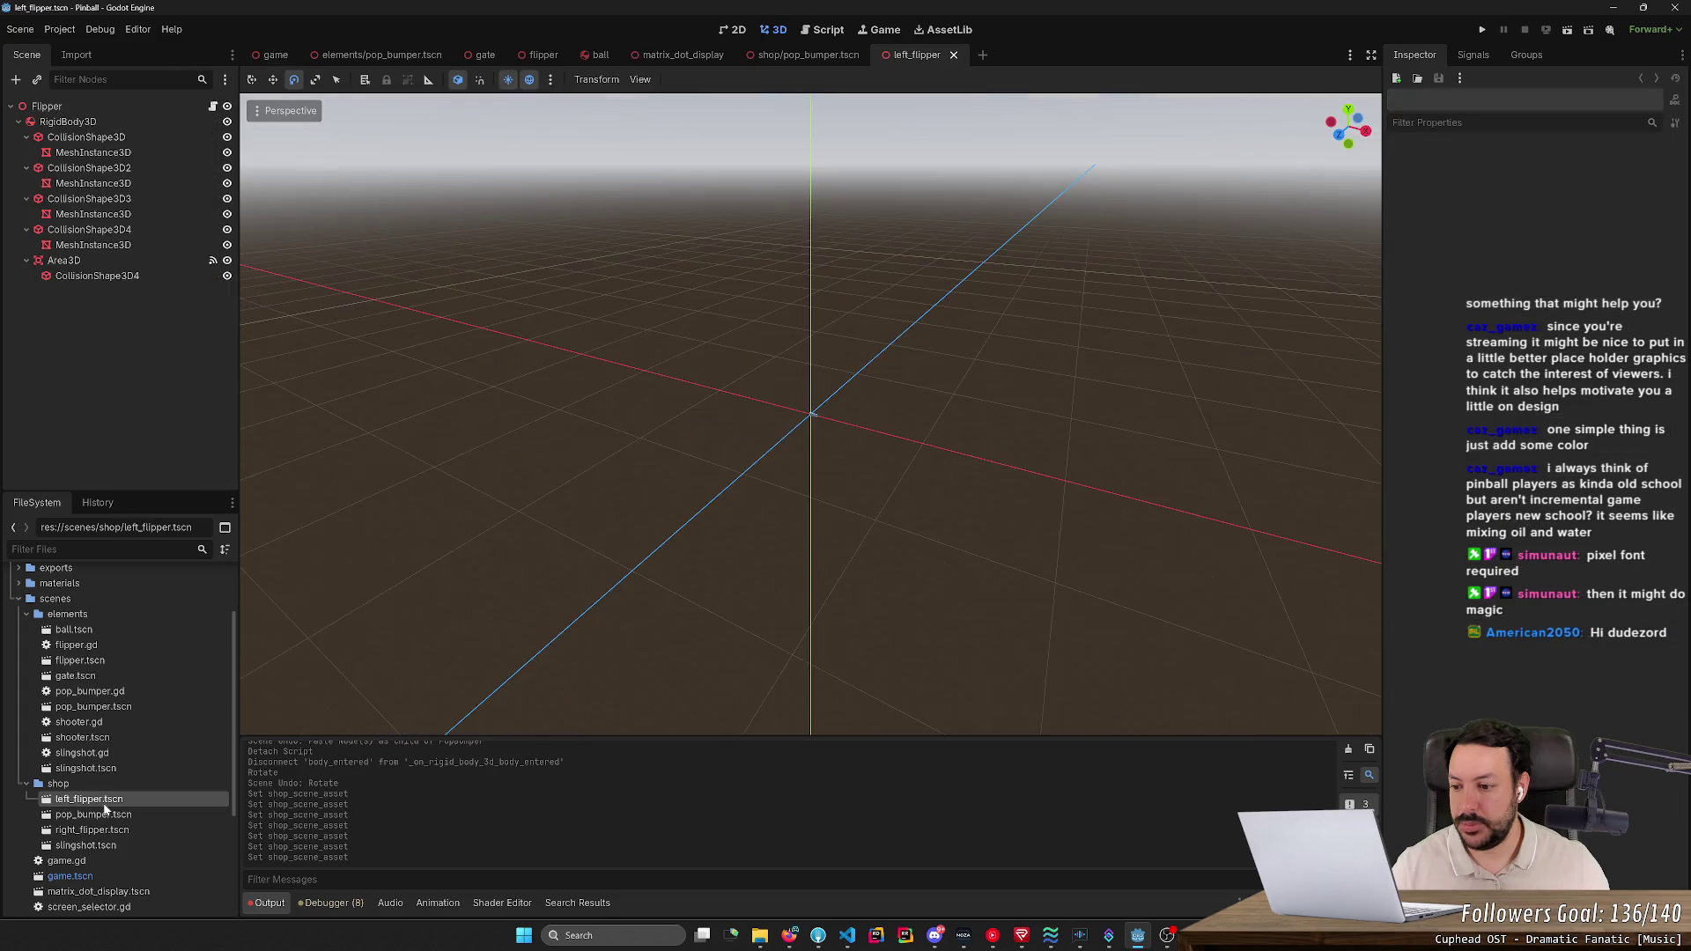
Step: In left_flipper.tscn, detach the Flipper script, disconnect both Area3D signals, and save
right_click(172, 106)
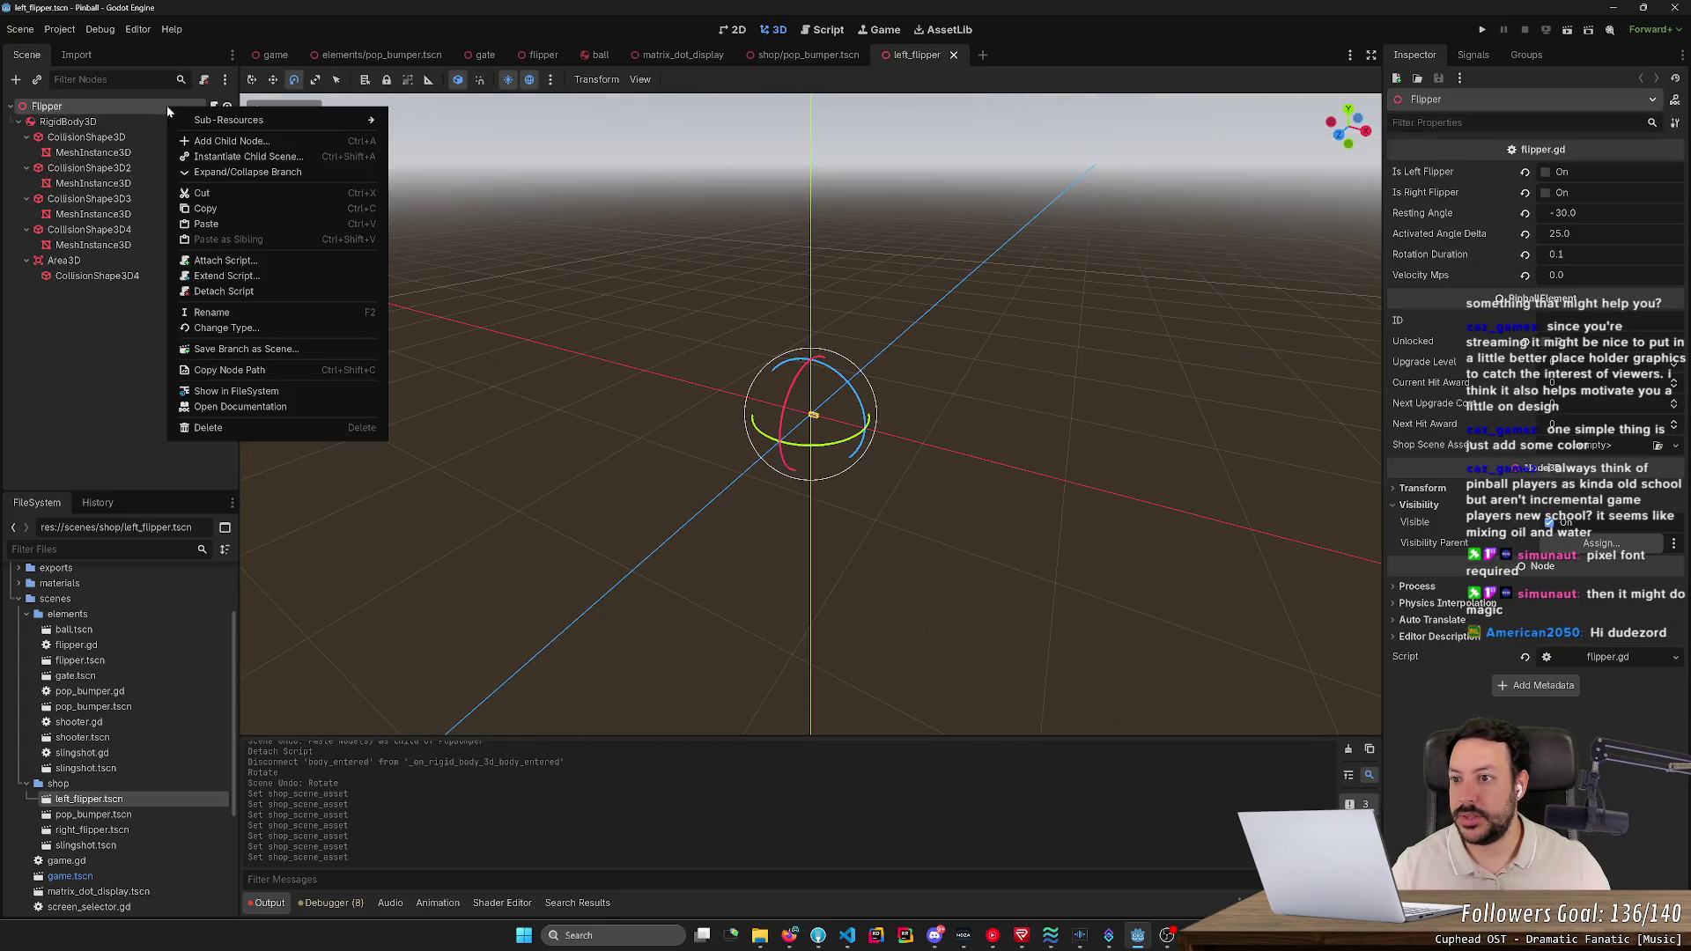
left_click(249, 292)
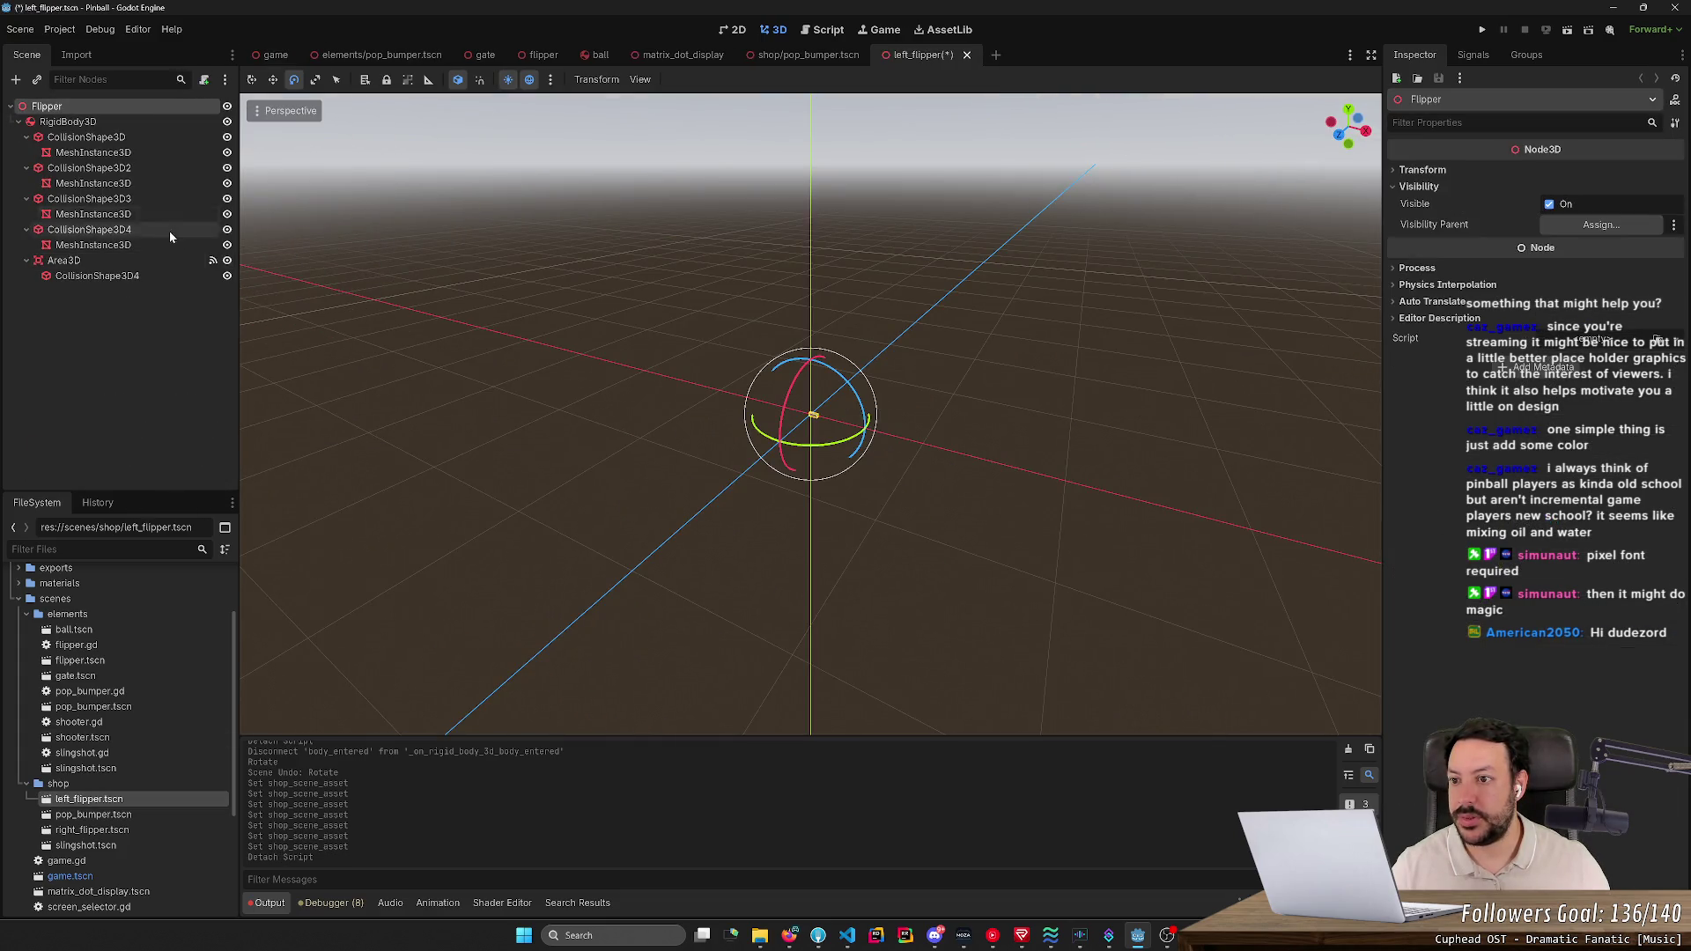
left_click(70, 260)
left_click(1475, 56)
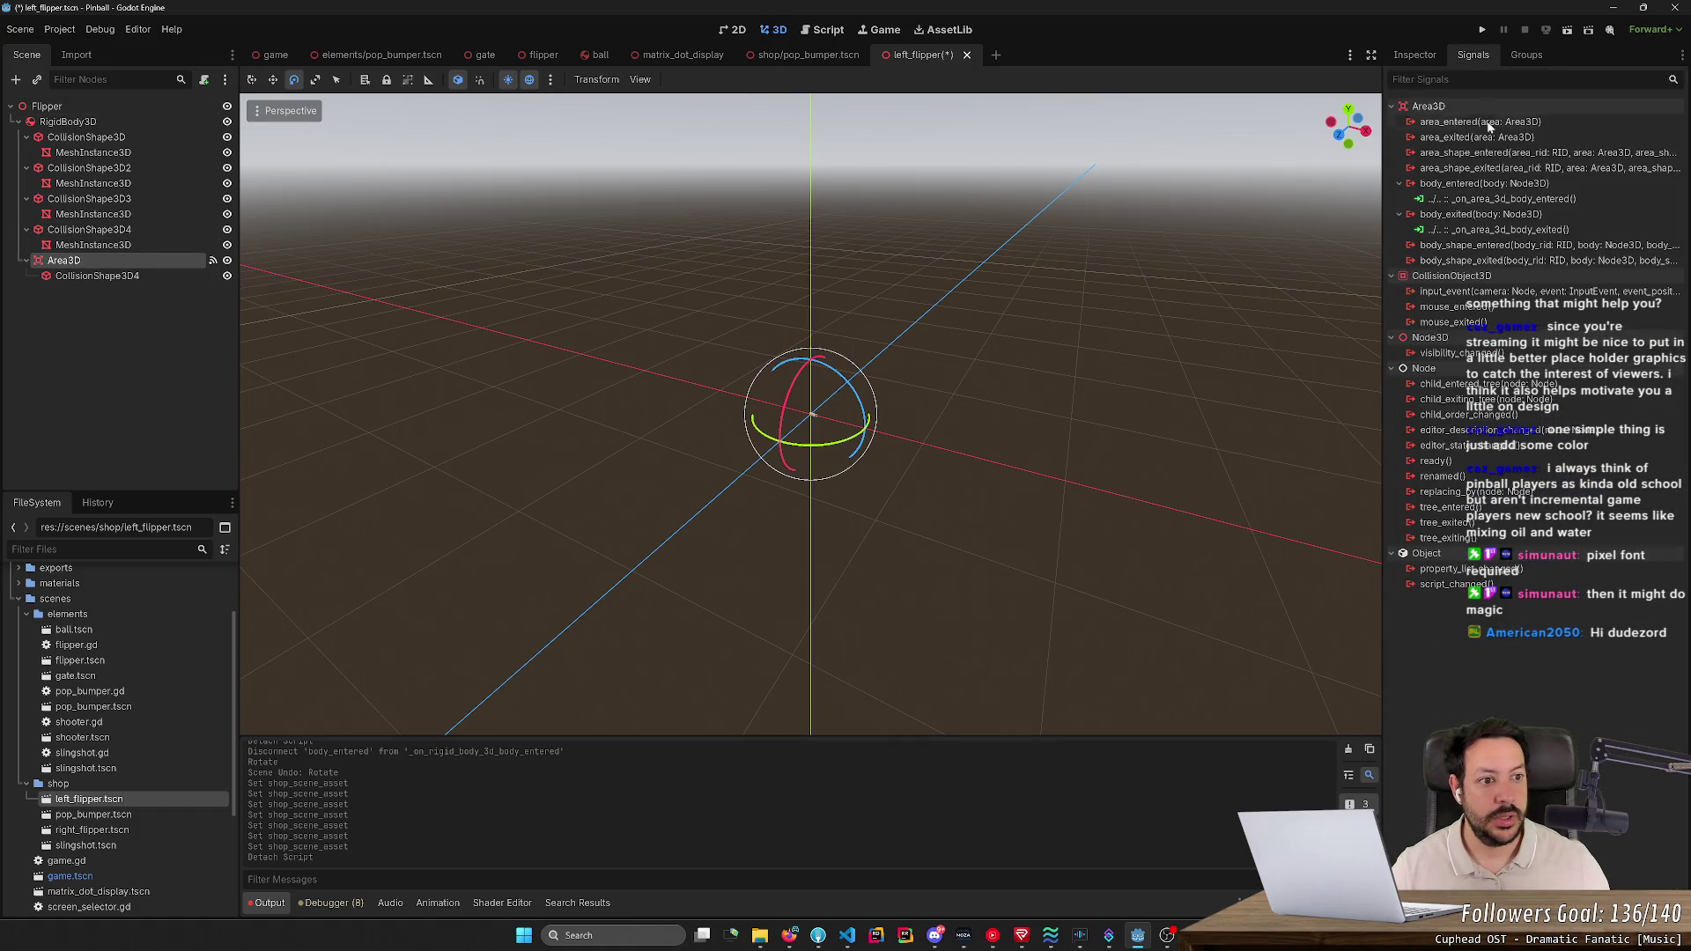
key("Delete")
left_click(1484, 214)
key("Delete")
key("ctrl+s")
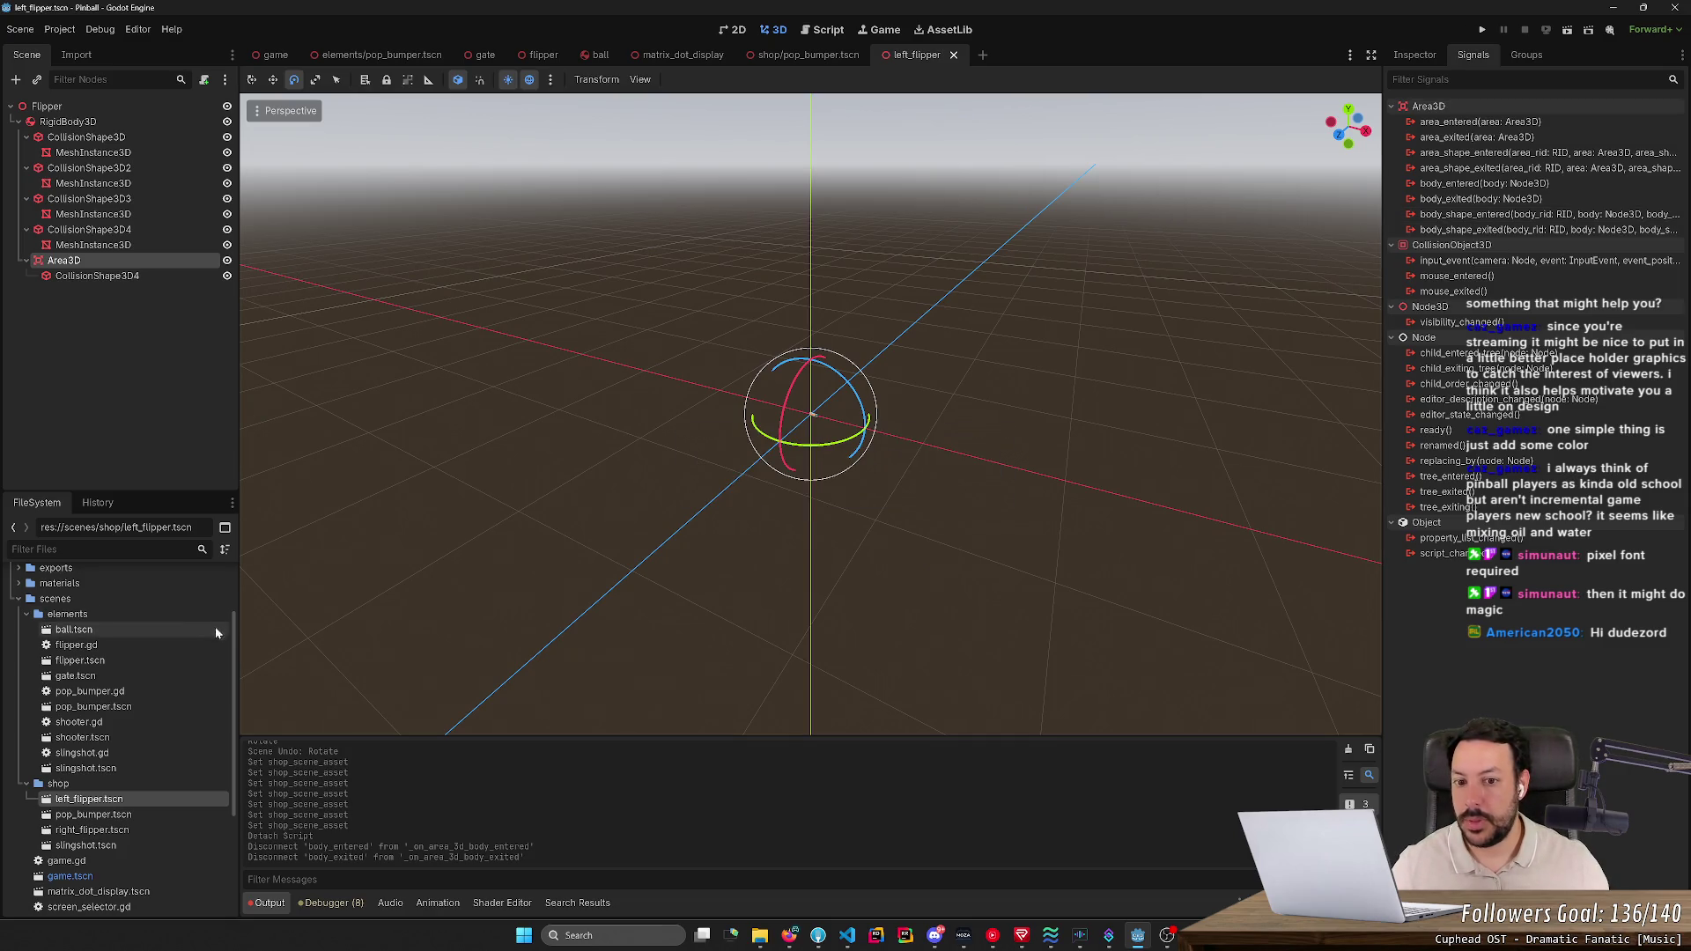
Step: In the shop slingshot.tscn, detach the root script, disconnect RigidBody3D's body_entered, and save
double_click(127, 844)
left_click(181, 103)
right_click(179, 104)
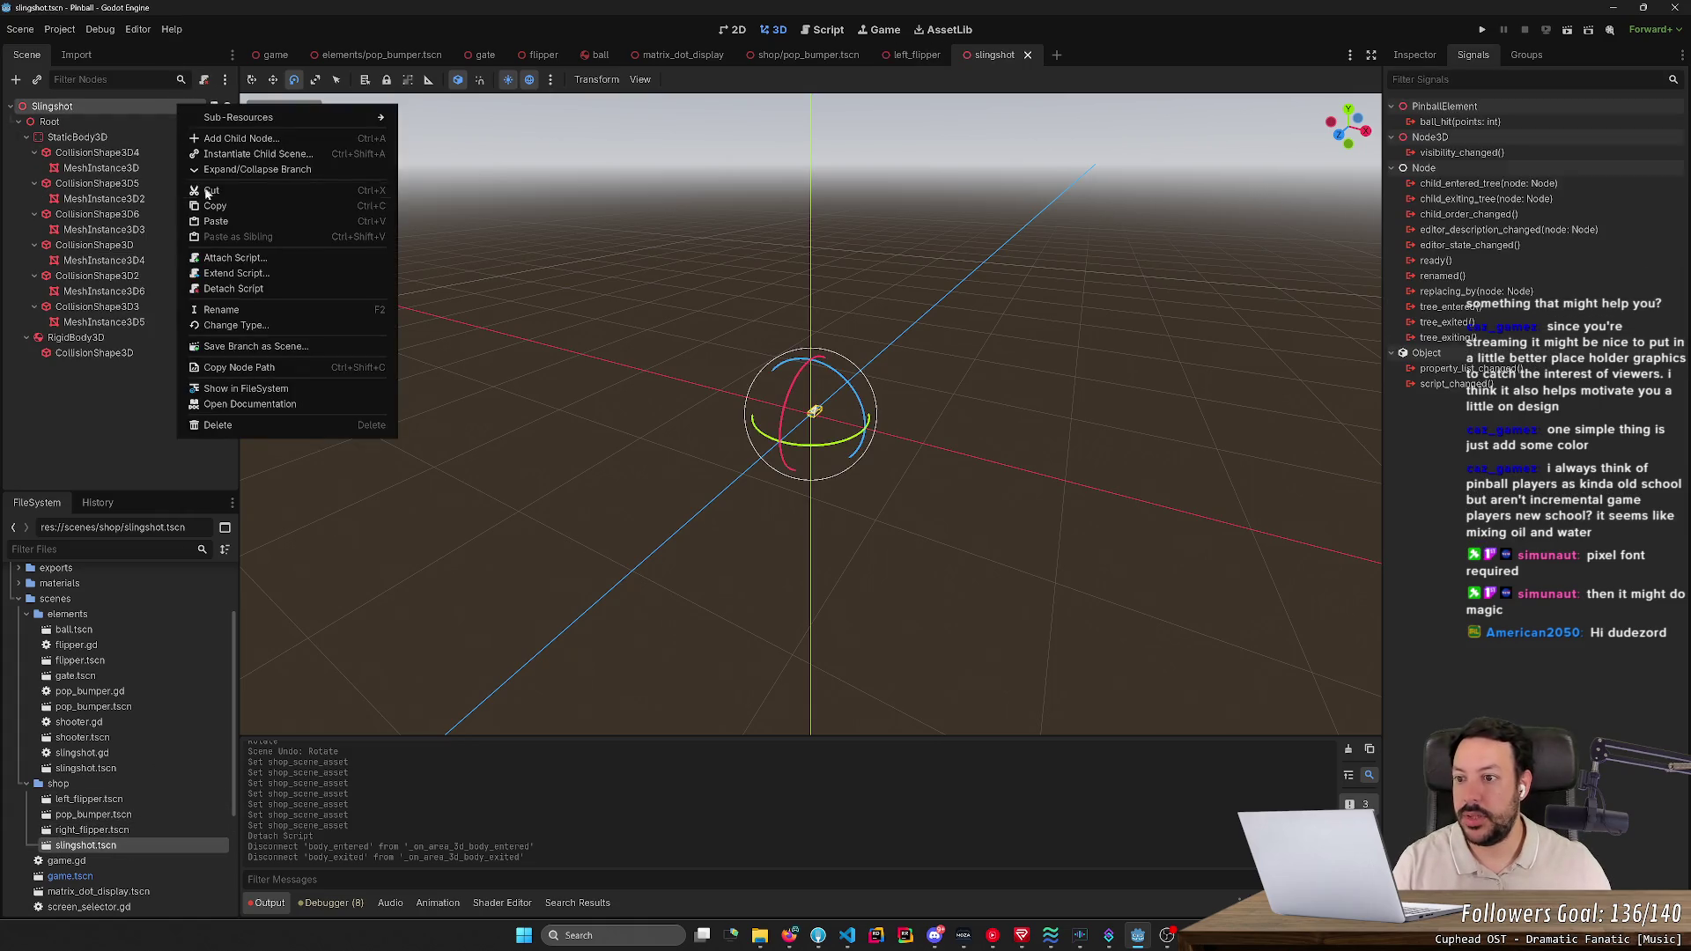
left_click(261, 290)
left_click(164, 339)
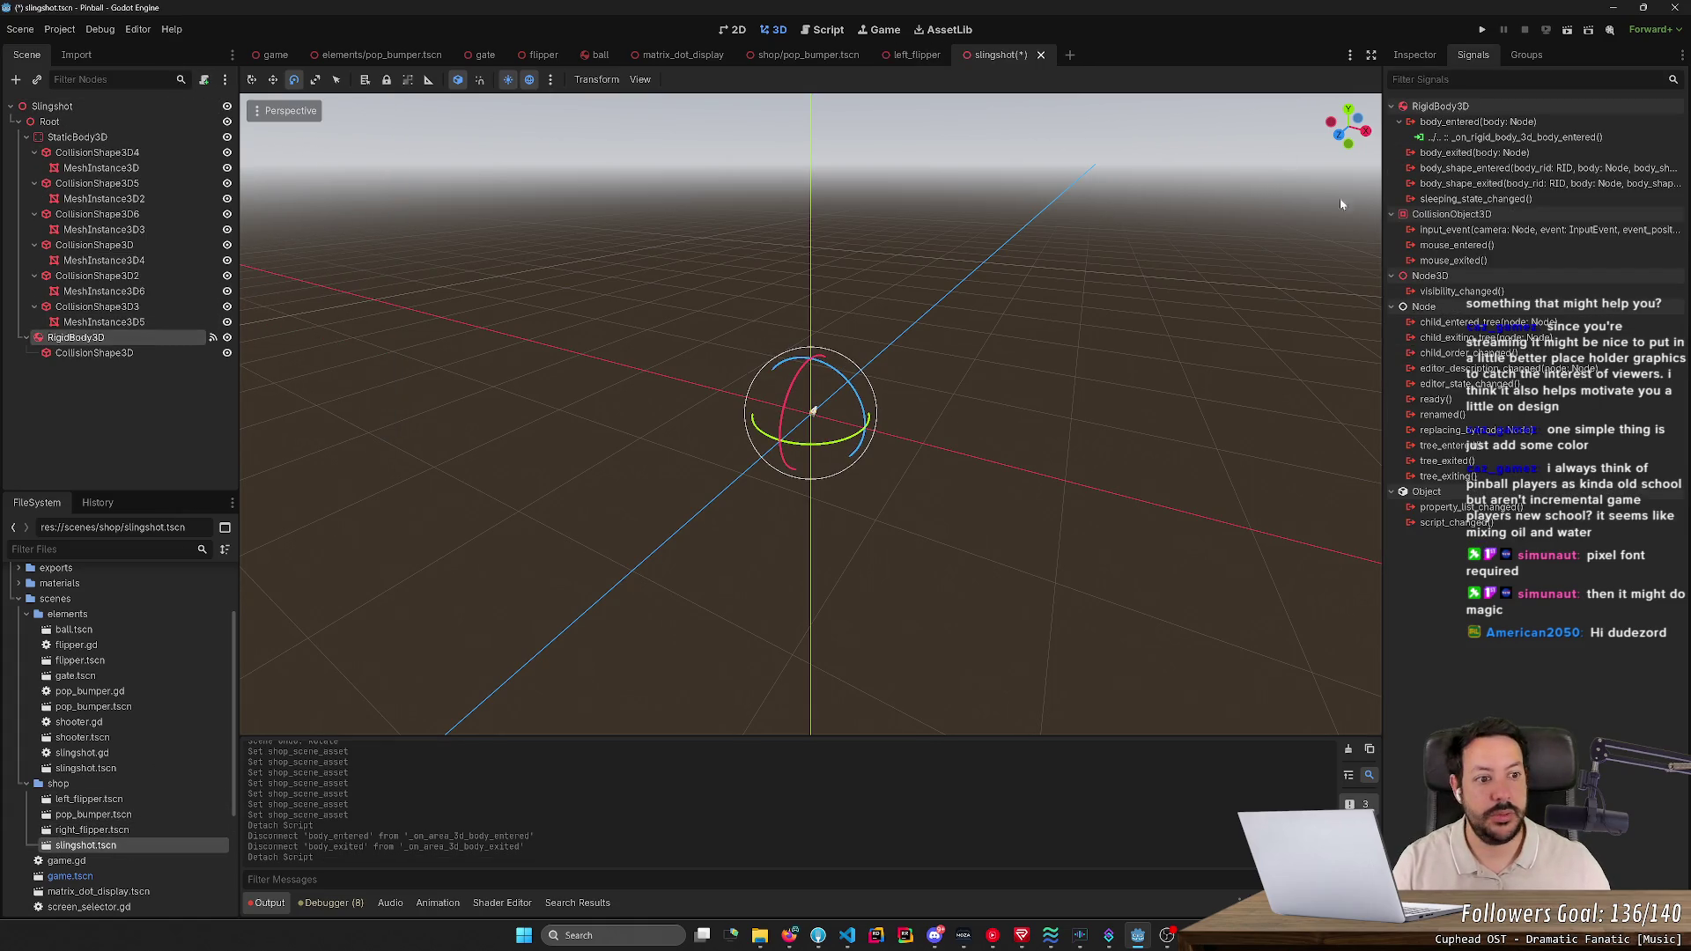
right_click(1497, 137)
left_click(1533, 195)
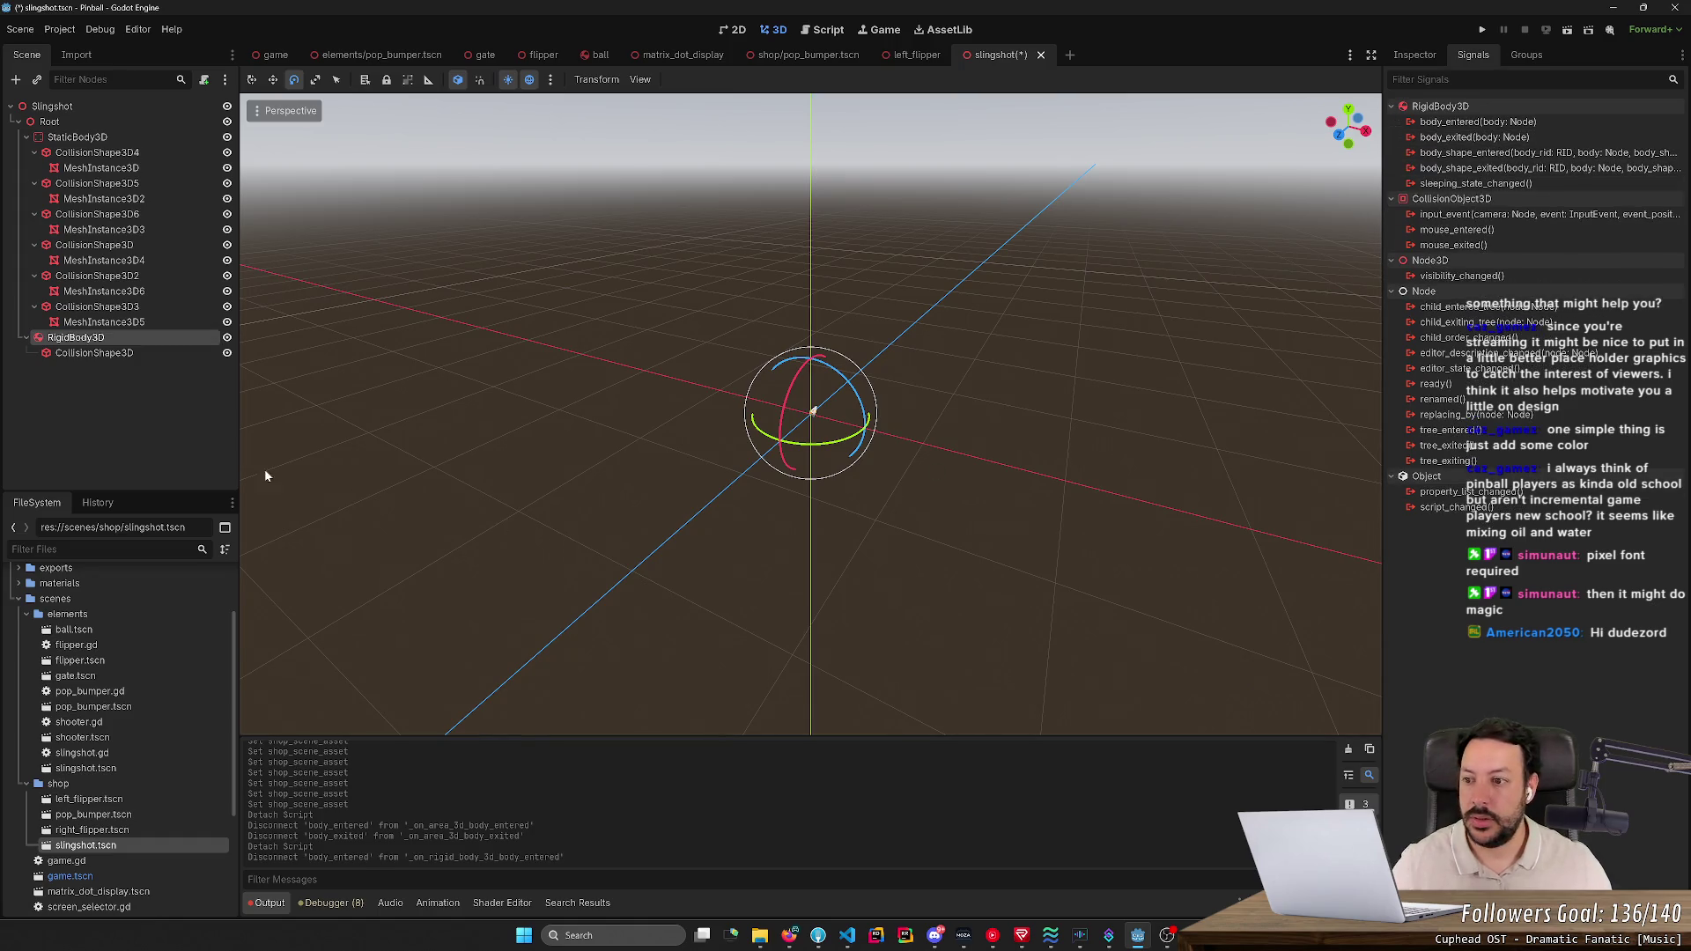
key("ctrl+s")
Step: In right_flipper.tscn, detach the Flipper script, disconnect the Area3D signals, and save
left_click(114, 832)
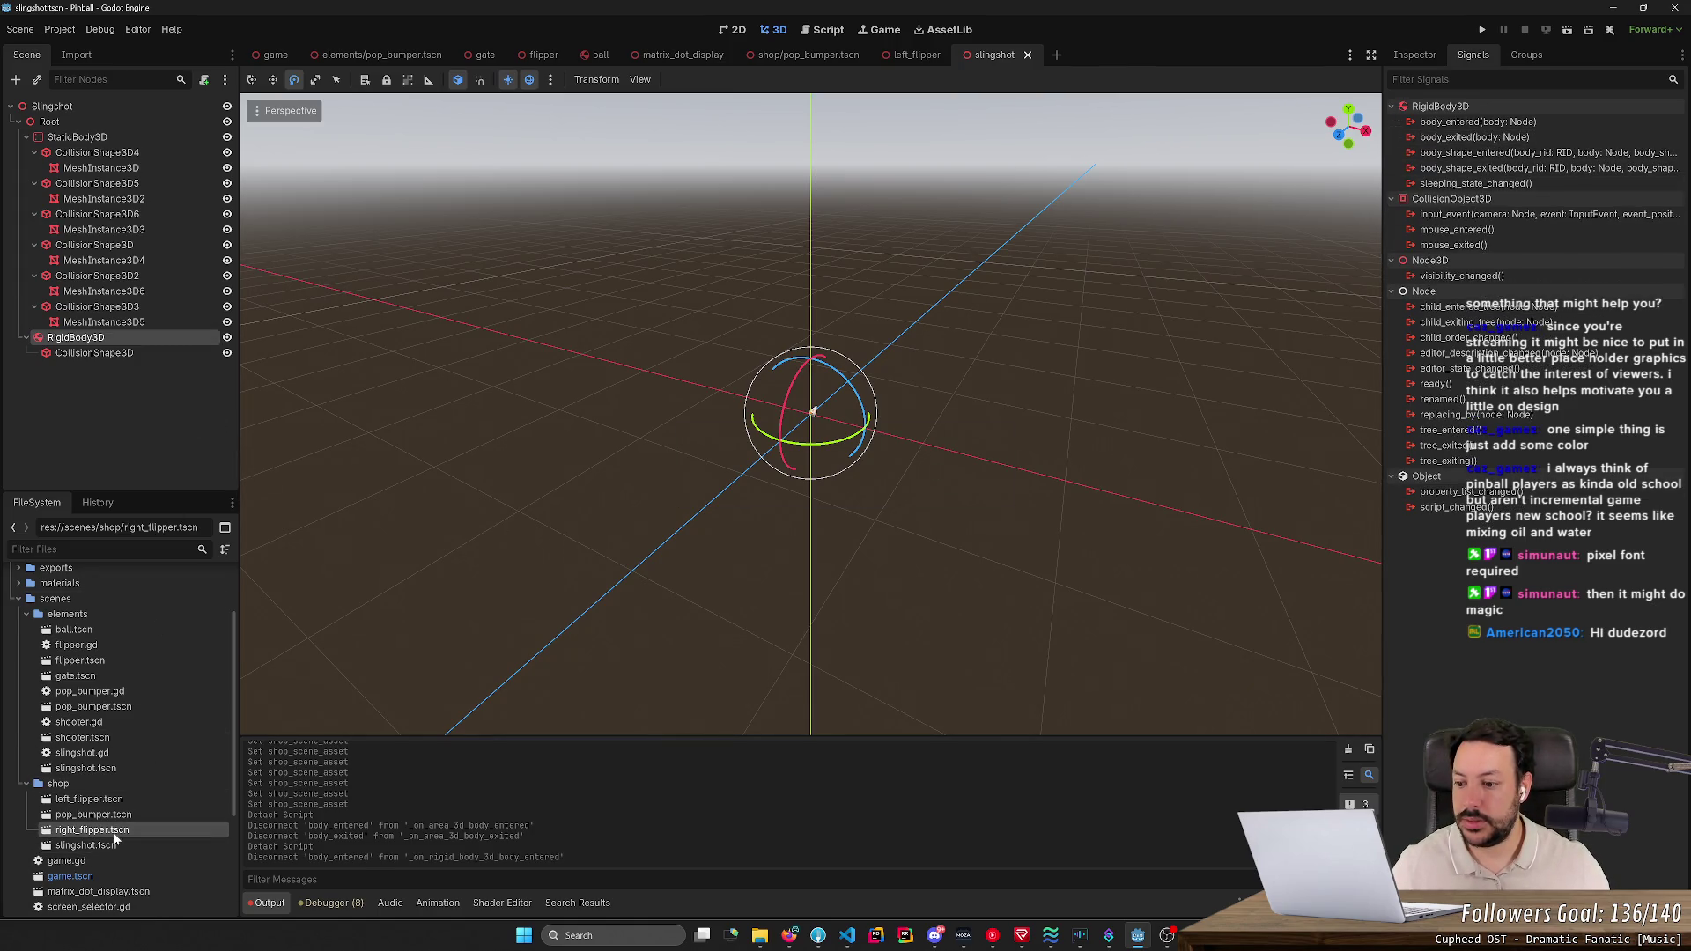
double_click(114, 831)
right_click(178, 106)
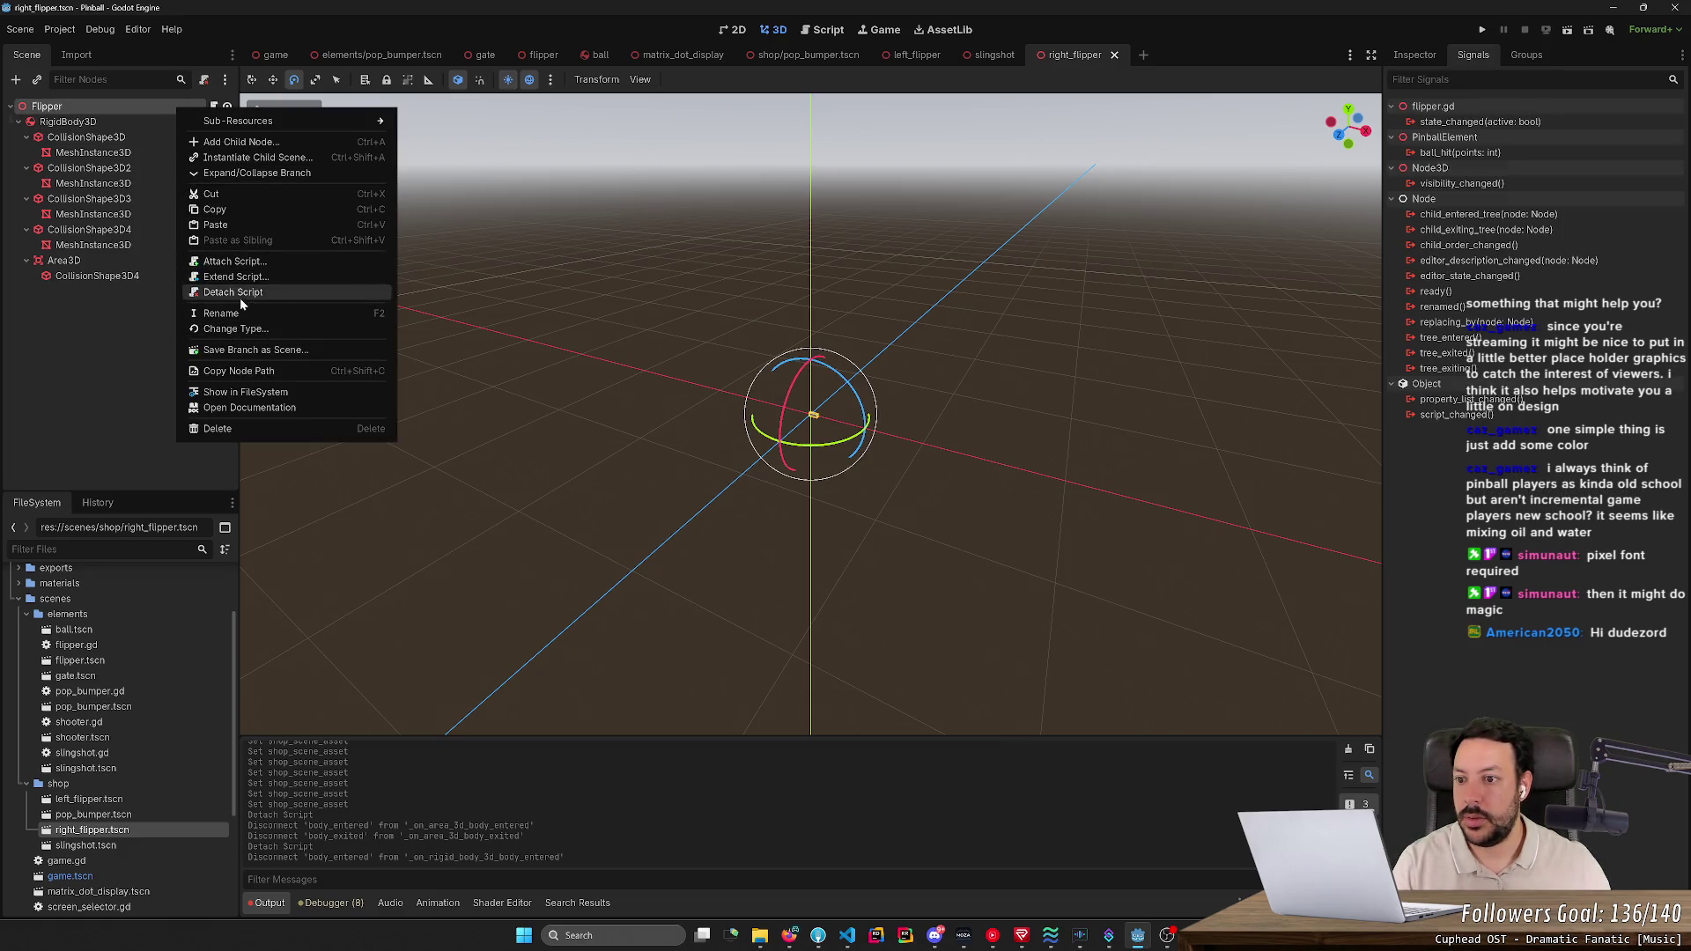
left_click(239, 294)
left_click(159, 260)
left_click(1521, 231)
key("Delete")
key("ctrl+s")
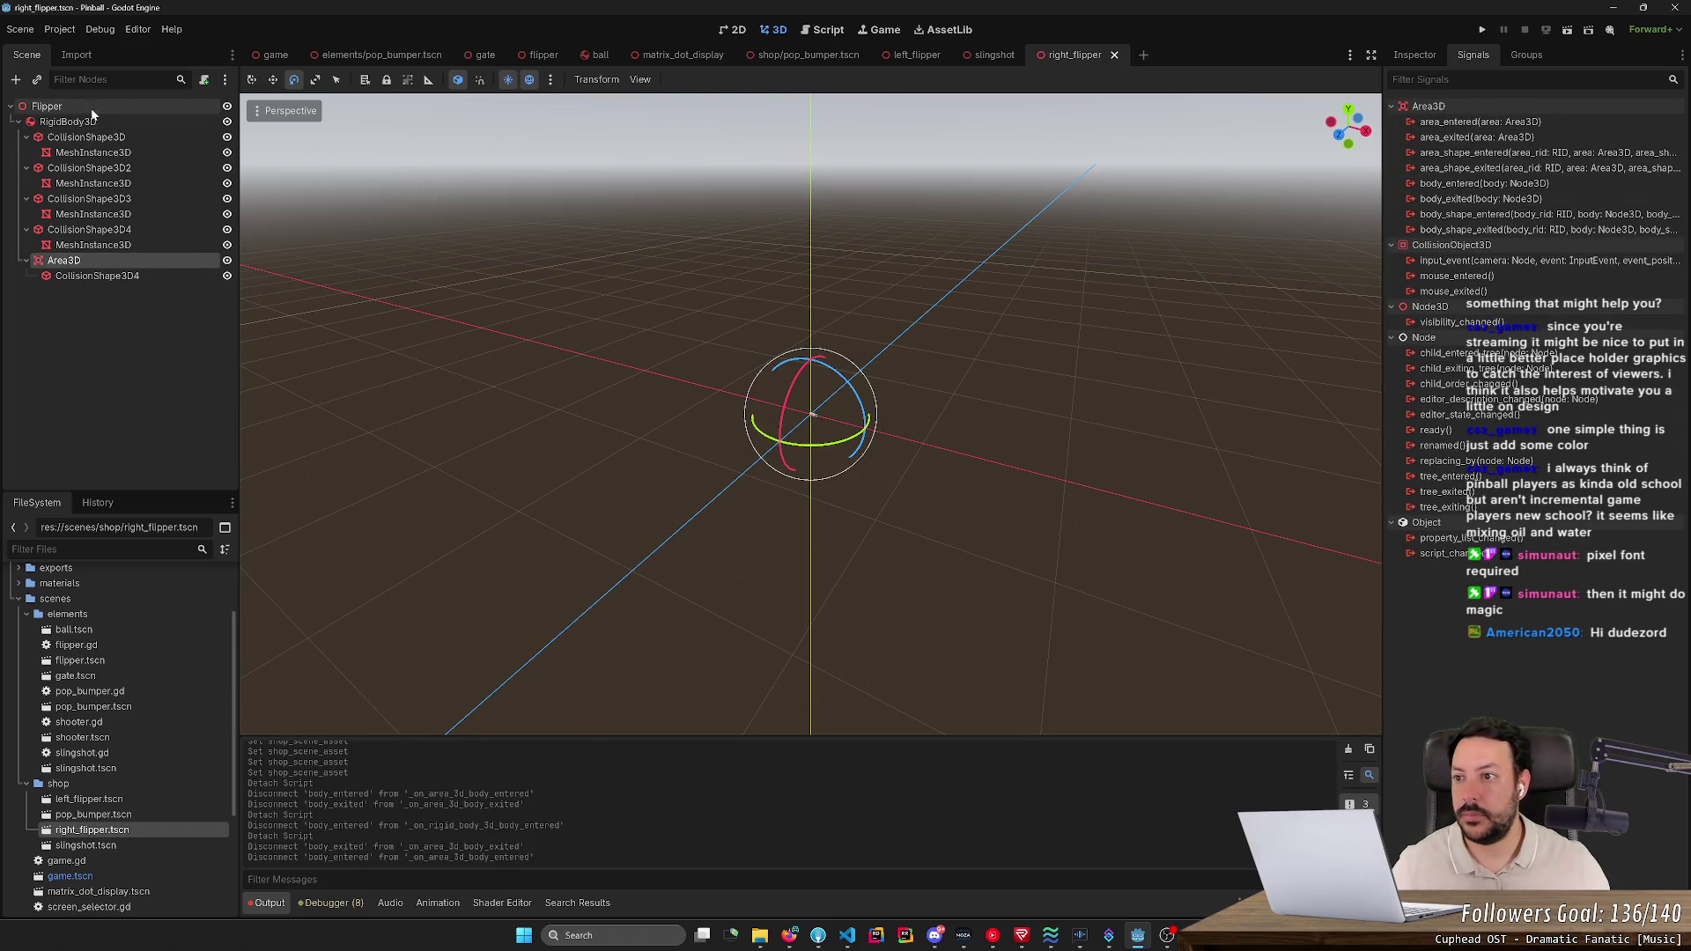
Step: Orbit around the right flipper's RigidBody3D, then return to the game scene
left_click(69, 121)
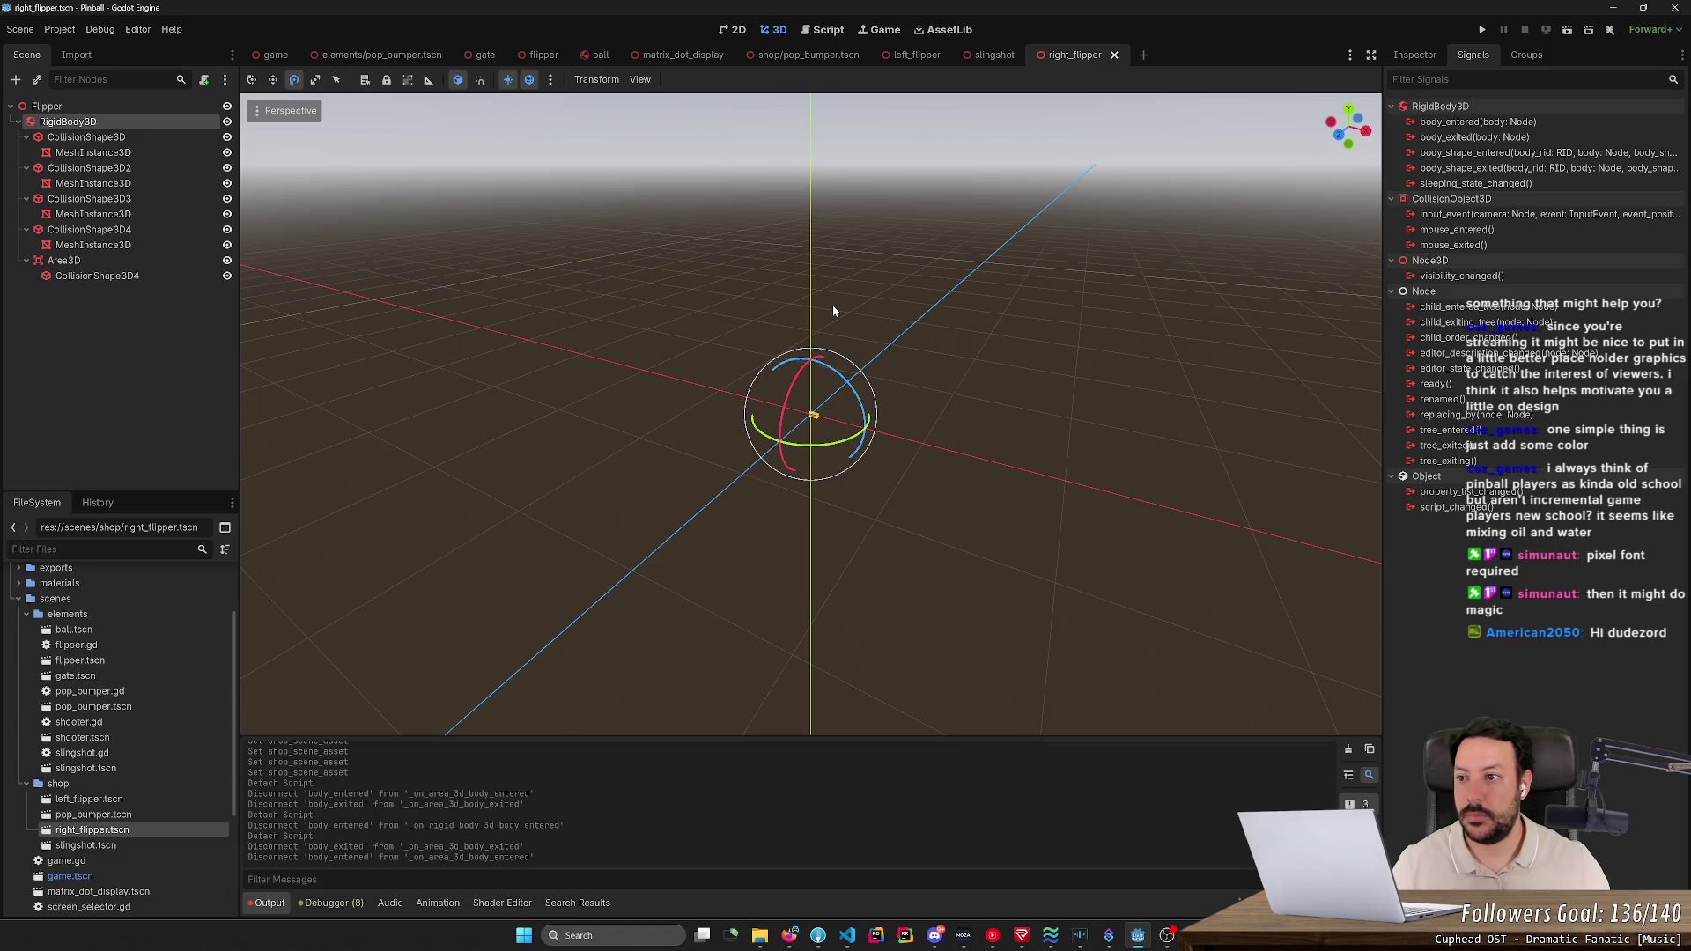
mouse_move(832, 305)
left_mouse_down()
mouse_move(832, 352)
mouse_move(828, 308)
left_mouse_up()
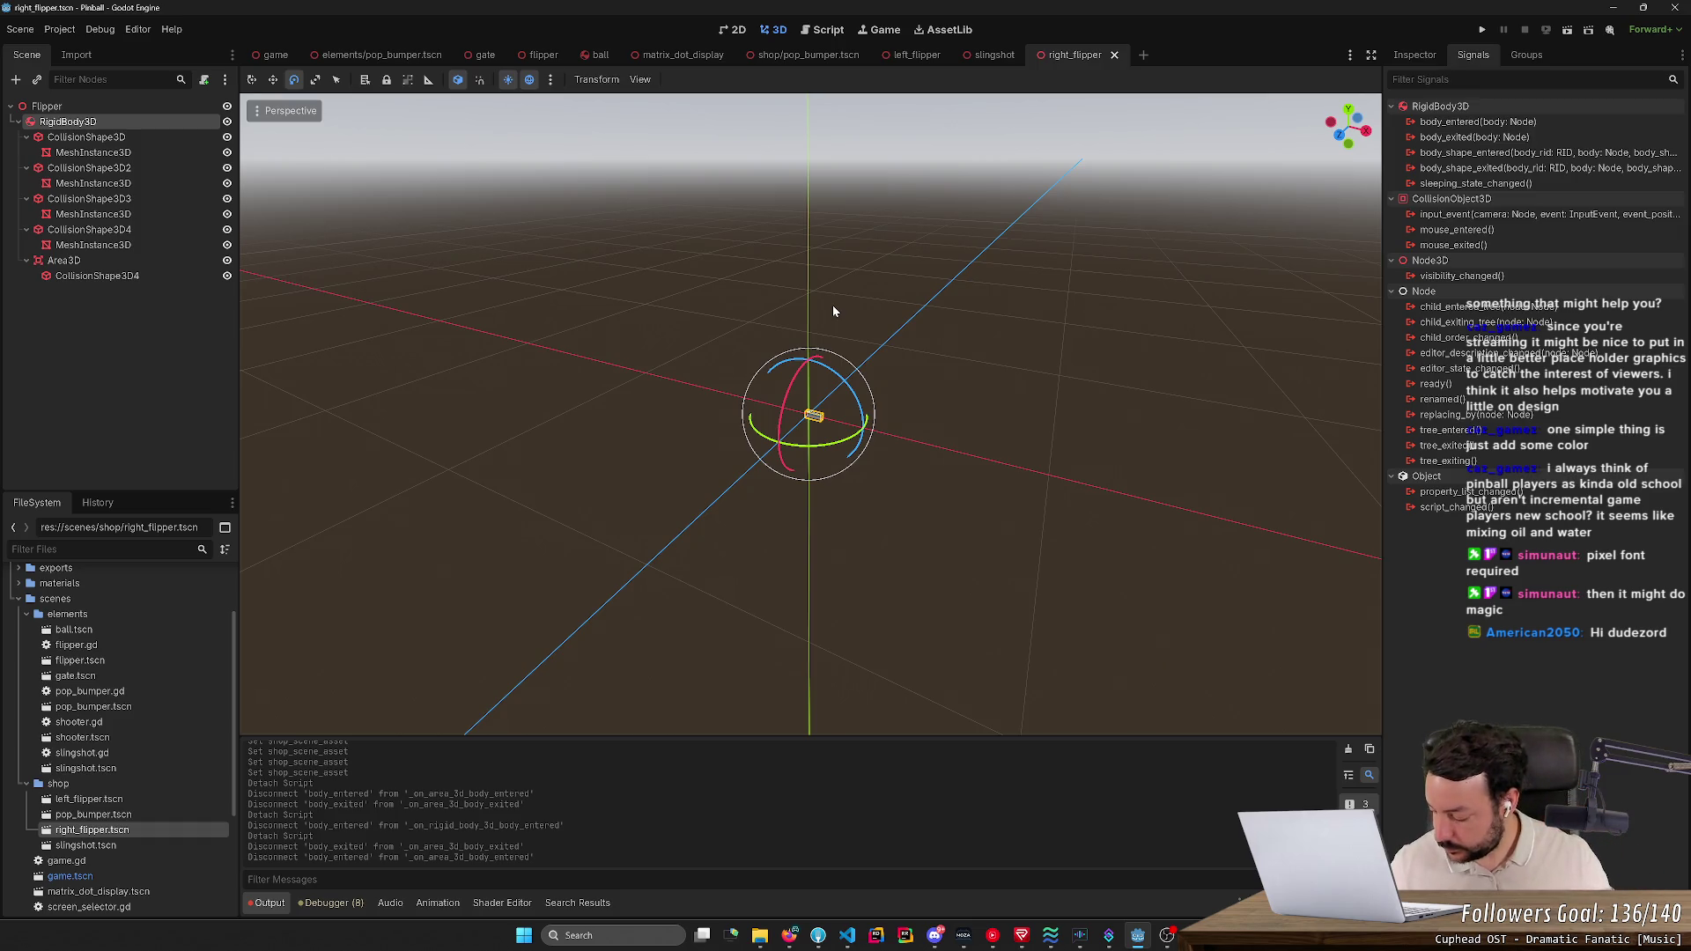
left_click_drag(719, 376, 757, 369)
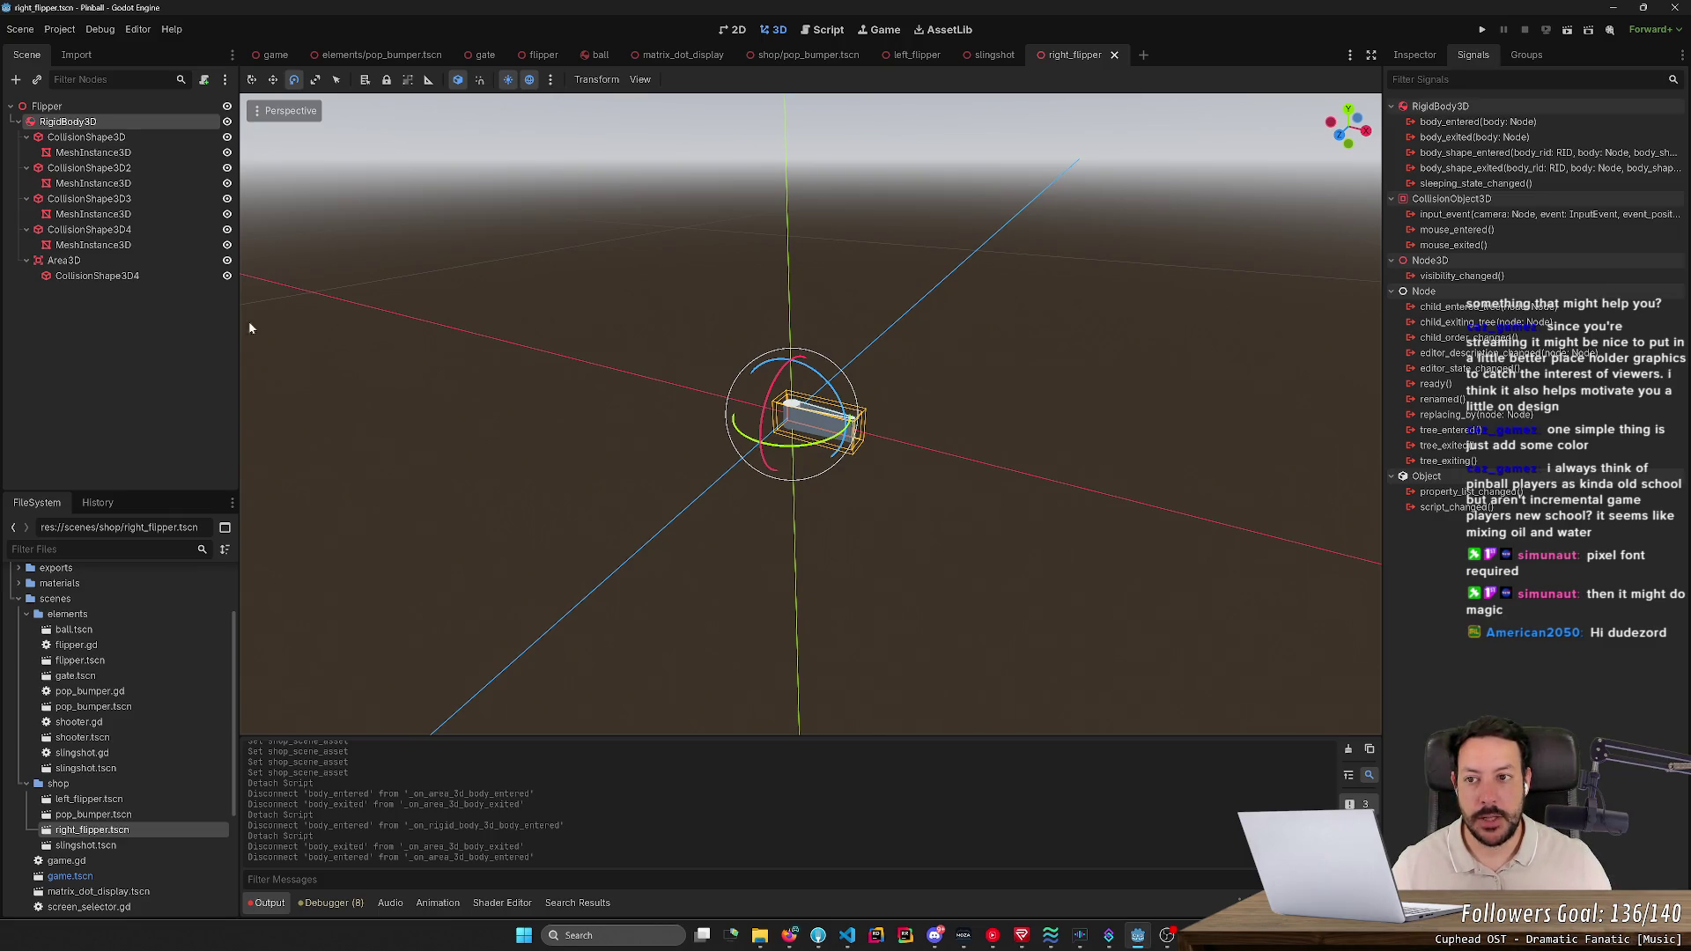
left_click(283, 57)
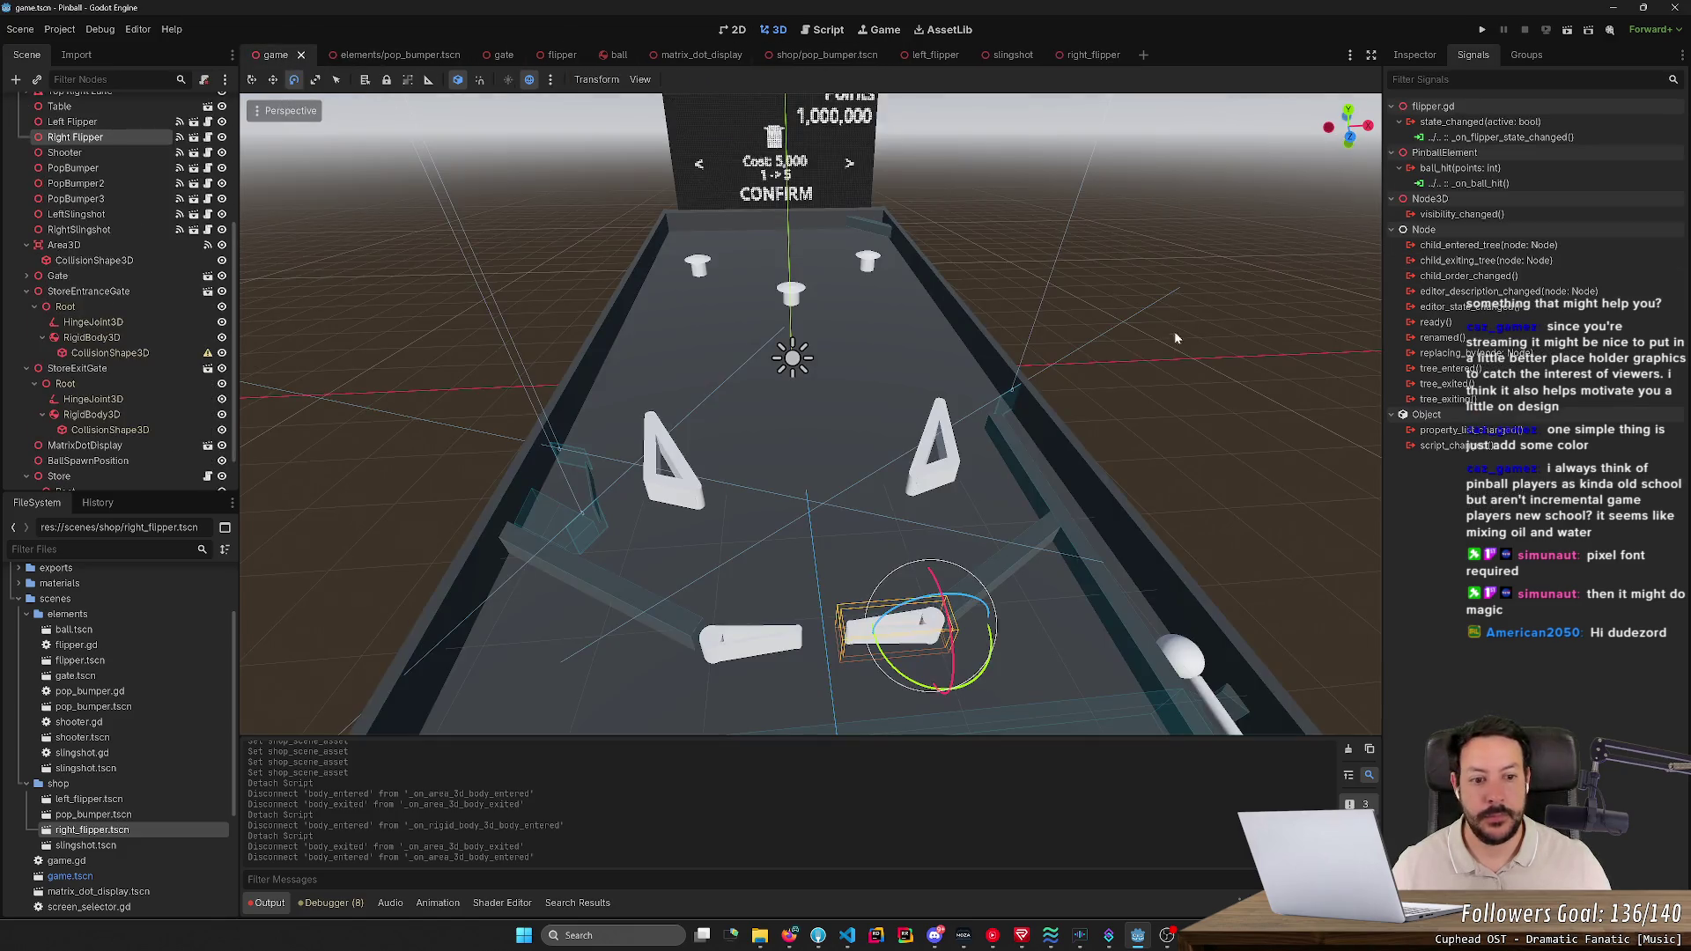
Step: Inspect the properties of the three PopBumpers in the Inspector
left_click(1414, 54)
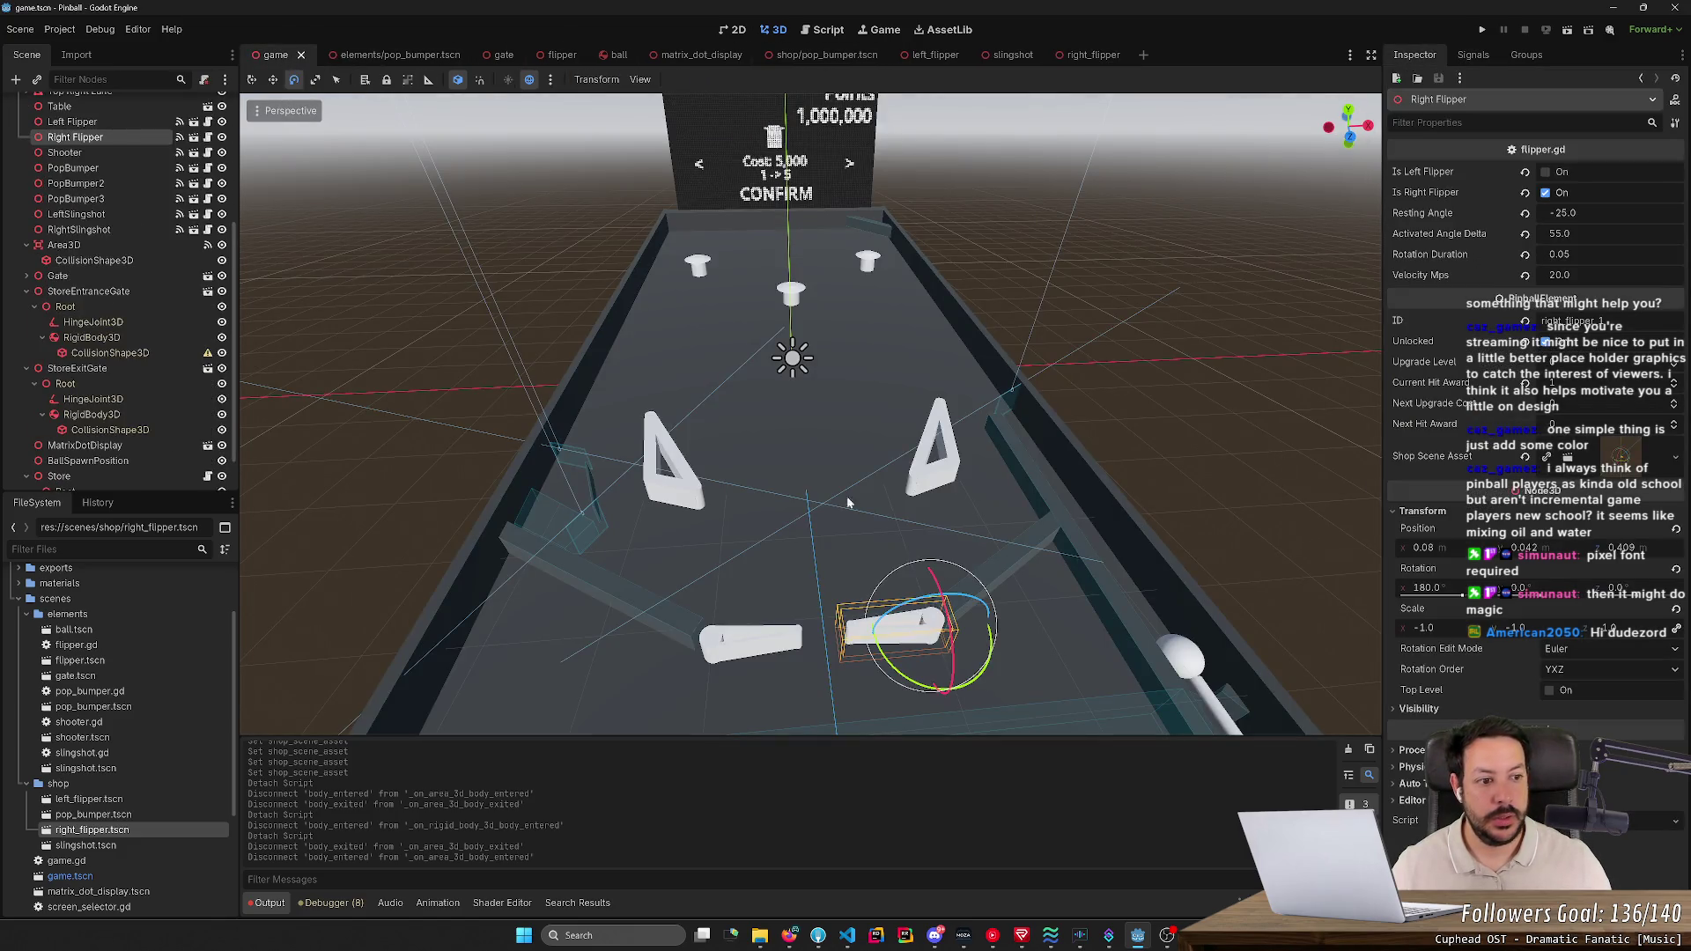
left_click(702, 266)
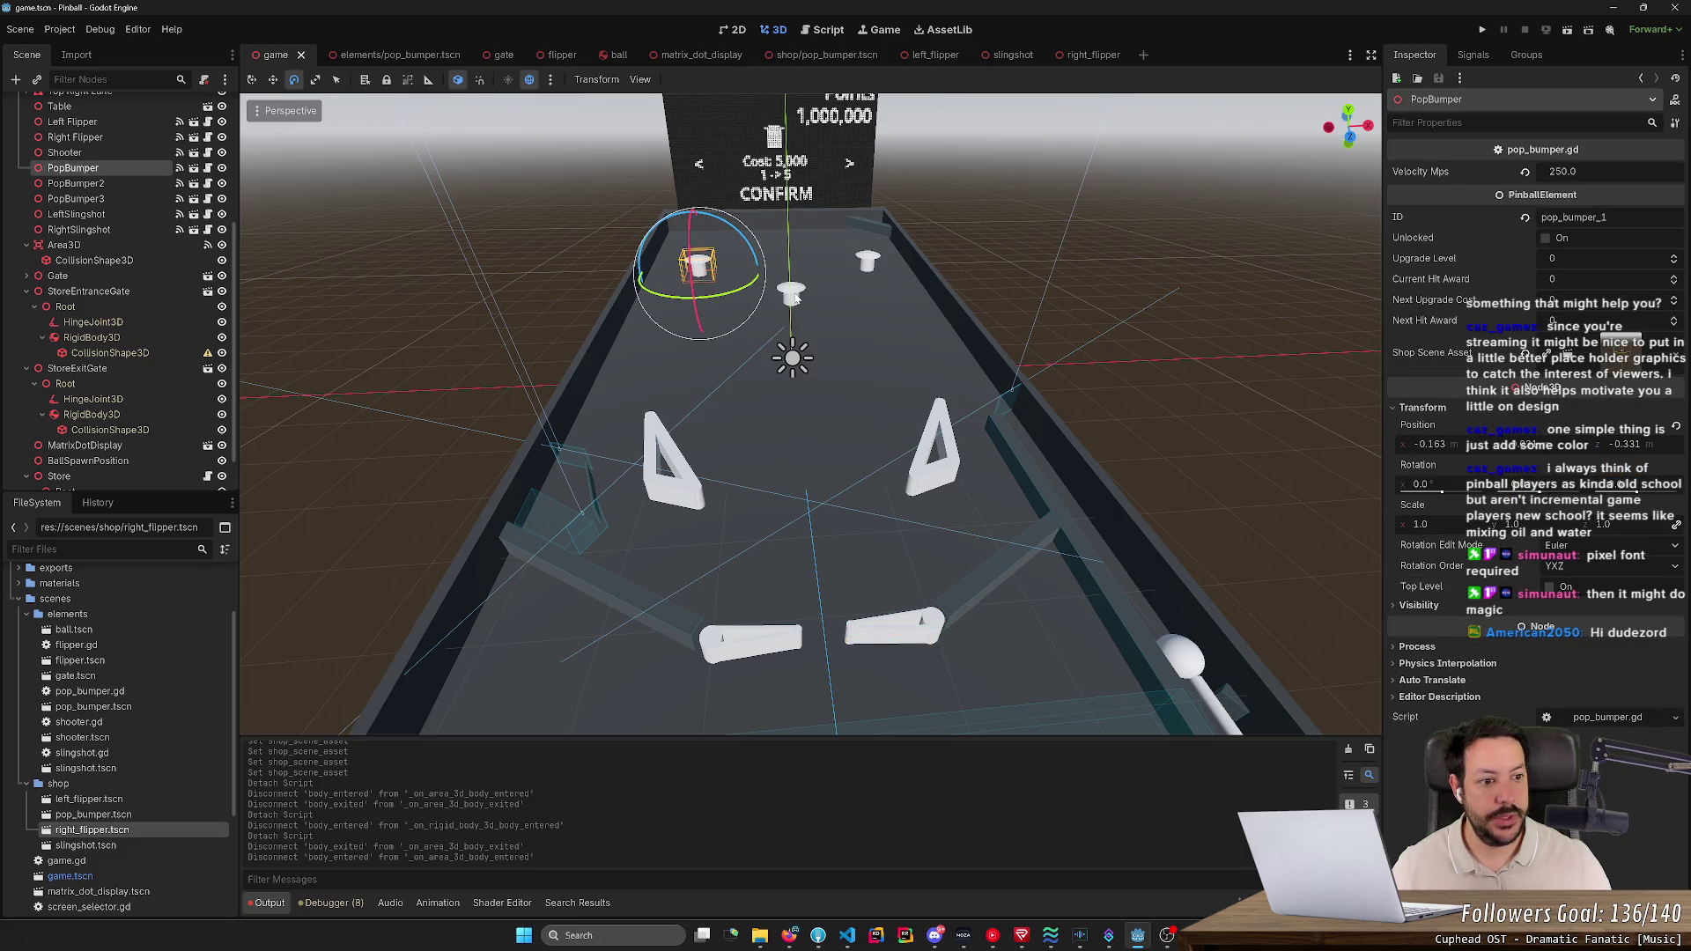
left_click(793, 293)
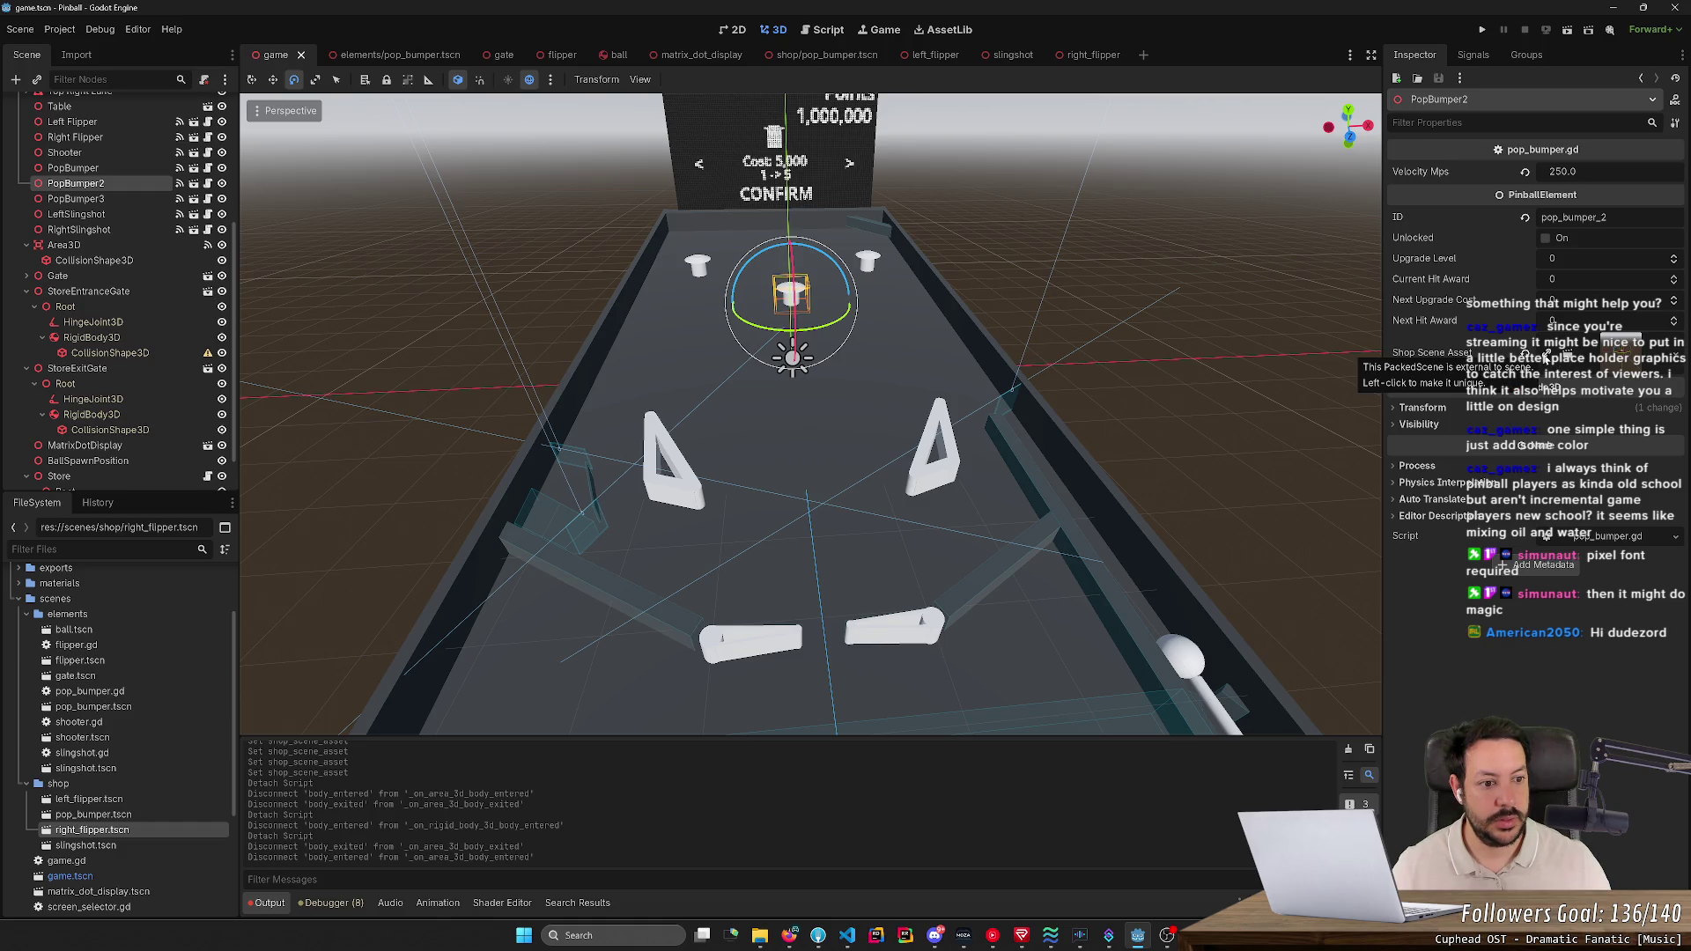
left_click(870, 264)
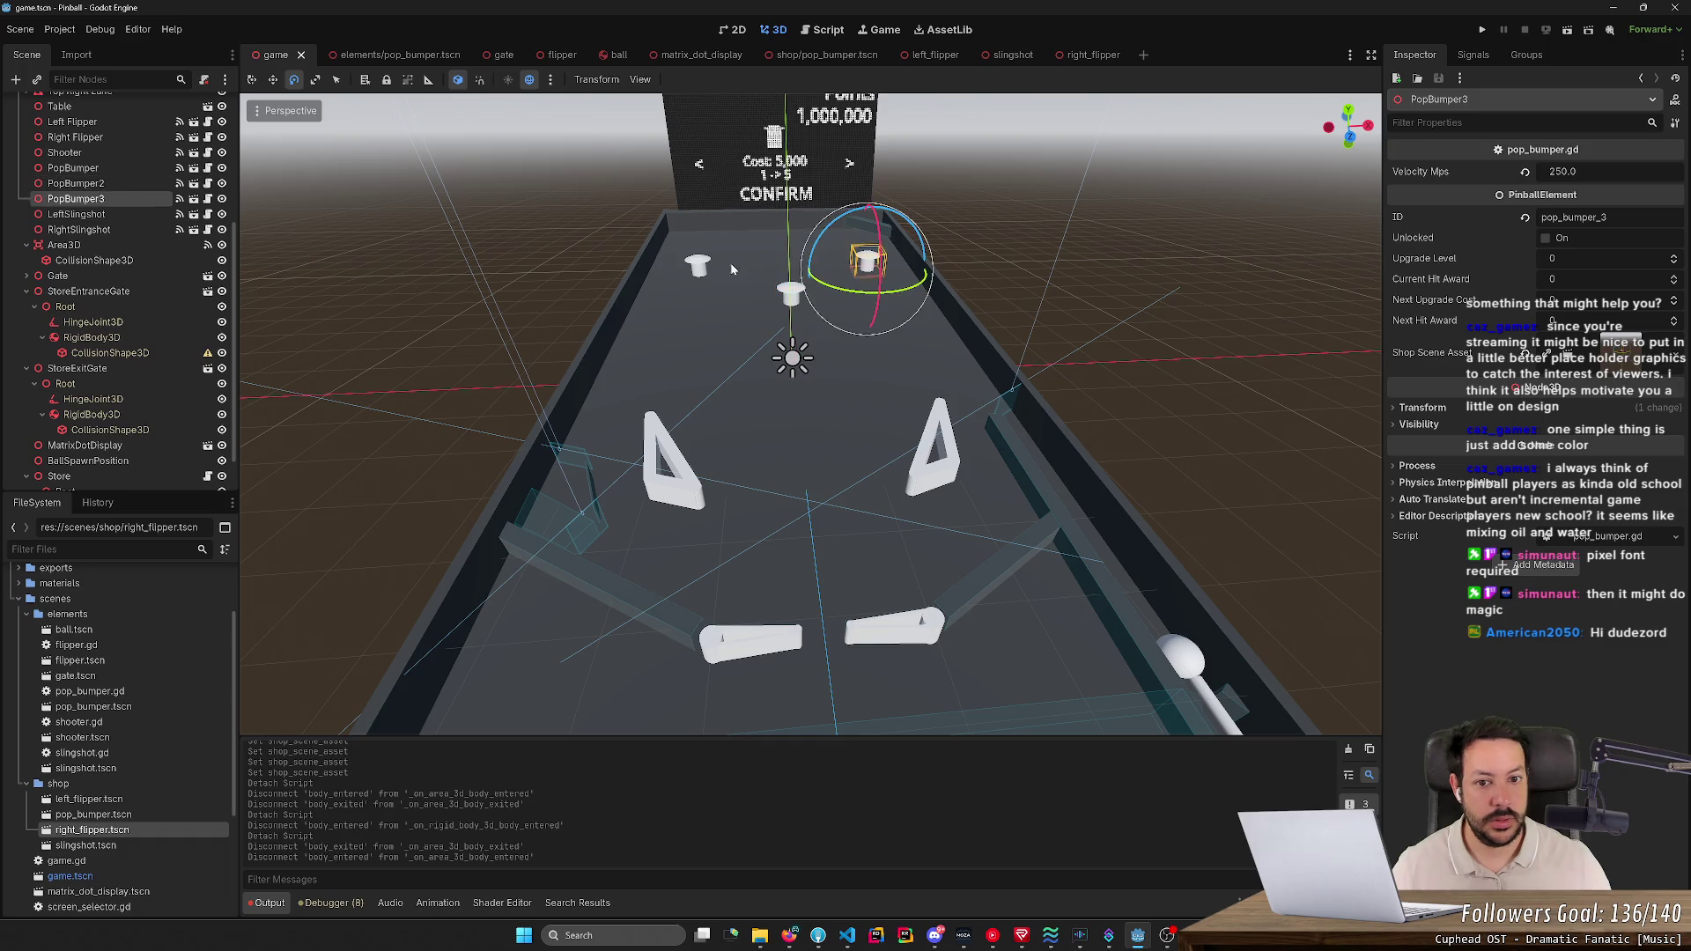
left_click(698, 265)
Step: Inspect both slingshots and flippers, expanding the Right Flipper's Shop Scene Asset
left_click(671, 495)
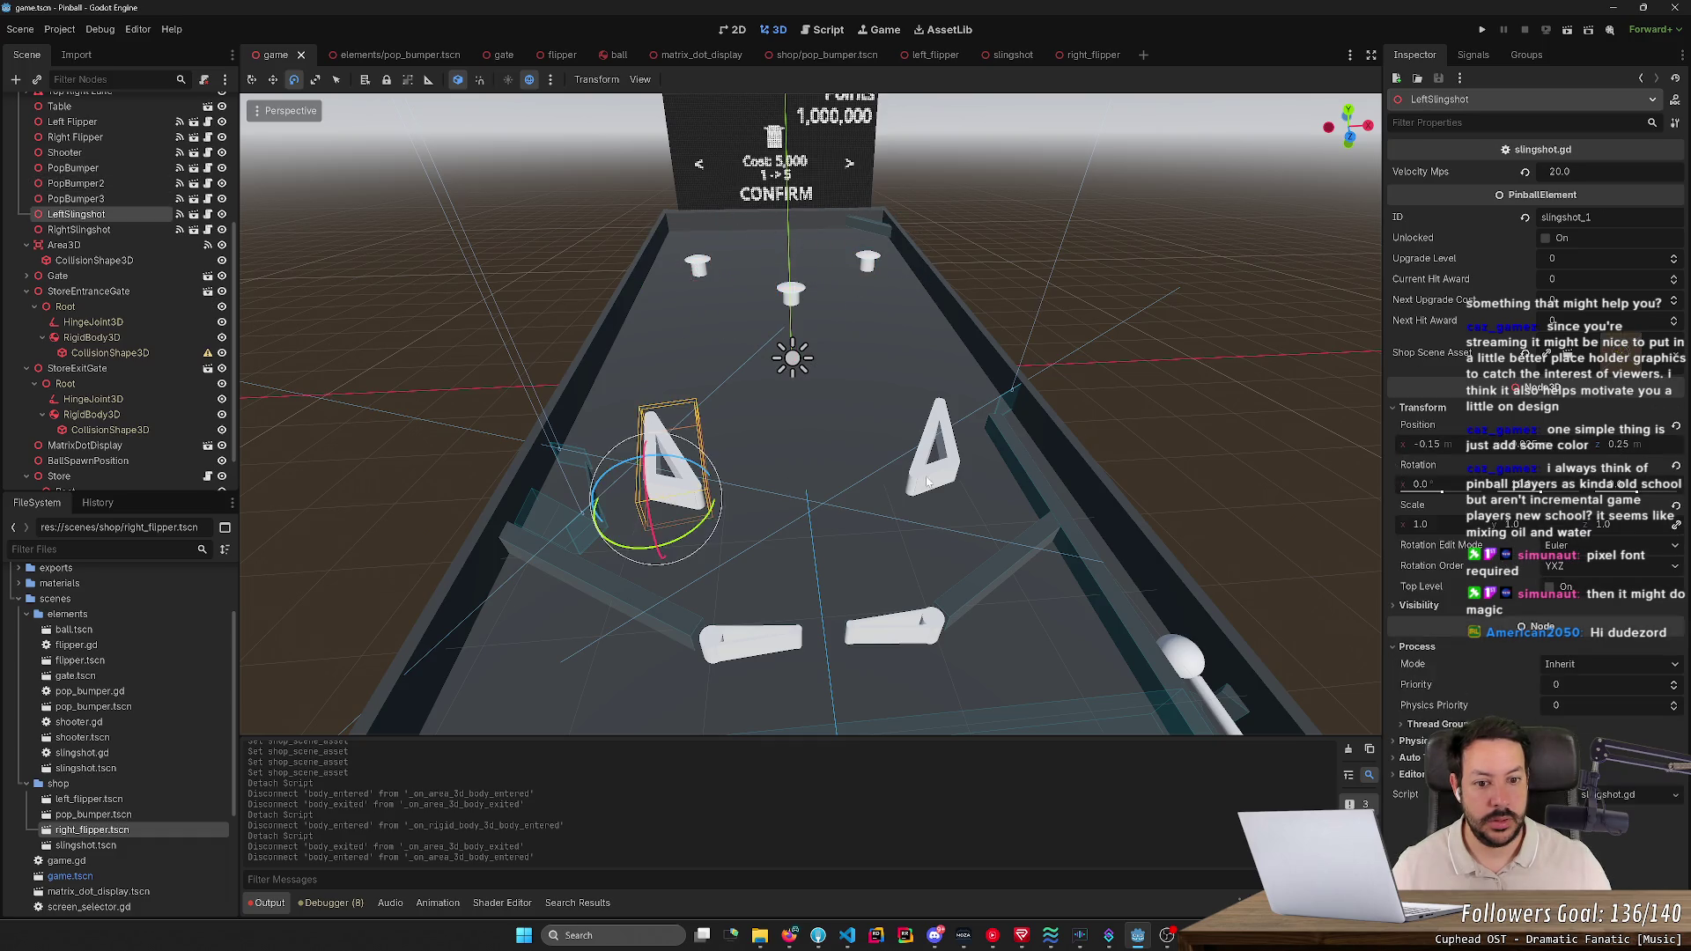
left_click(945, 479)
left_click(781, 627)
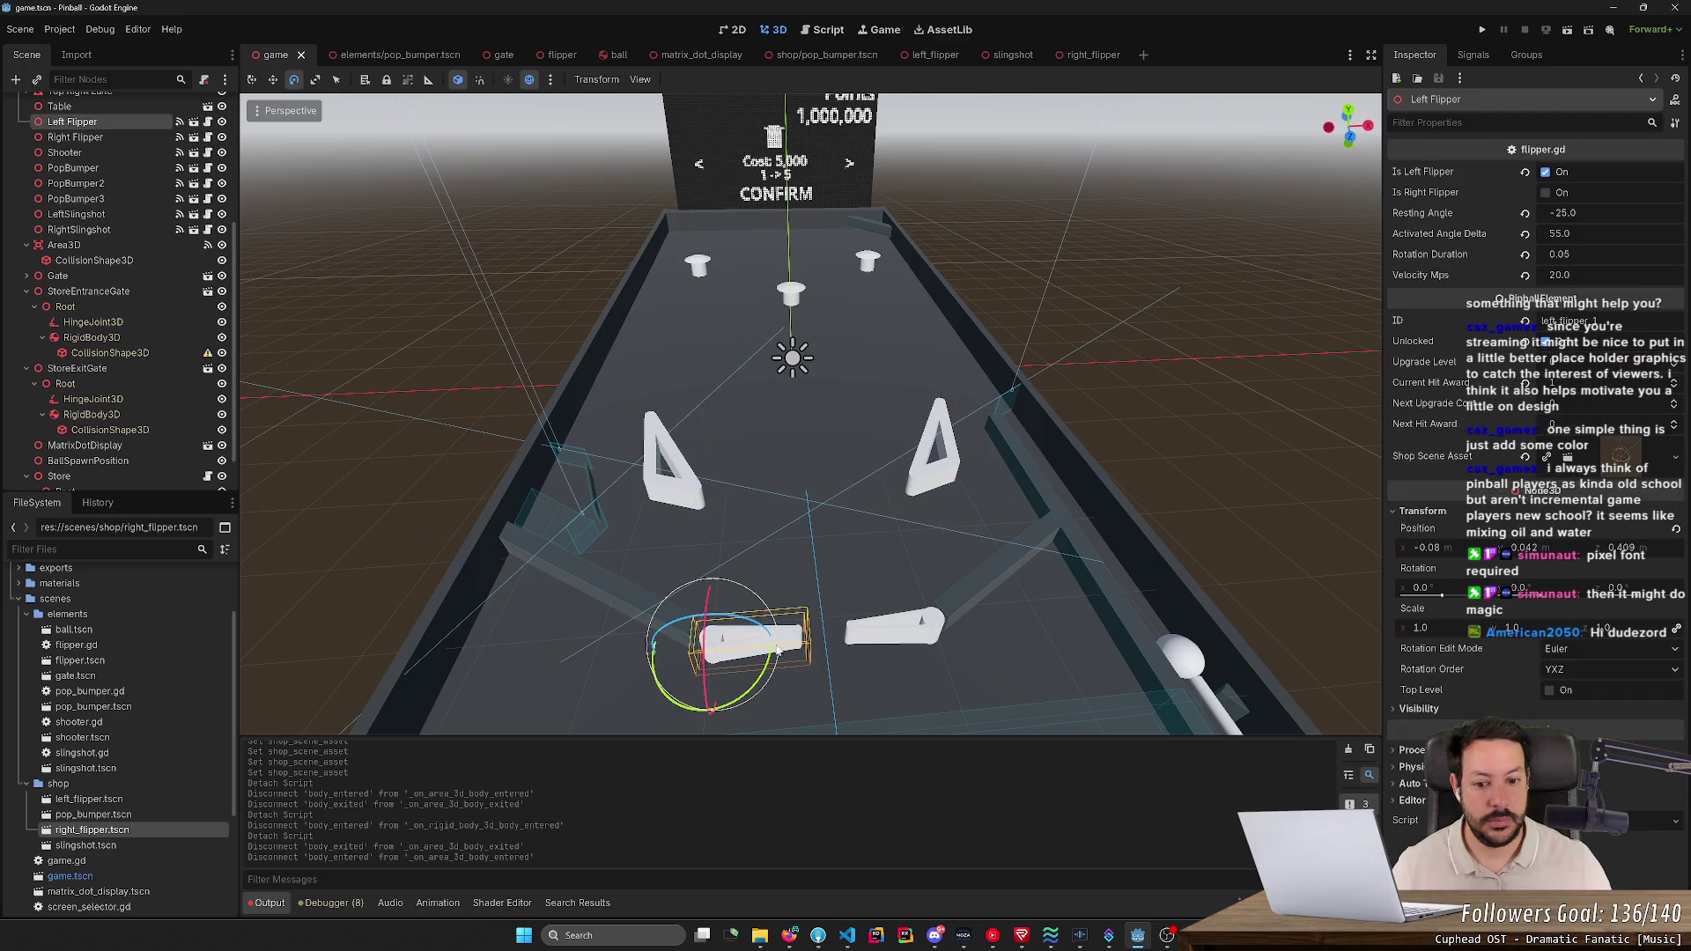
left_click(893, 627)
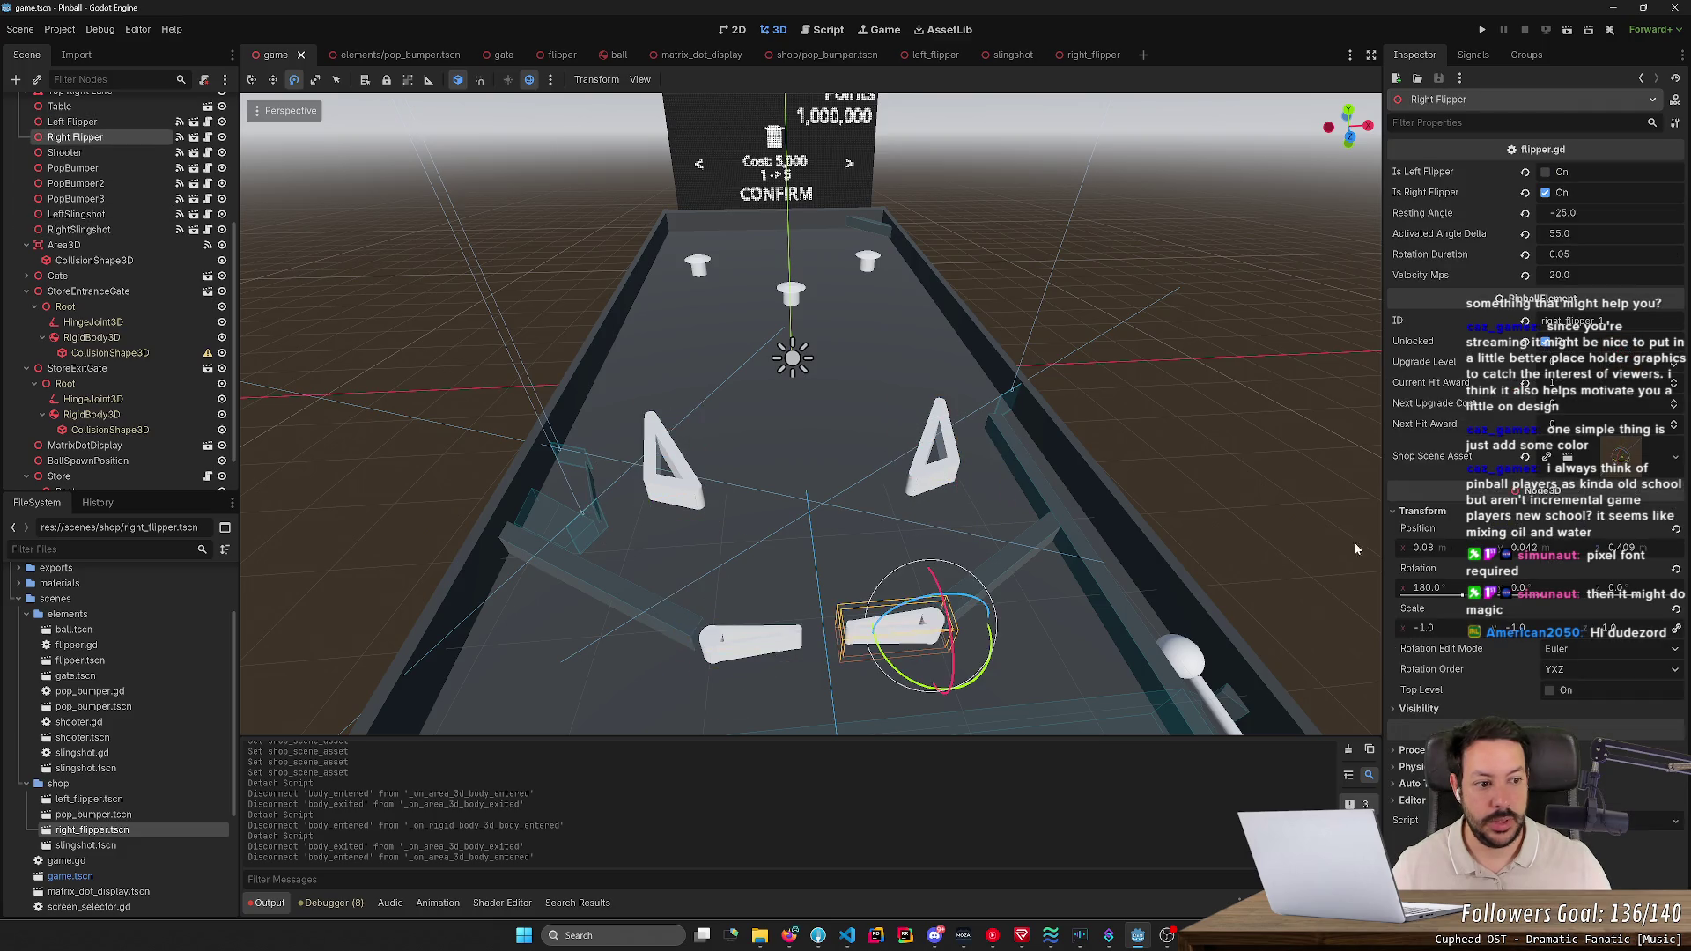
left_click(1633, 471)
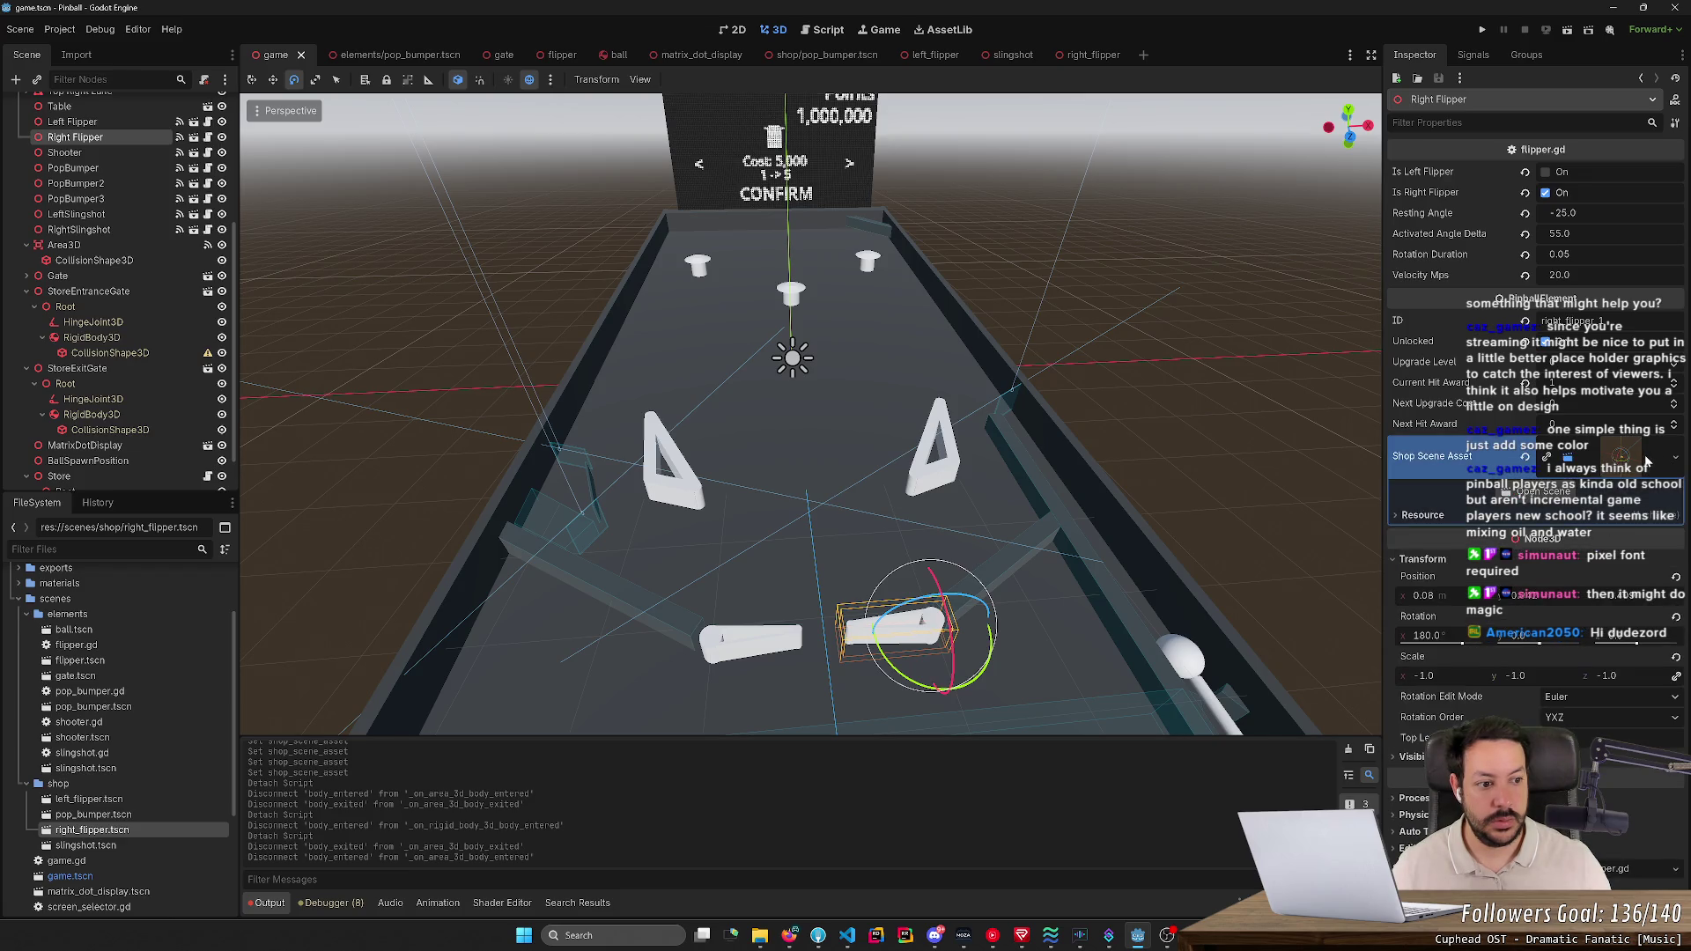
left_click(1638, 459)
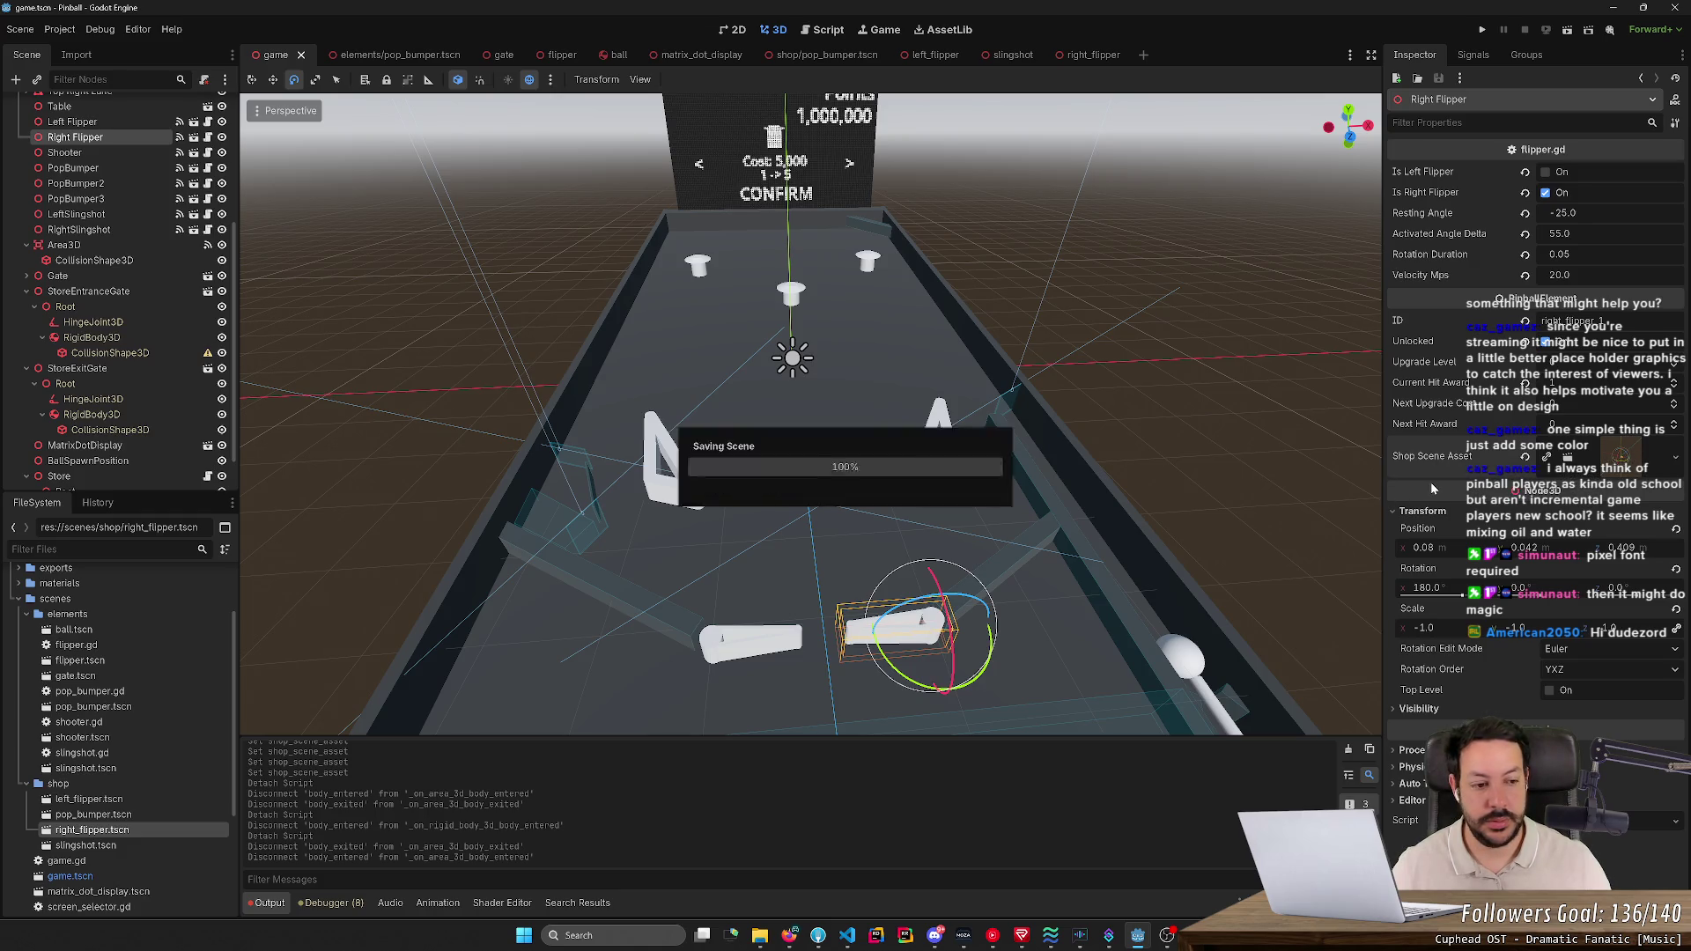
Step: Review the Left Flipper's properties by scrolling through its Inspector
left_click(754, 641)
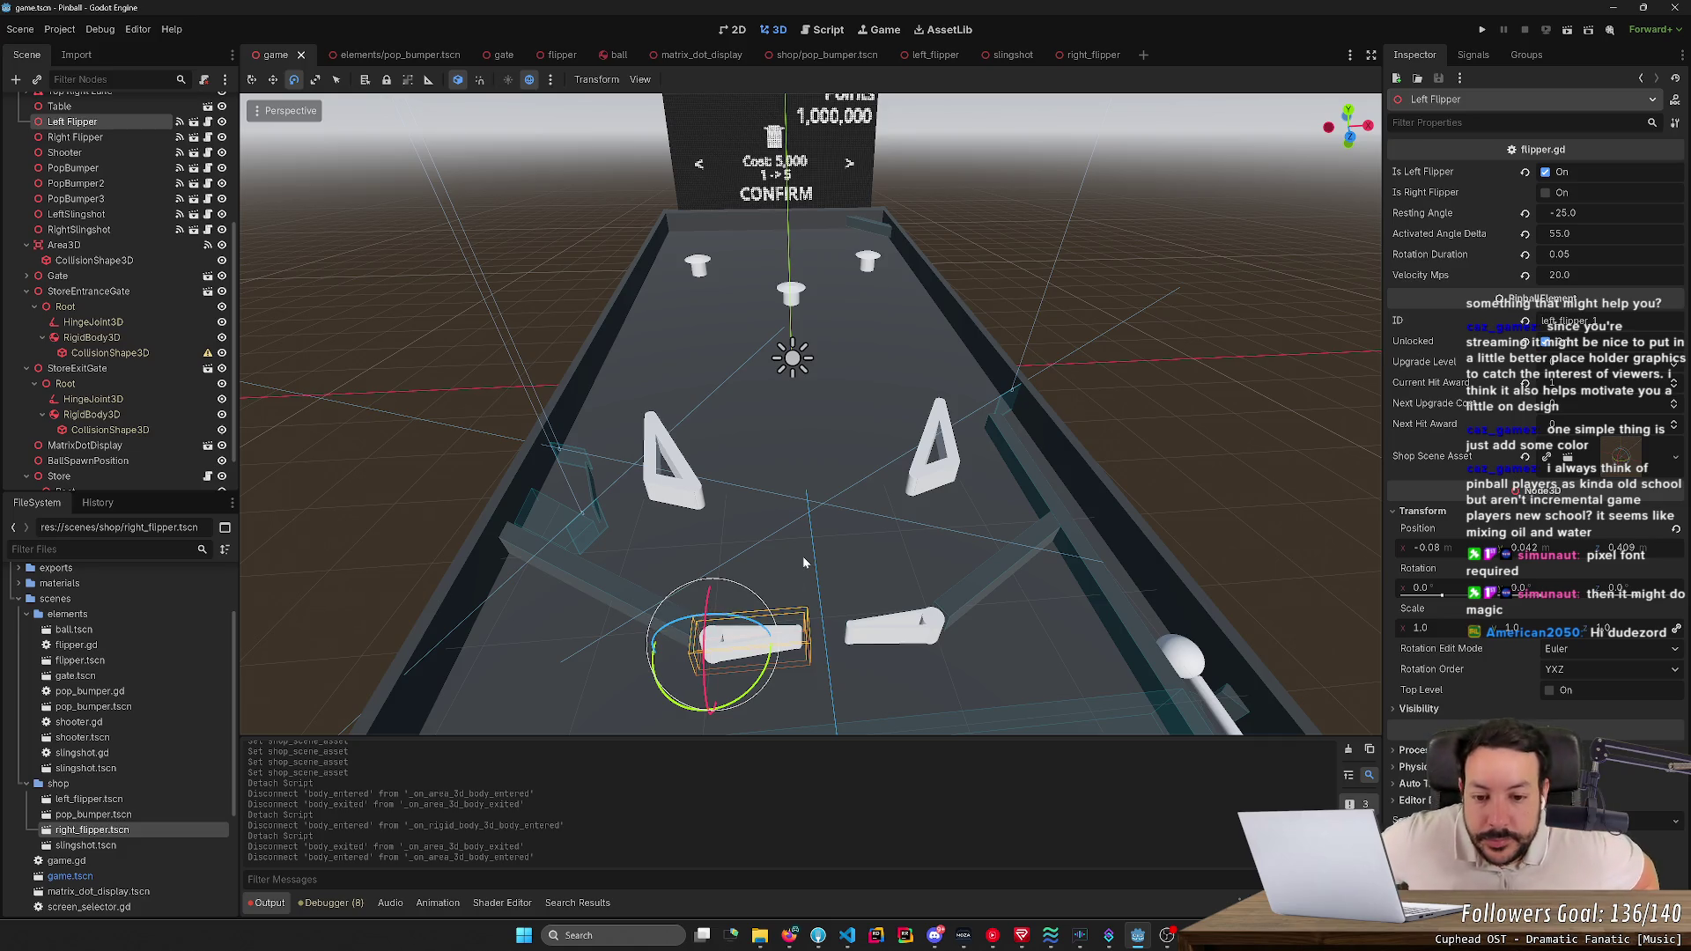
scroll(803, 562, "down", 2)
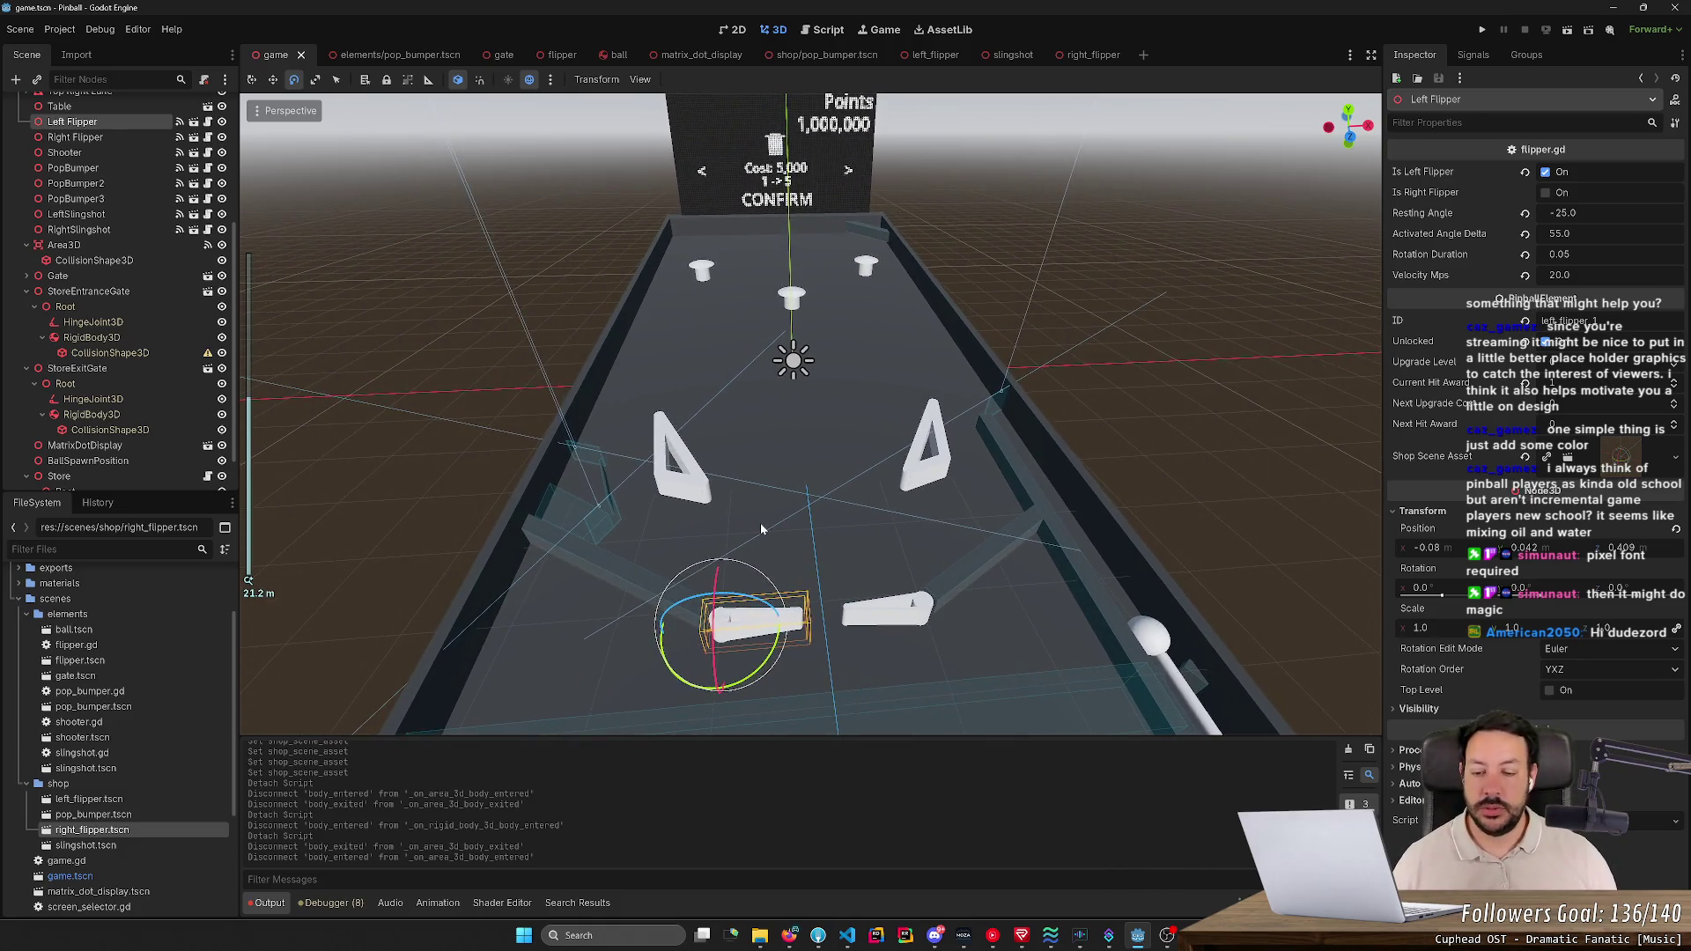
scroll(762, 528, "down", 2)
scroll(762, 528, "up", 2)
scroll(761, 528, "up", 2)
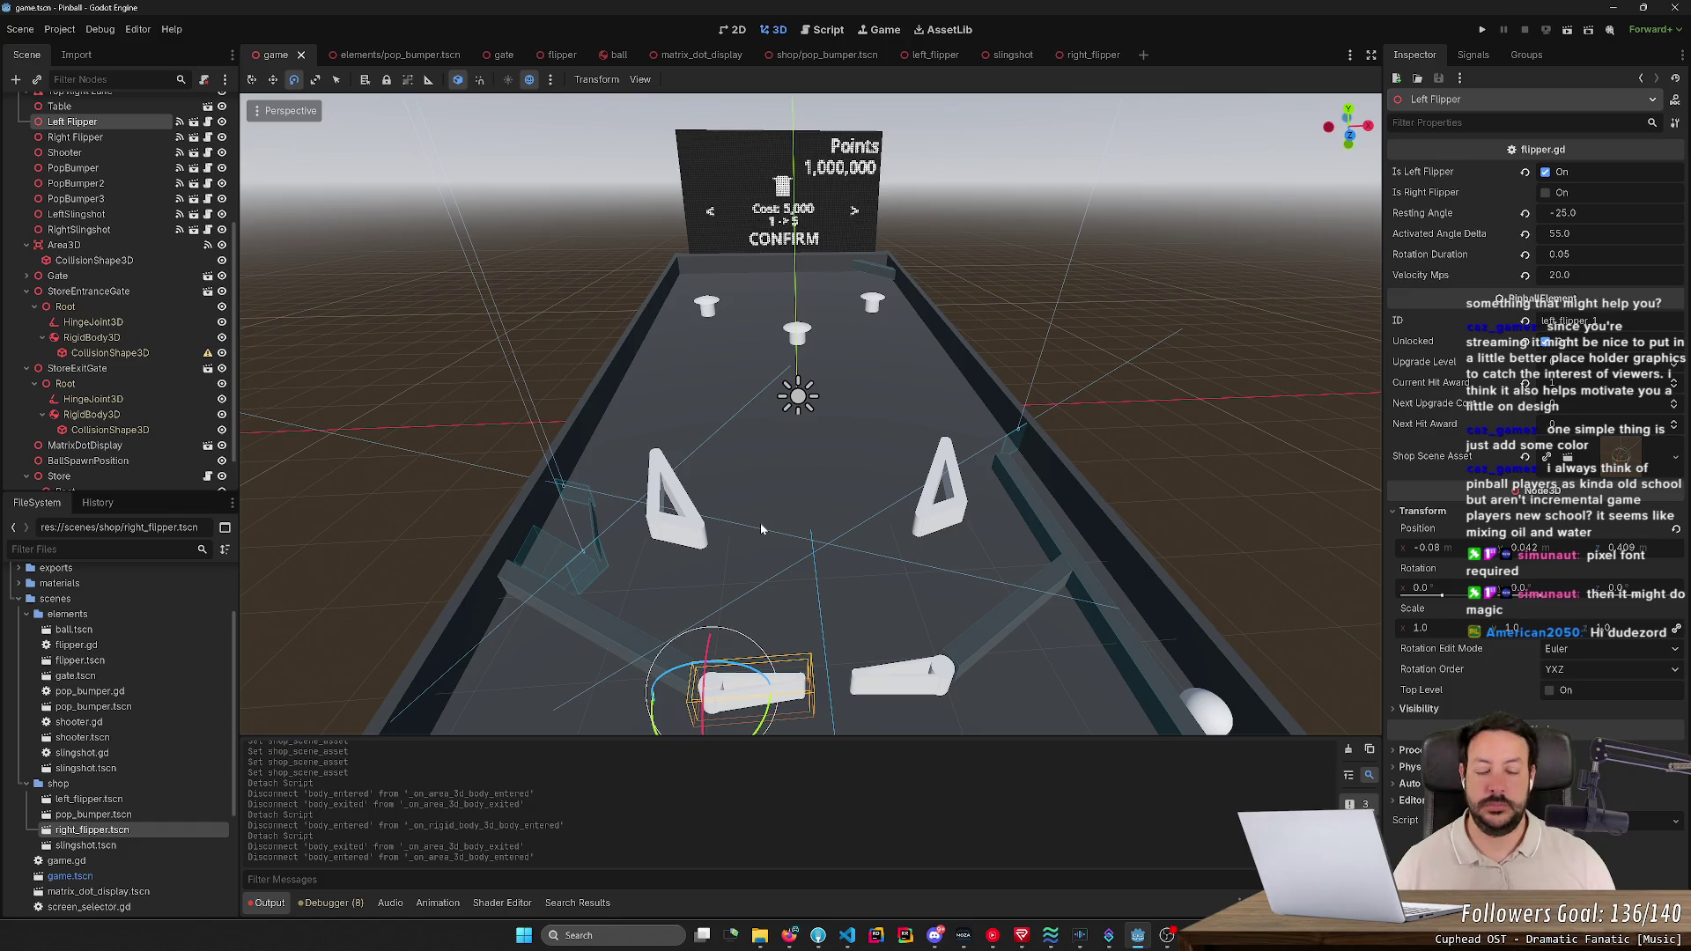
scroll(762, 528, "down", 2)
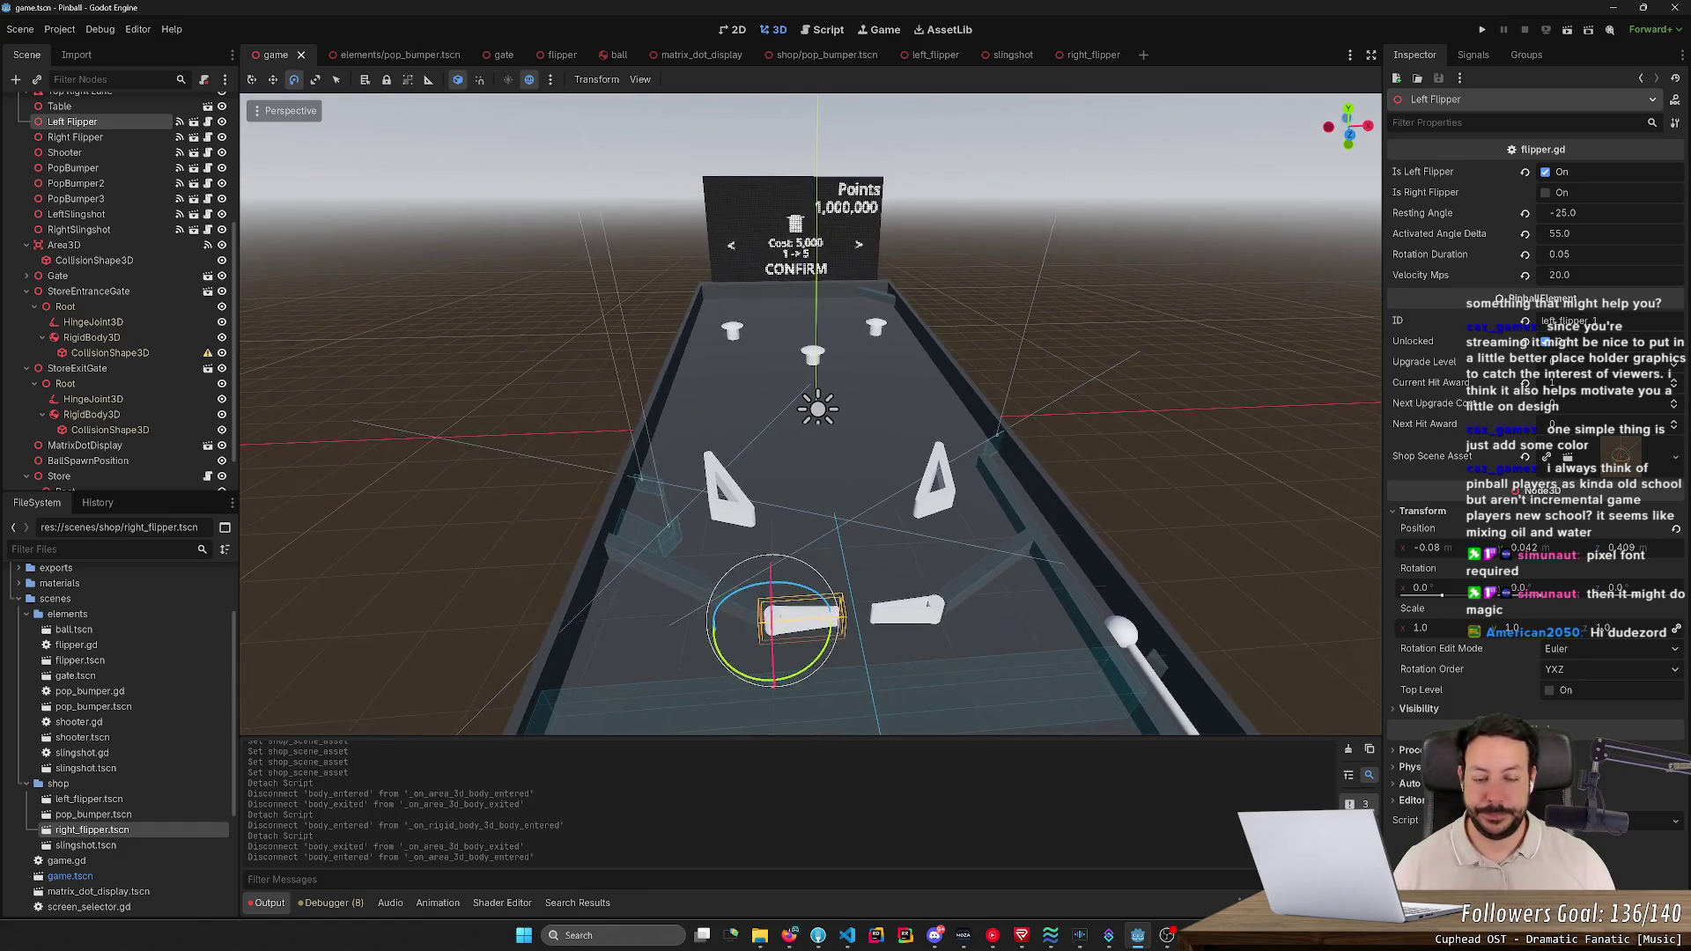
scroll(774, 478, "up", 1)
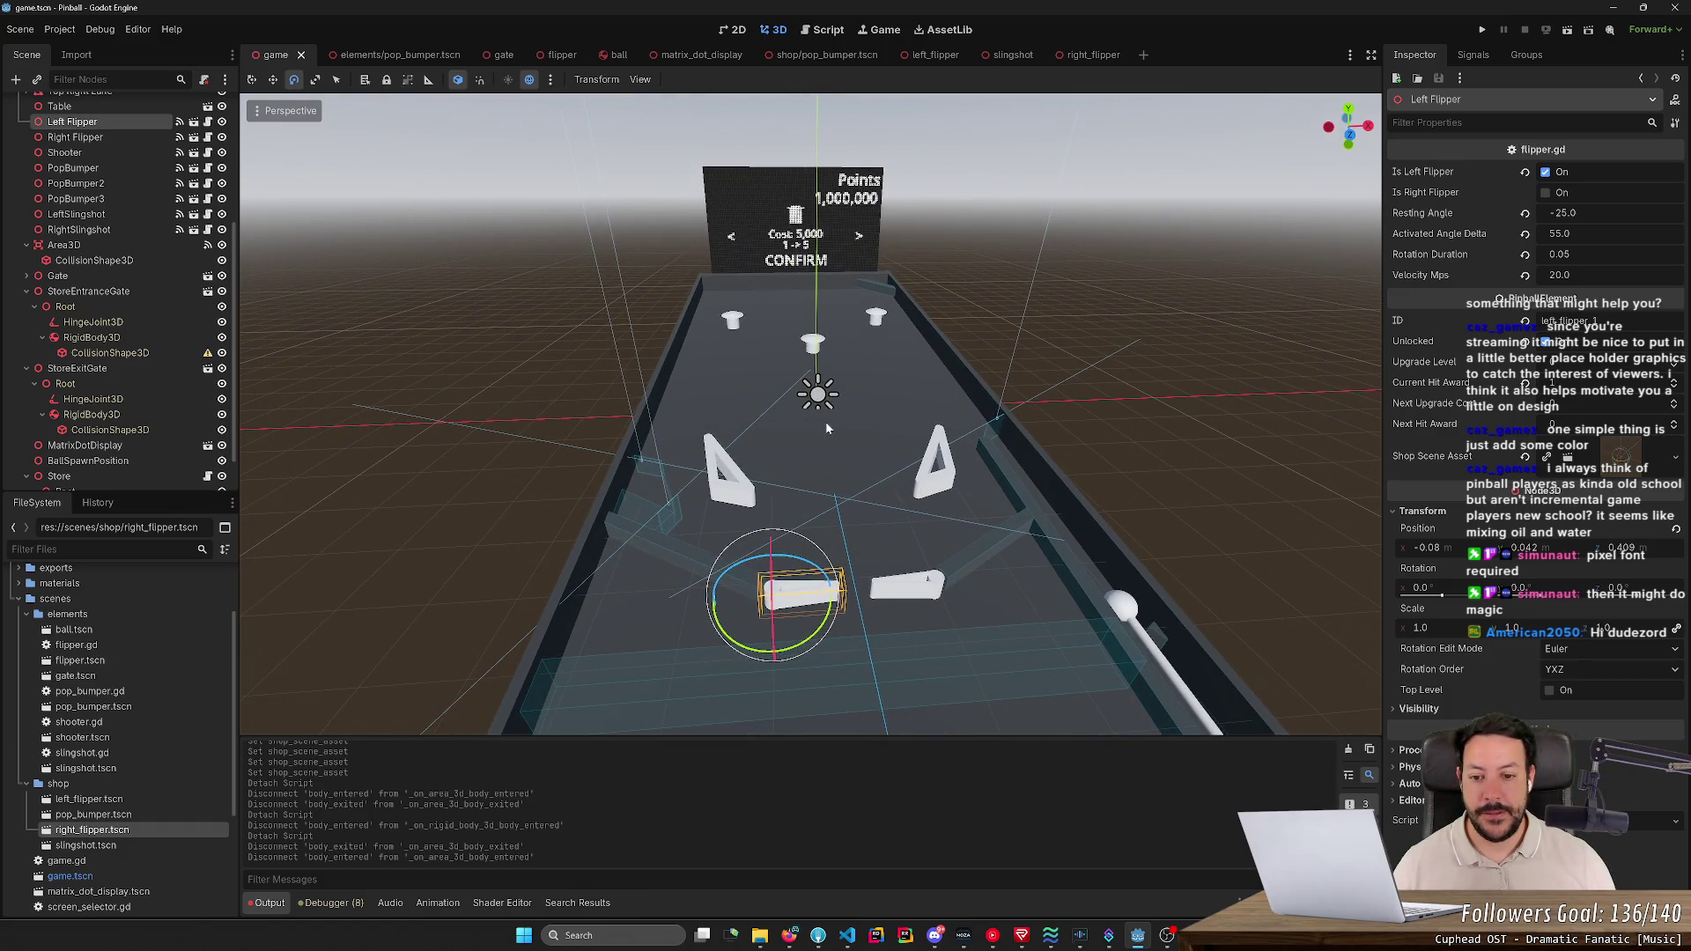
scroll(669, 498, "up", 3)
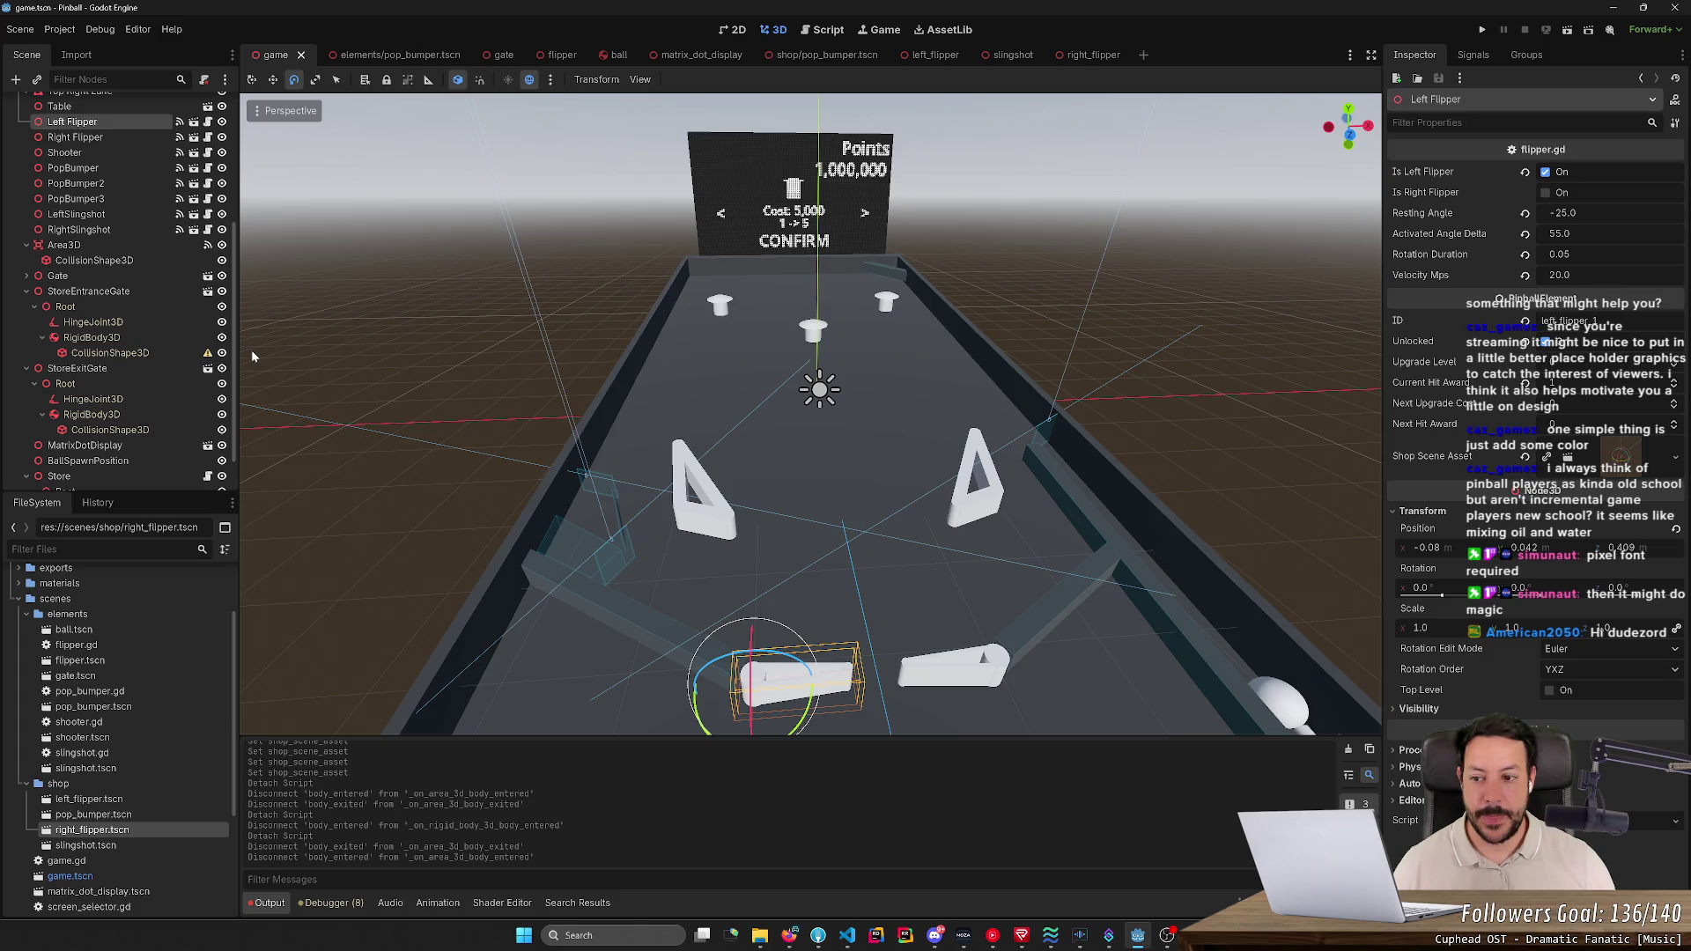
scroll(205, 378, "down", 2)
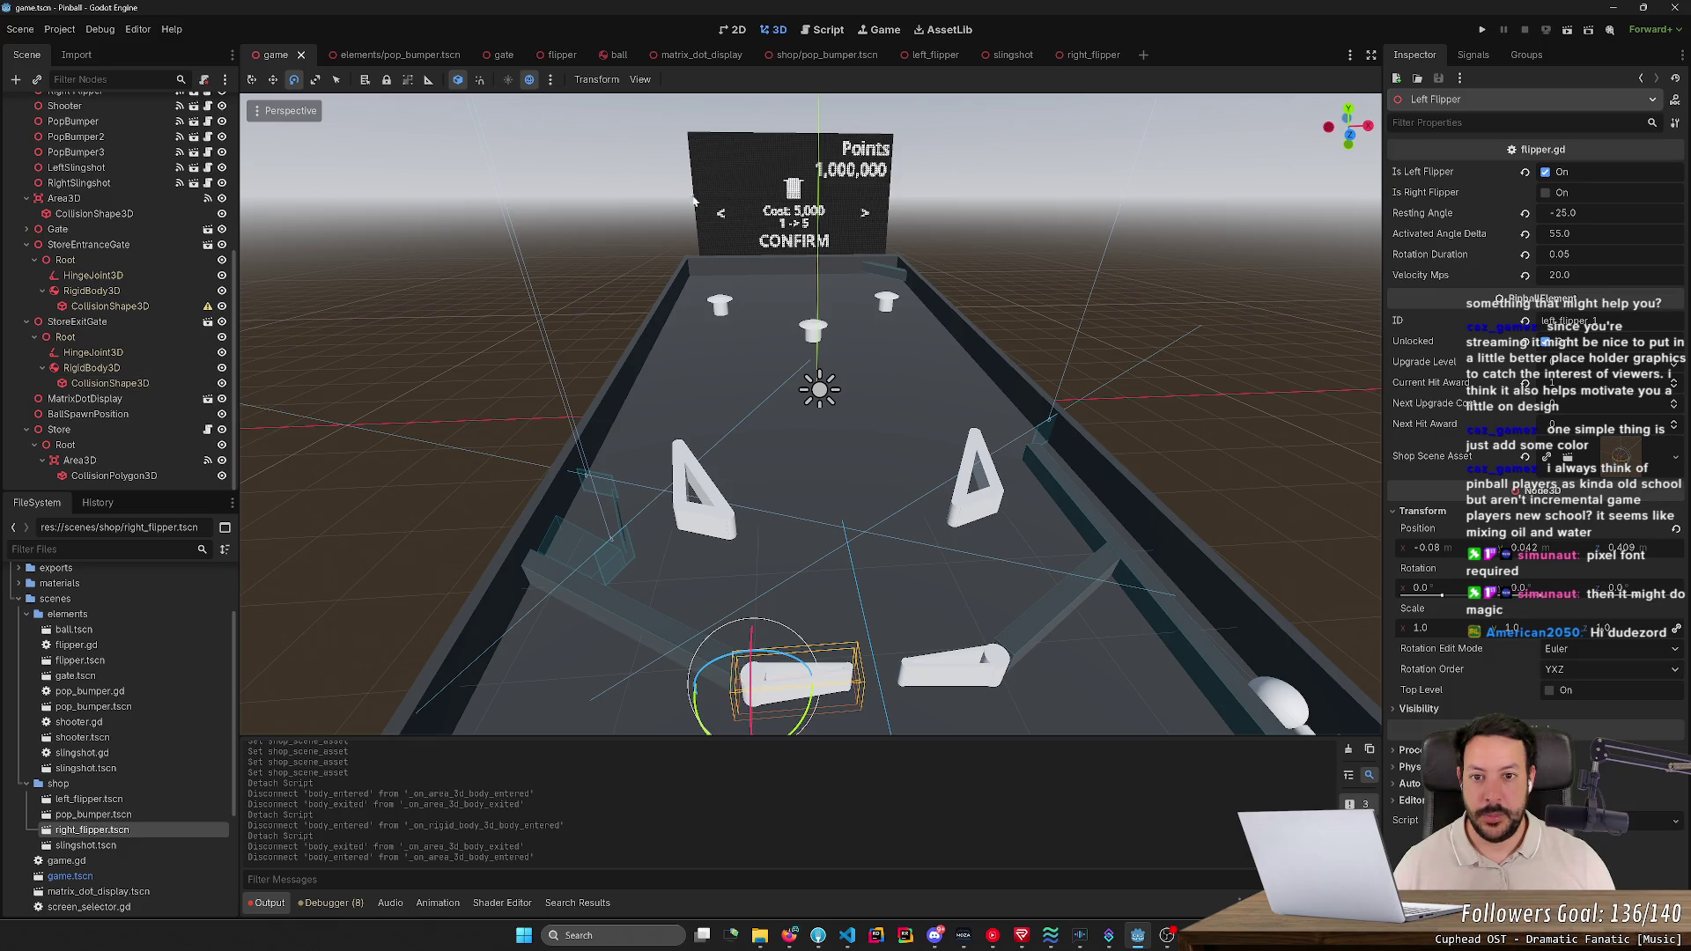
scroll(702, 249, "down", 5)
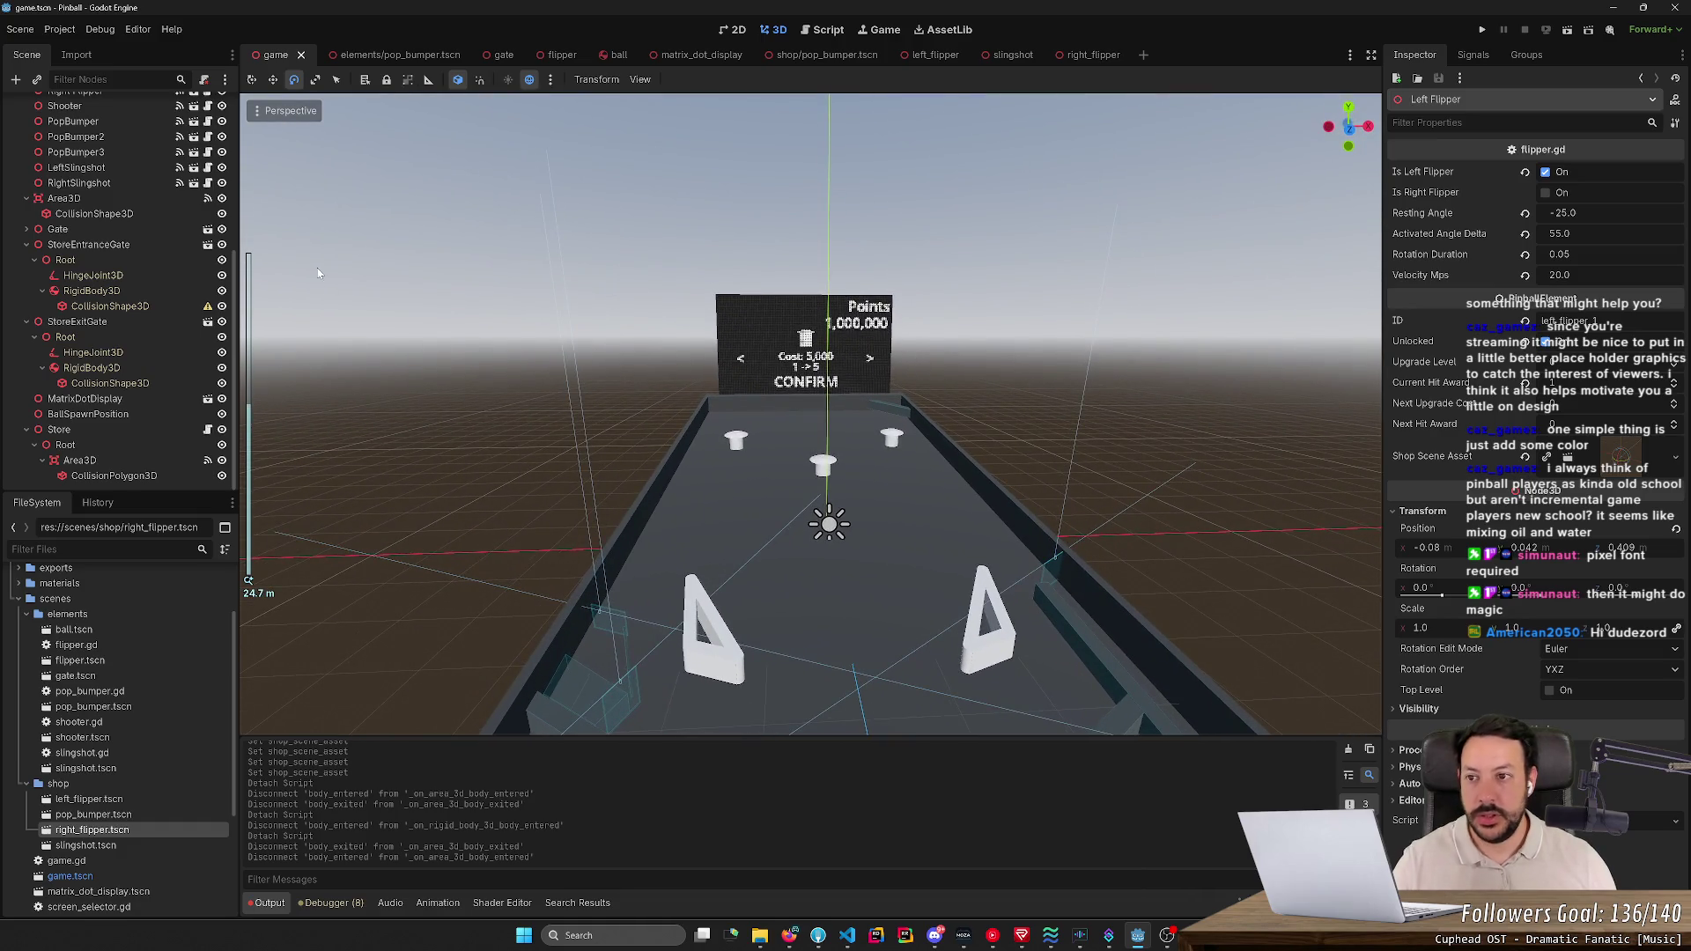
scroll(173, 257, "up", 5)
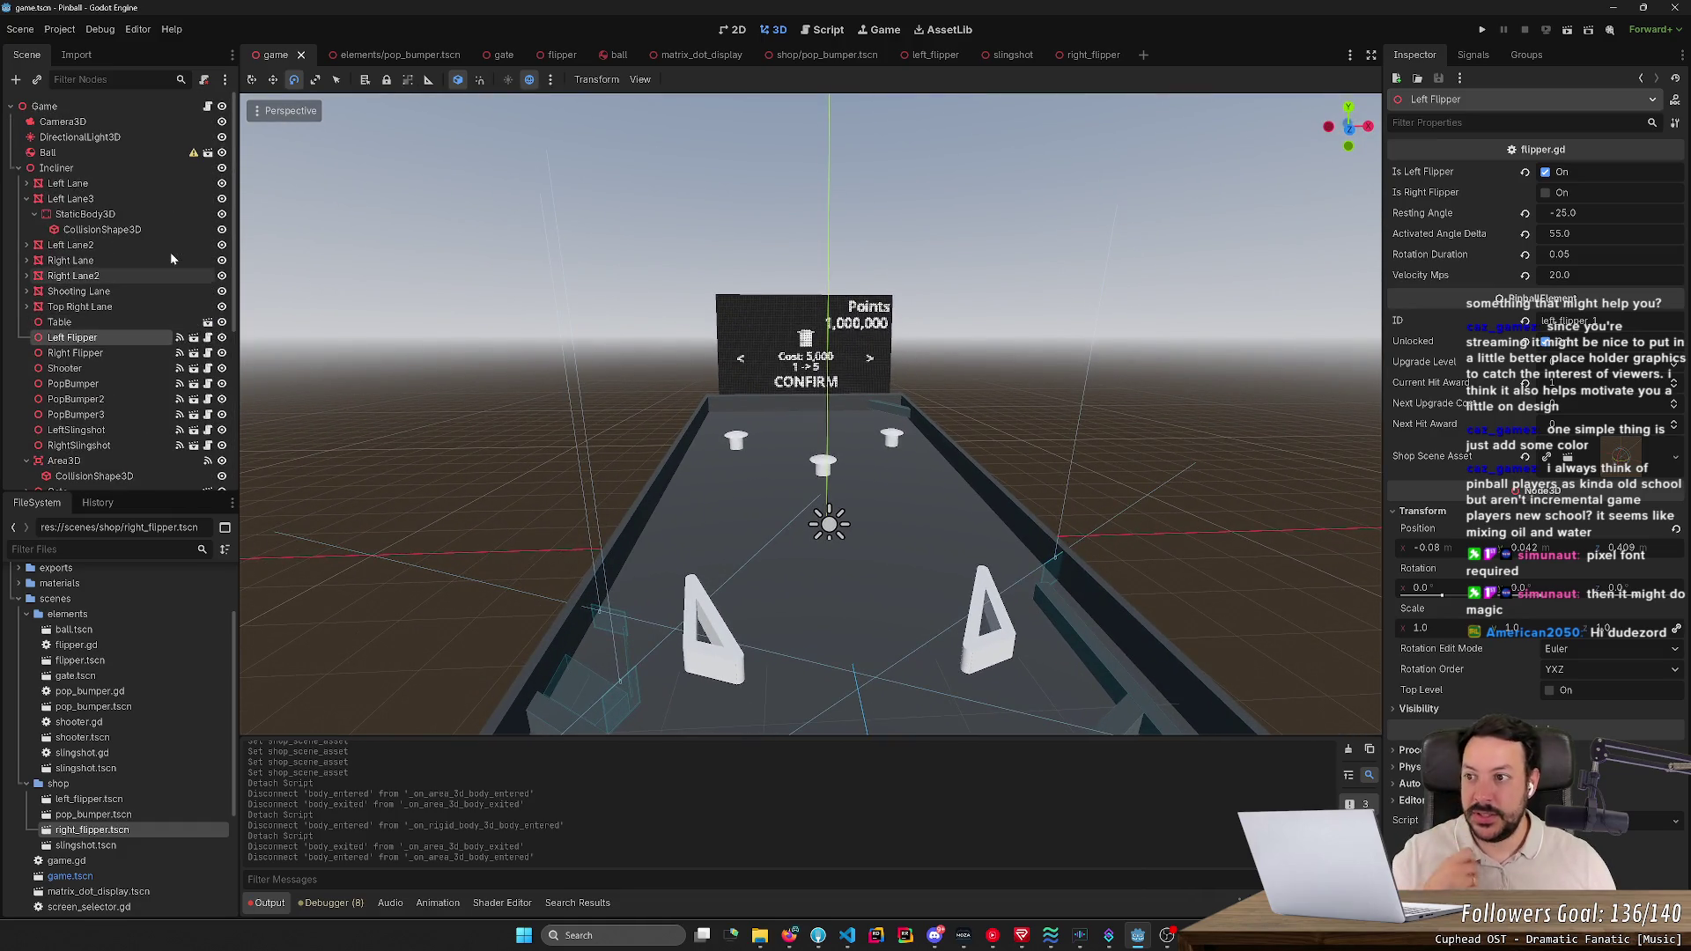
scroll(170, 257, "down", 5)
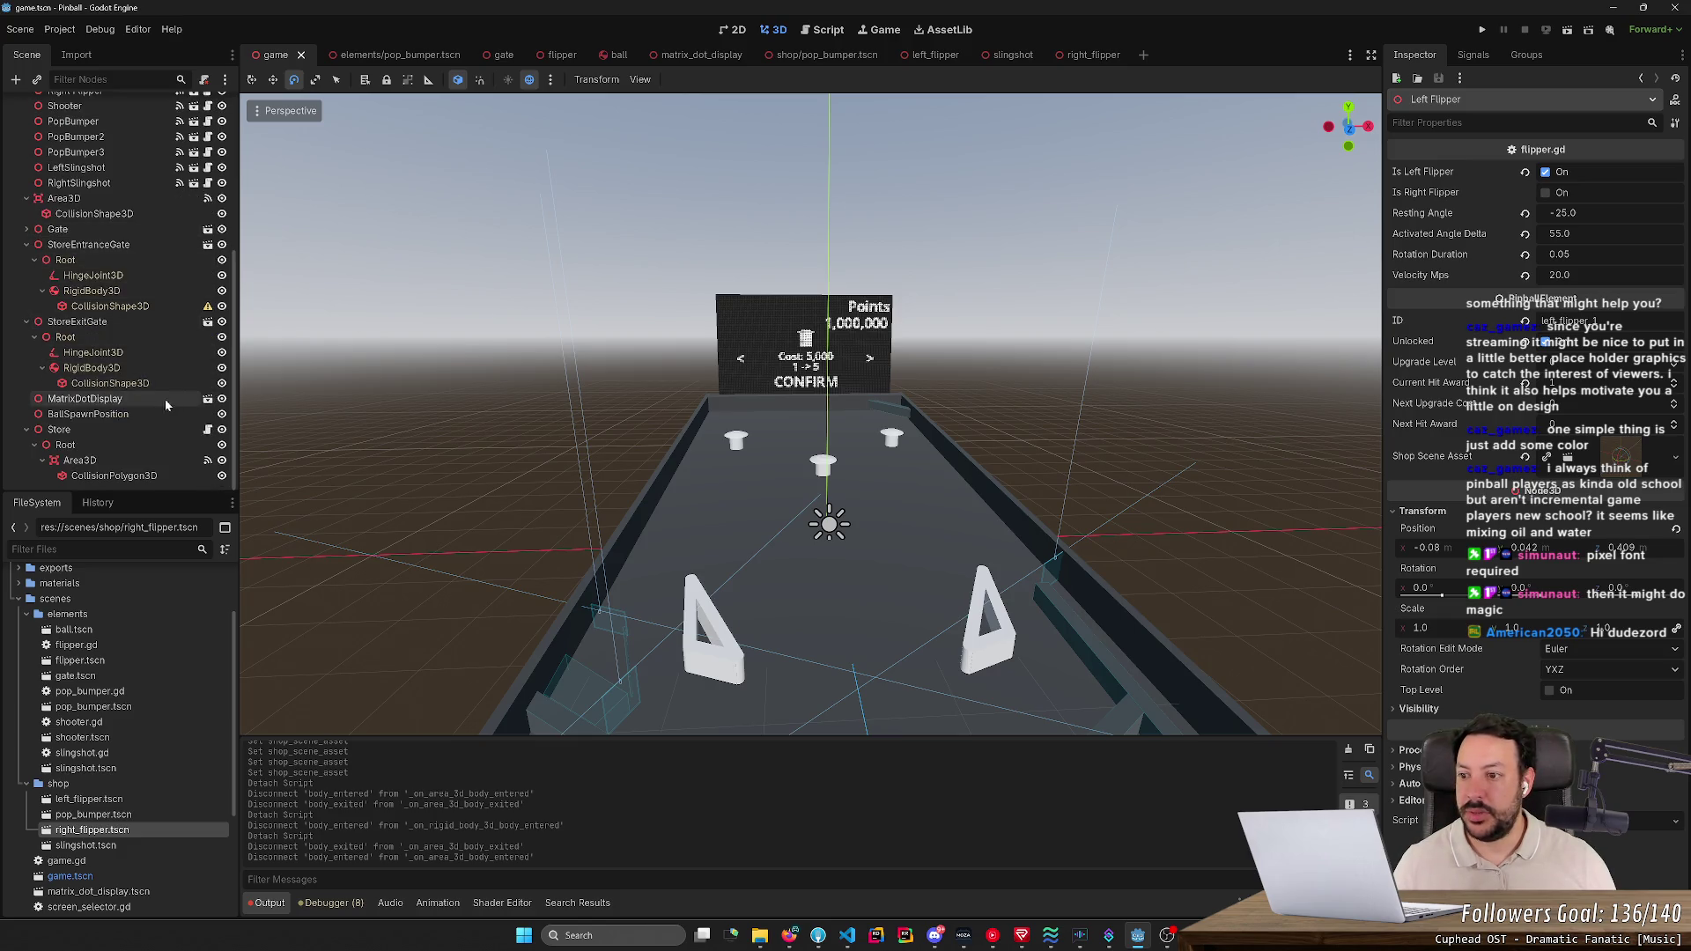
left_click(167, 398)
Step: Open the matrix_dot_display scene and the ShopScreen node's shop_screen_ui.gd script
left_click(208, 399)
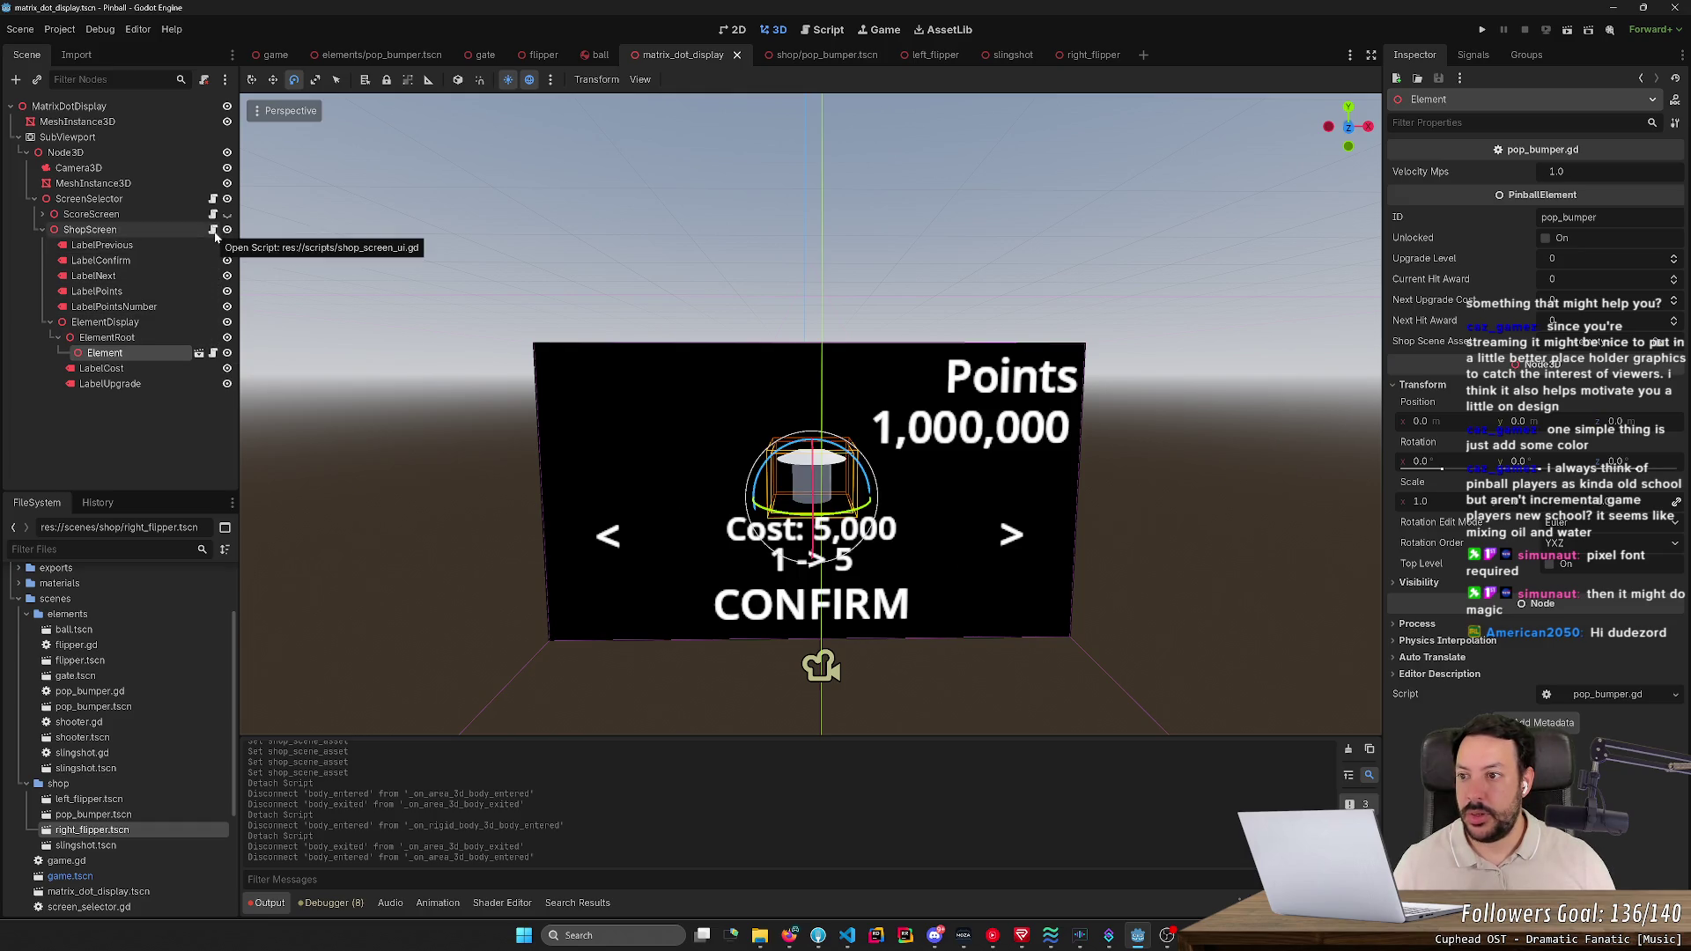
left_click(212, 230)
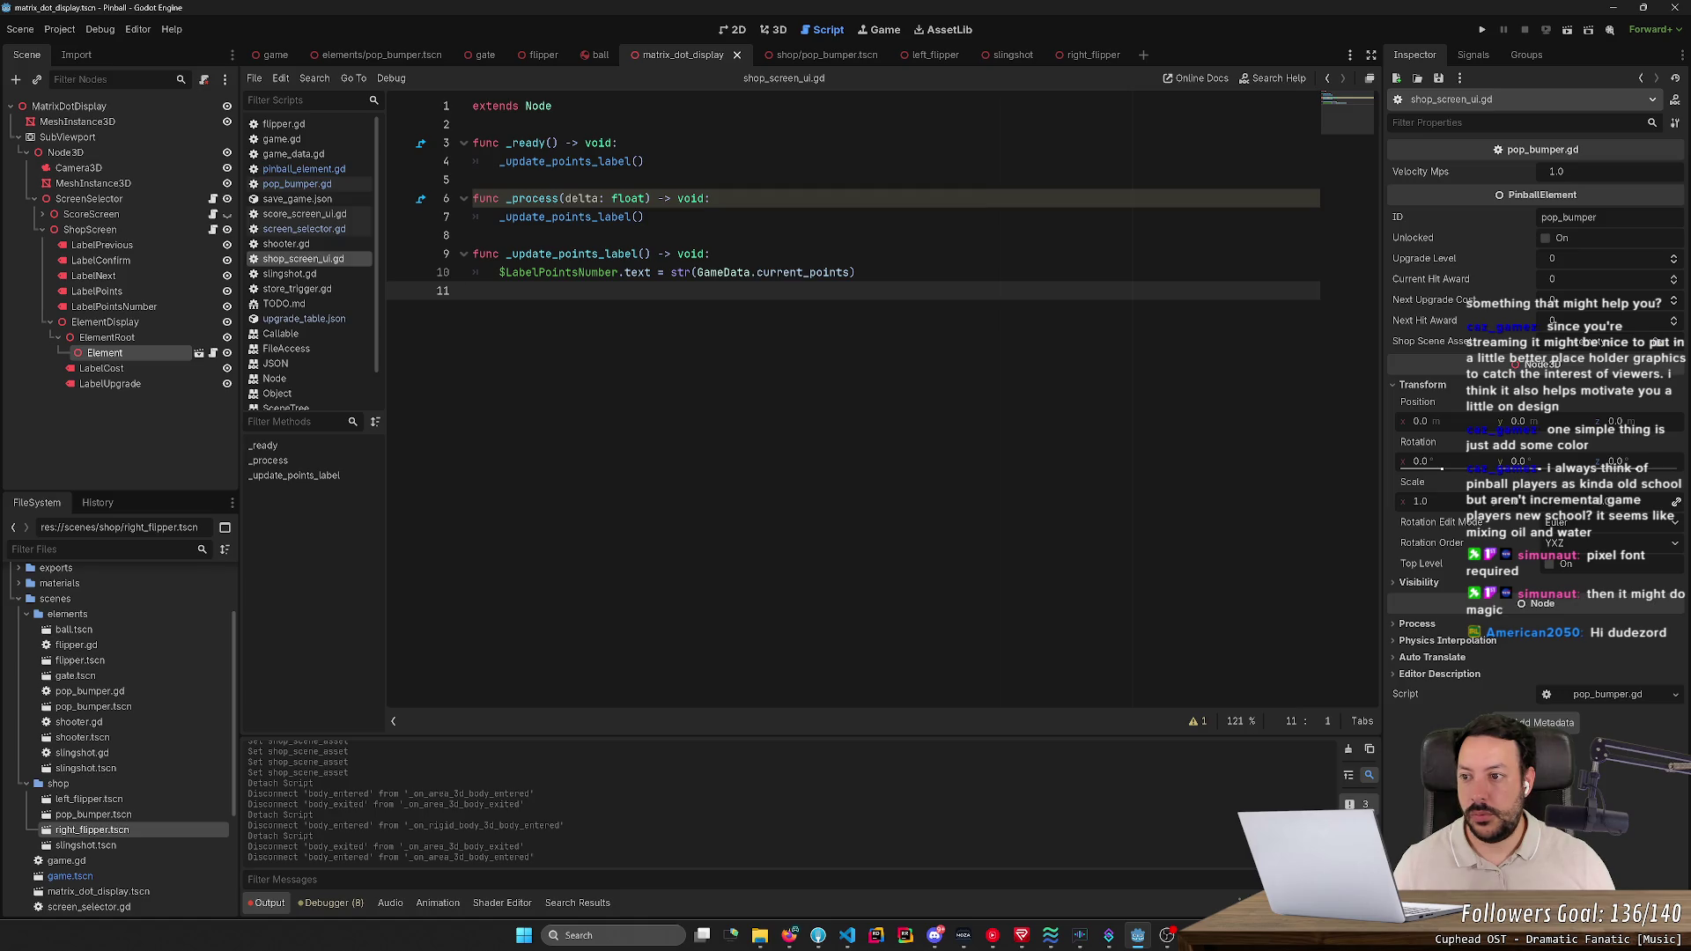
Step: In screen_selector.gd's STORE branch, add a $ShopScreen.refresh_data() call below line 25
left_click(212, 198)
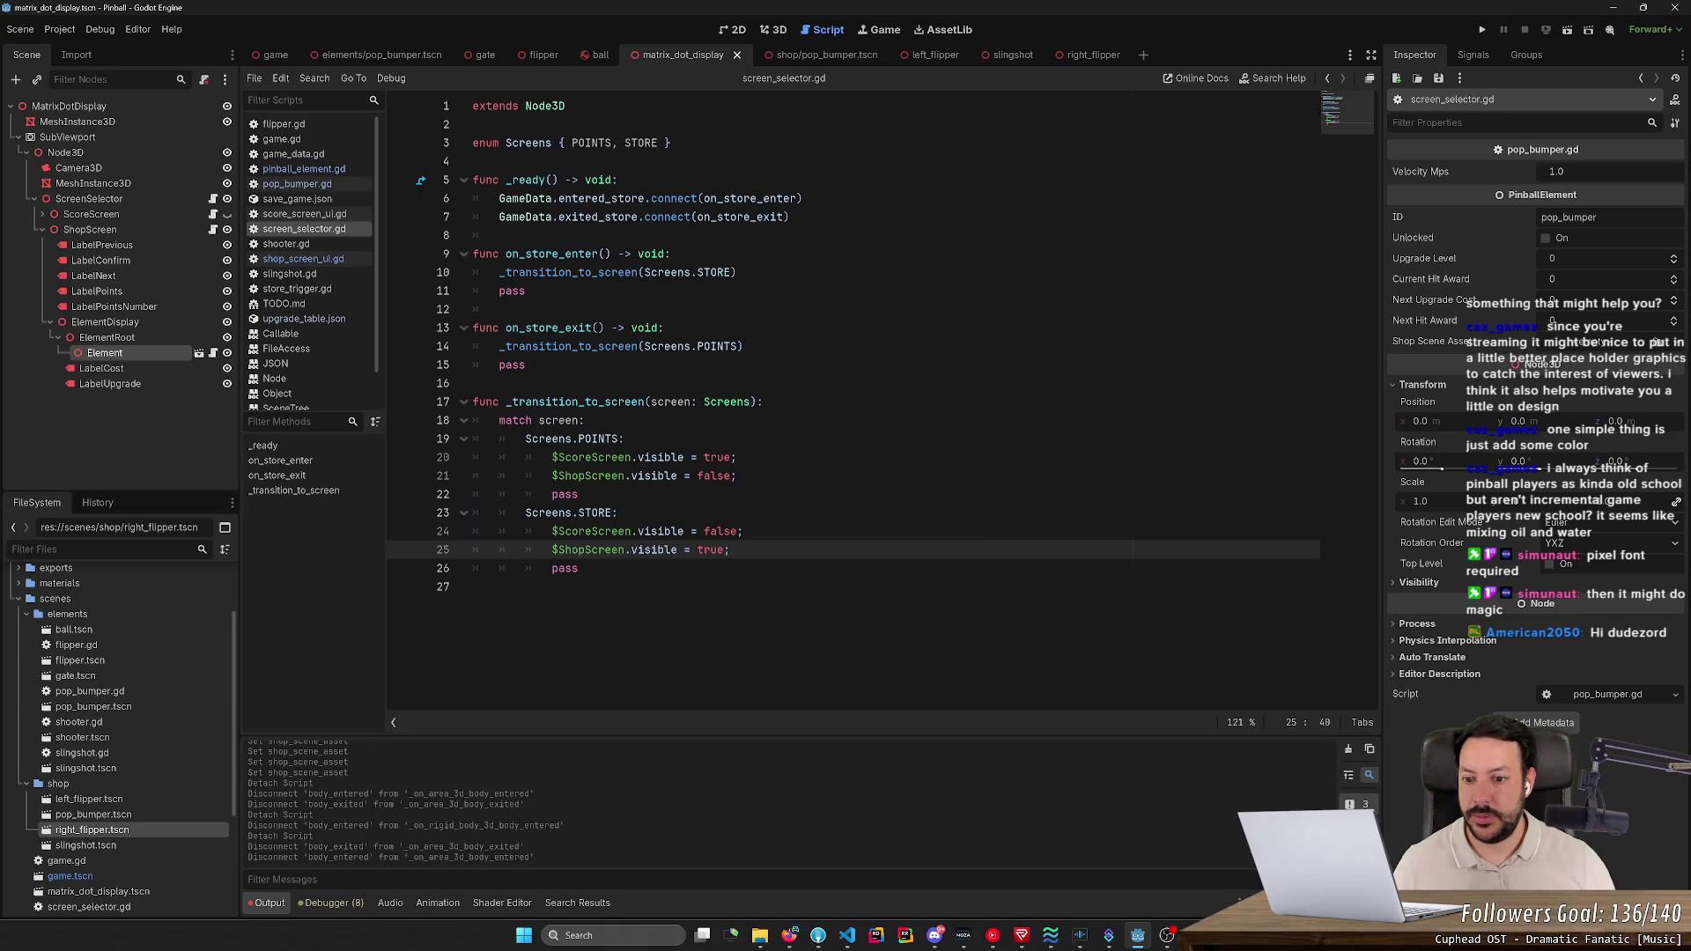
left_click_drag(499, 513, 730, 549)
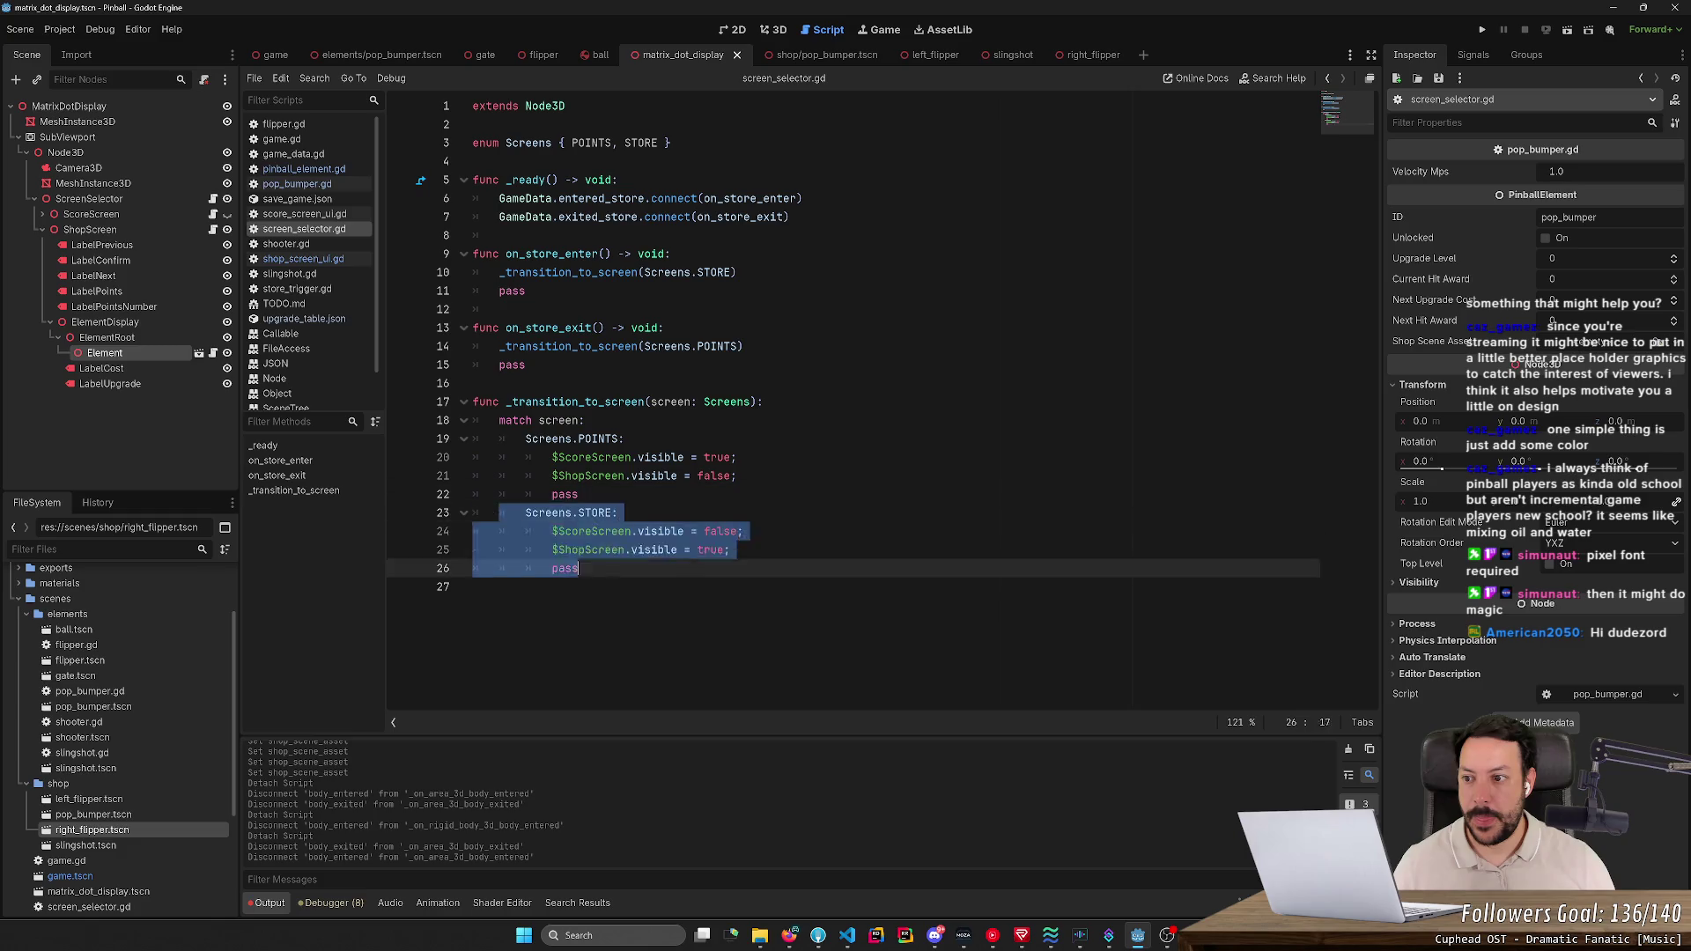
key("shift+Up")
key("shift+Up")
key("shift+Up")
left_click(730, 549)
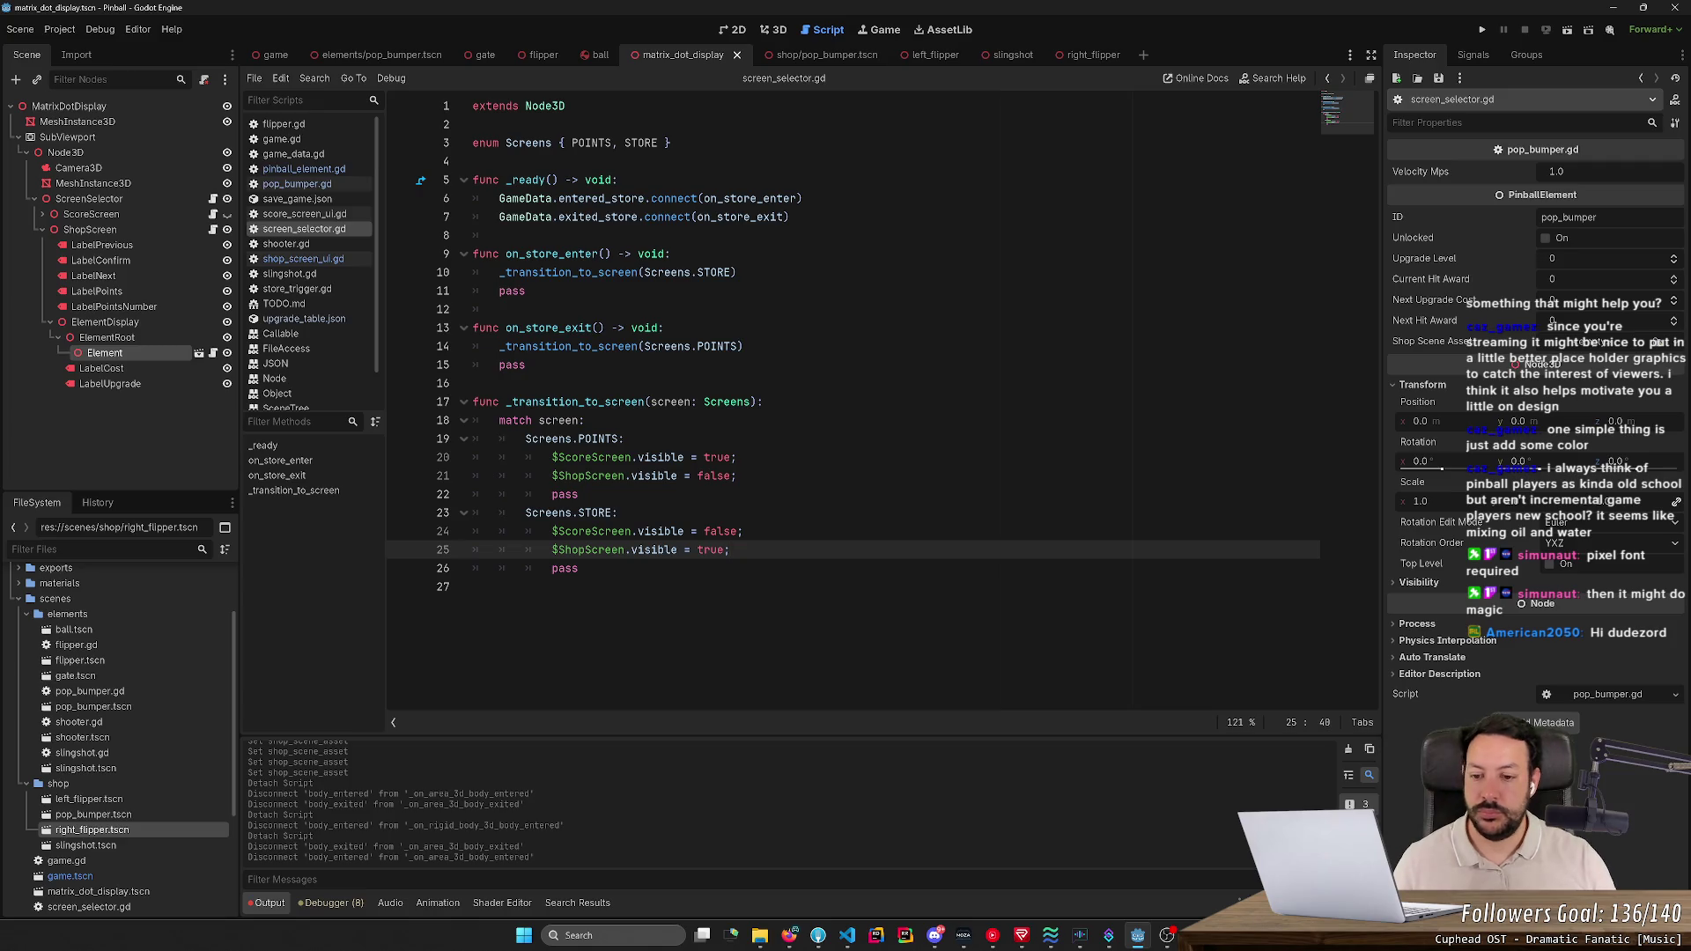
key("Return")
type("$S")
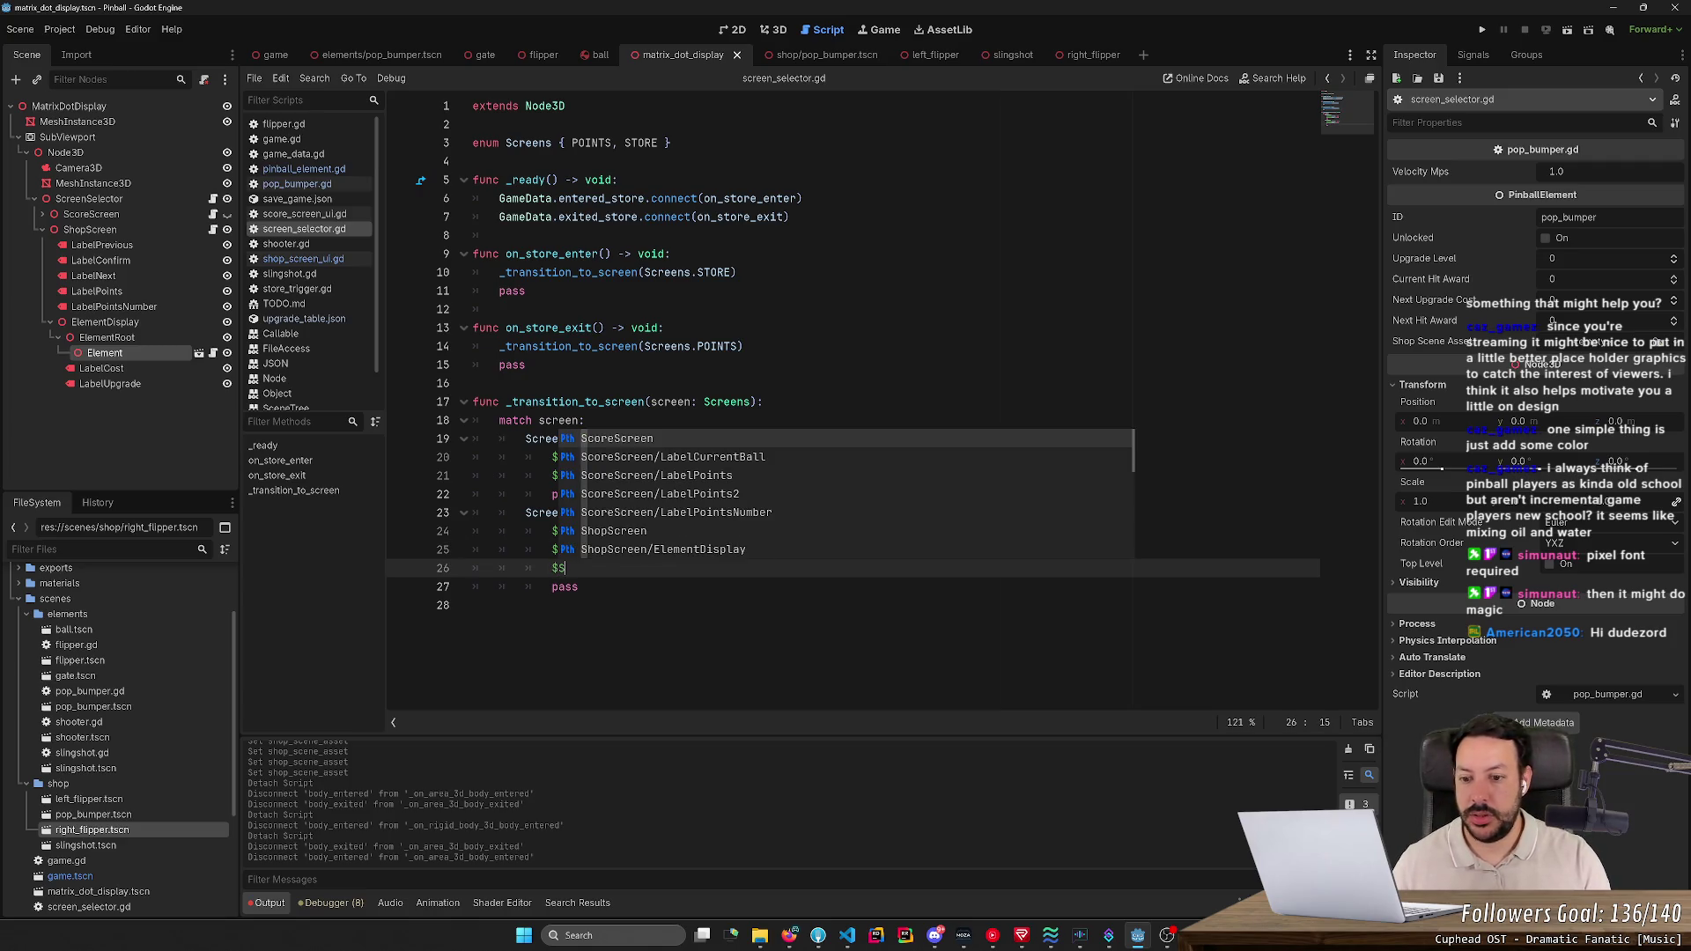
type("hopScree")
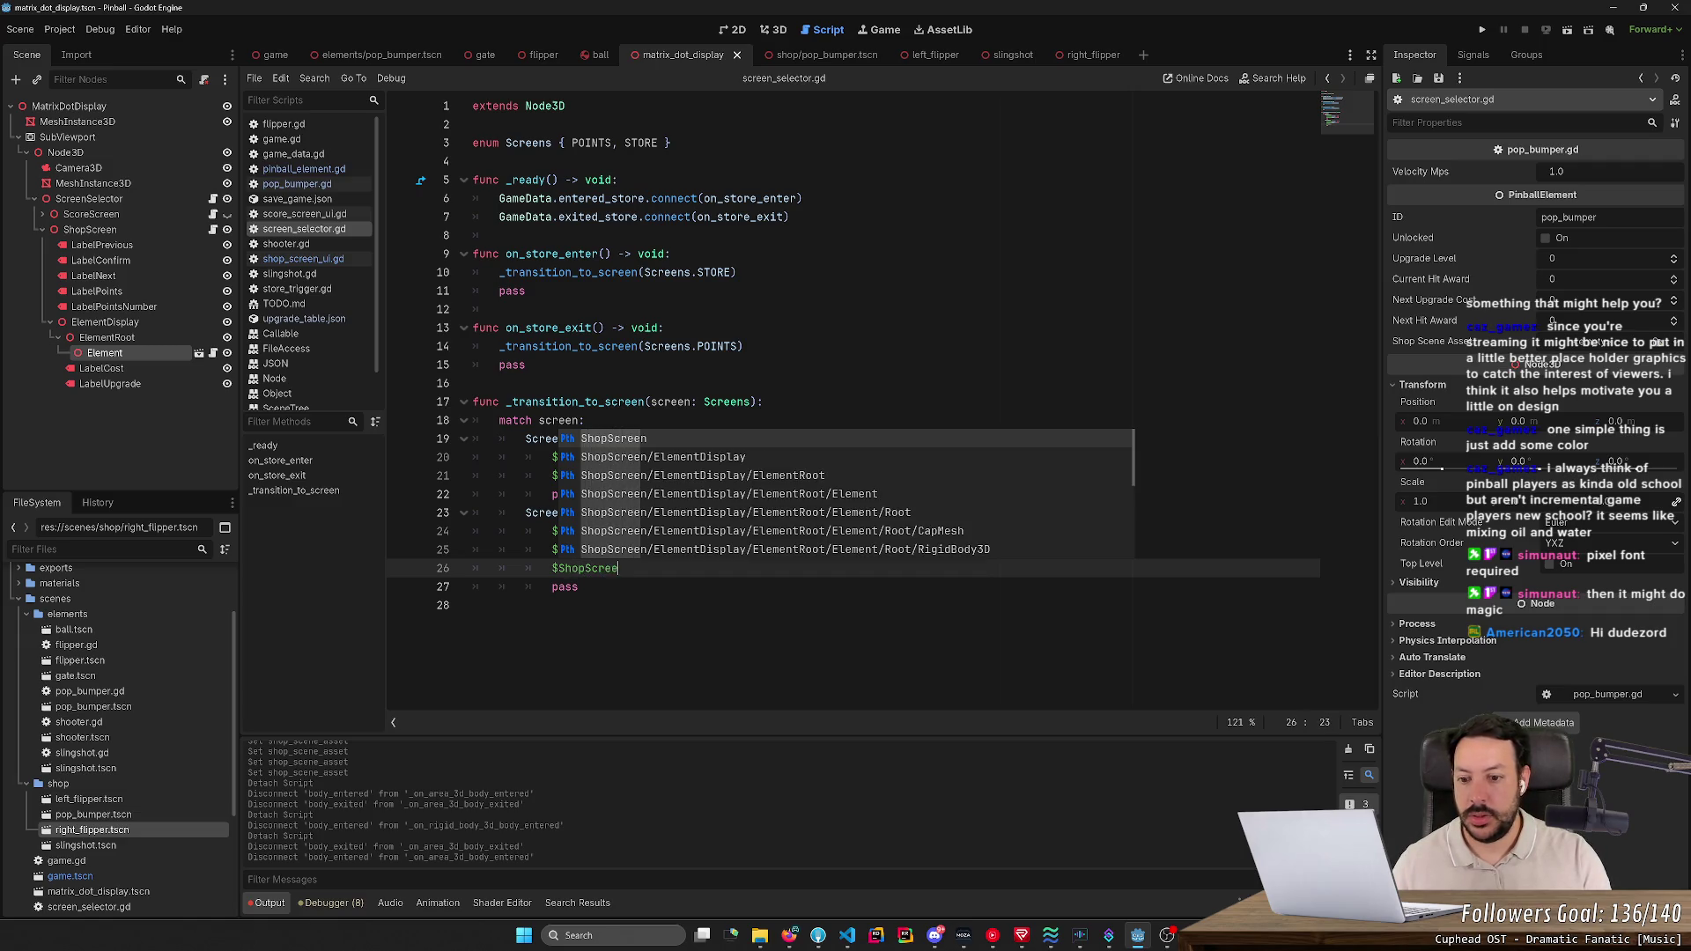
type("n.")
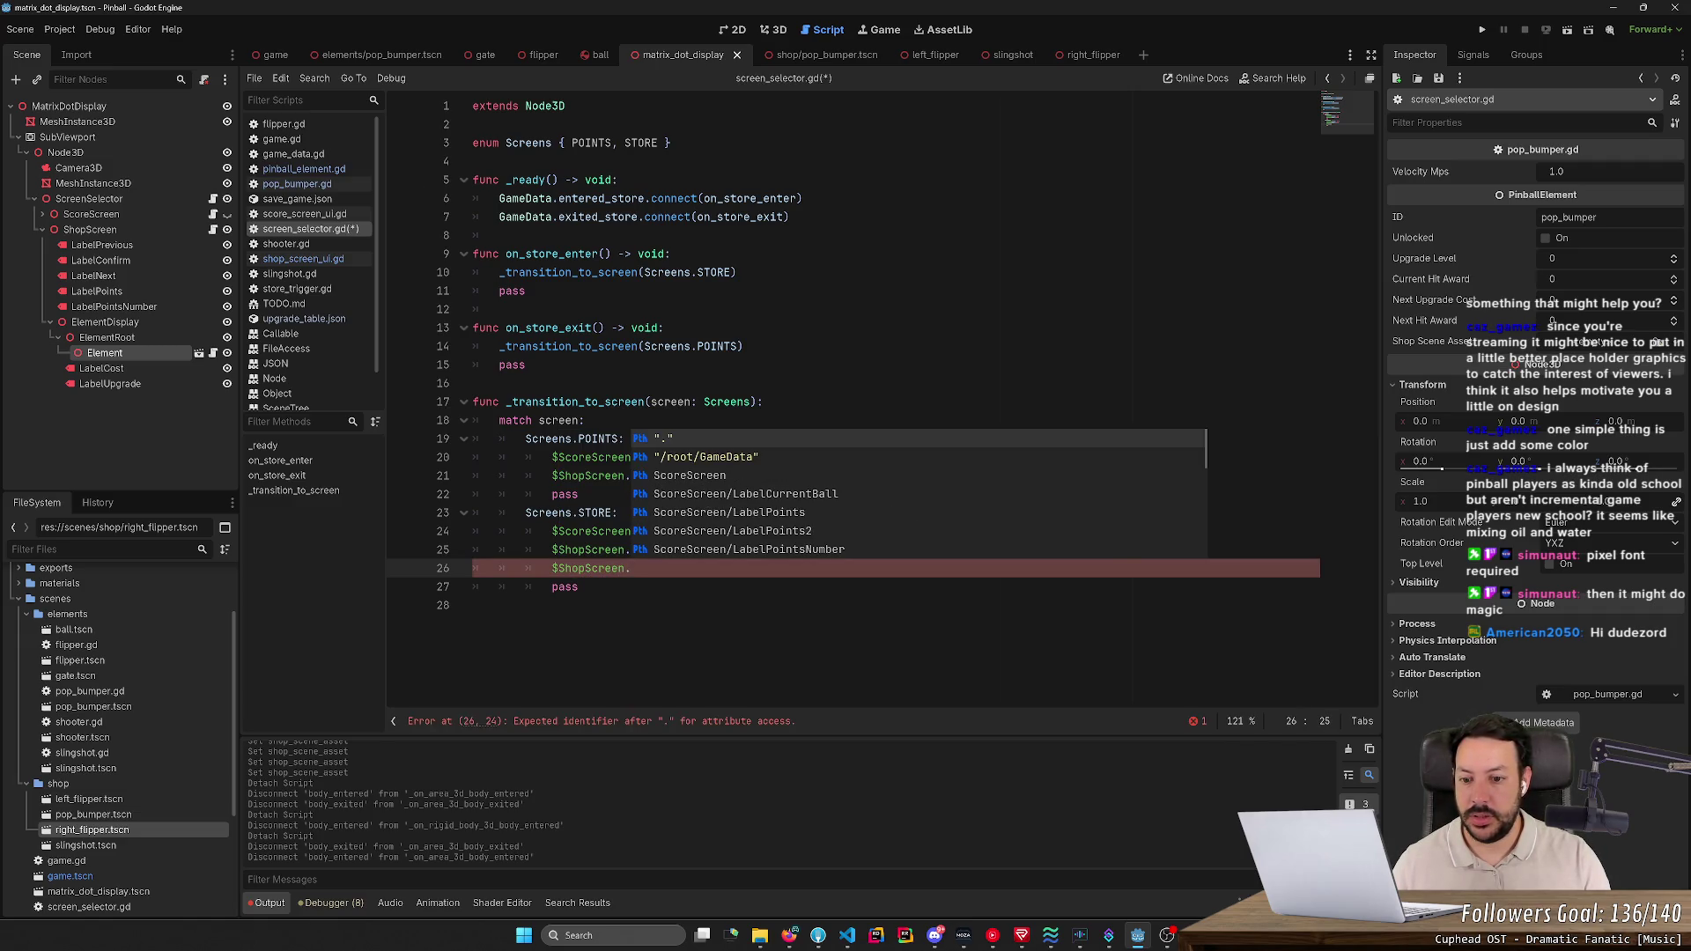
type("refresh_data();")
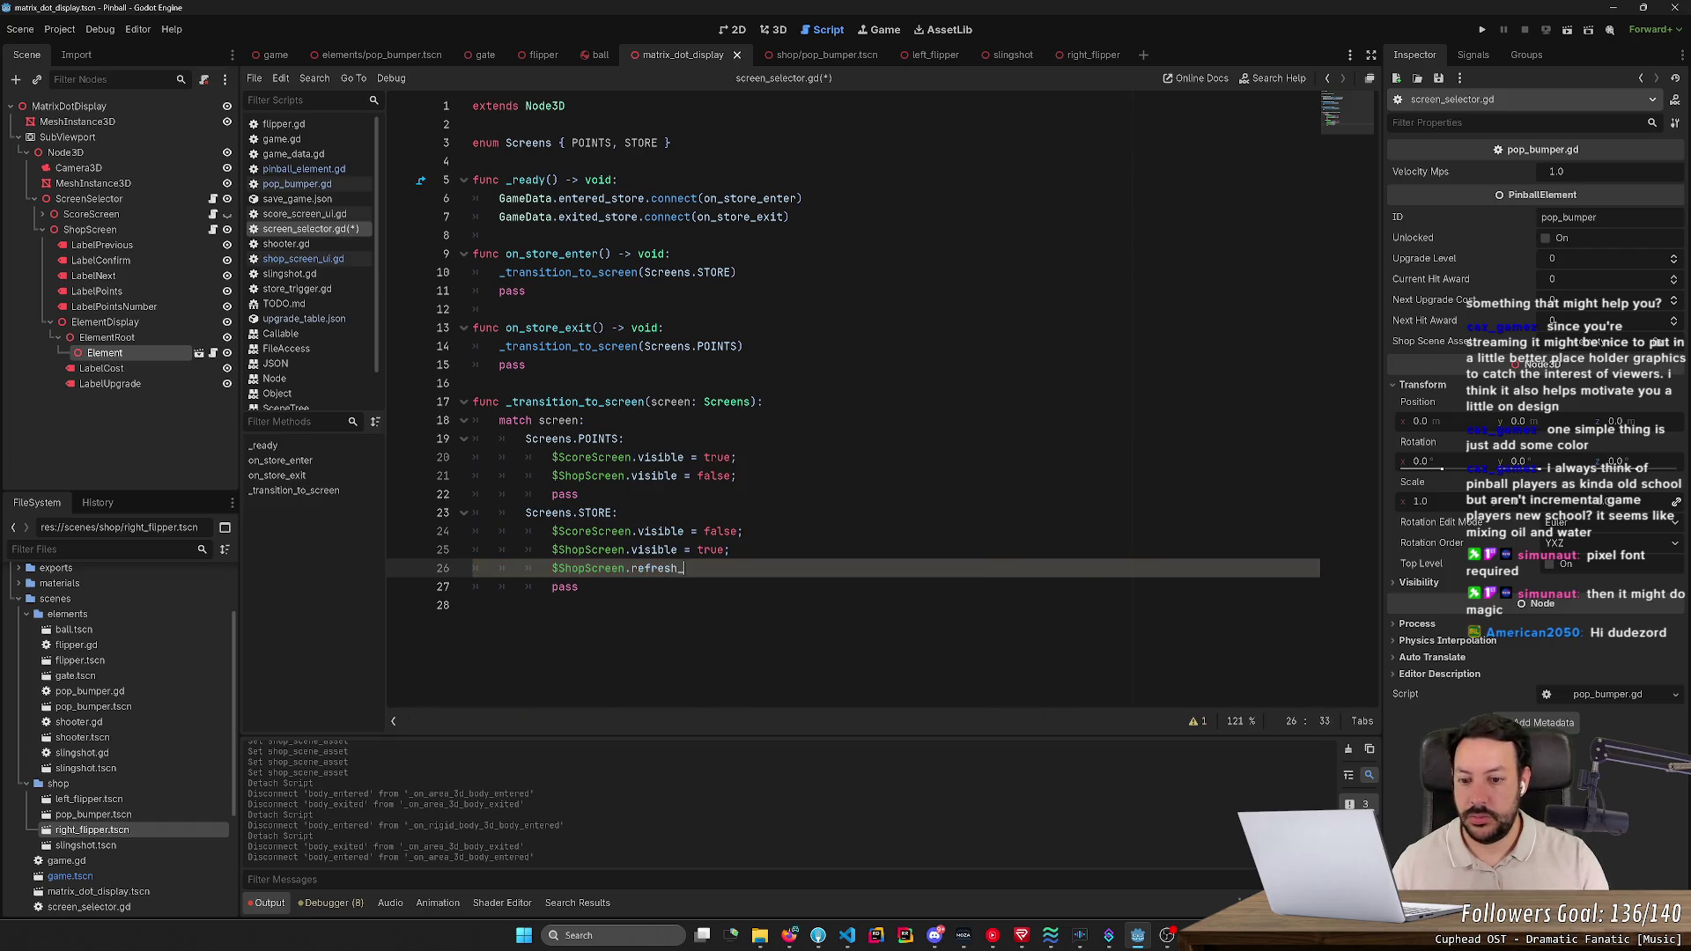
key("BackSpace")
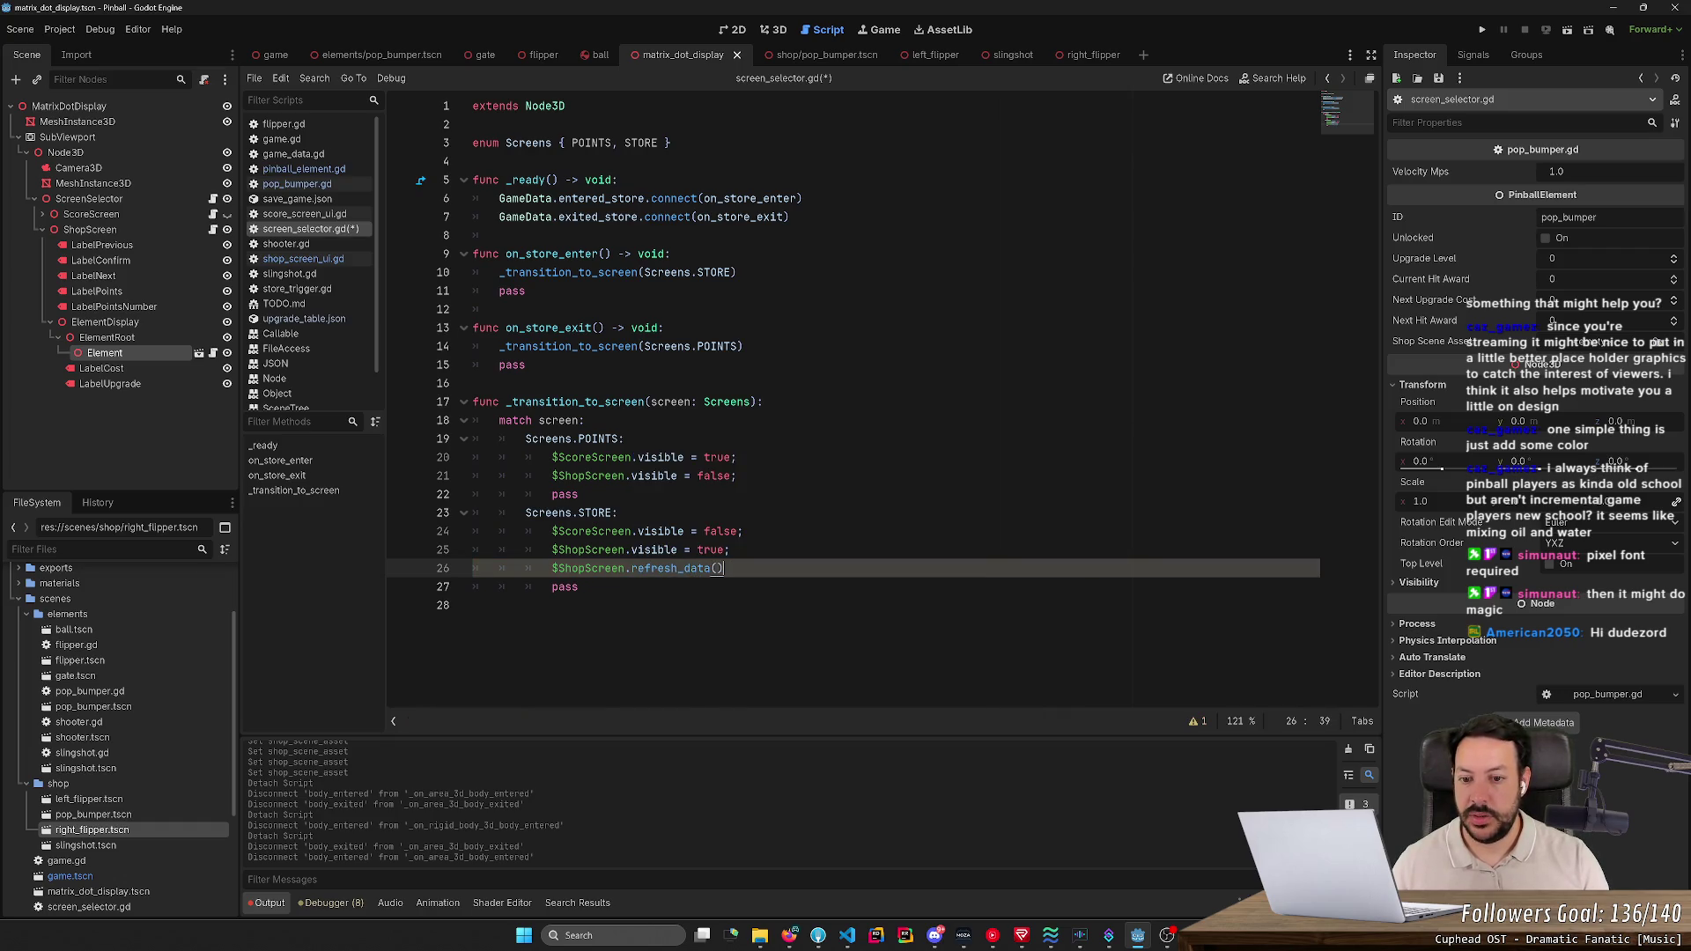
key("BackSpace")
type(")")
Step: Remove the trailing semicolons from the ScoreScreen and ShopScreen visibility lines and save
key("Up")
key("BackSpace")
key("Up")
key("BackSpace")
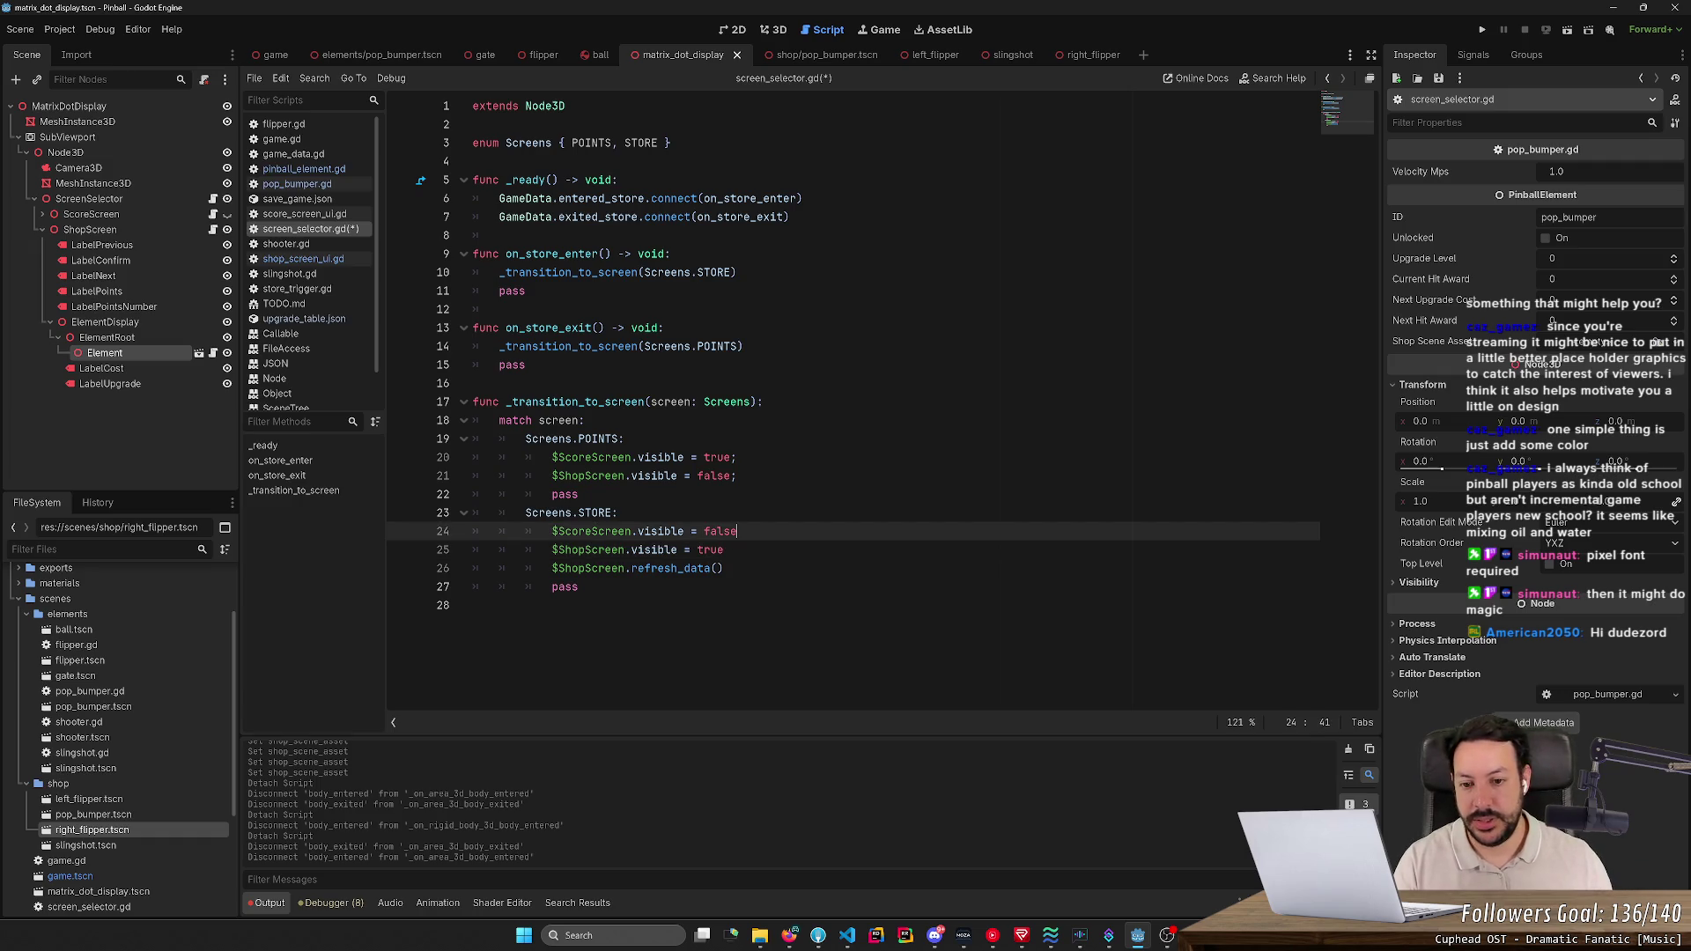
key("Up")
key("Up")
key("Up")
key("BackSpace")
key("Up")
key("Delete")
key("ctrl+s")
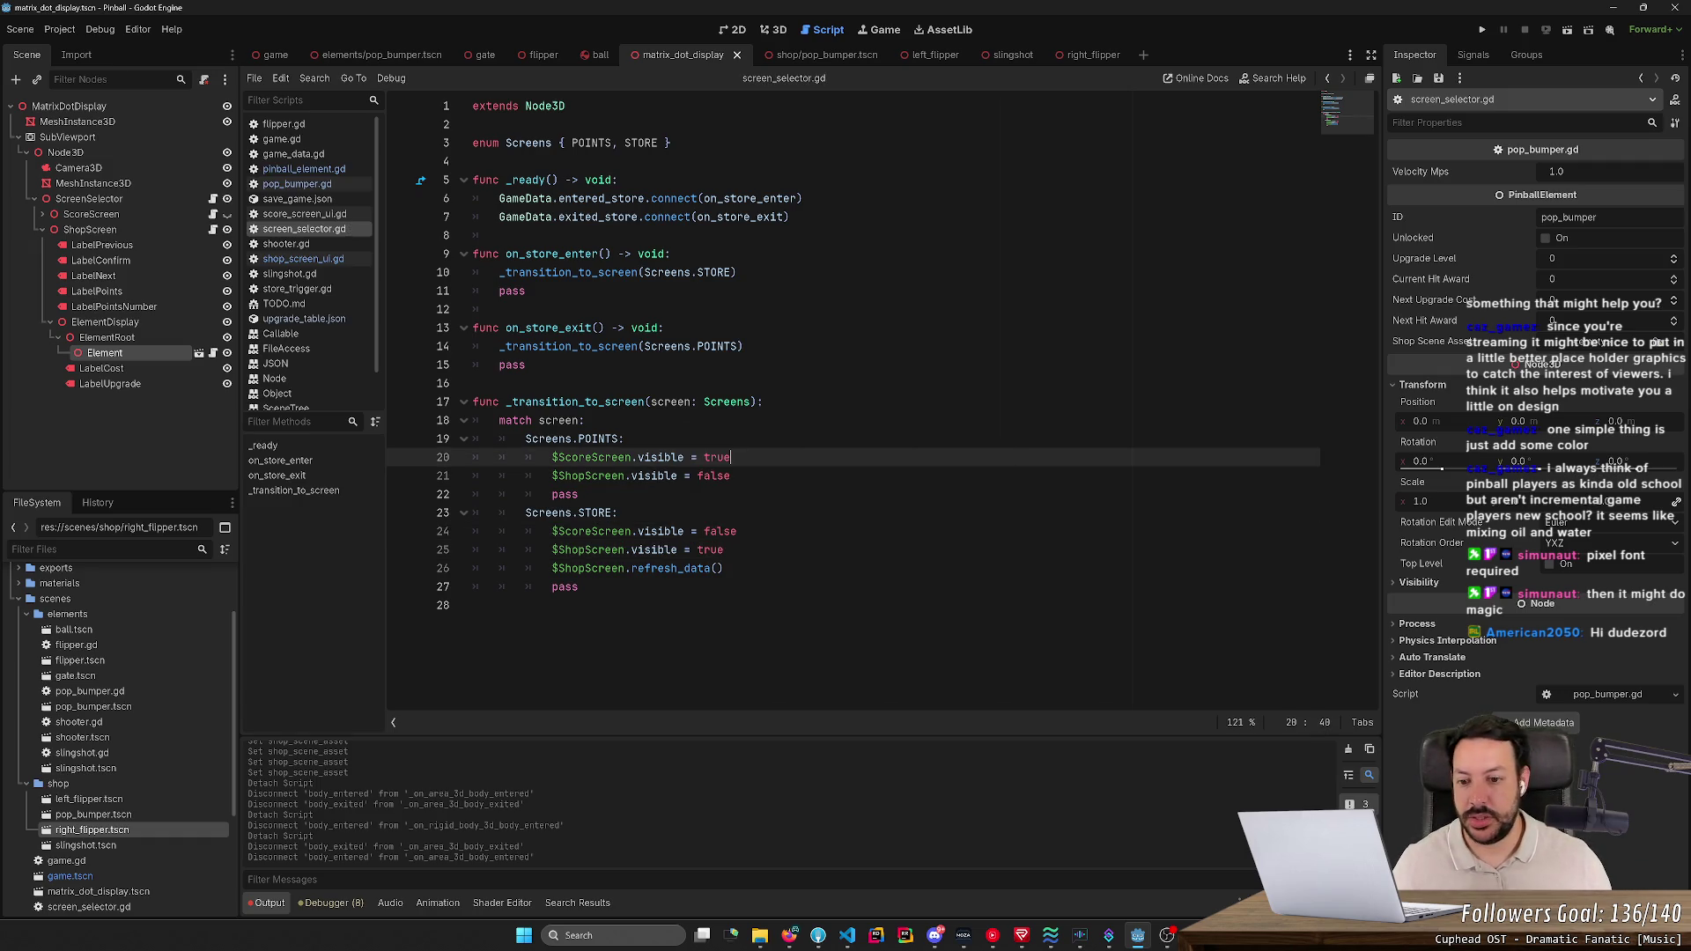
Step: Delete the leftover pass lines in the POINTS and STORE branches
key("Down")
key("Down")
key("ctrl+shift+k")
key("Down")
key("Down")
key("Down")
key("ctrl+shift+k")
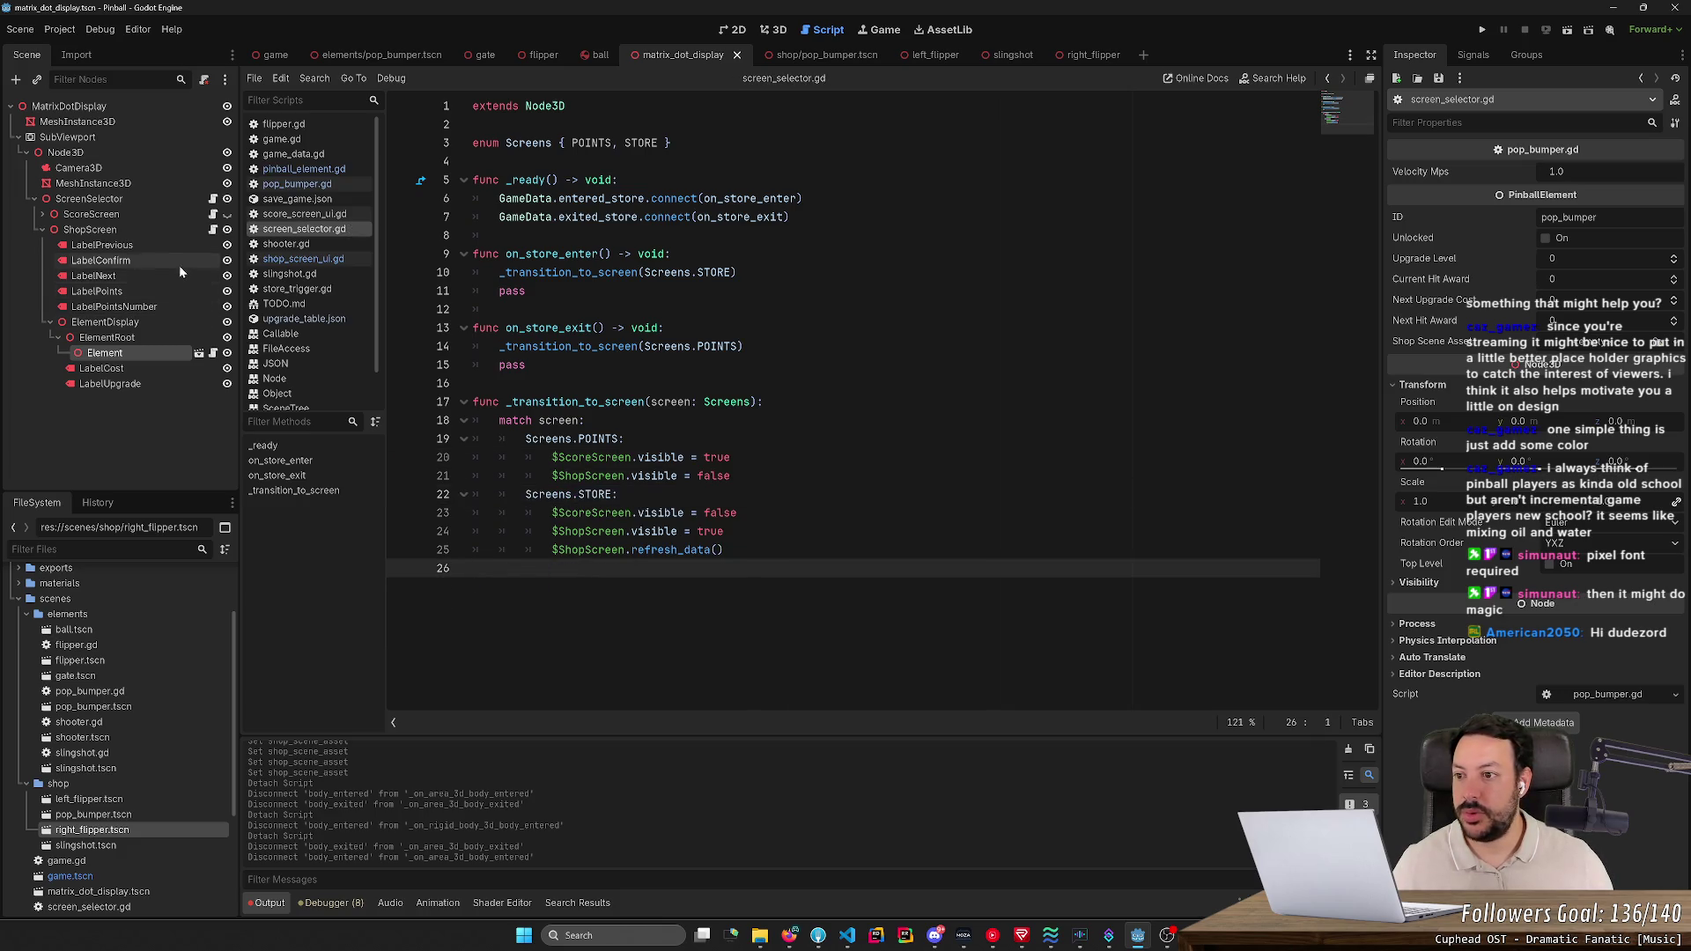
left_click(212, 230)
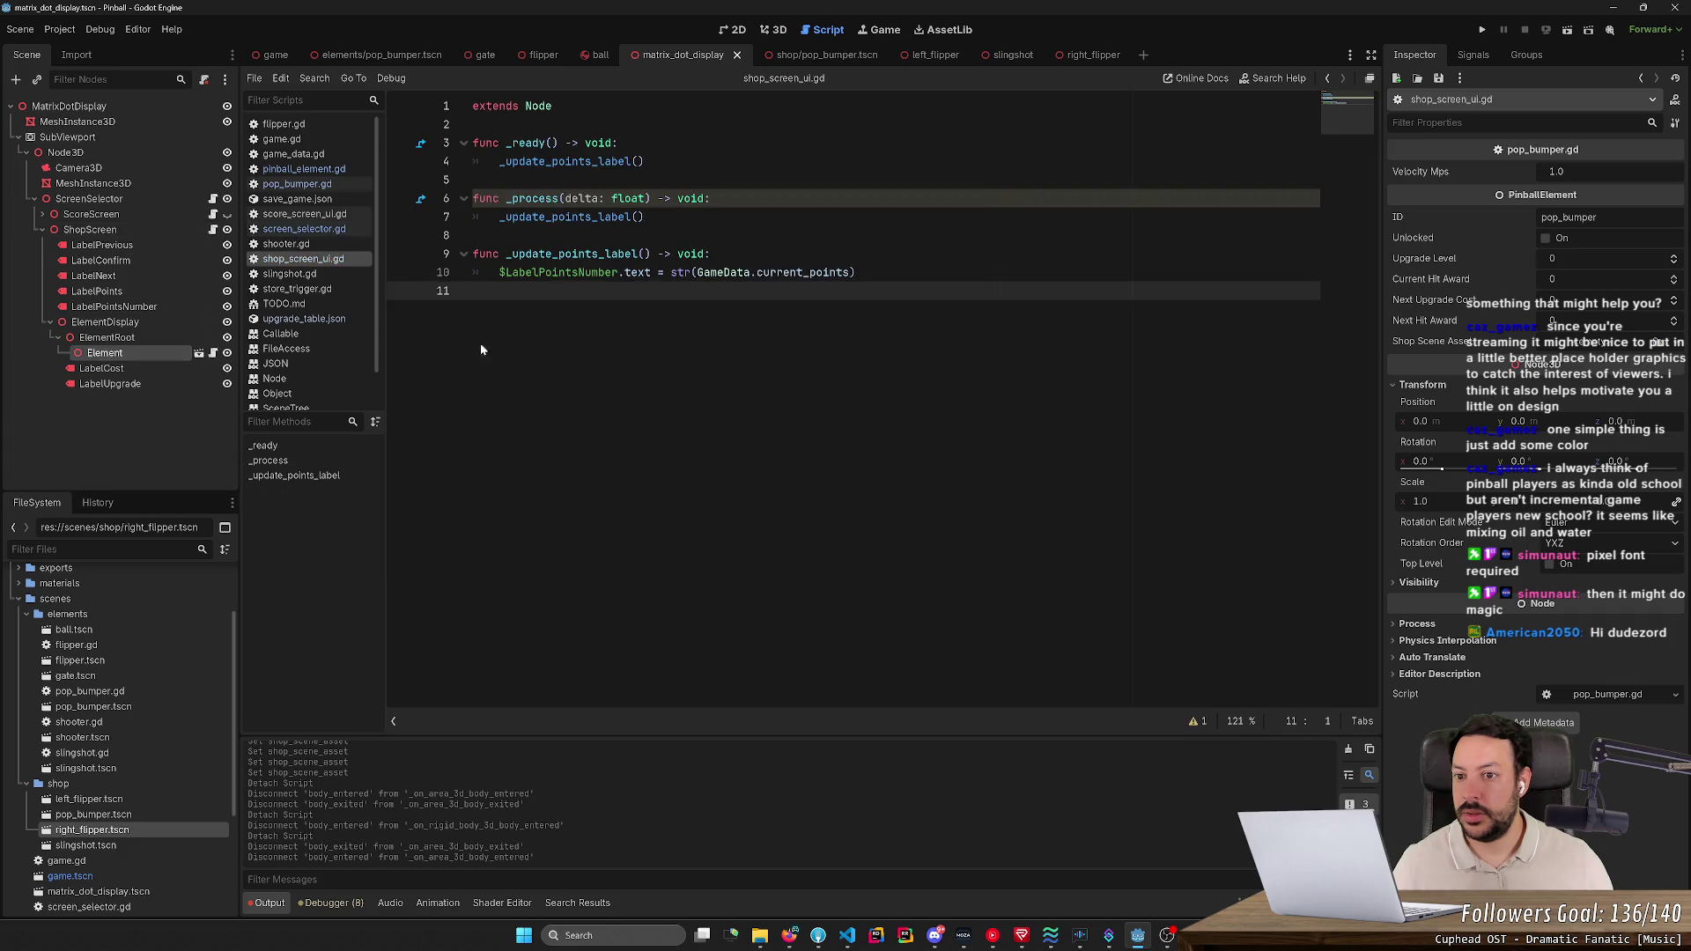
Step: Add a refresh_data() -> void function containing pass to shop_screen_ui.gd and save
key("Return")
type("func refresh")
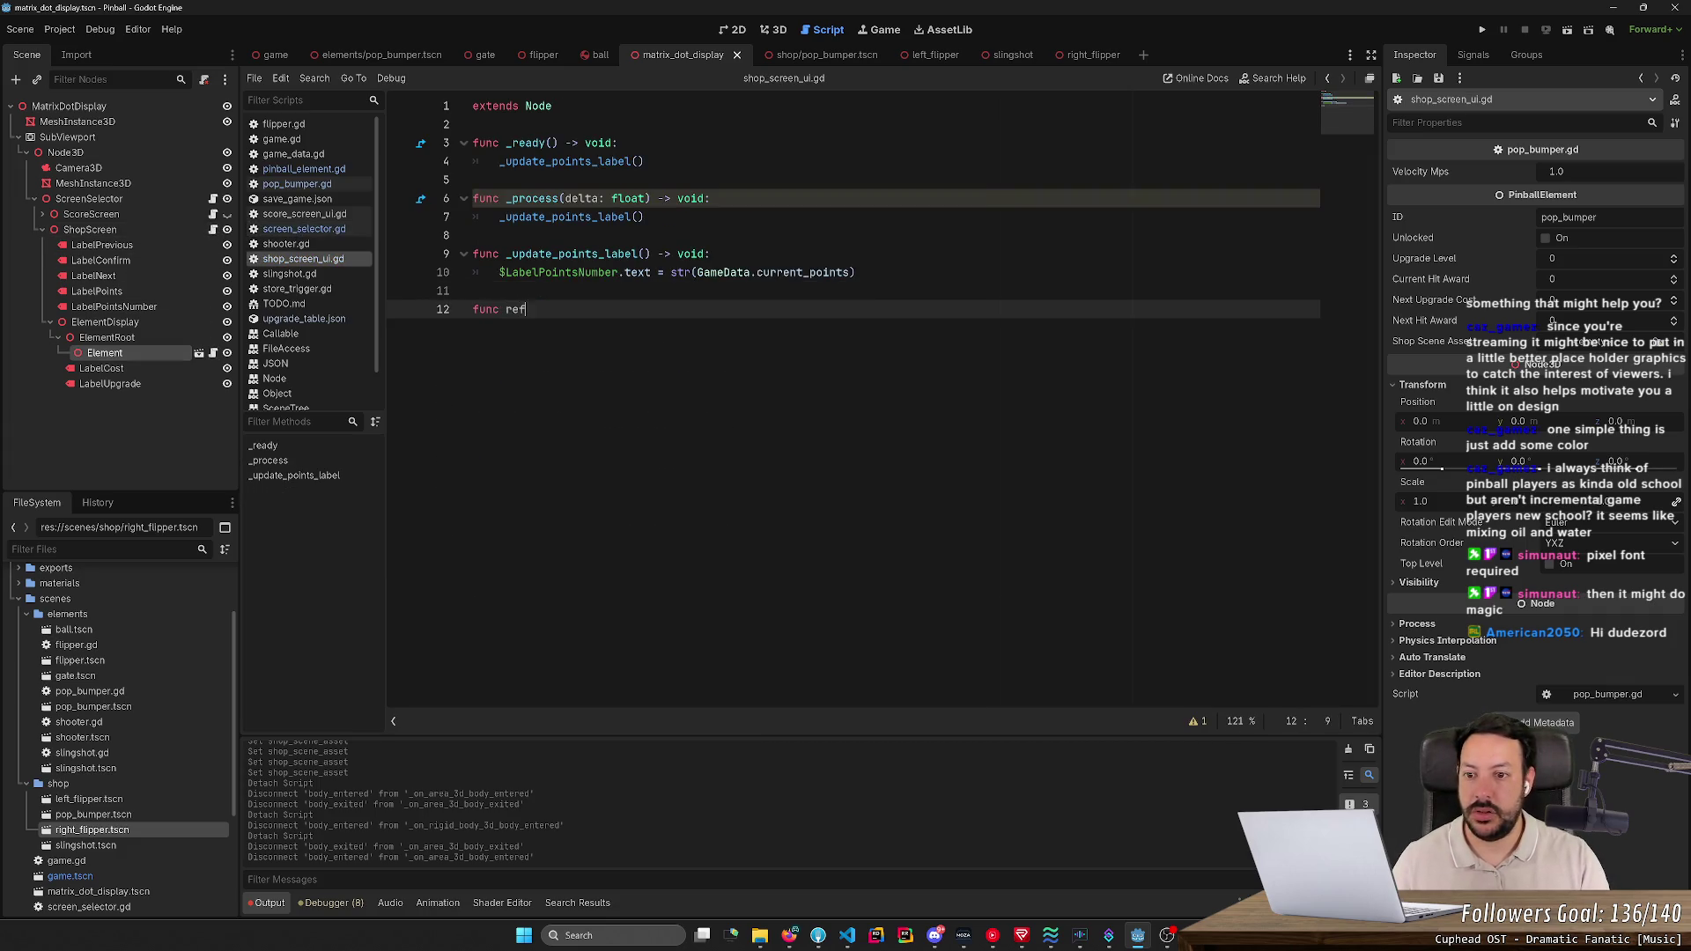
type("_data() -> vo")
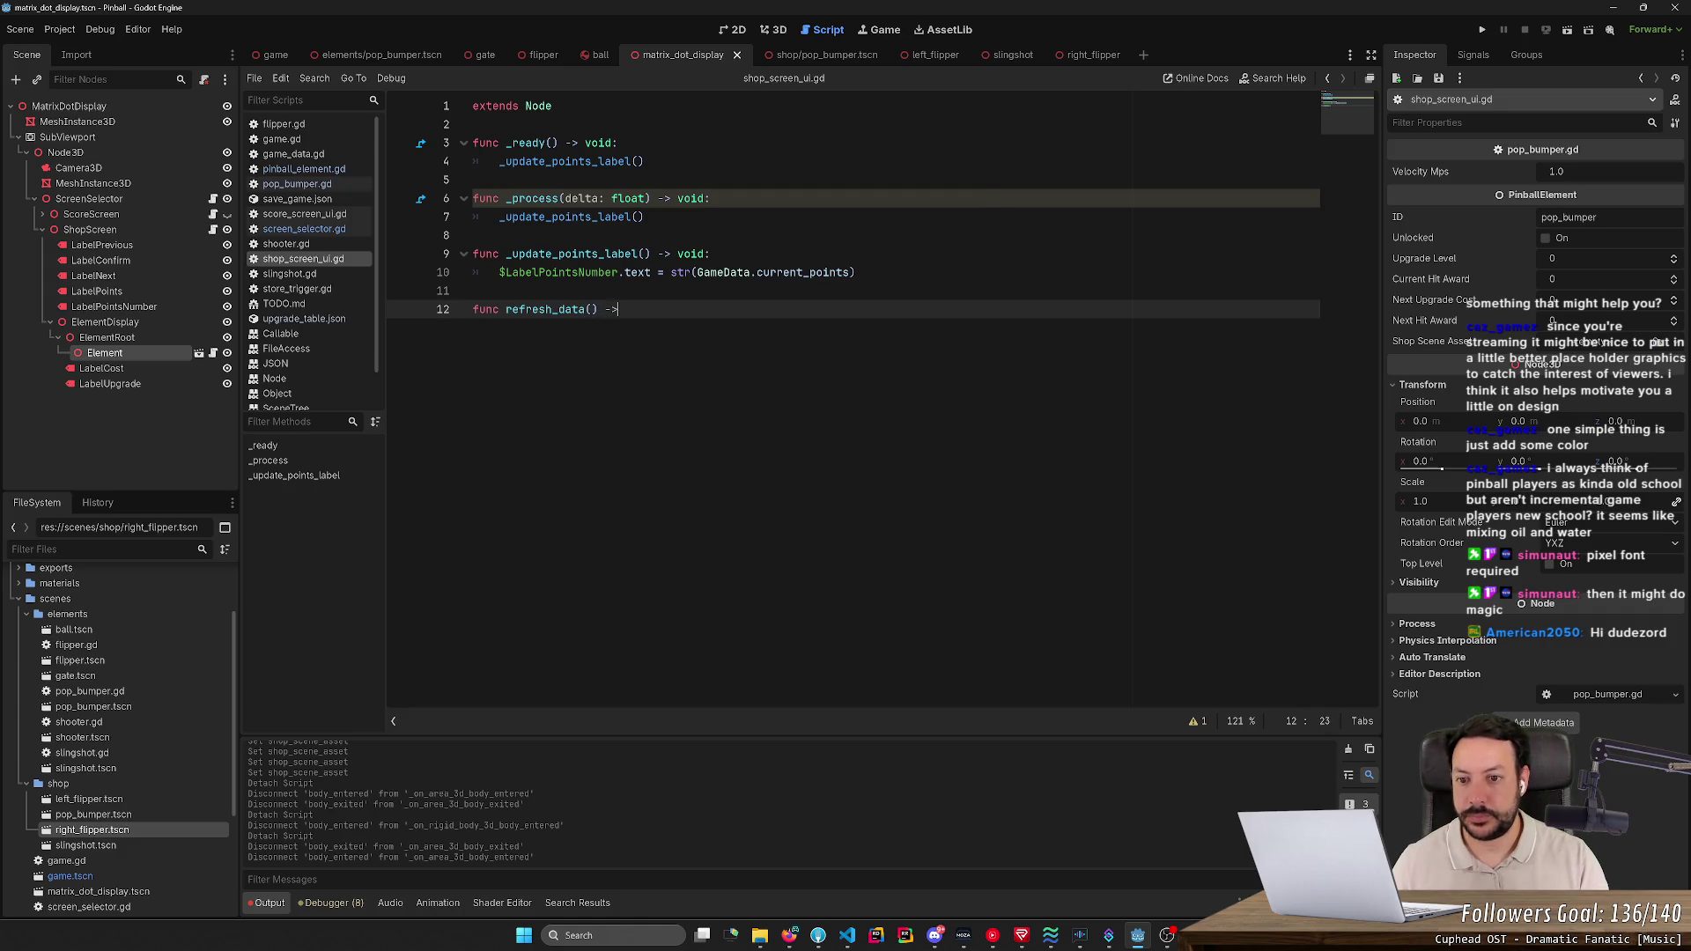
type("id:")
key("Return")
type("pass")
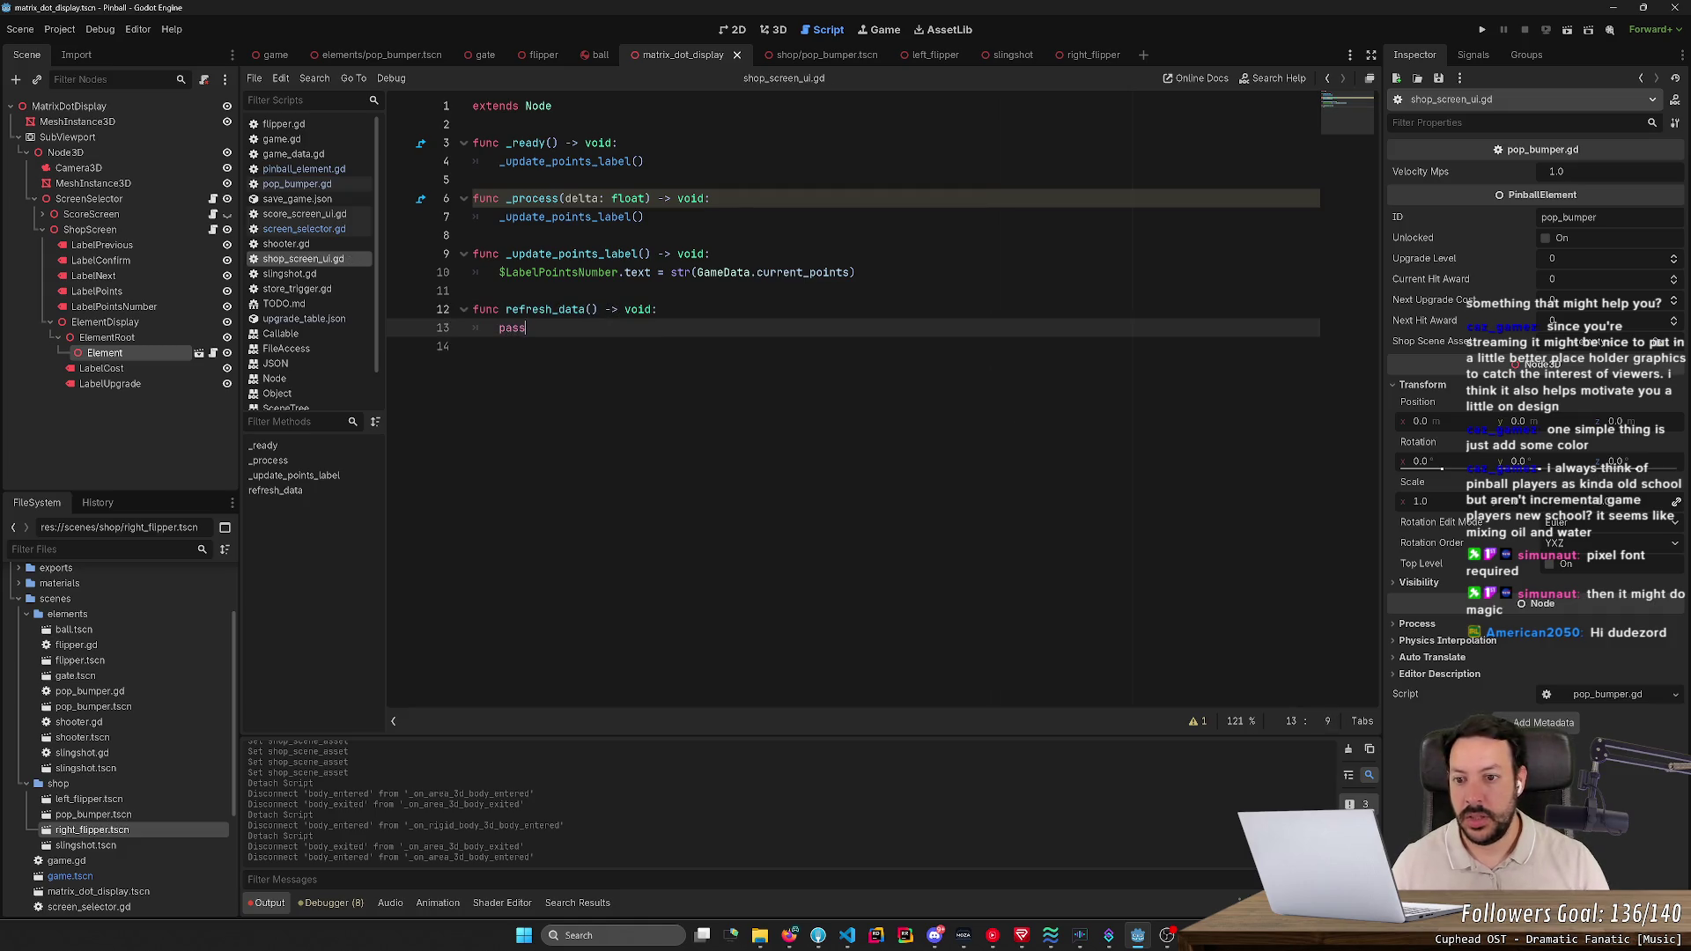
left_click(552, 309)
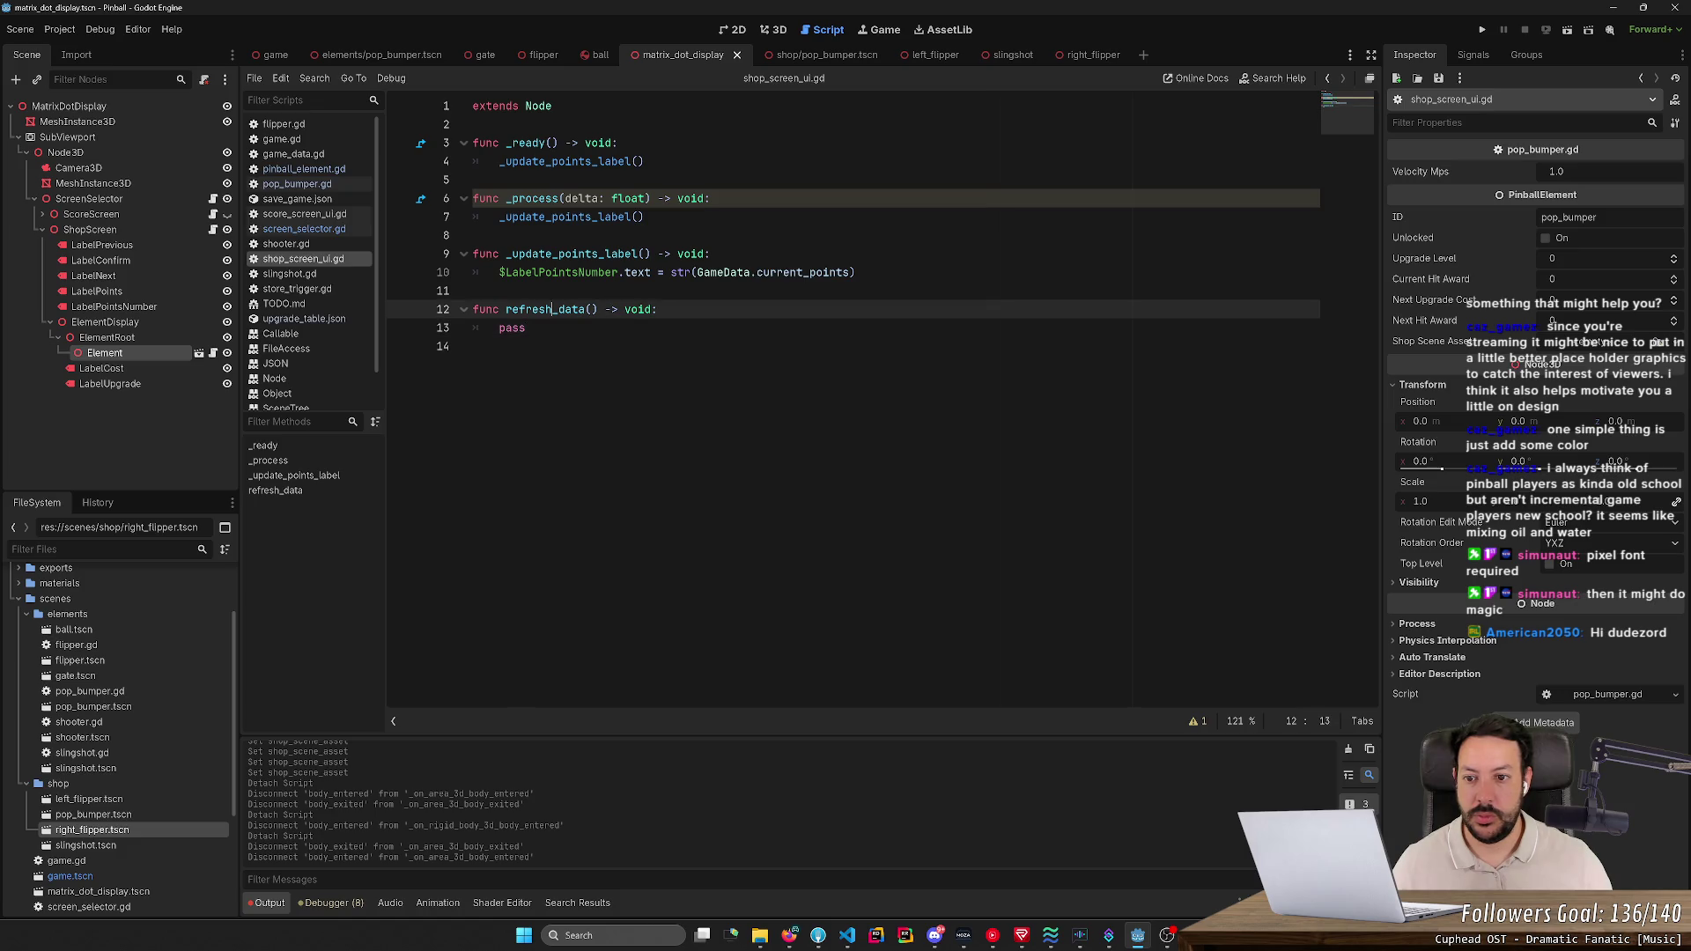
key("Return")
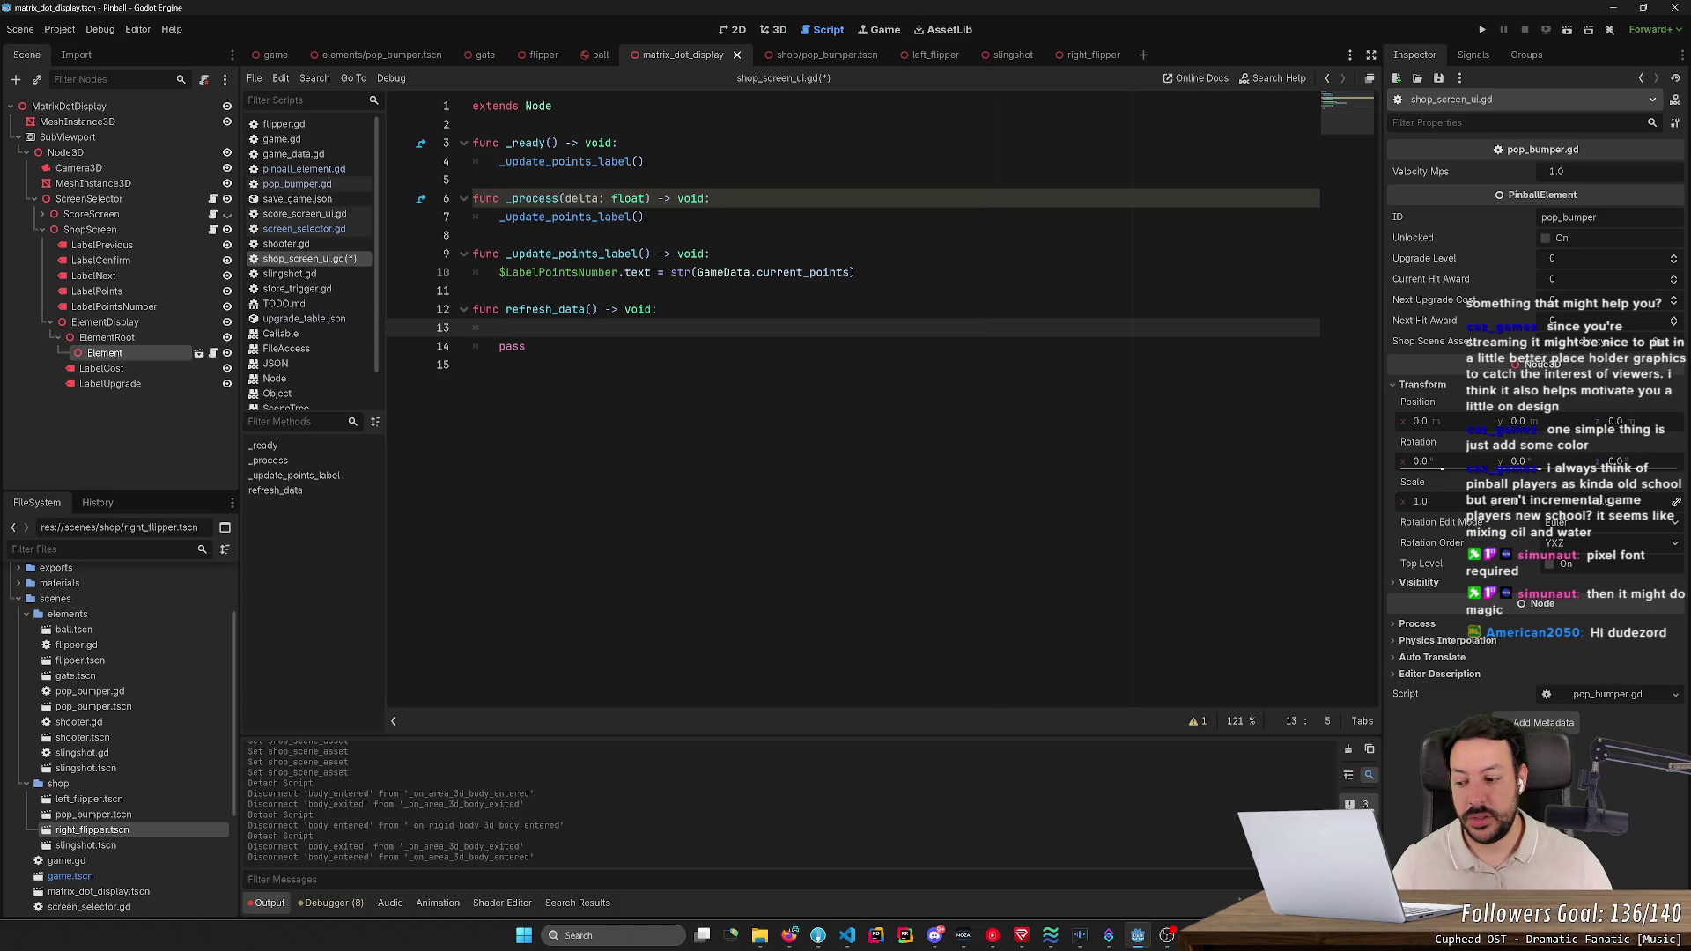
key("ctrl+s")
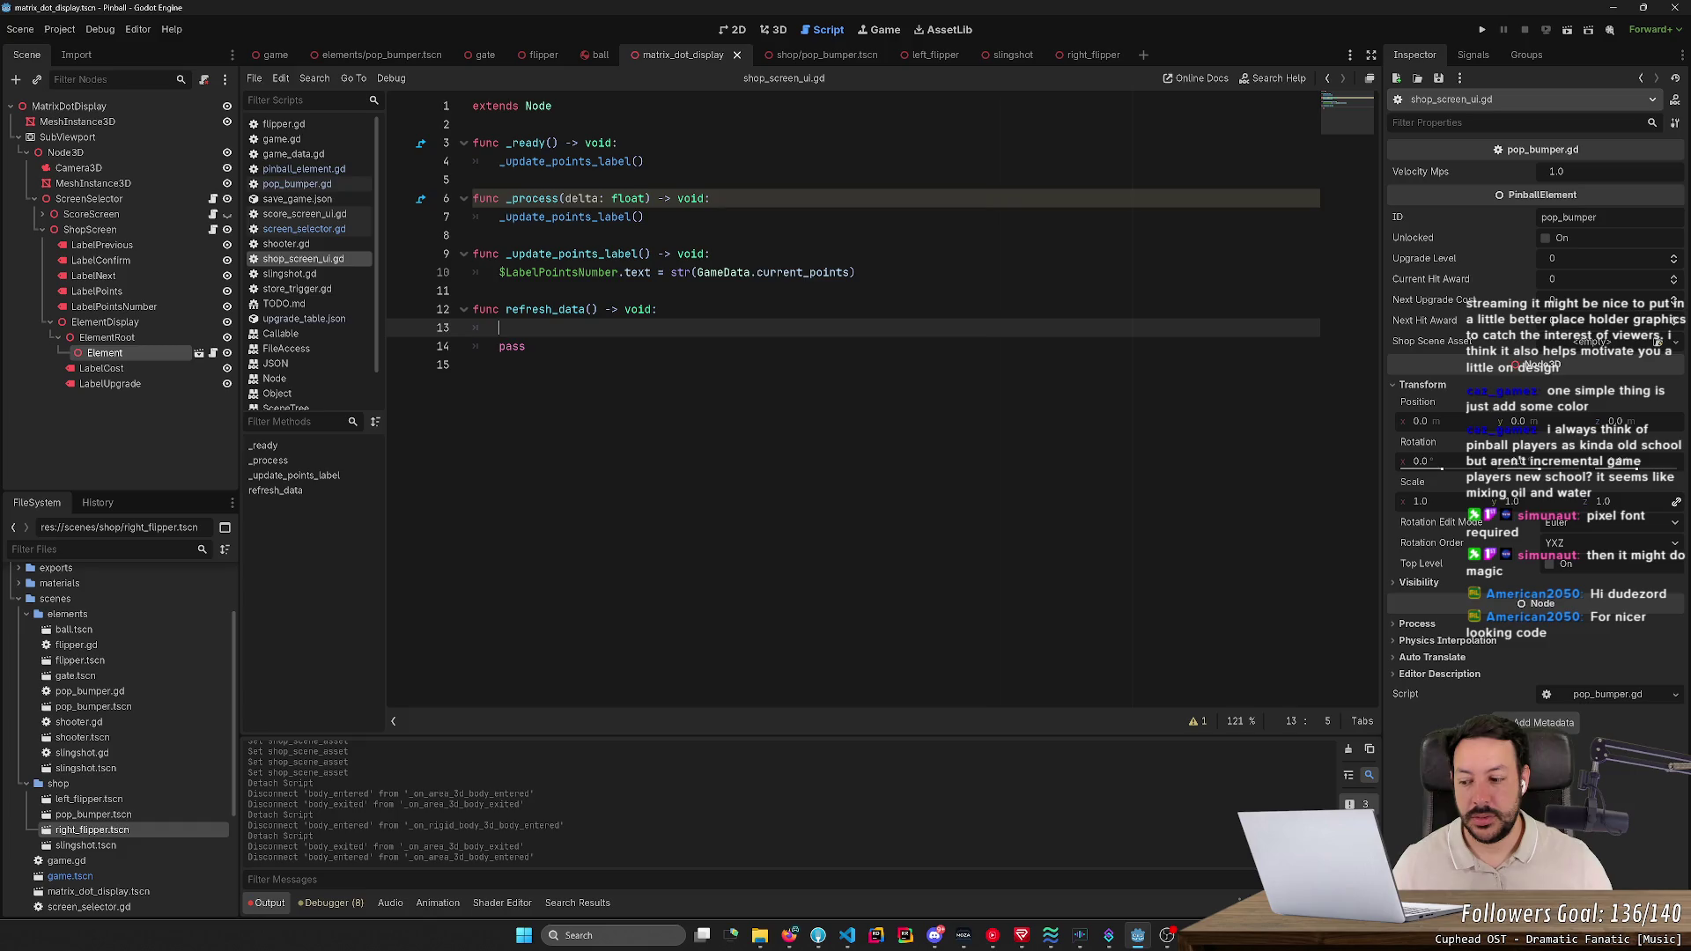
Step: Return to screen_selector.gd, leaving line 23 without a trailing semicolon
left_click(304, 229)
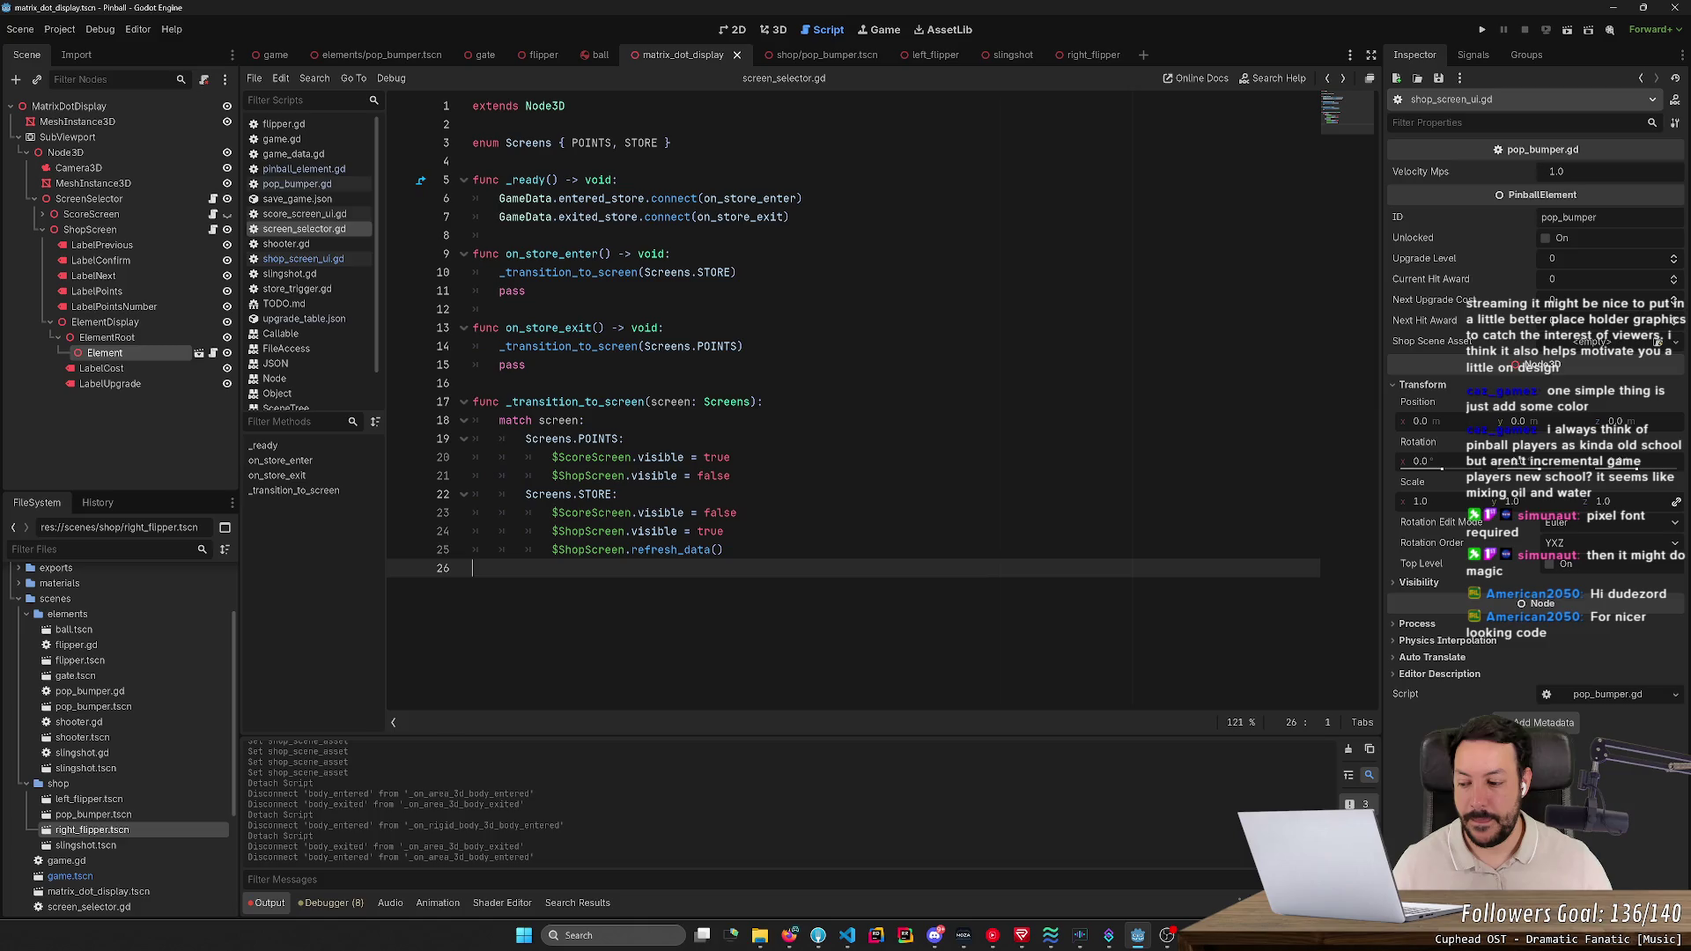
key("alt+Left")
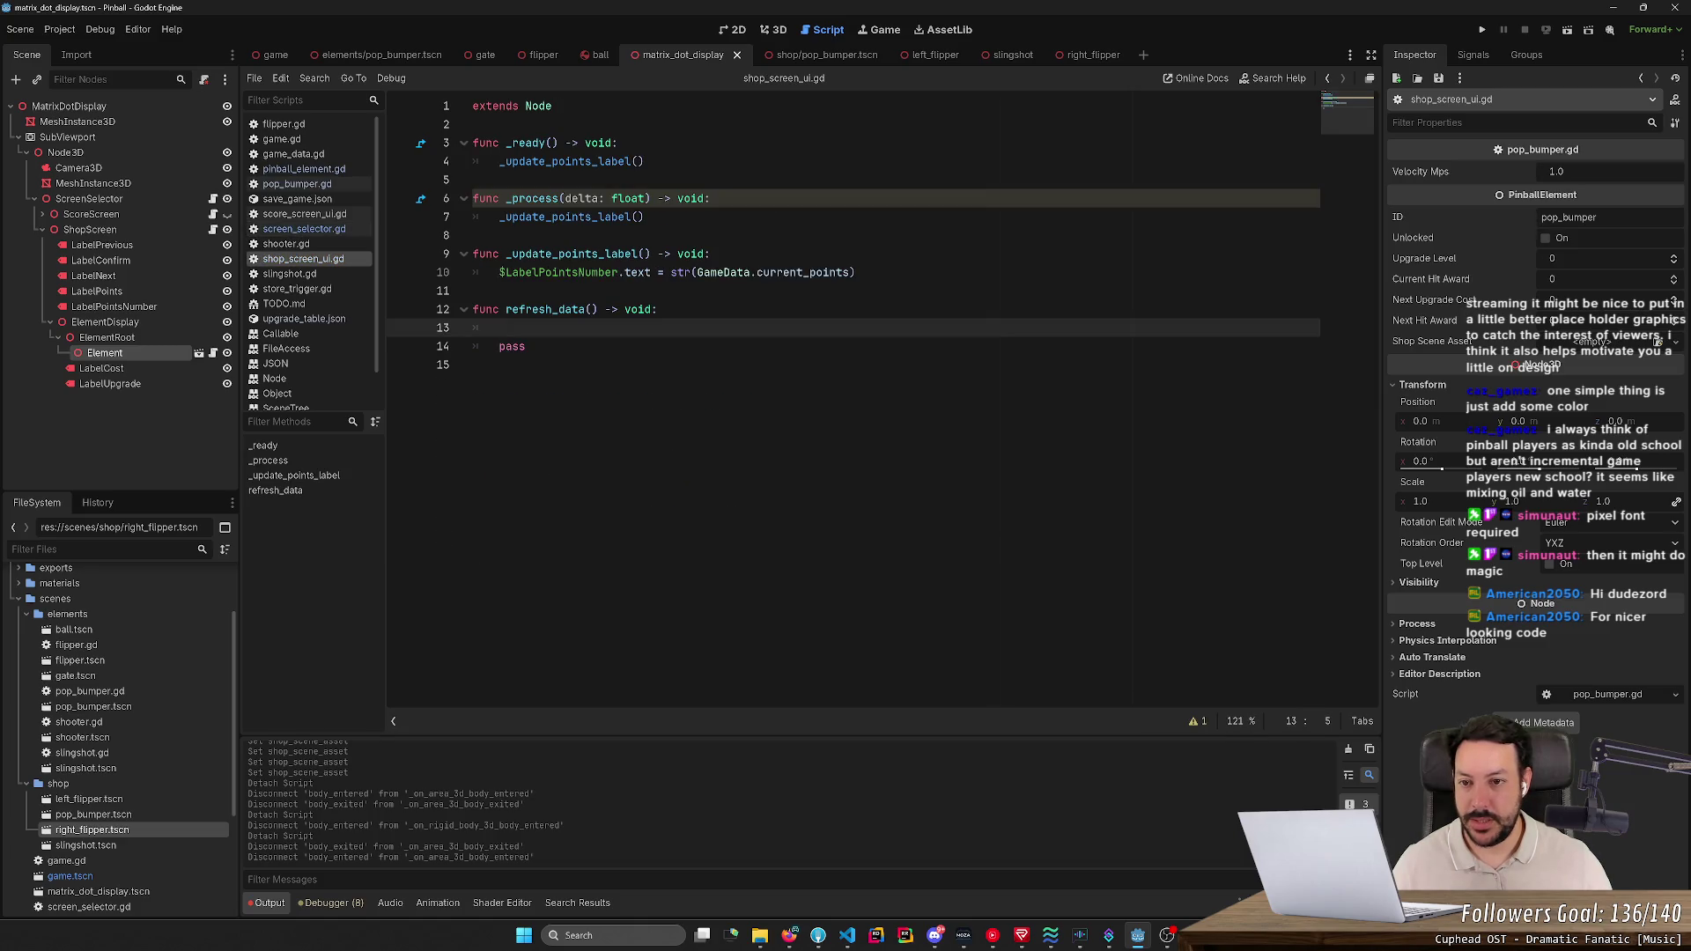
key("alt+Right")
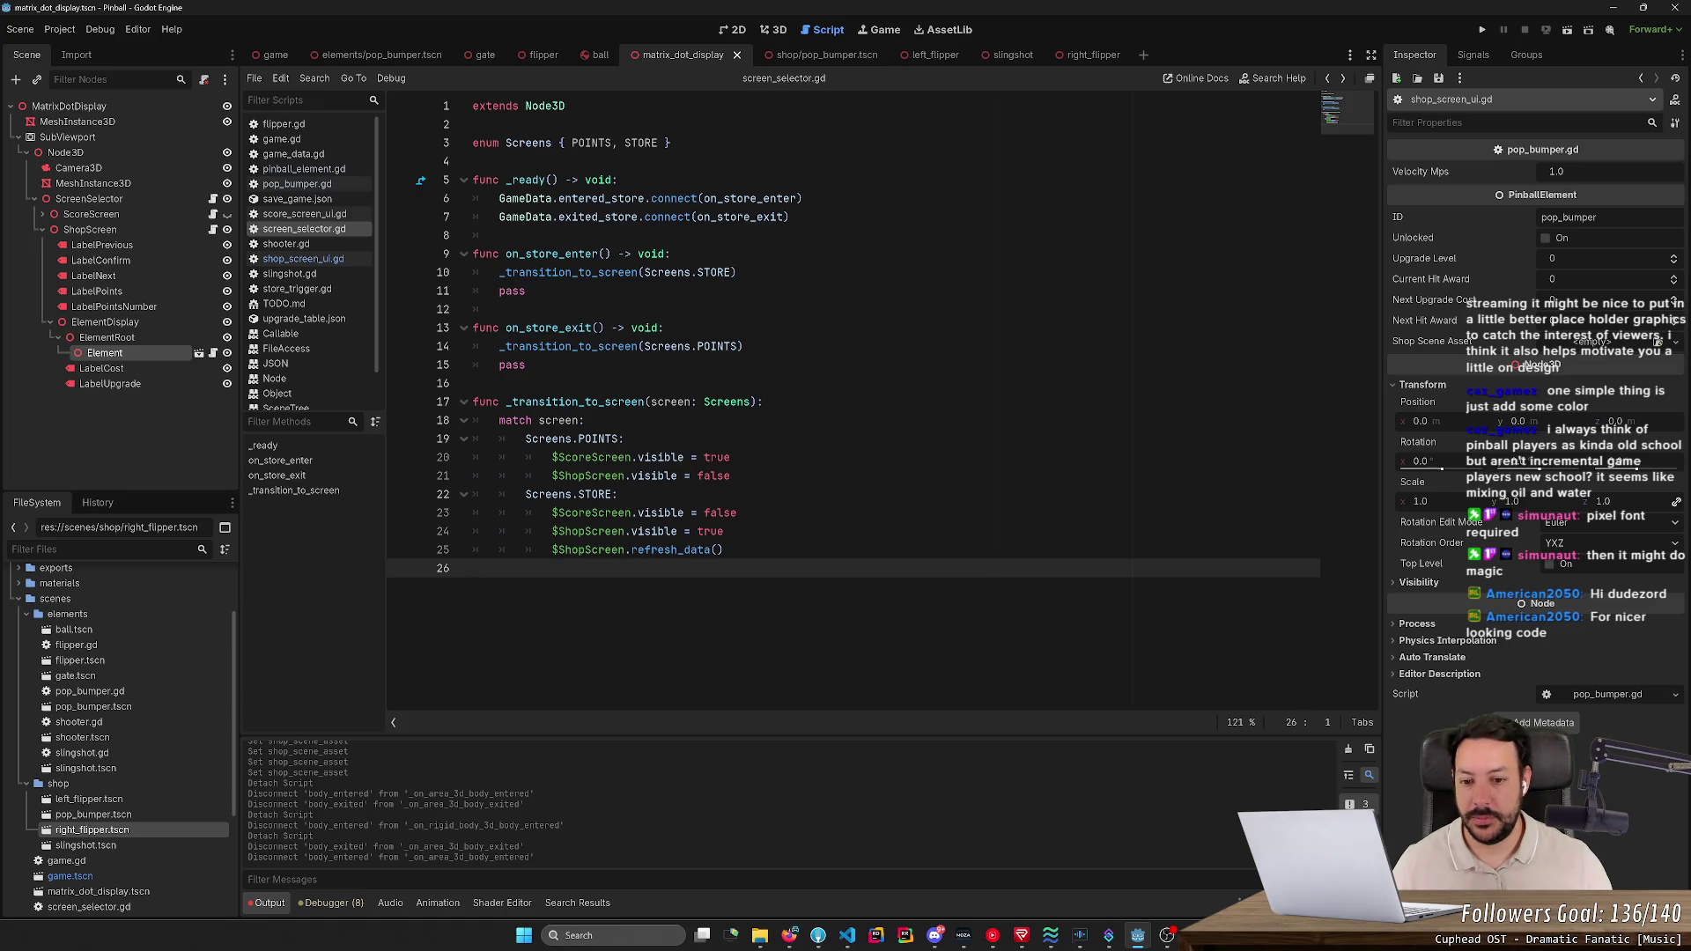
left_click(737, 512)
type(";")
key("Down")
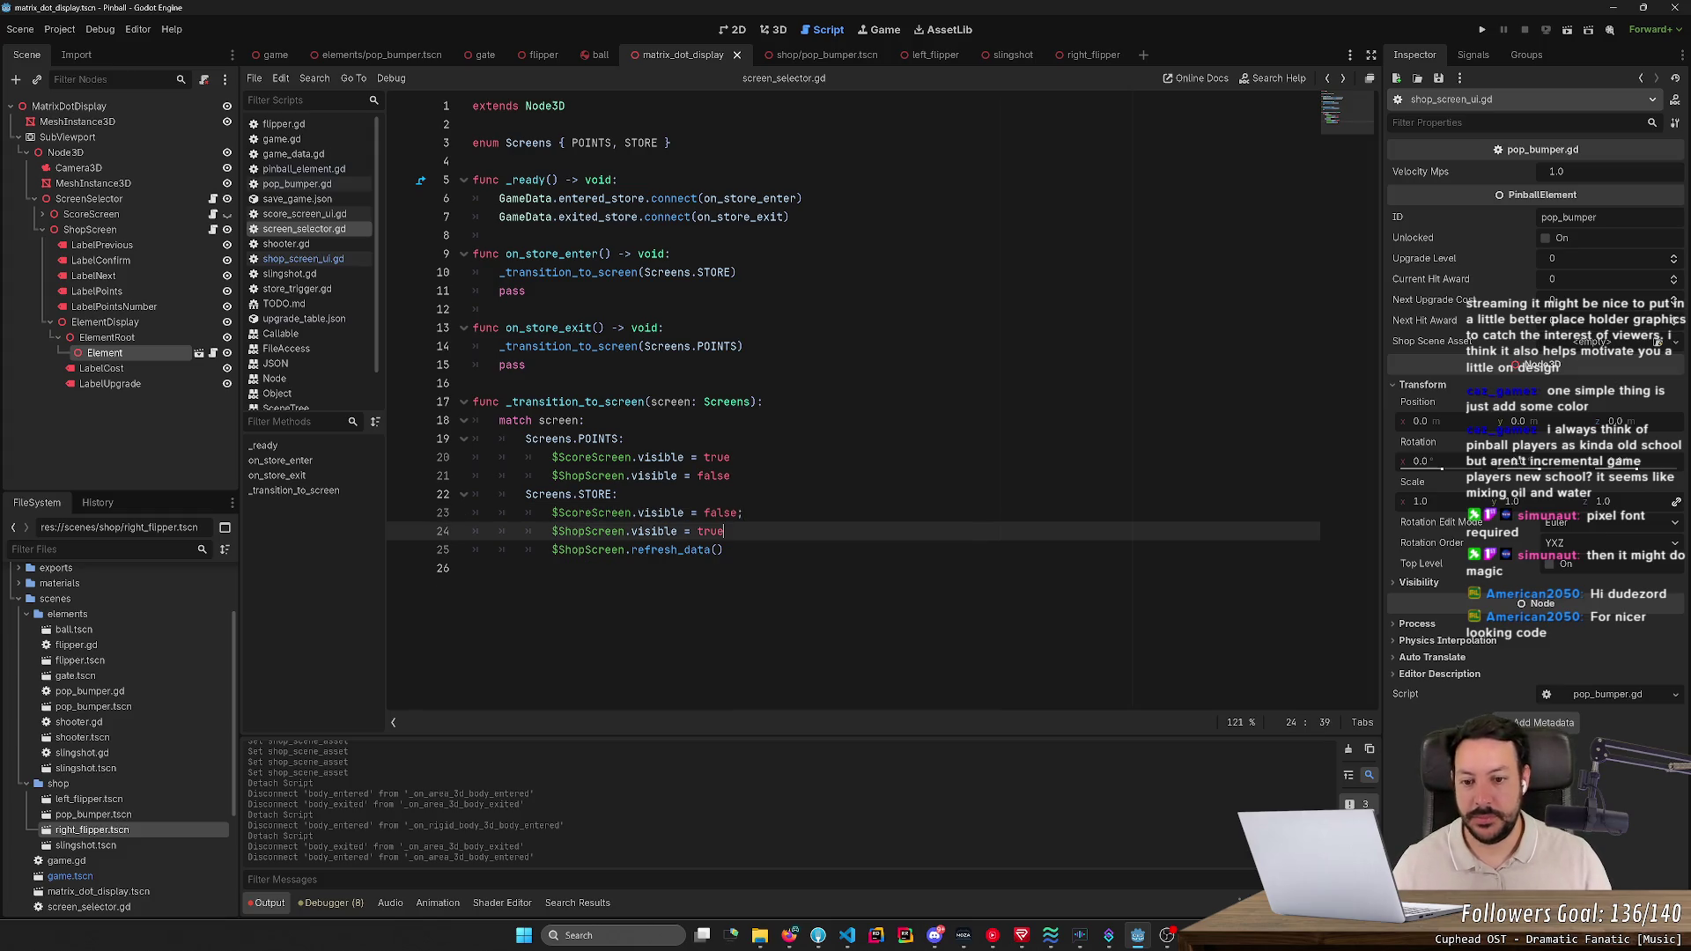
key("Up")
key("Delete")
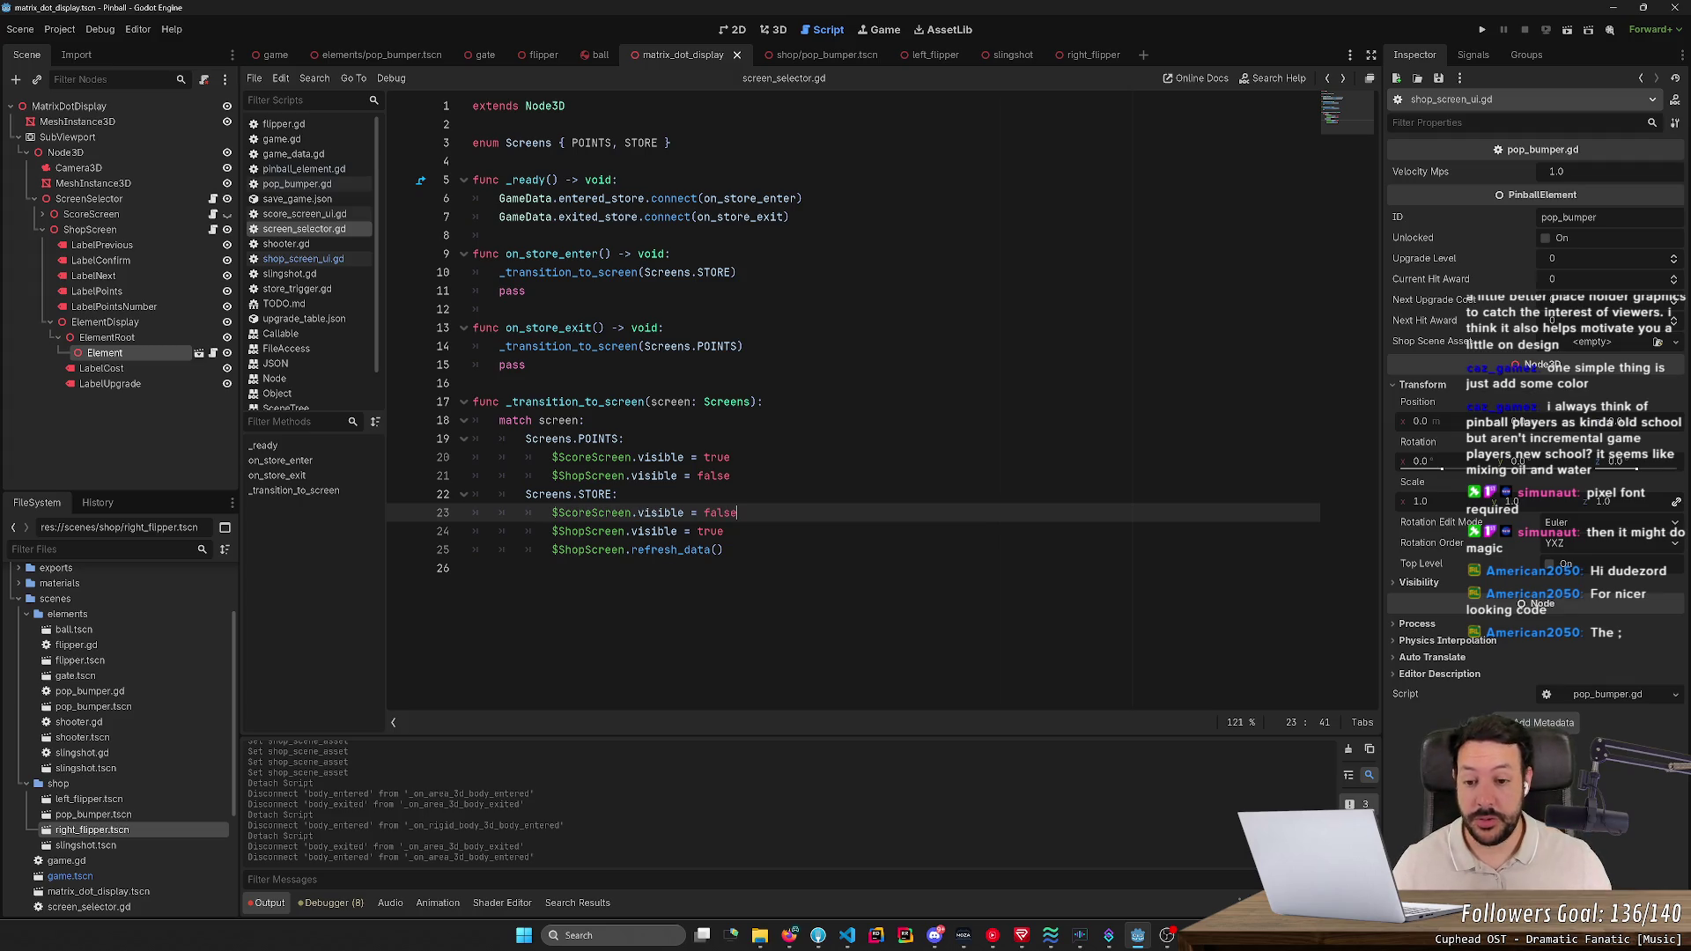
Step: In refresh_data(), write comments: query all PinballElement on the entire scene; grab their ids and current upgrade level
left_click(673, 550, "ctrl")
left_click(500, 328)
type("# ")
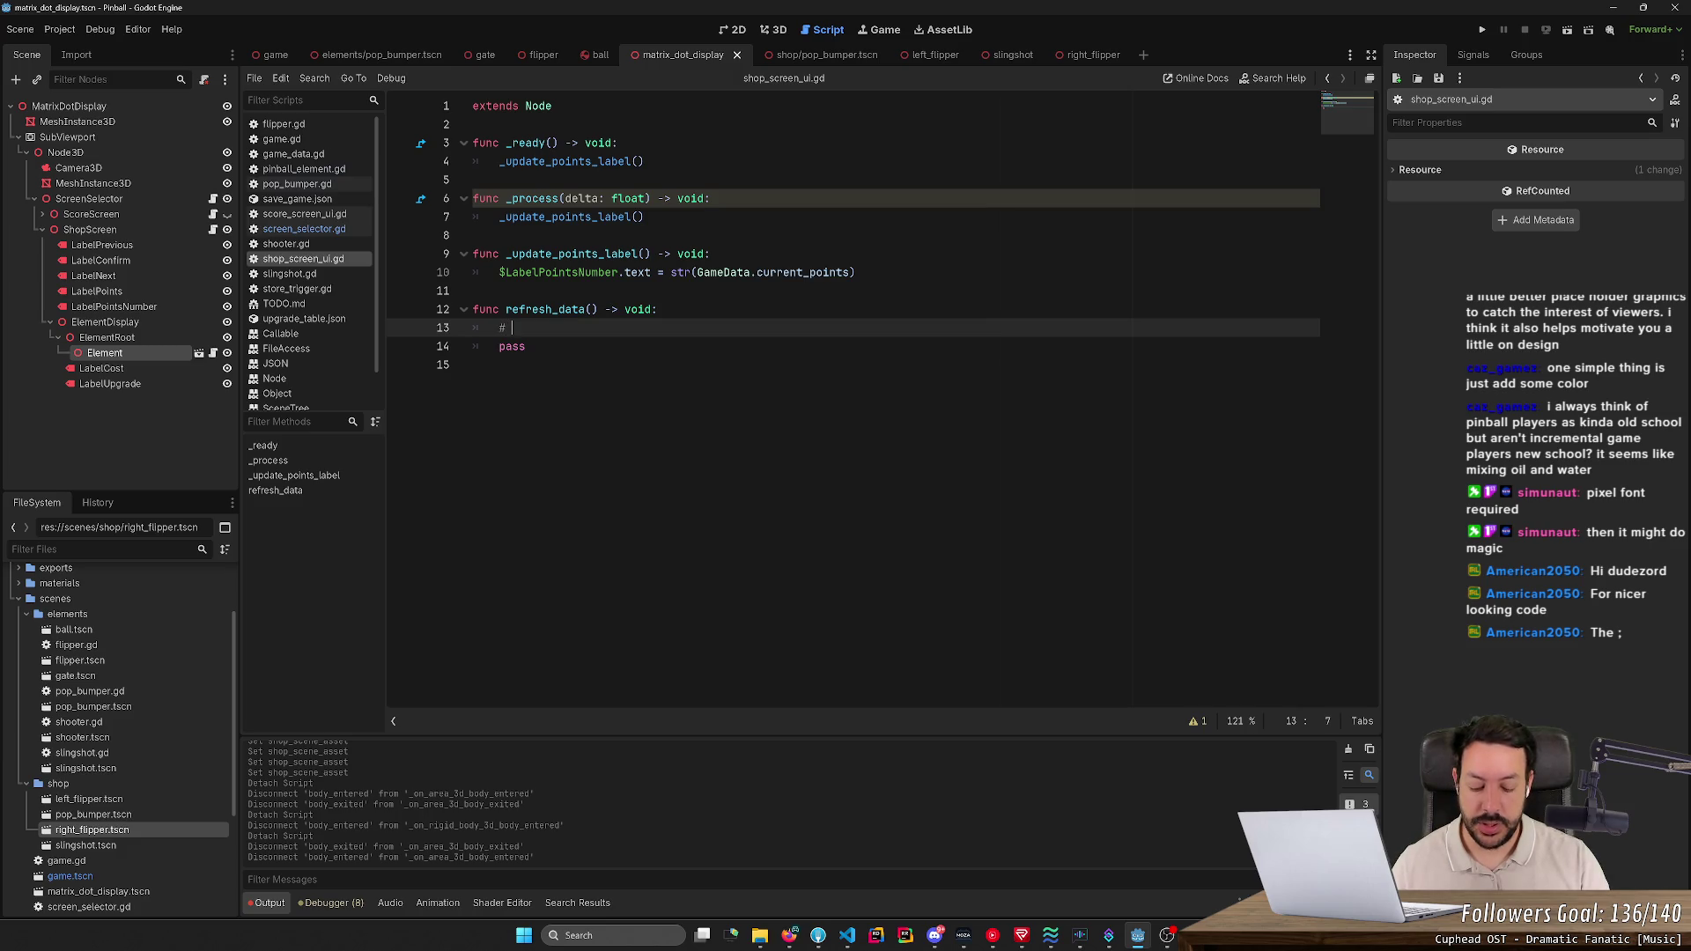
type("query all Pinball")
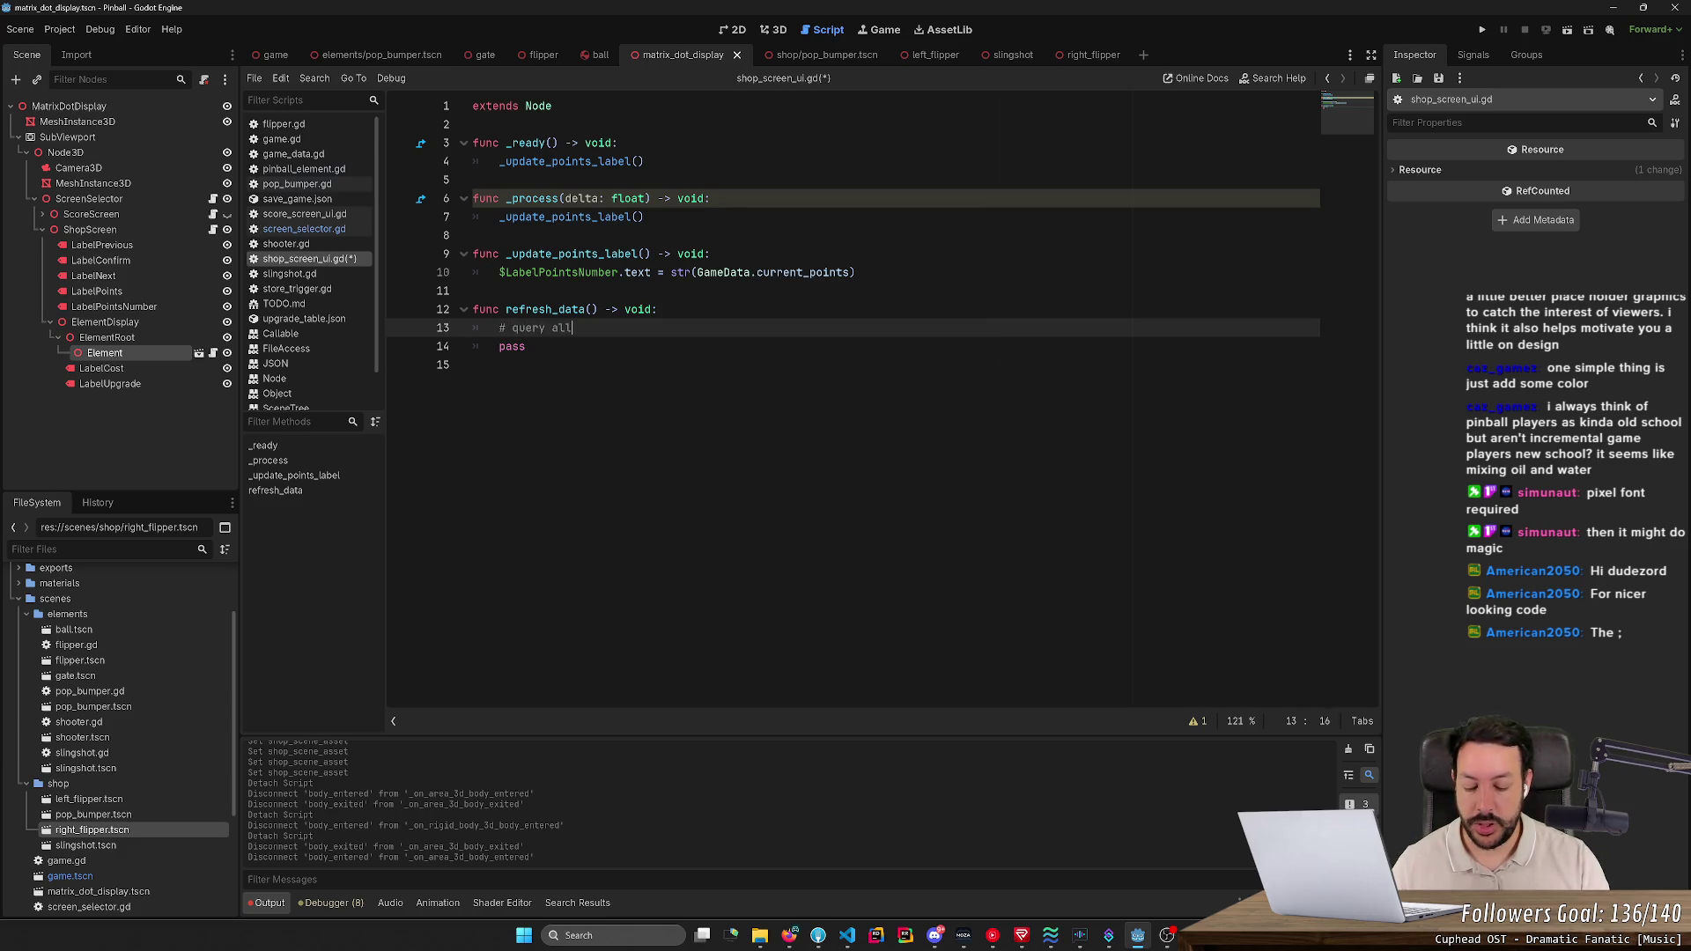
type("Eleme")
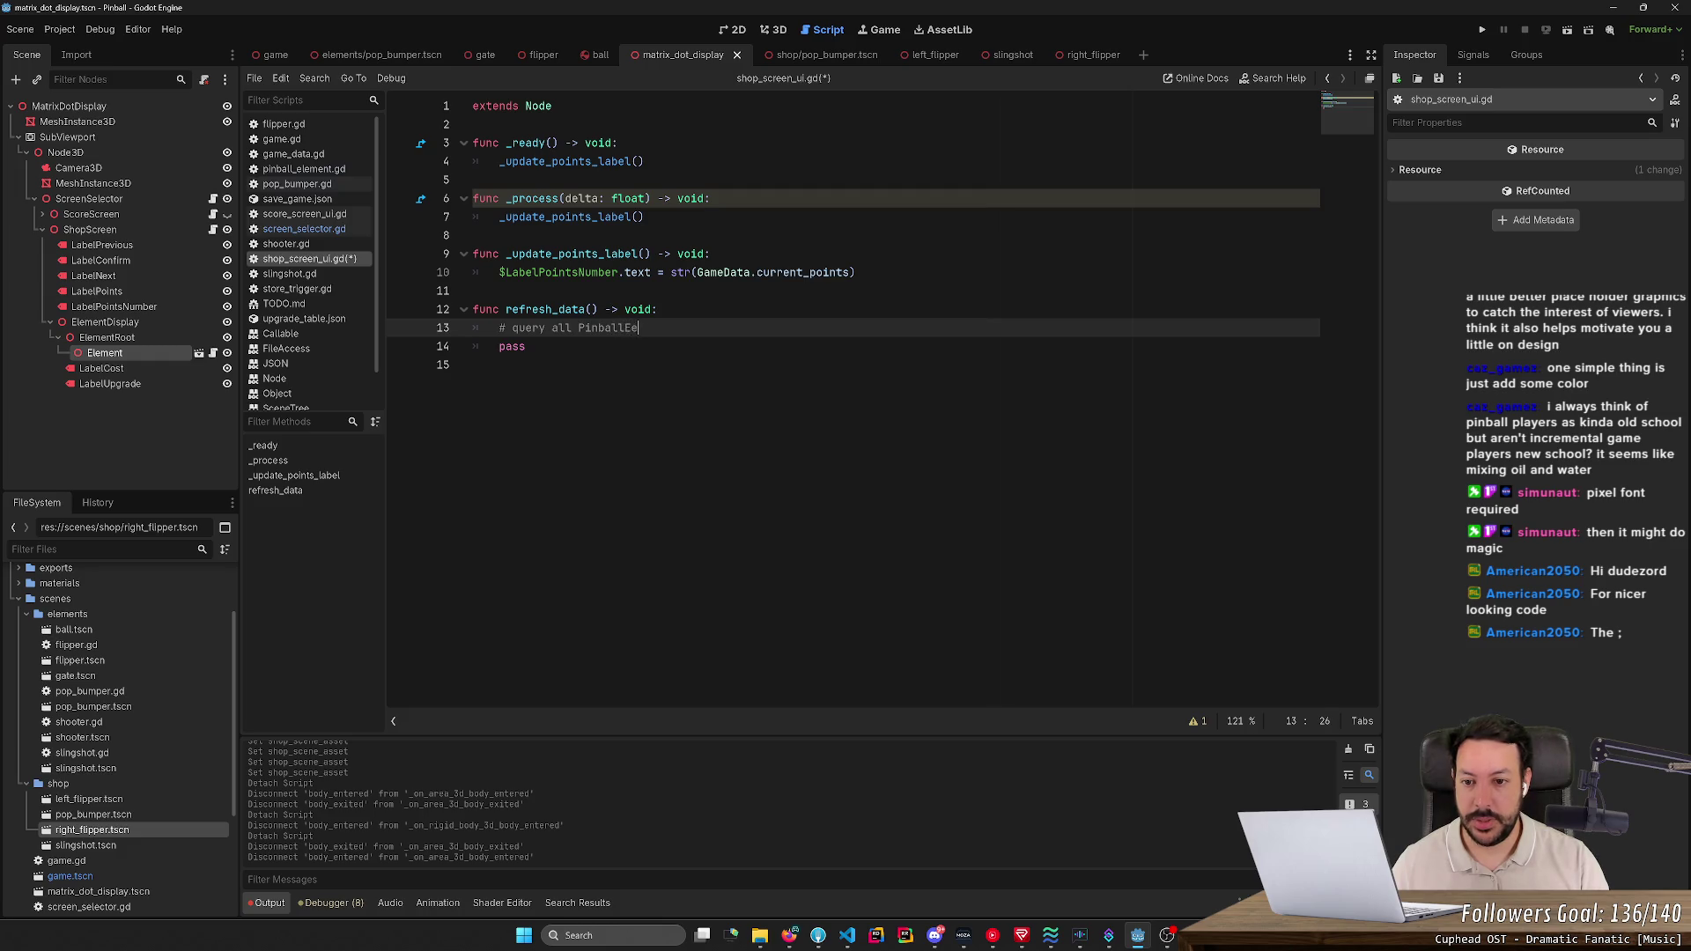
type("nt on the entier sc")
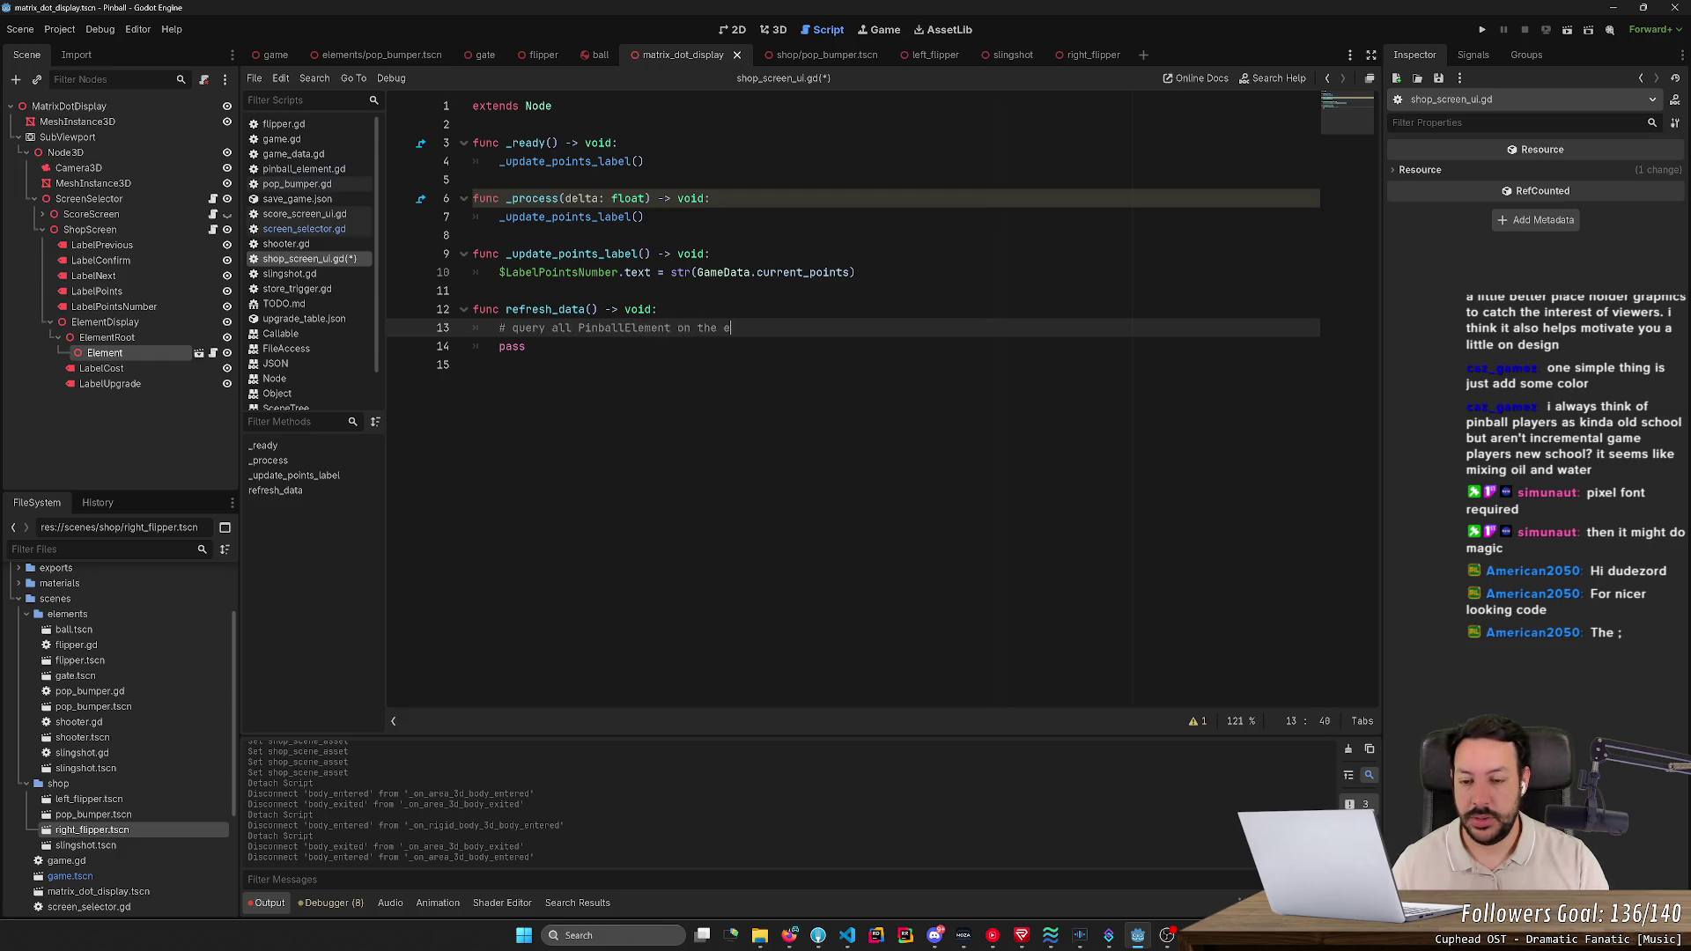
key("BackSpace")
key("BackSpace")
key("BackSpace")
type("ire scene")
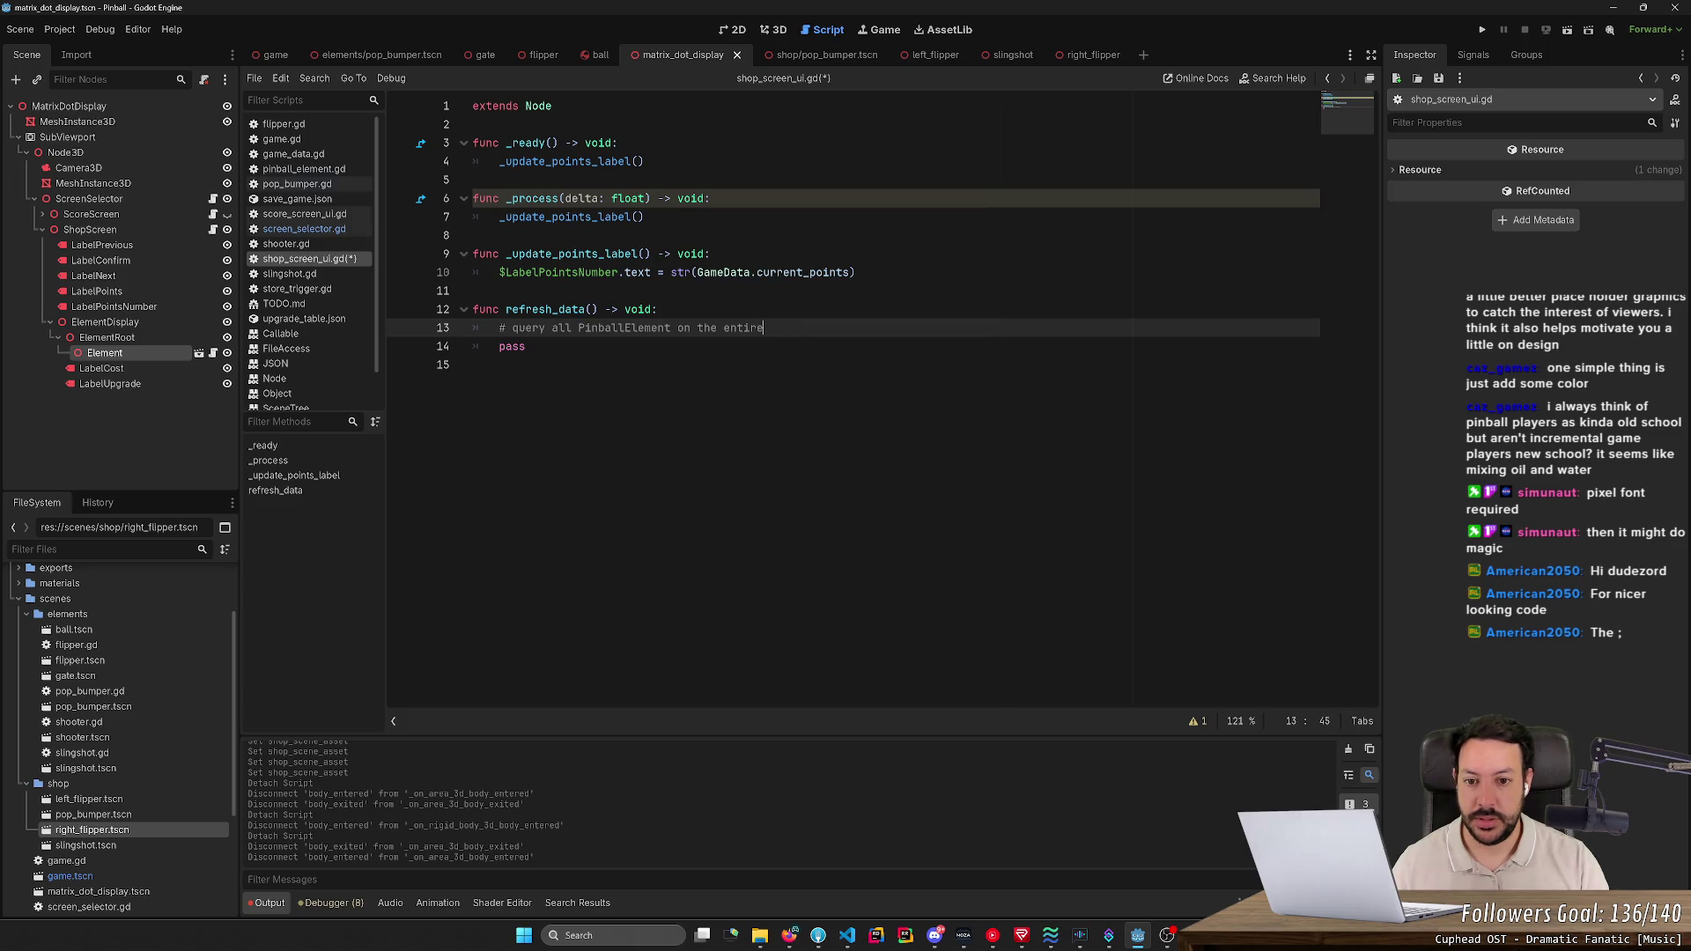
key("Return")
type("# grab t")
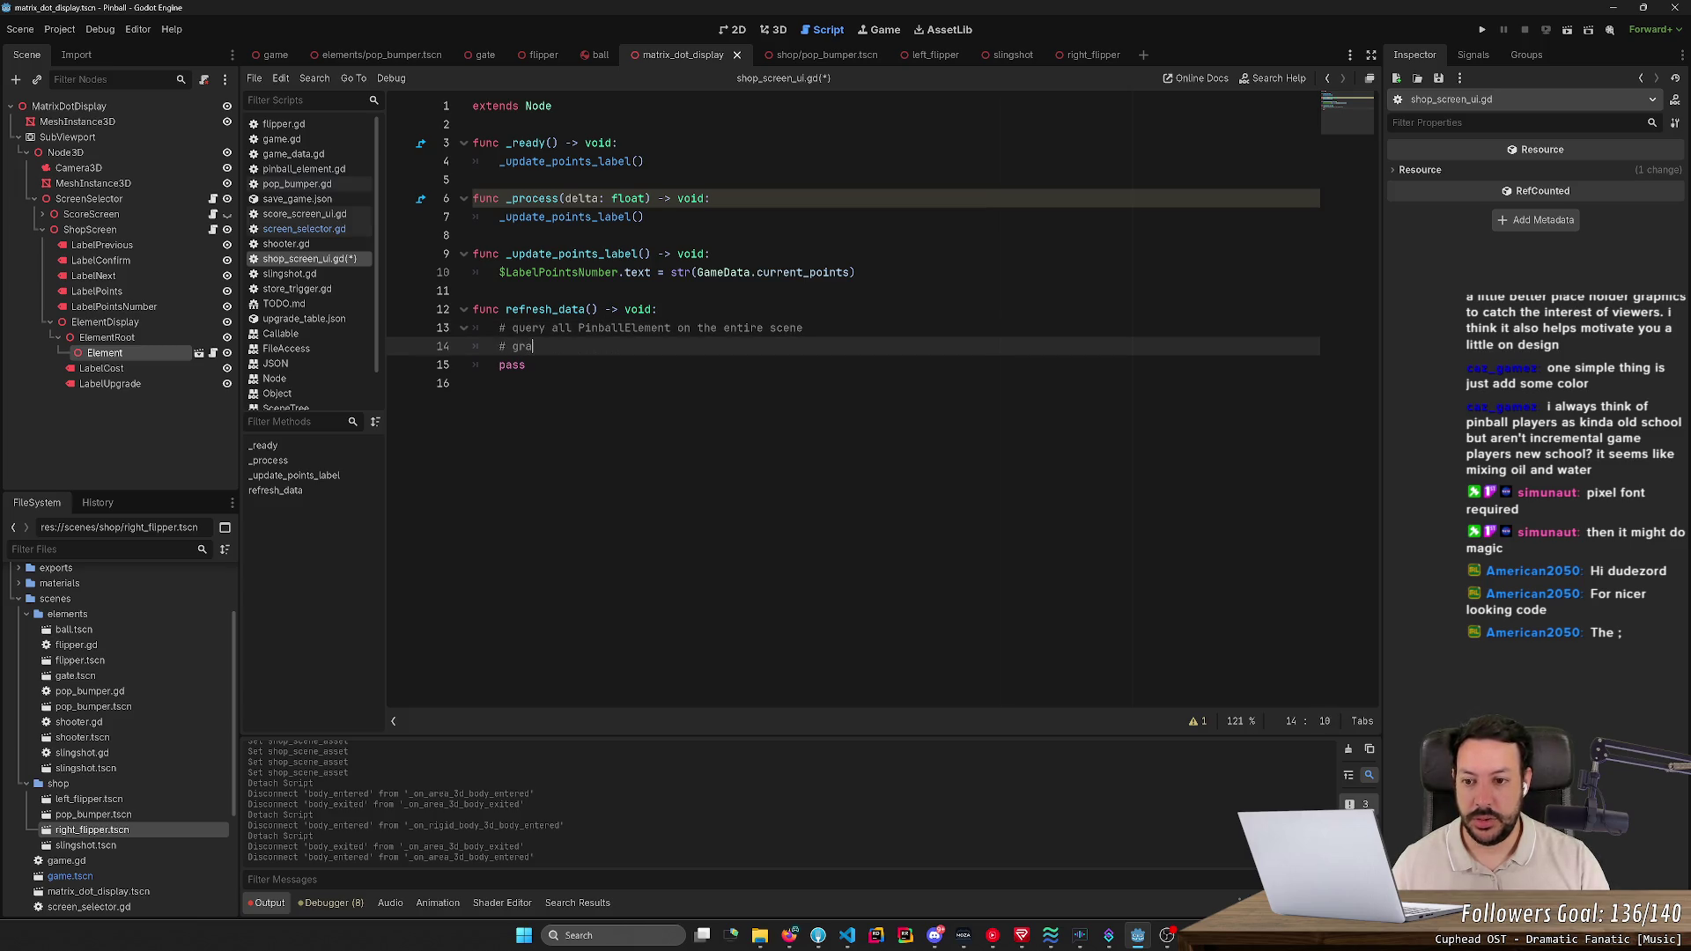
type("heir ids a")
type("nd current upgrade ")
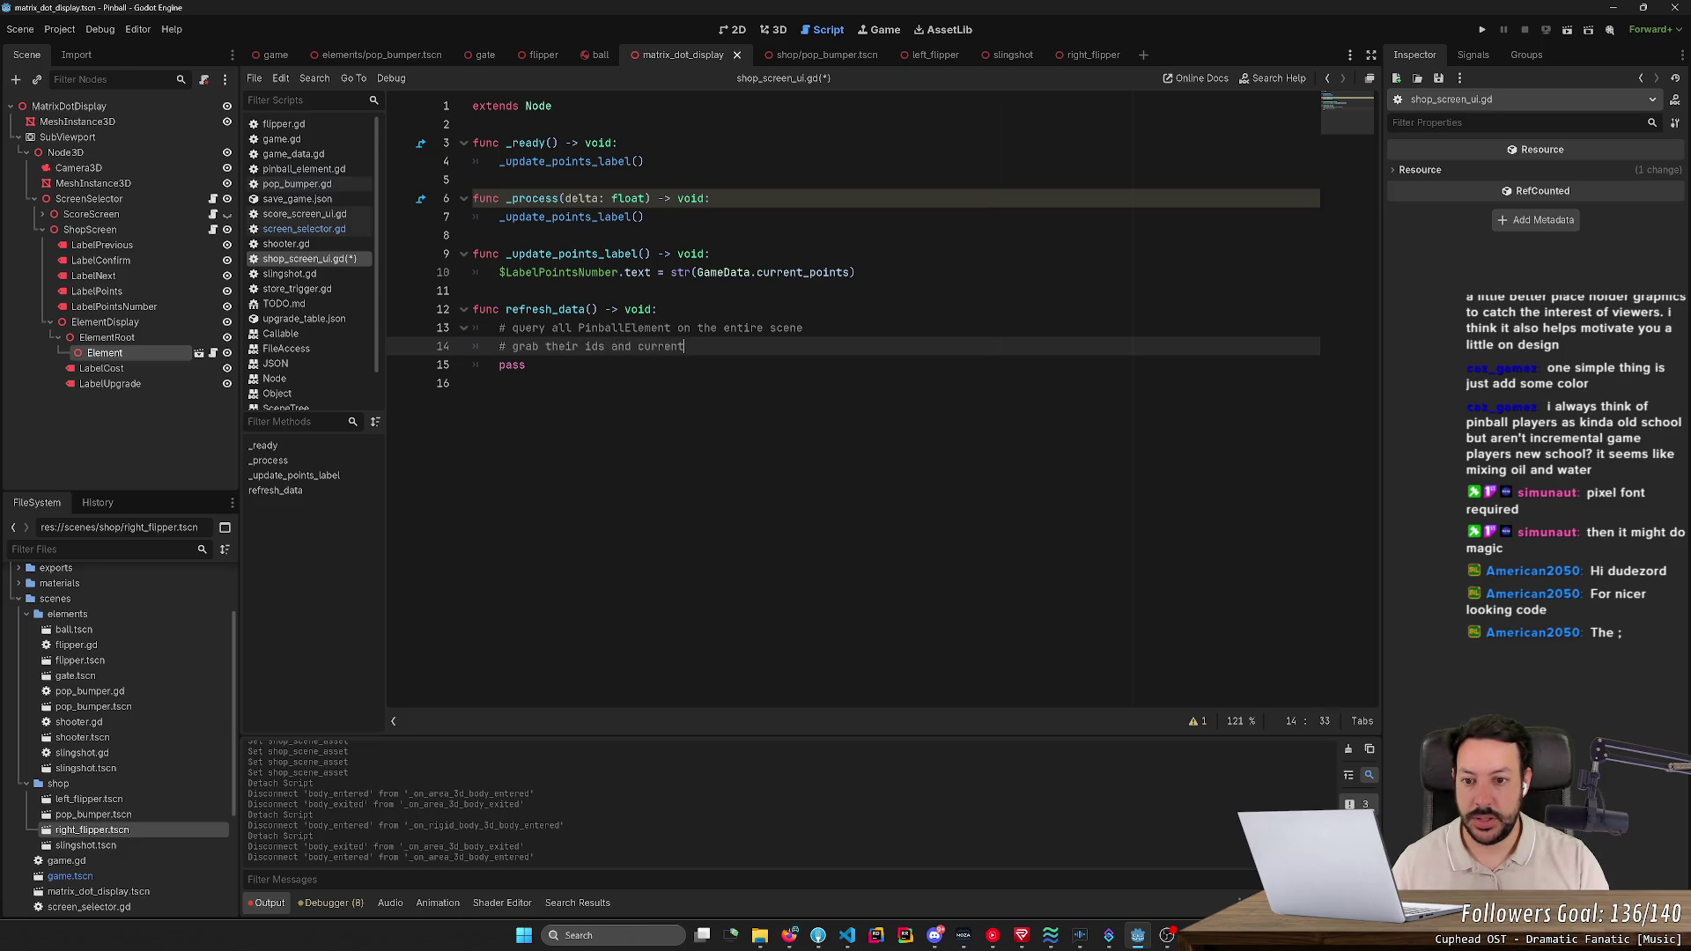
type("level")
key("Return")
type("#")
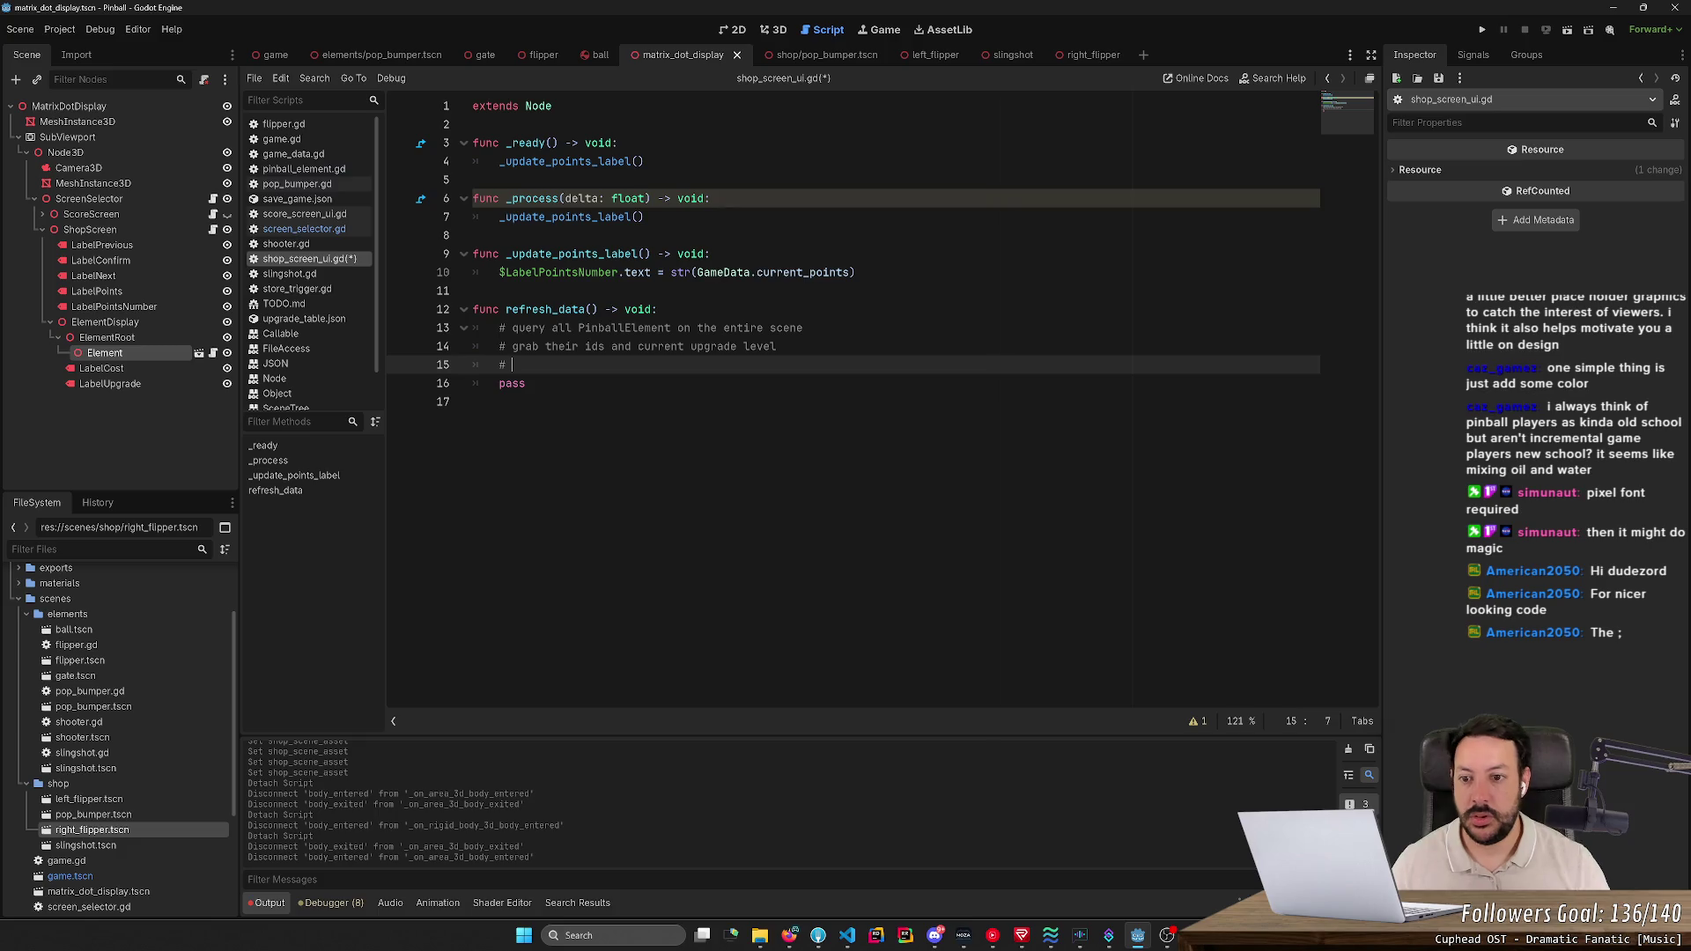
double_click(625, 327)
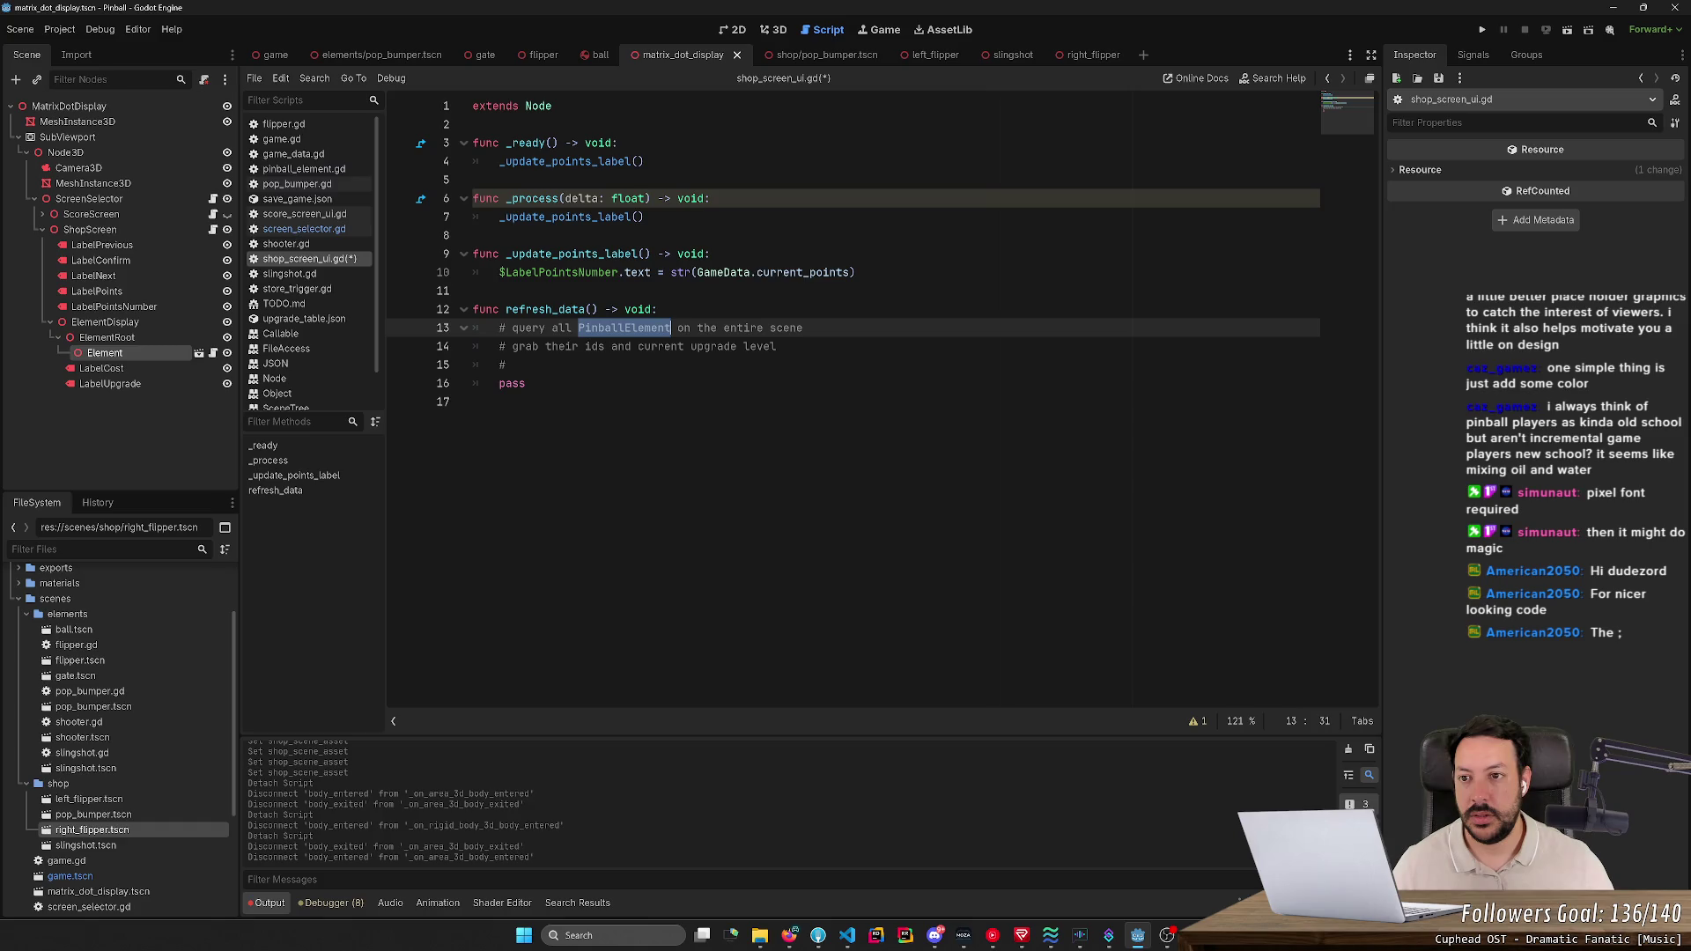
Step: Return to the game scene in 3D and select the first PopBumper (pop_bumper_1, level 0)
left_click(780, 30)
left_click(273, 55)
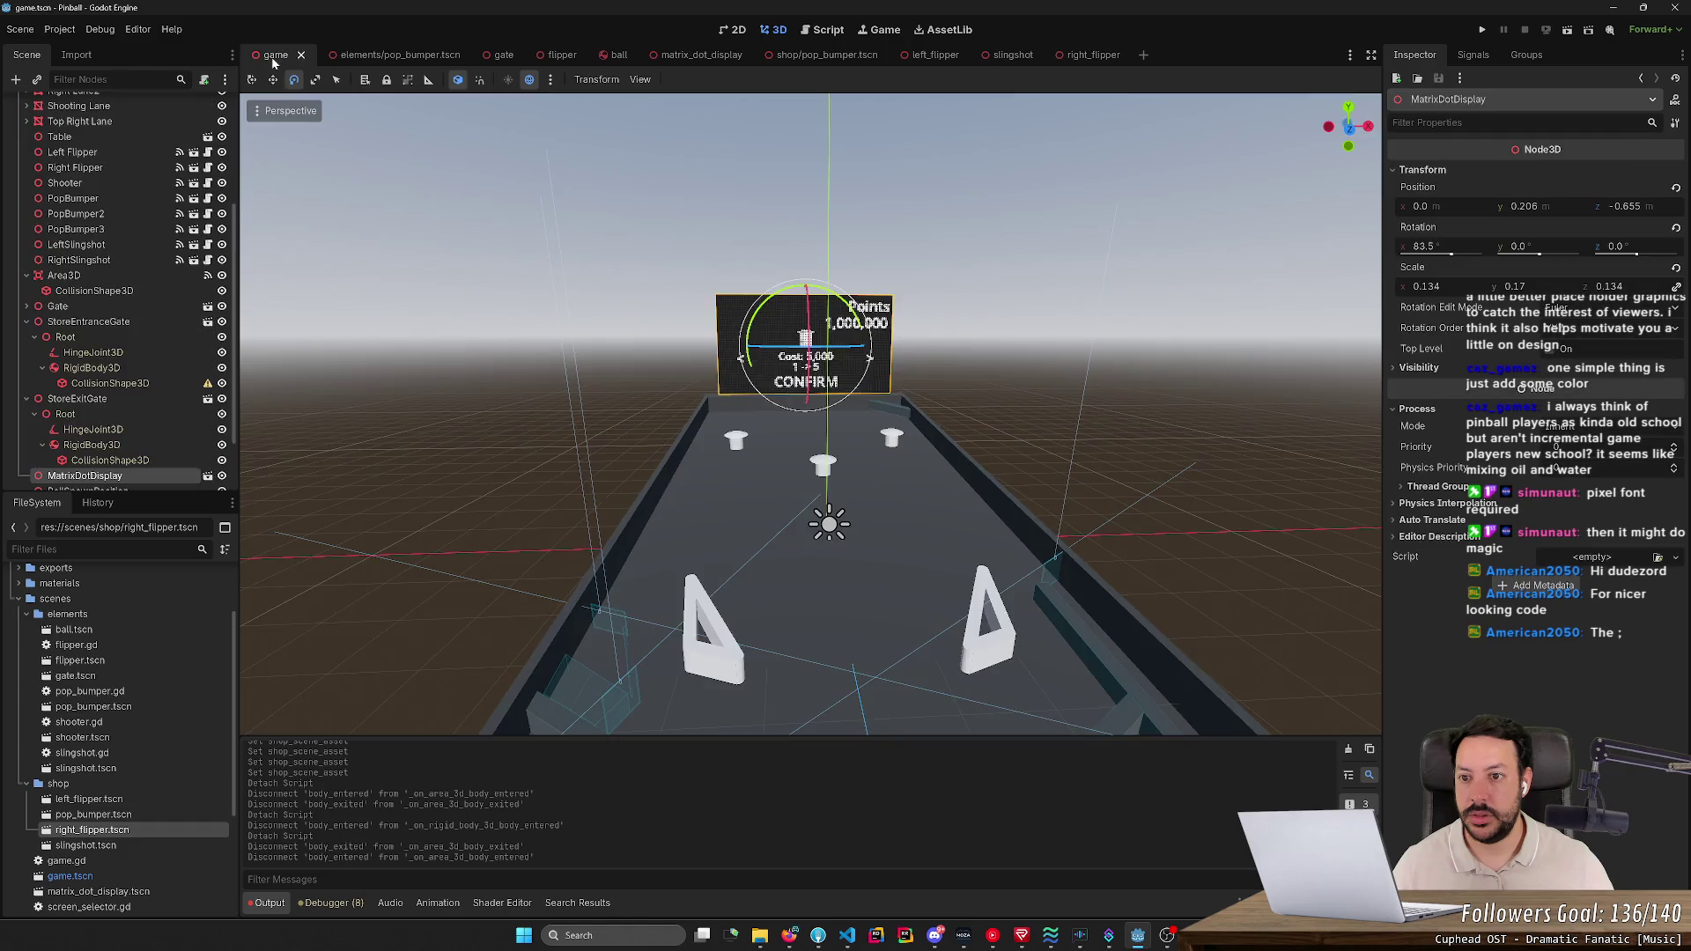
left_click(97, 198)
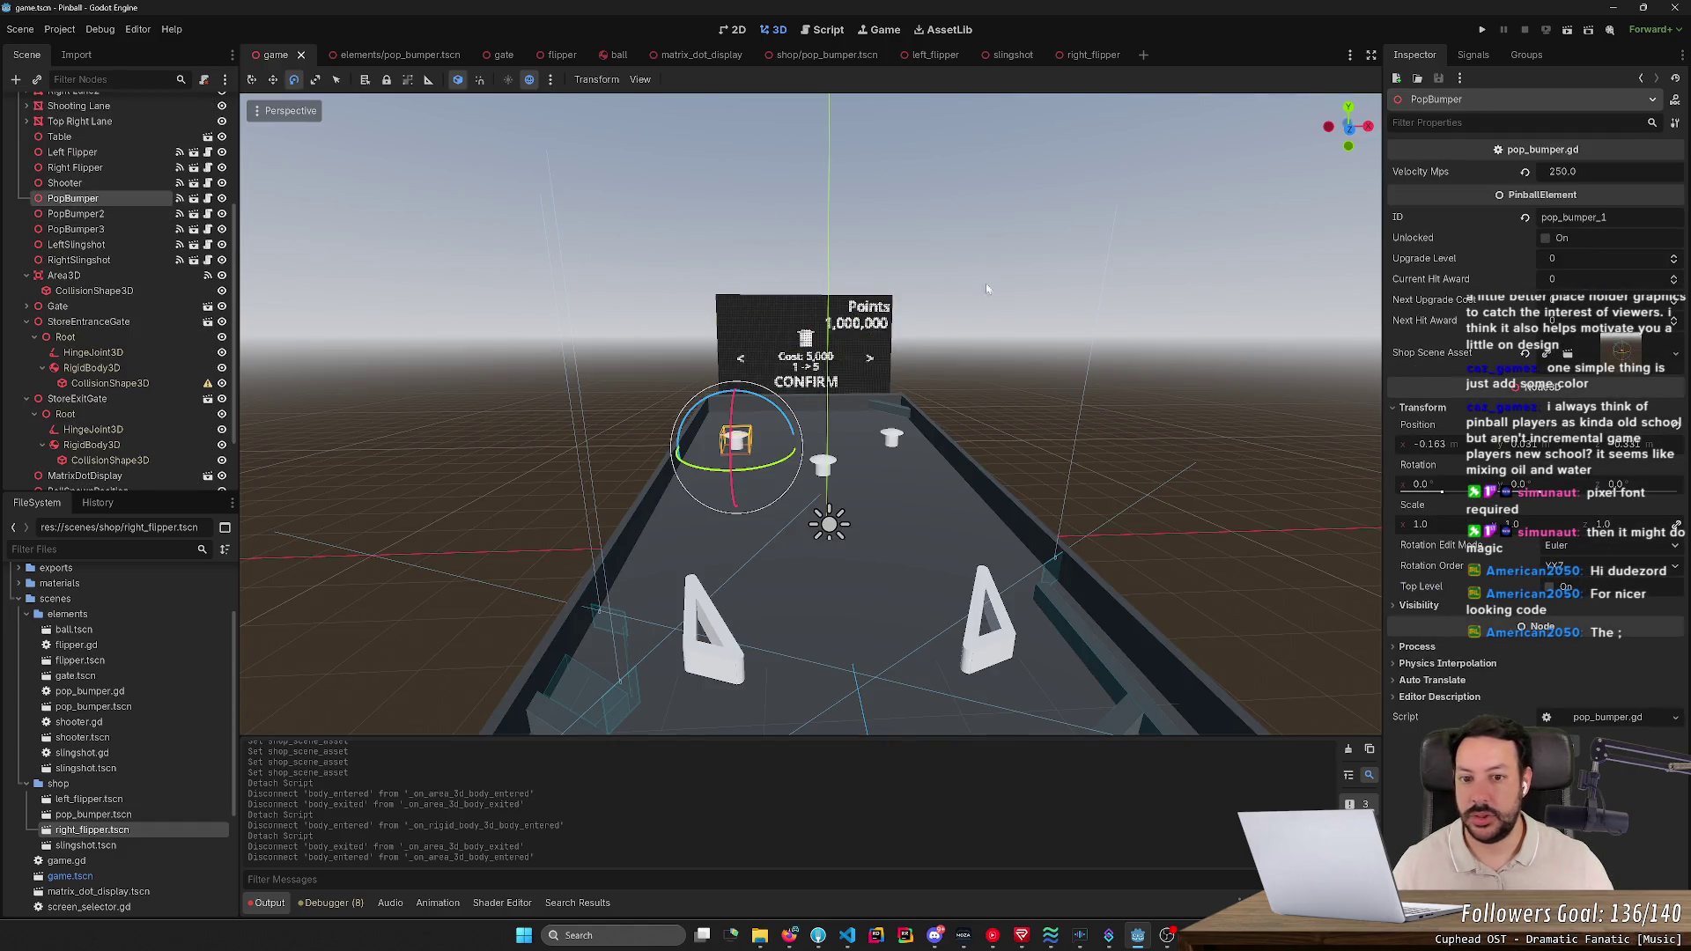
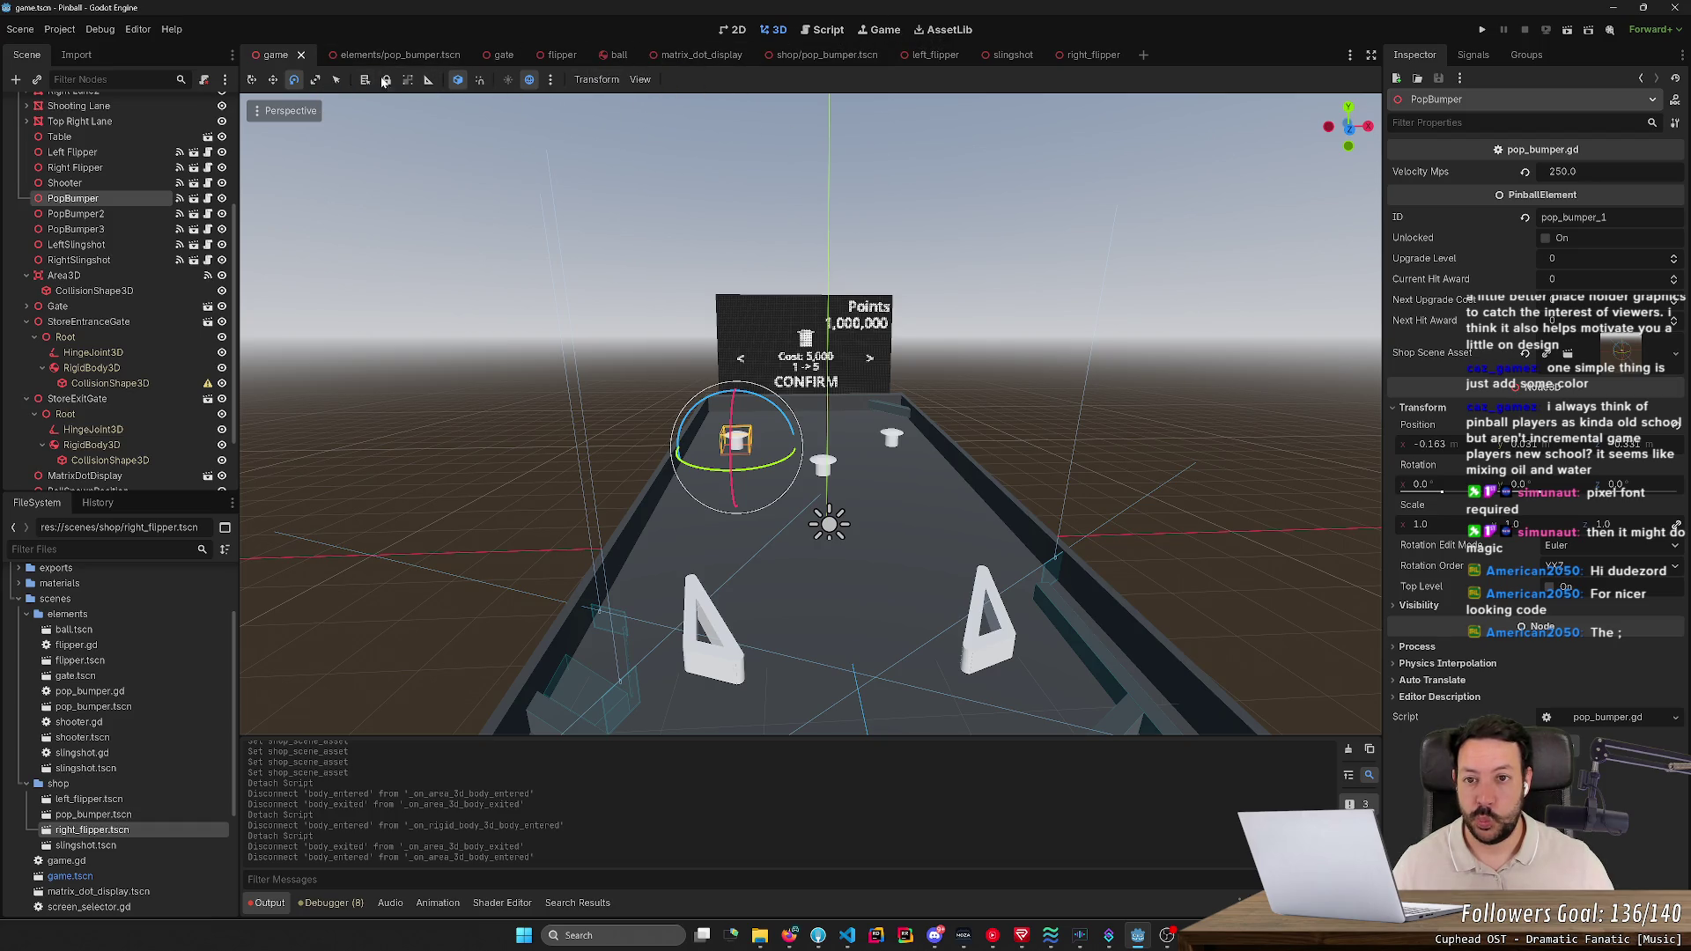
Step: In shop_screen_ui.gd, delete the 'grab their ids' comment line
left_click(814, 30)
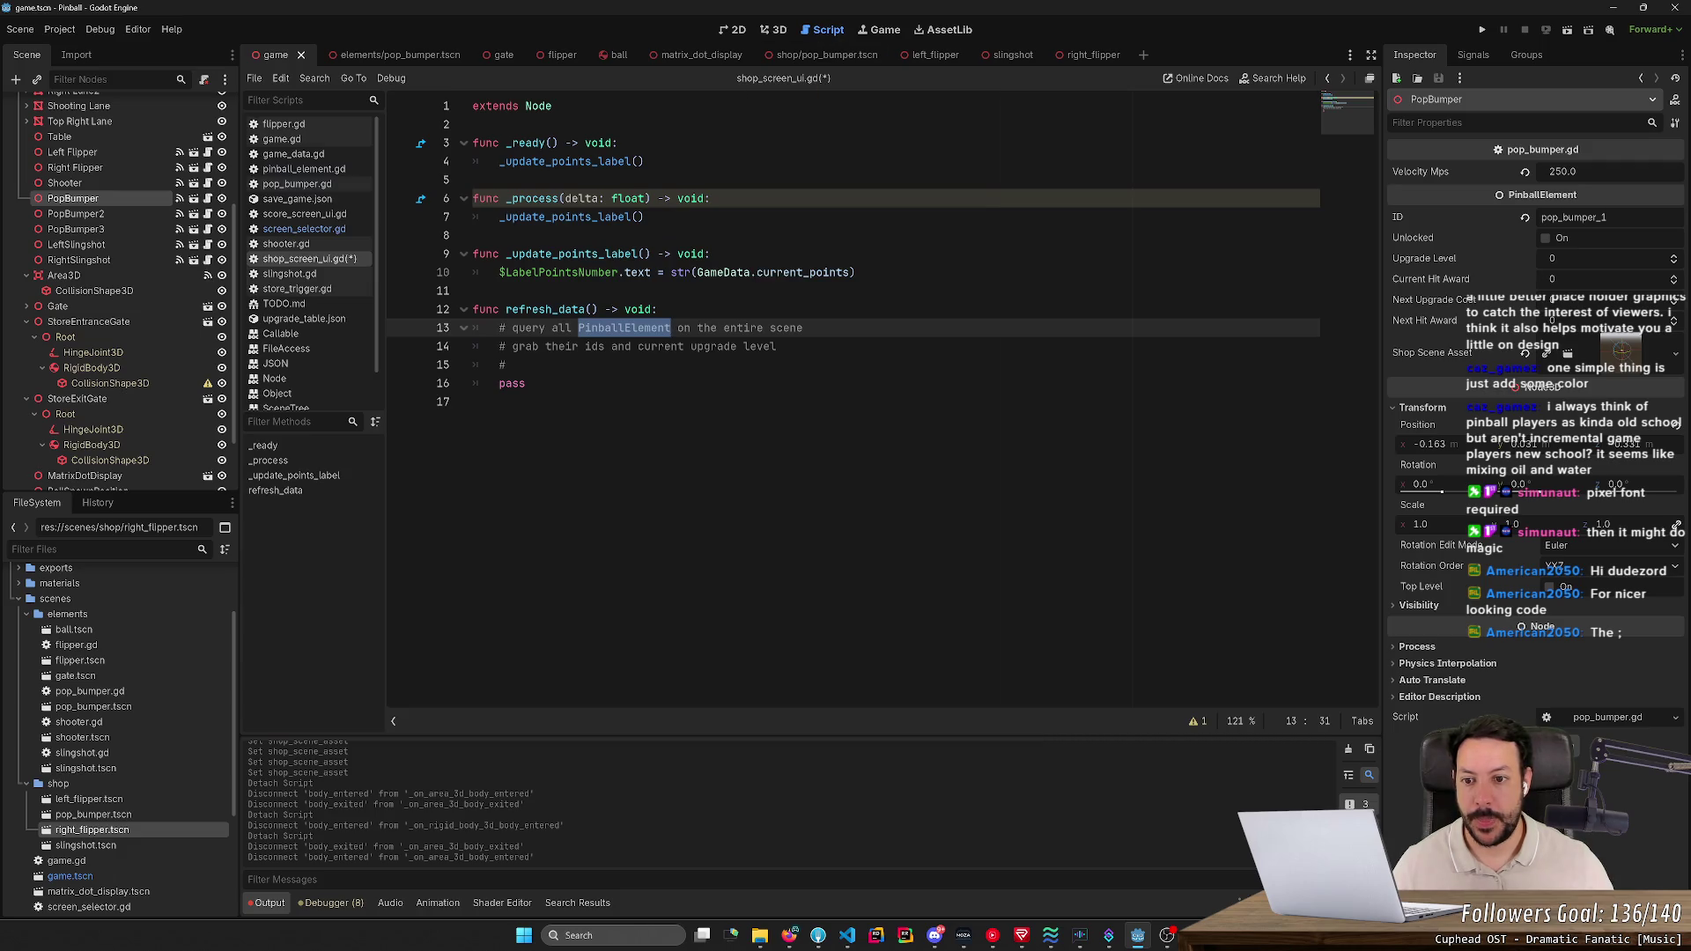
left_click(613, 346)
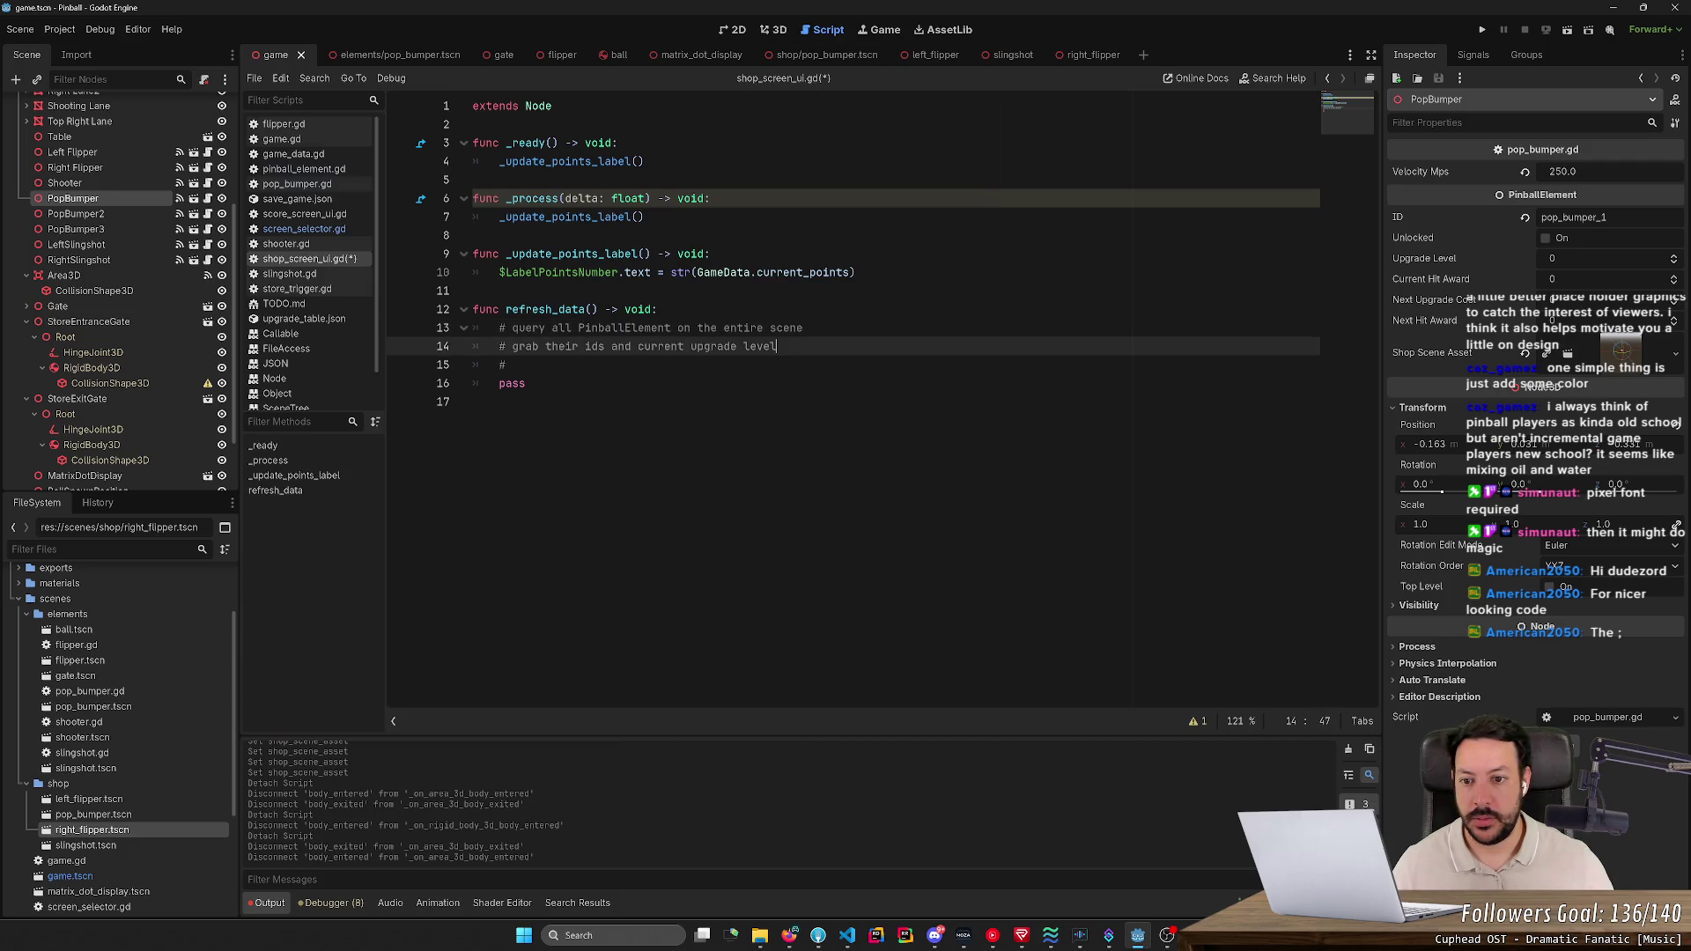
key("ctrl+shift+k")
double_click(613, 327)
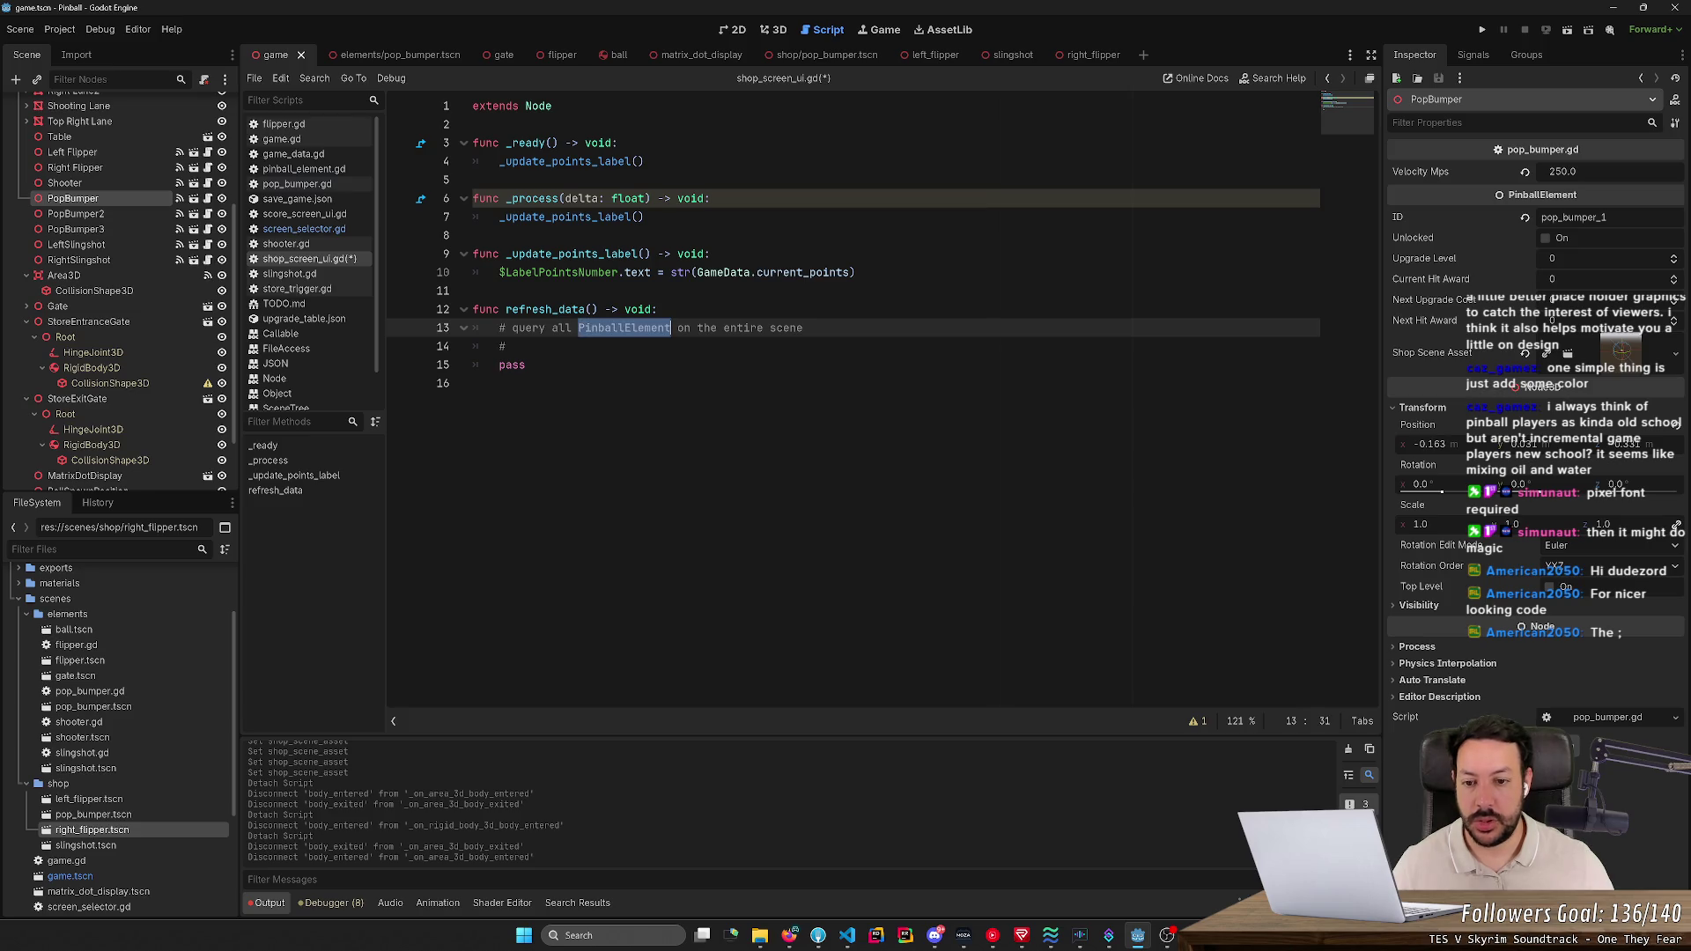
Step: Add a new first line in refresh_data that starts with get_tree()
left_click(658, 309)
key("Return")
type("get_roo")
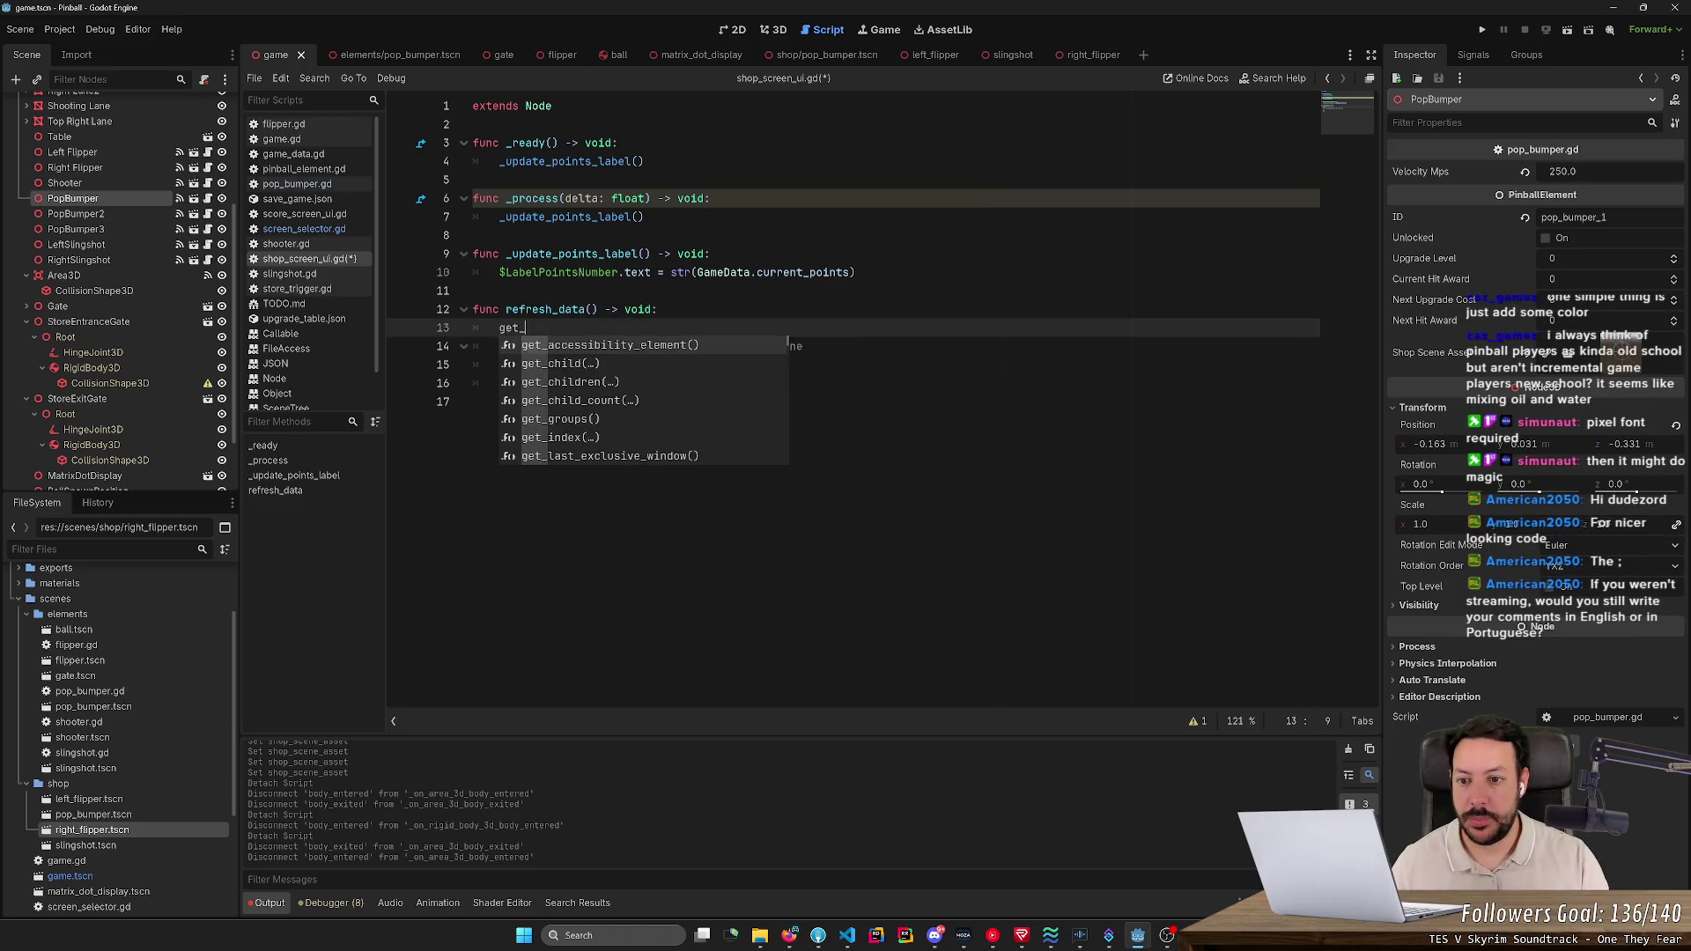
type("t")
key("BackSpace")
key("BackSpace")
key("BackSpace")
type("sce")
key("BackSpace")
key("BackSpace")
key("BackSpace")
type("root_")
key("BackSpace")
key("BackSpace")
key("BackSpace")
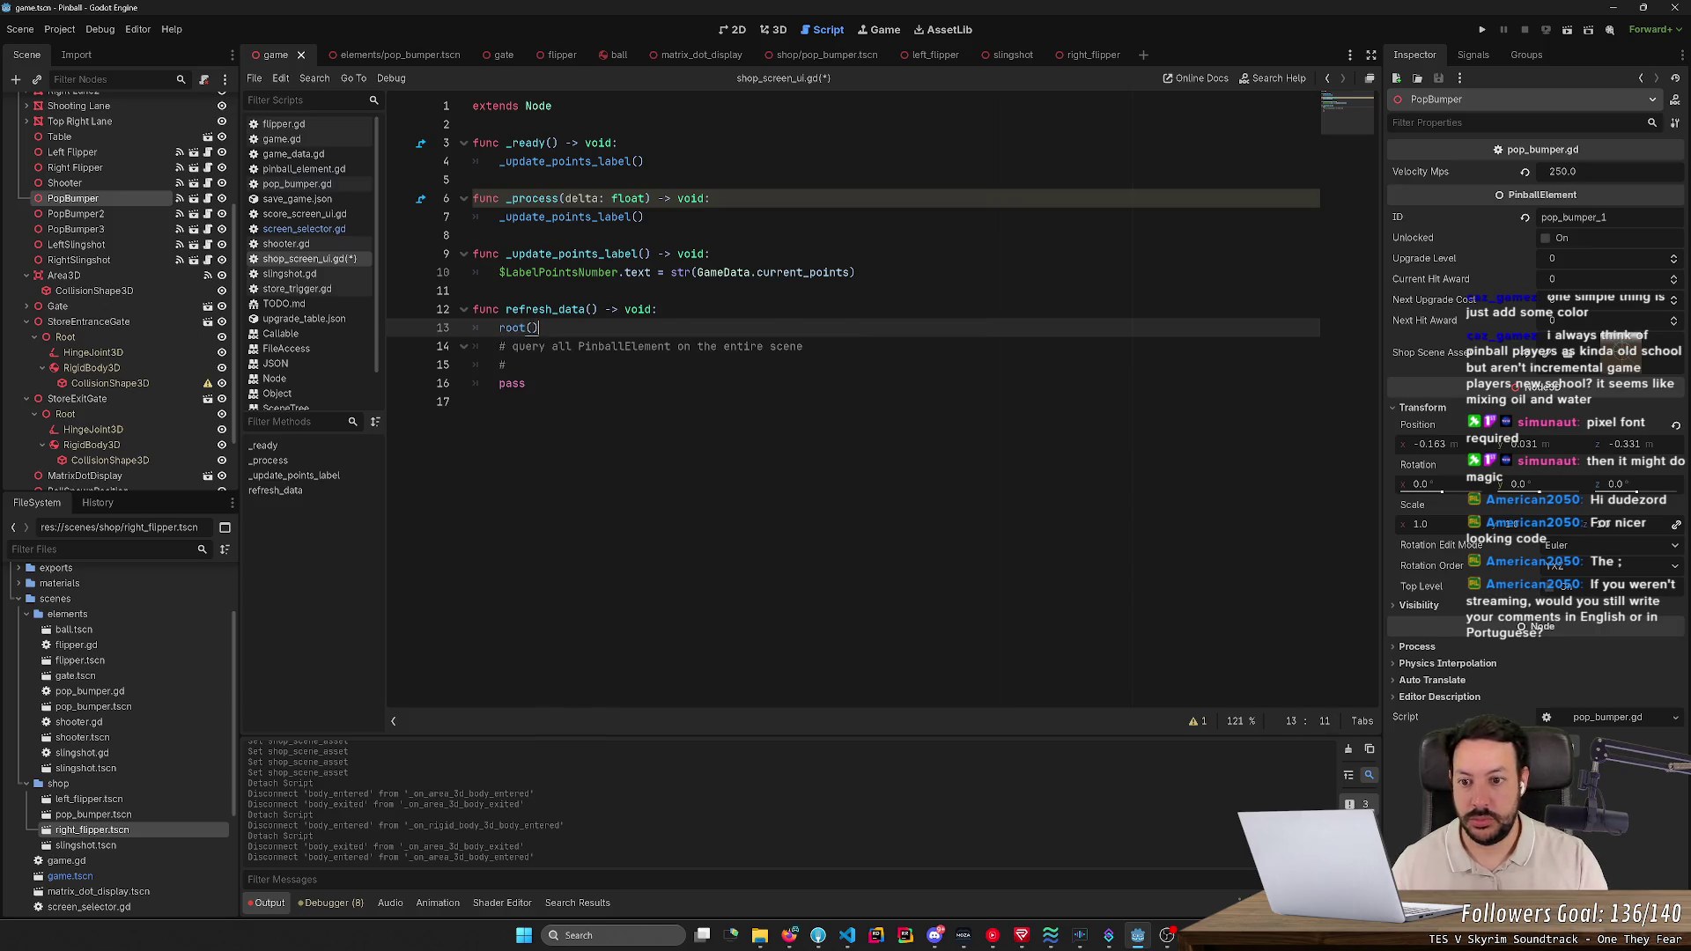
type("get_scen")
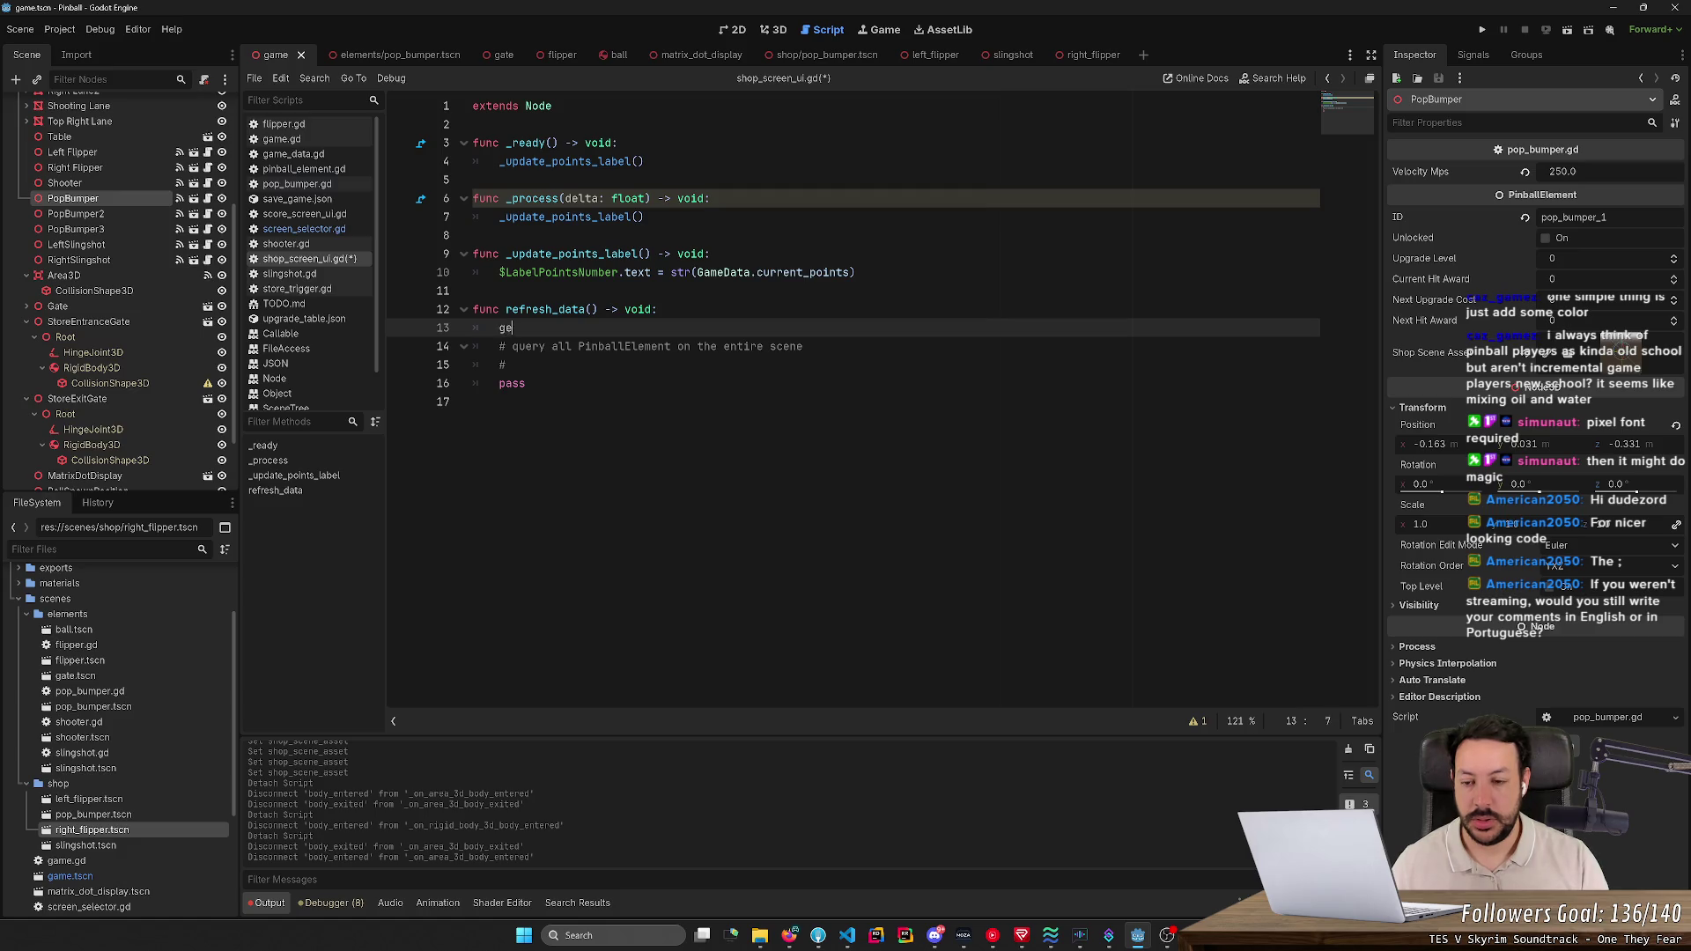
type("e")
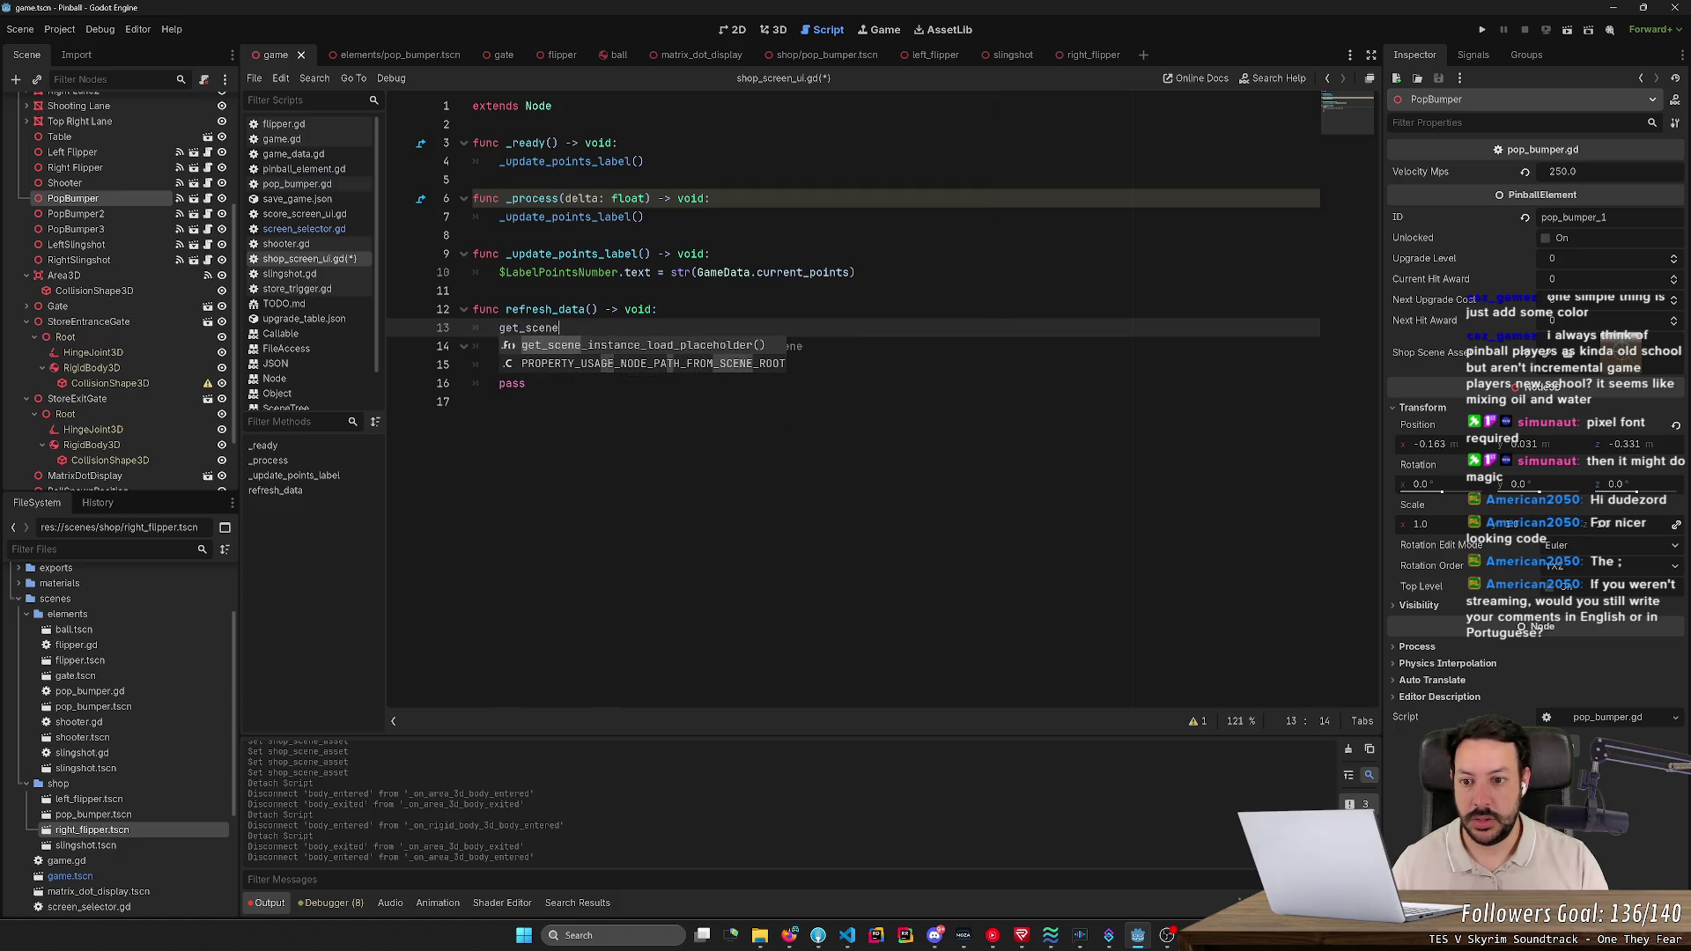
key("BackSpace")
key("BackSpace")
key("BackSpace")
type("tre")
key("Return")
Step: Extend the line to get_tree().root.get_children() using autocomplete
type(".")
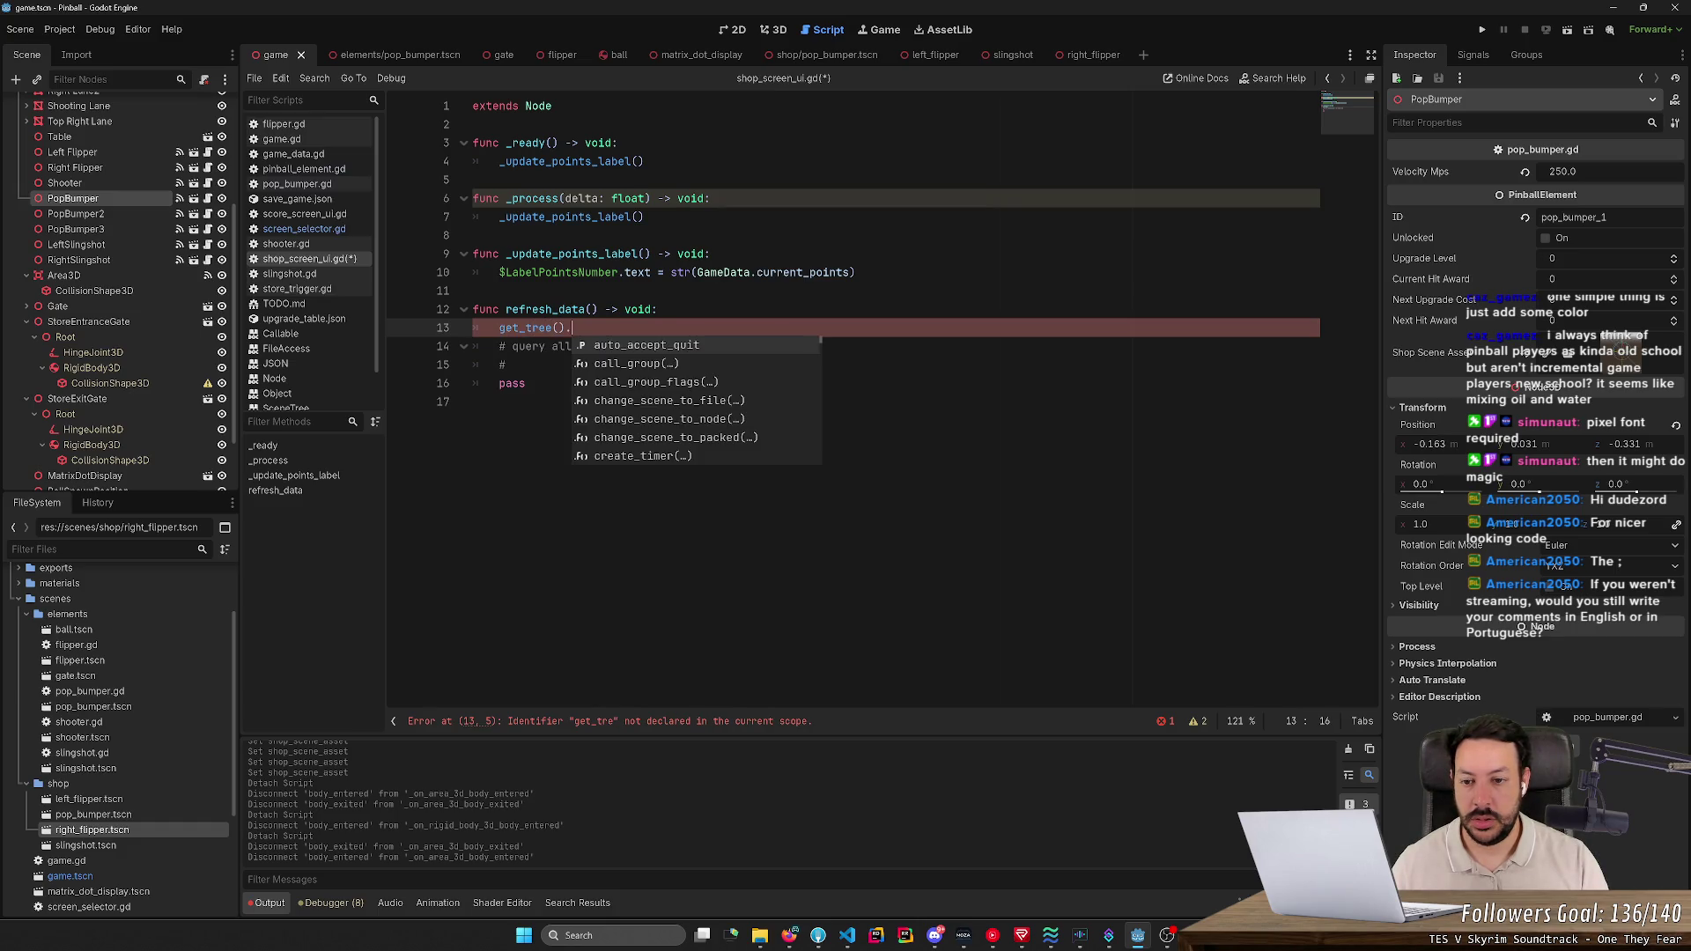
type("roo")
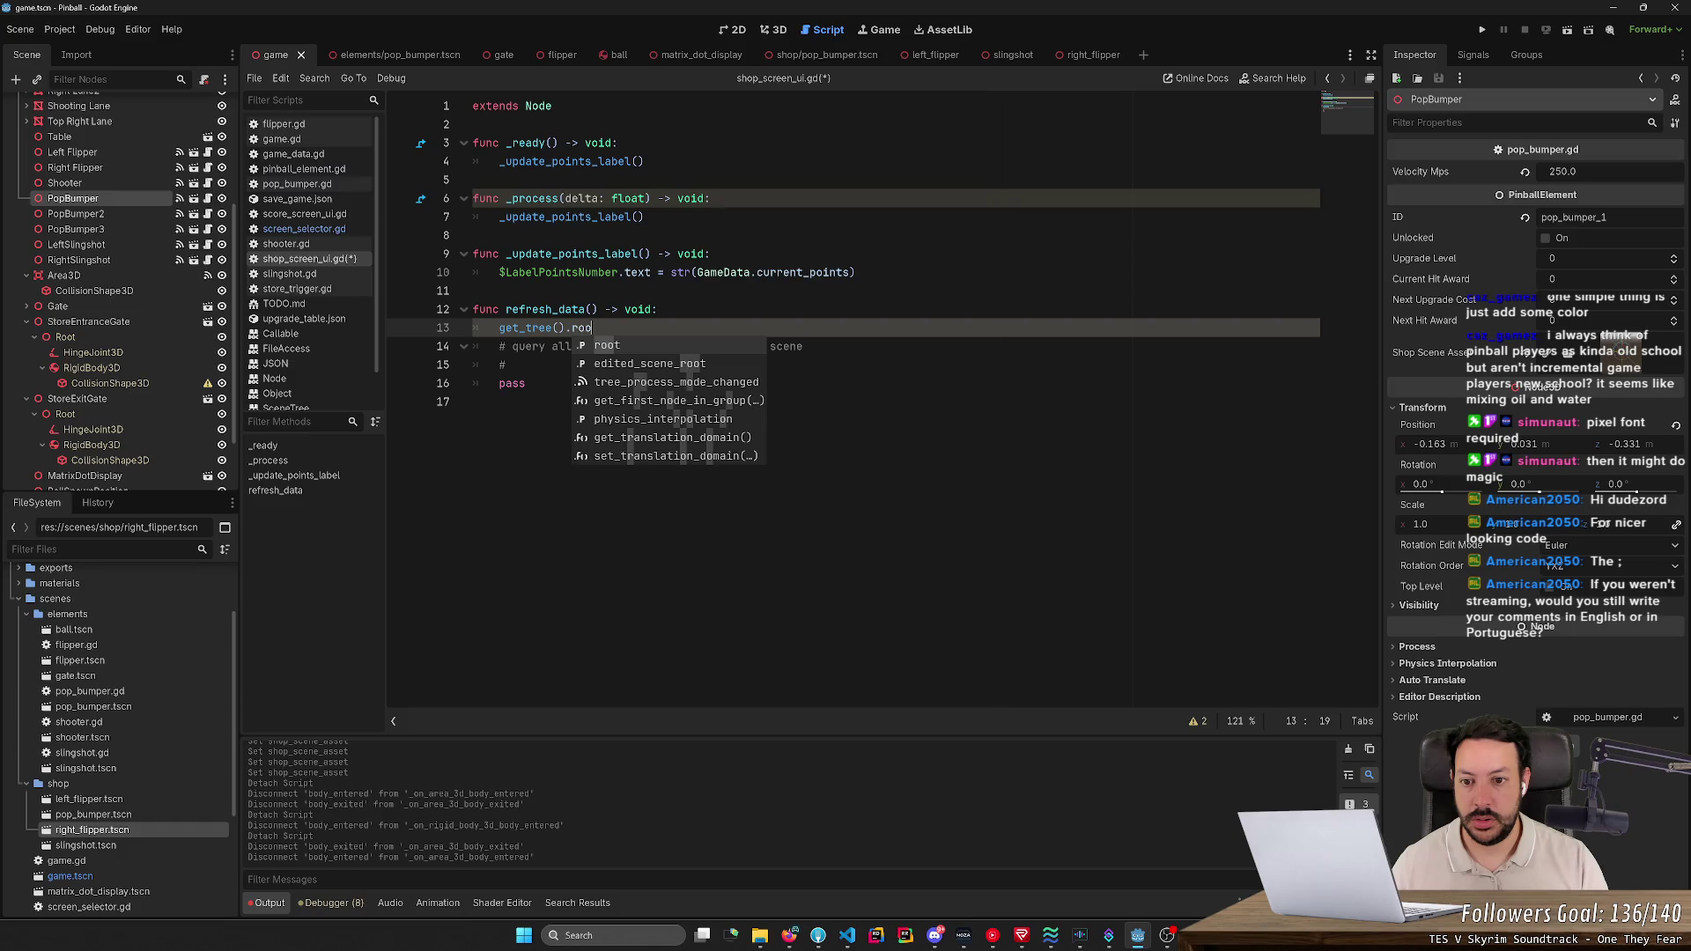
key("Return")
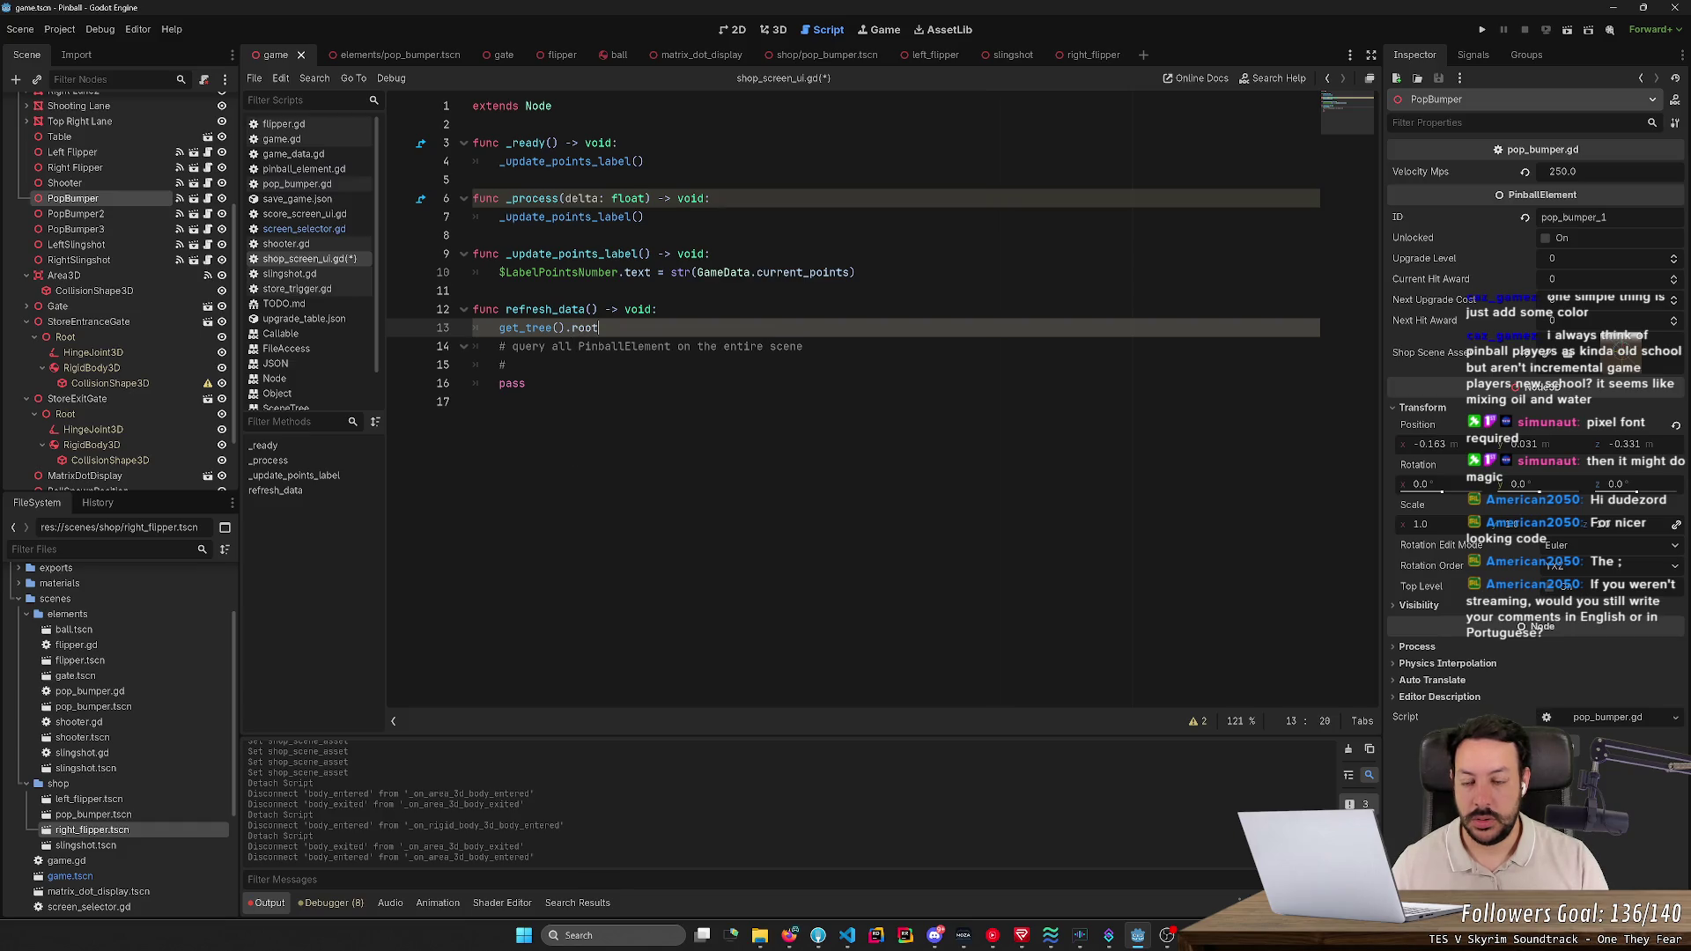
type(".get")
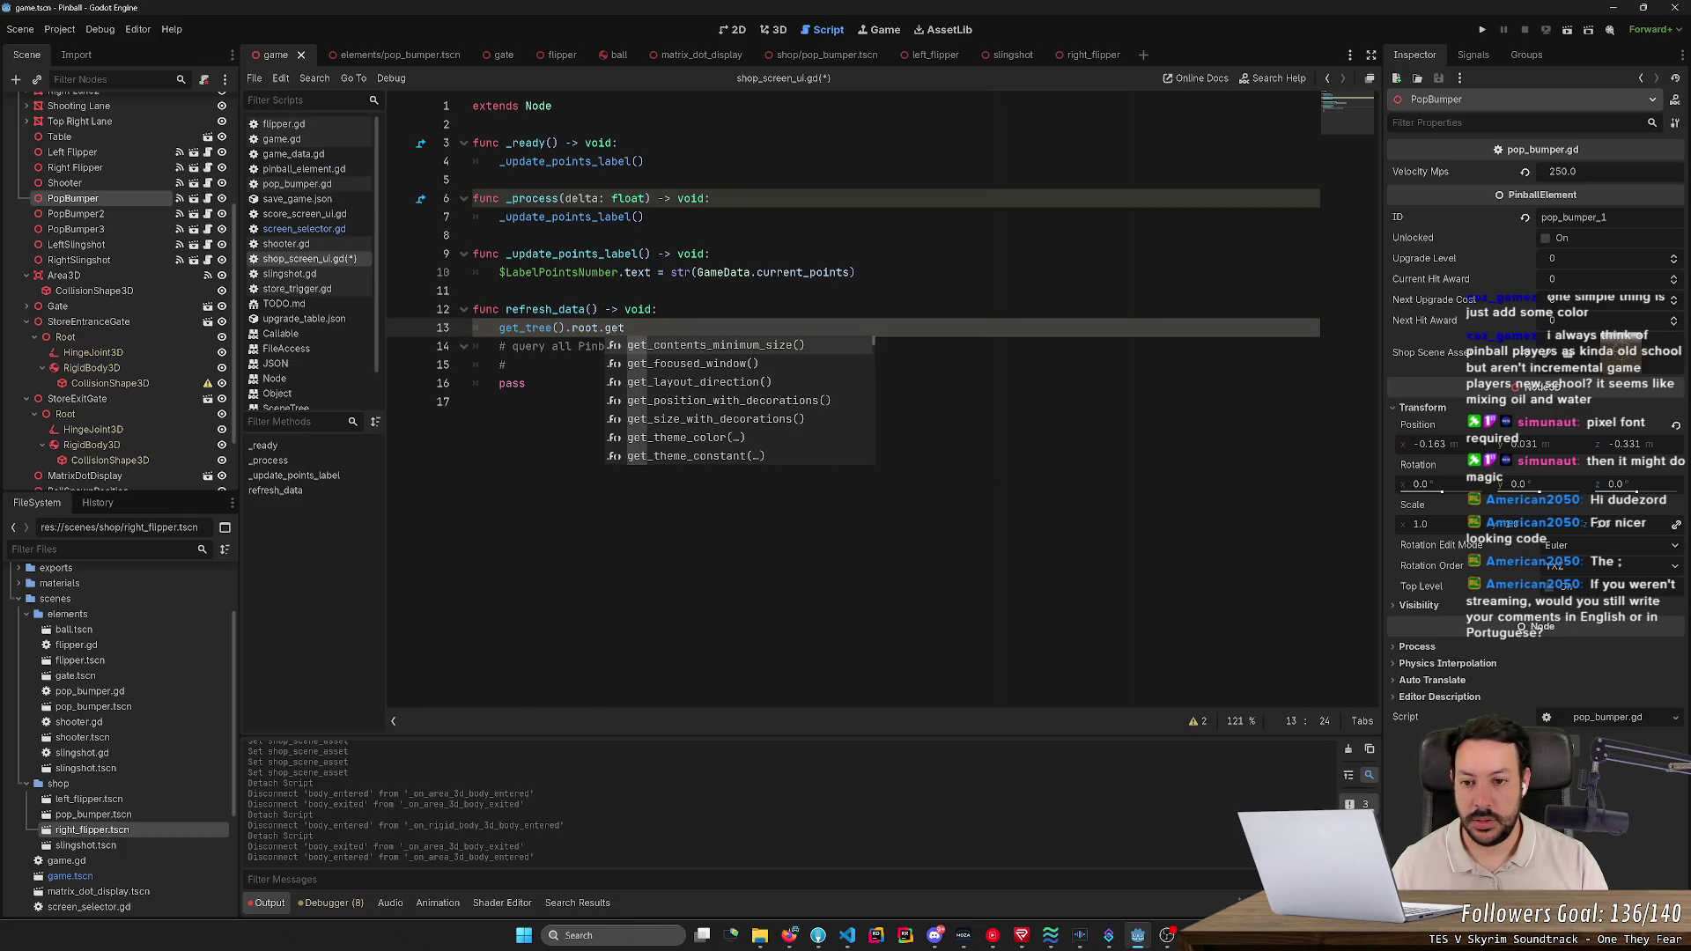
type("_chi")
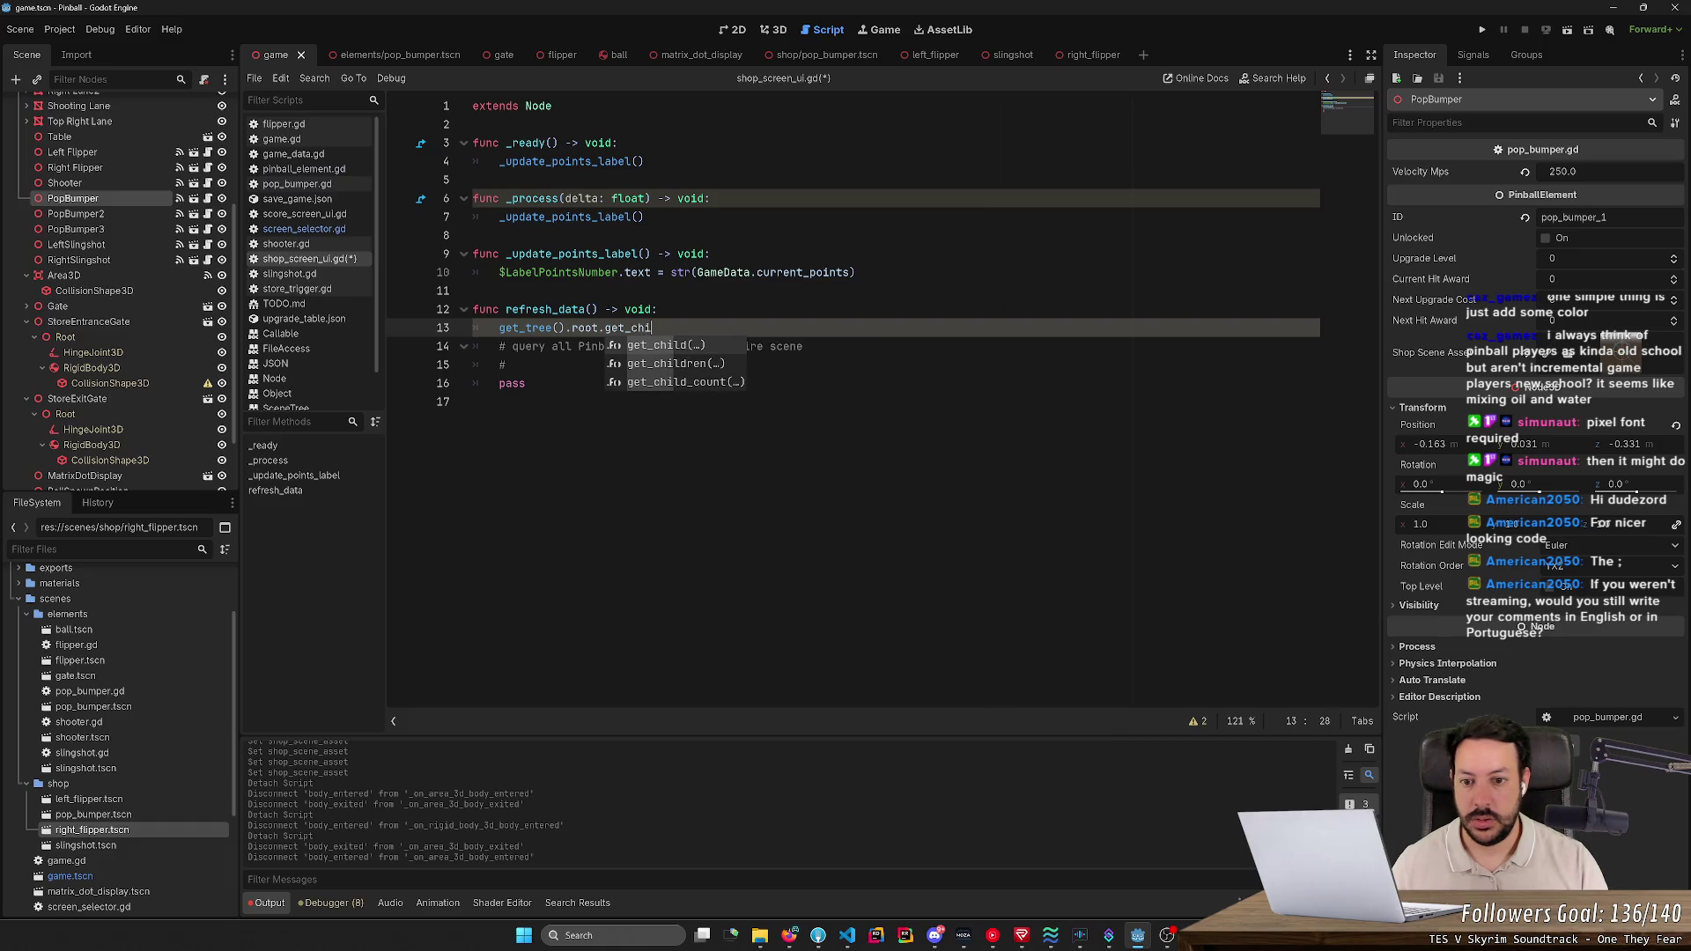
key("Return")
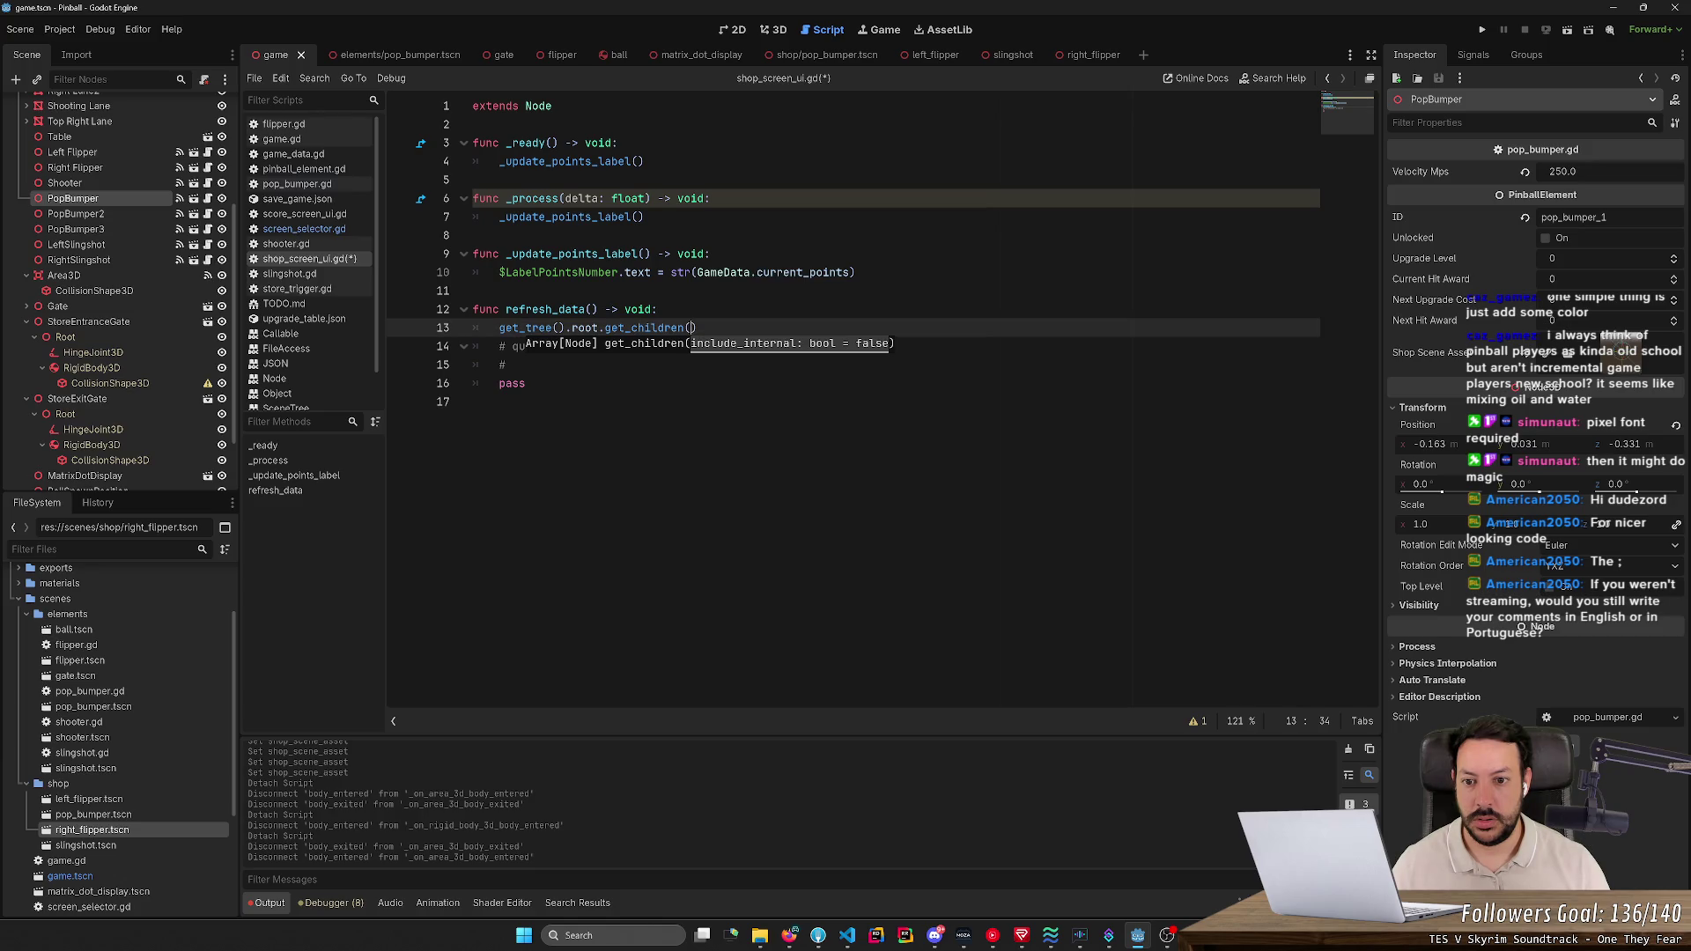
key("alt+Tab")
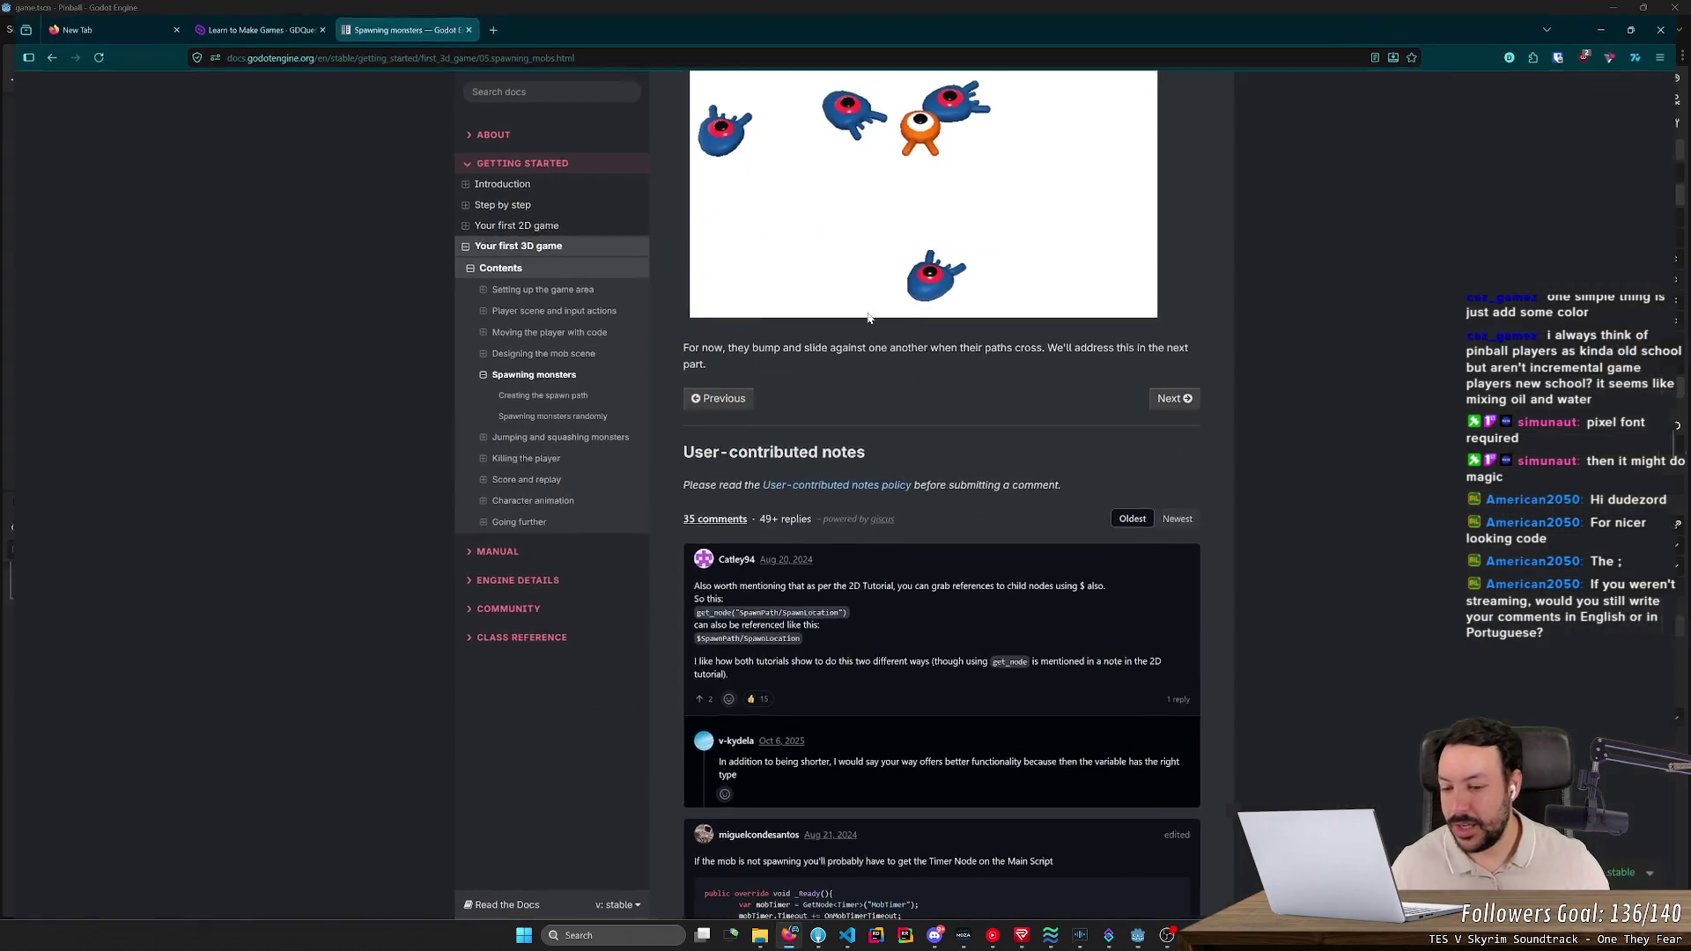
Step: Search the docs for 'get child' and open the Godot interfaces object-references result
scroll(294, 179, "up", 10)
key("slash")
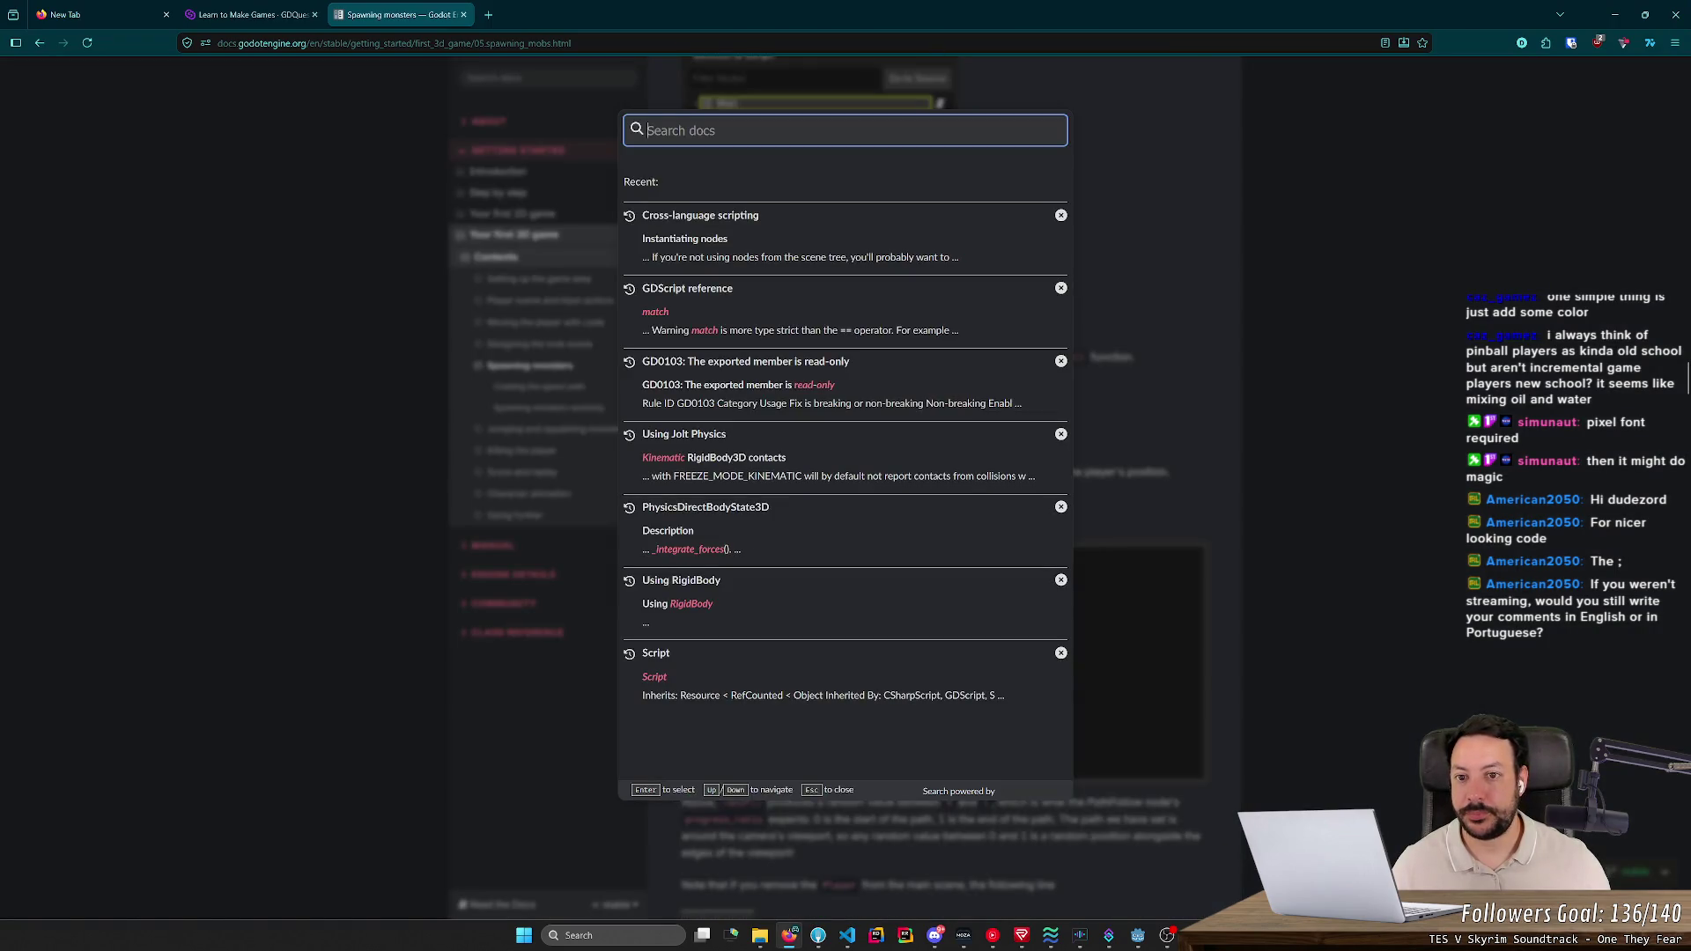
type("get child")
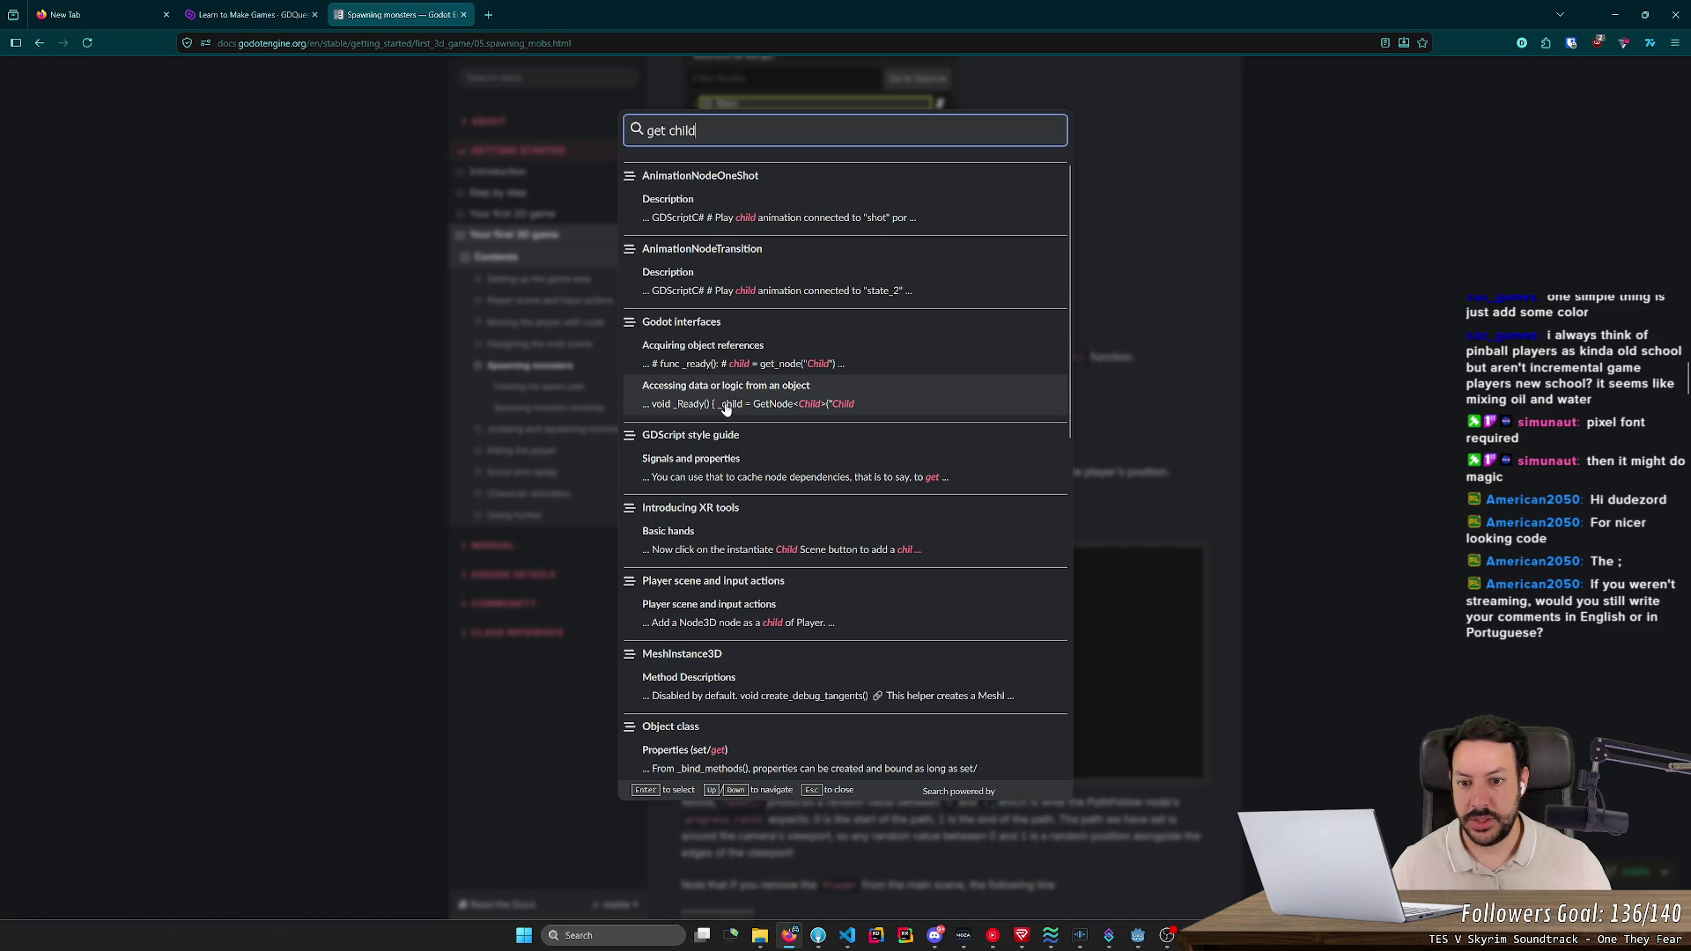
left_click(750, 364)
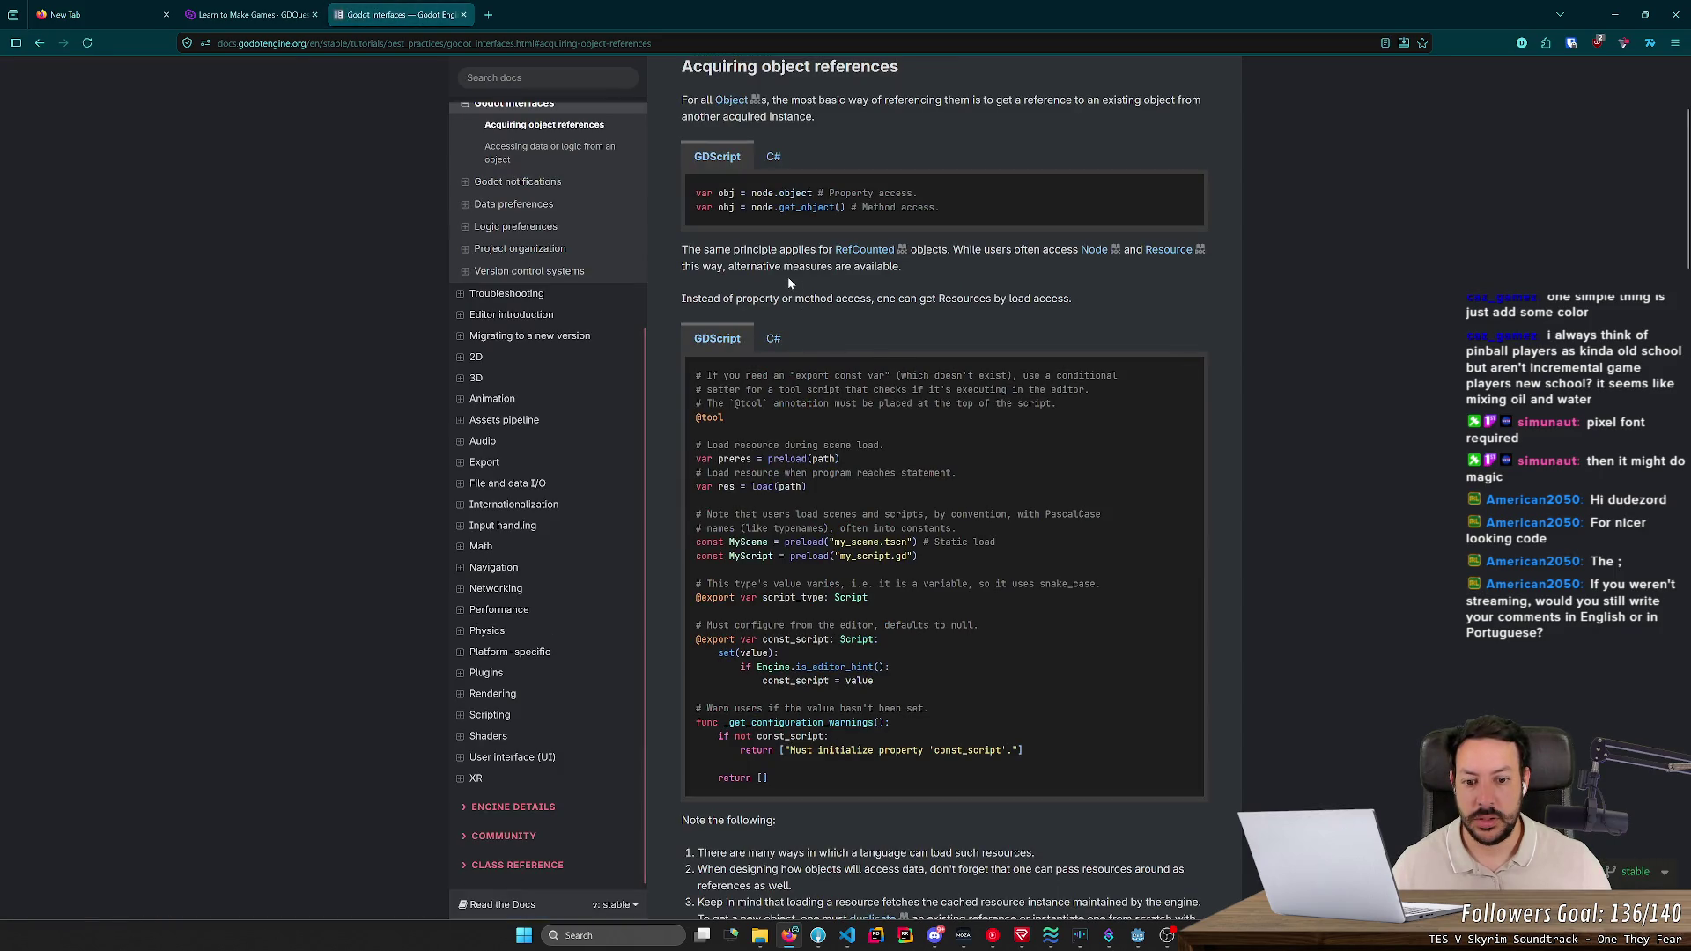
scroll(881, 440, "down", 3)
scroll(779, 405, "down", 2)
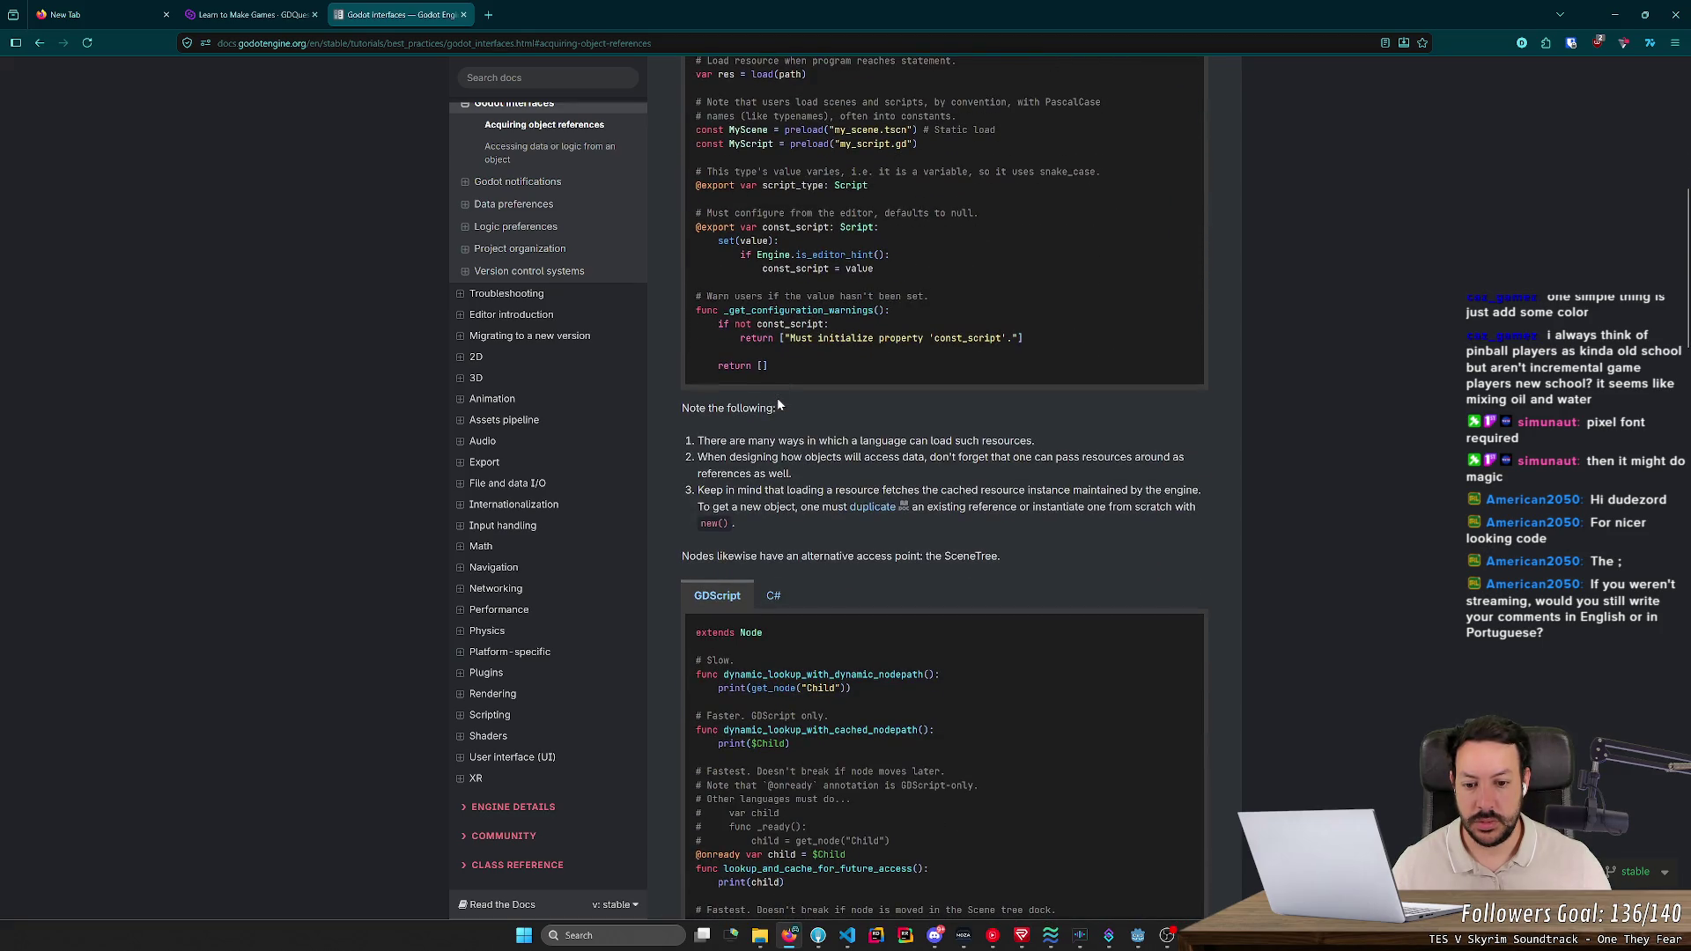
scroll(778, 405, "down", 4)
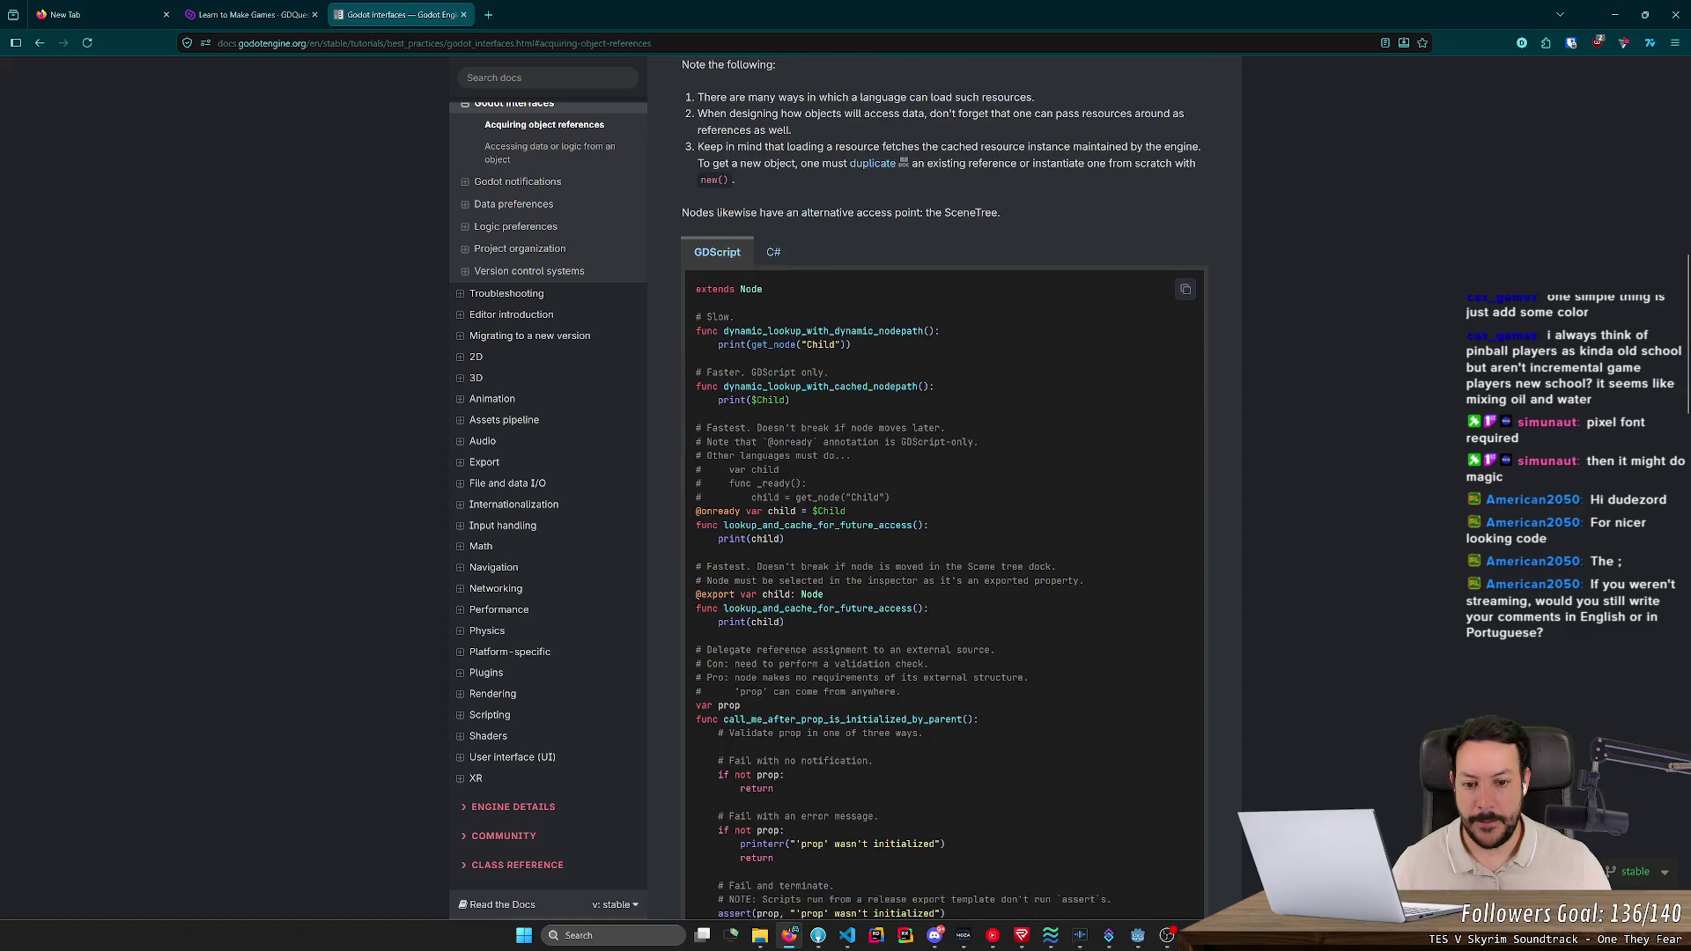
scroll(942, 493, "down", 3)
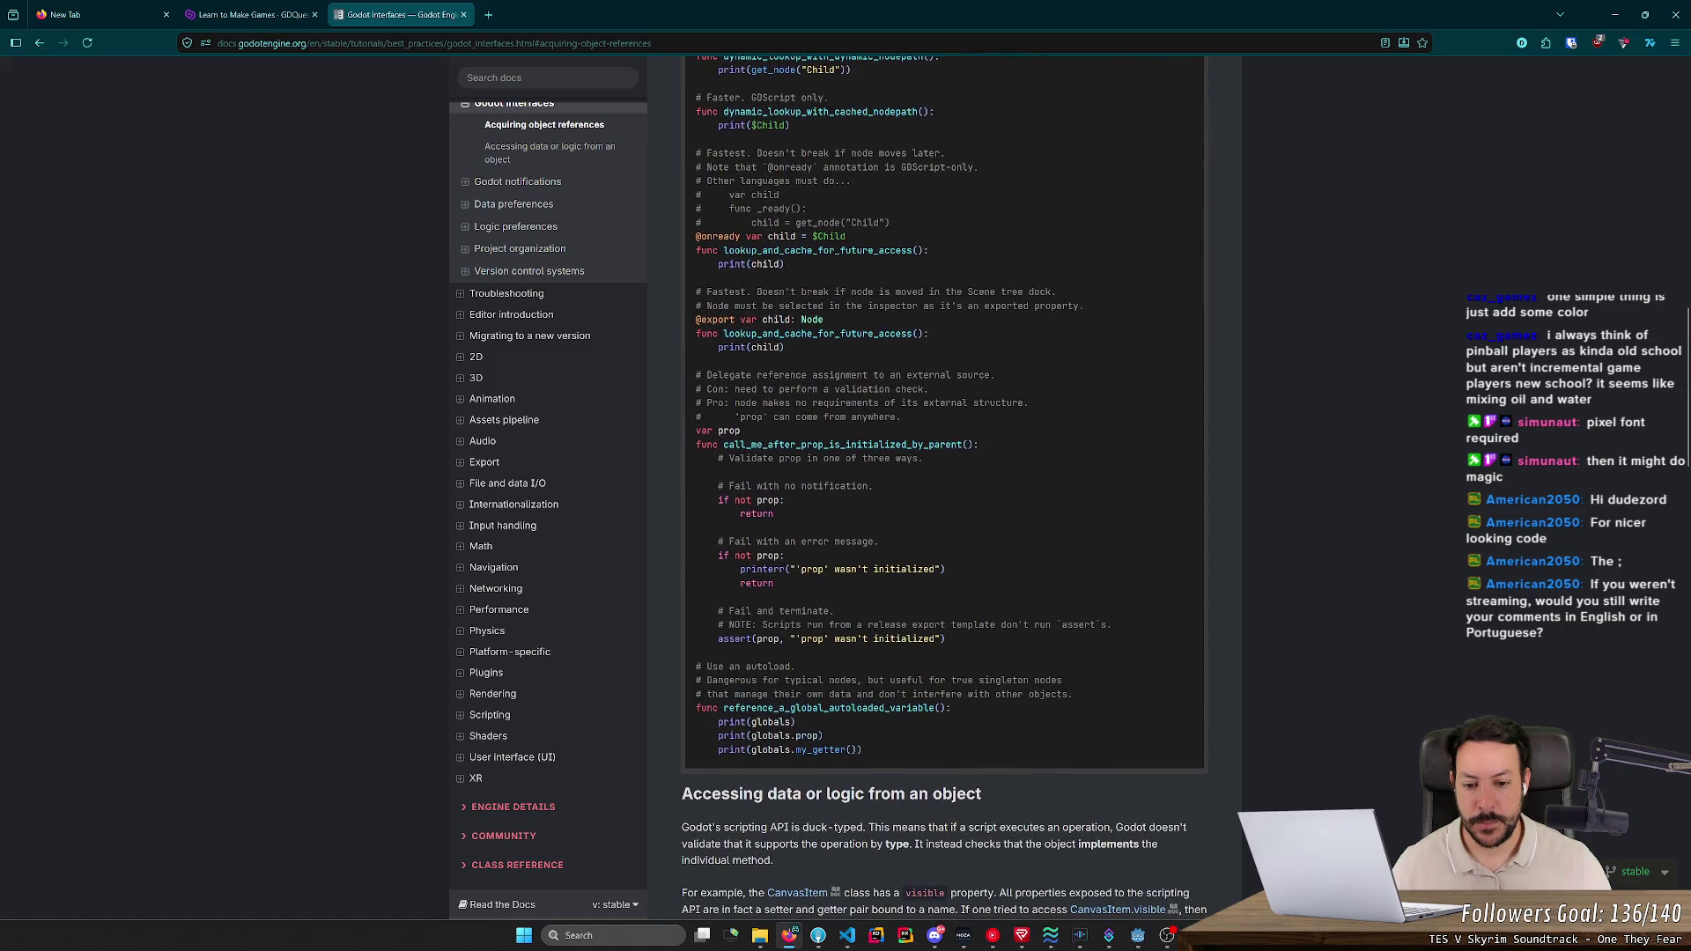
scroll(778, 404, "down", 5)
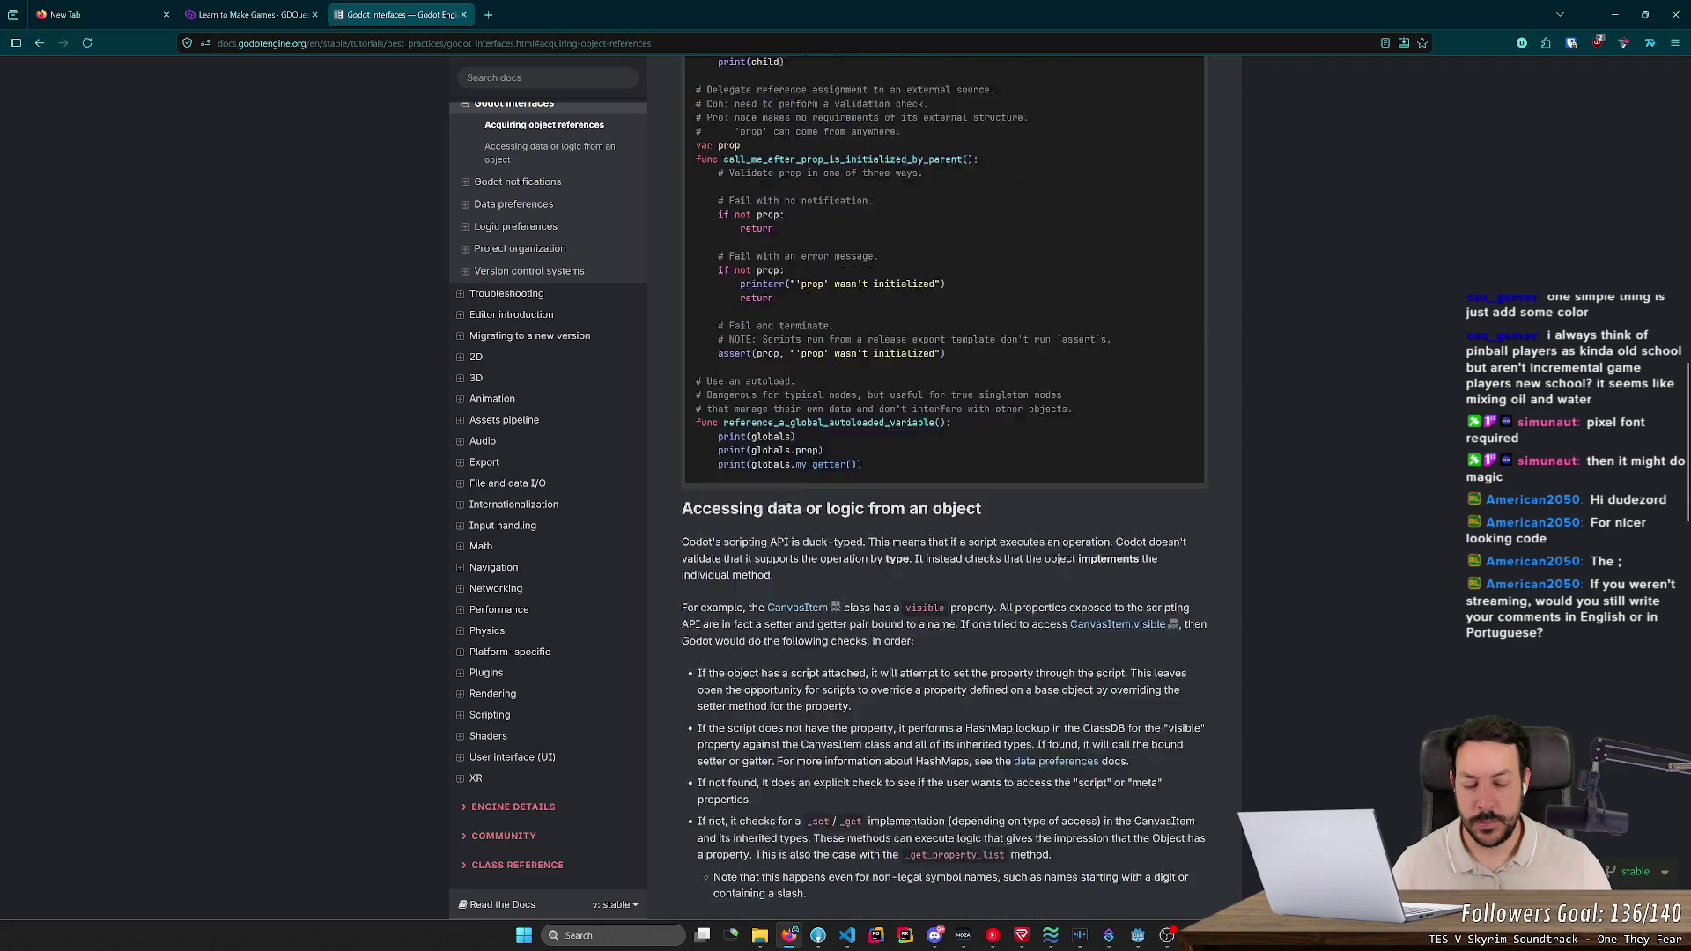
scroll(779, 404, "down", 5)
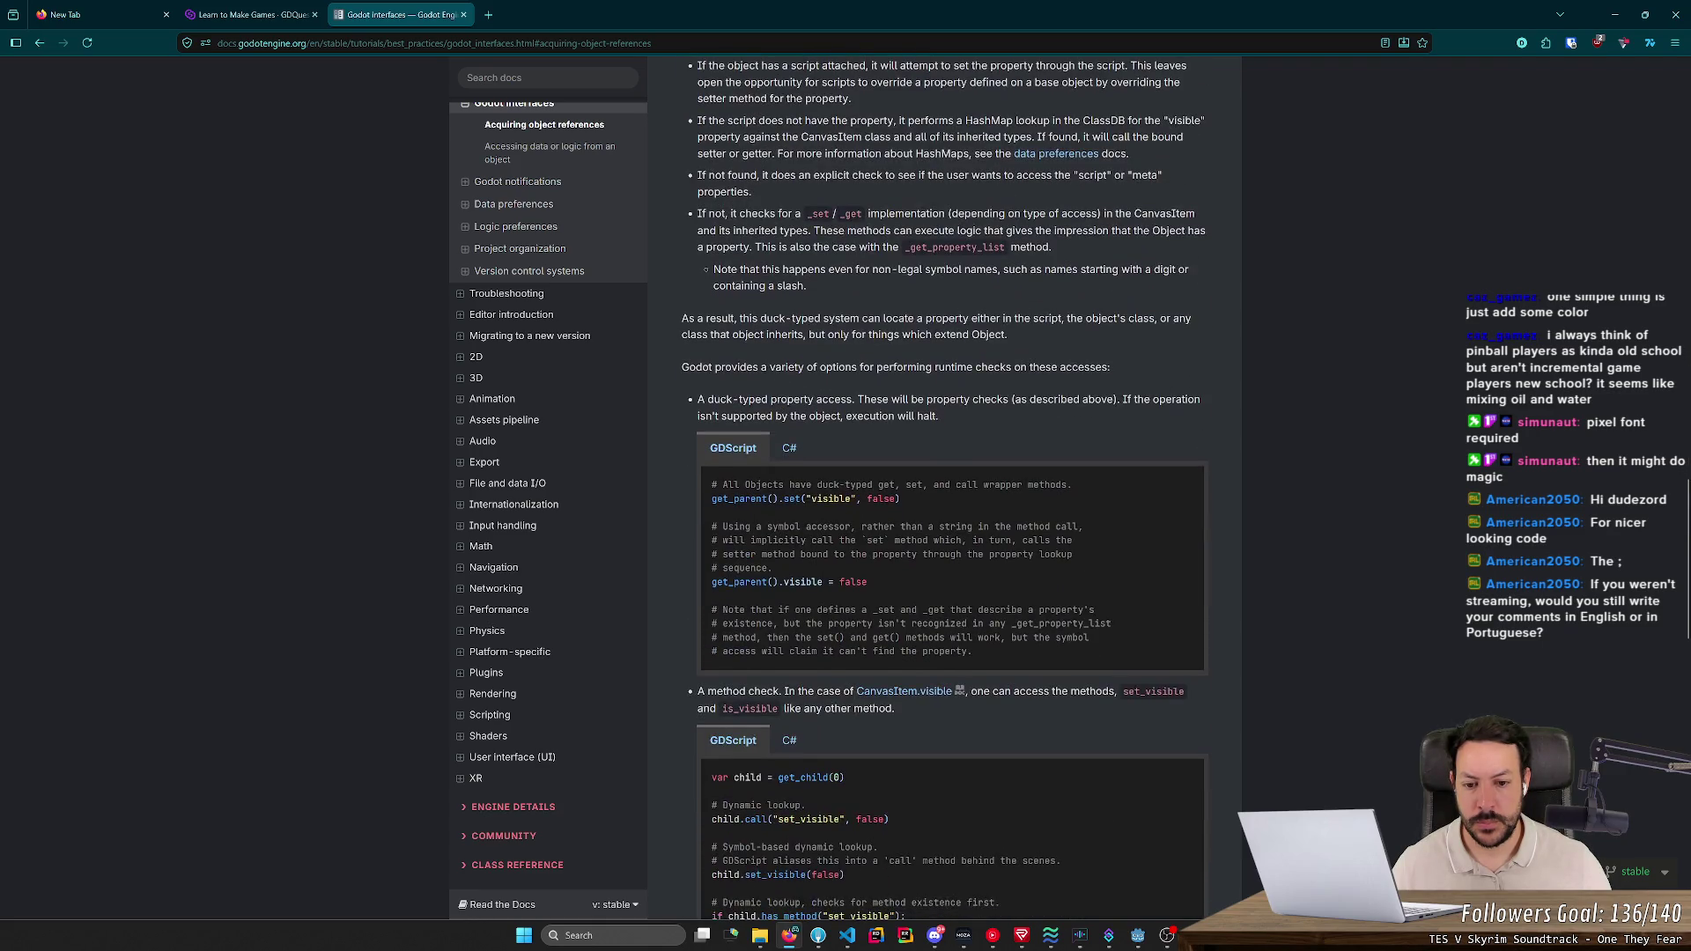
scroll(778, 404, "down", 5)
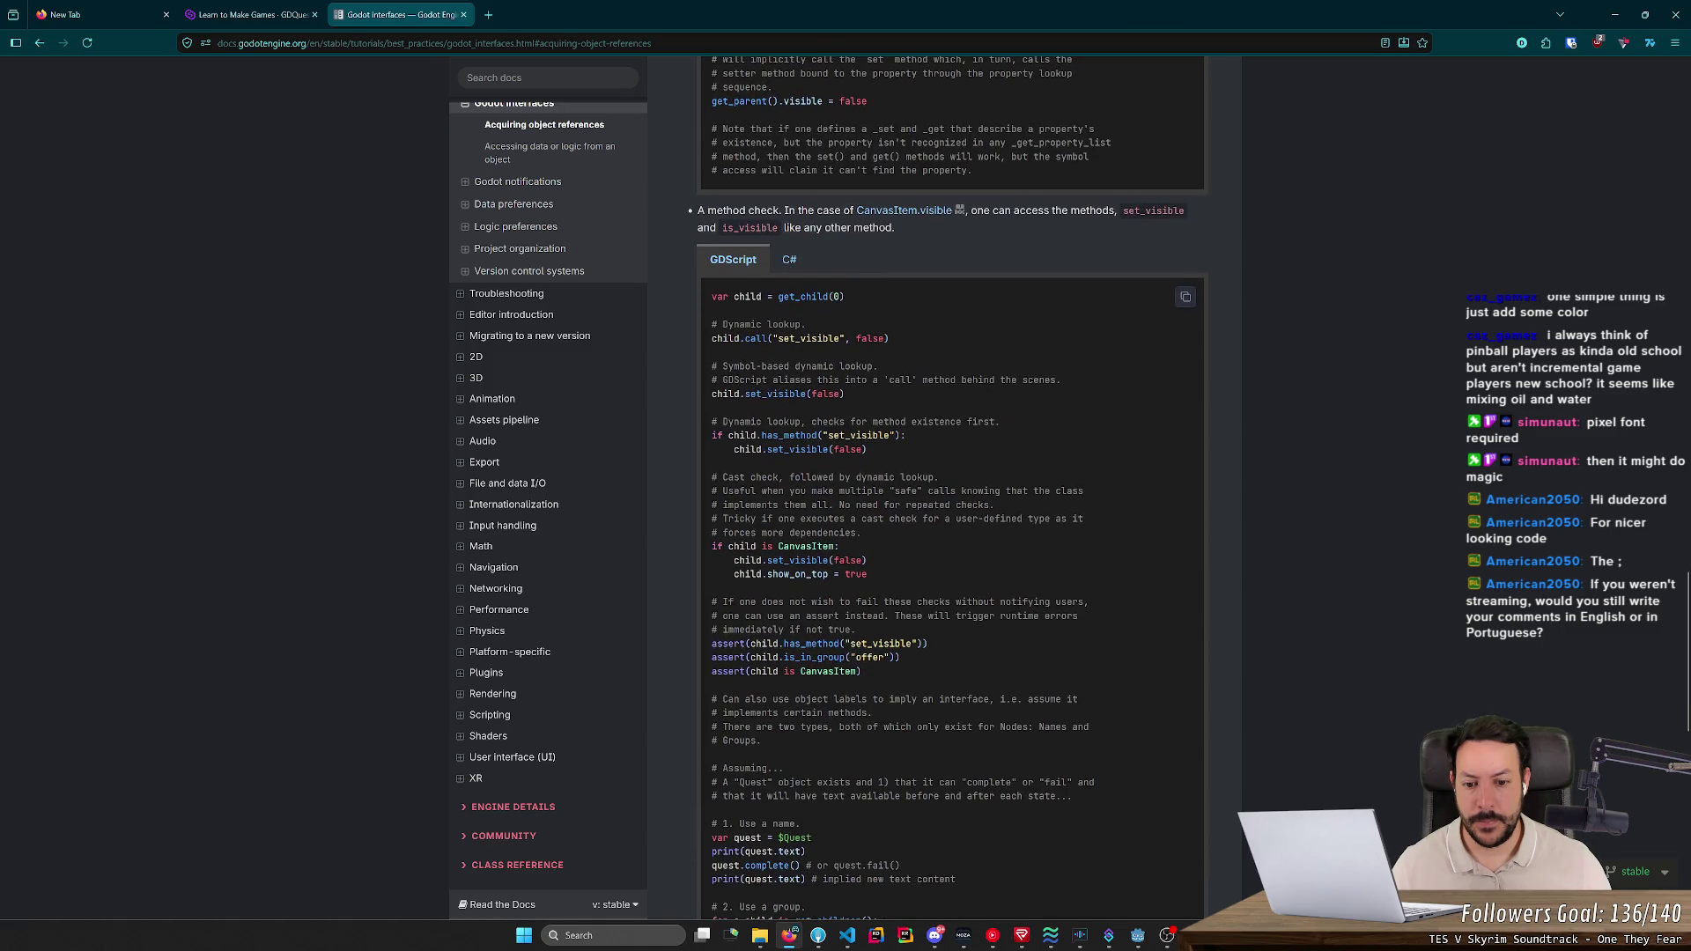
left_click_drag(751, 671, 857, 671)
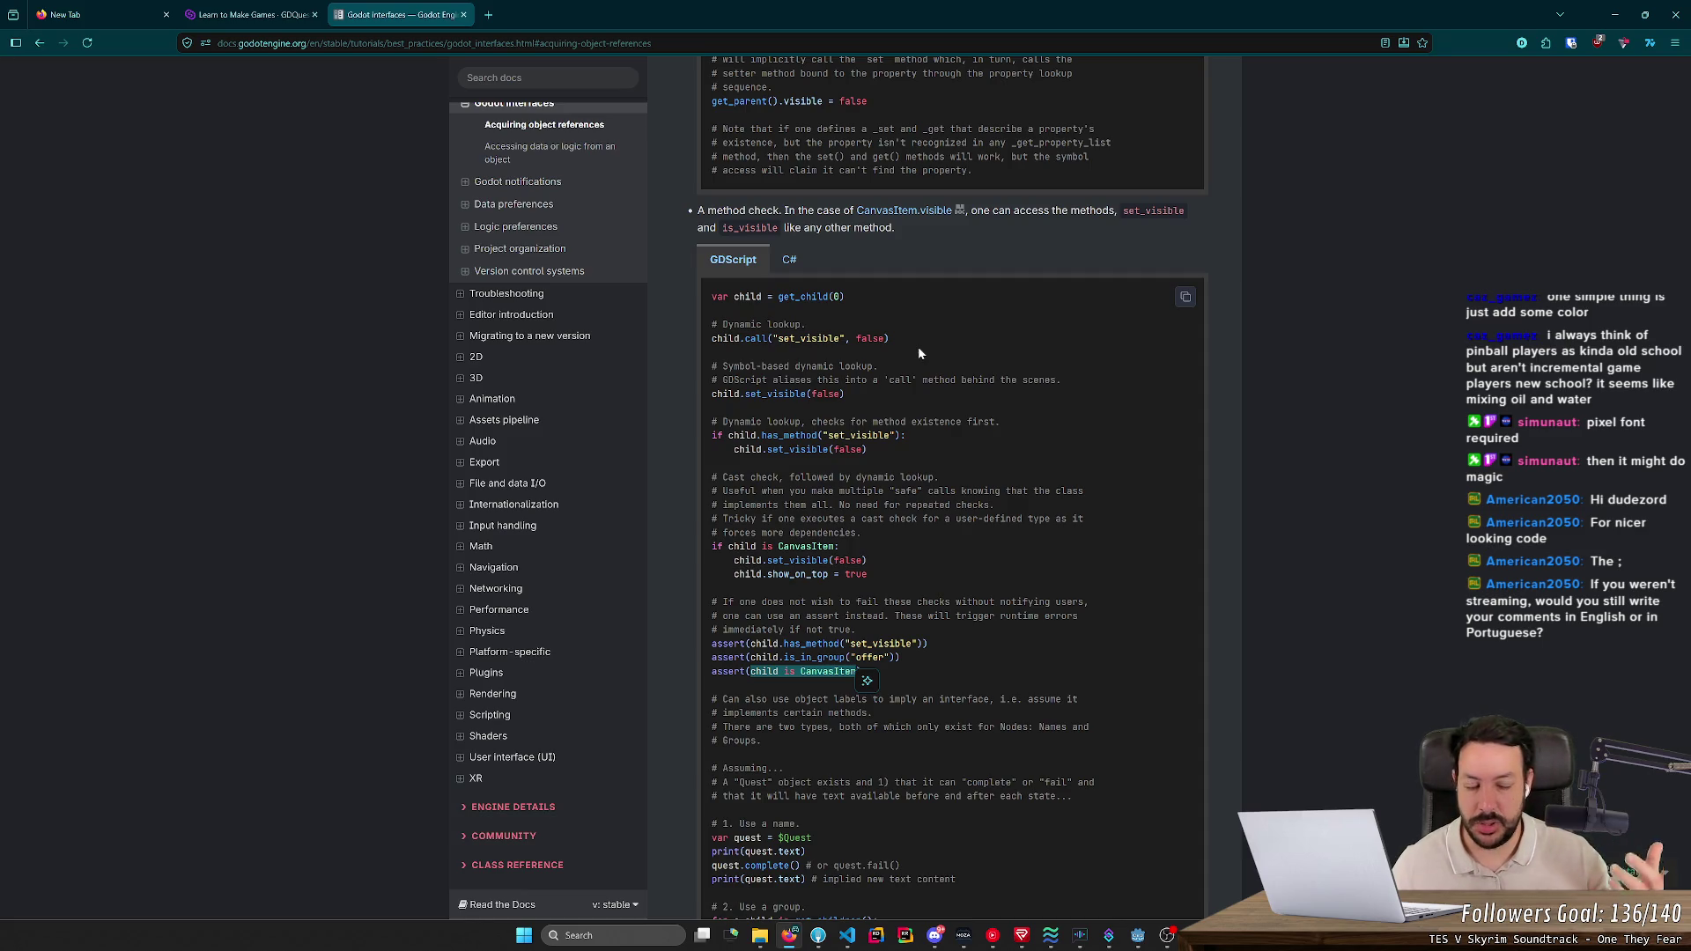
scroll(918, 347, "down", 3)
middle_click(895, 378)
middle_click(892, 391)
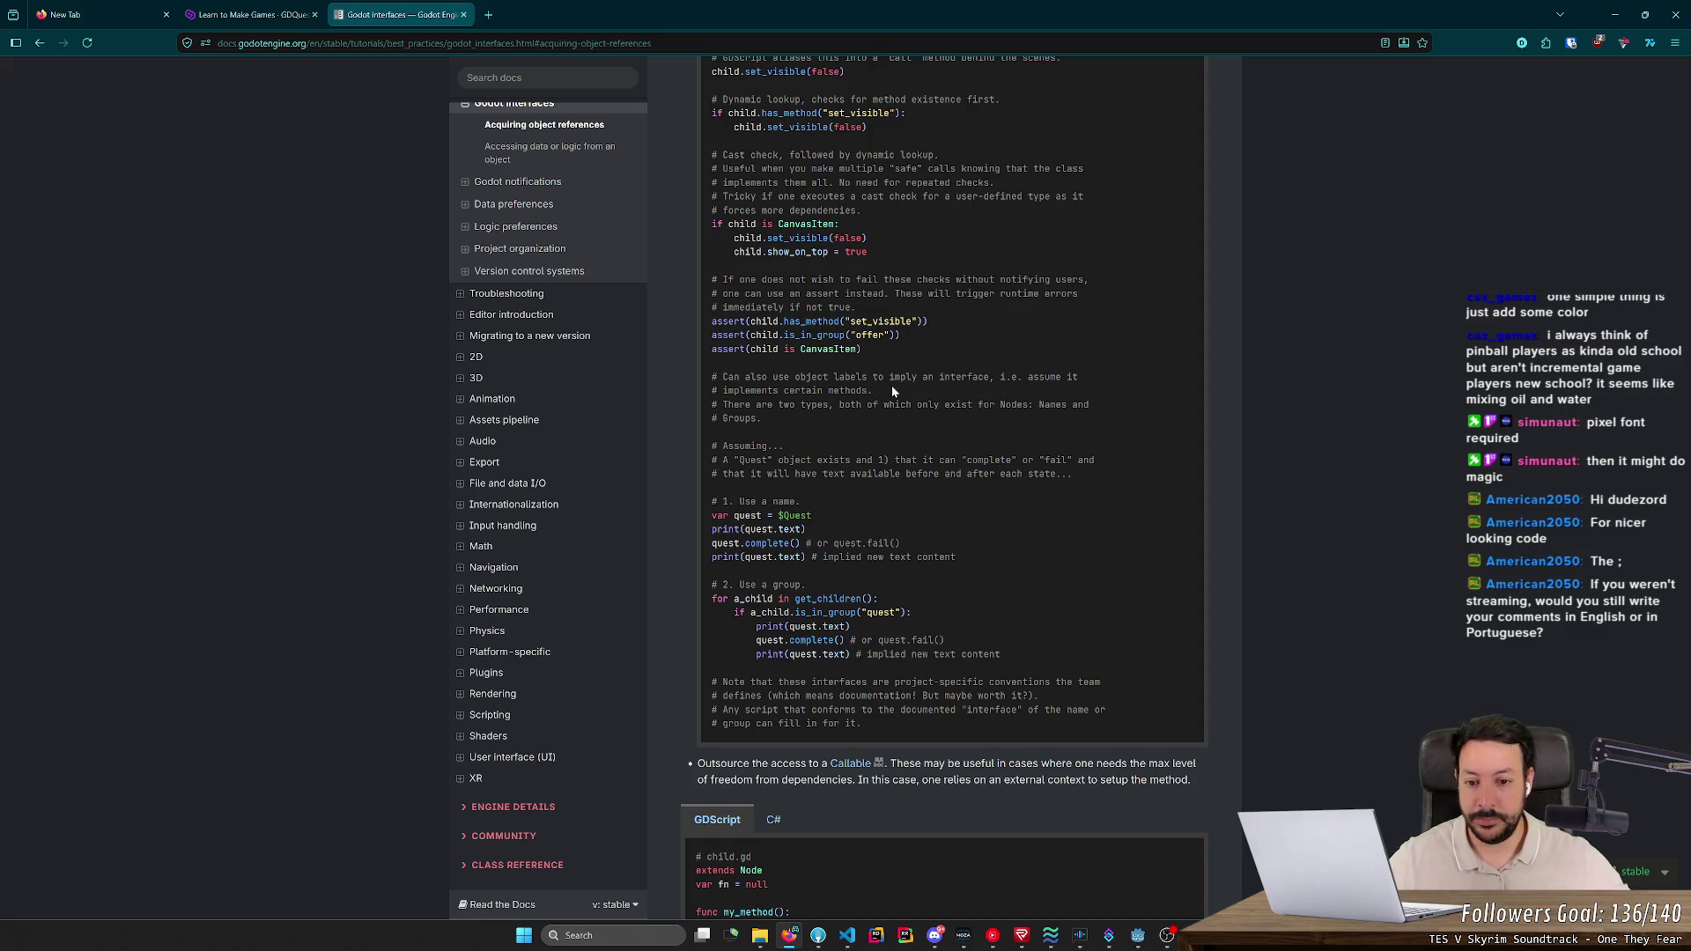
scroll(892, 391, "down", 5)
scroll(892, 391, "down", 4)
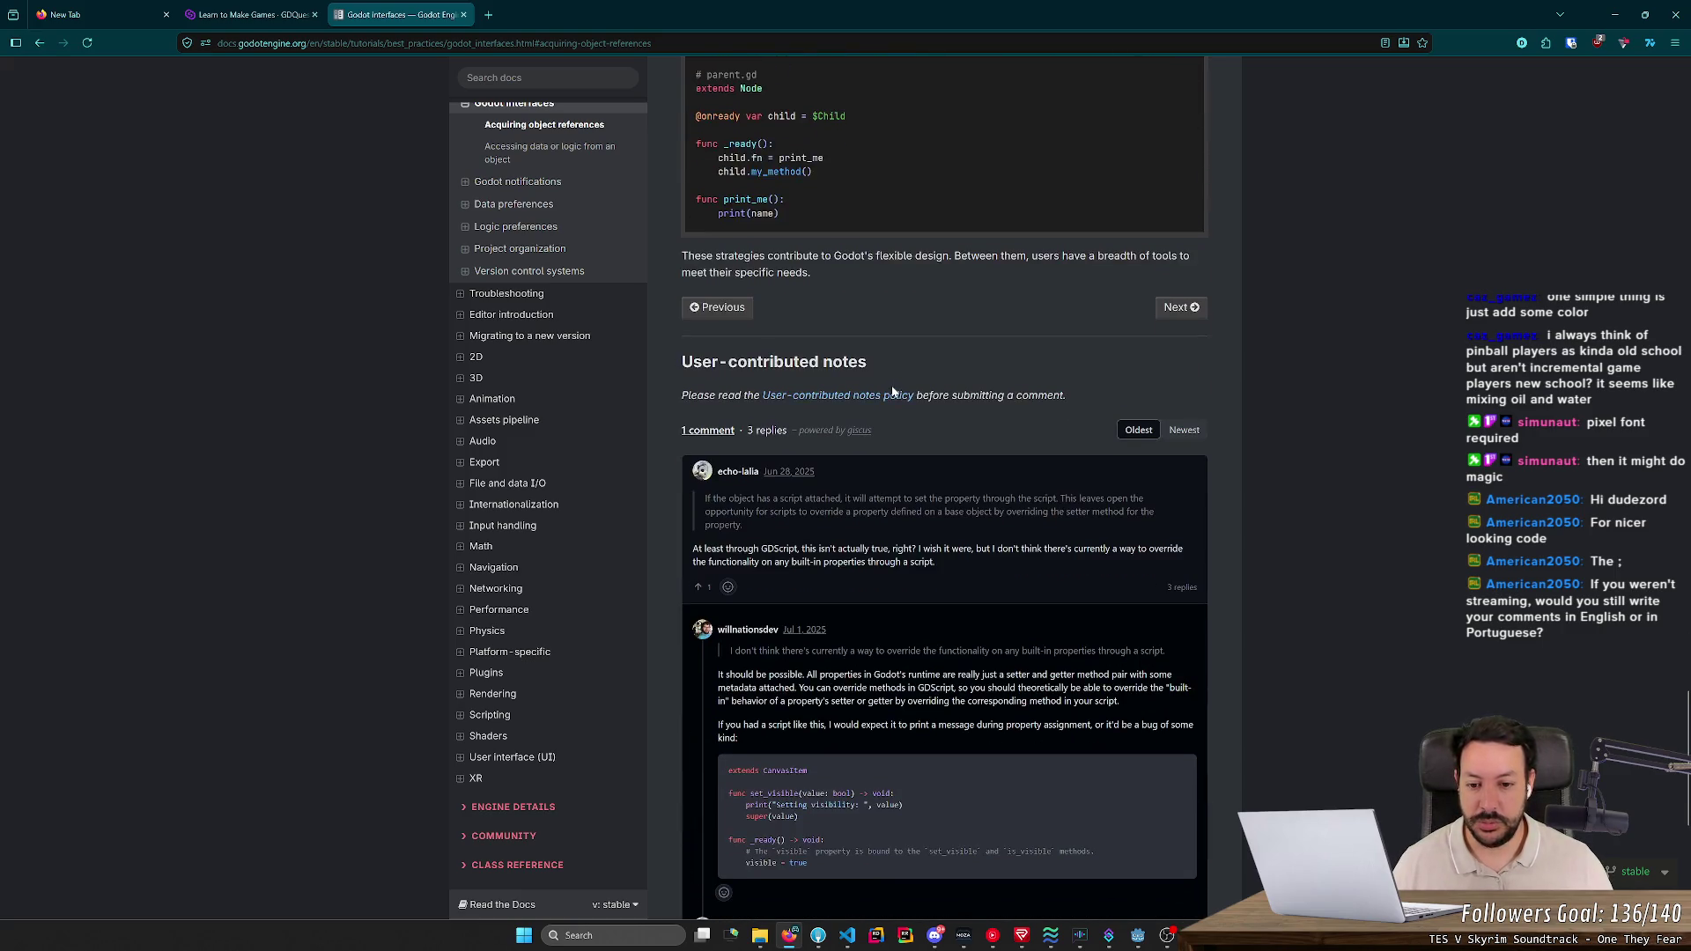
scroll(892, 391, "down", 3)
scroll(892, 391, "down", 3)
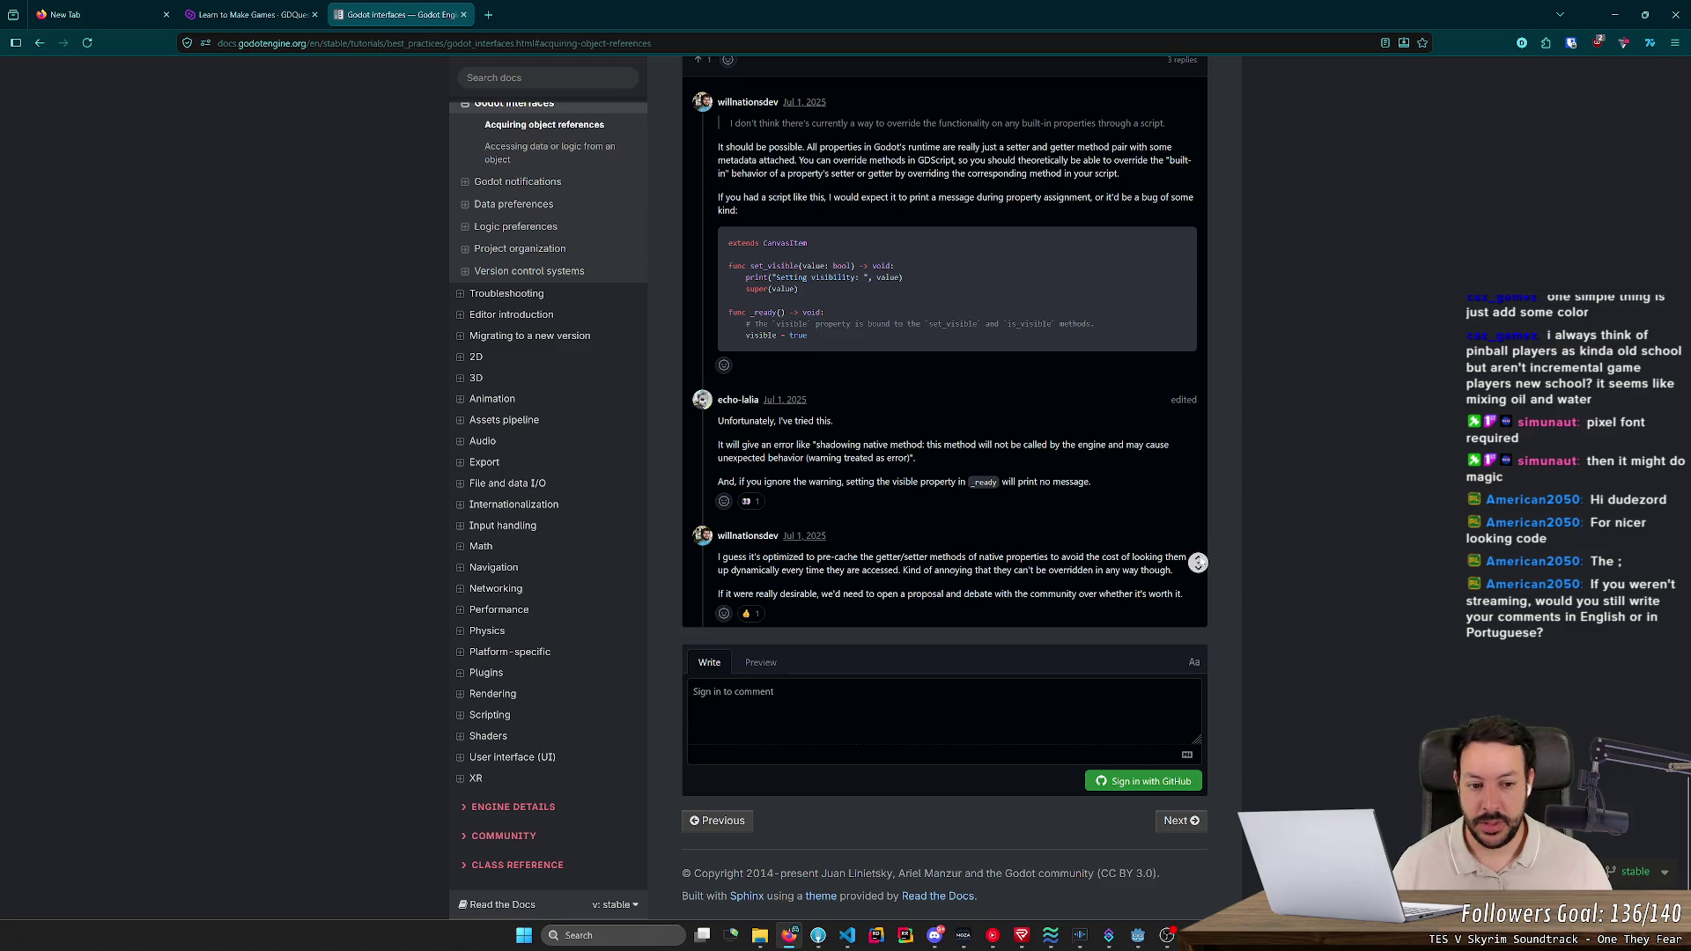
scroll(1215, 514, "up", 10)
scroll(1254, 495, "up", 10)
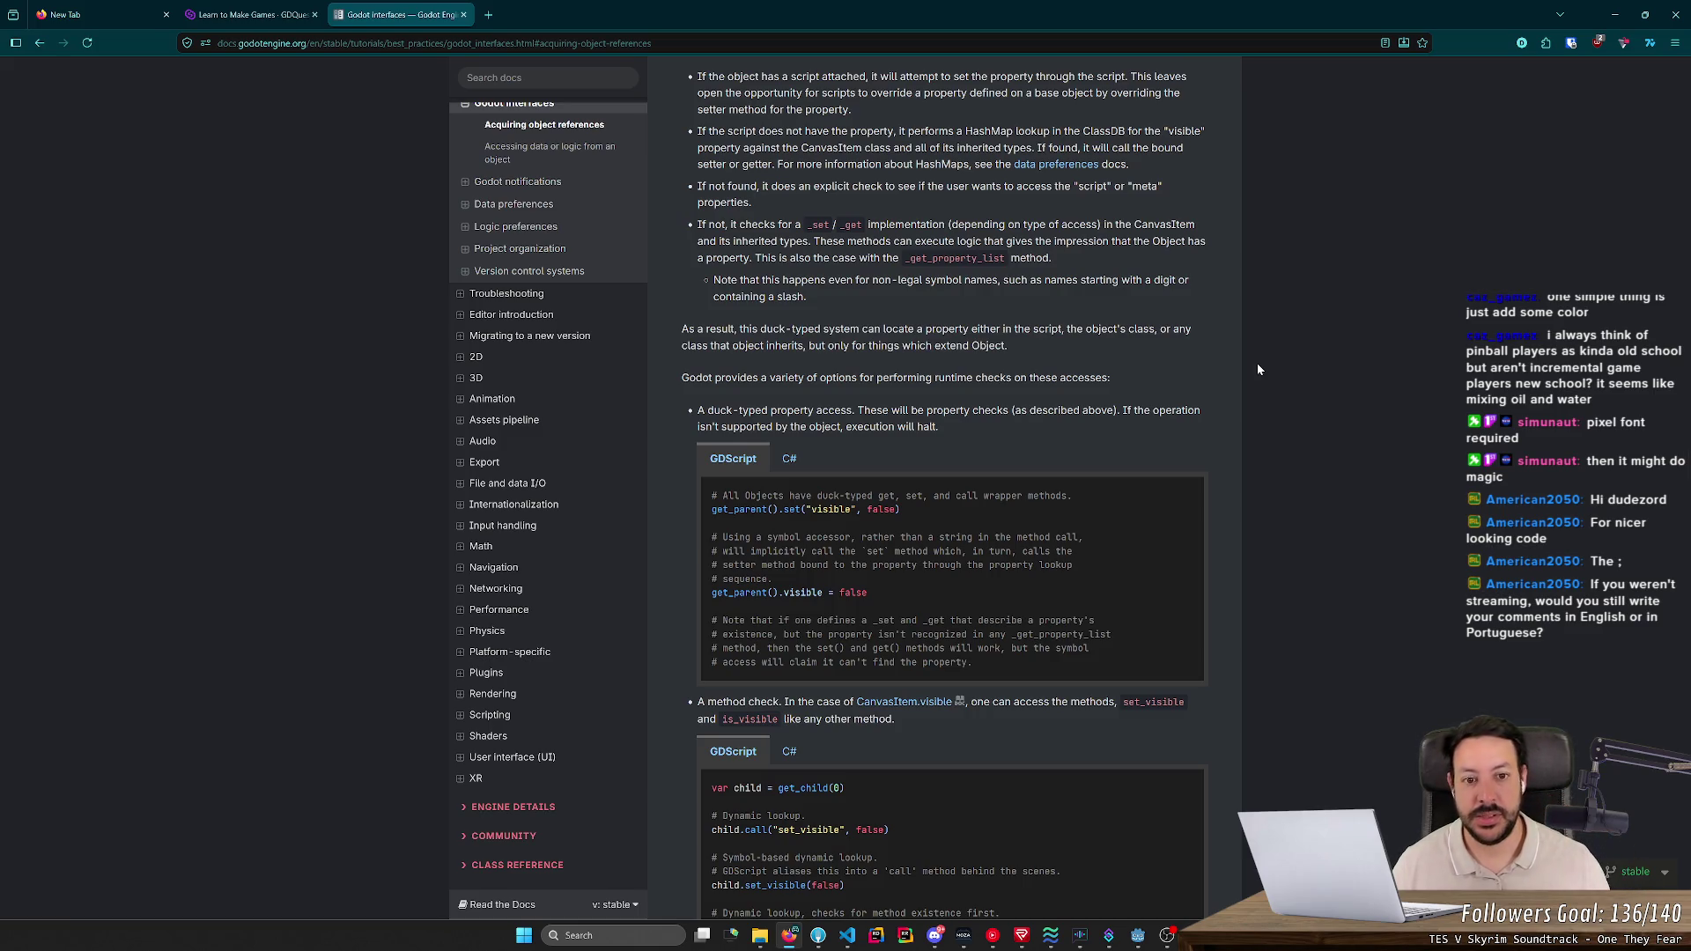
Step: Highlight the cached child-lookup example and its # Fastest comments on the docs page
scroll(1258, 369, "up", 7)
scroll(1258, 369, "up", 7)
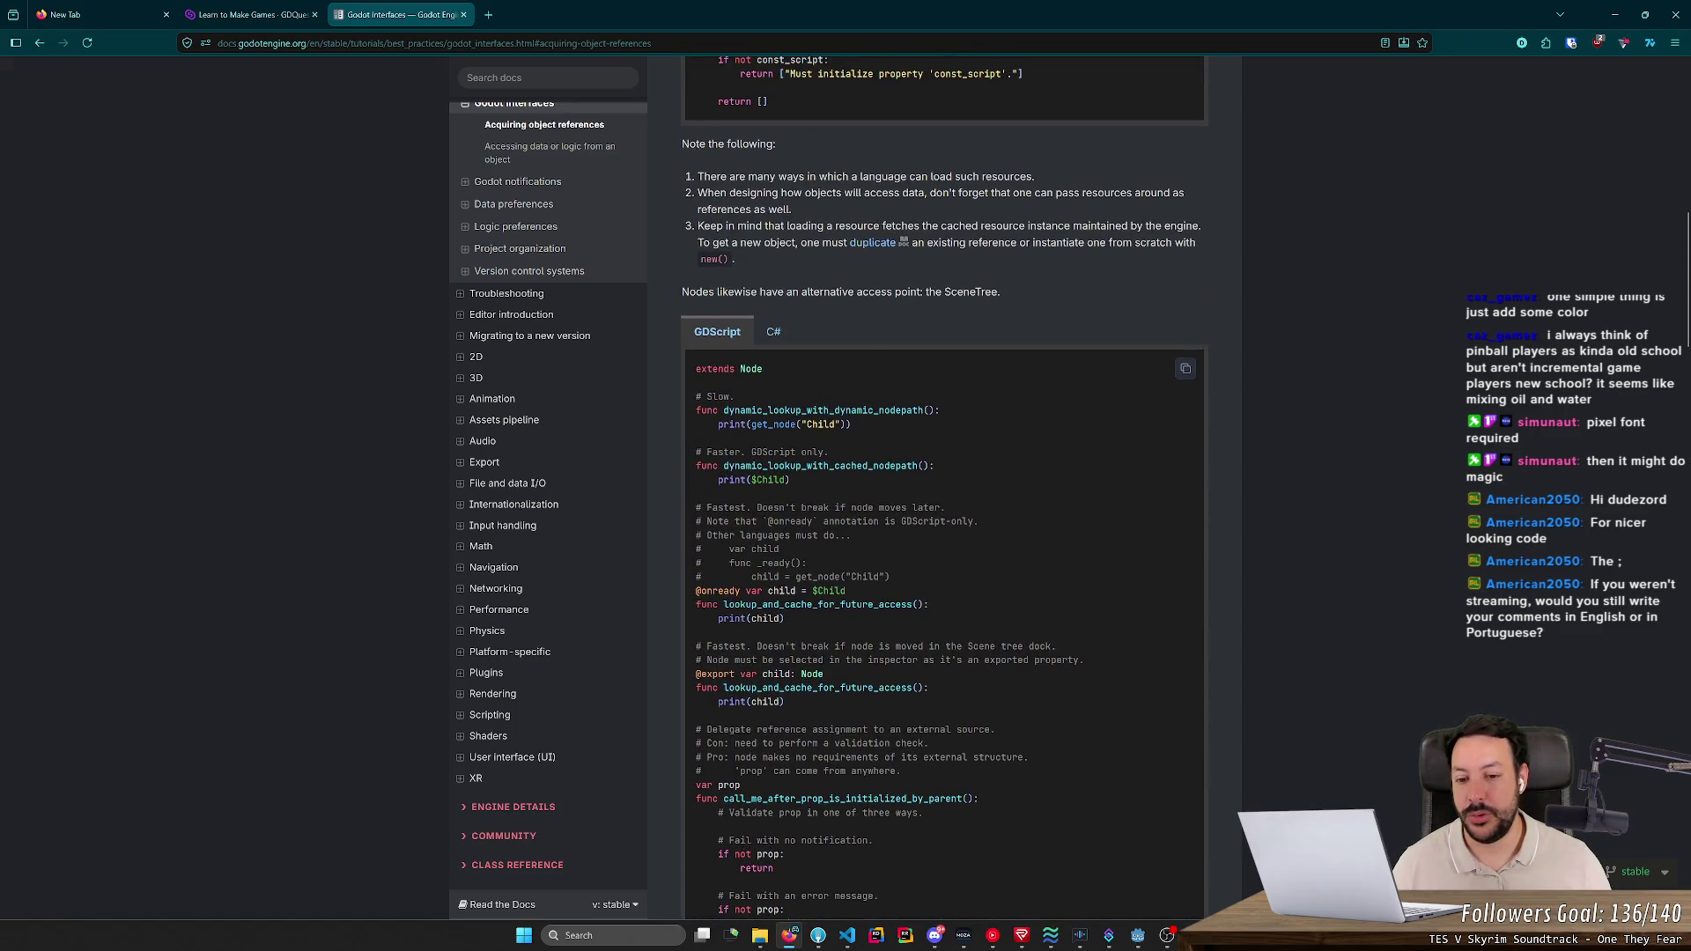
mouse_move(695, 588)
left_mouse_down()
mouse_move(827, 631)
mouse_move(680, 595)
left_mouse_up()
left_click(827, 631)
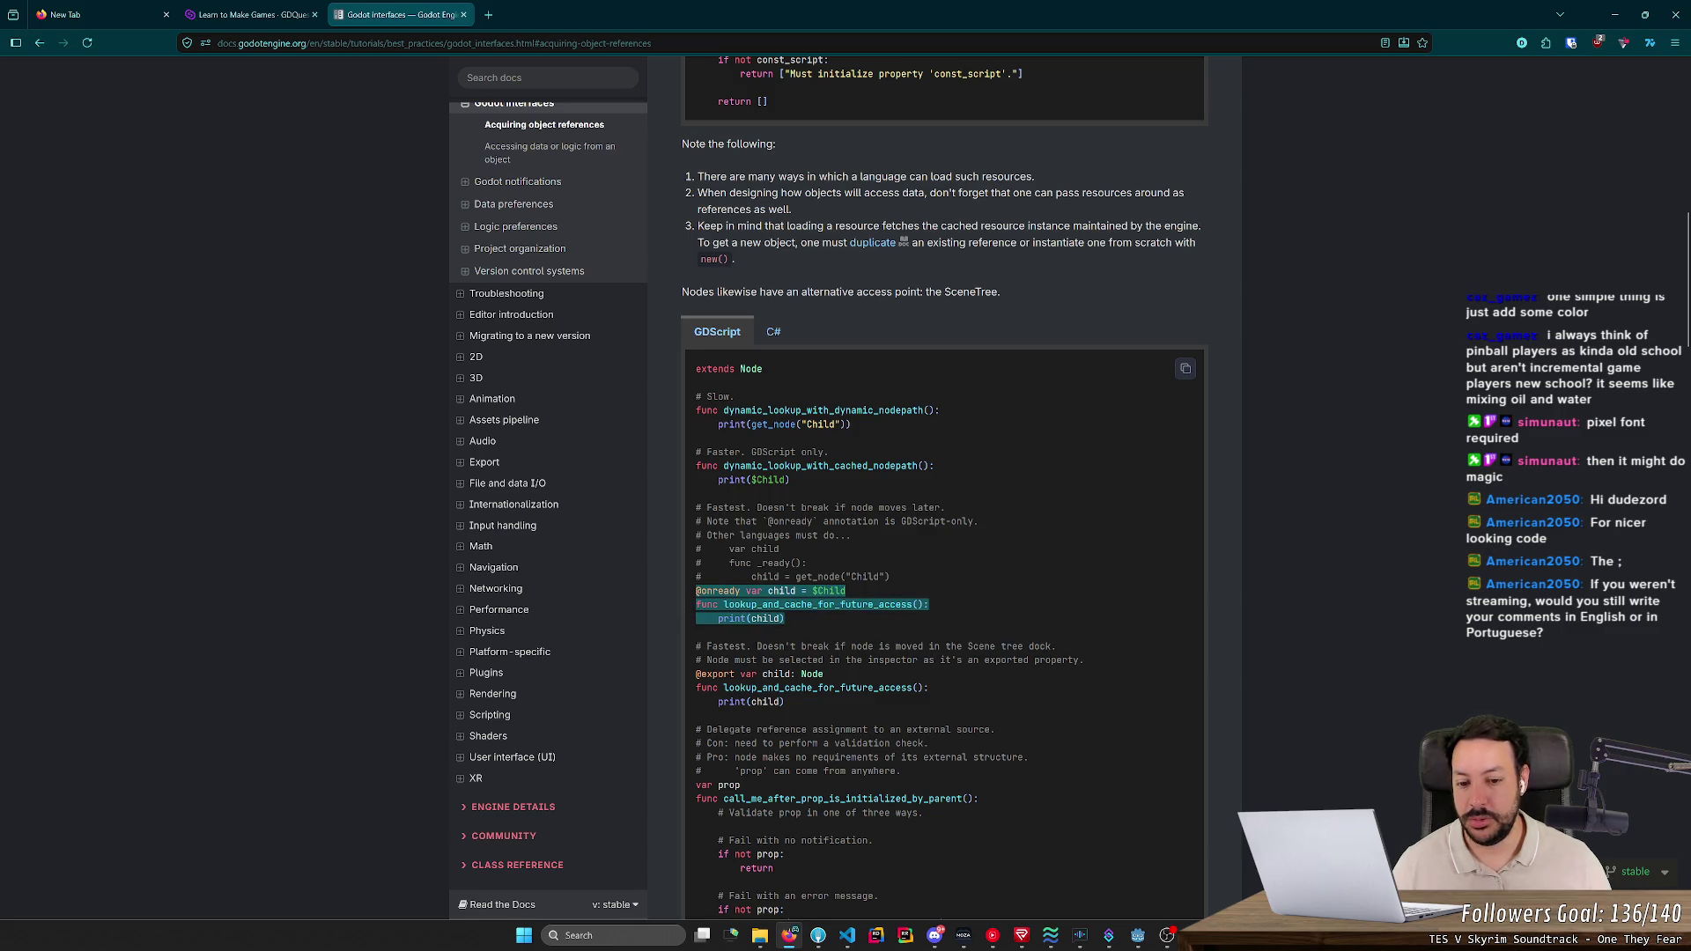
left_click_drag(923, 575, 694, 513)
left_click(881, 541)
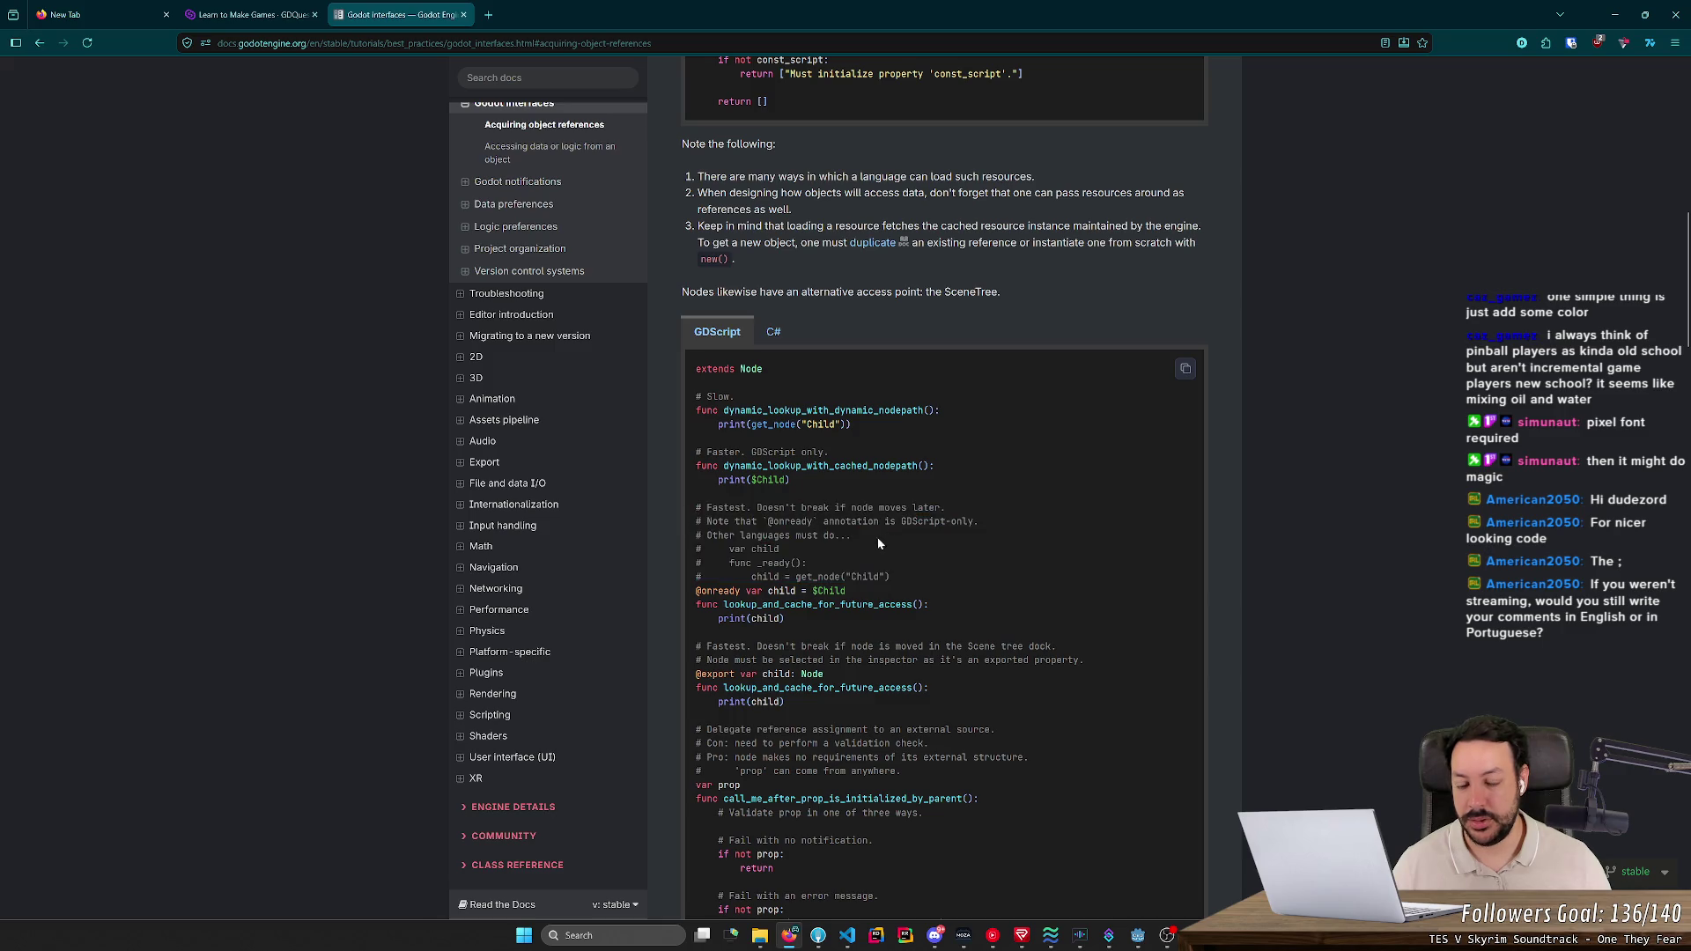
mouse_move(723, 604)
left_mouse_down()
mouse_move(898, 619)
mouse_move(705, 546)
mouse_move(684, 508)
left_mouse_up()
left_click(907, 617)
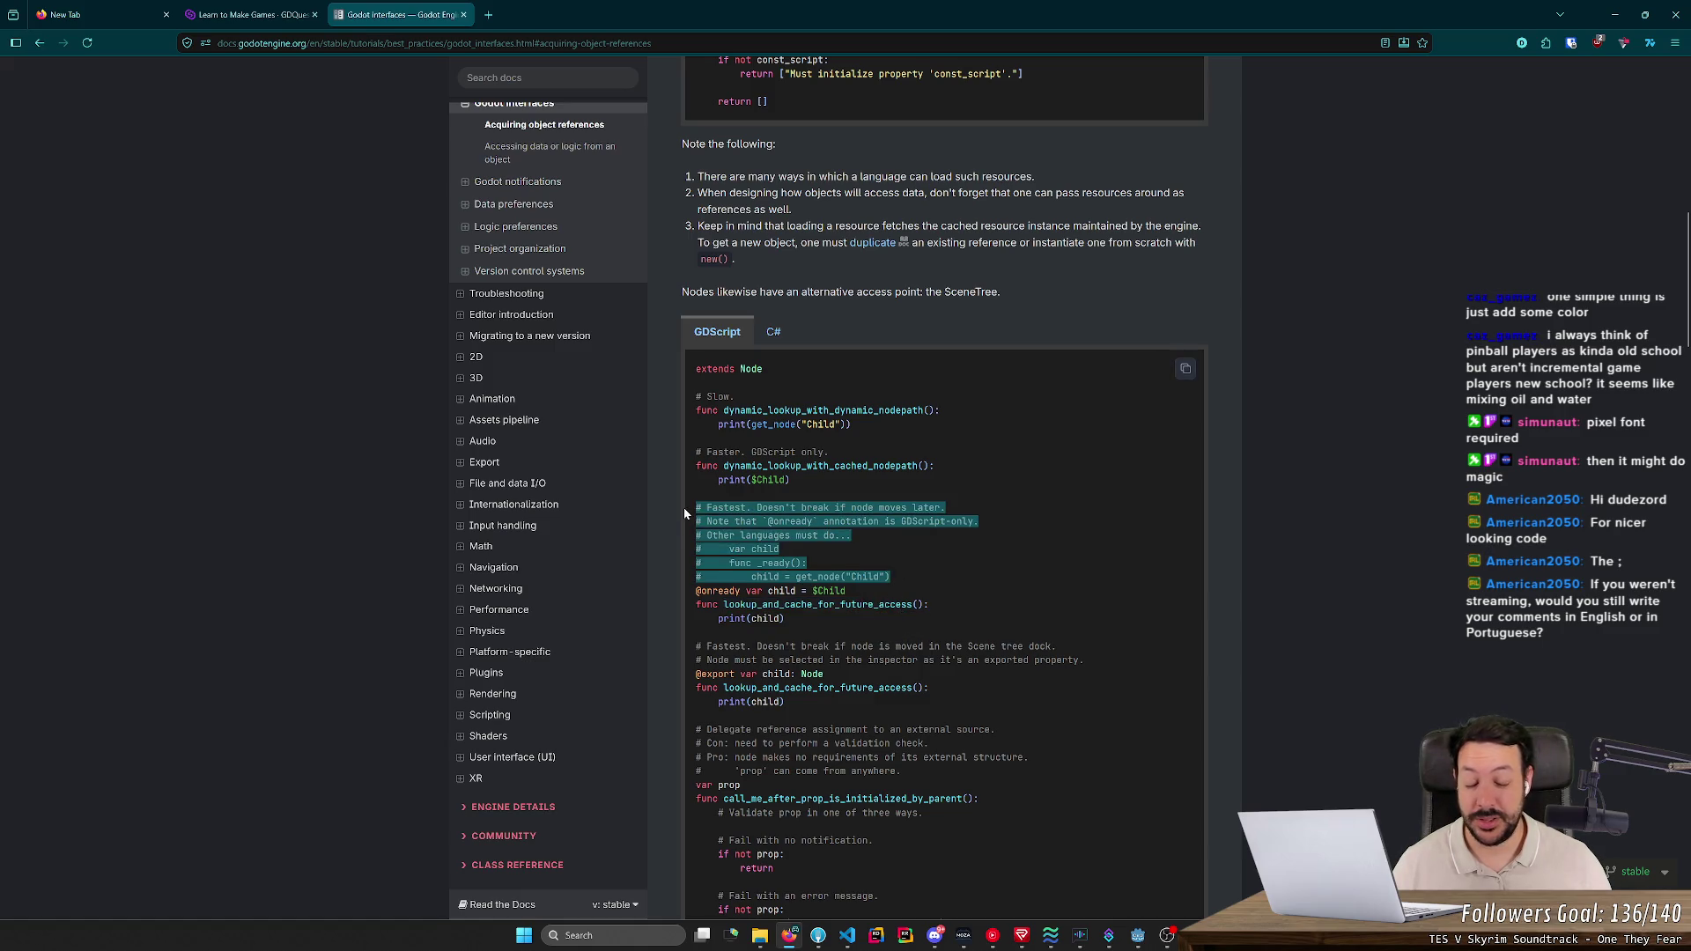
left_click(873, 562)
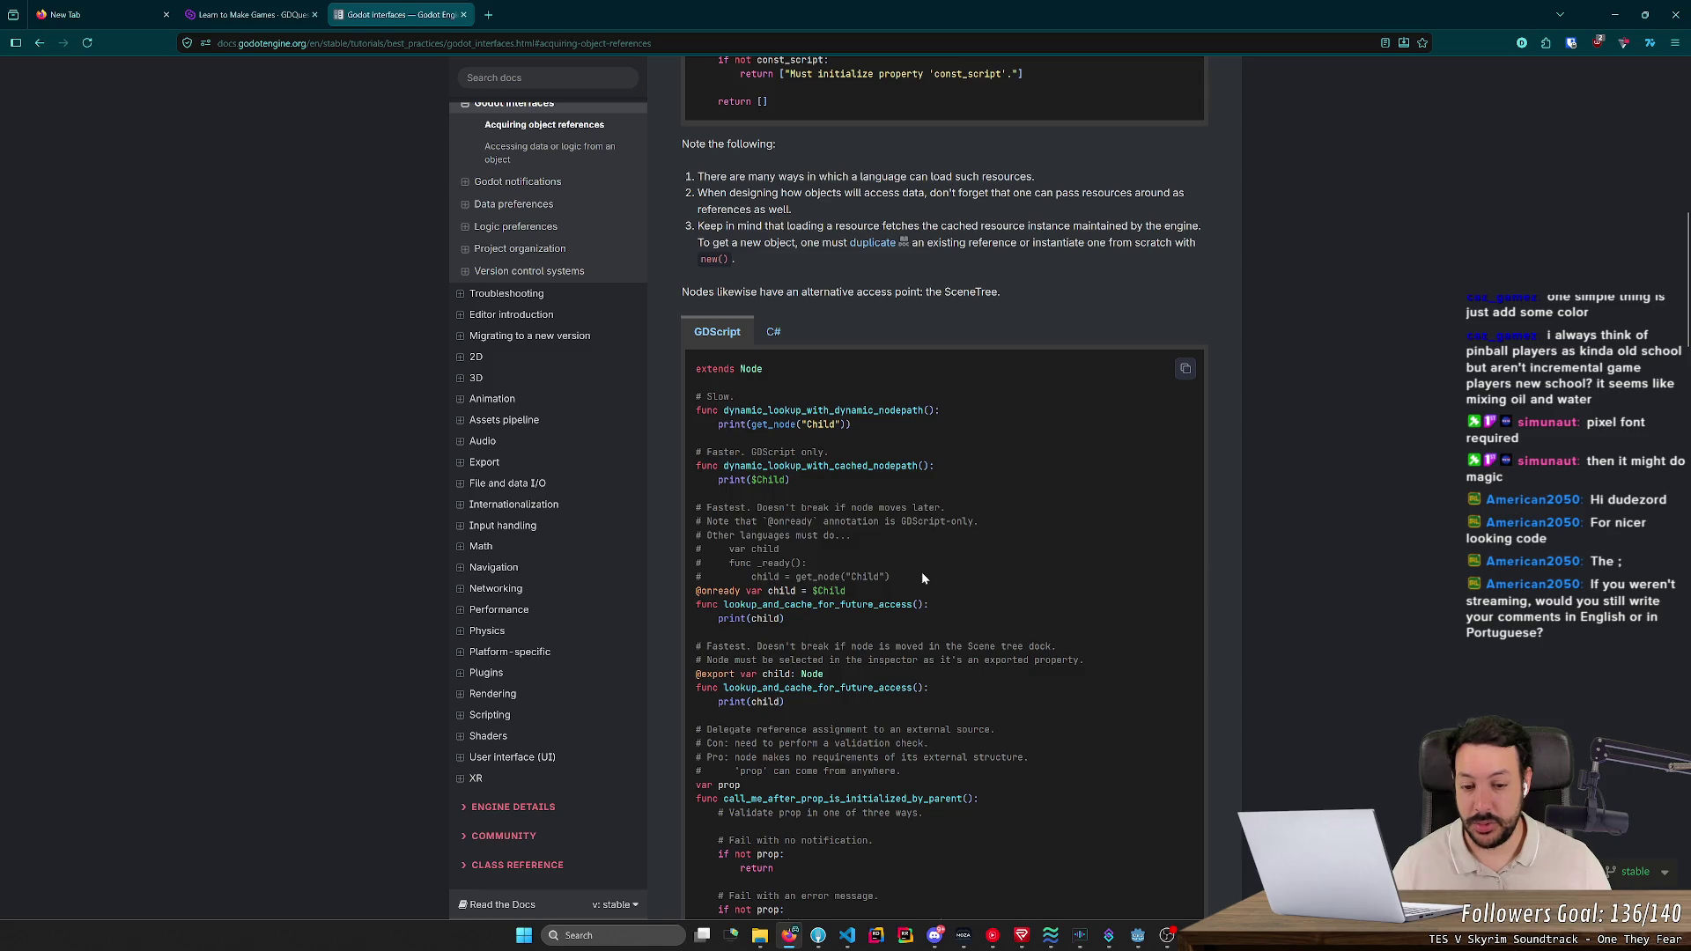
left_click_drag(716, 604, 874, 604)
left_click(875, 604)
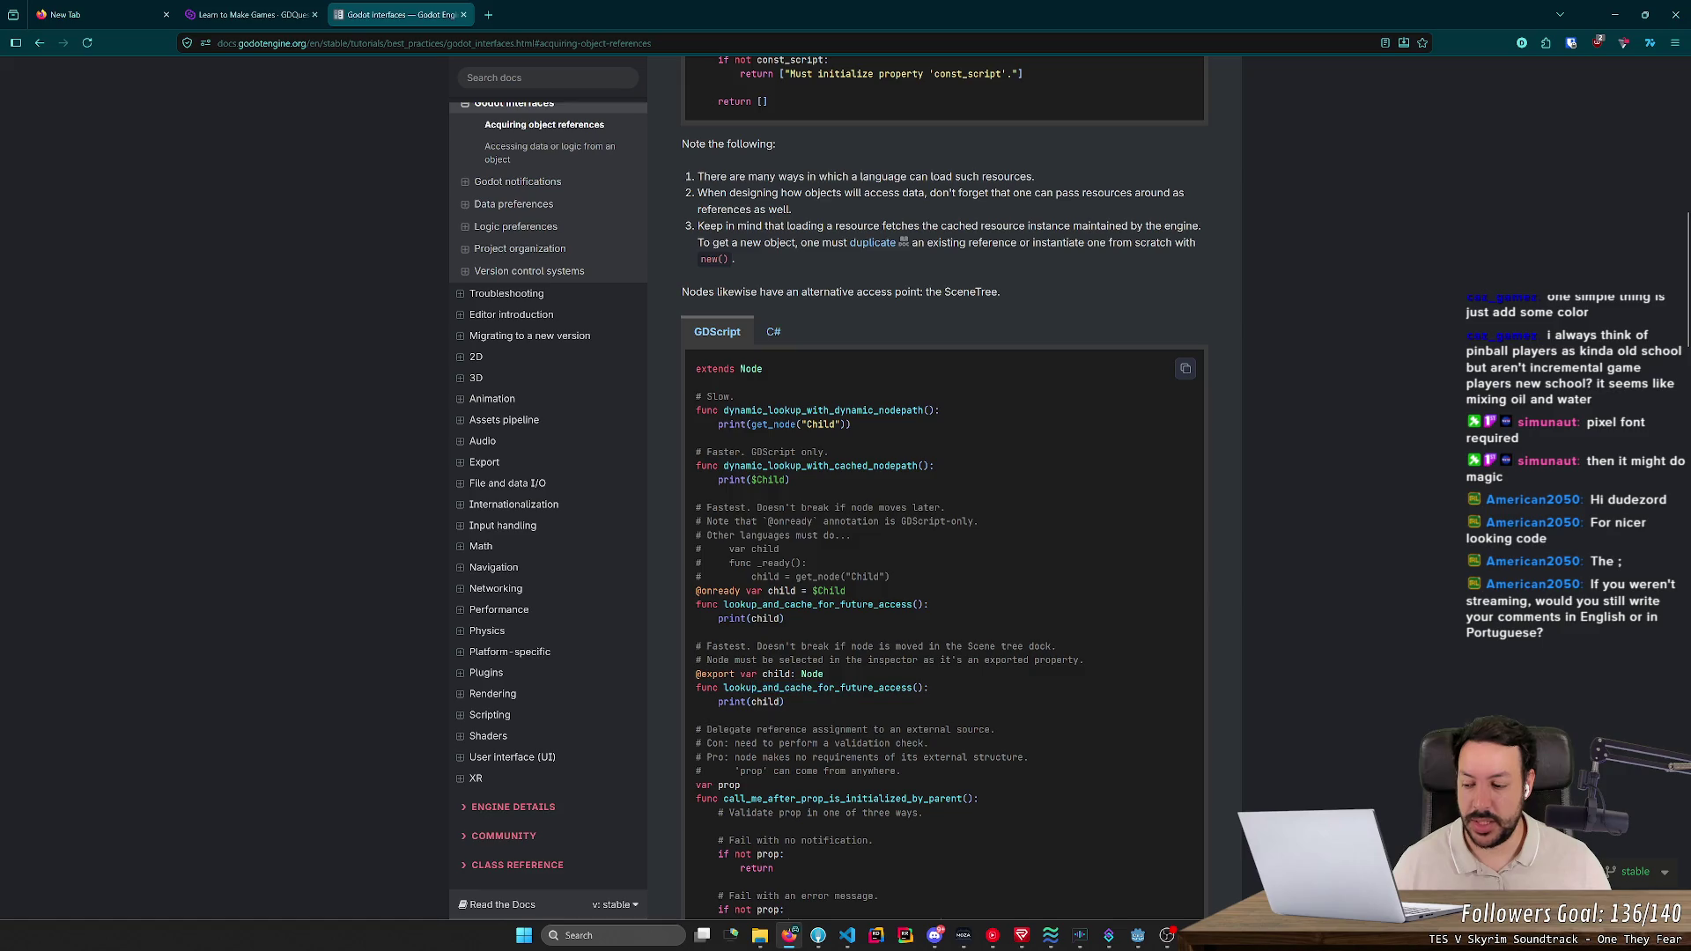
scroll(851, 675, "down", 2)
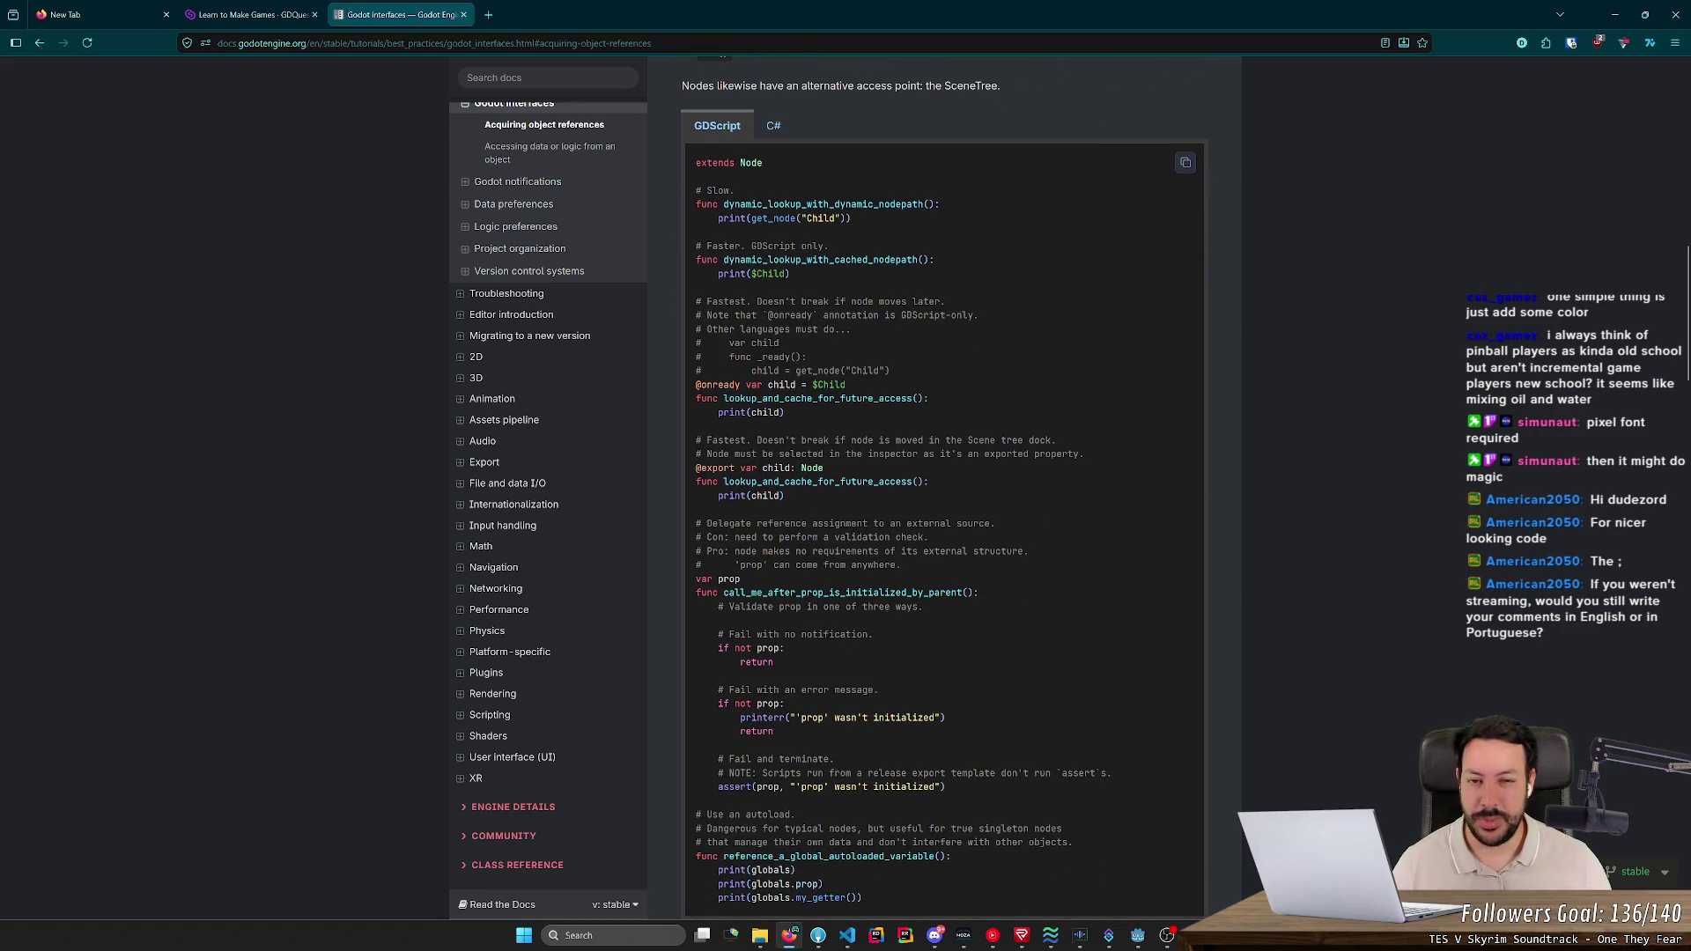
double_click(731, 412)
double_click(720, 385)
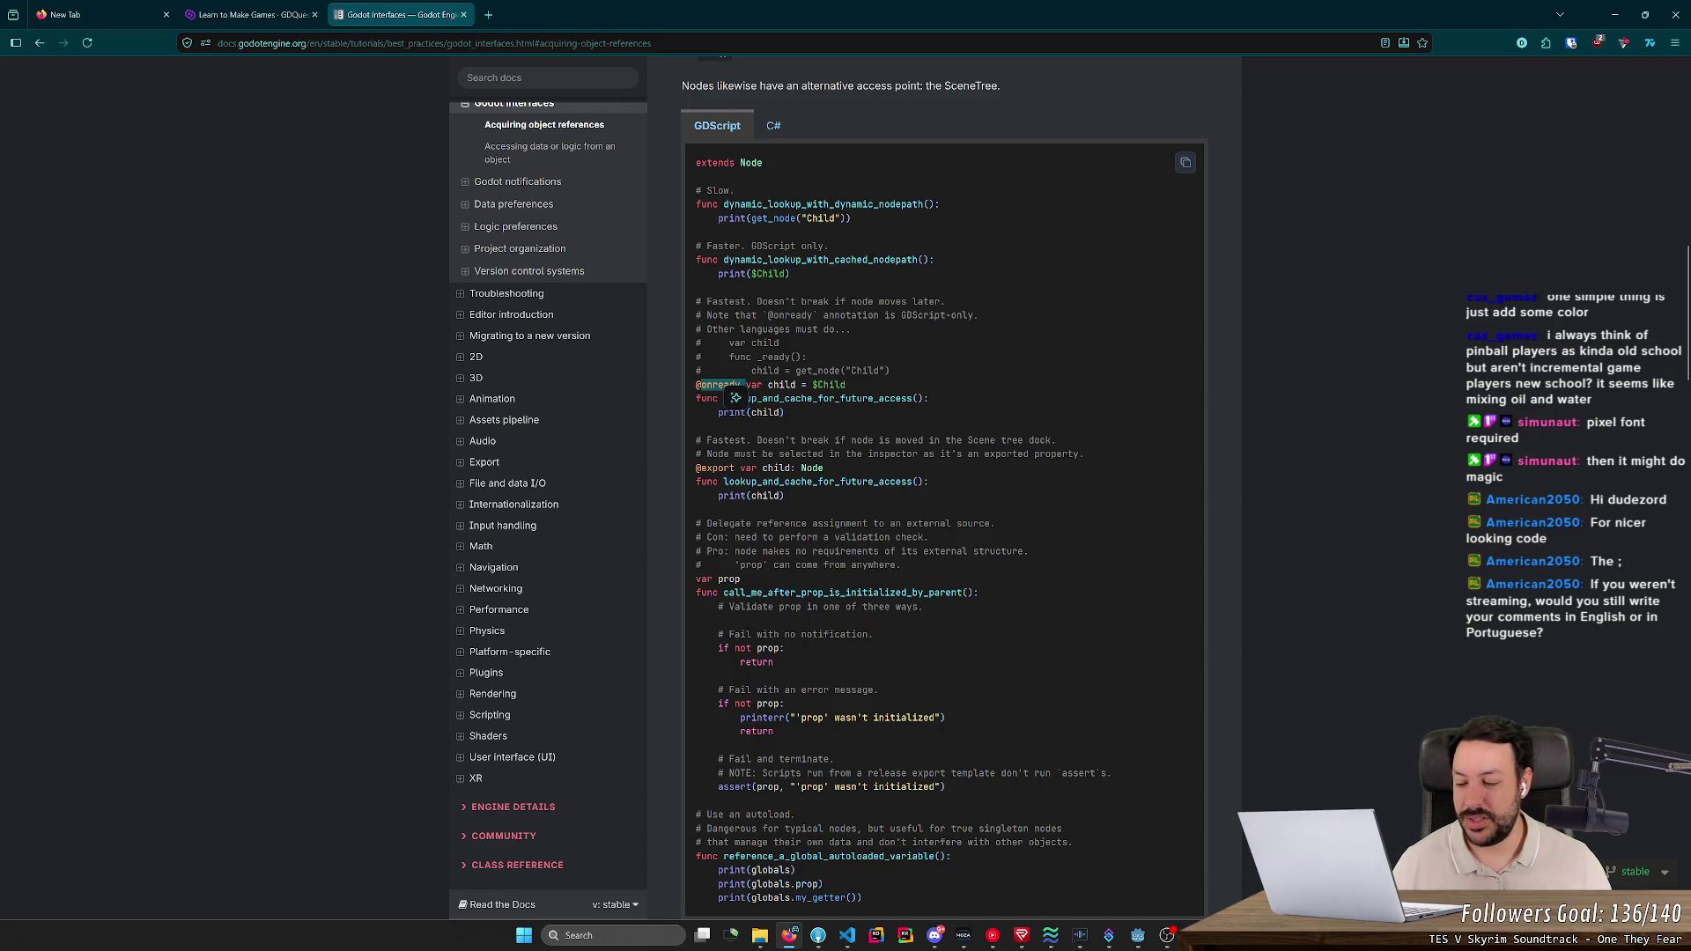
scroll(854, 546, "down", 7)
scroll(854, 546, "down", 4)
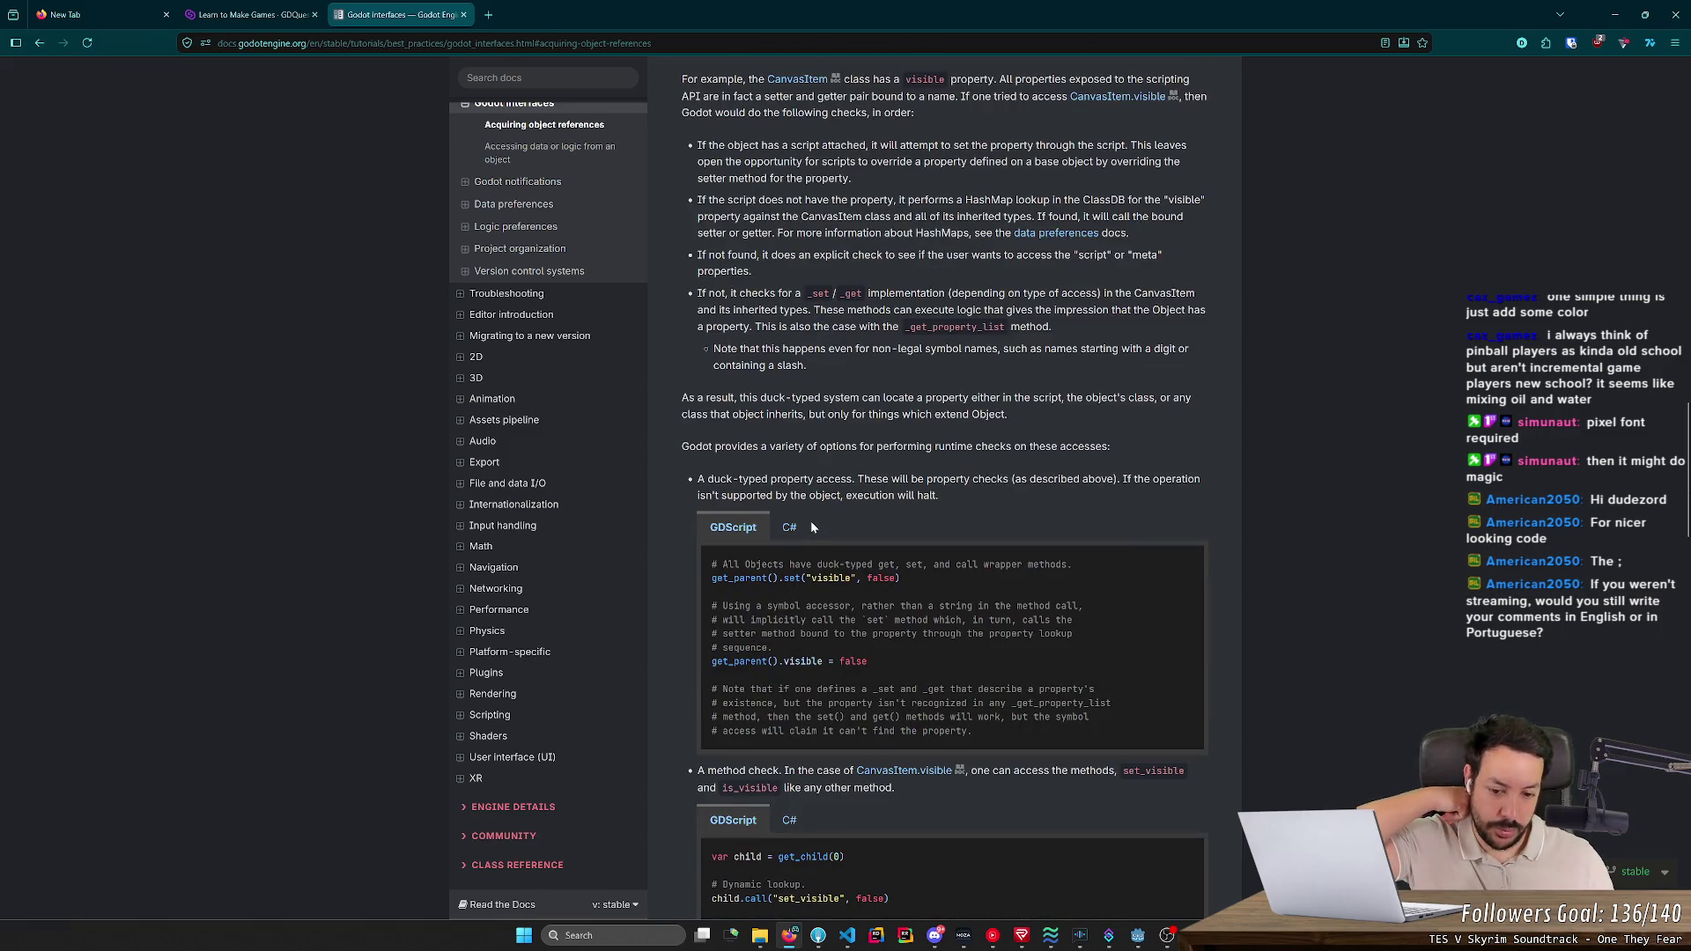
scroll(810, 511, "down", 6)
scroll(774, 500, "down", 6)
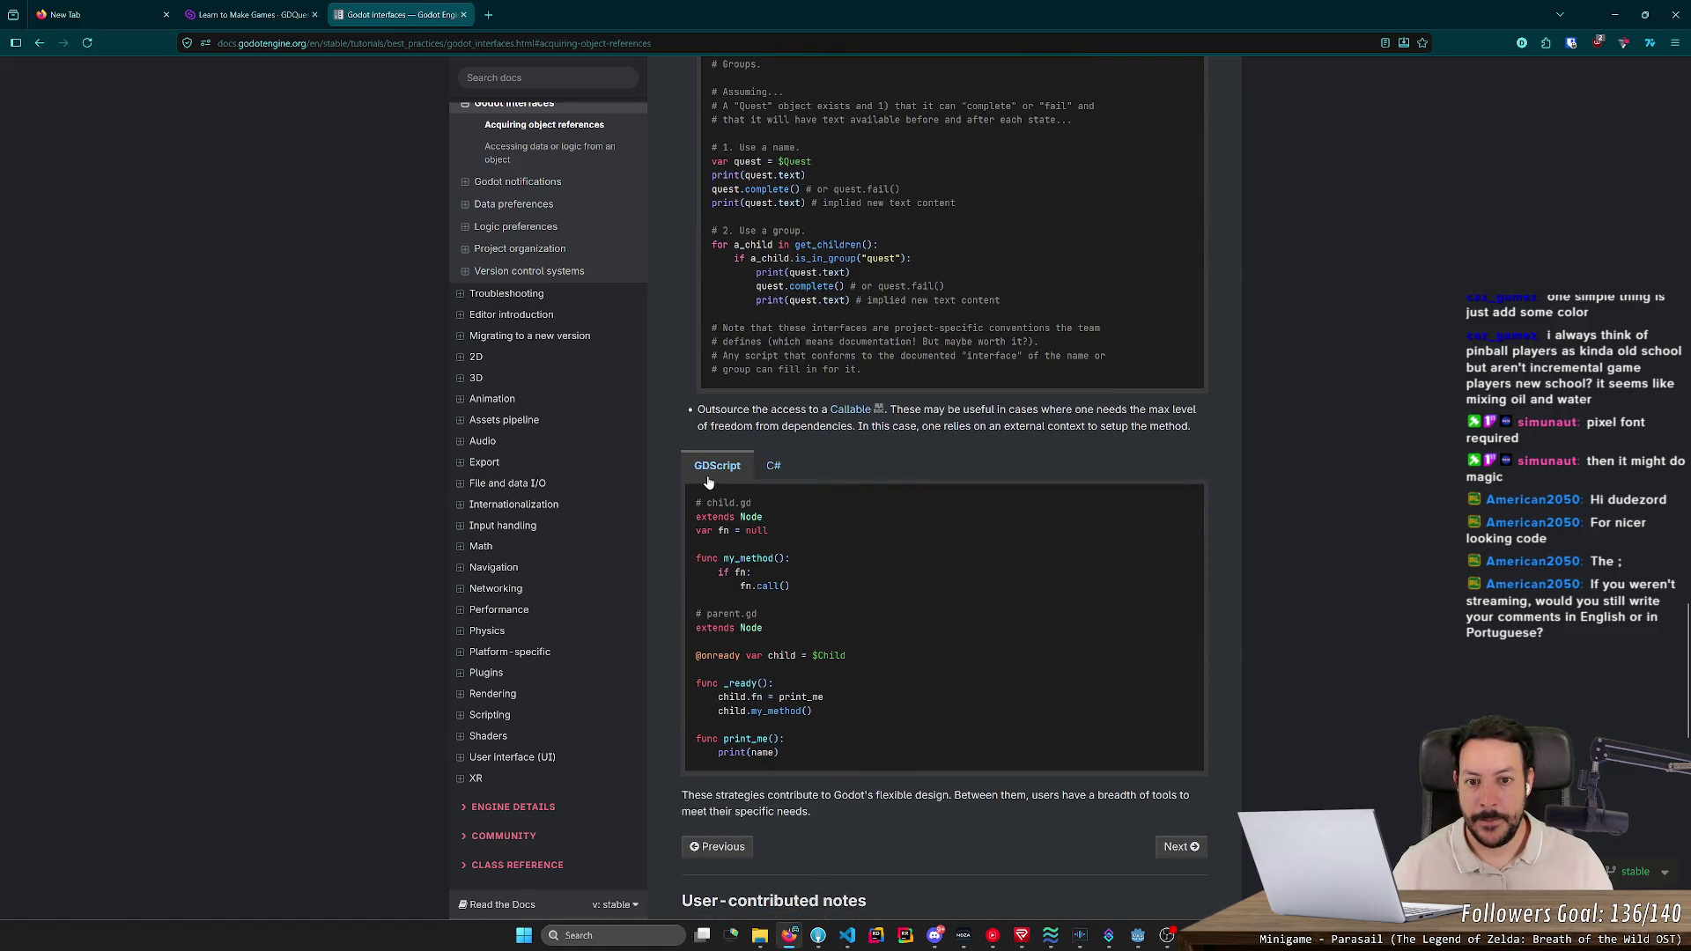
scroll(735, 407, "up", 1)
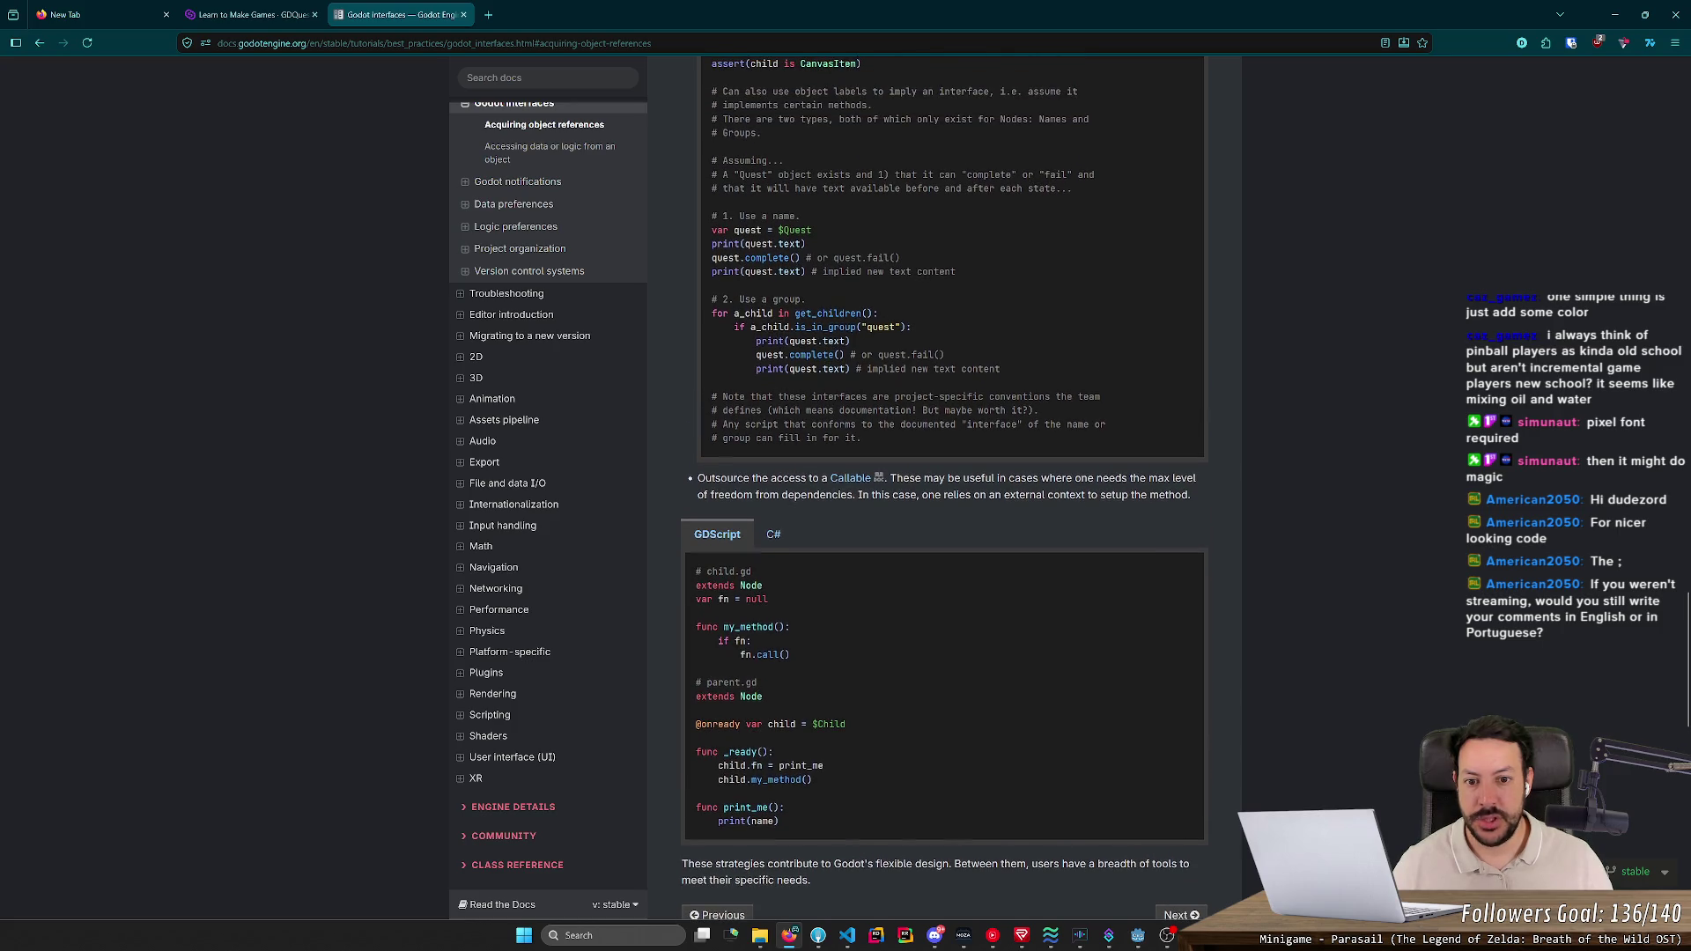
scroll(890, 361, "up", 3)
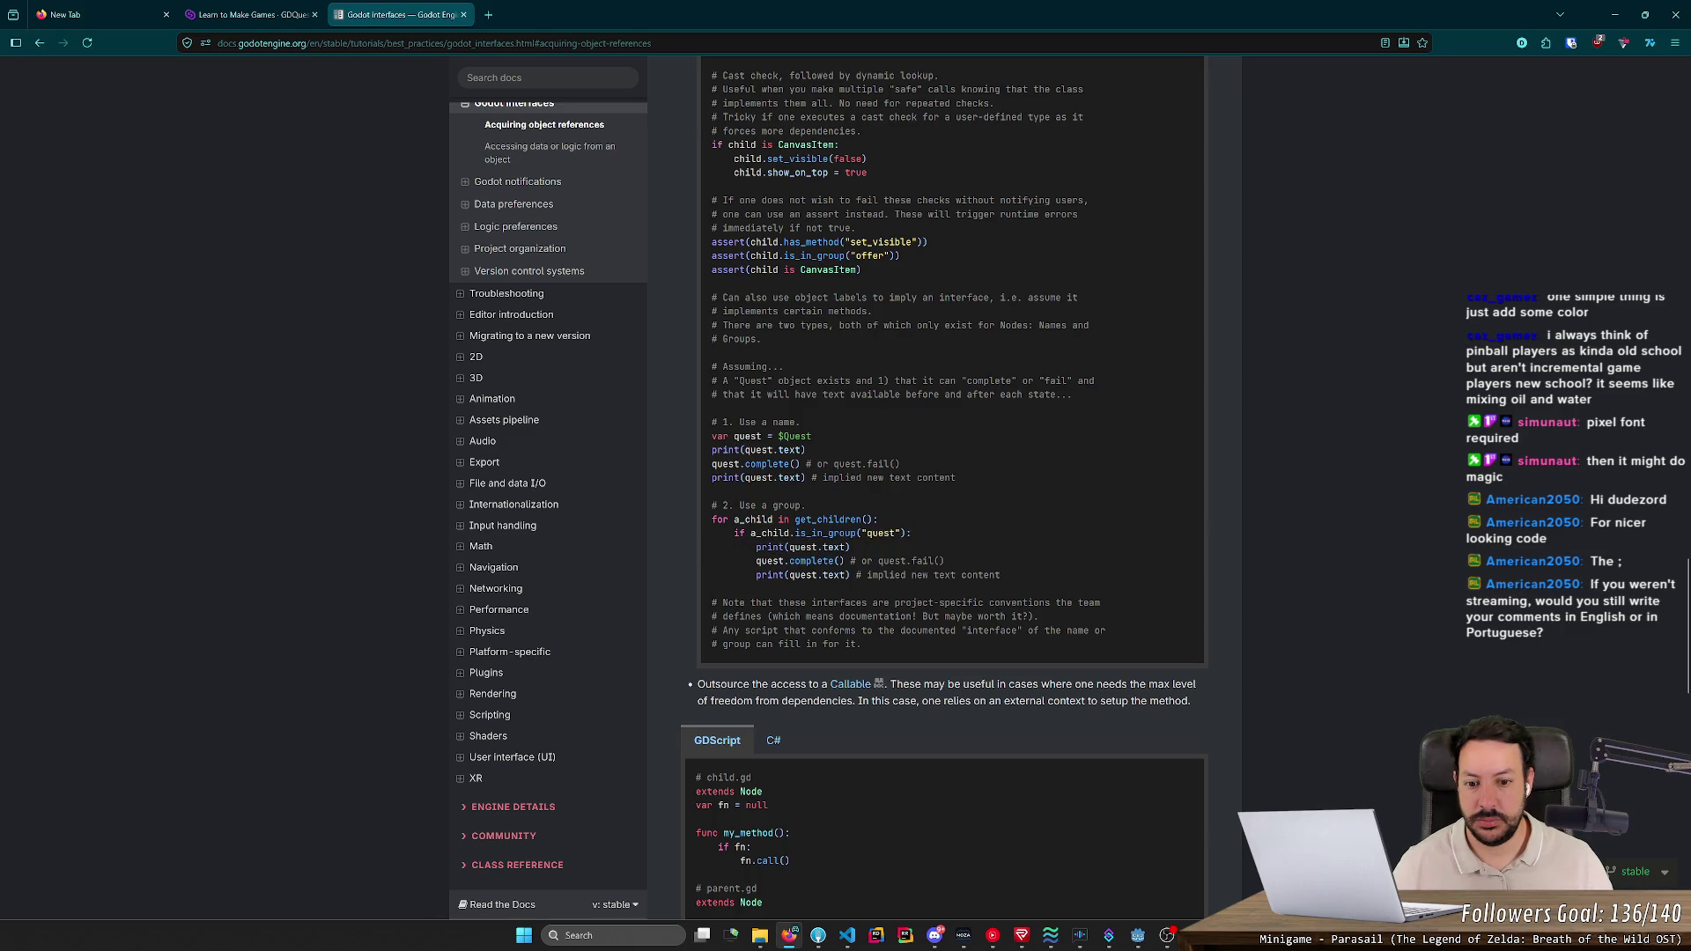
scroll(809, 531, "up", 1)
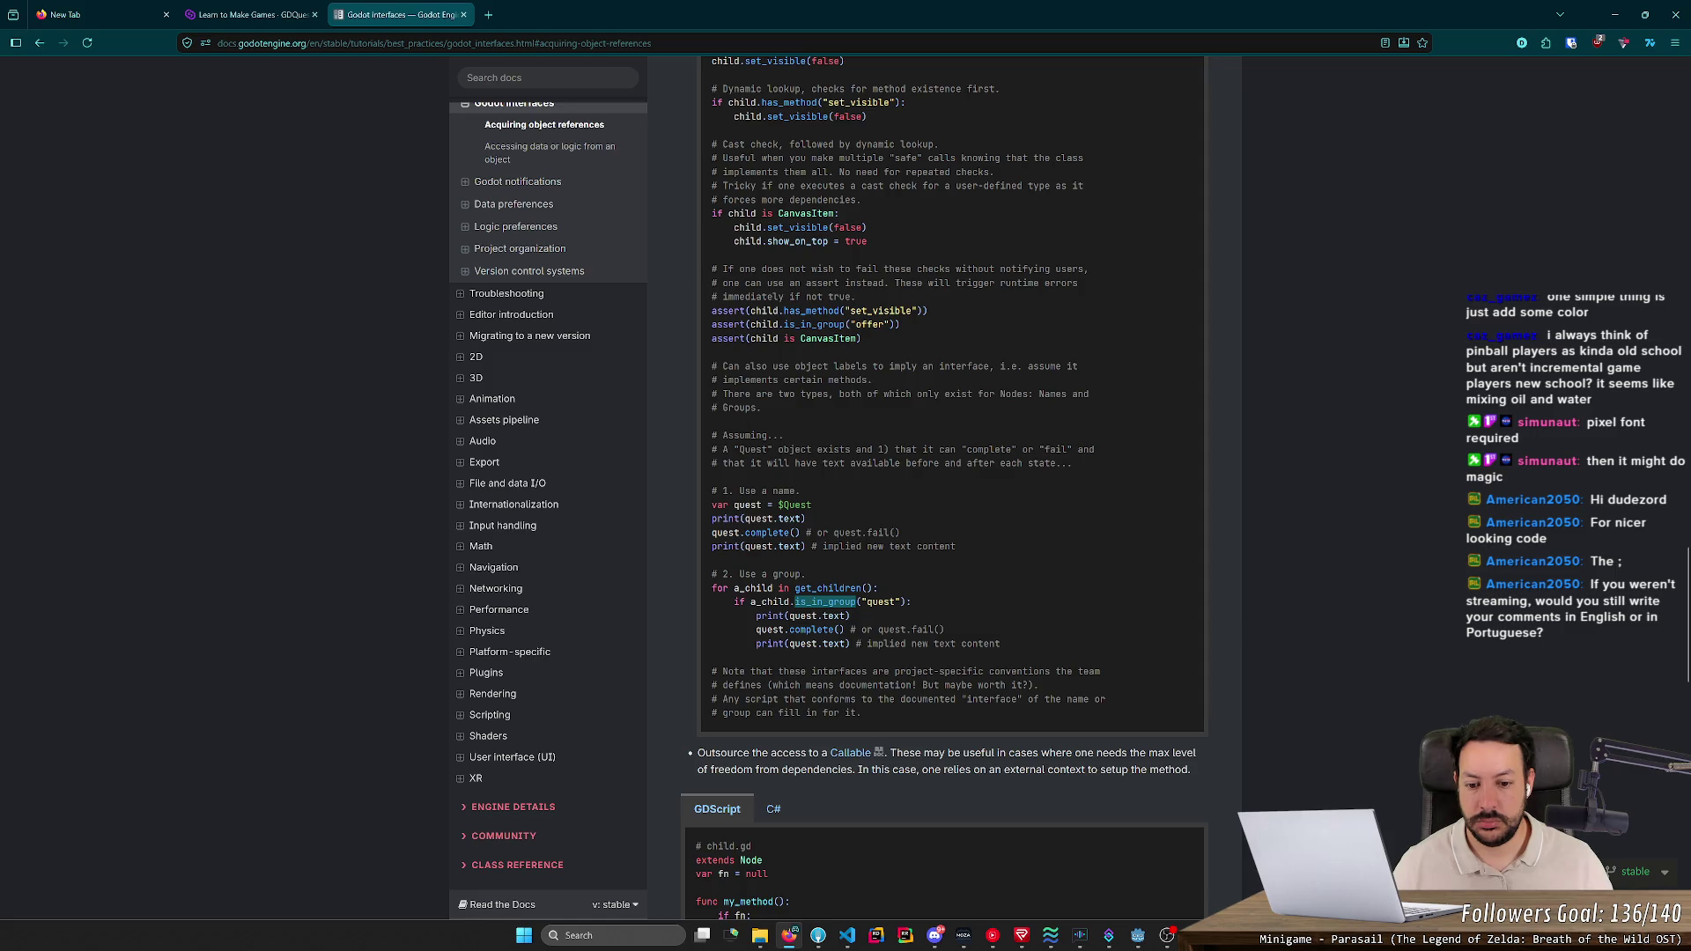
scroll(818, 604, "down", 5)
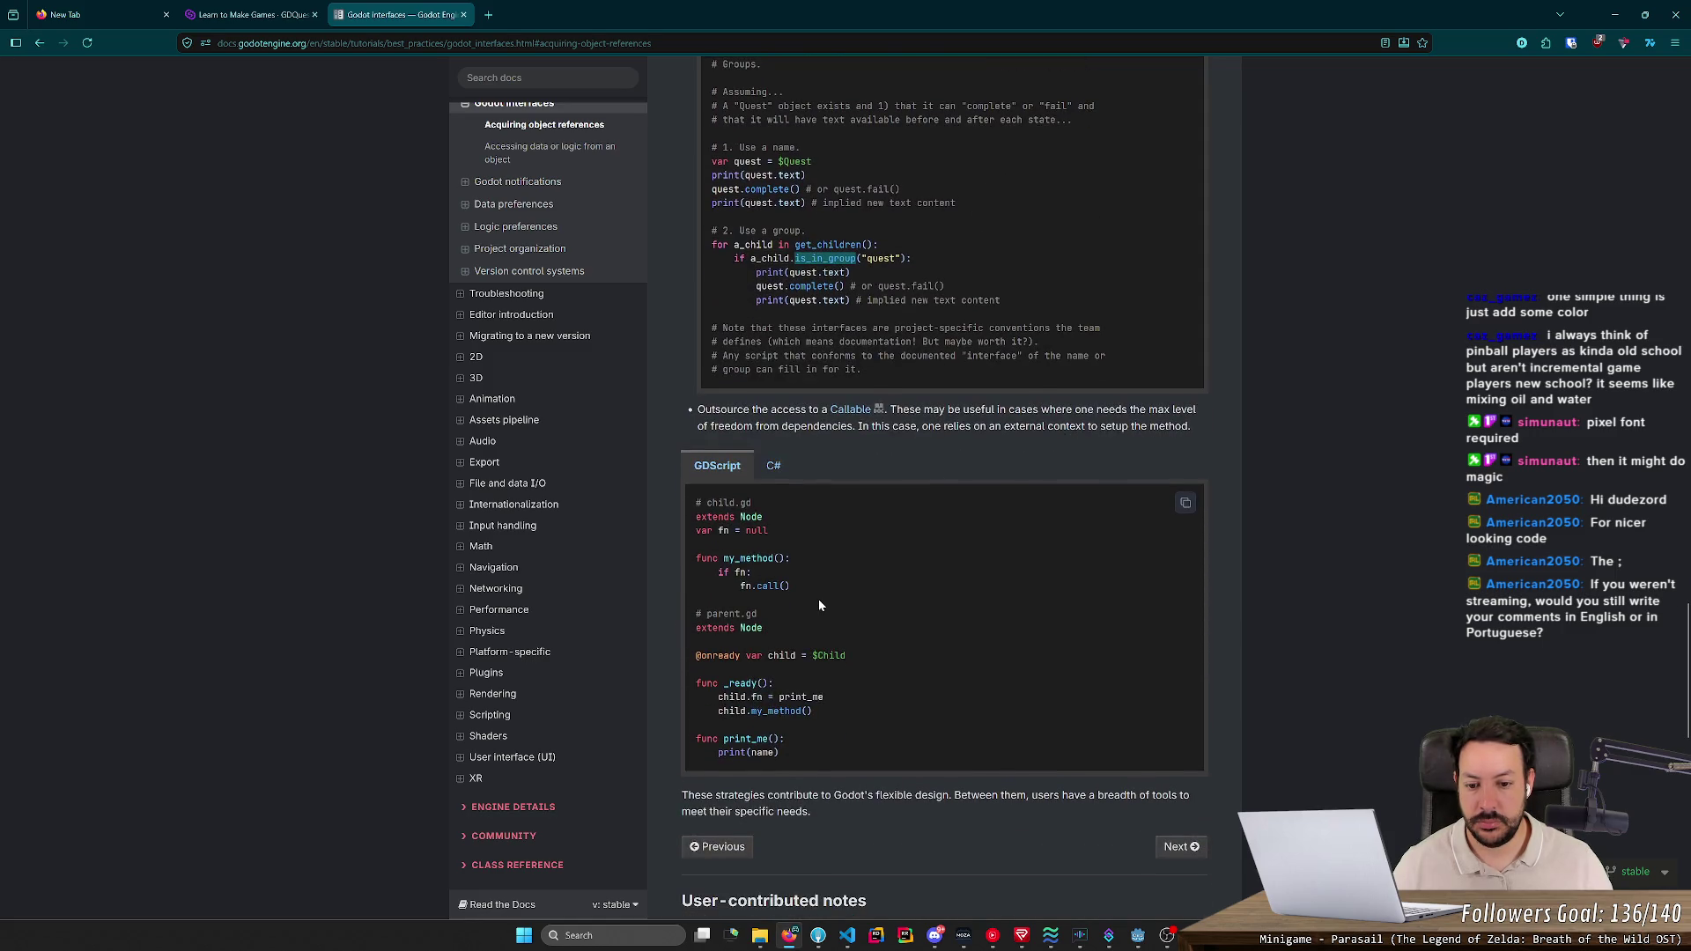
scroll(819, 605, "down", 9)
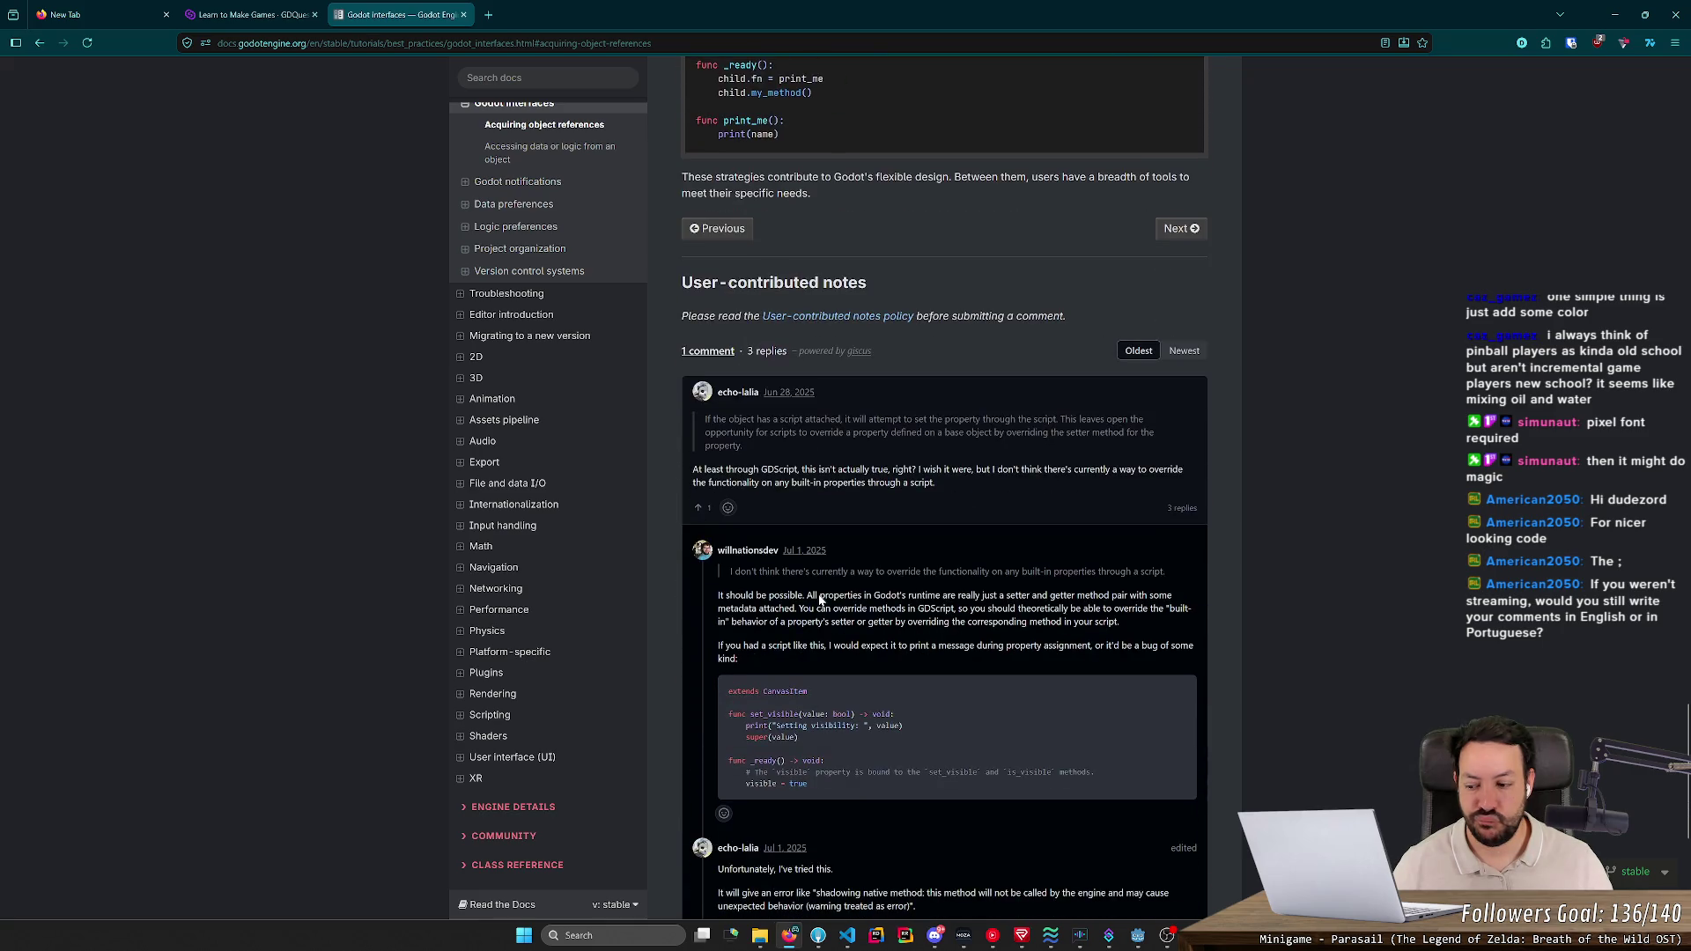
scroll(820, 600, "up", 7)
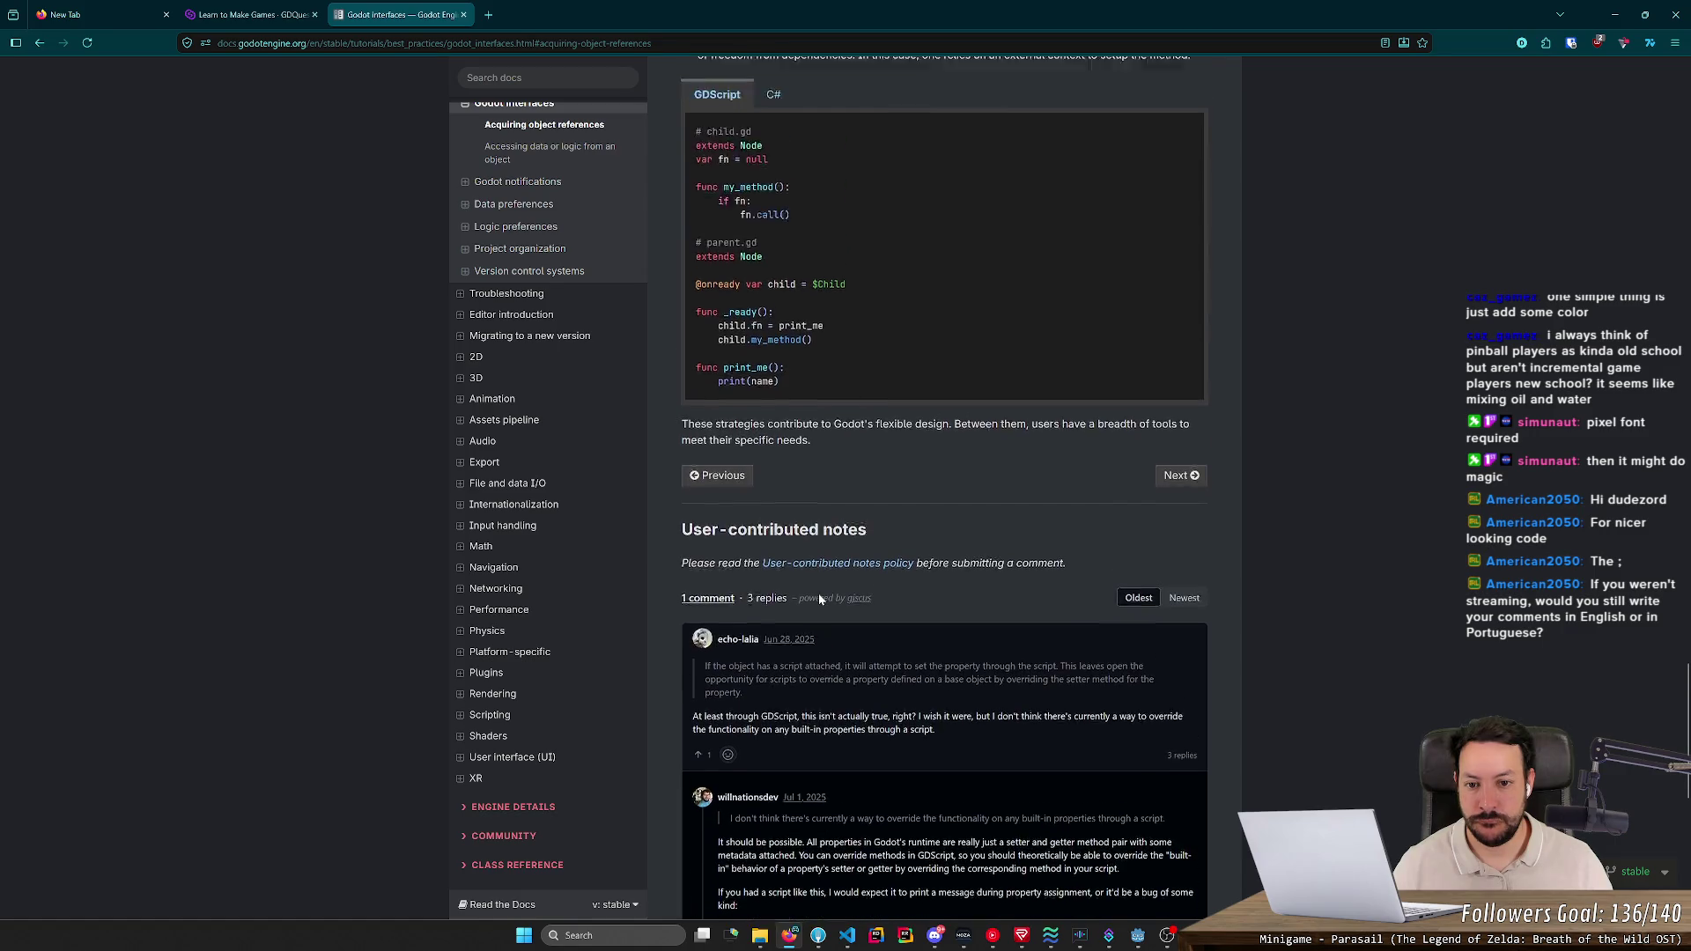
scroll(819, 598, "up", 5)
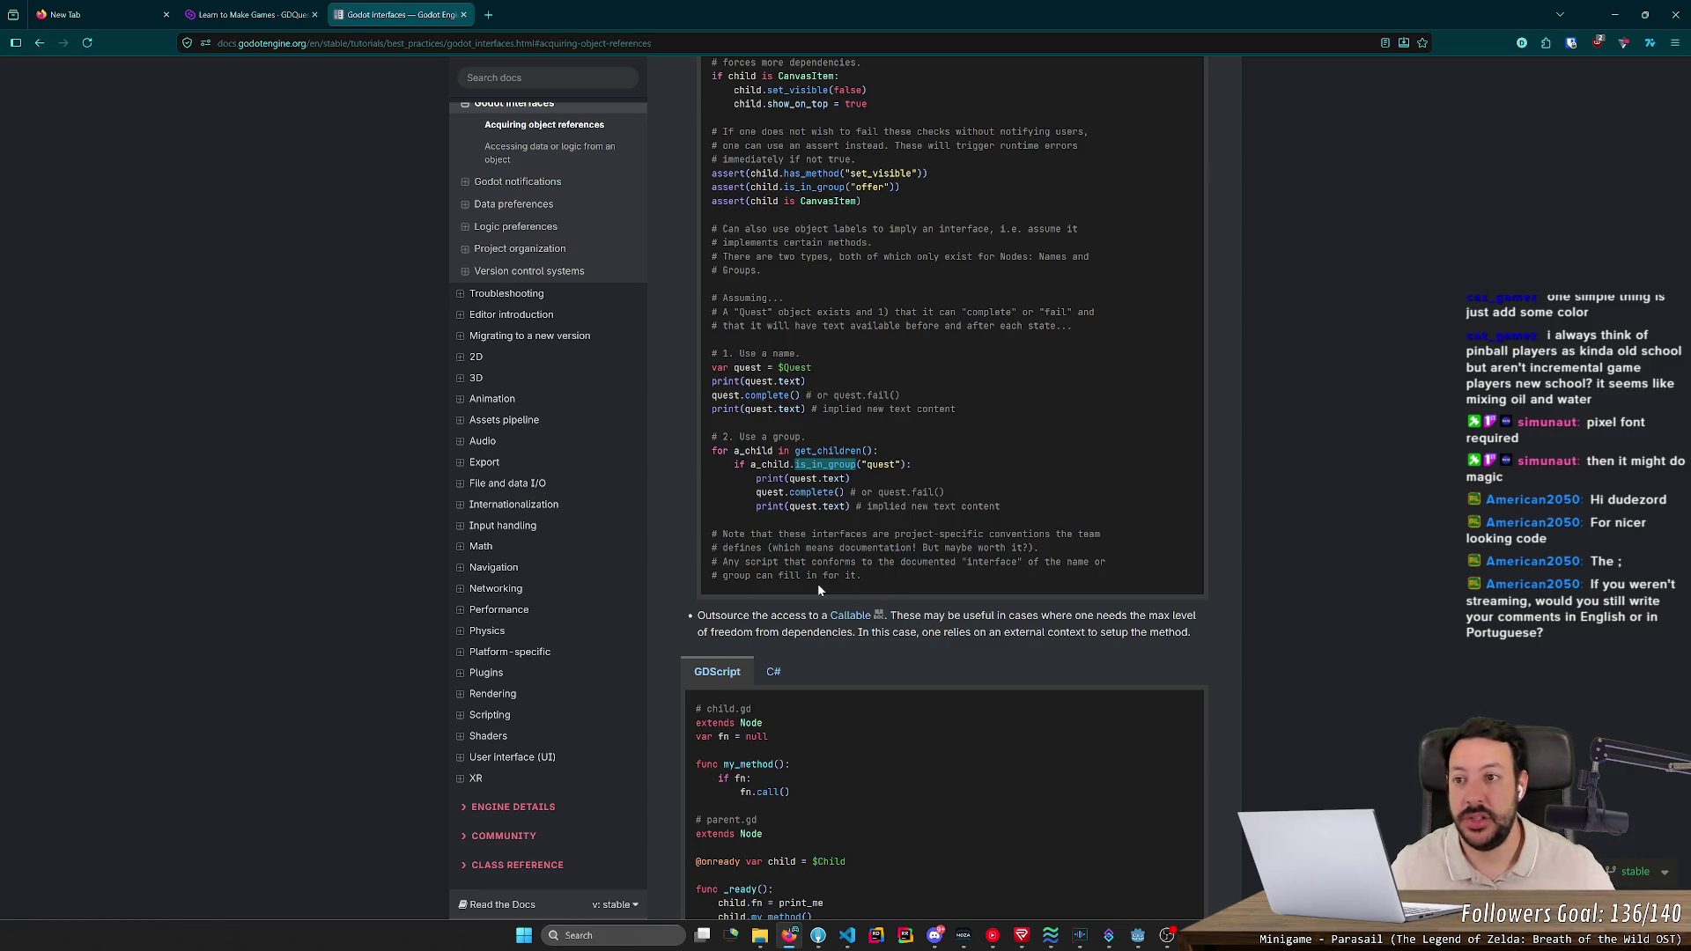
key("alt+Tab")
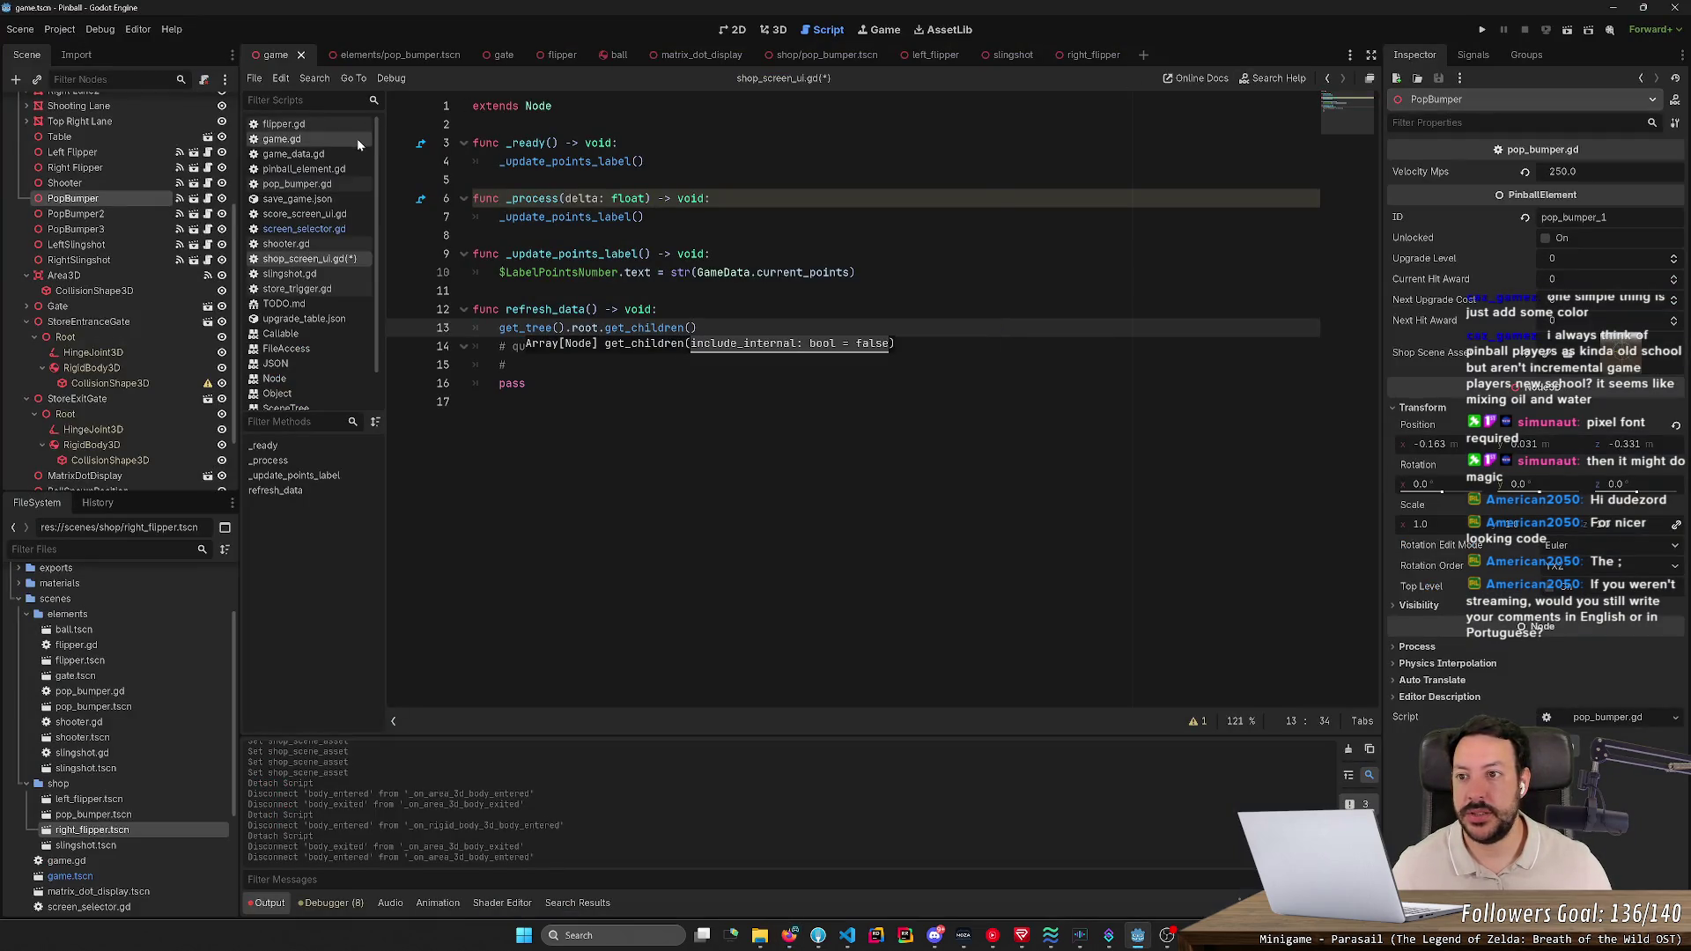
Step: Switch to pinball_element.gd and look over its _ready function body
scroll(124, 227, "up", 5)
scroll(124, 225, "down", 5)
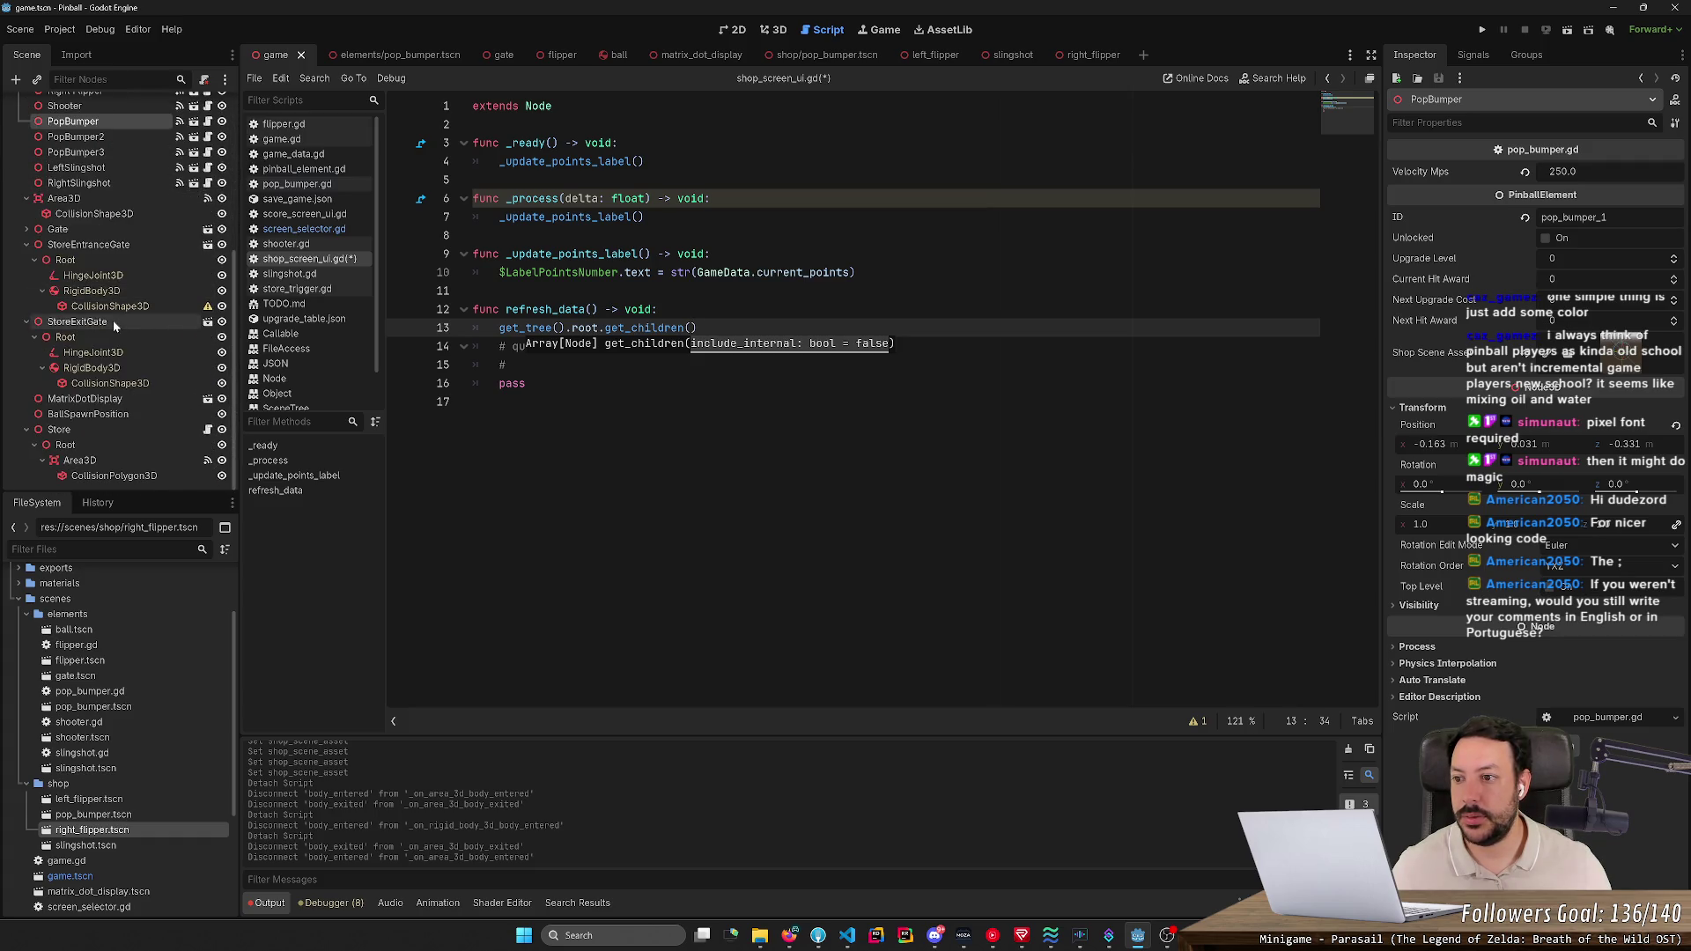
scroll(113, 321, "up", 3)
left_click(303, 168)
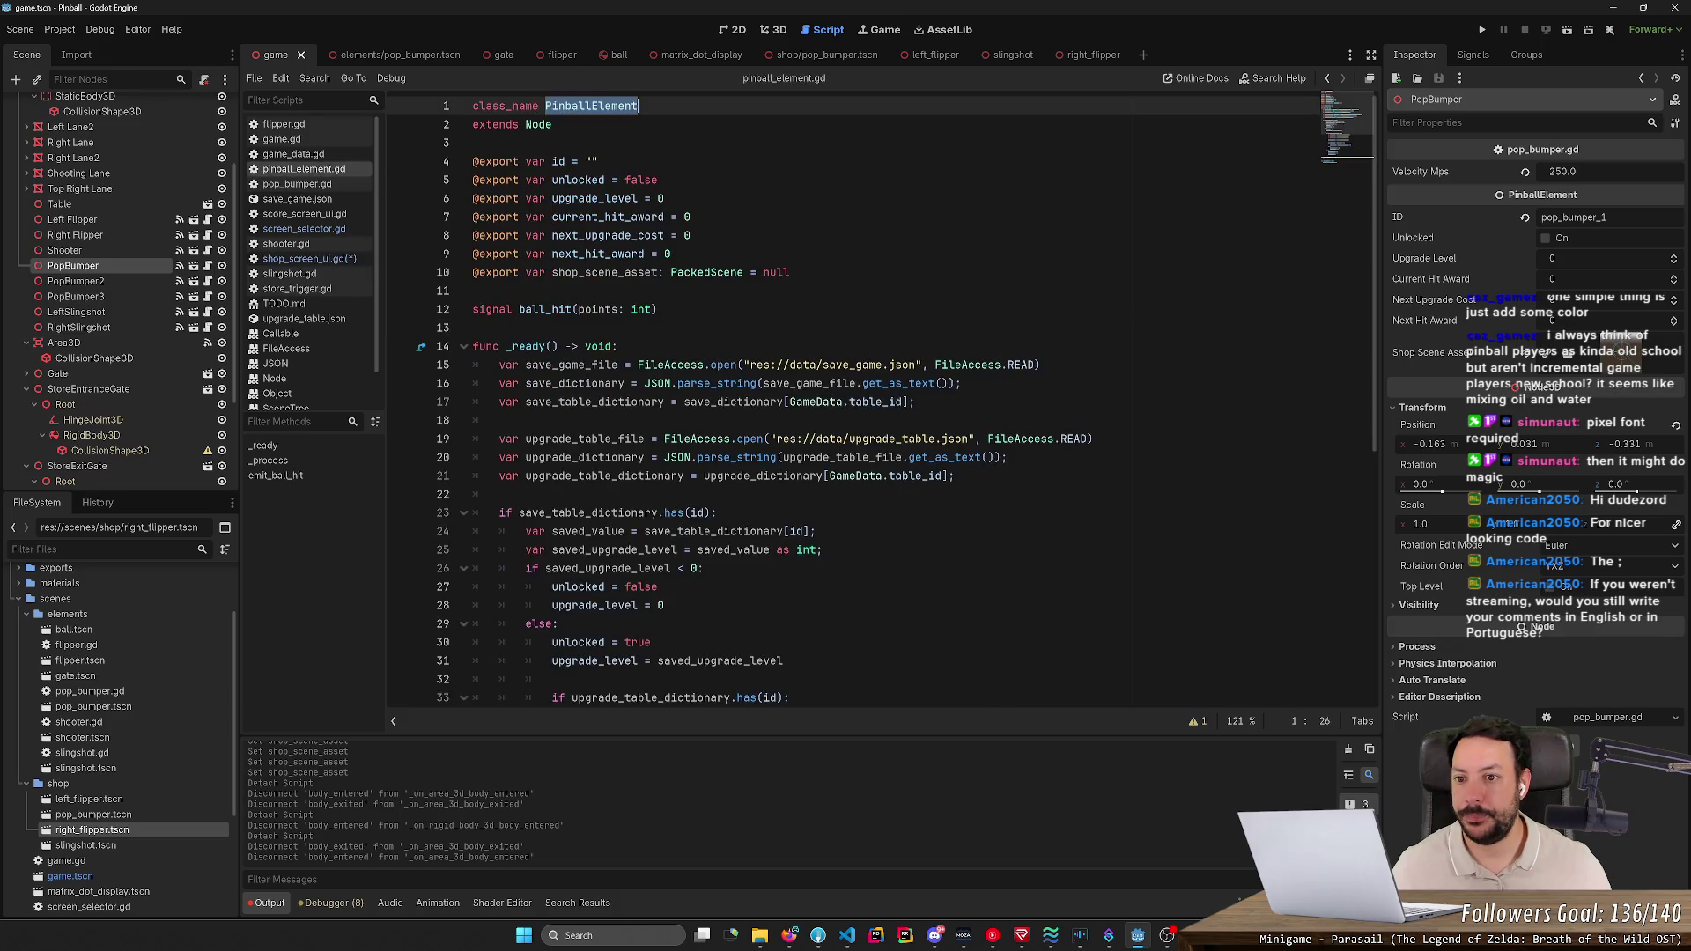
left_click(618, 346)
mouse_move(618, 346)
left_mouse_down()
mouse_move(528, 587)
mouse_move(528, 531)
left_mouse_up()
left_click(498, 494)
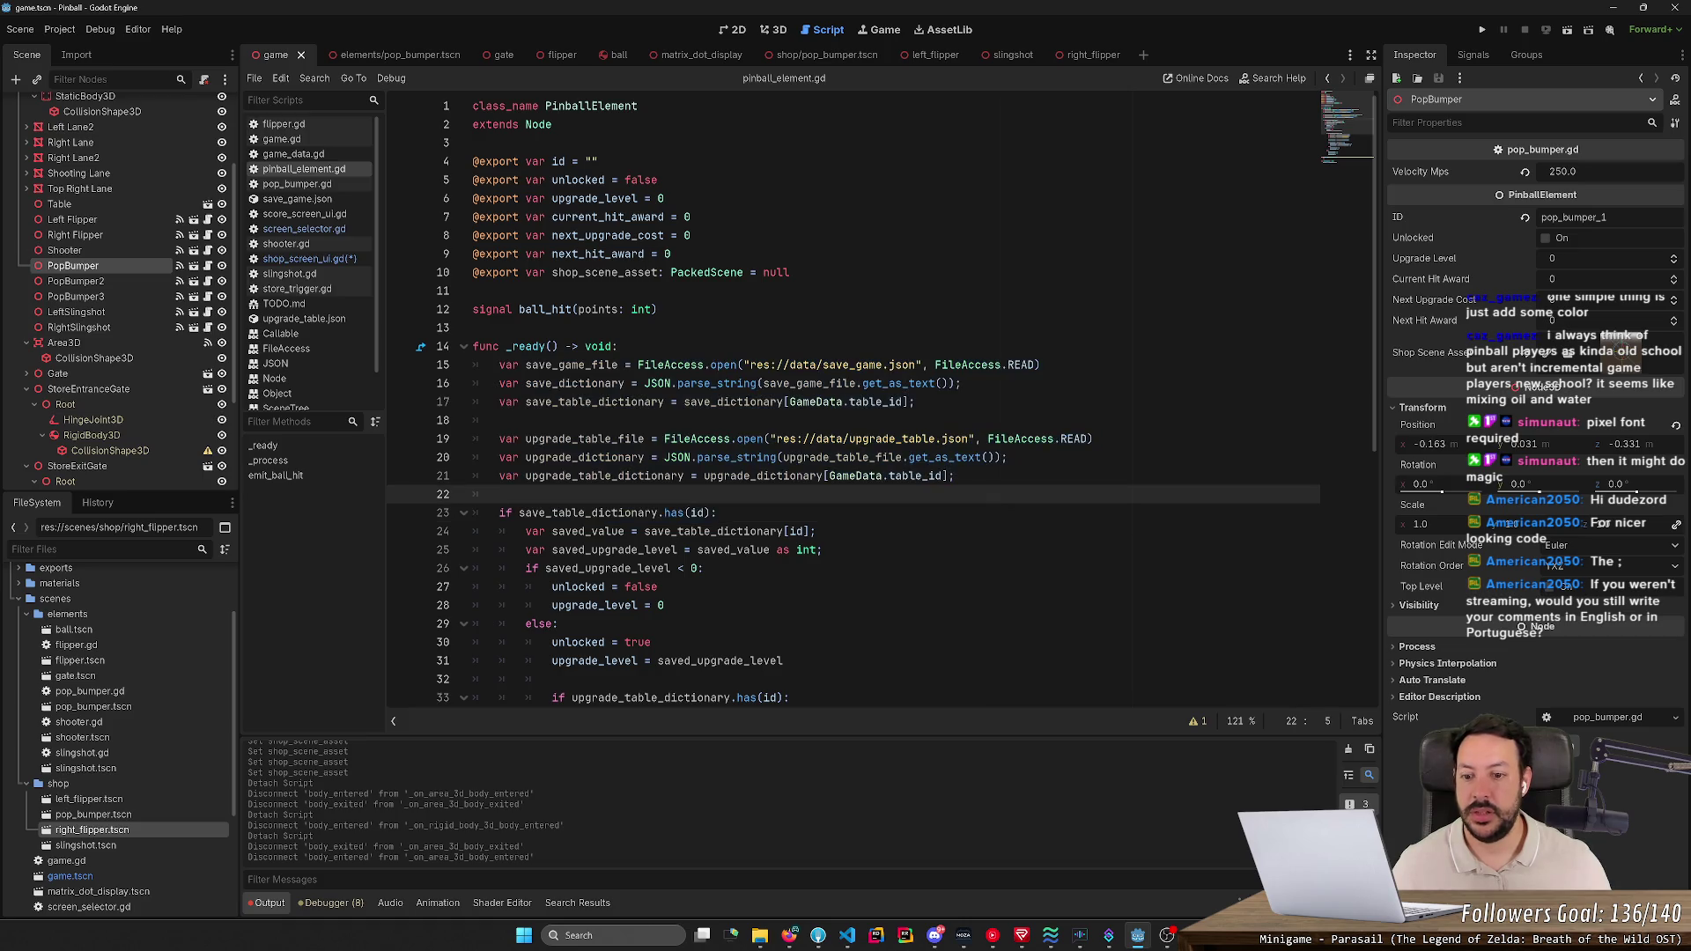
scroll(846, 365, "down", 5)
scroll(846, 365, "down", 3)
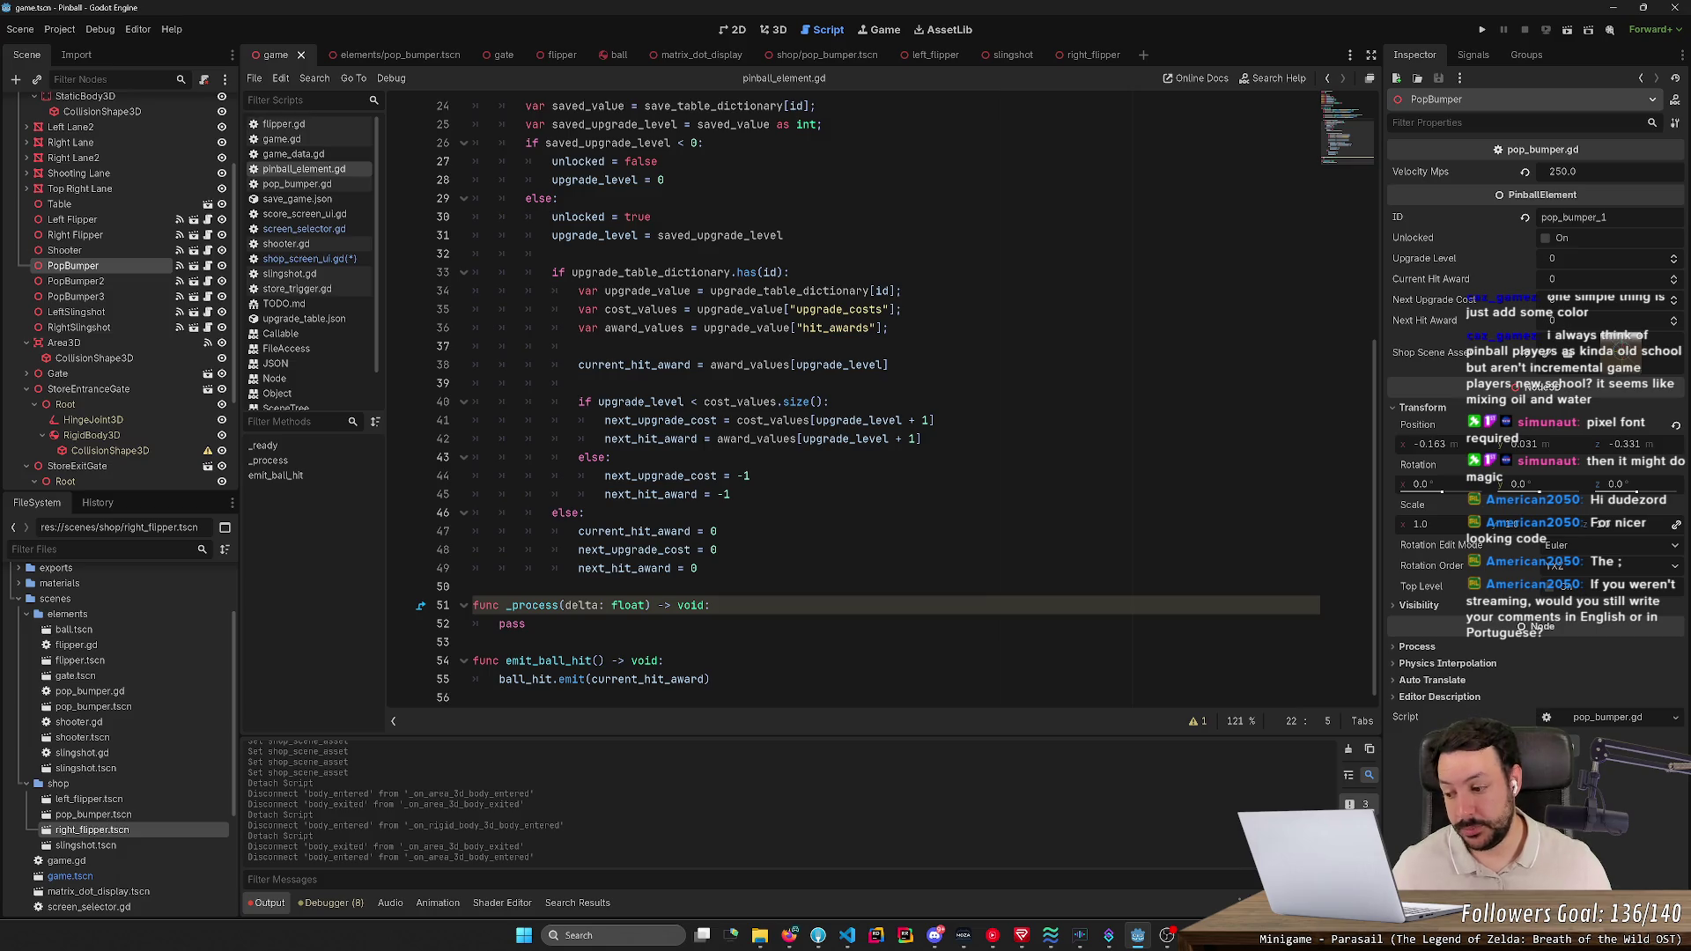
scroll(845, 365, "up", 5)
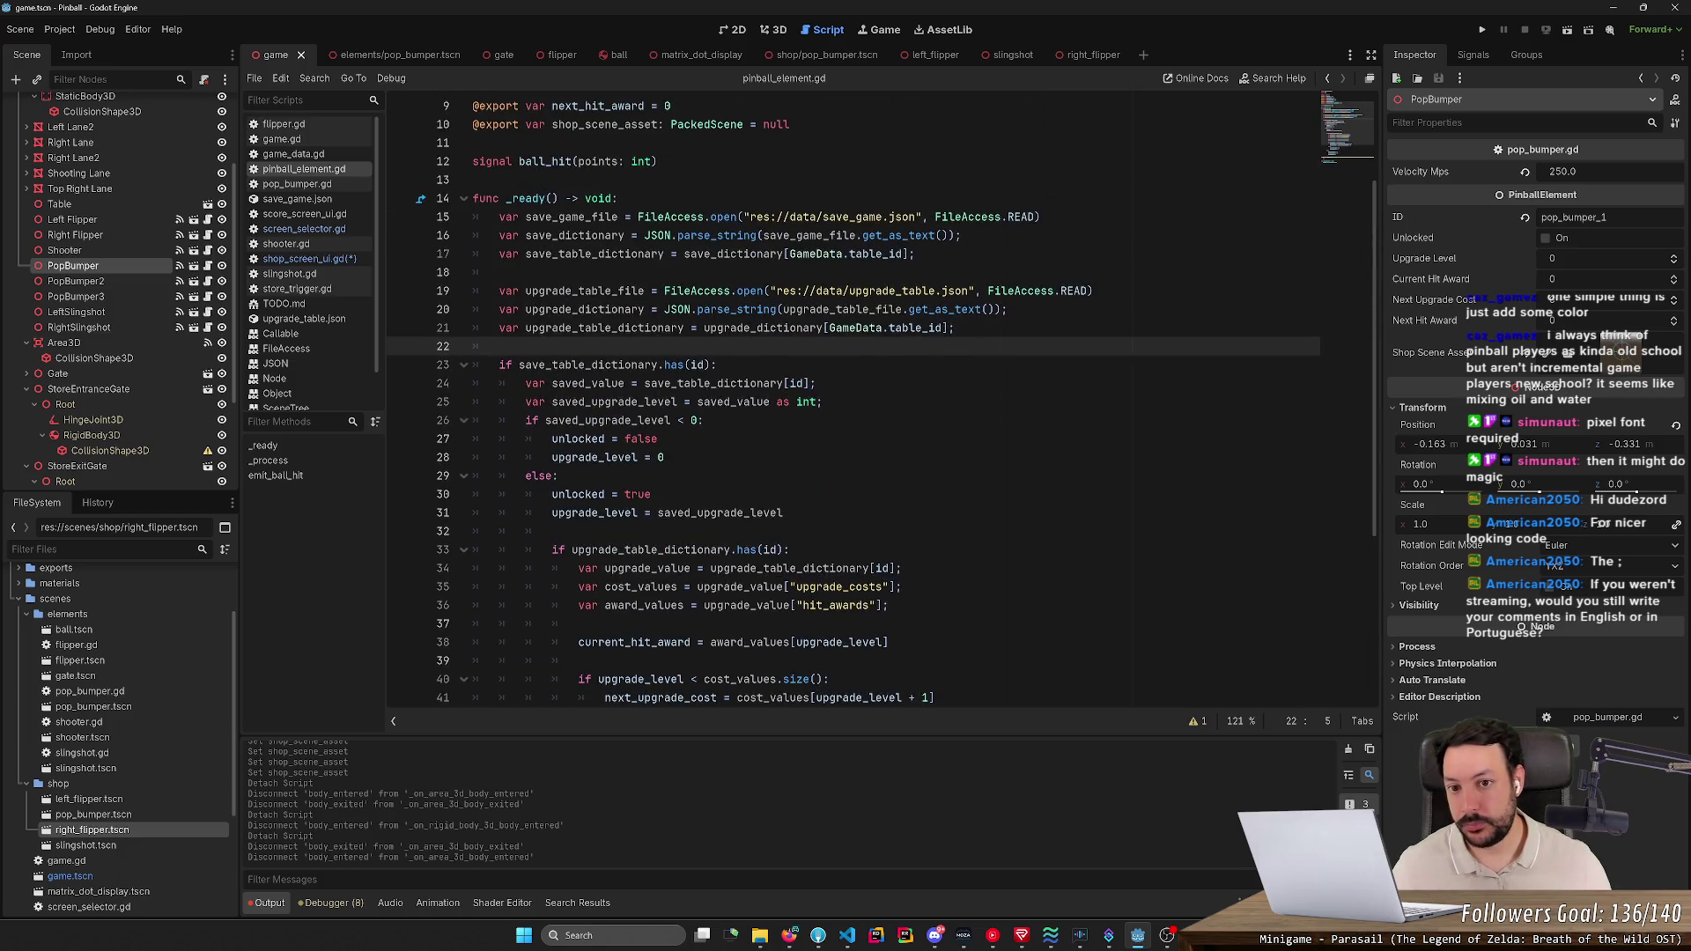
left_click(619, 198)
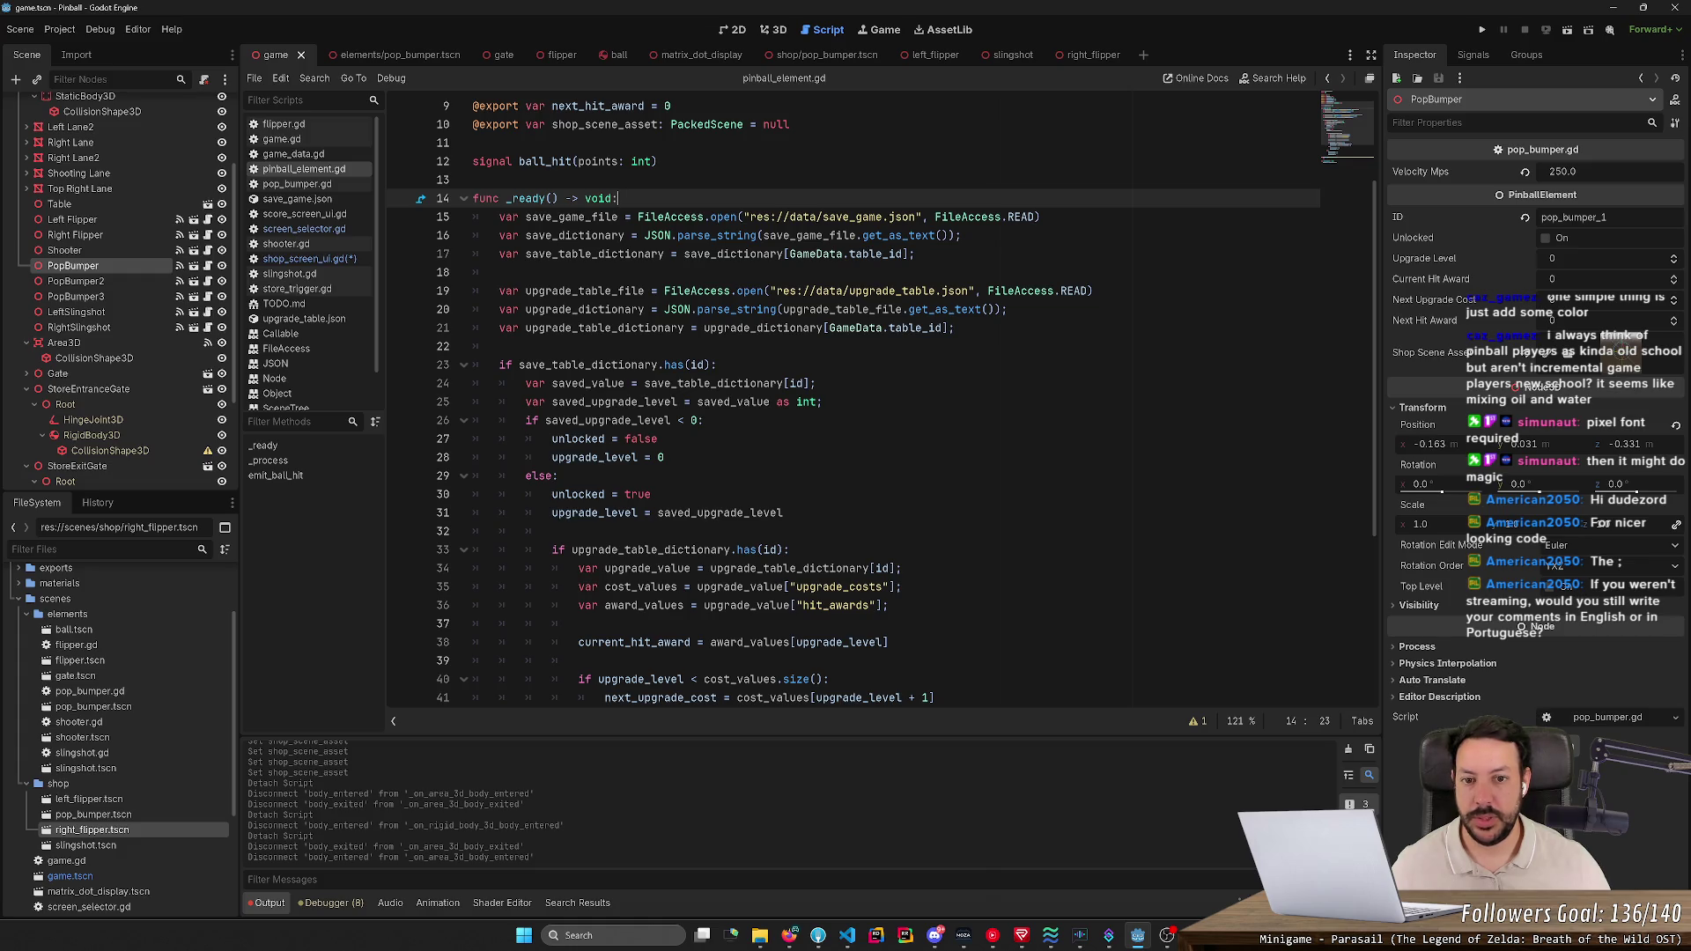
scroll(880, 397, "up", 3)
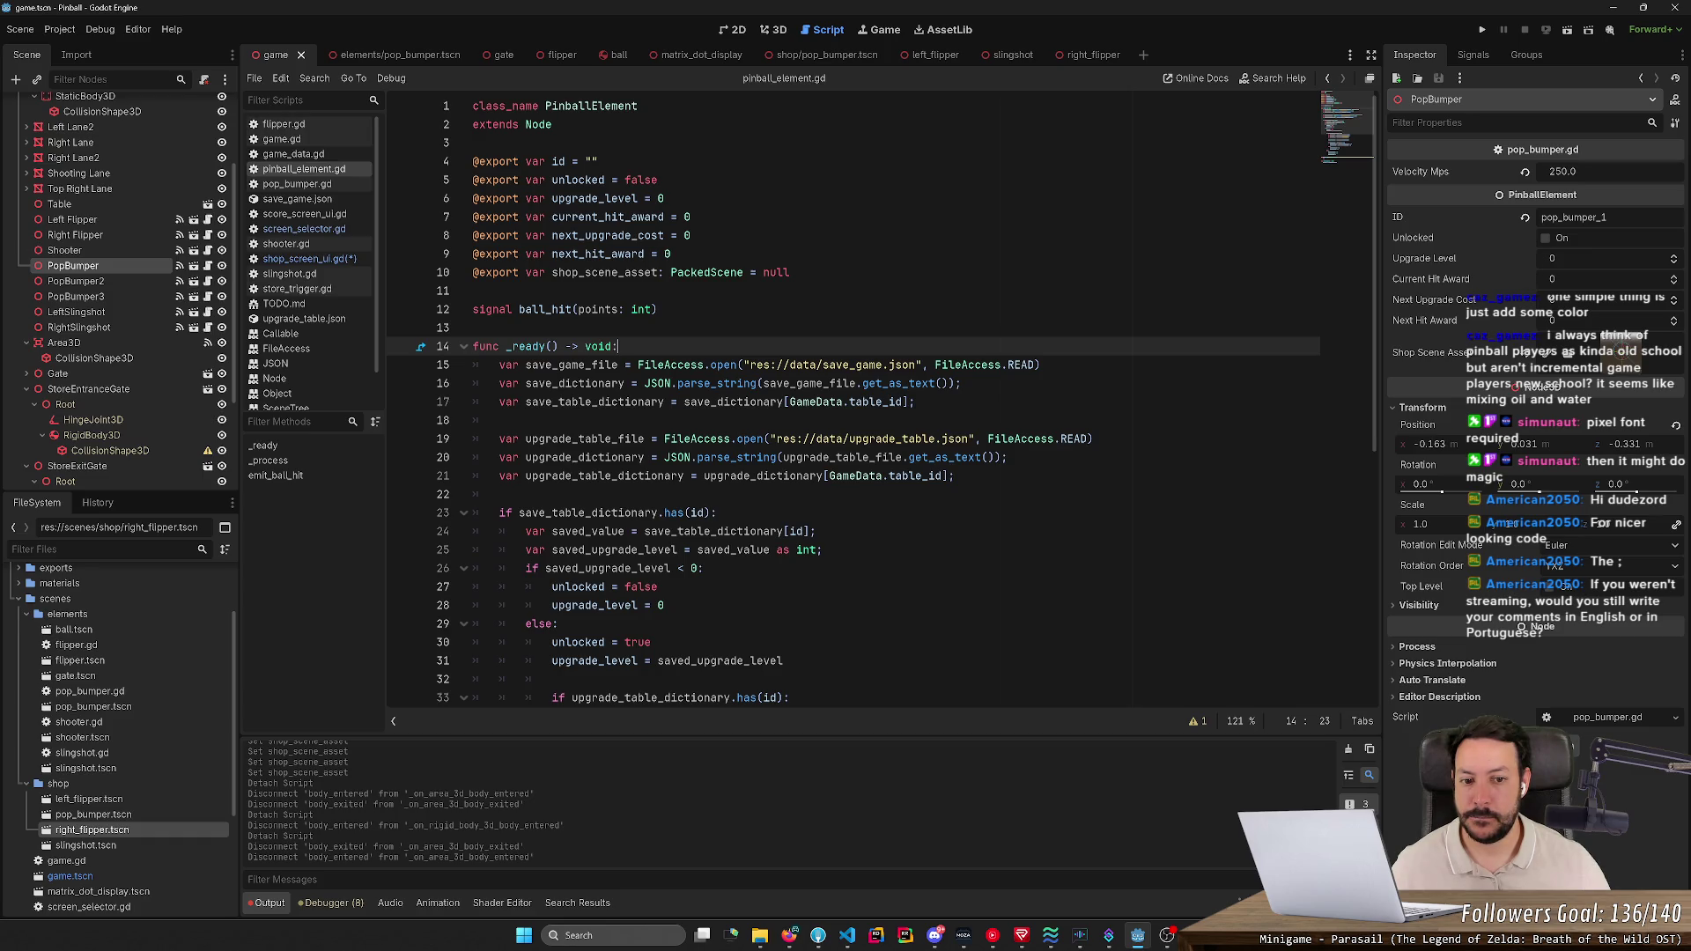
Step: Mark upgrade_dictionary[GameData.table_id] on line 21, fold _ready, and glance at the game data script
scroll(880, 396, "down", 3)
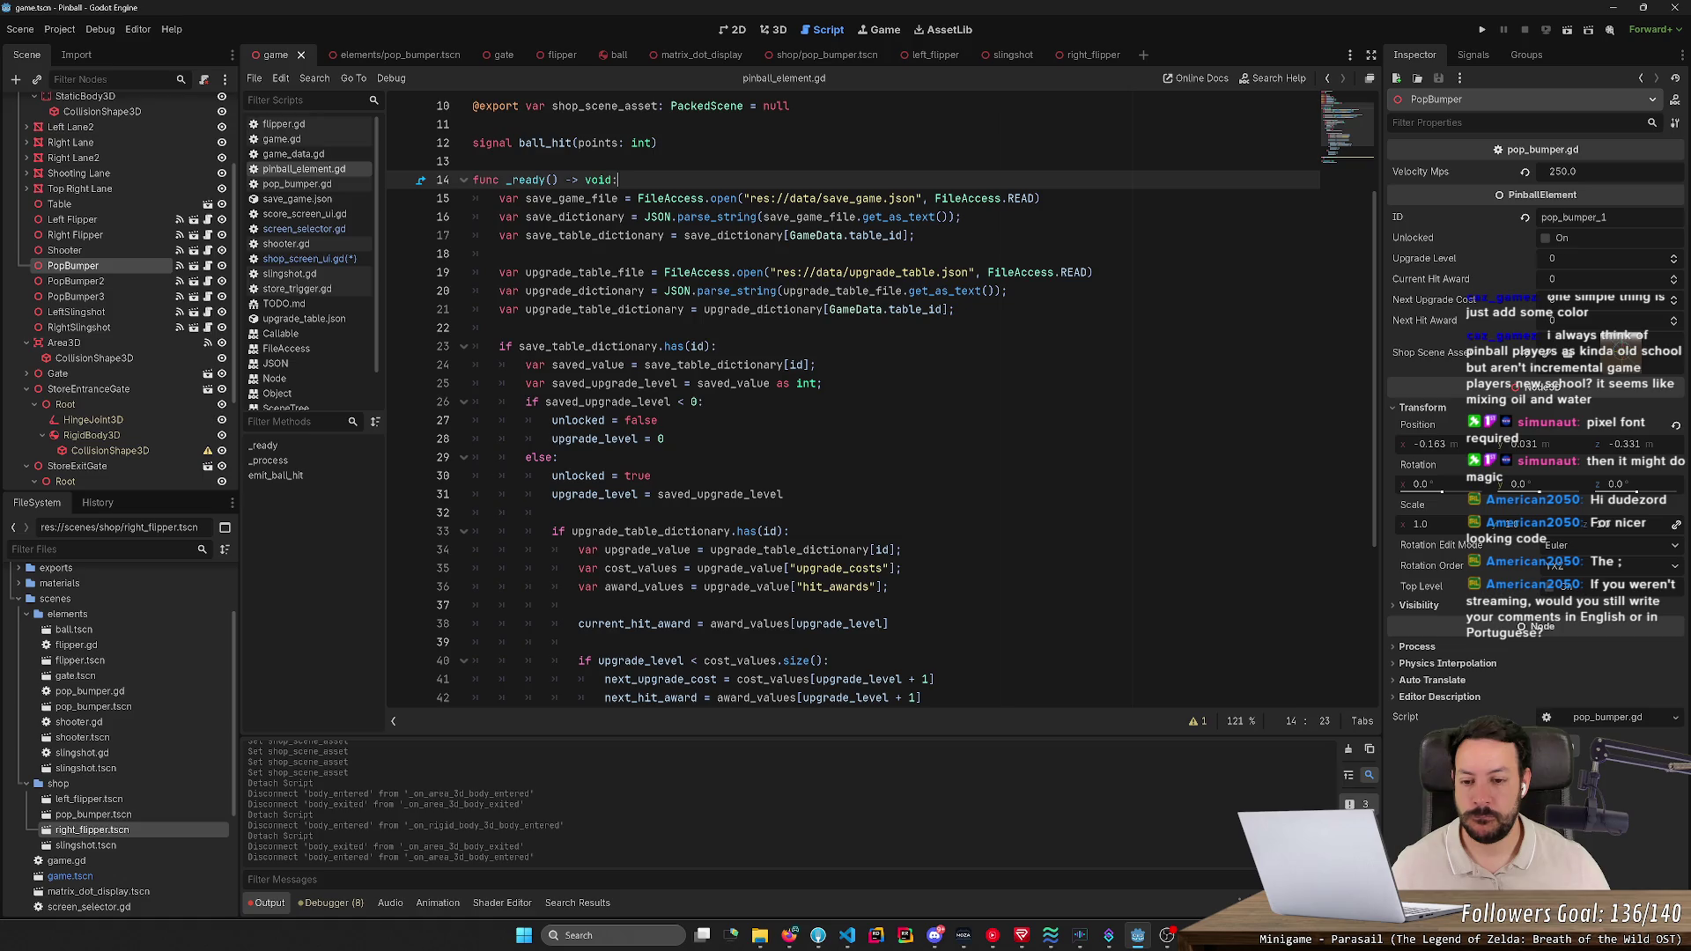
scroll(880, 397, "down", 5)
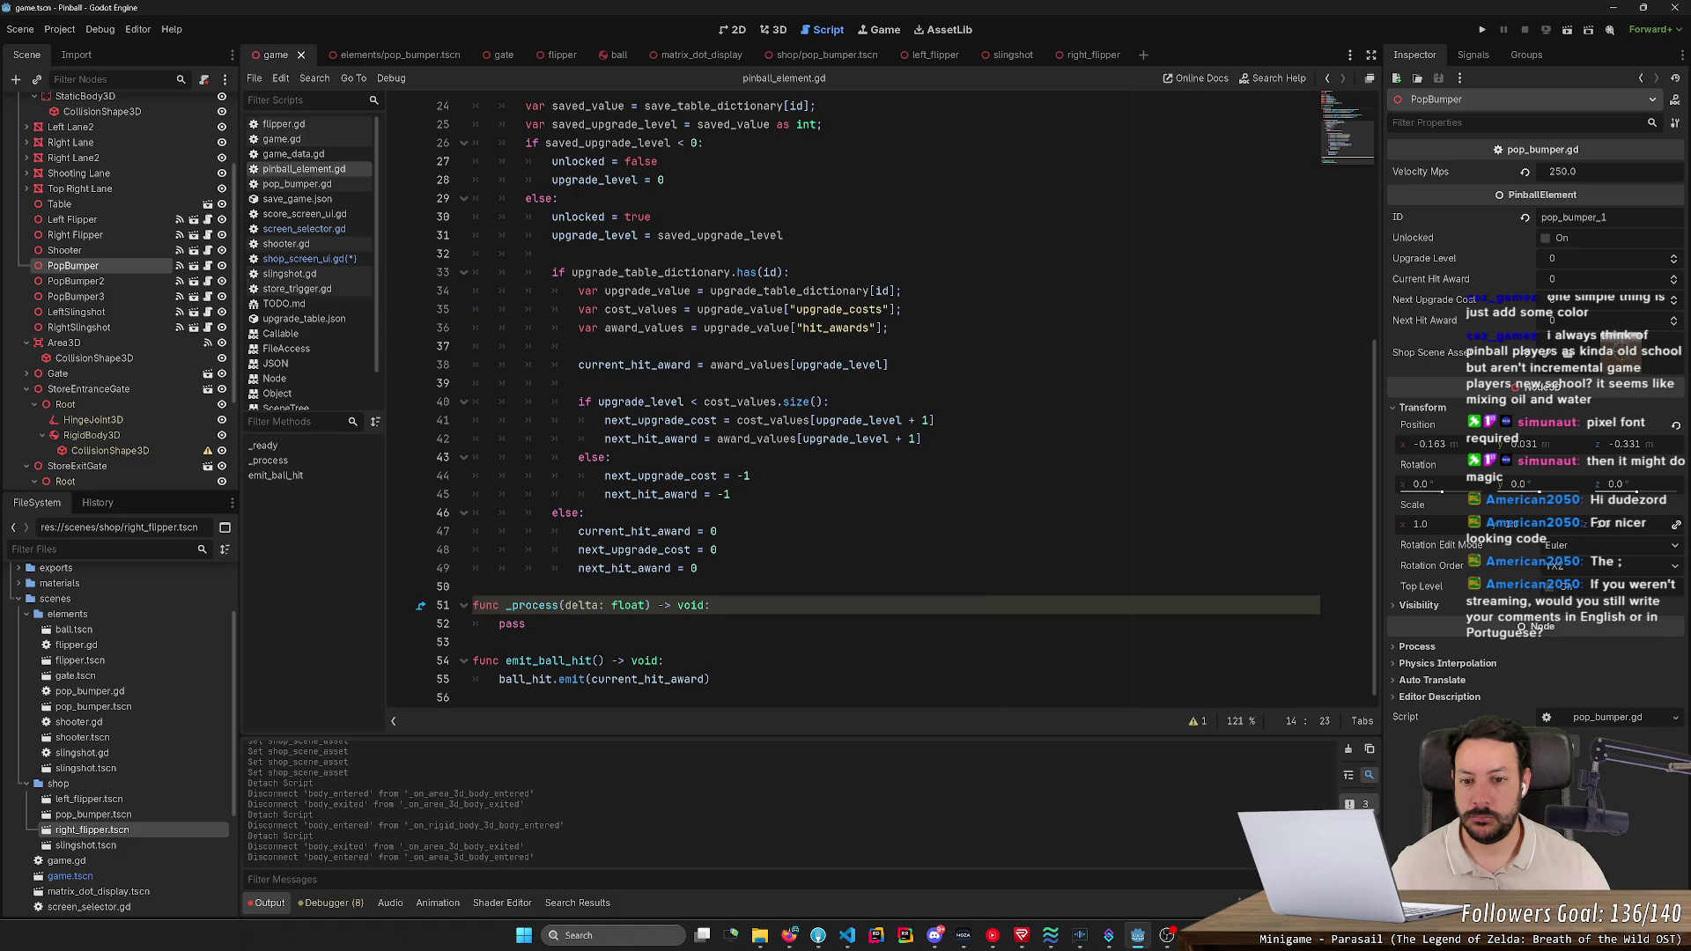
scroll(881, 396, "up", 5)
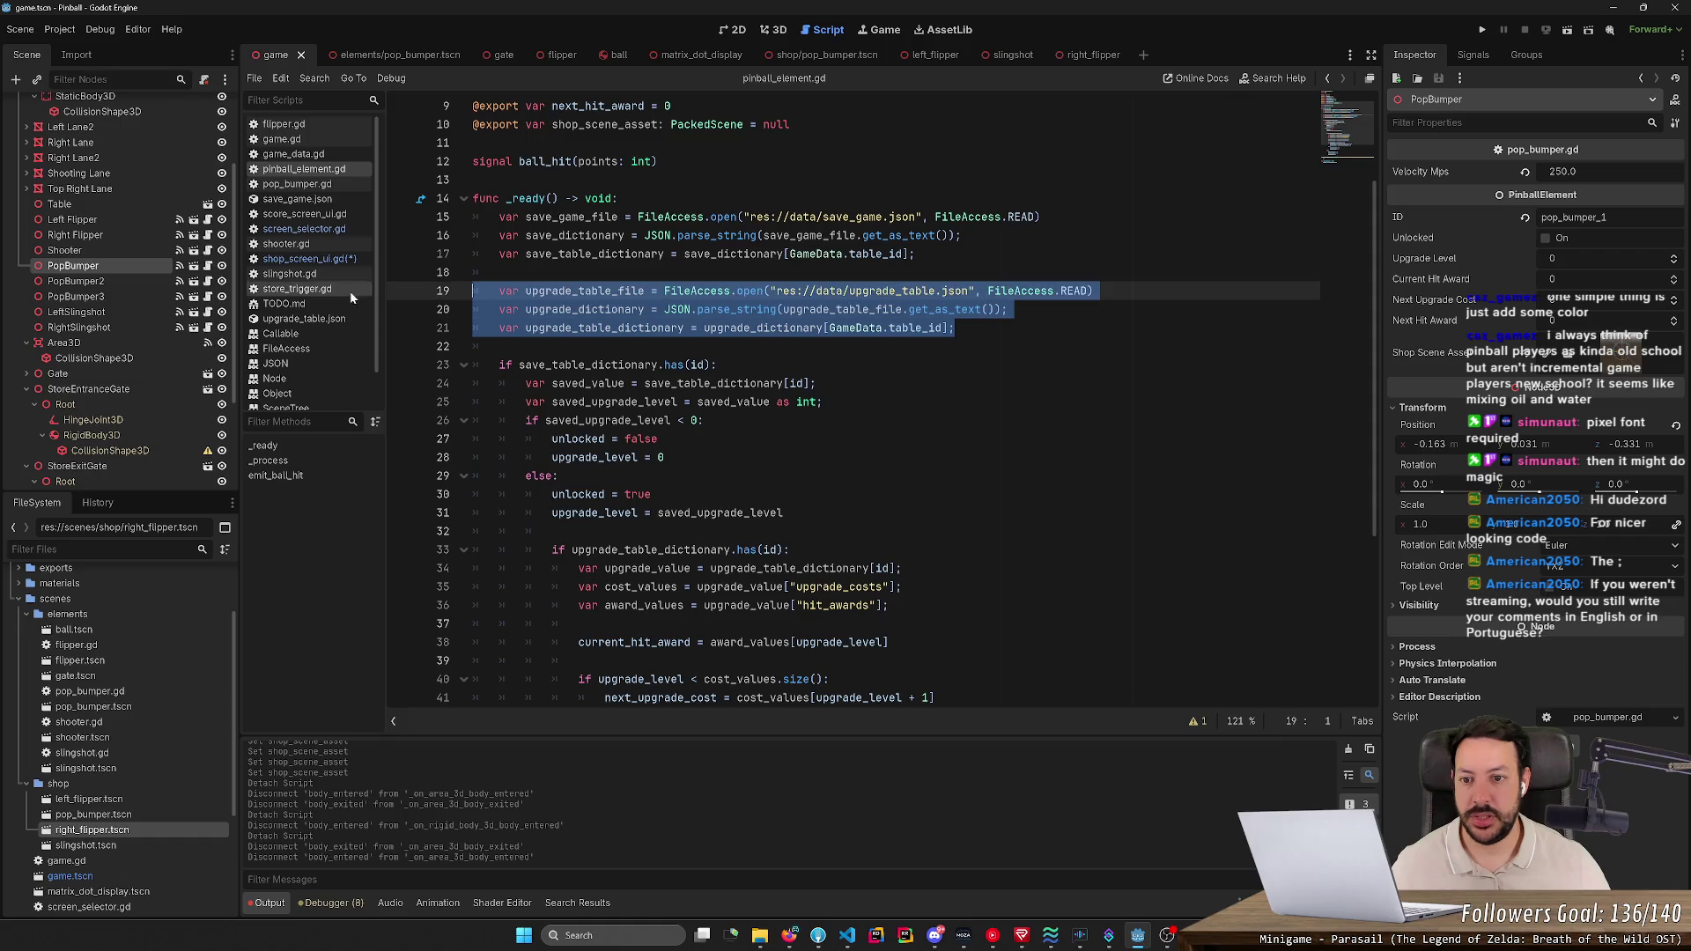
left_click(955, 327)
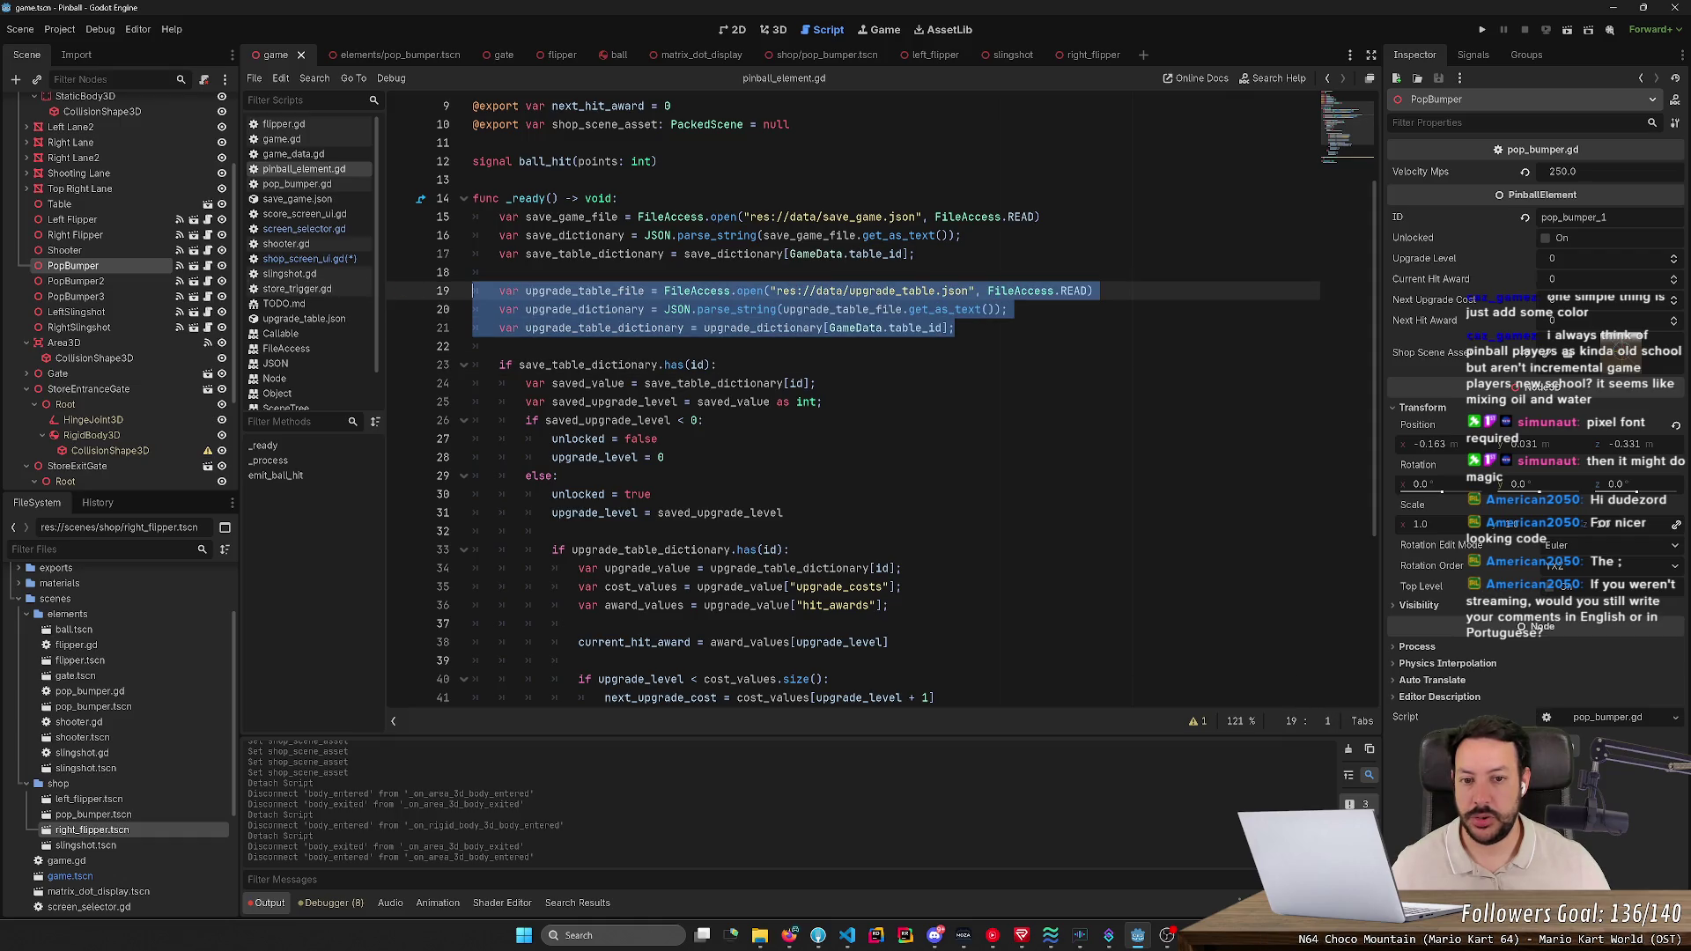
left_click_drag(954, 327, 708, 327)
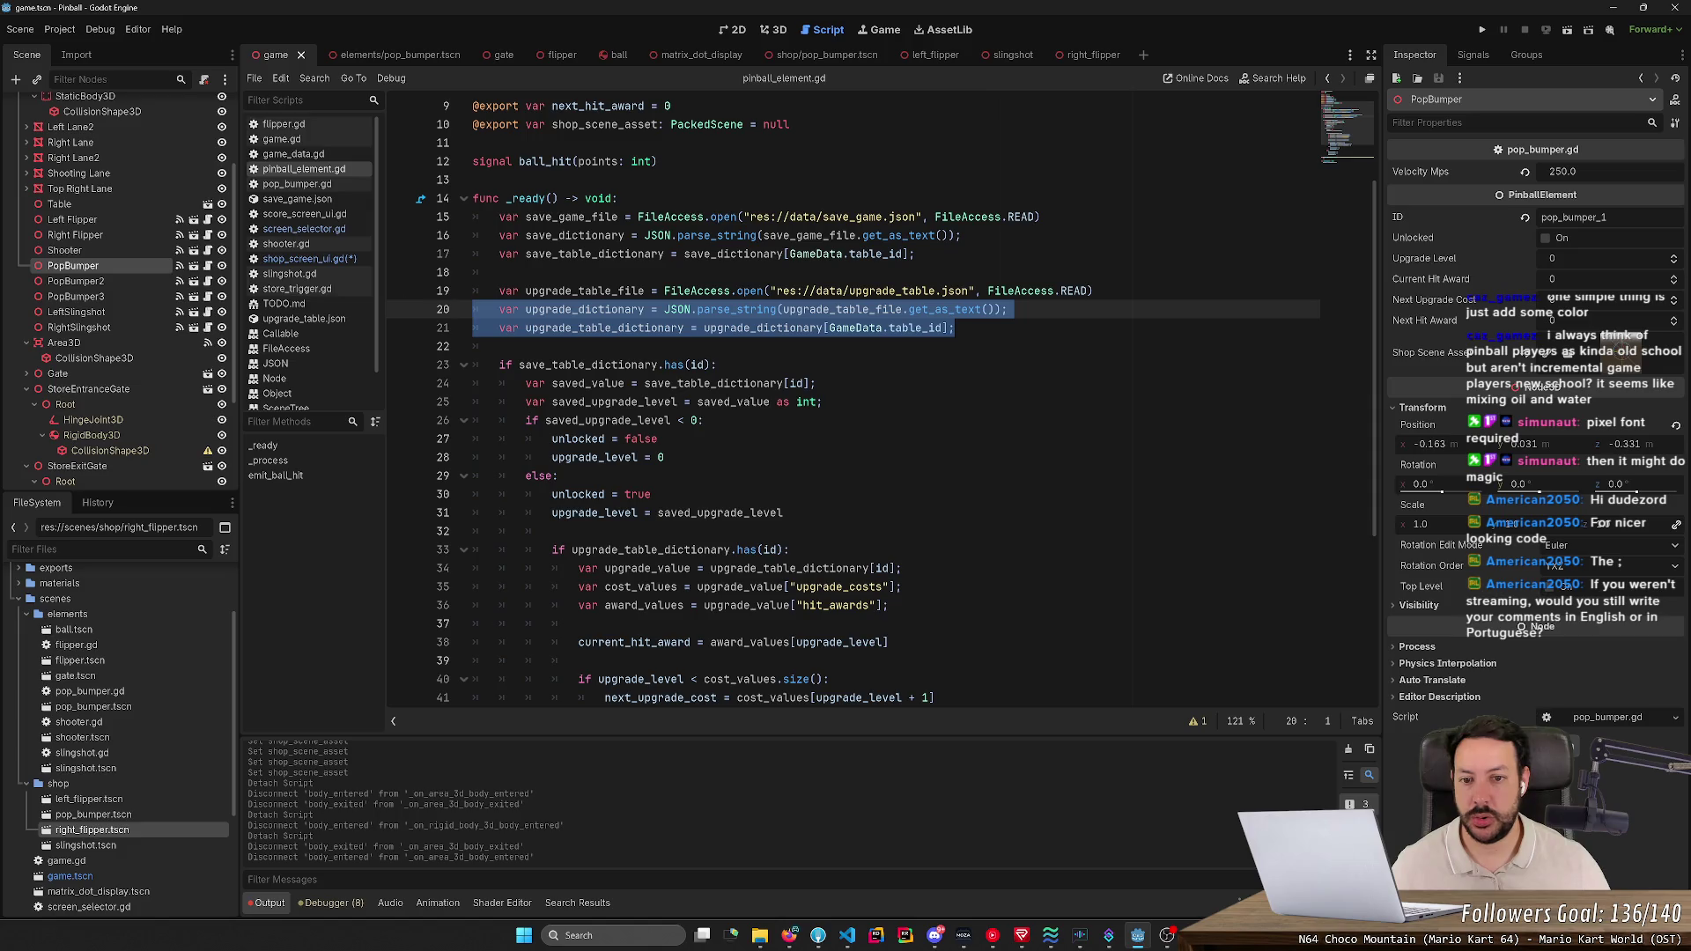
key("alt+f")
key("alt+f")
key("alt+f")
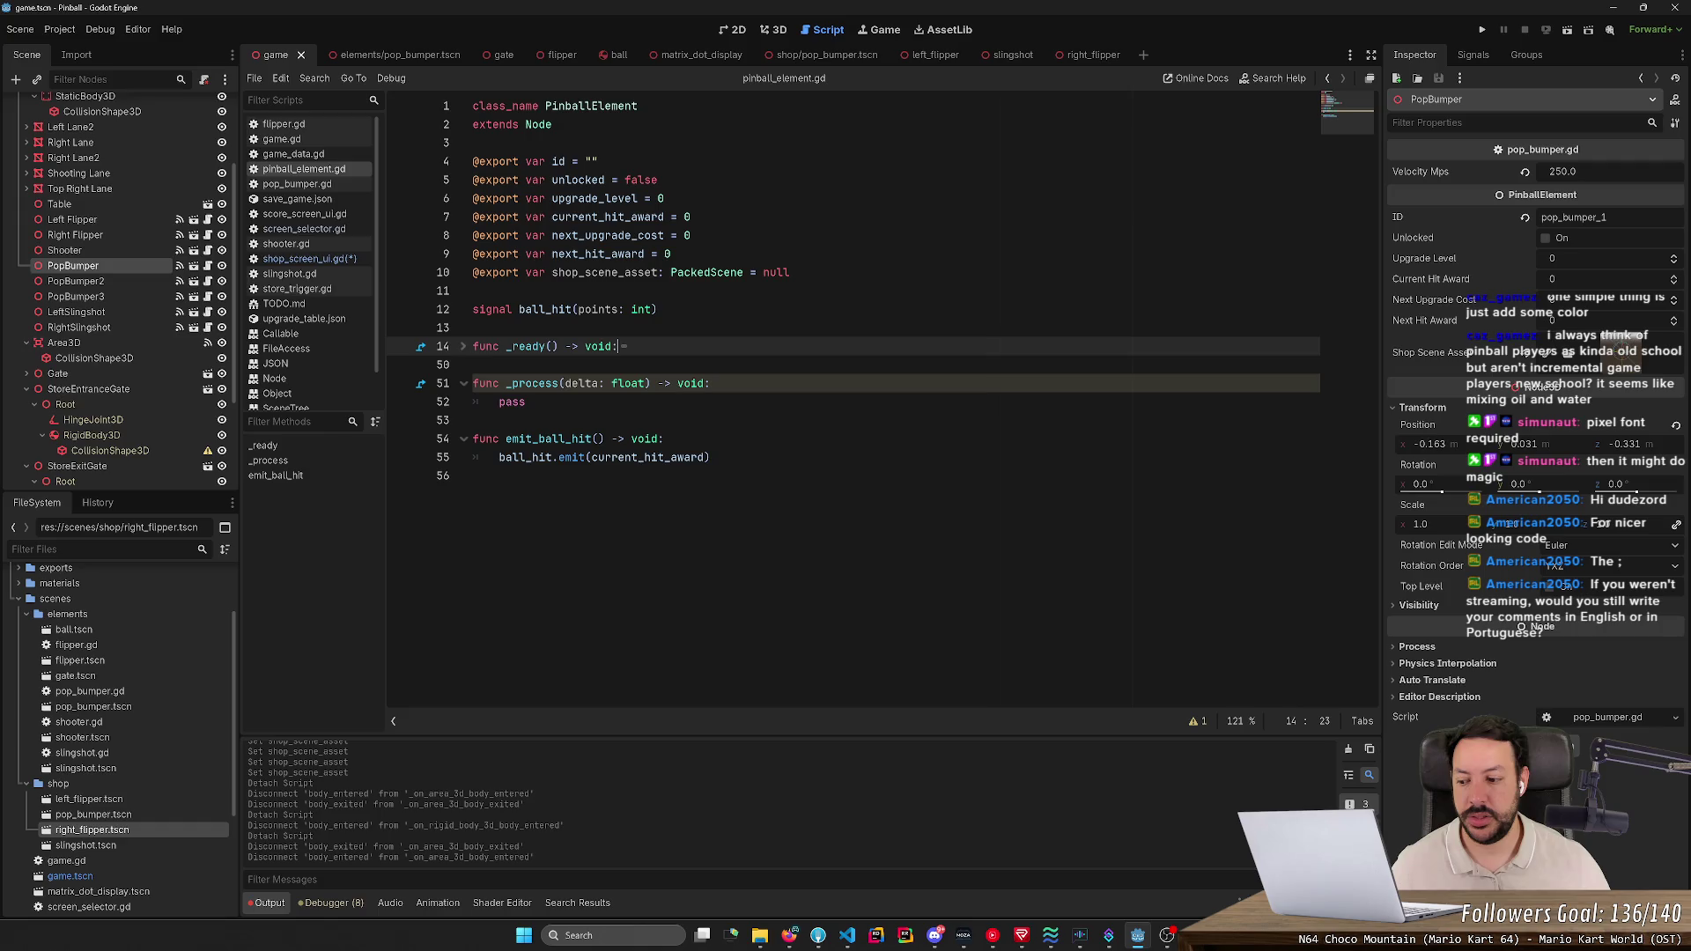
key("Page_Up")
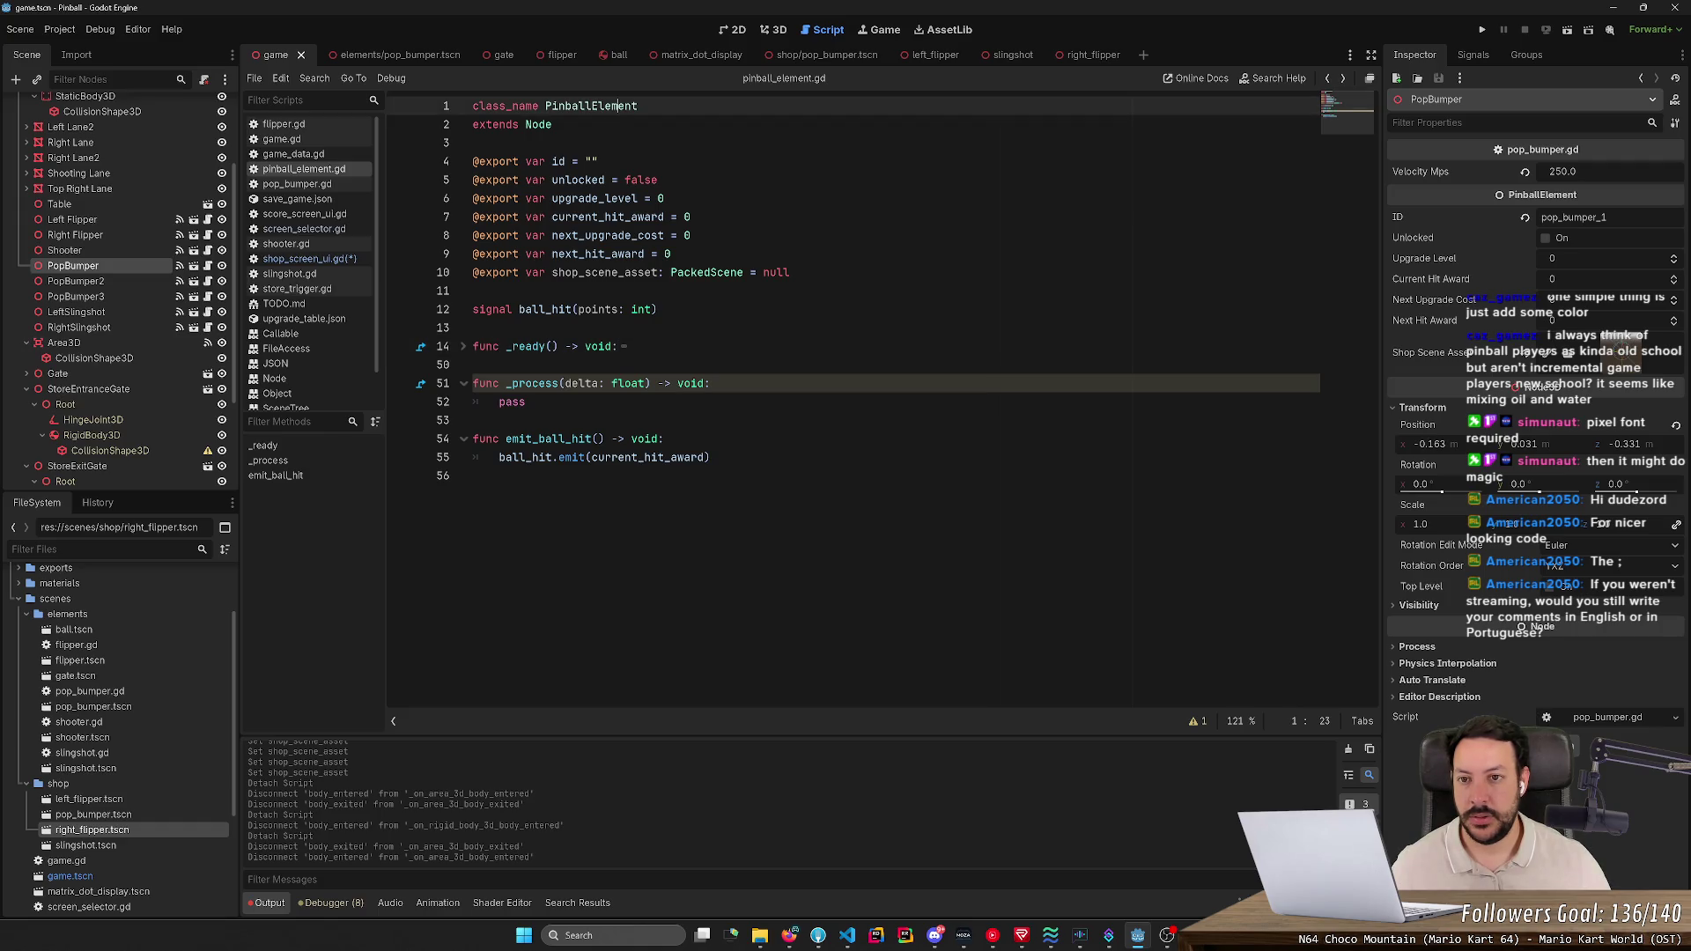
left_click(294, 154)
left_click(304, 169)
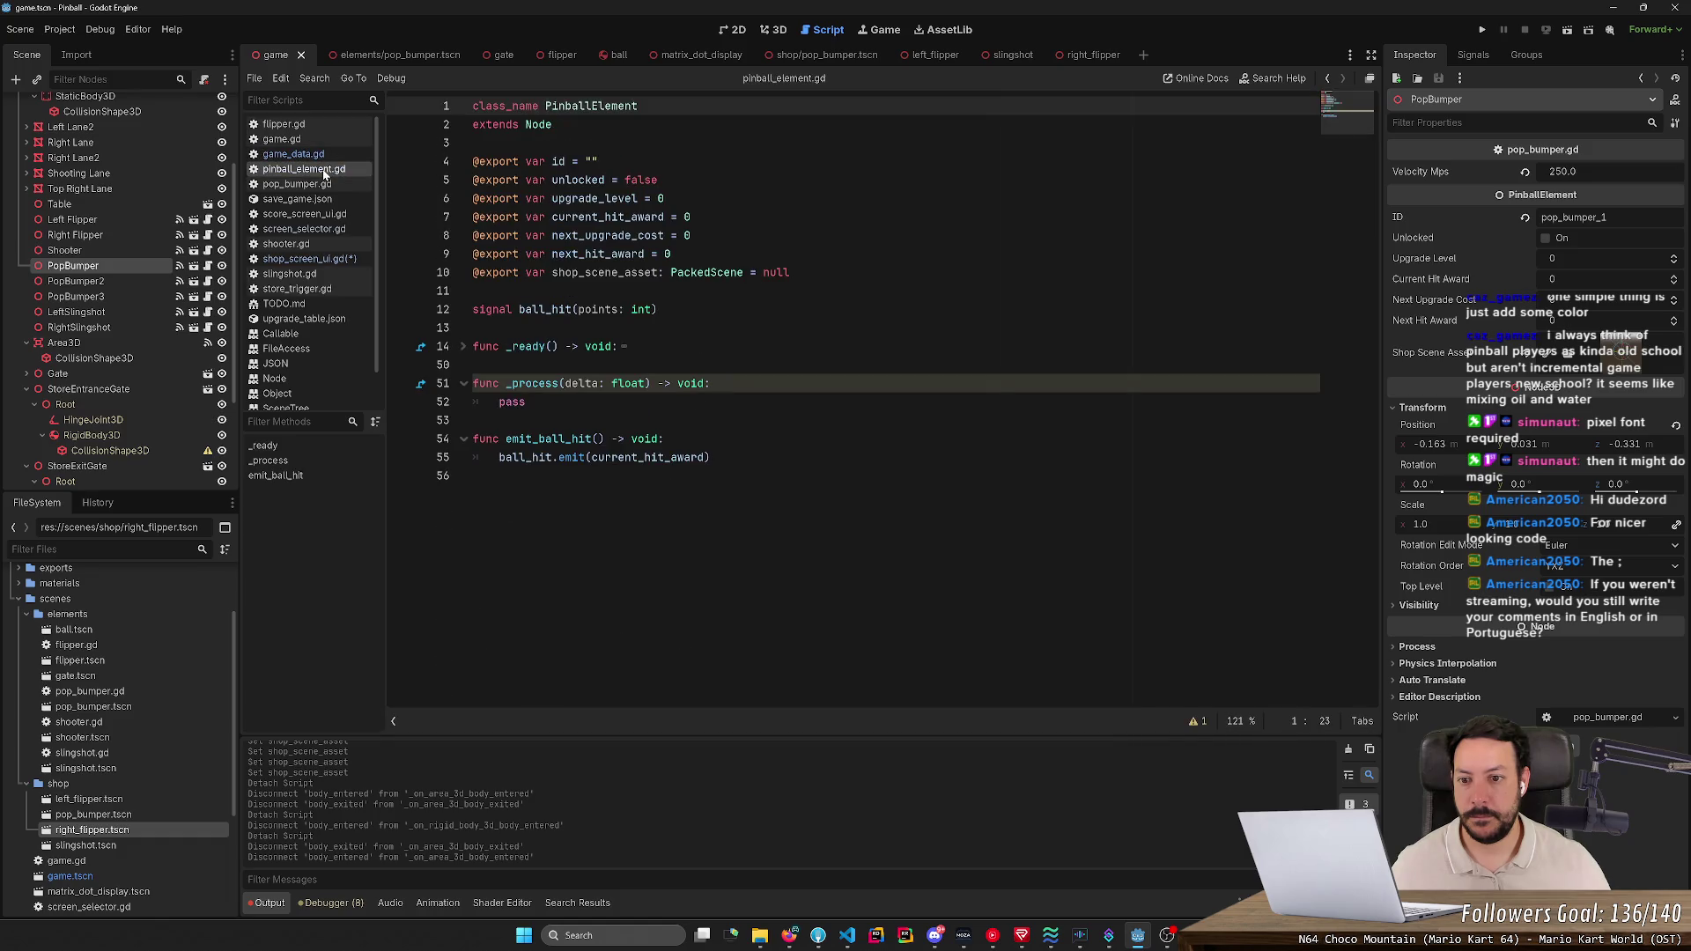
Step: Unfold _ready() and review its upgrade_dictionary loading code on line 20
left_click(461, 347)
scroll(458, 350, "down", 3)
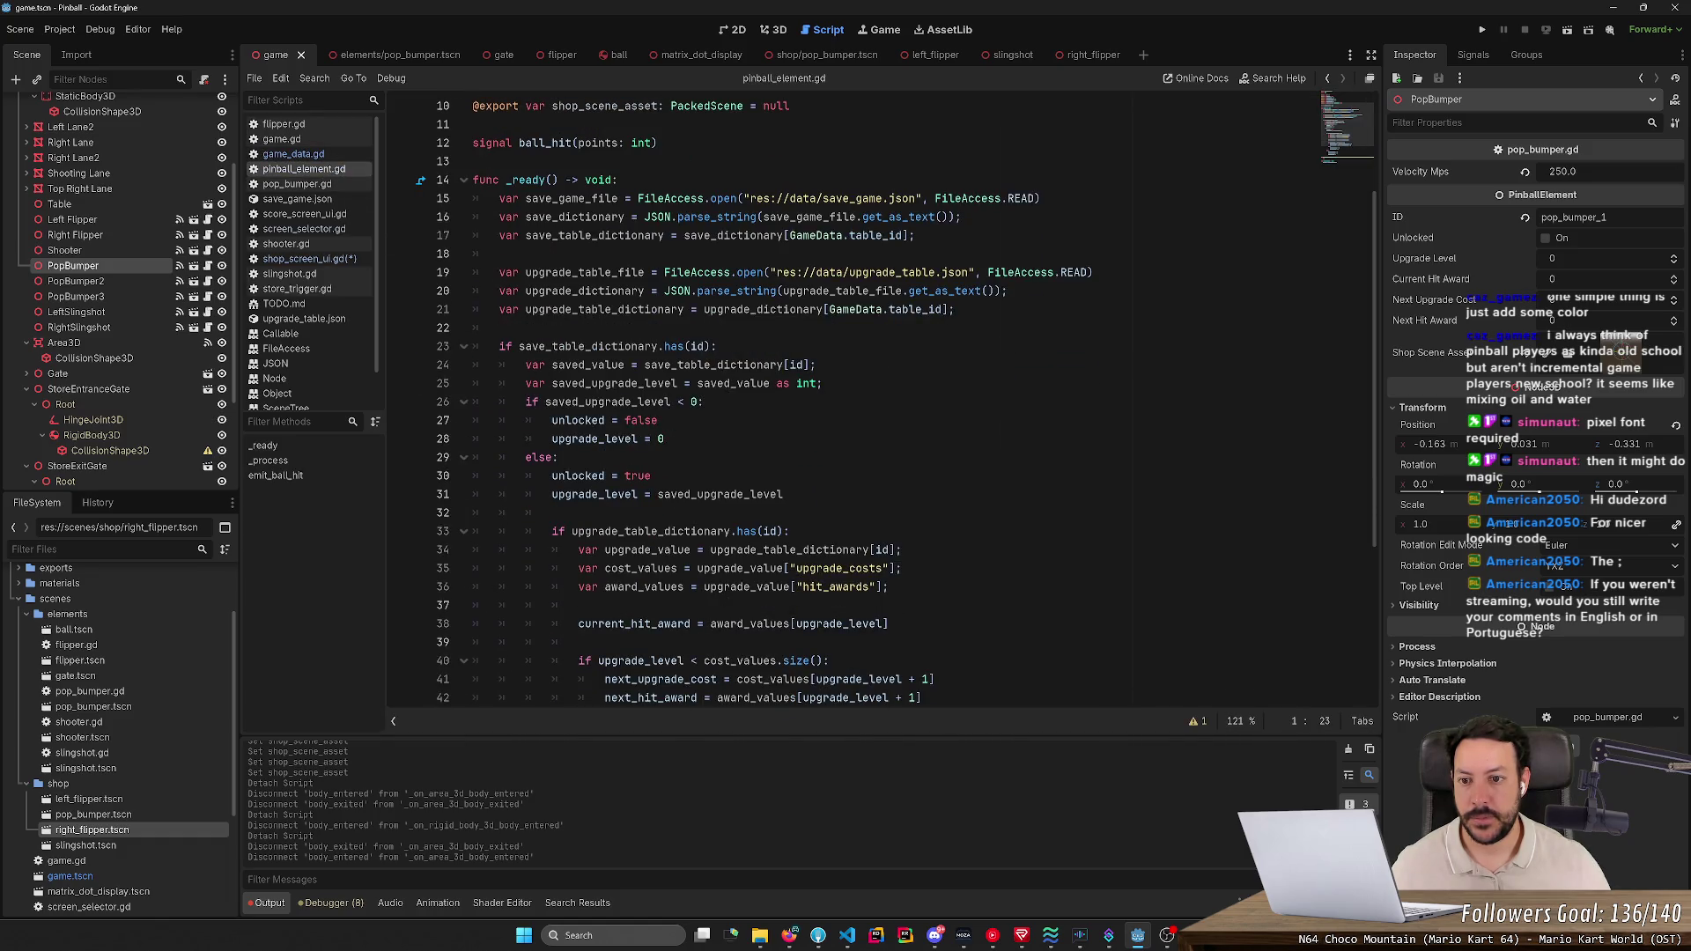
left_click_drag(526, 291, 646, 290)
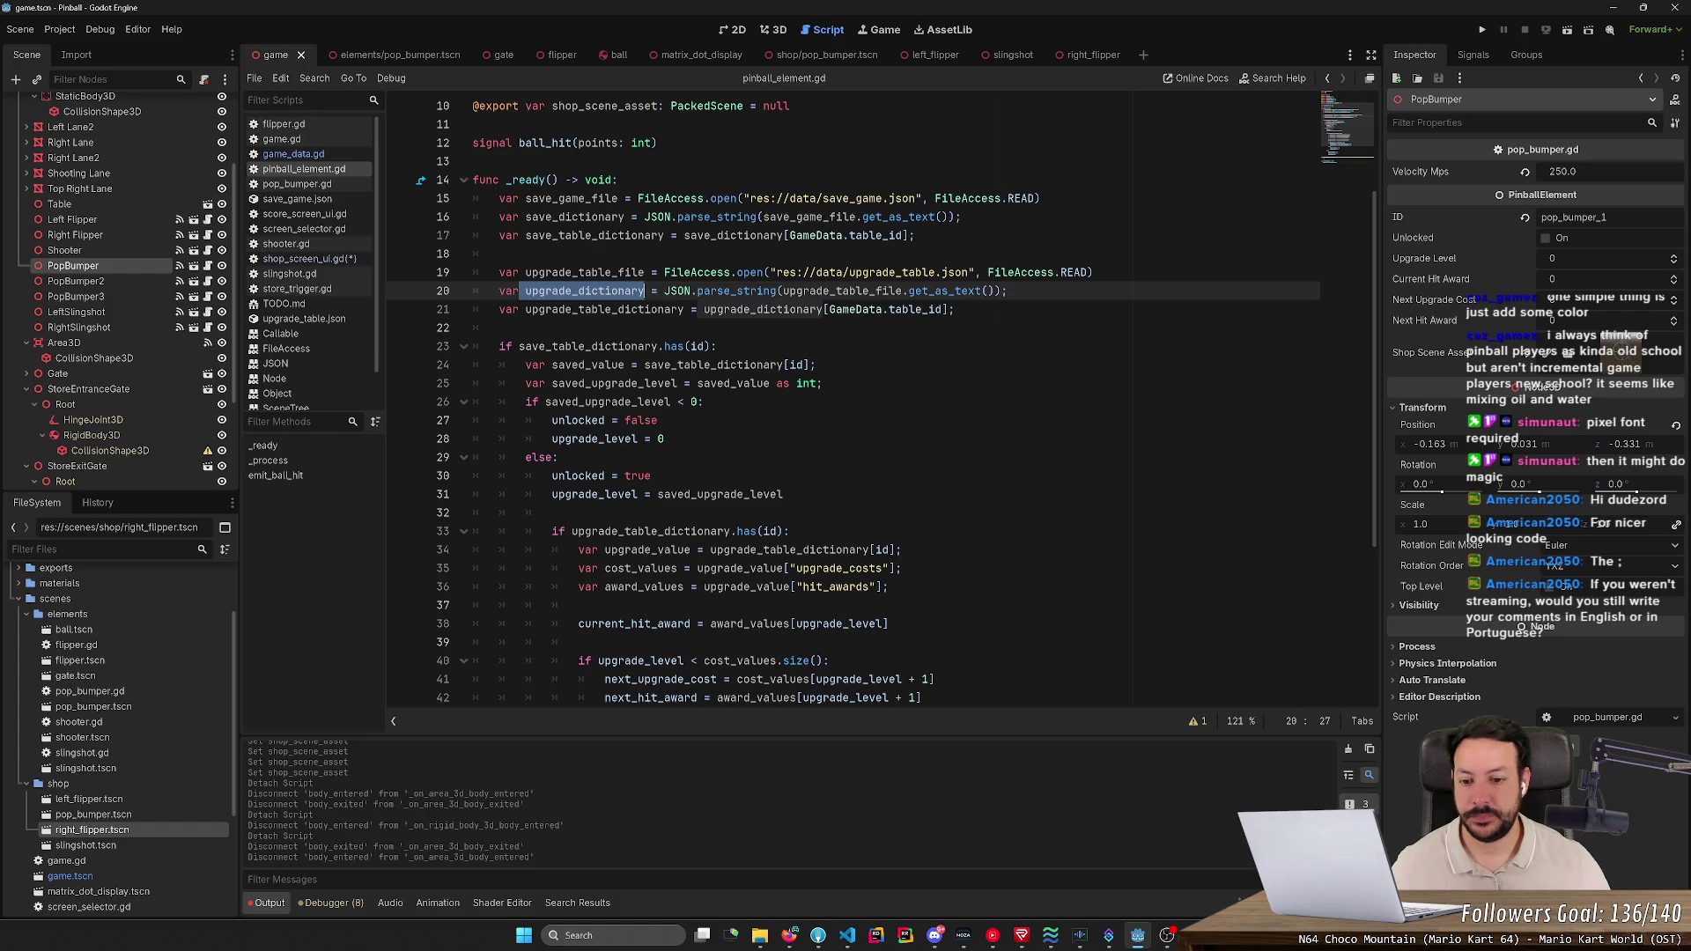
scroll(880, 396, "down", 5)
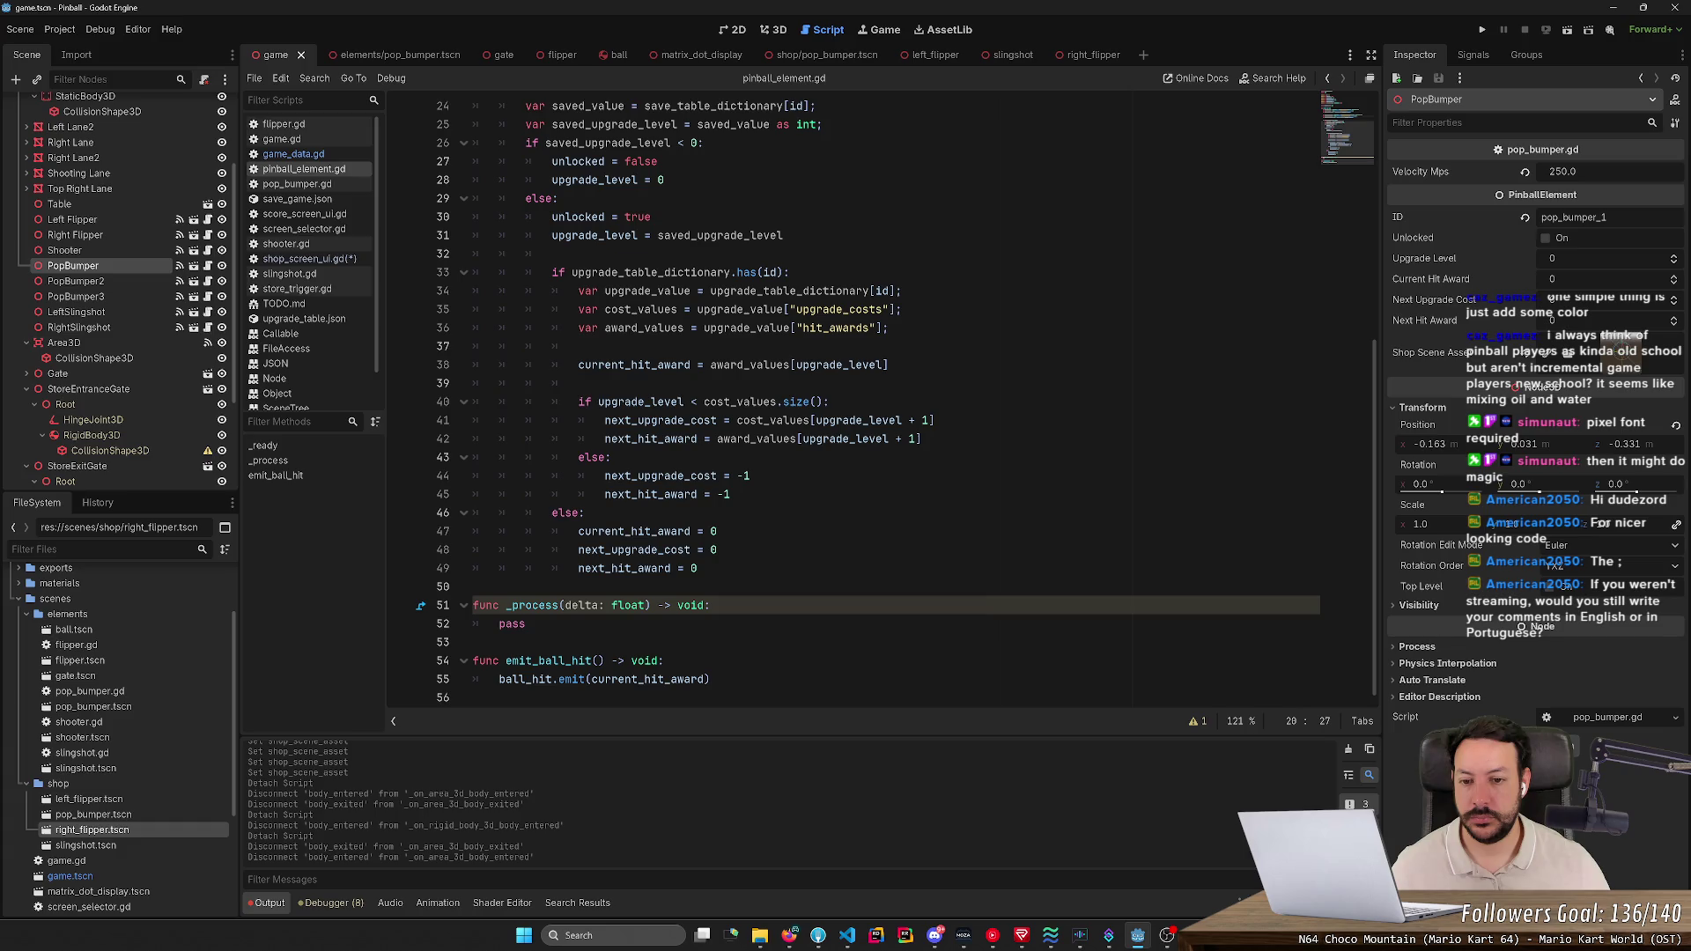
scroll(881, 397, "up", 5)
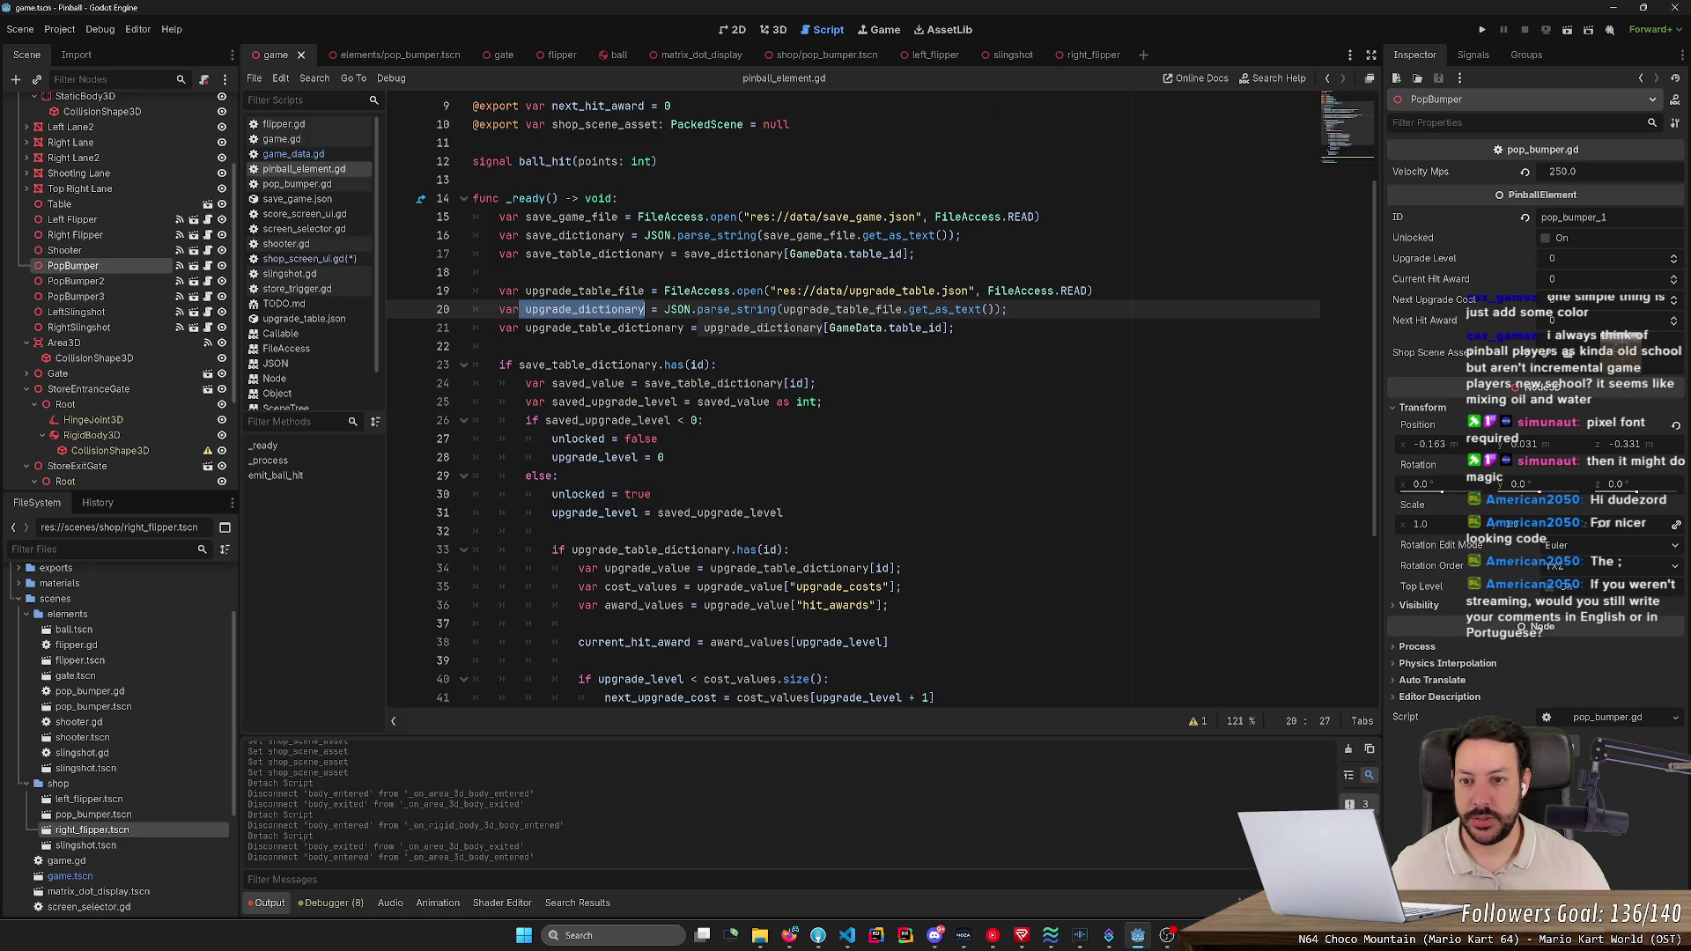
Step: Insert GameData.register_element(self) as the first line of _ready()
key("Up")
key("Up")
key("Up")
key("Down")
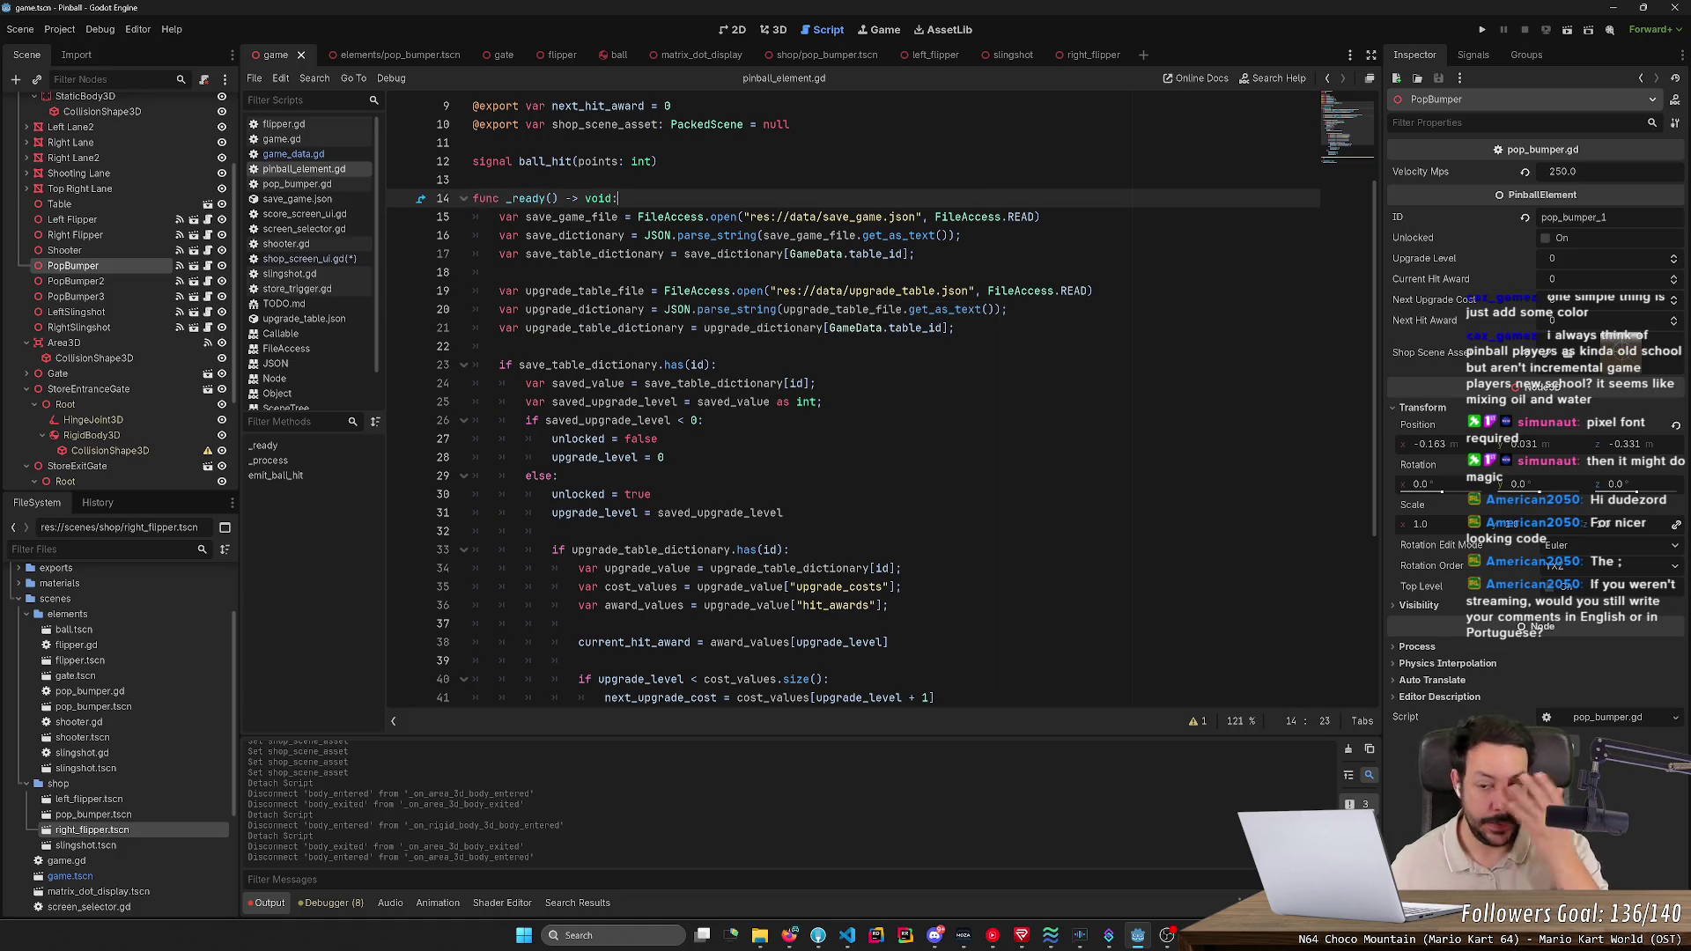
key("Return")
type("Game")
key("Return")
type(".register_element(self)")
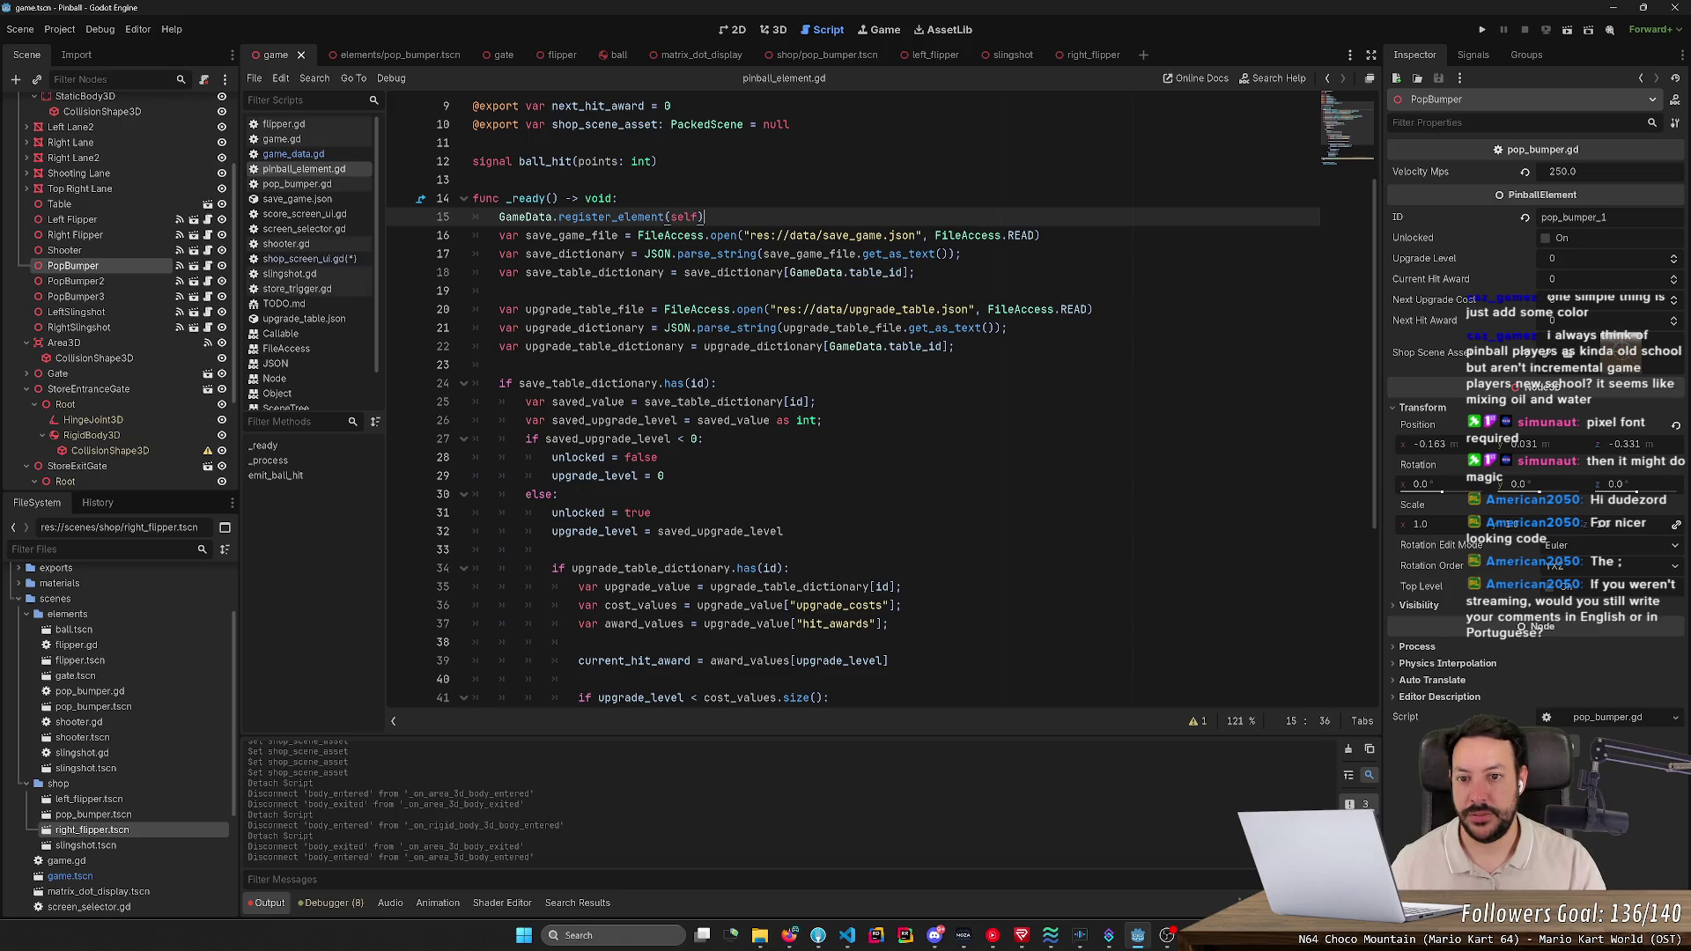
key("Return")
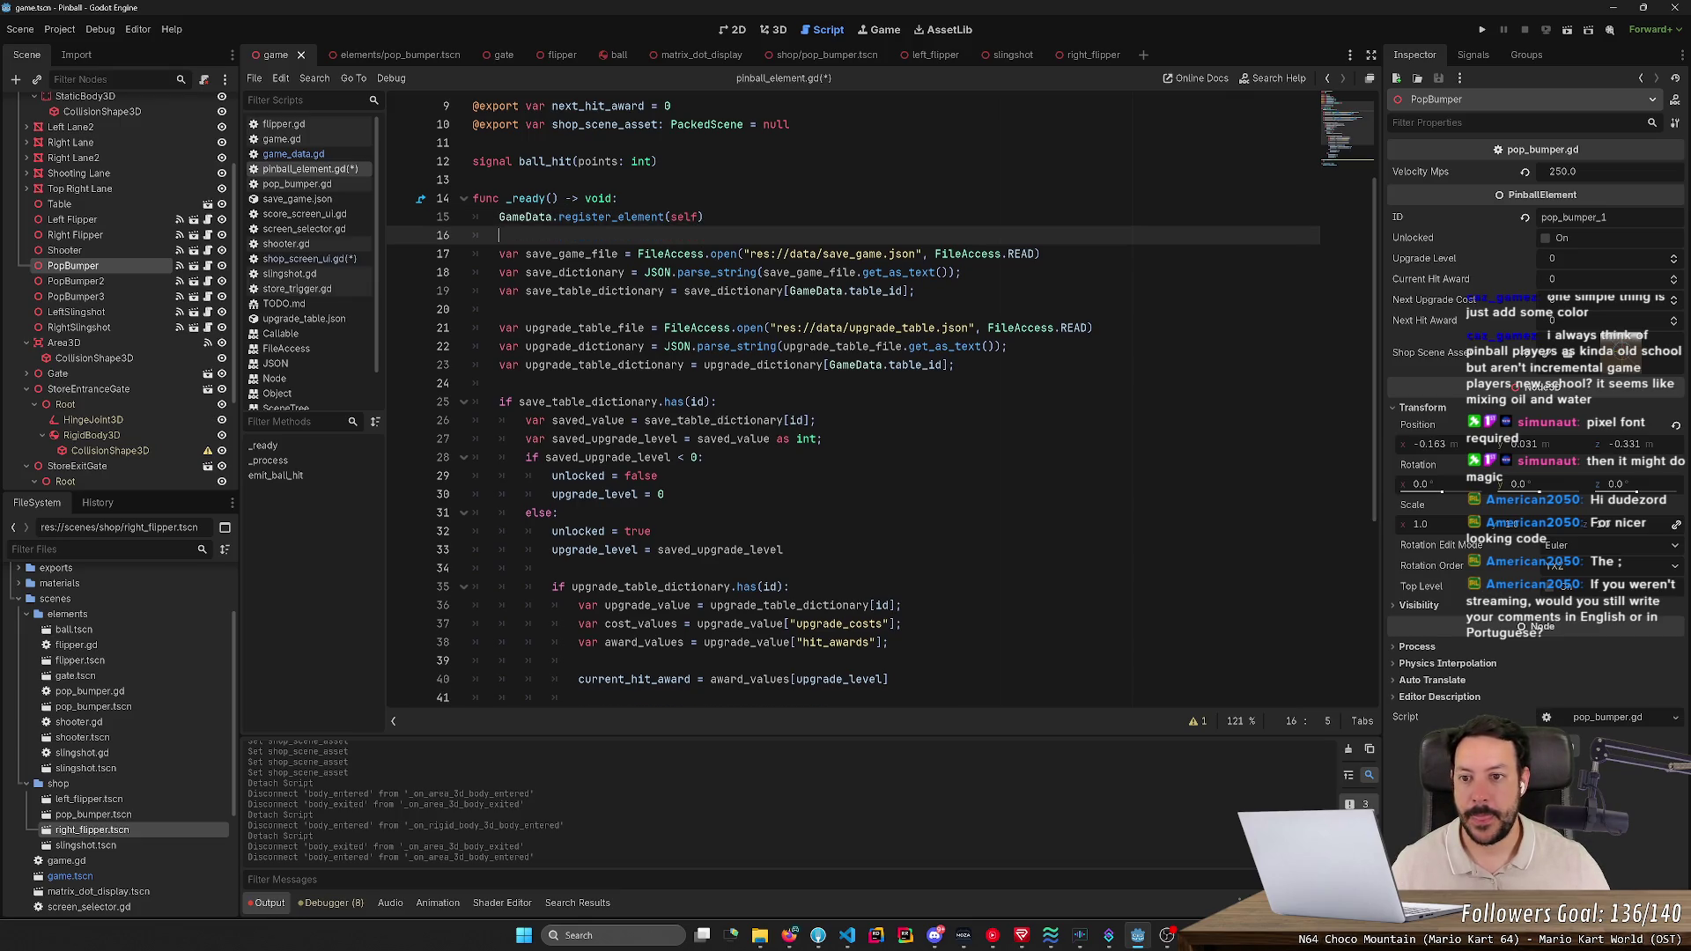
Step: Save pinball_element.gd and jump to the GameData definition in game_data.gd
key("ctrl+s")
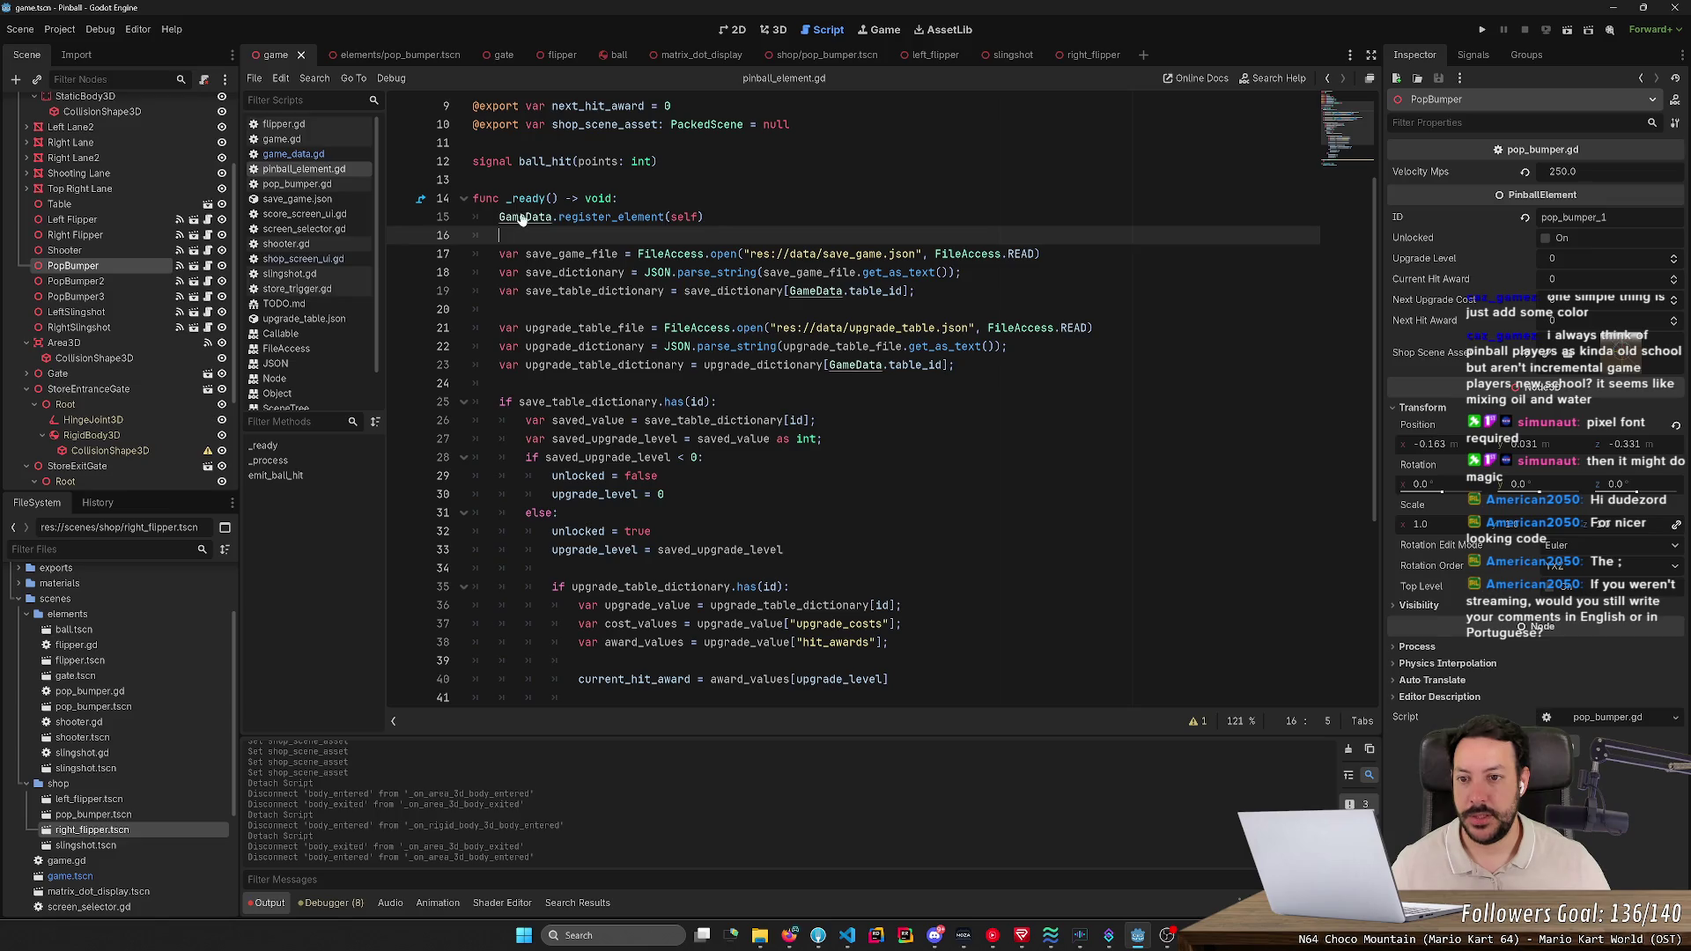
left_click(525, 217, "ctrl")
scroll(881, 396, "down", 5)
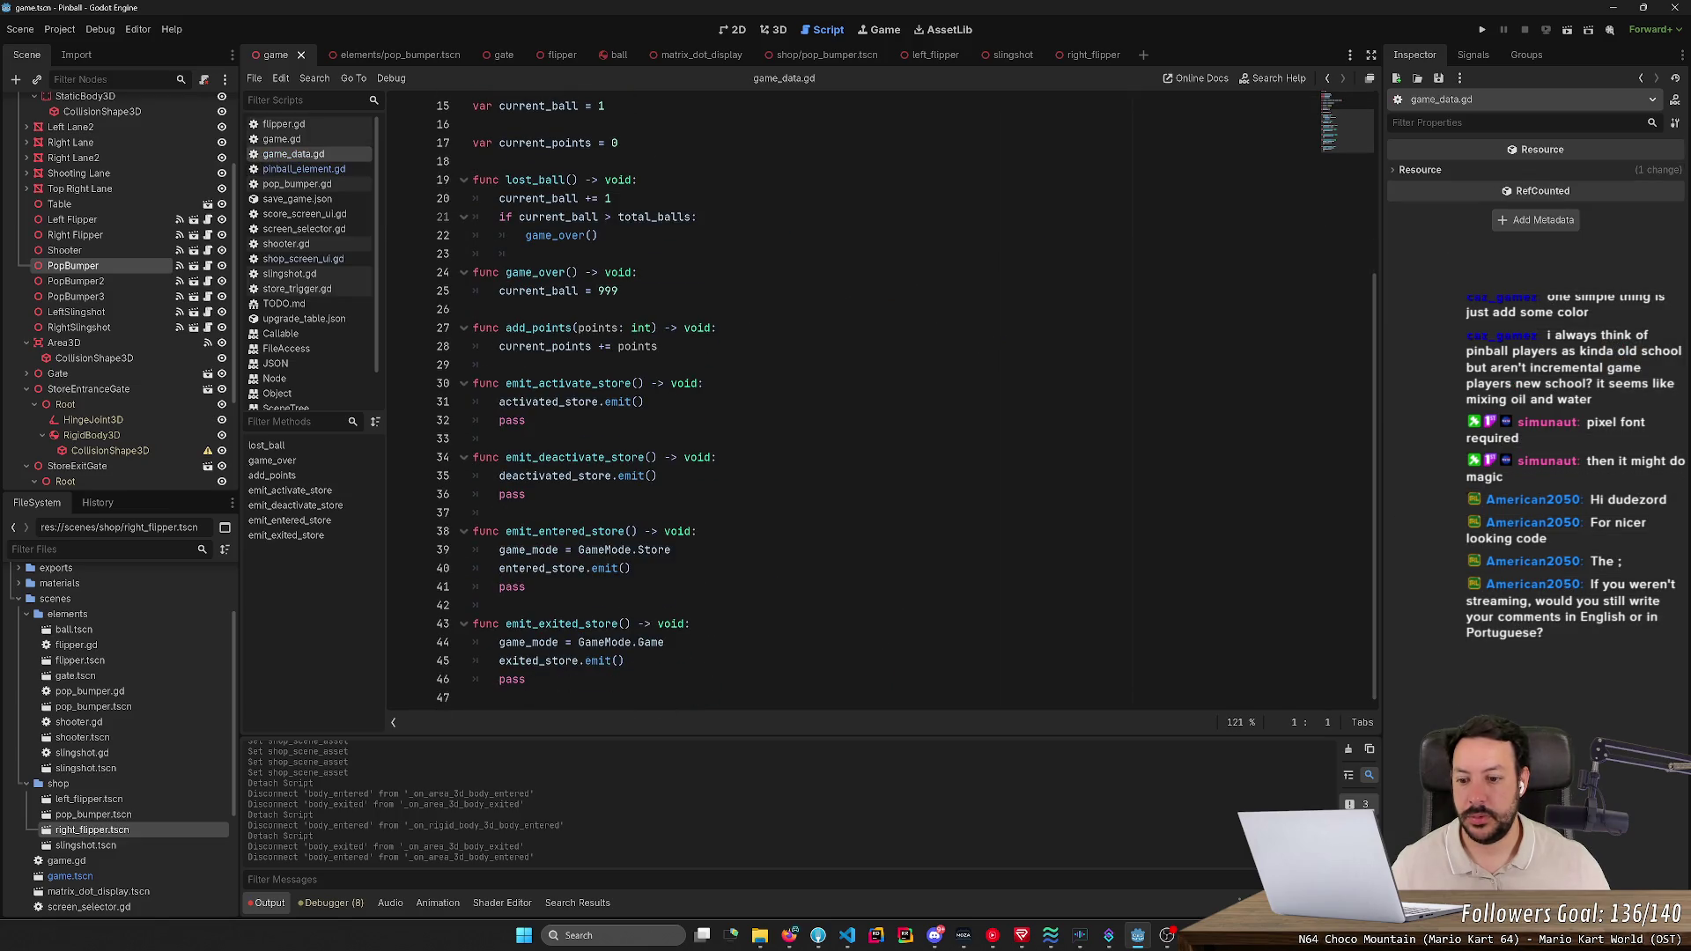
Step: Add func register_element(element: PinballElement) -> void: with a pass body at the end of game_data.gd
left_click(475, 698)
key("Return")
type("func register_element(")
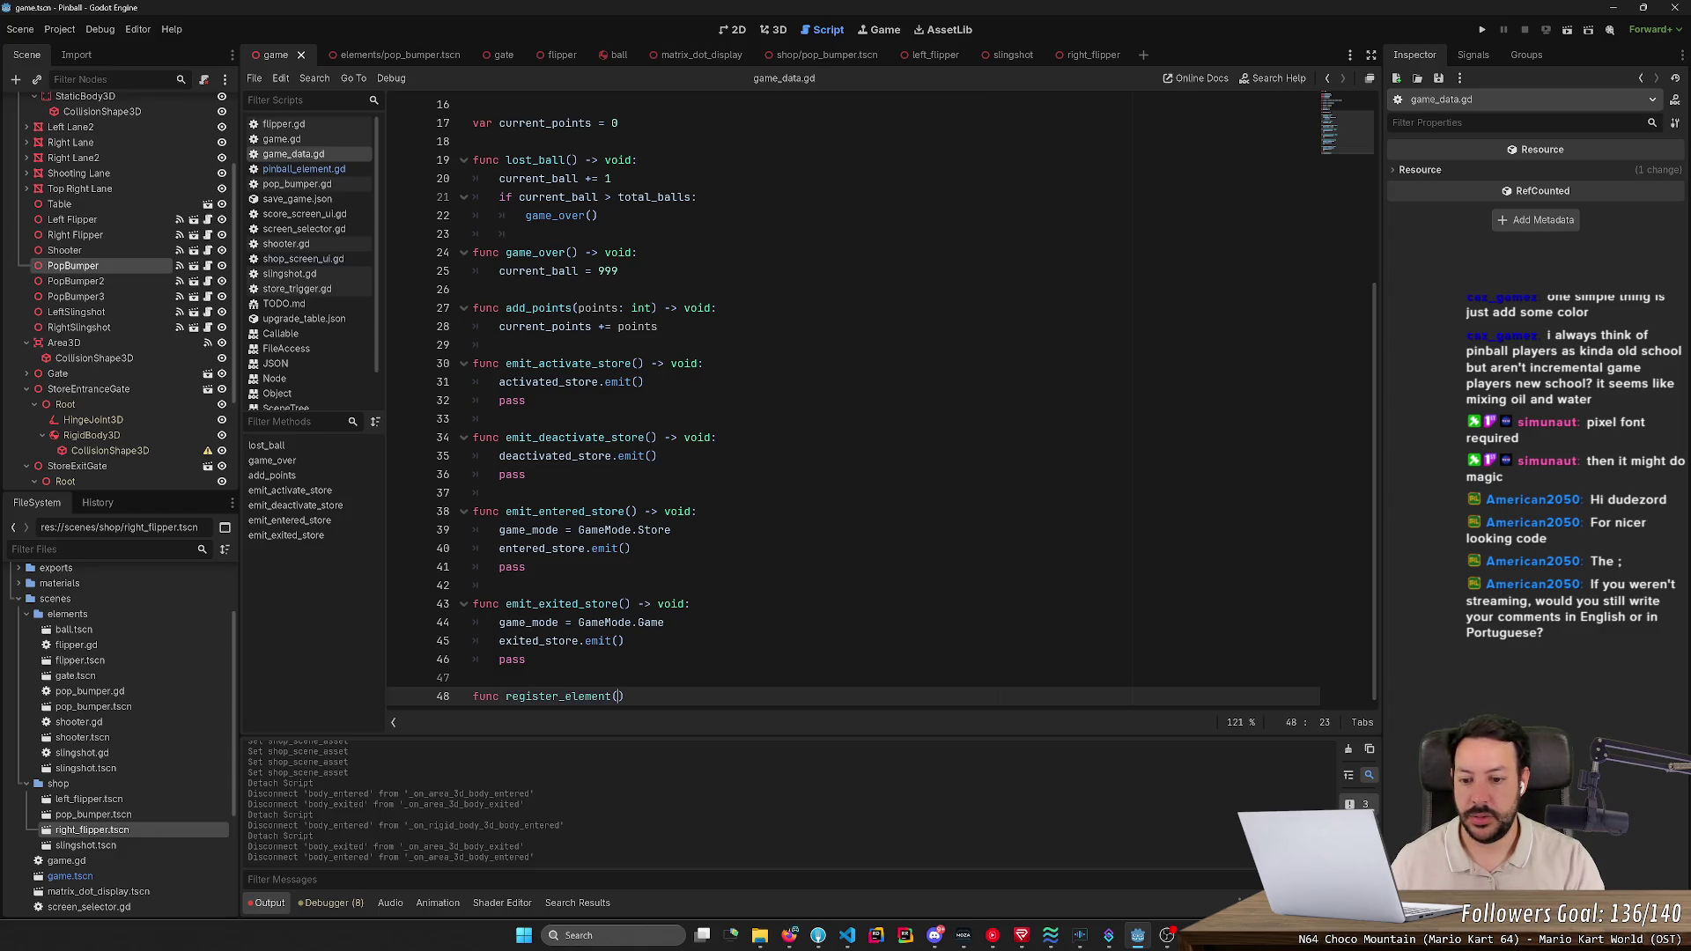
type("element: Pinbal")
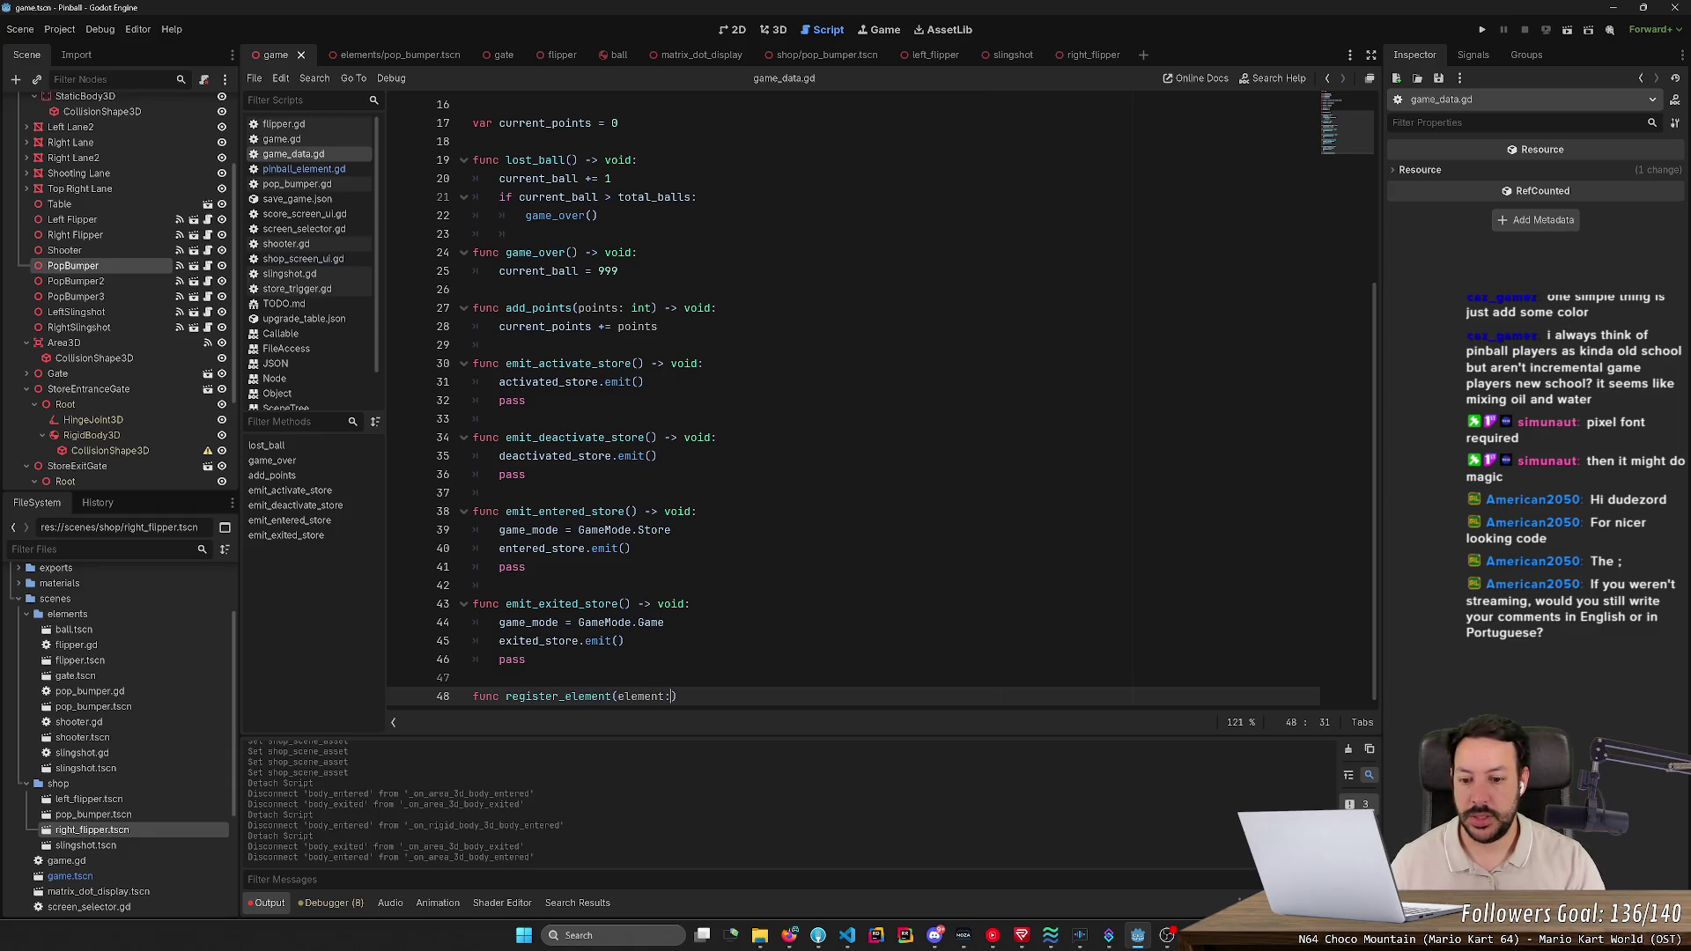
type("lElement) ")
type("-> void:")
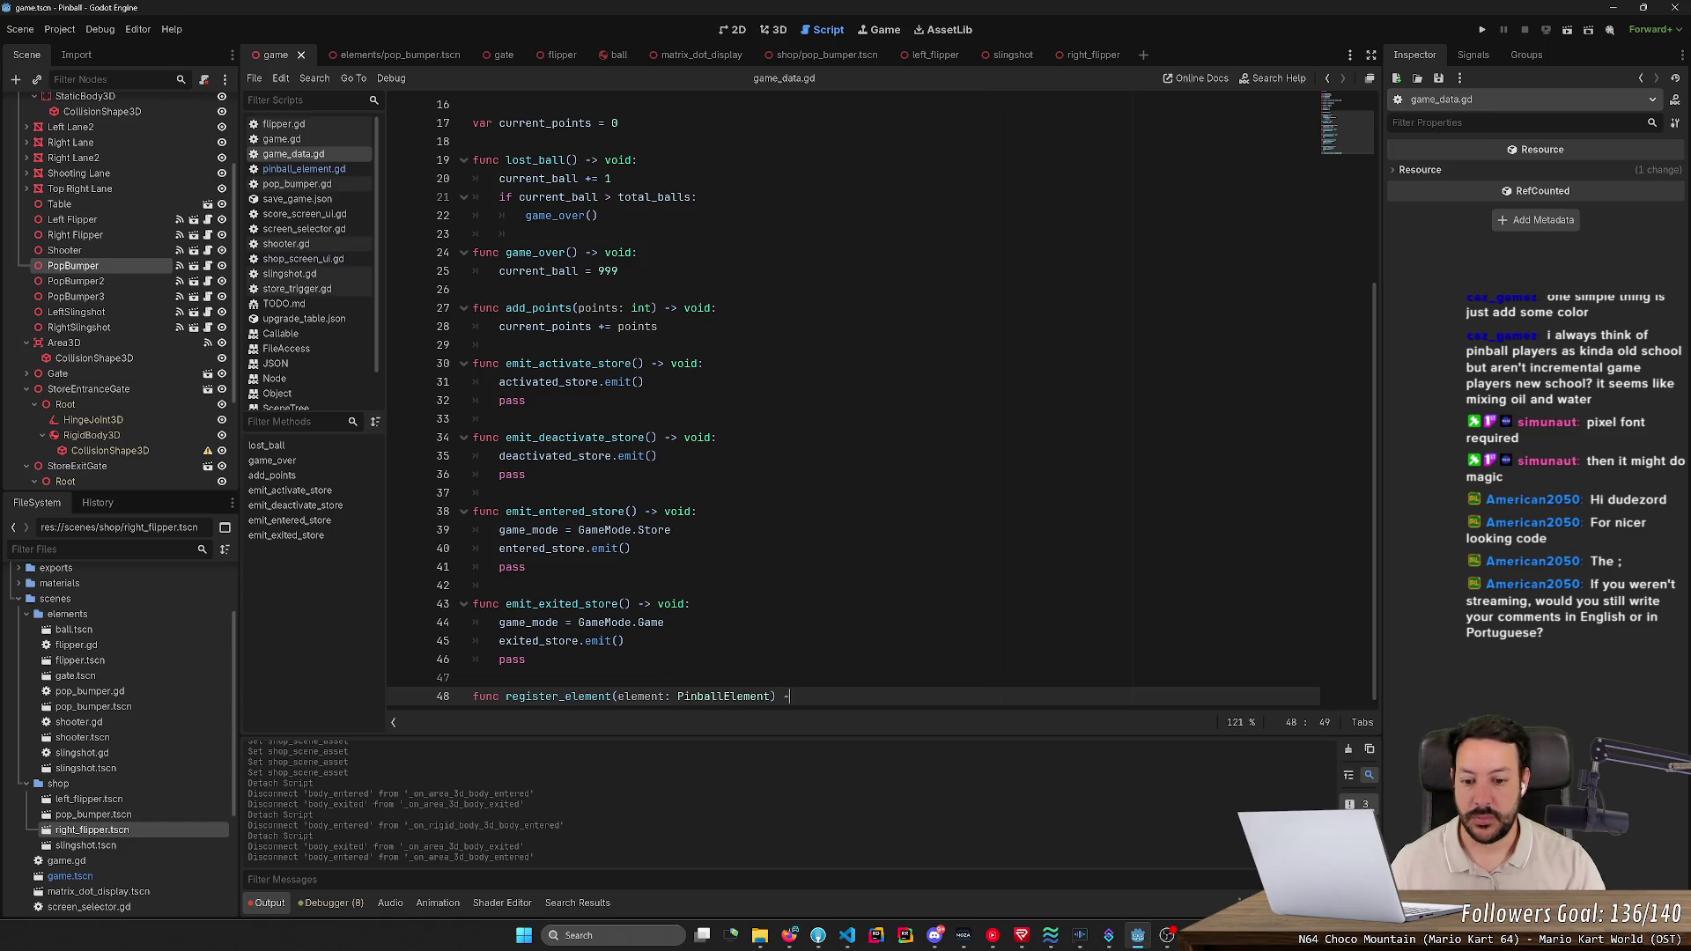
key("Return")
type("pass")
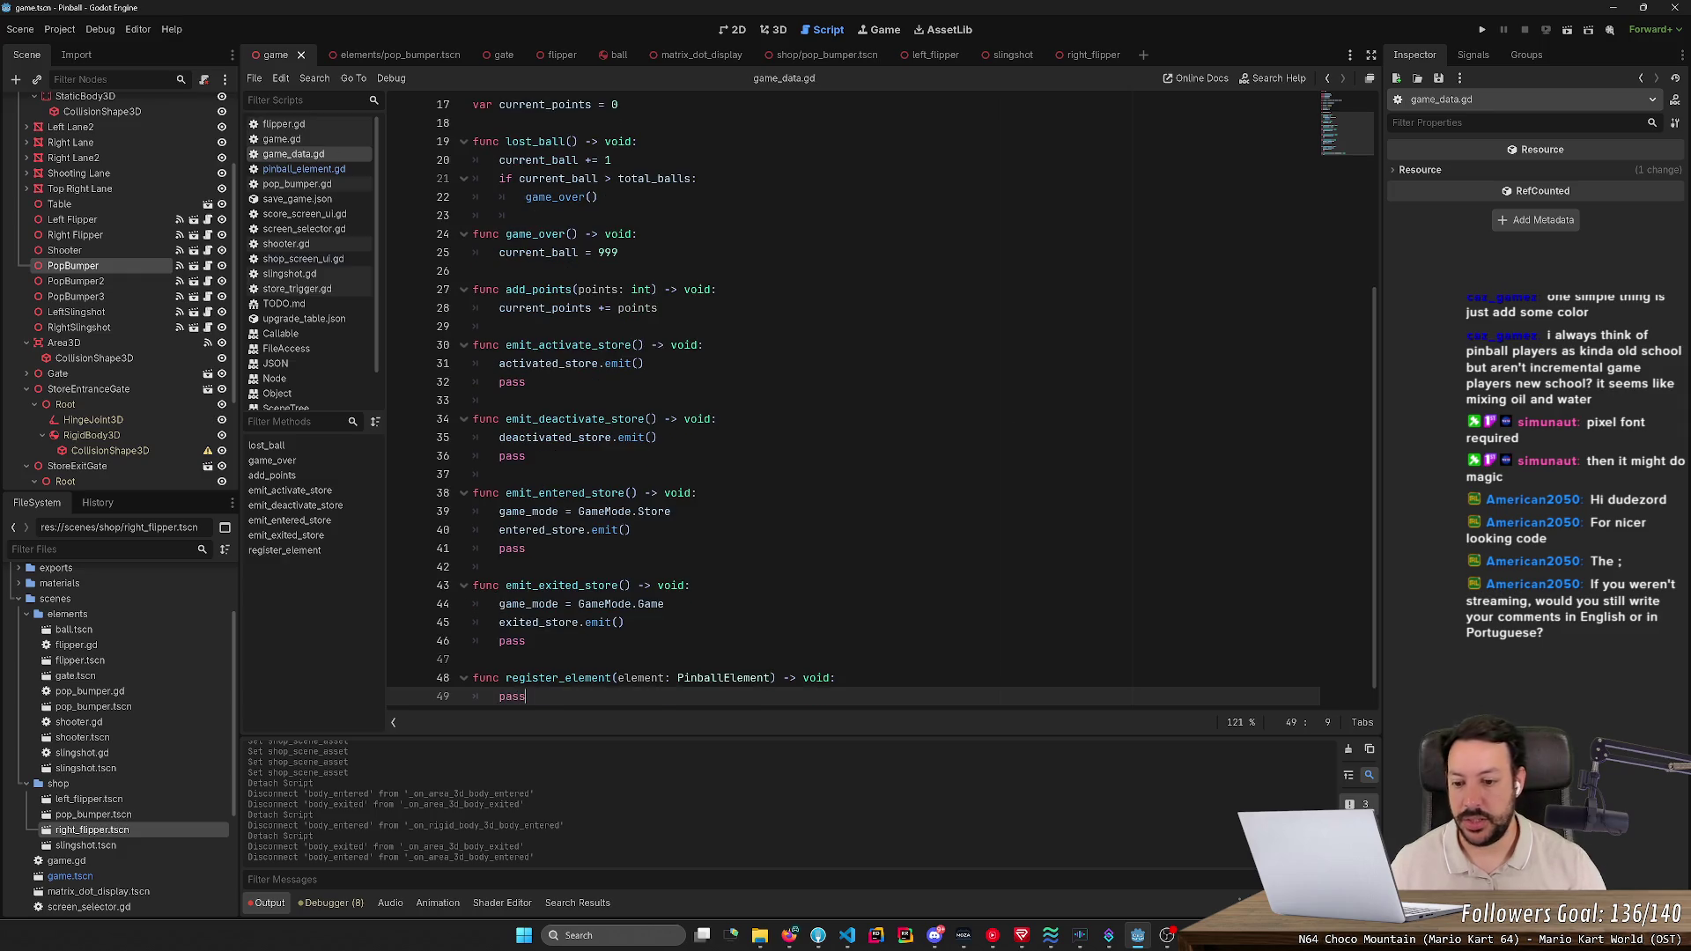
double_click(722, 678)
type("Node3D")
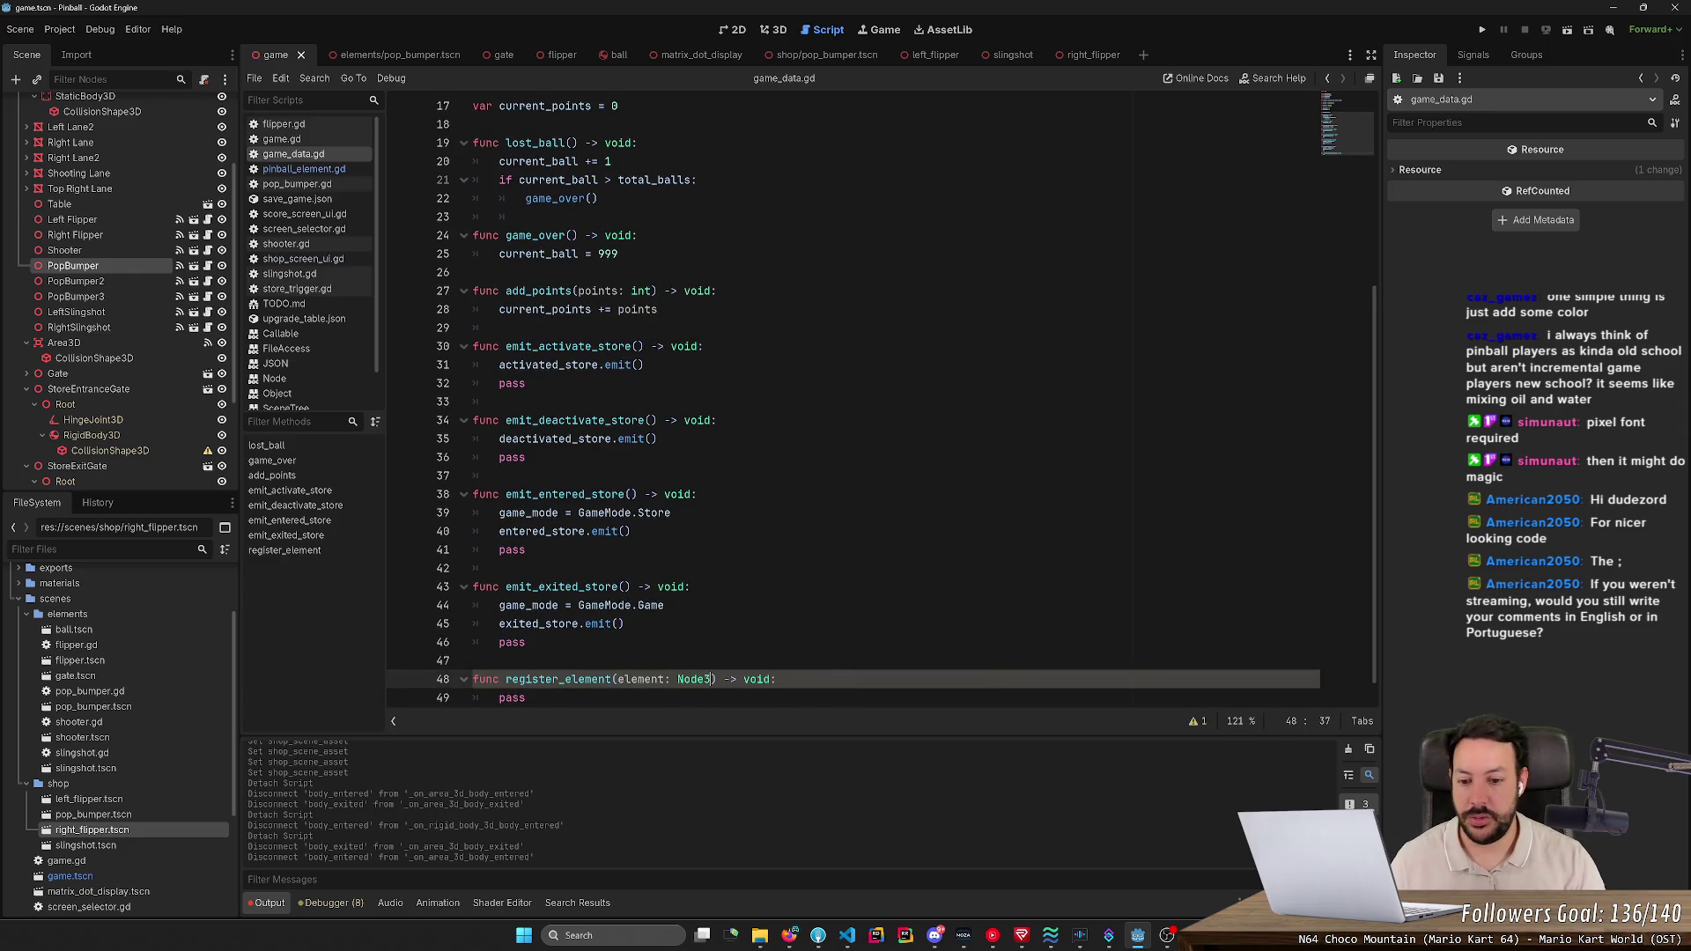
key("ctrl+z")
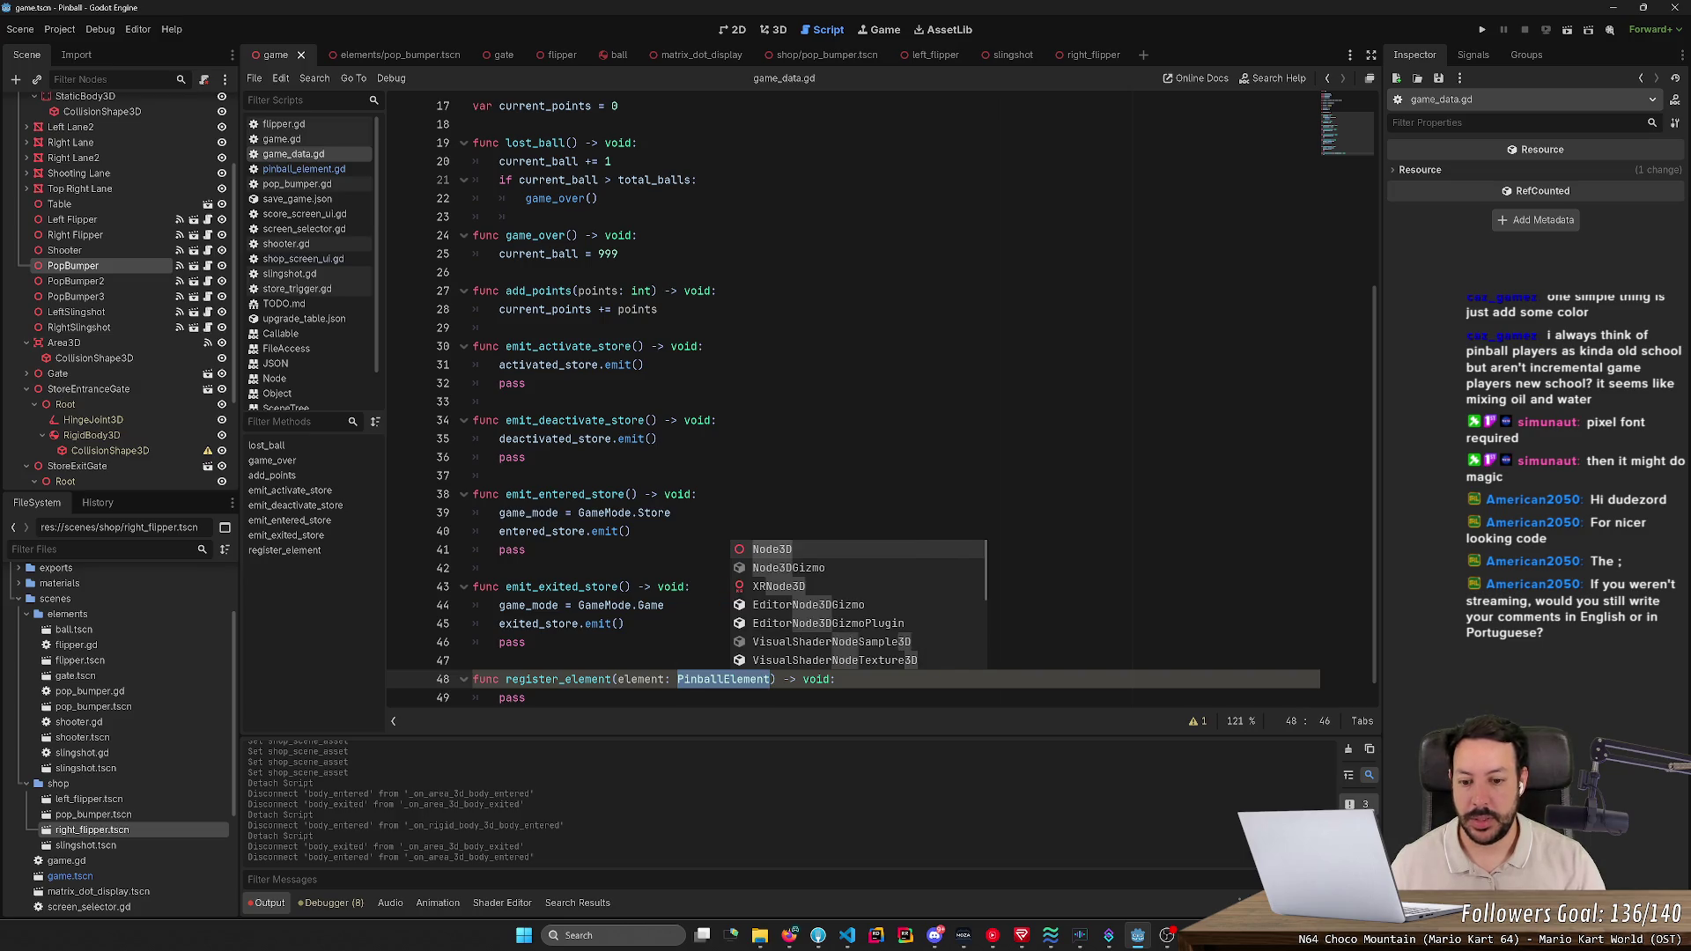
Step: Check the register_element call in pinball_element.gd and jump back to its definition
key("alt+Left")
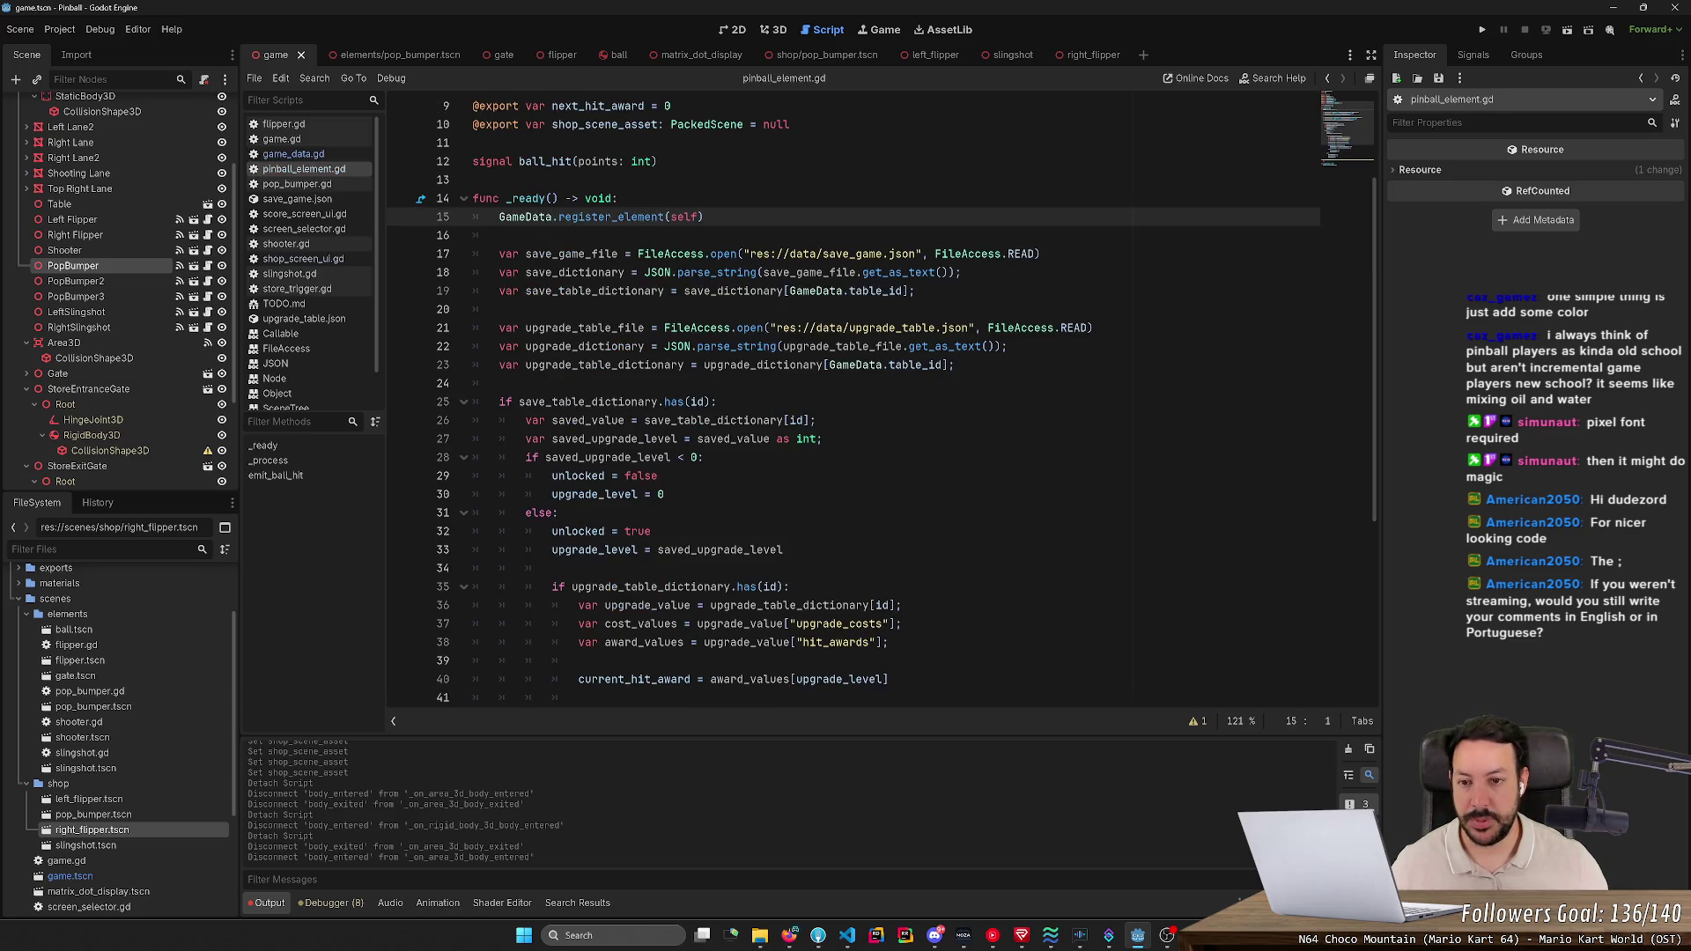
scroll(880, 396, "up", 3)
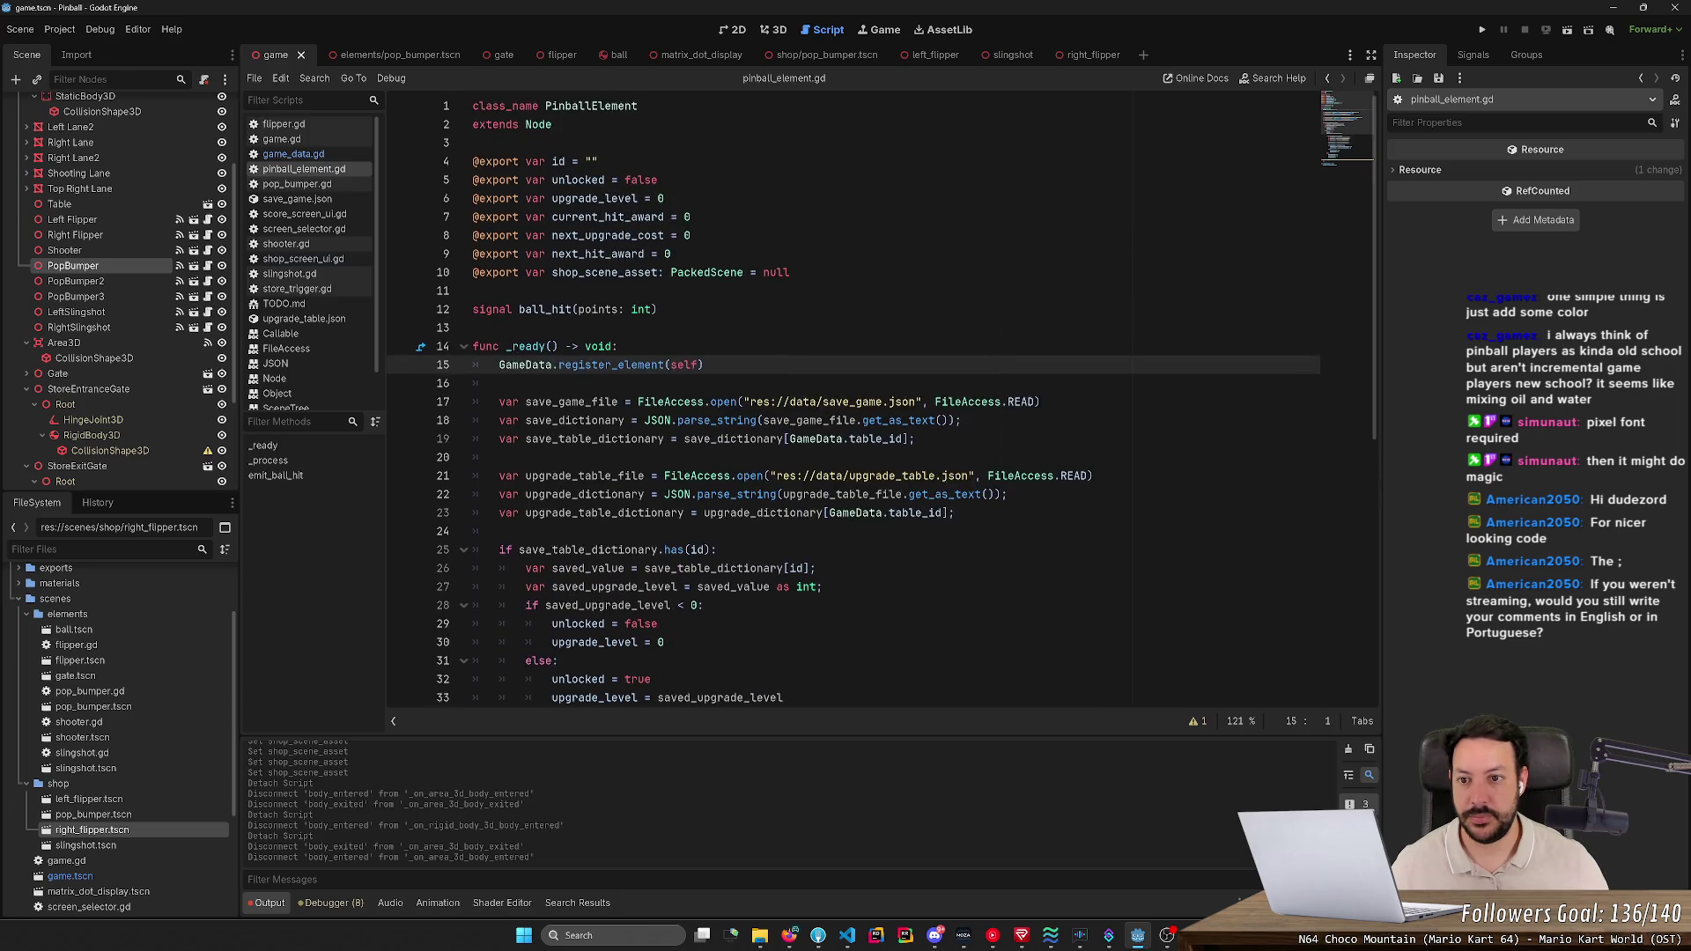
left_click(612, 364)
double_click(666, 364)
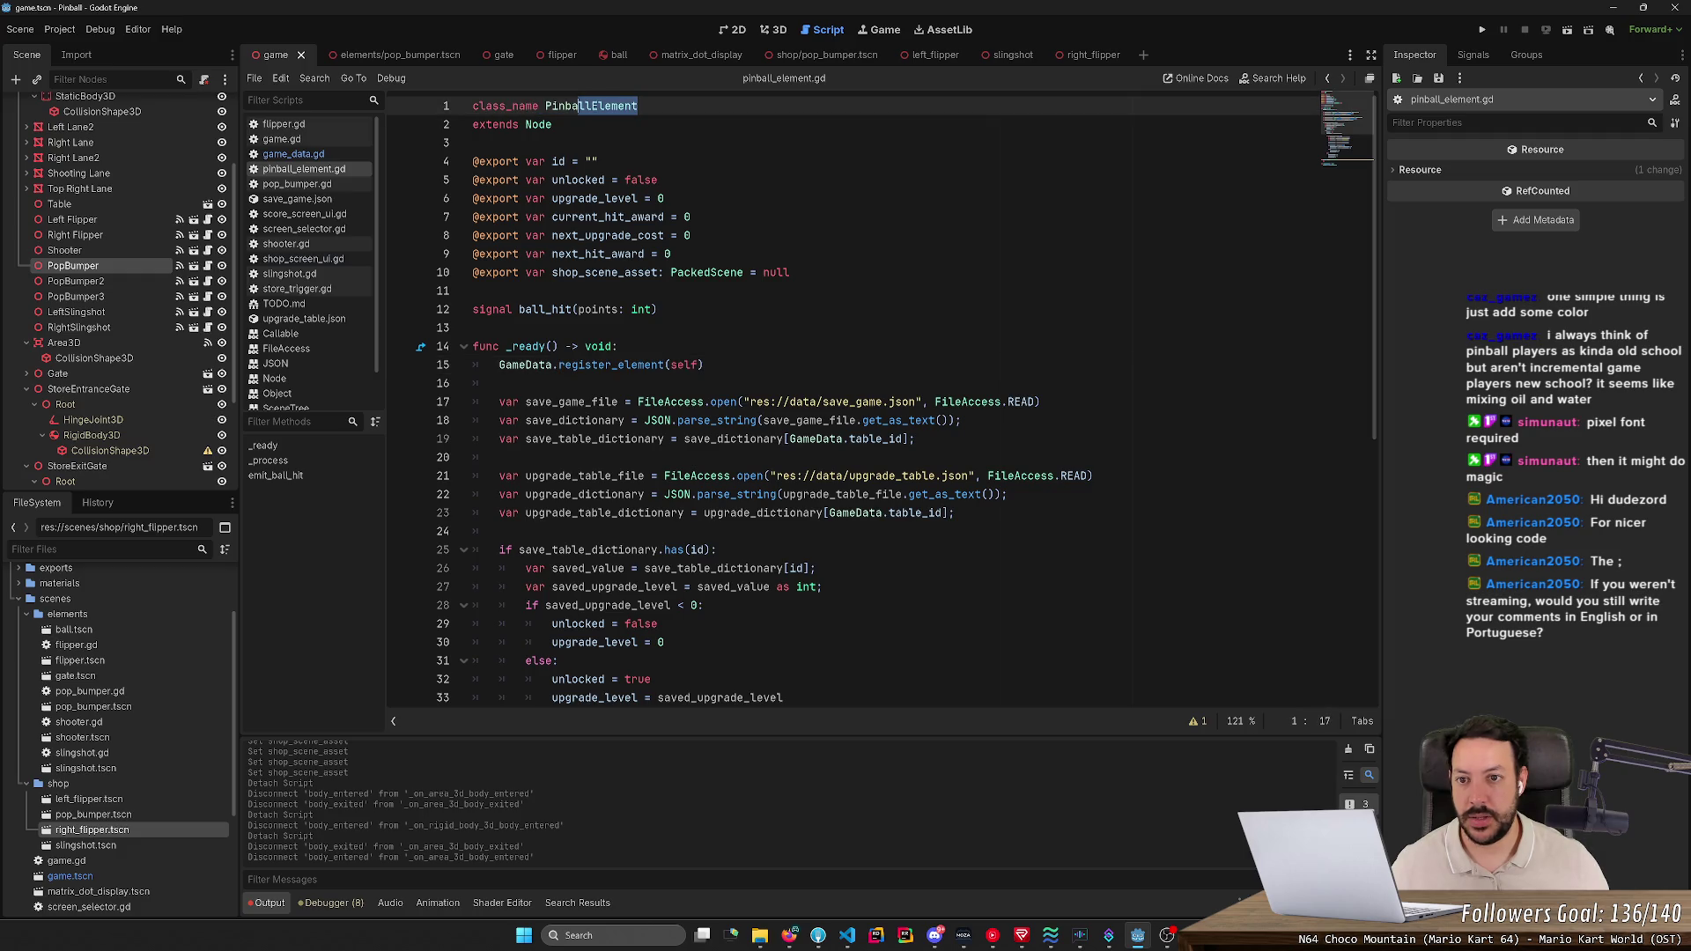
left_click(617, 365, "ctrl")
scroll(853, 402, "down", 1)
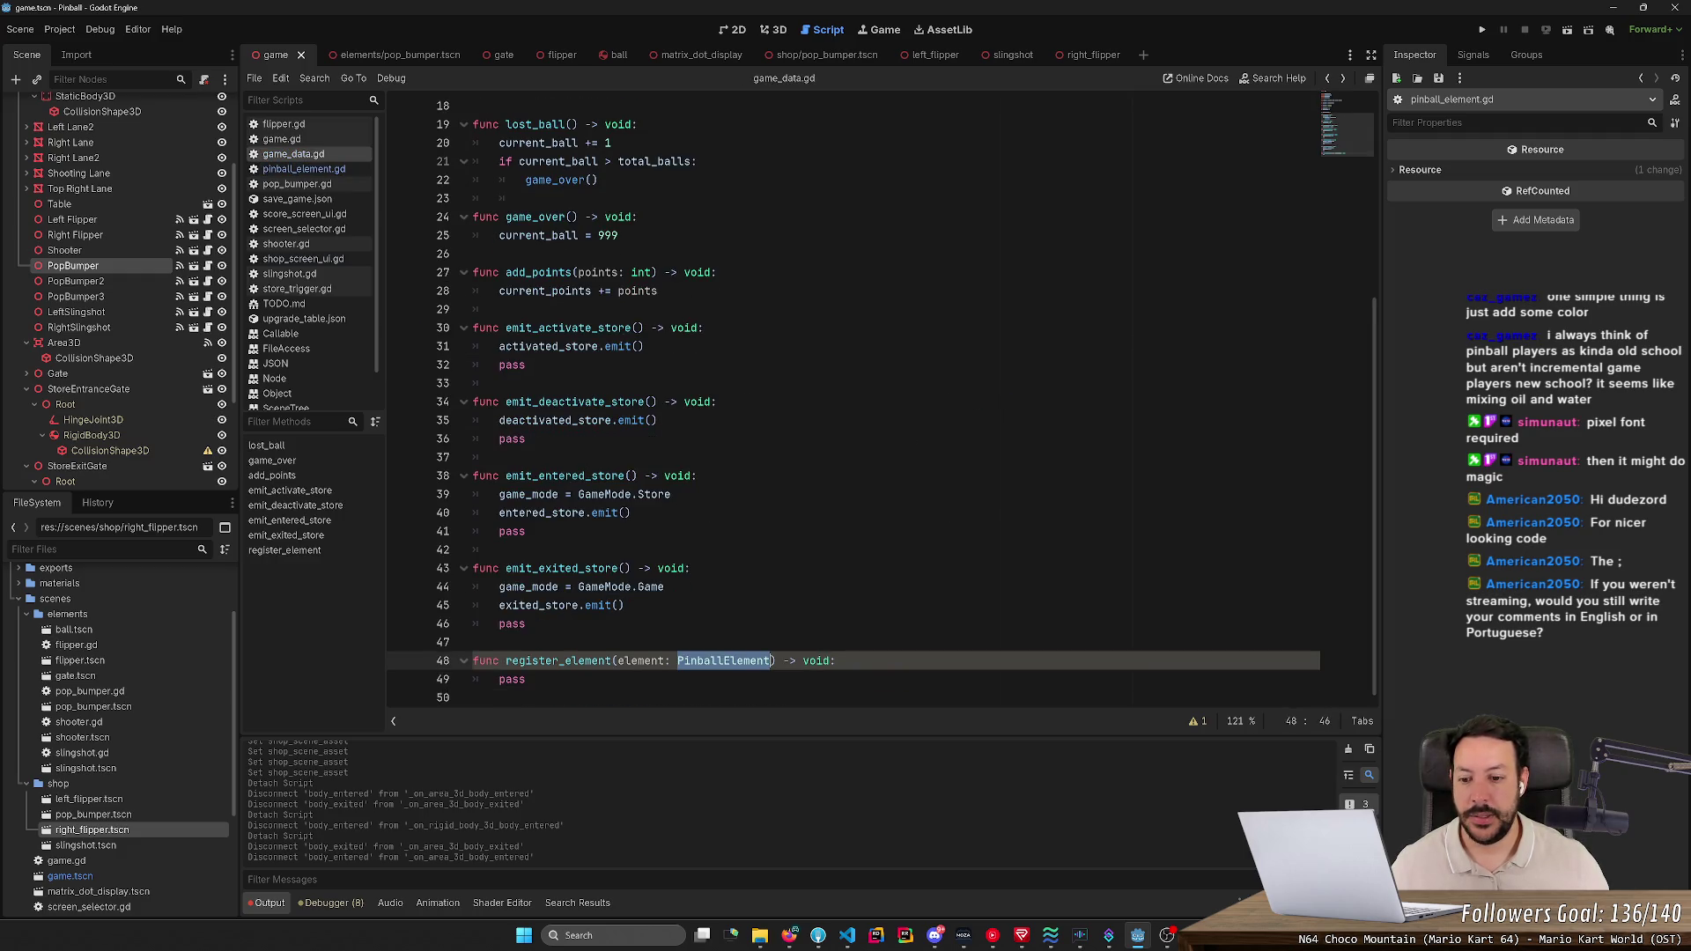
Step: Declare a registered_elements variable set to a new Array above register_element, and save
key("Home")
key("Up")
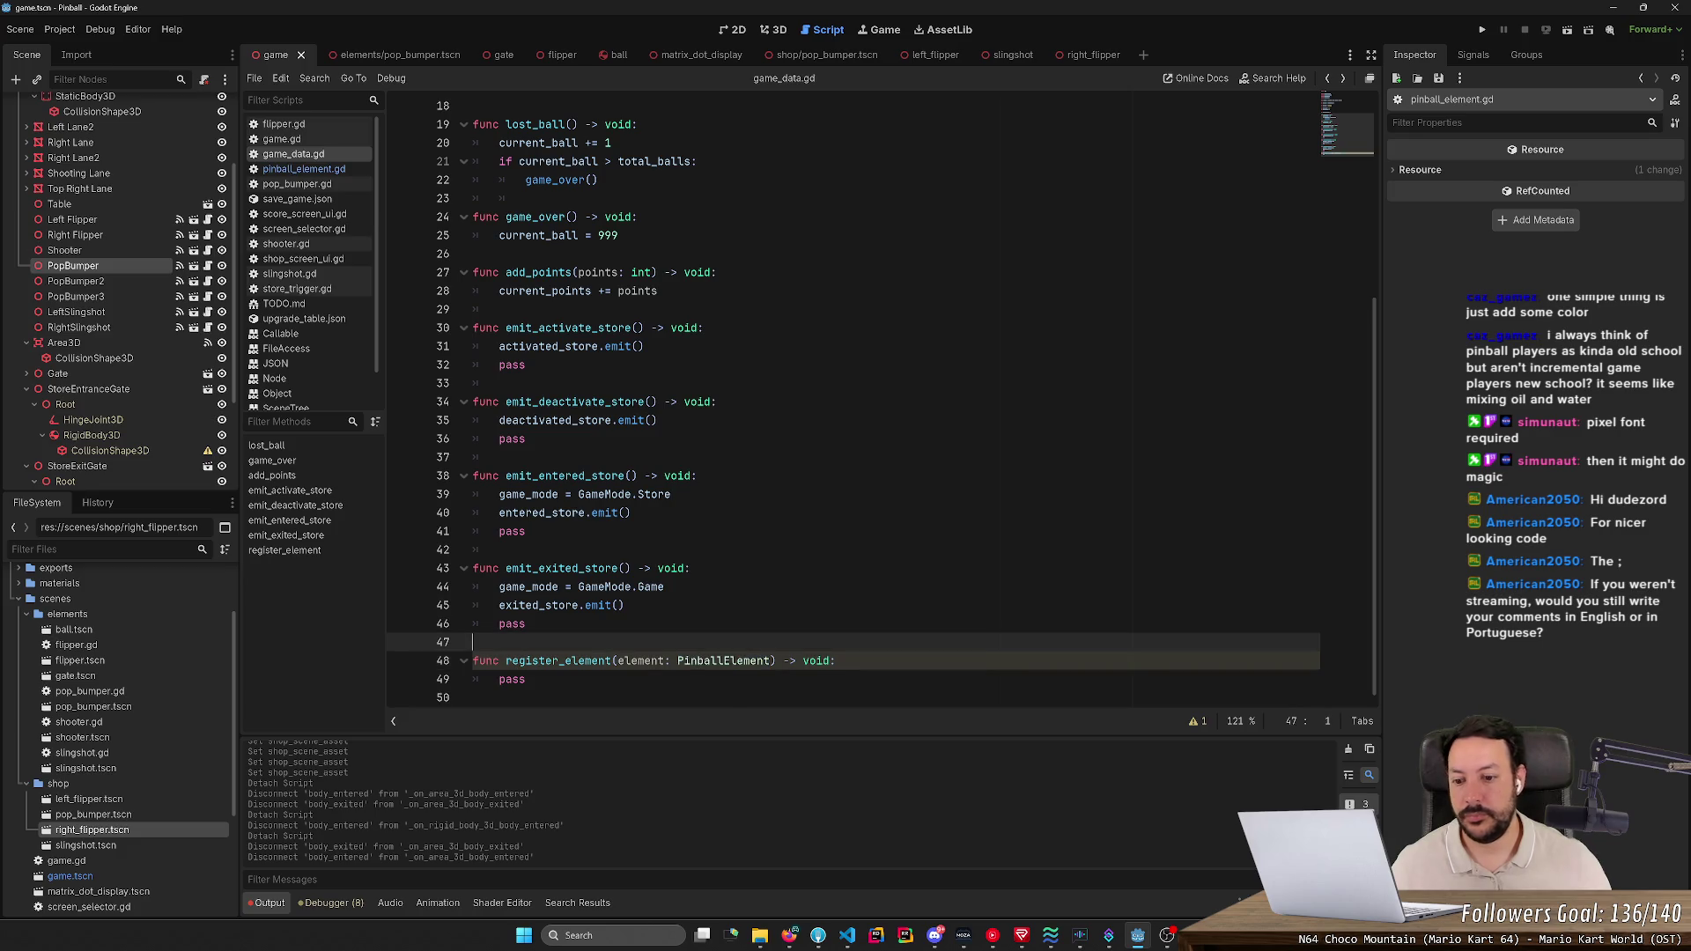
key("Return")
type("var ")
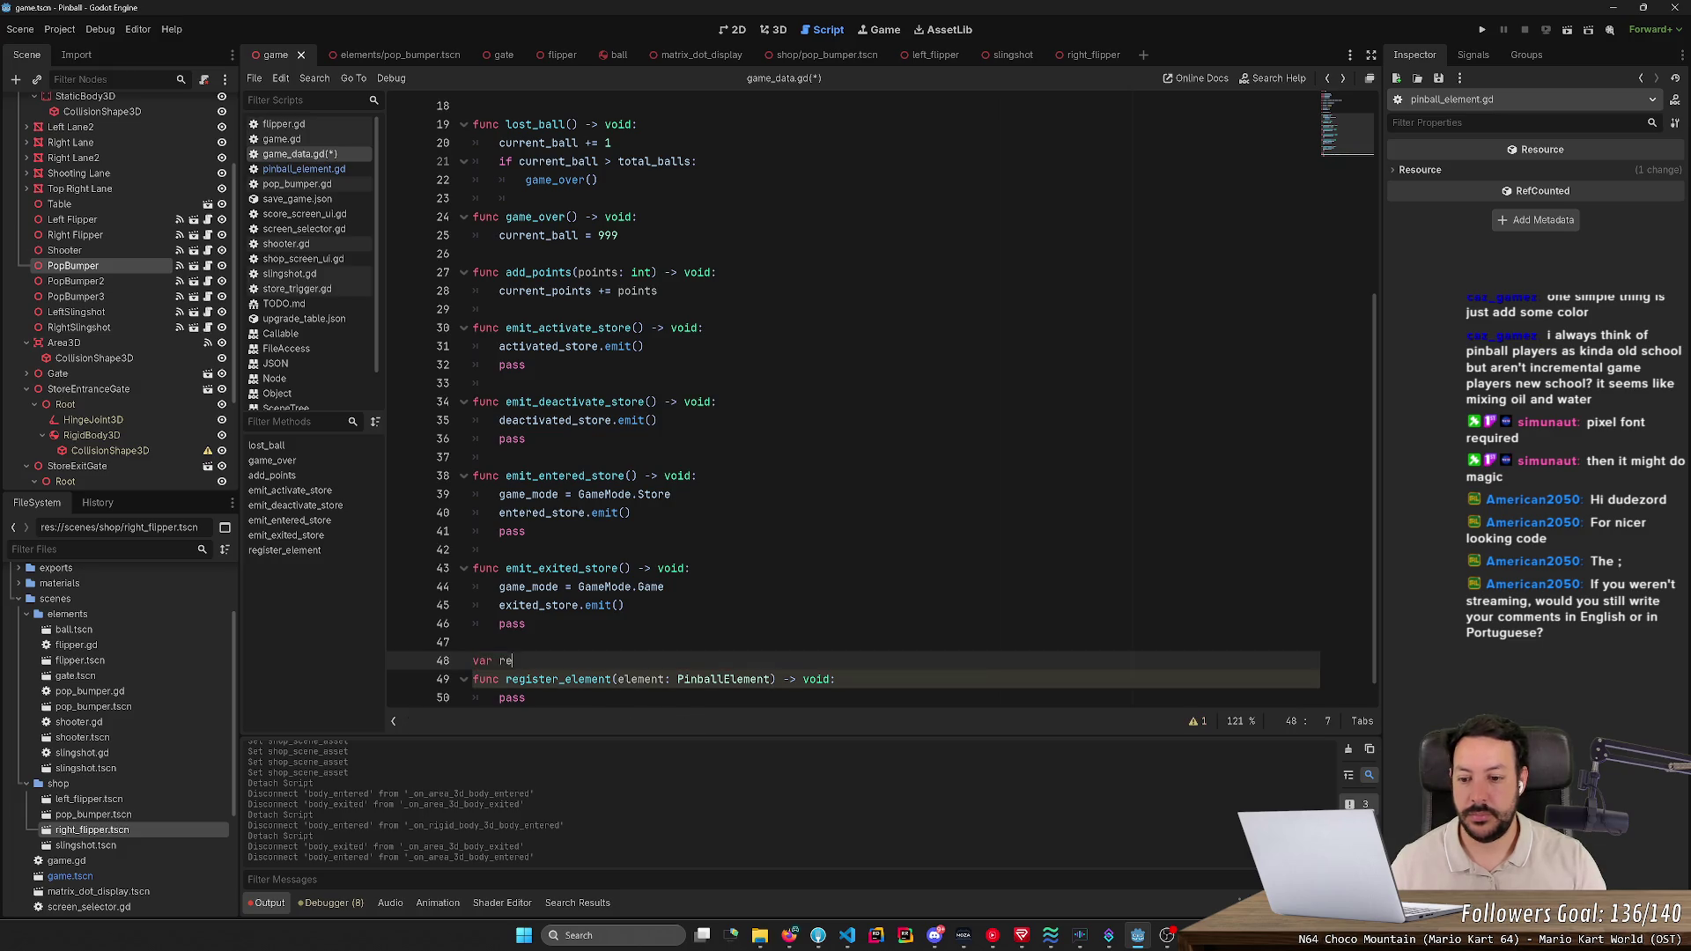
type("_")
key("BackSpace")
type("registered_elements")
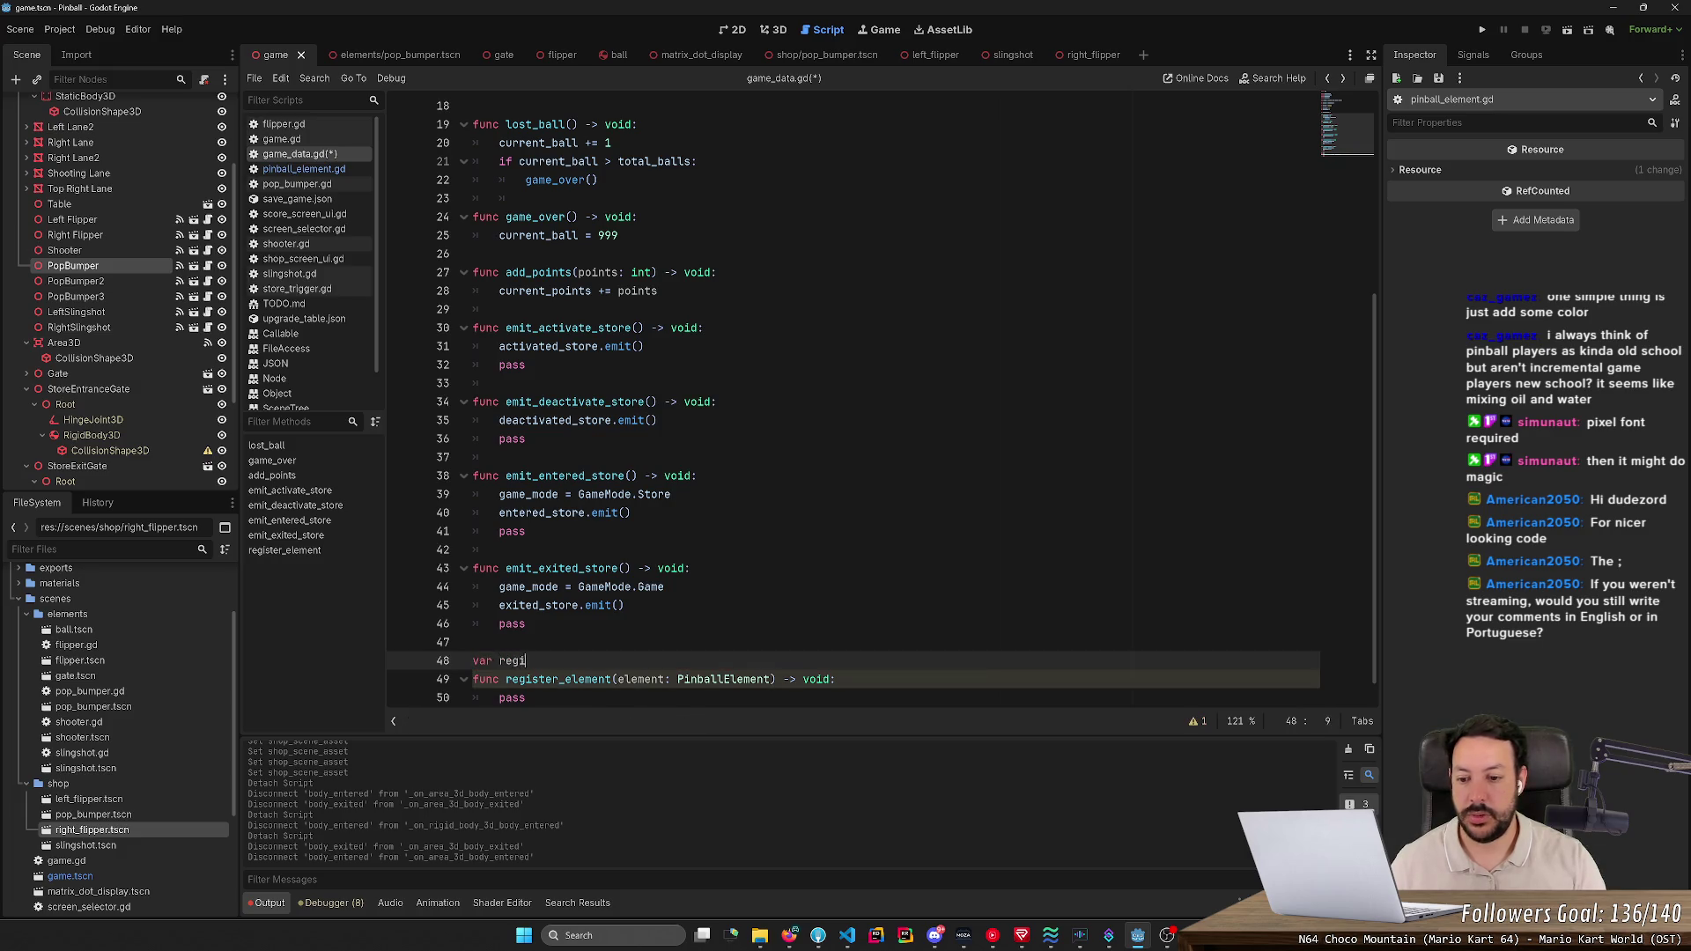
type(" = ")
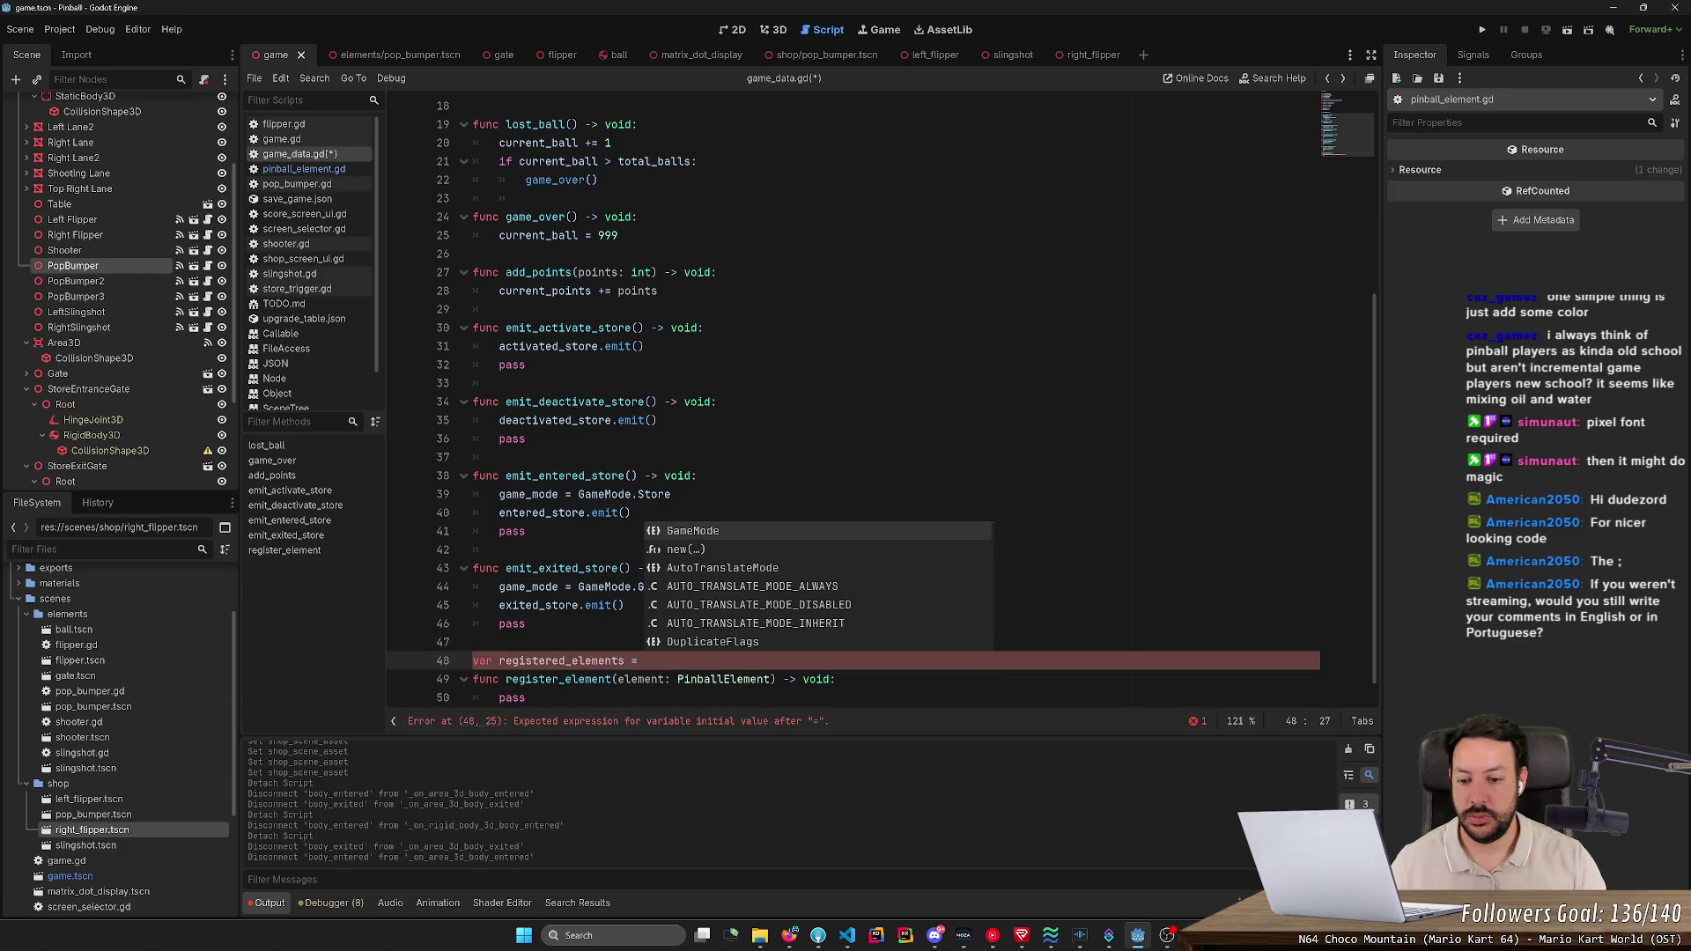
type("Ar")
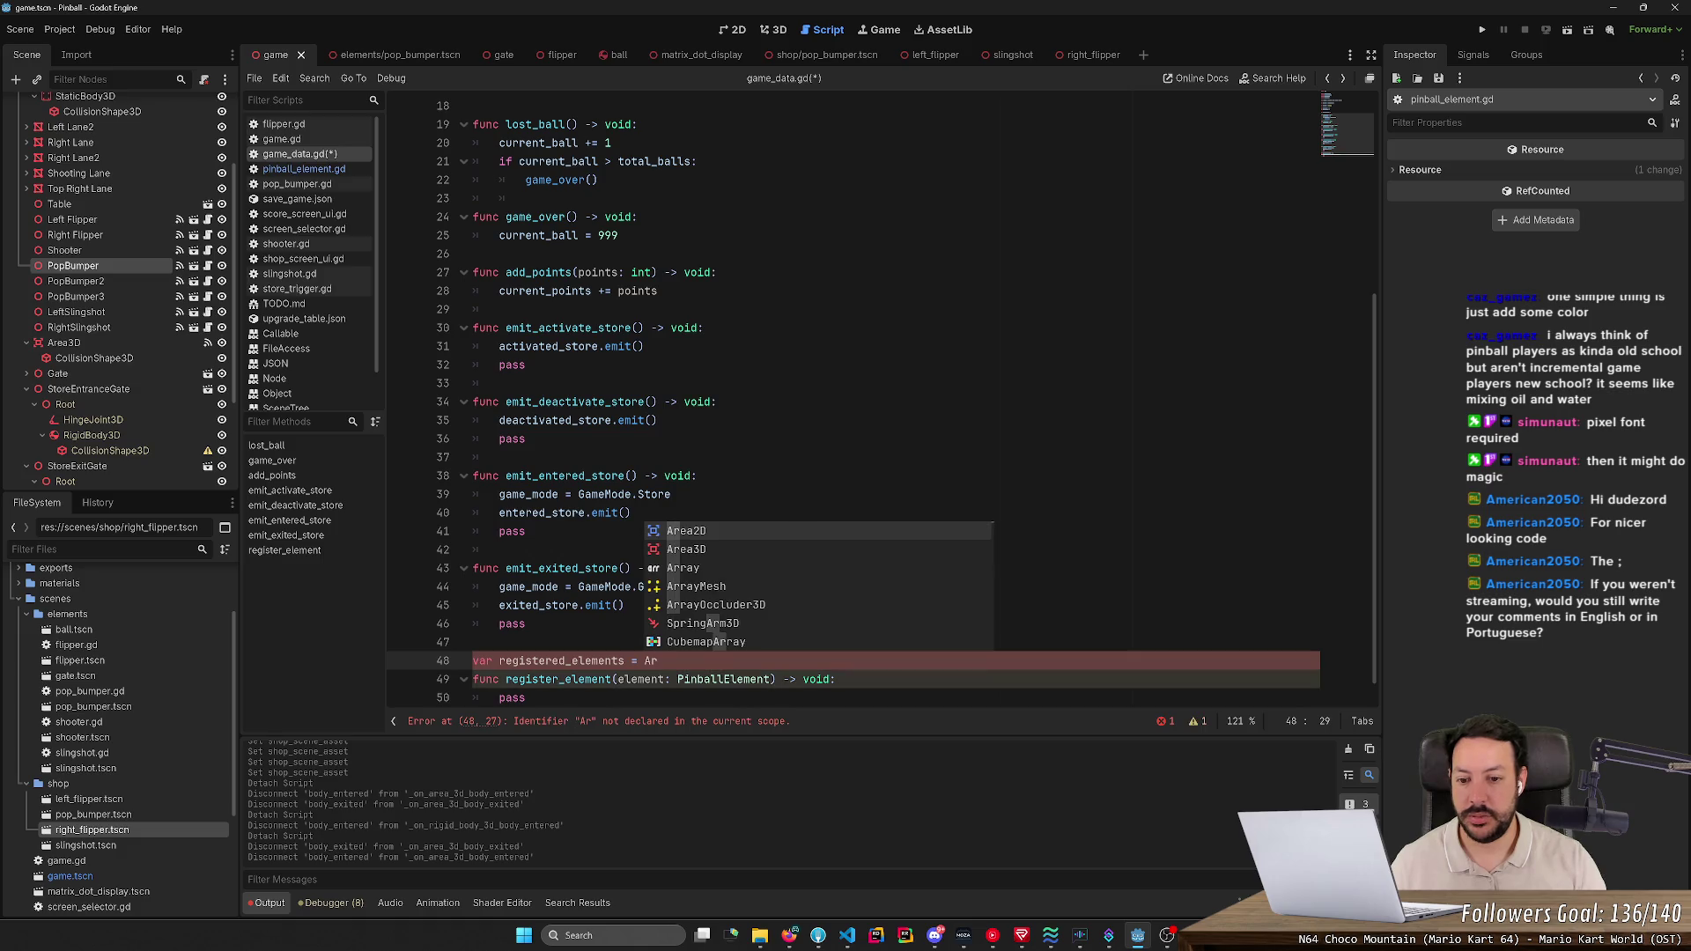
key("Down")
key("Down")
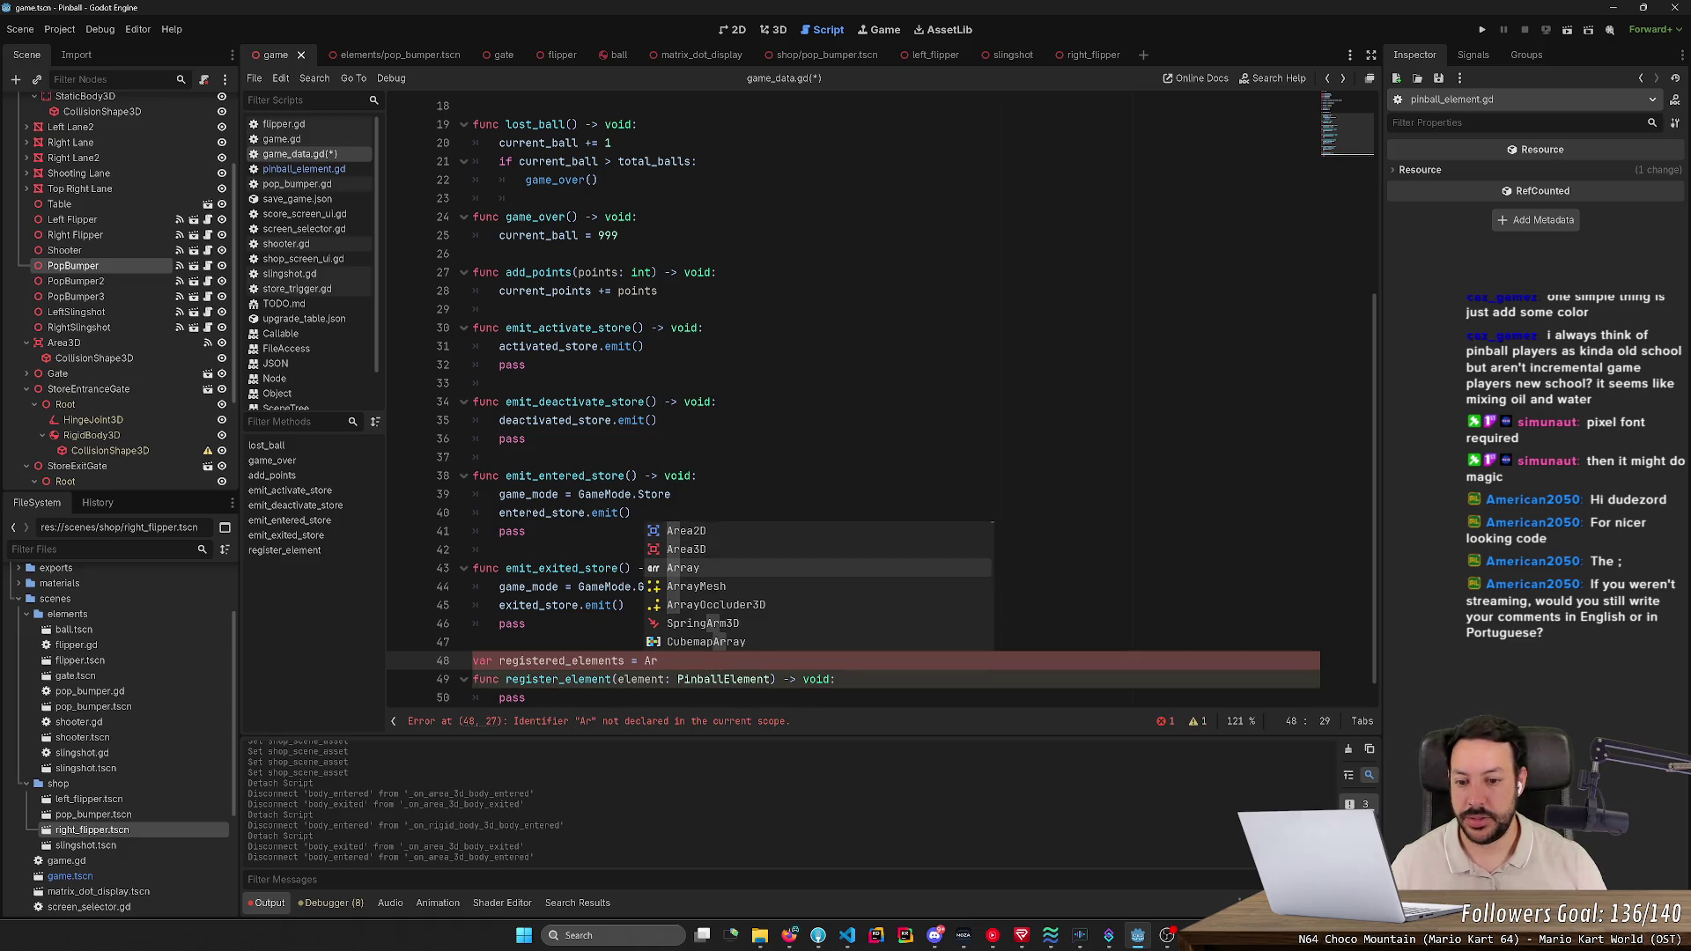
key("BackSpace")
key("BackSpace")
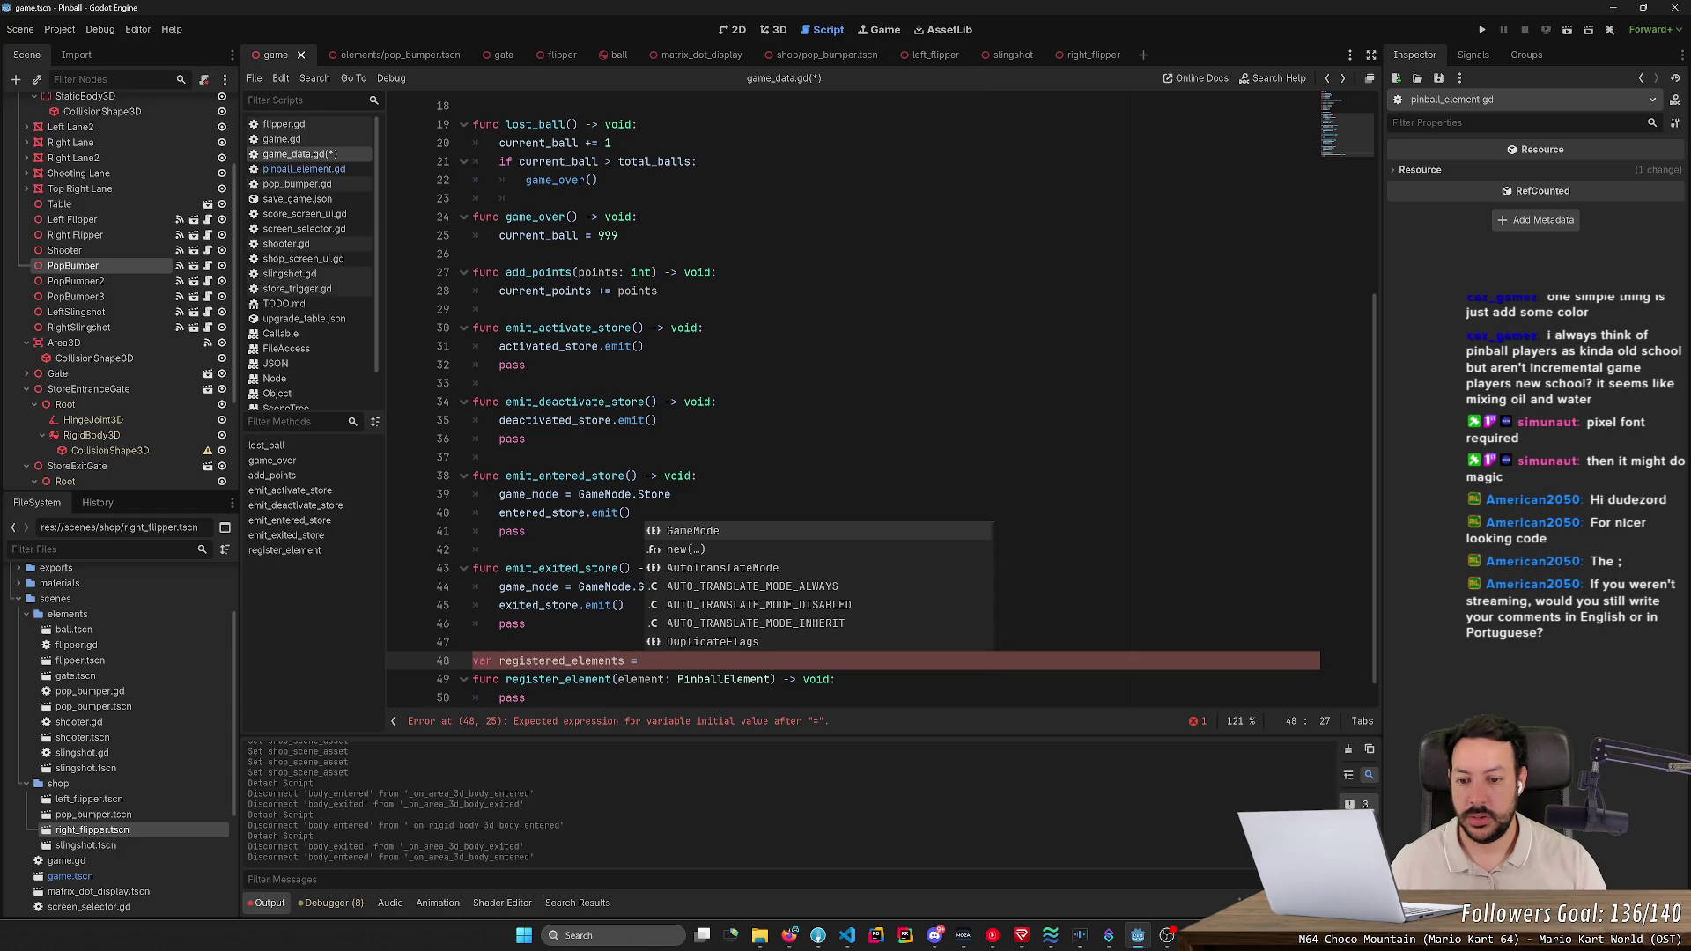
type("new()")
key("Return")
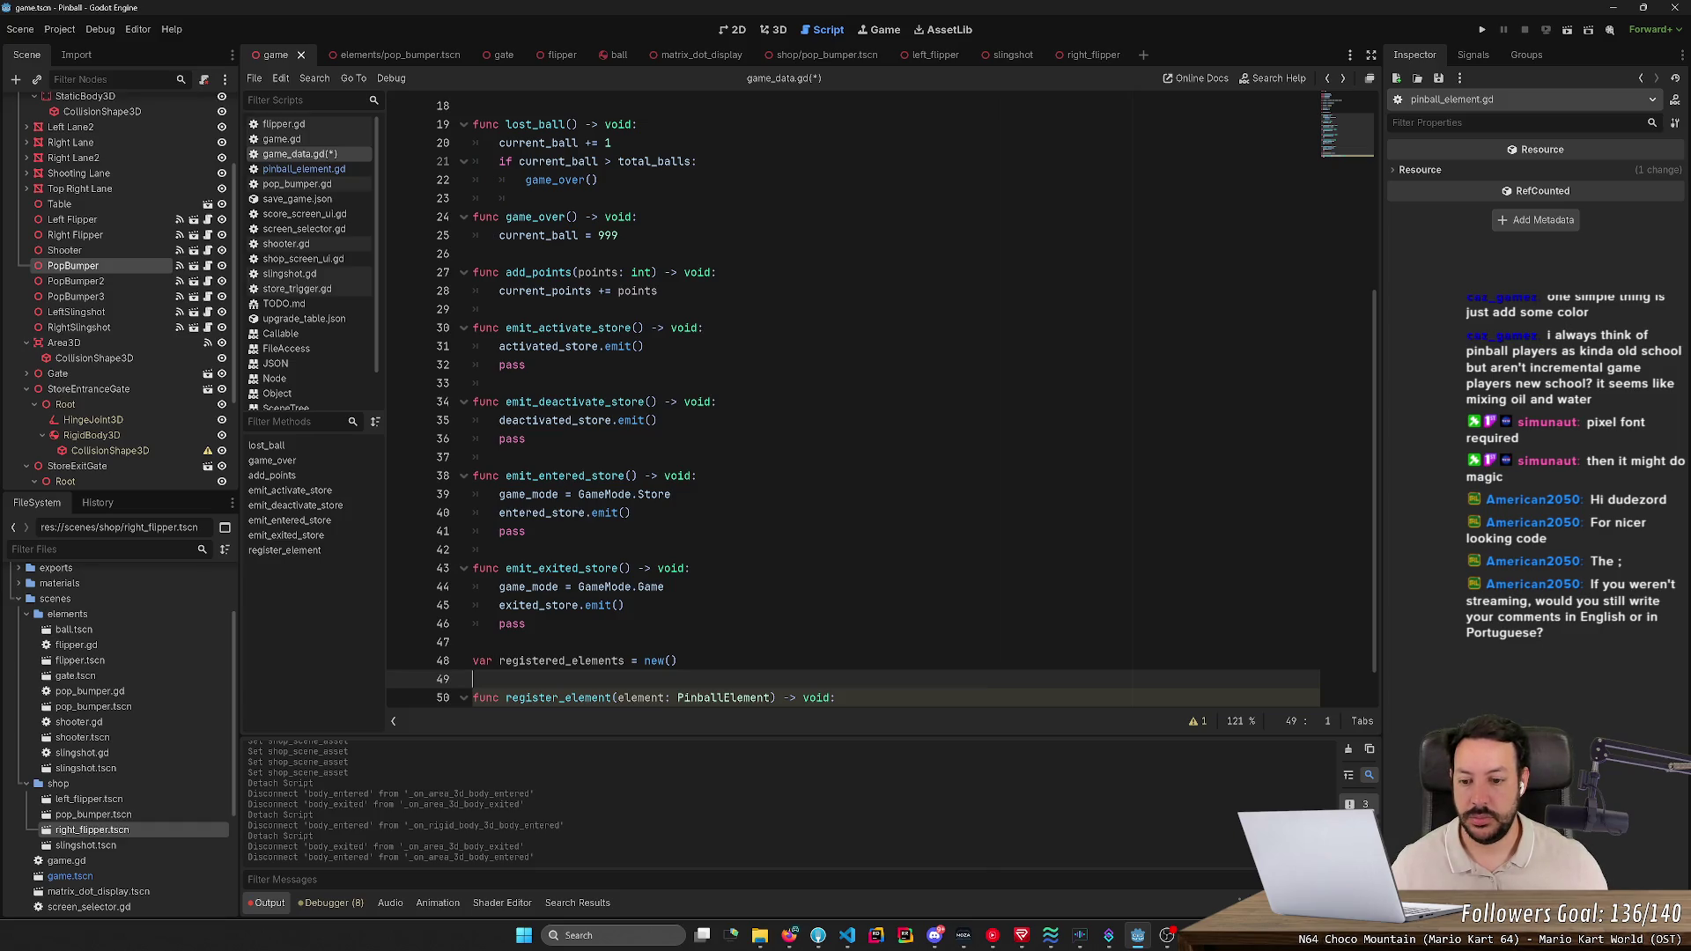
key("ctrl+s")
Step: Start register_element's body with a registered_elements.add call
scroll(881, 405, "down", 1)
left_click(835, 660)
key("Return")
type("registered_elements.")
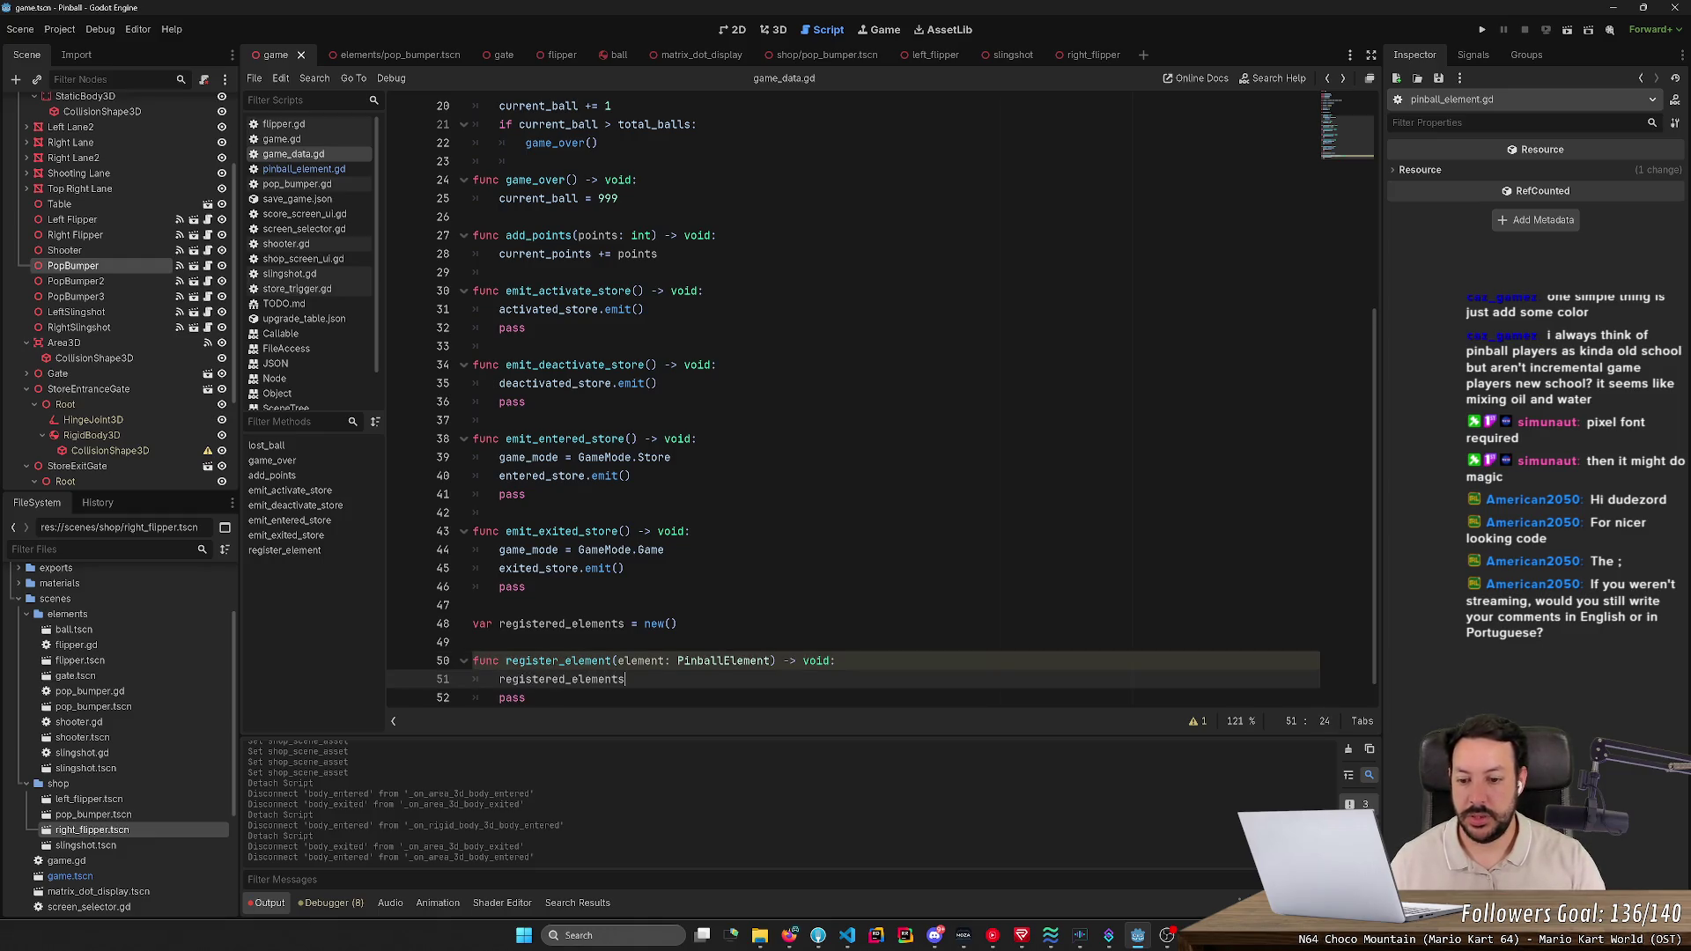
type("add")
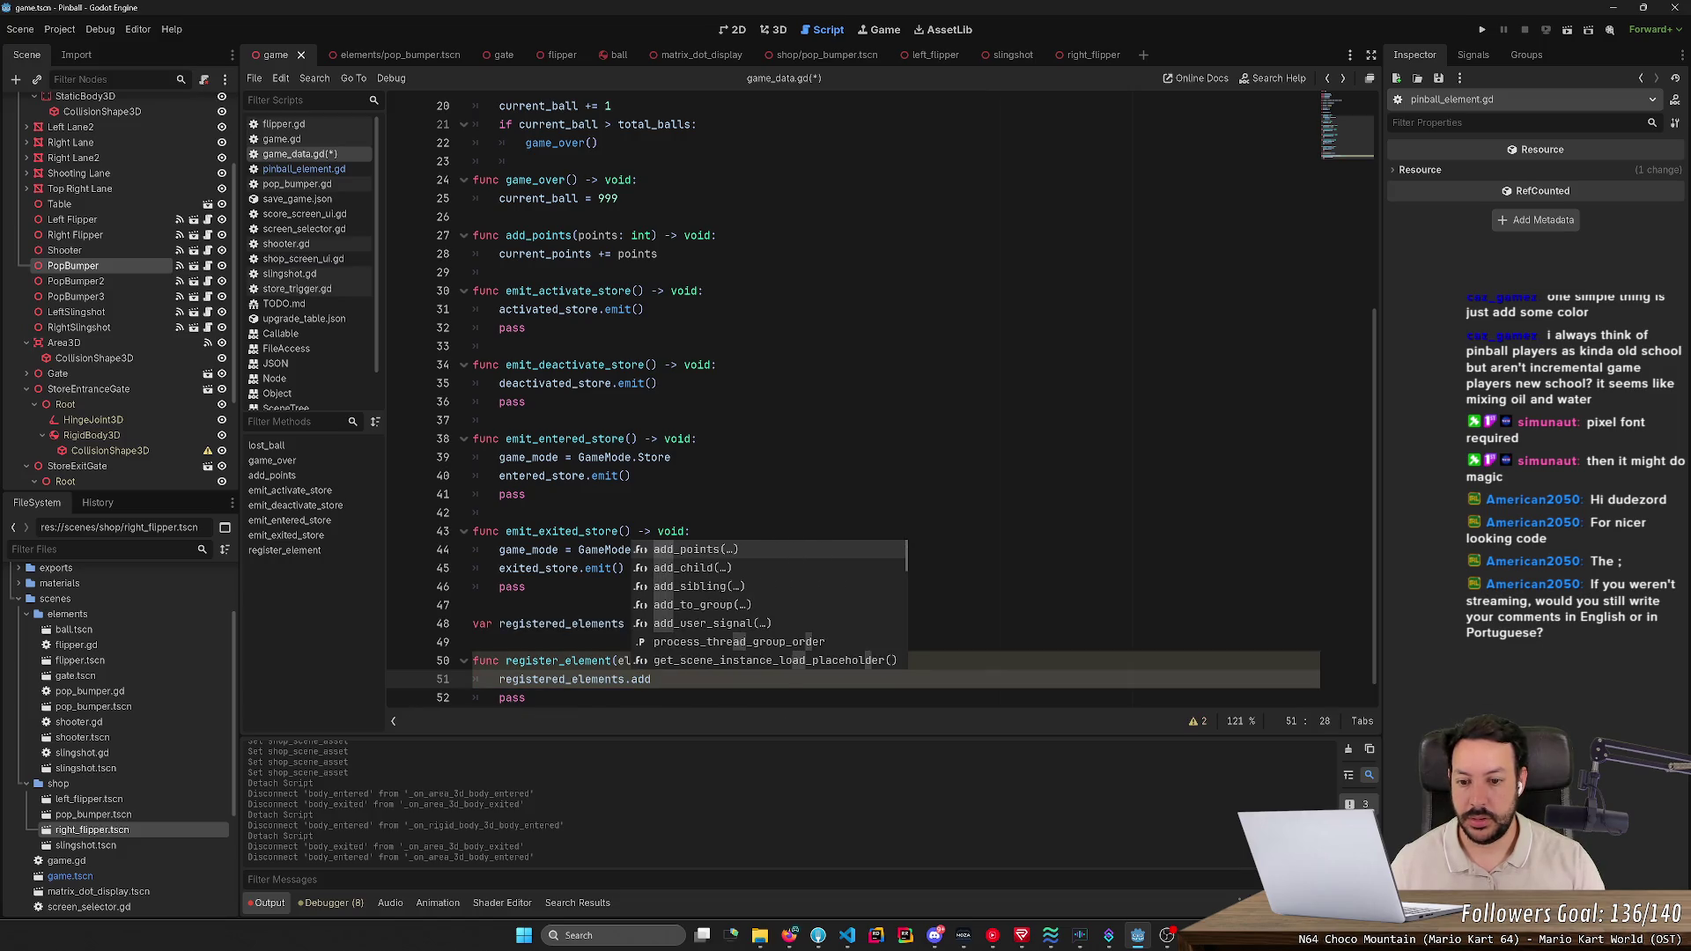
key("alt+Tab")
scroll(429, 187, "down", 4)
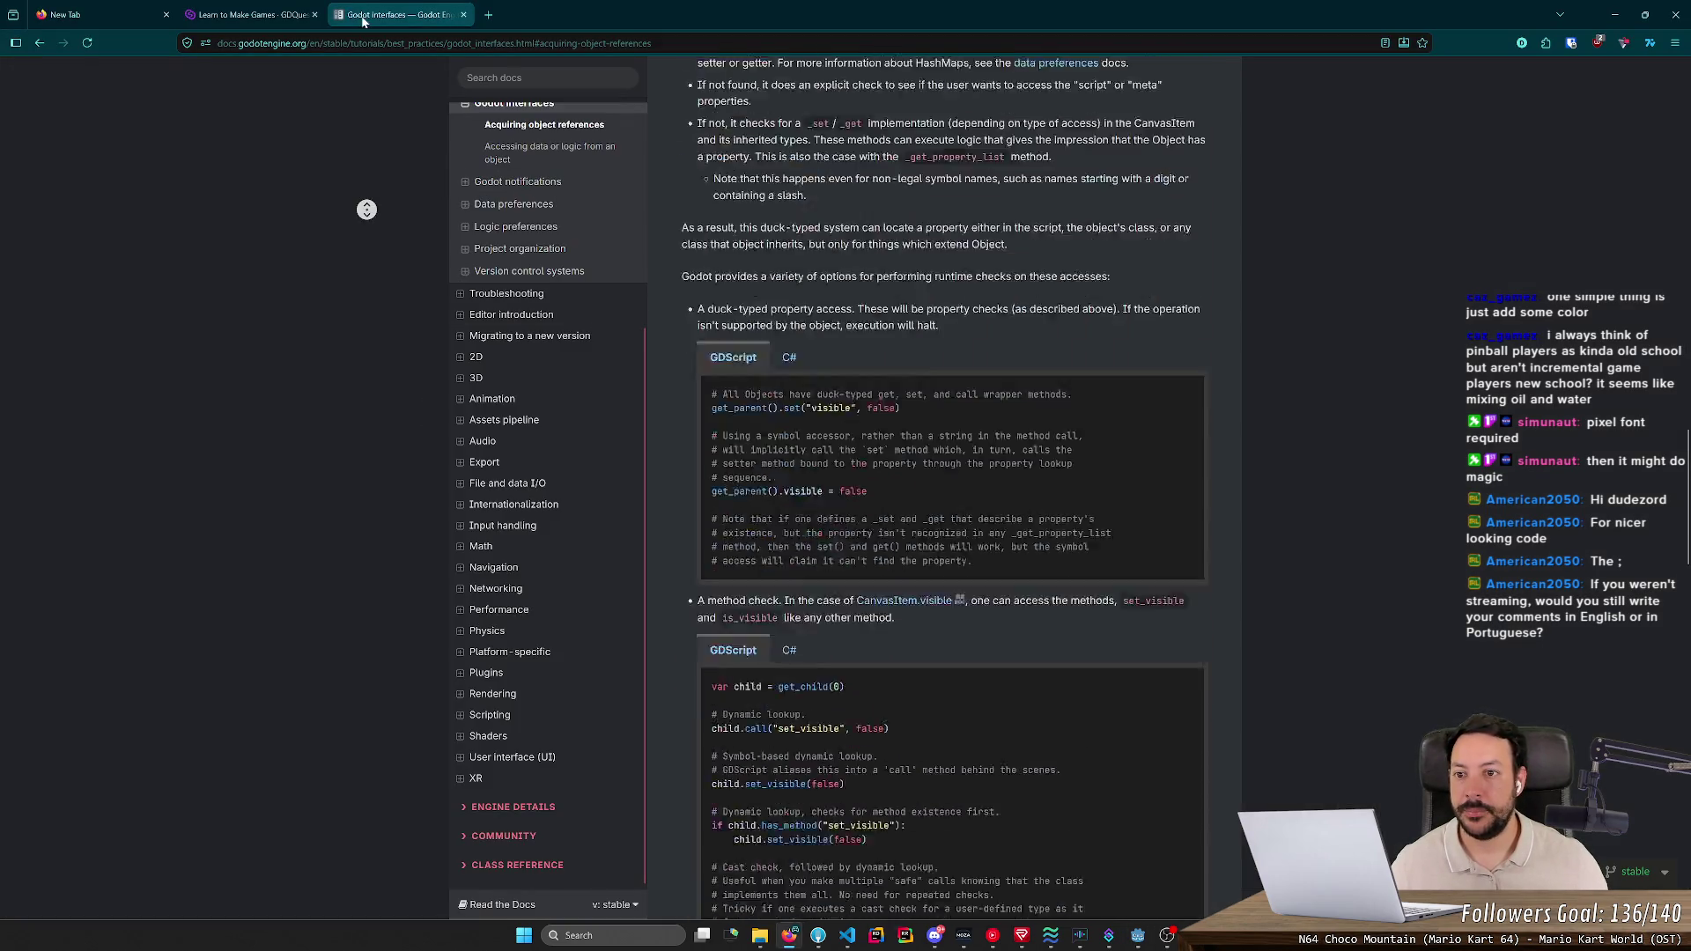
Step: Search the docs for 'array' and open the Array class reference
left_click(547, 78)
type("array")
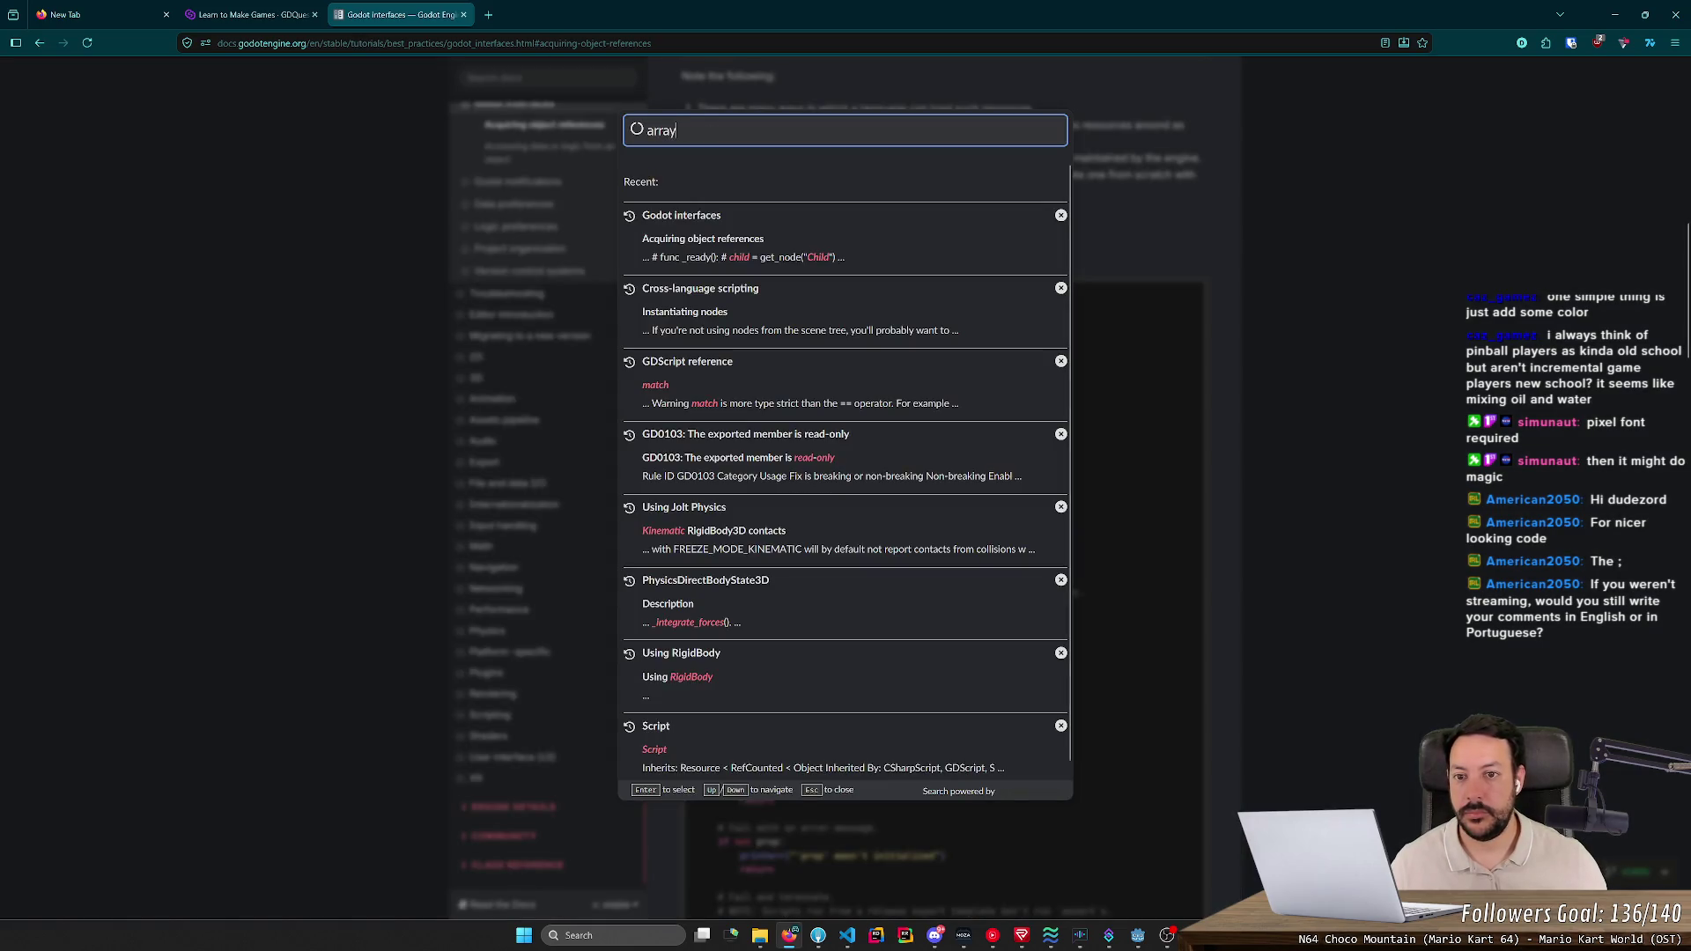
left_click(672, 196)
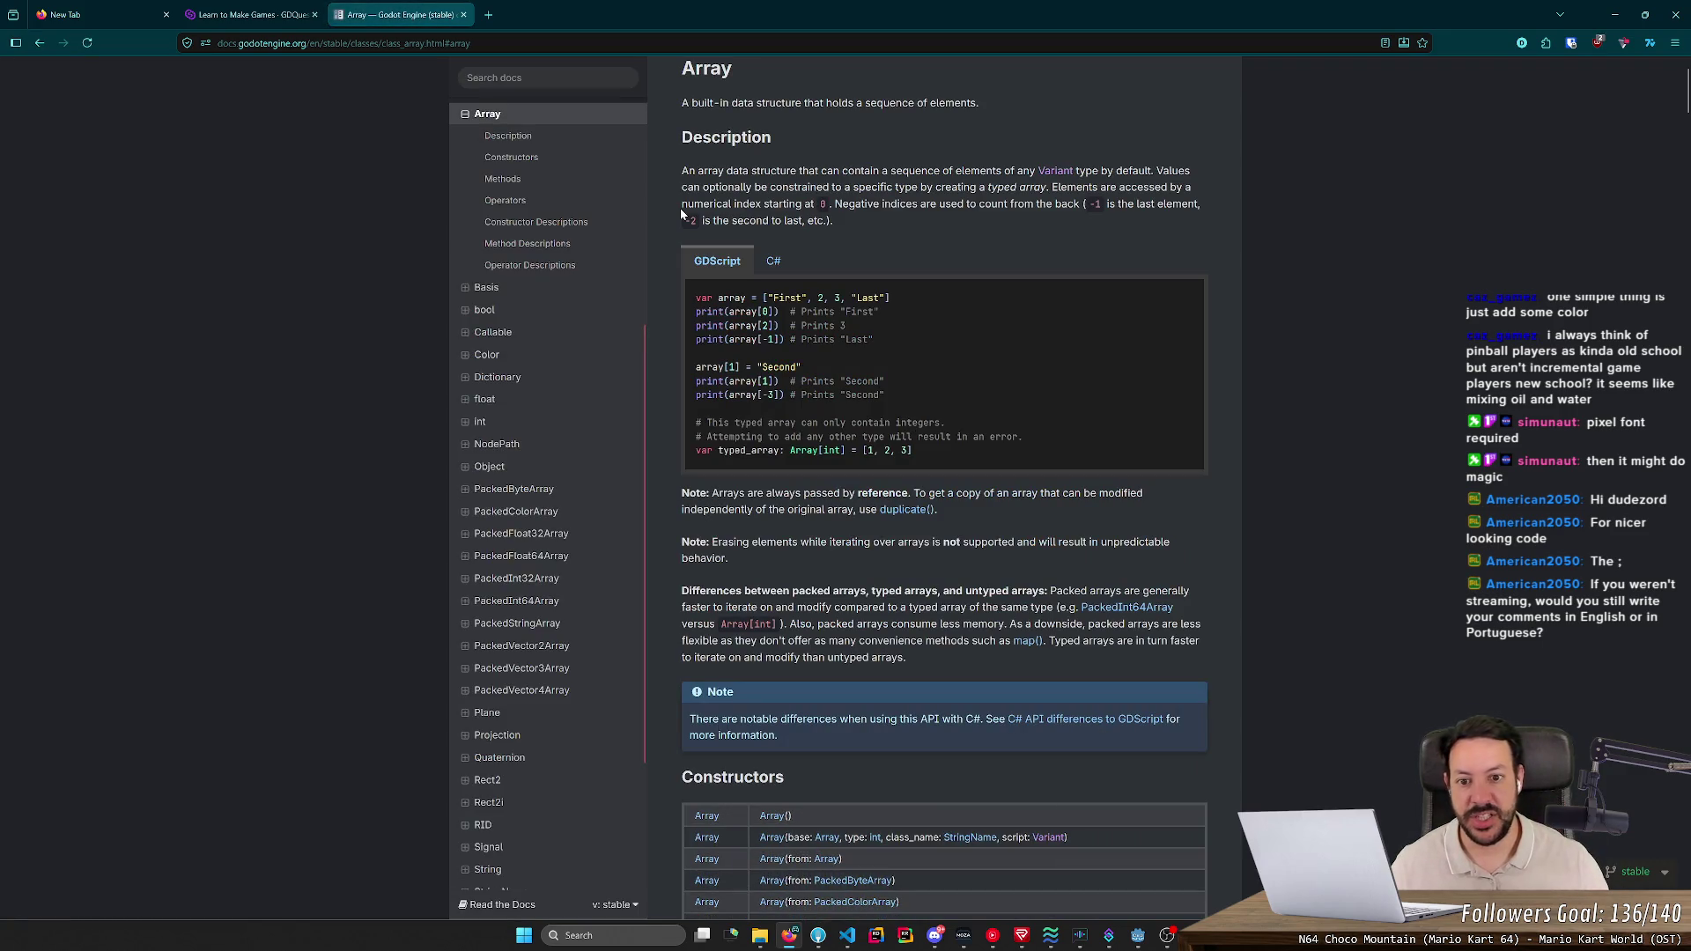
scroll(874, 282, "up", 2)
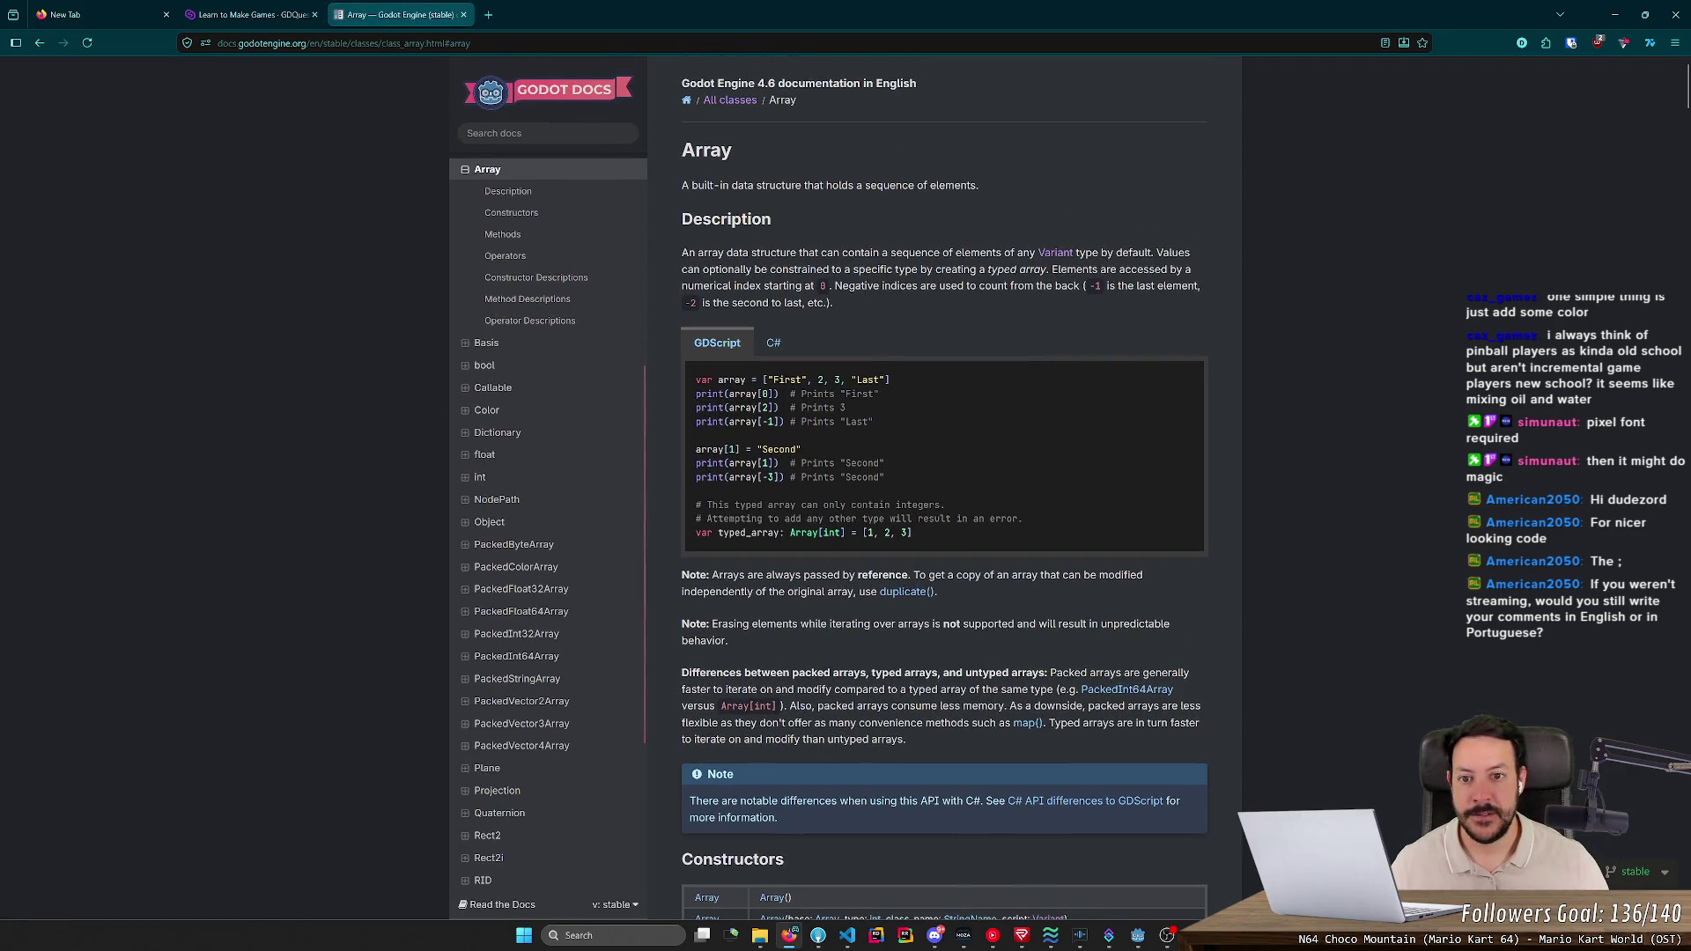
scroll(874, 283, "down", 8)
scroll(875, 282, "down", 4)
scroll(875, 282, "up", 5)
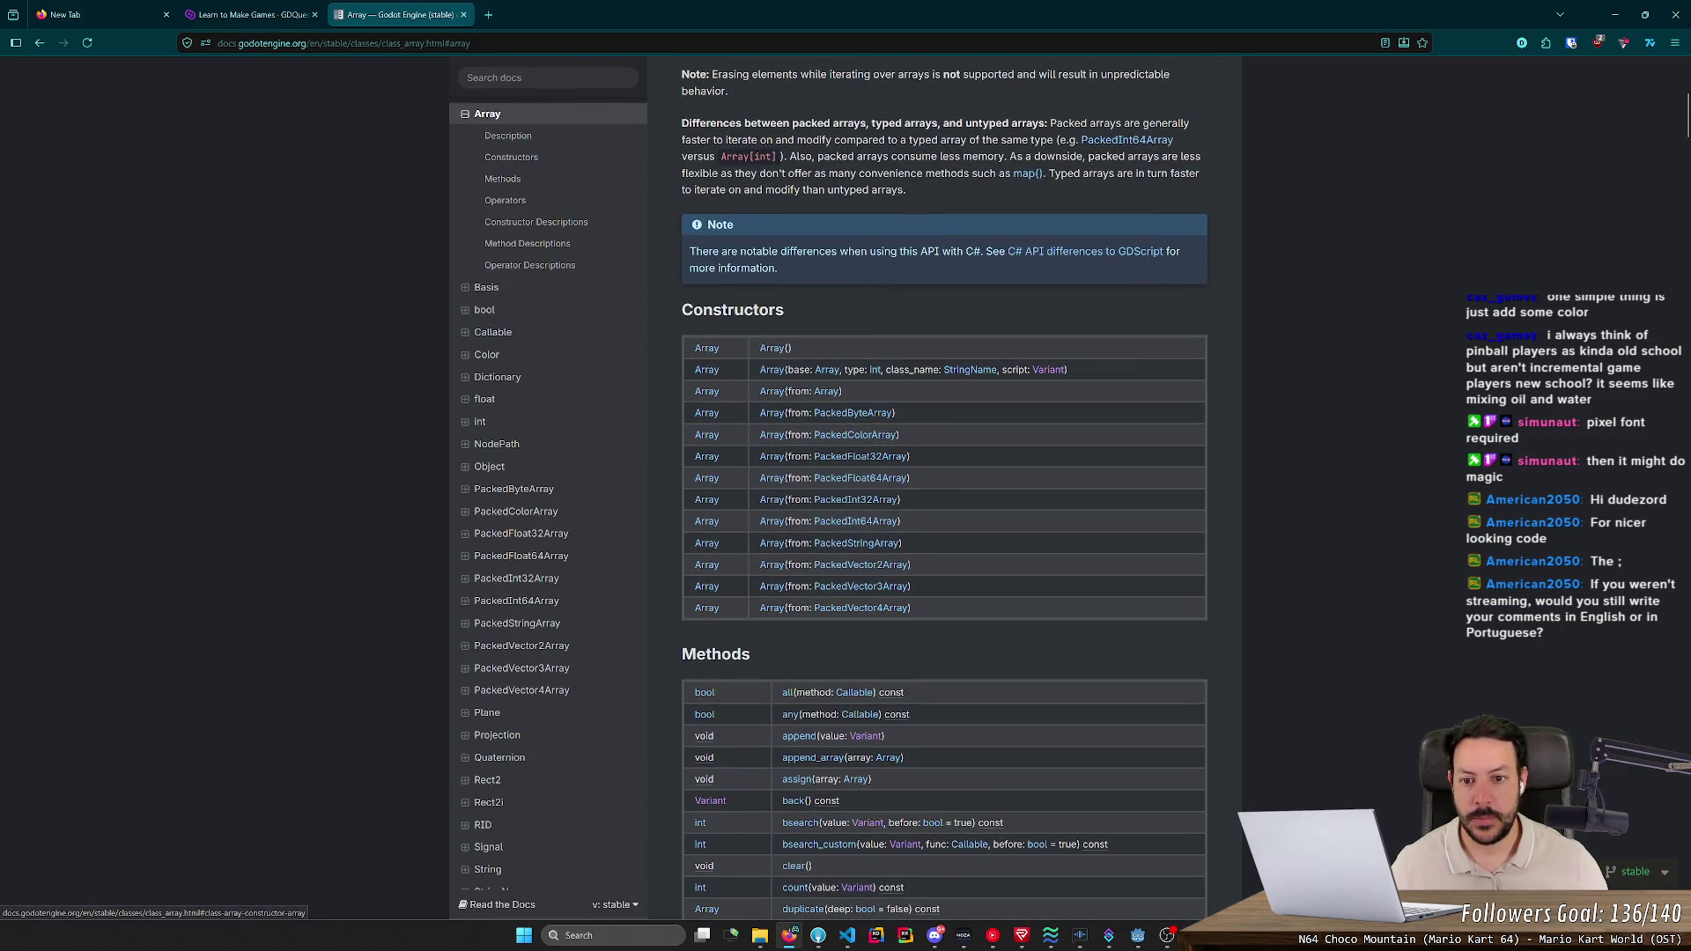
Step: Change the registered_elements initialiser on line 48 to Array()
key("alt+Tab")
double_click(657, 624)
type("Array")
key("Escape")
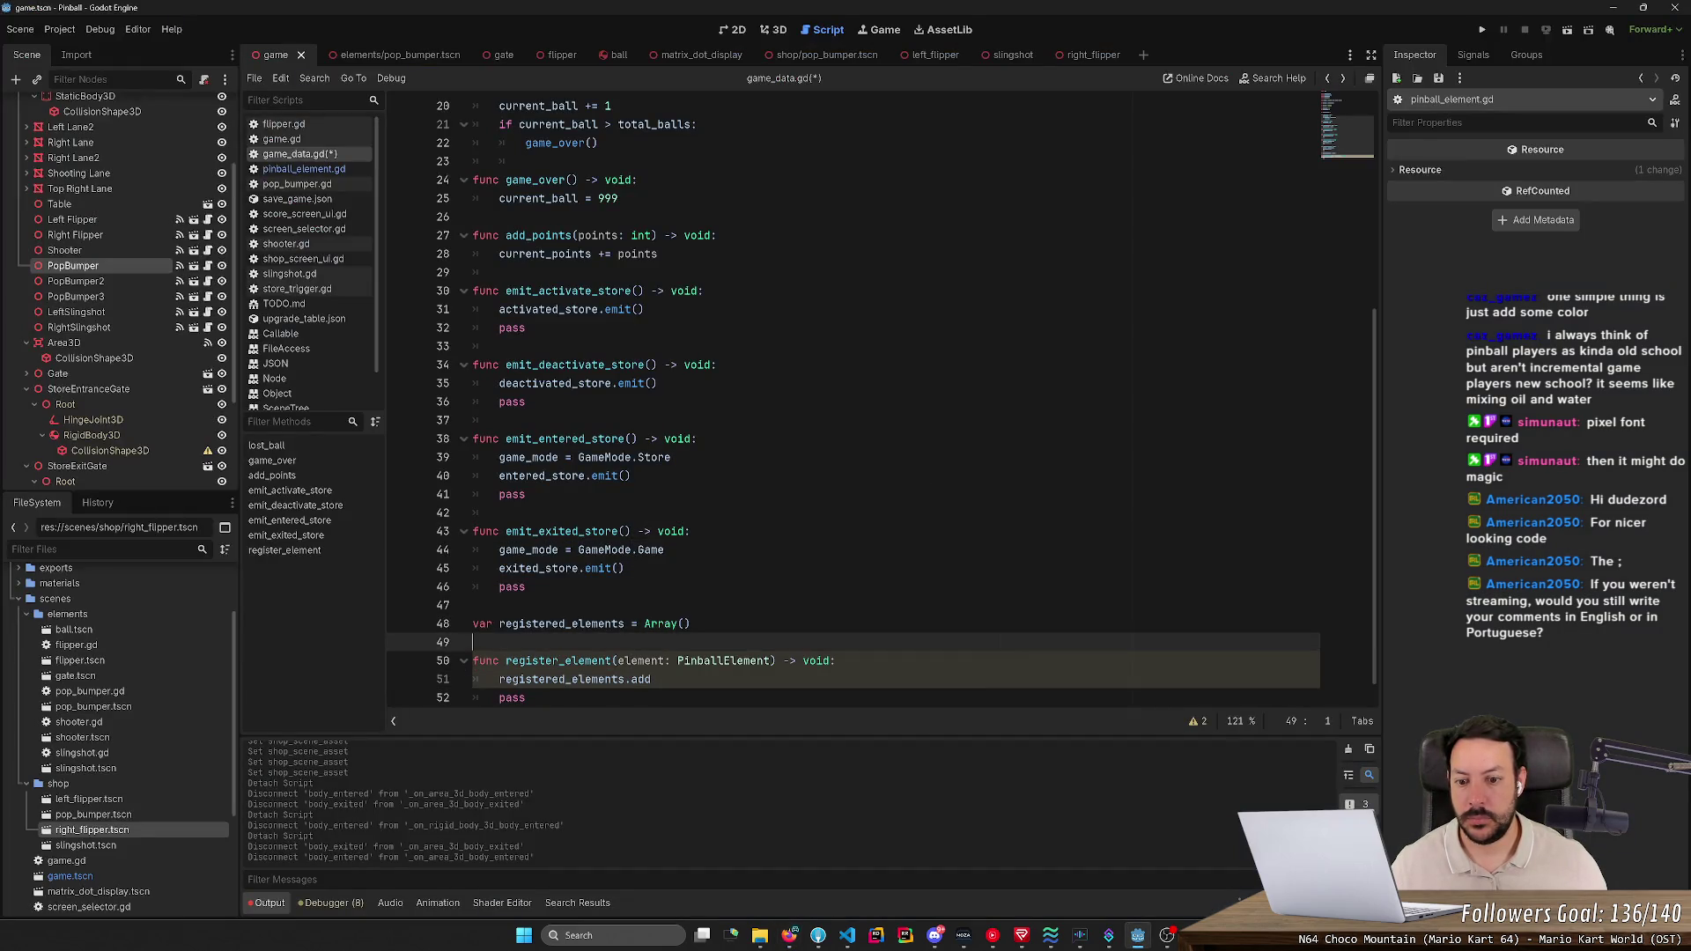
Step: Browse the Array Methods list, then return to line 51 of game_data.gd
key("alt+Tab")
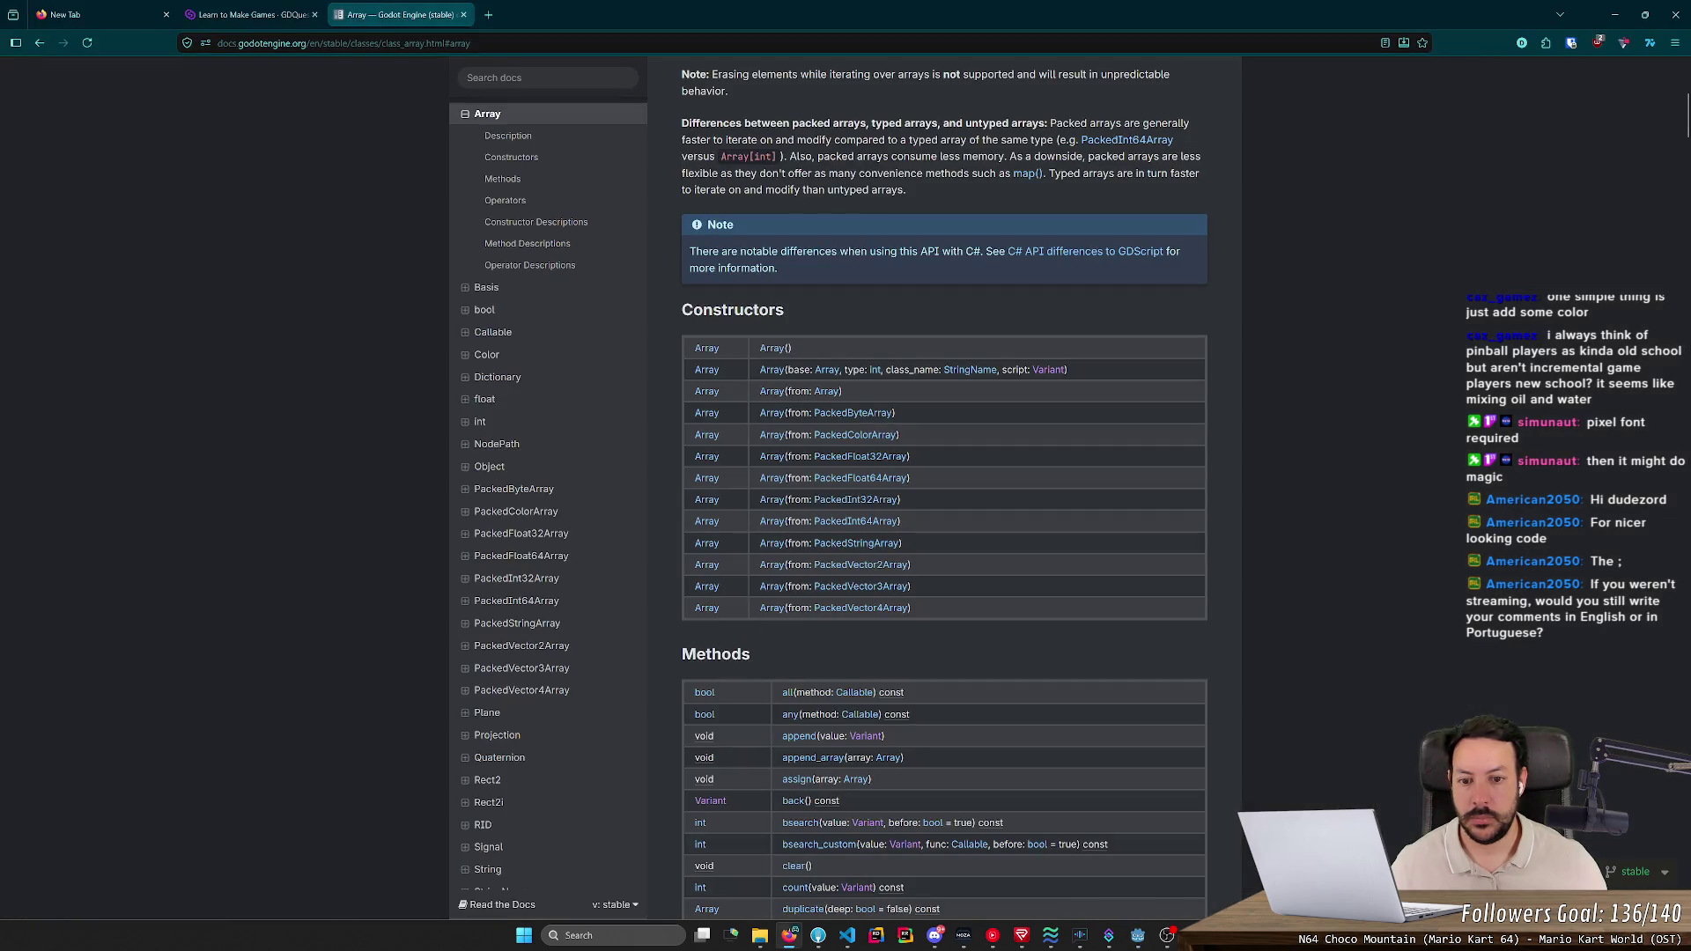
scroll(803, 604, "down", 4)
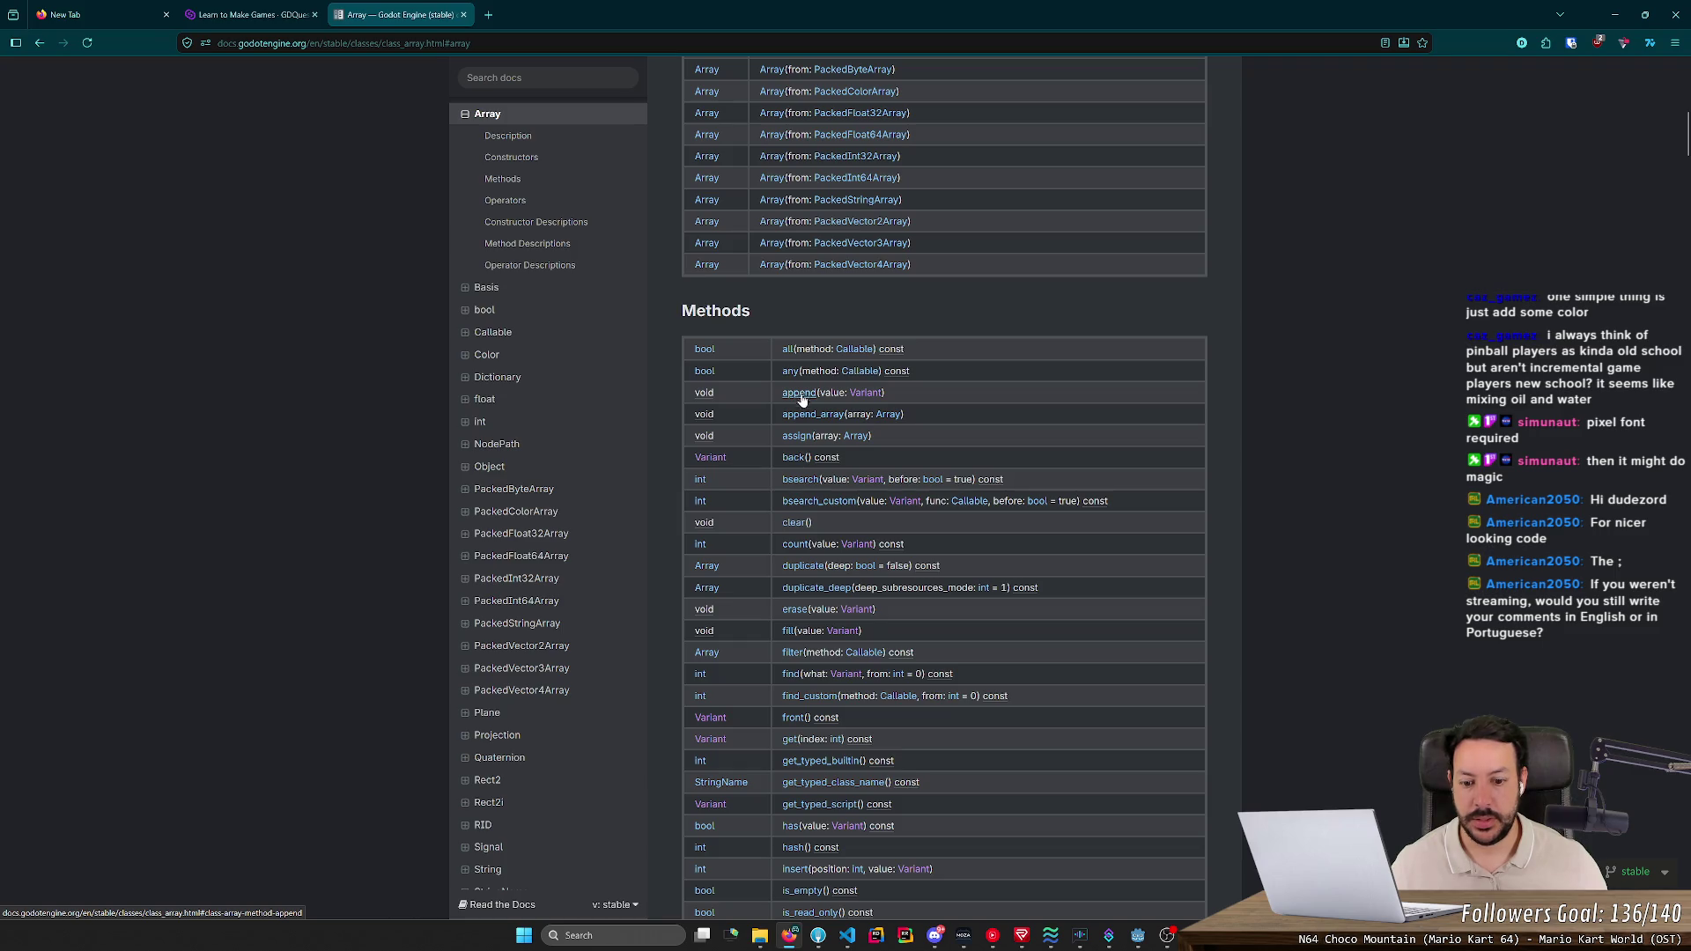
scroll(802, 398, "down", 5)
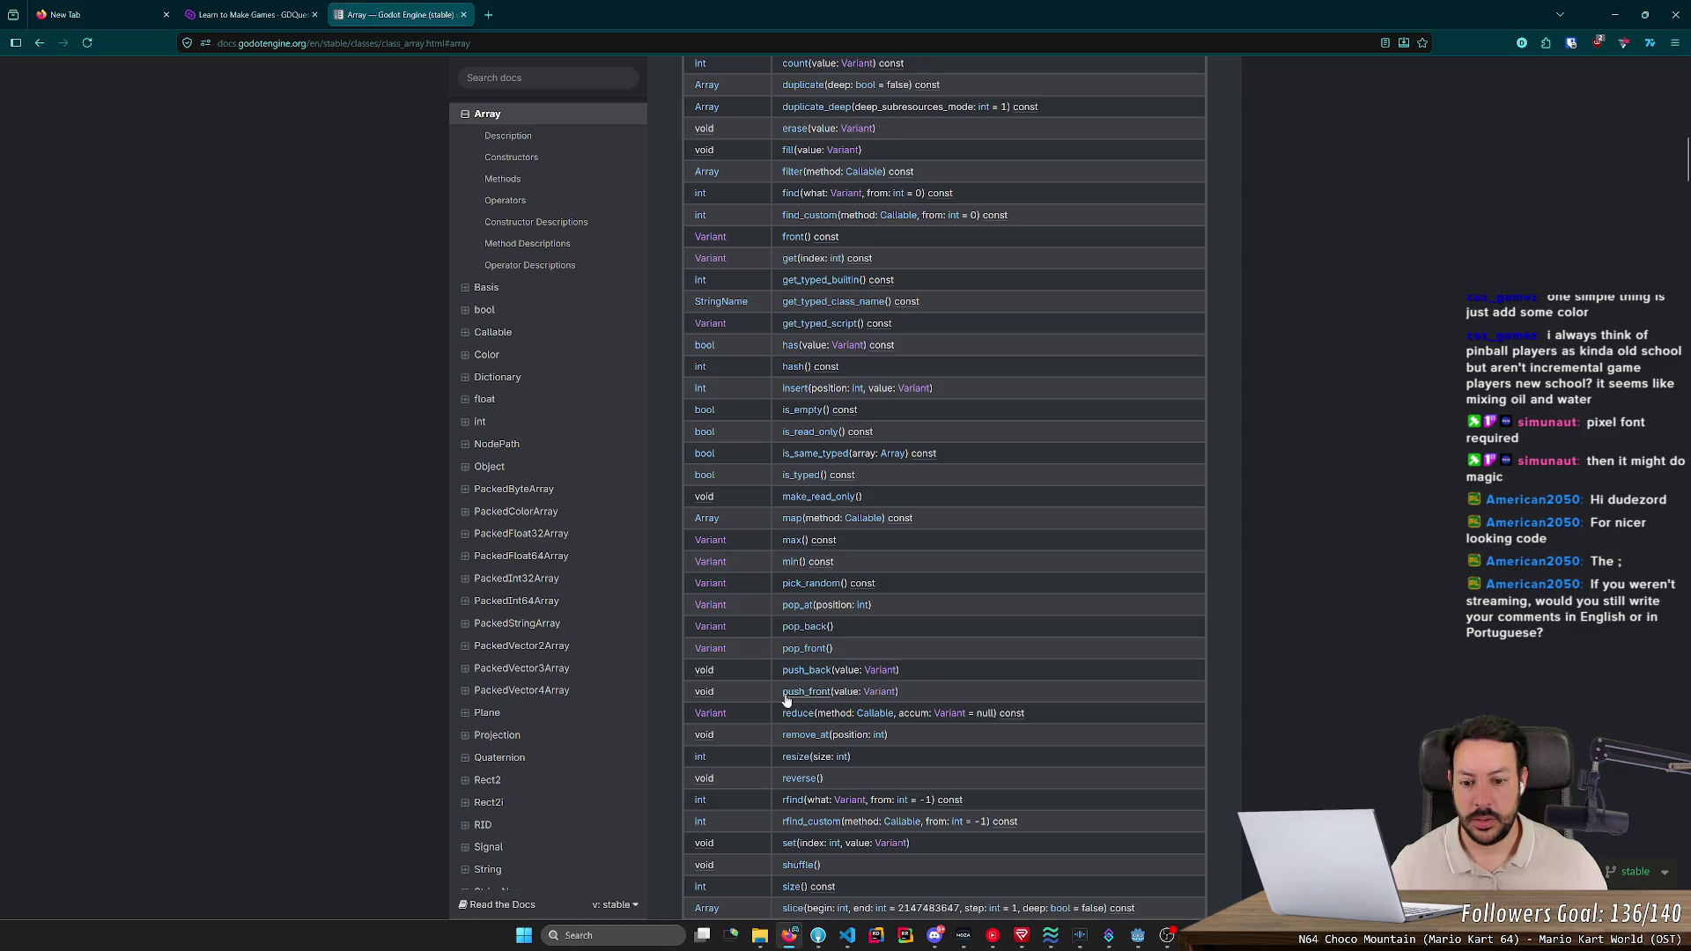
scroll(808, 683, "up", 4)
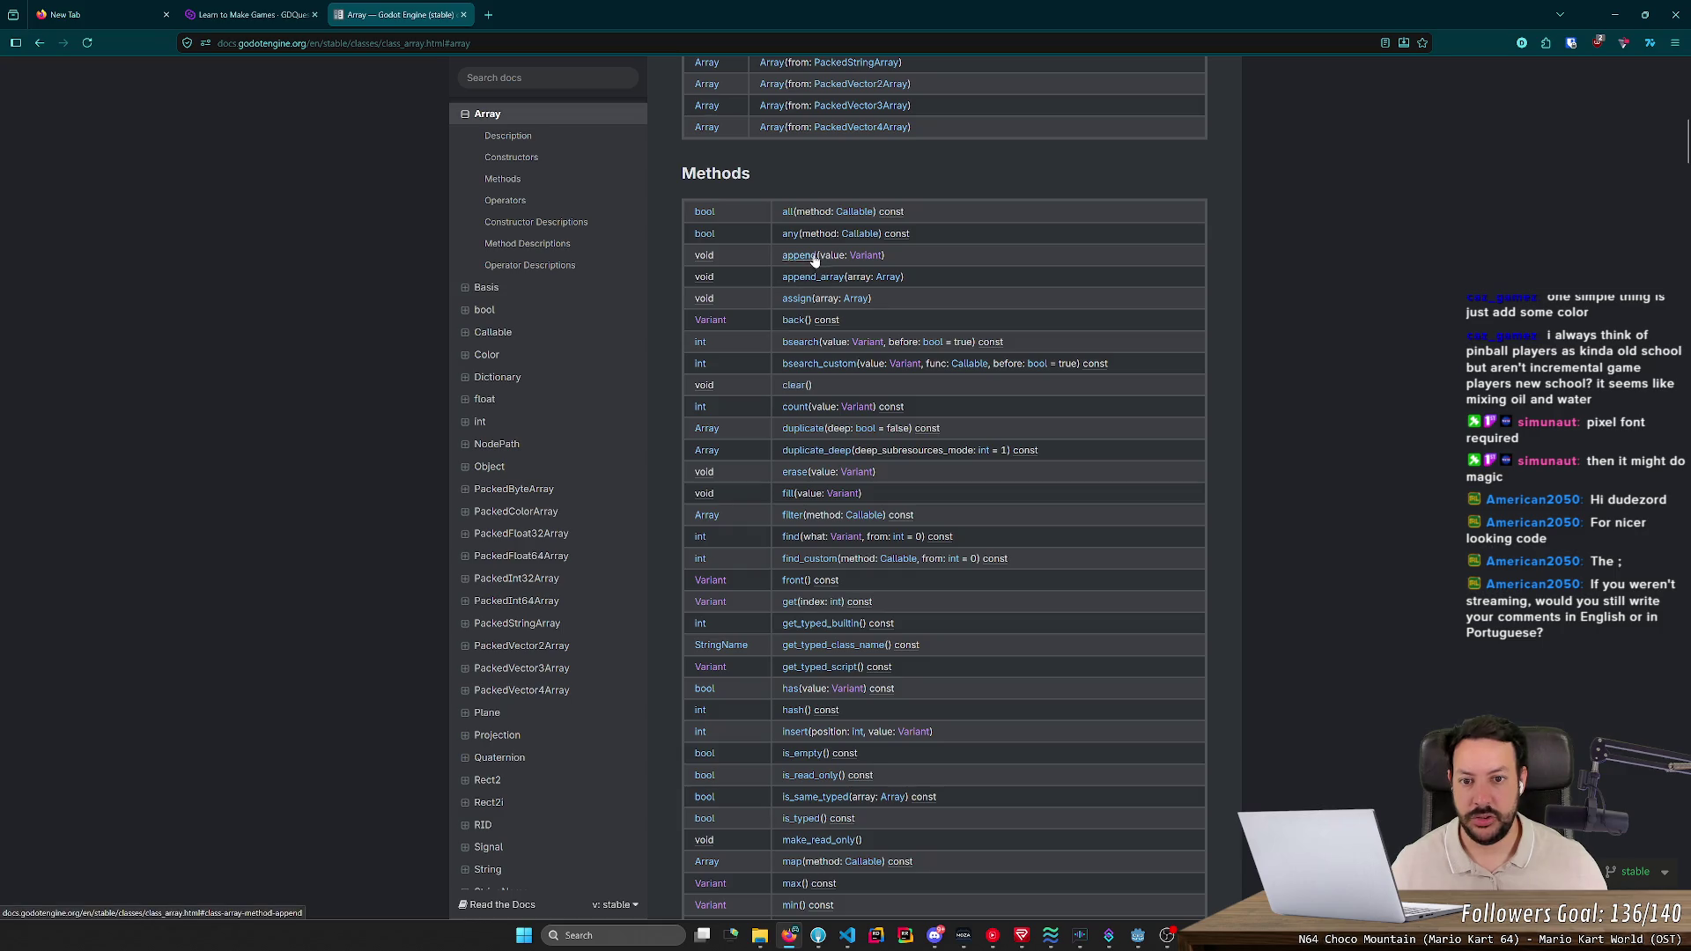
key("alt+Tab")
left_click(640, 679)
Step: Replace the add call on line 51 with registered_elements.push_front(element)
double_click(640, 679)
type("push_front")
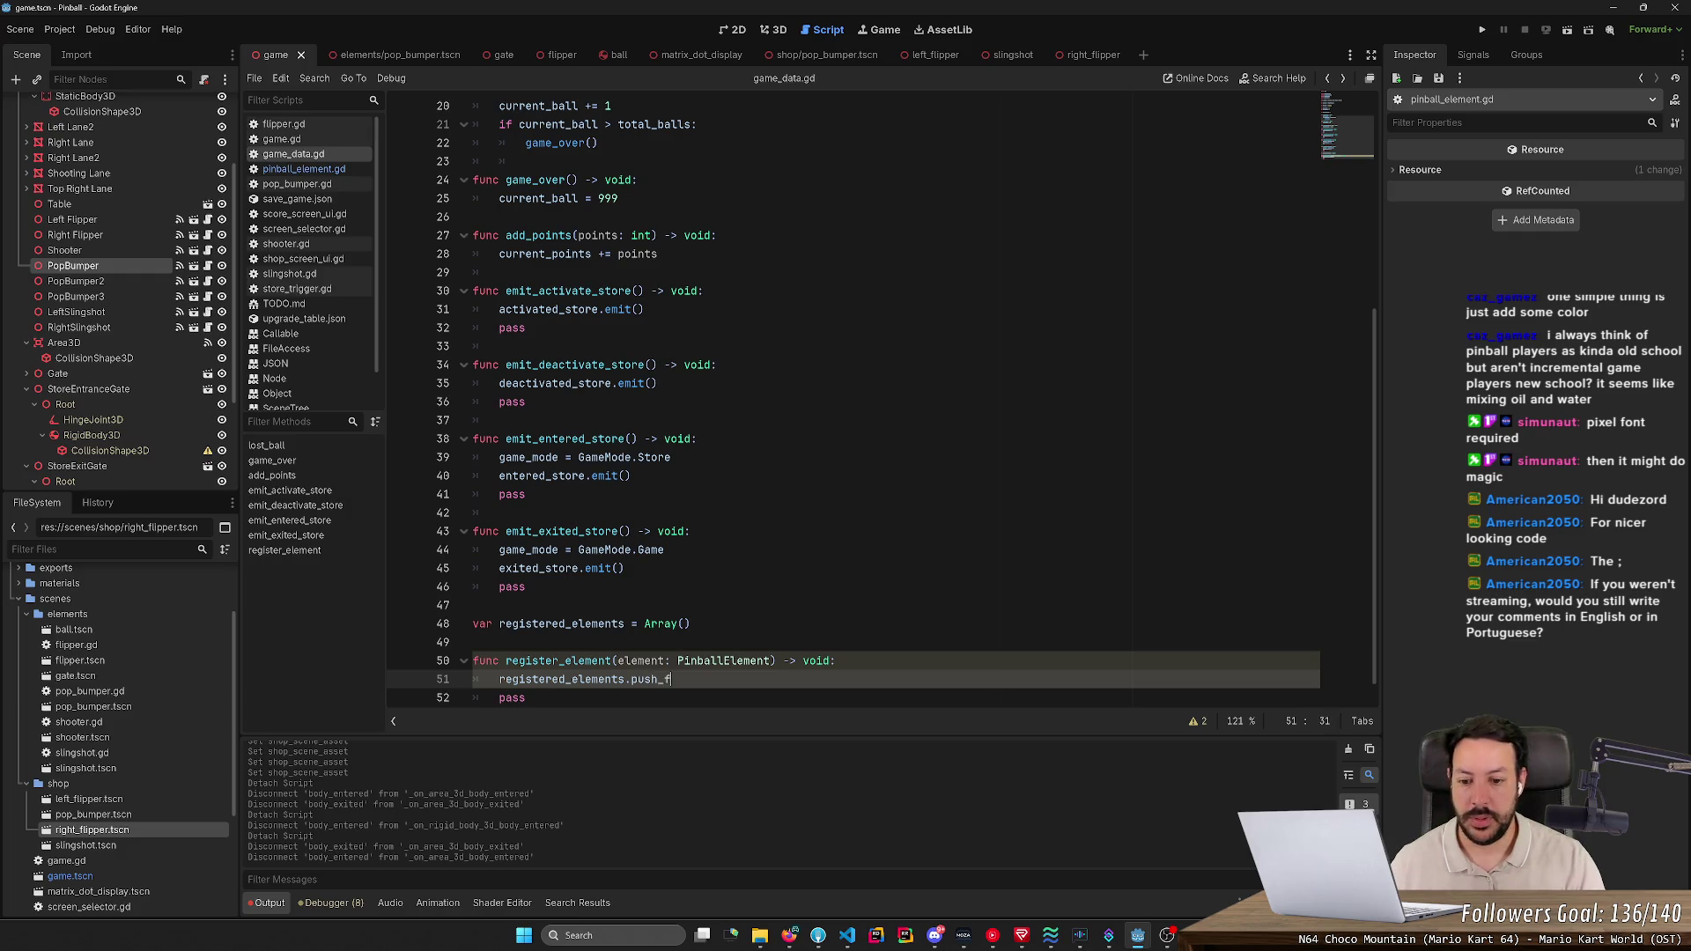
key("Return")
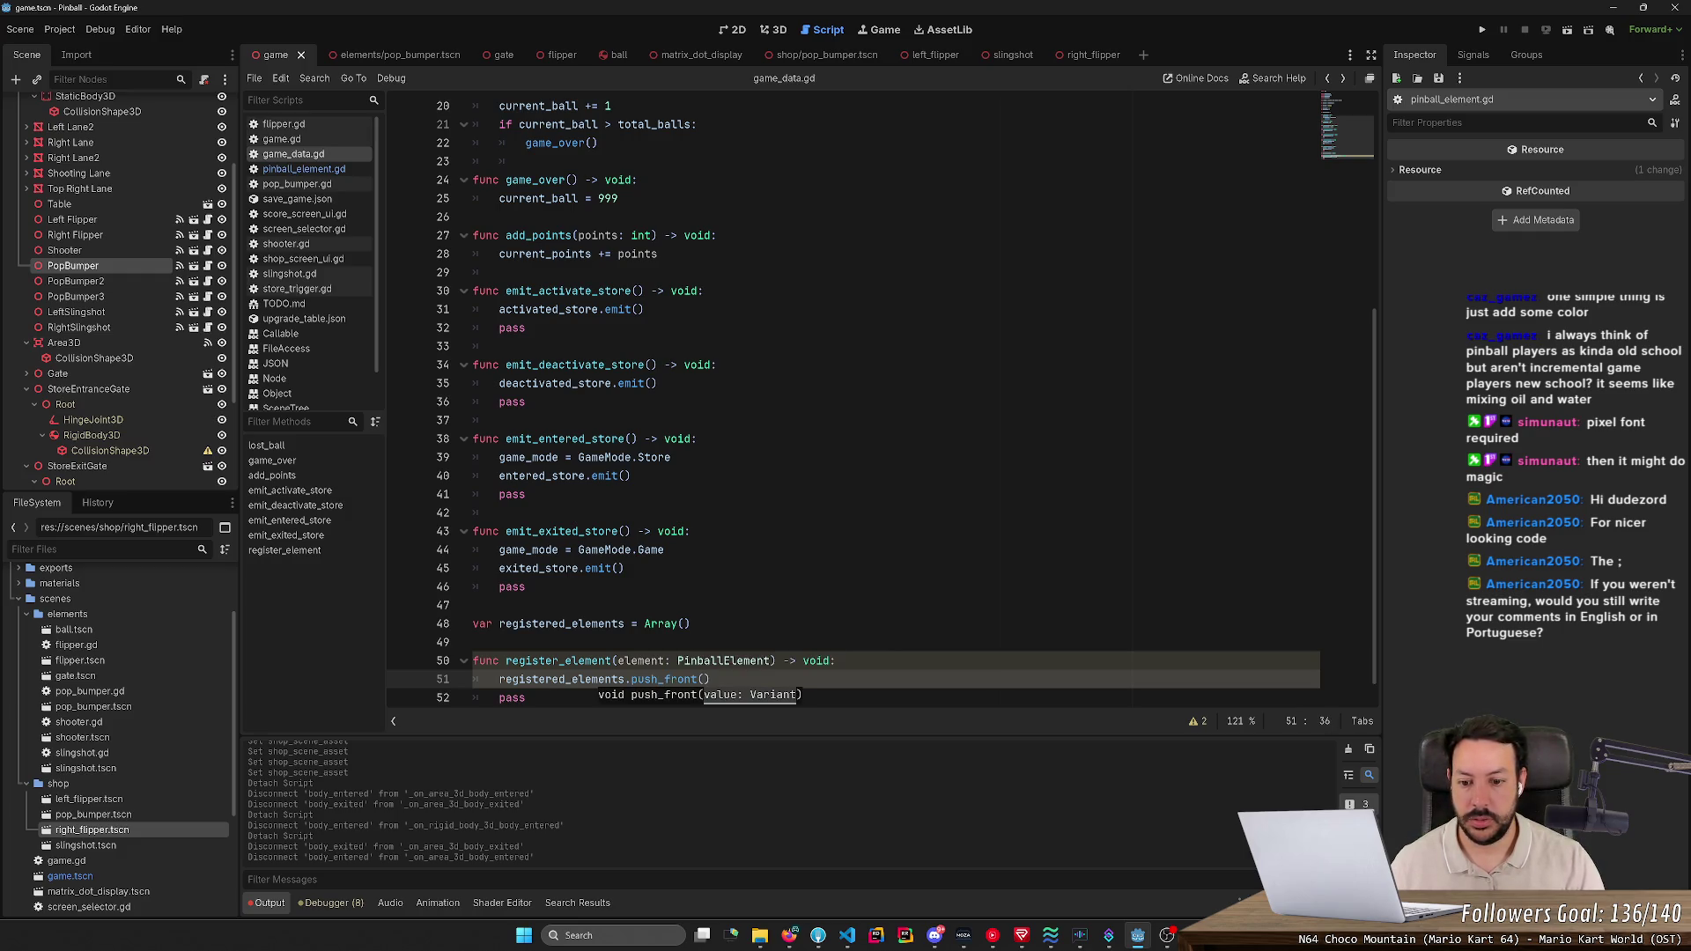
type("element)")
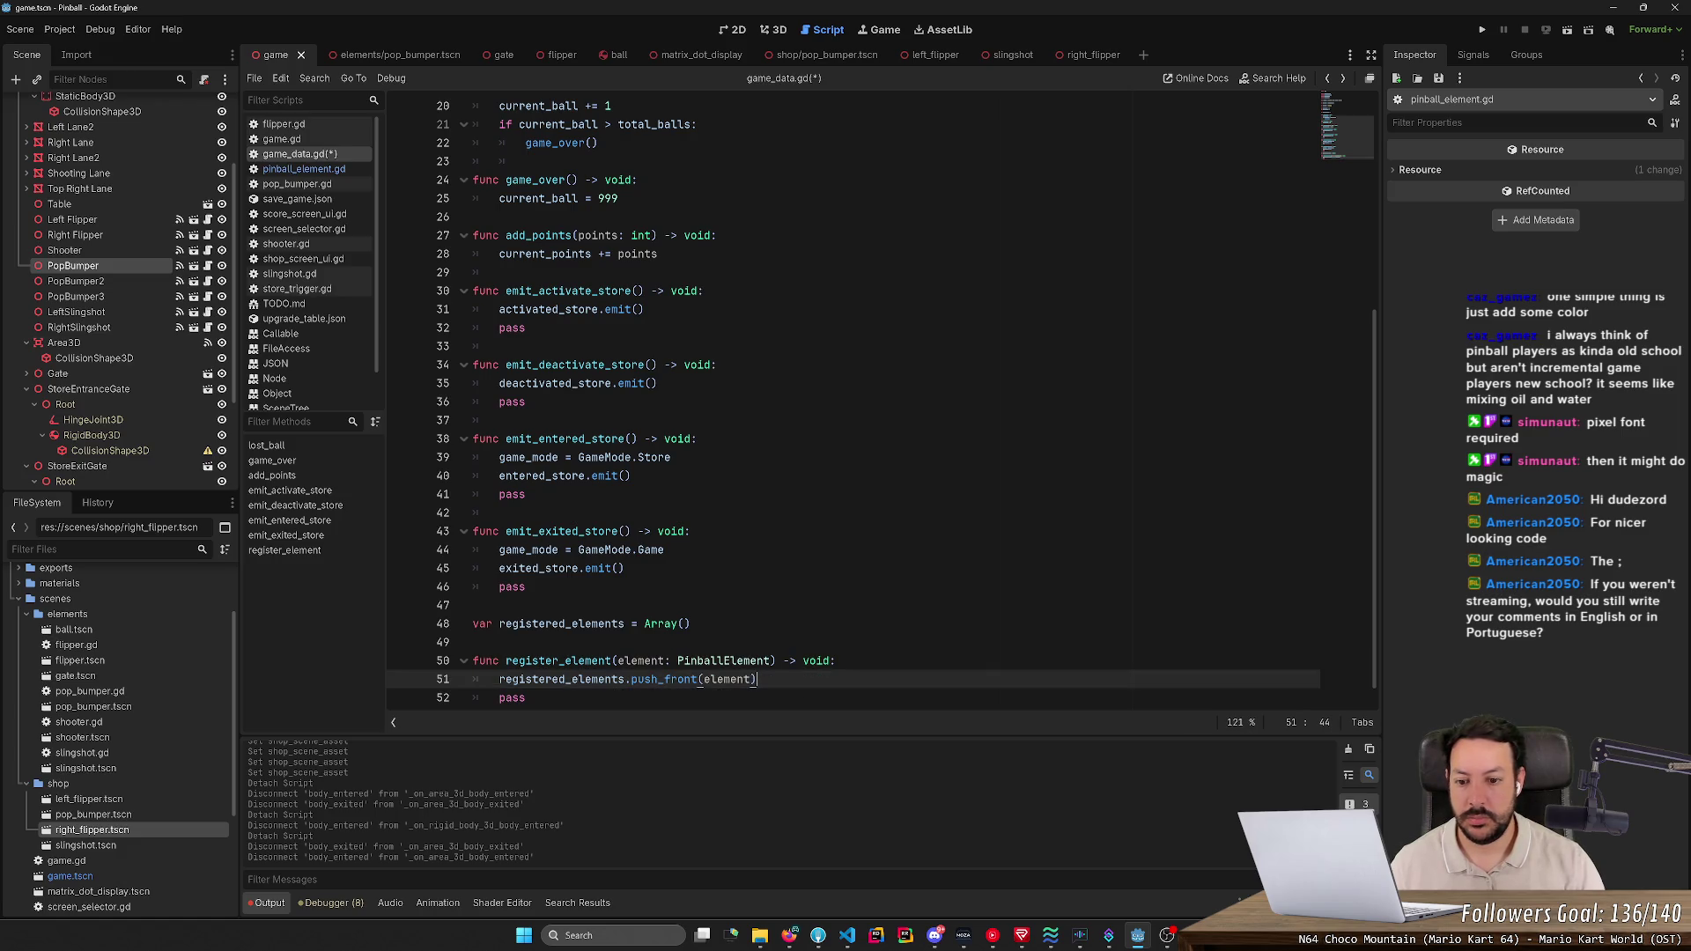
Step: Remove the blank line above register_element, save game_data.gd, and open the matrix_dot_display scene
key("Up")
key("Home")
key("BackSpace")
key("ctrl+s")
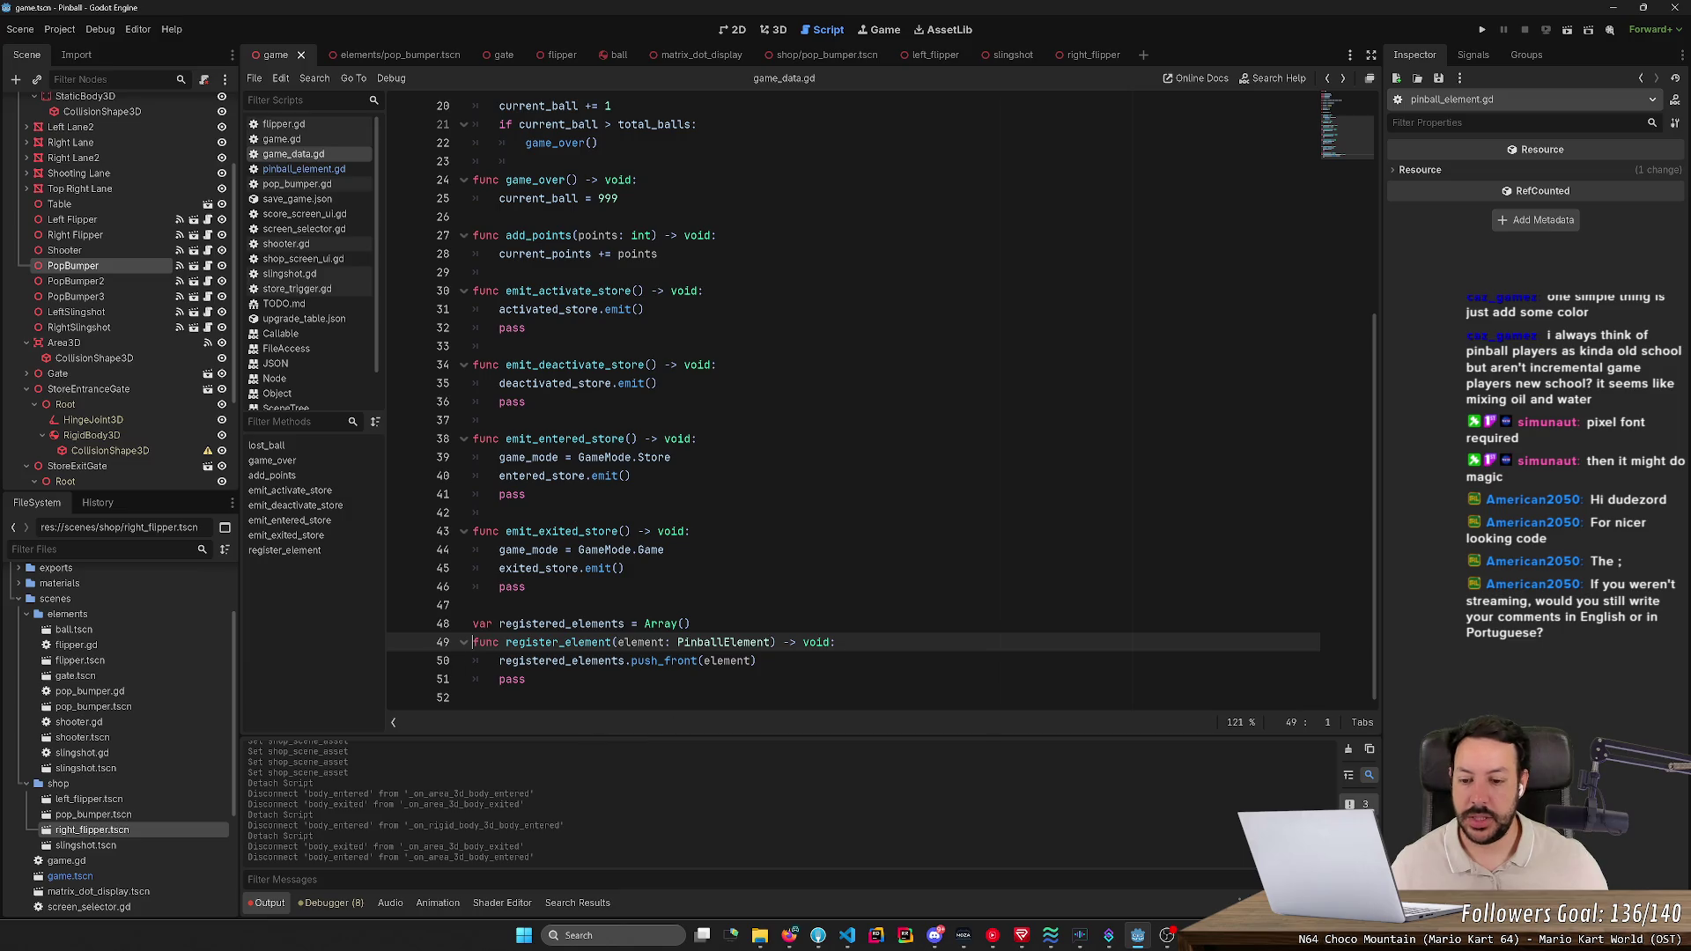
double_click(561, 661)
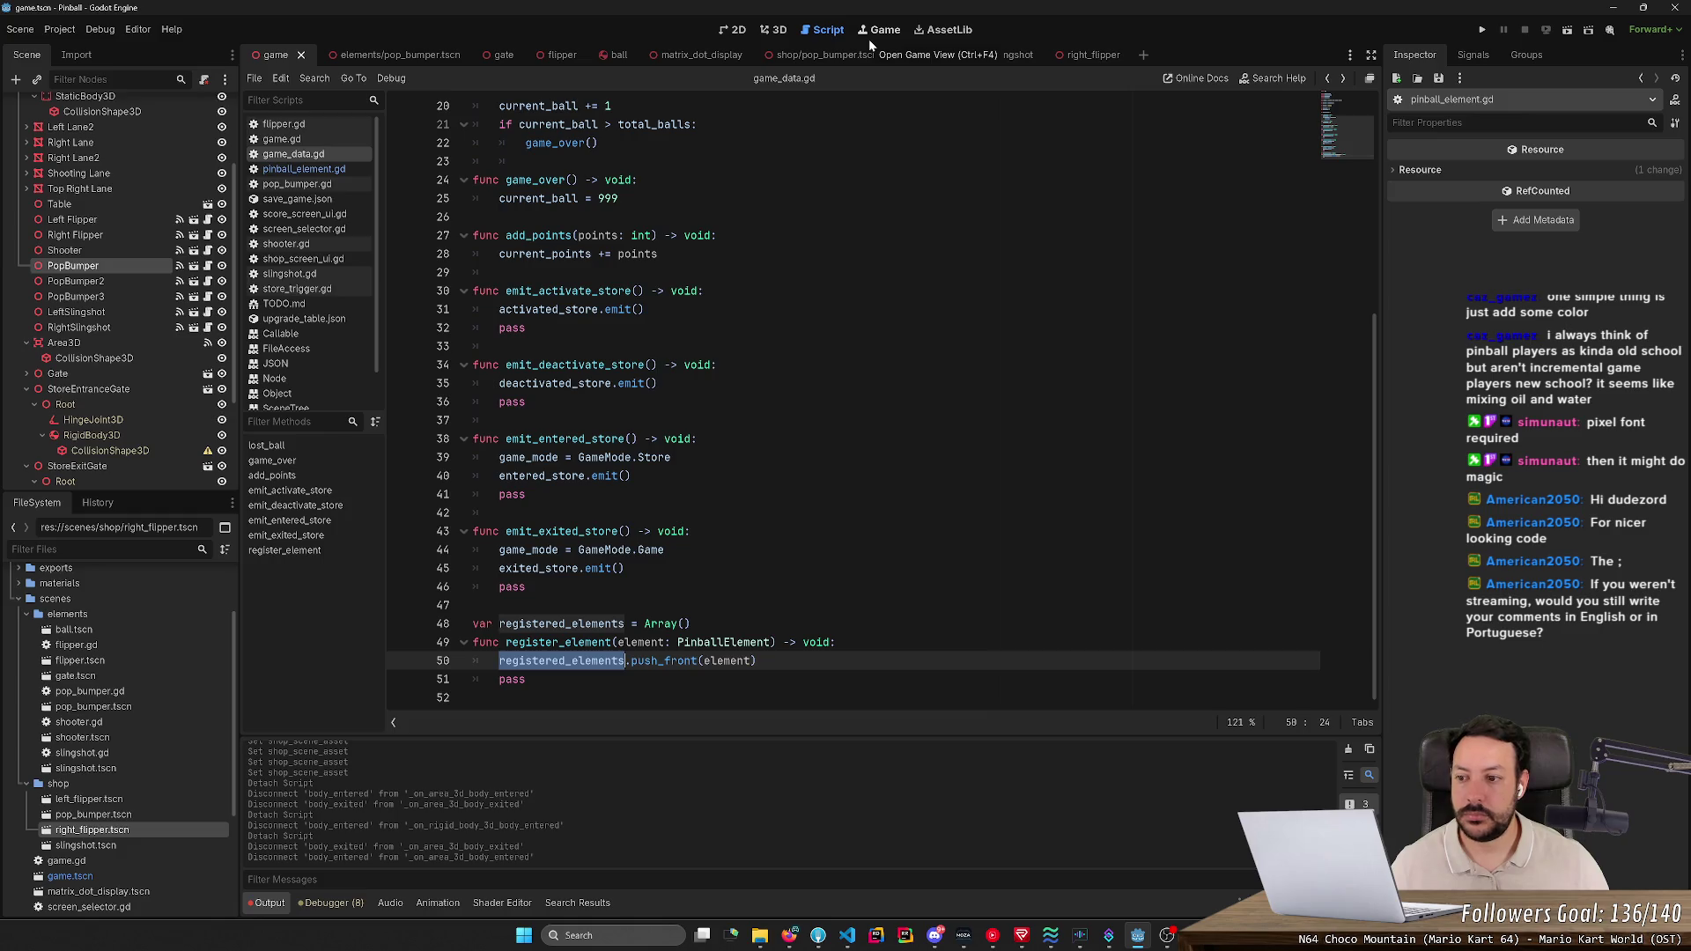
left_click(701, 60)
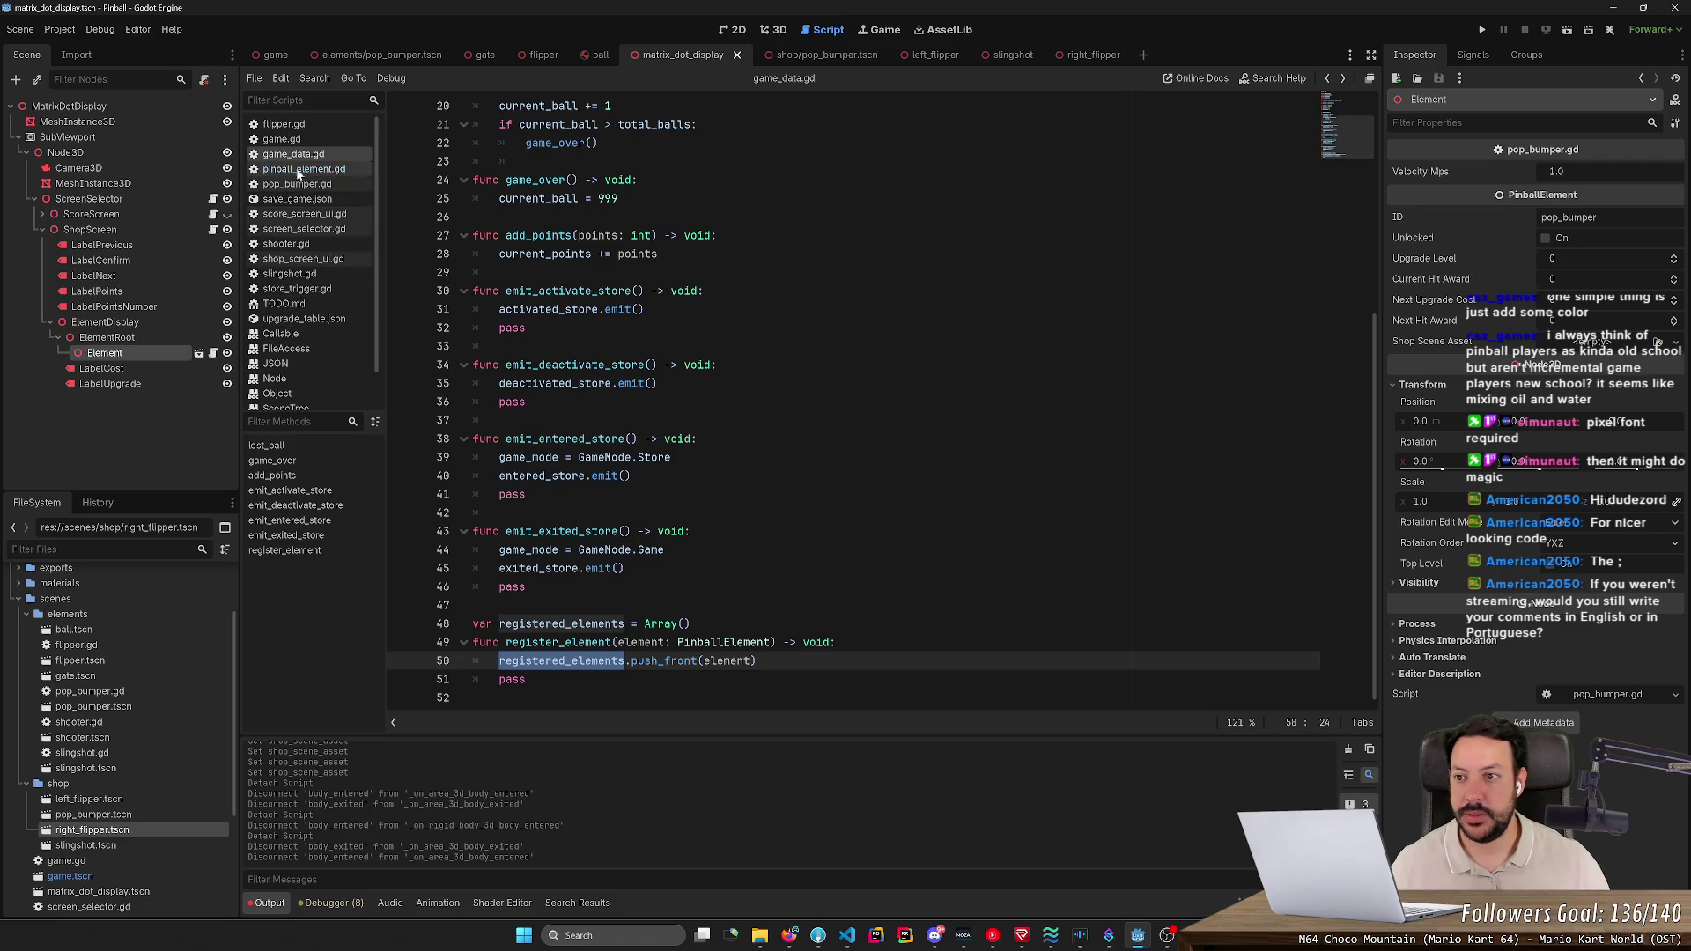
Step: Widen the script list and review pinball_element.gd and the pop_bumper scene's pop_bumper.gd
left_click_drag(385, 410, 418, 388)
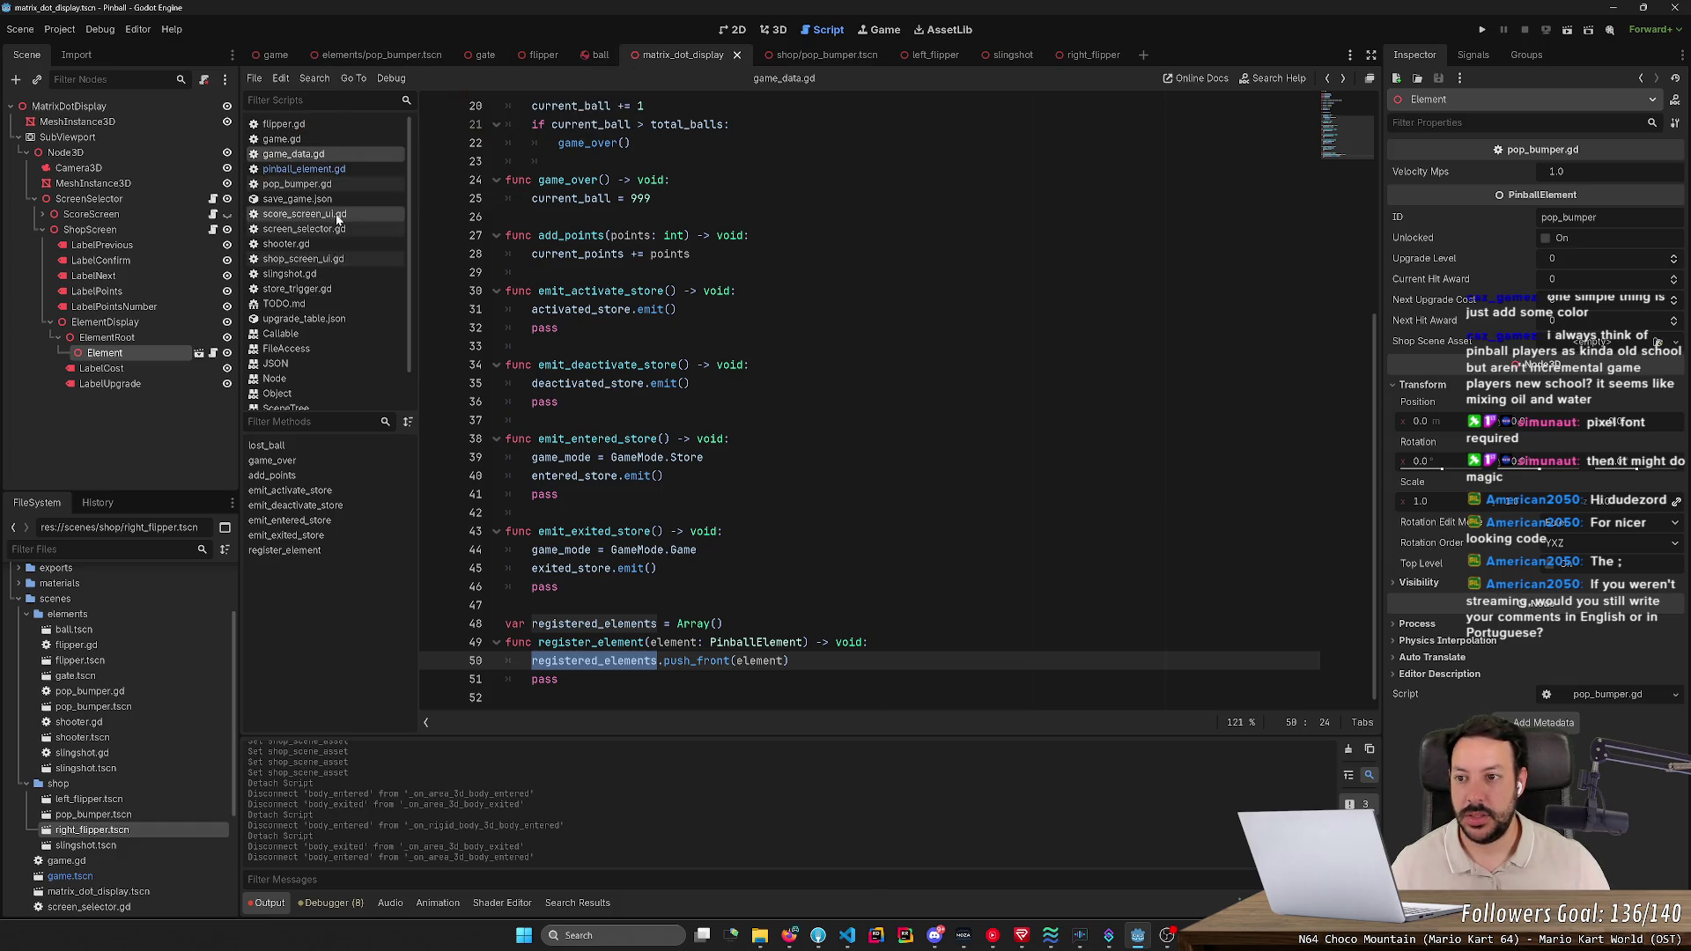
left_click(532, 272)
scroll(533, 272, "up", 6)
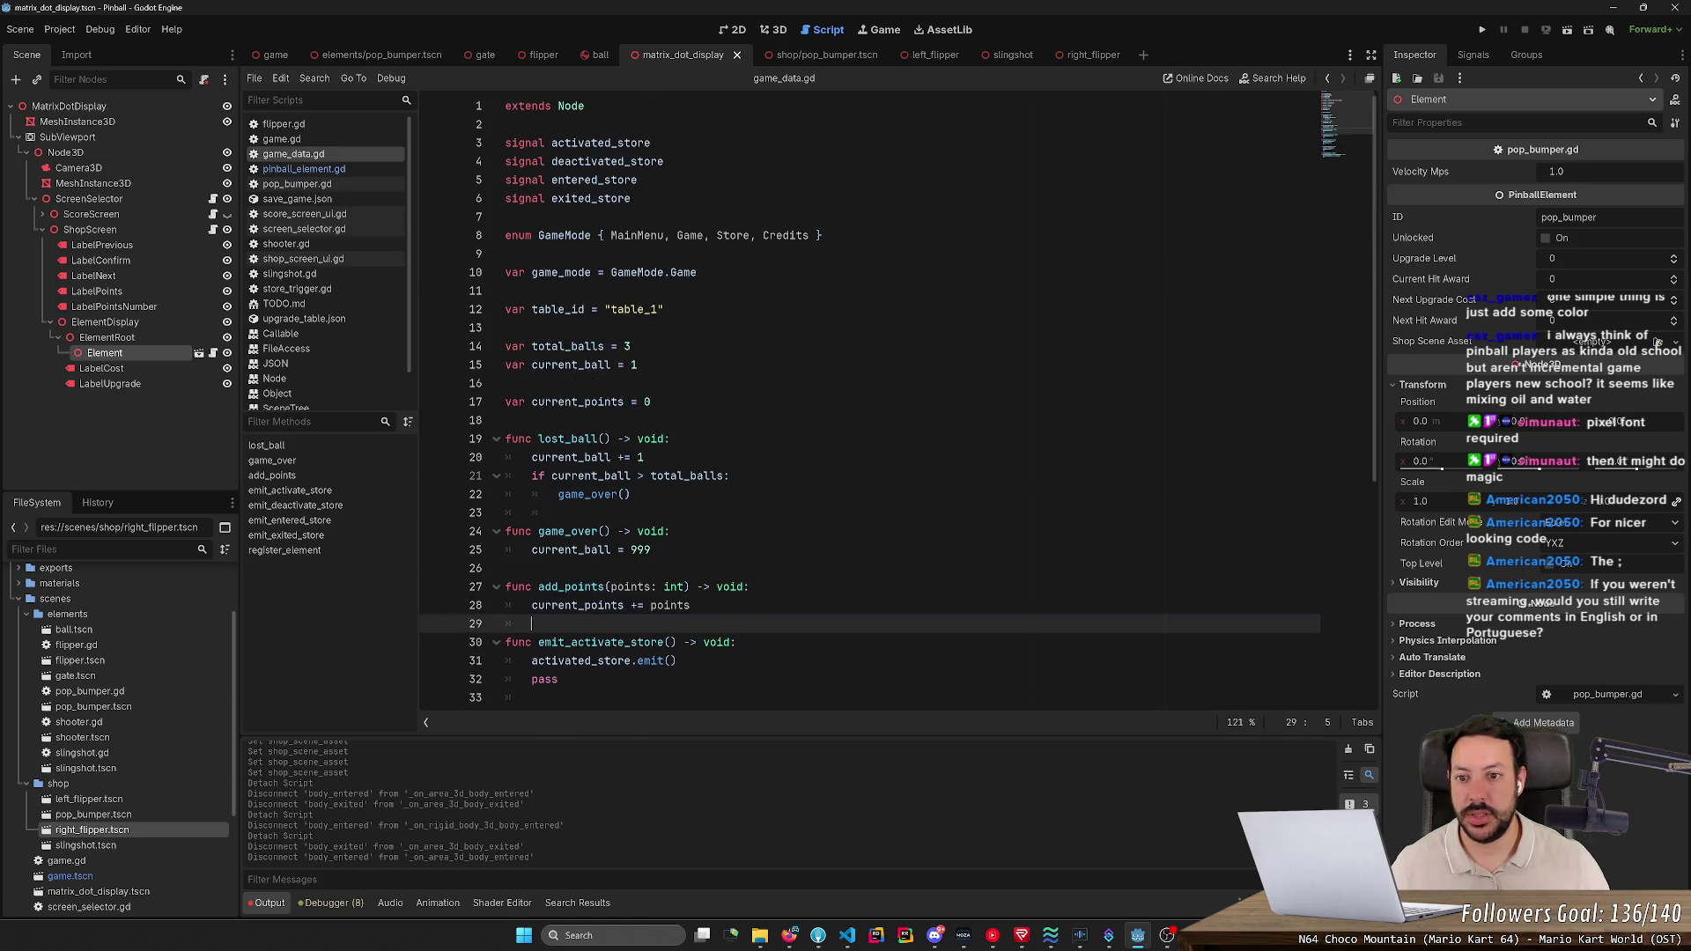
left_click(317, 169)
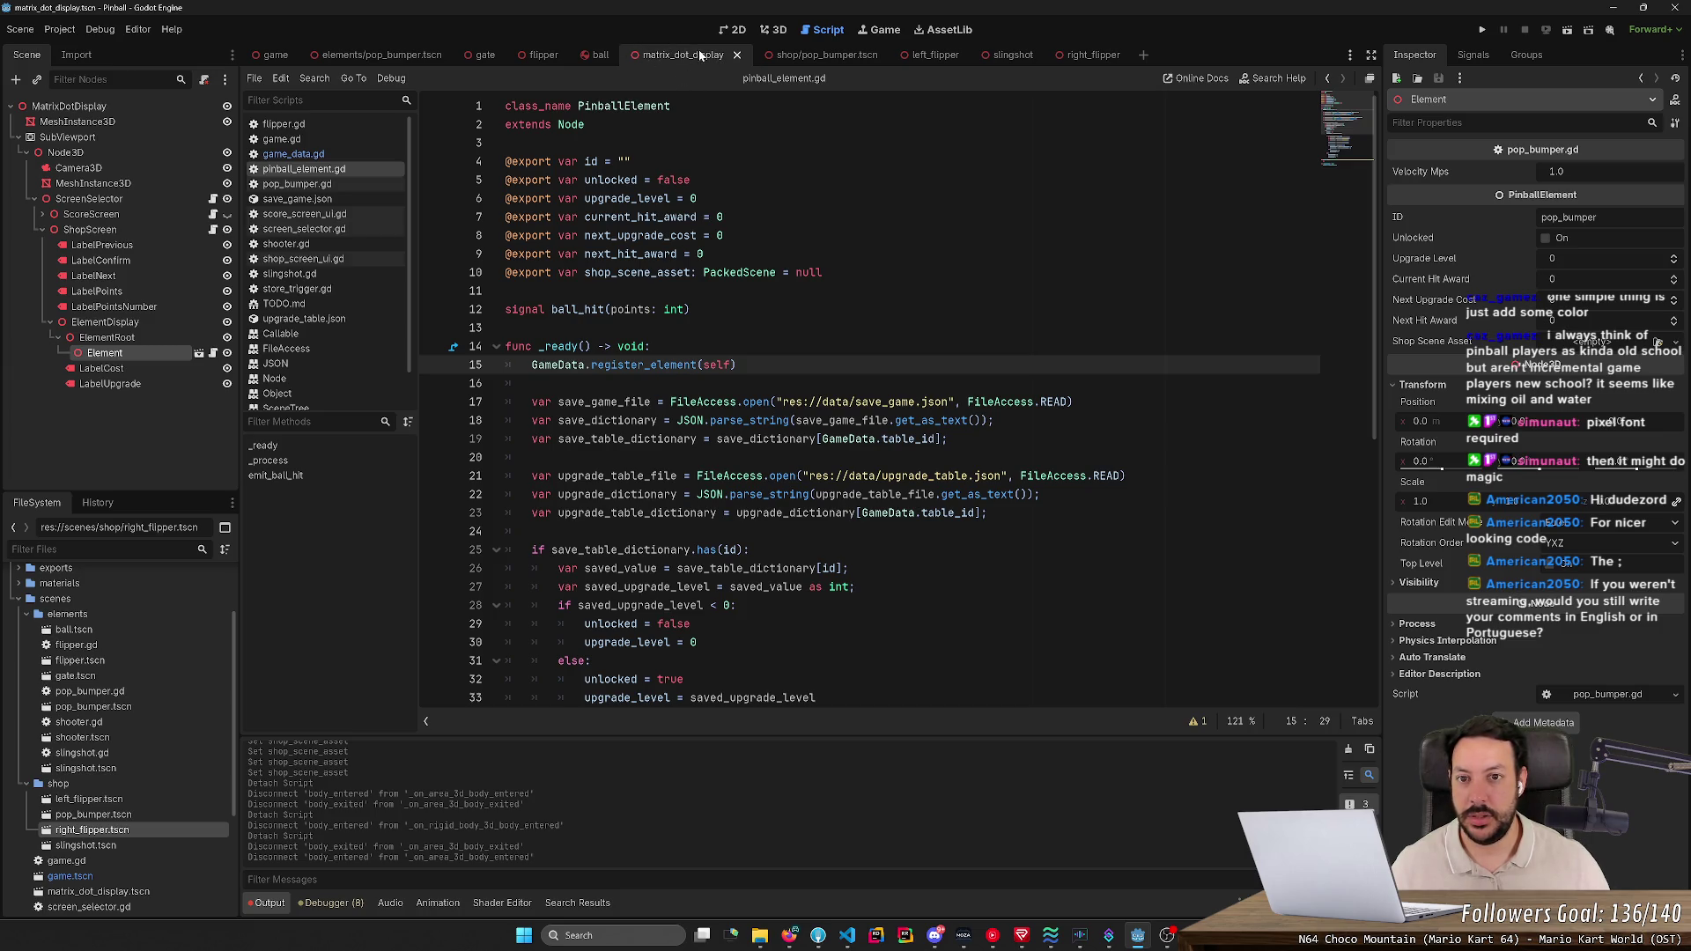
left_click(821, 57)
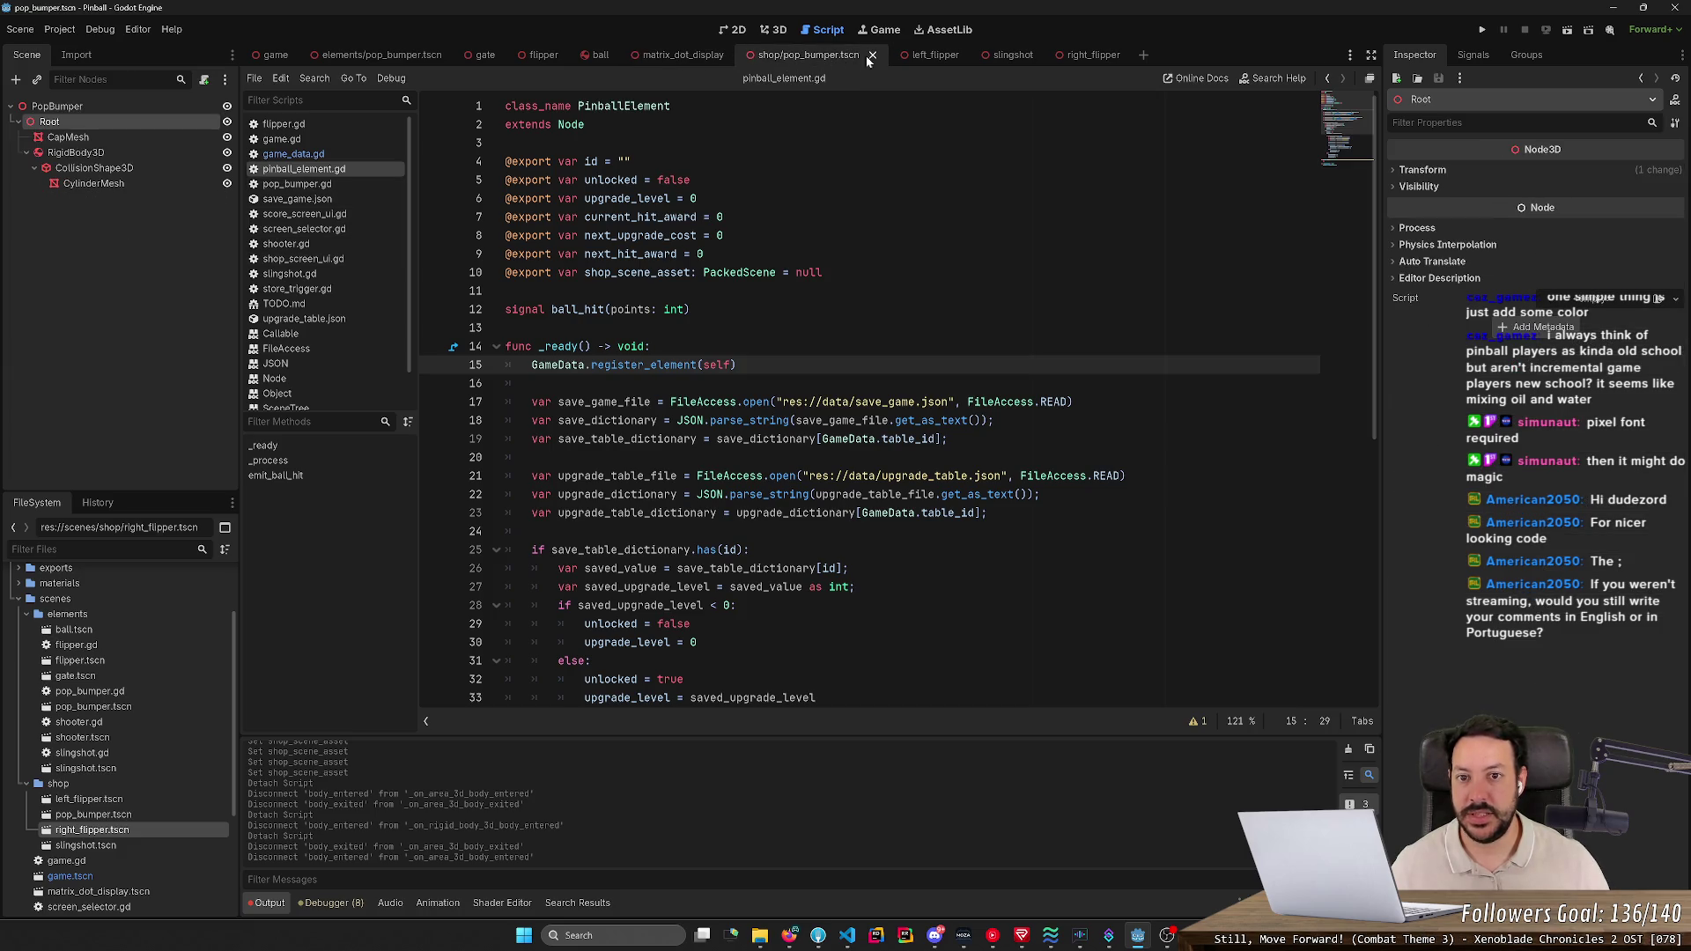
left_click(298, 184)
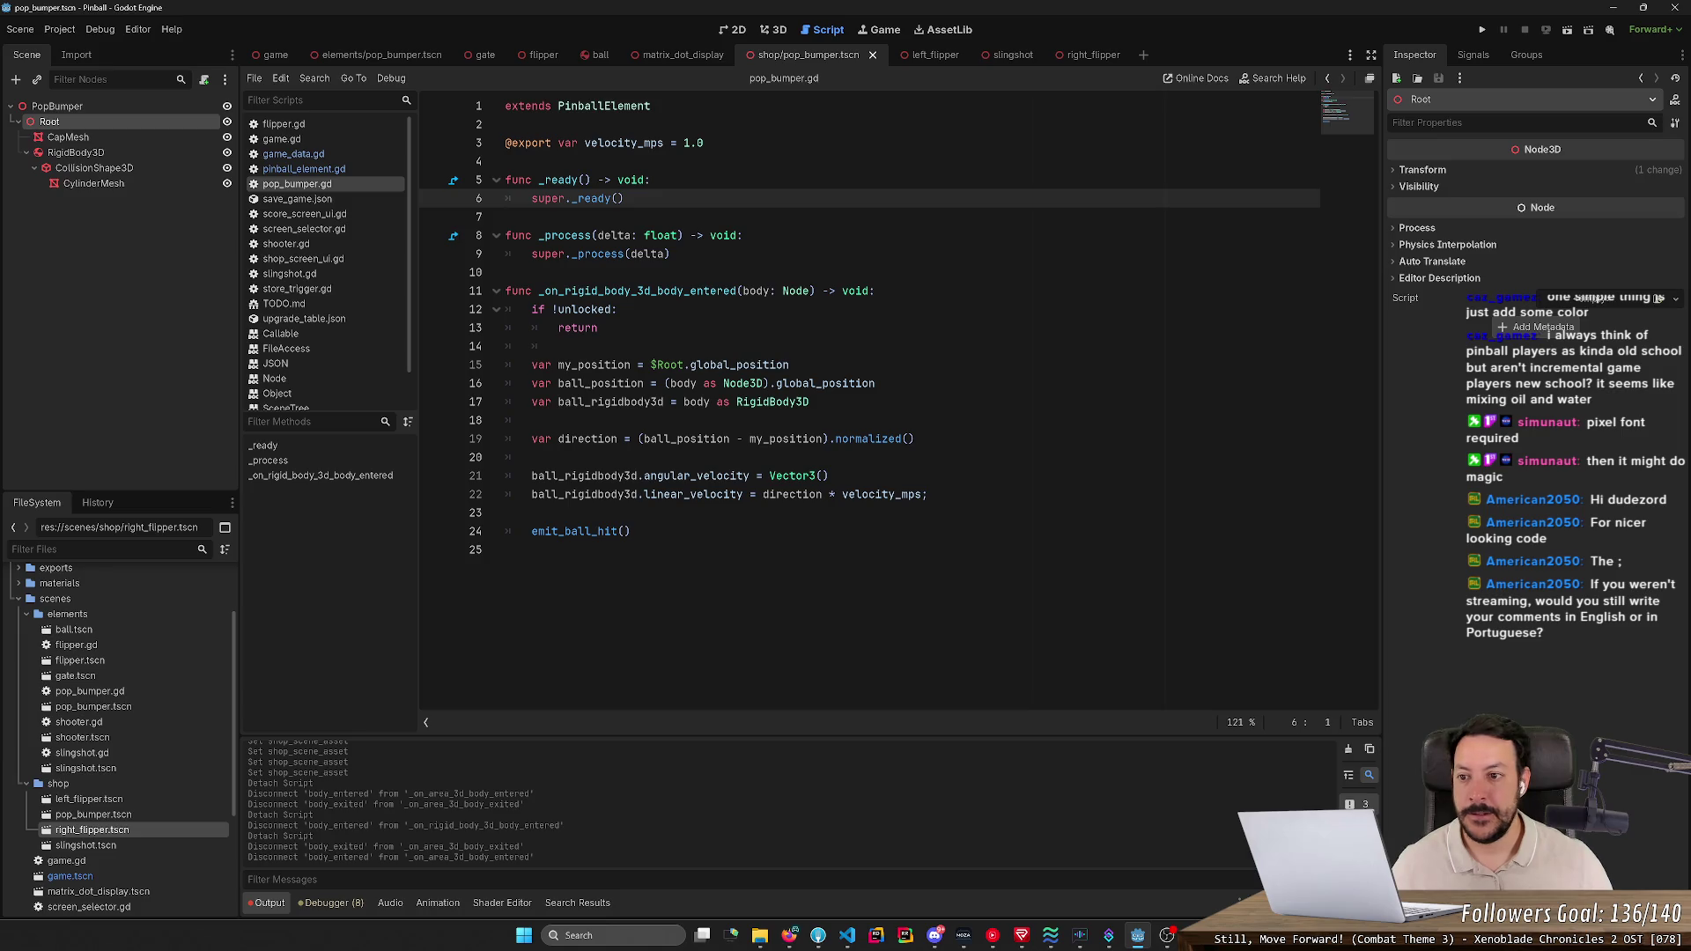
Step: Recheck the GameData.register_element(self) line in pinball_element.gd, then bring up shop_screen_ui.gd
left_click(335, 169)
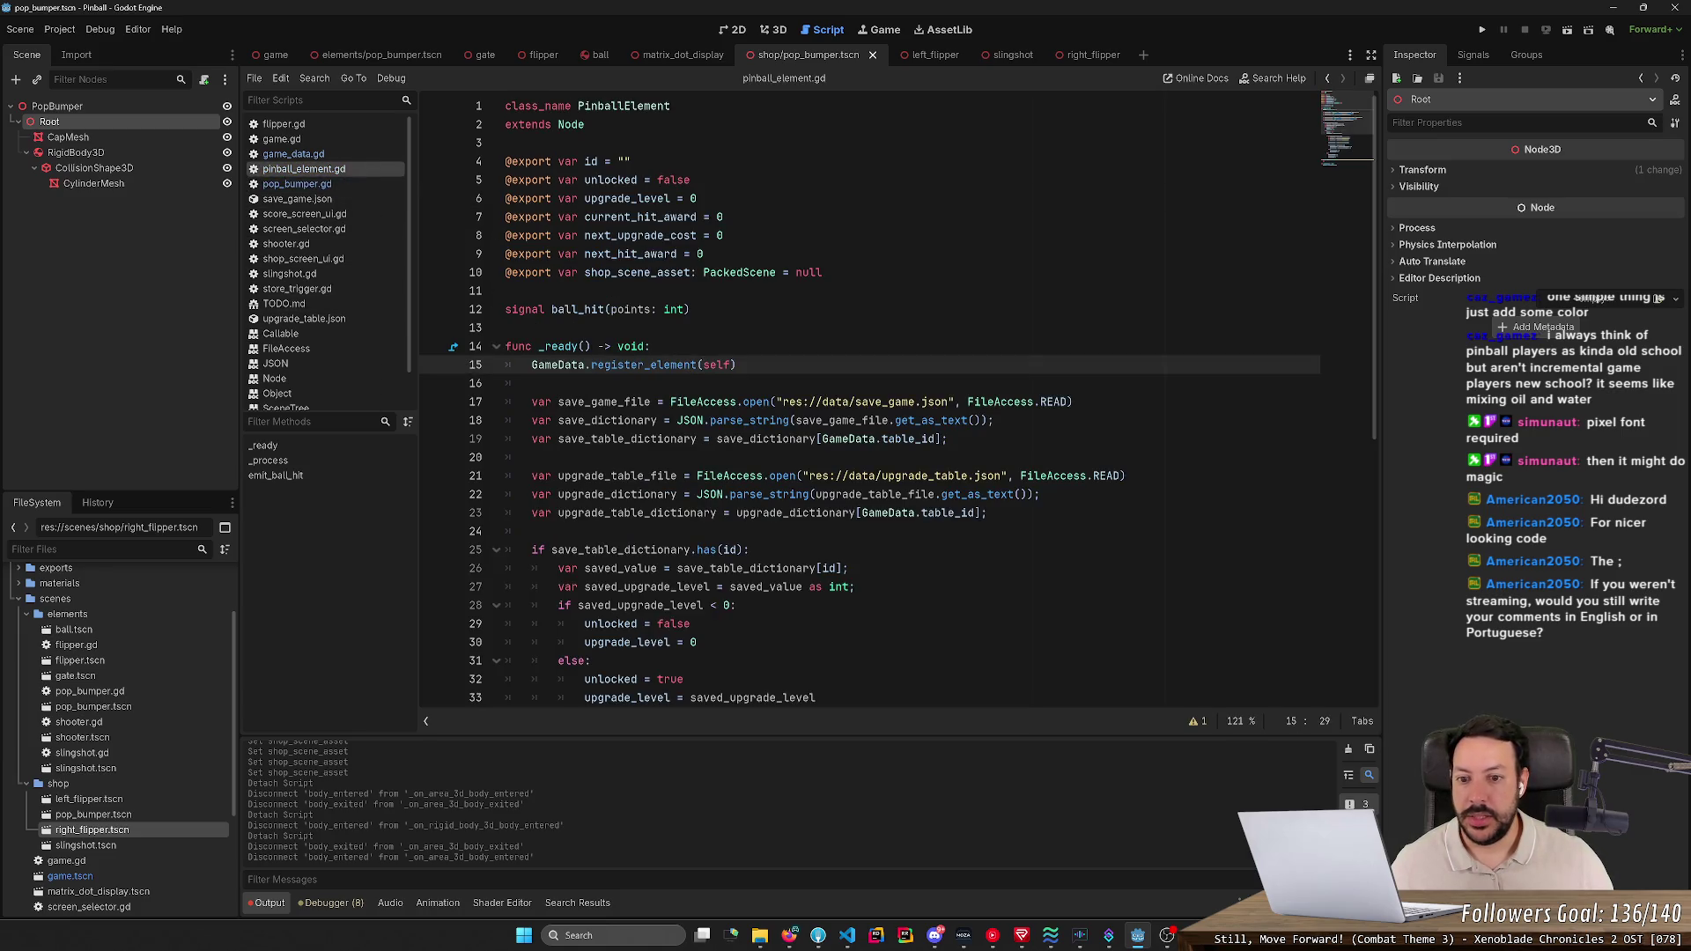
key("shift+Home")
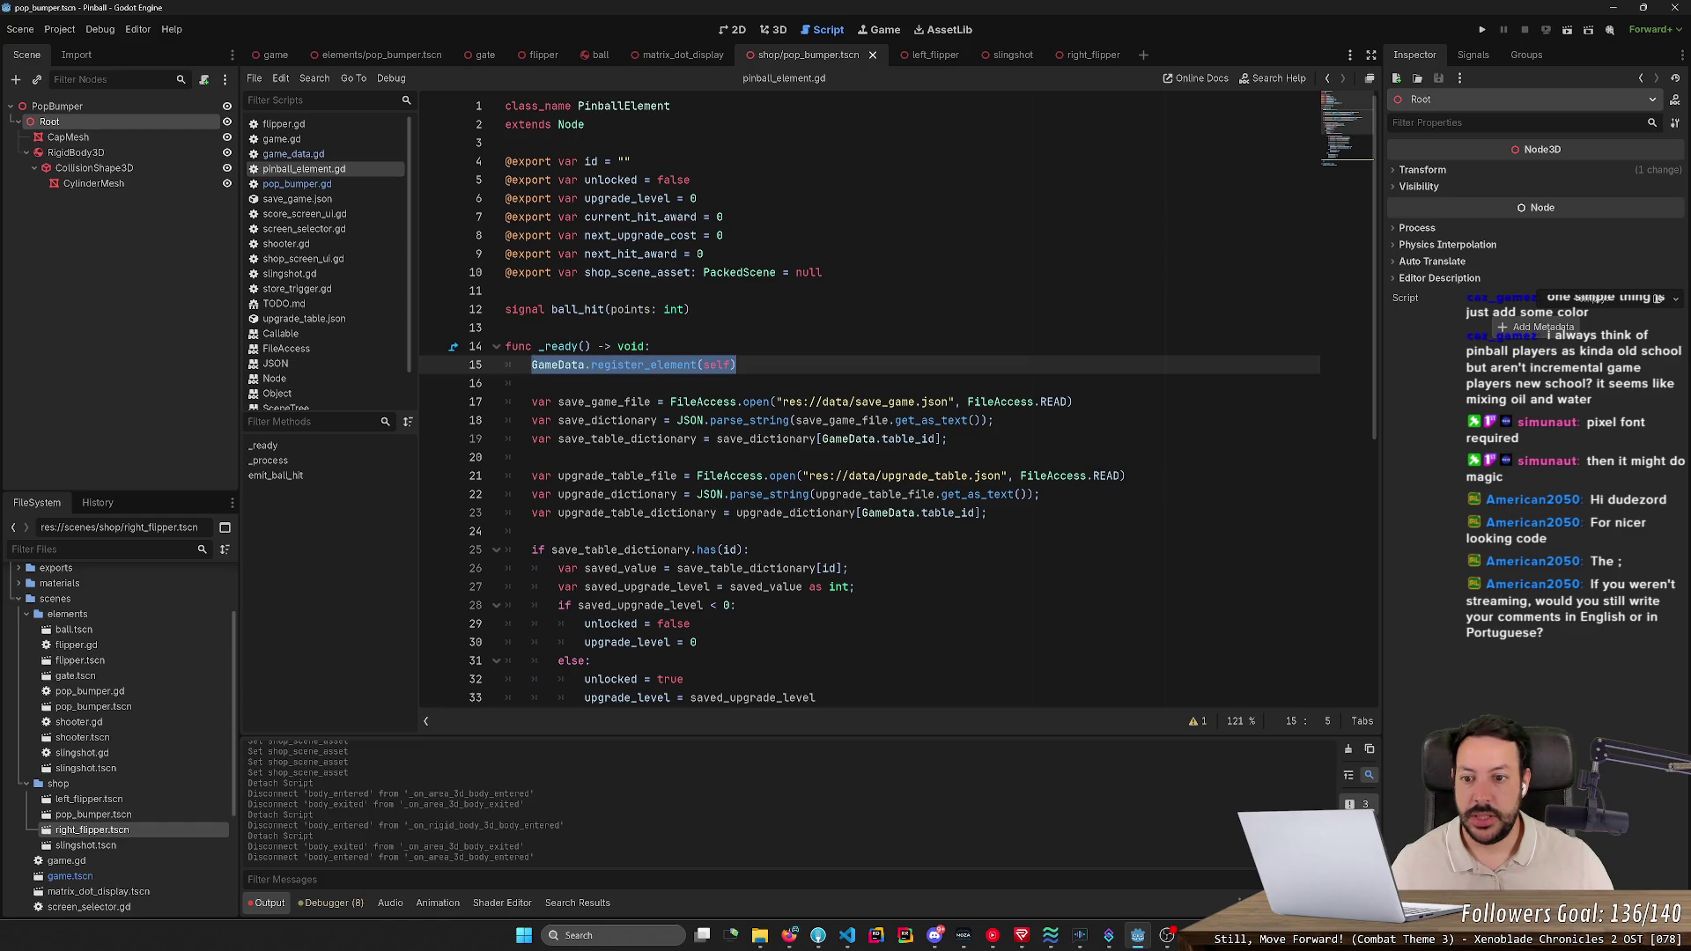
key("End")
scroll(881, 396, "down", 8)
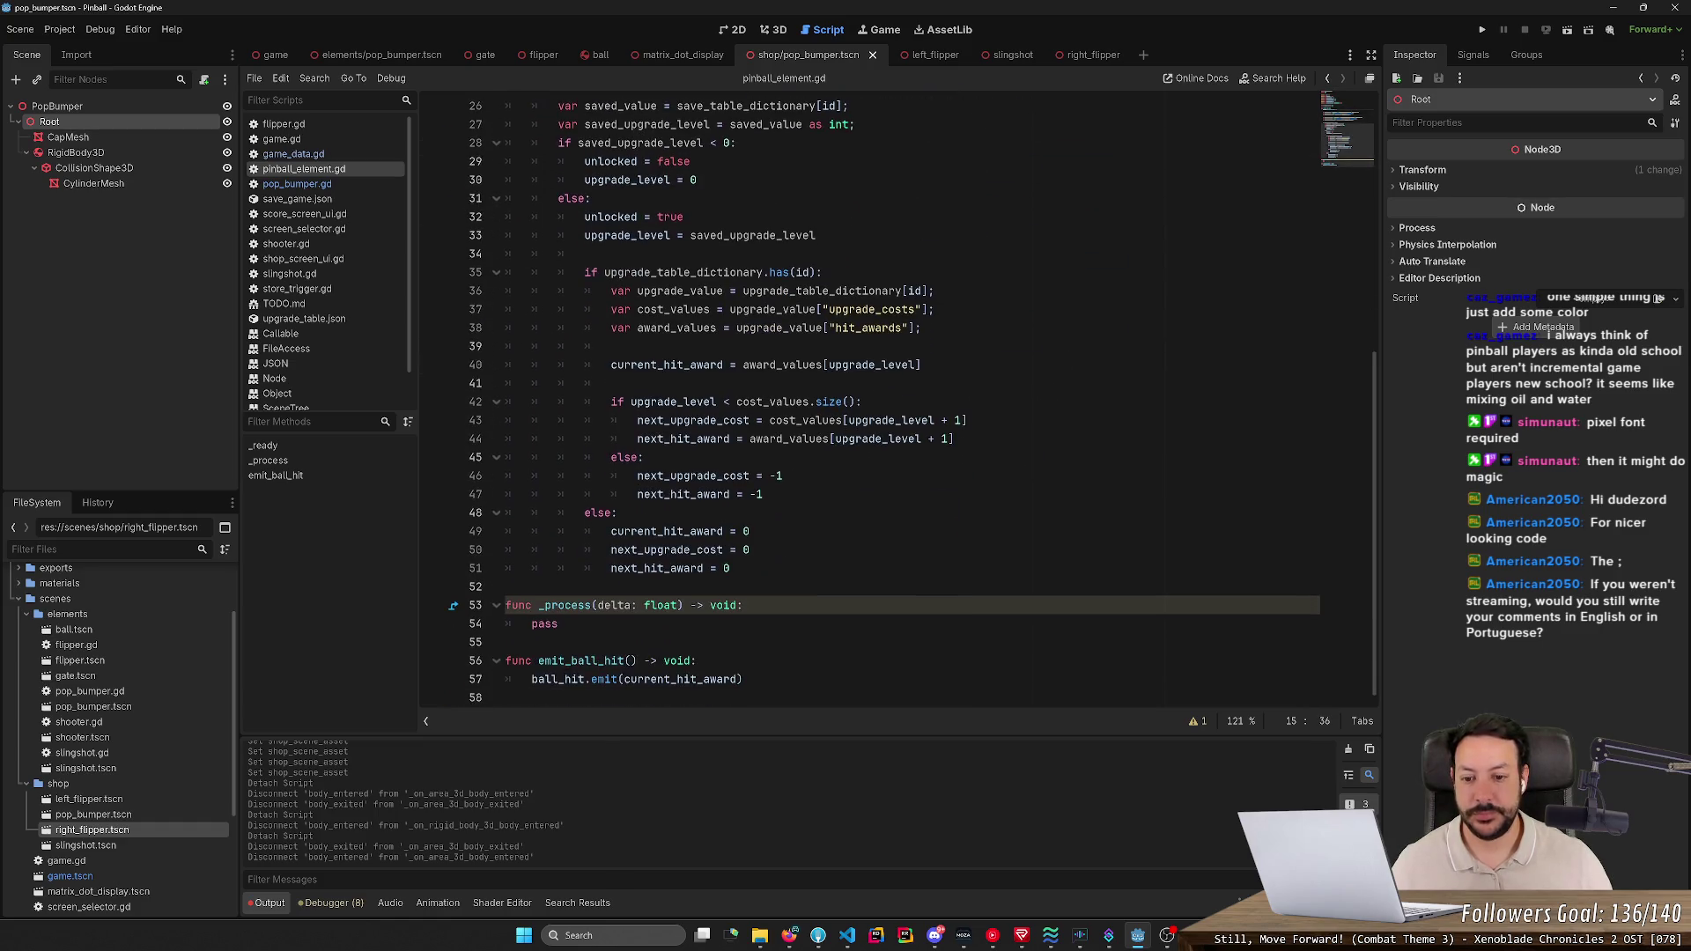
scroll(881, 397, "up", 7)
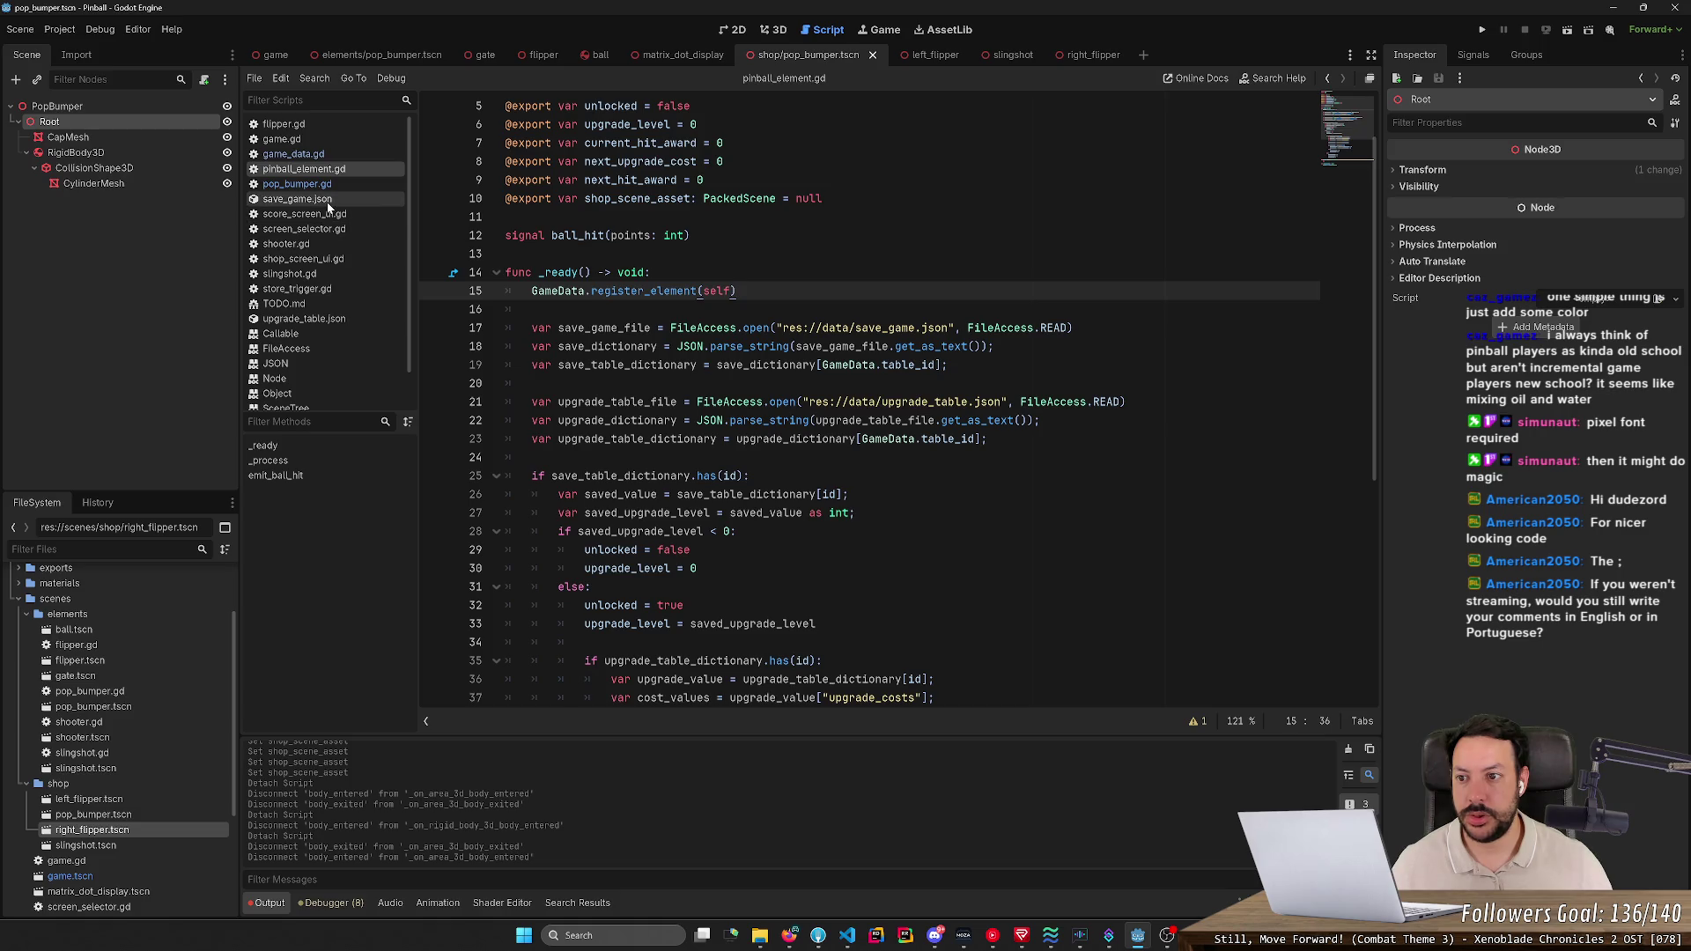
left_click(345, 259)
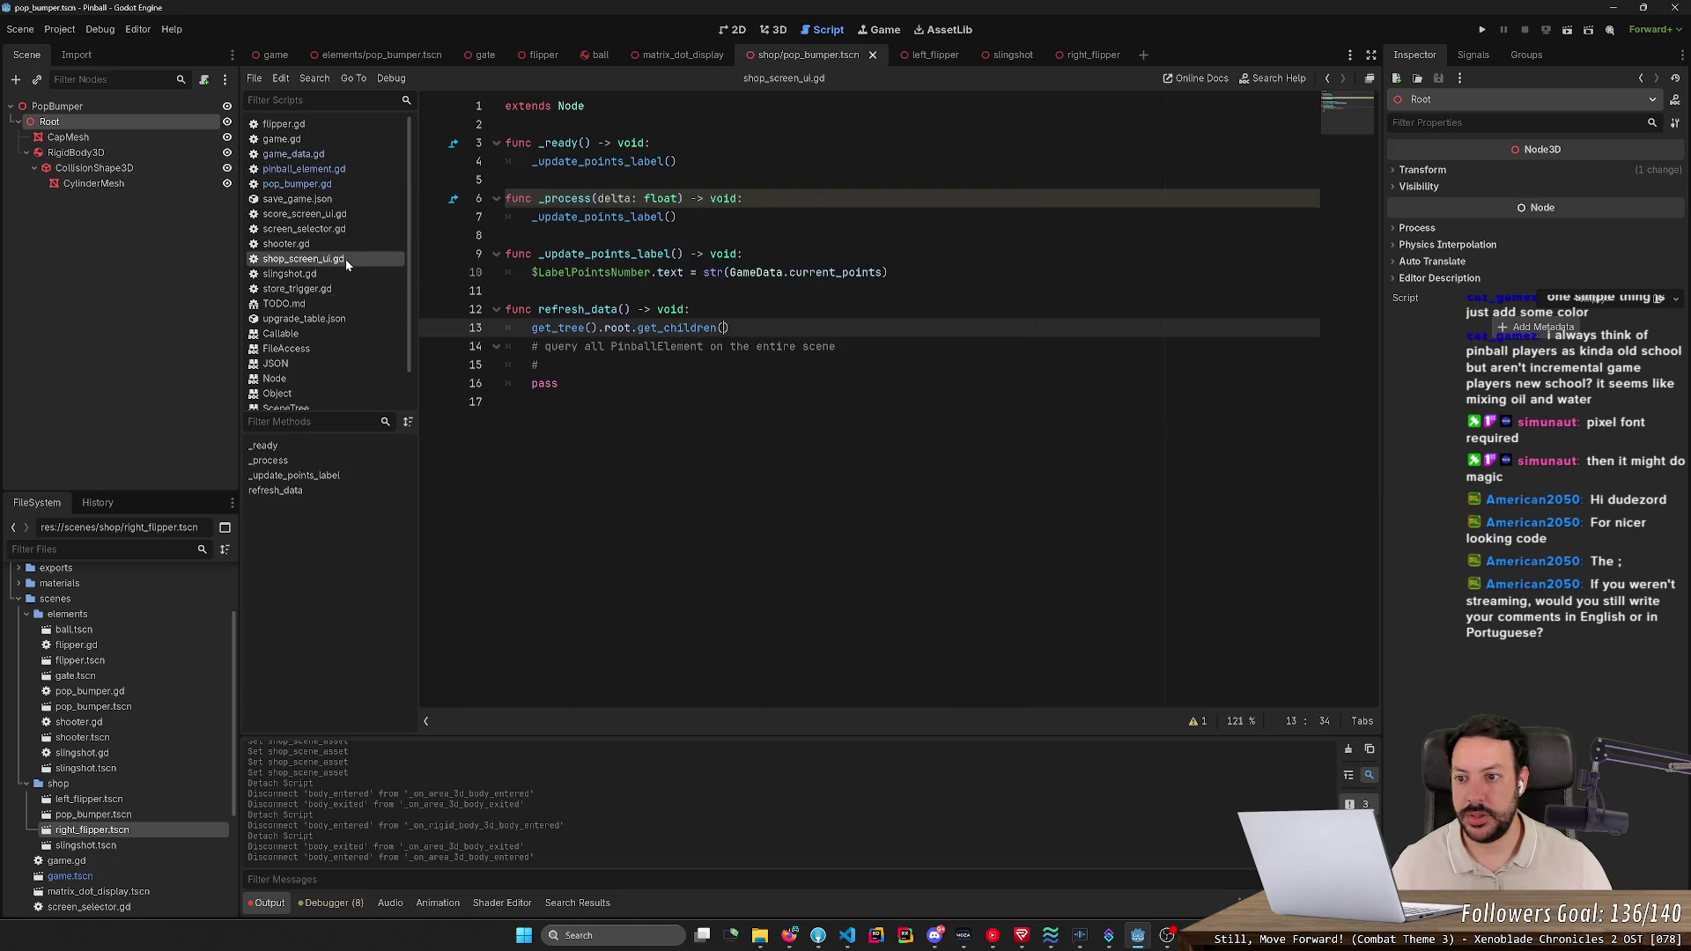
Step: Replace the get_tree() line in refresh_data with GameData.registered_elements
key("End")
key("shift+Up")
key("BackSpace")
key("Return")
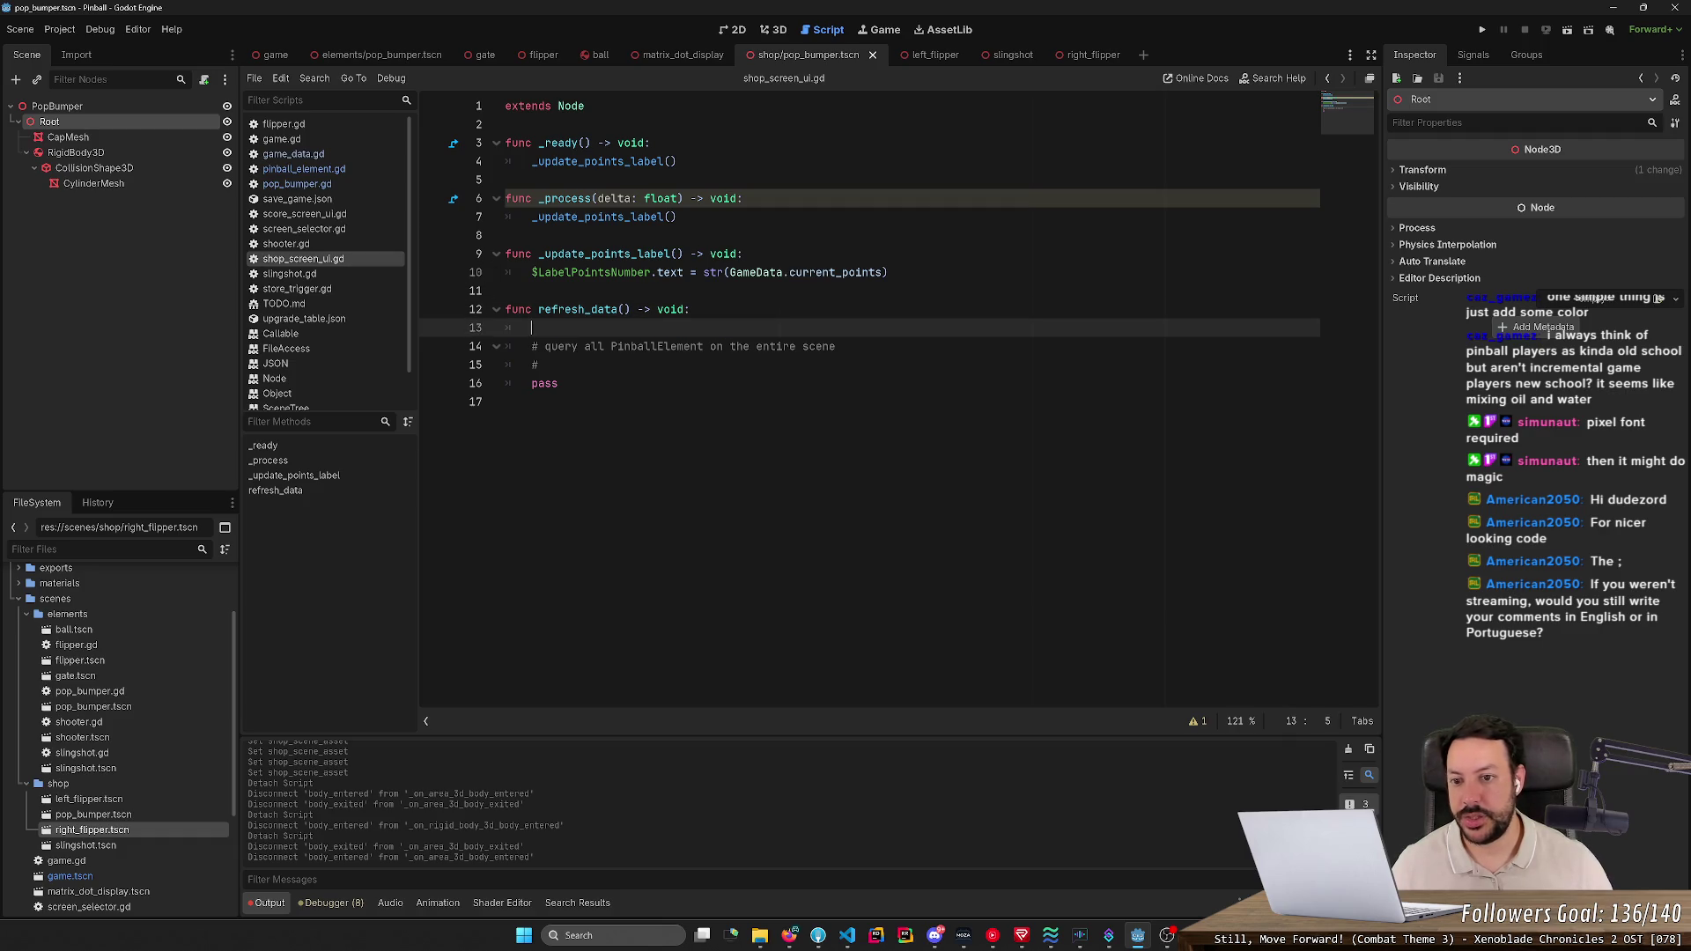
type("GameData.")
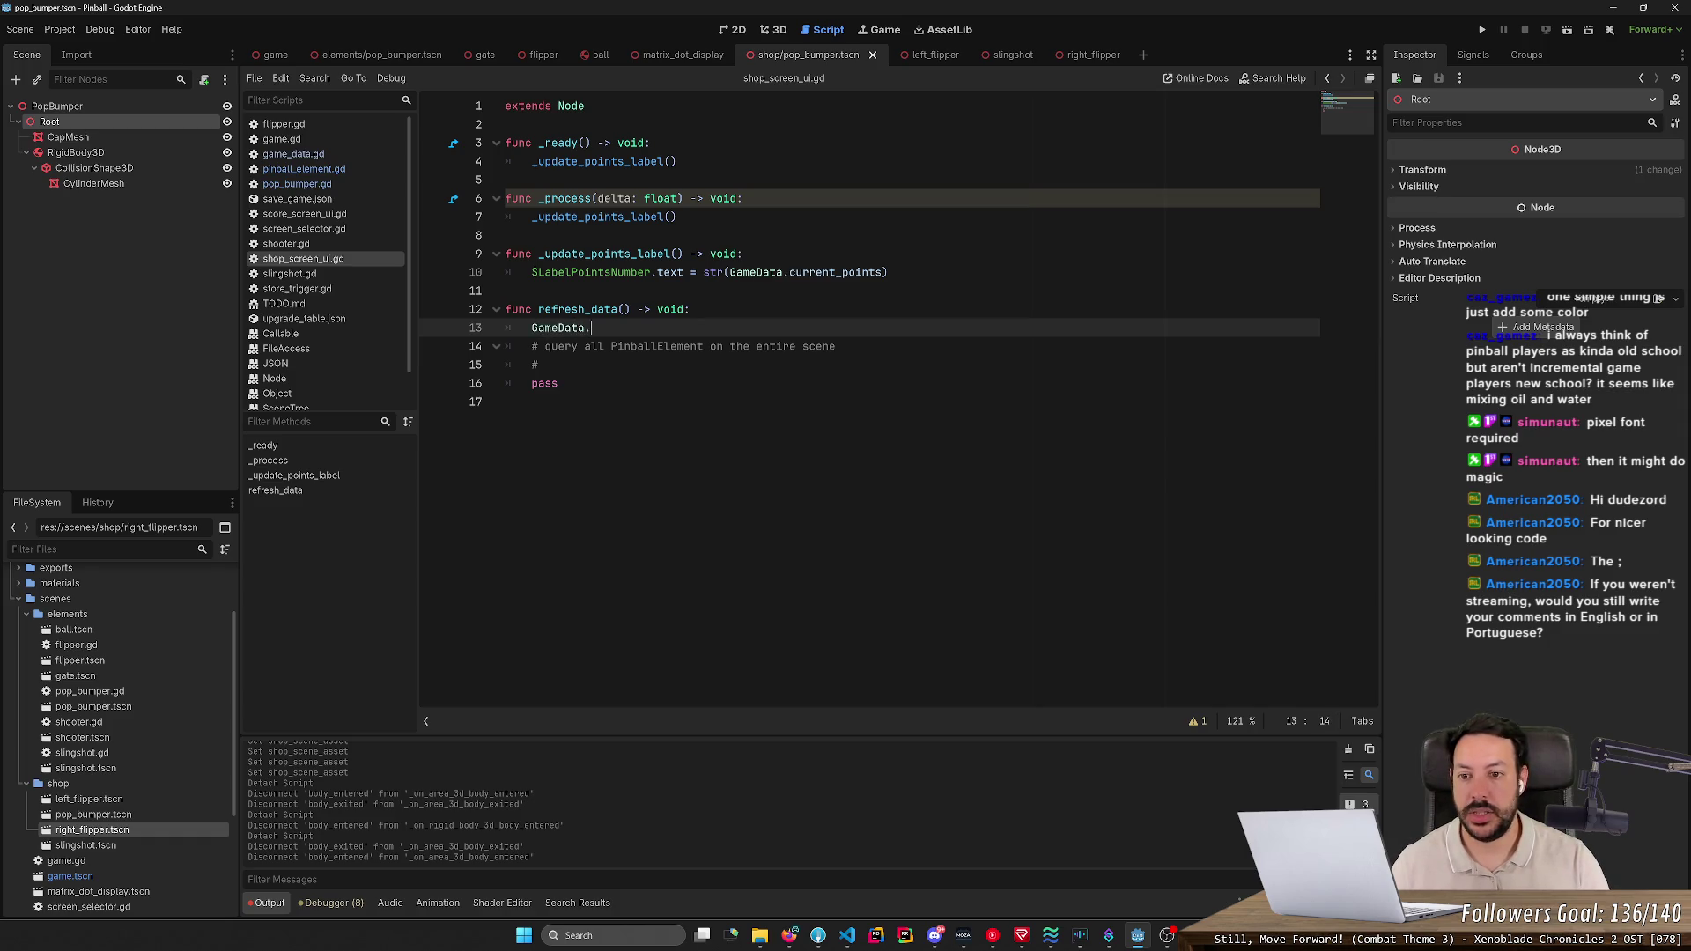
type("reg")
key("Return")
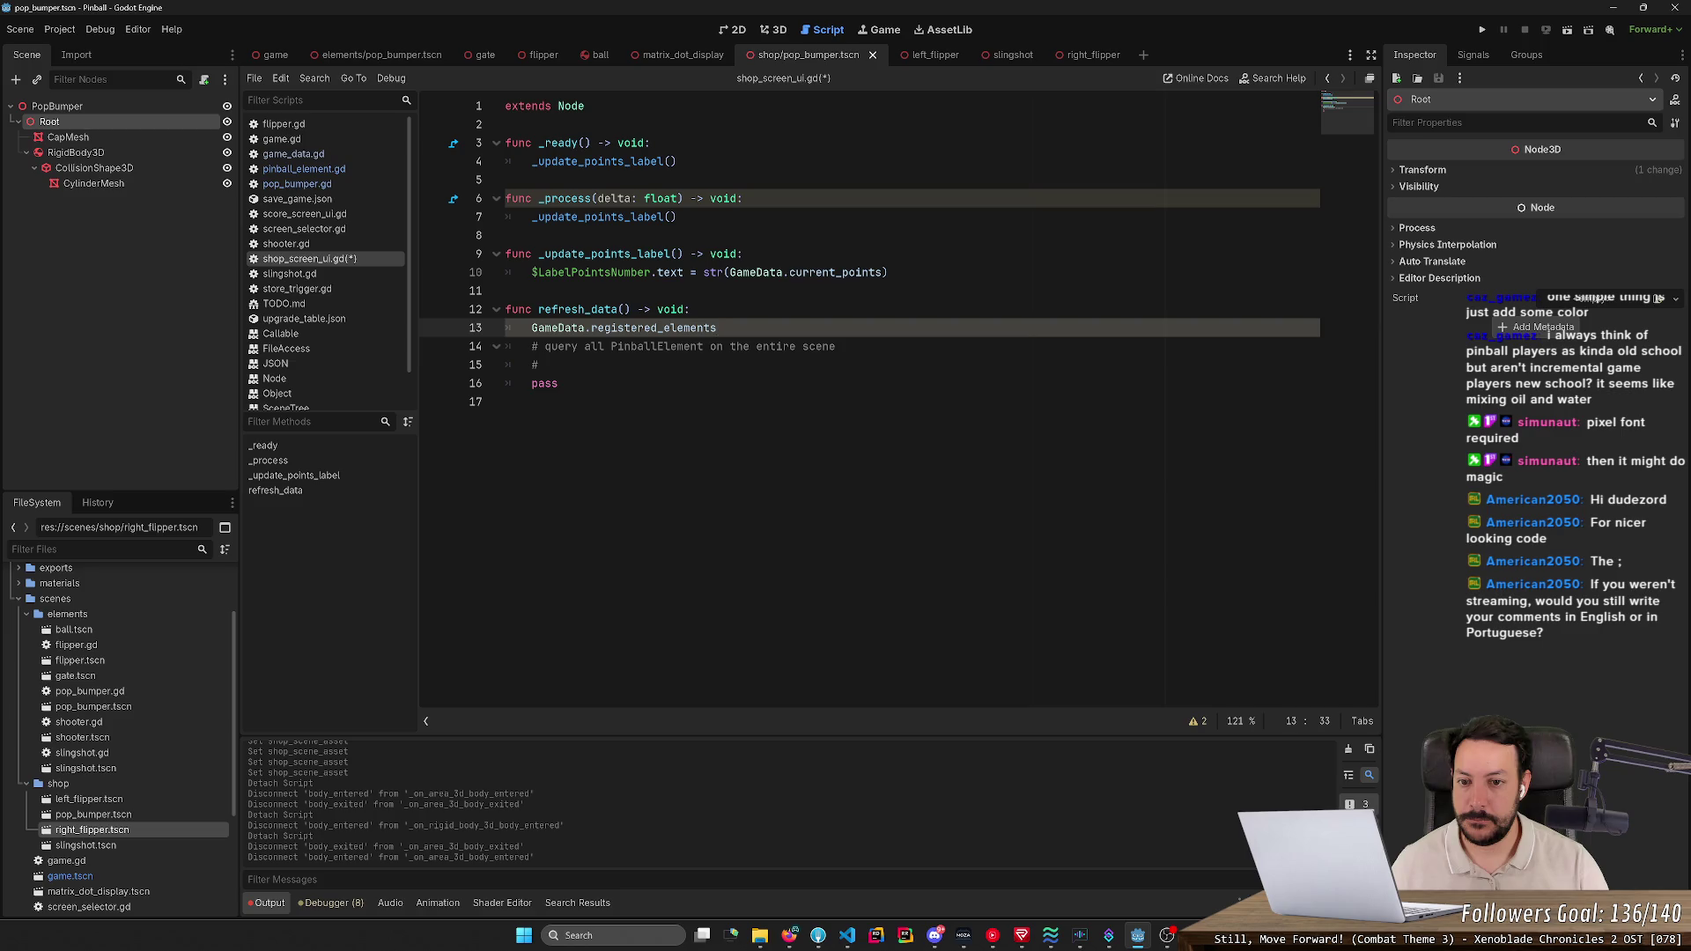
type(";")
Step: Assign it to var elements, drop the stray semicolon, save, and breakpoint line 16
key("Home")
type("var elements =")
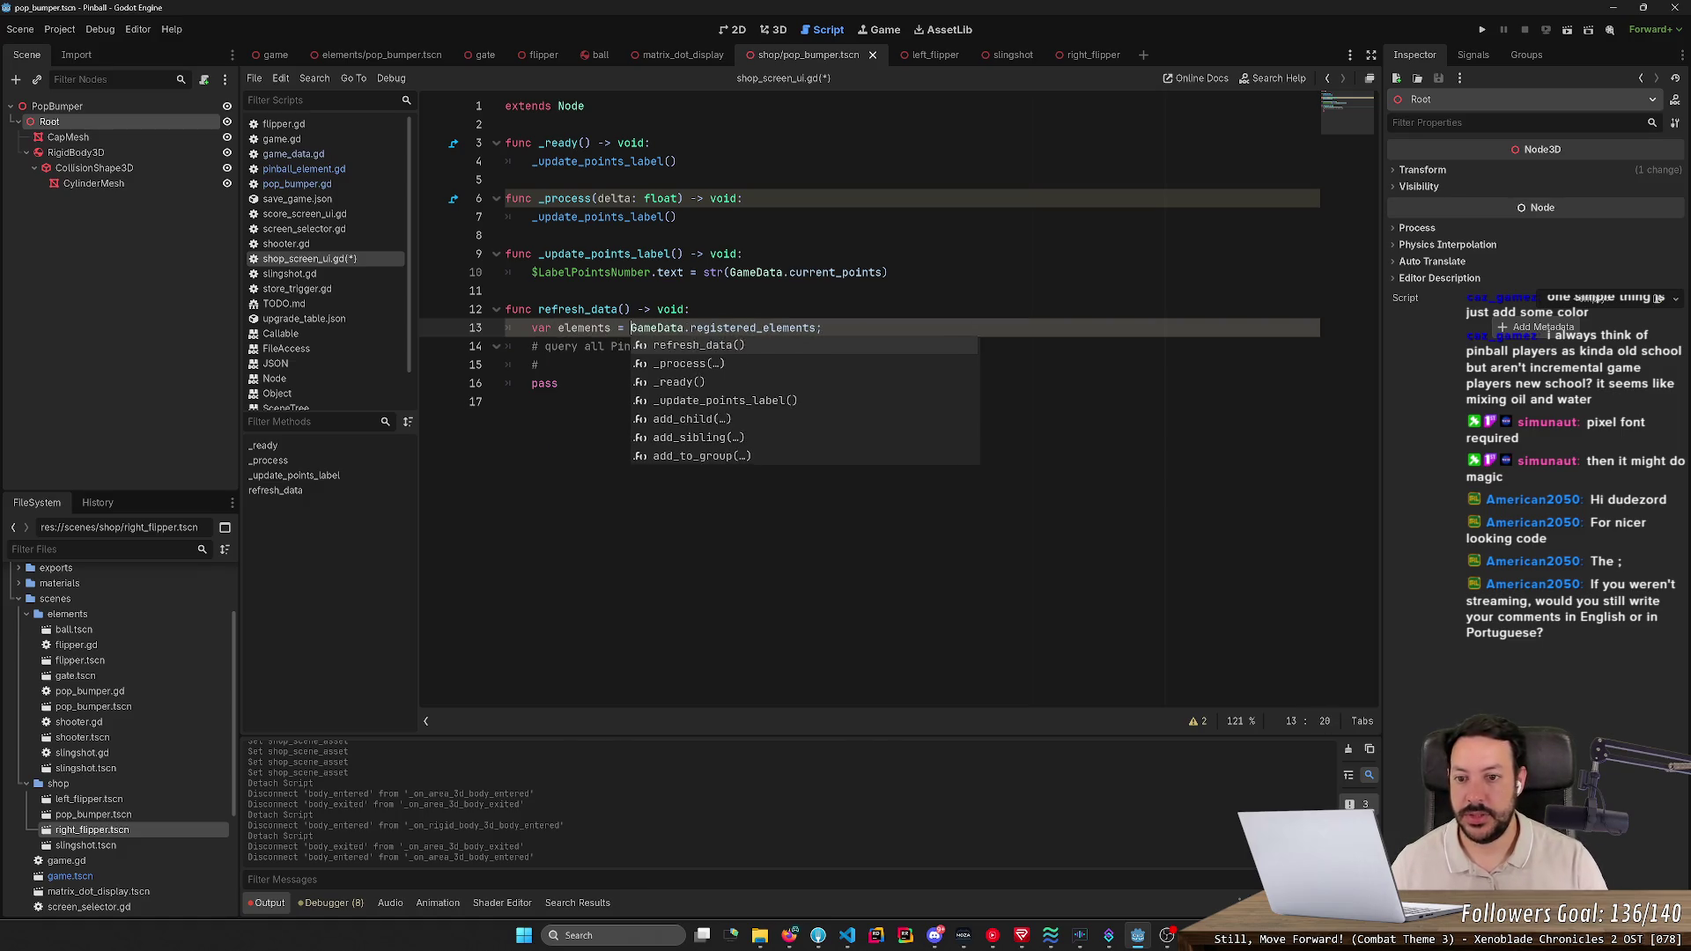
key("End")
key("BackSpace")
key("ctrl+s")
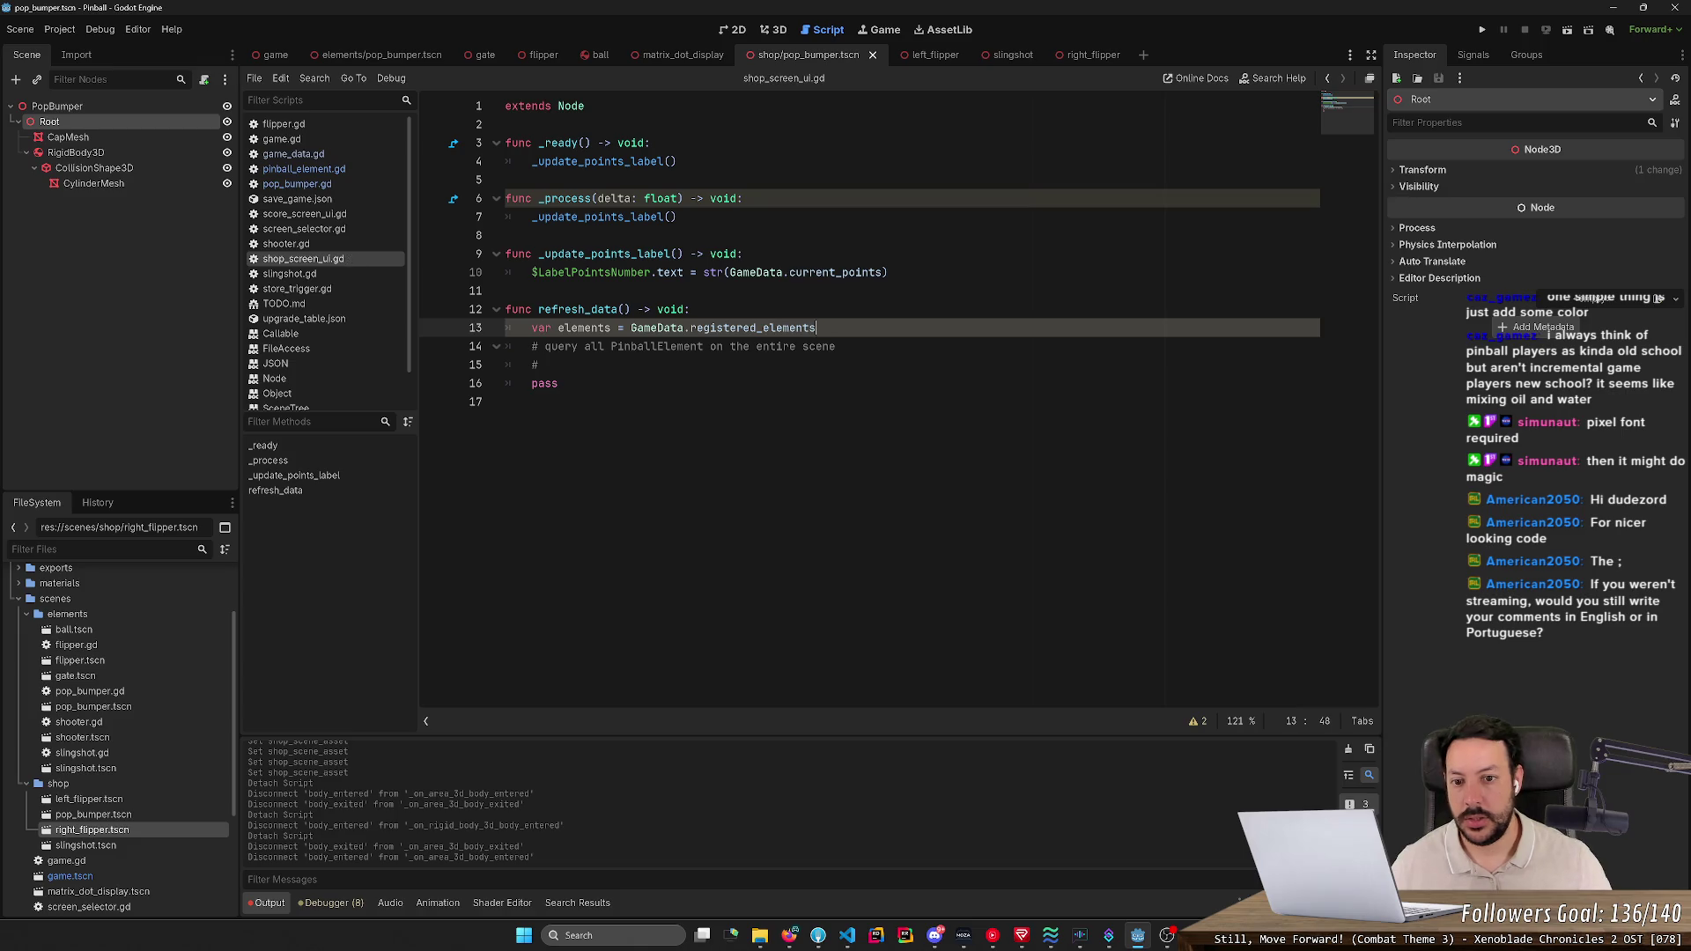
left_click(434, 383)
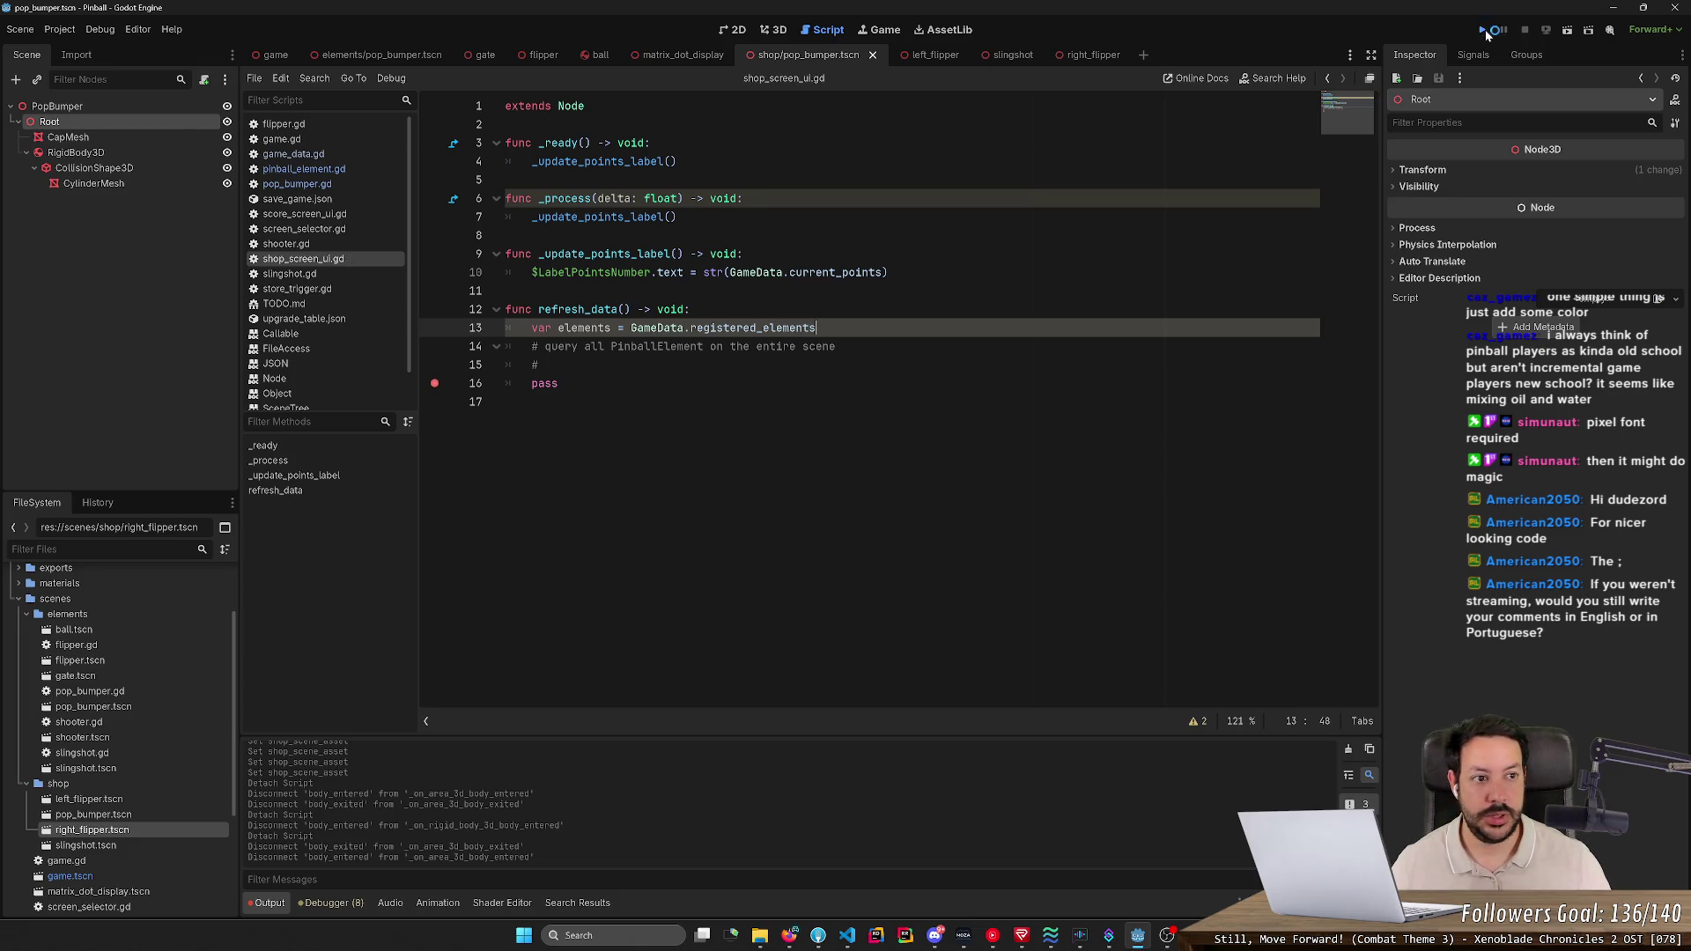
Step: Run the game to the breakpoint and inspect the registered elements, including the right flipper
left_click(1483, 31)
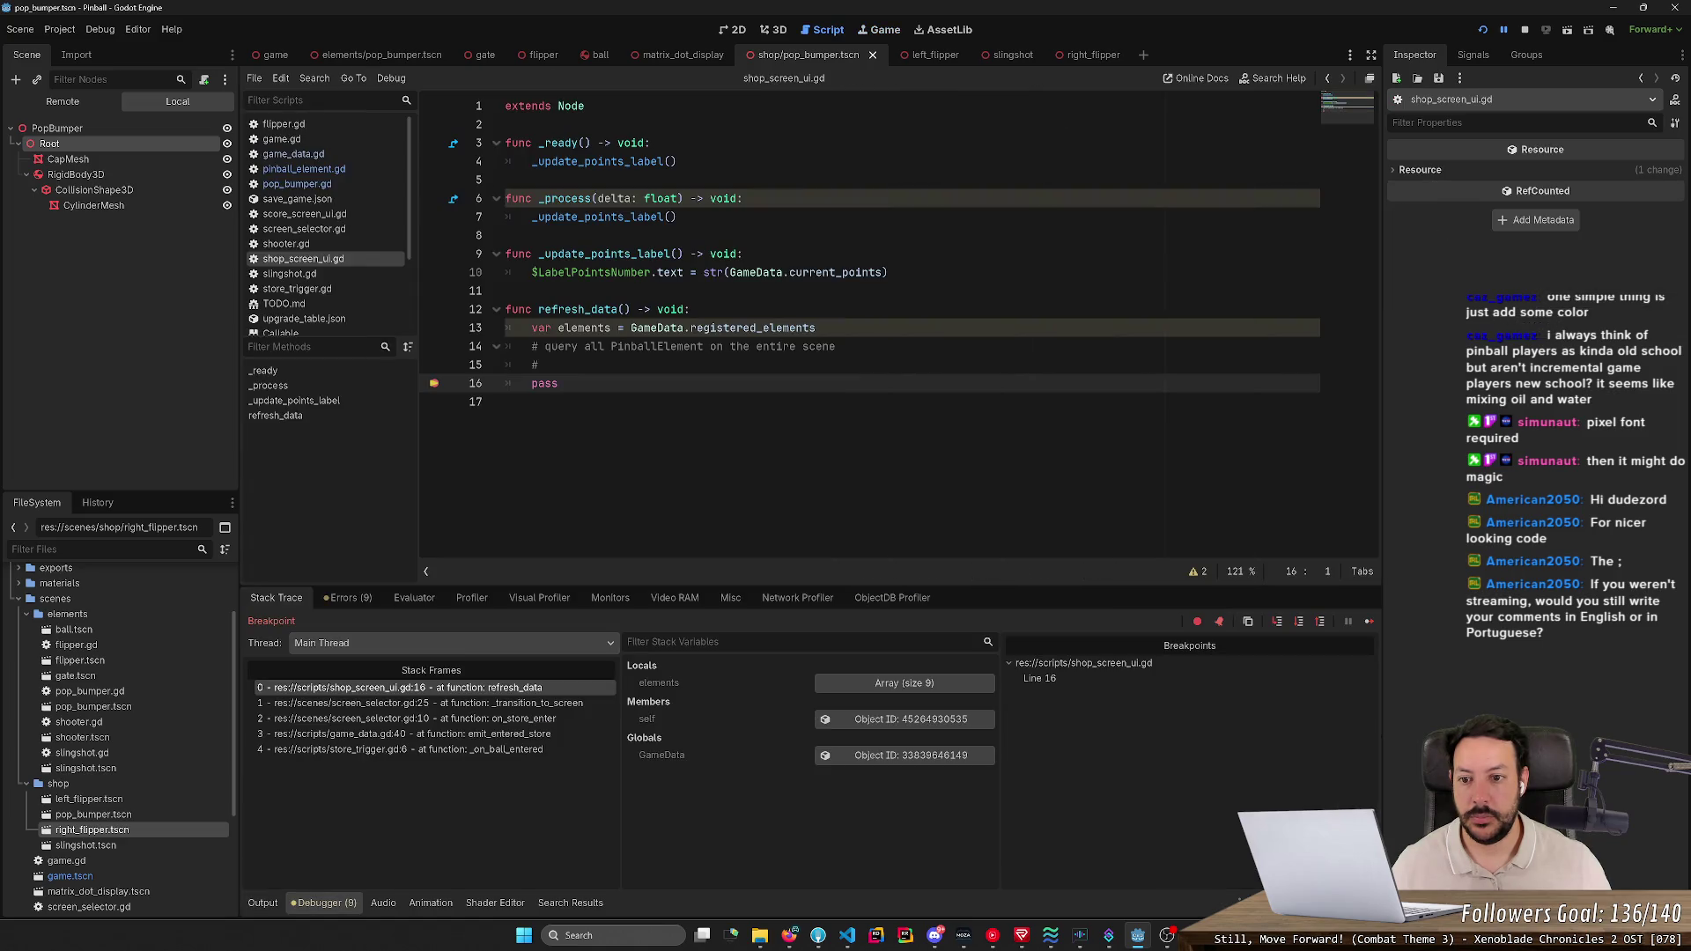
mouse_move(581, 328)
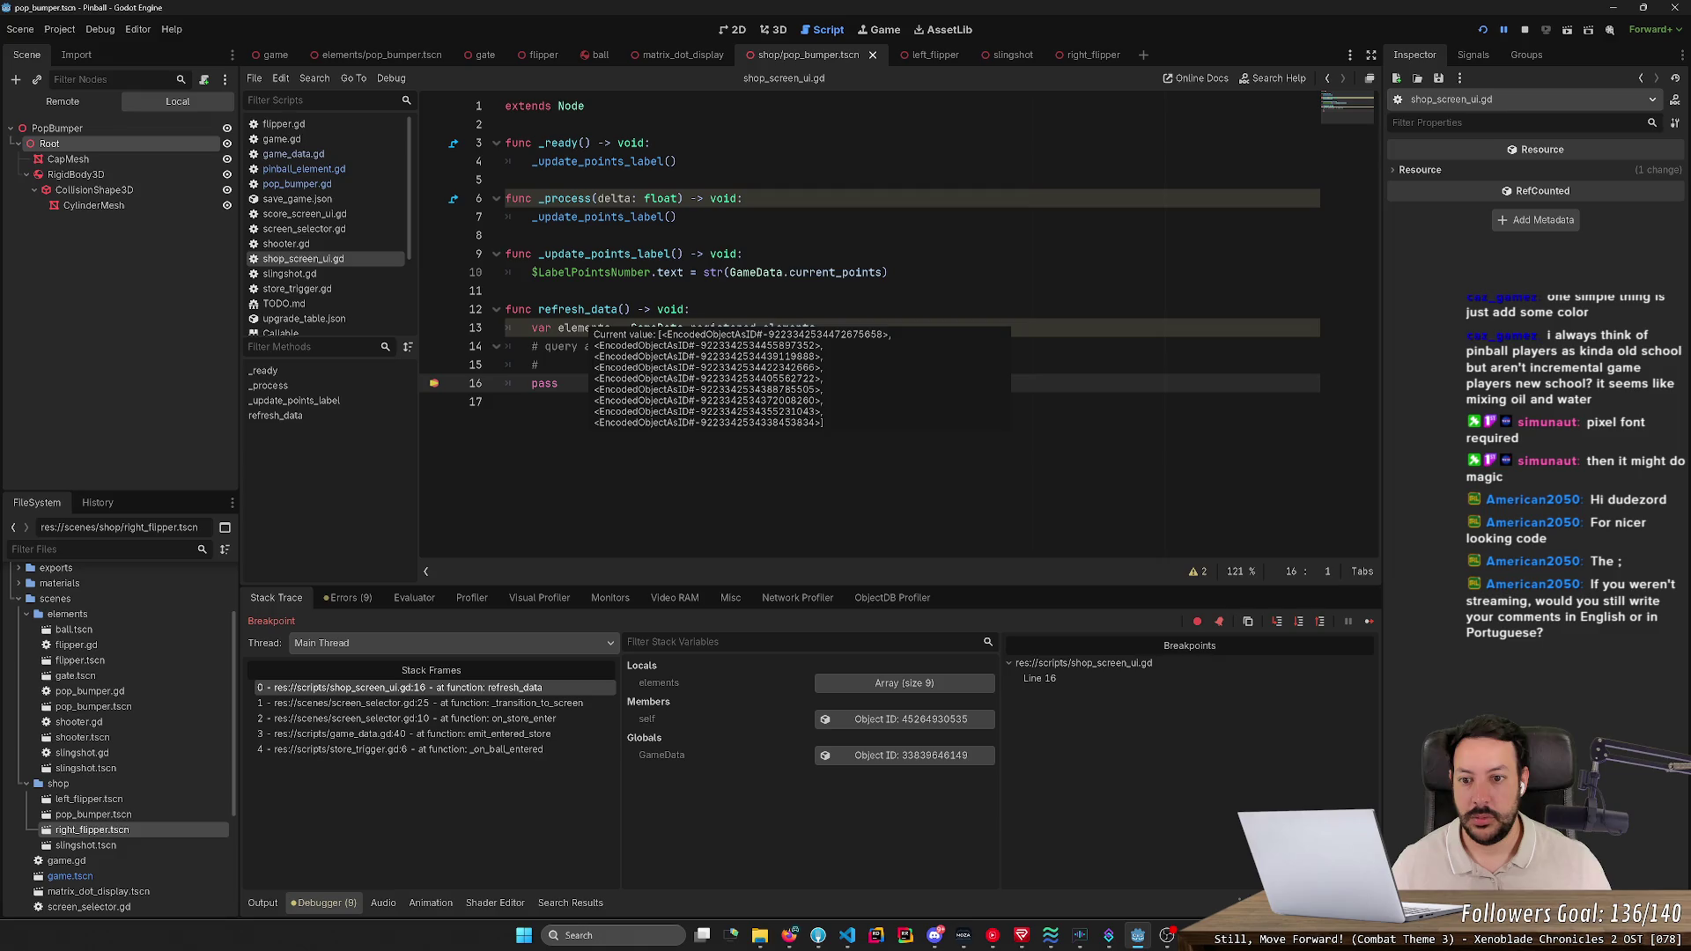
left_click(864, 685)
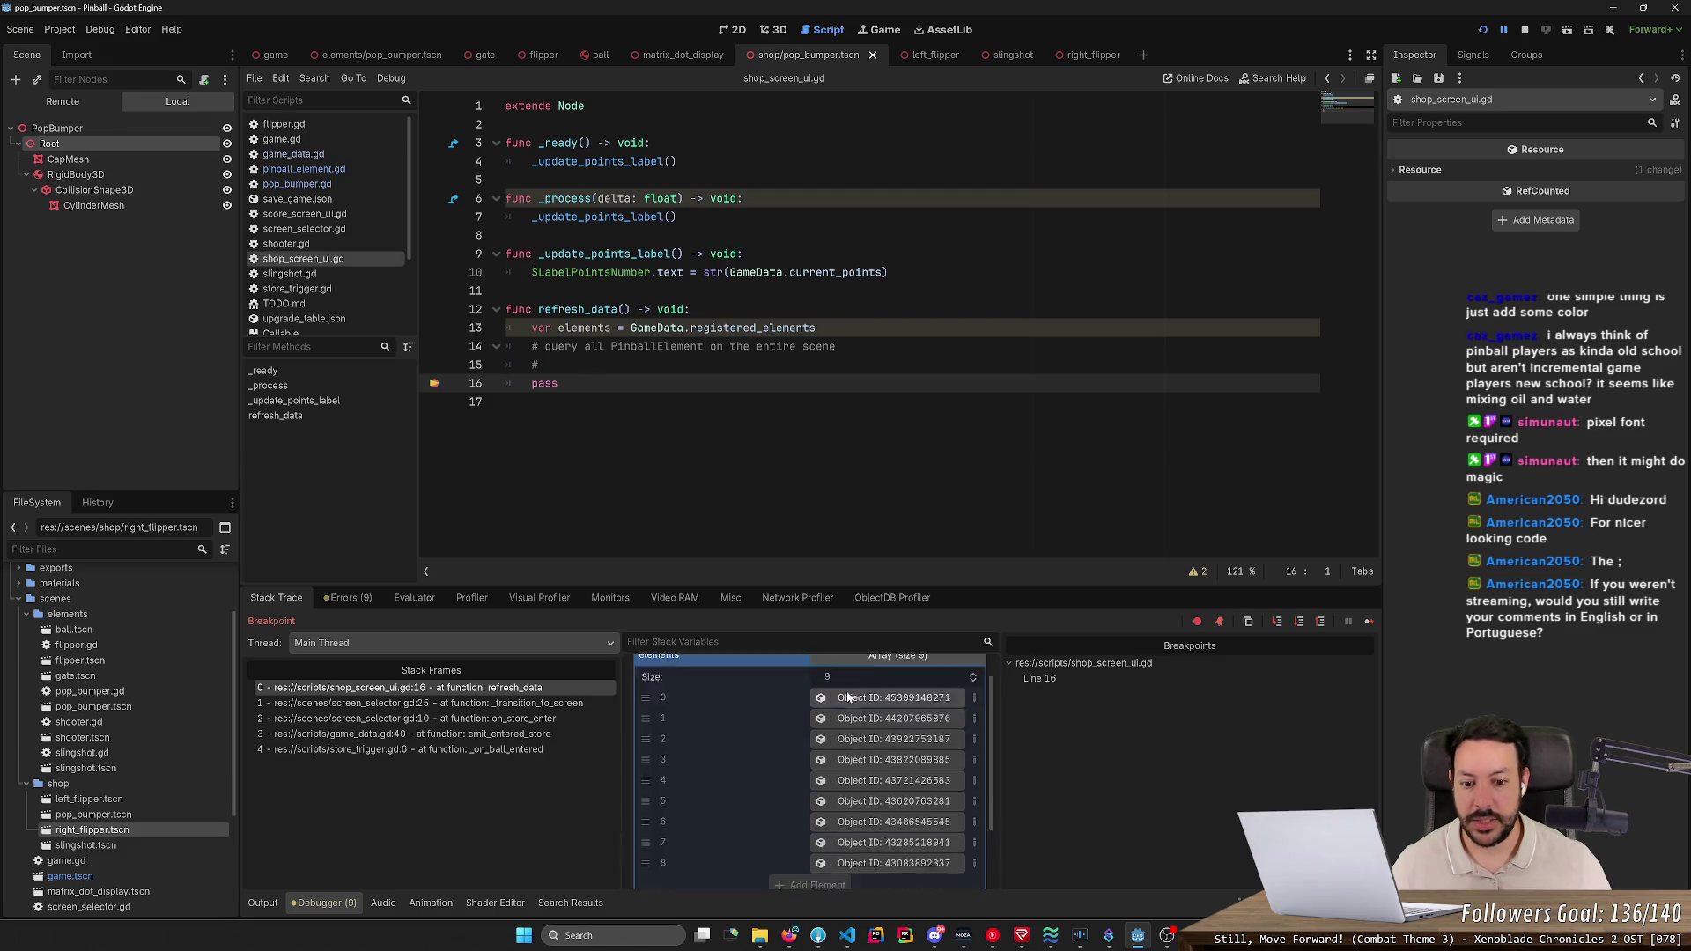
left_click(891, 697)
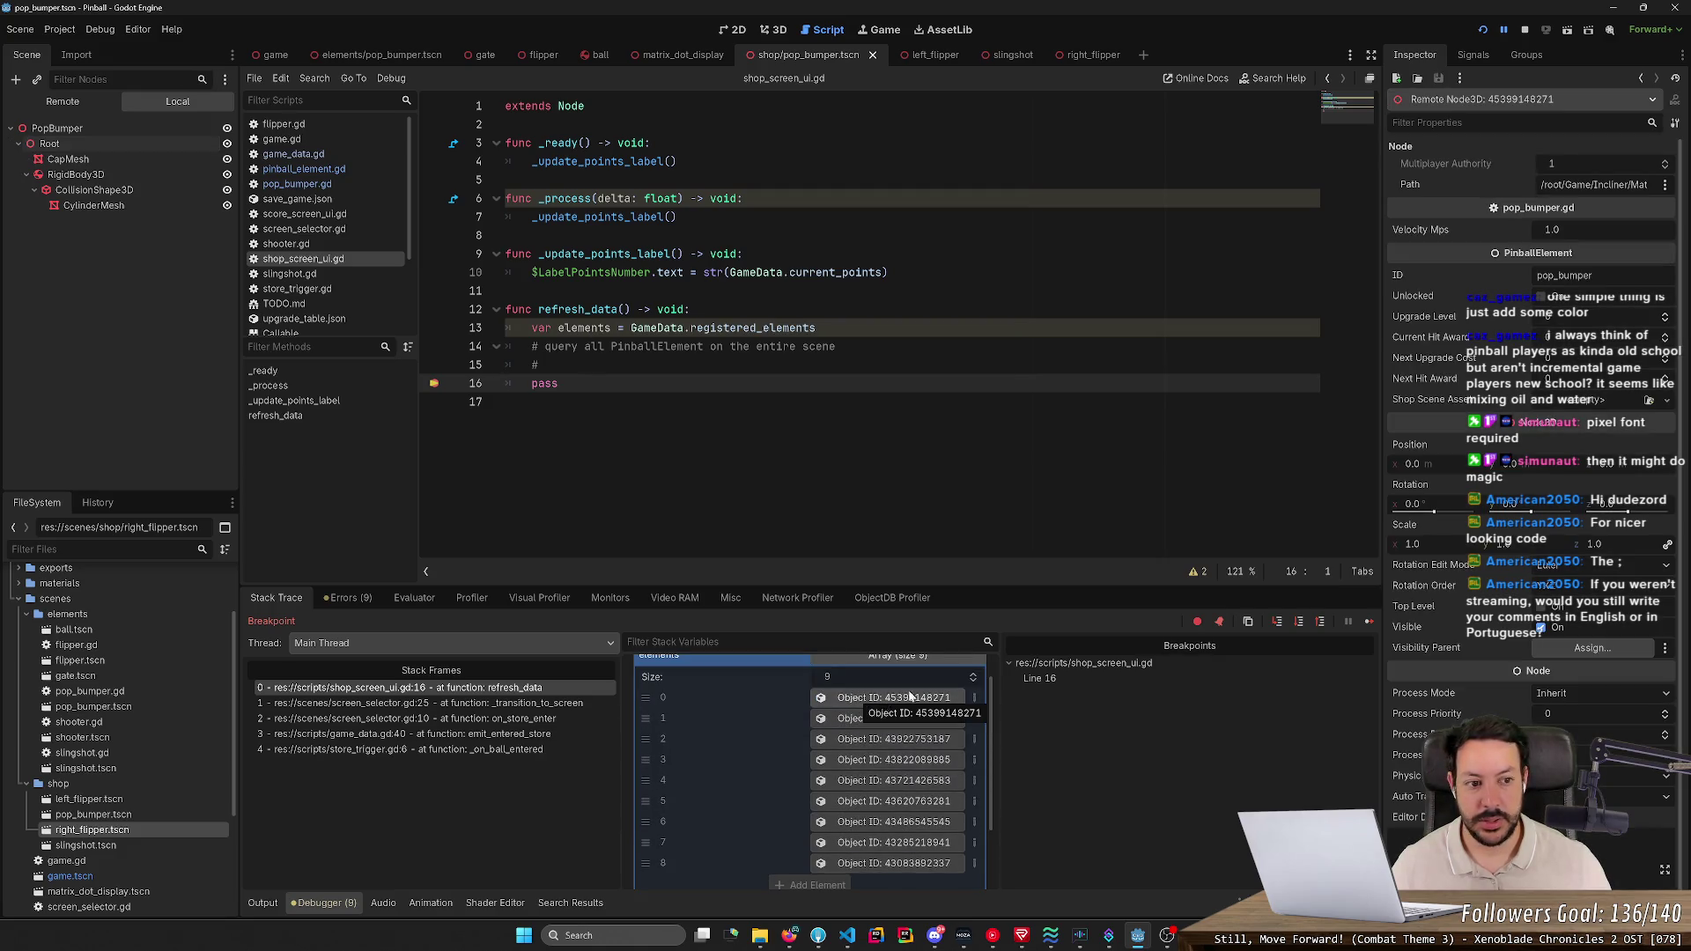
left_click(891, 739)
left_click(892, 781)
left_click(888, 821)
left_click(889, 842)
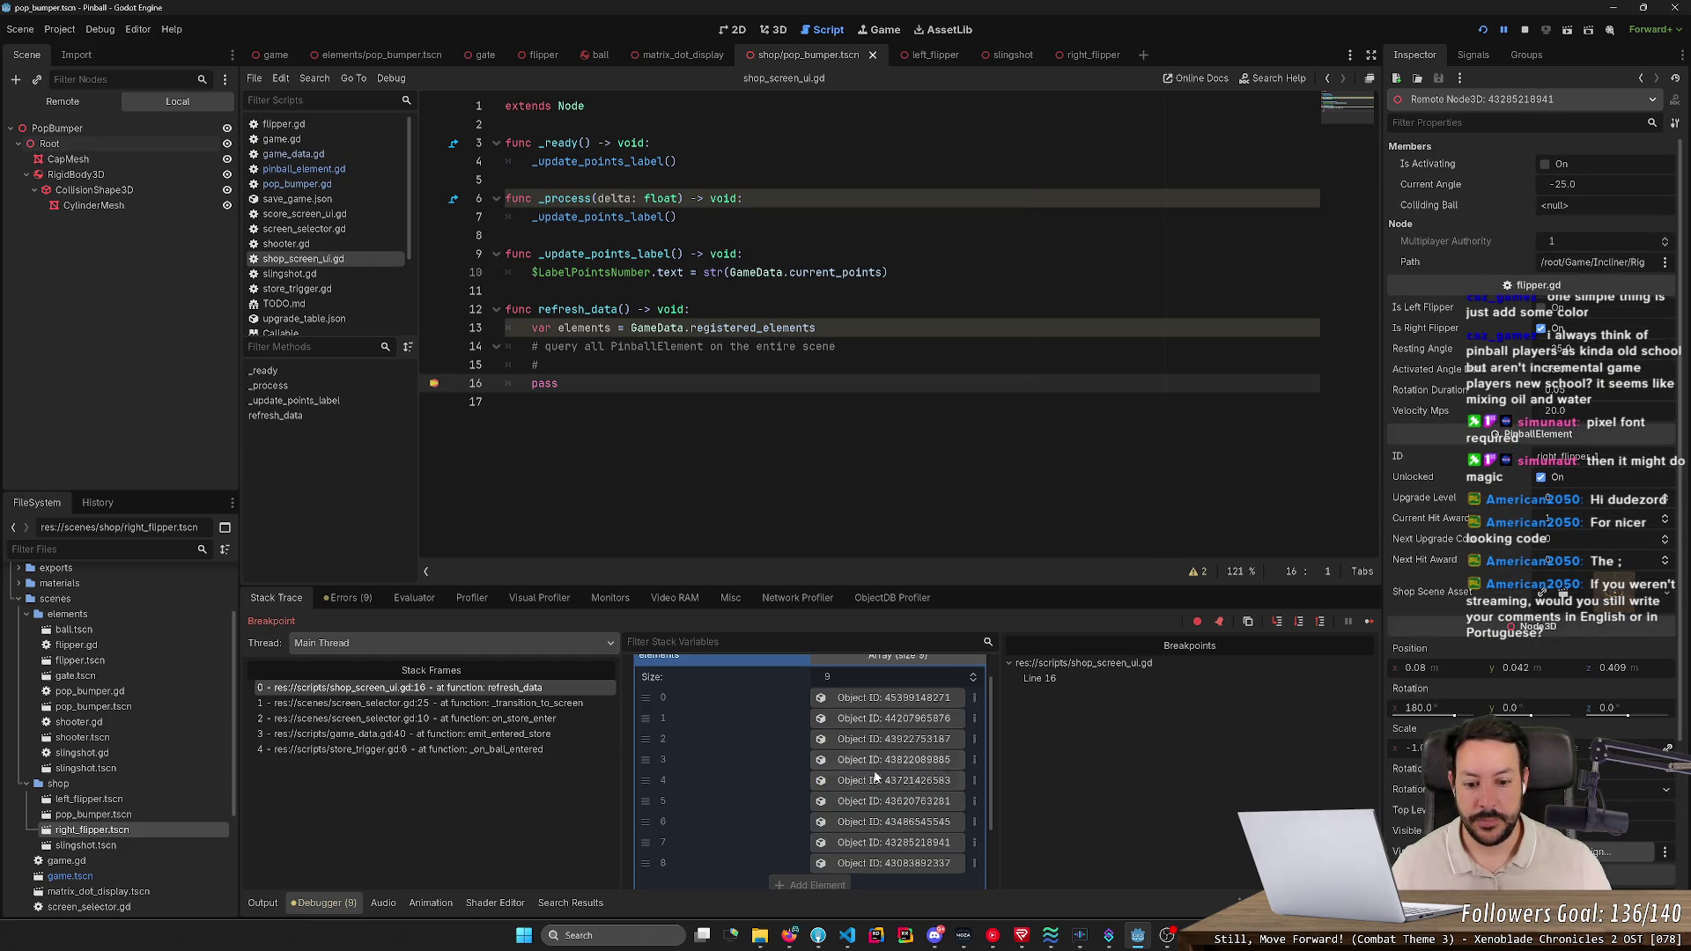
Step: Stop the running game and return to the 3D workspace
left_click(1524, 30)
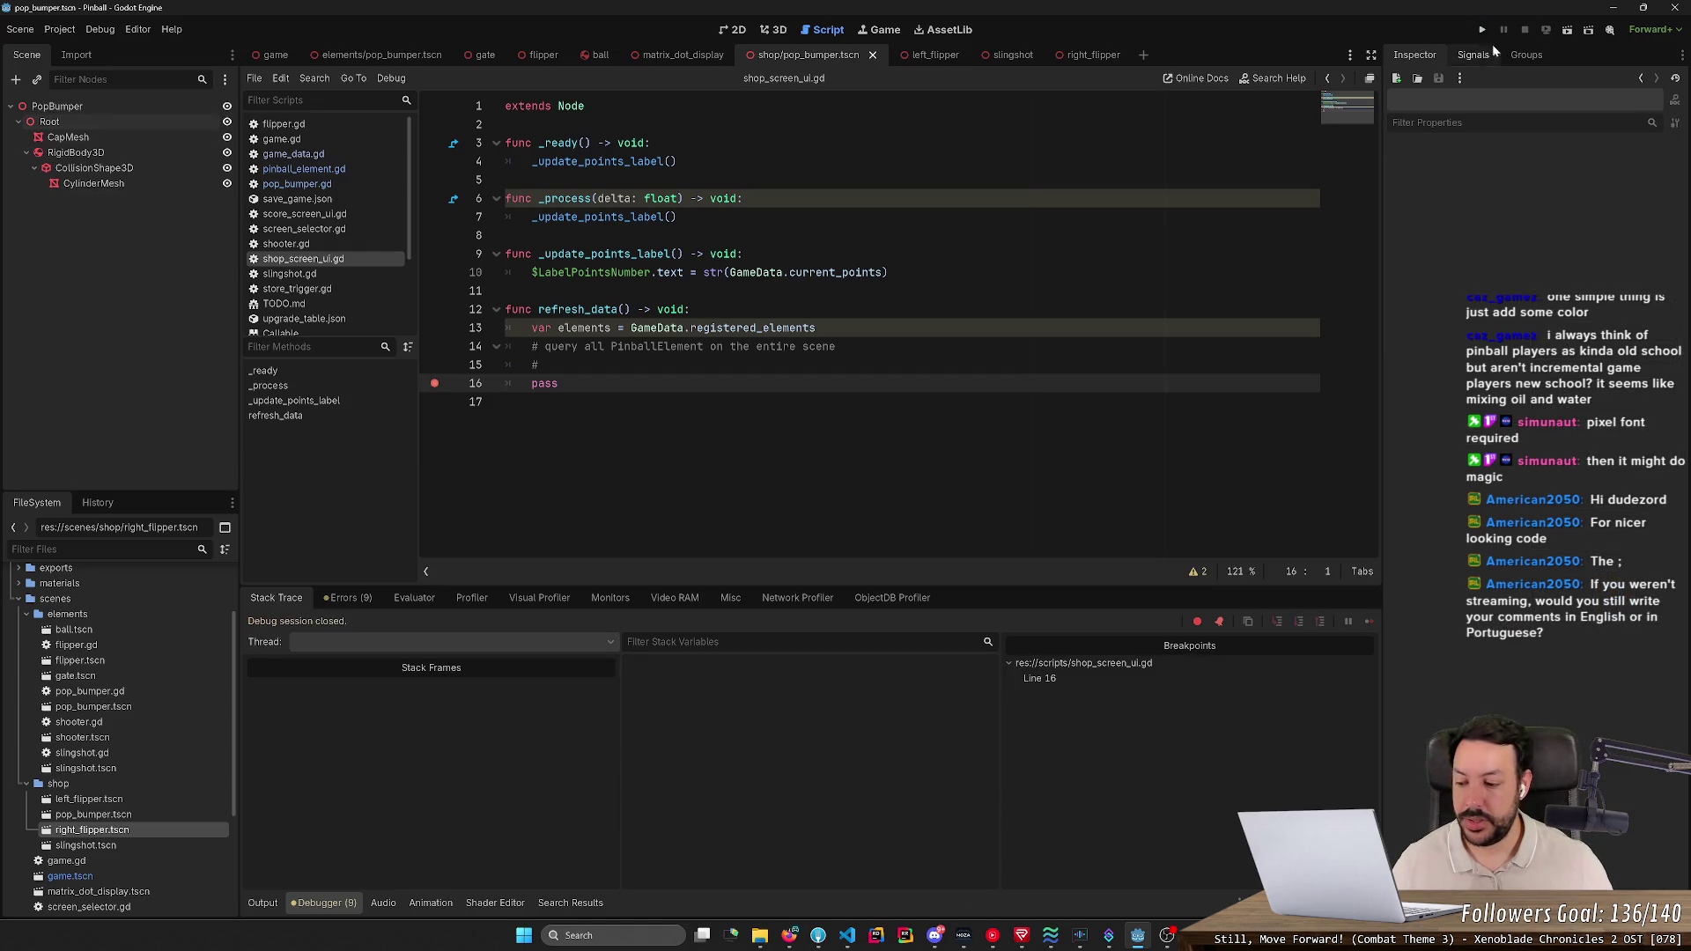
mouse_move(730, 328)
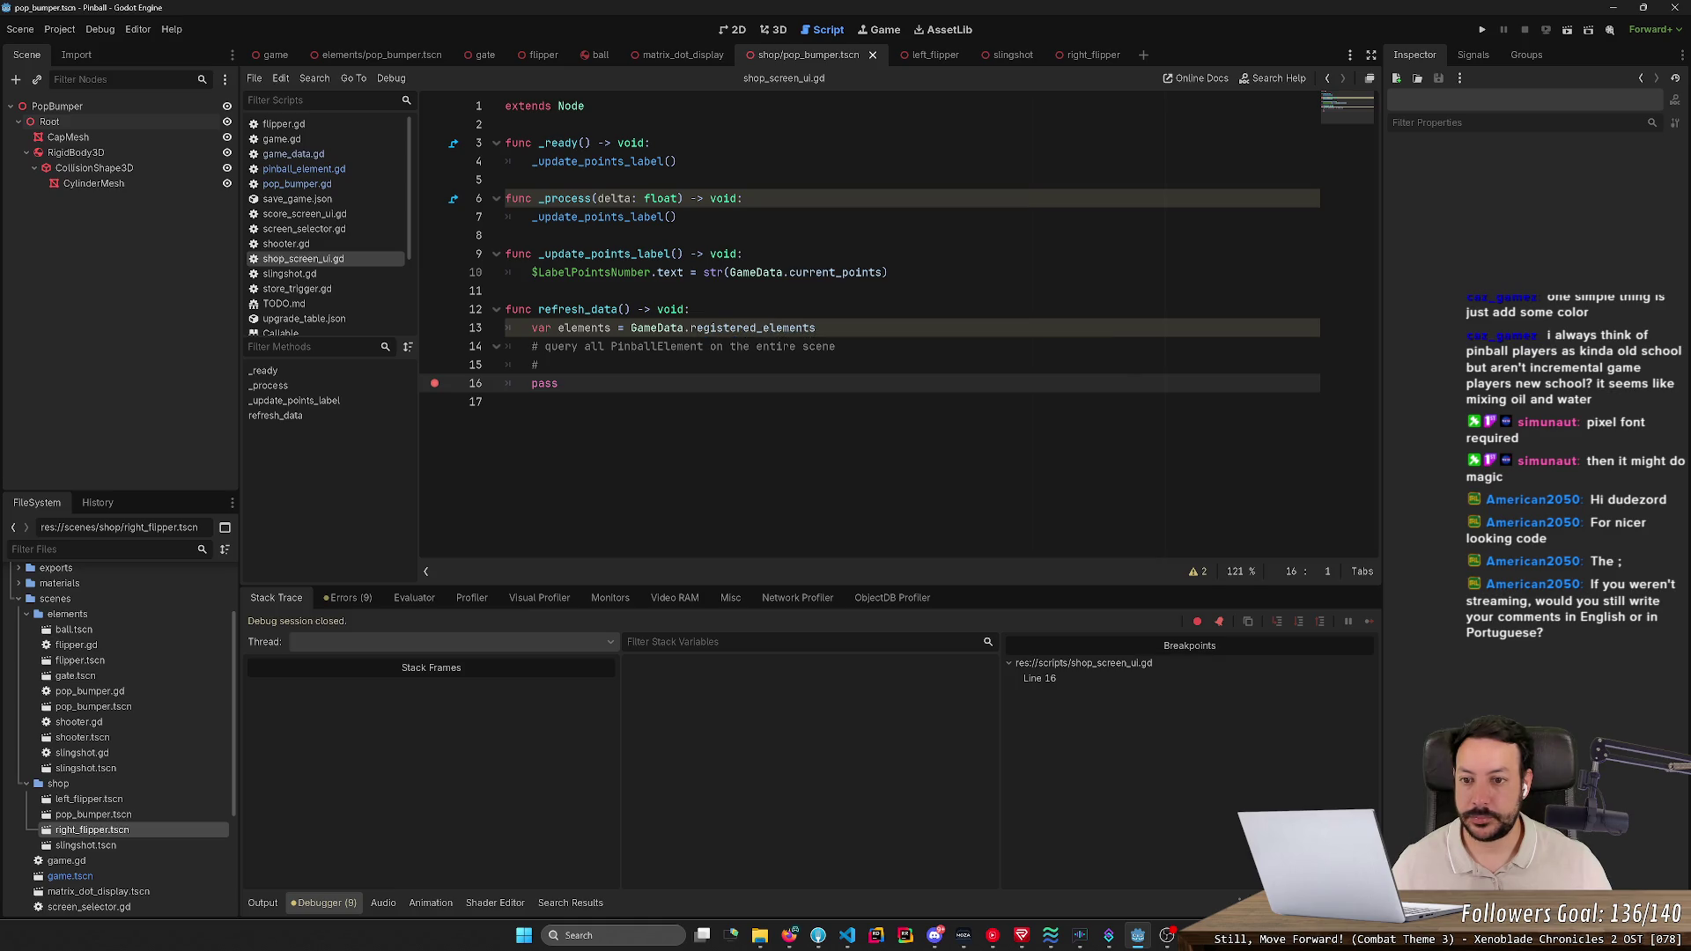
left_click(777, 32)
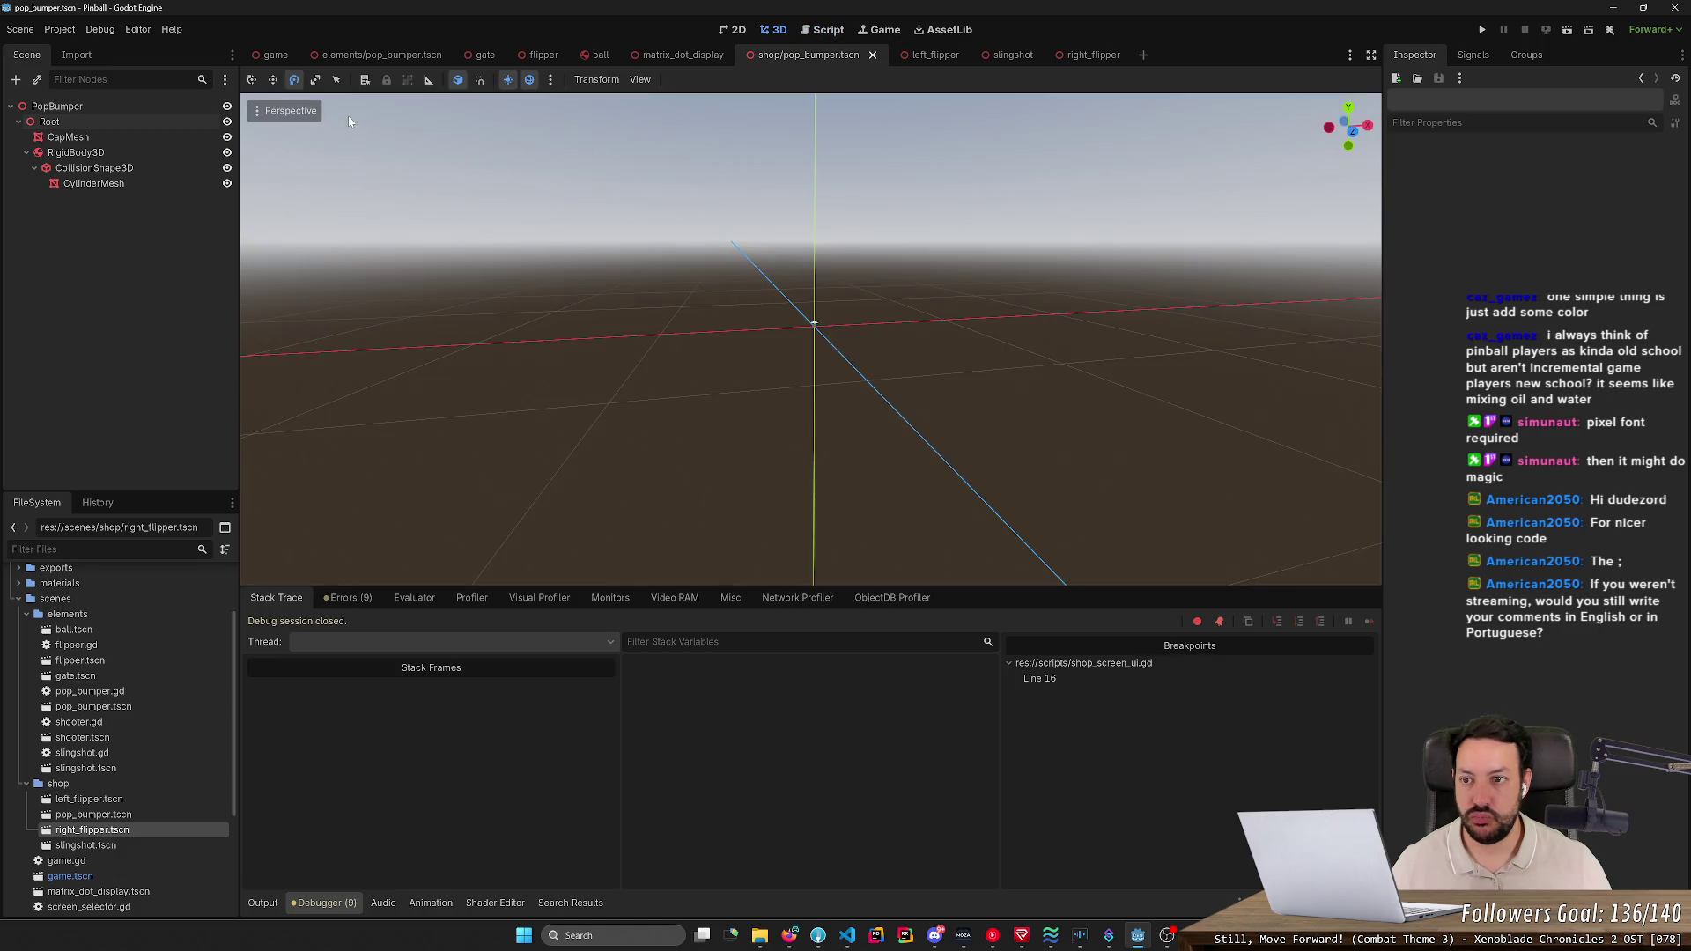
Step: View the matrix_dot_display scene's shop screen, then return to shop_screen_ui.gd in the script editor
left_click(683, 54)
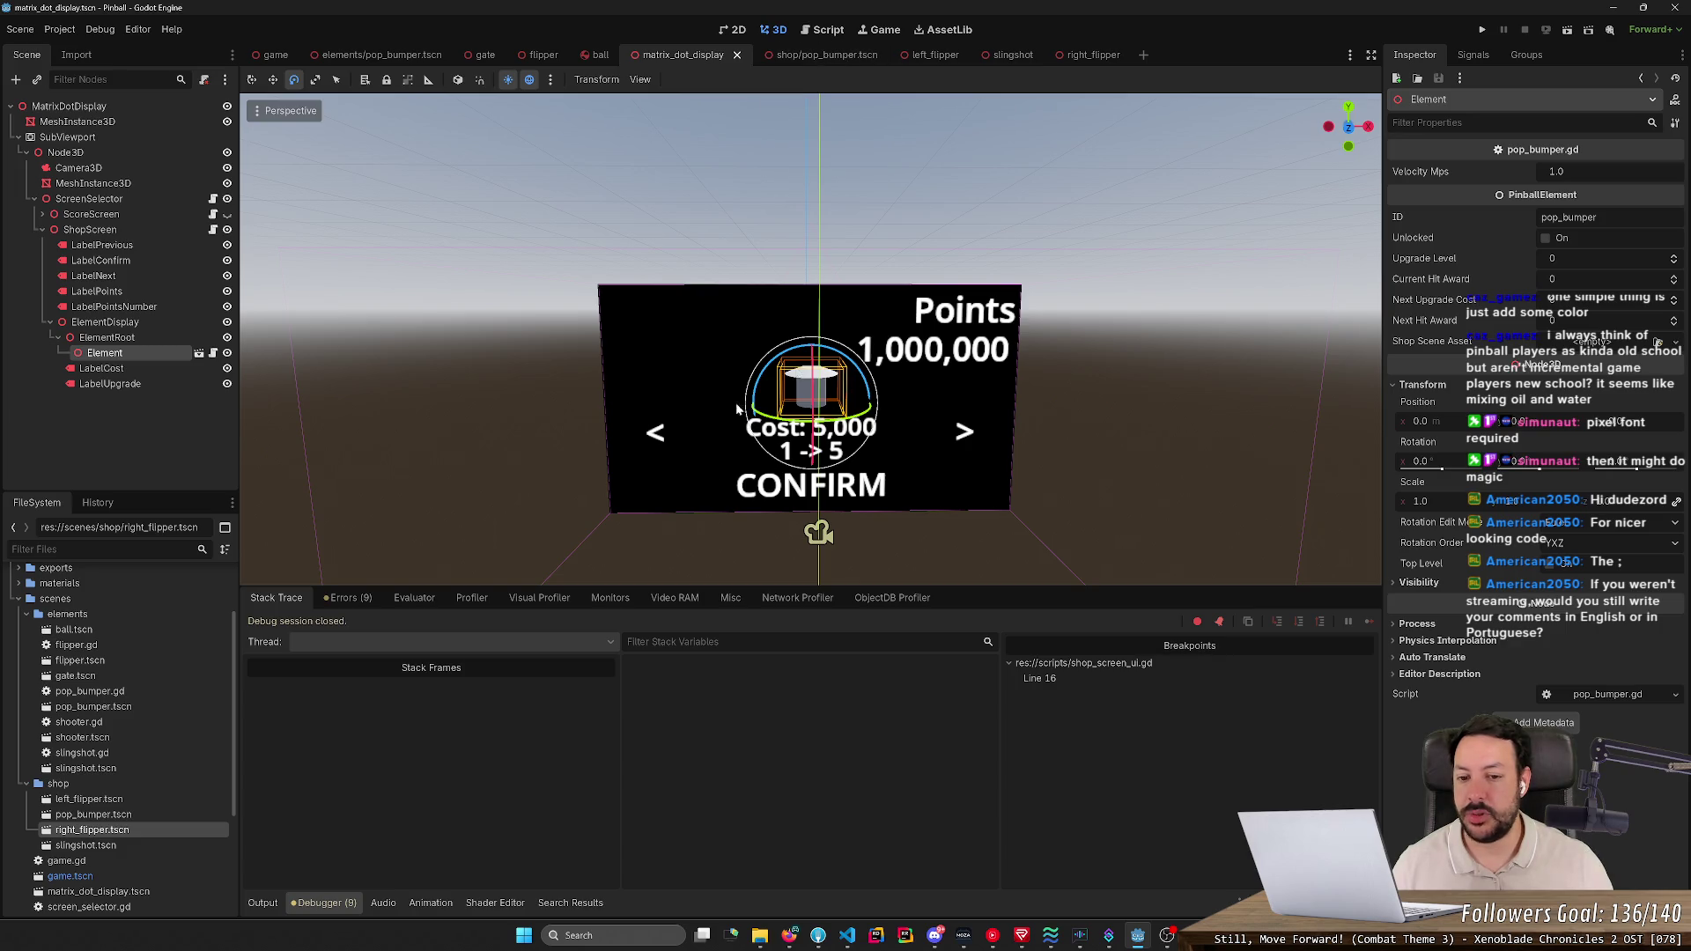
left_click(822, 29)
left_click(816, 272)
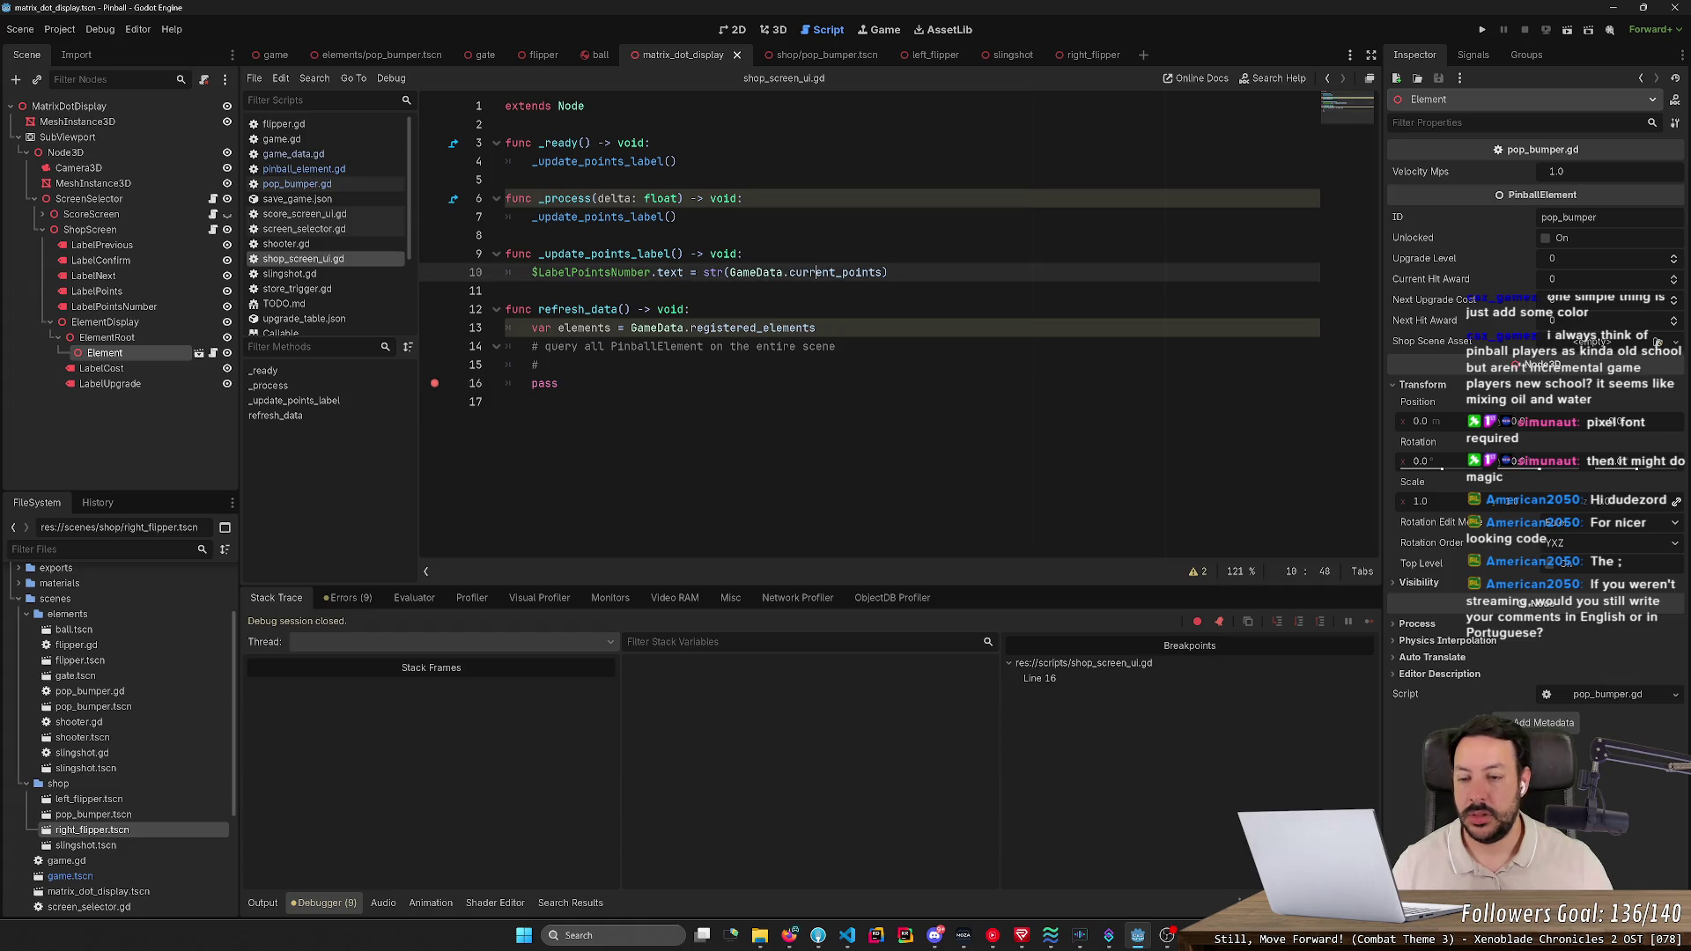
Step: Declare var current_index = 0 just above refresh_data
left_click(506, 291)
key("Return")
key("Return")
key("Return")
key("Up")
type("var ")
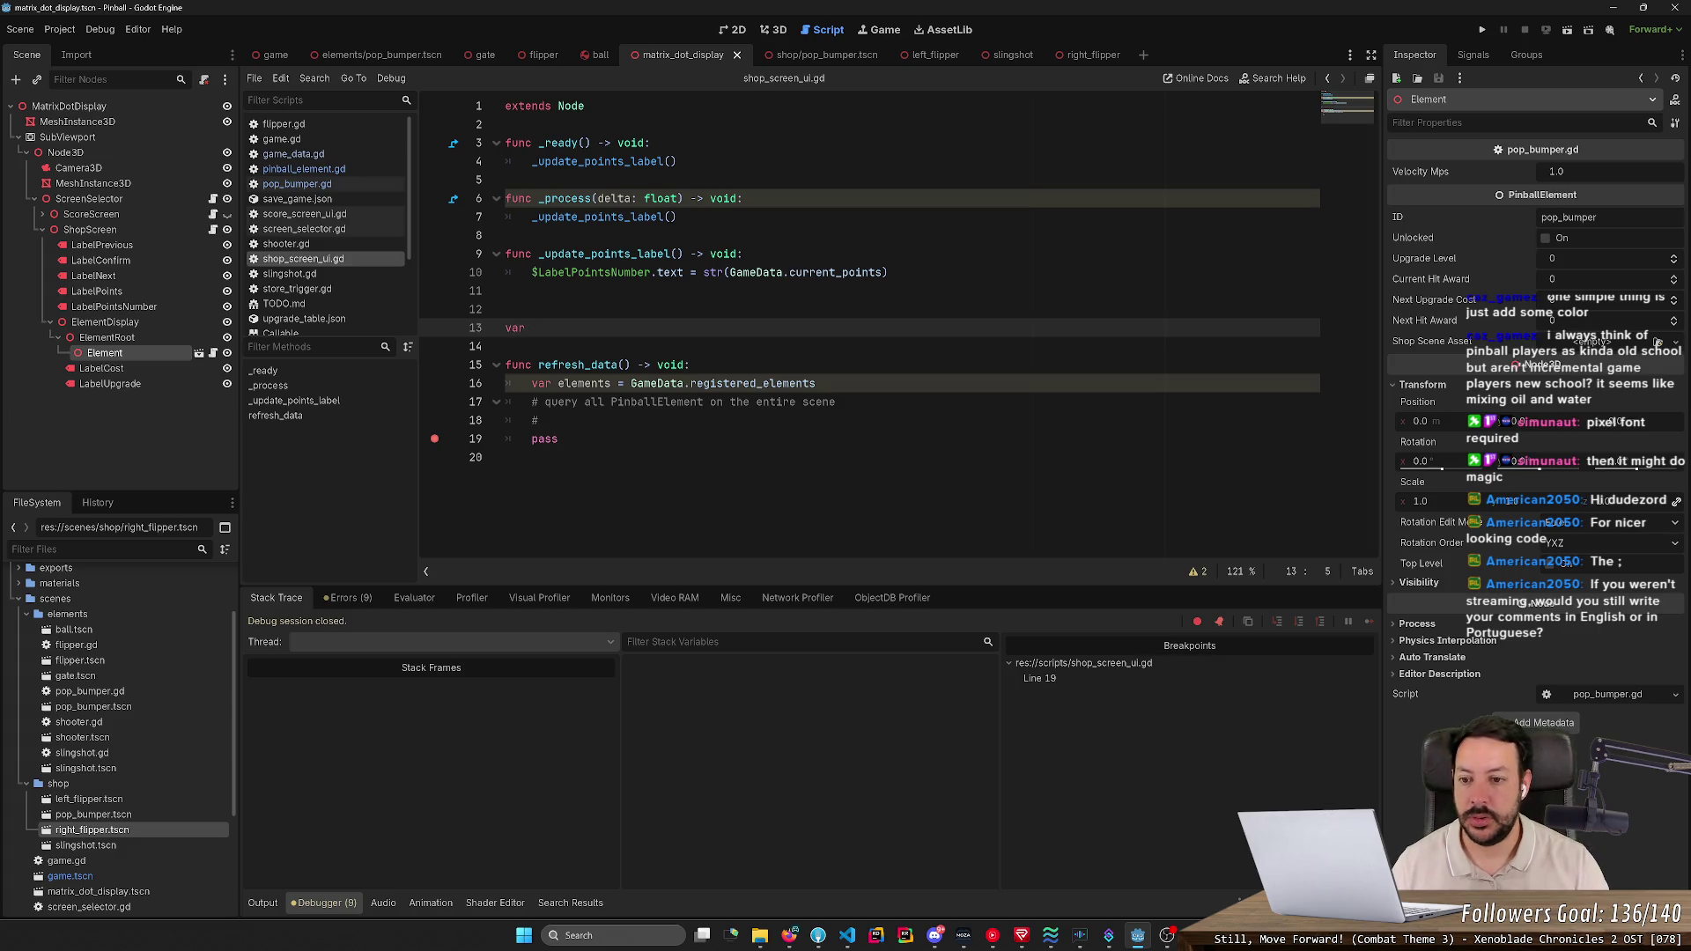
type("current_Ind")
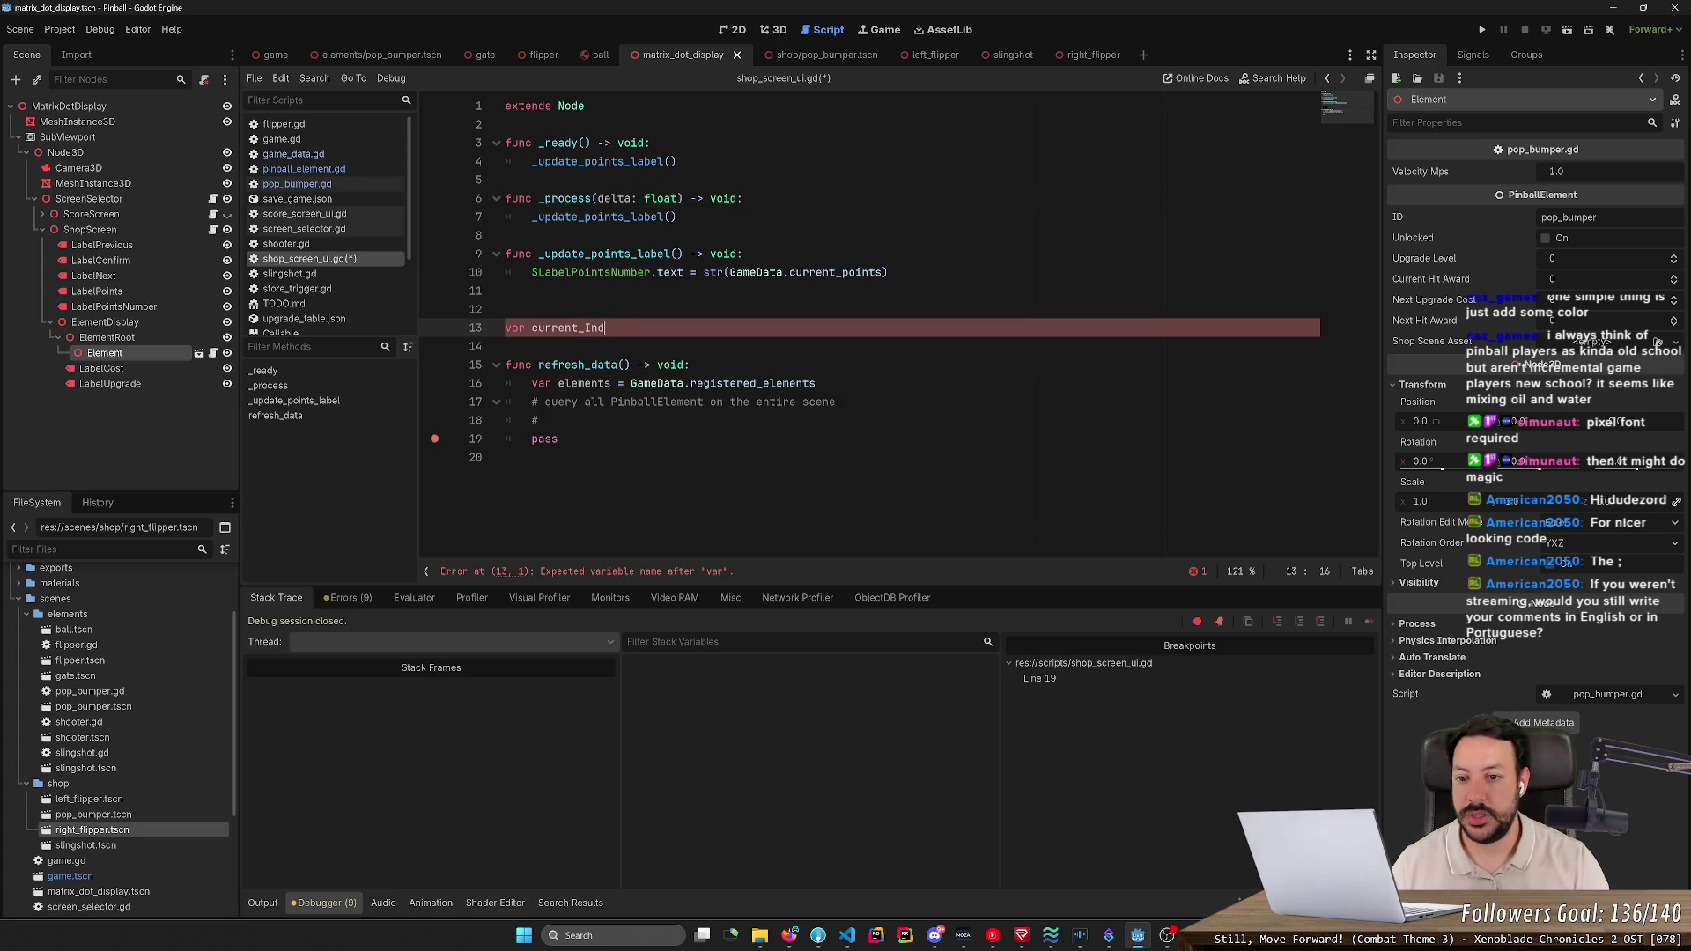
key("BackSpace")
key("BackSpace")
type("index = 0")
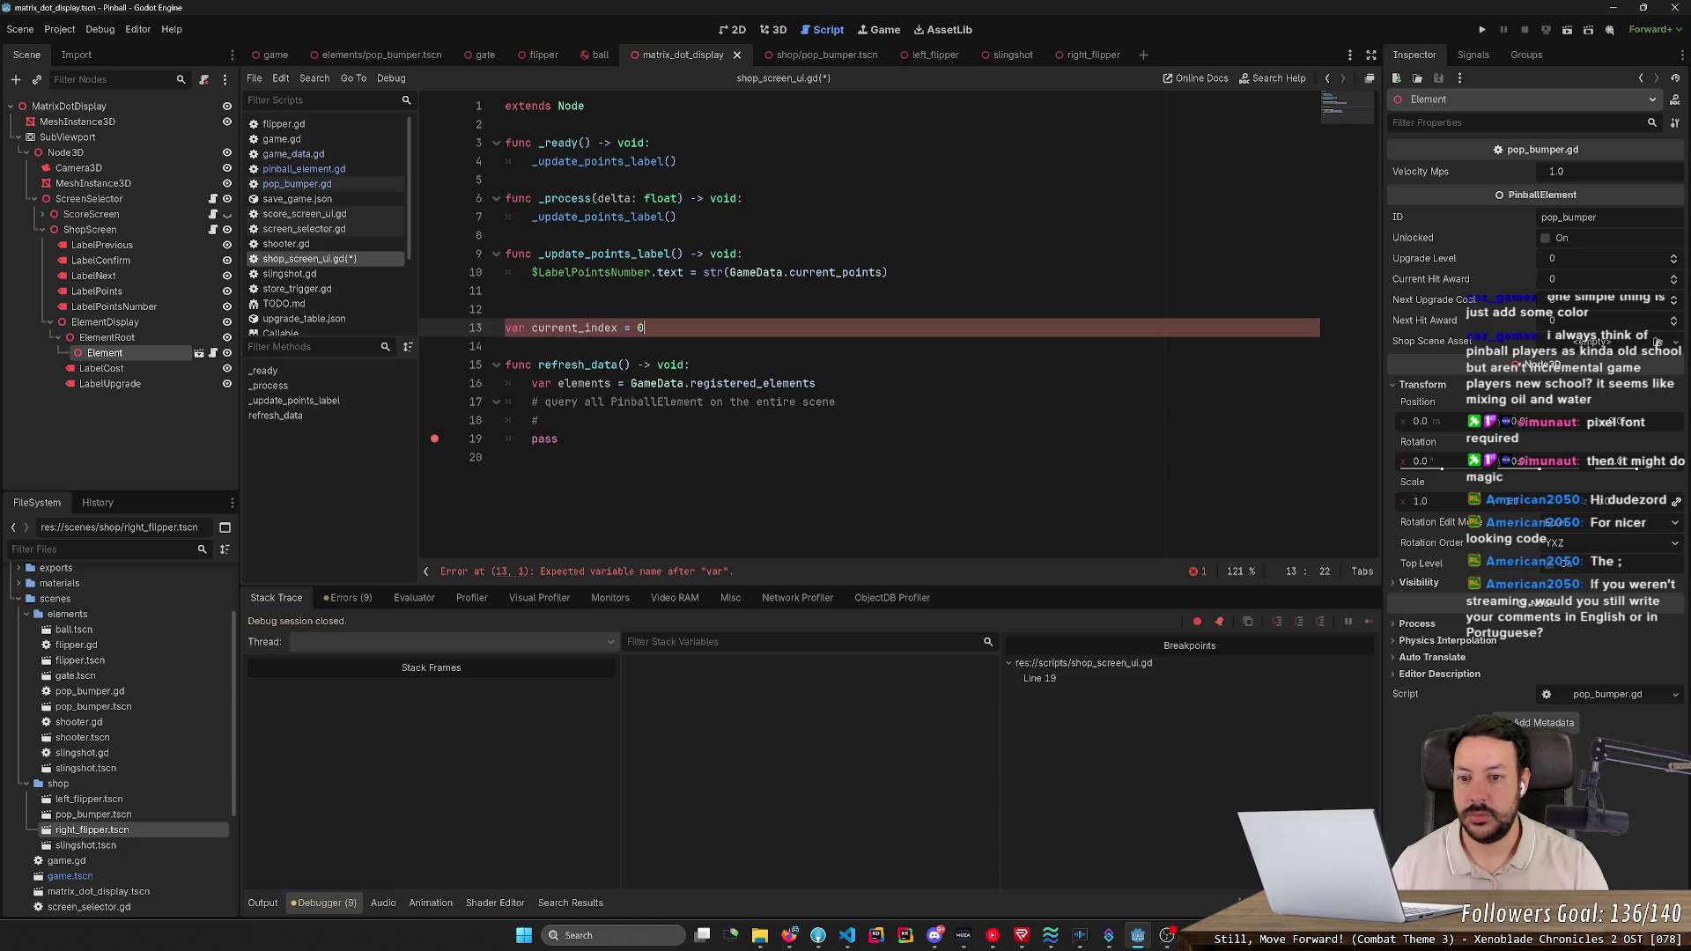
Step: Make current_index = 0 the first line of refresh_data and remove the extra blank line
left_click(691, 365)
key("Return")
type("current_index = 0")
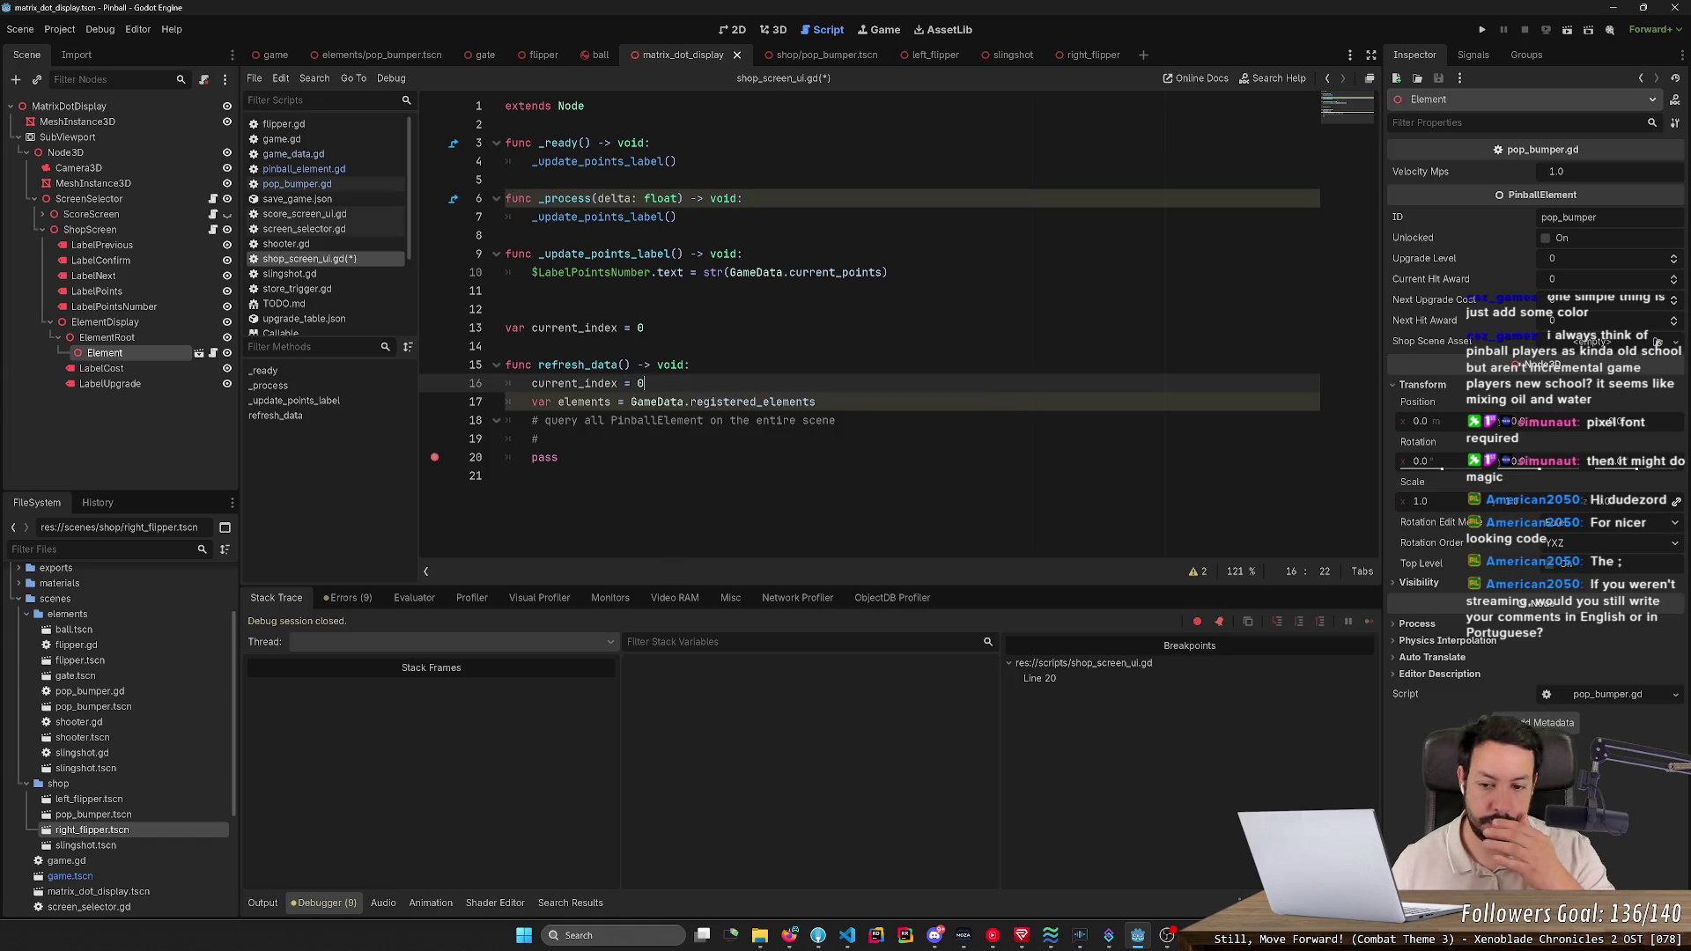
key("Up")
key("Up")
key("Delete")
key("Down")
key("Down")
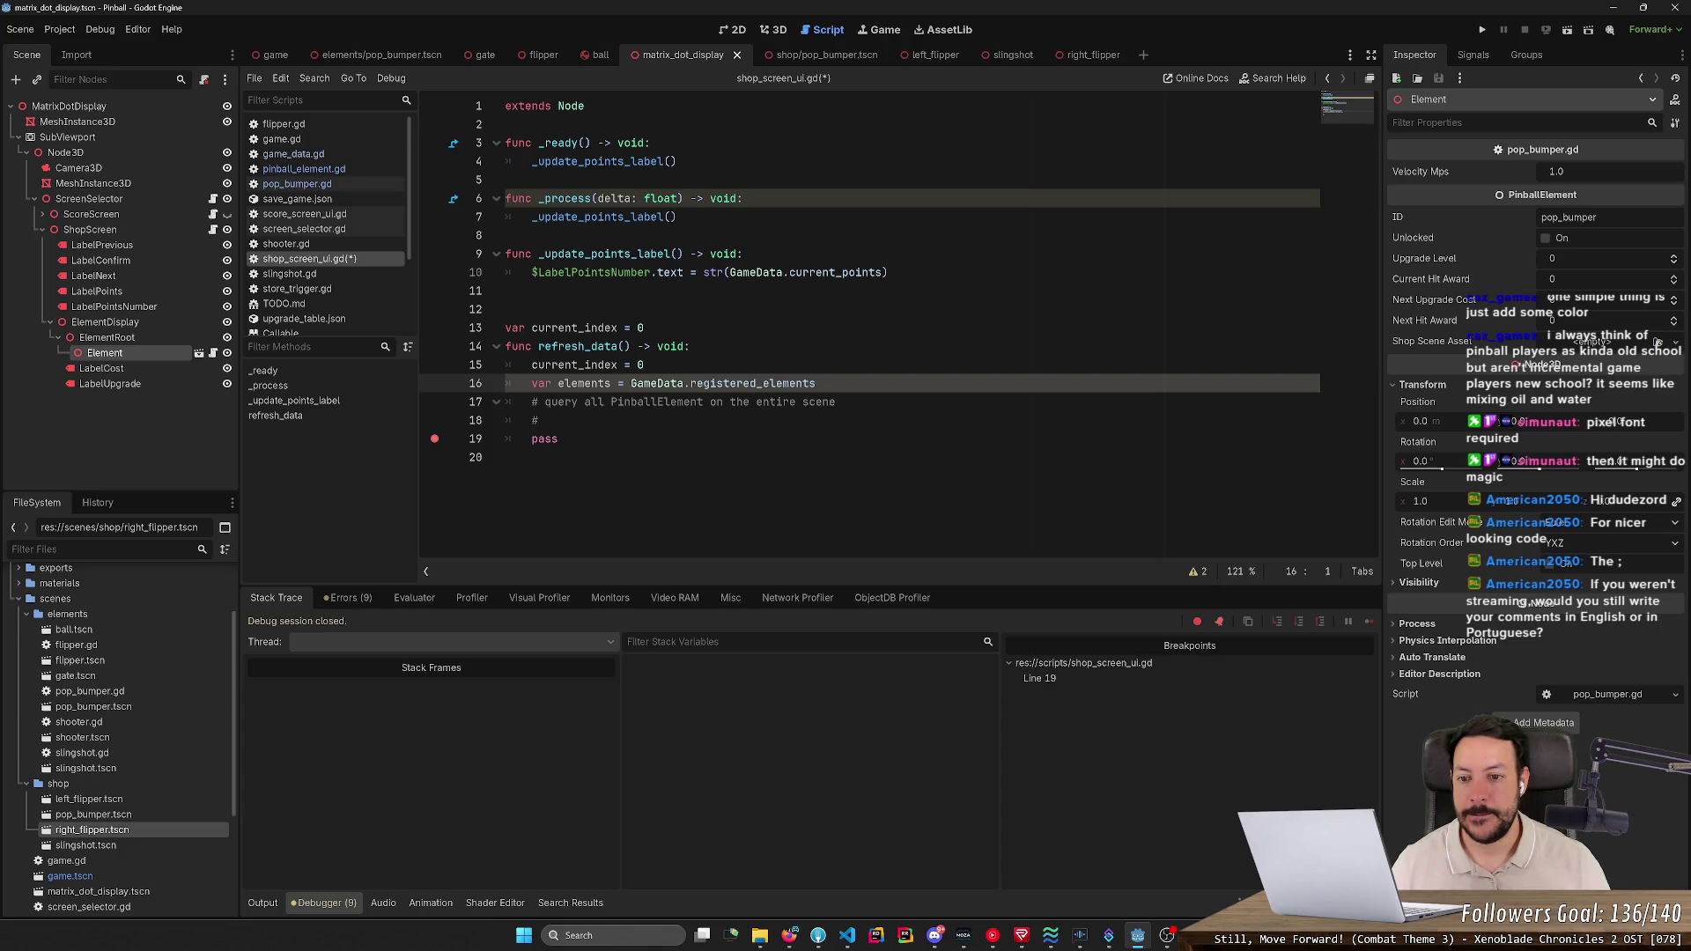
left_click(590, 346)
Step: Search all project files for refresh_data and check its call in screen_selector.gd
double_click(590, 346)
key("ctrl+shift+f")
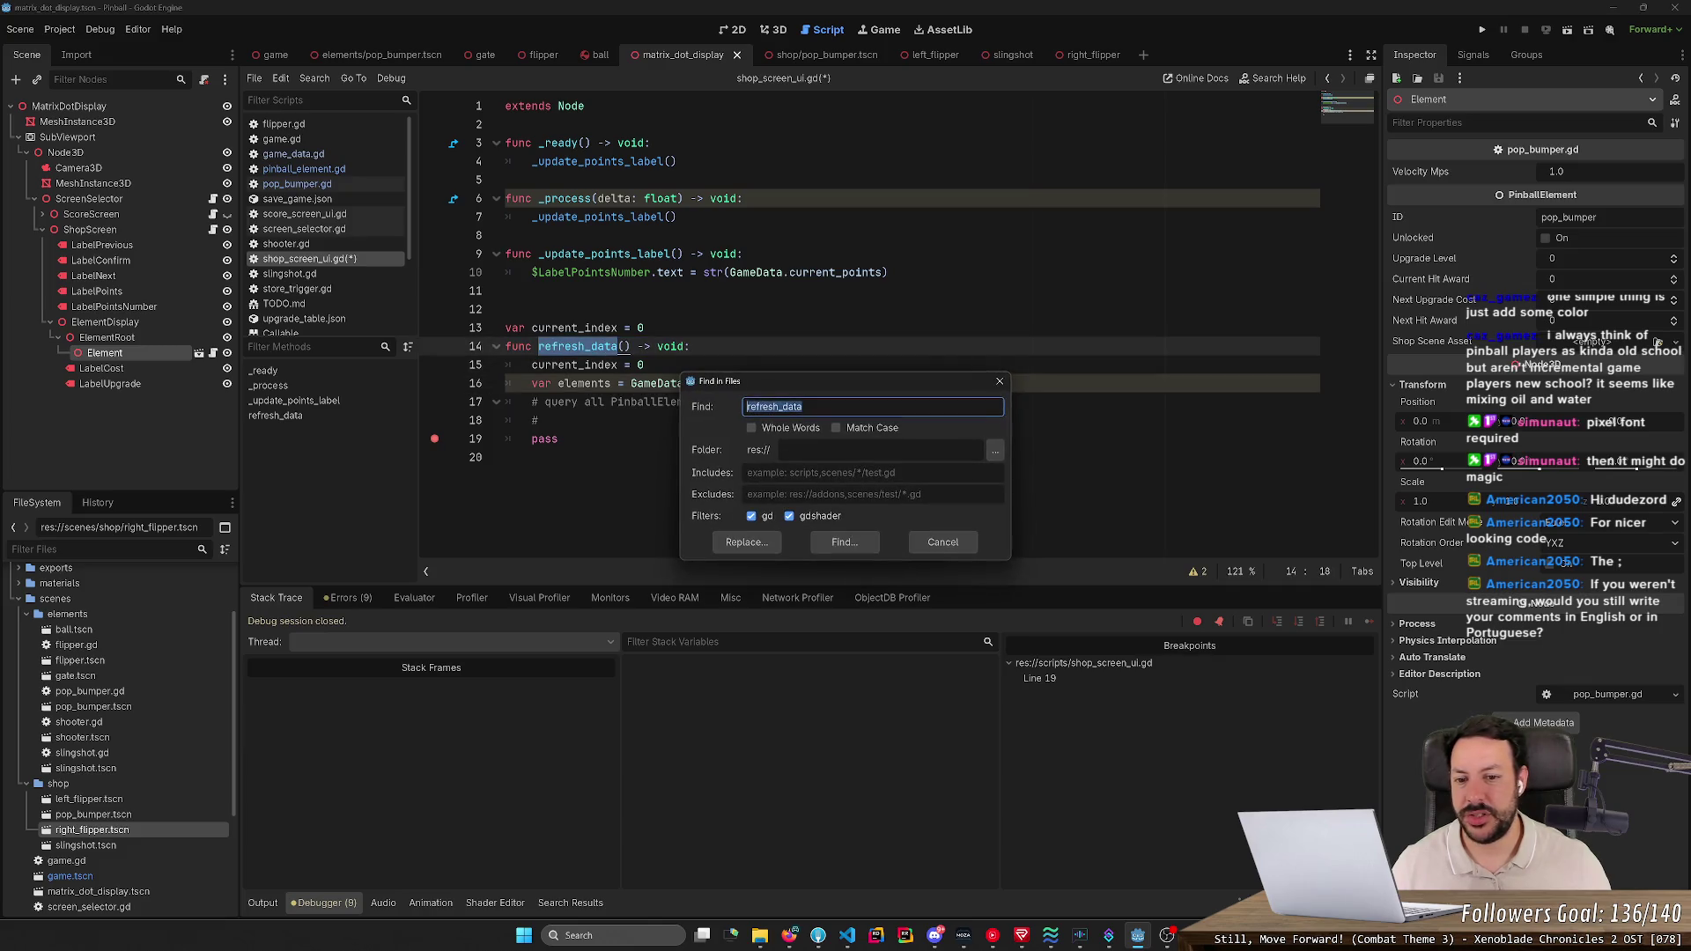
left_click(844, 541)
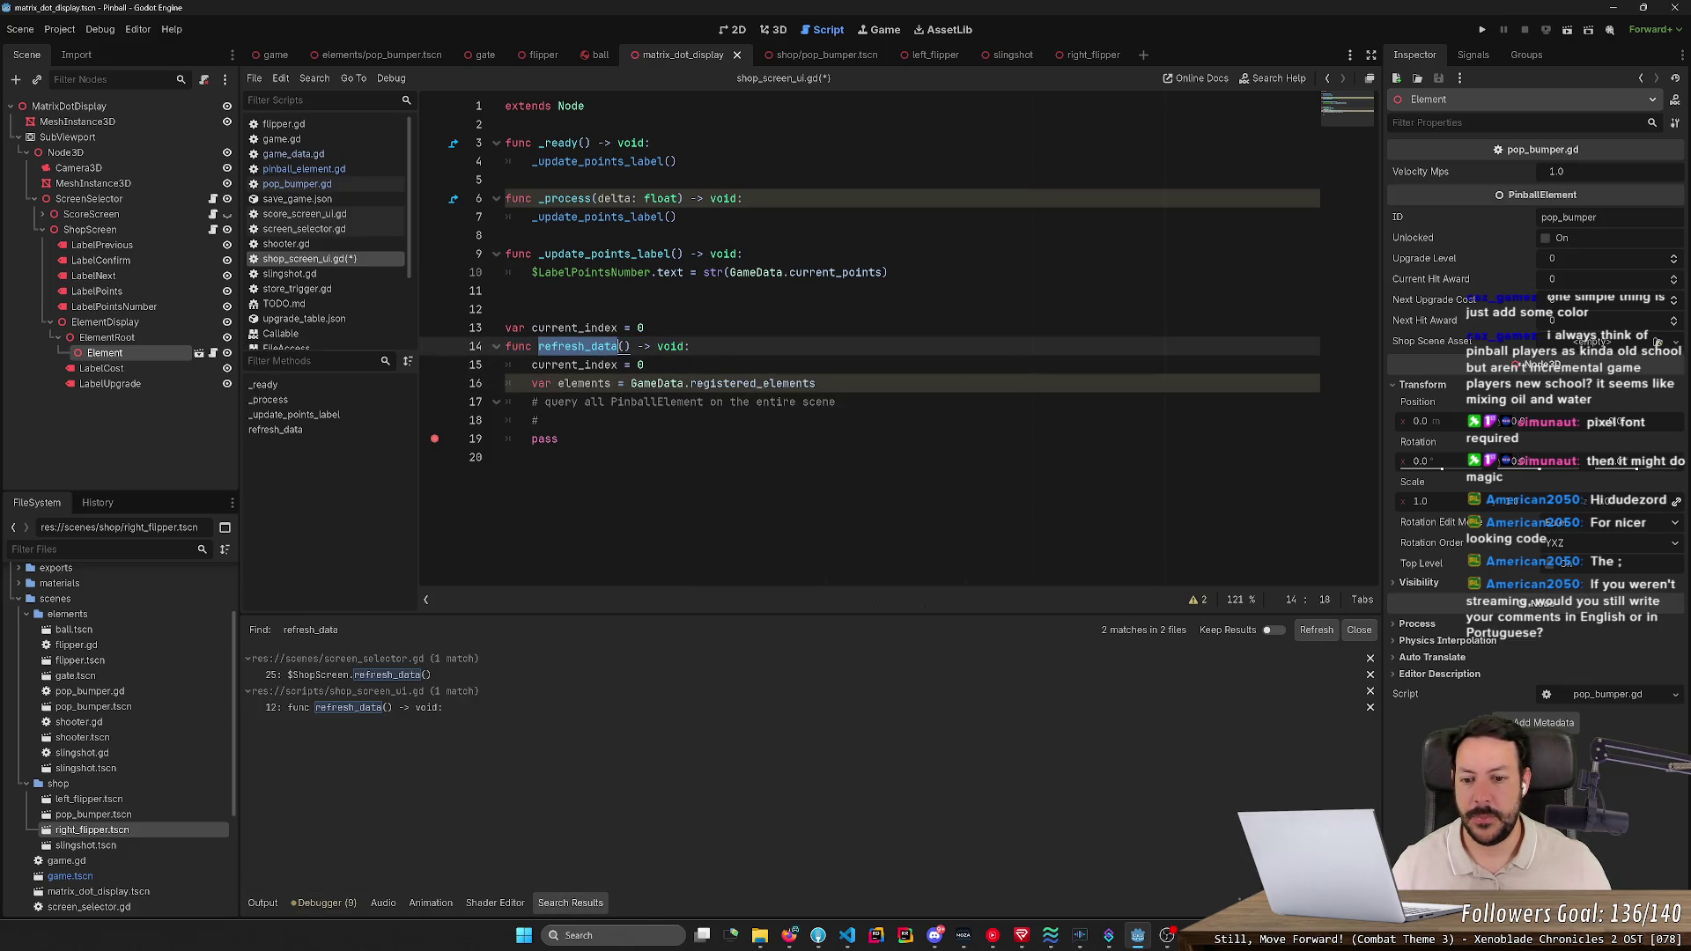
left_click(458, 674)
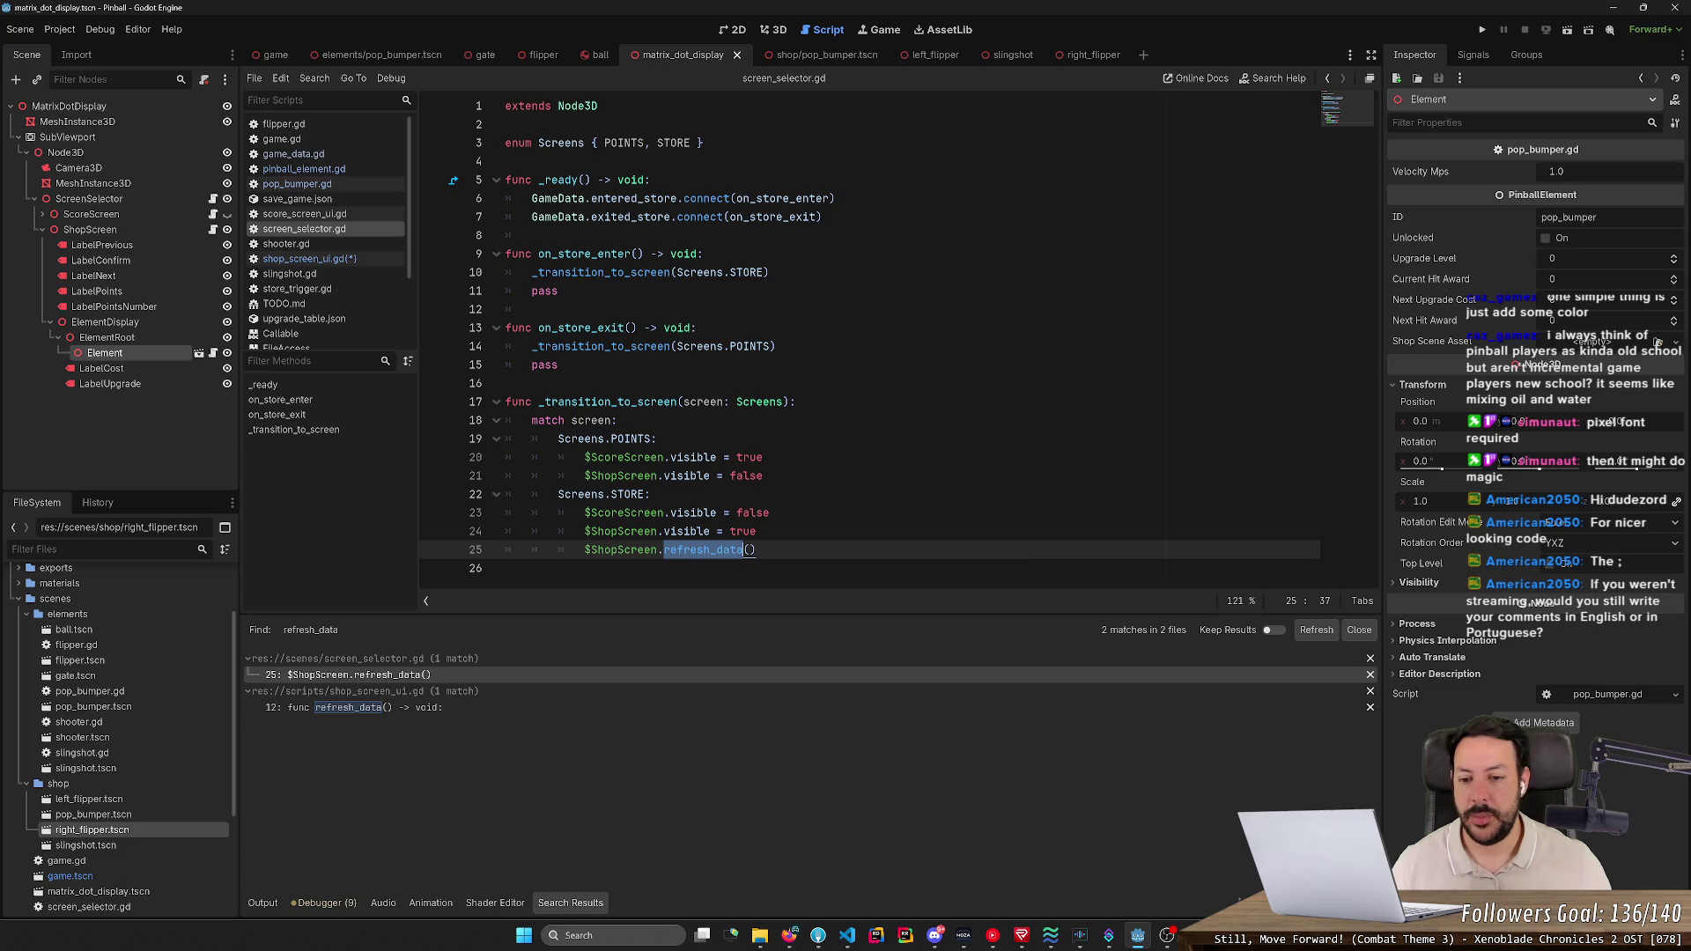
left_click(456, 710)
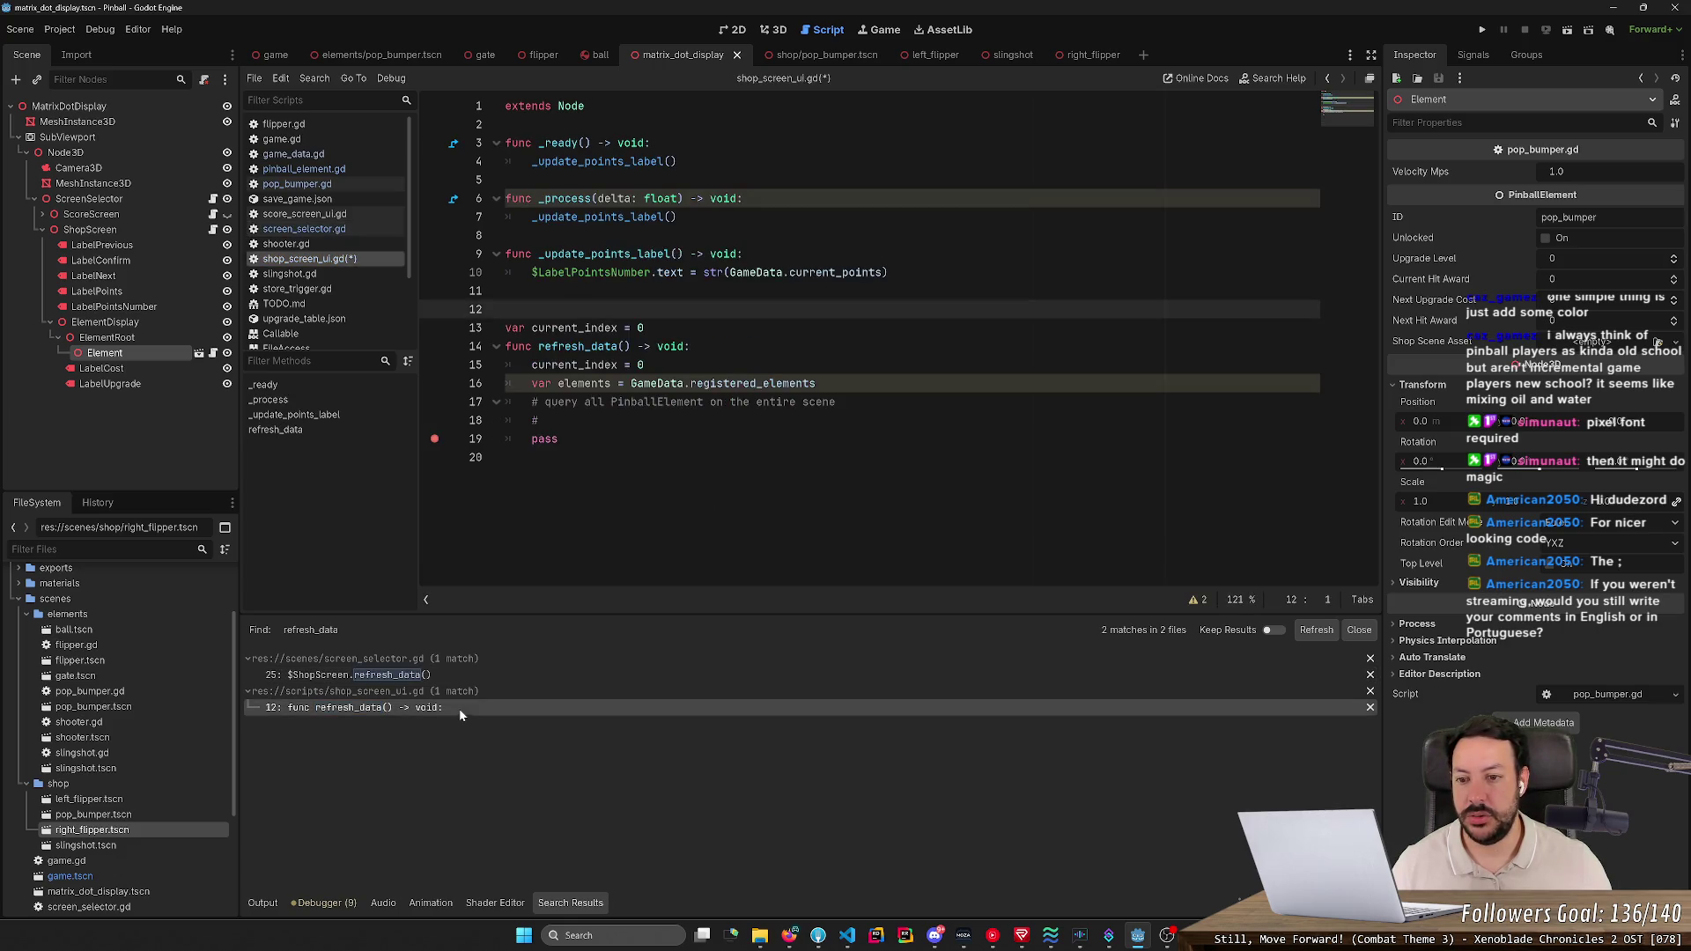
Step: Add a new blank line after current_index = 0 in refresh_data
left_click_drag(644, 365, 531, 365)
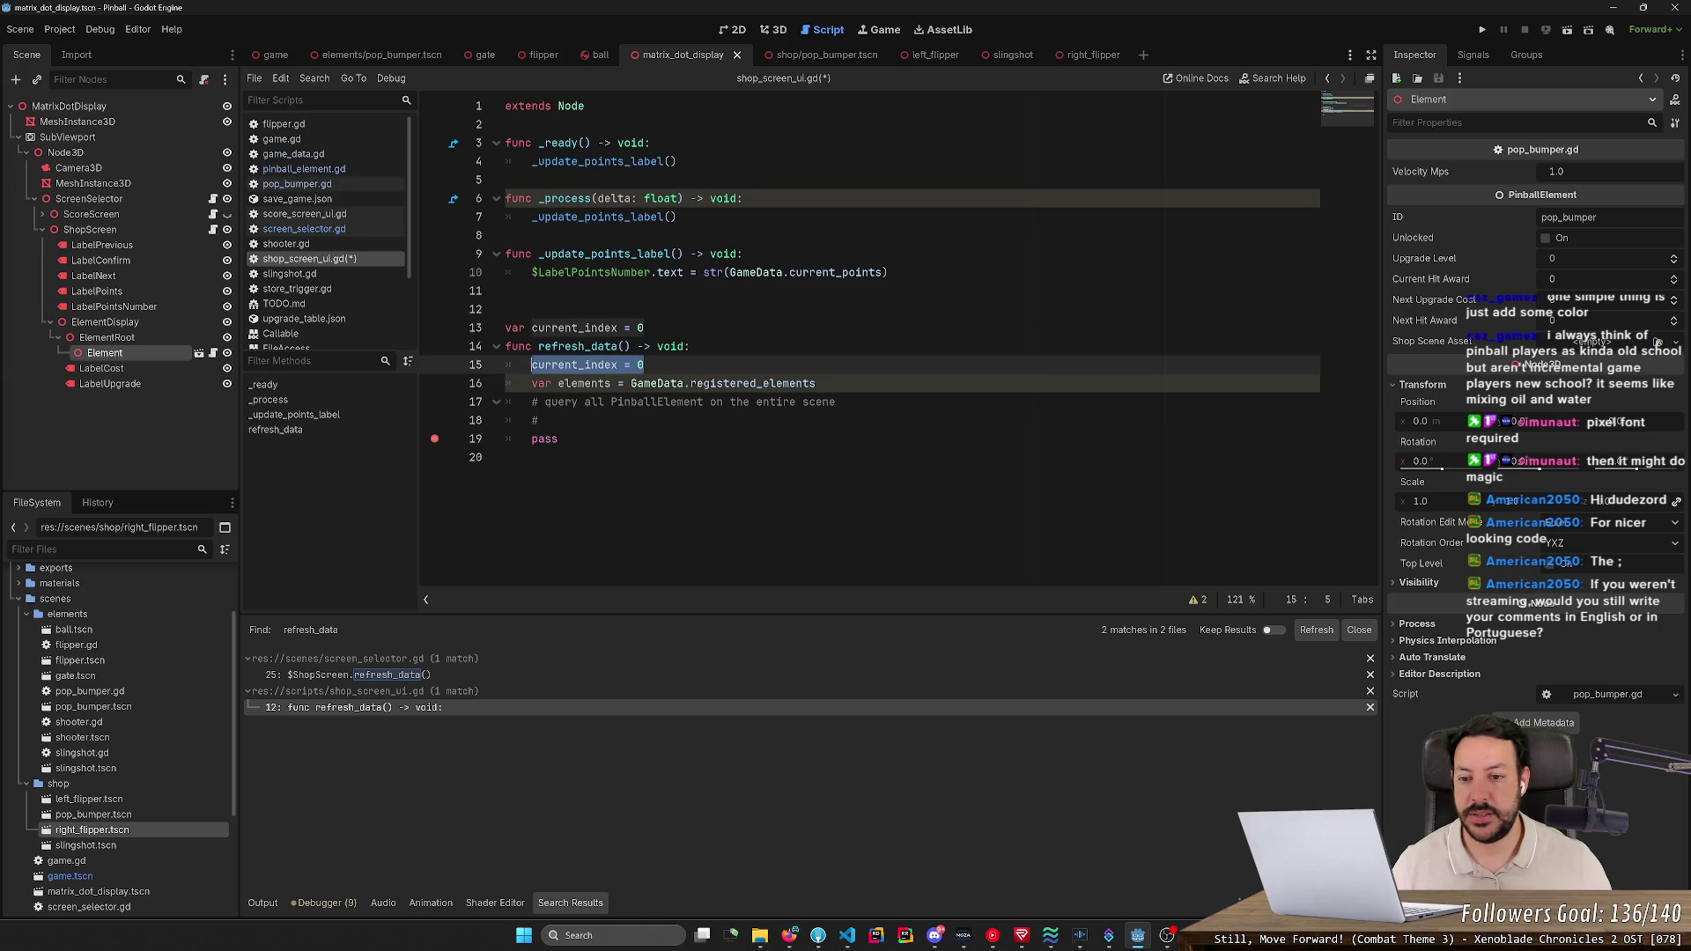
left_click(645, 364)
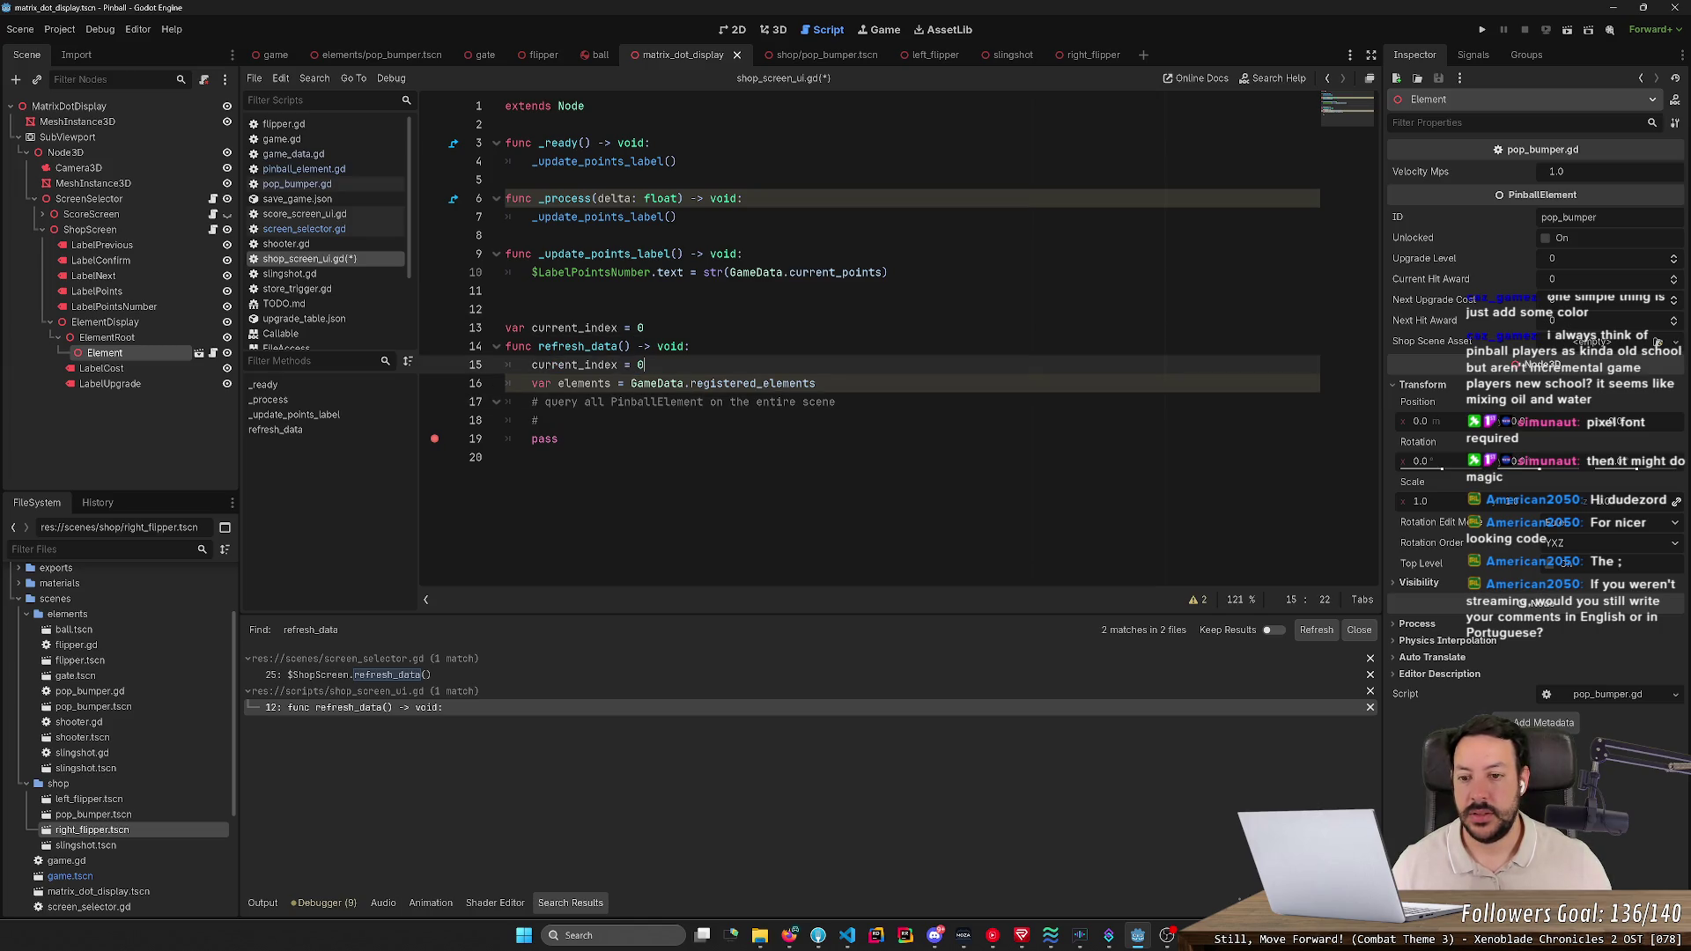
key("Return")
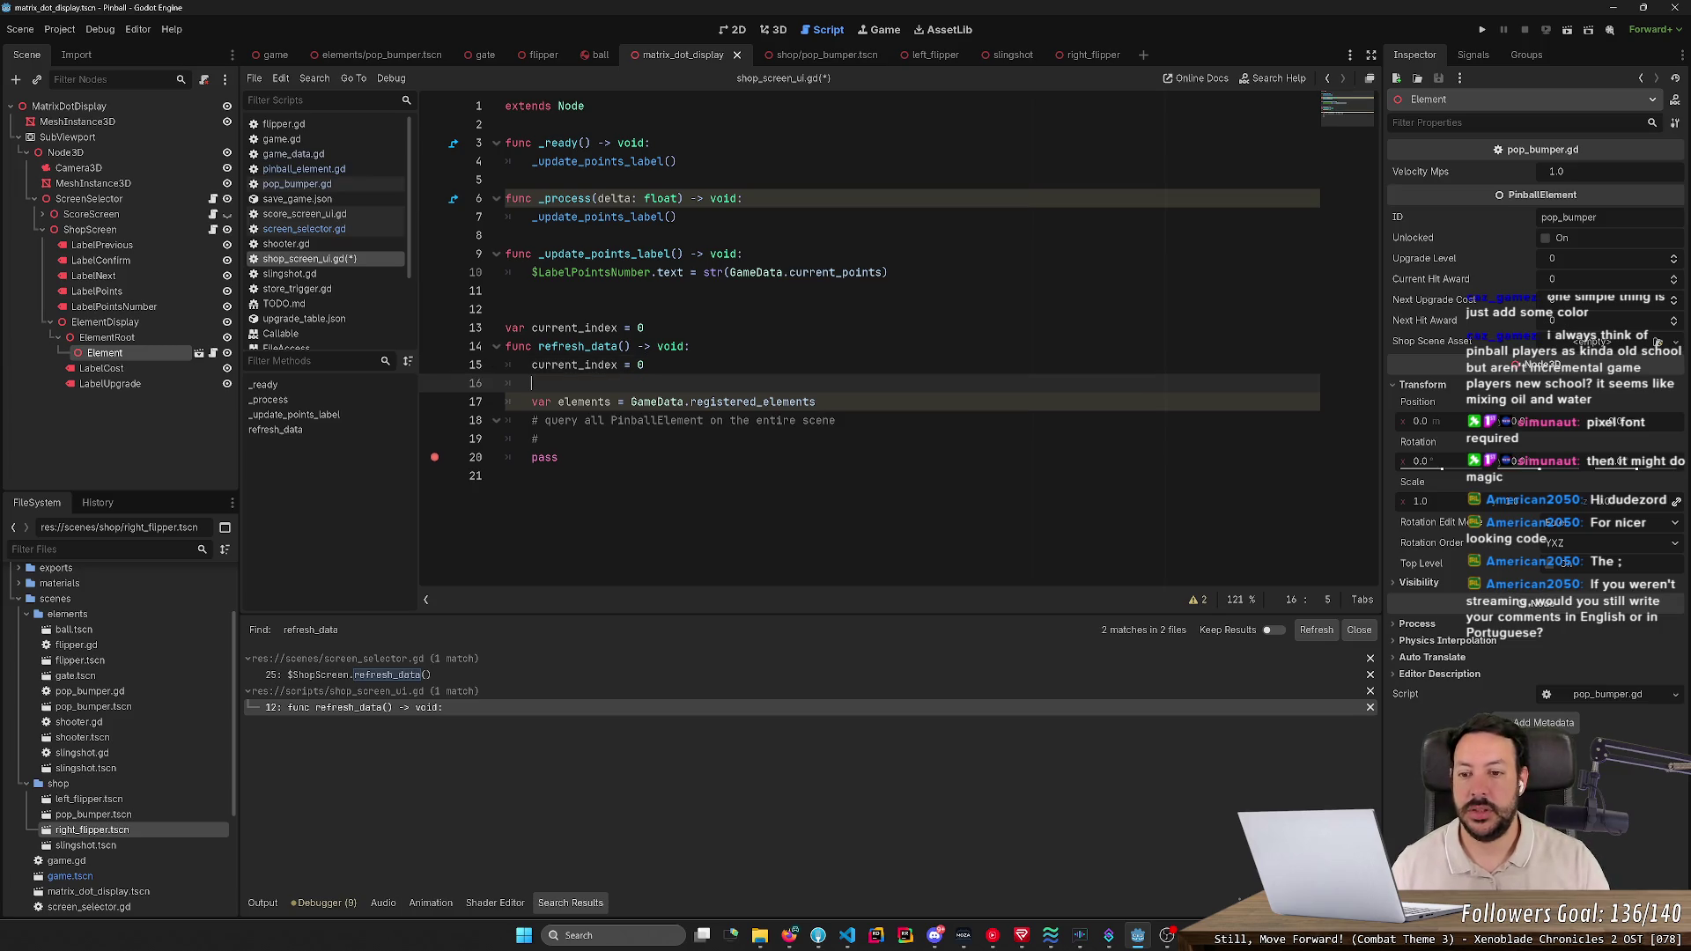
Step: Call _update_element_display() in refresh_data, replacing the old elements lookup and pass lines
type("update_")
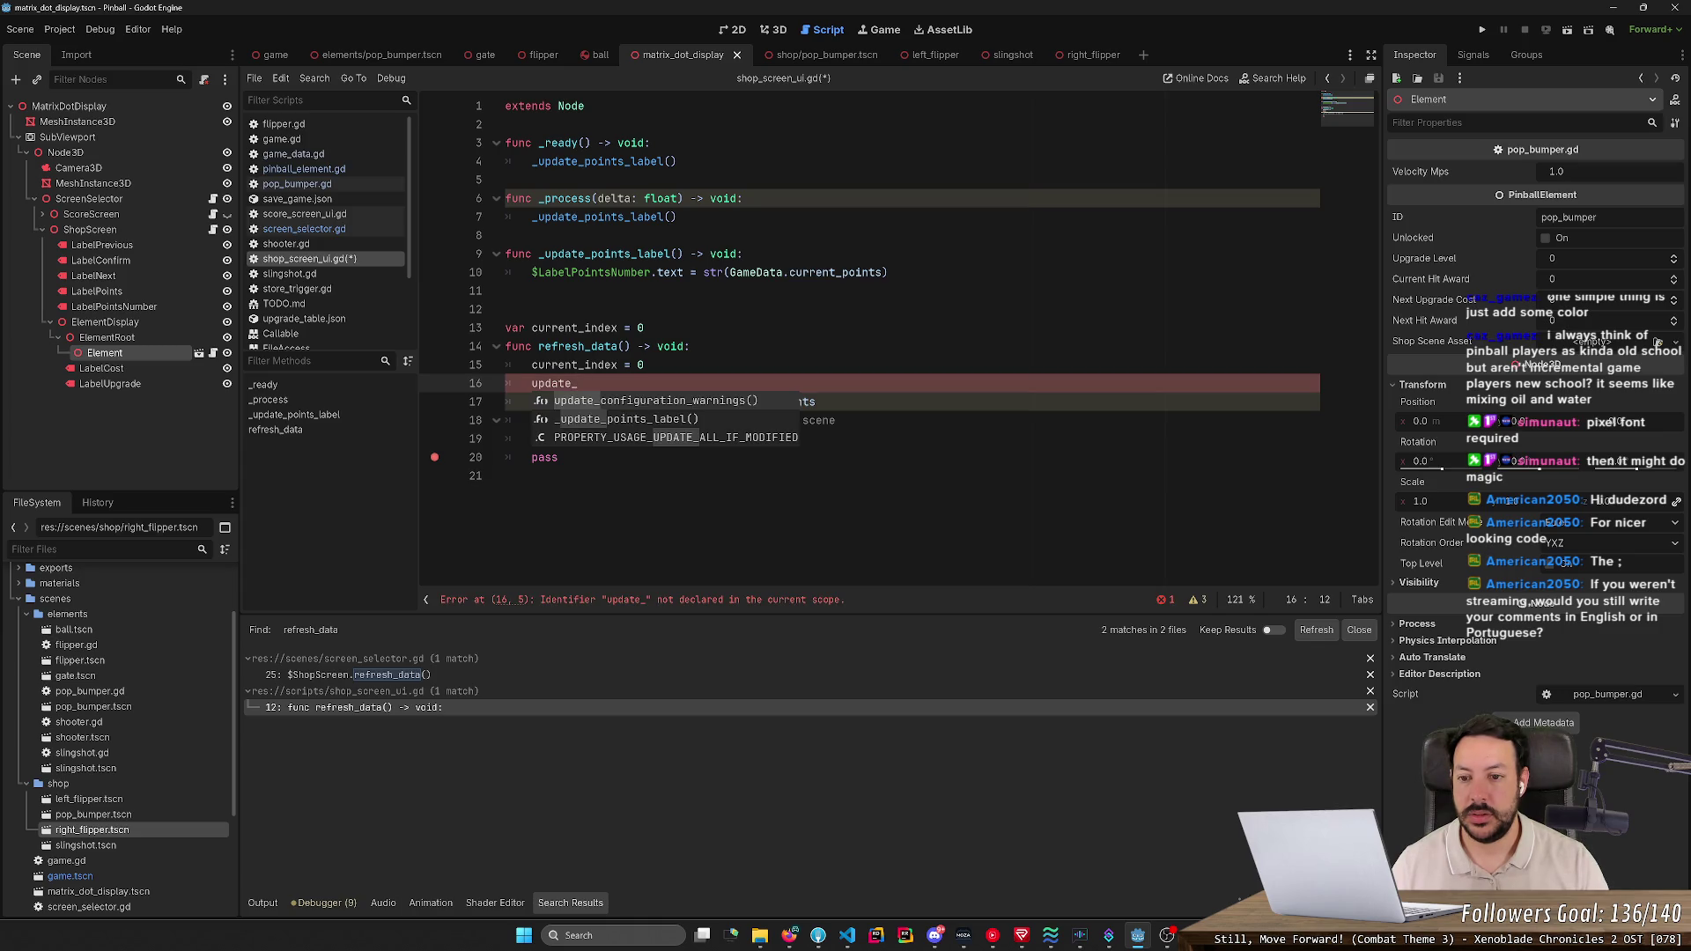
type("element_display()")
key("Home")
type("_")
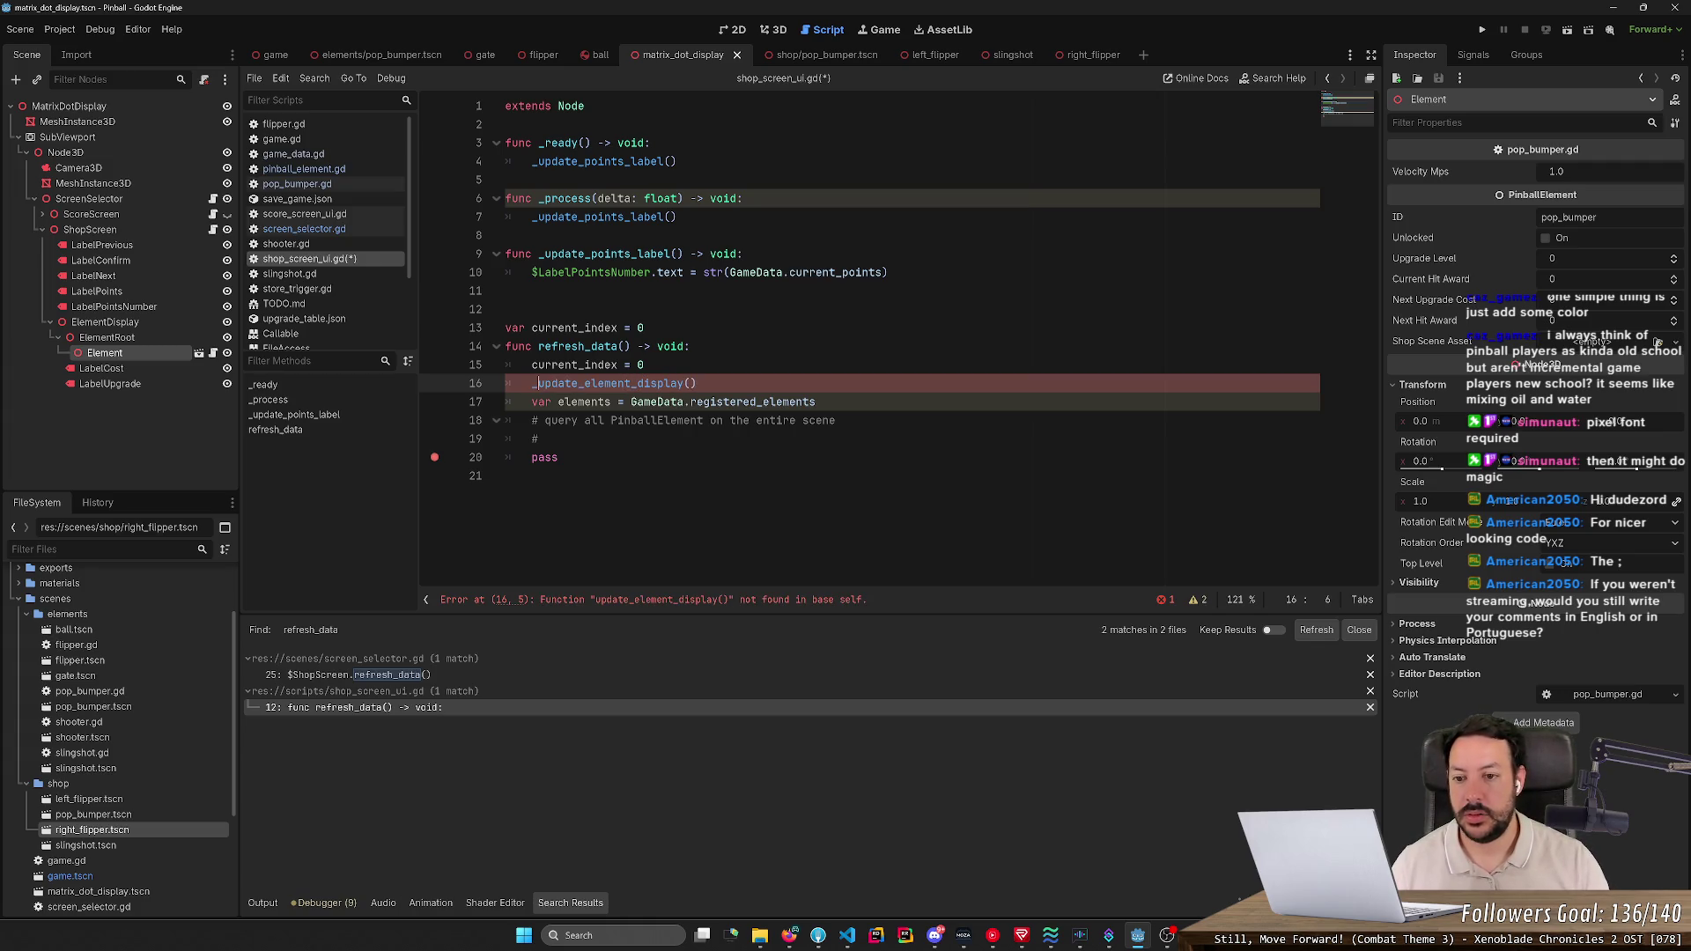
key("Escape")
key("End")
key("shift+Down")
key("shift+Down")
key("shift+Down")
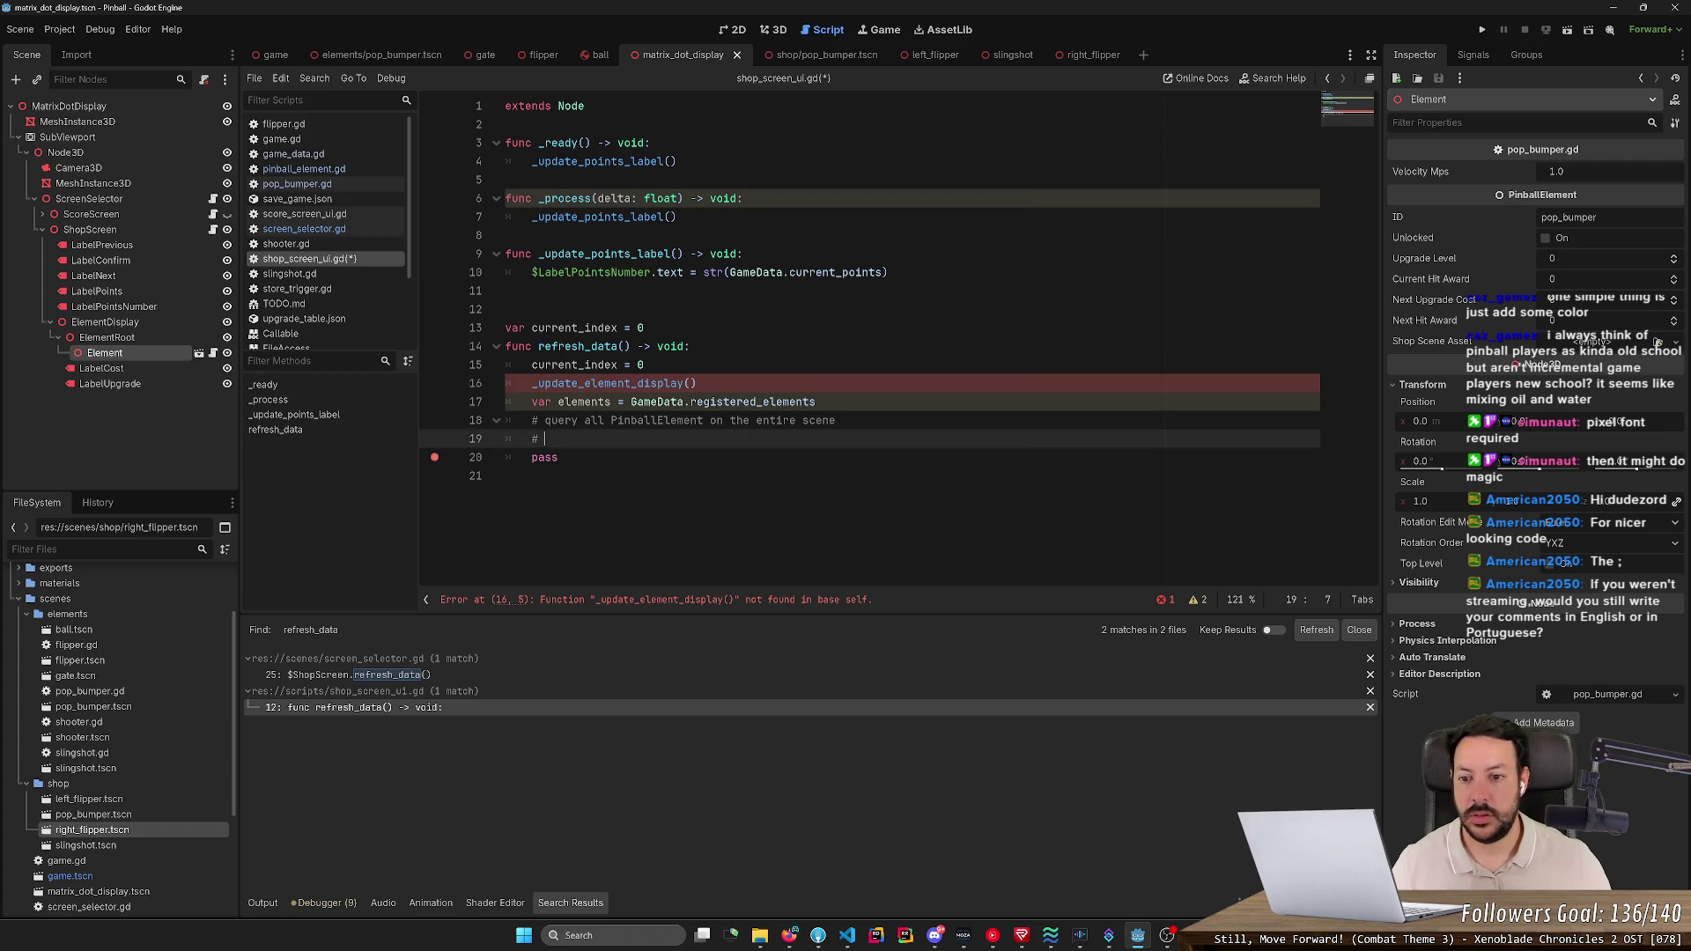
key("BackSpace")
Step: Define func _update_element_display() reading elements and setting var element = elements[current_index]
key("Return")
key("Return")
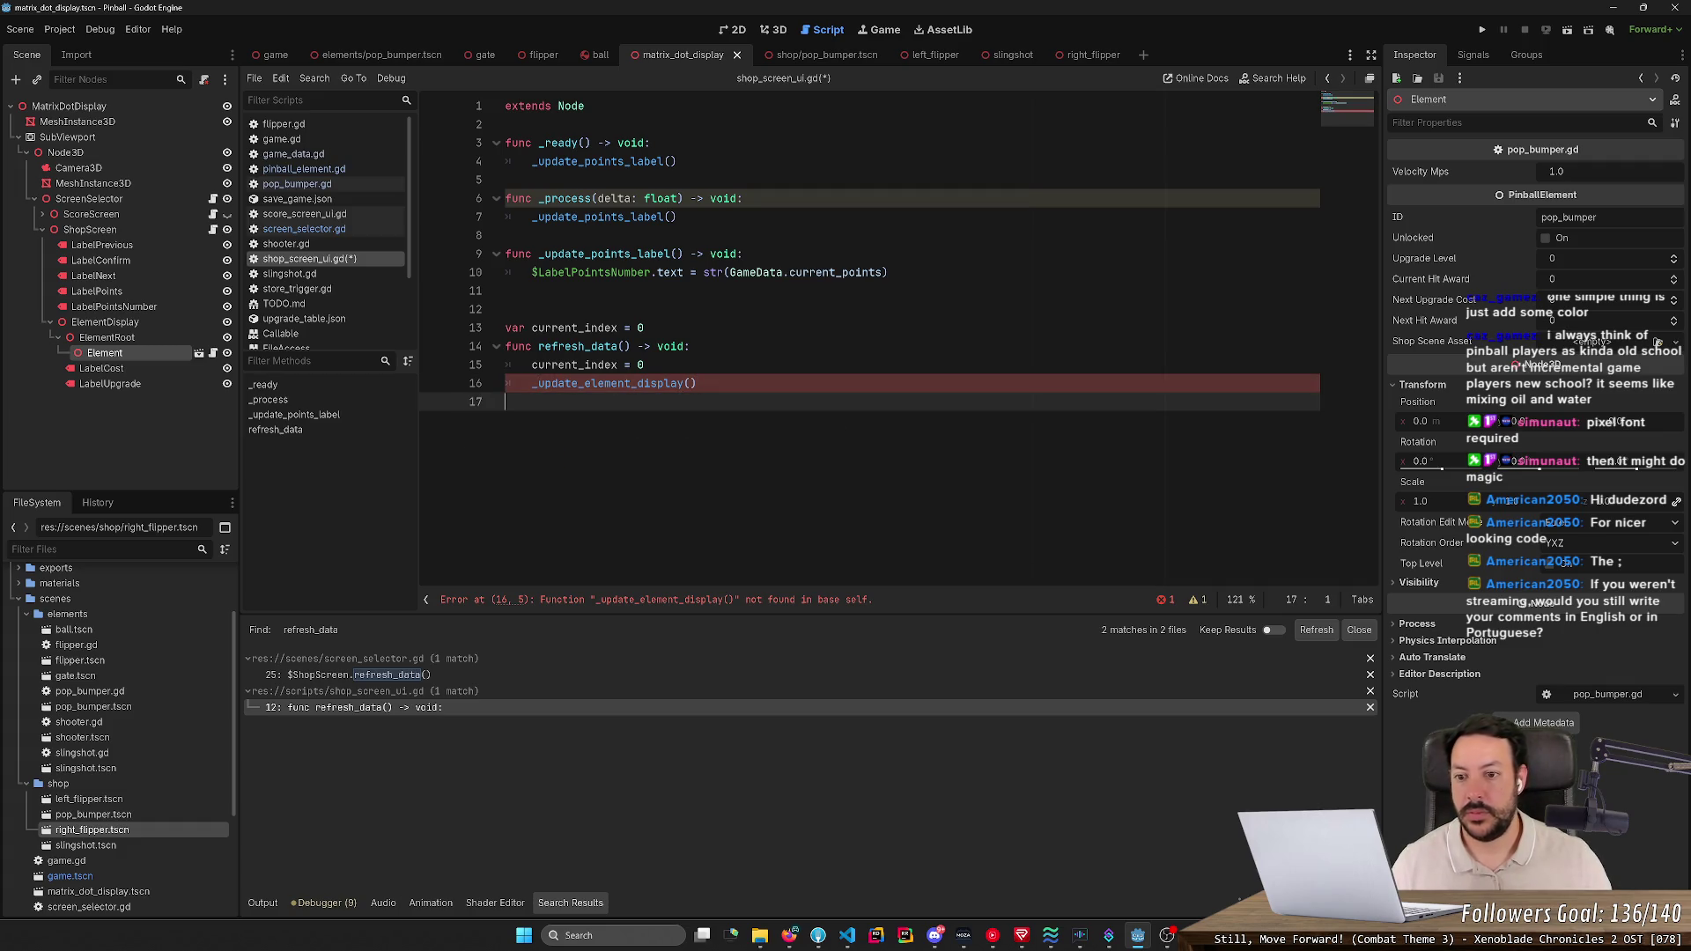
type("func _update_element_display/")
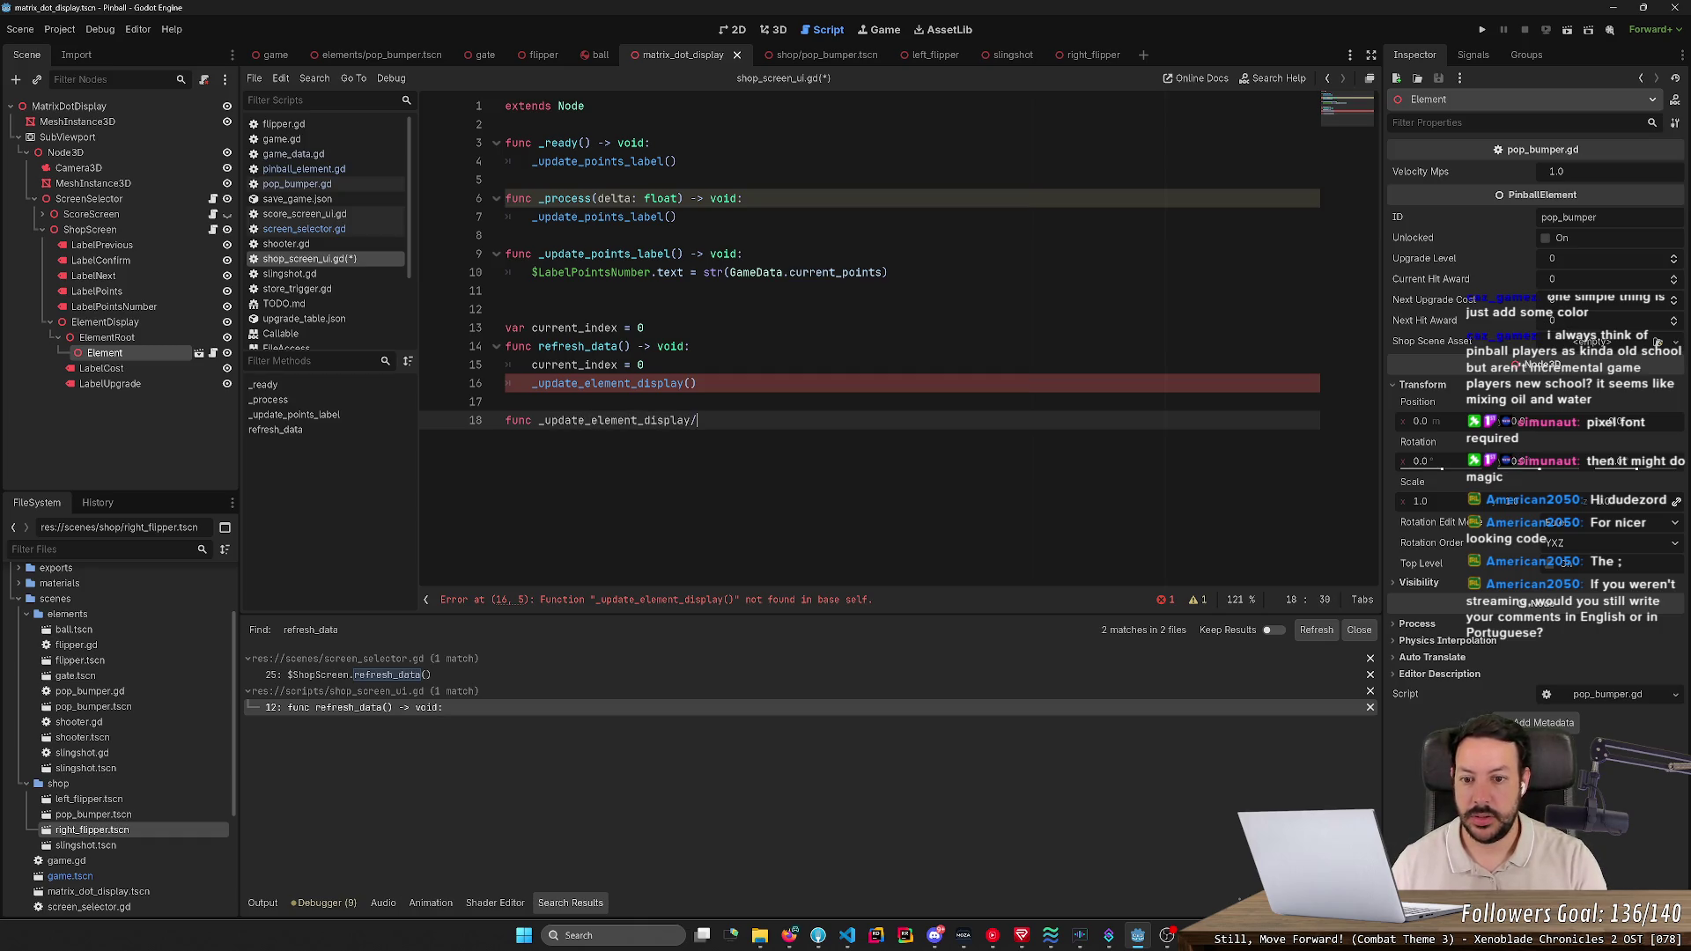
type("():")
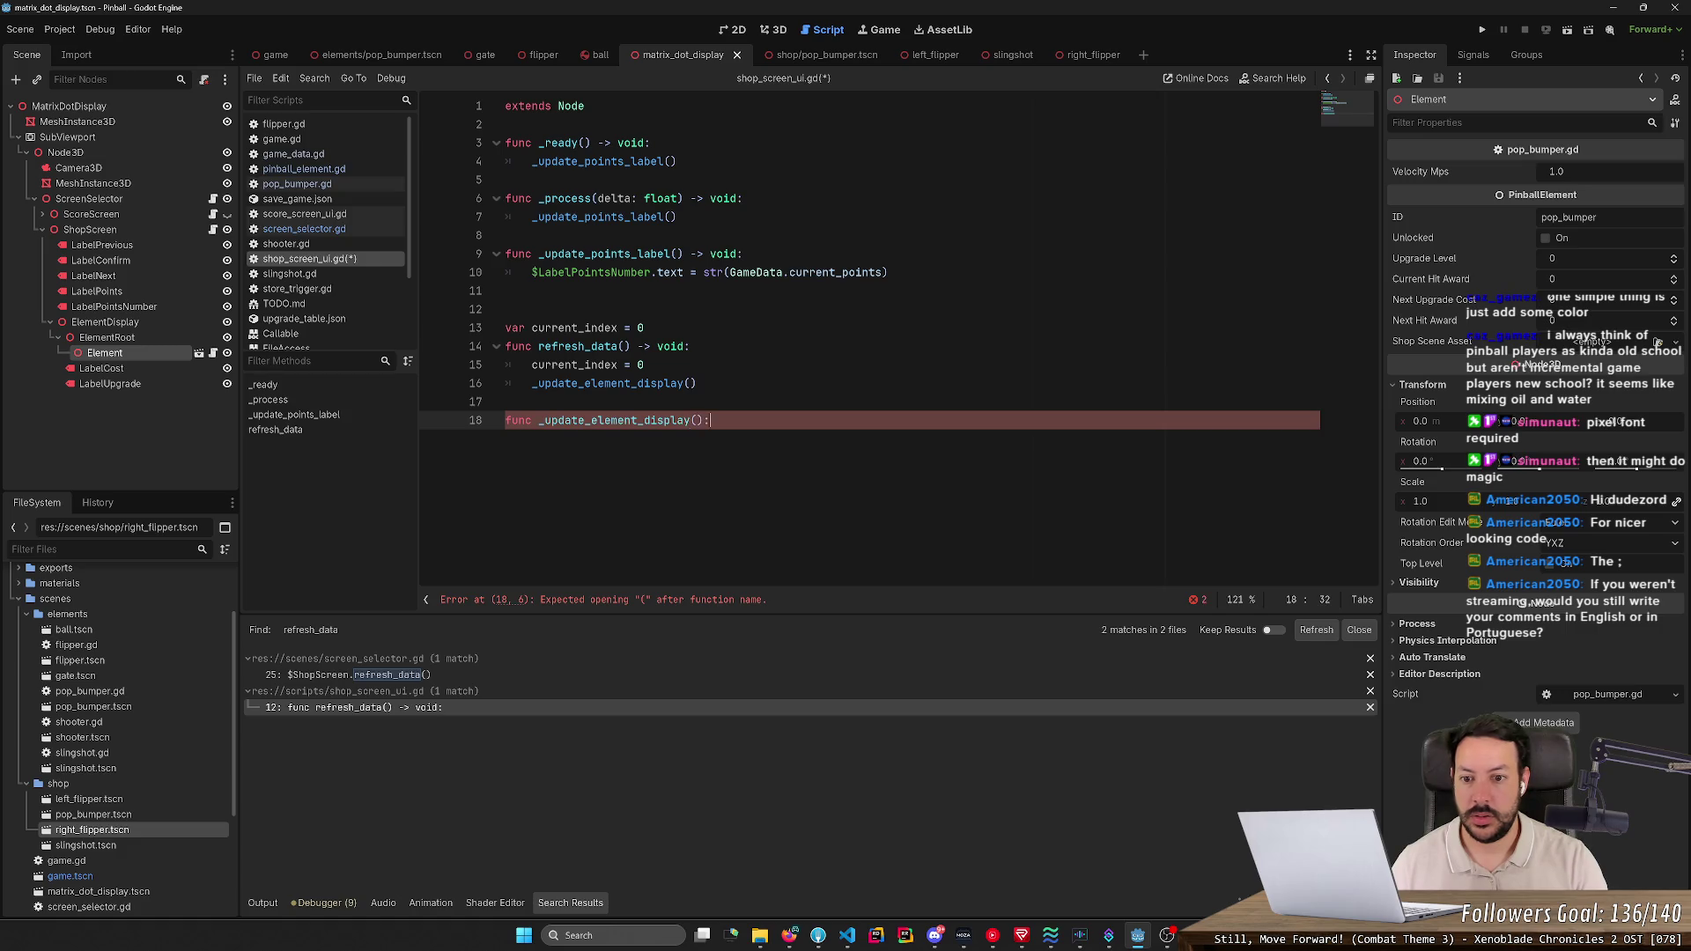
key("Return")
type("var elements = GameData.registered_elements \t# query all PinballElement on the entire scene \t# \tpass")
left_click(535, 439)
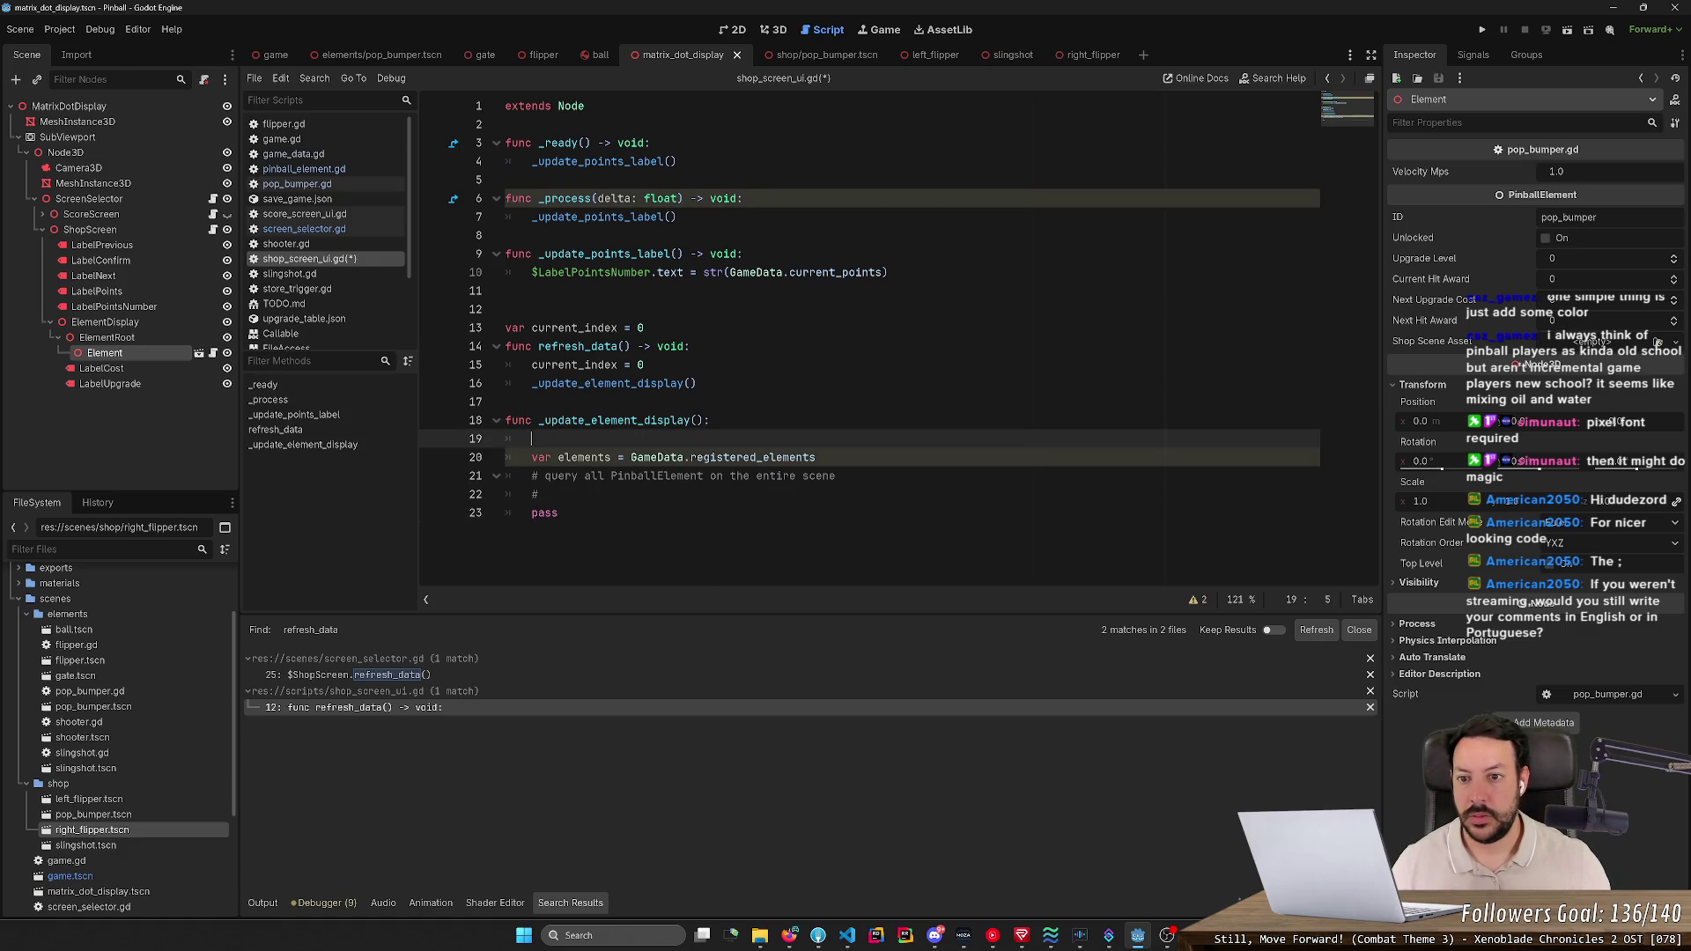
key("ctrl+shift+k")
key("End")
key("Return")
type("var element = ")
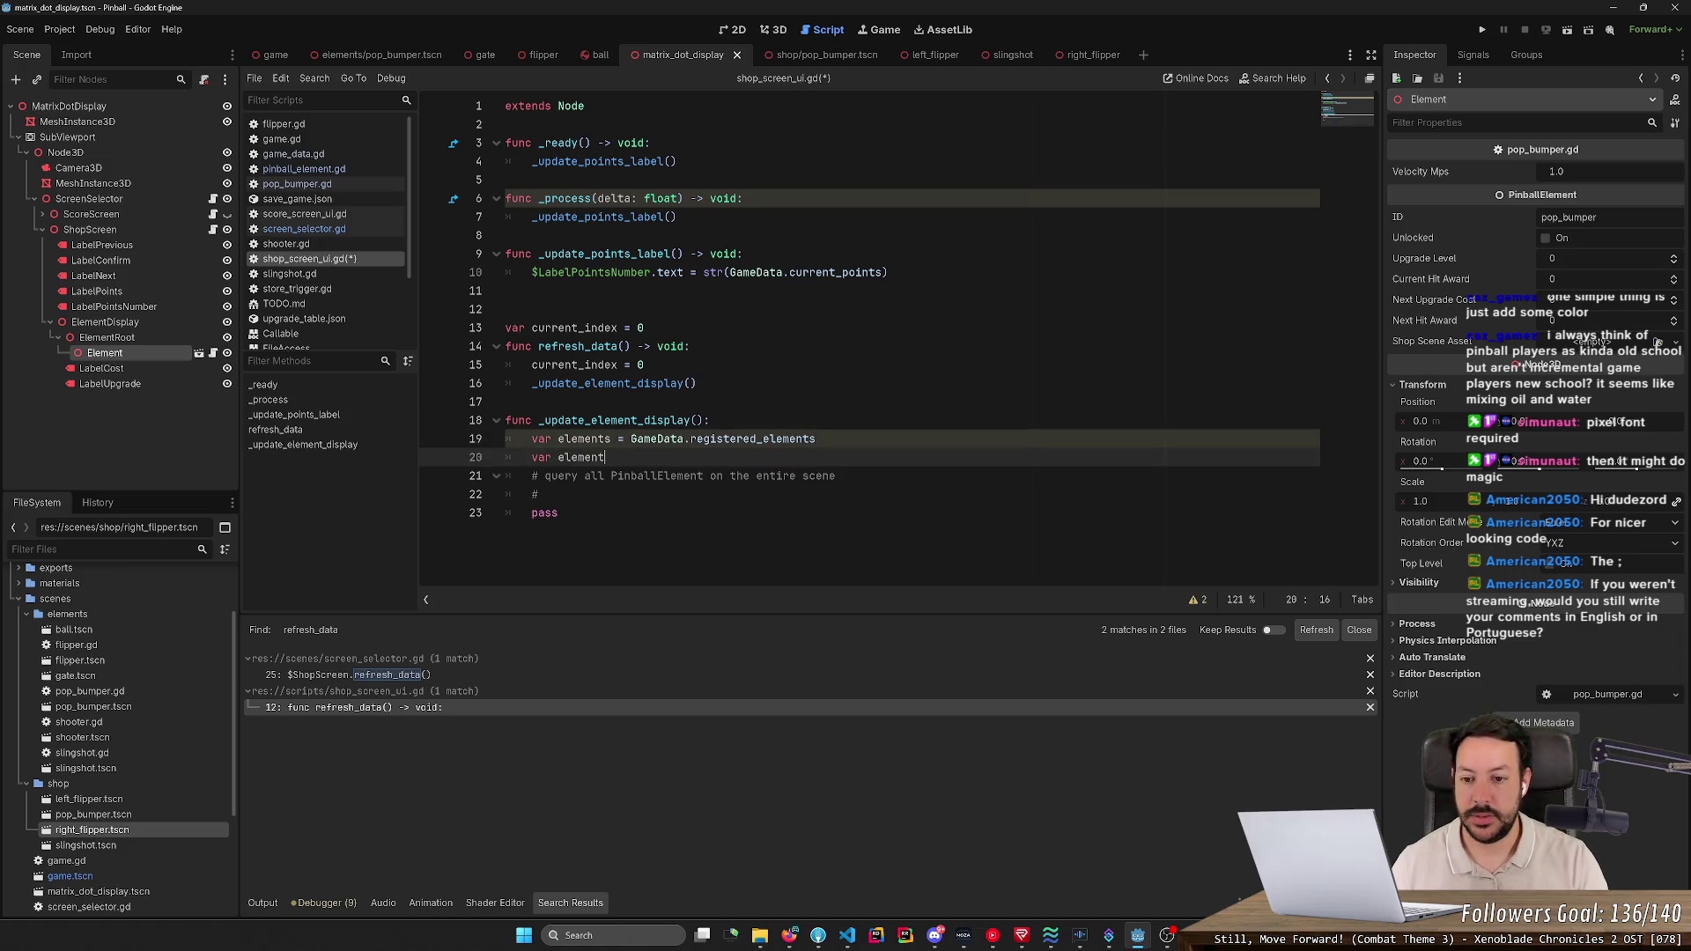
type("elements")
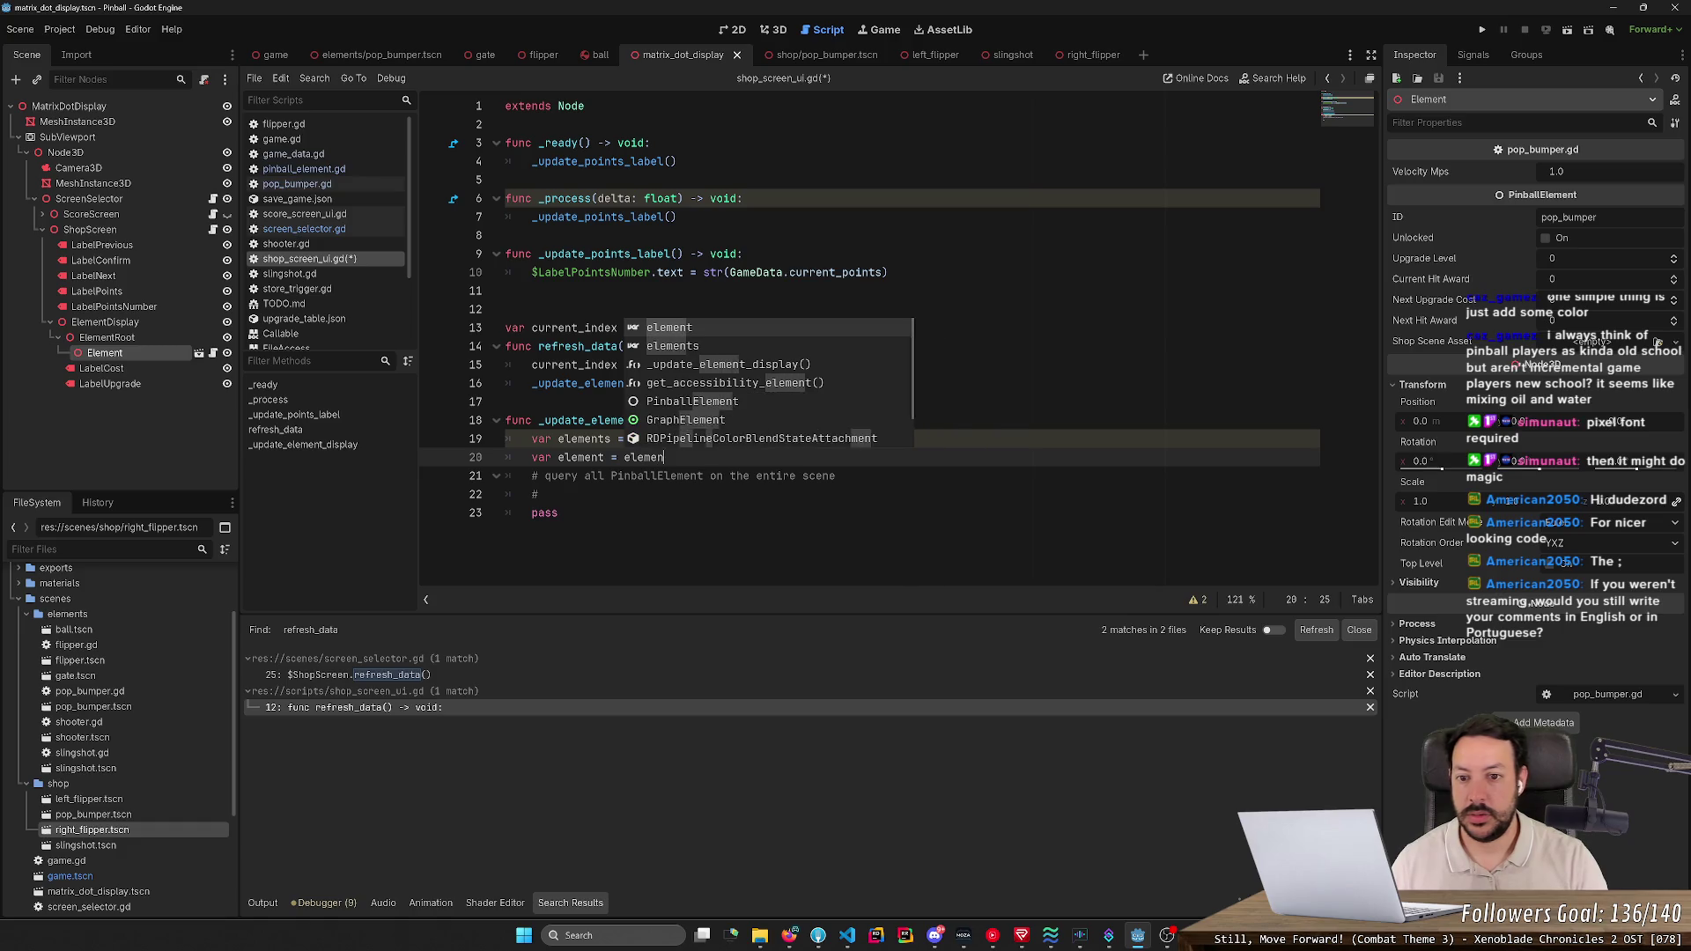
type("[c")
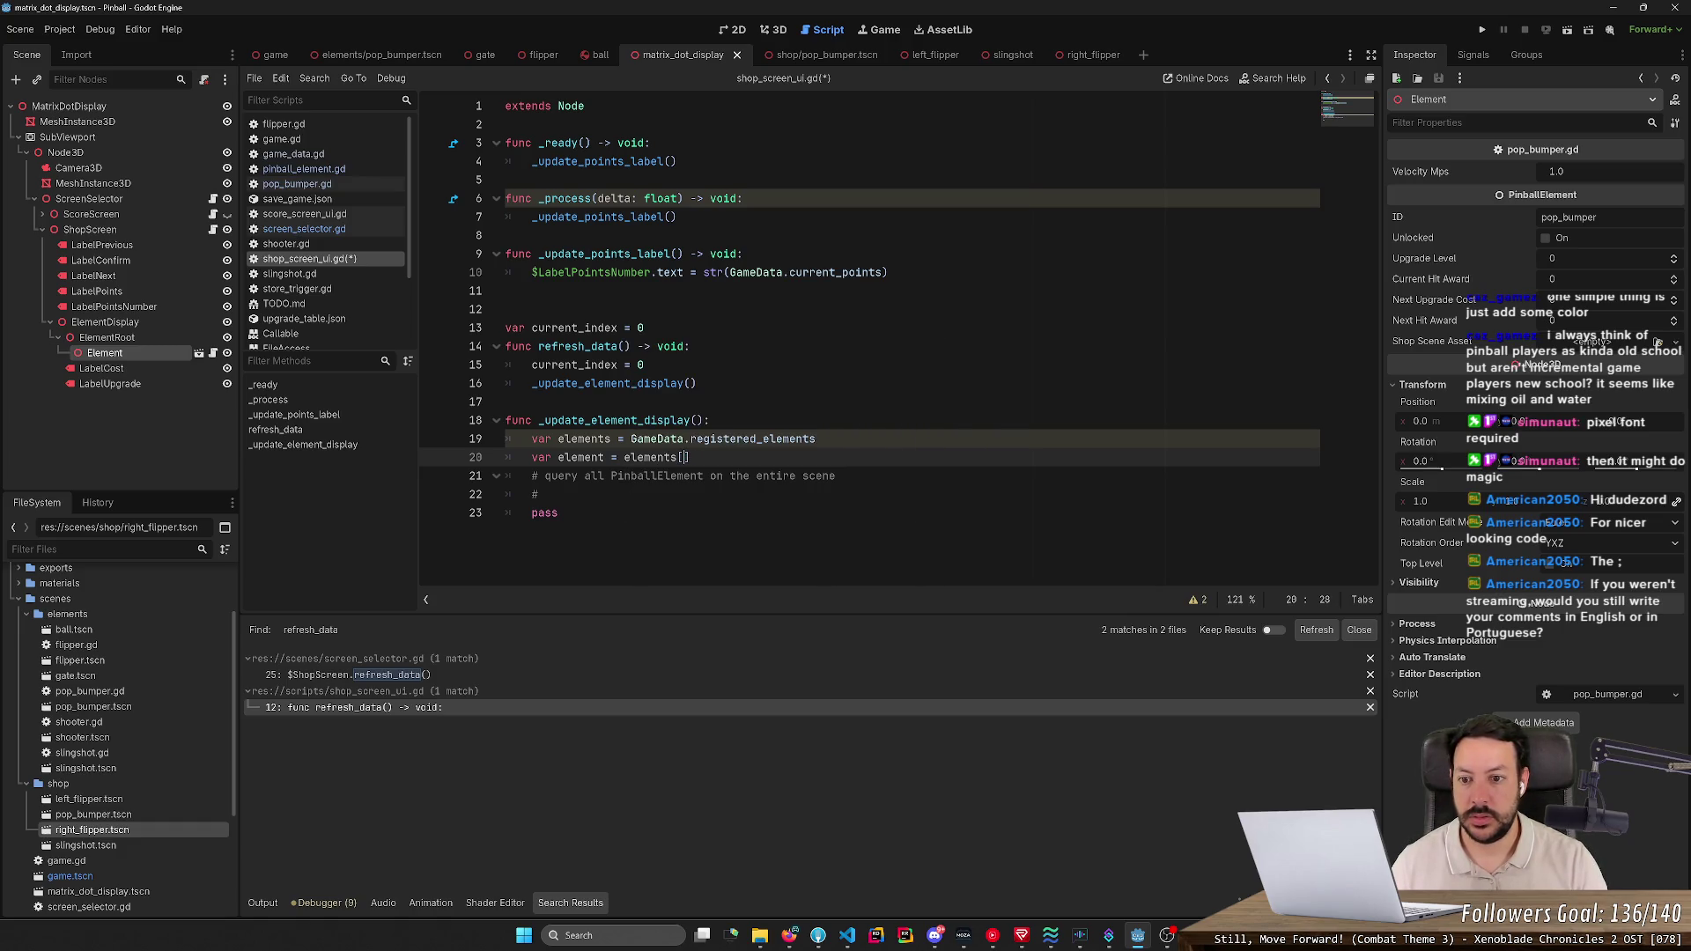
type("urrent_index")
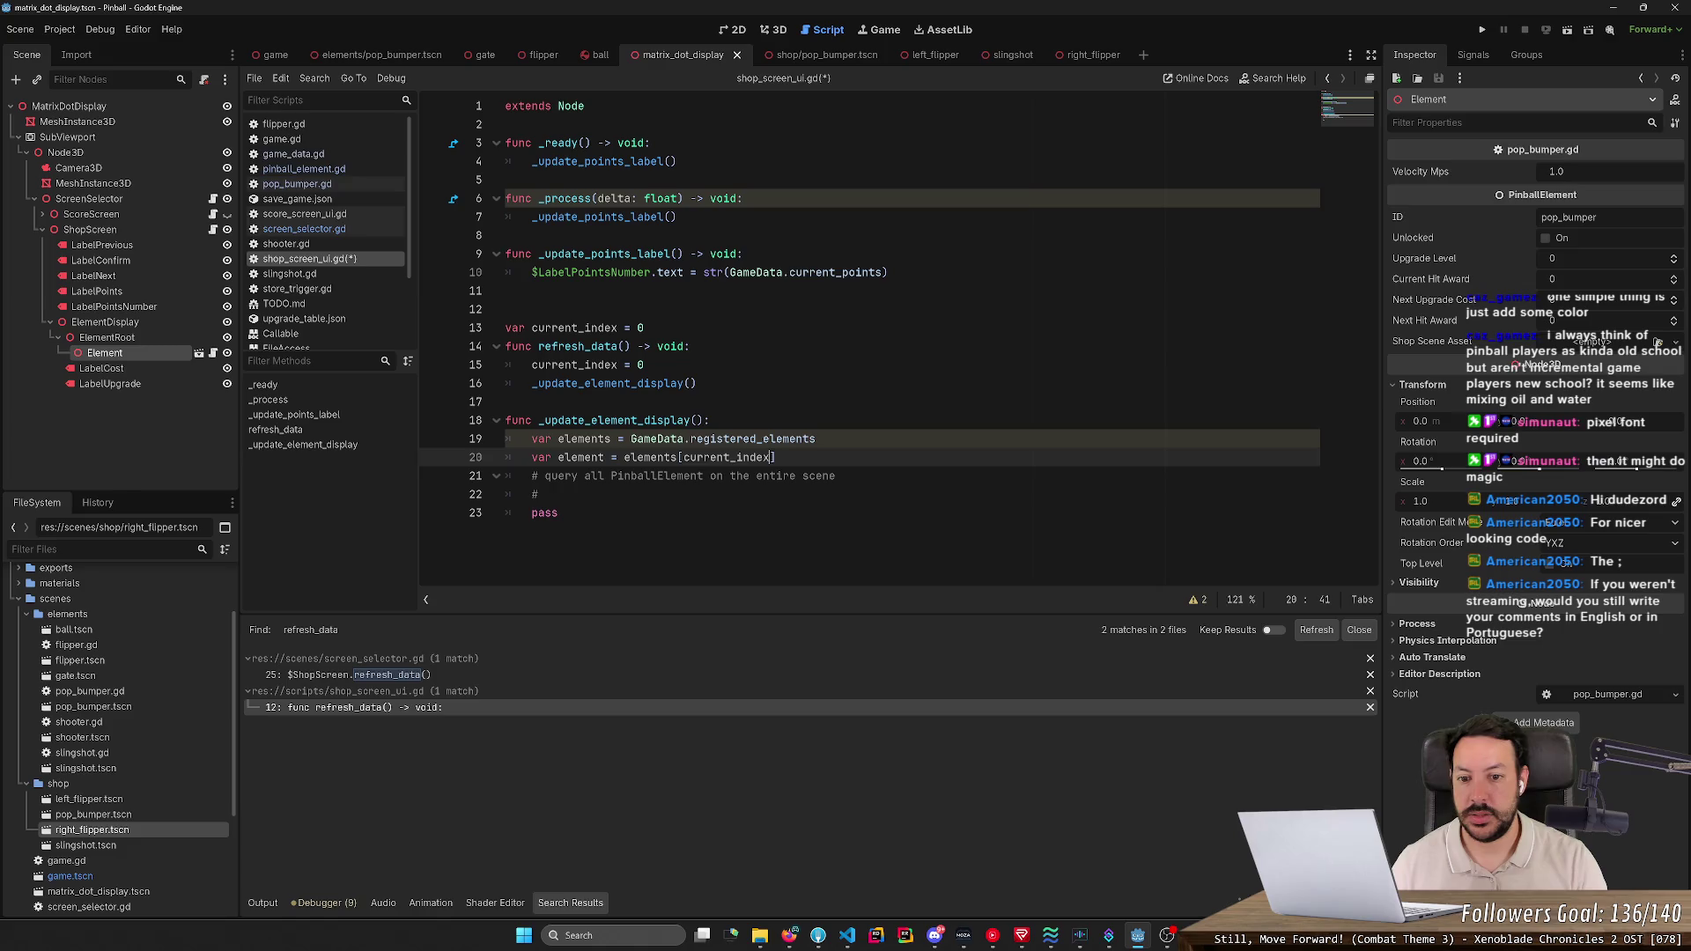
Step: Rename current_index to _current_index on every line and save the script
left_click(684, 457)
type("_")
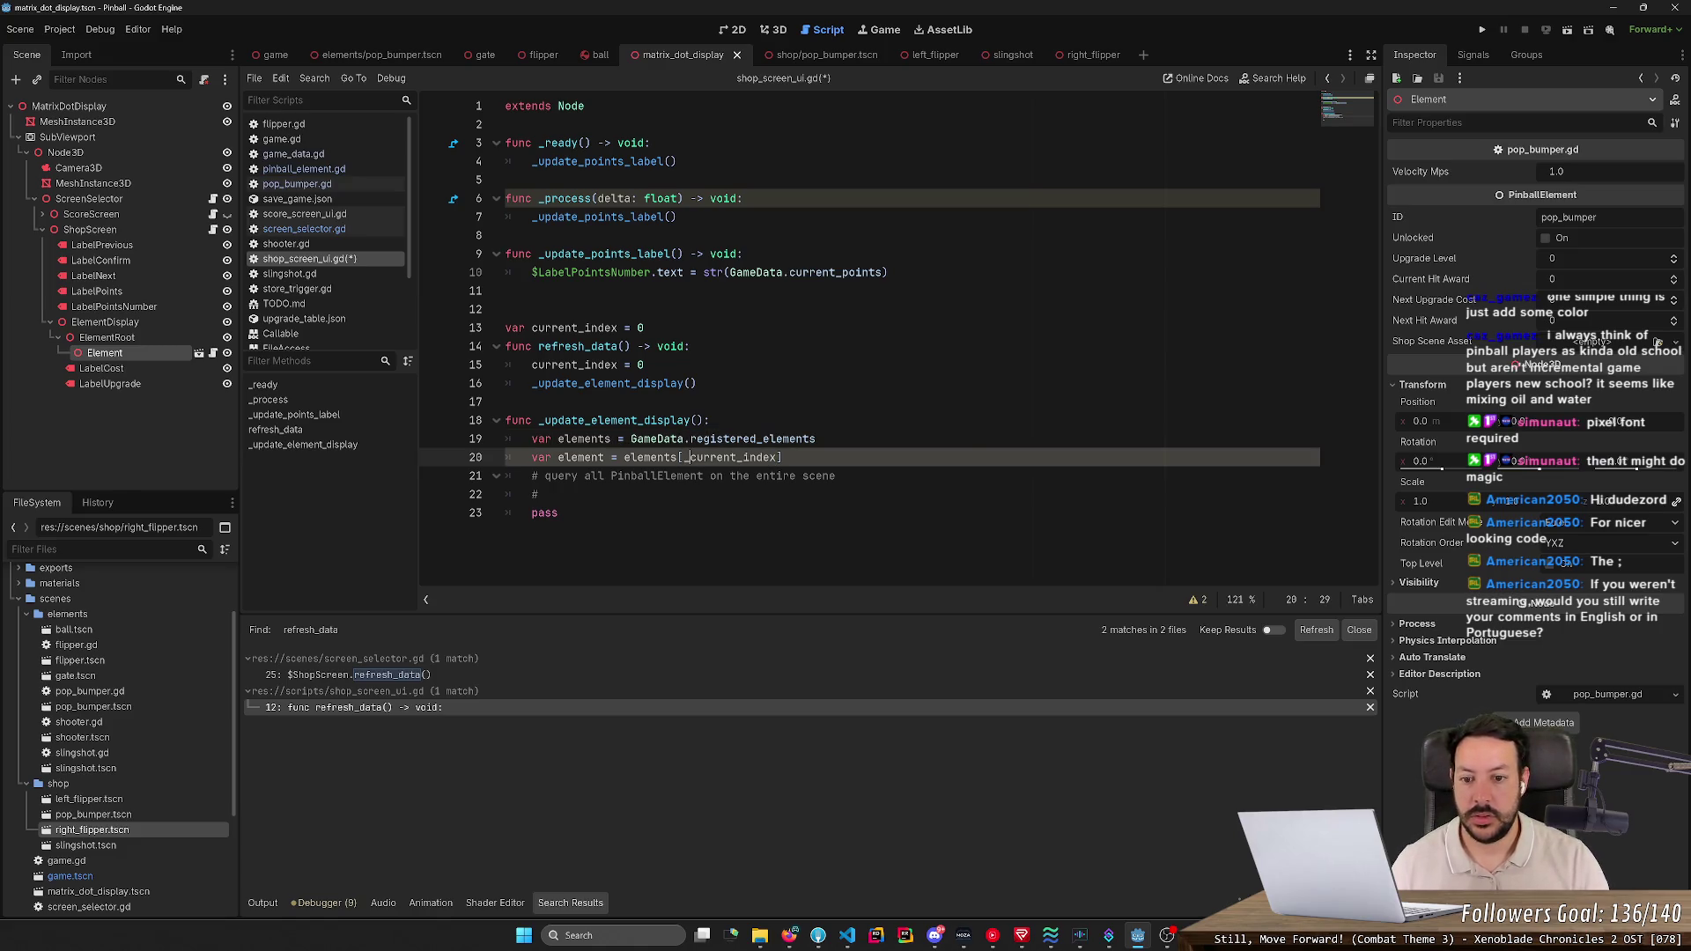
double_click(727, 457)
key("ctrl+c")
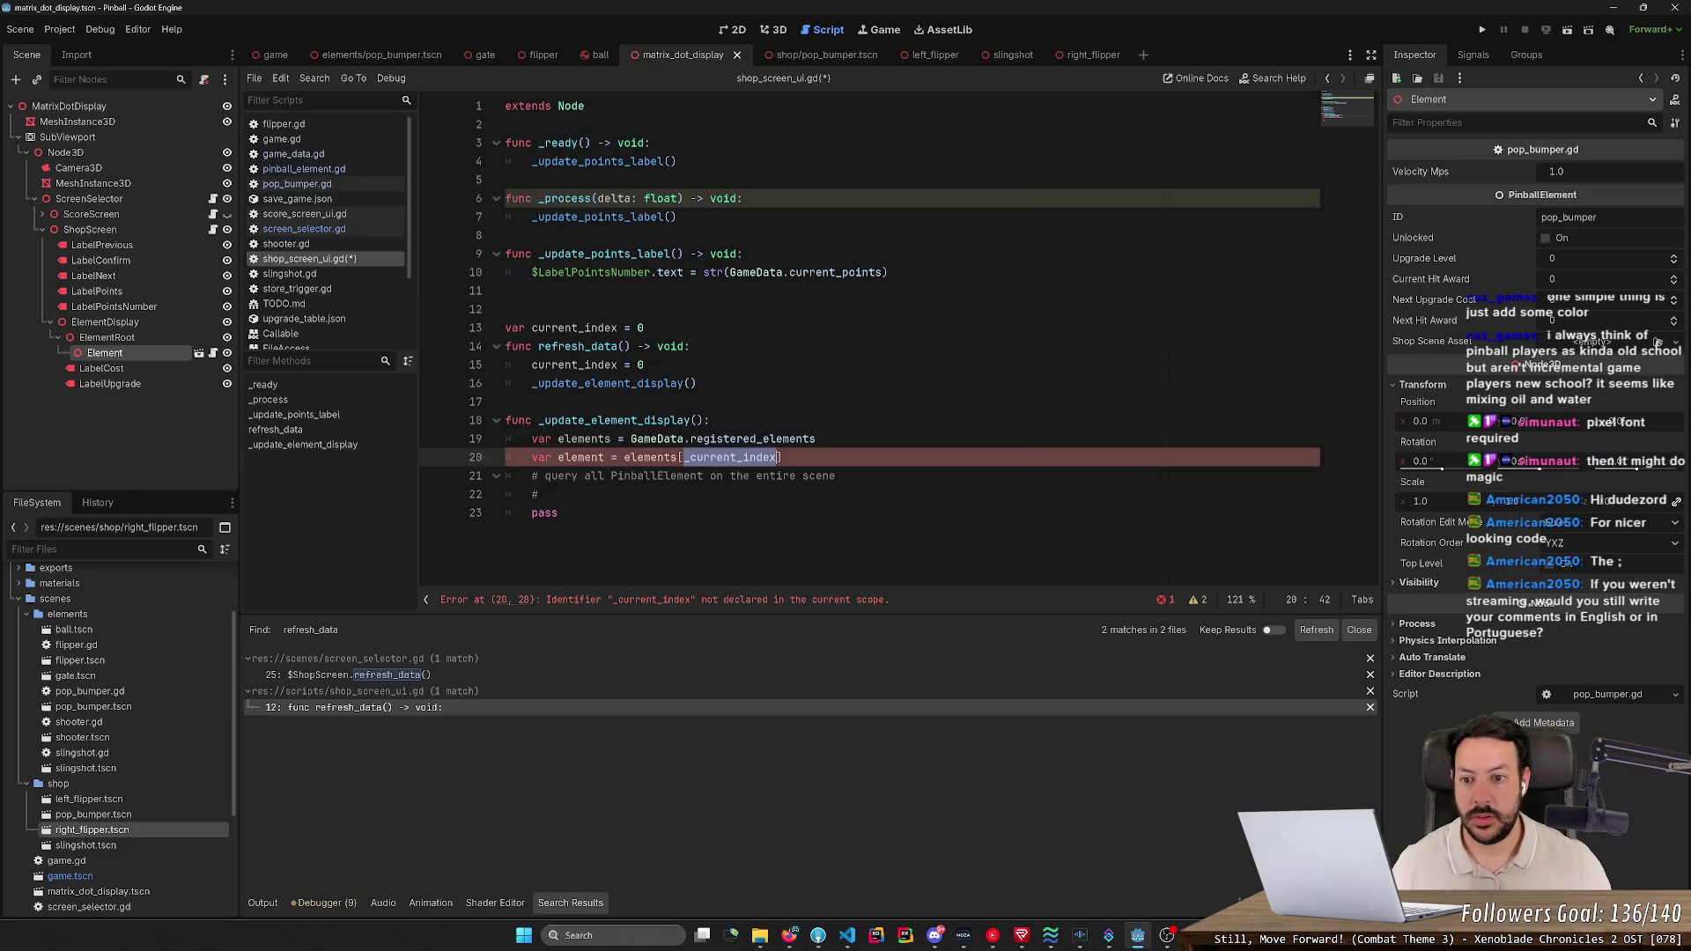
double_click(587, 364)
key("ctrl+v")
double_click(586, 328)
key("ctrl+v")
key("ctrl+s")
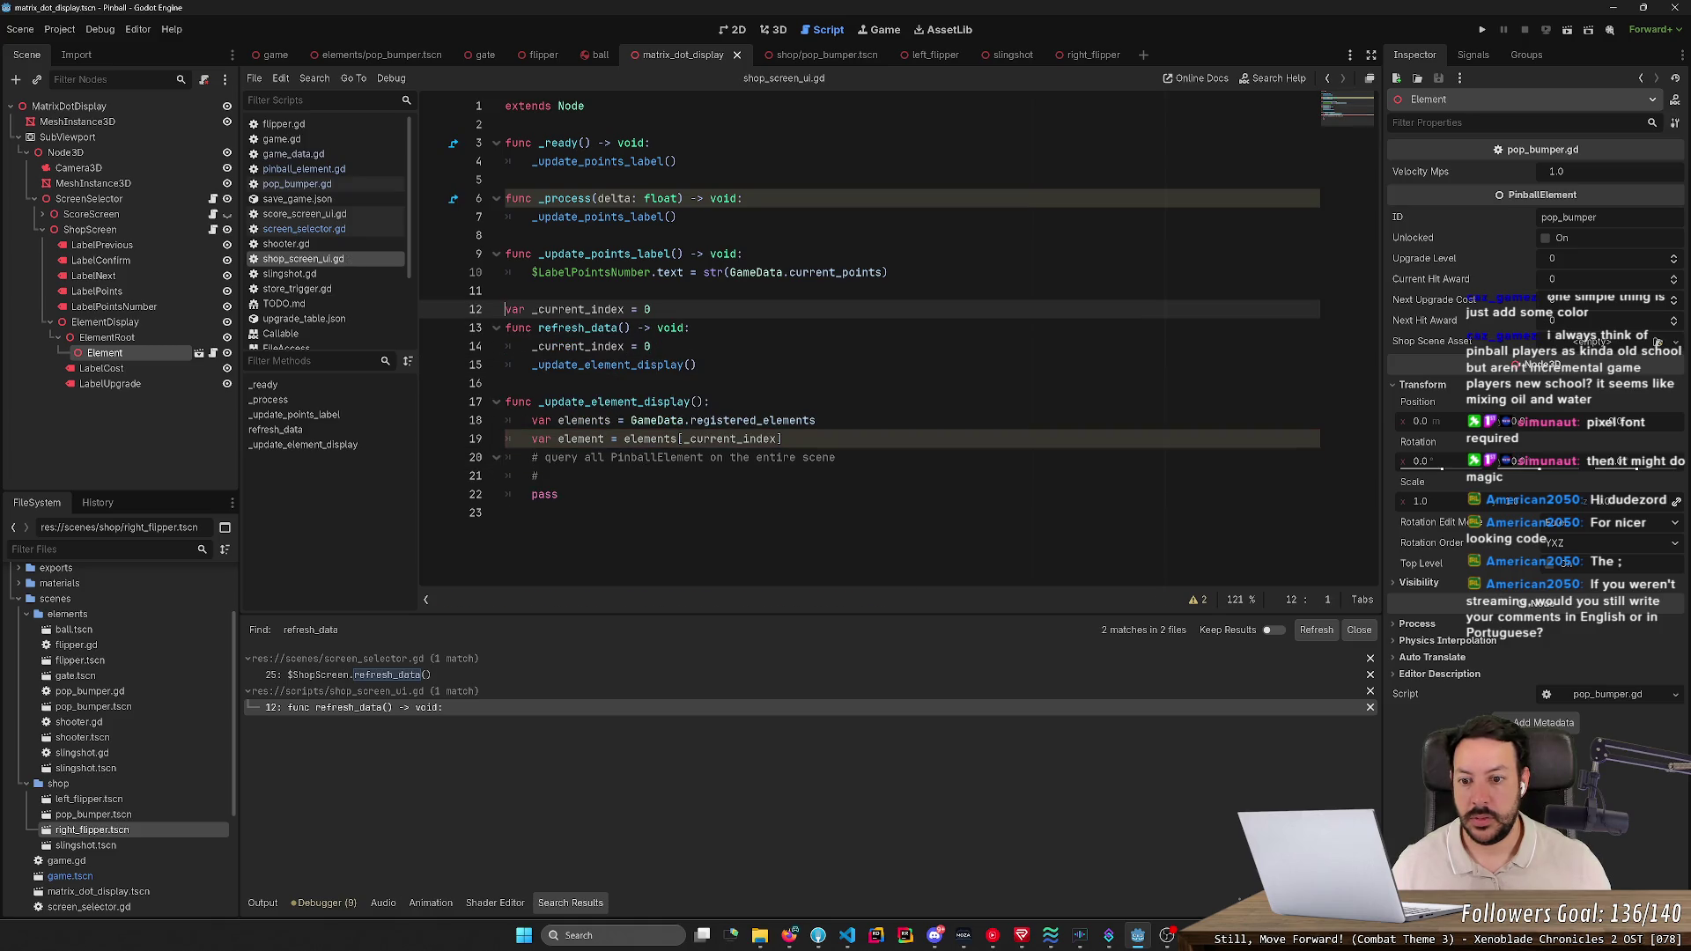
Step: Delete the placeholder comment lines below the element line and save again
left_click(783, 439)
key("Return")
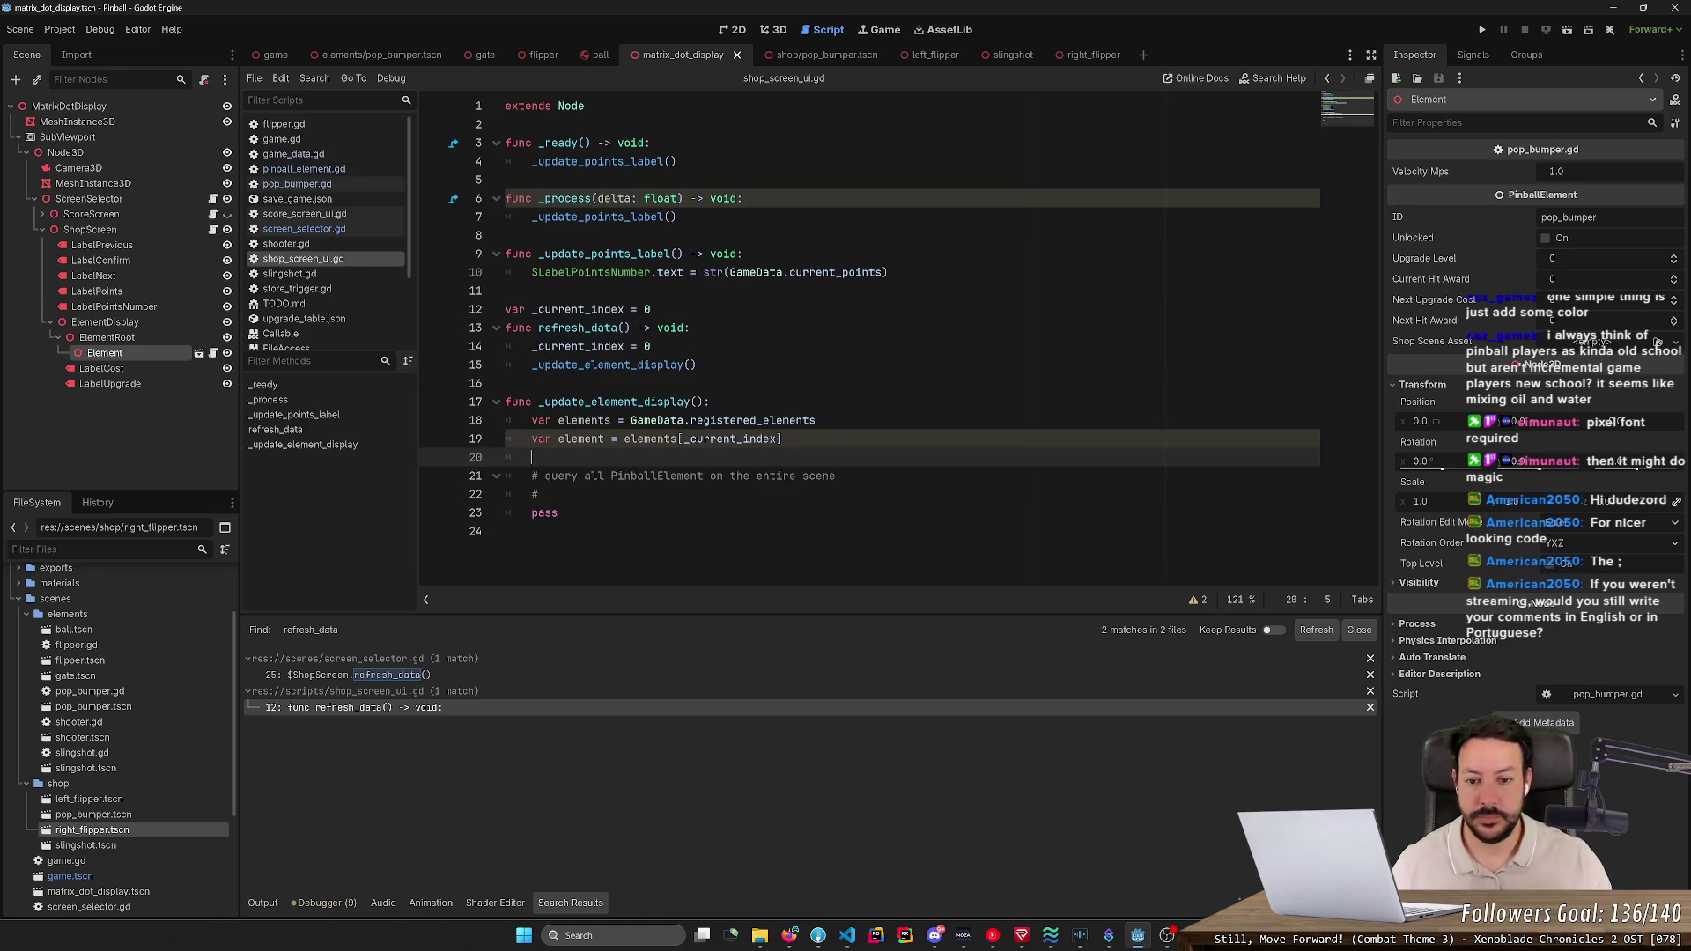
key("ctrl+shift+k")
key("ctrl+shift+k")
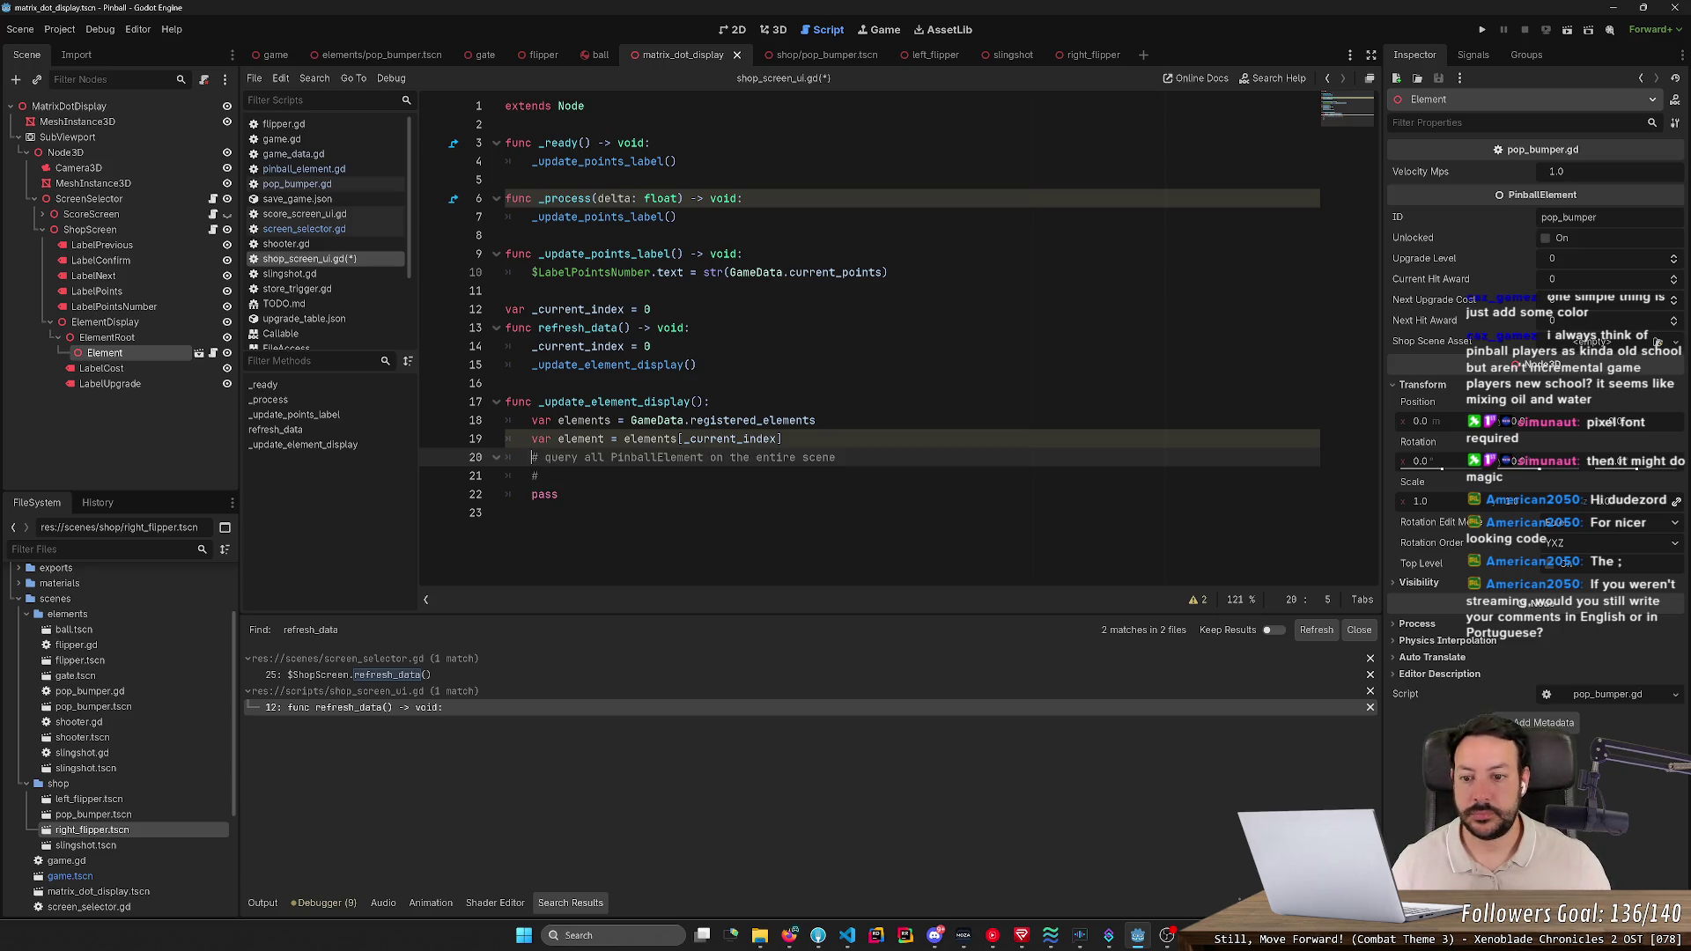
key("ctrl+shift+k")
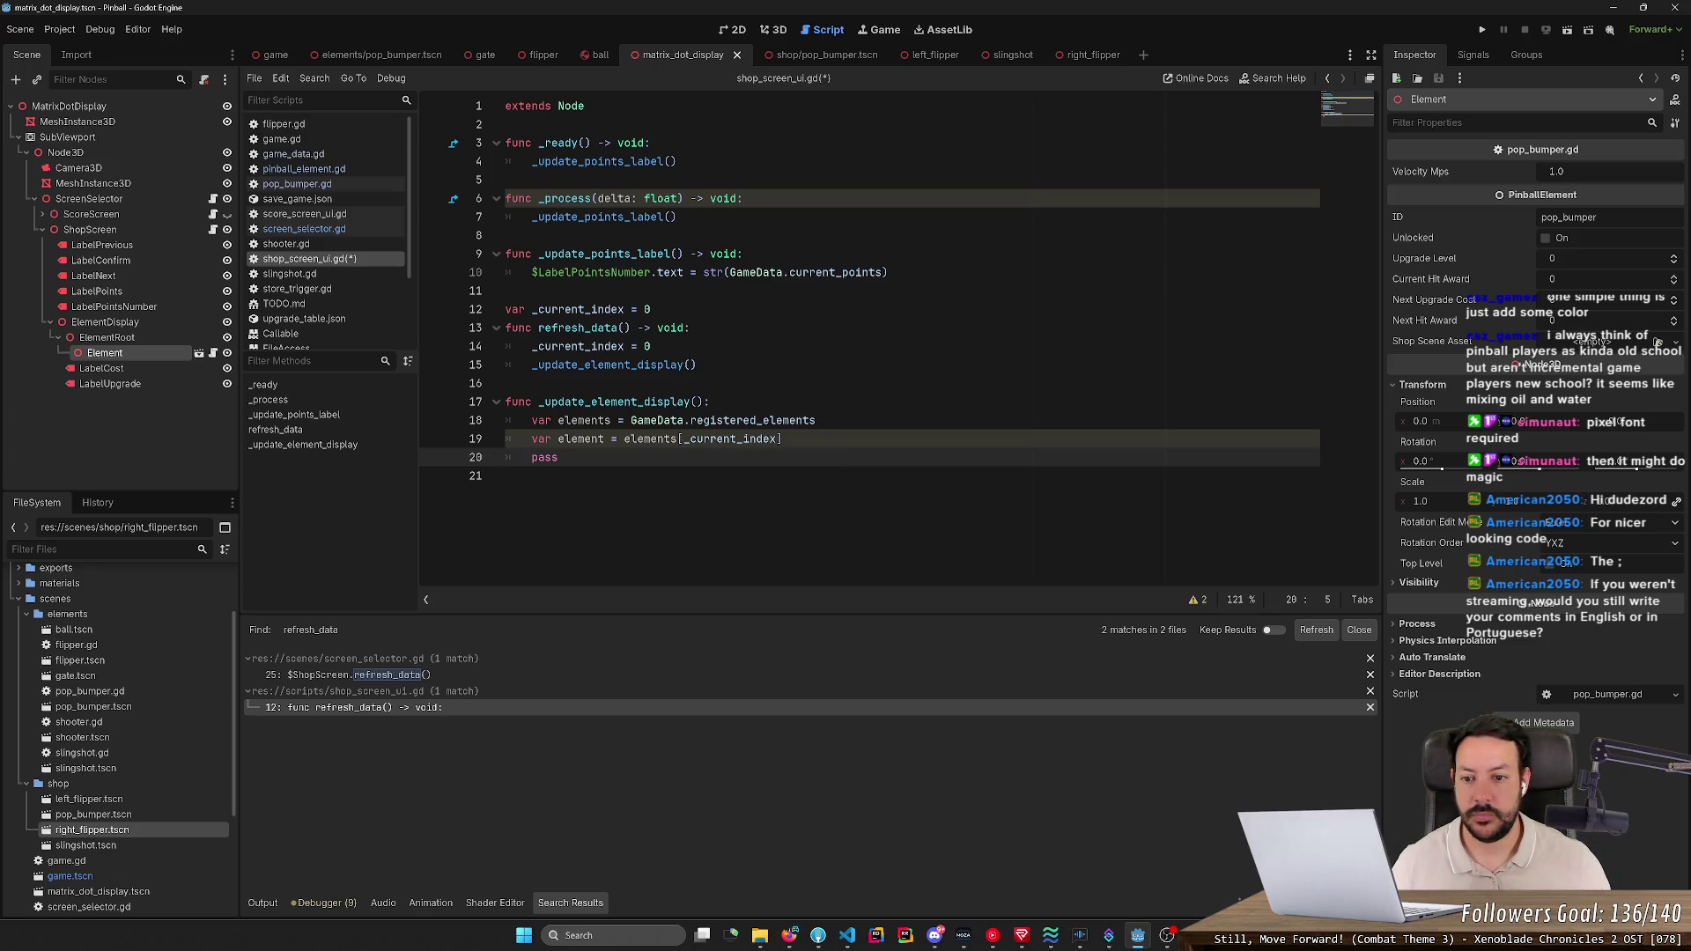
key("ctrl+s")
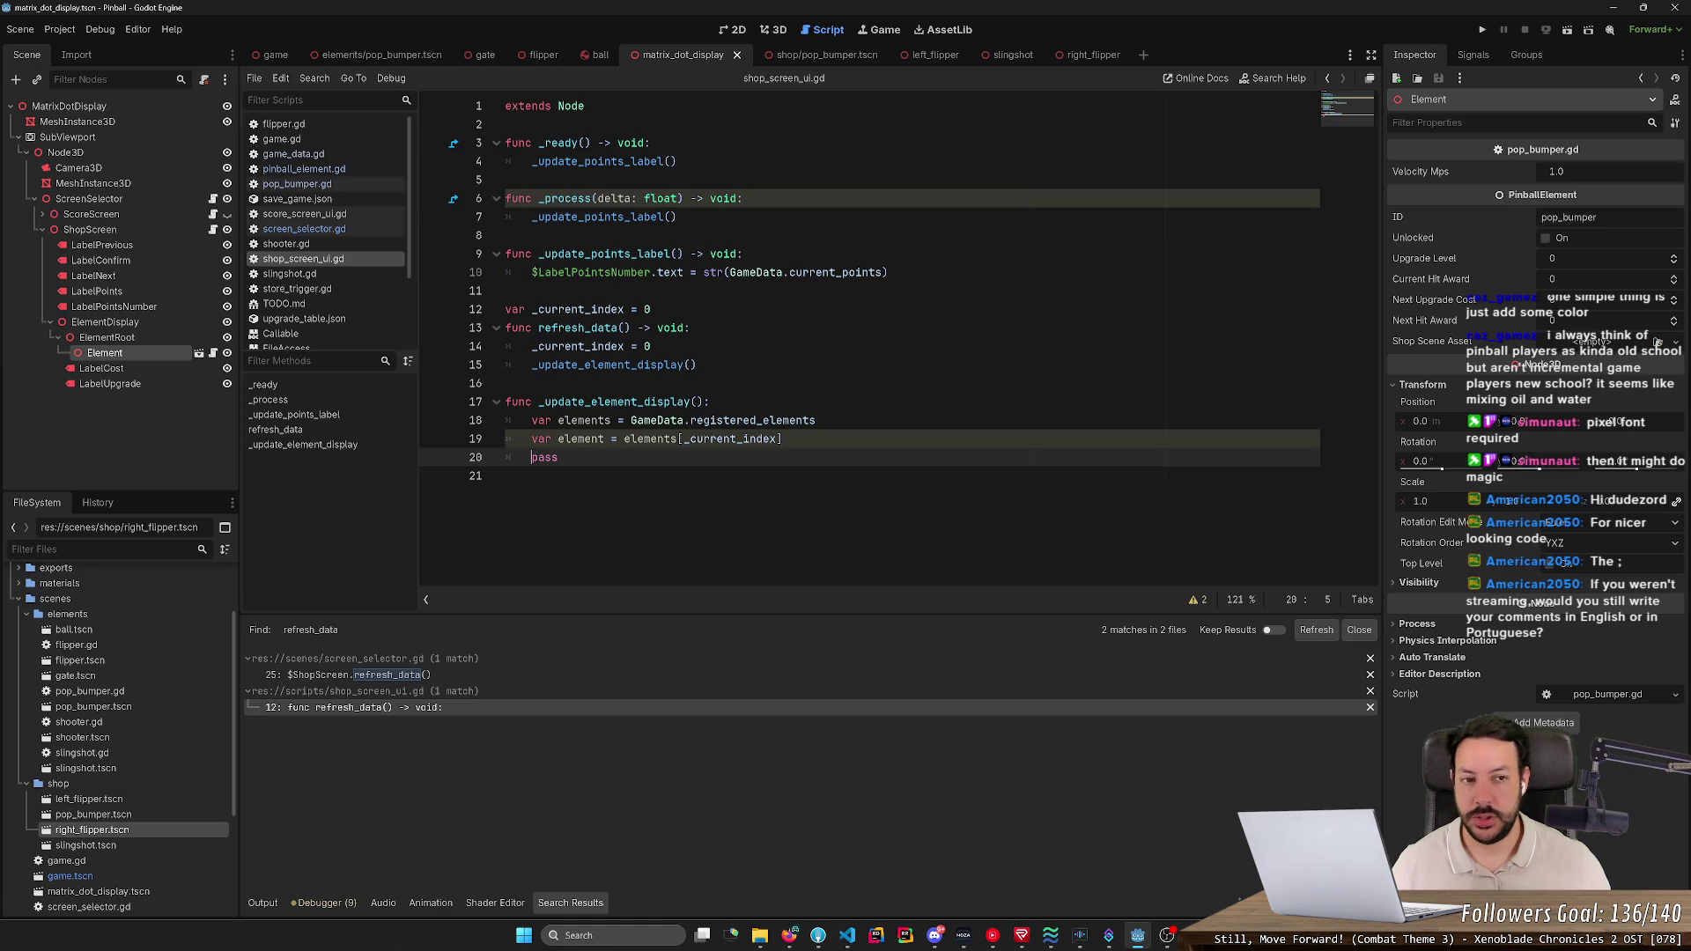
Step: Review the project's input actions in Project Settings > Input Map
left_click(65, 32)
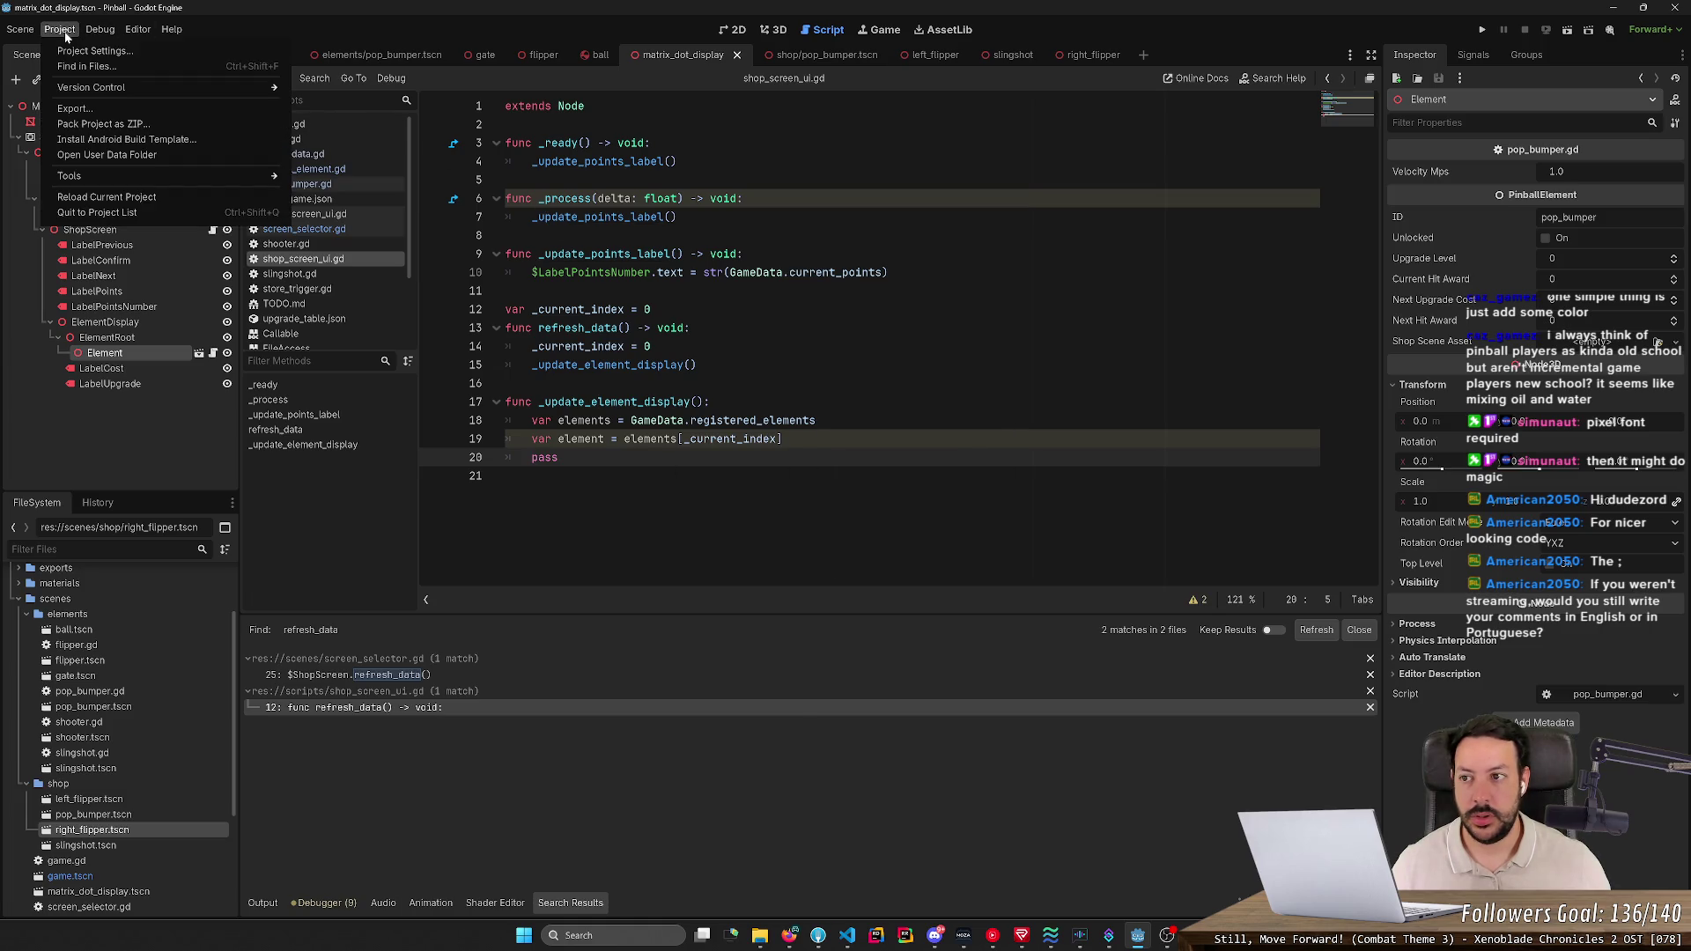
left_click(95, 51)
left_click(530, 261)
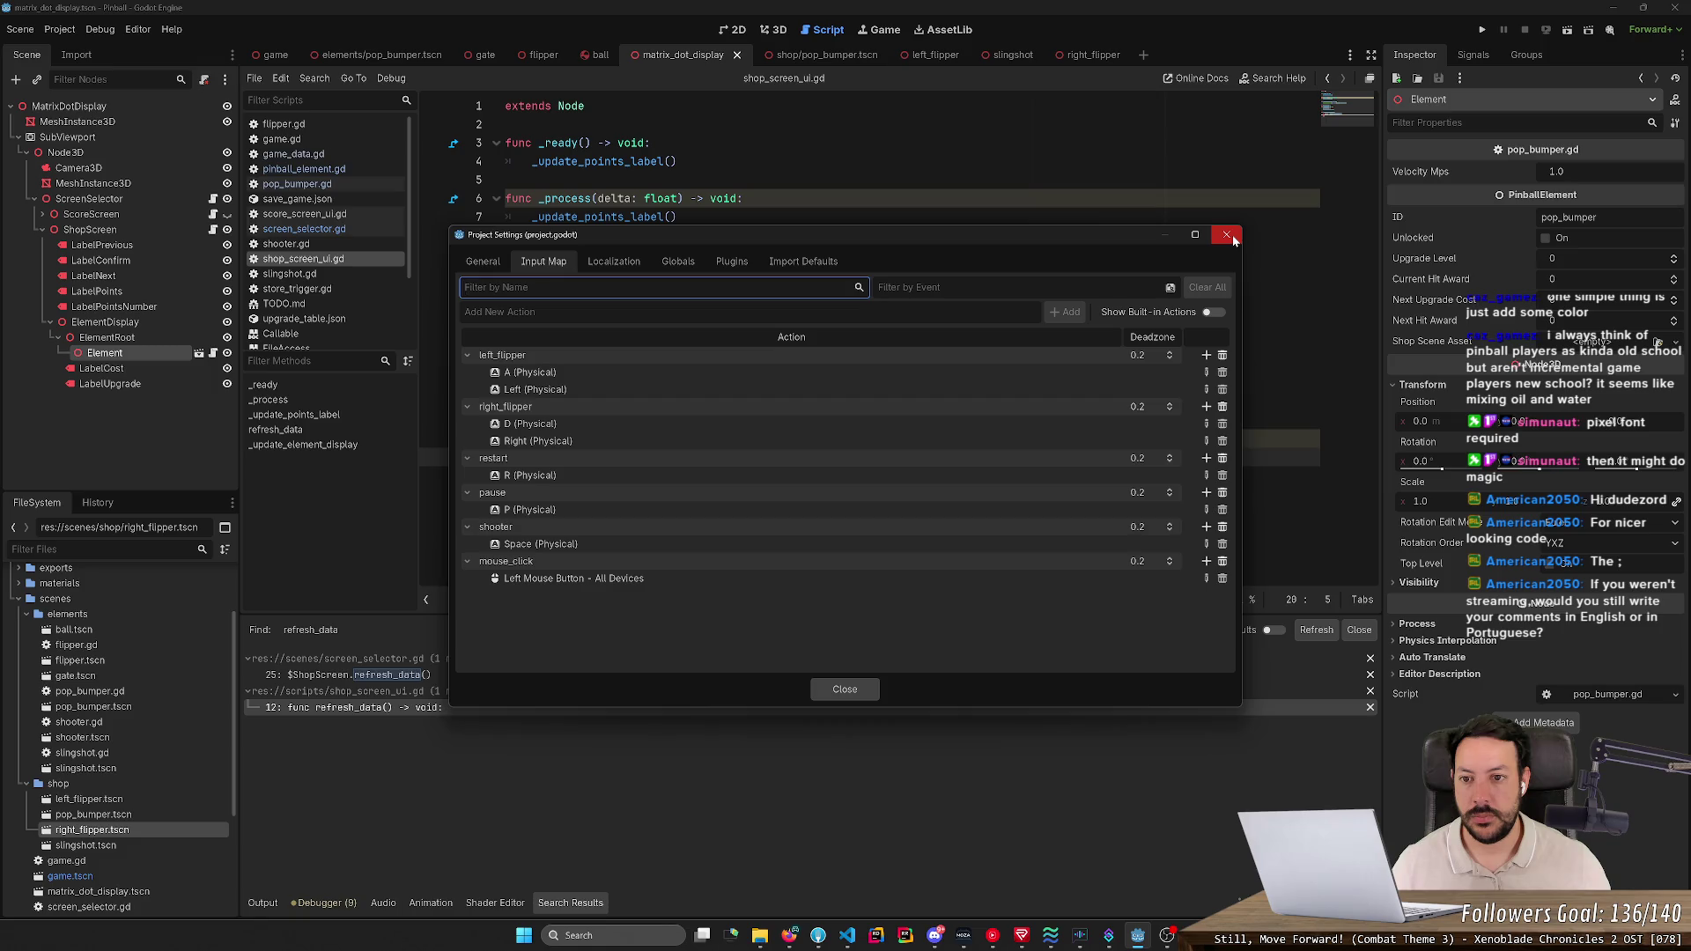
left_click(1226, 235)
Step: Add a blank line after the _update_points_label() call in _process and select that line
left_click(676, 216)
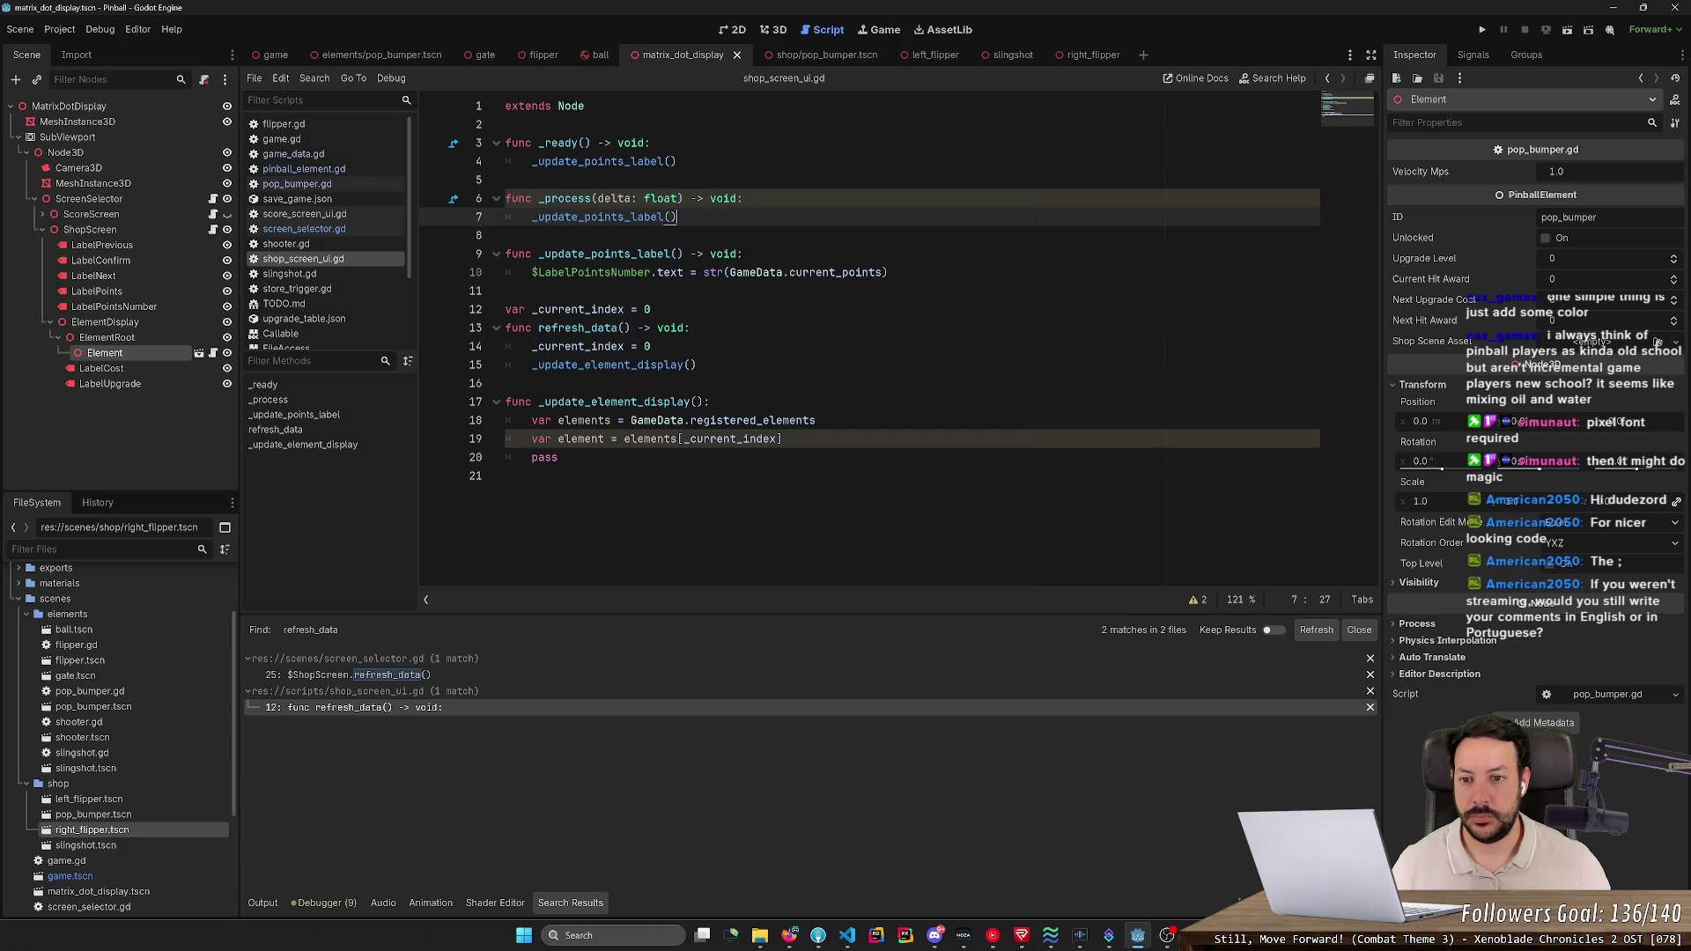
key("Return")
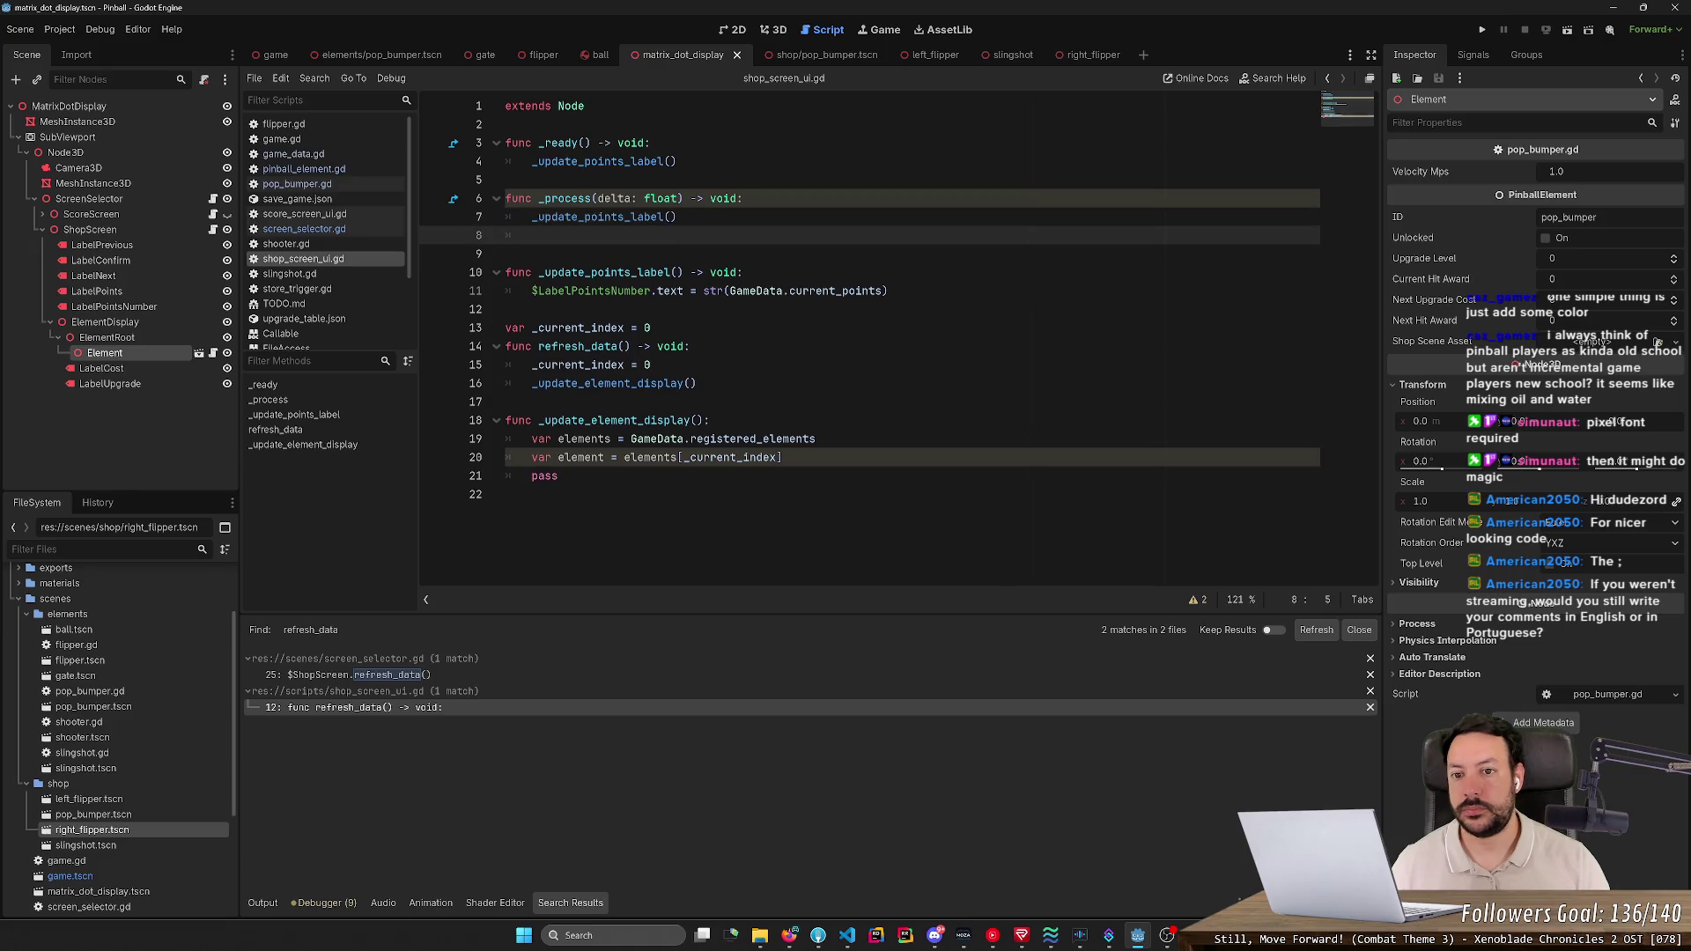
key("Left")
key("Left")
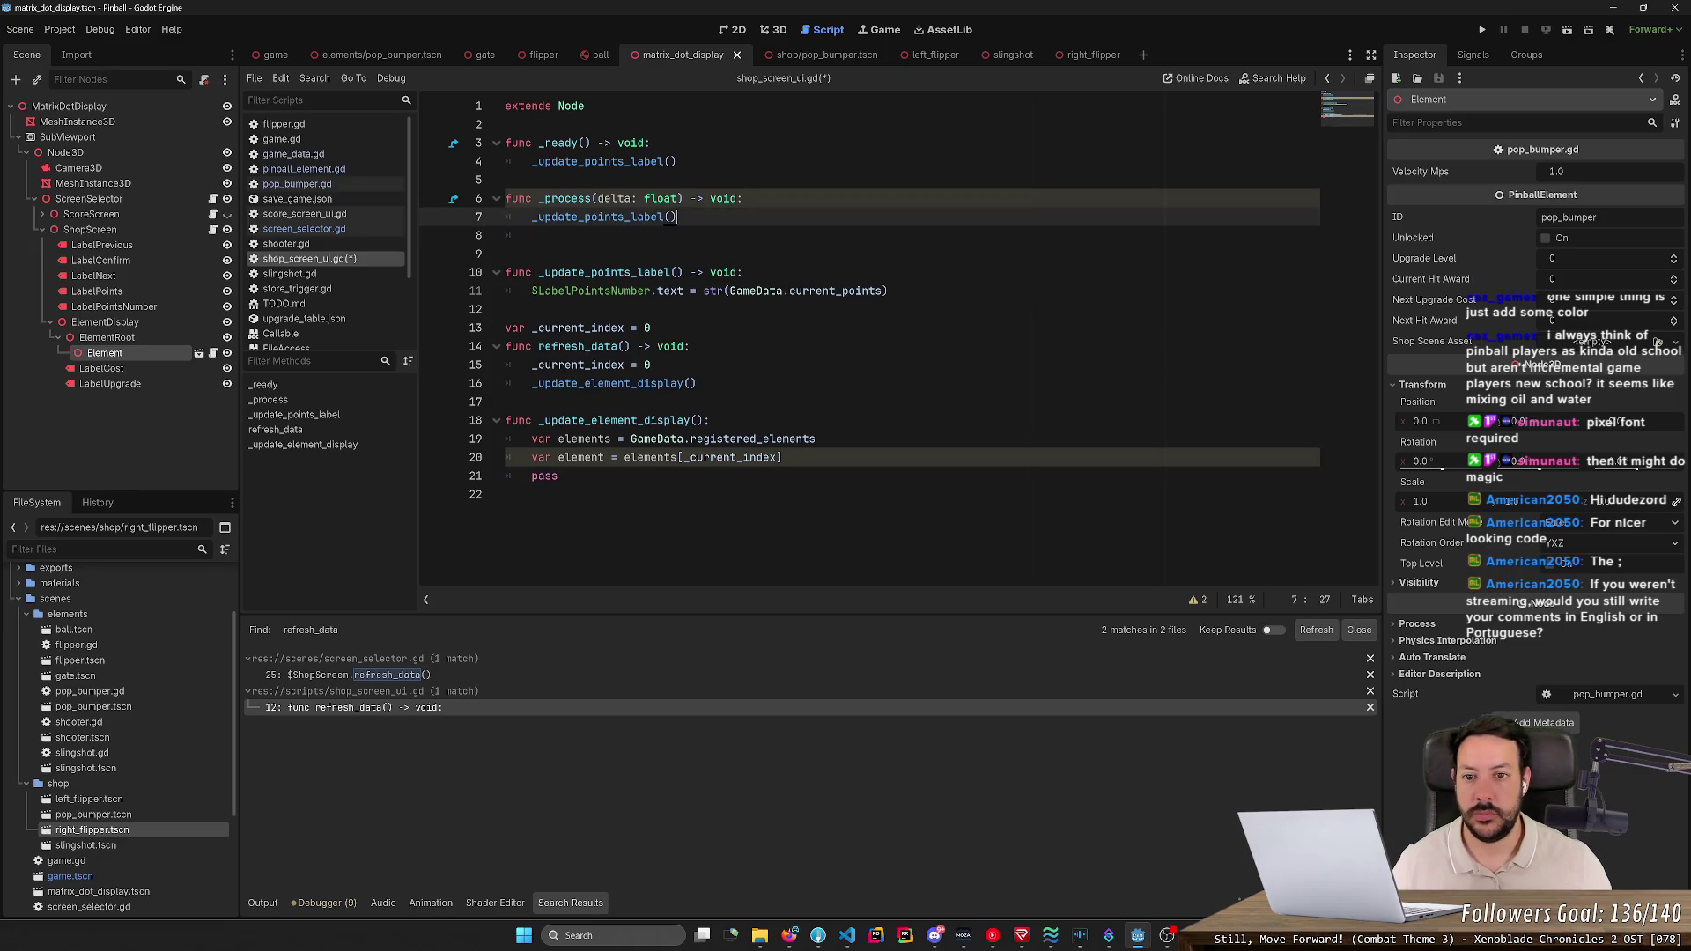
key("shift+Up")
key("shift+End")
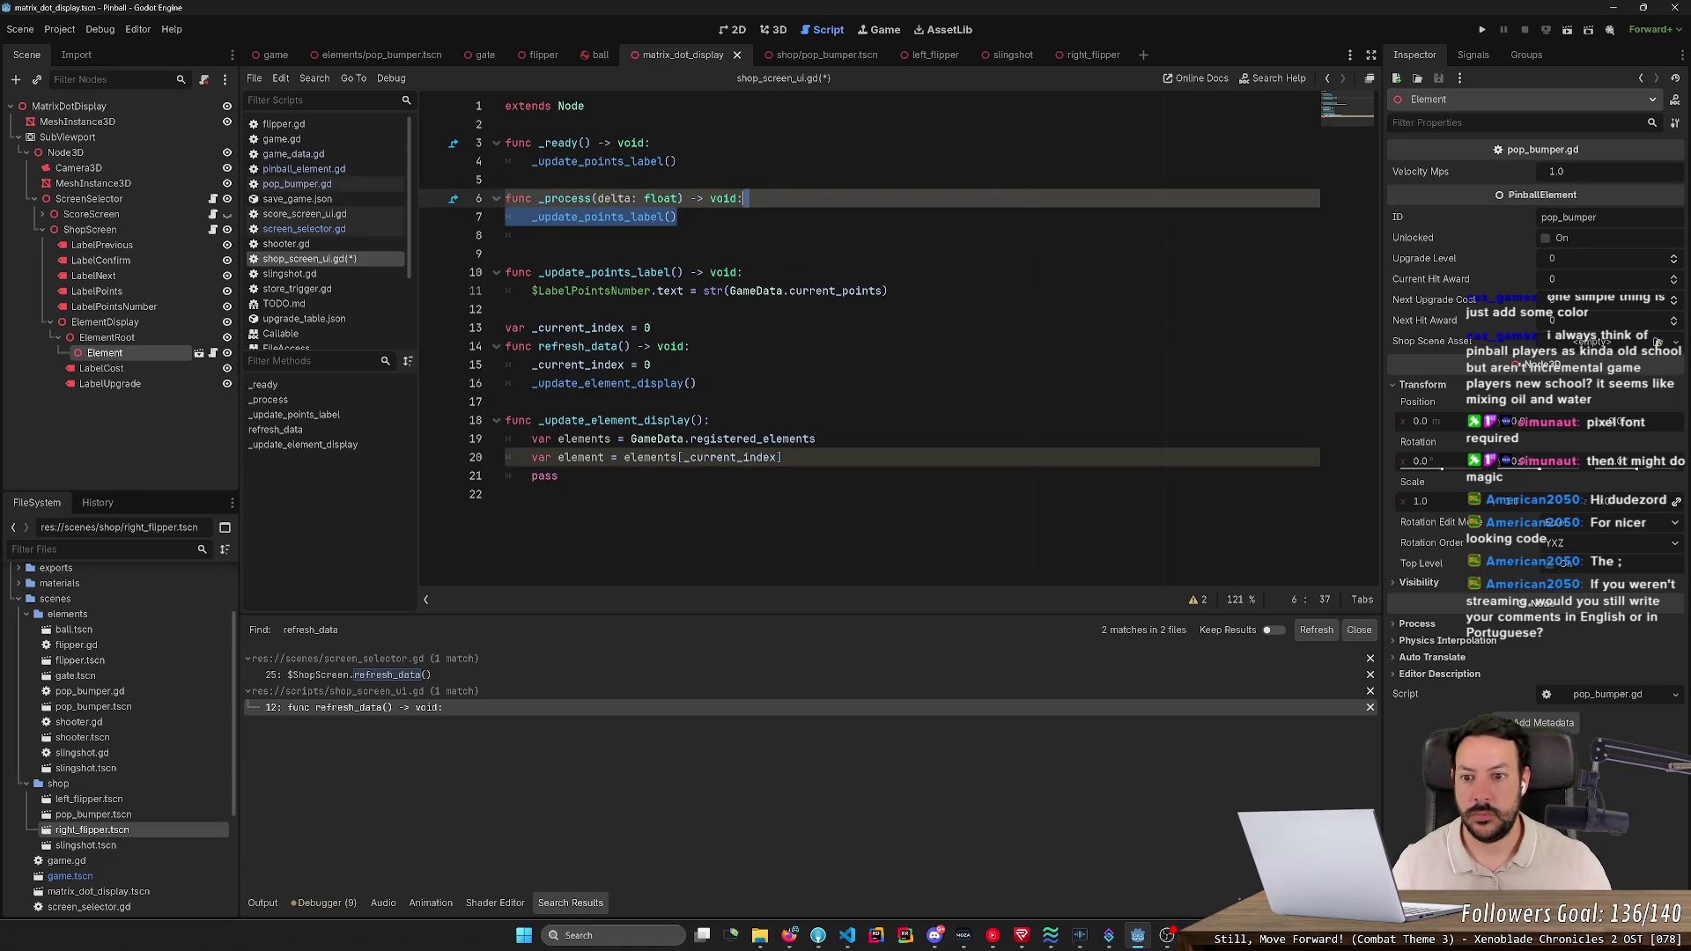
Step: Paste the points-label update at the end of refresh_data
key("ctrl+c")
left_click(697, 383)
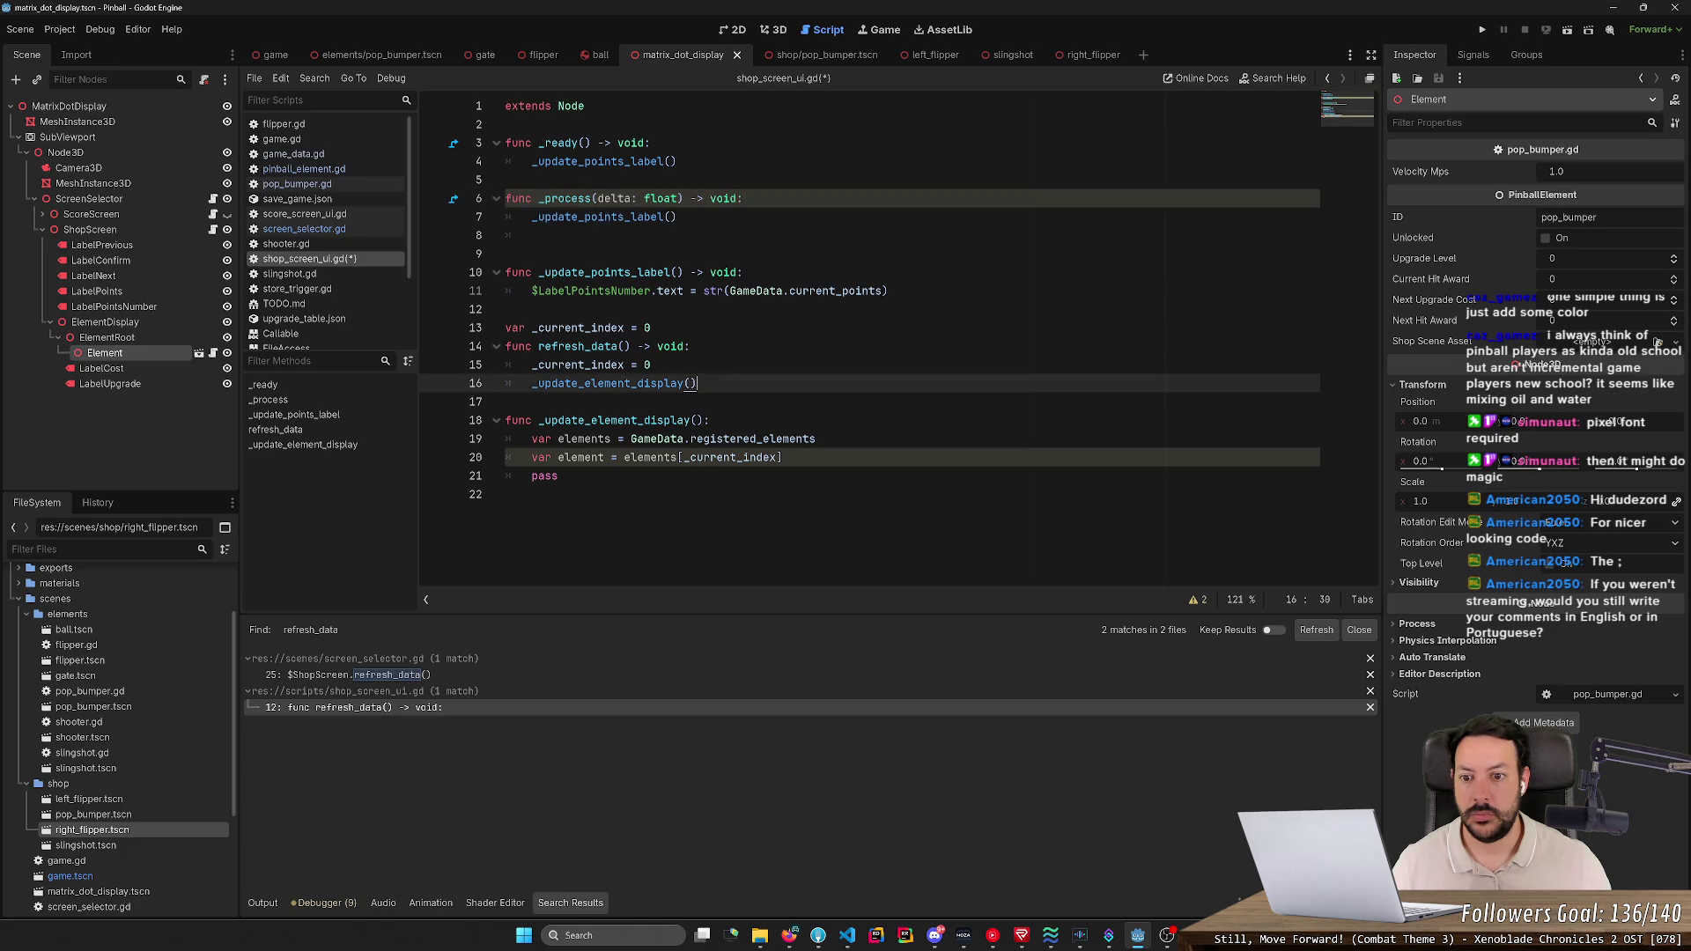
key("ctrl+v")
Step: Add an if Input.is_action_just_pressed("left_flipper"): check inside _process
left_click(677, 216)
key("shift+Up")
key("shift+Up")
left_click(744, 198)
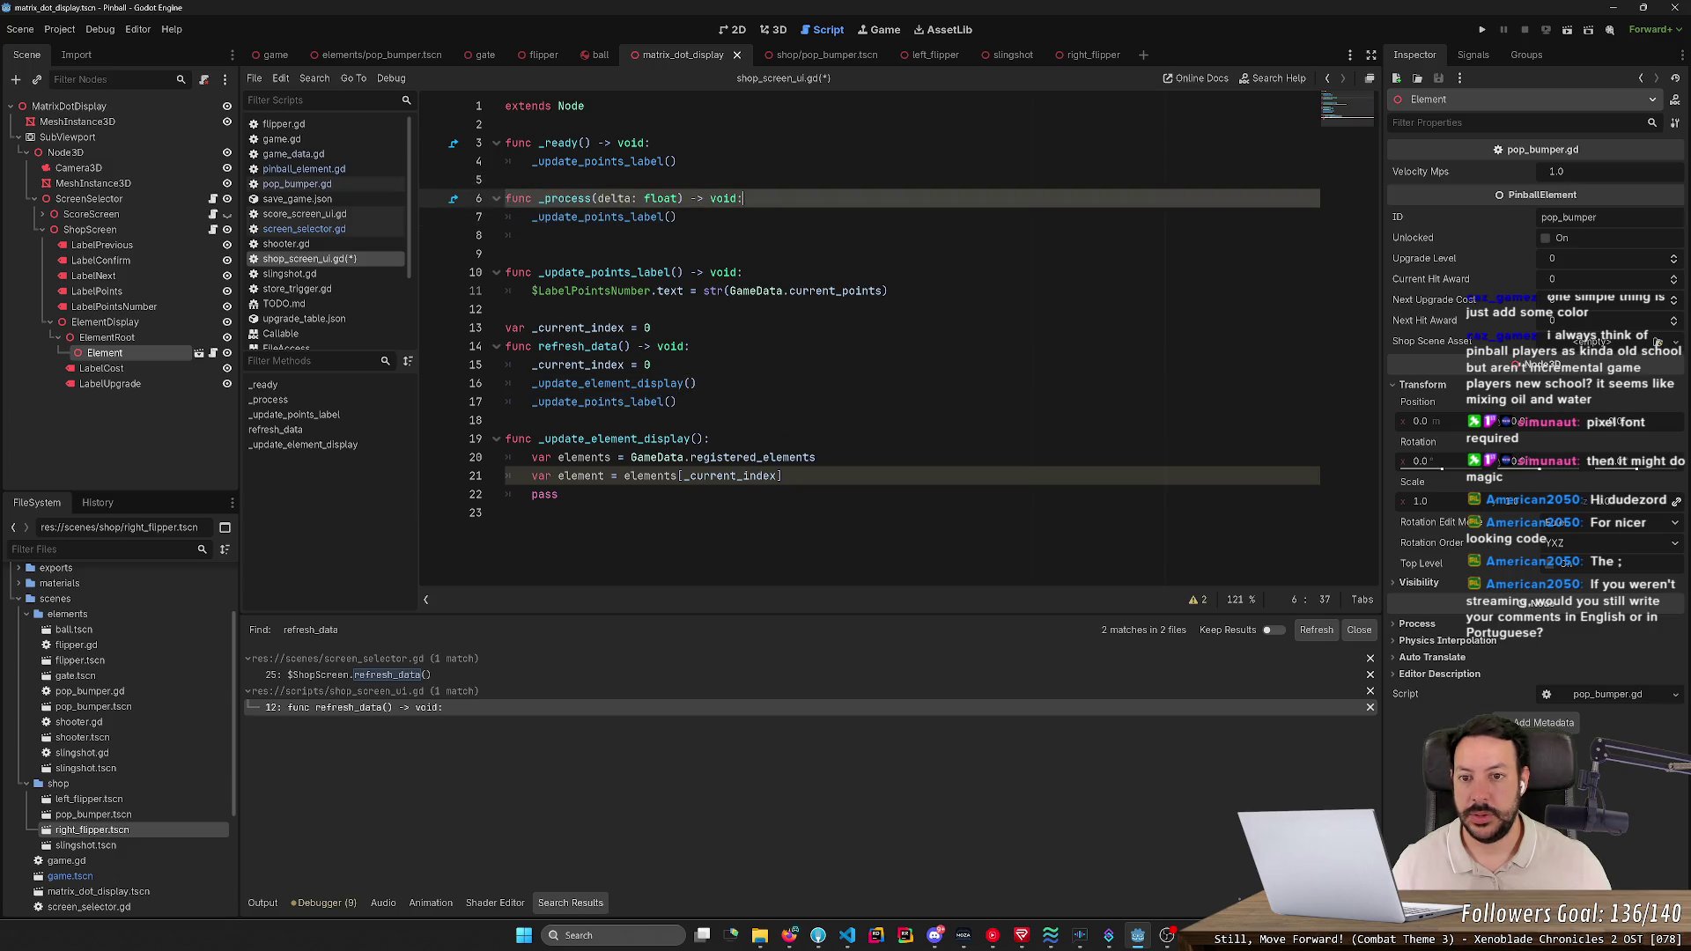
key("Return")
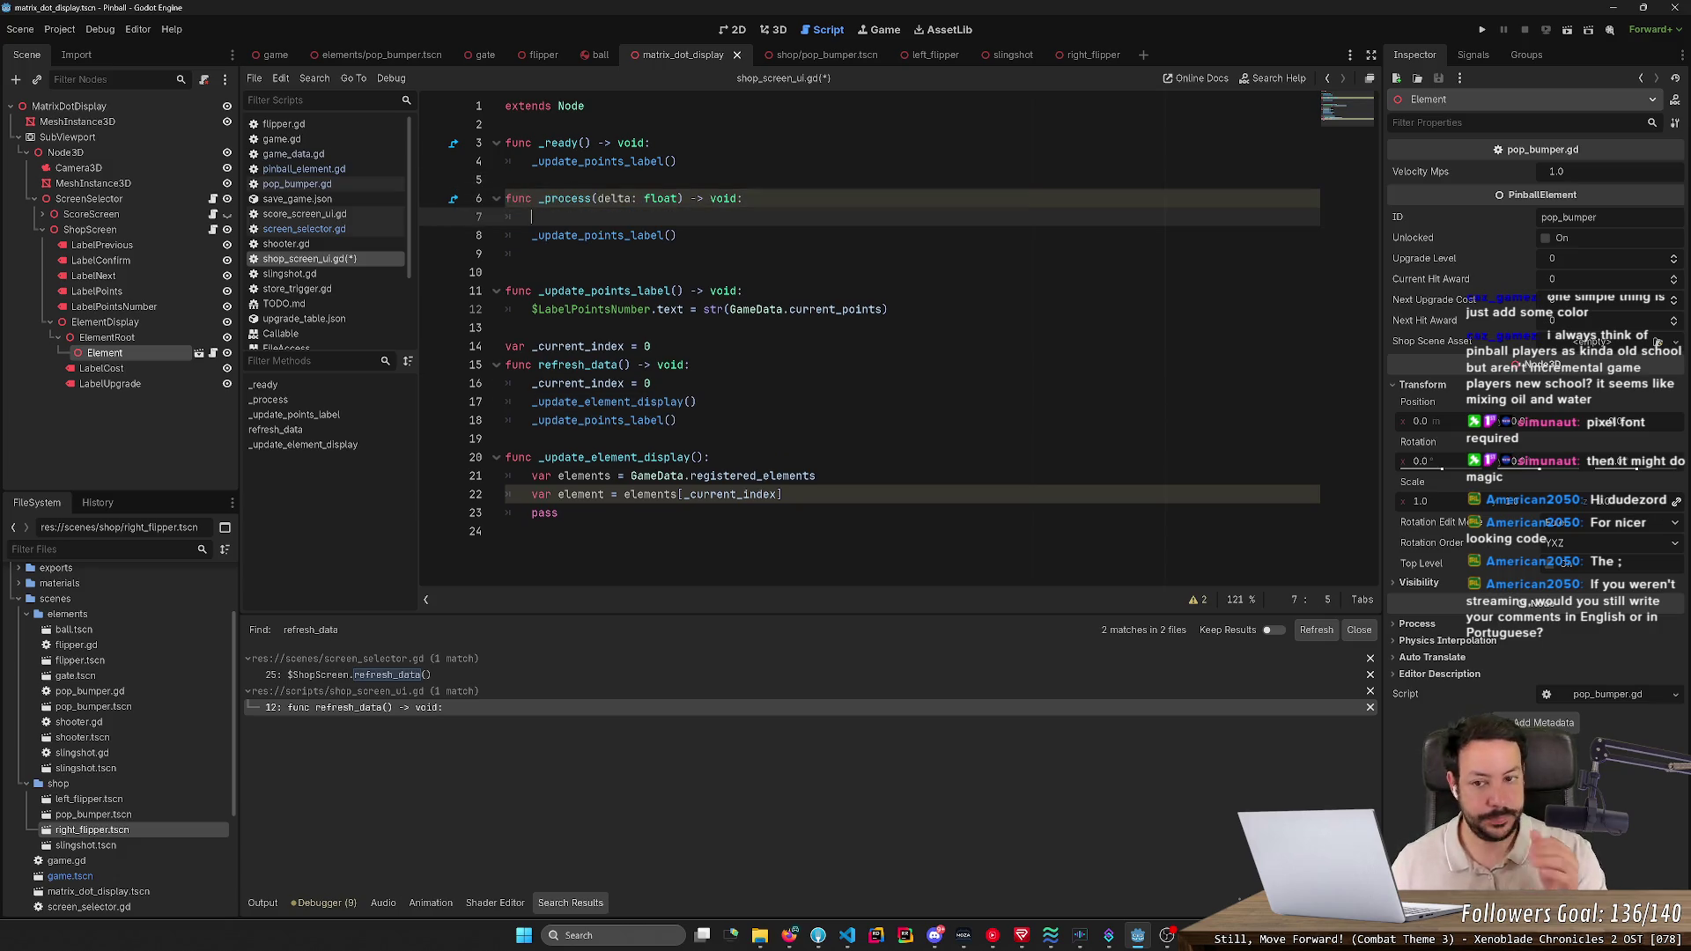
type("if Input.")
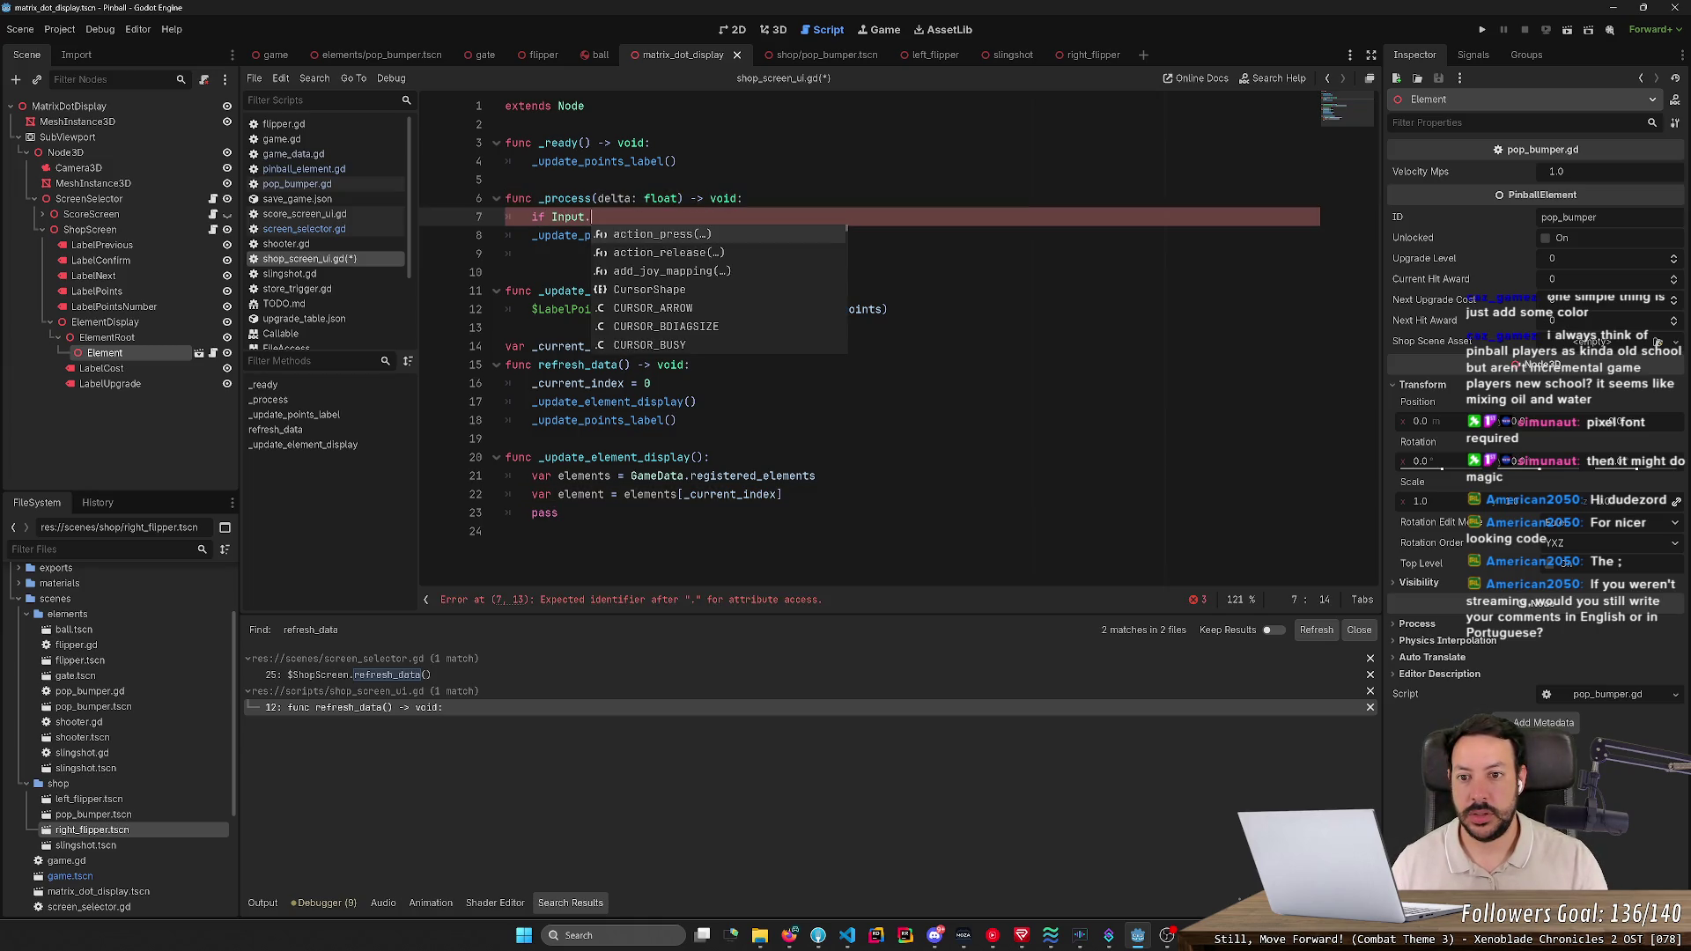
type("action_just")
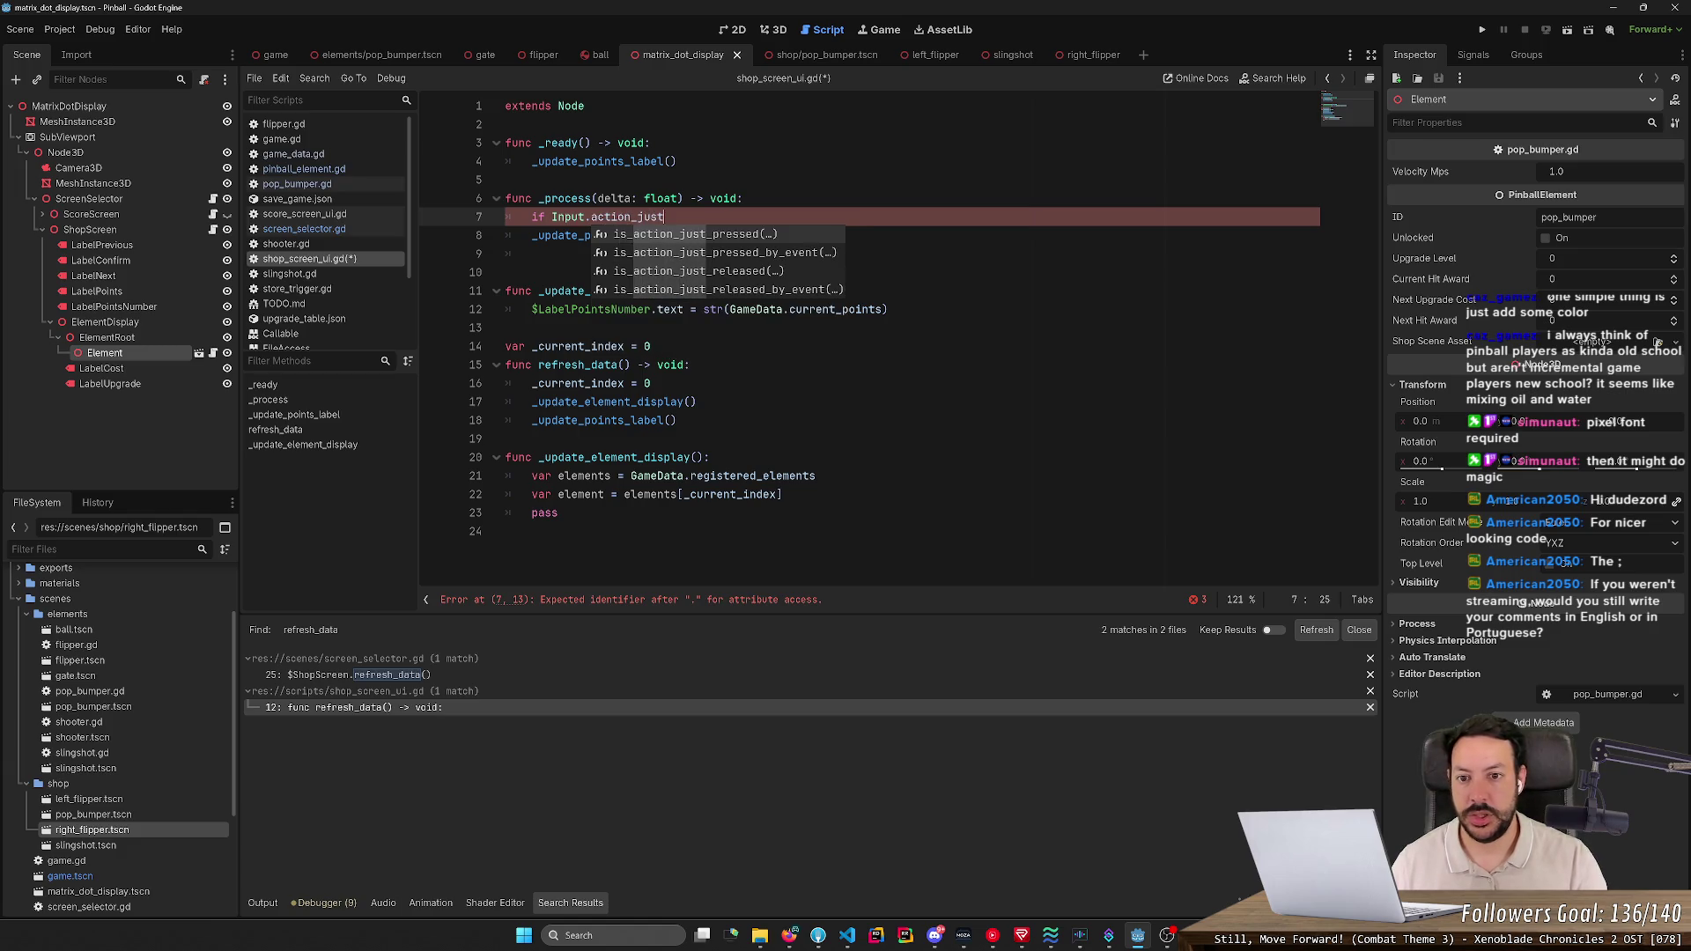
key("Return")
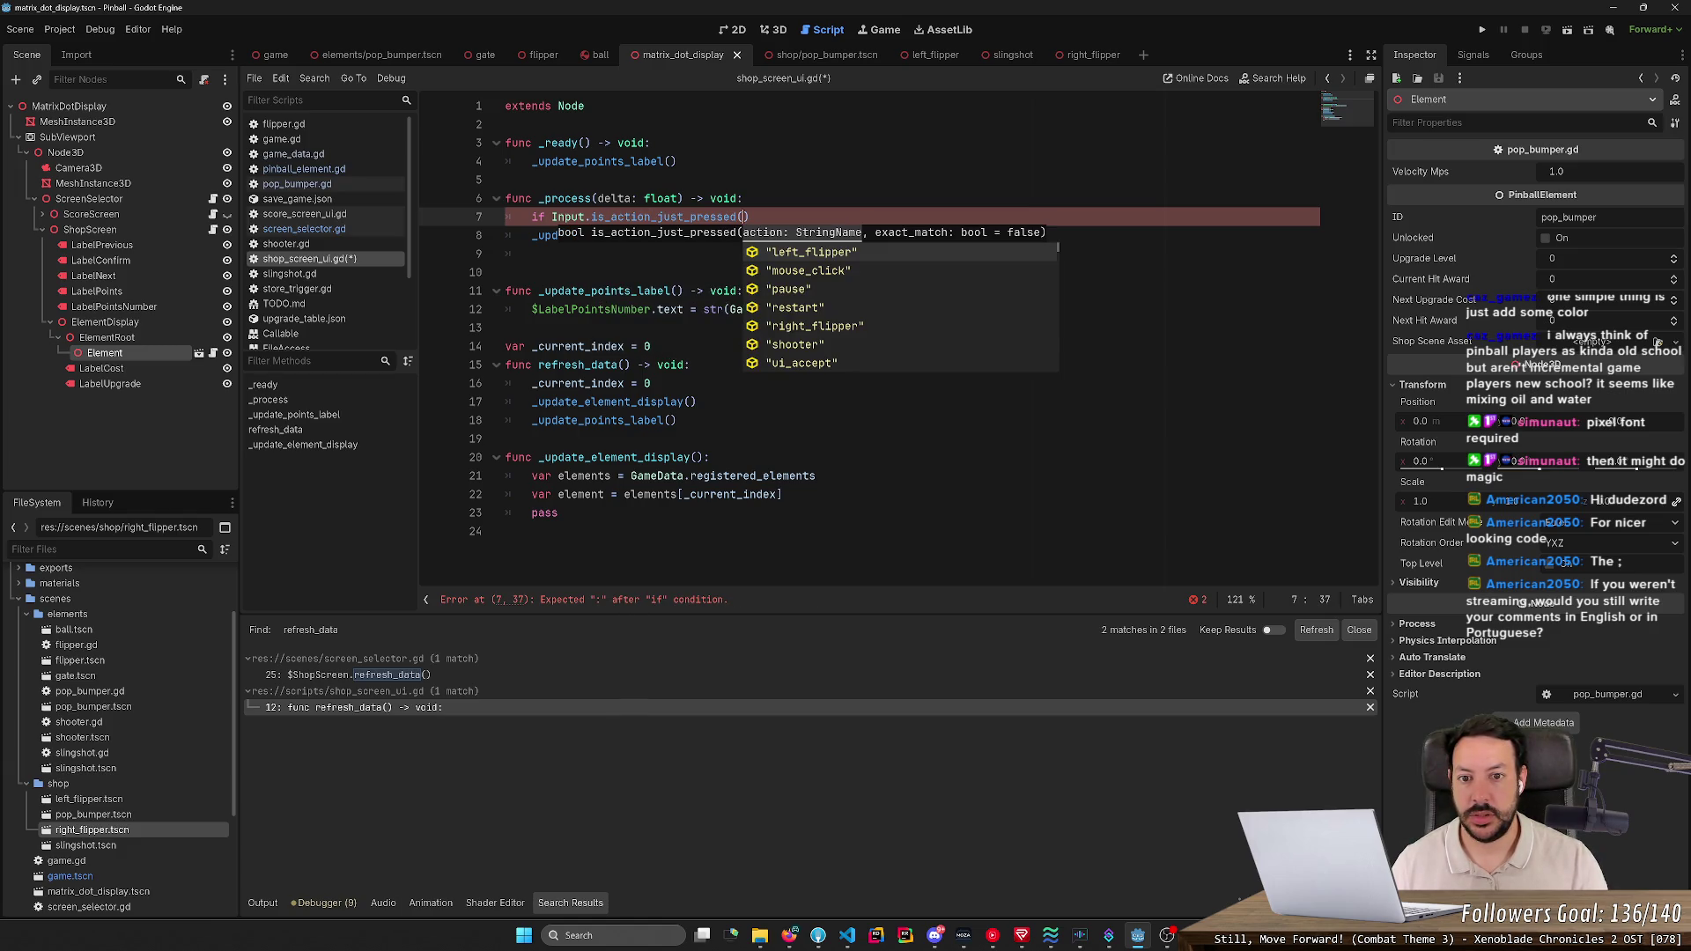
key("Return")
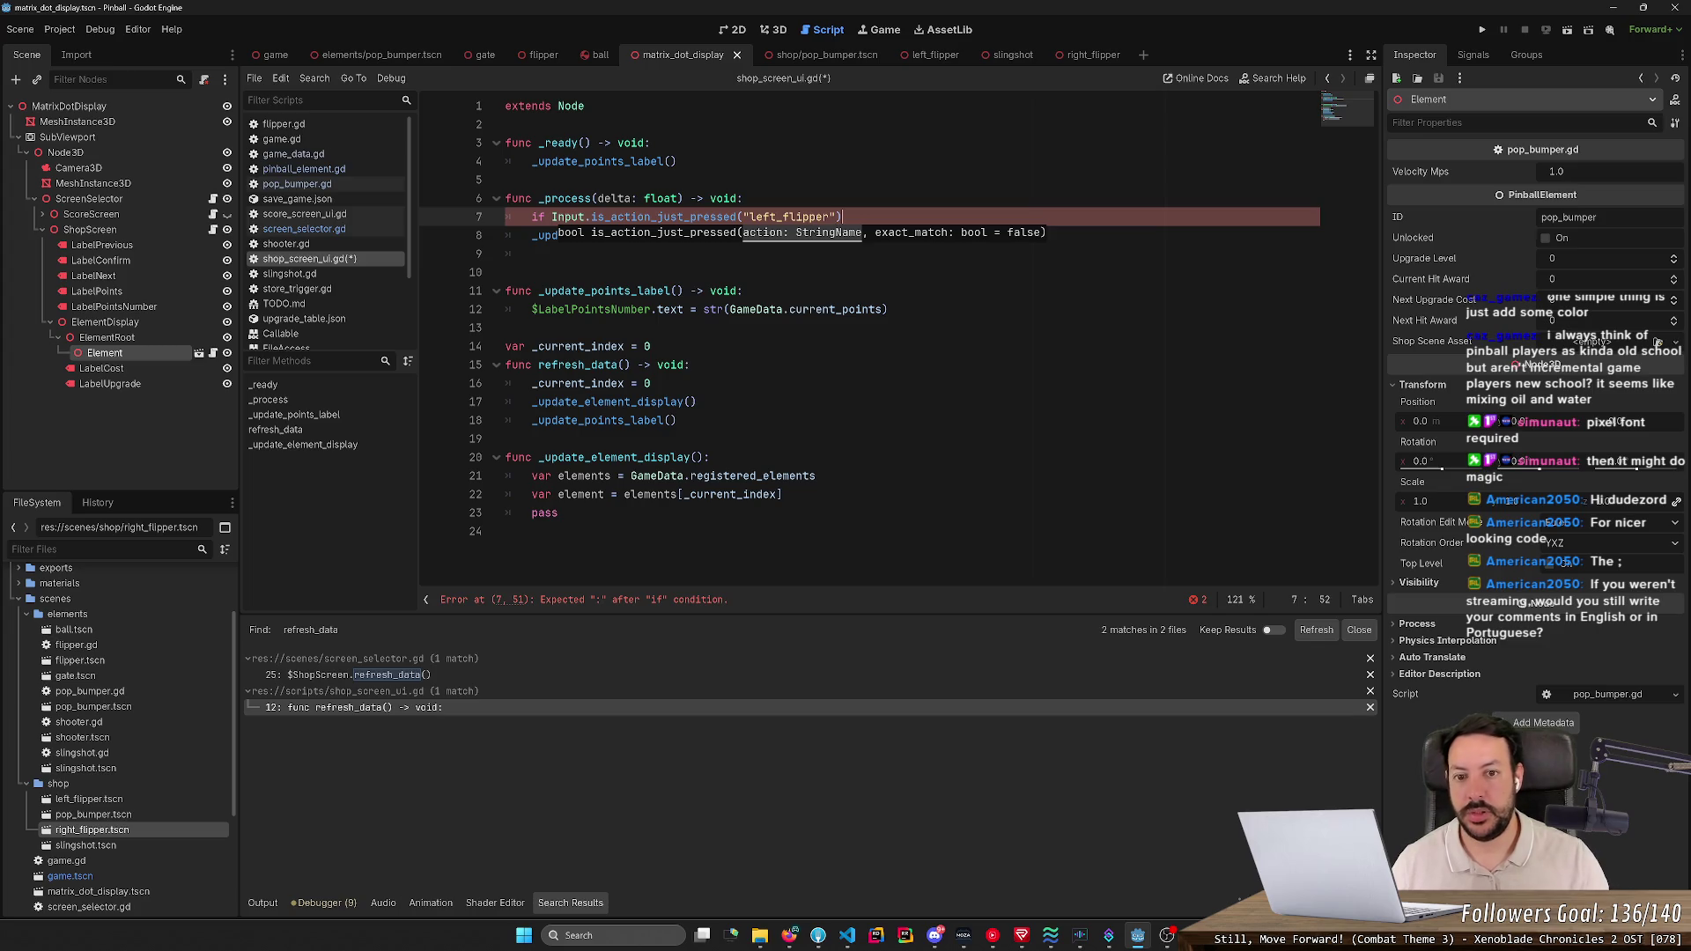
type(":")
key("Return")
Step: In the left_flipper branch, write _current_index = _current_index - 1 %
type("current")
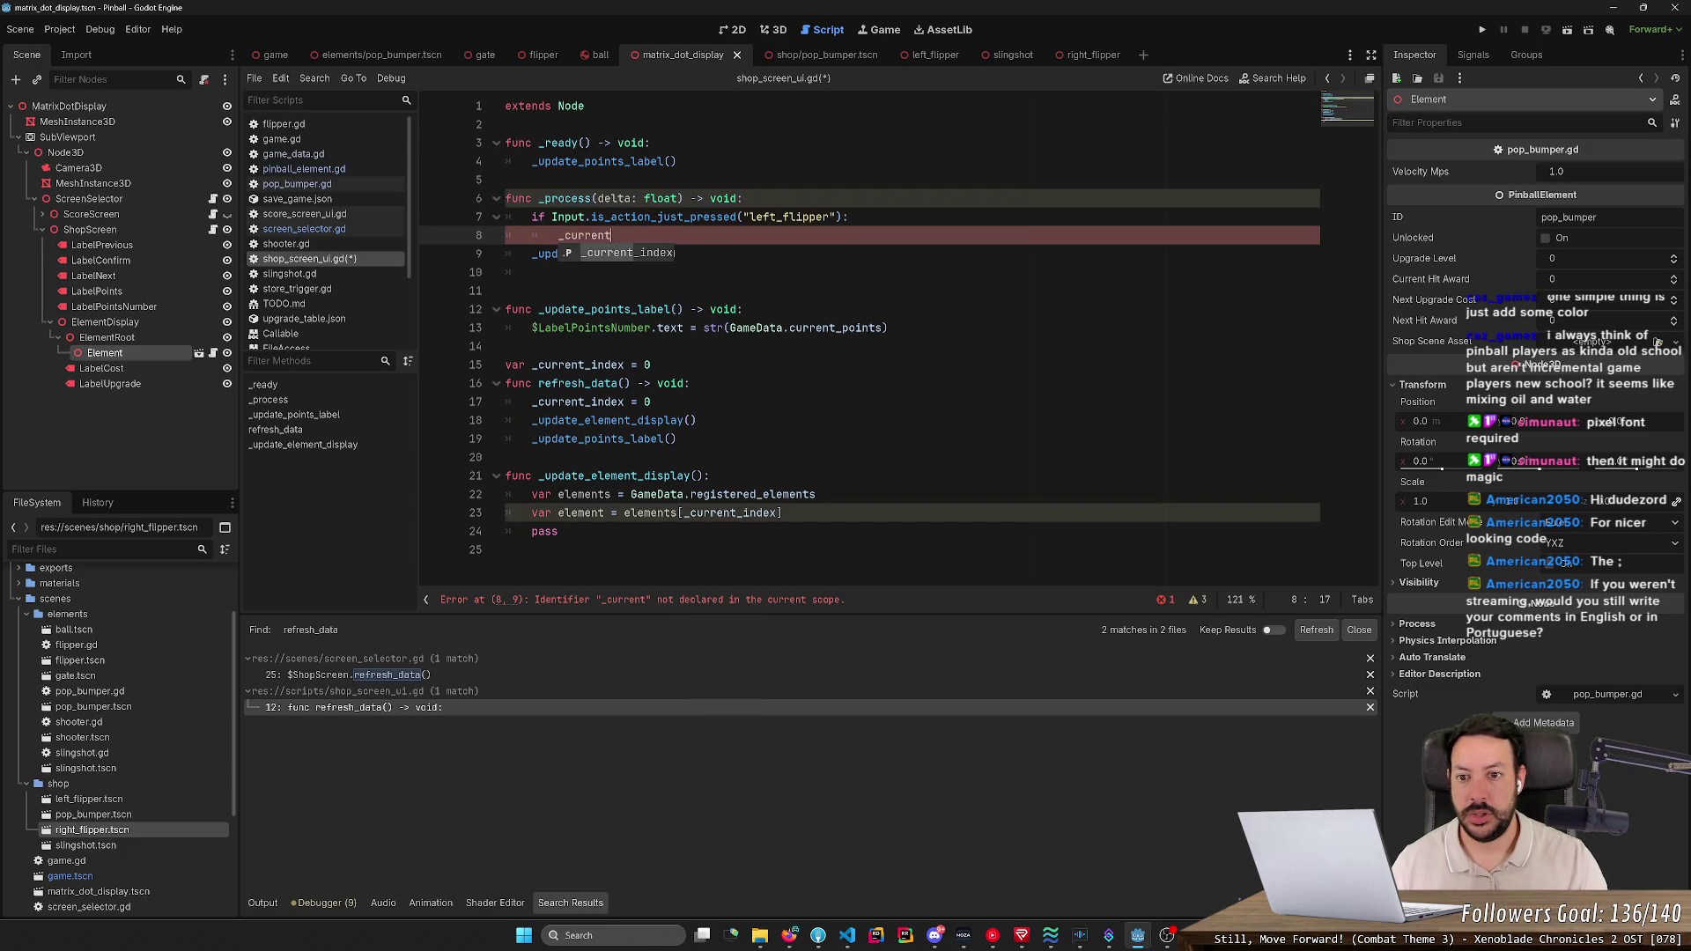
key("Return")
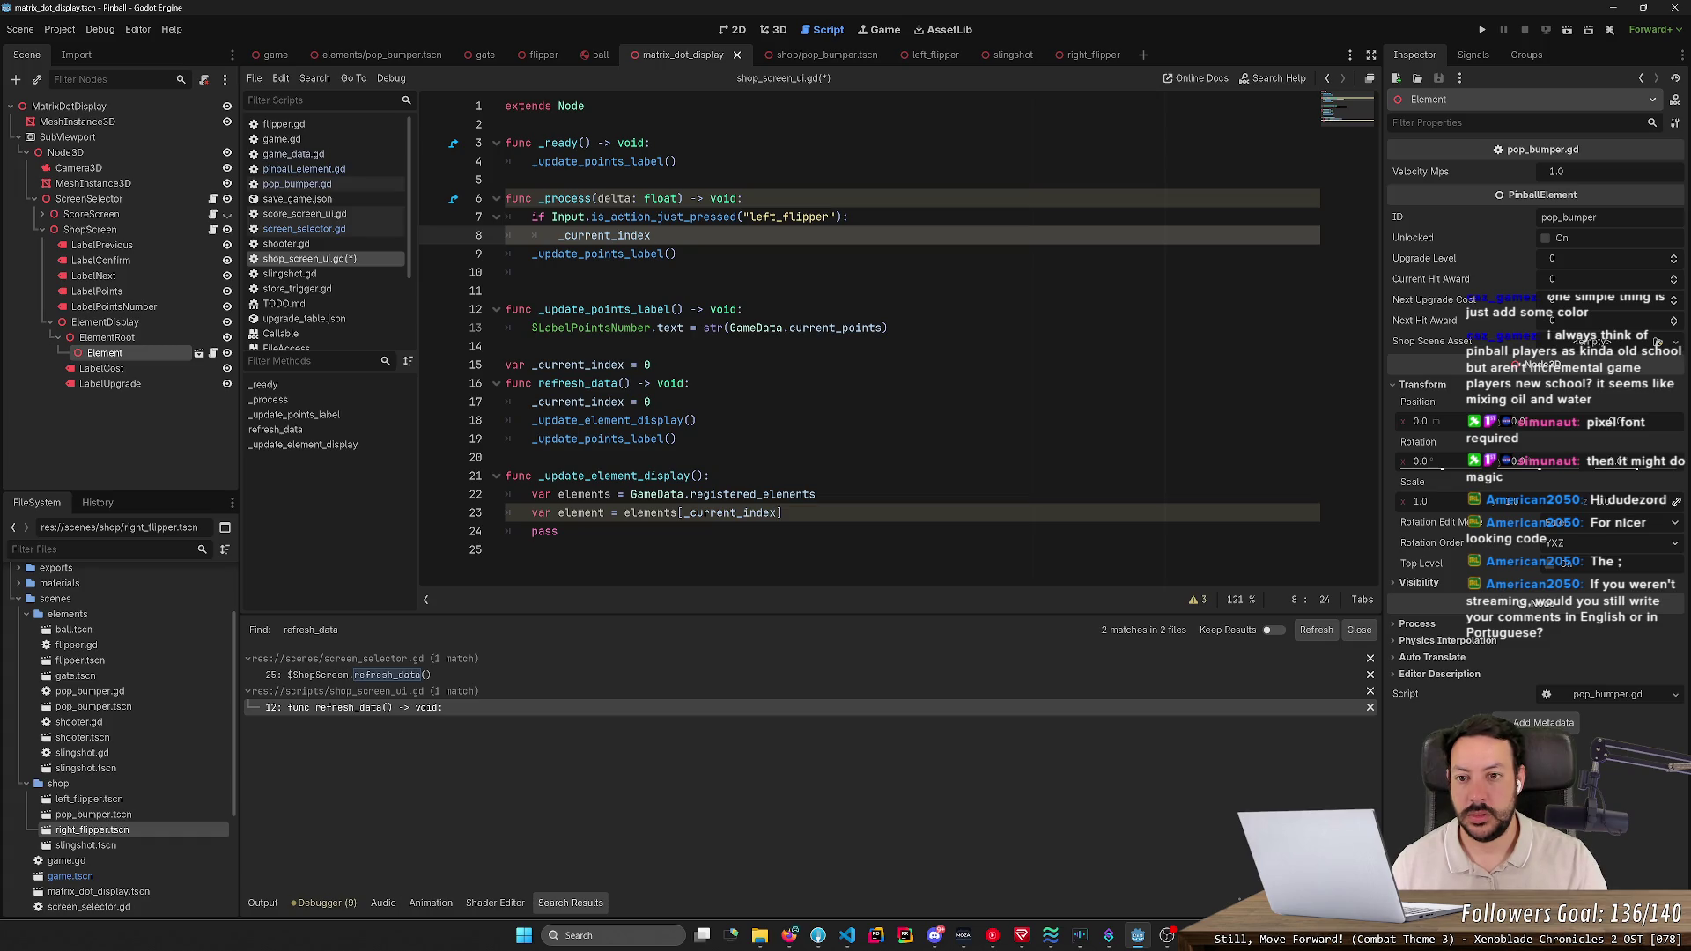
type("_cur")
key("Return")
type("1) %")
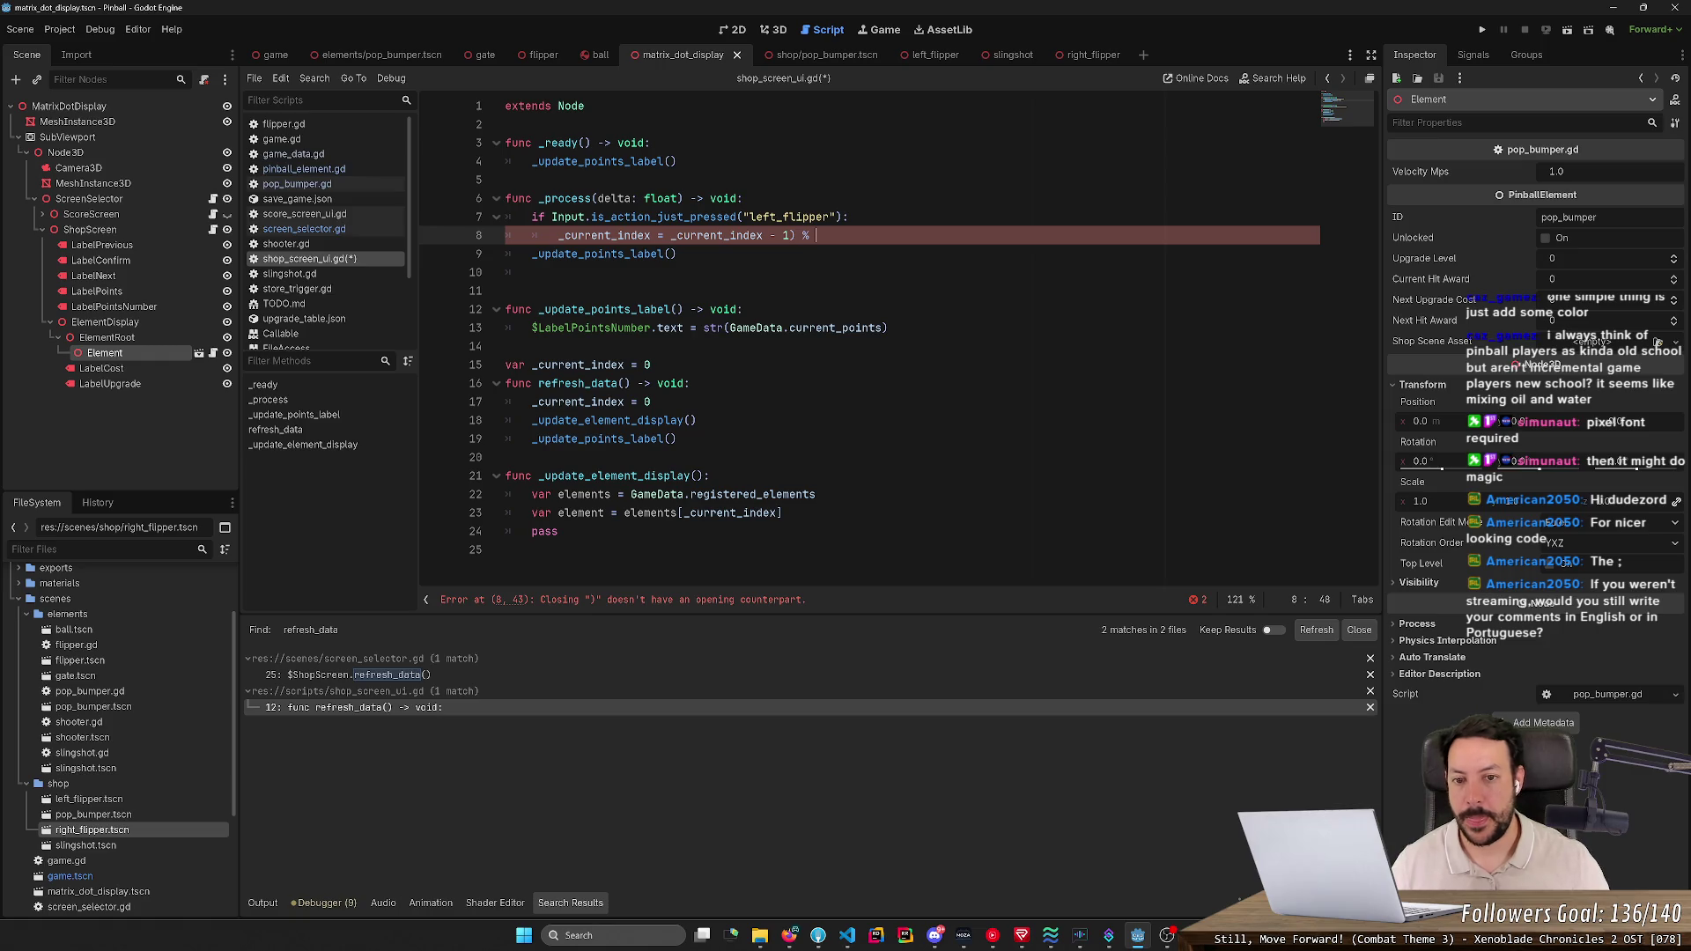
Step: Append GameData.registered_elements.size() after the modulo, replacing count() with size()
left_click_drag(631, 494, 816, 494)
key("ctrl+c")
left_click(816, 235)
key("ctrl+v")
type(".len")
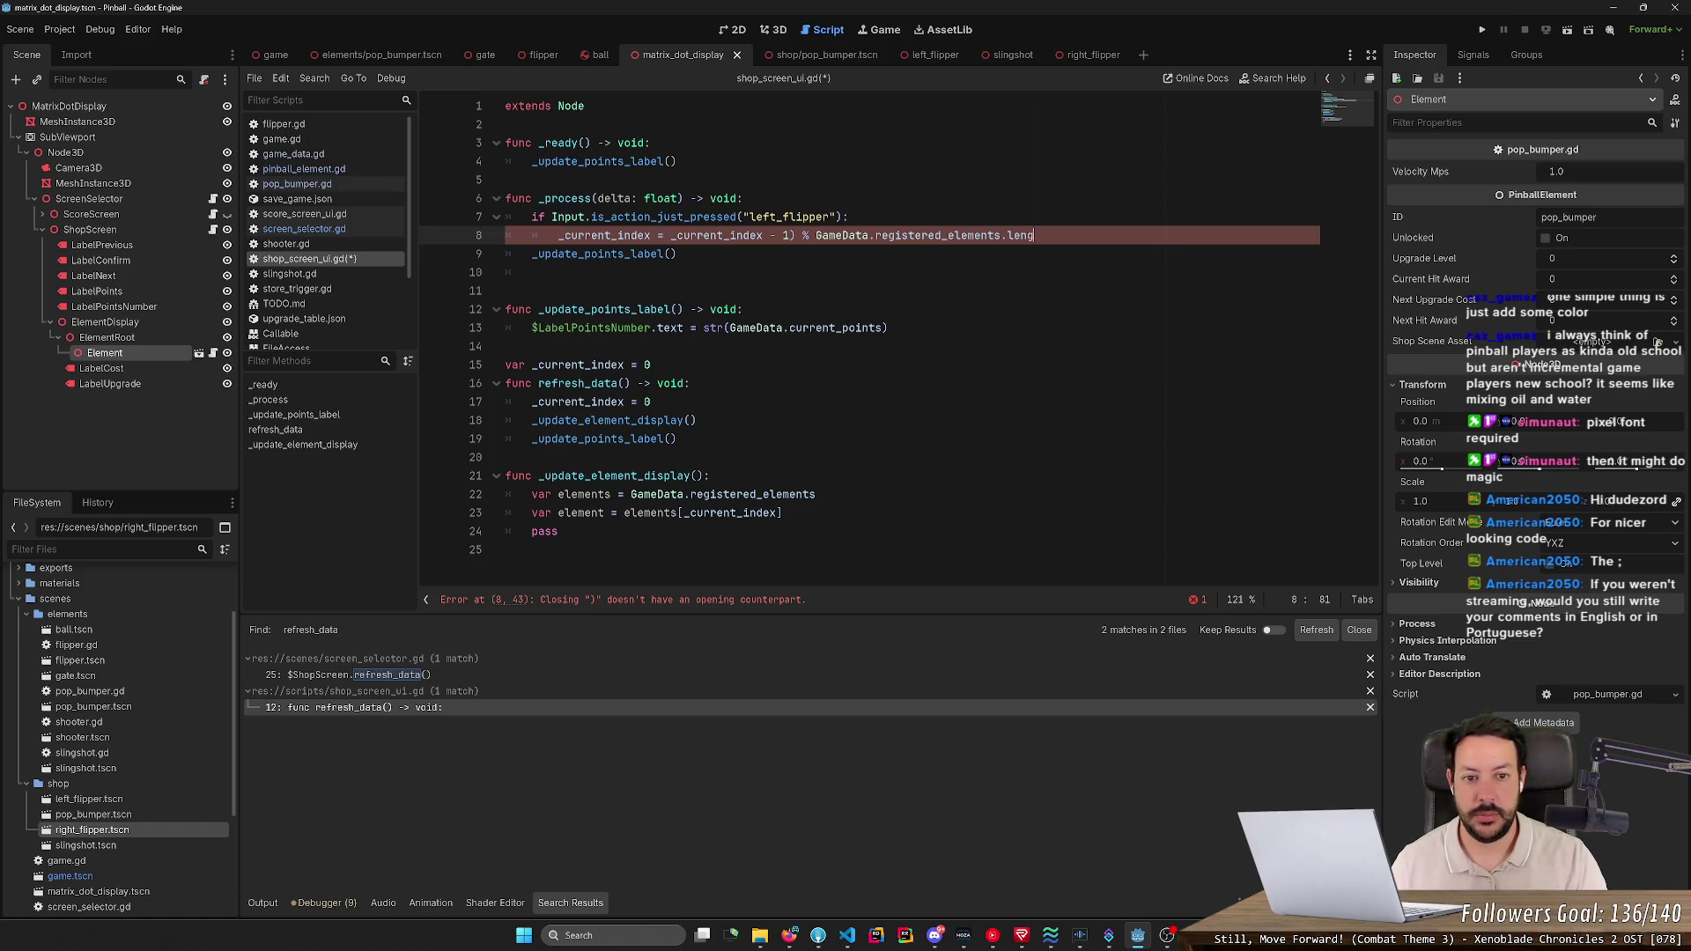
key("BackSpace")
key("BackSpace")
key("BackSpace")
type("siz")
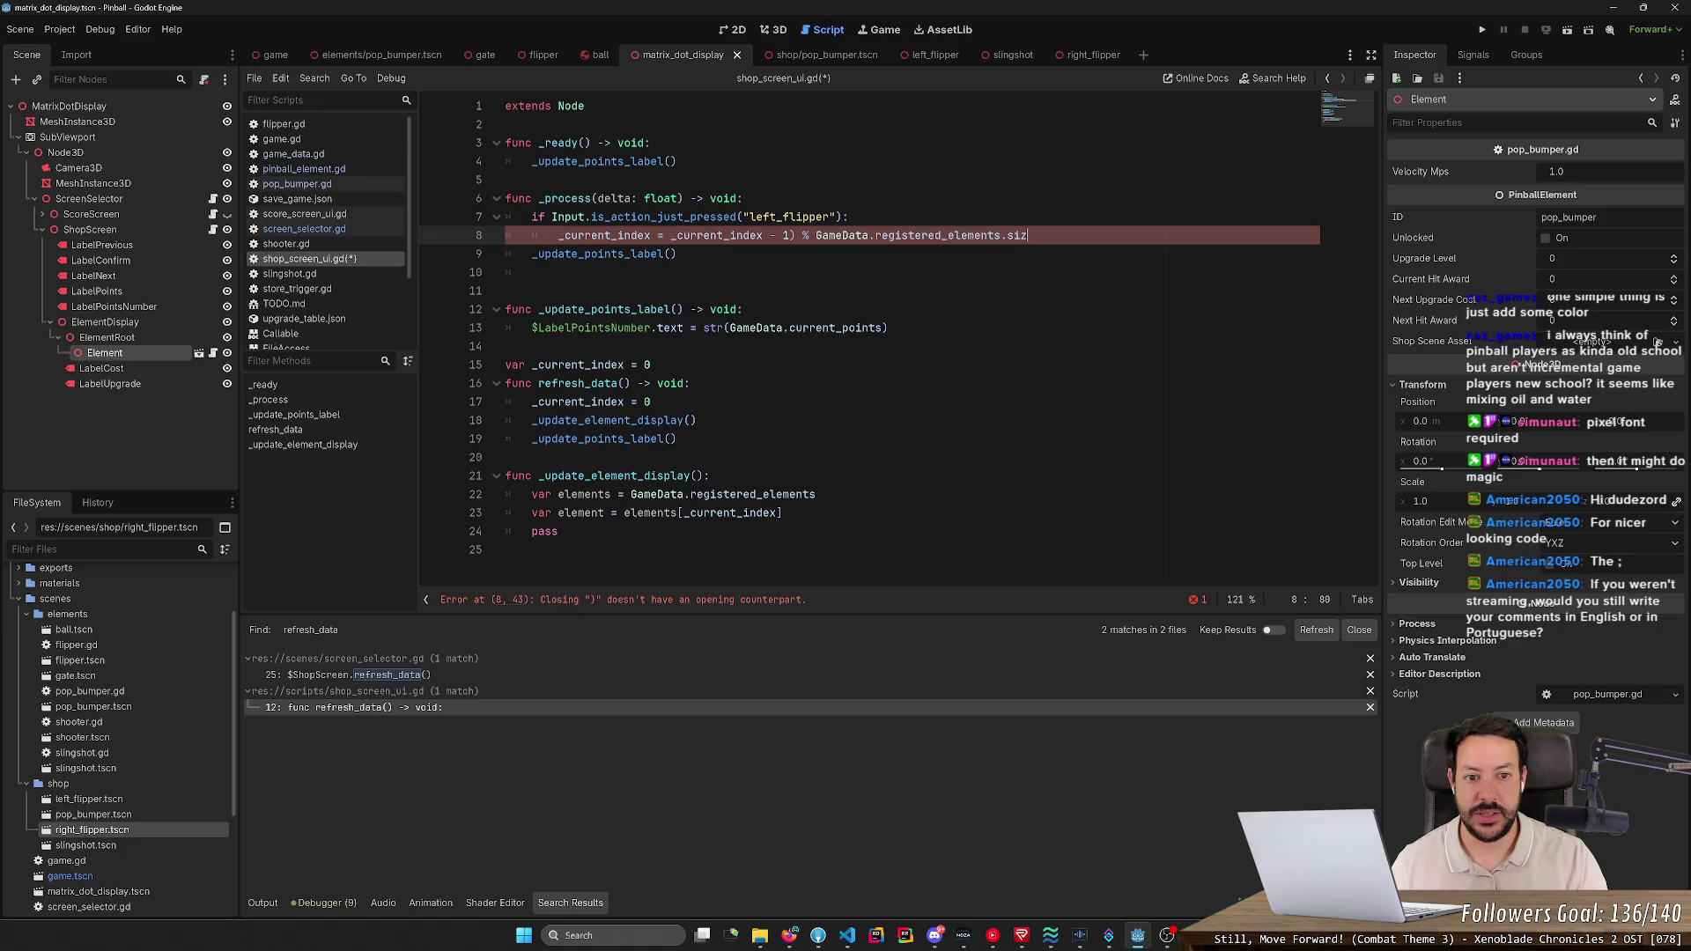
key("BackSpace")
key("BackSpace")
key("BackSpace")
type("count(")
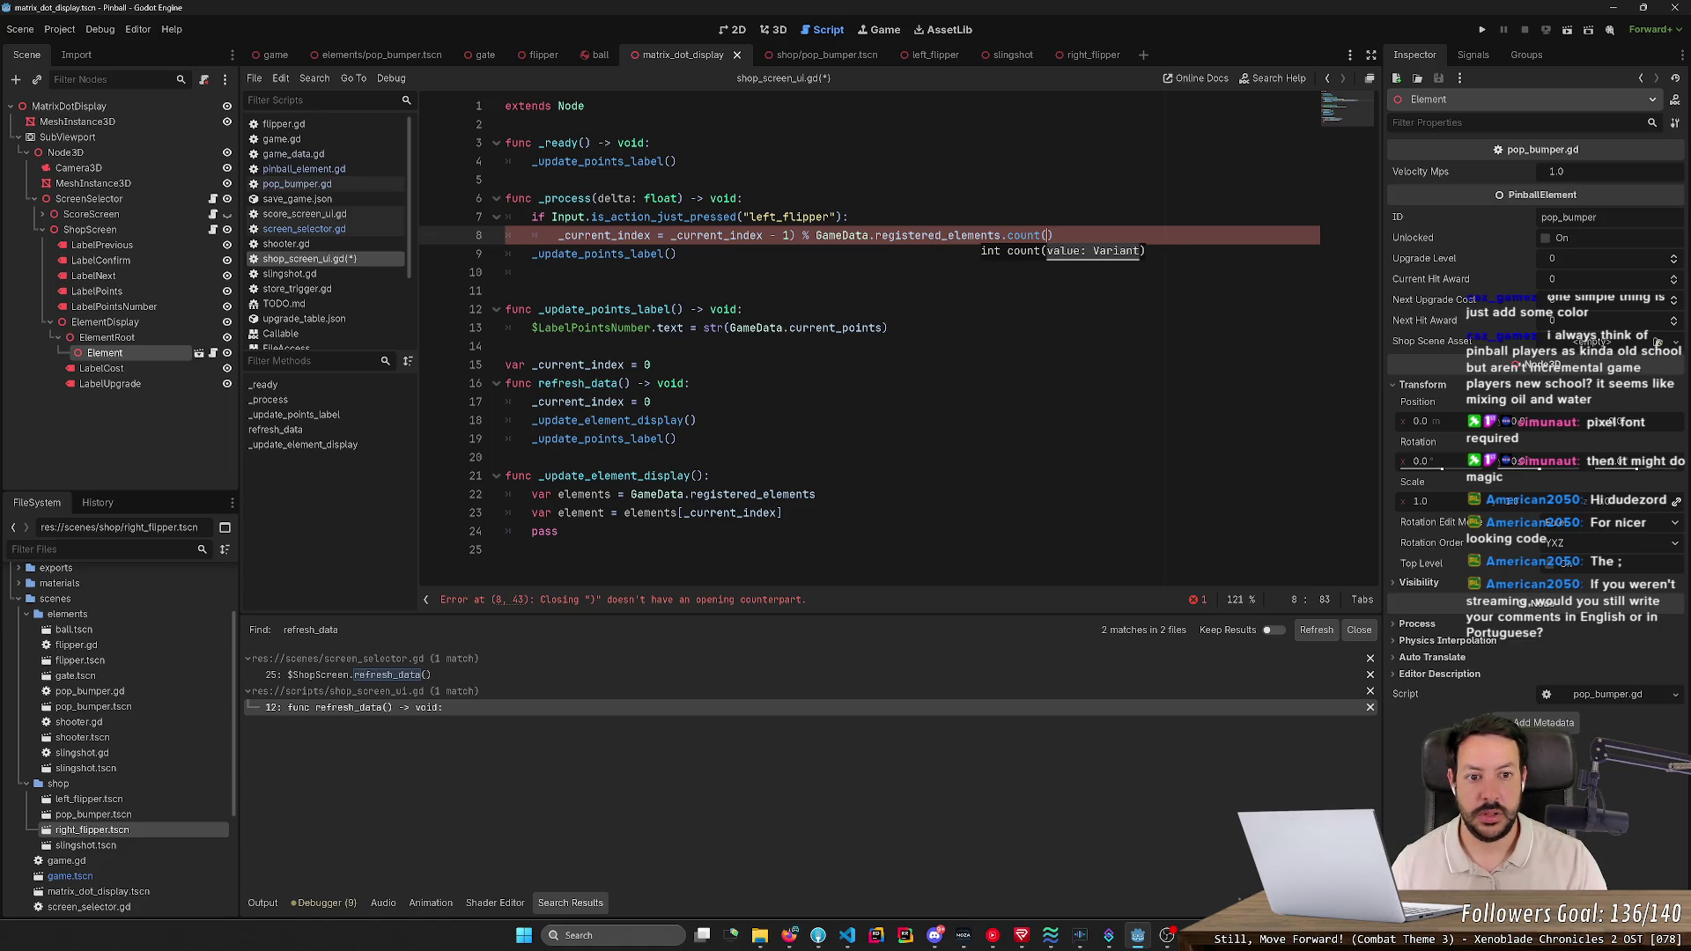
key("BackSpace")
key("BackSpace")
key("BackSpace")
type("size()")
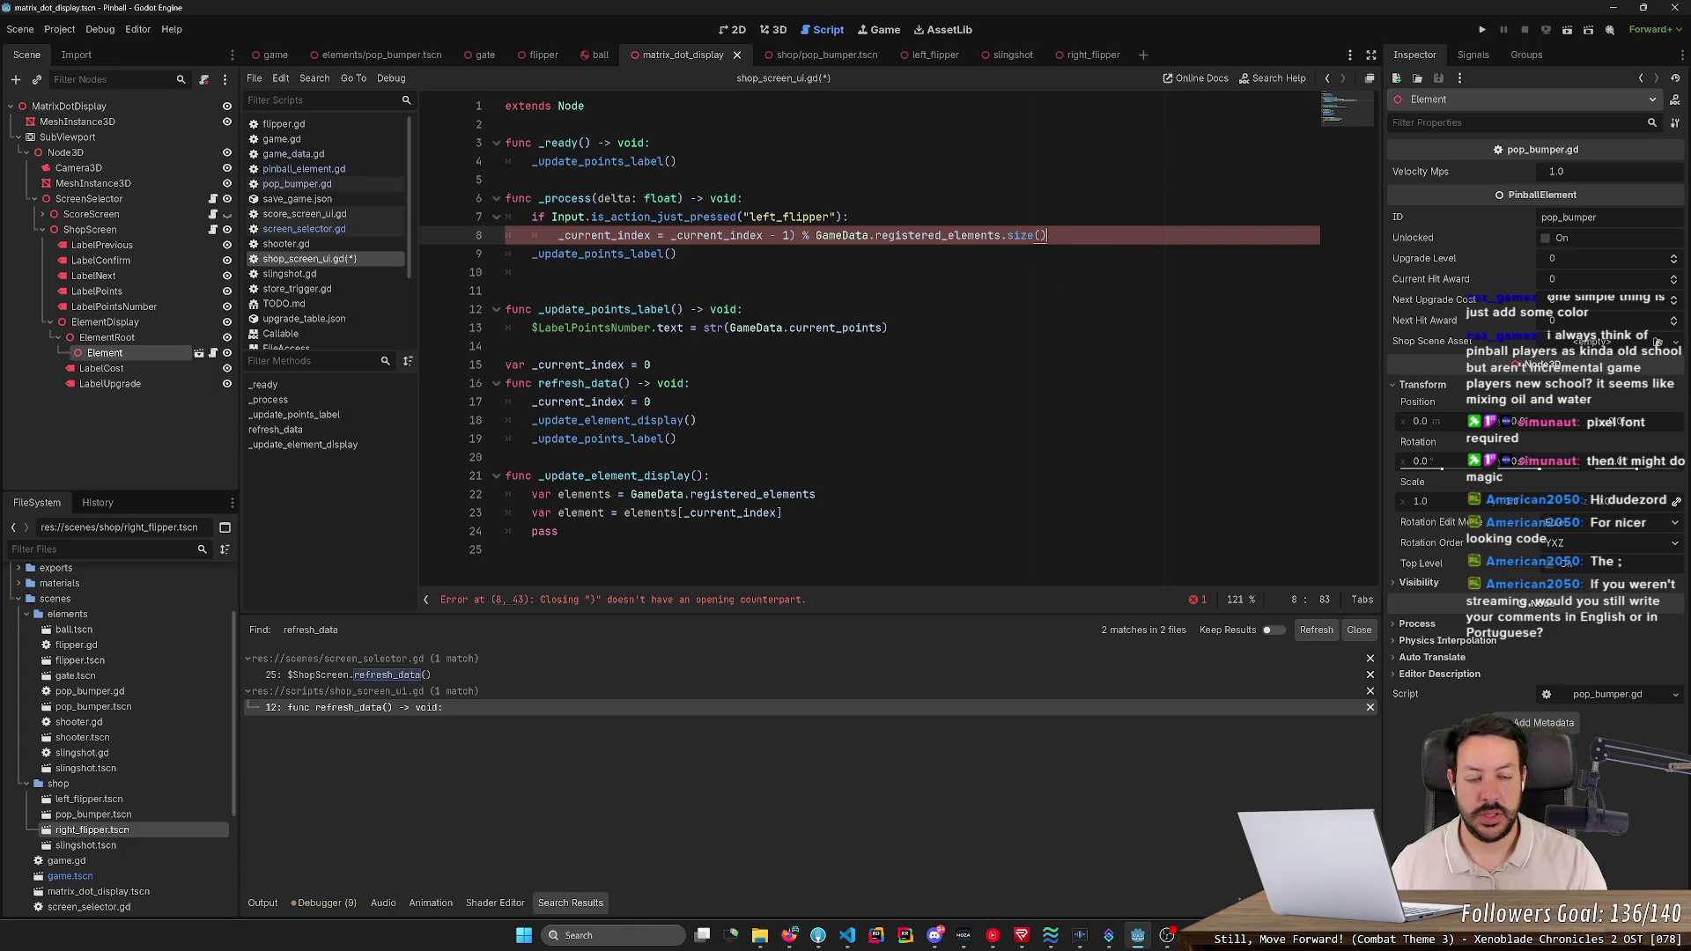
Step: Check the Array size() docs, add the opening parenthesis before _current_index, and save
left_click(1023, 236, "ctrl")
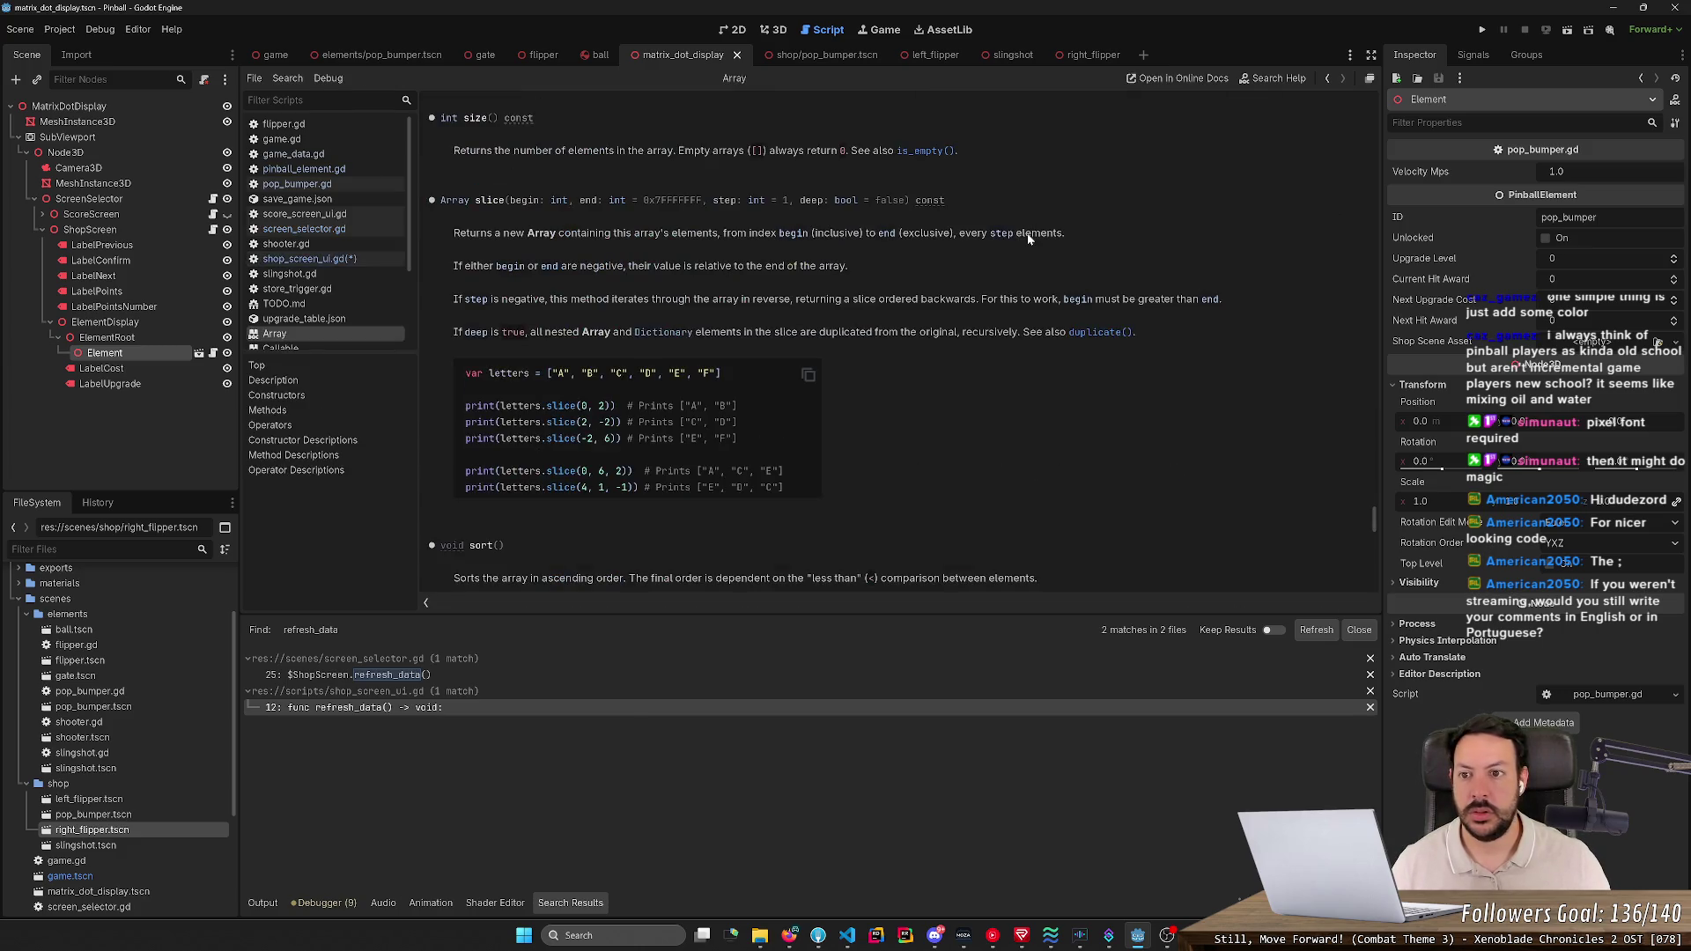
key("alt+Left")
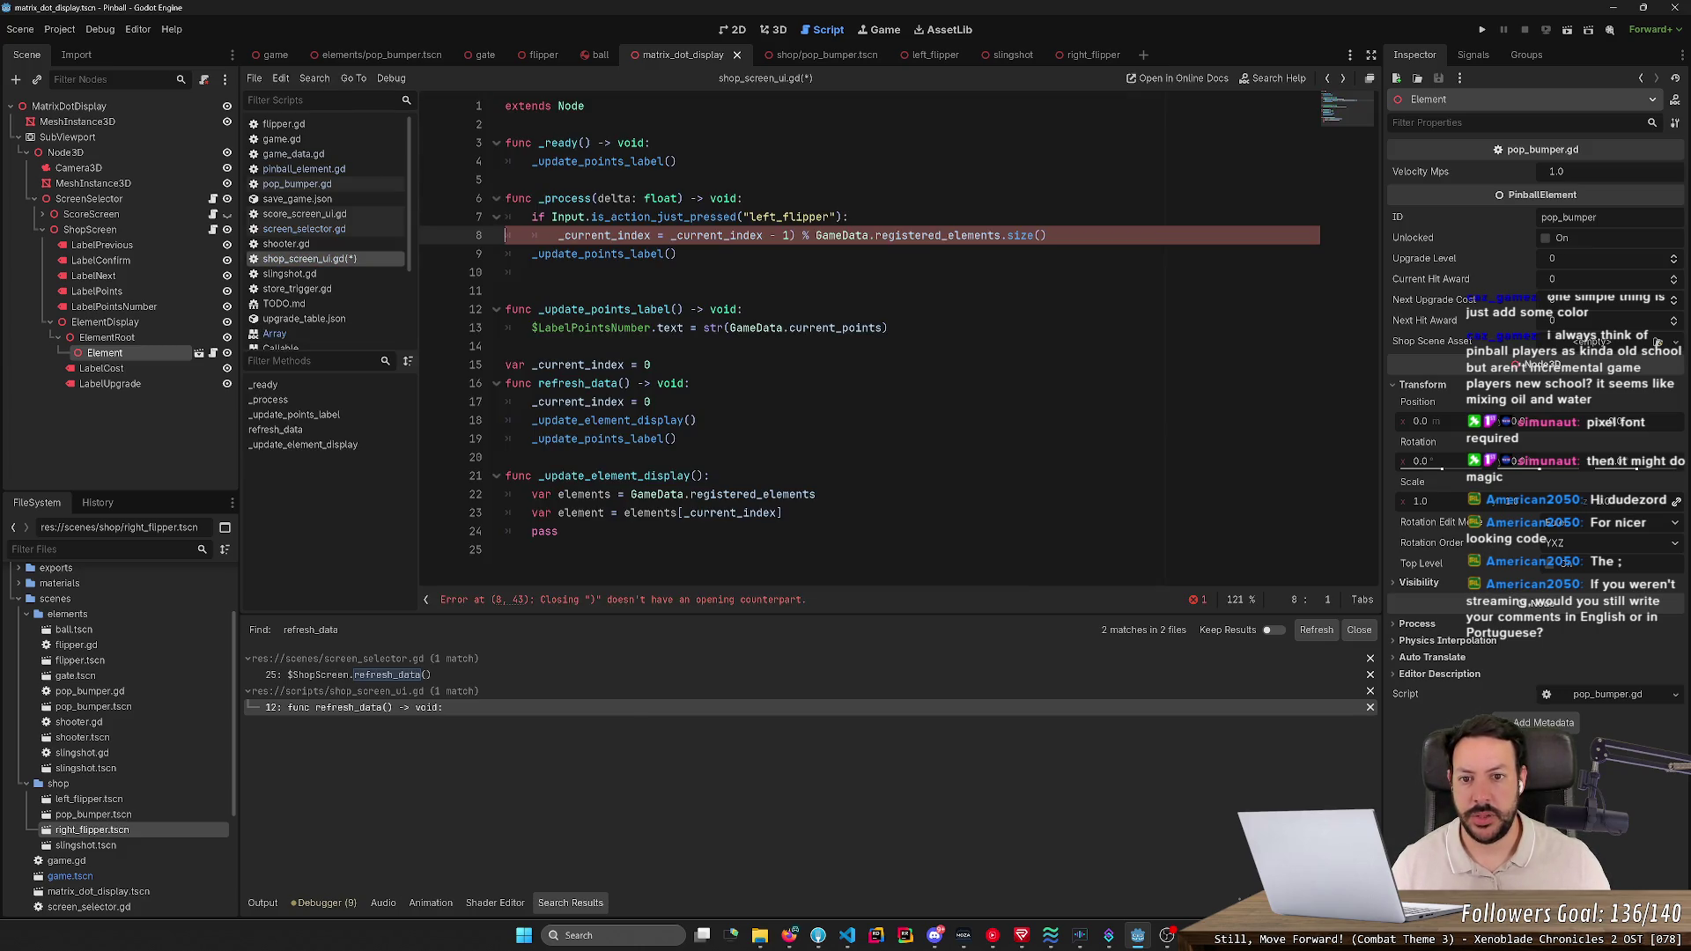
left_click(671, 235)
type("(")
key("ctrl+s")
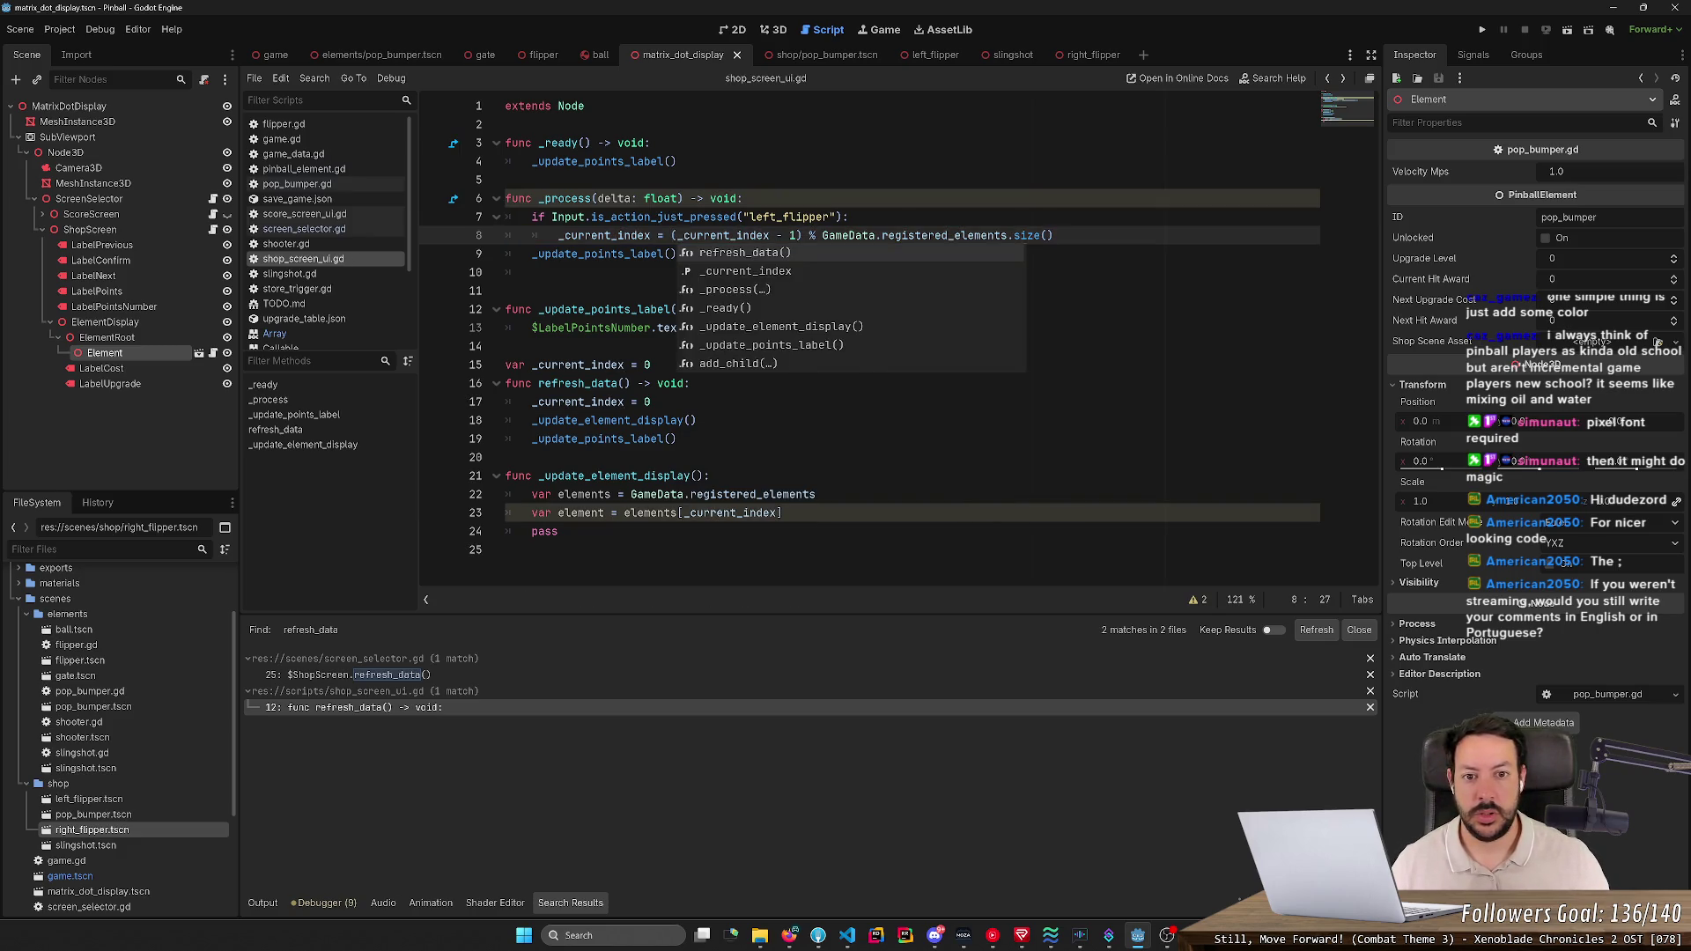
Step: Duplicate the left_flipper if-block below itself
key("shift+Up")
key("ctrl+c")
key("End")
key("Return")
key("Return")
key("ctrl+v")
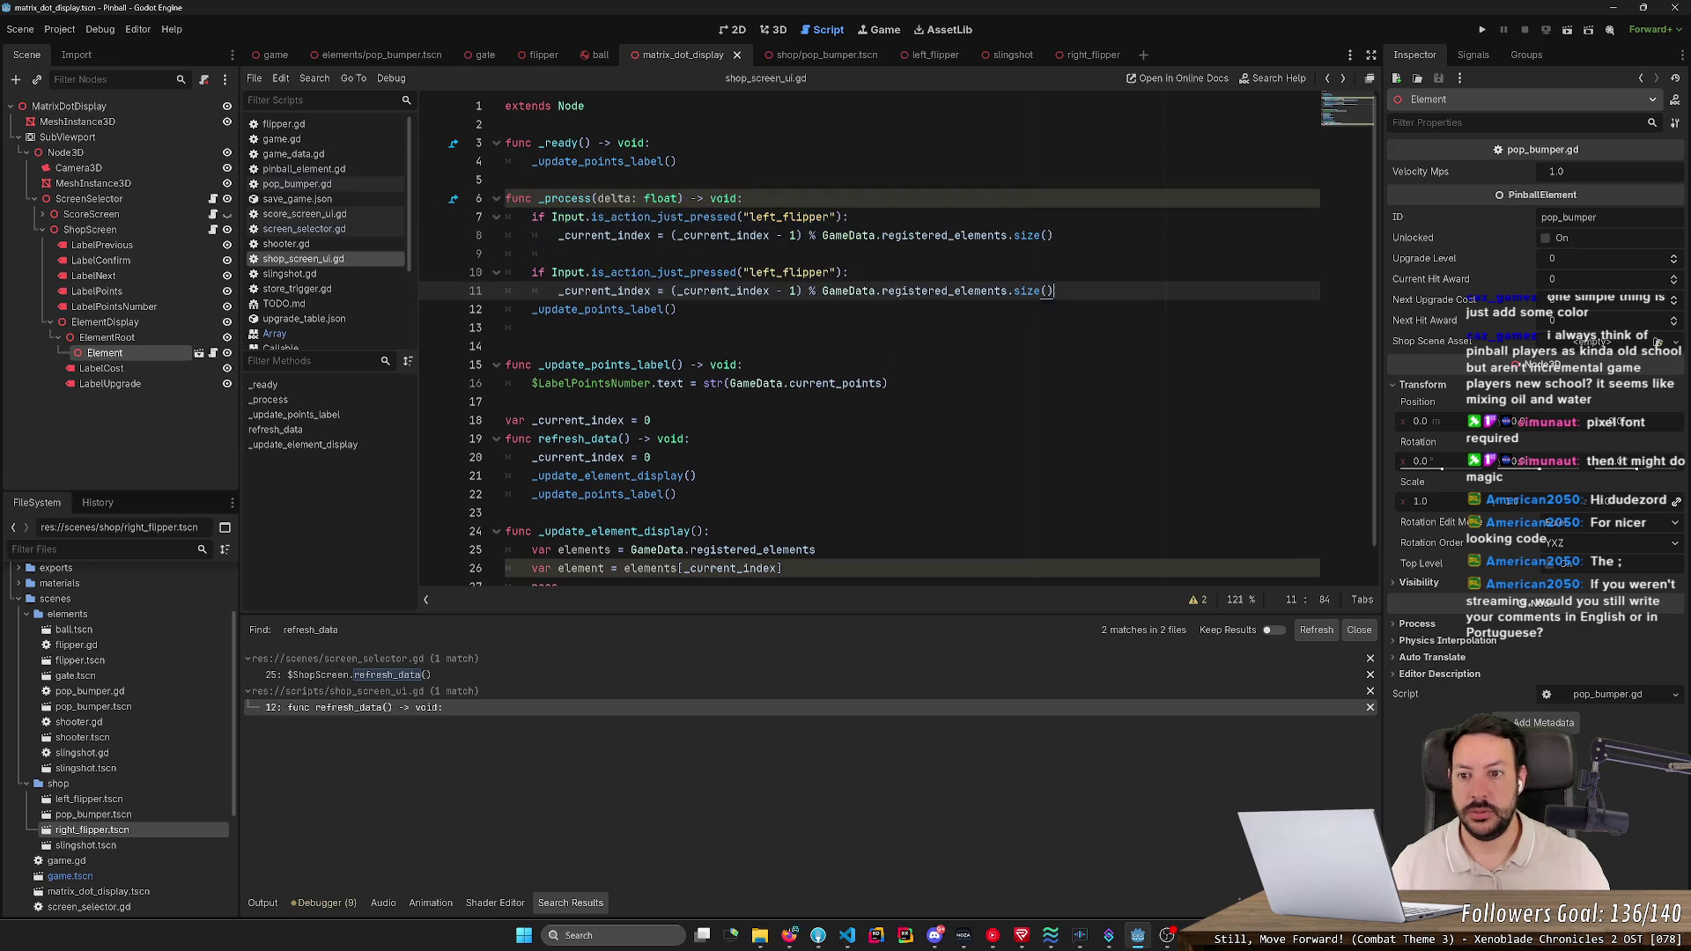
key("Return")
Step: Change the copy to right_flipper and make it add 1 to _current_index
left_click(783, 272)
key("BackSpace")
key("BackSpace")
key("BackSpace")
type("right")
key("Escape")
key("Down")
key("BackSpace")
type("+")
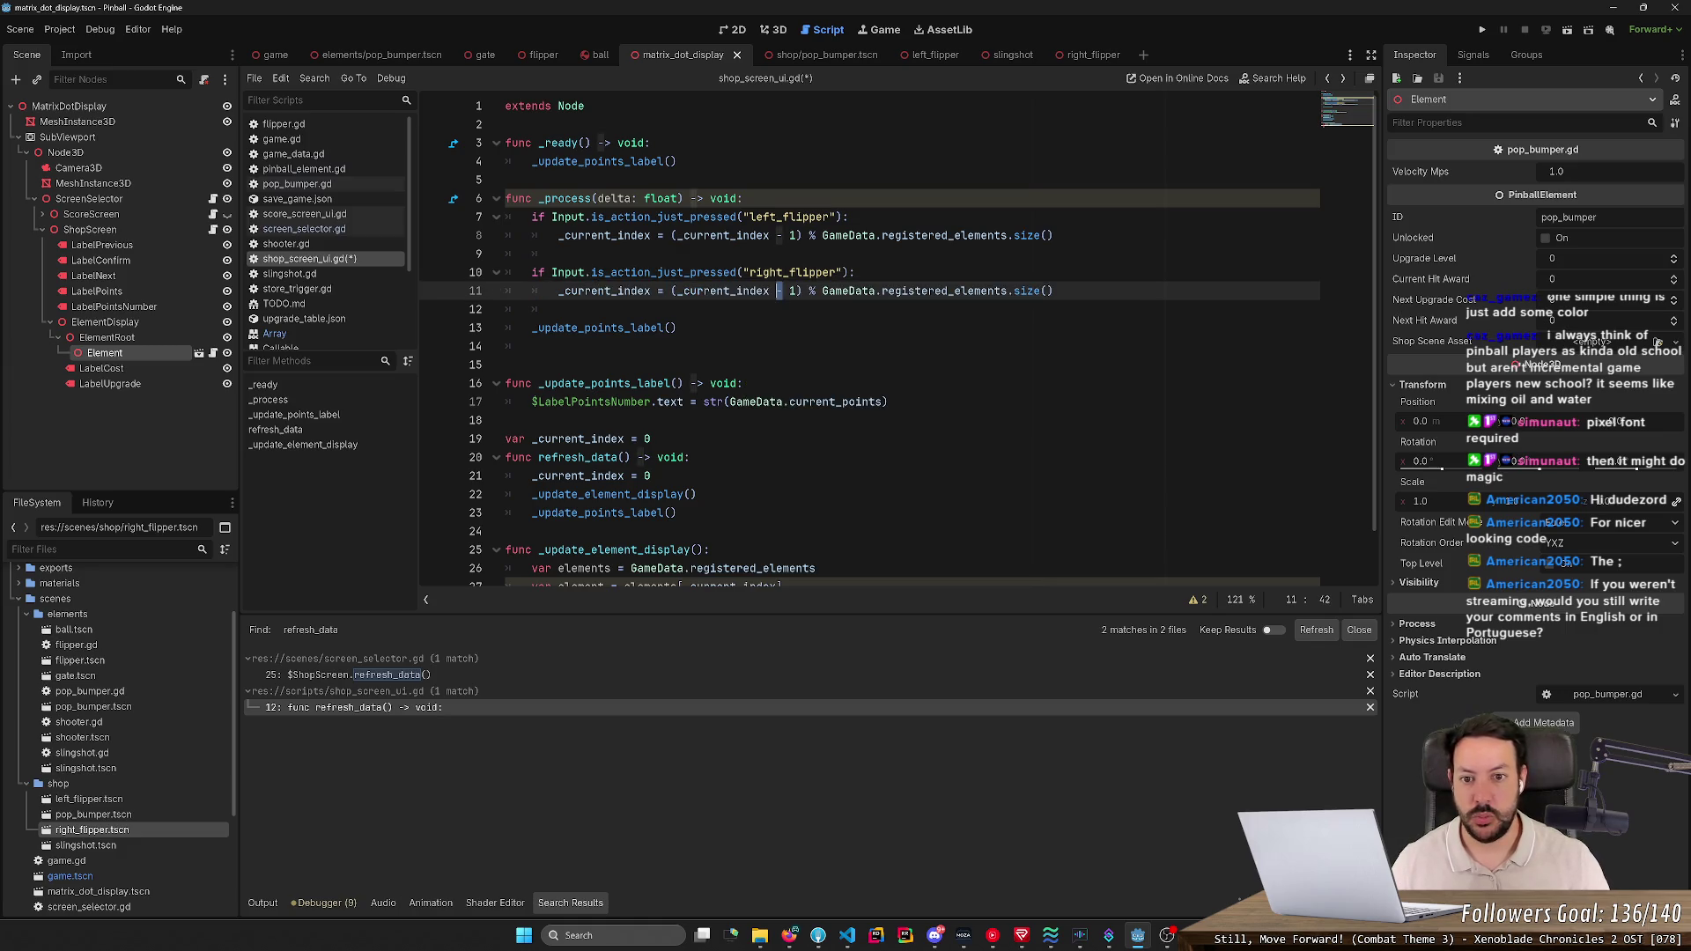
Step: Call _update_element_display() in the left_flipper branch
left_click(558, 309)
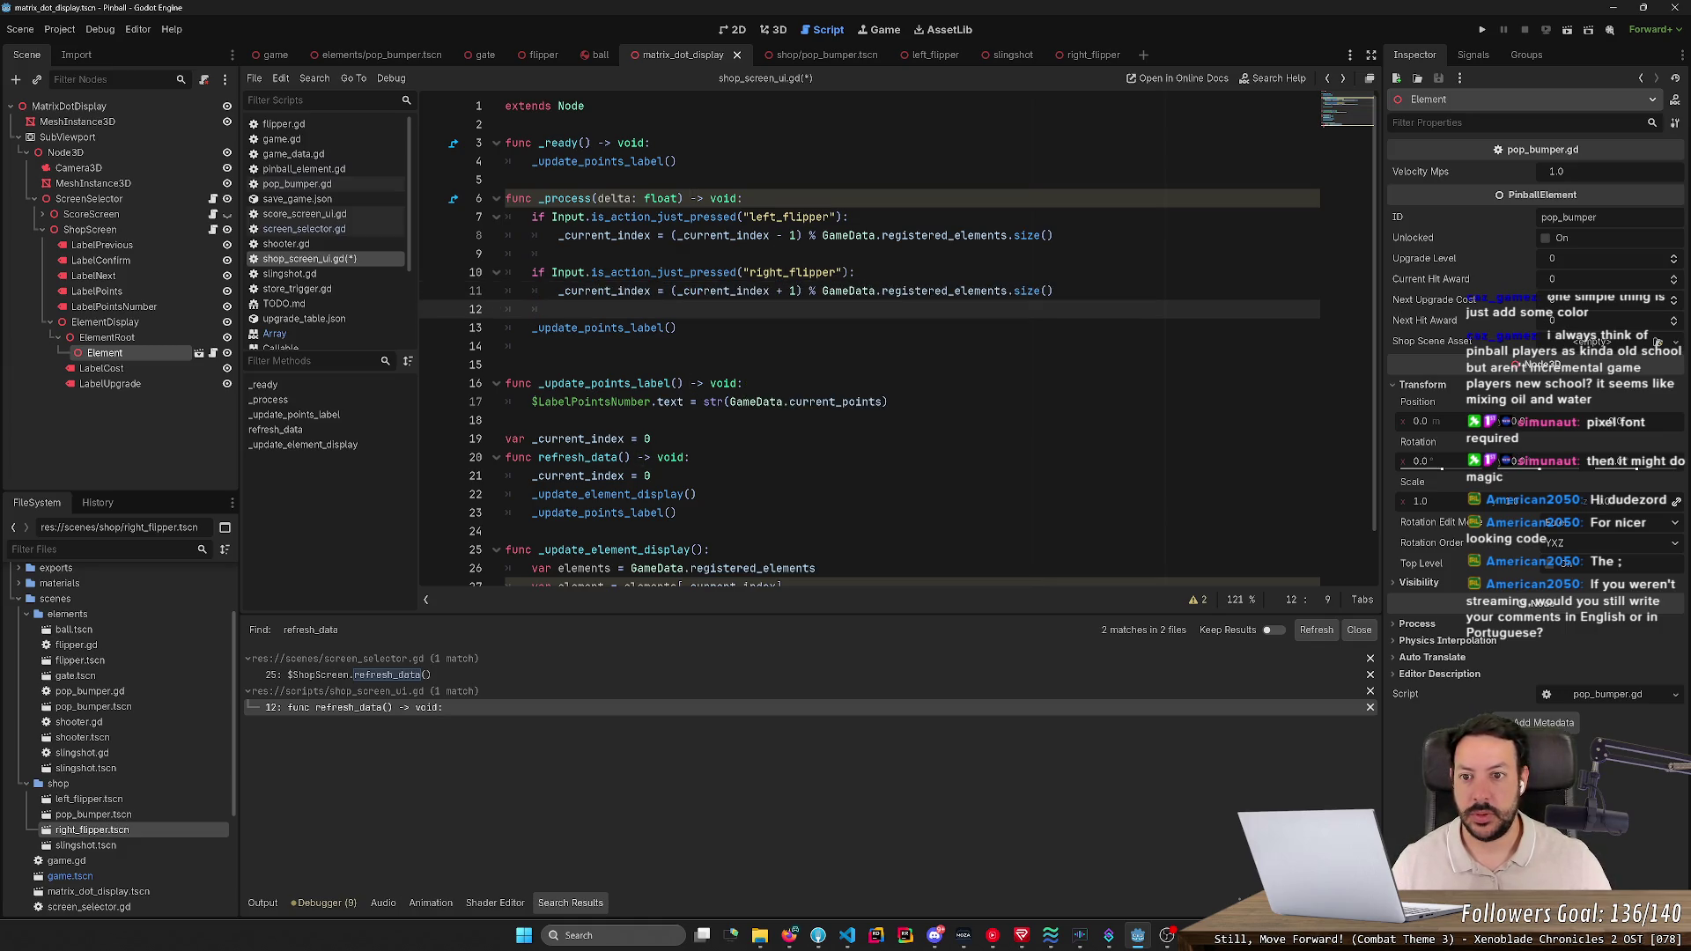
left_click(1056, 235)
key("Return")
type("_")
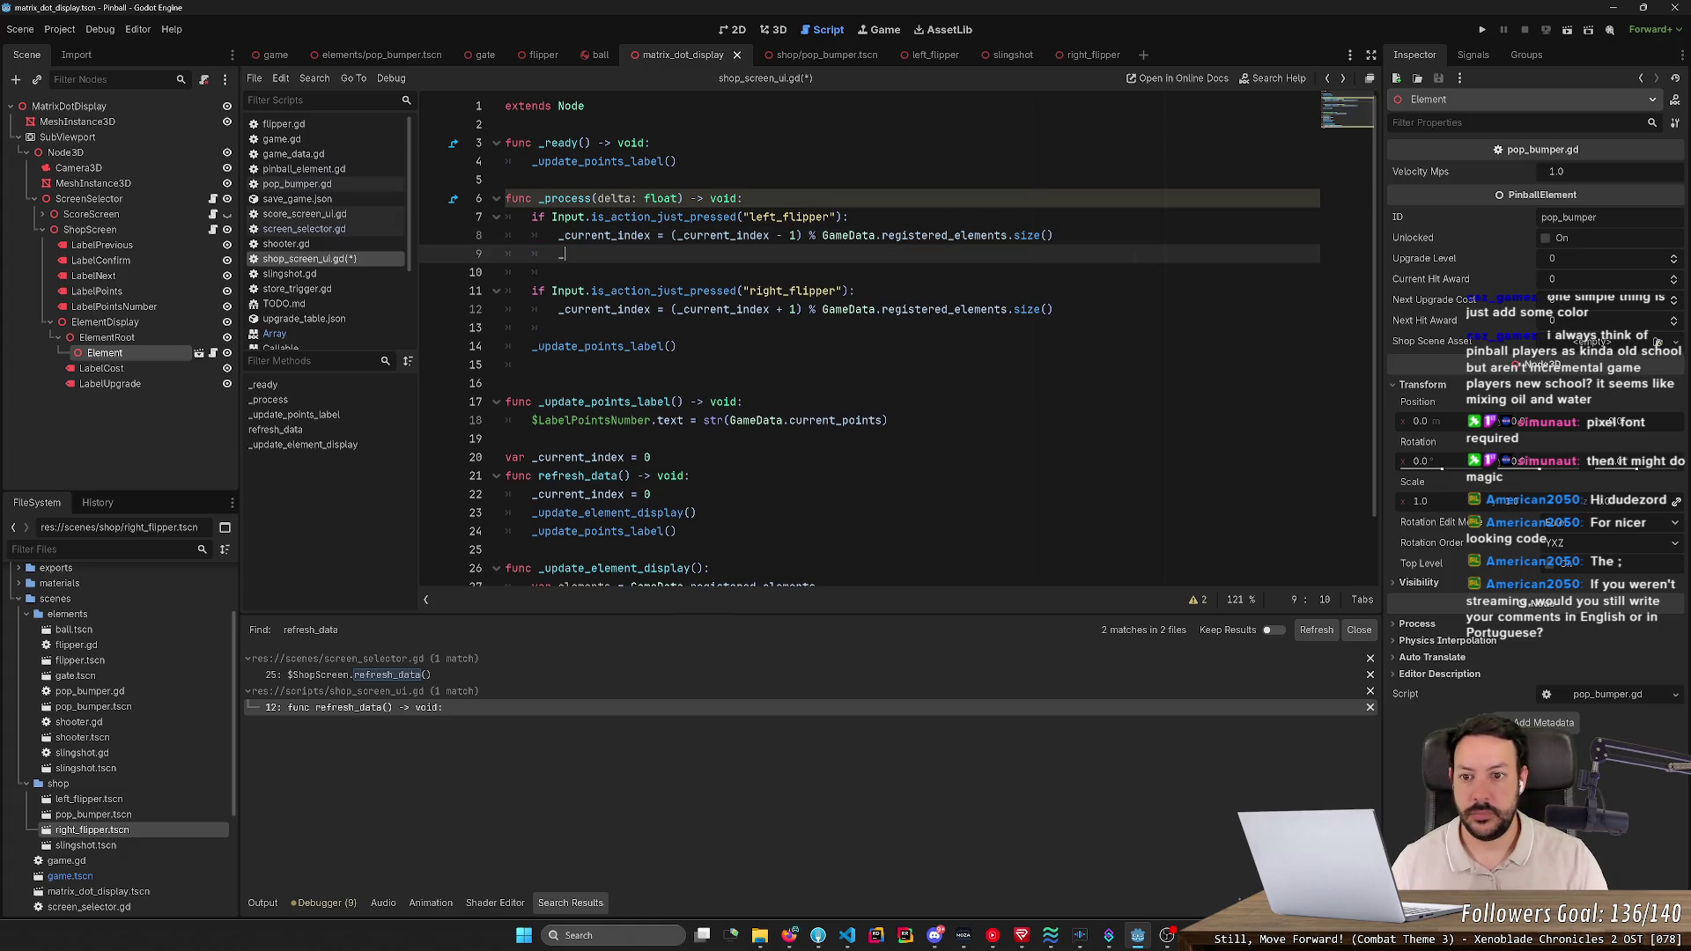
key("Escape")
key("Down")
key("Down")
key("Up")
key("Up")
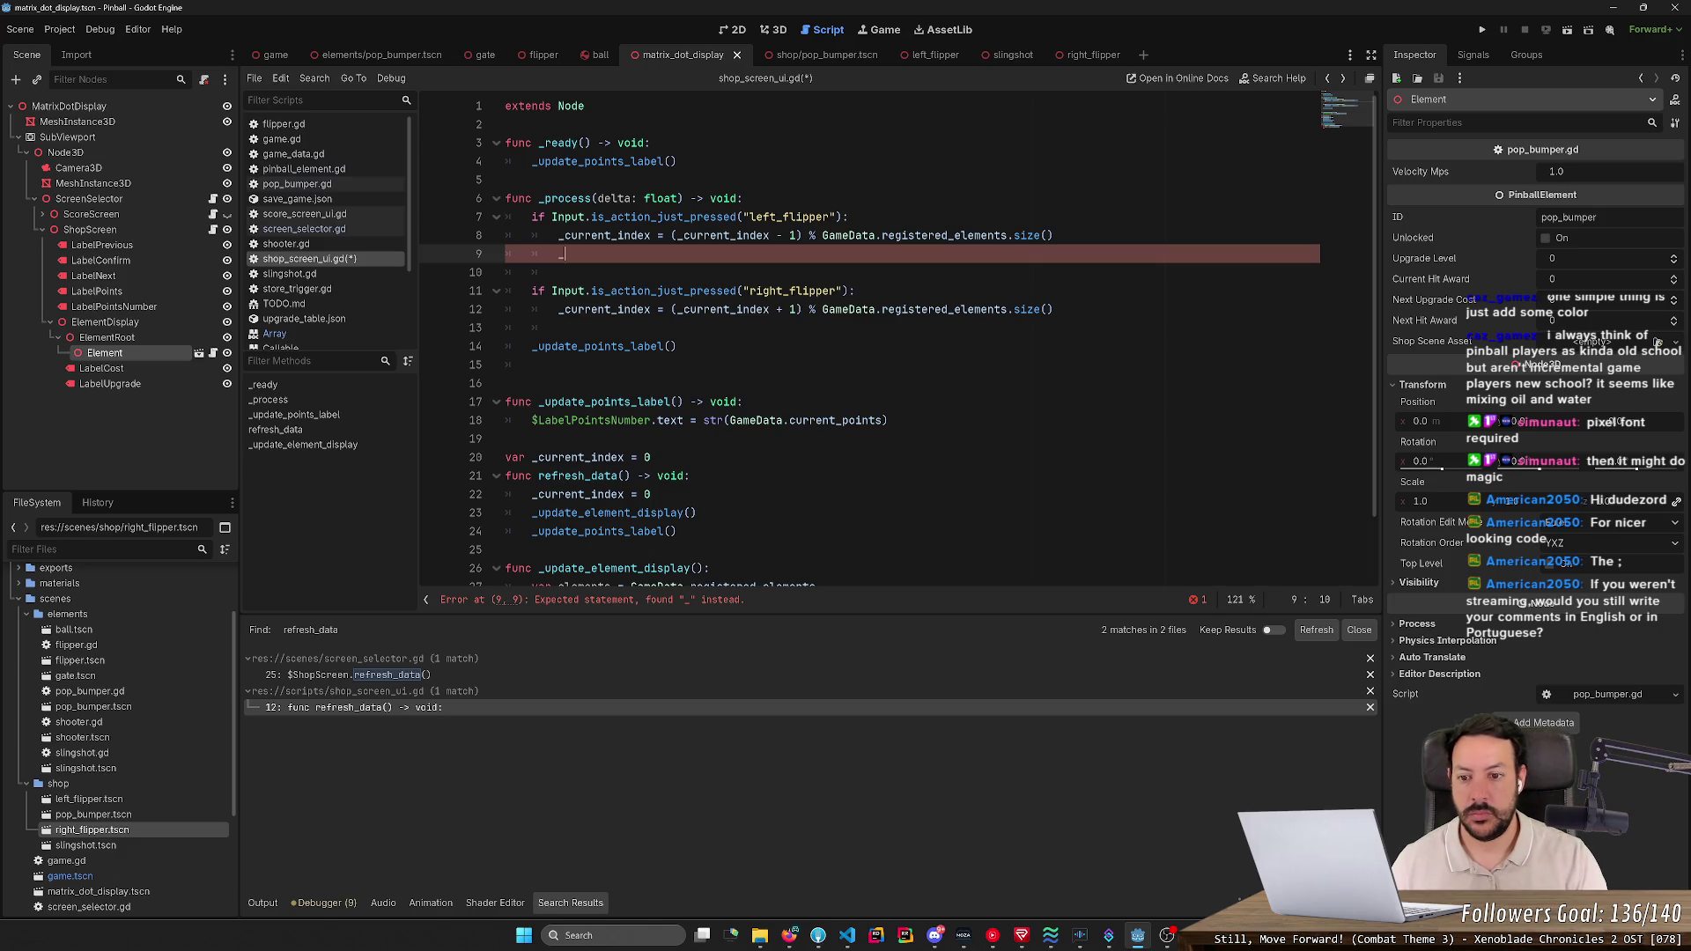
type("update")
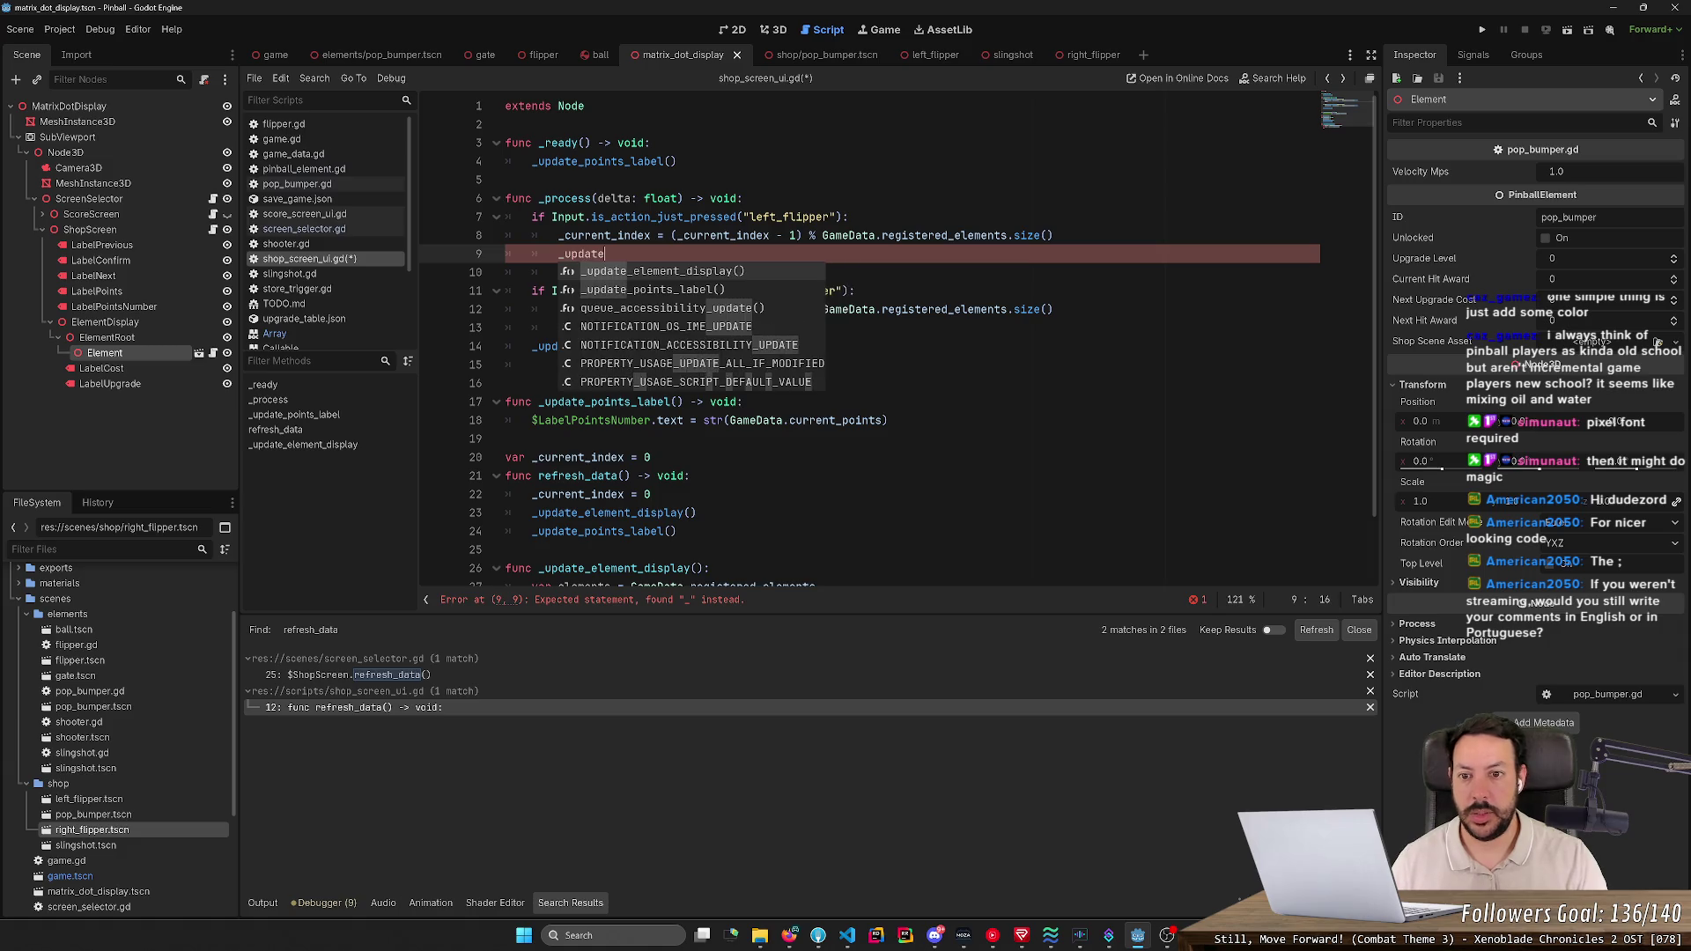
key("Return")
Step: Add the _update_element_display() call to the right_flipper branch too
left_click(1053, 309)
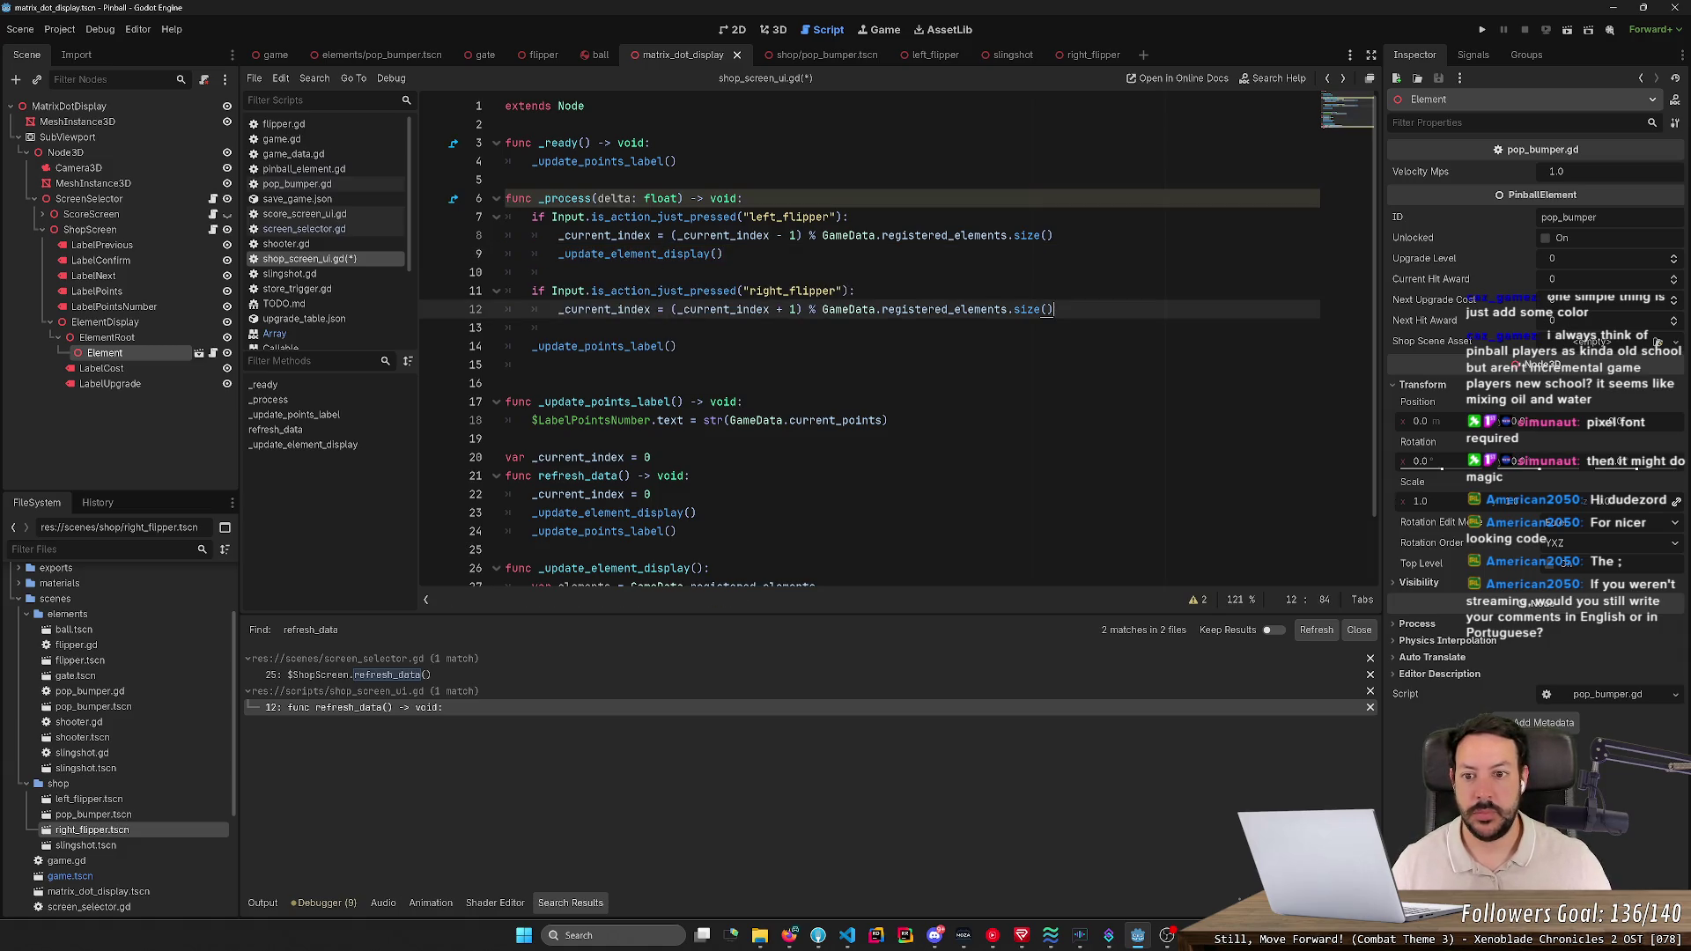
key("Return")
type("_update_element_display()")
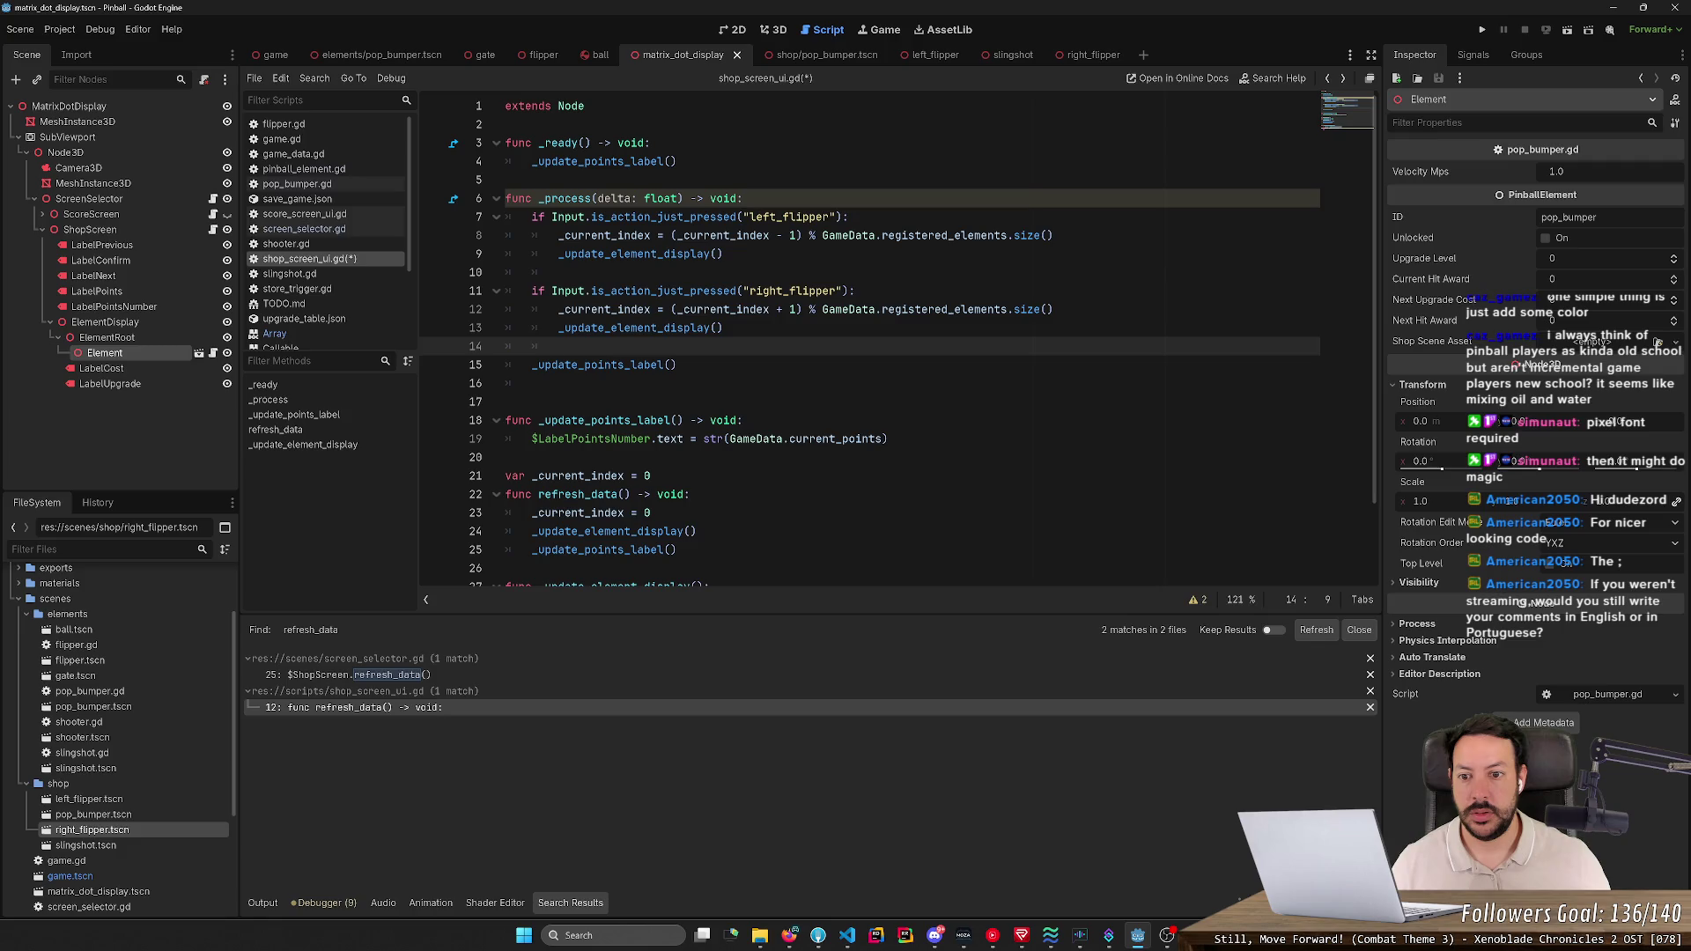
key("Down")
key("End")
key("shift+Up")
key("shift+Up")
key("shift+End")
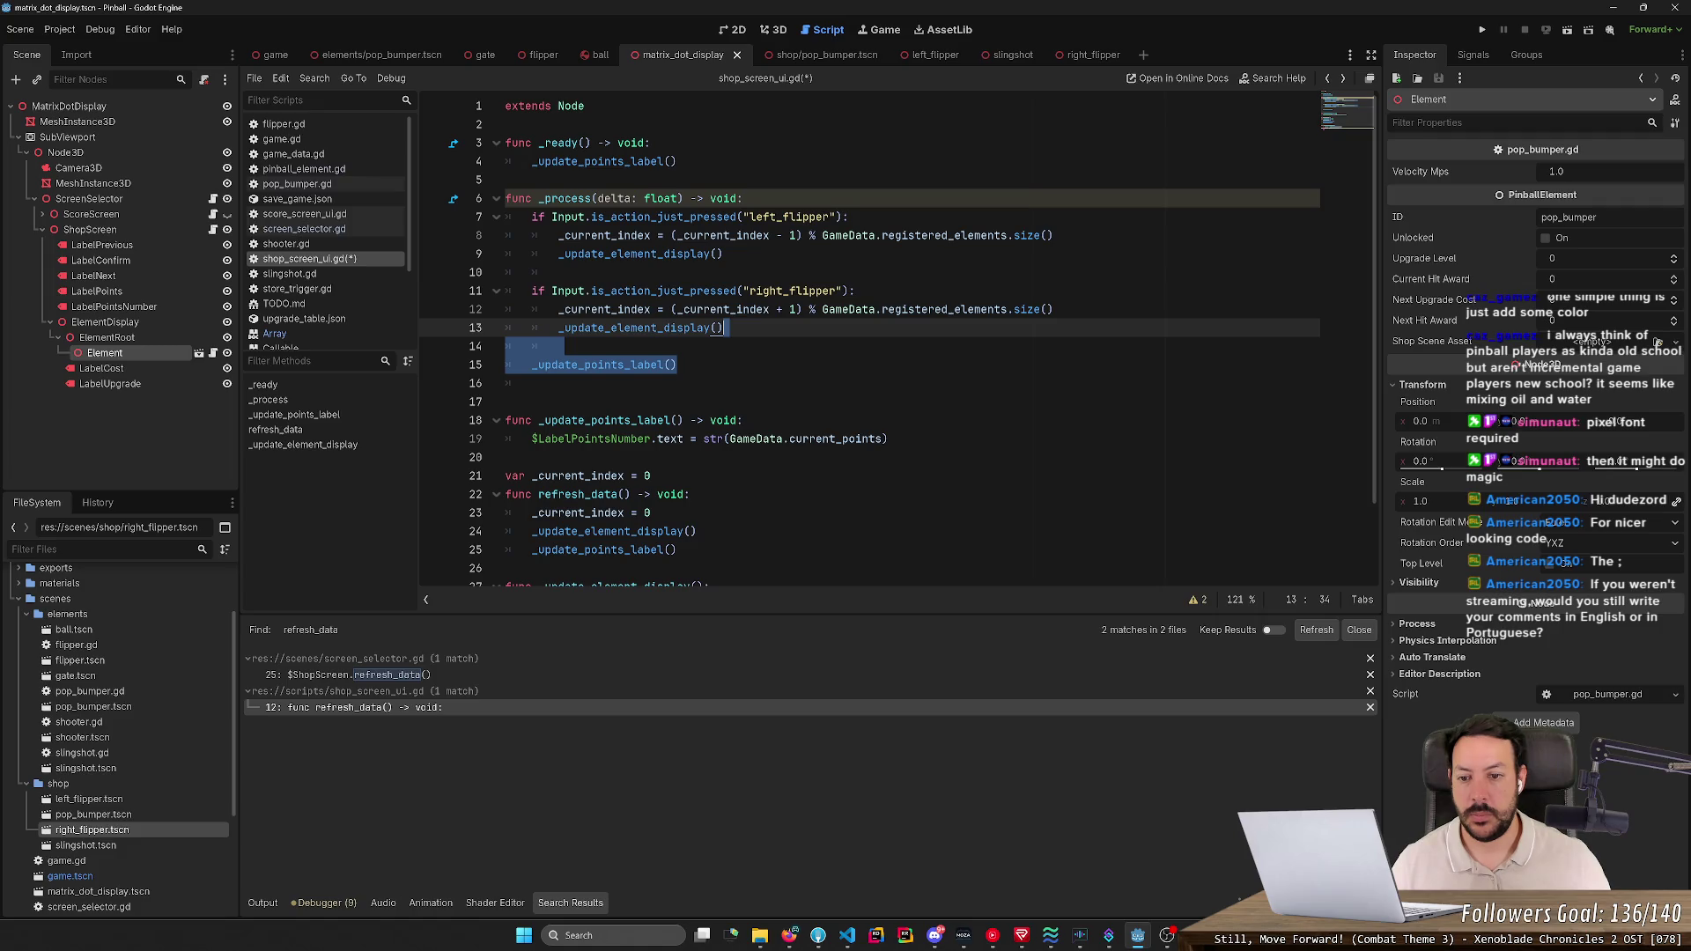
Step: Start a new if Input.is_ branch above the _update_points_label line
left_click(676, 364)
key("Home")
key("Return")
key("Return")
key("Up")
key("Up")
type("if")
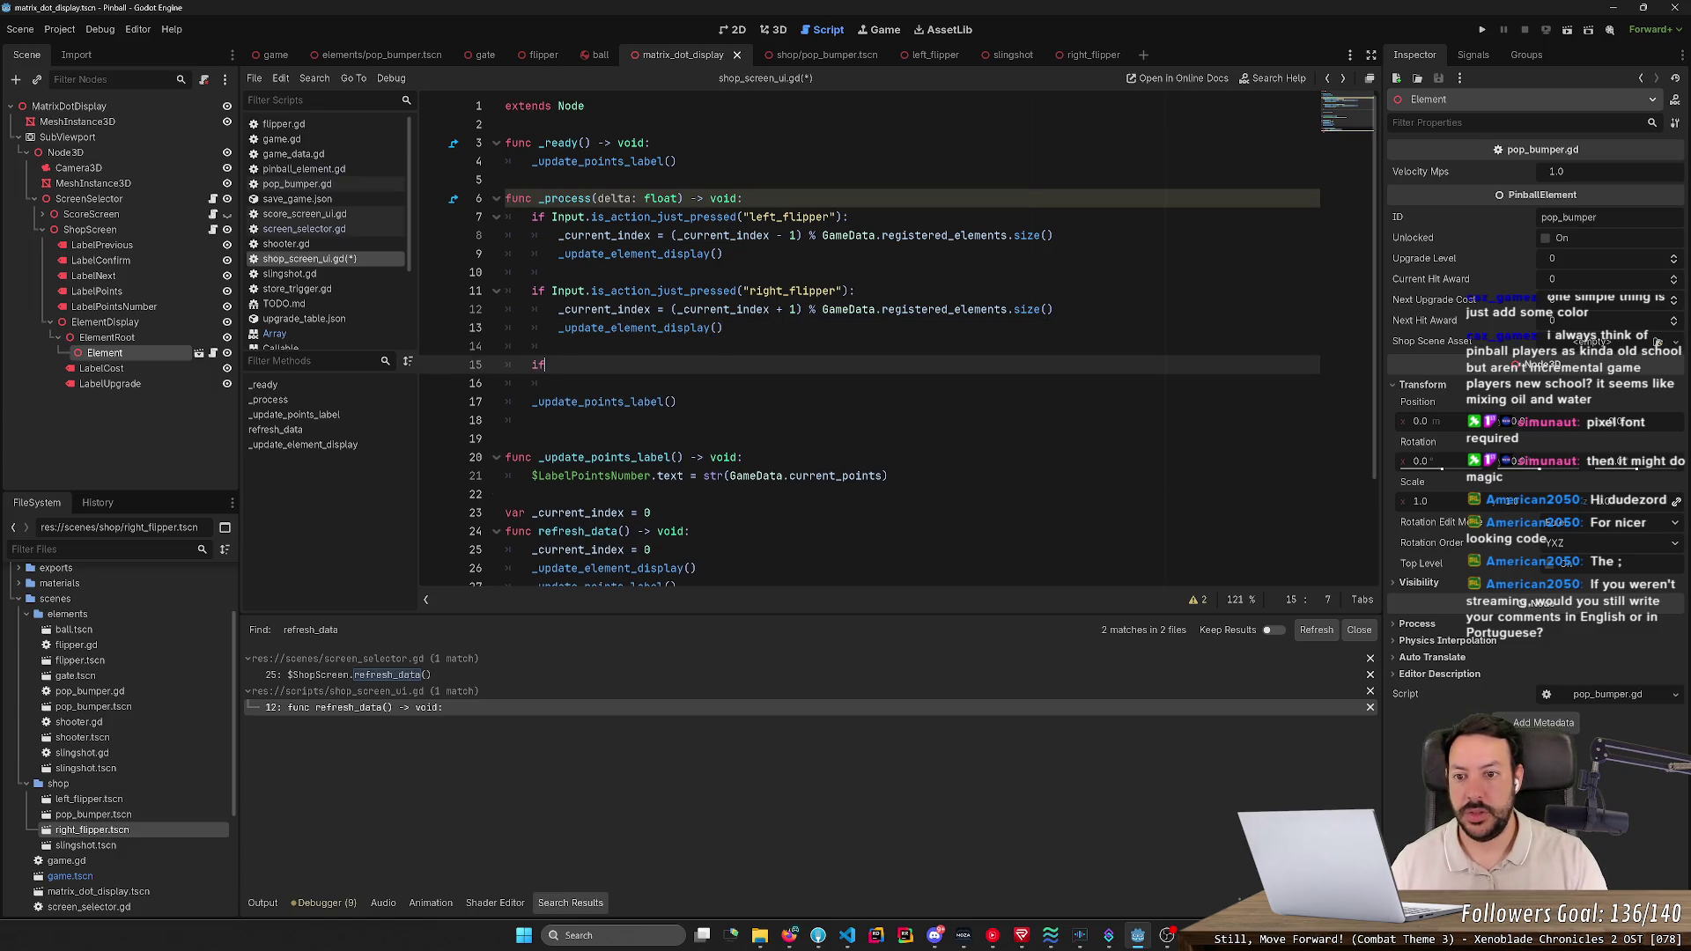
type(" Input.is_")
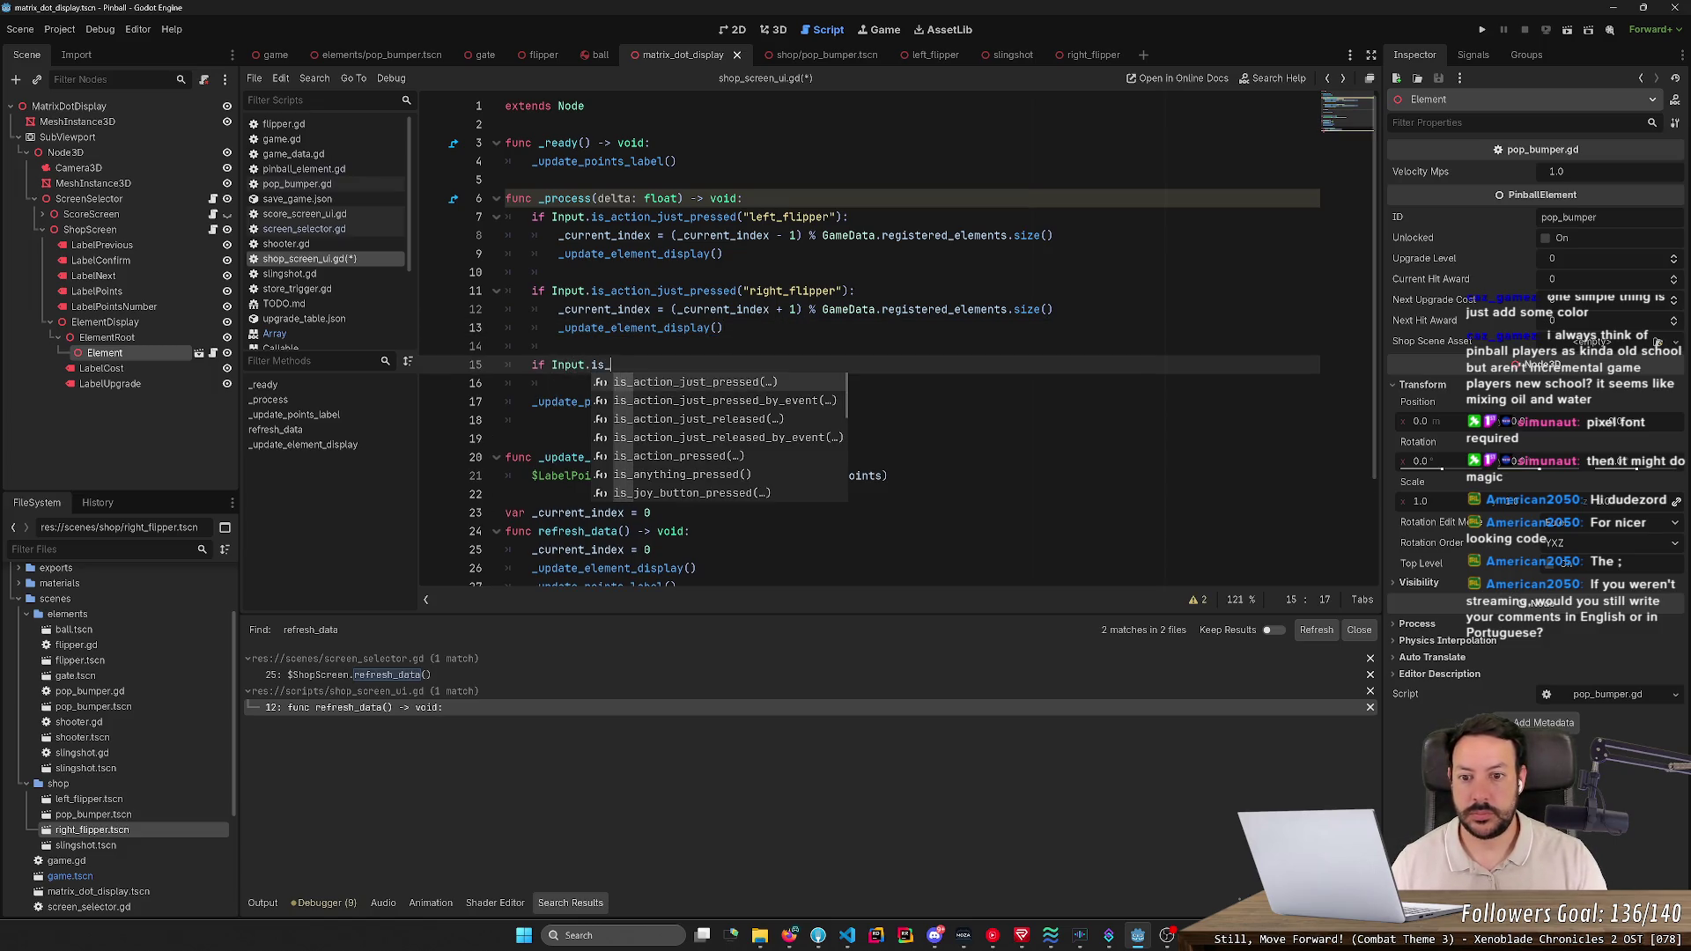
Step: Add a shooter branch calling _try_confirm_upgrade() and delete the leftover _update_points_label call
key("Return")
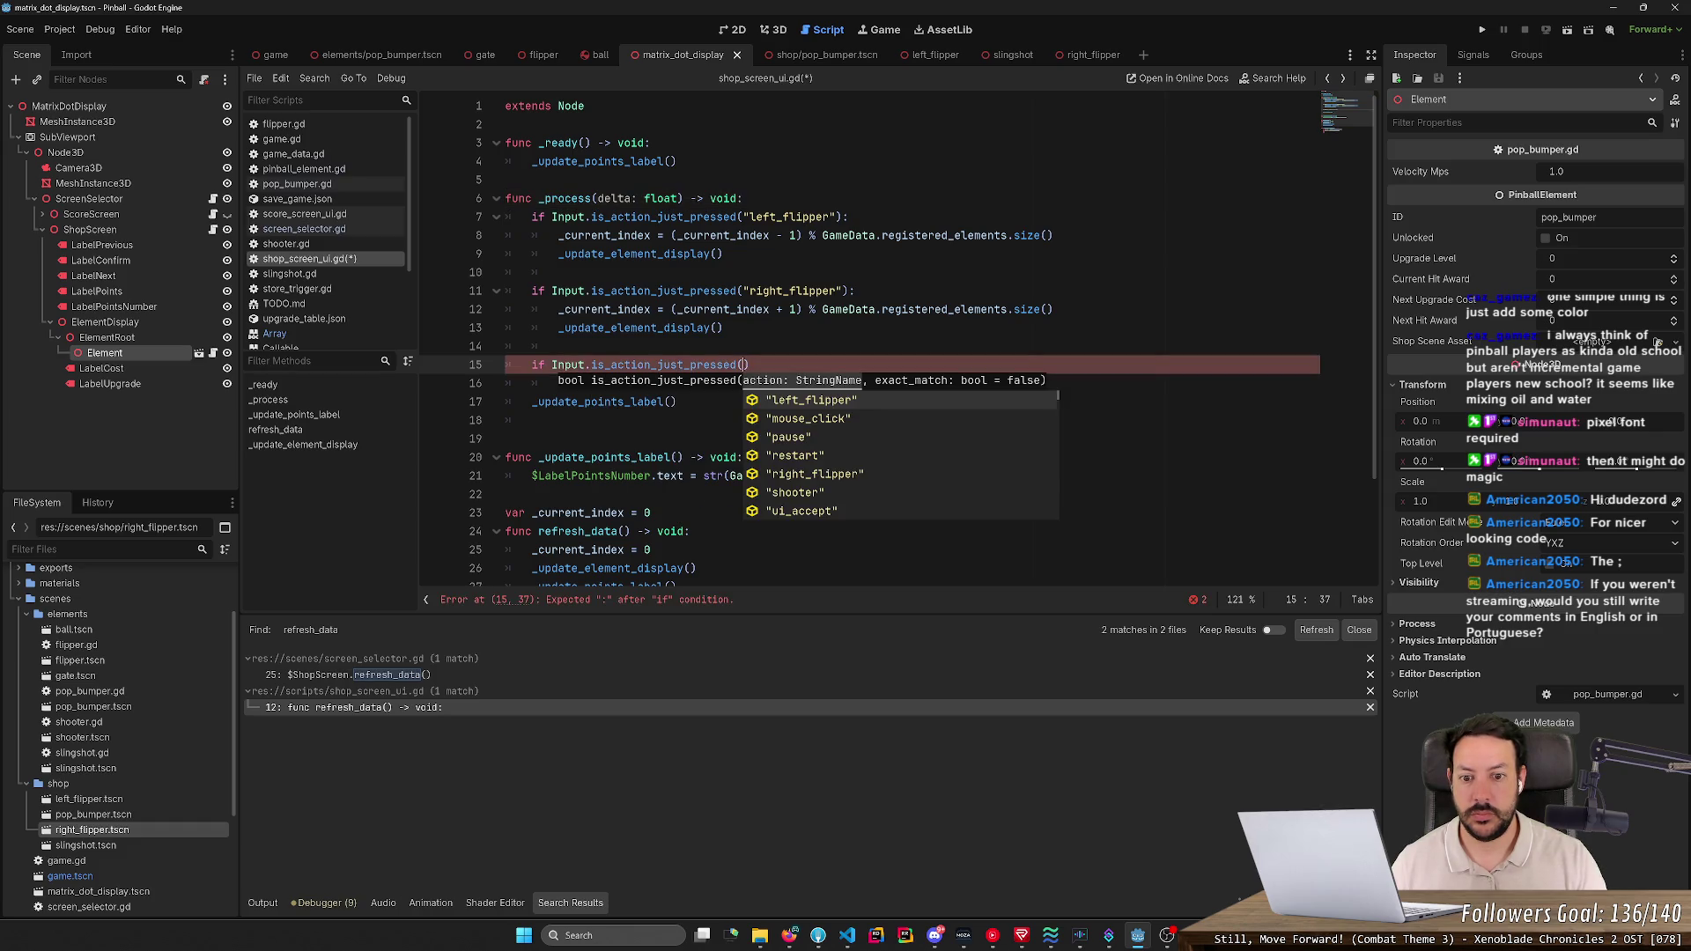
key("Down")
key("Down")
key("Down")
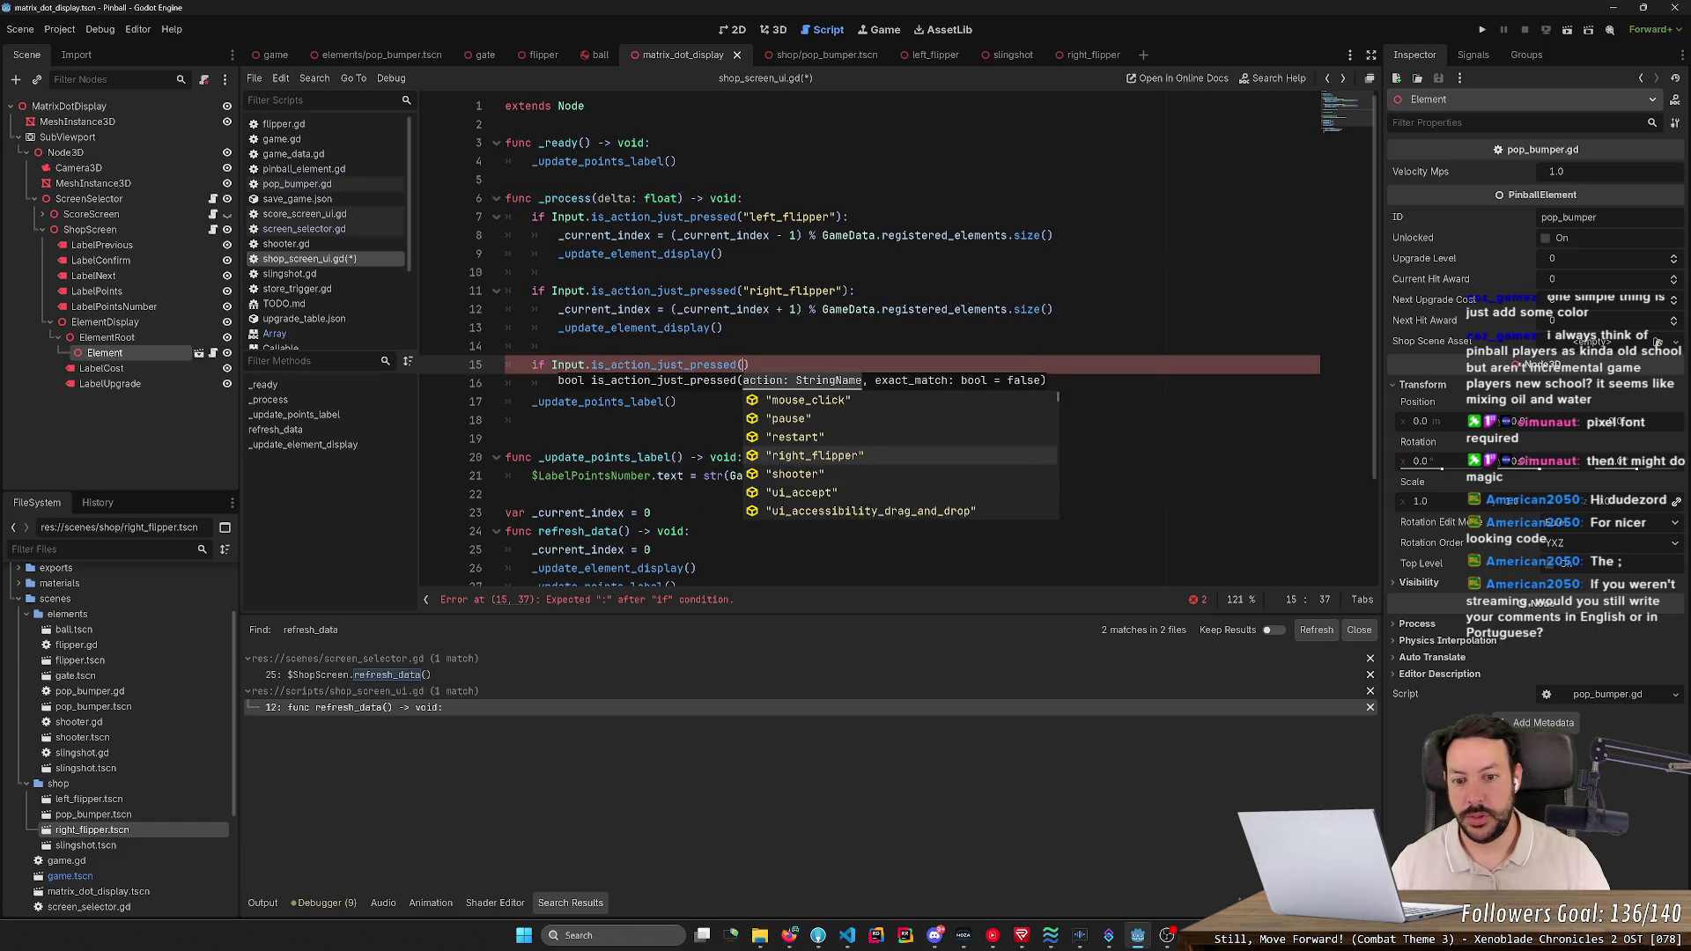
key("Return")
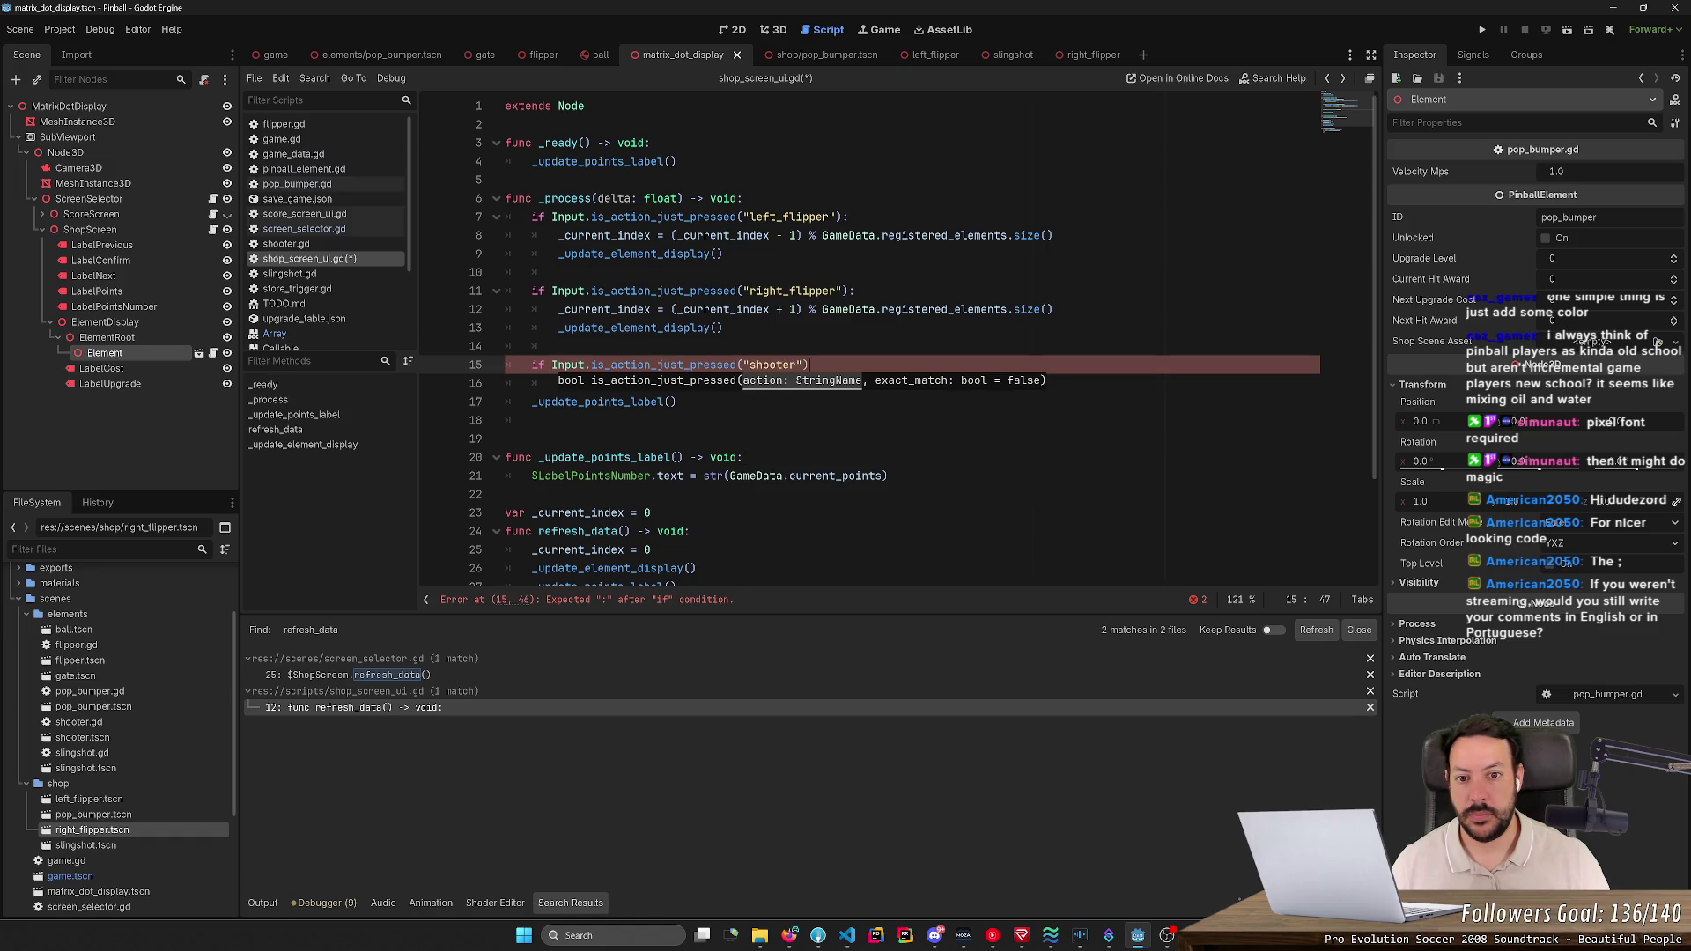
key("Return")
type("_")
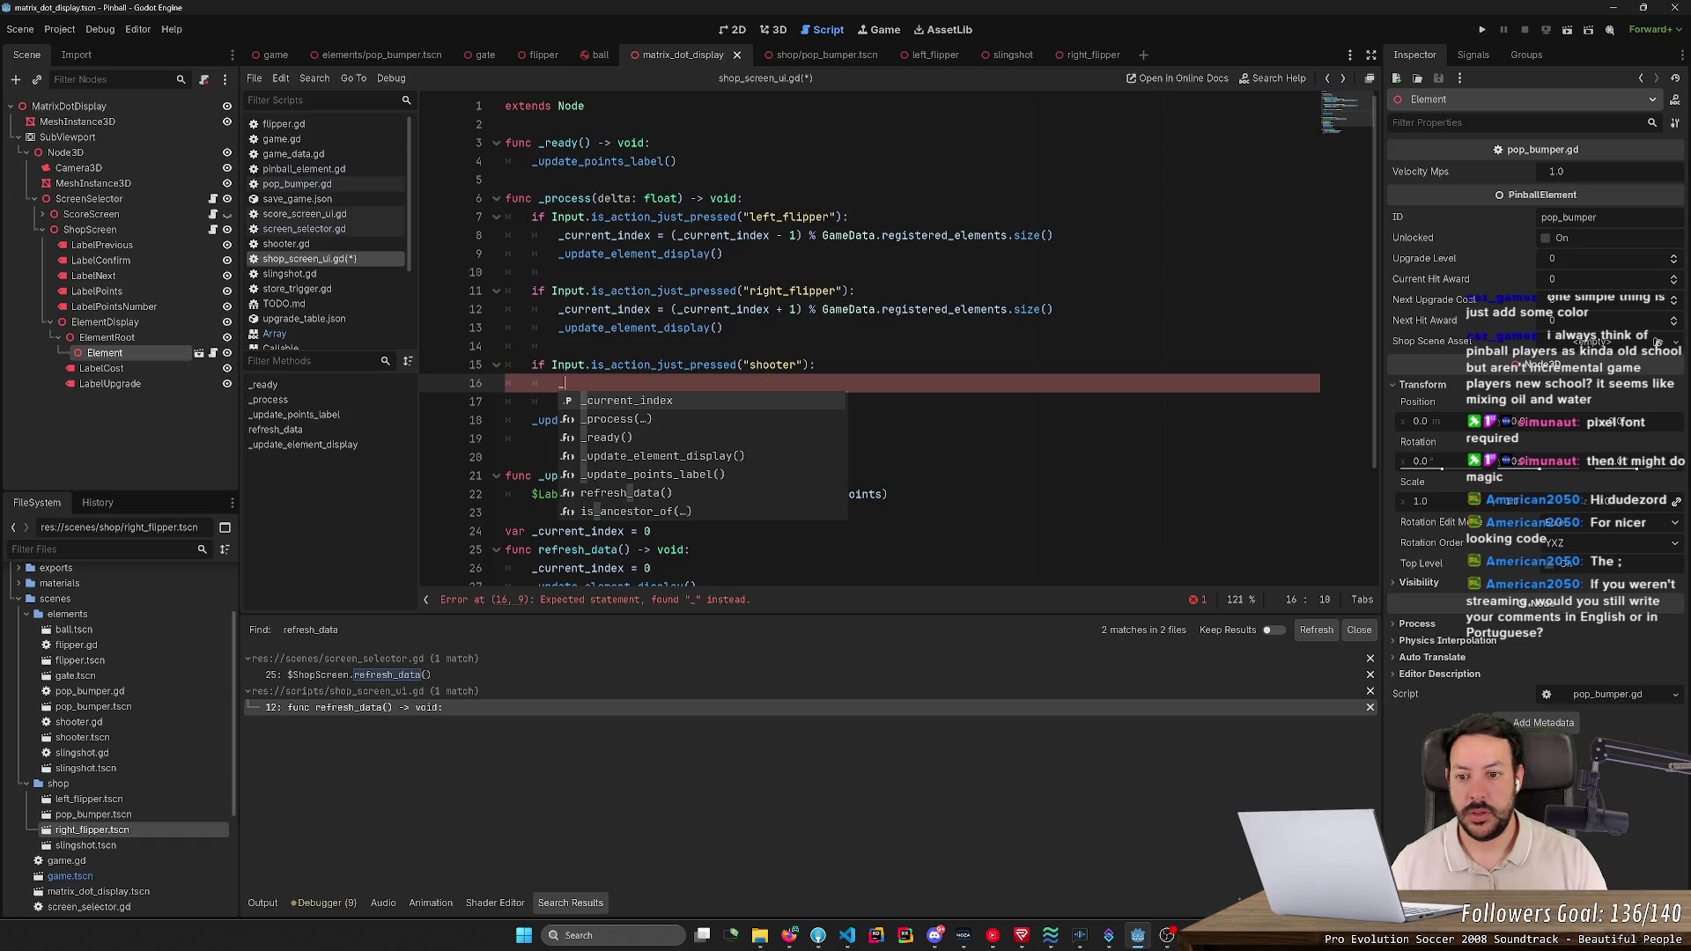
type("try_conf")
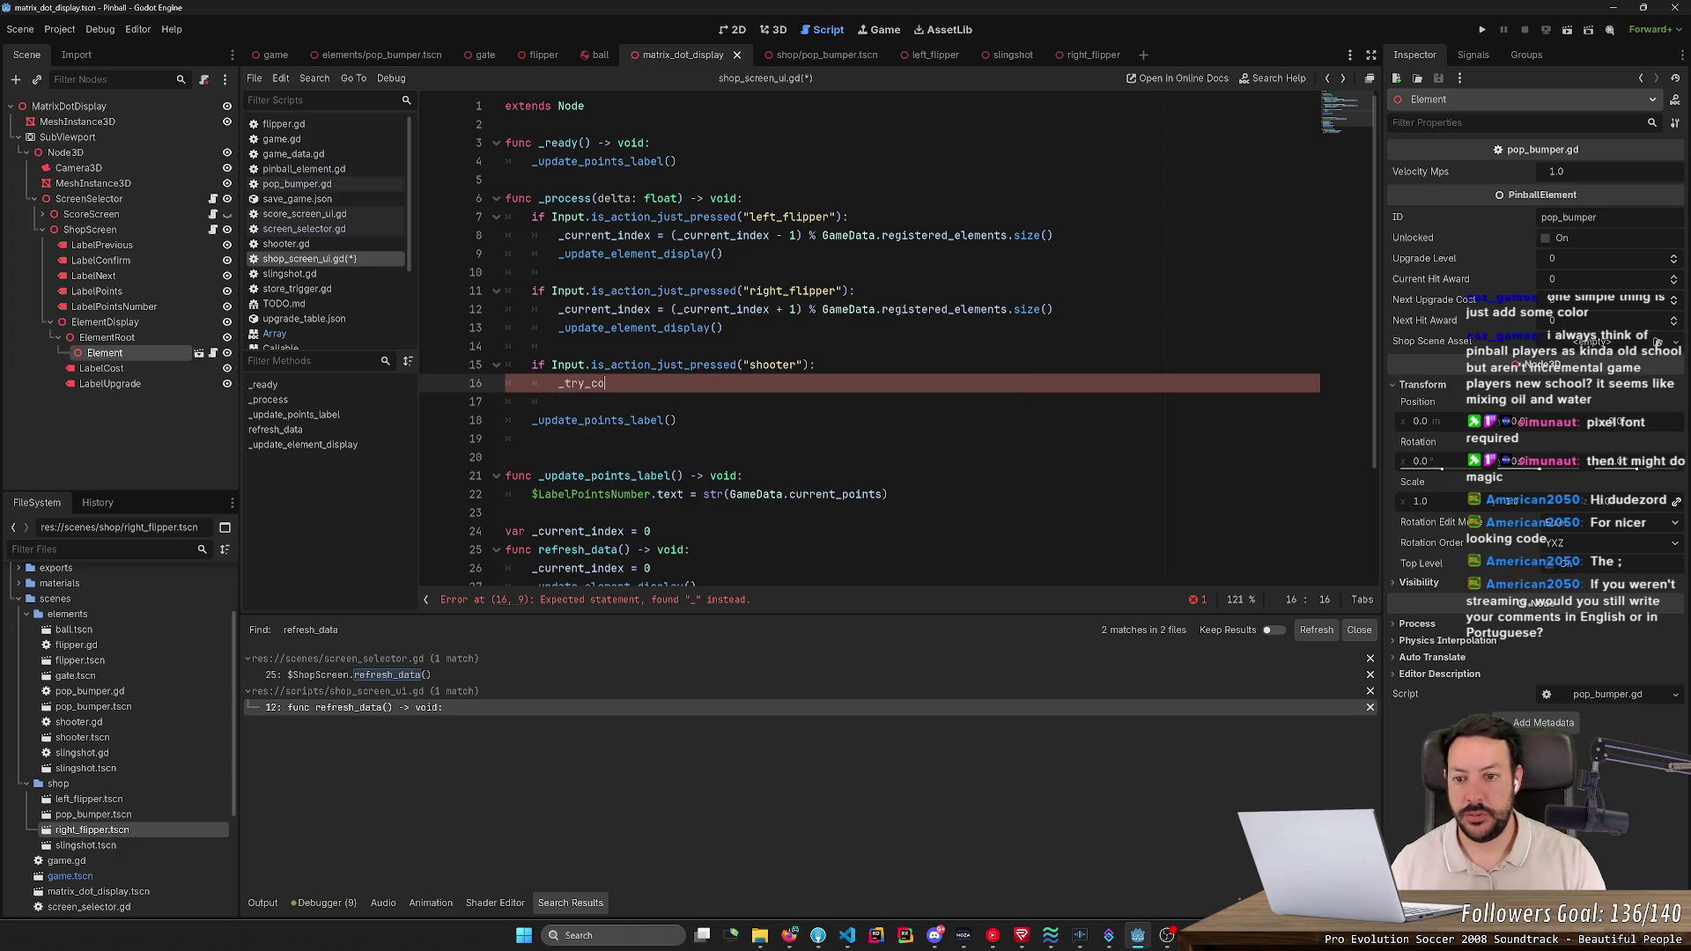
type("irm_upgra")
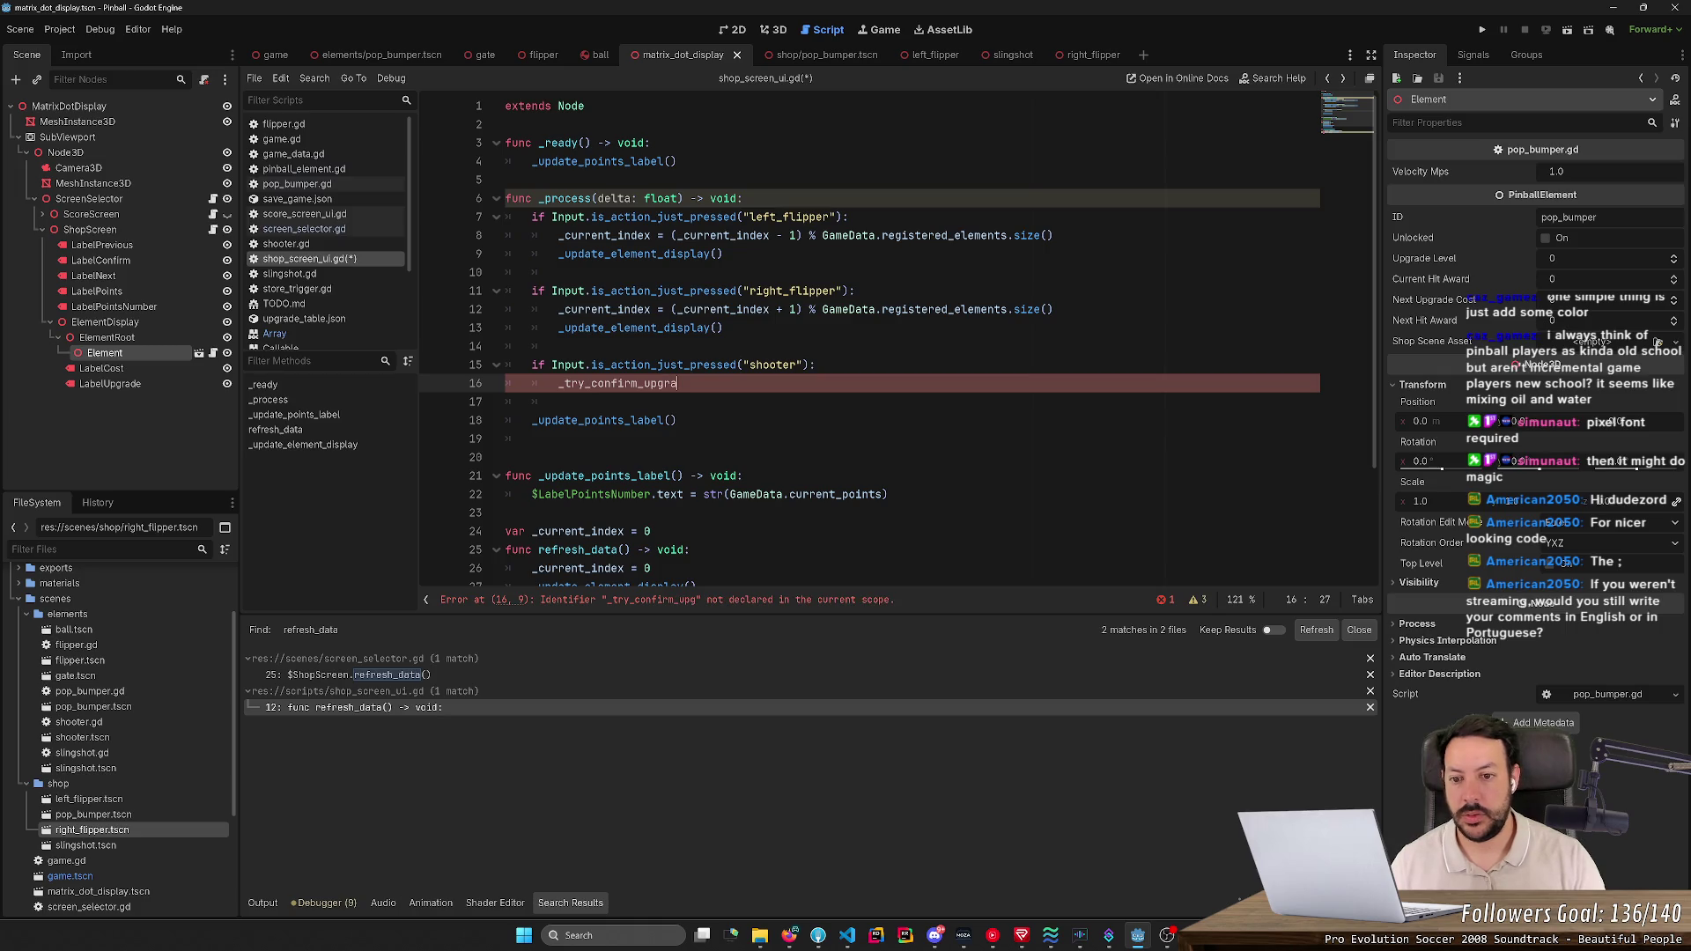
type("de()")
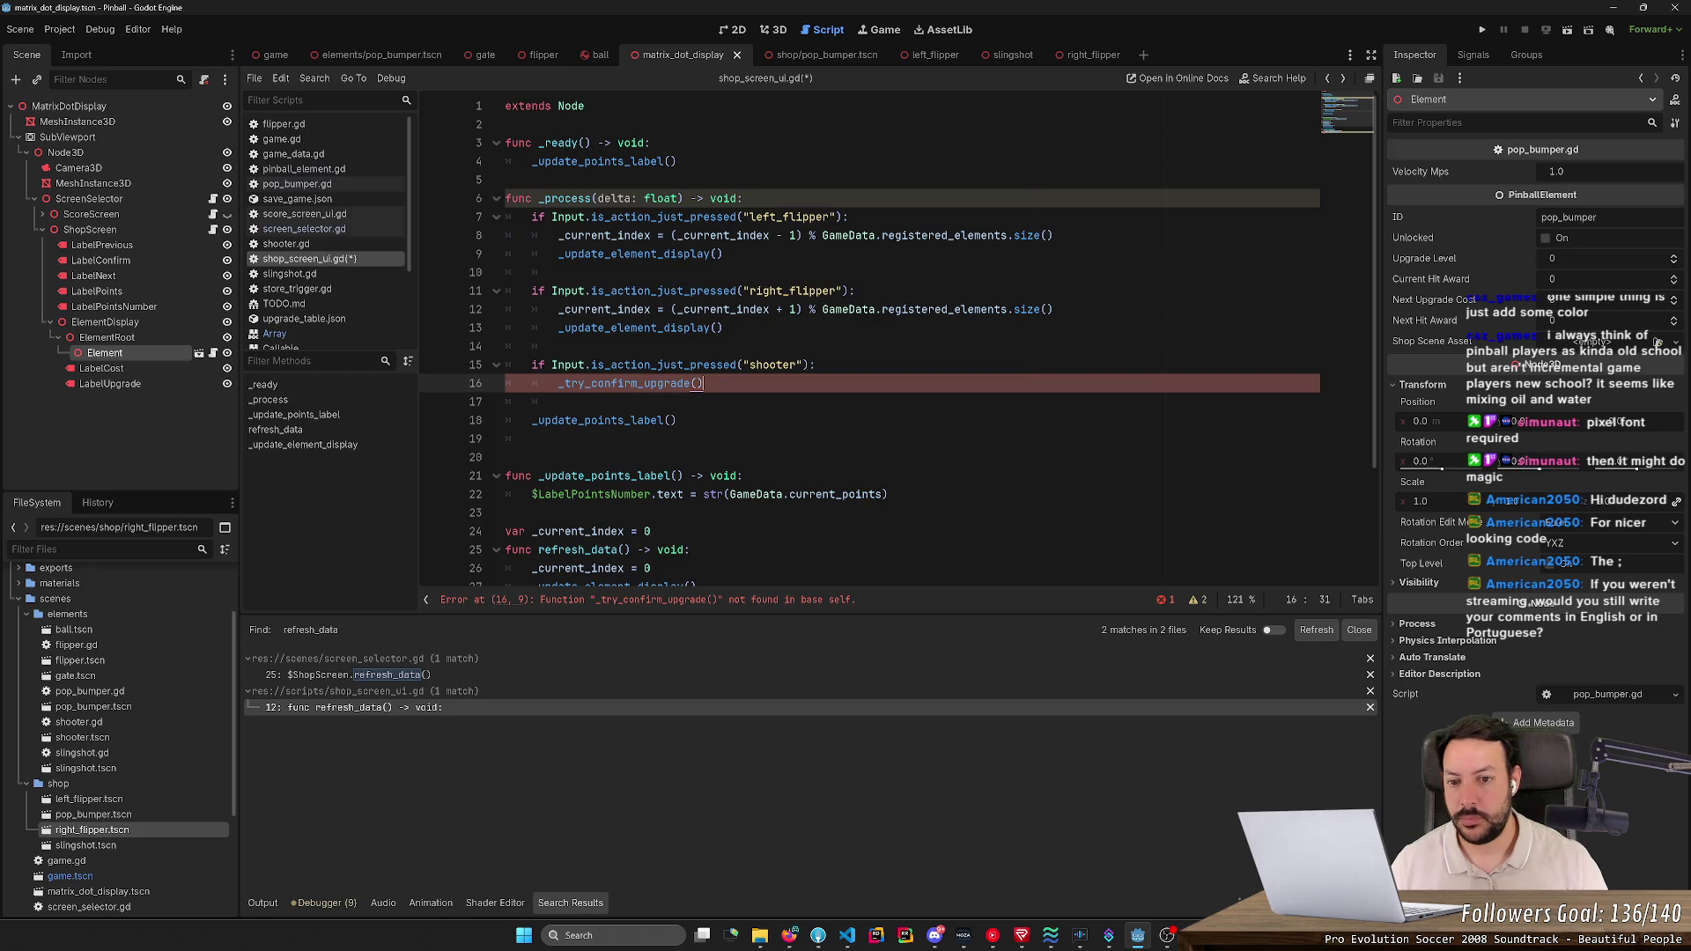
key("shift+Down")
key("shift+Down")
key("Delete")
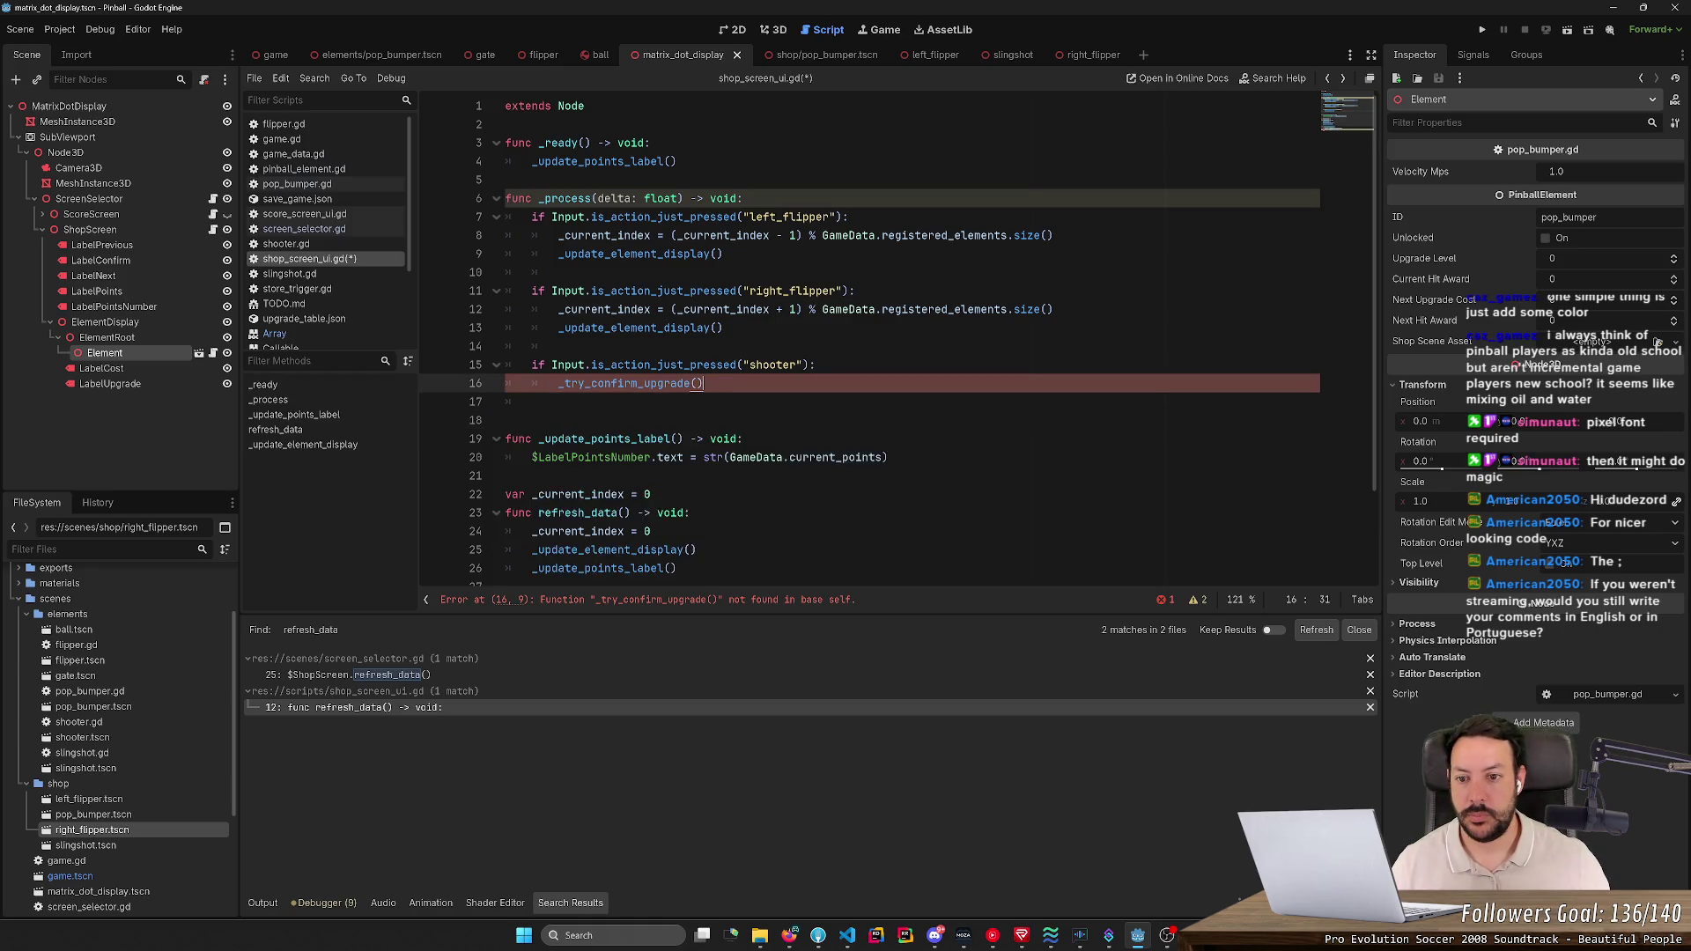
Step: Define func _try_confirm_upgrade() at the script's end, calling _update_points_label()
scroll(899, 341, "down", 2)
left_click(506, 572)
key("Return")
type("func _try_confirm_upgrade")
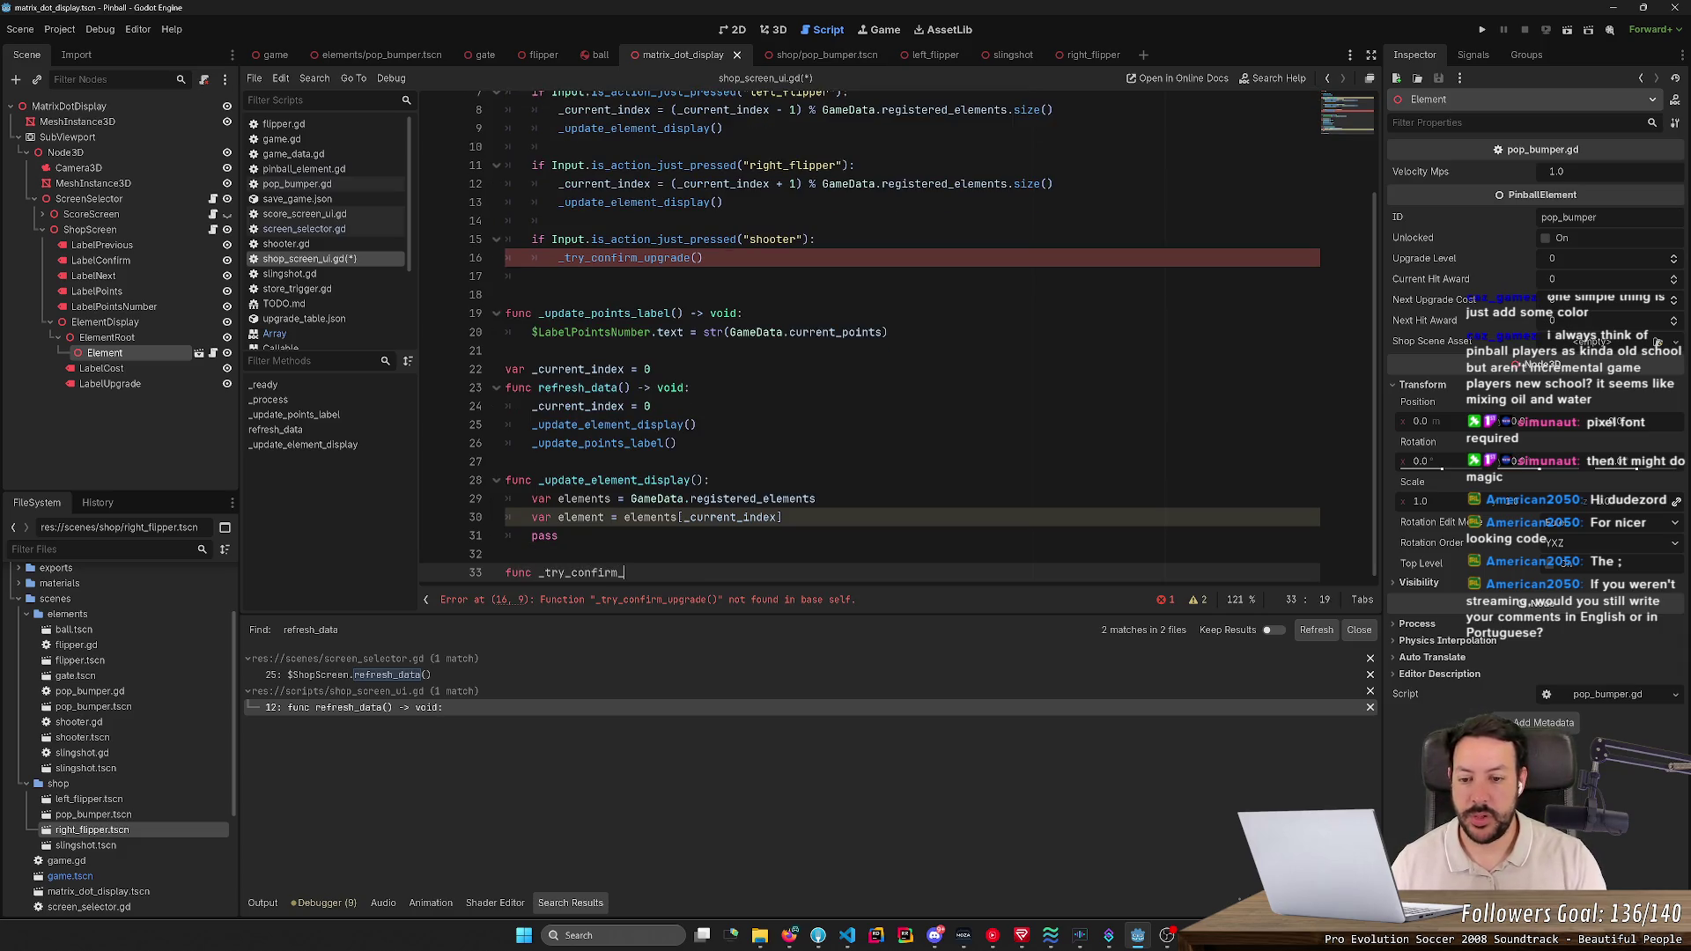
type("():")
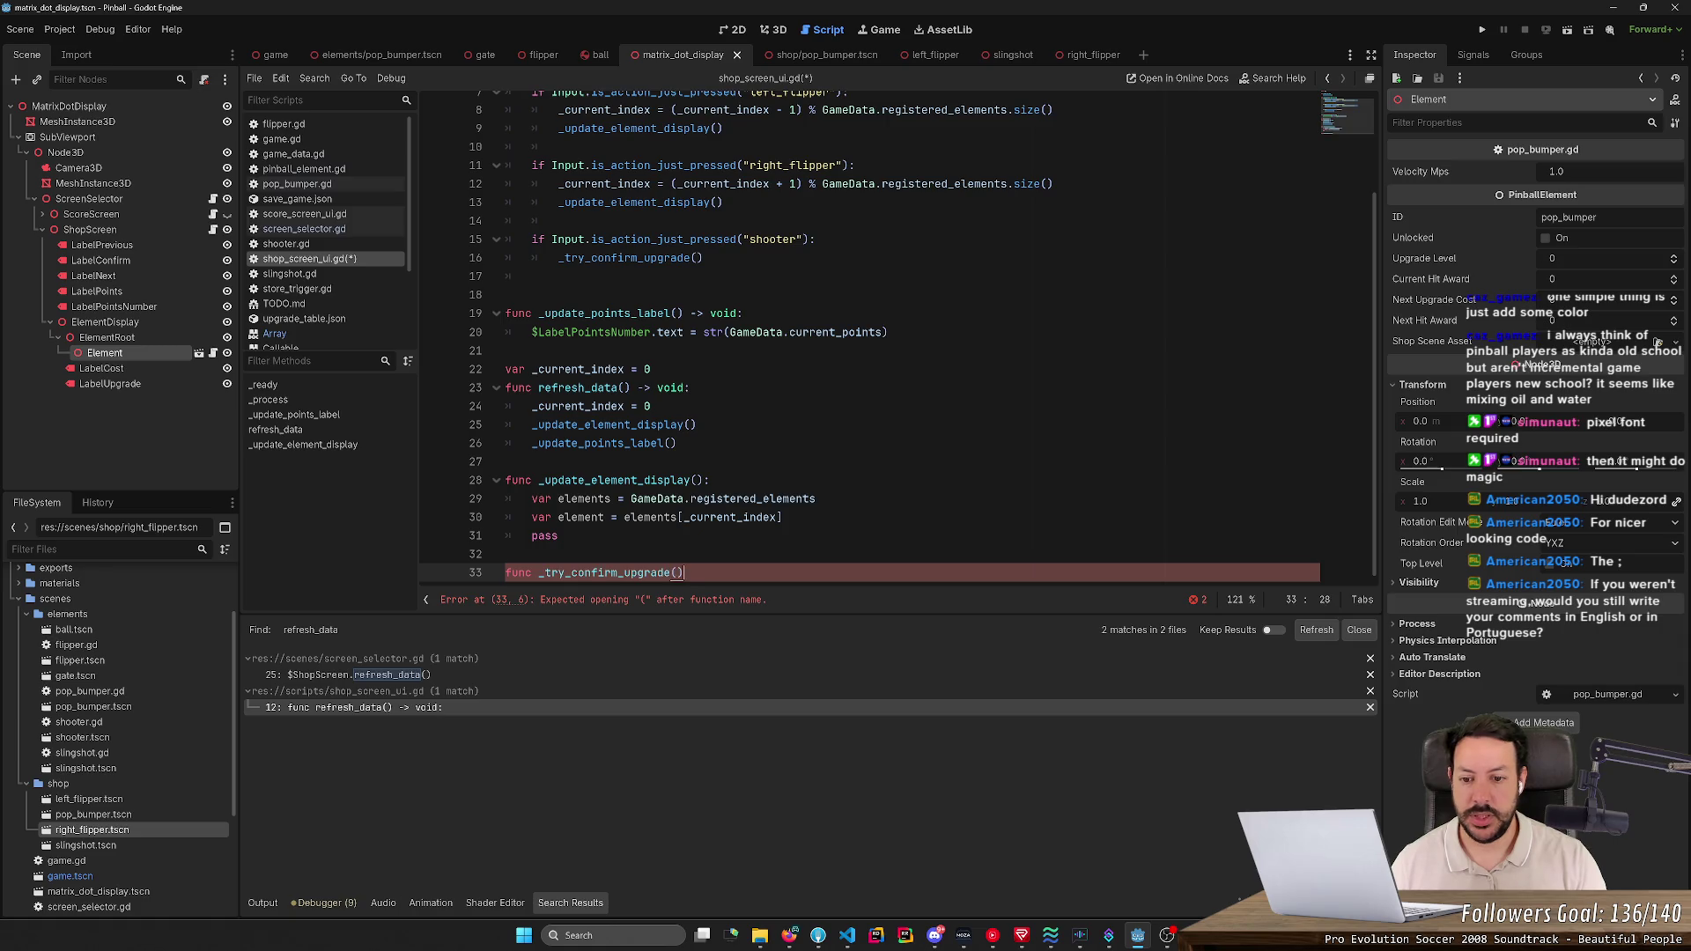
key("Return")
key("Return")
key("Return")
type("_update_points_label()")
key("Up")
key("Up")
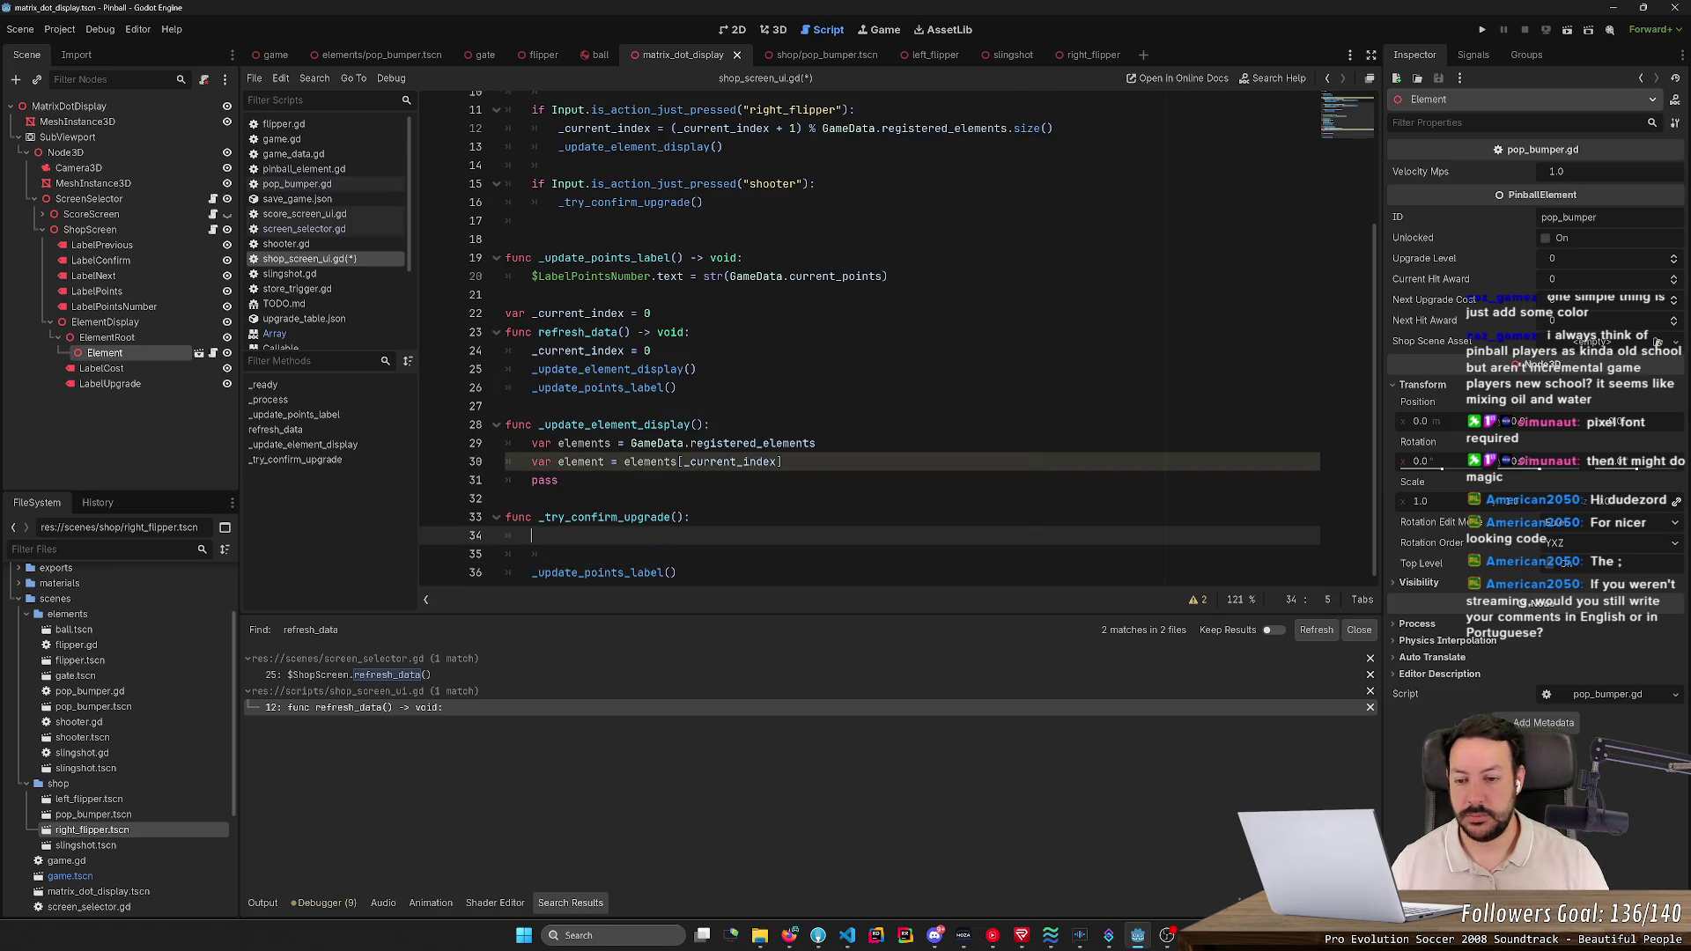